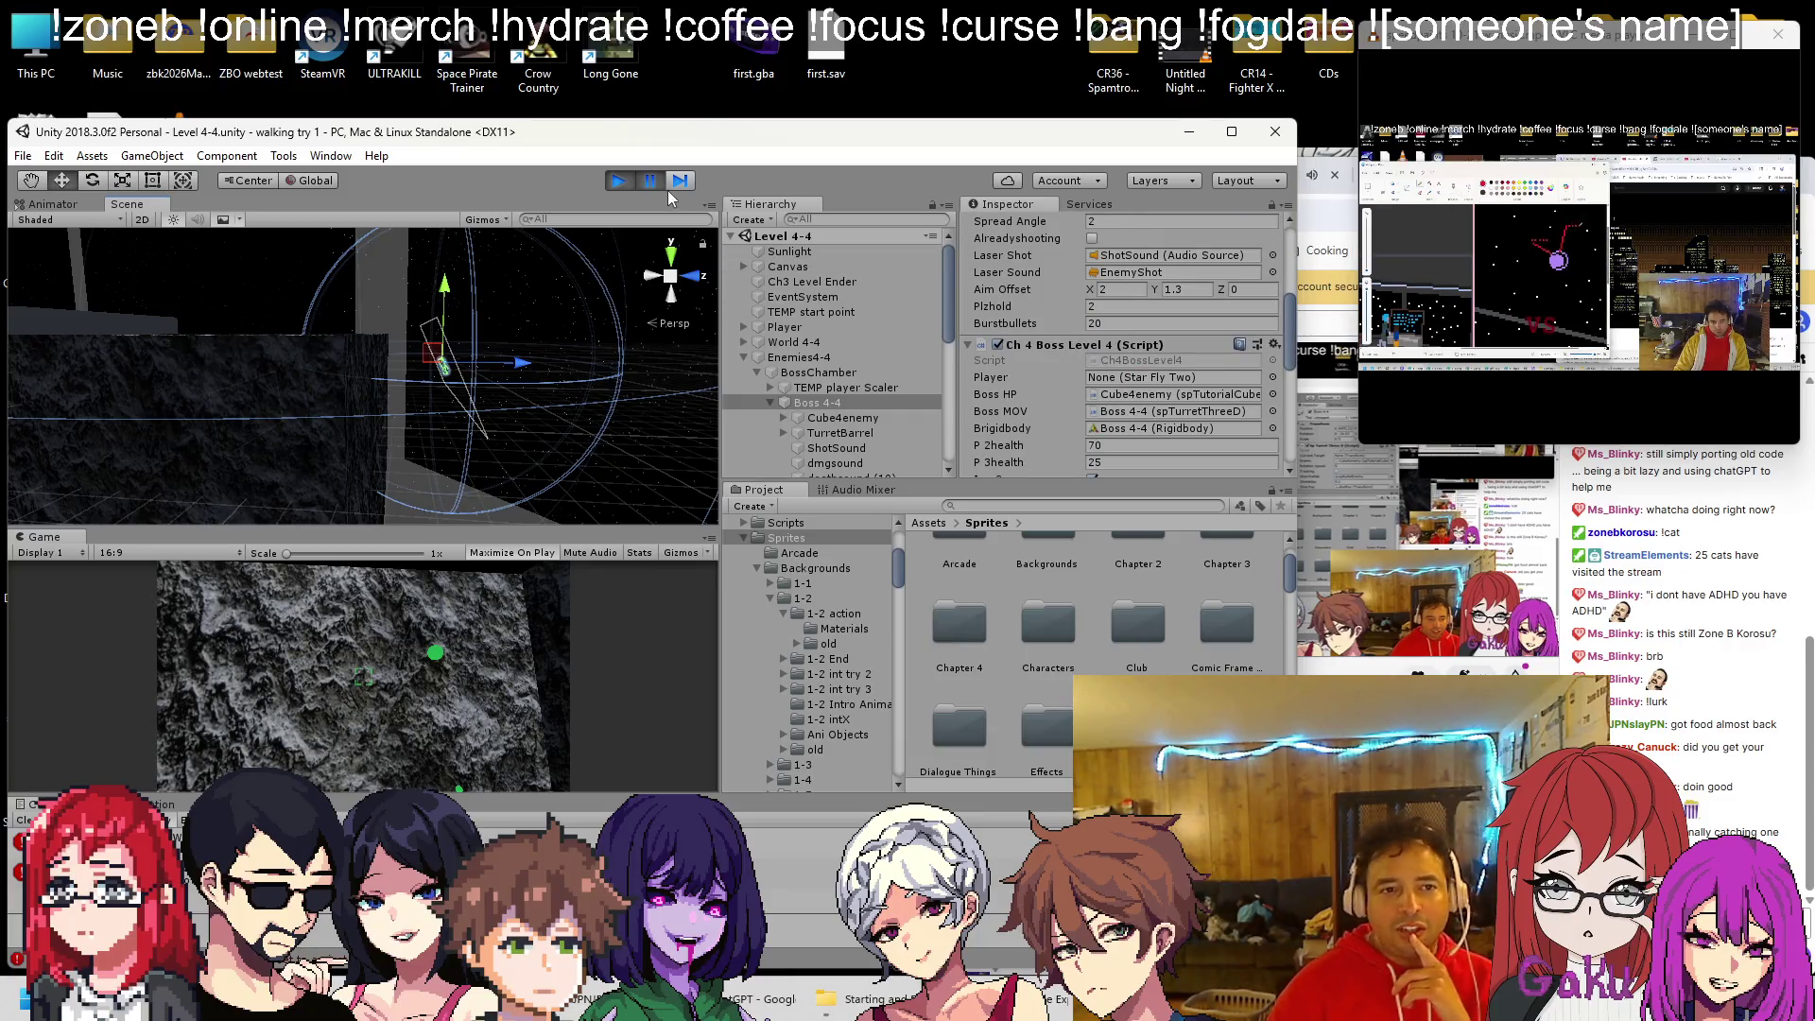
# Restart the Level 4-4 boss play test, check the Twitch stream tab, then stop play mode
pyautogui.click(620, 182)
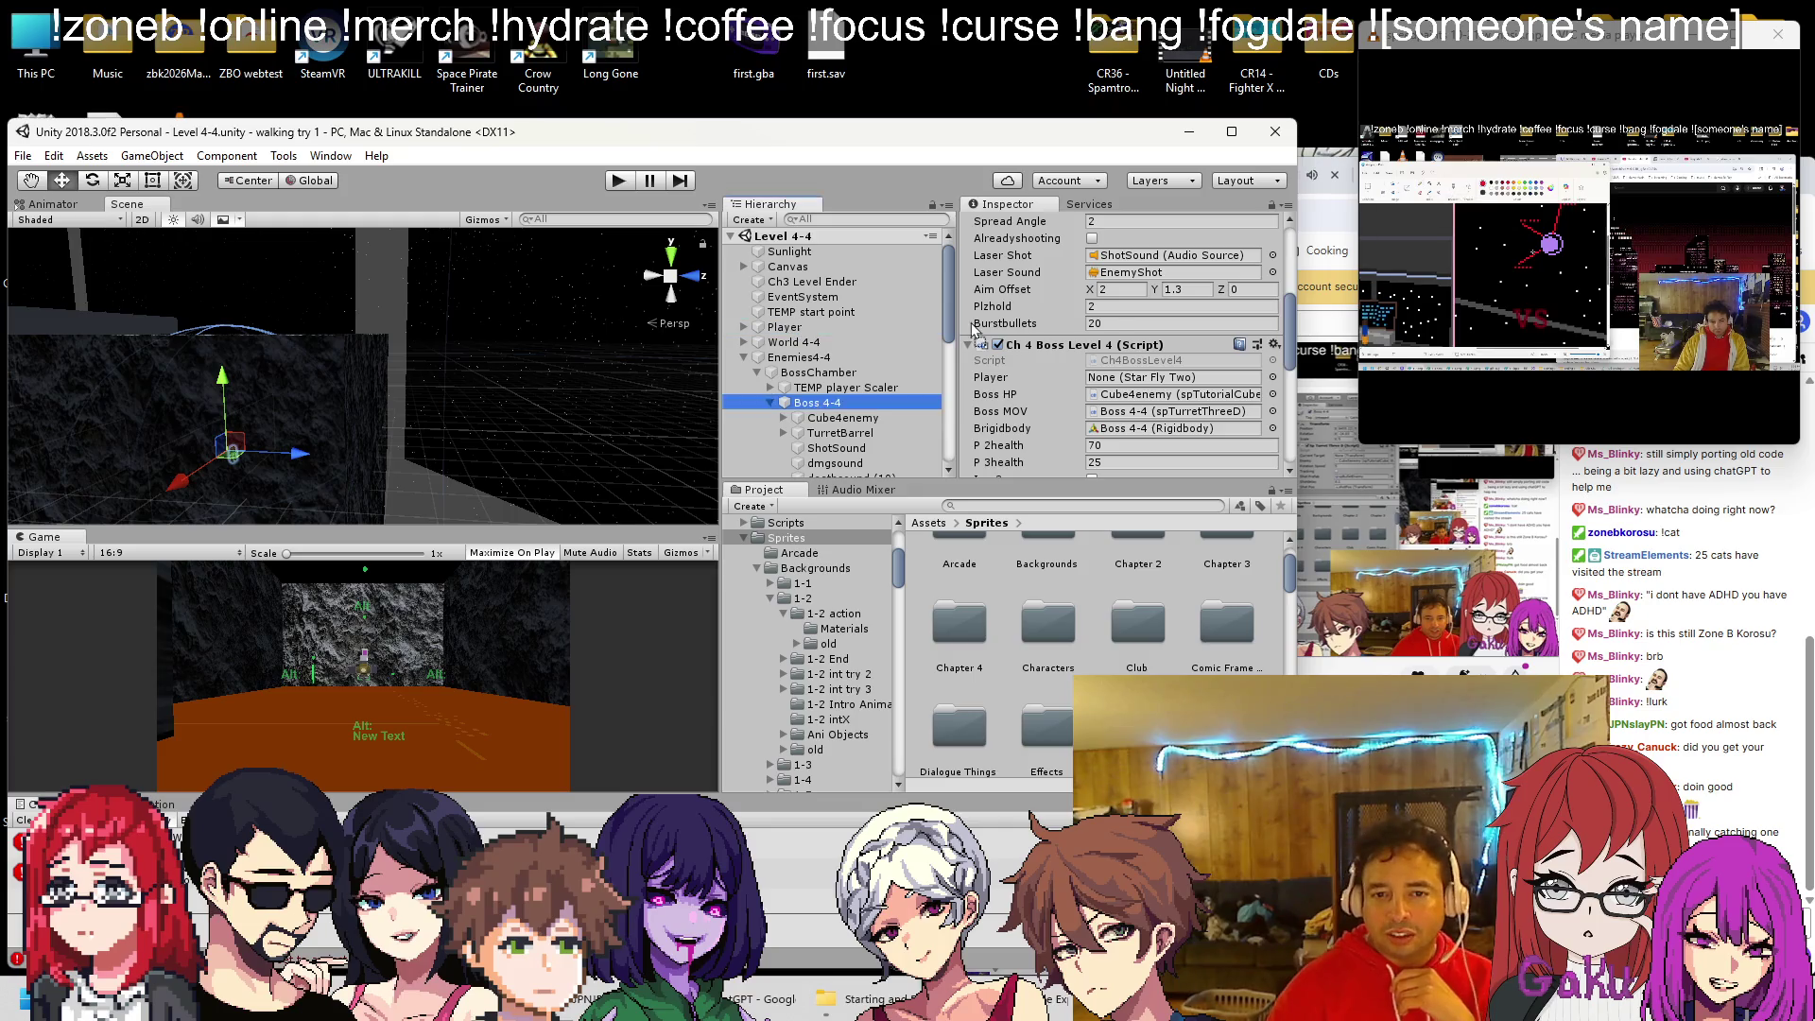
pyautogui.click(629, 182)
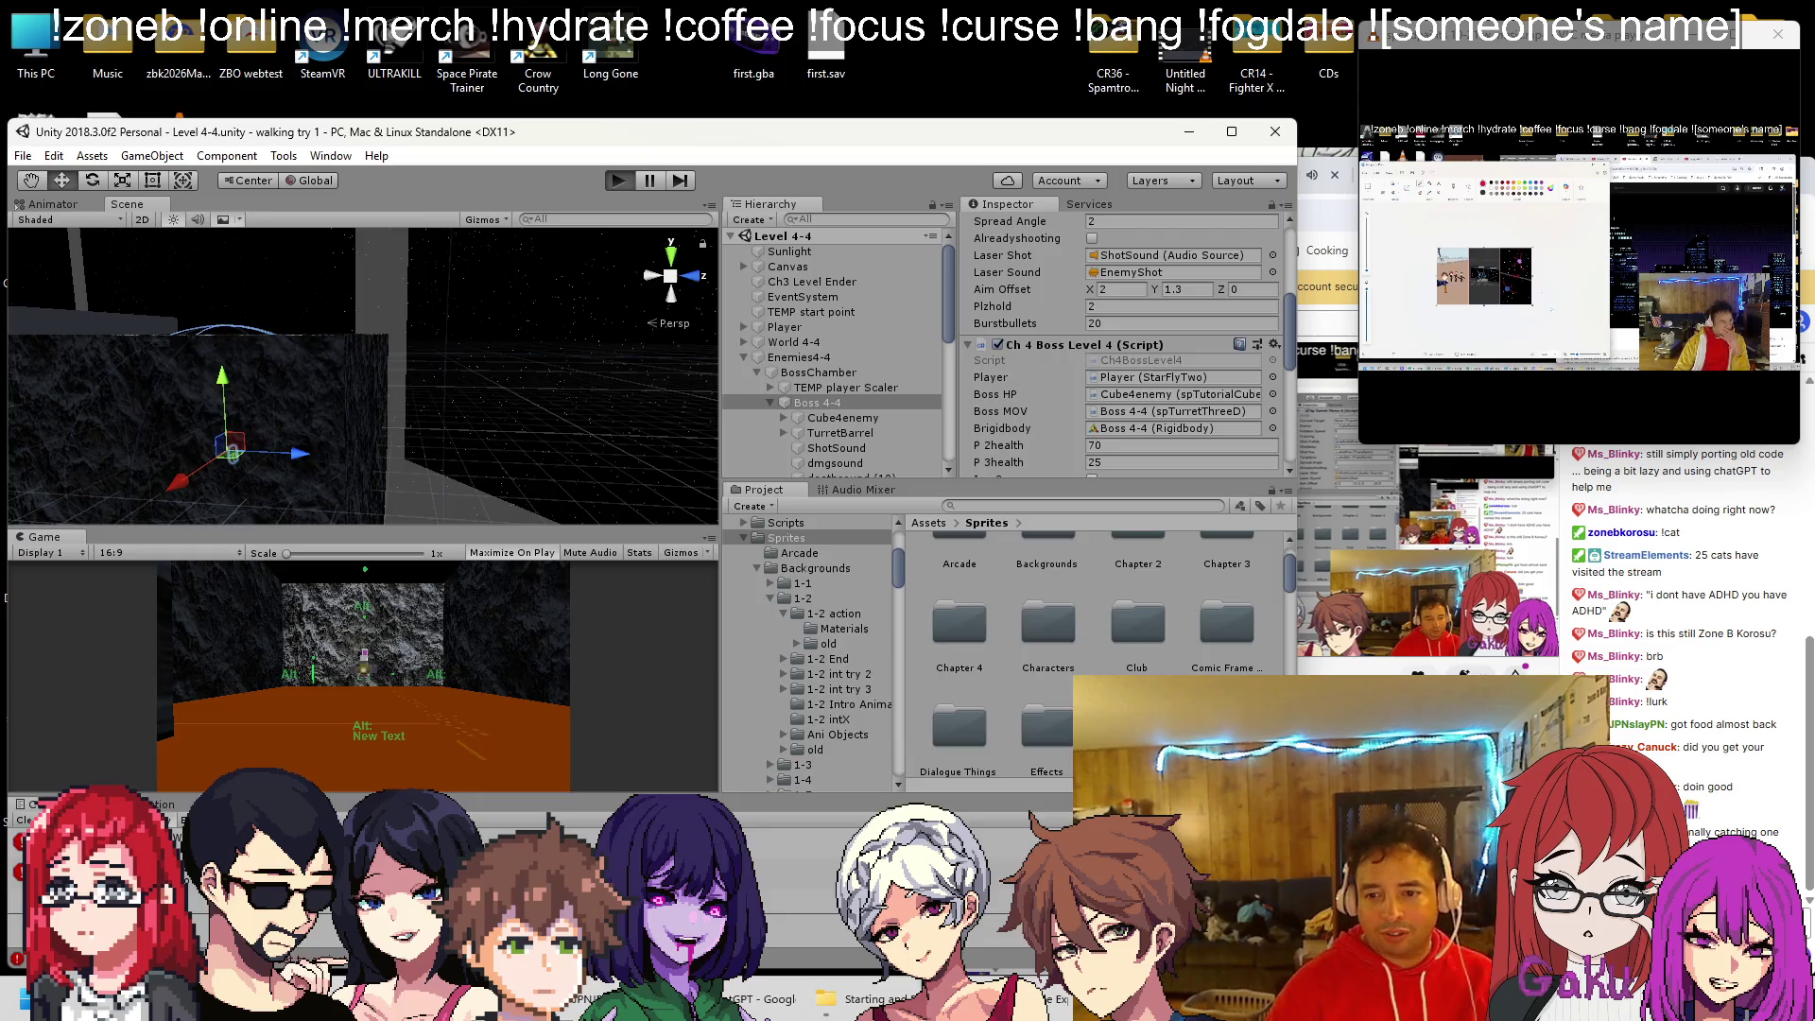
pyautogui.click(1348, 373)
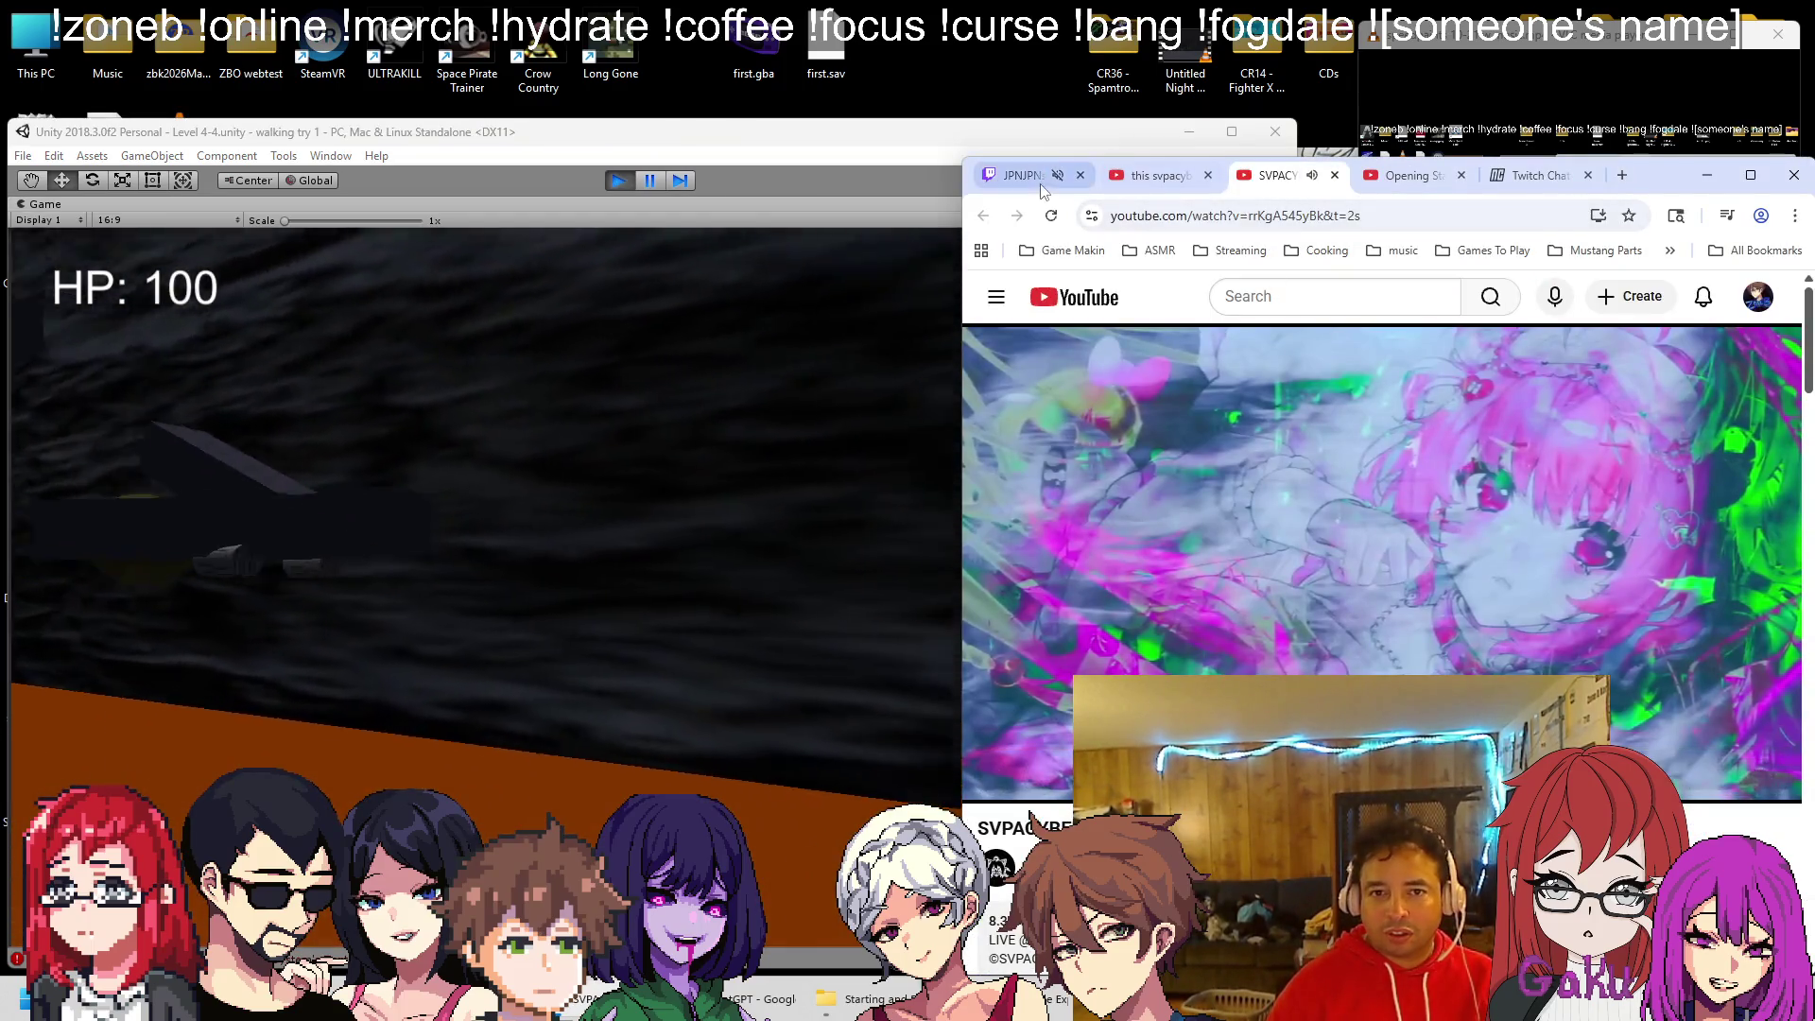
pyautogui.click(1040, 180)
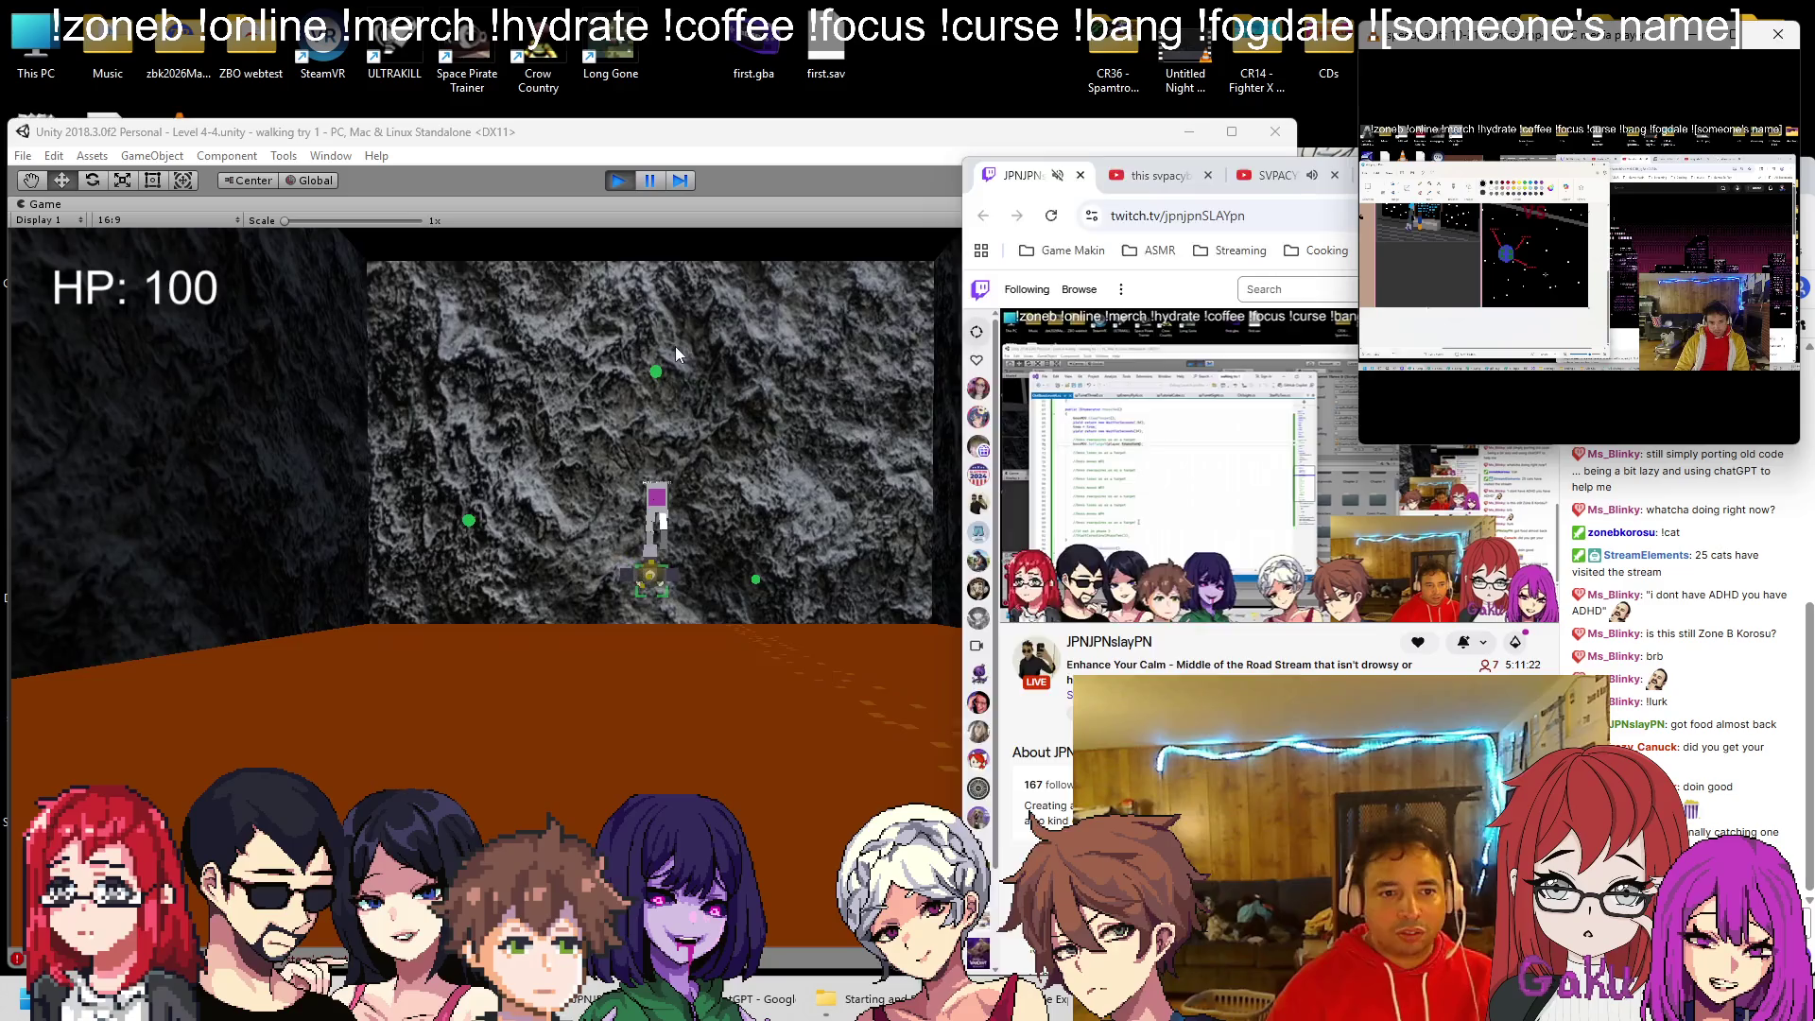
pyautogui.click(675, 346)
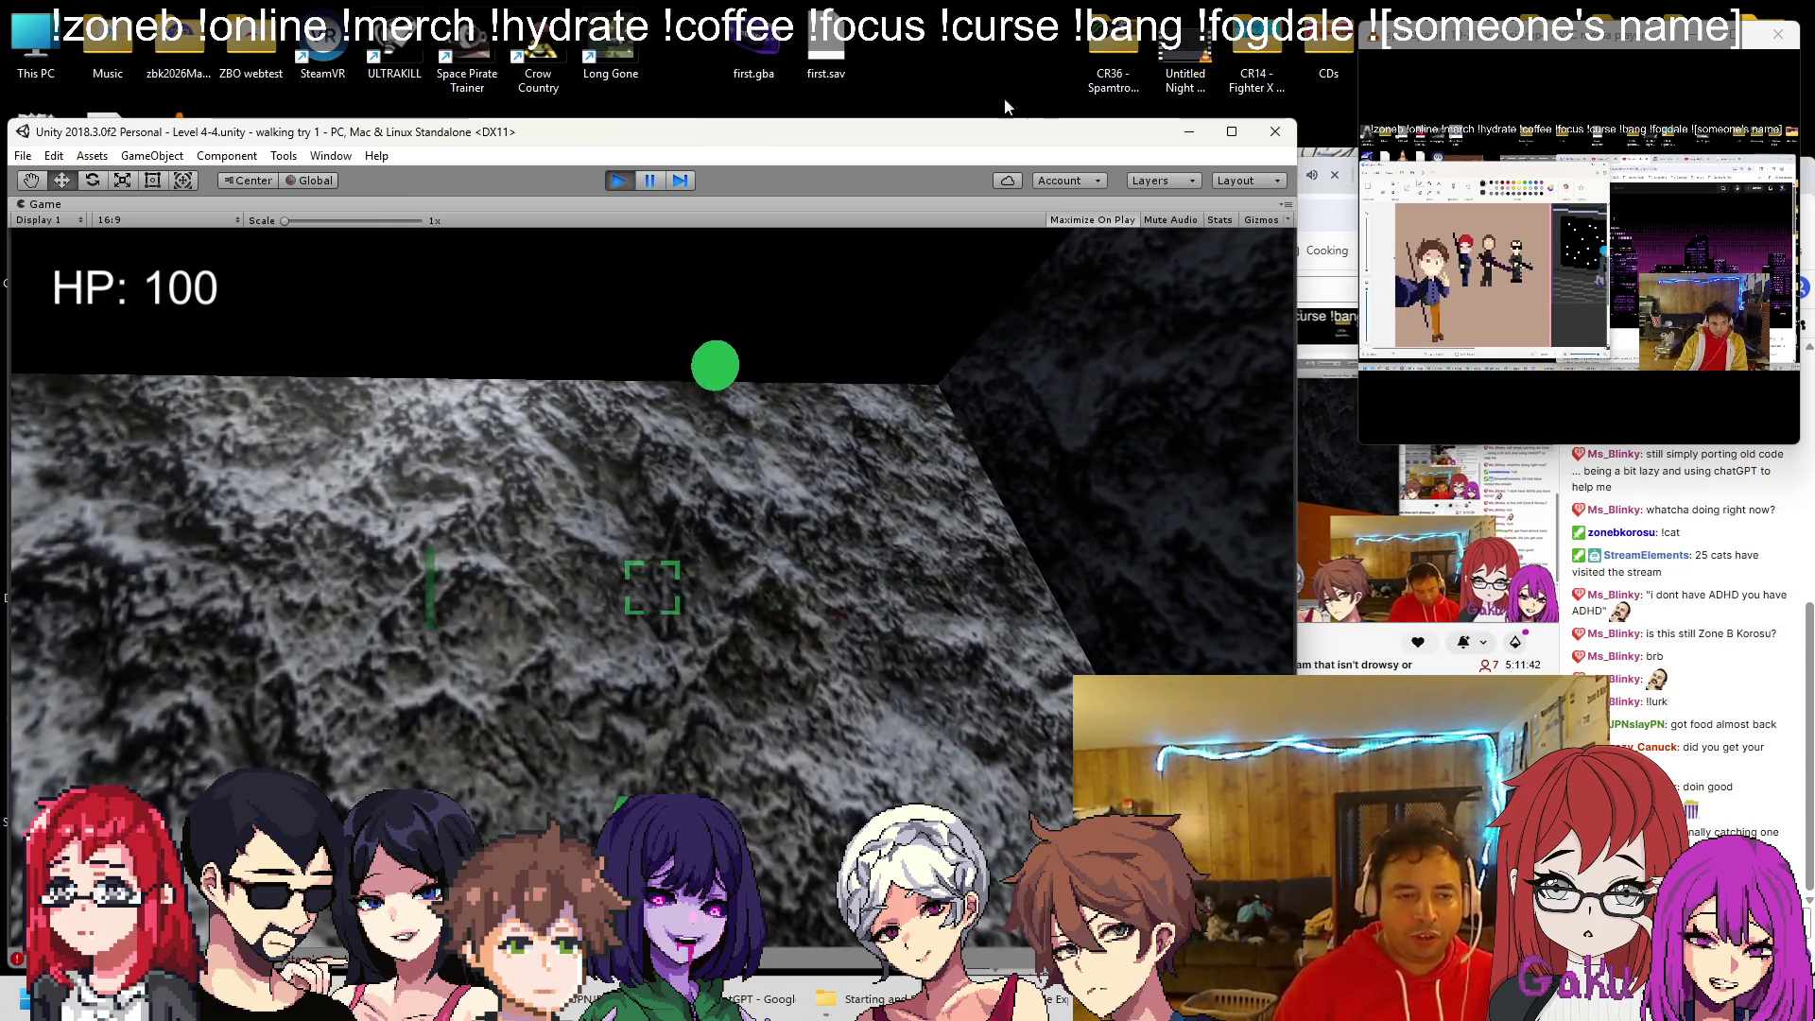
pyautogui.click(618, 180)
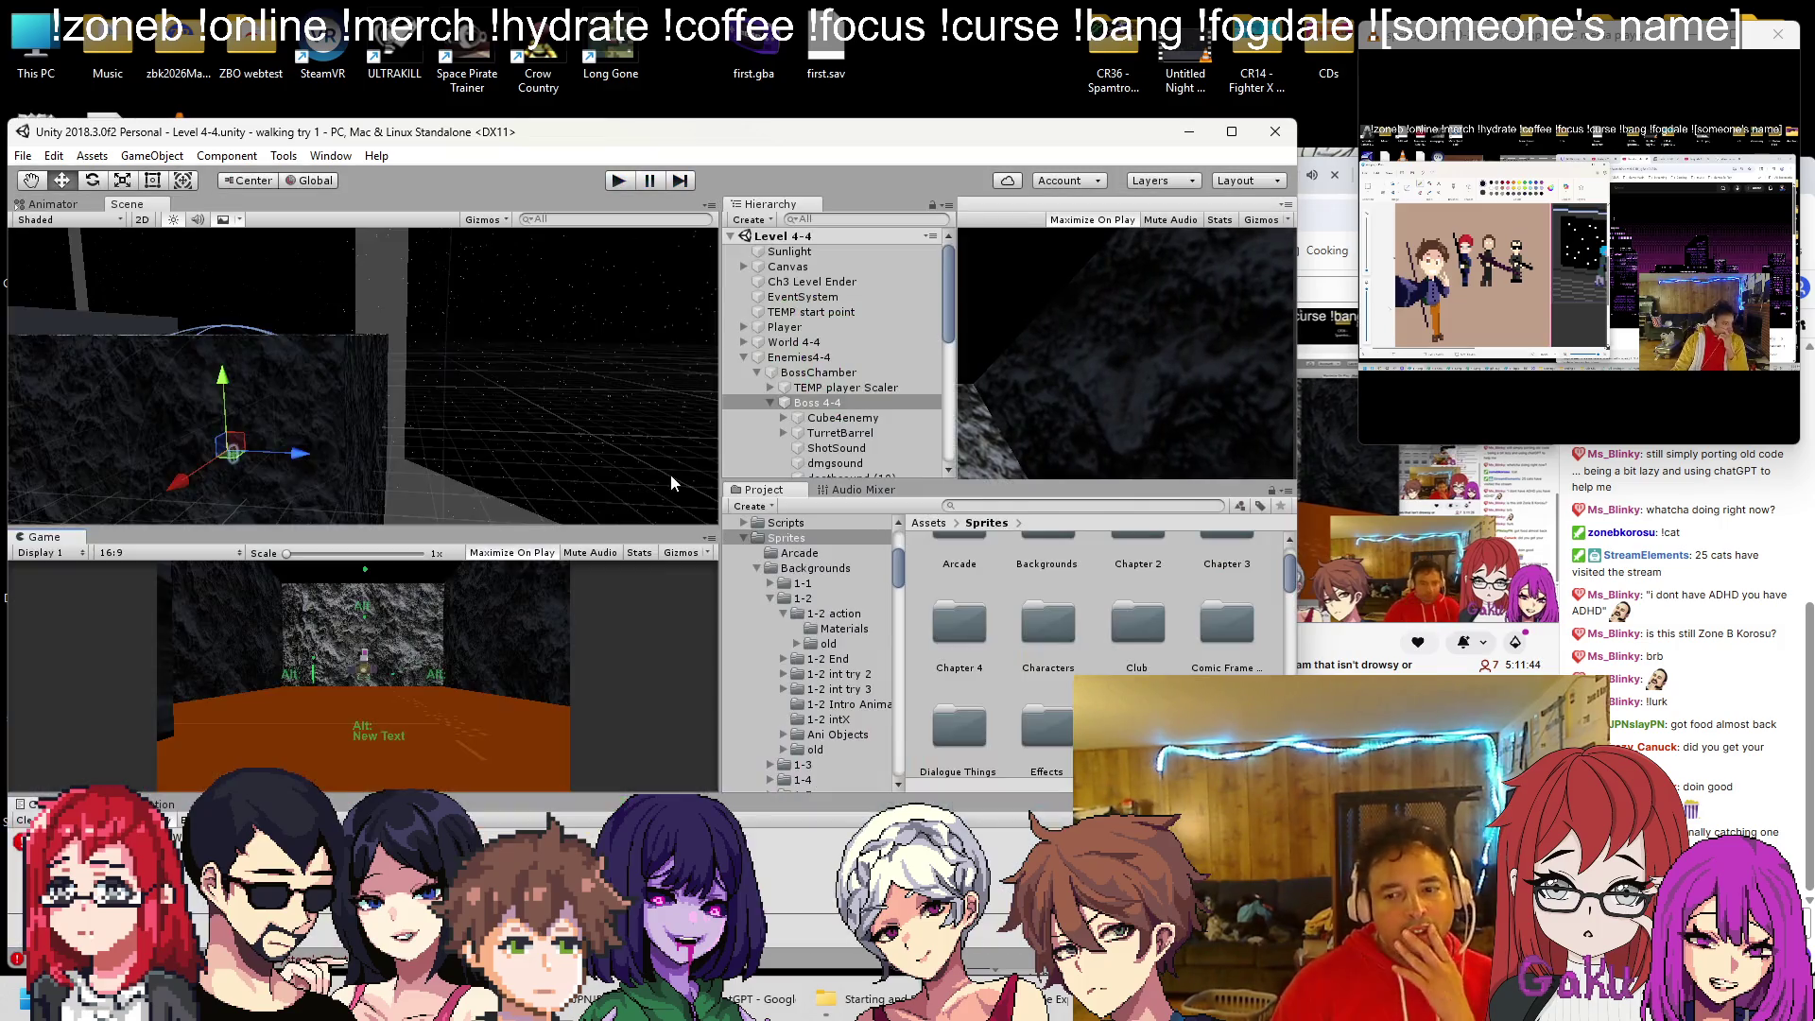
# Switch to Visual Studio and locate towp = false in Ch4BossLevel4.cs's MovetoWaypoint method
pyautogui.hotkey('alt', 'Tab')
pyautogui.scroll(-20, 472, 719)
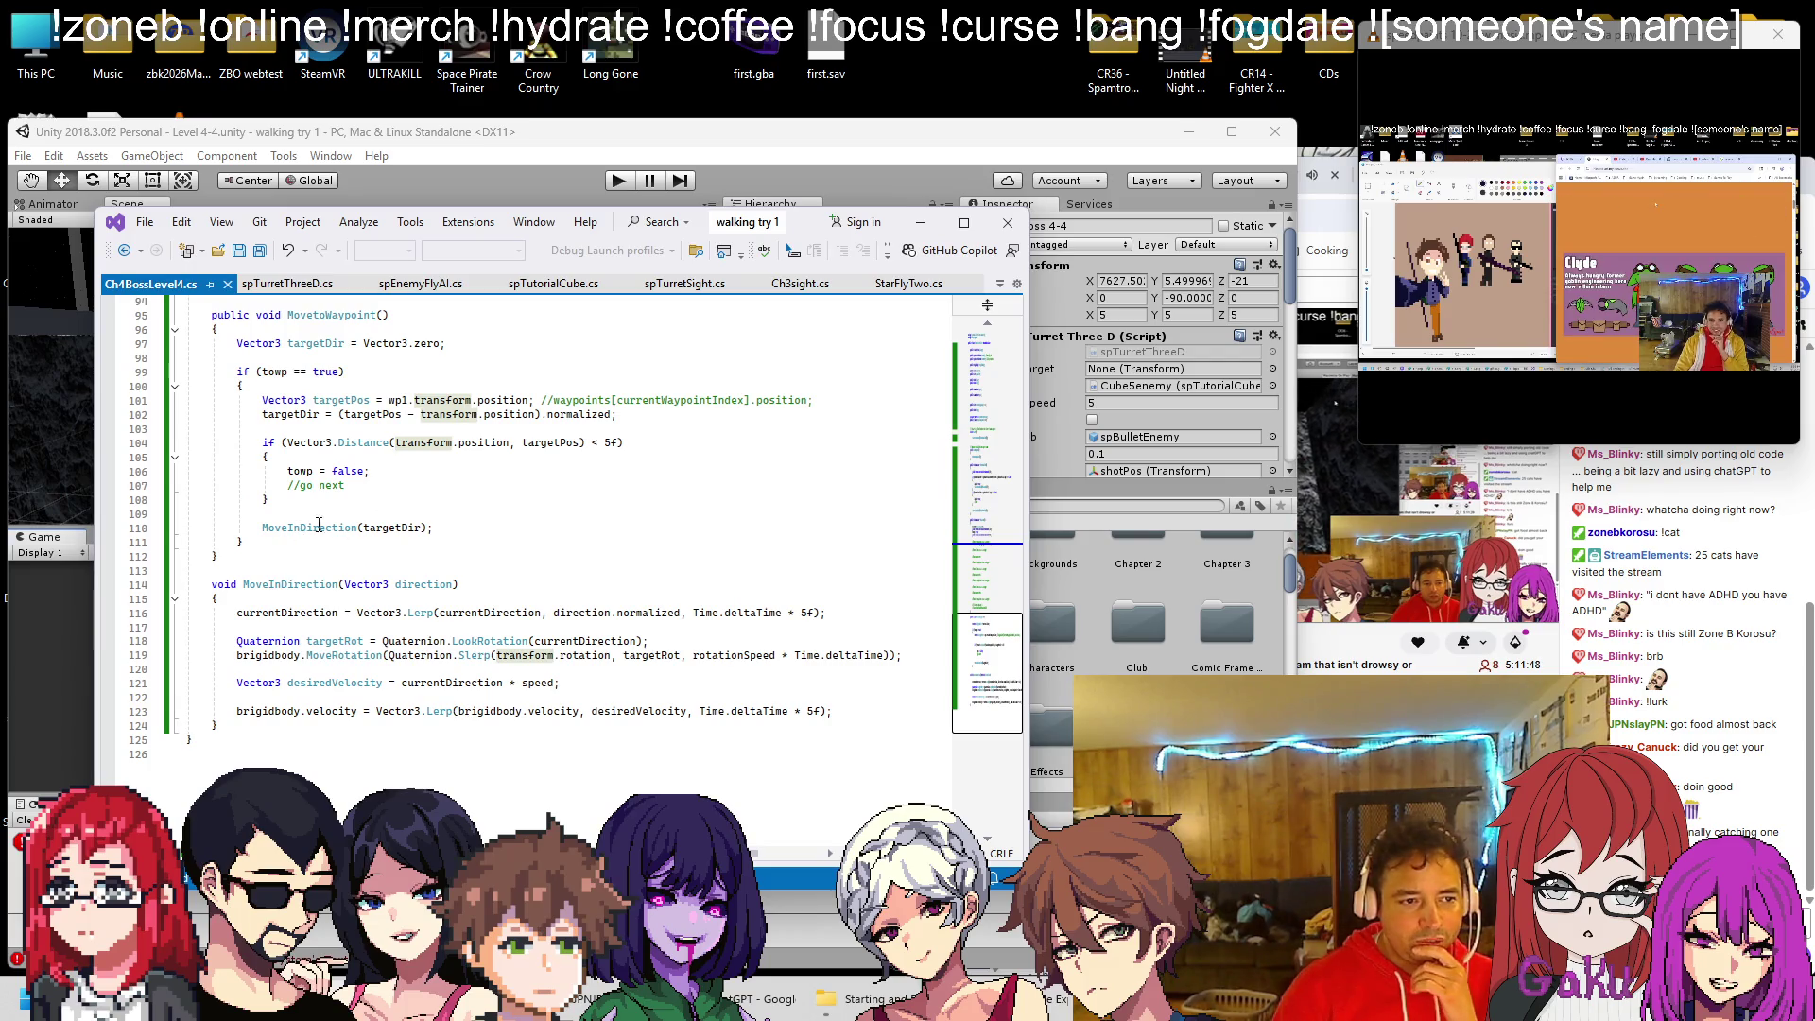
pyautogui.scroll(1, 318, 523)
pyautogui.scroll(15, 316, 457)
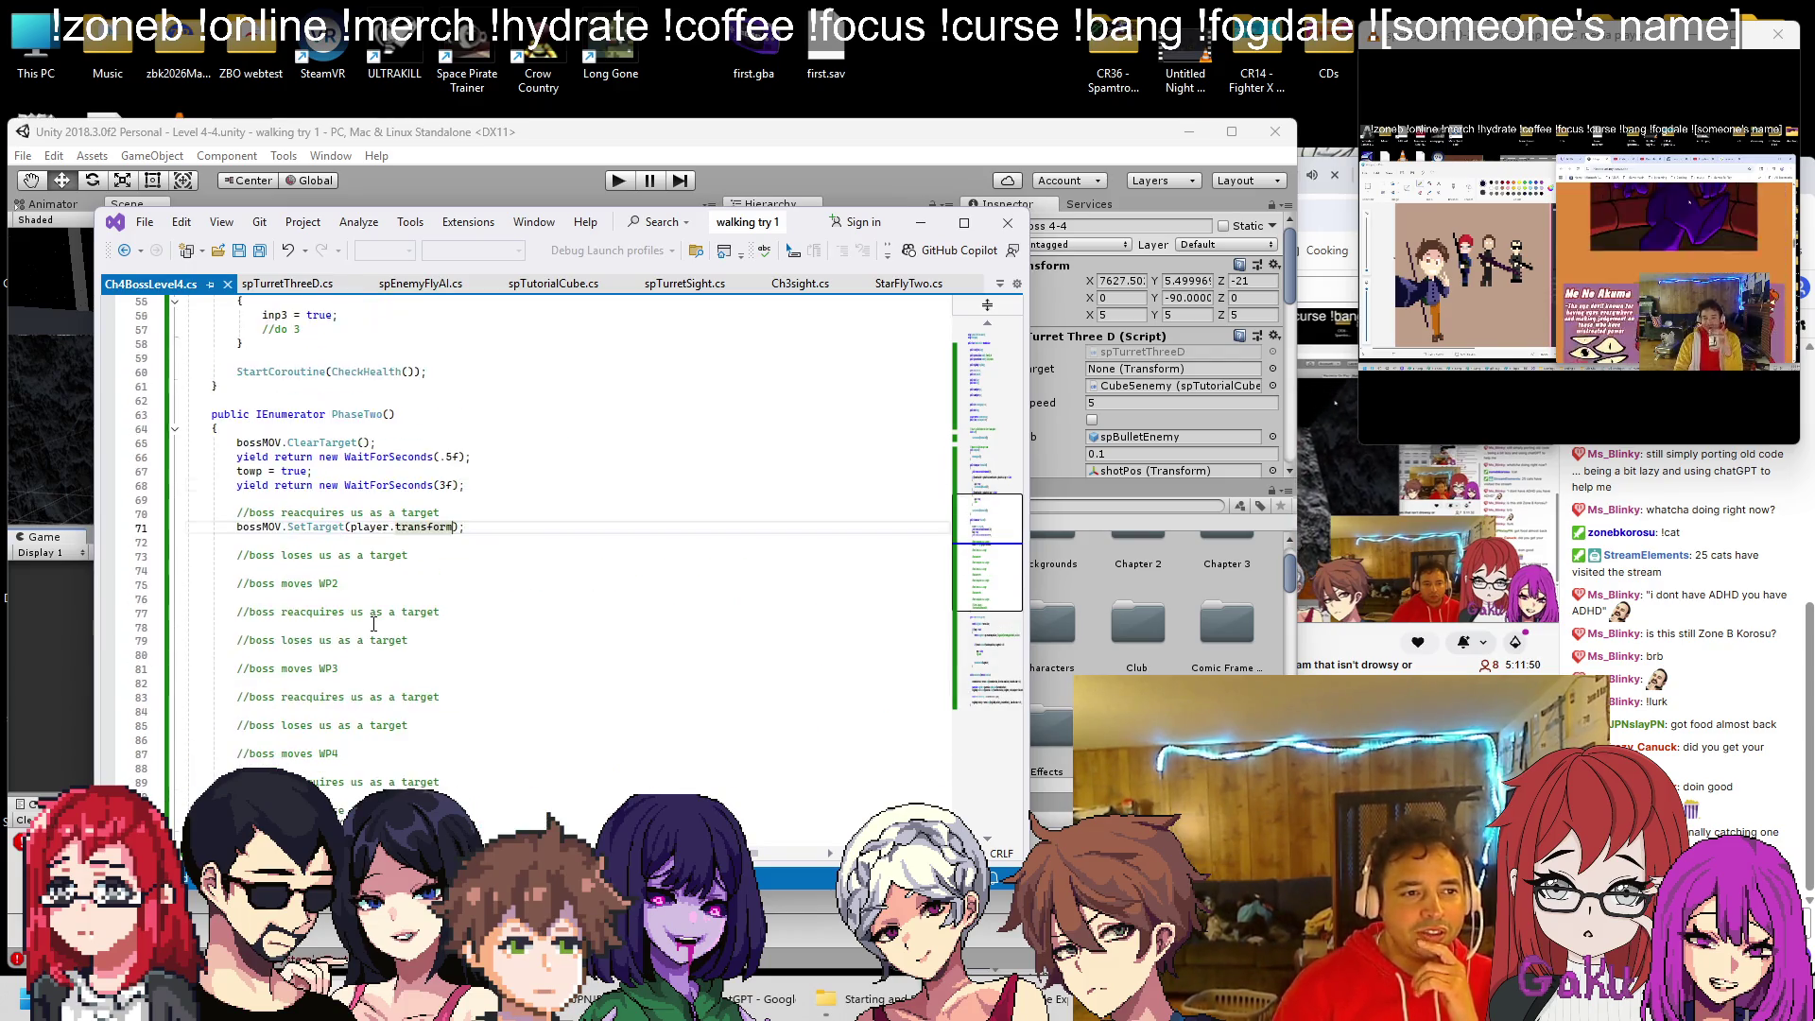
pyautogui.scroll(3, 373, 624)
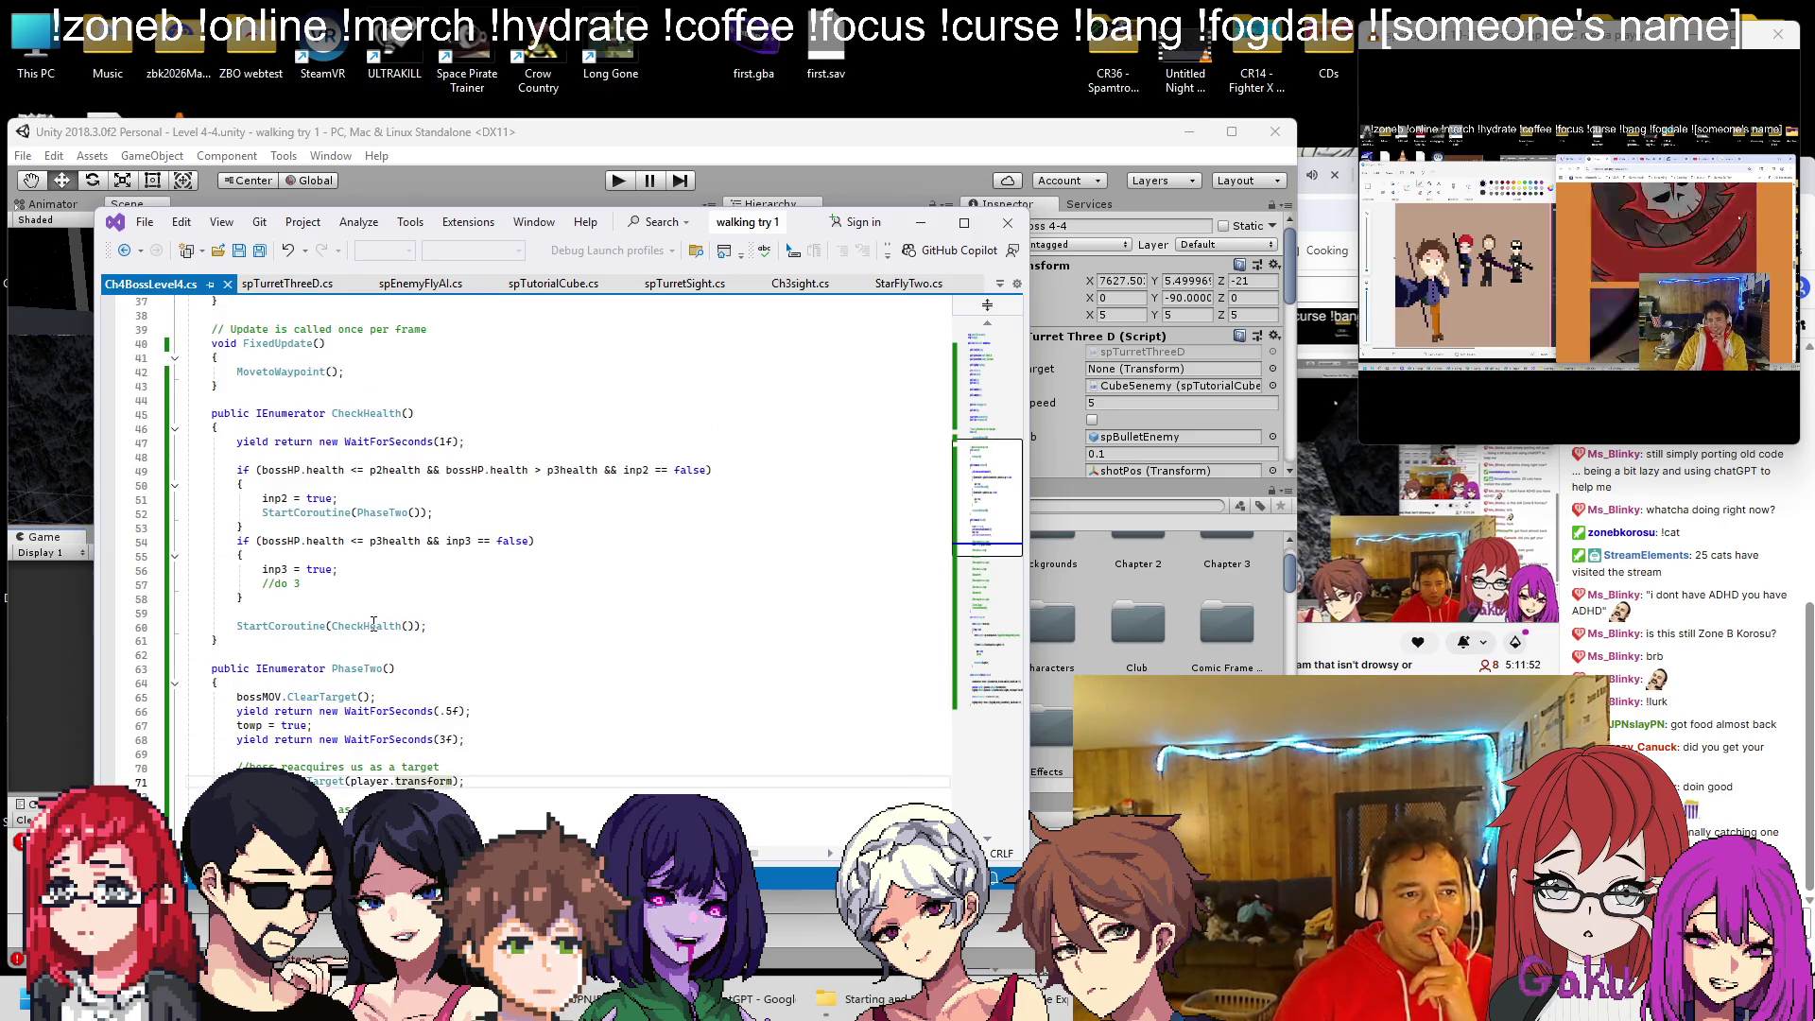
pyautogui.scroll(-16, 373, 616)
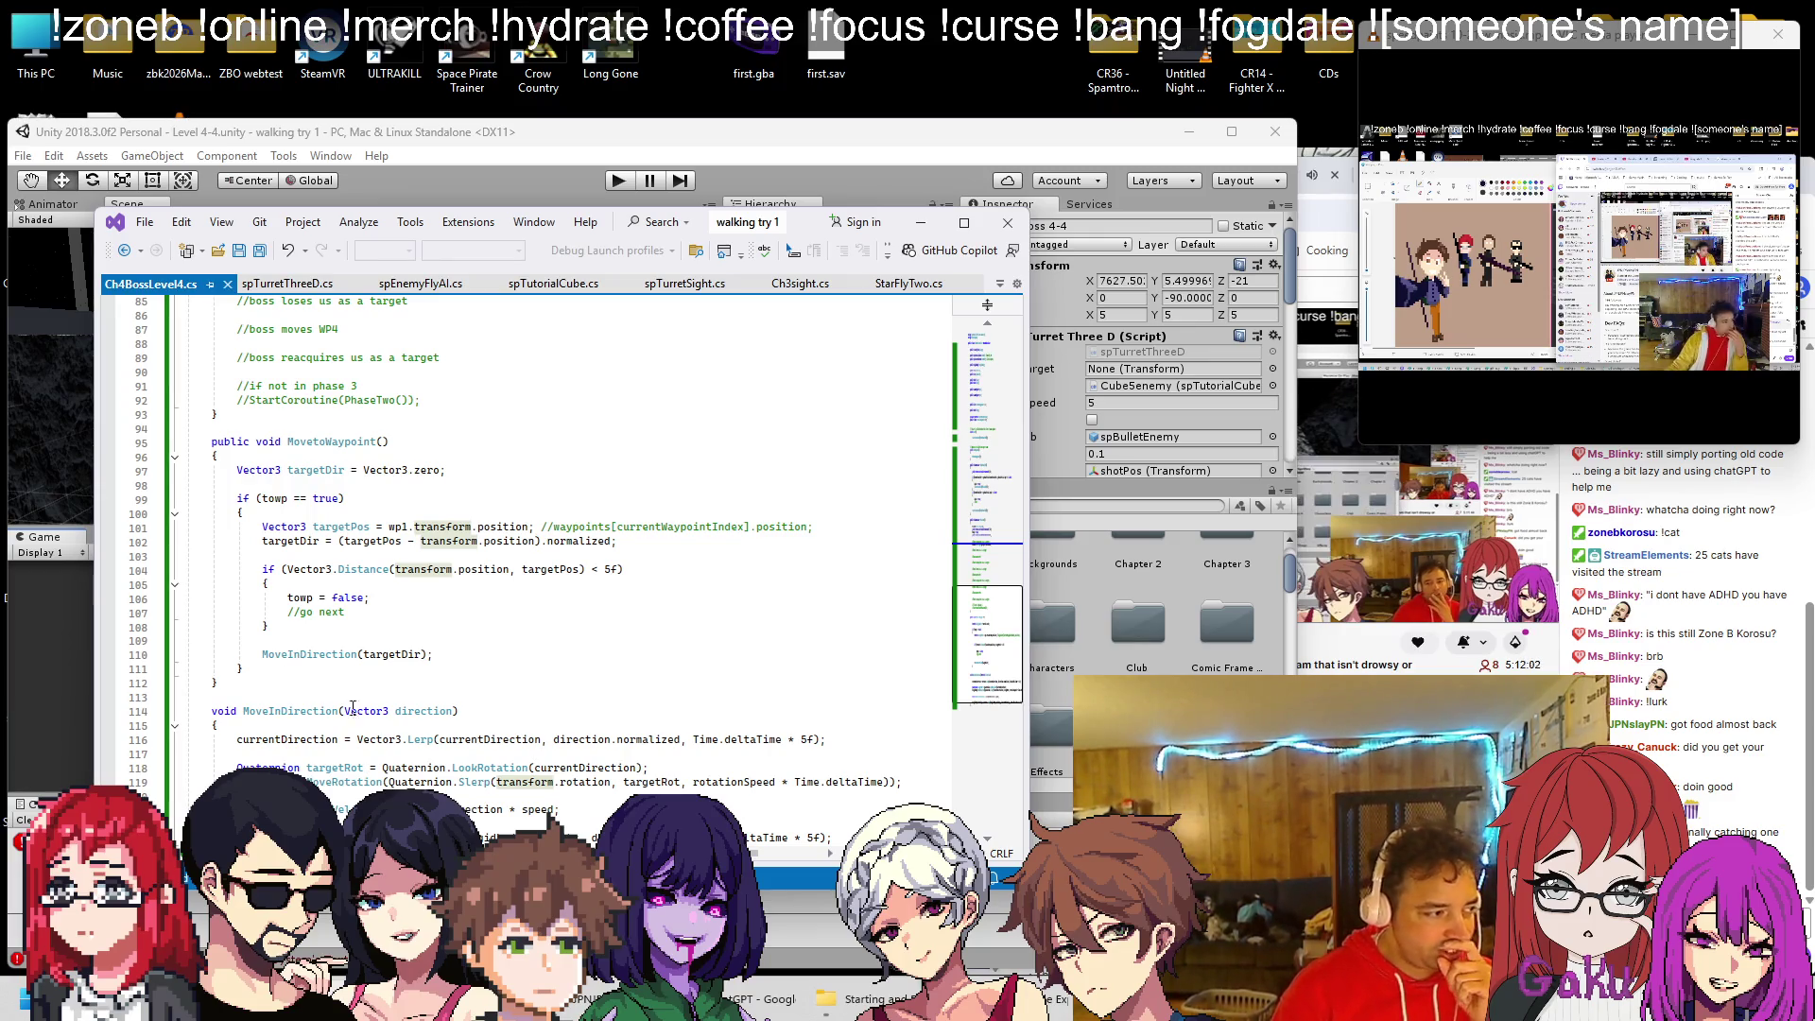
pyautogui.scroll(8, 345, 624)
pyautogui.scroll(-8, 341, 652)
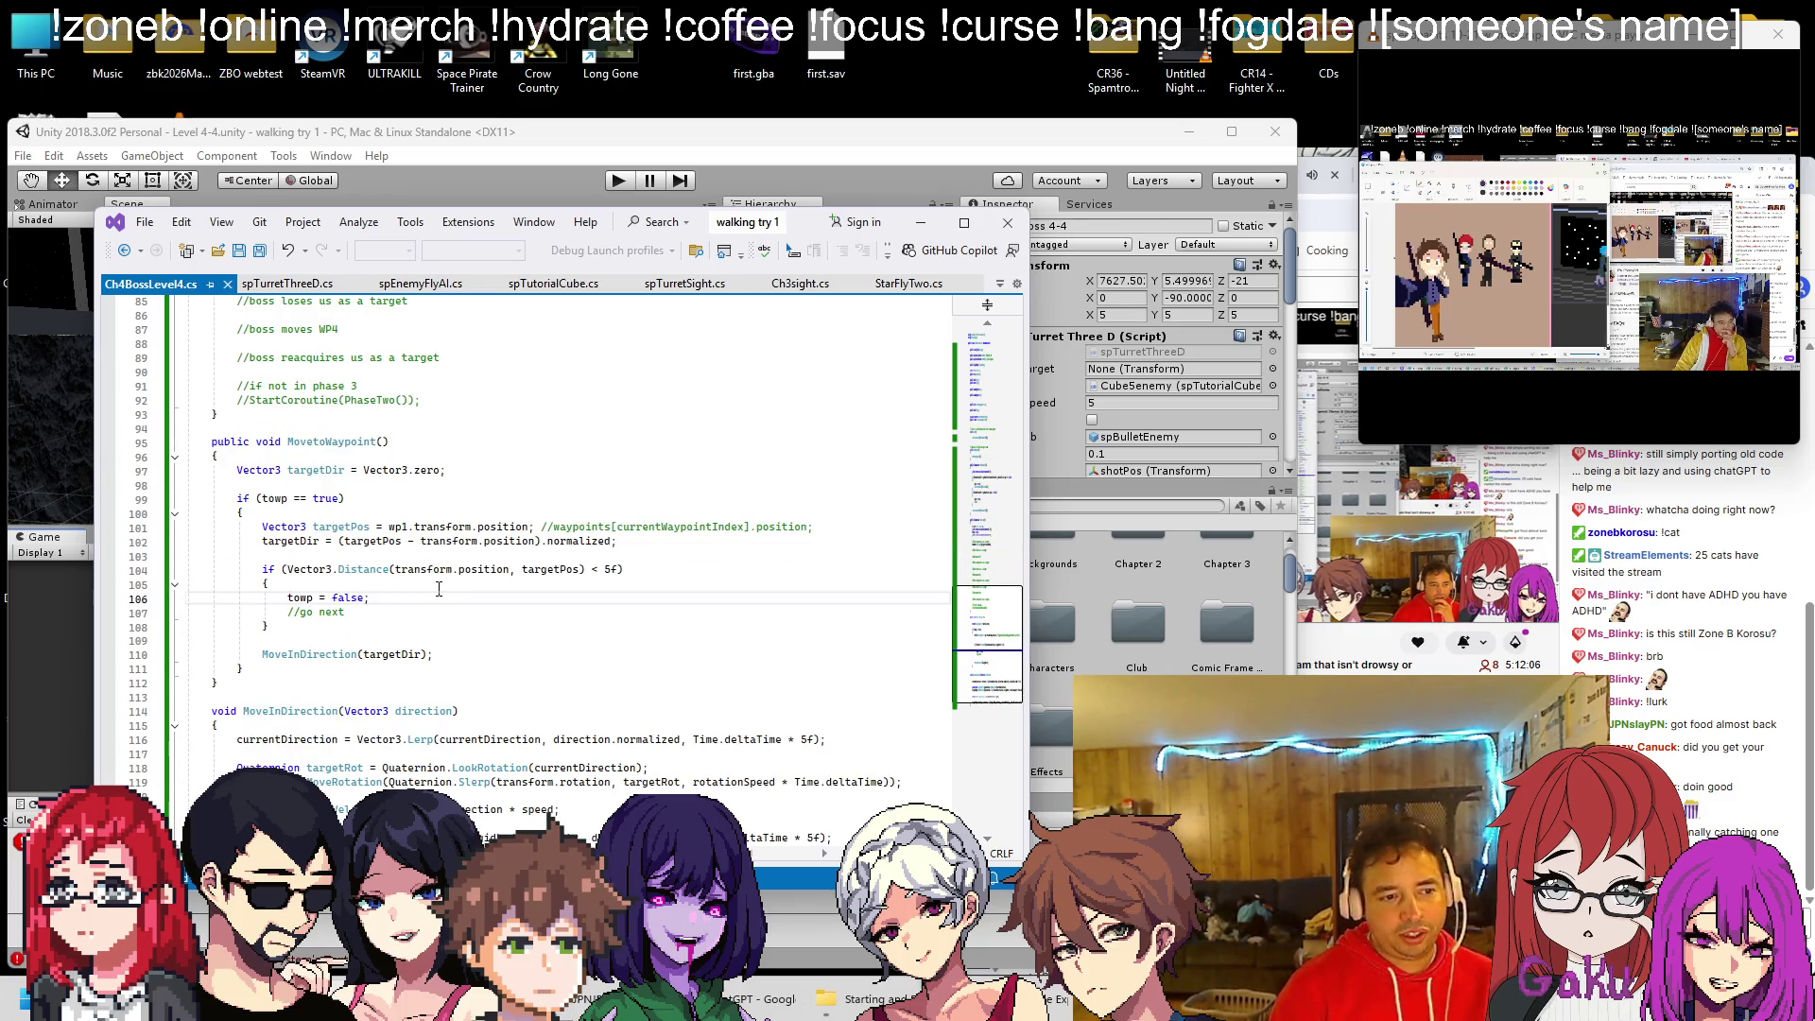
# Insert a //Freeze rb comment after towp = false, followed by a blank line
pyautogui.press('Return')
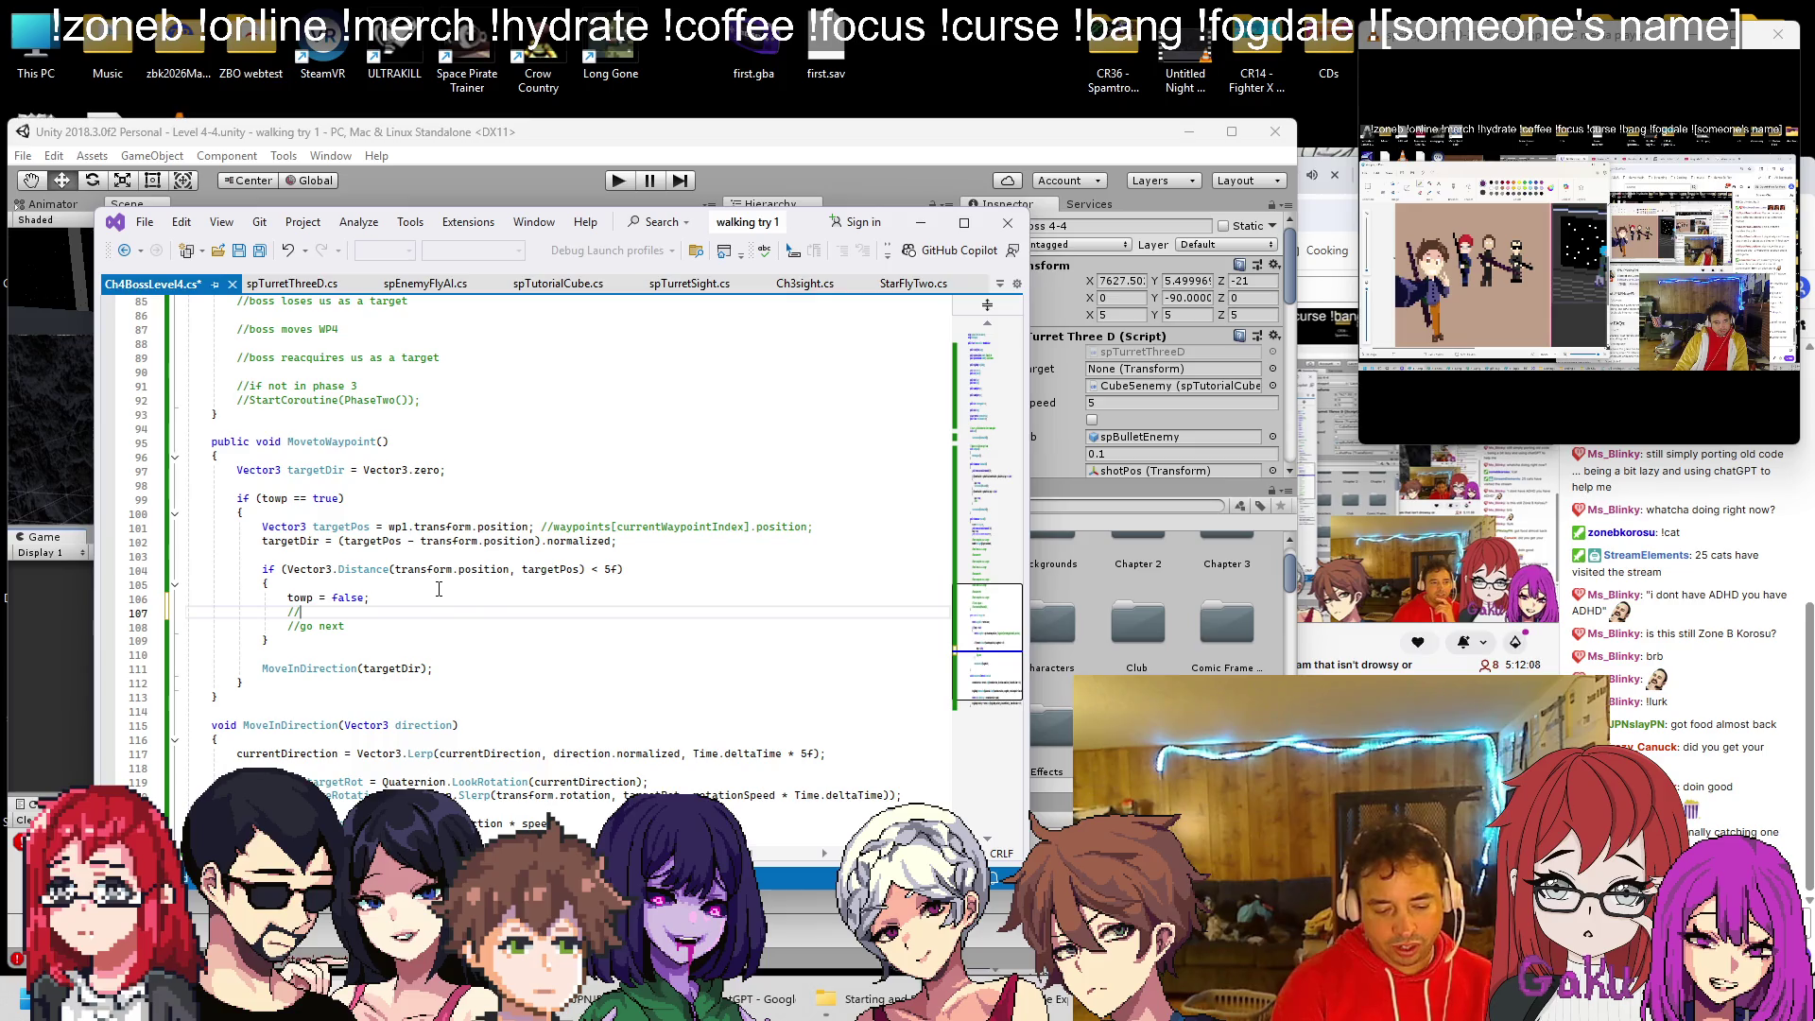
pyautogui.write('//freeze th')
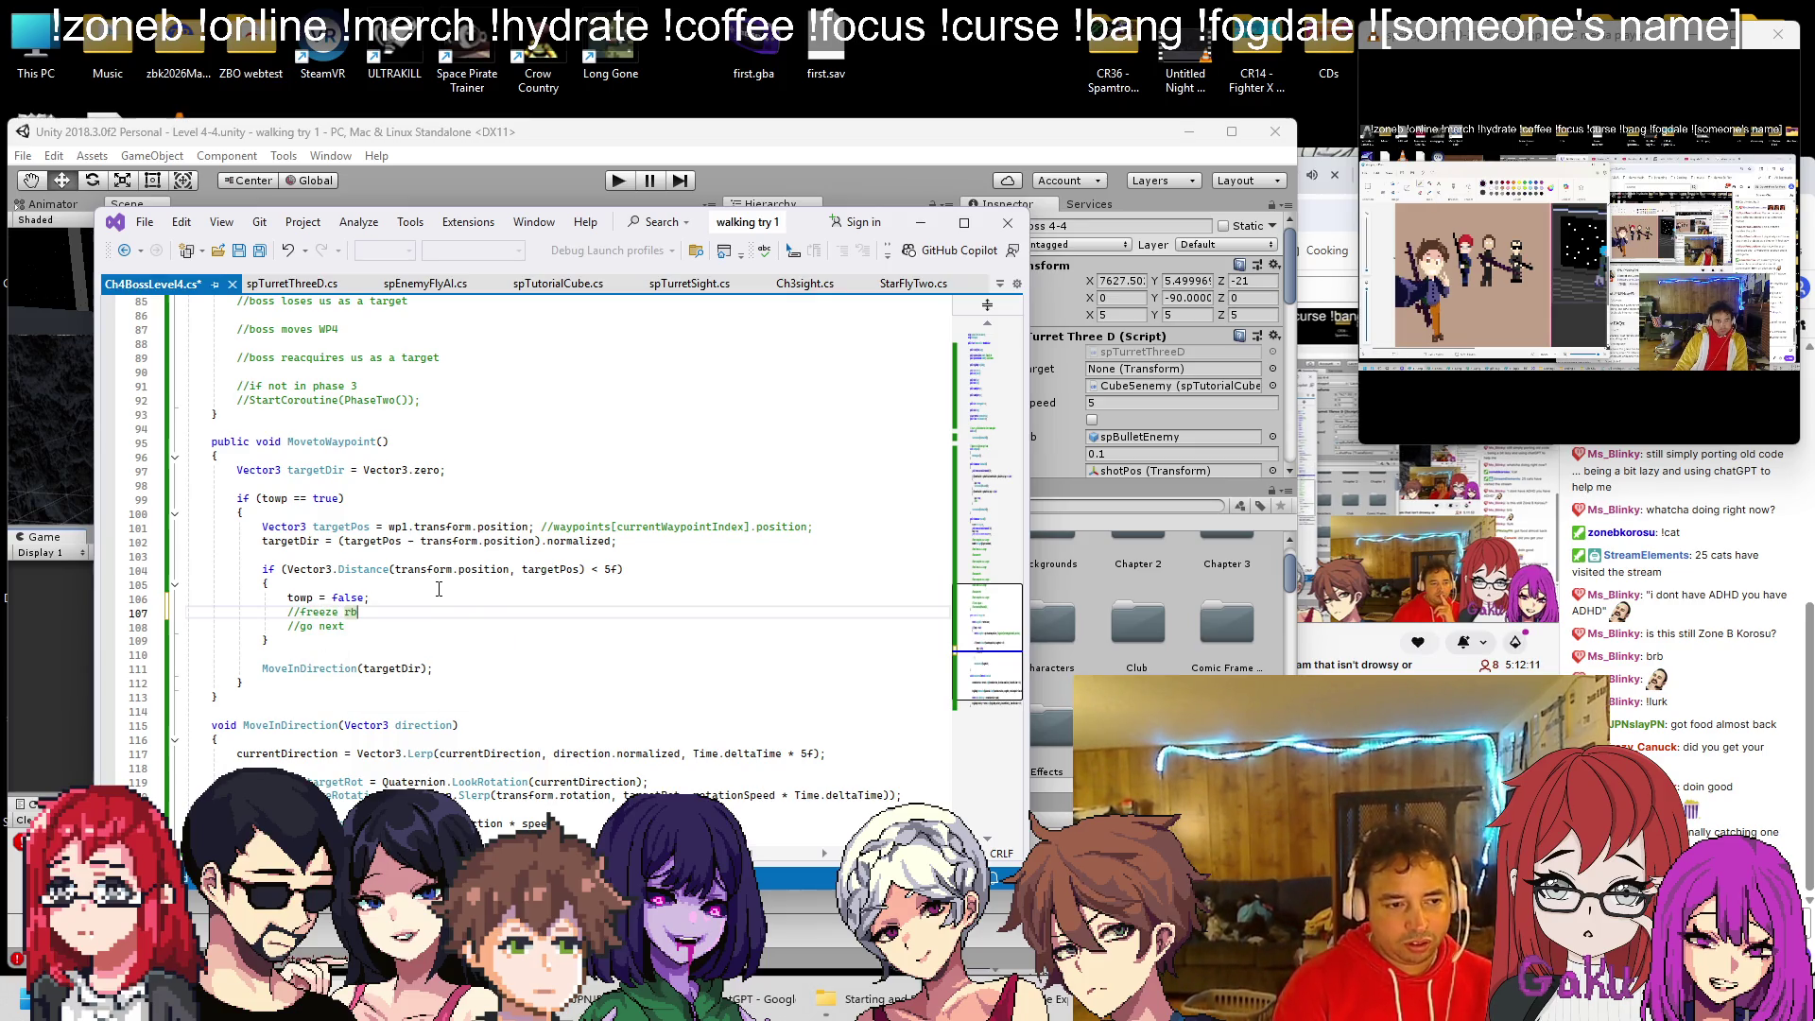
pyautogui.press('Return')
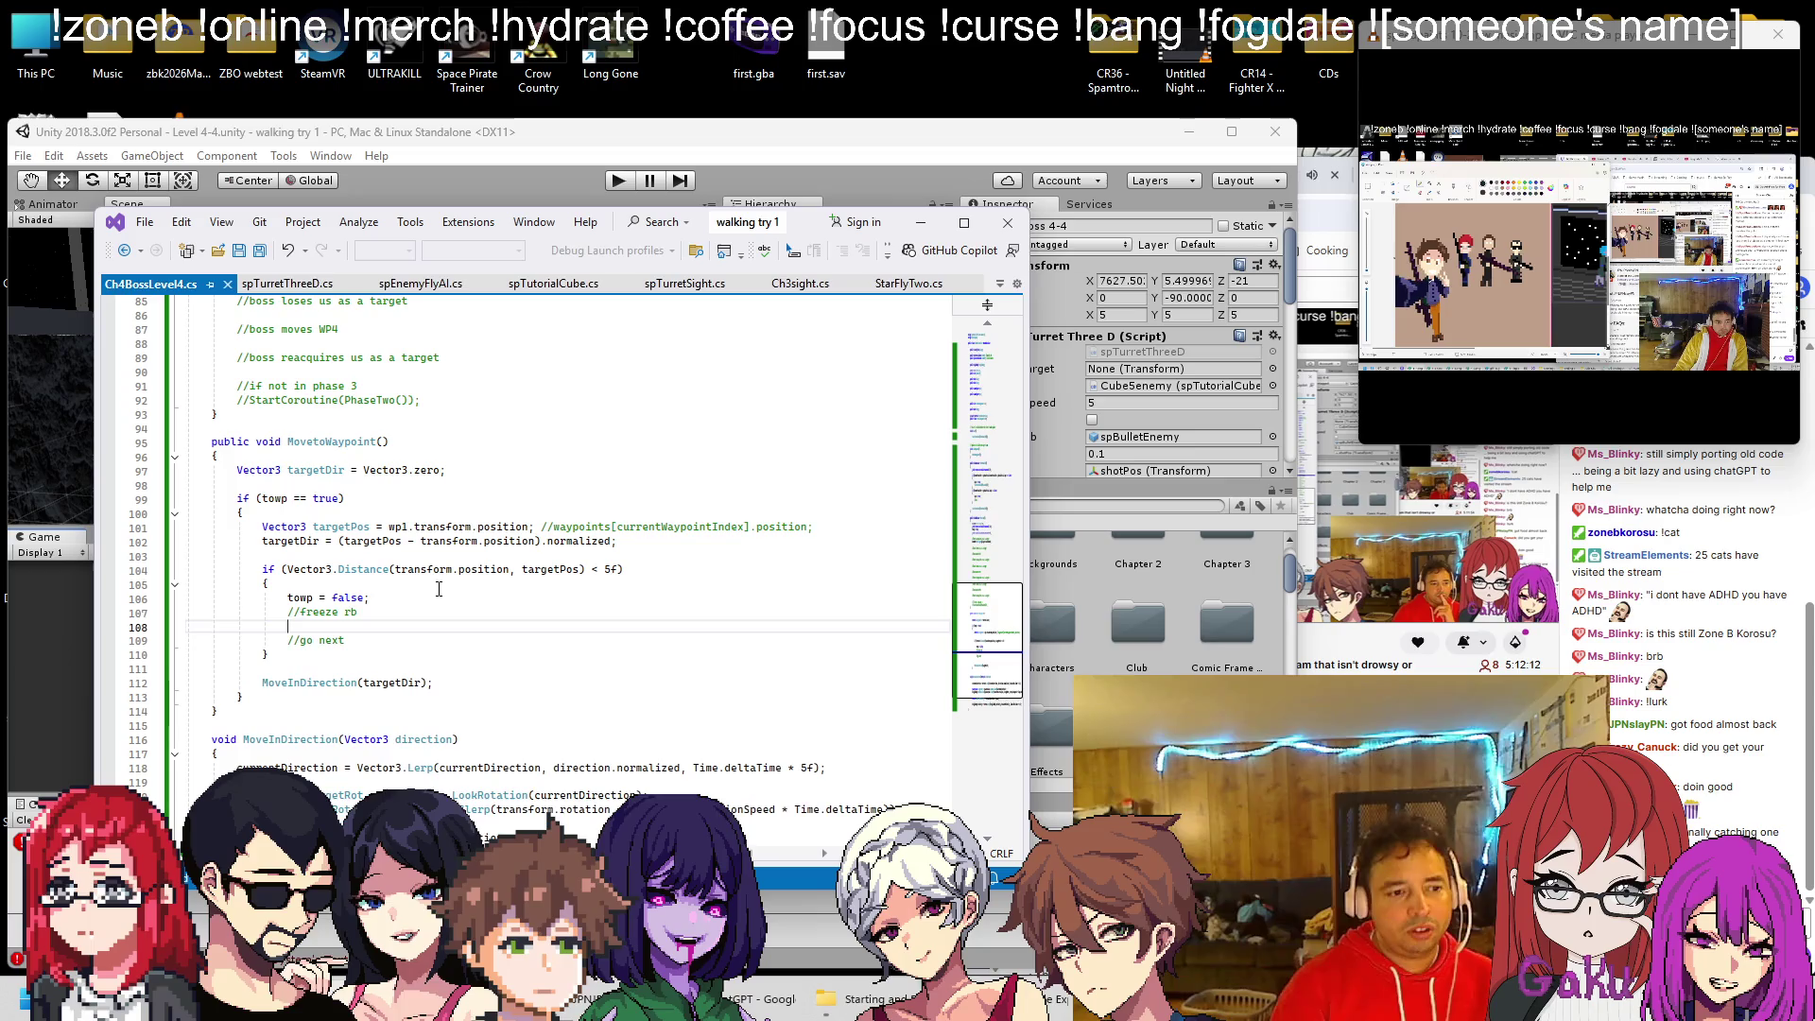
pyautogui.scroll(20, 460, 581)
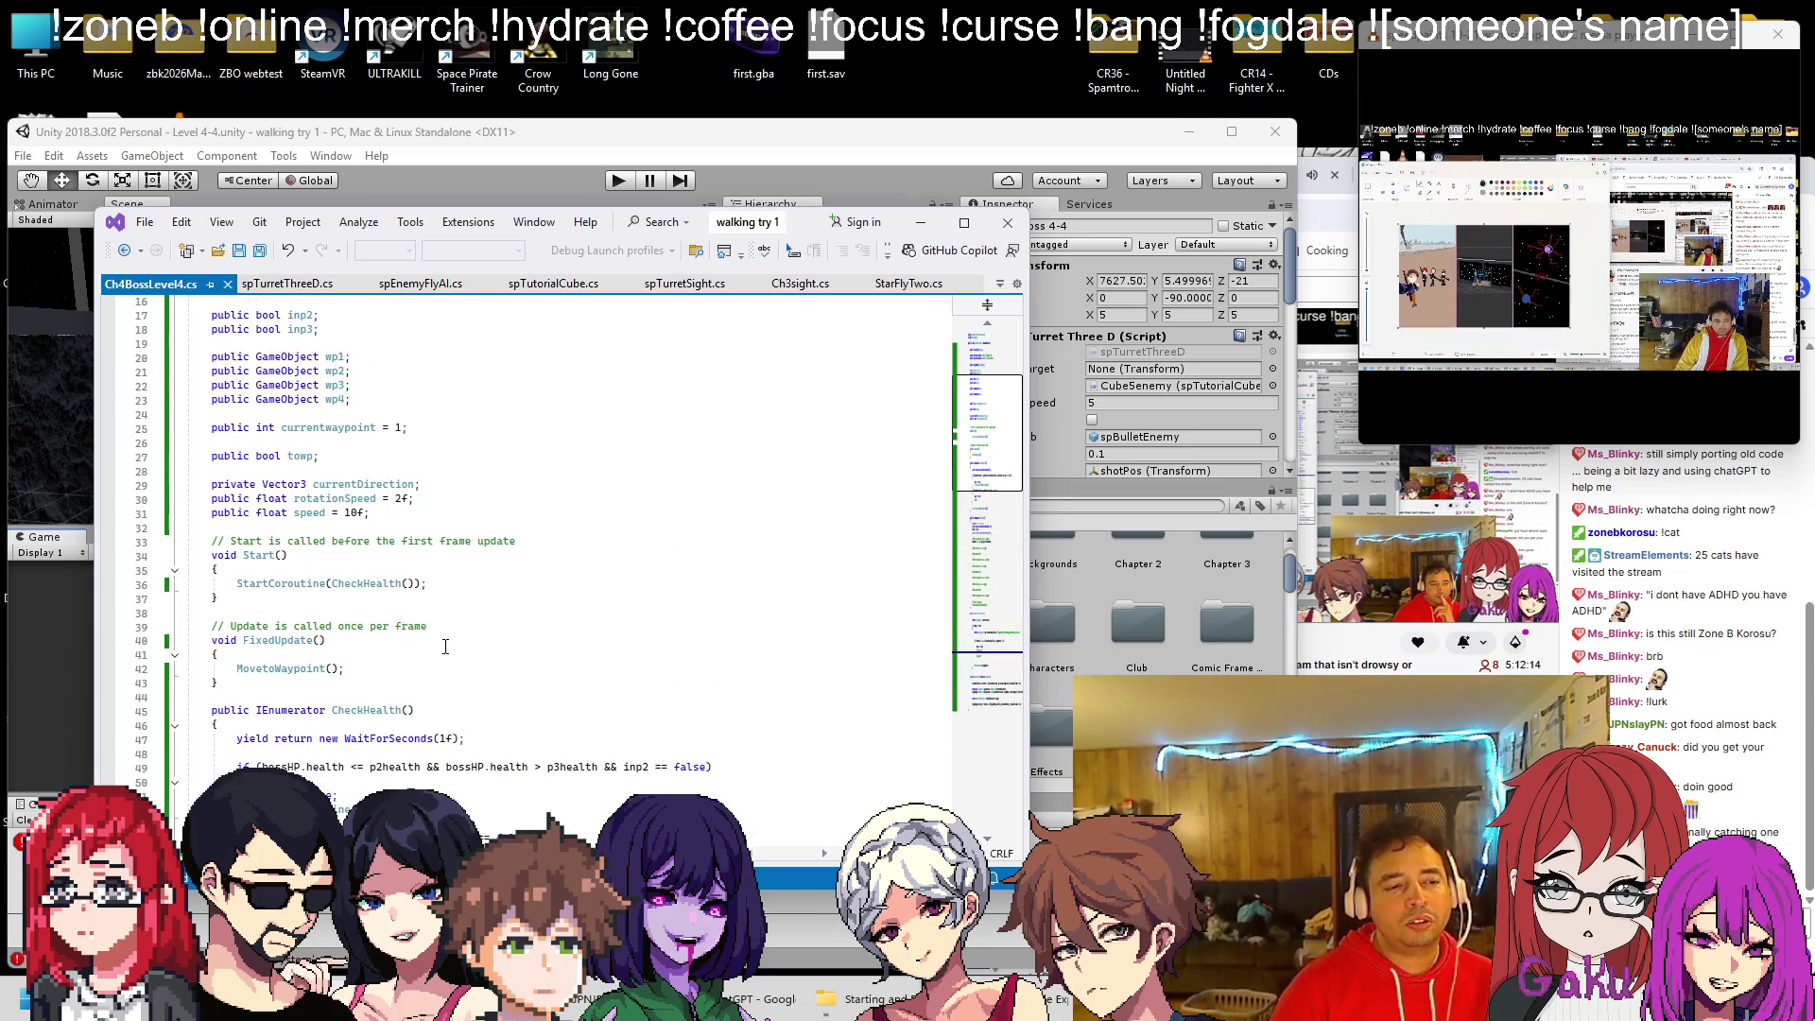
pyautogui.scroll(-19, 445, 645)
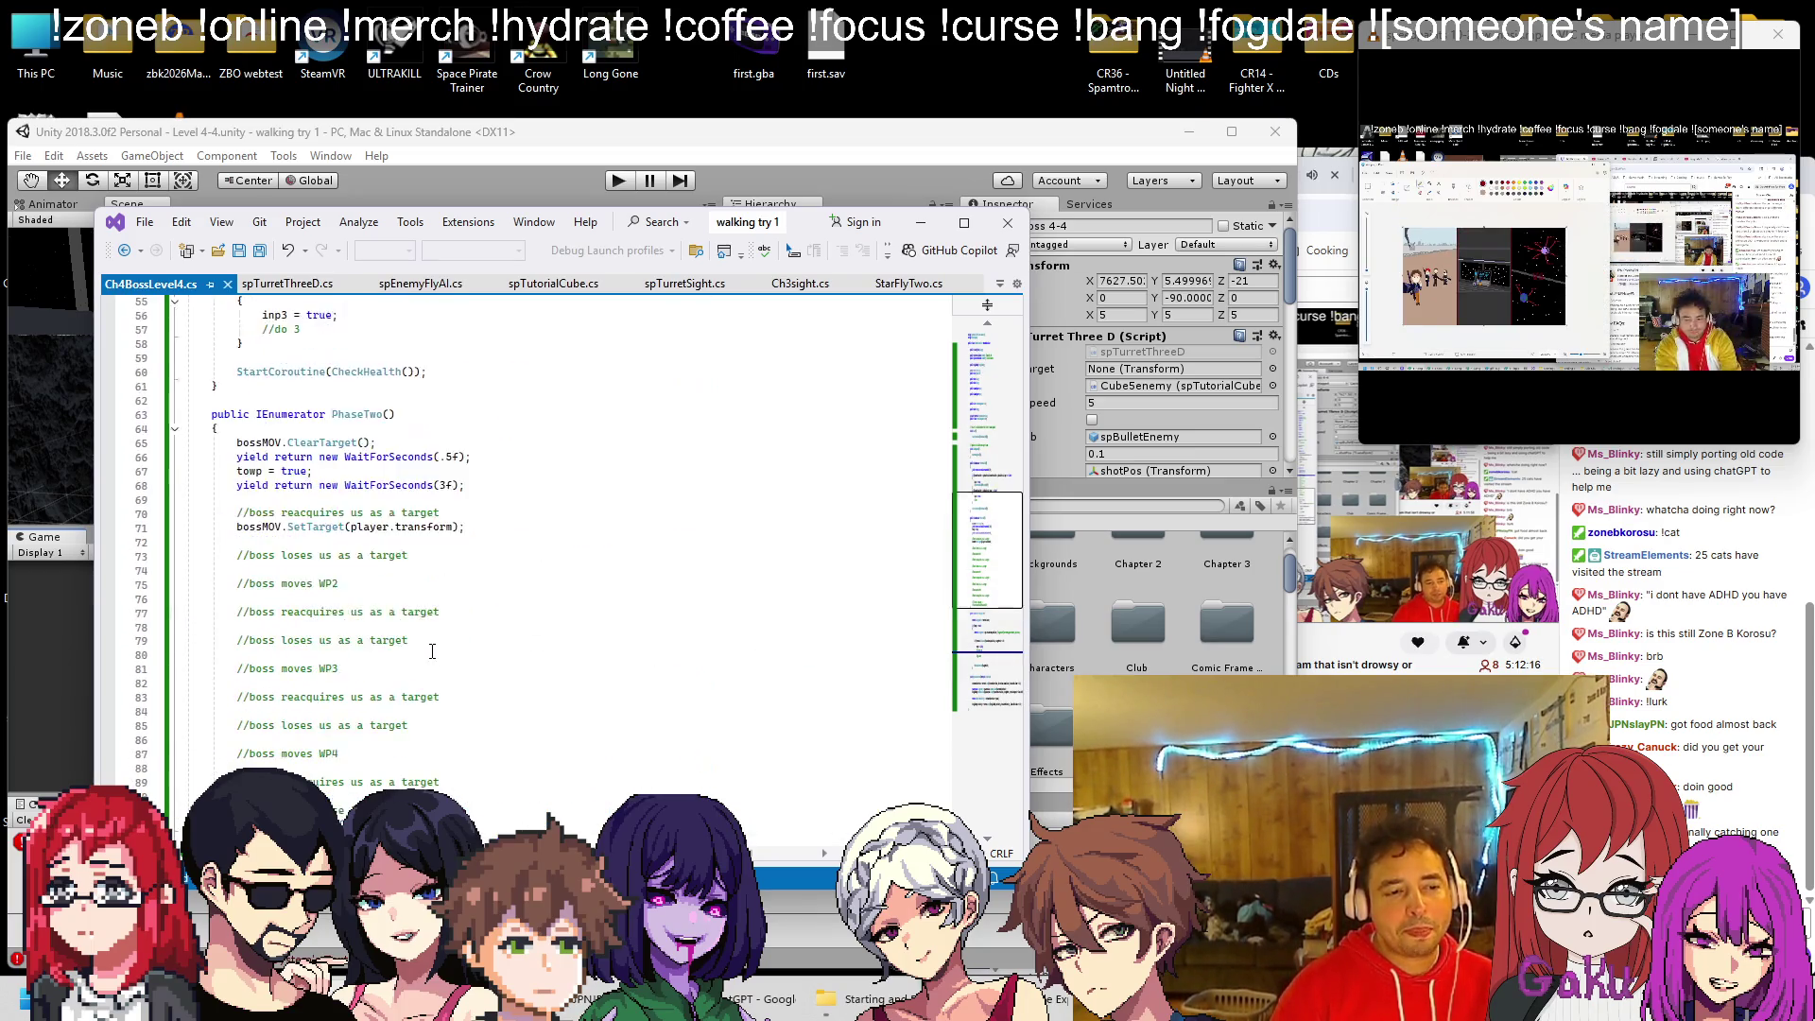
pyautogui.scroll(-2, 431, 652)
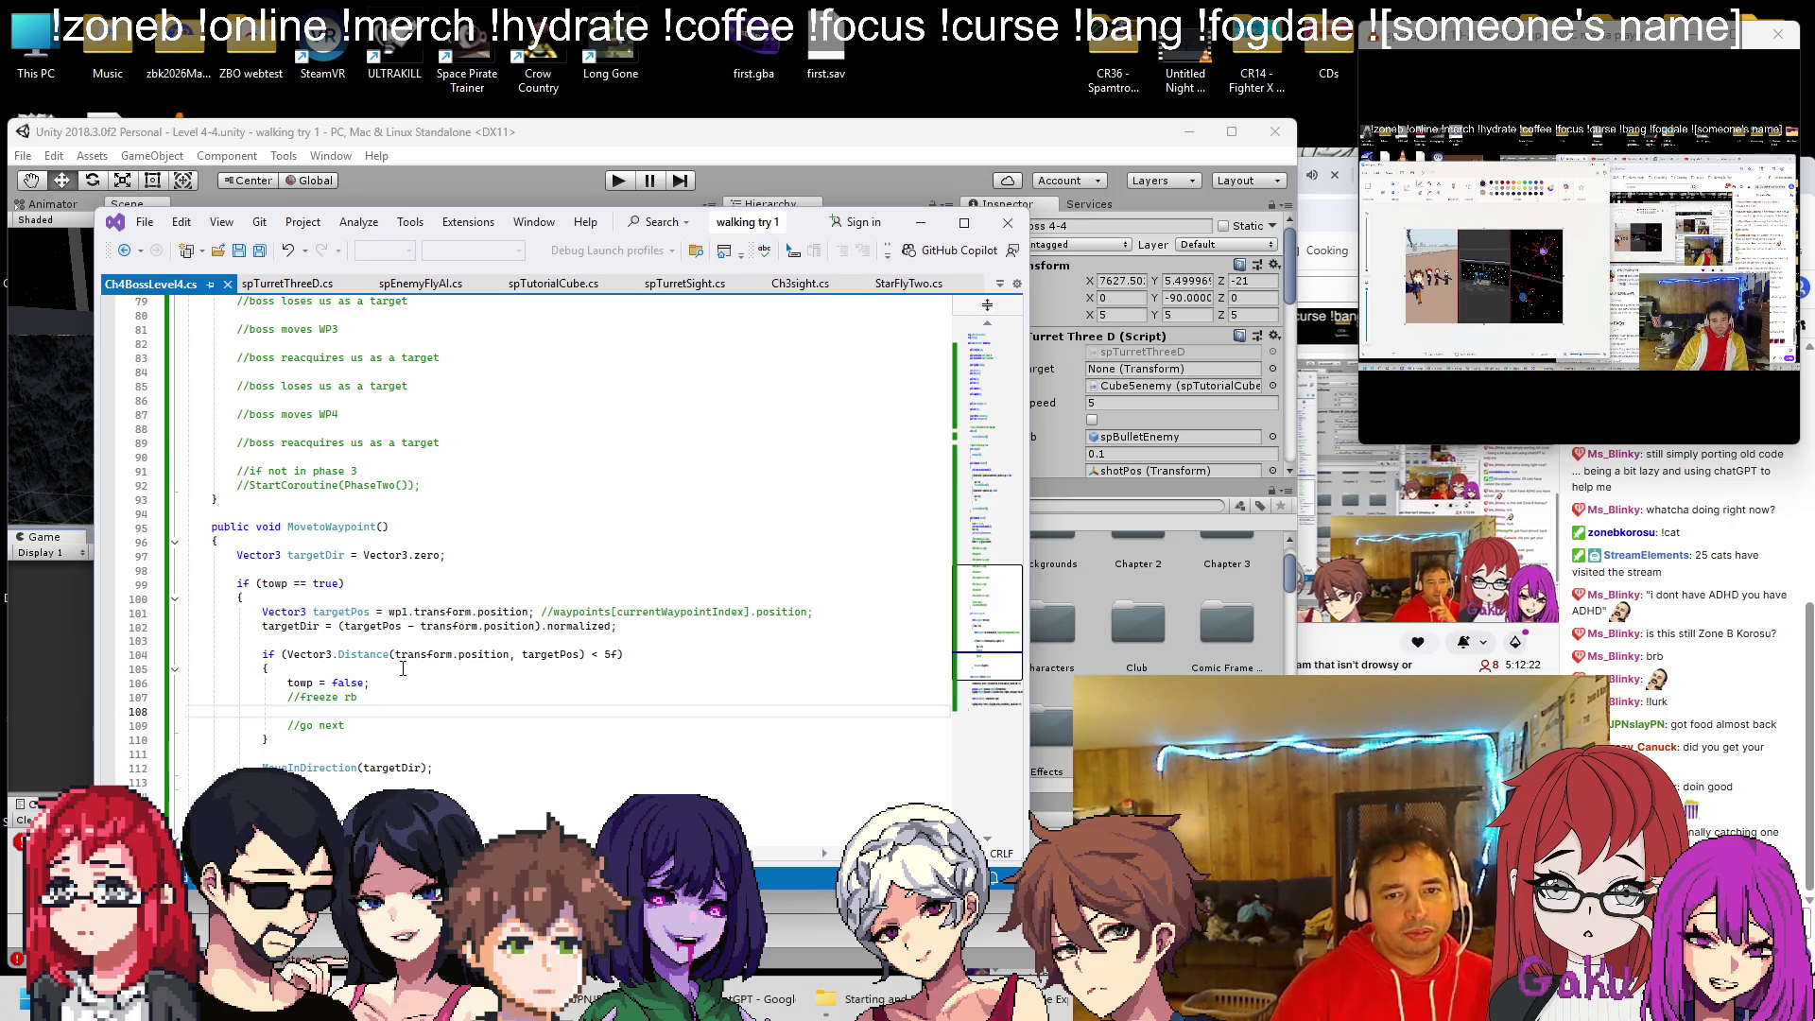
pyautogui.click(1000, 286)
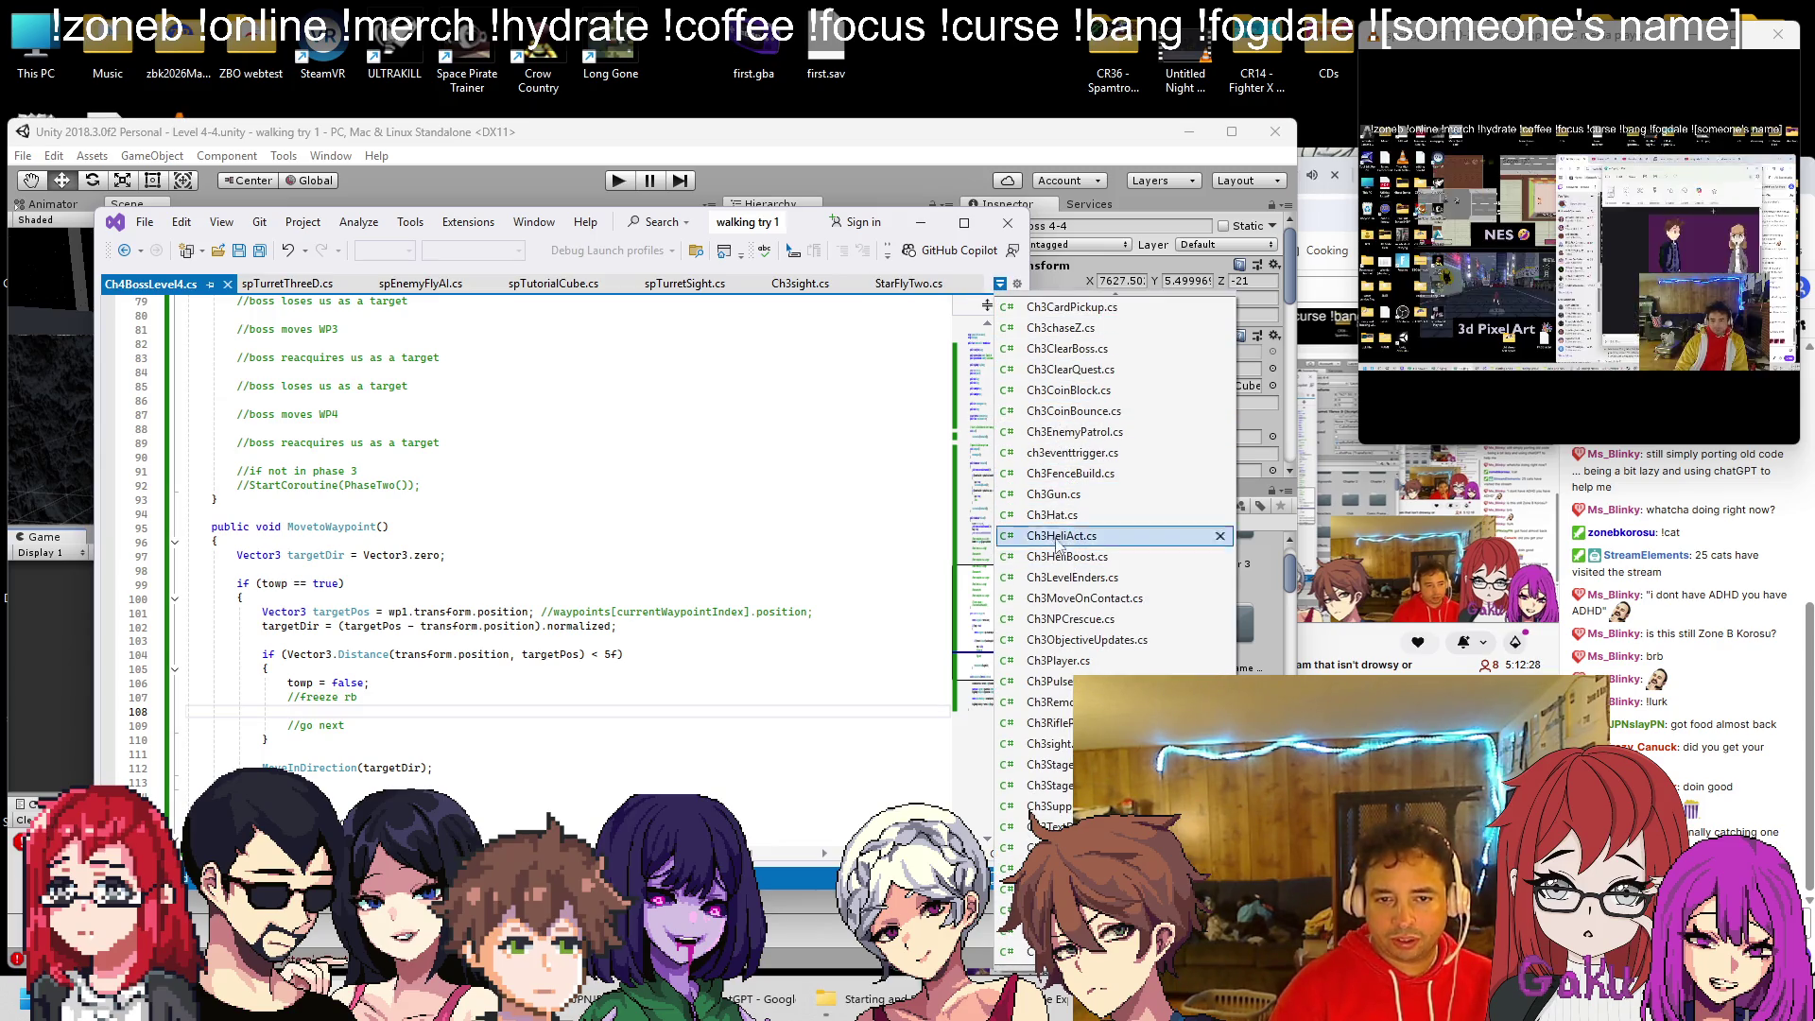
# Open Ch3chaseZ.cs and look through it for the DeathStuff coroutine
pyautogui.click(1061, 327)
pyautogui.scroll(-20, 587, 512)
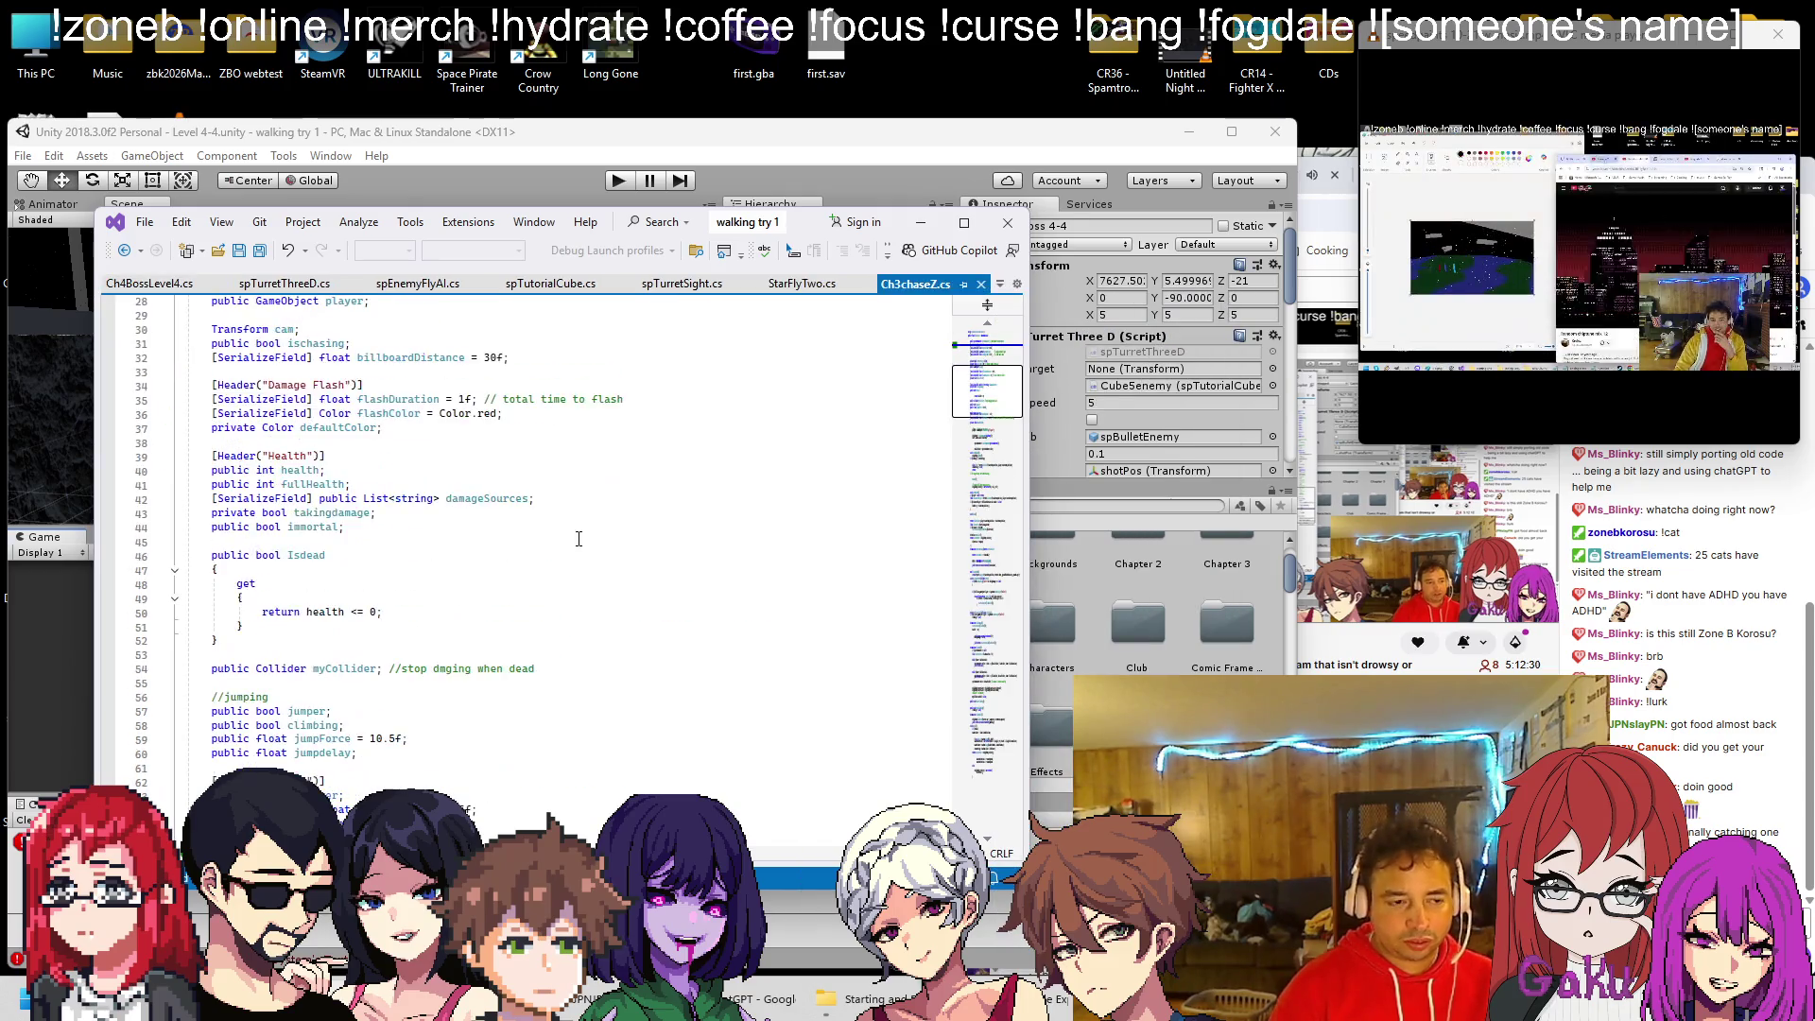
pyautogui.scroll(6, 471, 563)
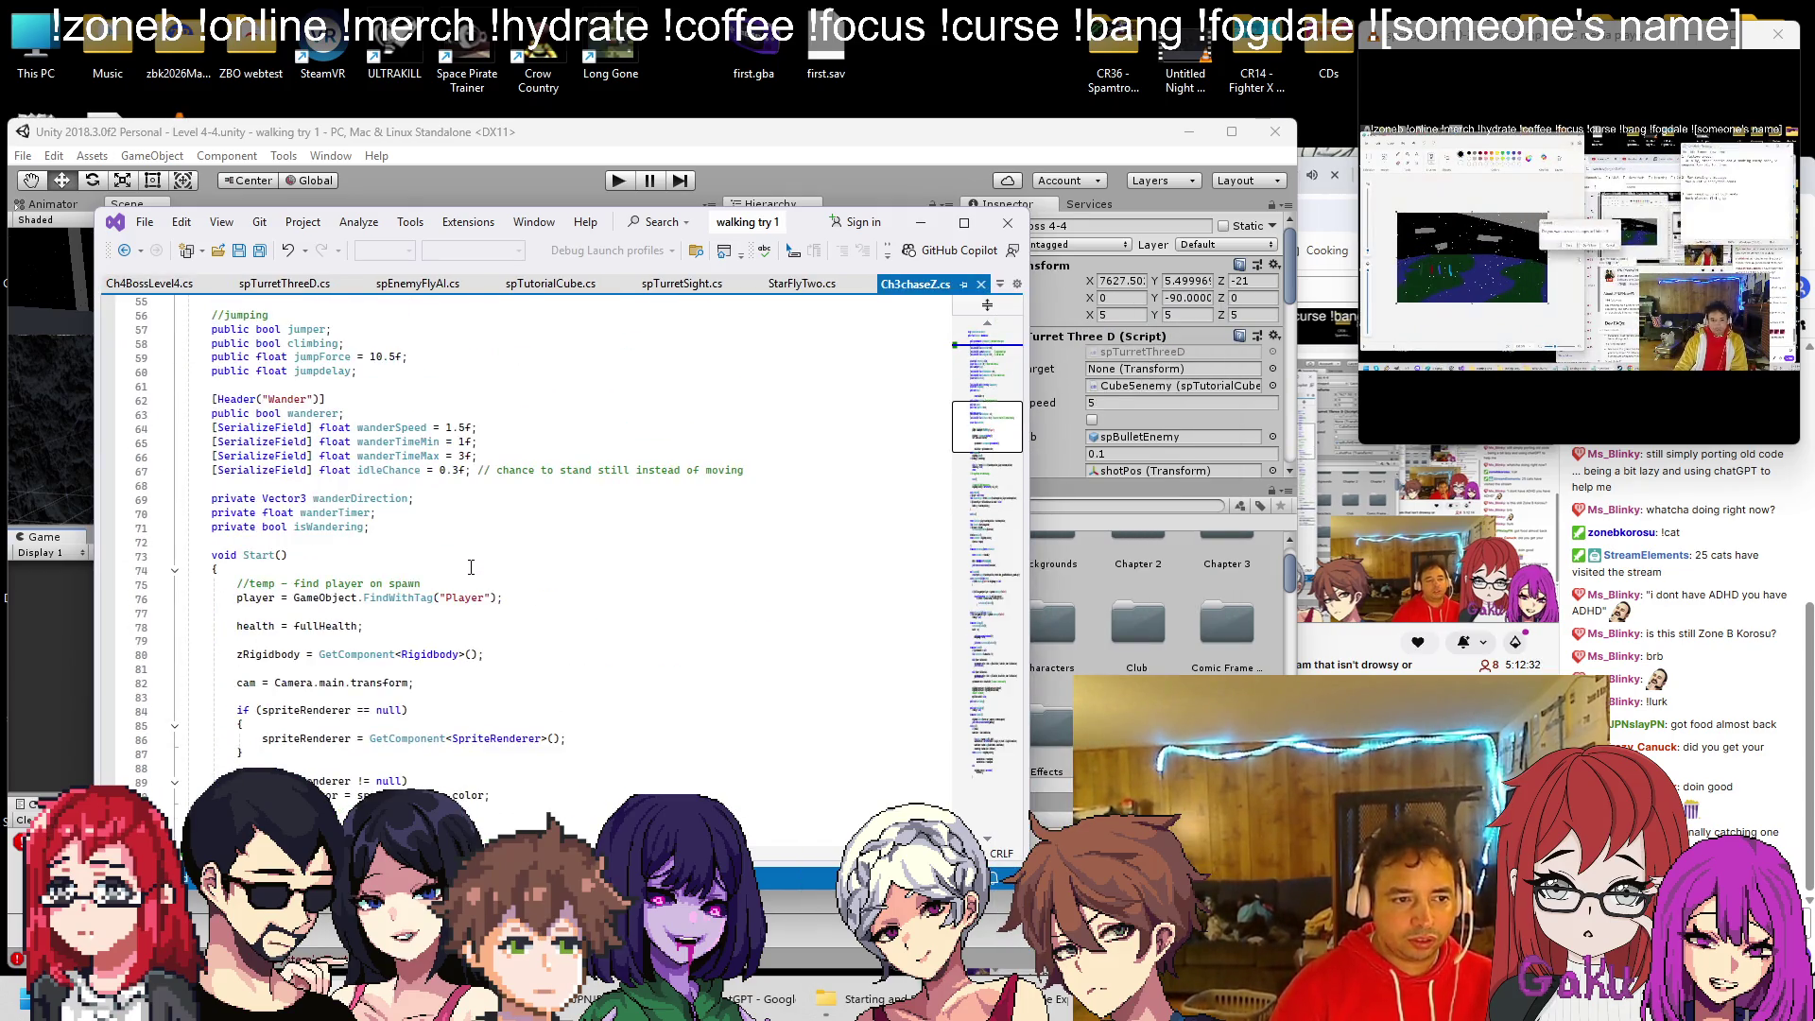
pyautogui.scroll(-20, 471, 567)
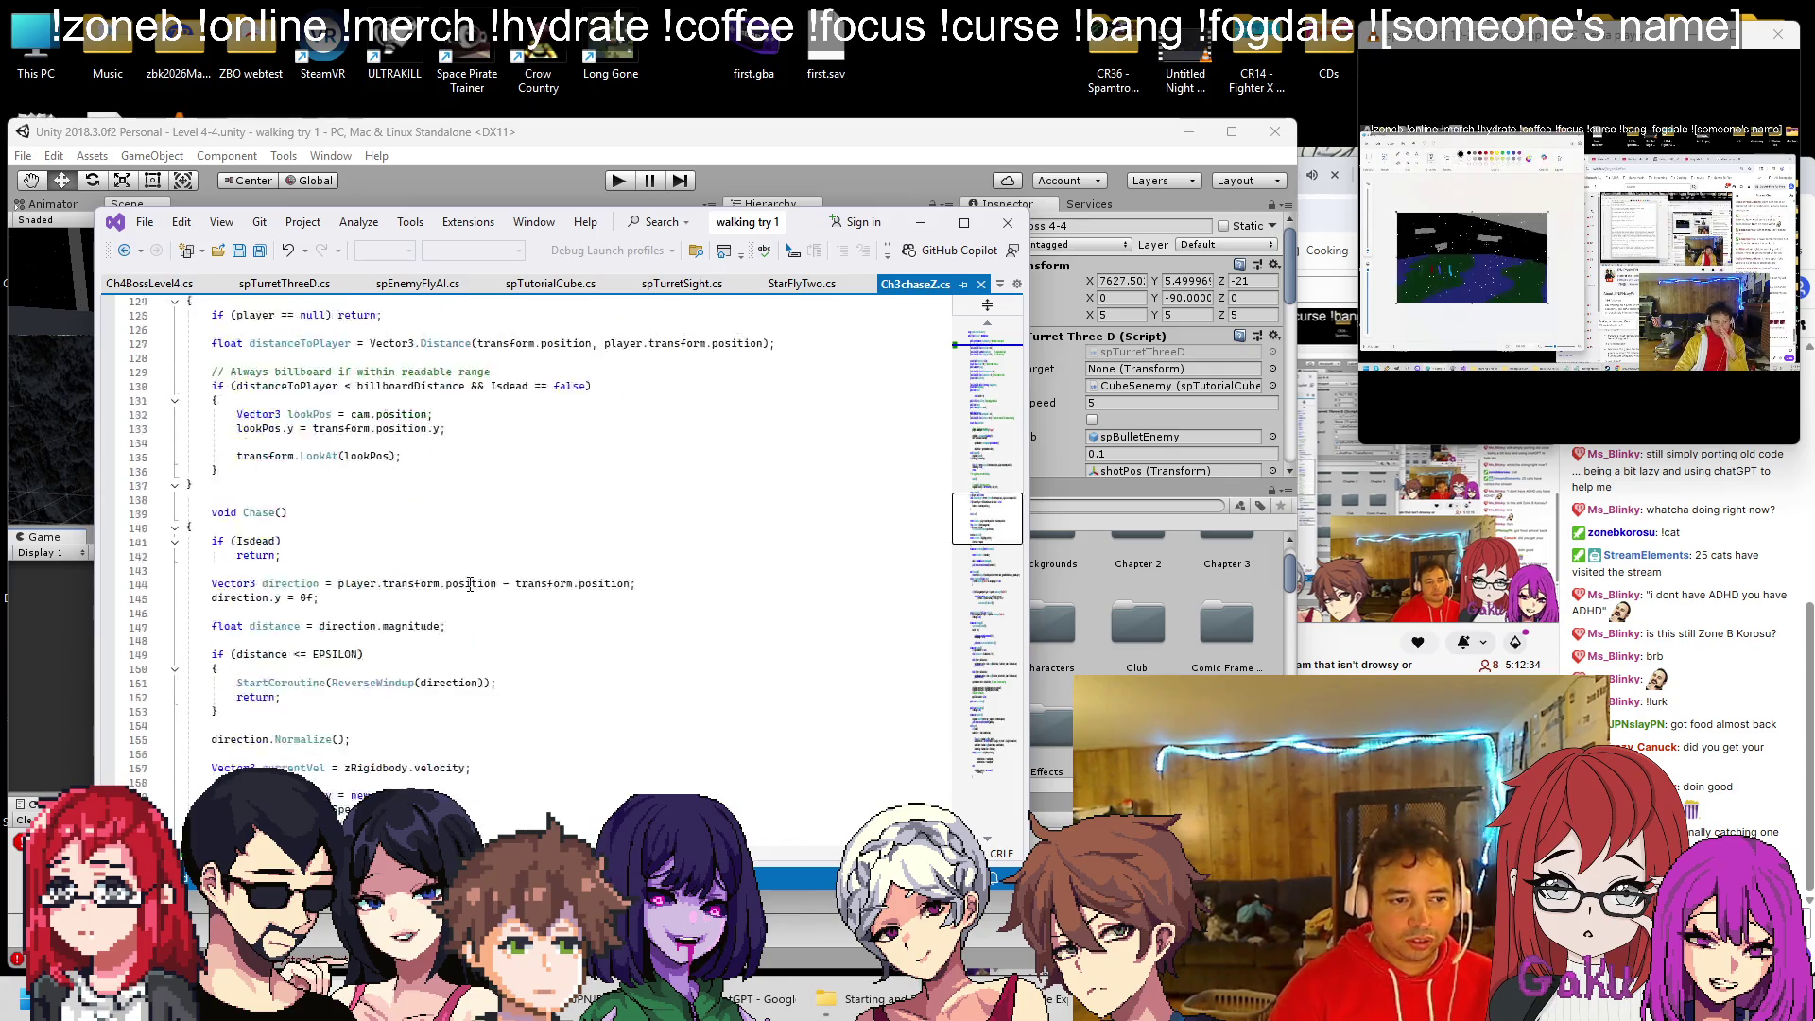
pyautogui.scroll(-20, 470, 584)
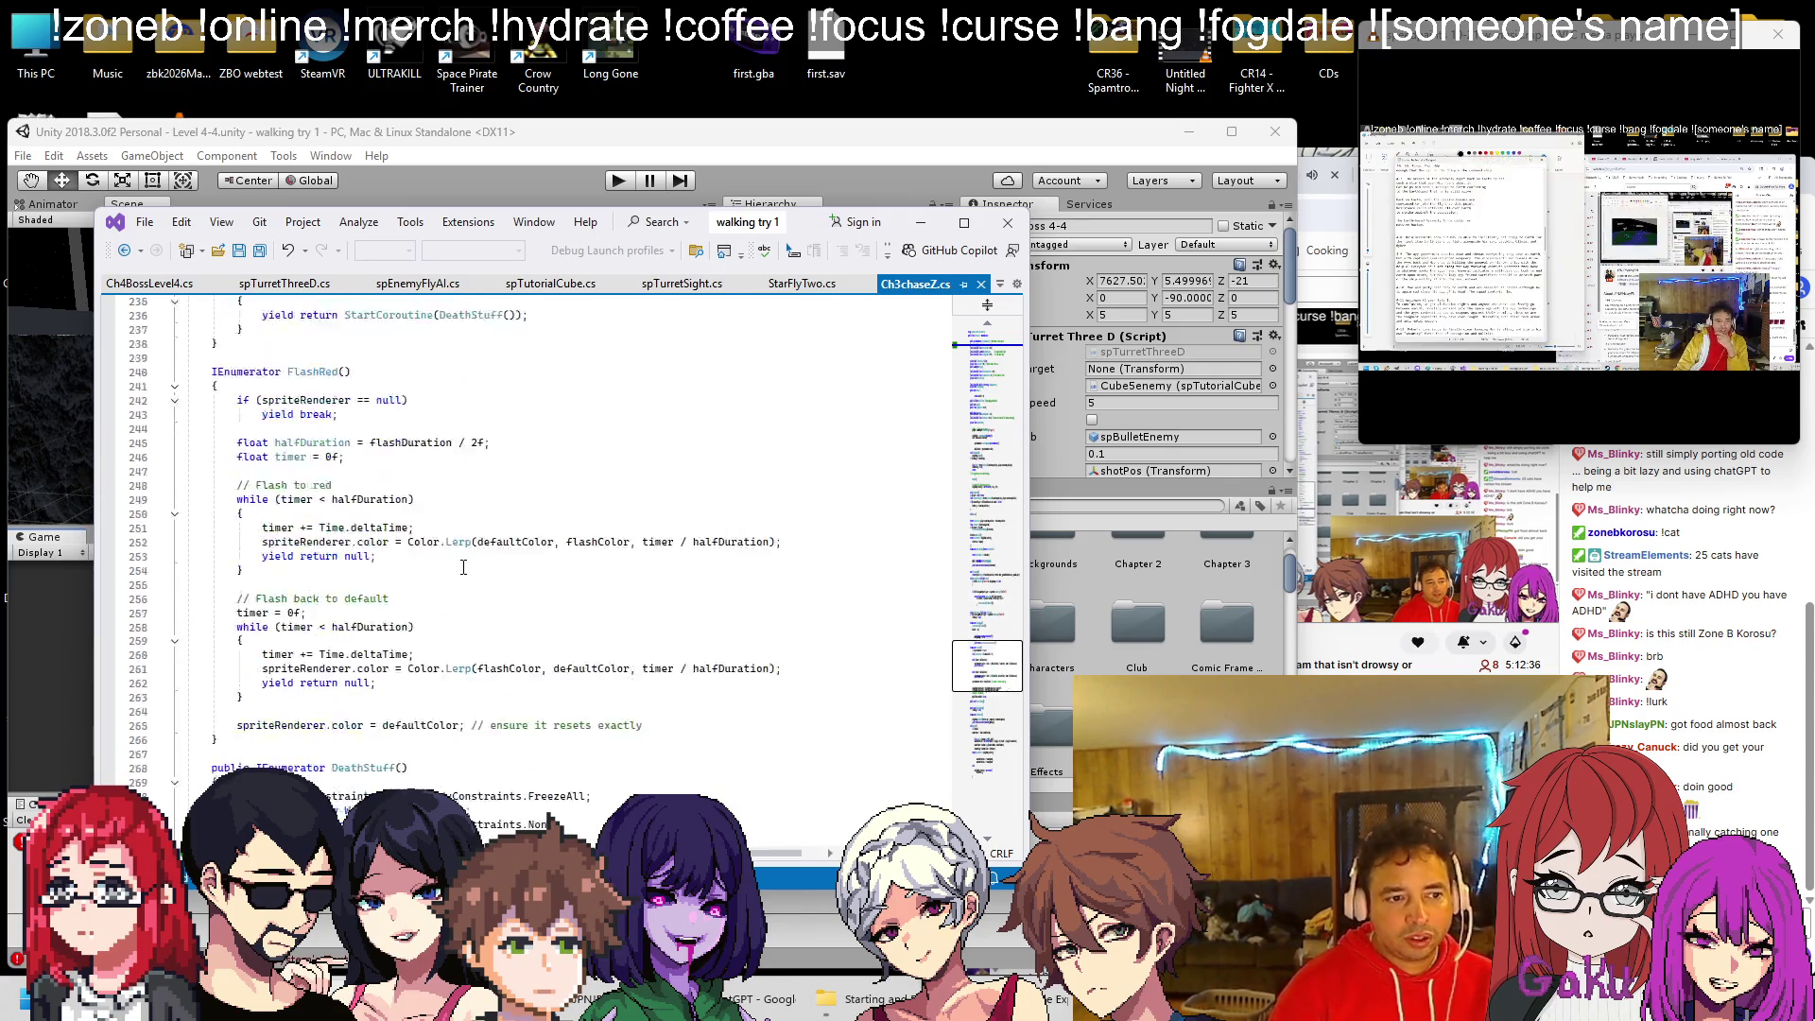
pyautogui.scroll(-12, 460, 561)
pyautogui.scroll(20, 465, 566)
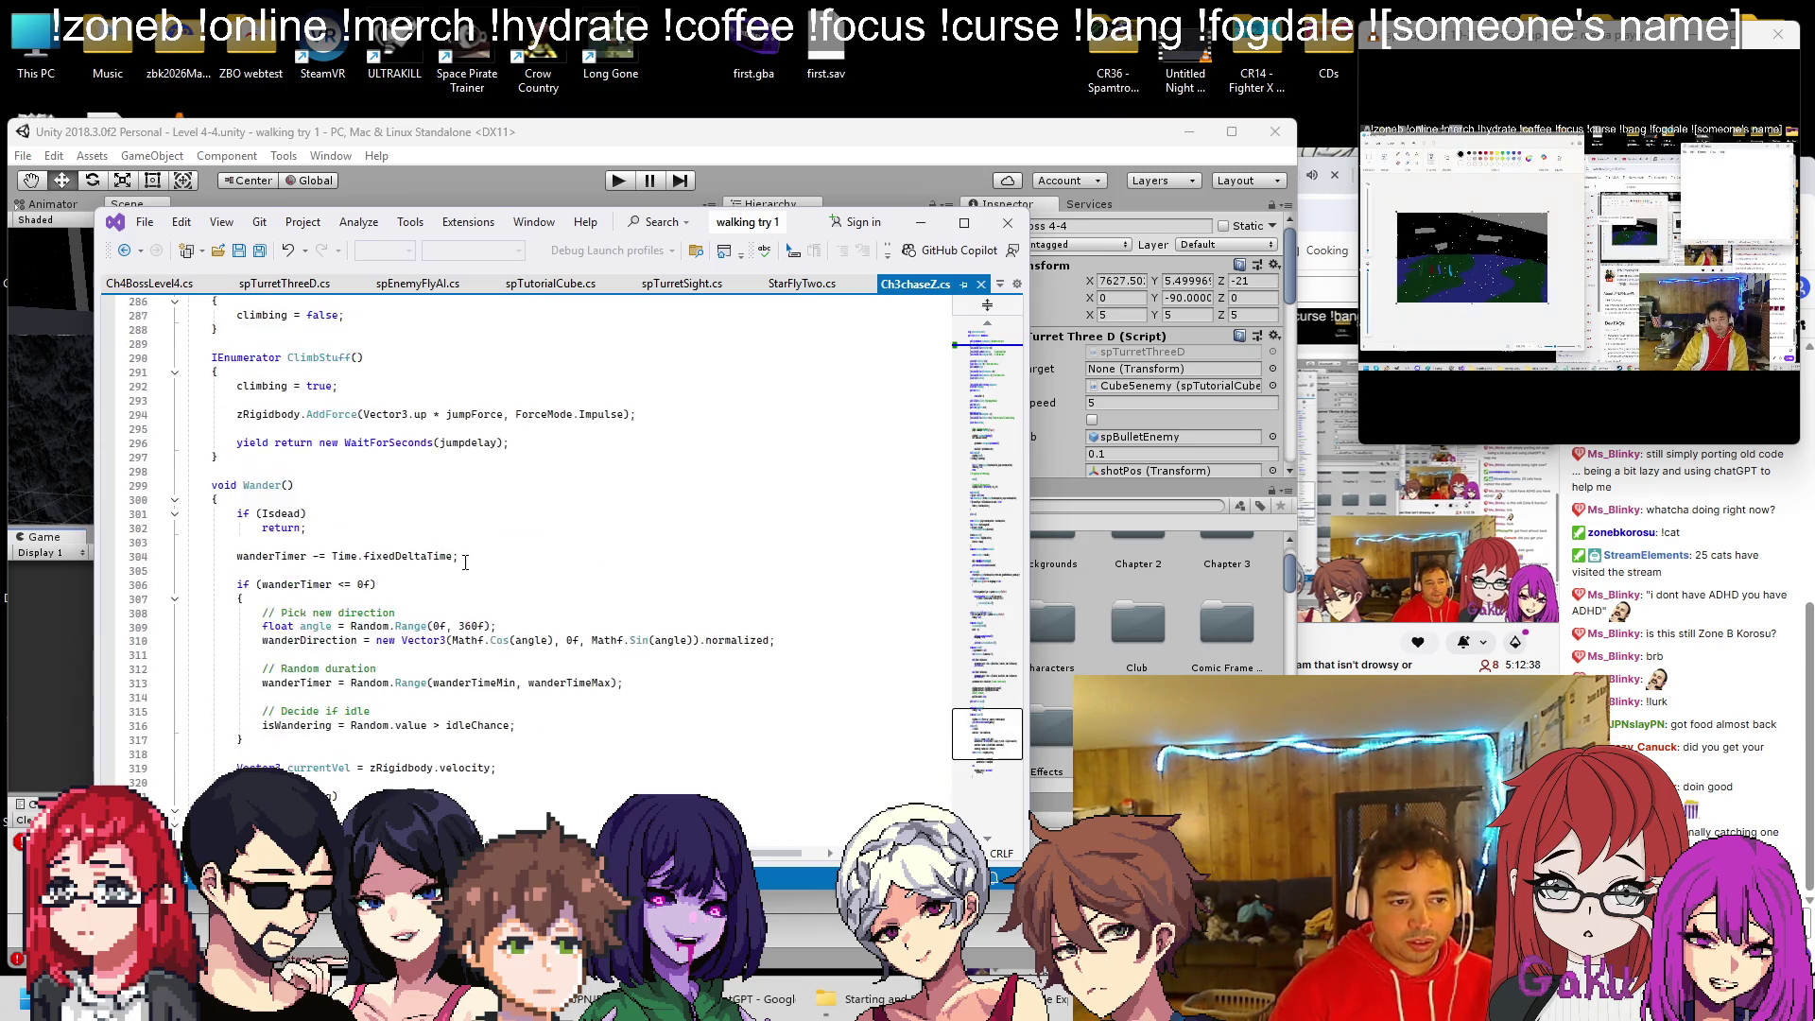
pyautogui.scroll(20, 465, 568)
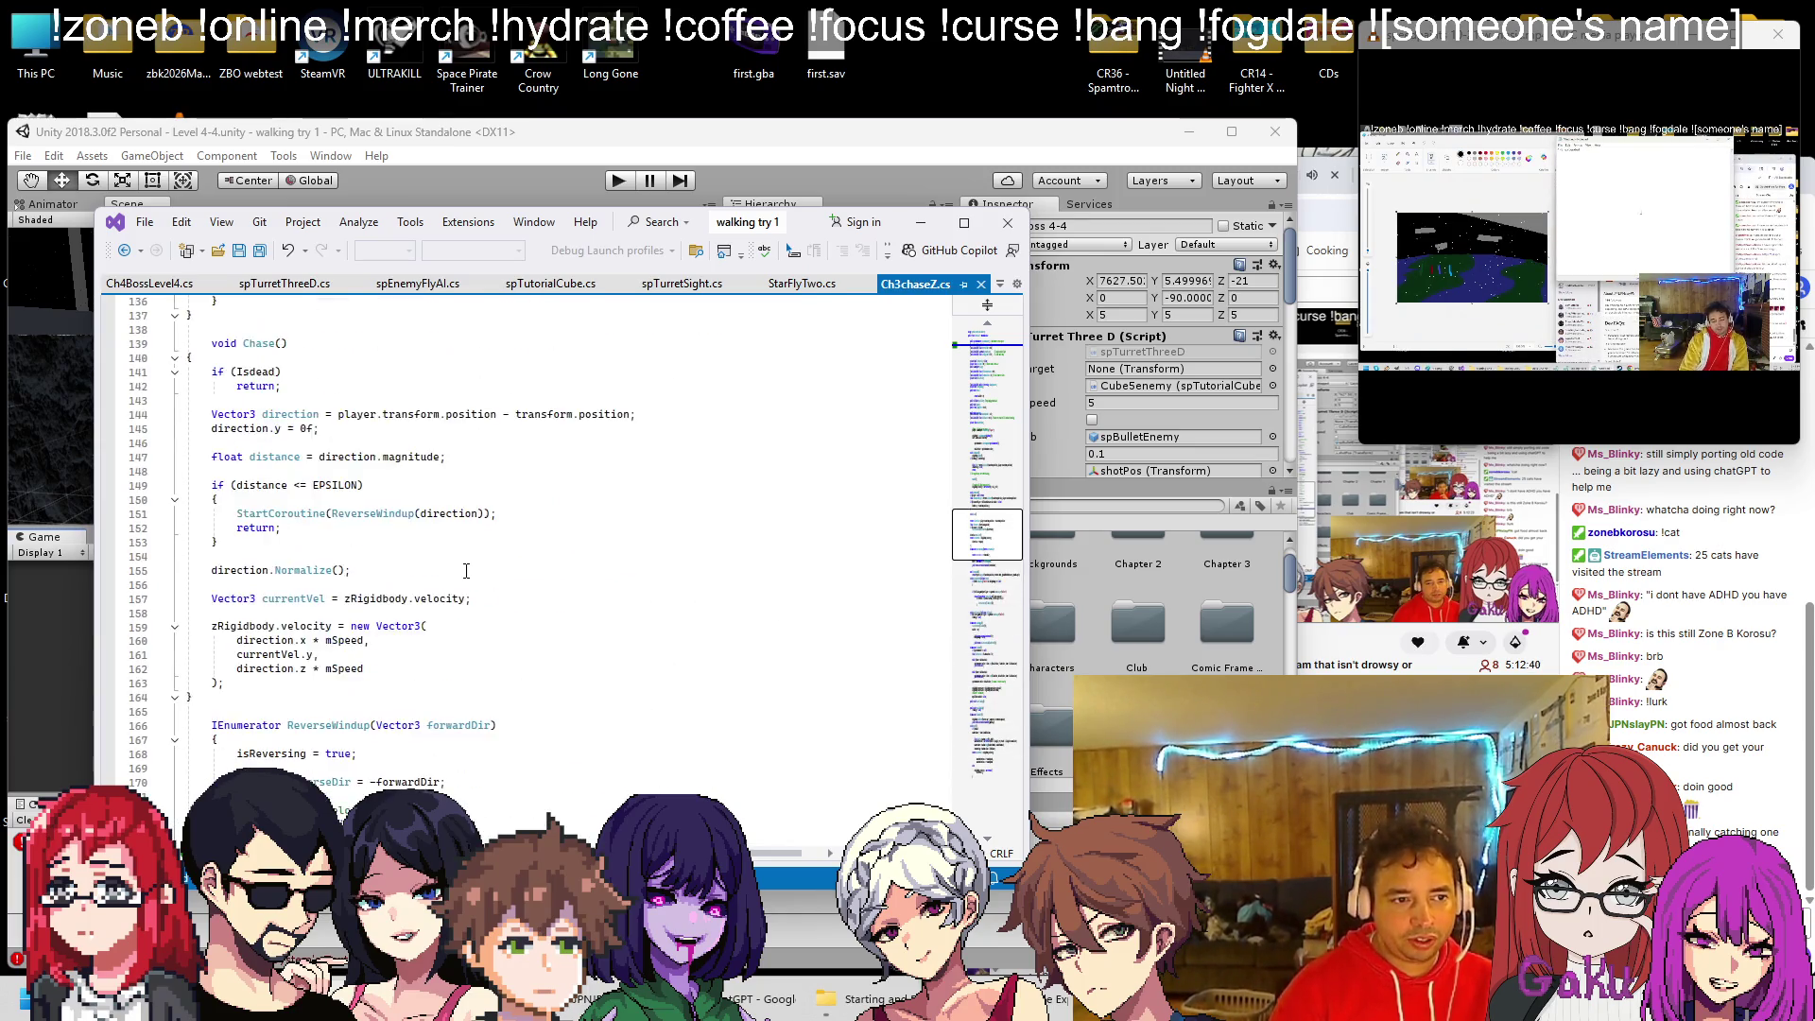
pyautogui.scroll(15, 468, 574)
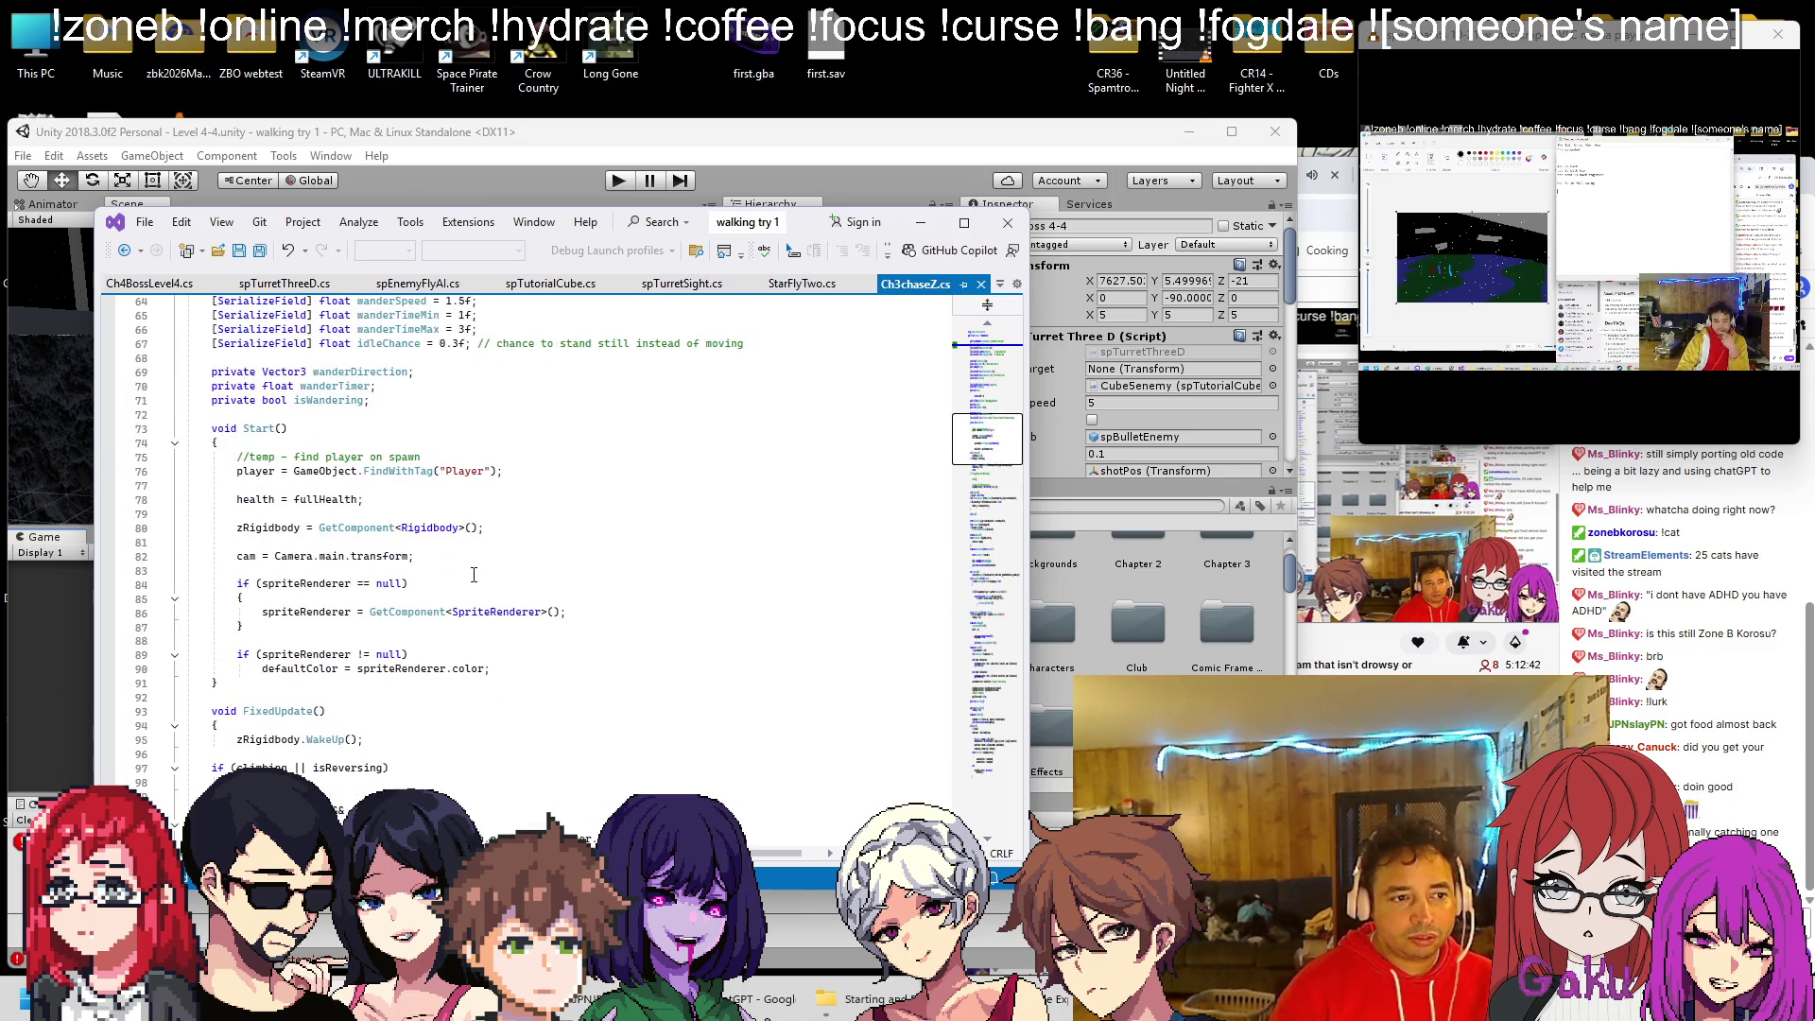
# Search Ch3chaseZ.cs for 'takedama' to reach DeathStuff's rigidbody freeze, wait and unfreeze lines
pyautogui.hotkey('ctrl', 'f')
pyautogui.write('takedama')
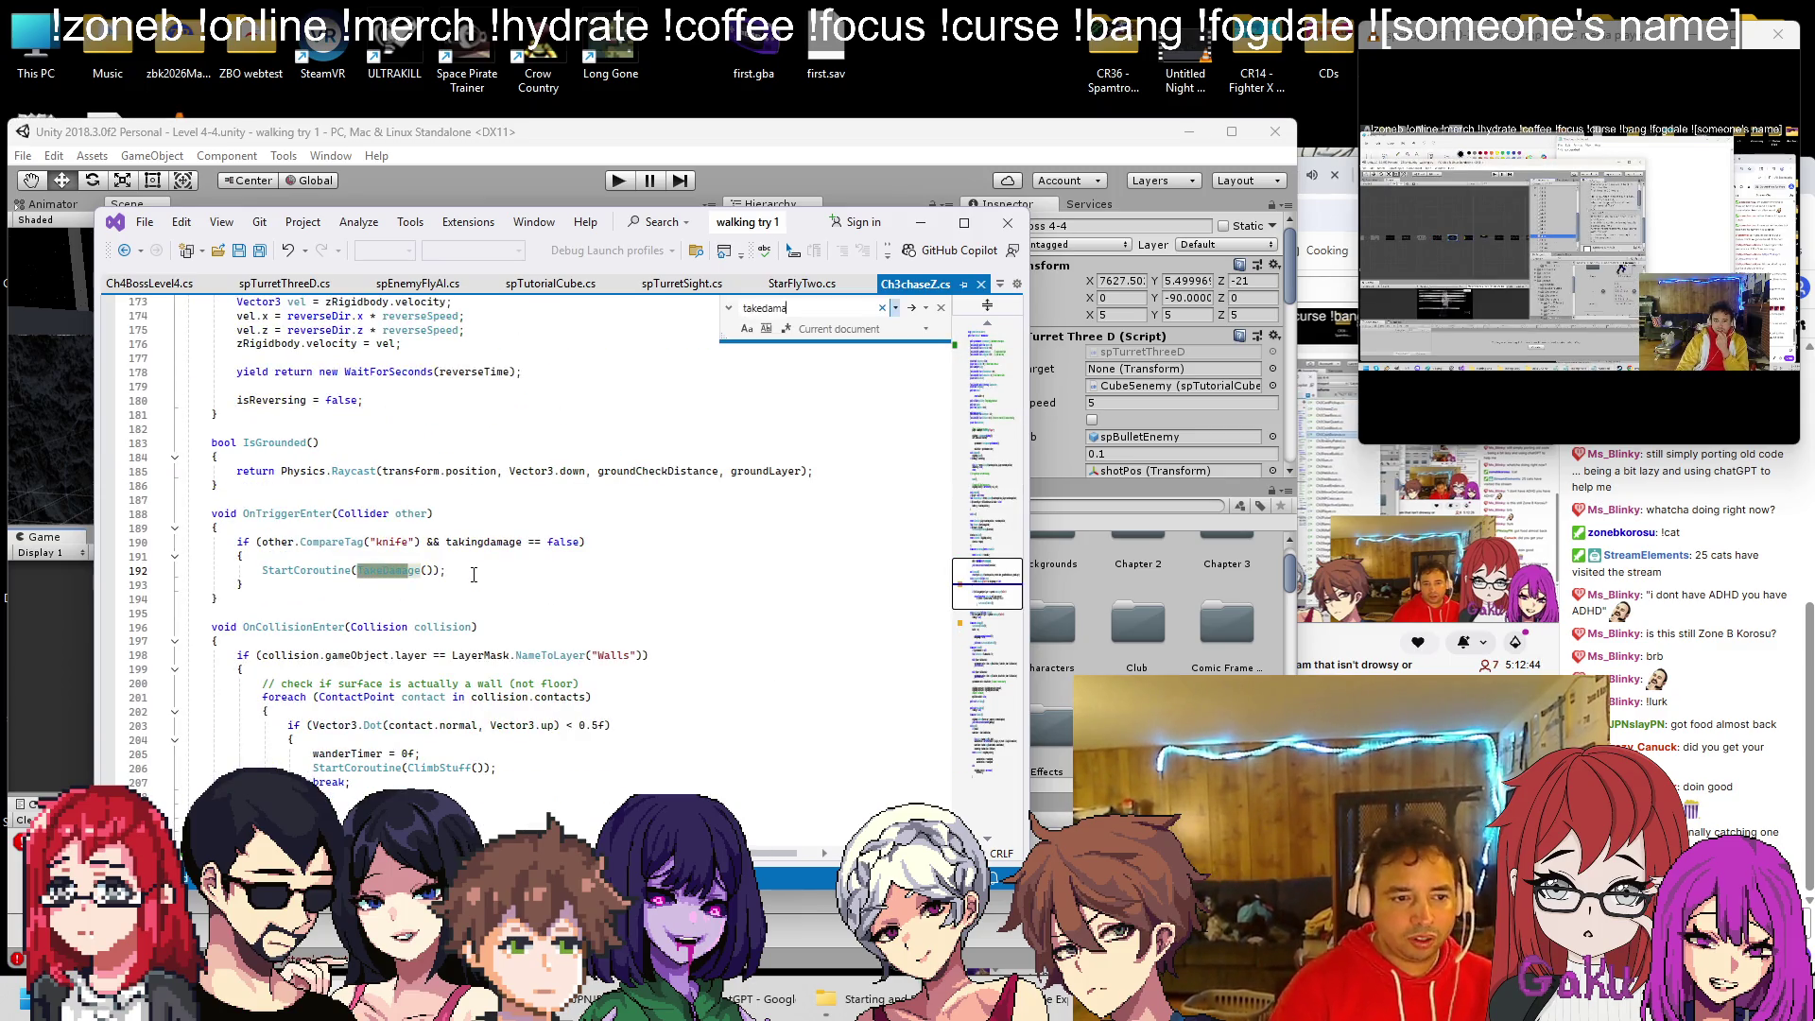
pyautogui.scroll(-2, 473, 575)
pyautogui.click(913, 312)
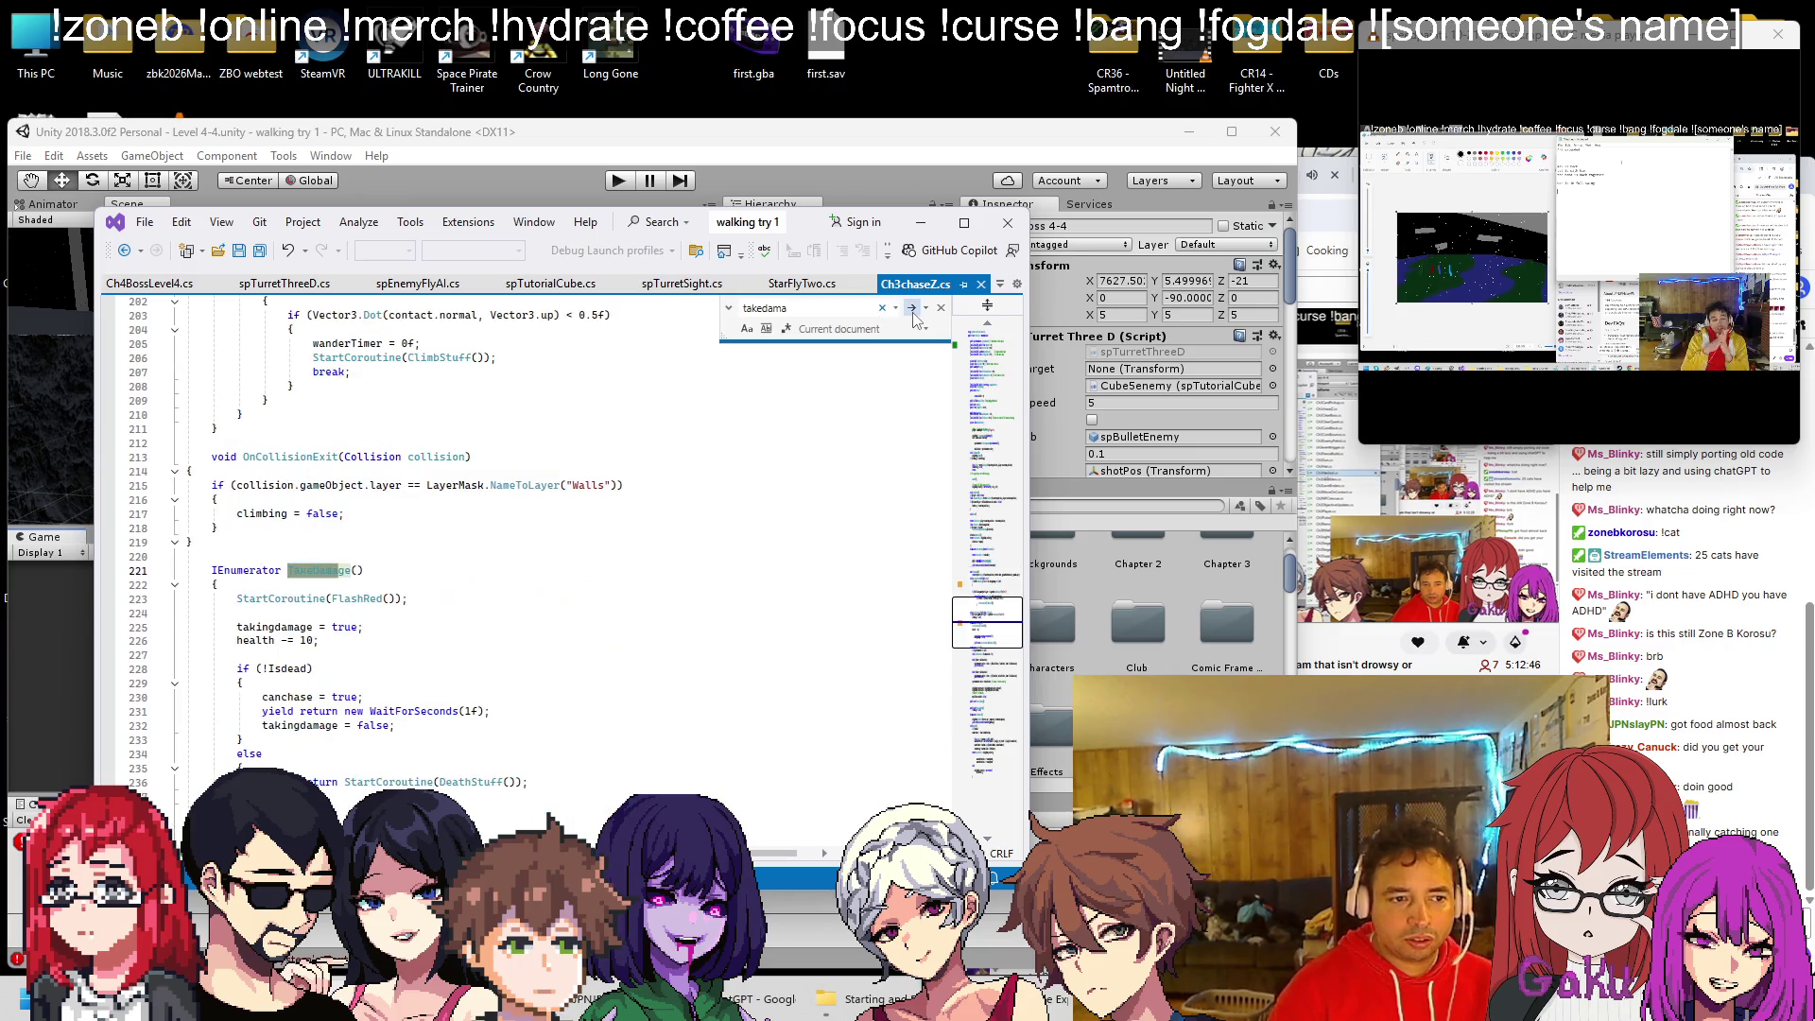
pyautogui.scroll(-7, 465, 498)
pyautogui.scroll(-3, 341, 499)
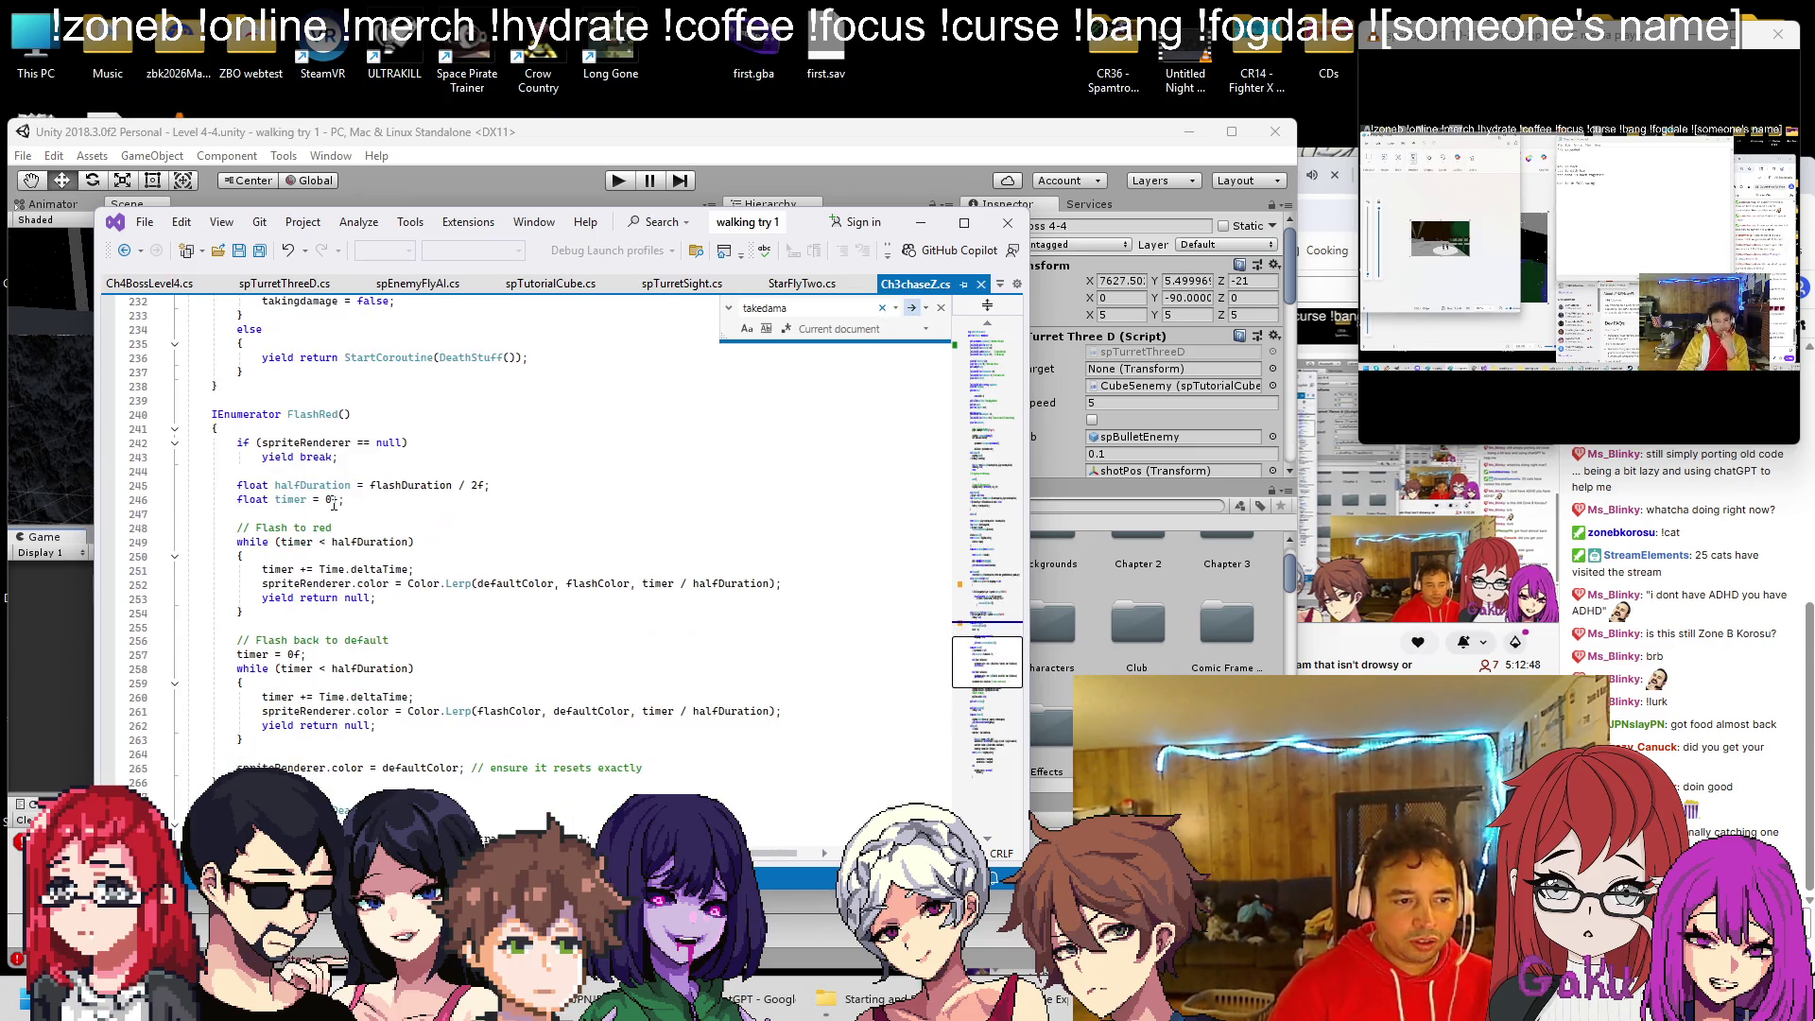
pyautogui.scroll(-3, 334, 503)
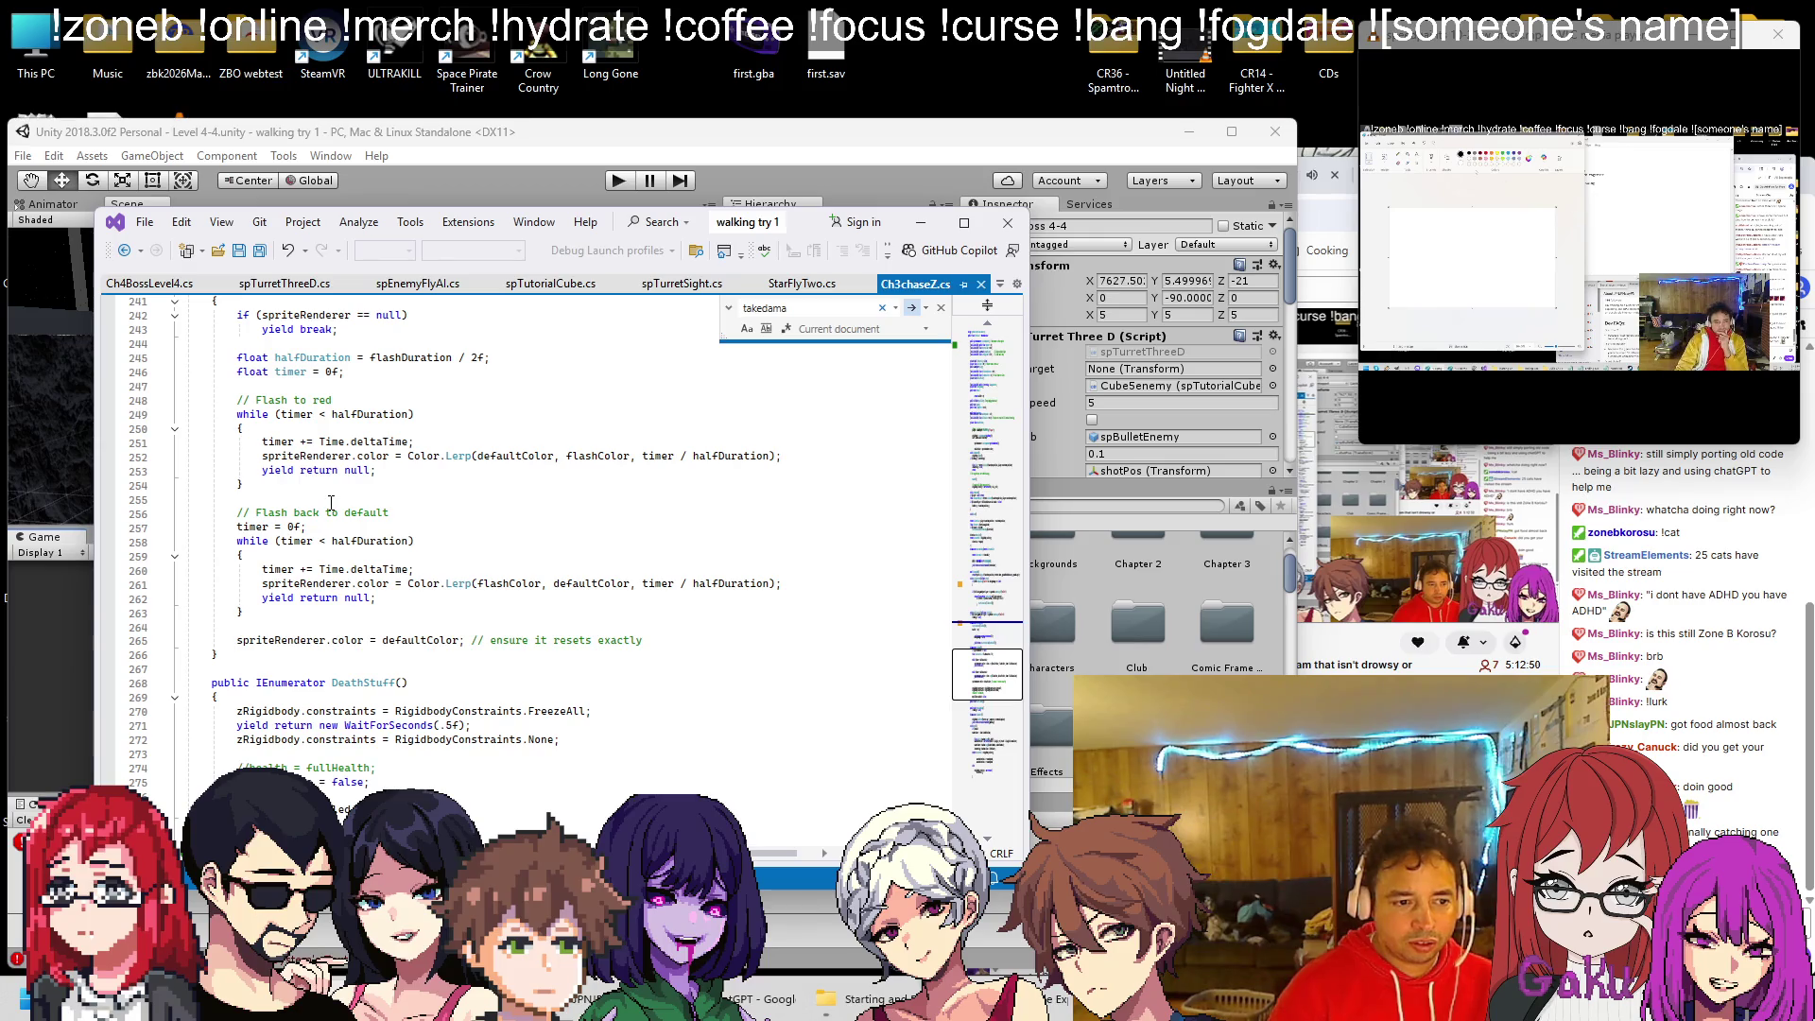
pyautogui.scroll(1, 349, 514)
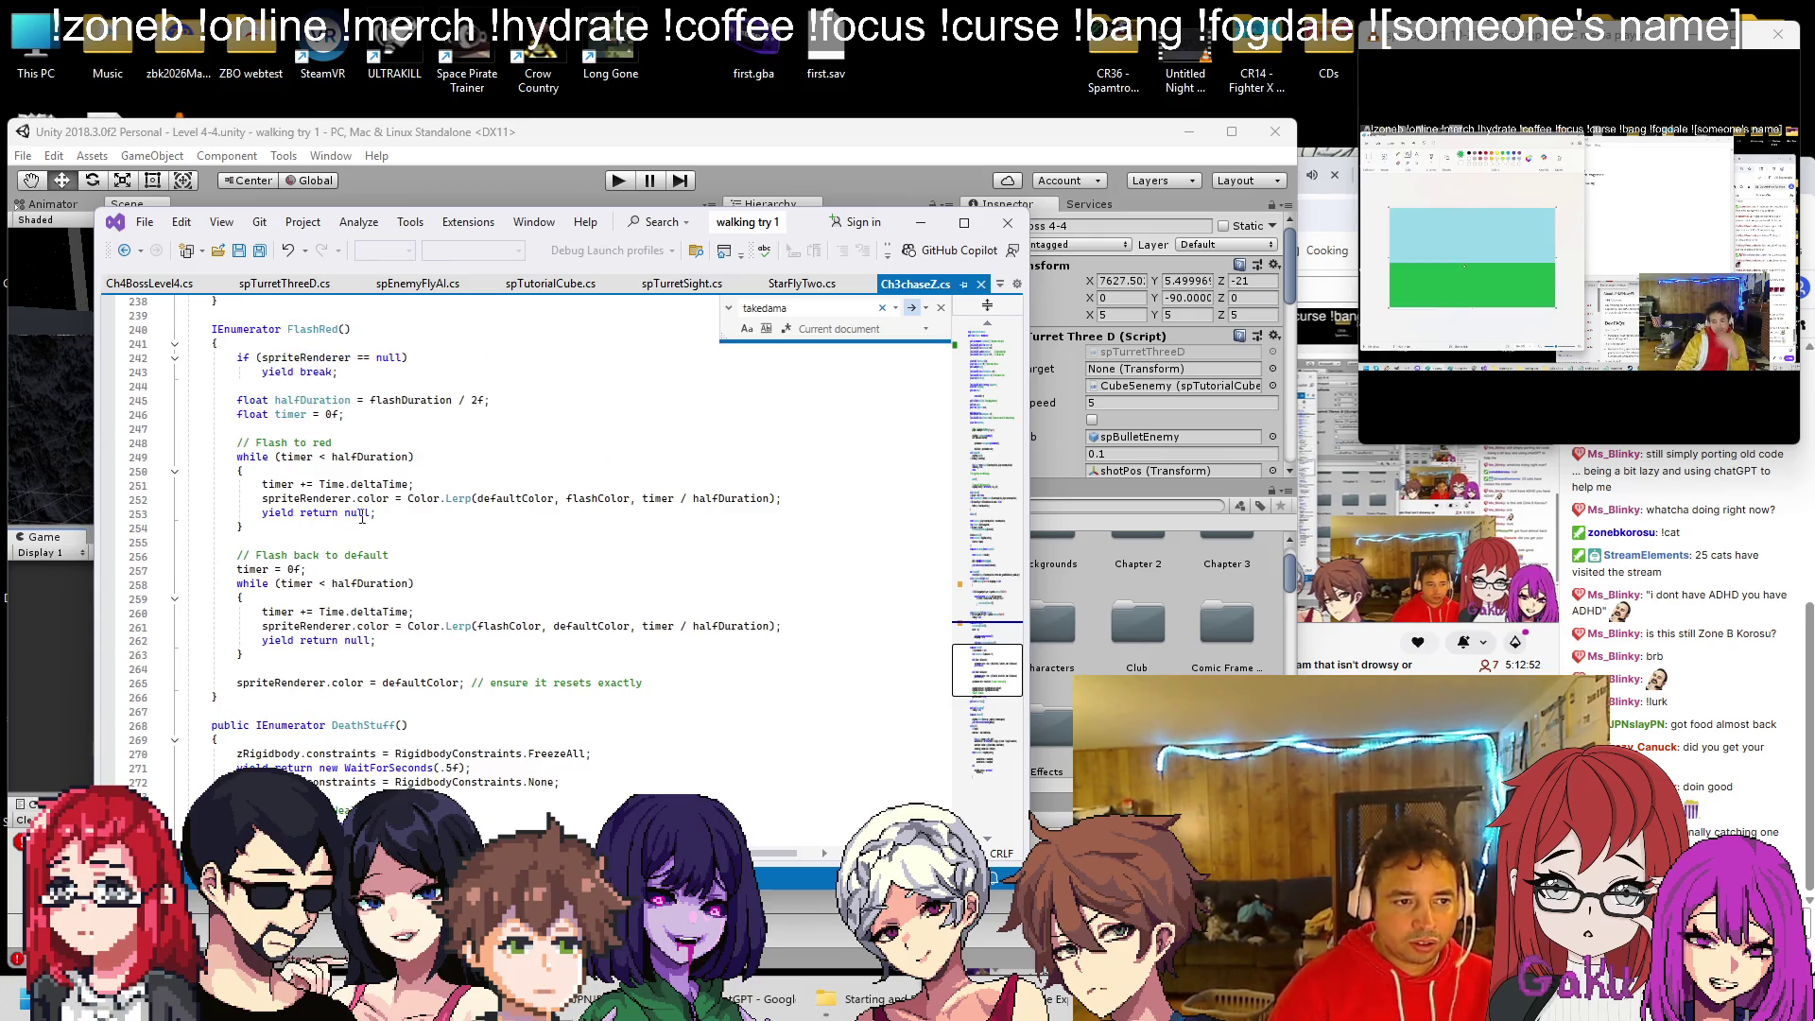
pyautogui.scroll(-3, 398, 513)
pyautogui.scroll(-3, 398, 514)
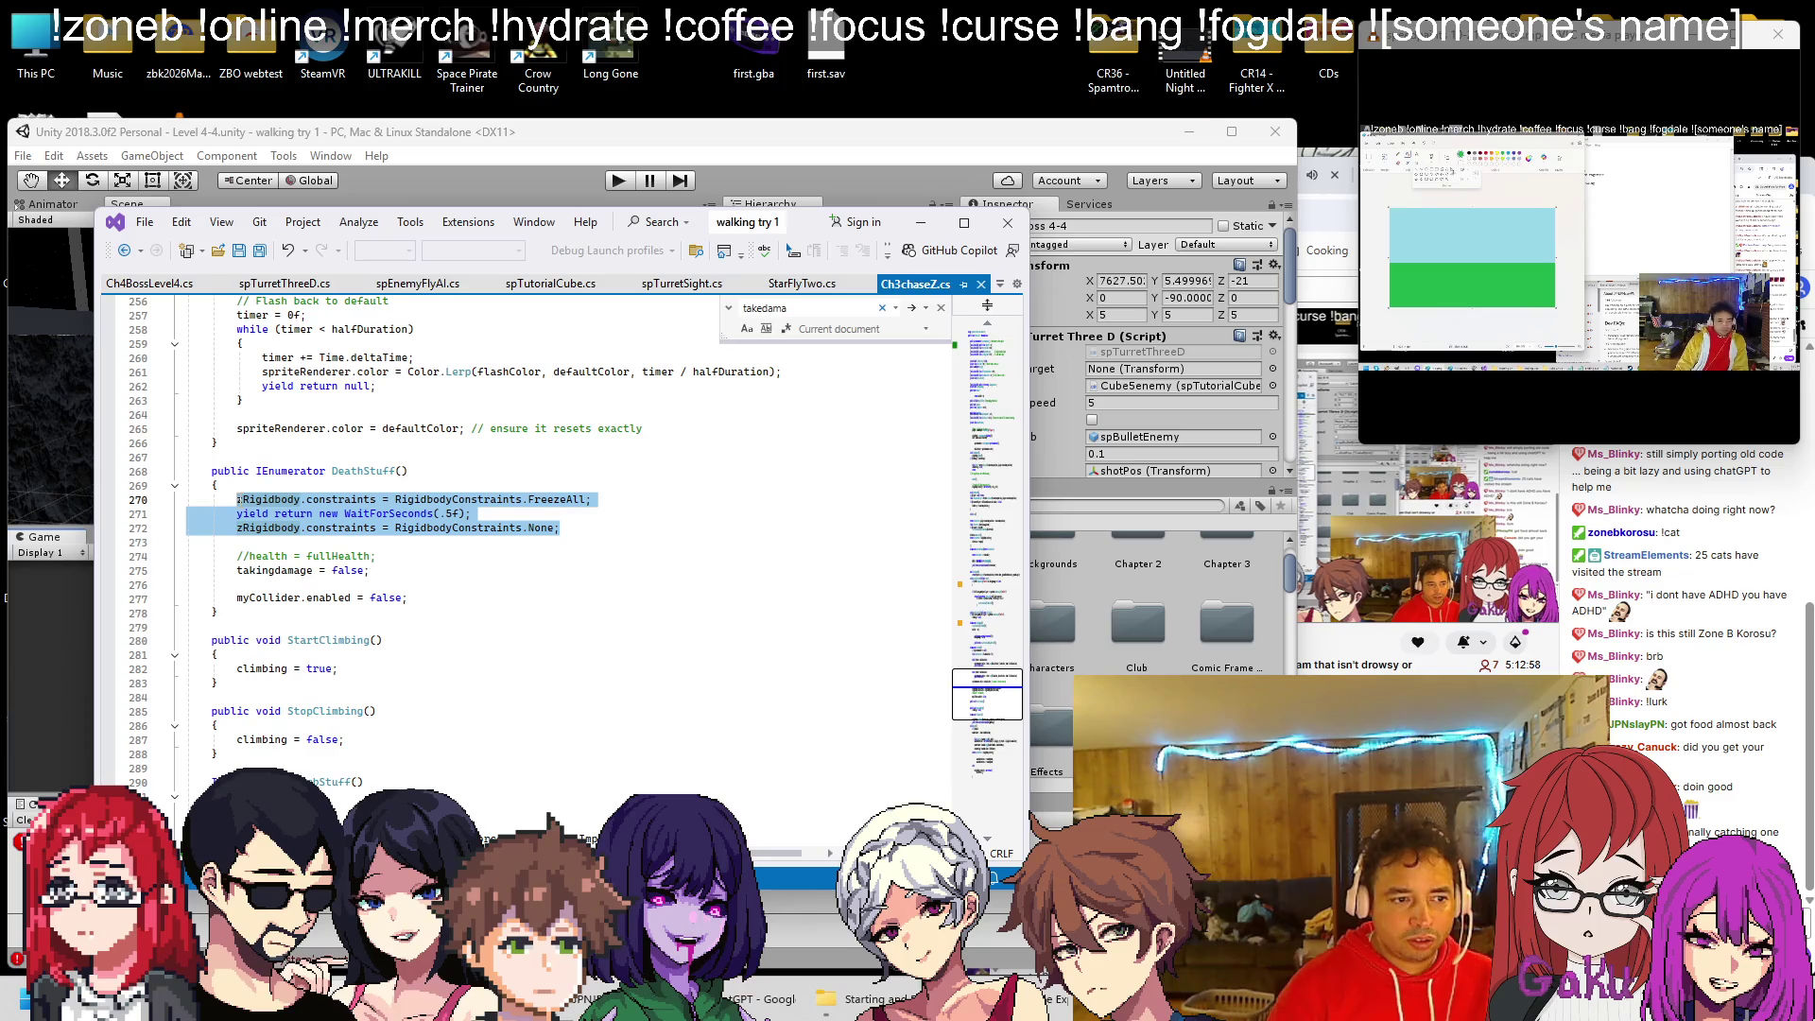
pyautogui.click(160, 285)
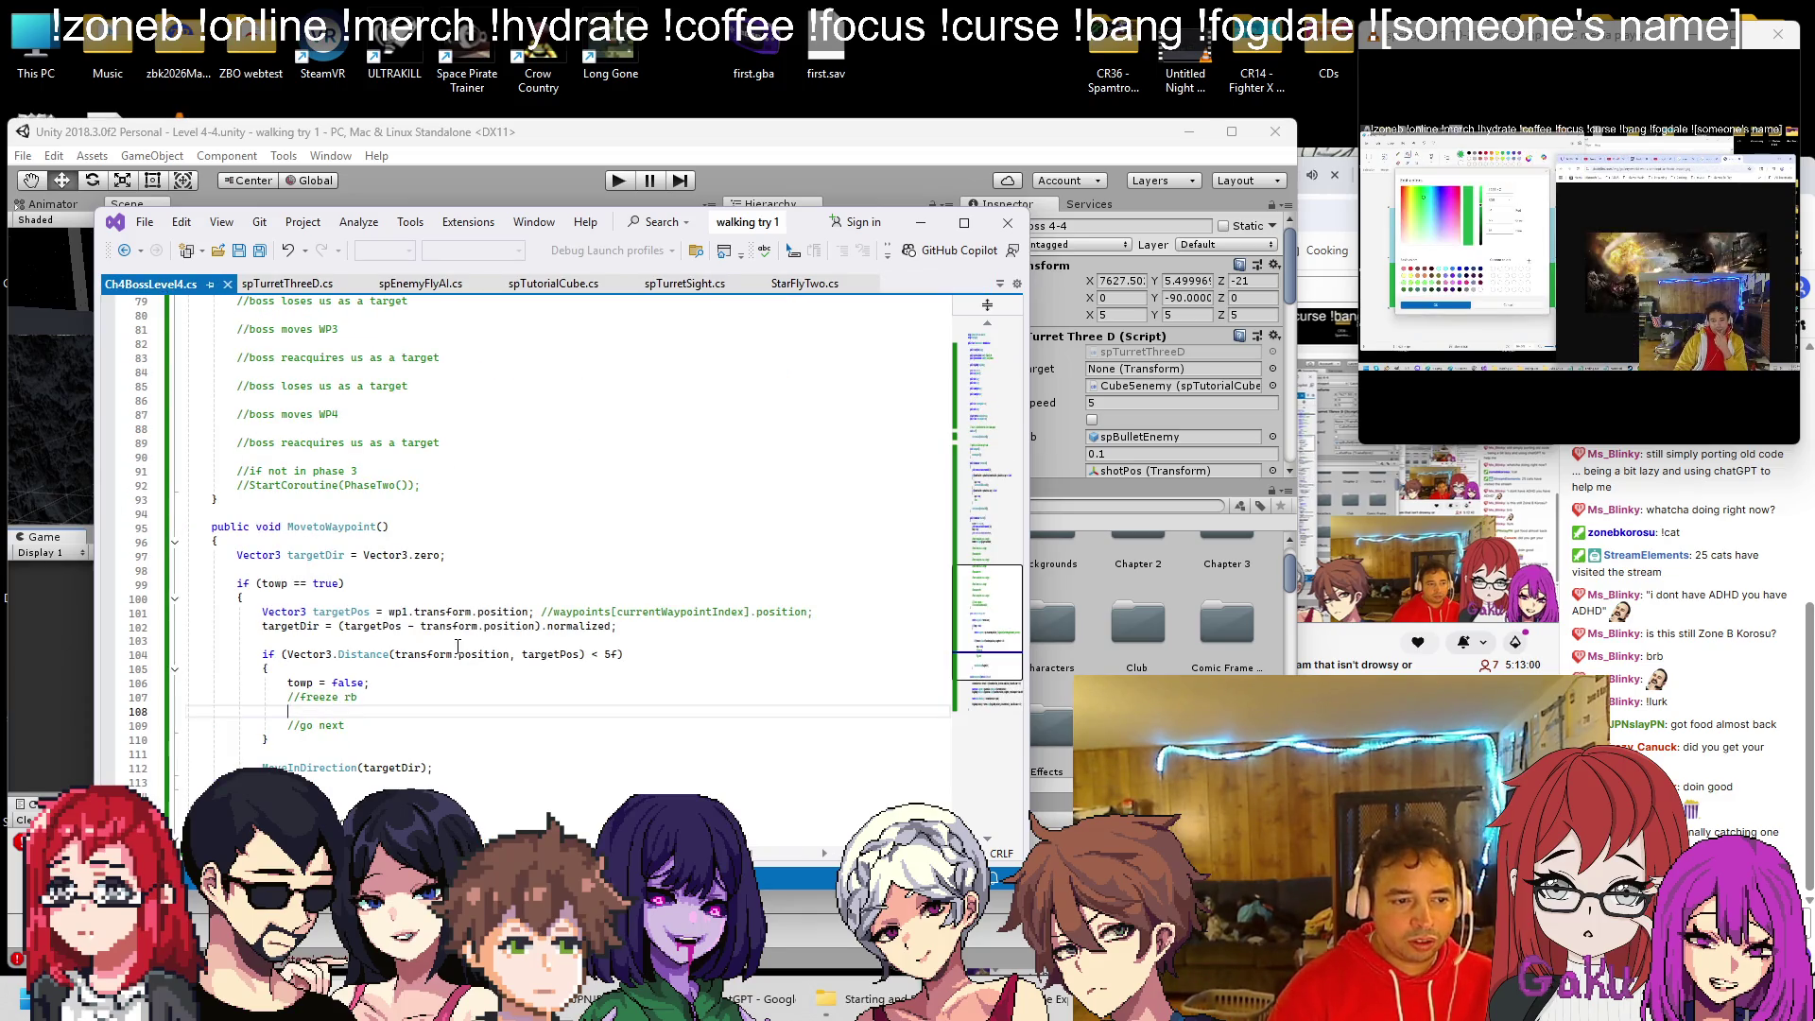
# Replace //freeze rb with the zRigidbody freeze, WaitForSeconds(.5f) and unfreeze lines, properly indented
pyautogui.hotkey('shift', 'Up')
pyautogui.write('zRigidbody.constraints = RigidbodyConstraints.FreezeAll;         yield return new WaitForSeconds(.5f);         zRigidbody.constraints = RigidbodyConstraints.None;')
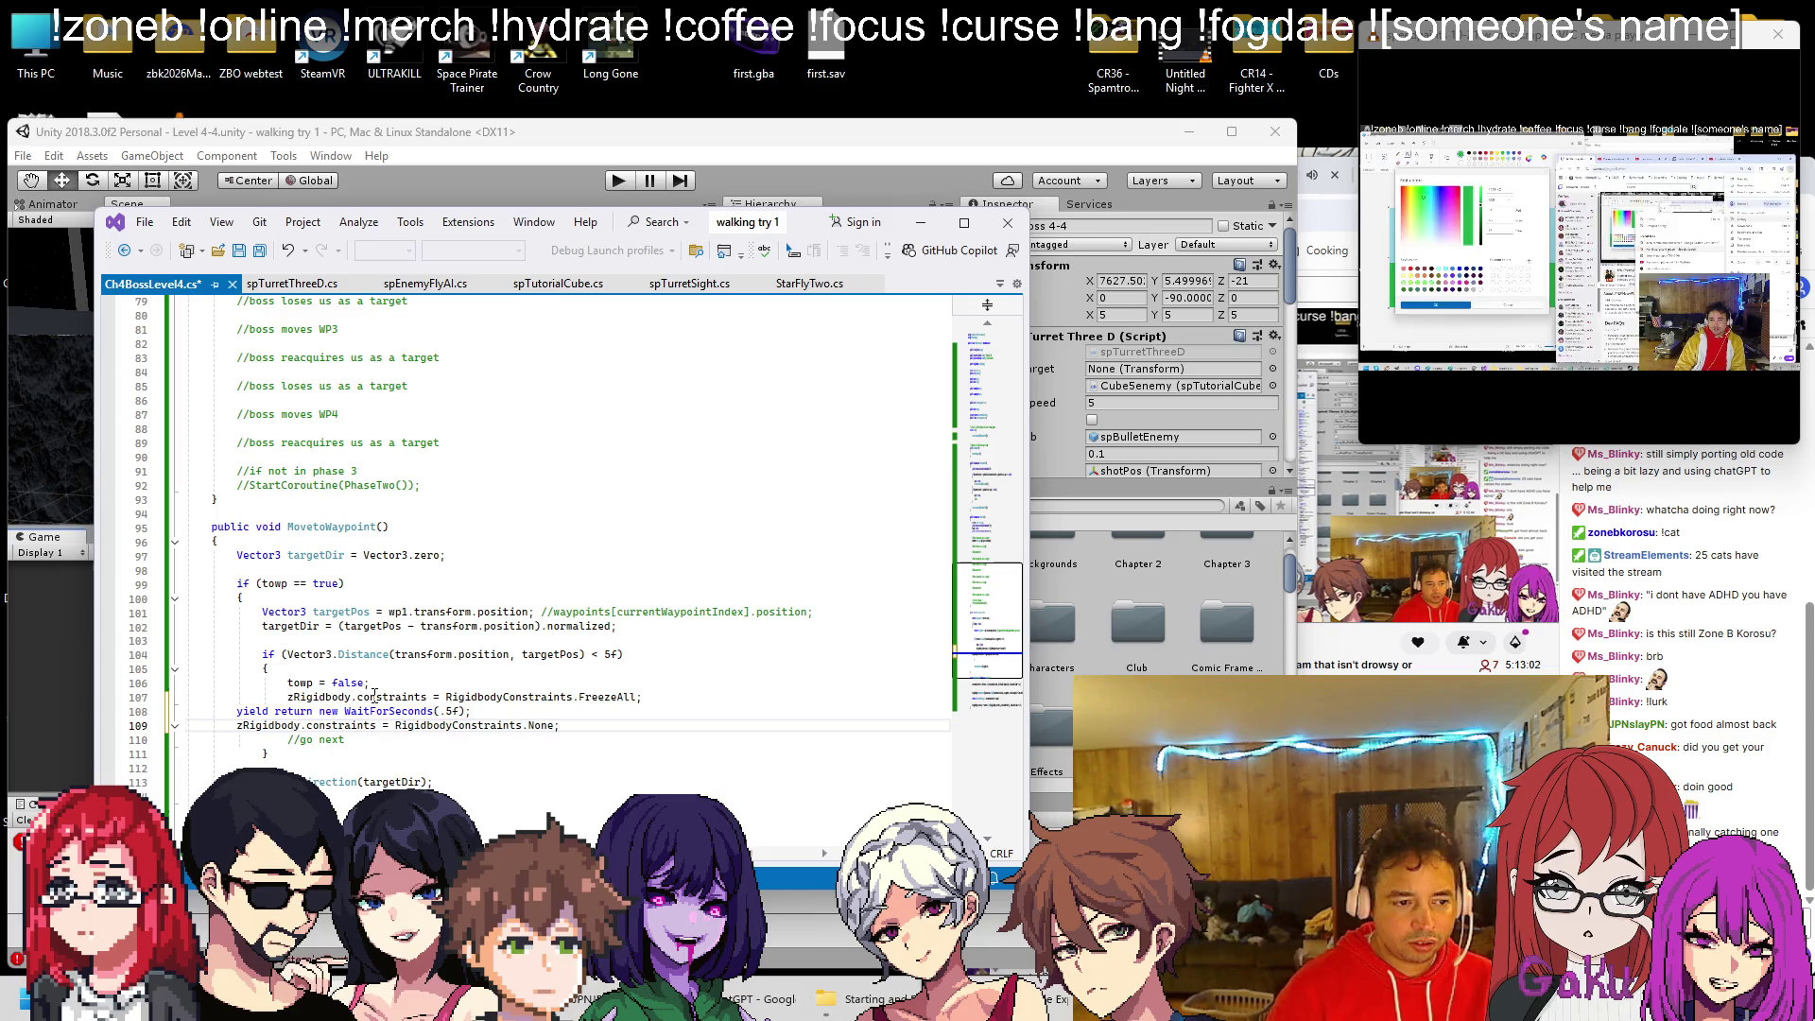
pyautogui.press('Up')
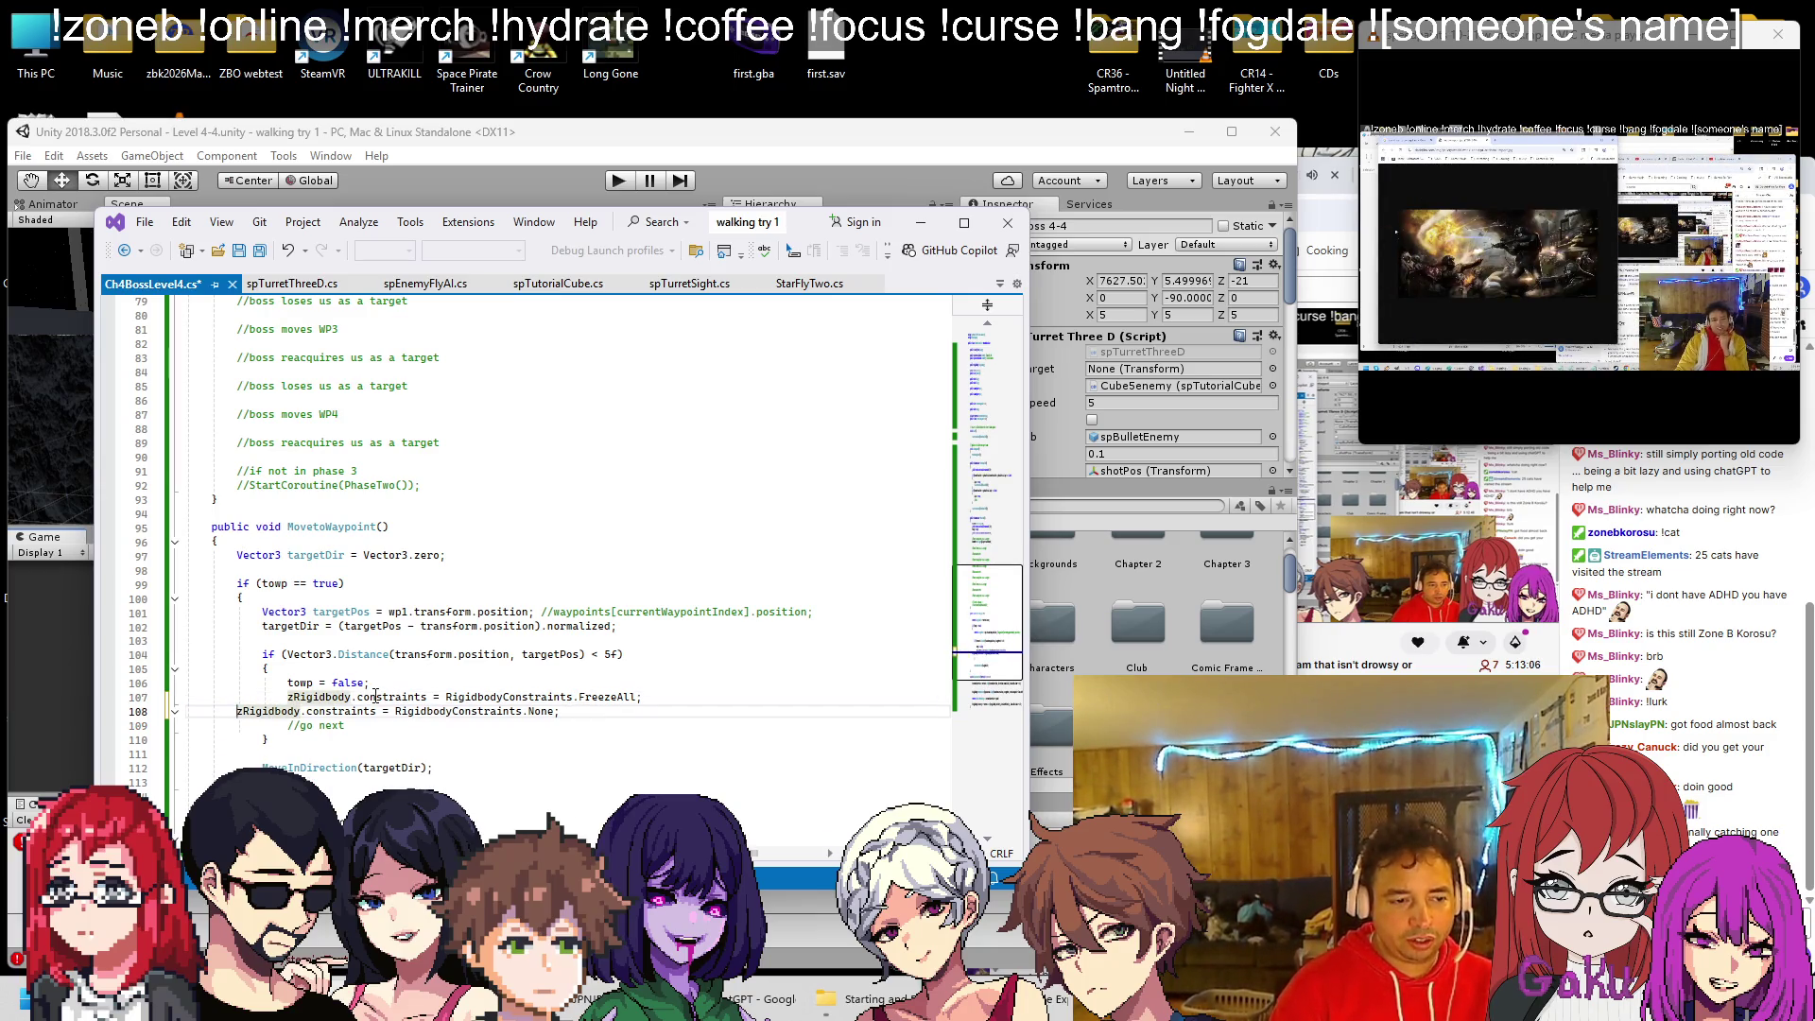
pyautogui.press('Tab')
pyautogui.scroll(-3, 378, 671)
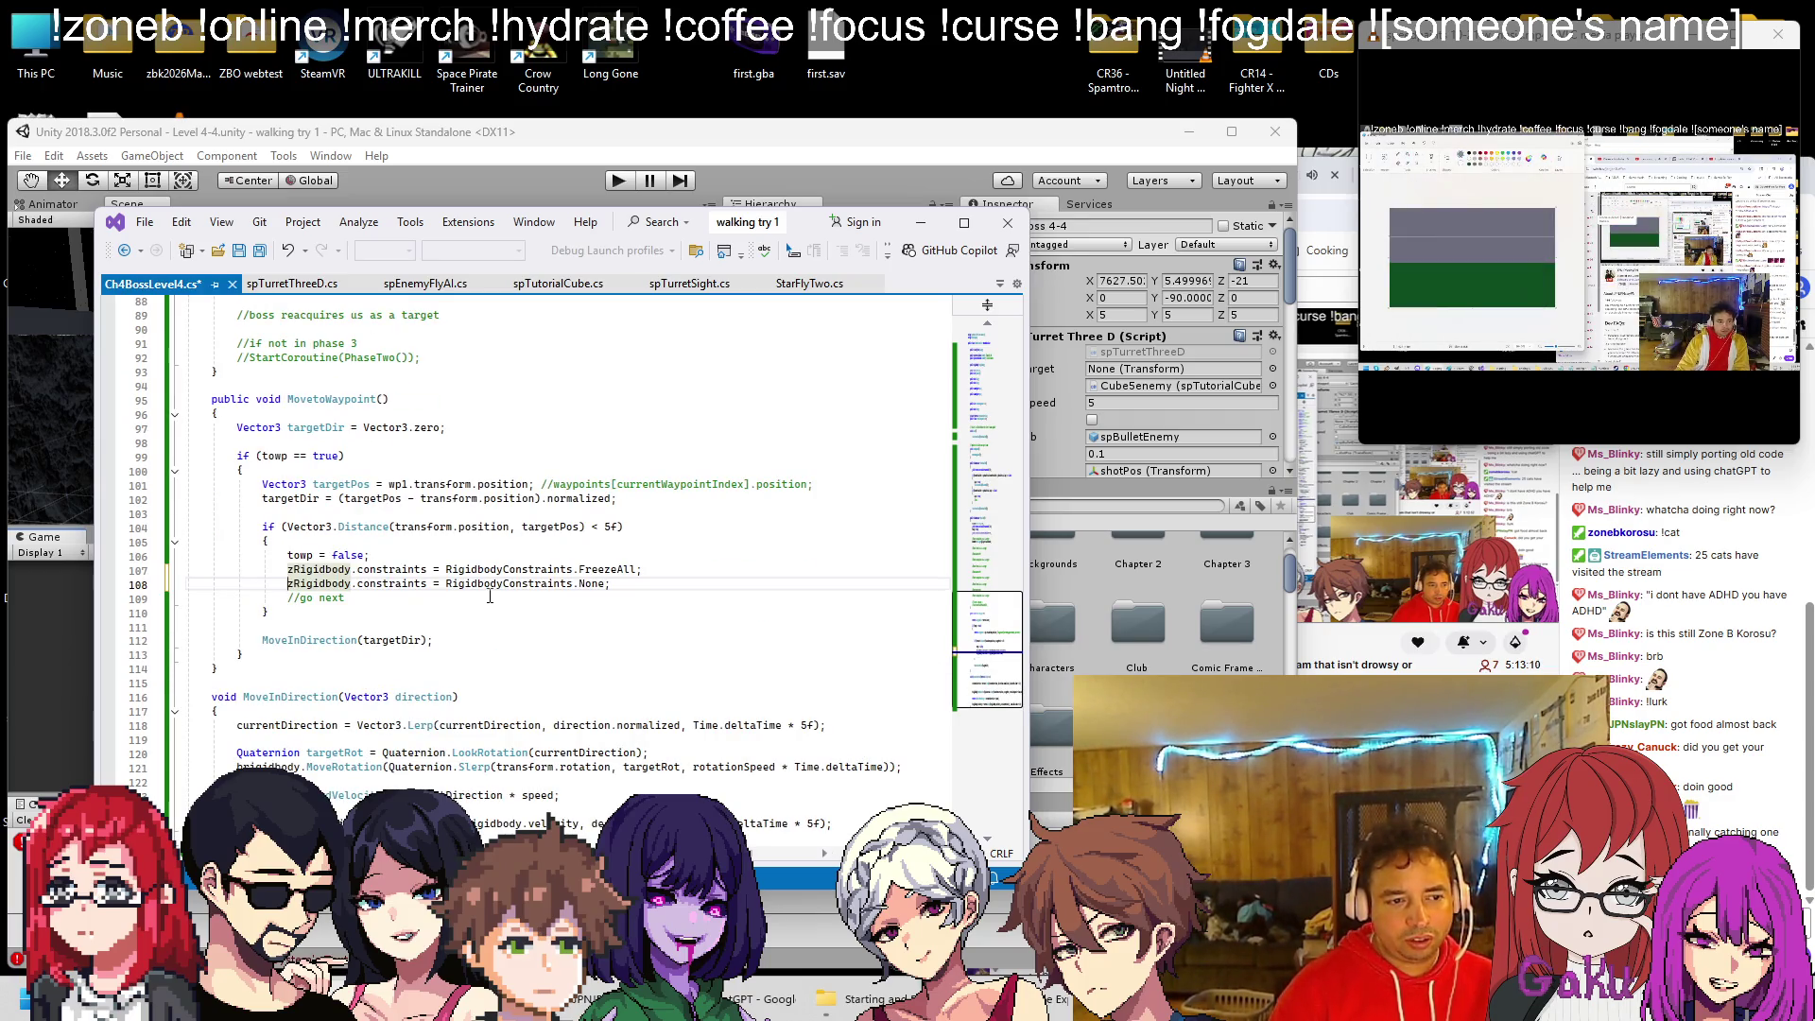
pyautogui.hotkey('ctrl', 'z')
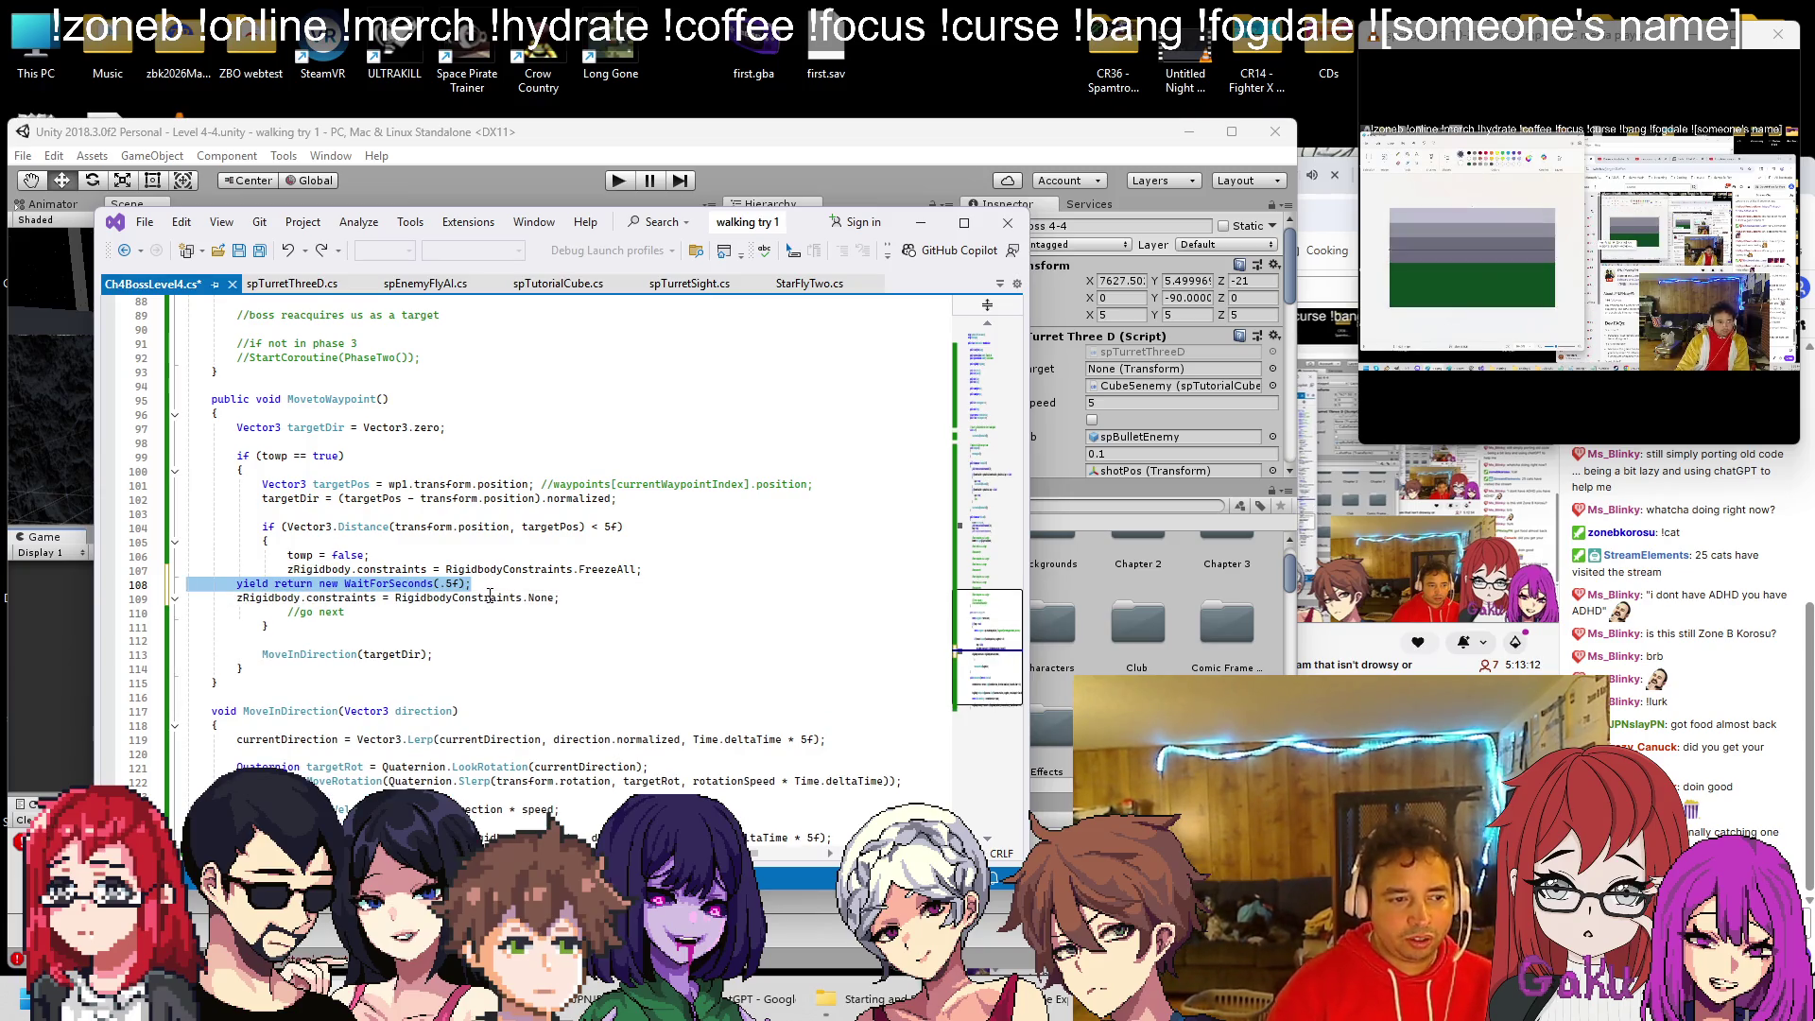
pyautogui.click(238, 597)
pyautogui.press('Tab')
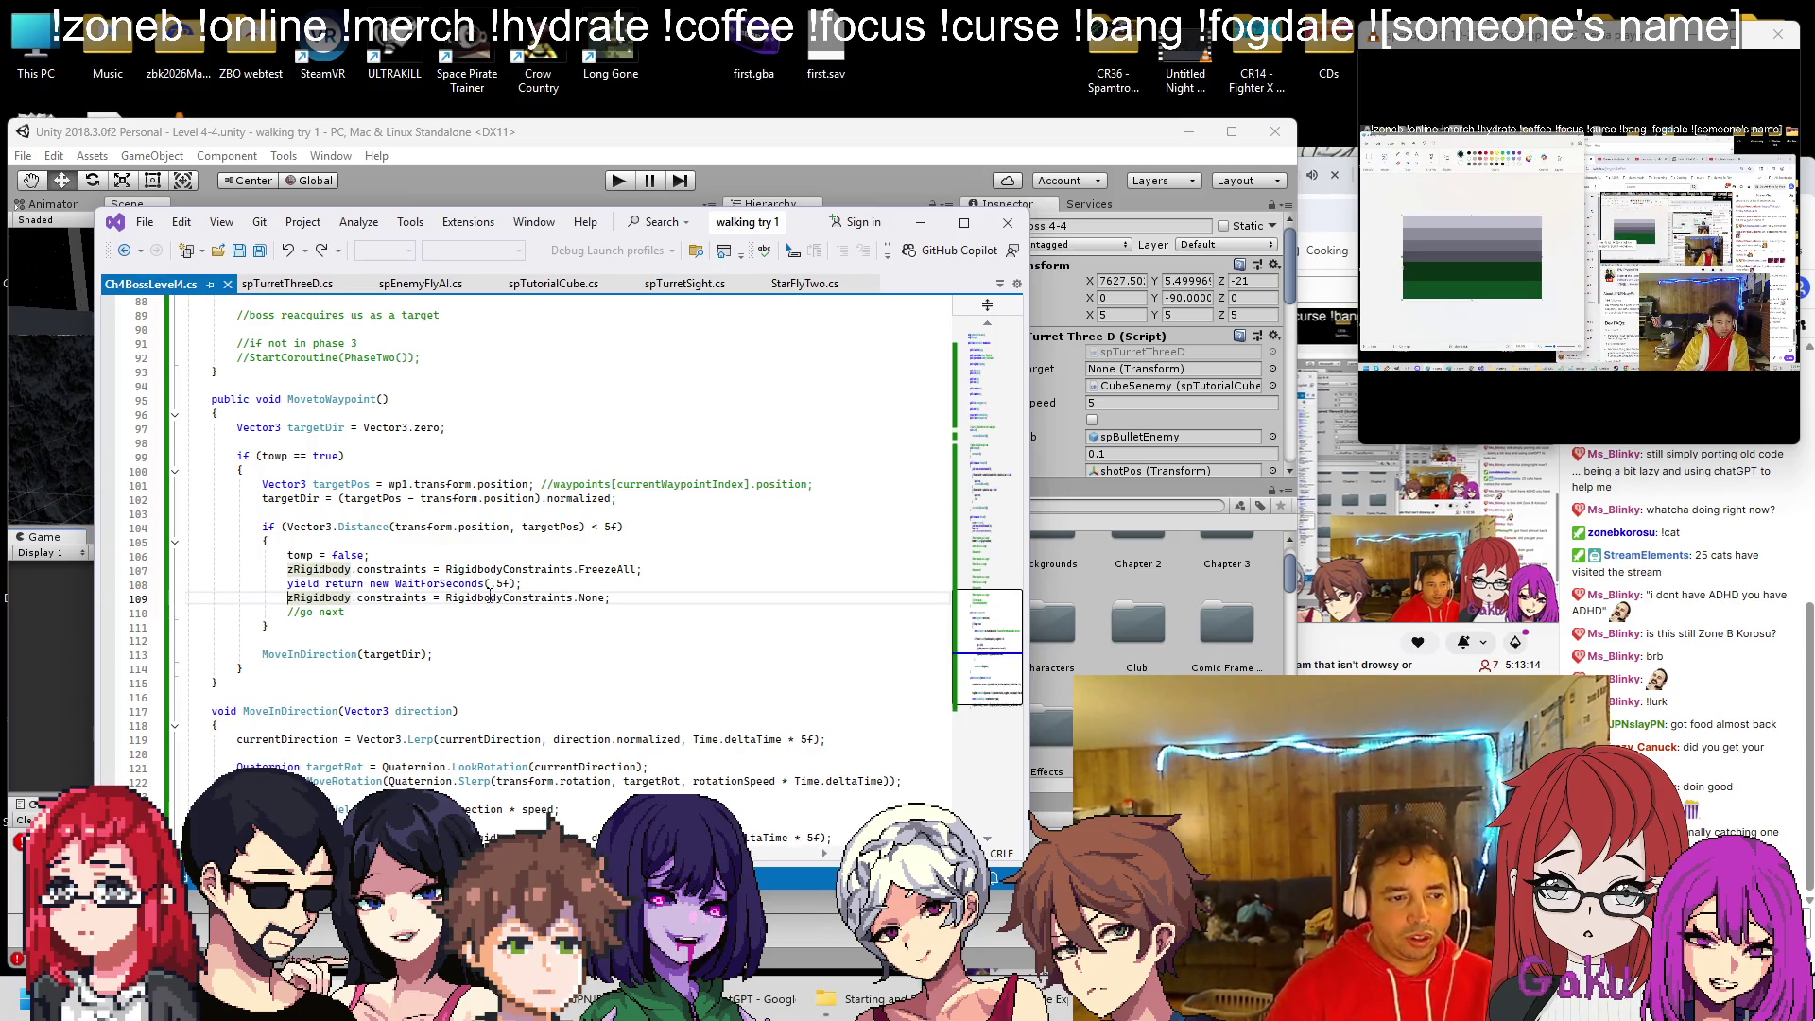
pyautogui.scroll(-7, 285, 602)
pyautogui.press('Return')
pyautogui.press('Return')
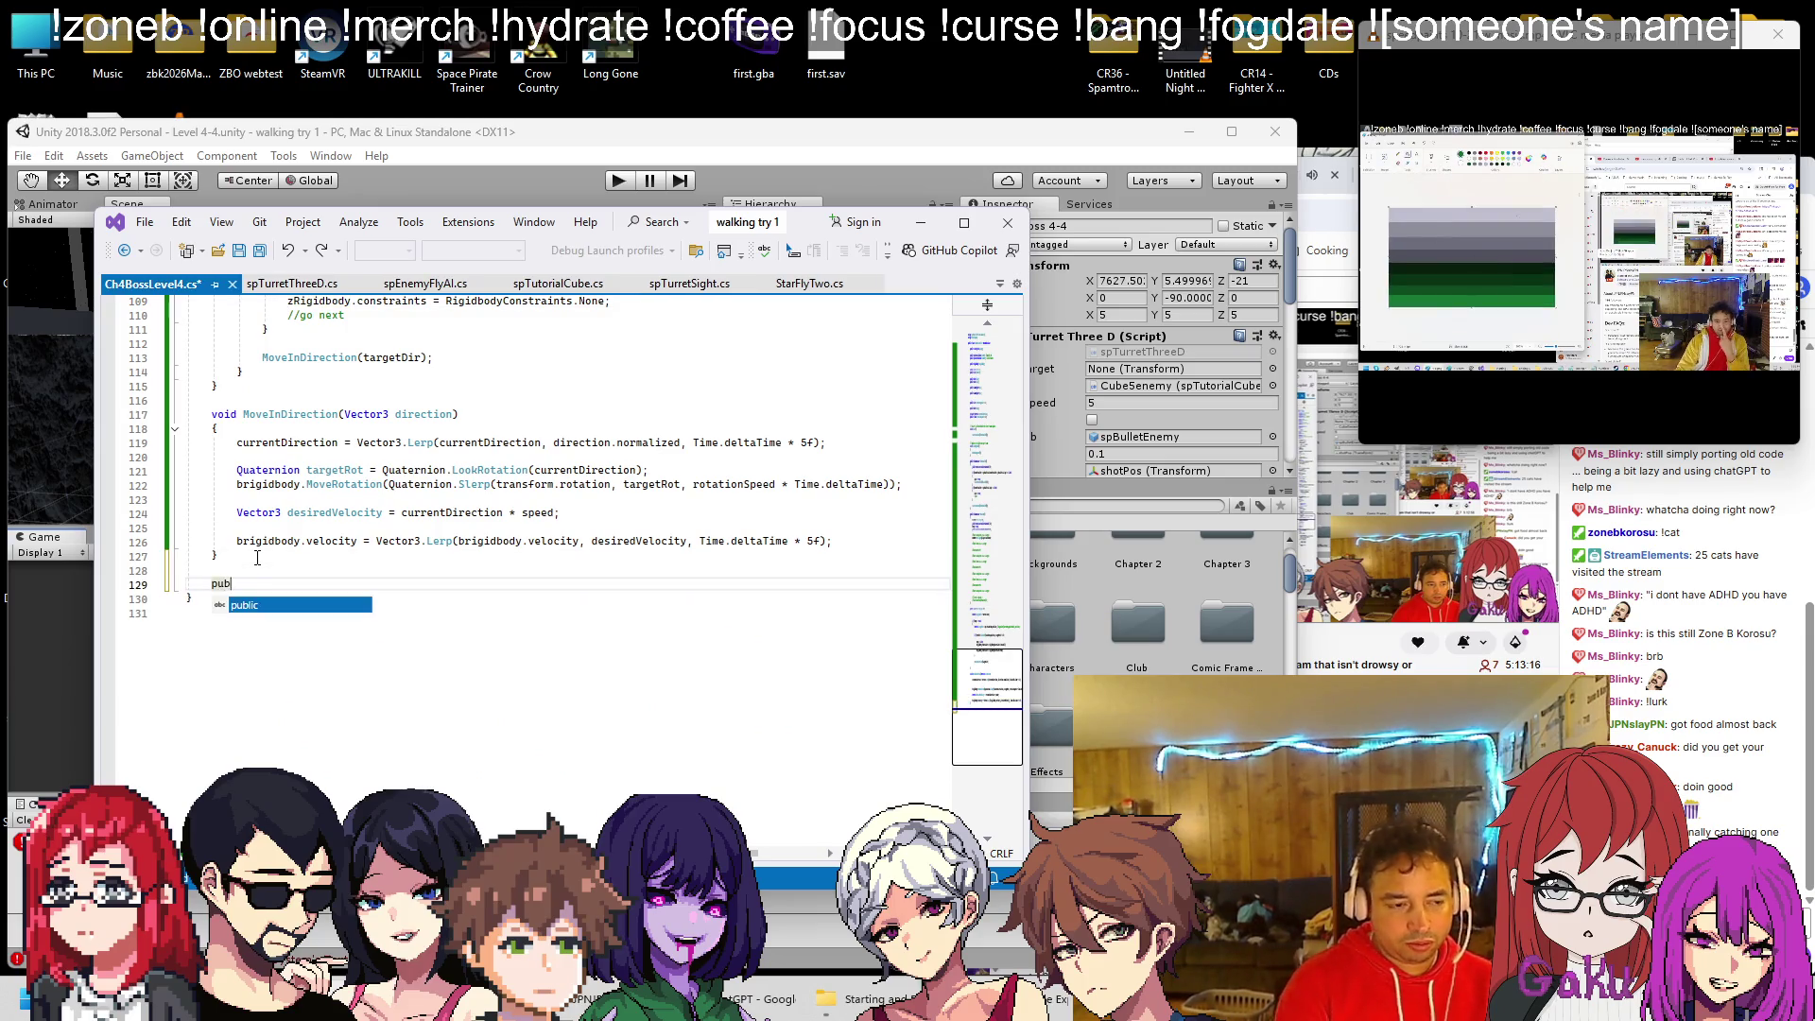
# Create a public IEnumerator Freeze() coroutine and move the constraint and wait lines into it
pyautogui.write('lic IEnumerator Freeze(')
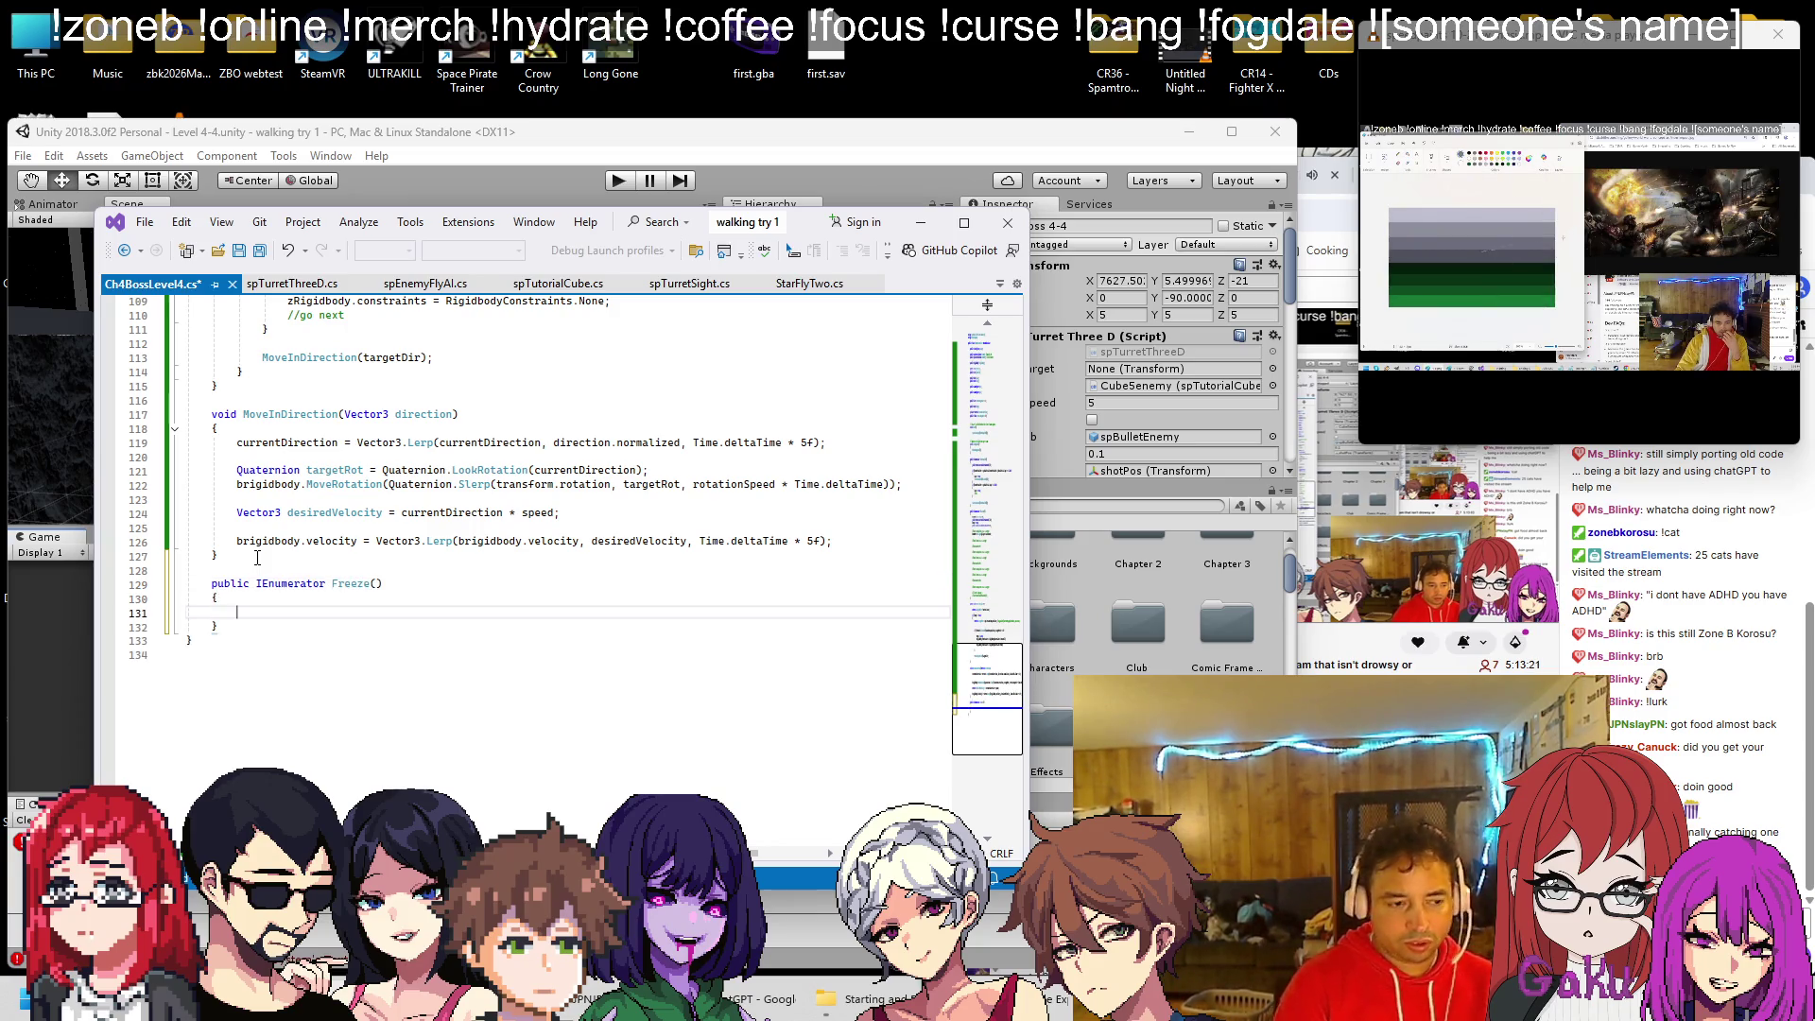
pyautogui.scroll(10, 257, 558)
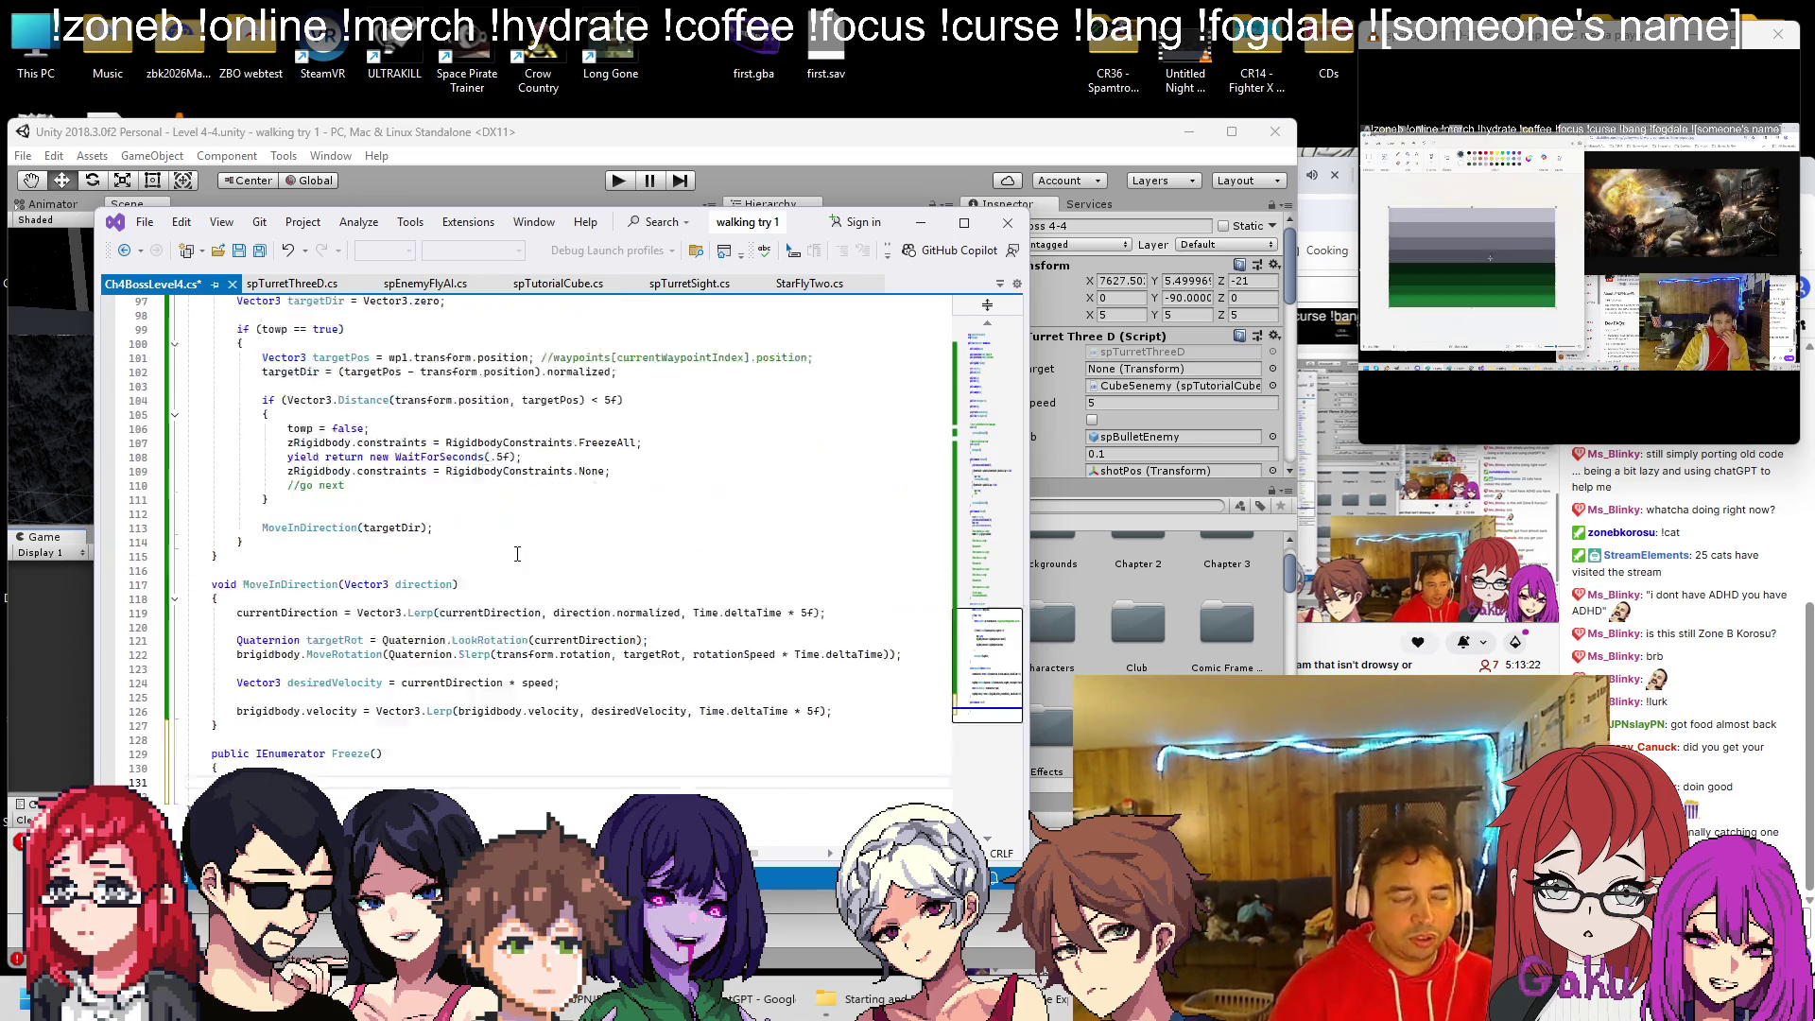
pyautogui.scroll(-3, 378, 558)
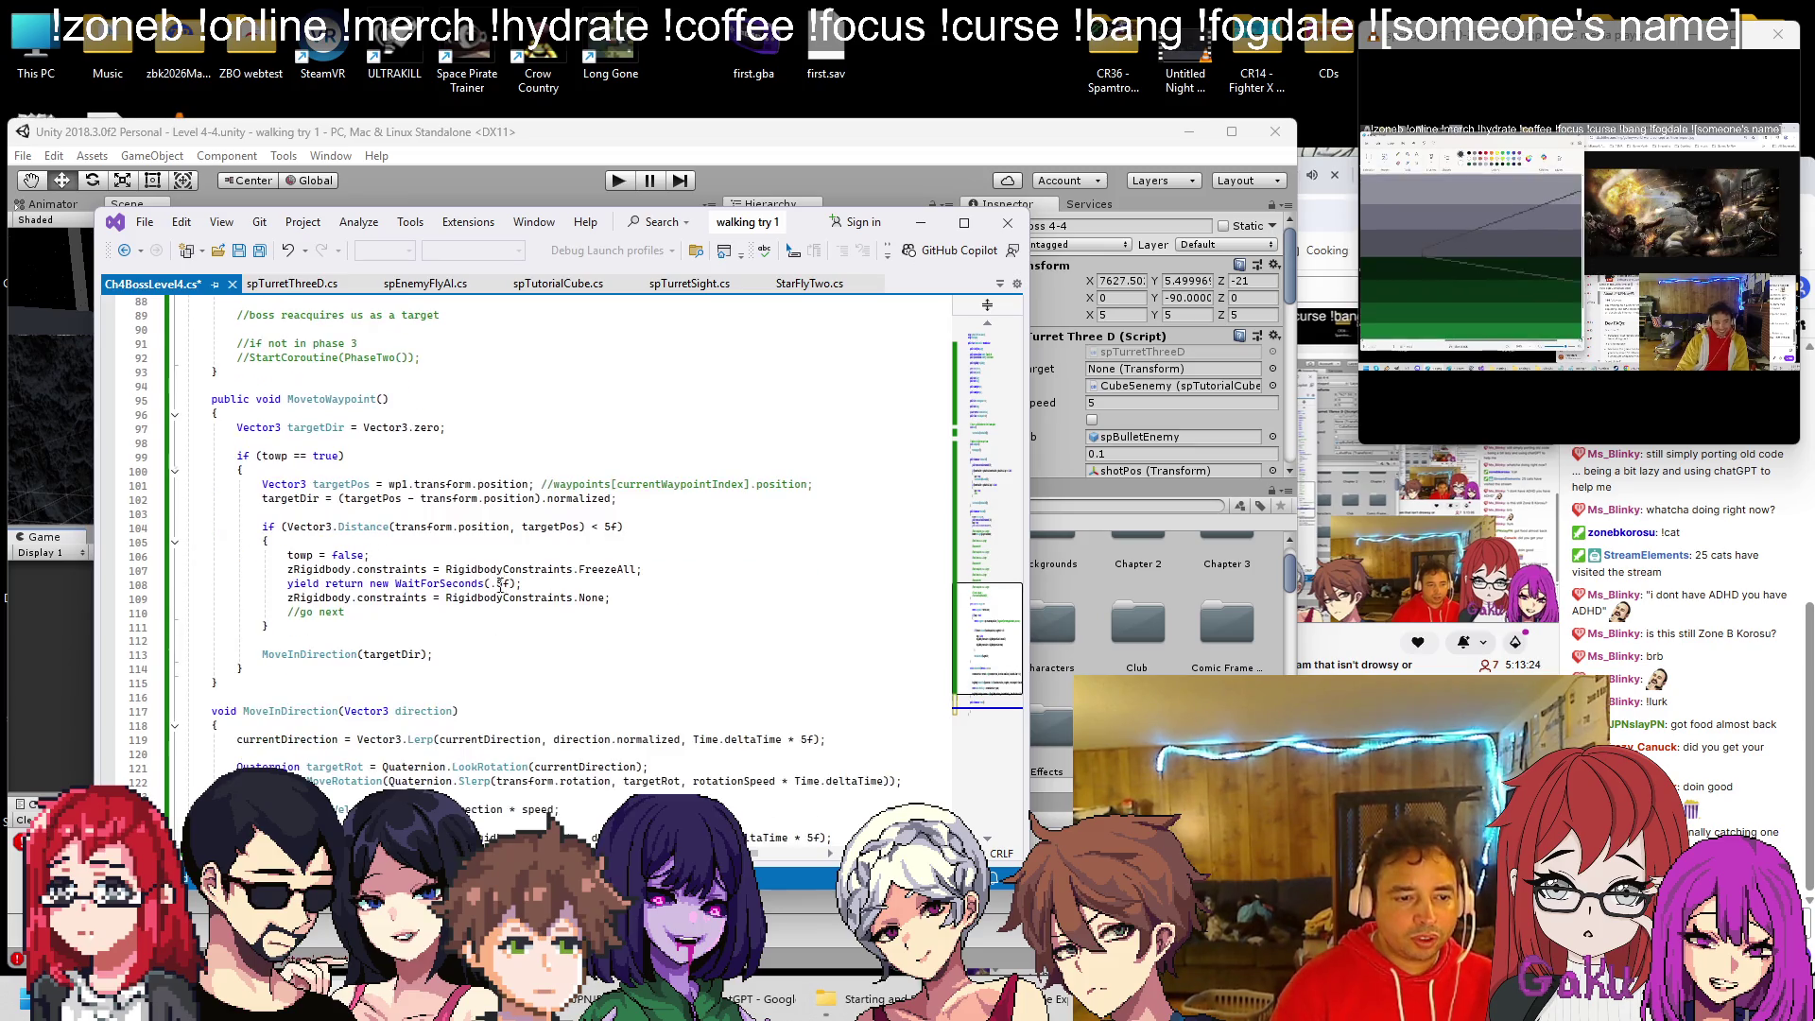
pyautogui.moveTo(611, 597); pyautogui.dragTo(342, 570)
pyautogui.press('Delete')
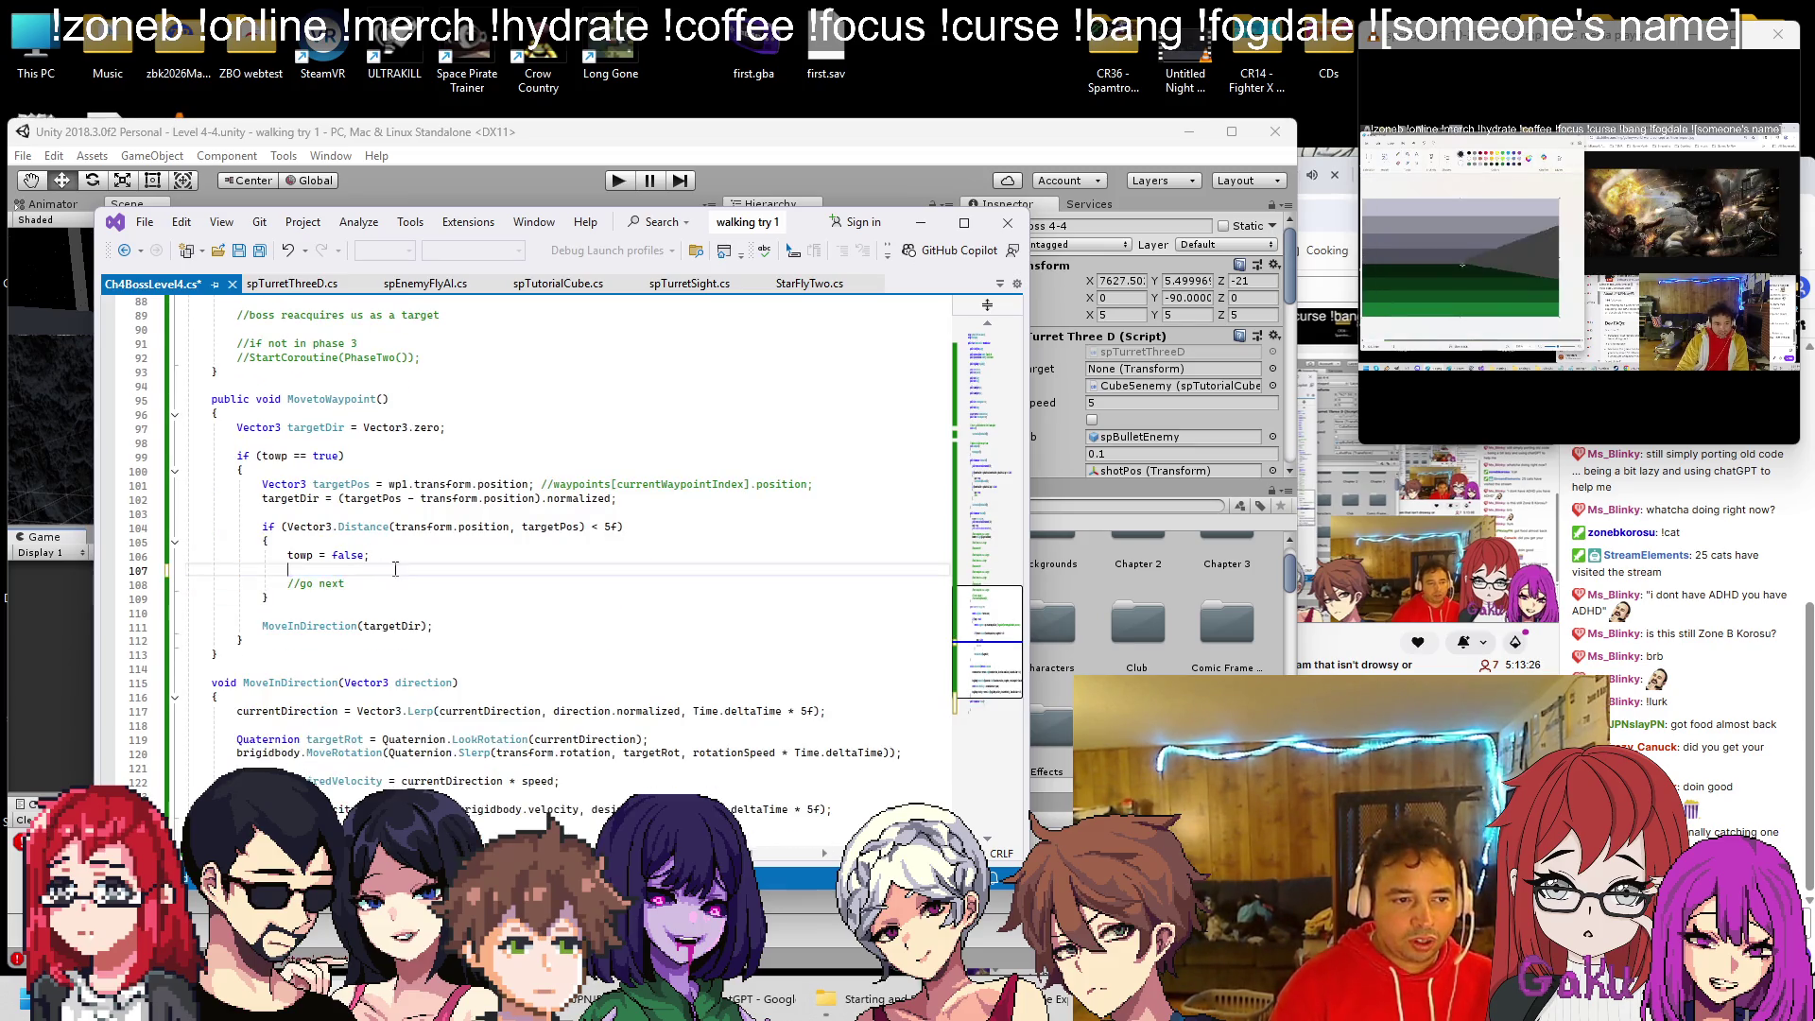
pyautogui.scroll(-6, 264, 621)
pyautogui.write('zRigidbody.constraints = RigidbodyConstraints.FreezeAll;                 yield return new WaitForSeconds(.5f);                 zRigidbody.constraints = RigidbodyConstraints.None;')
pyautogui.press('Up')
pyautogui.press('Home')
pyautogui.press('BackSpace')
pyautogui.press('BackSpace')
pyautogui.press('BackSpace')
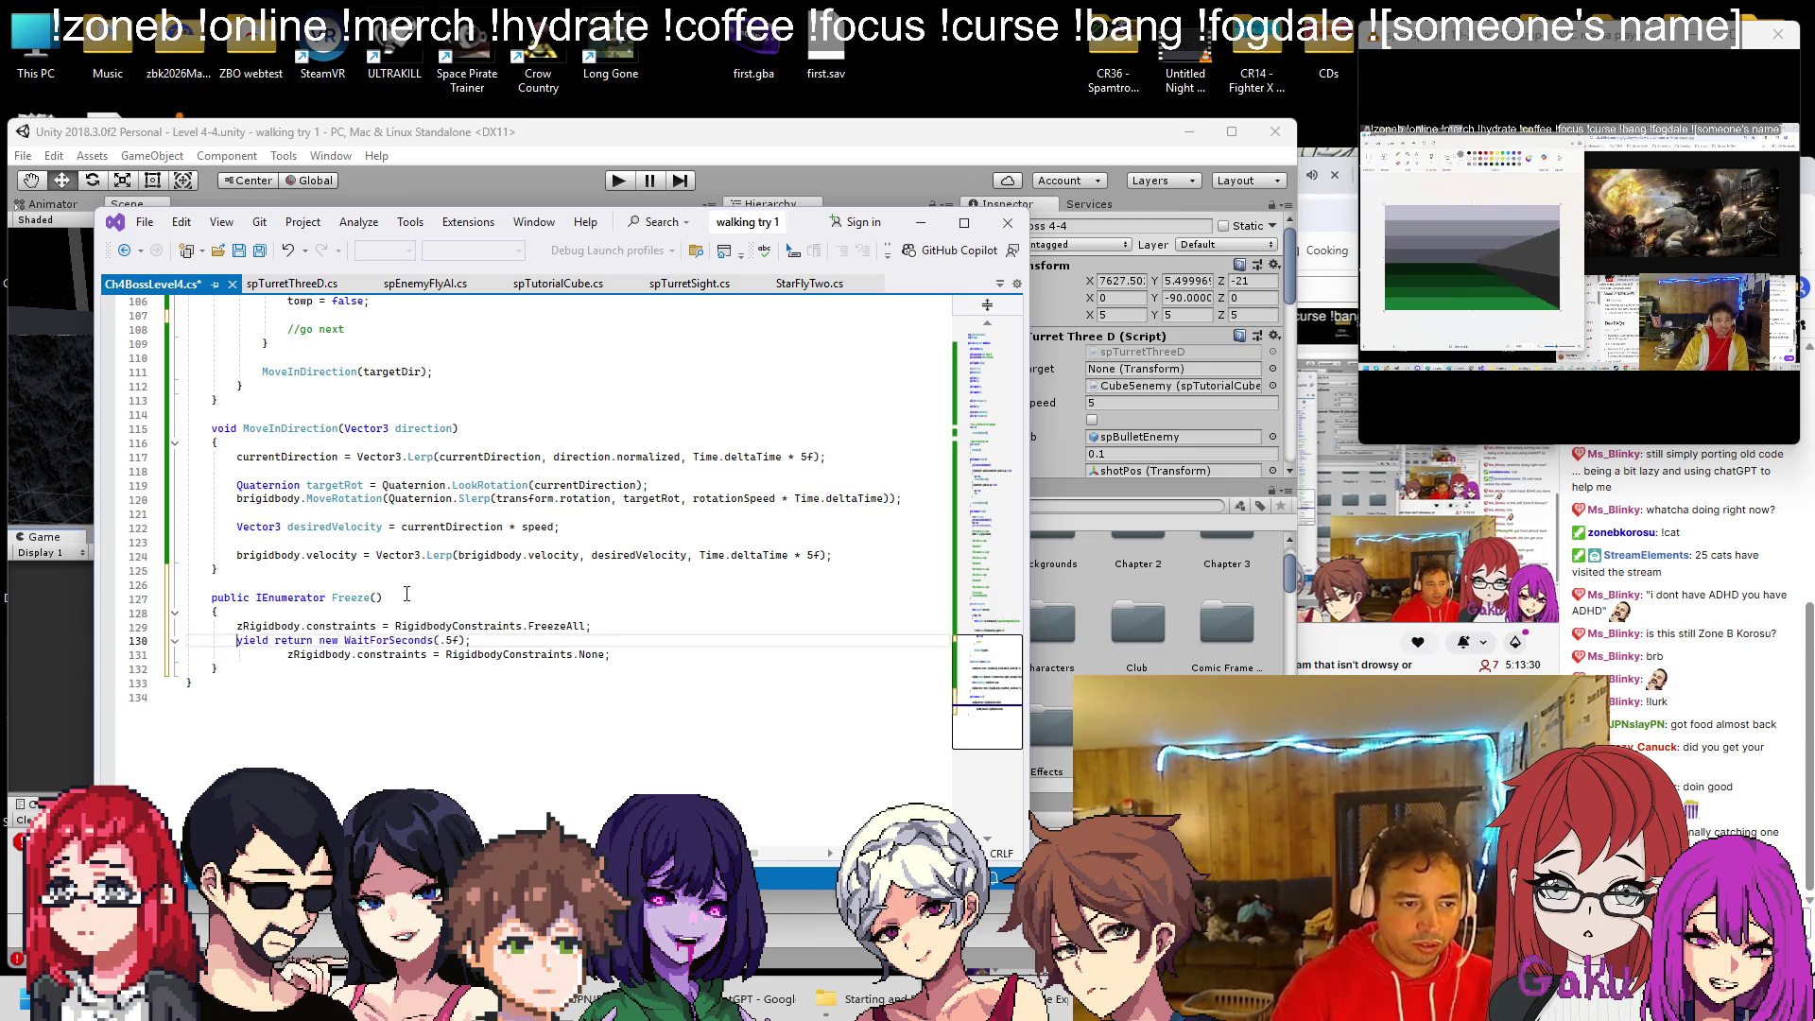
pyautogui.press('Delete')
pyautogui.press('Delete')
pyautogui.press('Delete')
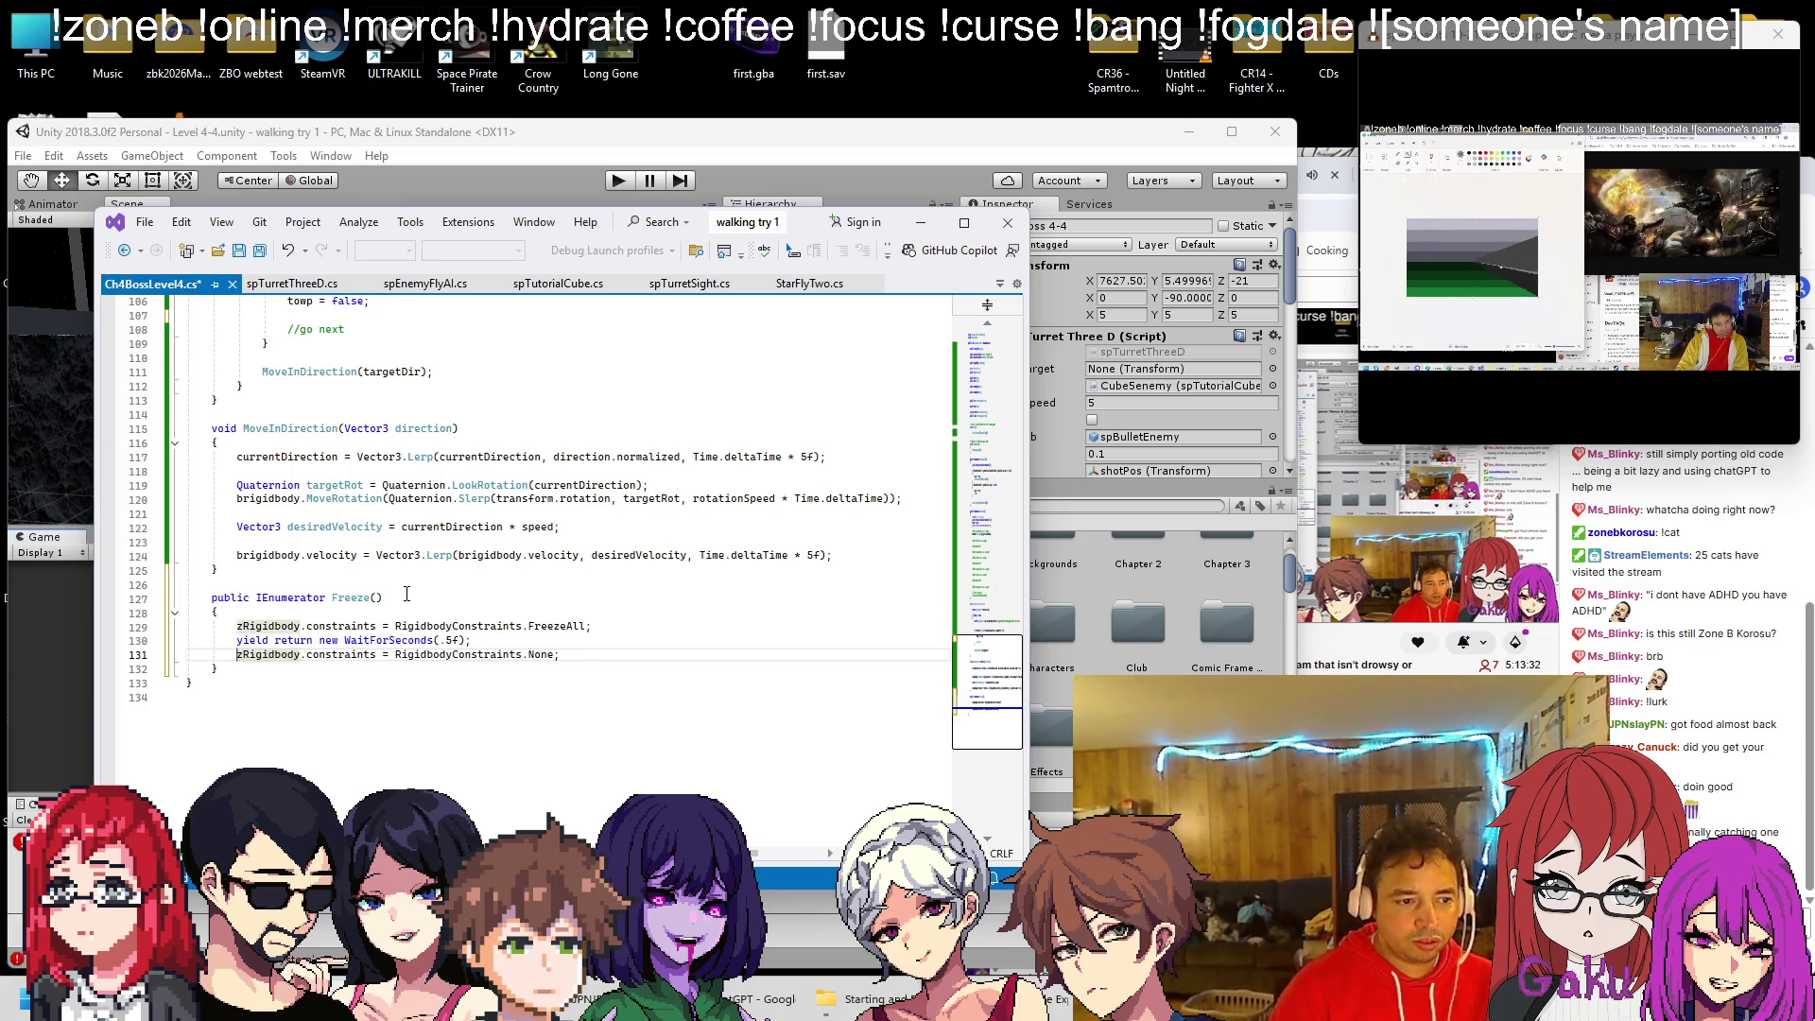
# Call StartCoroutine(Freeze()) from MovetoWaypoint's arrival check, then return to Unity
pyautogui.scroll(20, 378, 529)
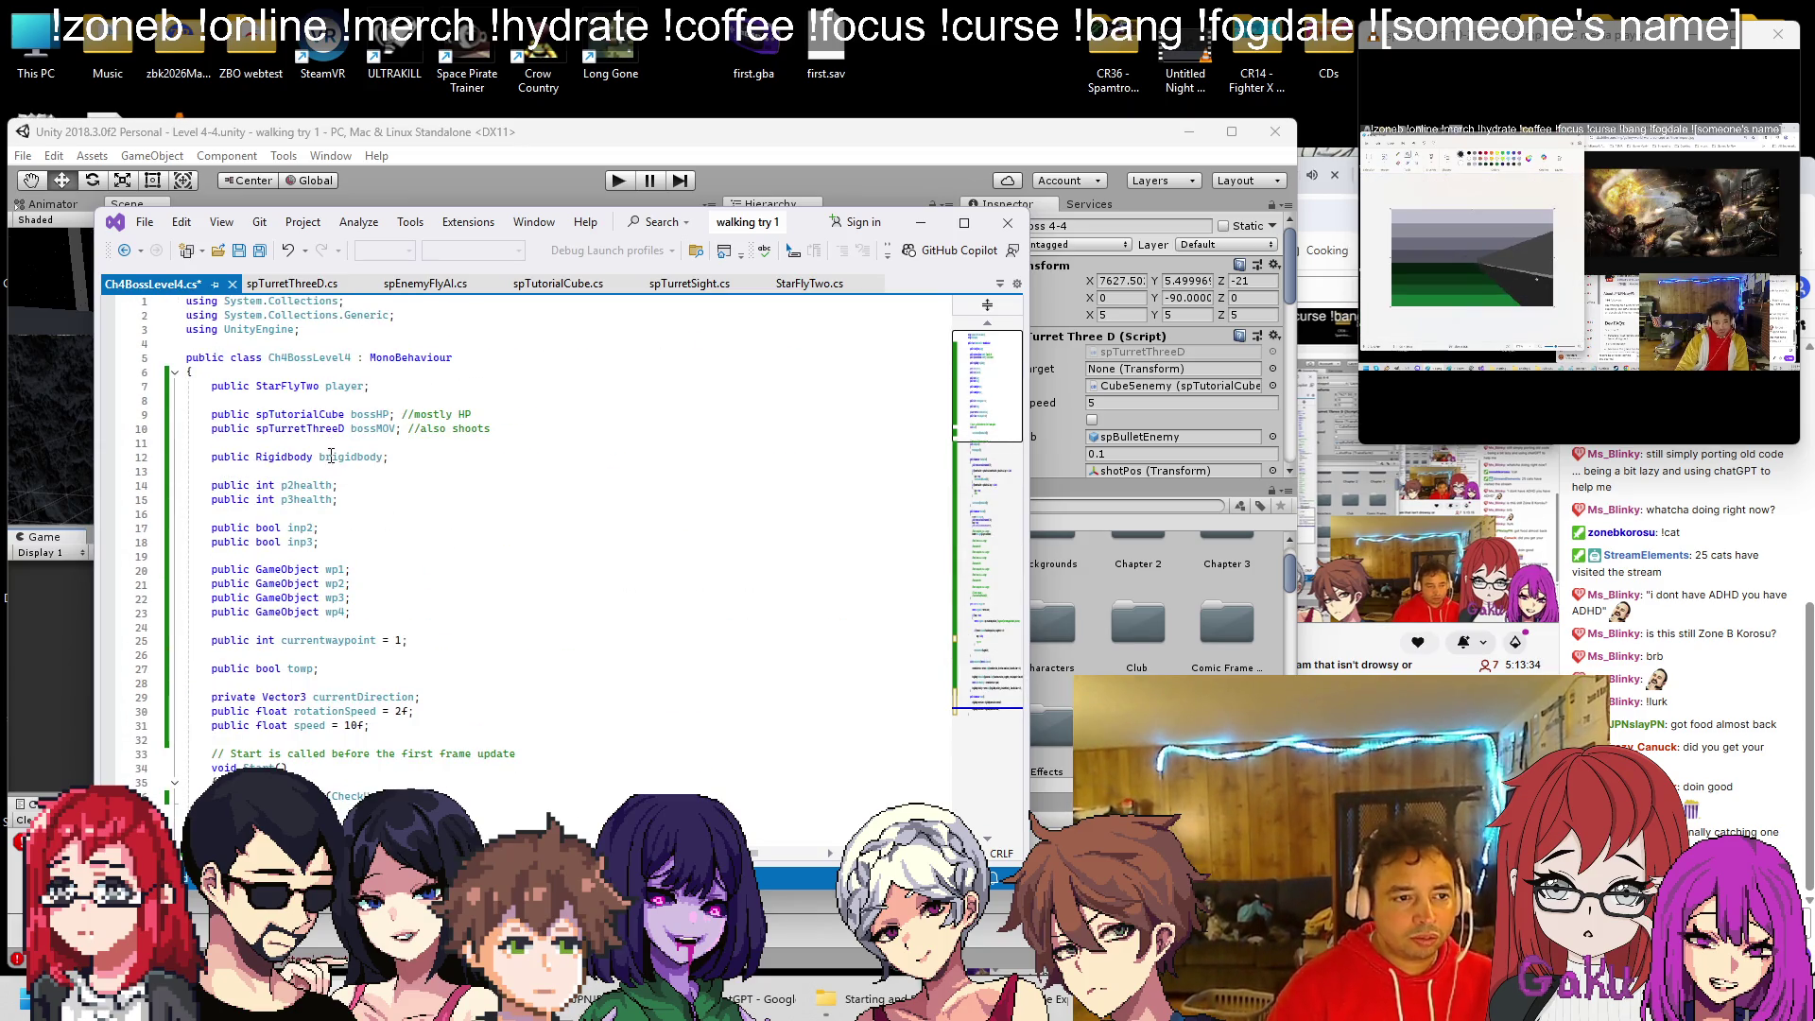
pyautogui.scroll(-20, 364, 466)
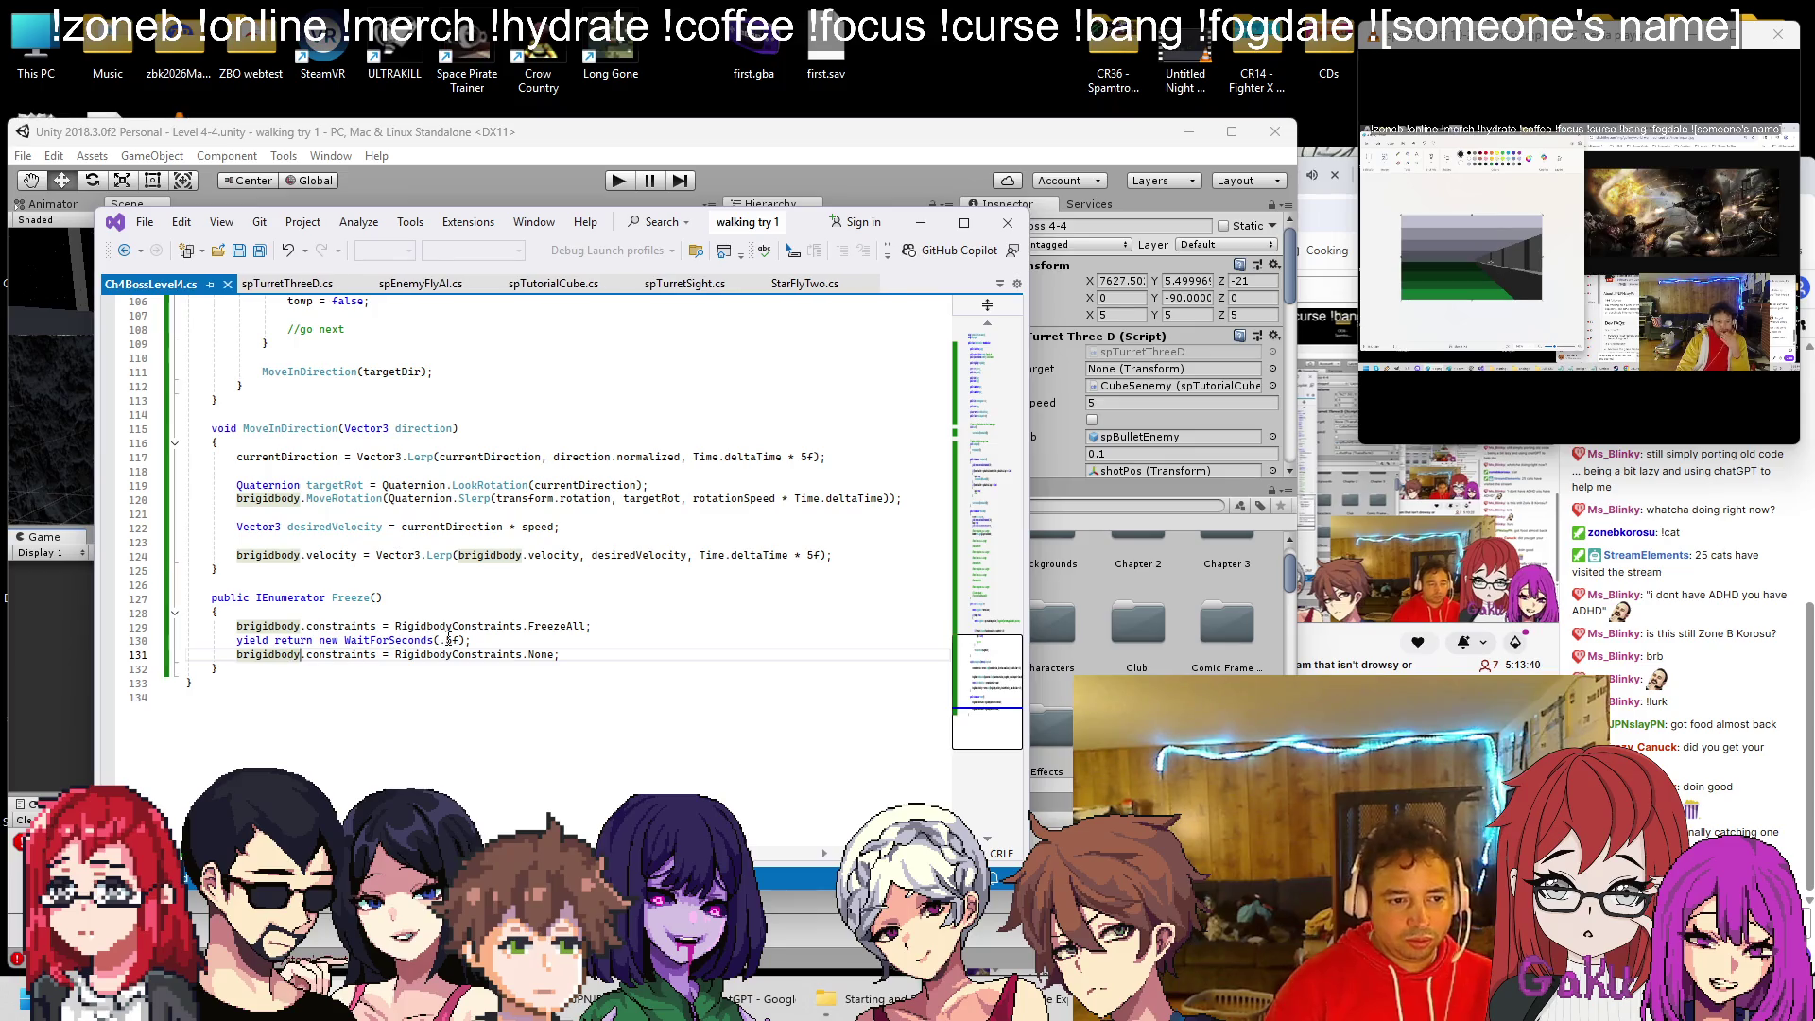
pyautogui.doubleClick(349, 599)
pyautogui.scroll(5, 385, 610)
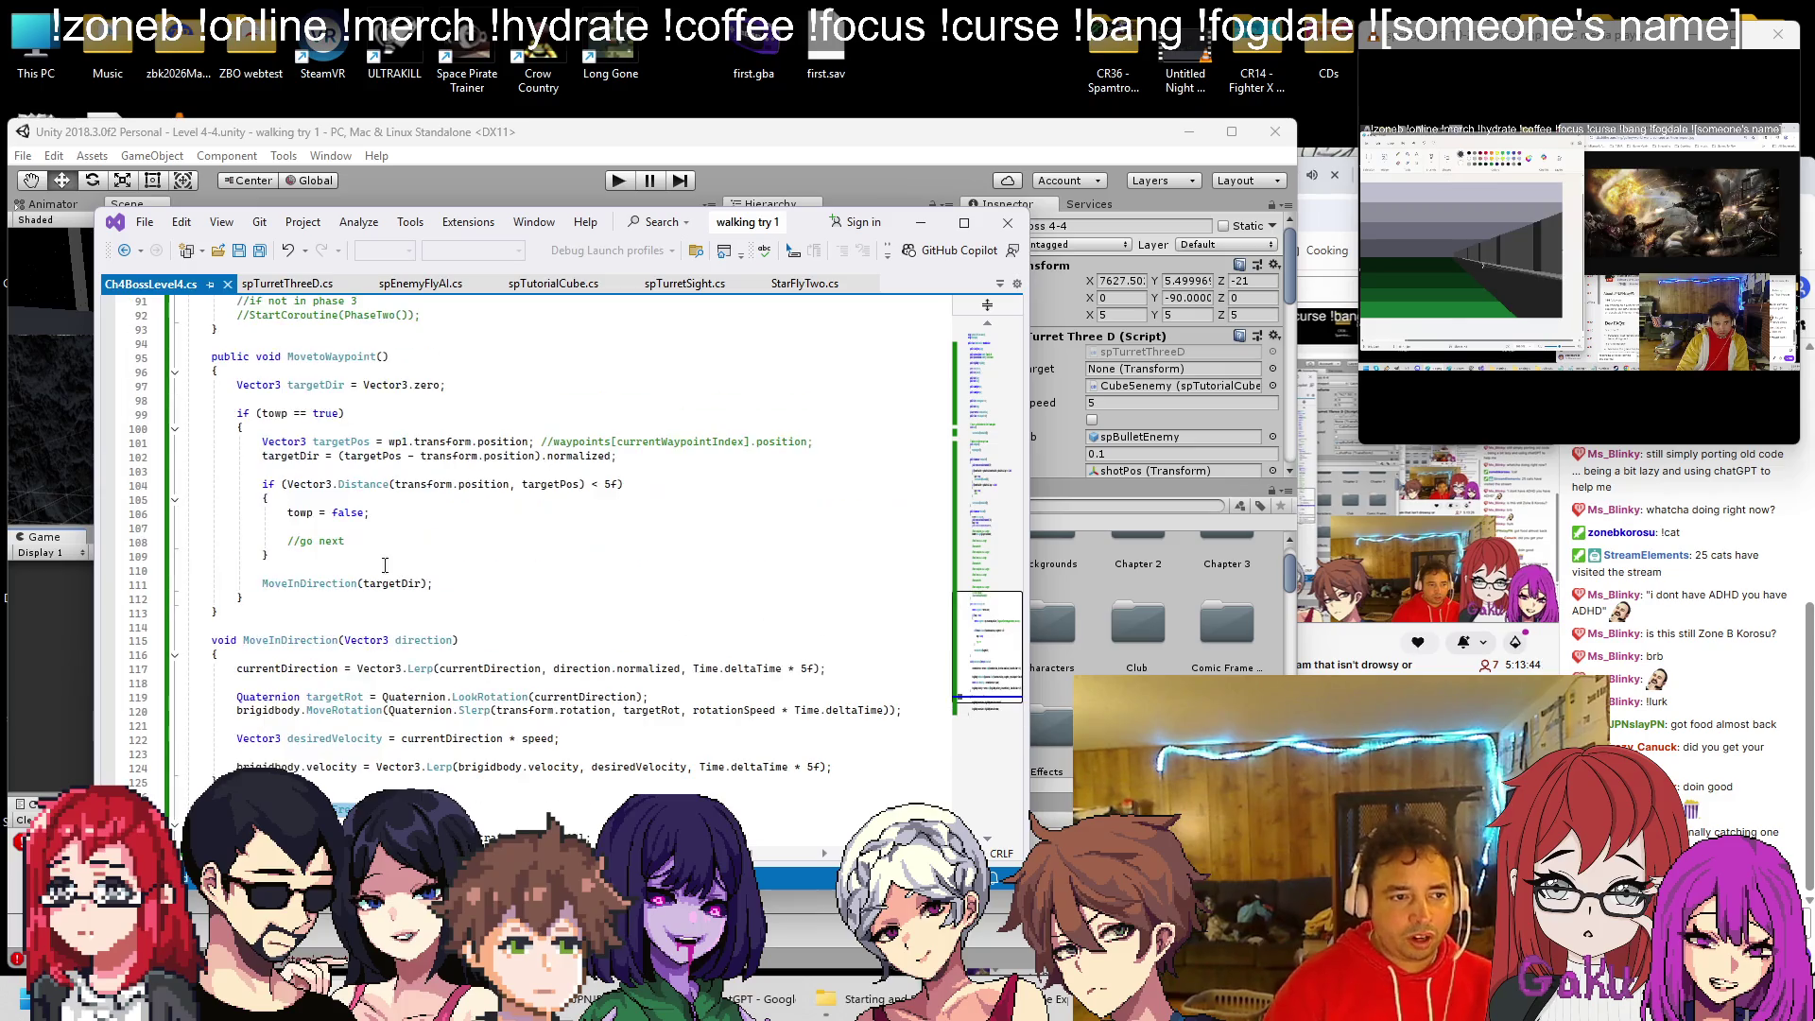
pyautogui.click(340, 526)
pyautogui.write('StartCoroutine(Freeze(')
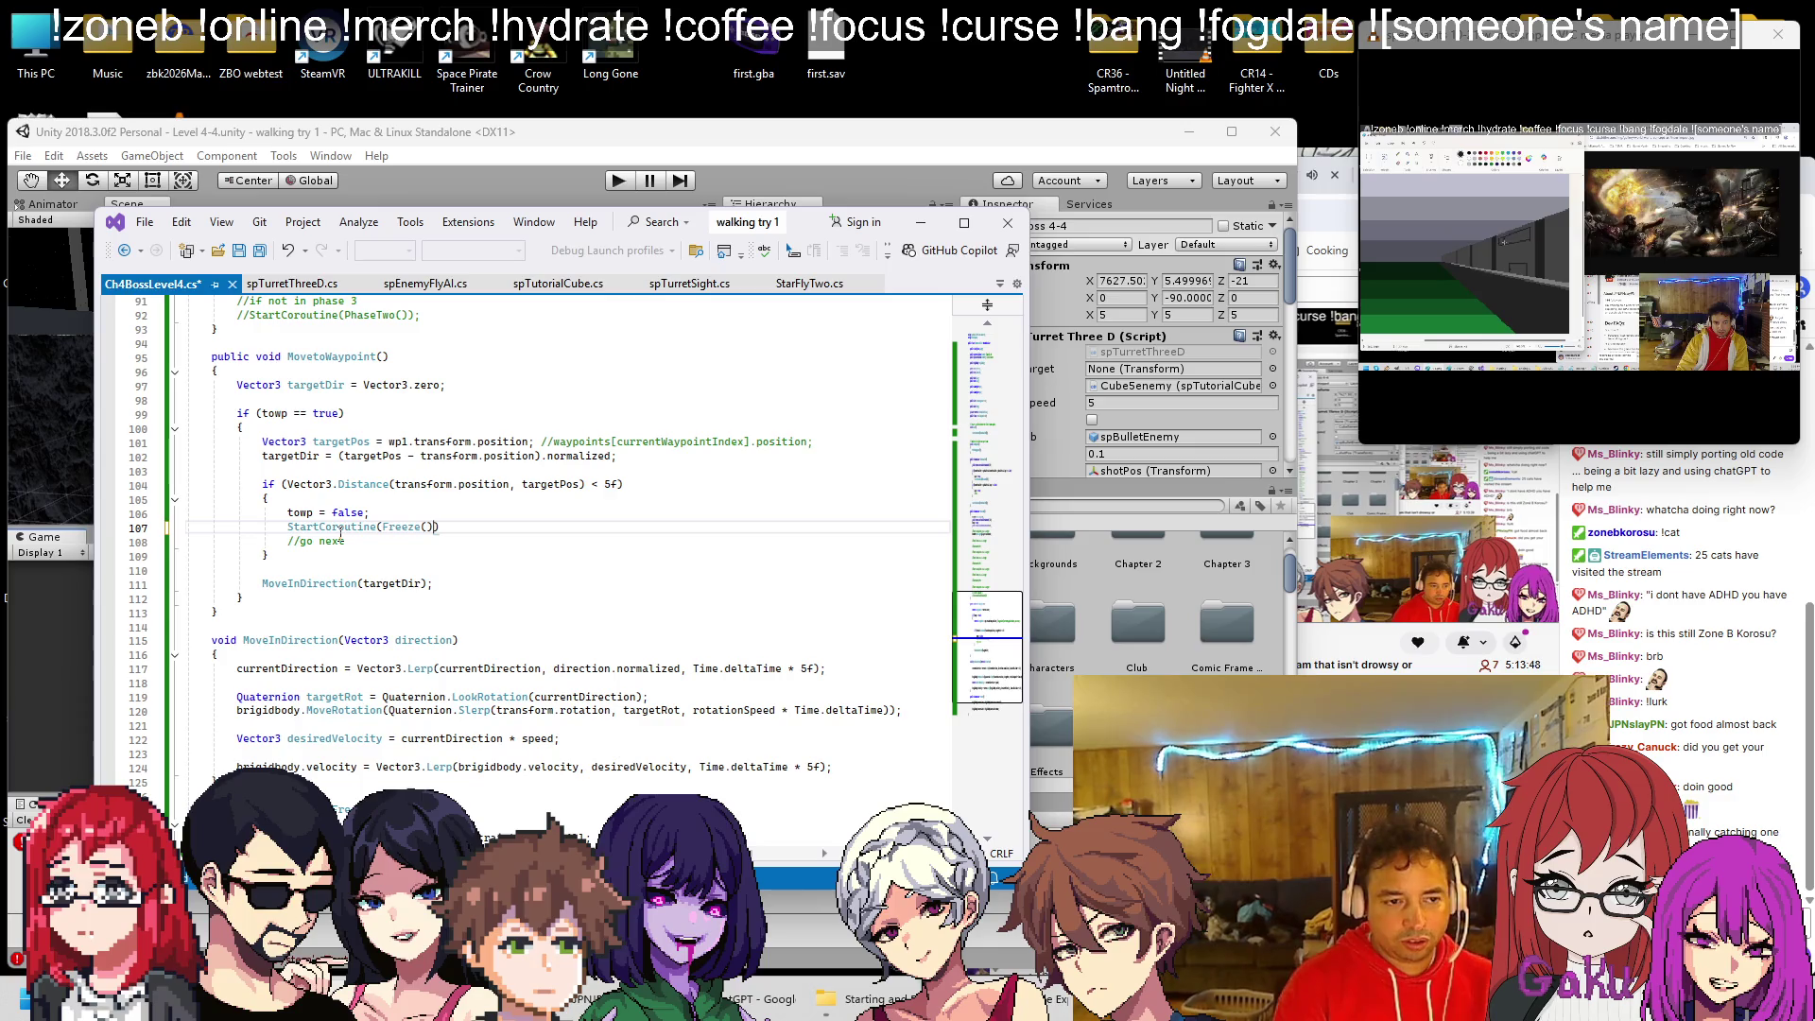
pyautogui.write(')')
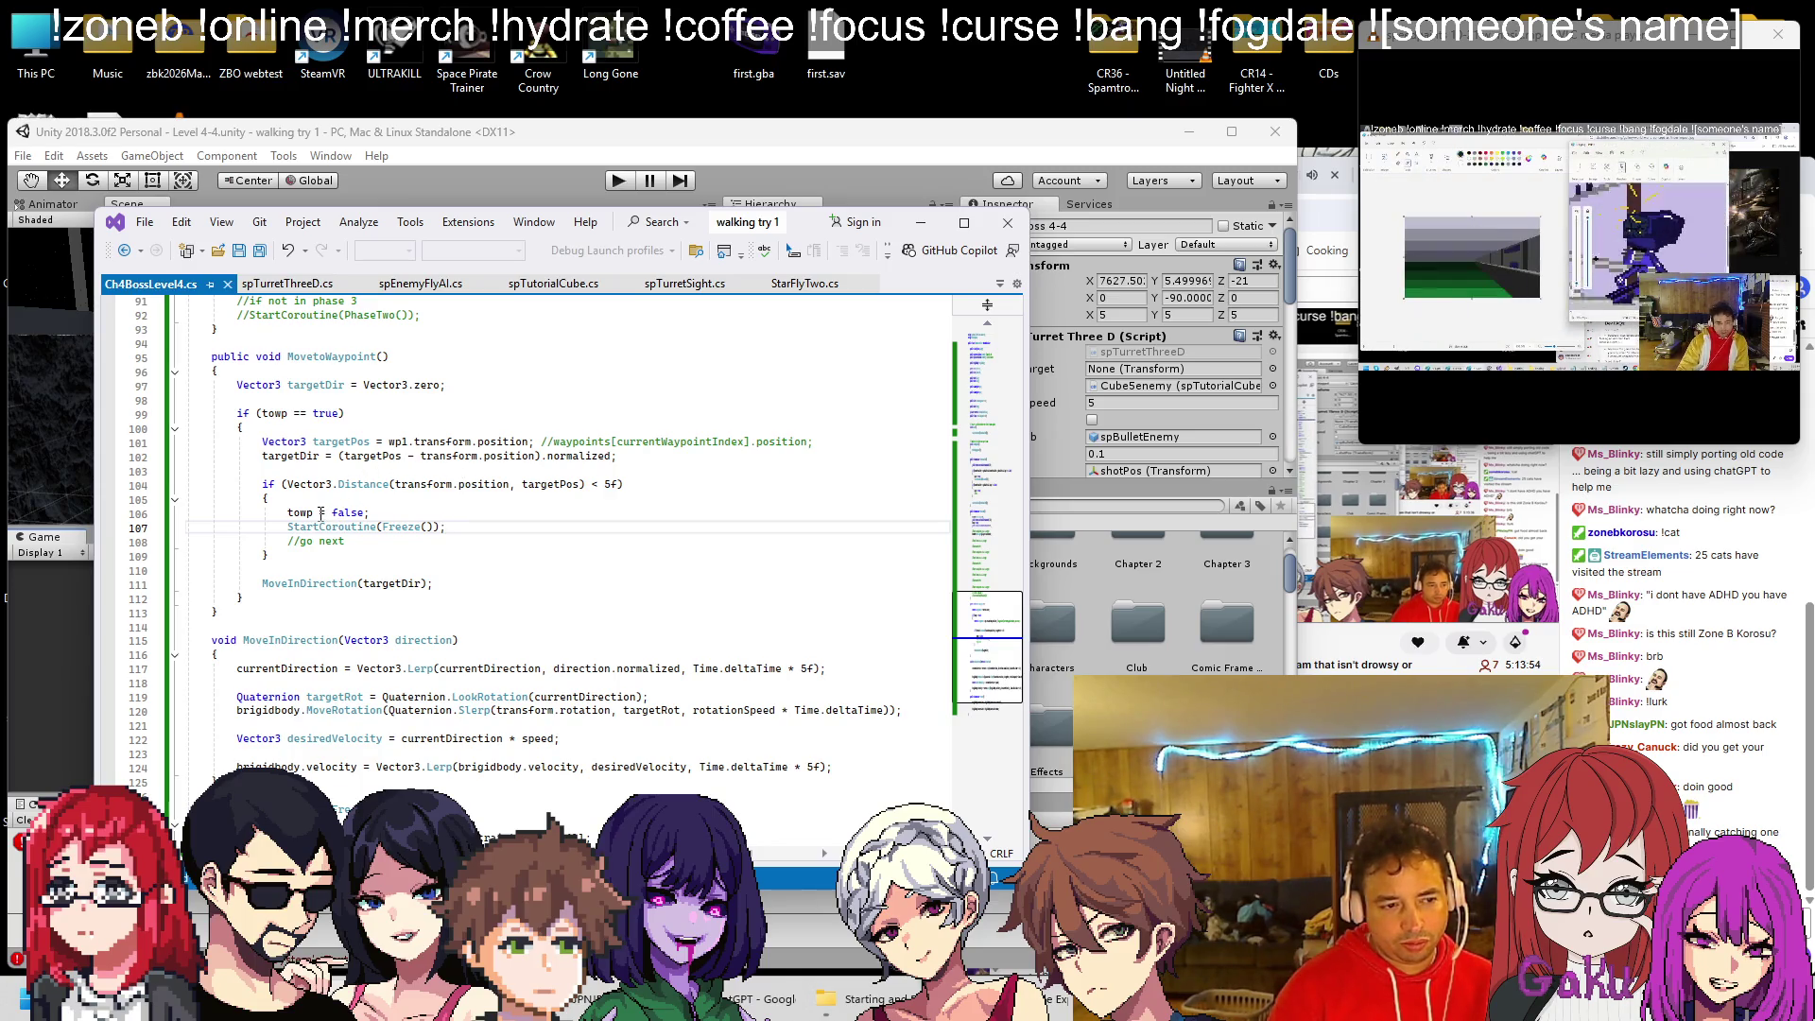
pyautogui.click(565, 160)
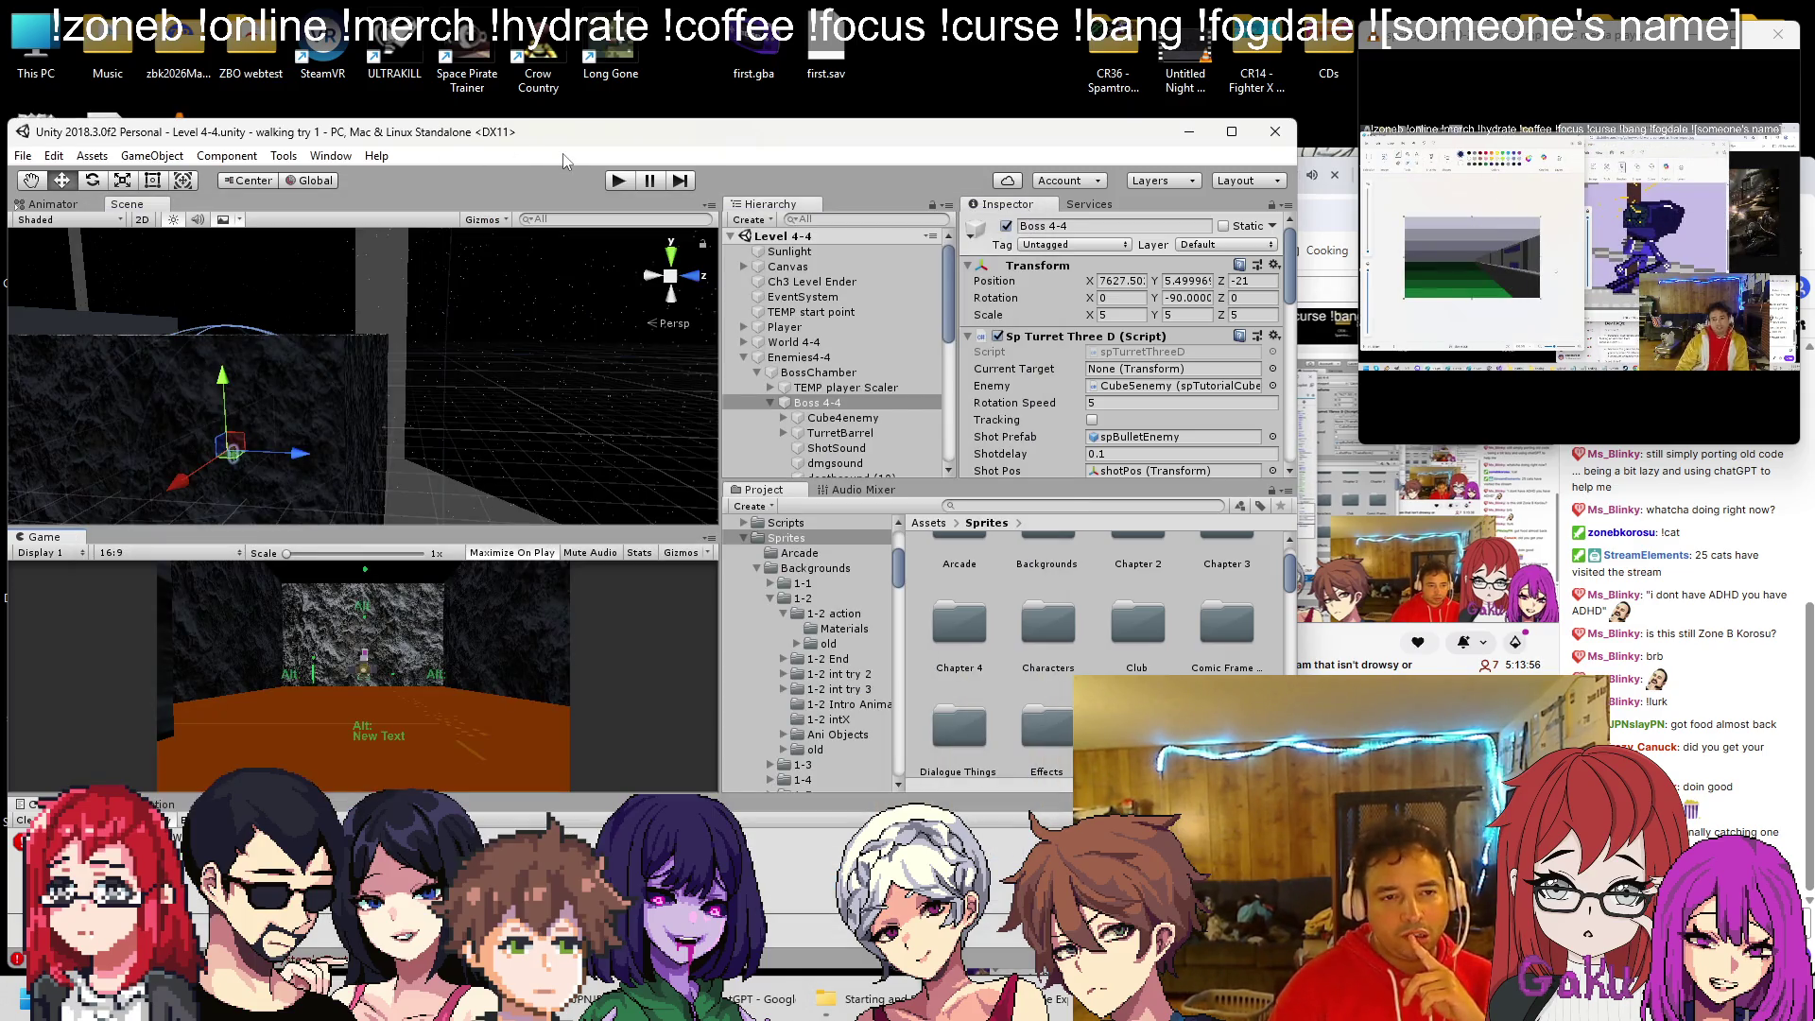
# Play-test the boss fight, moving and shooting toward the boss, then stop play mode
pyautogui.click(624, 185)
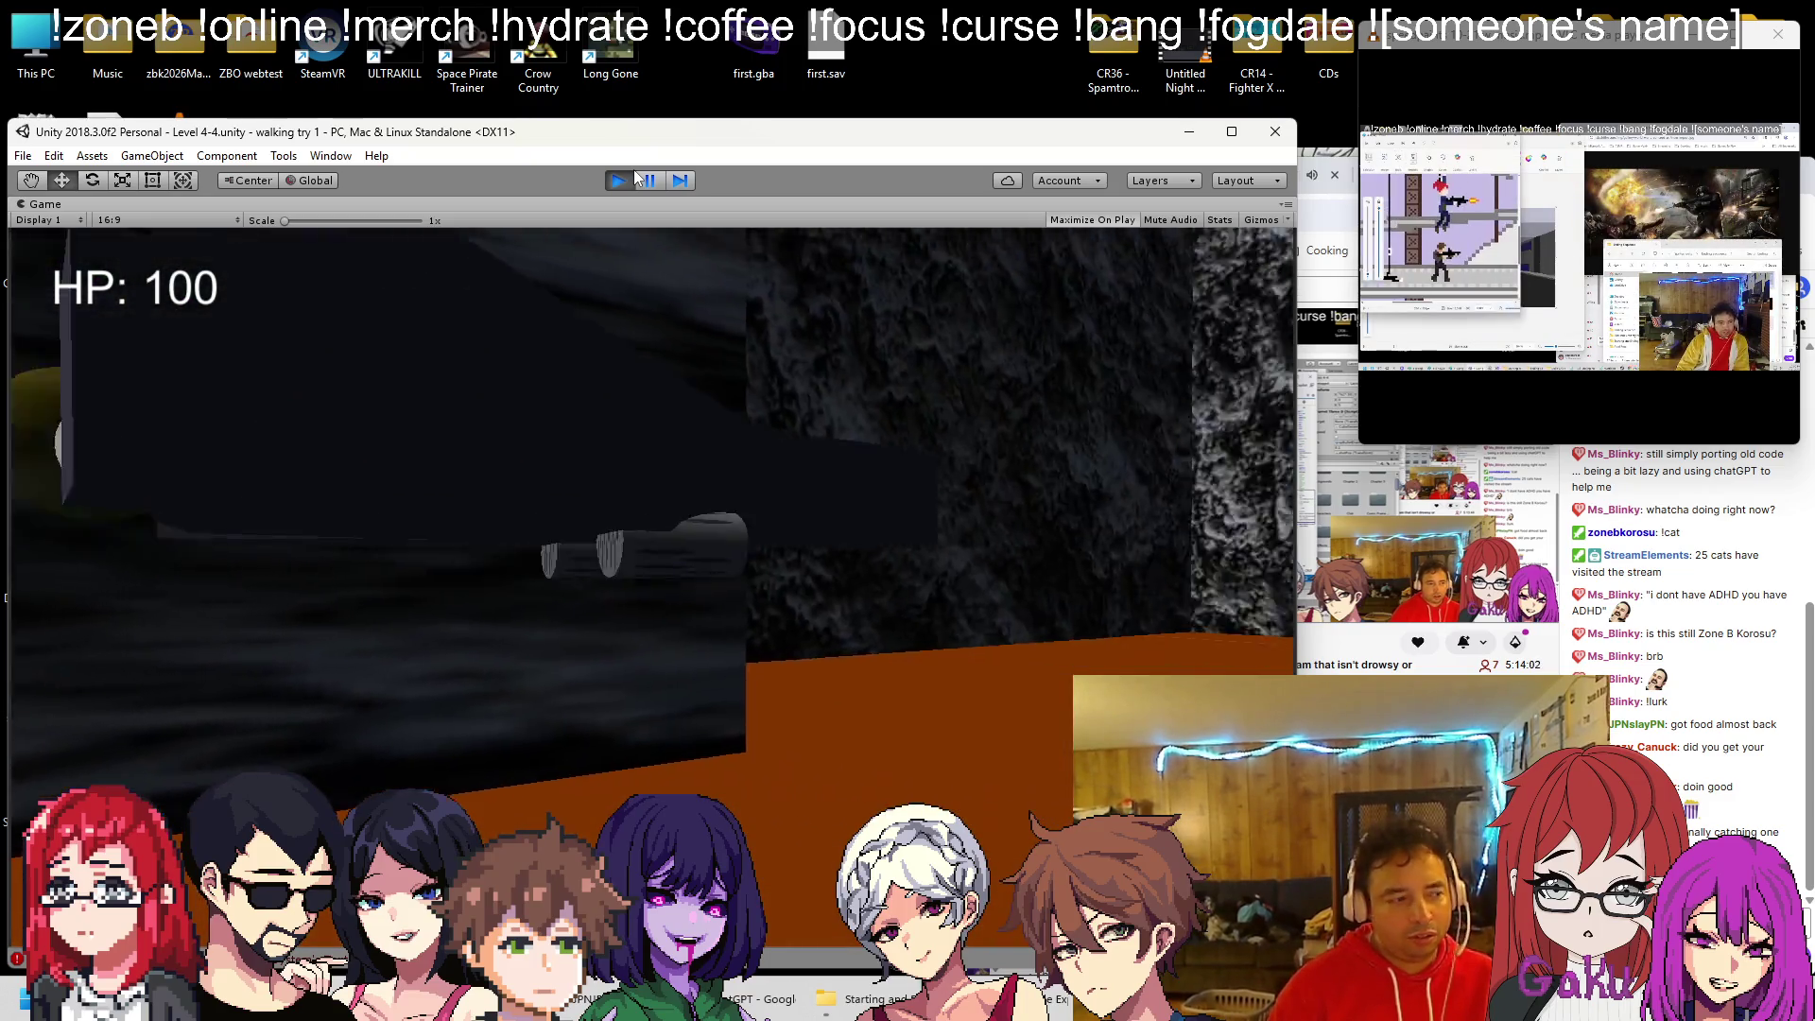
pyautogui.press('w')
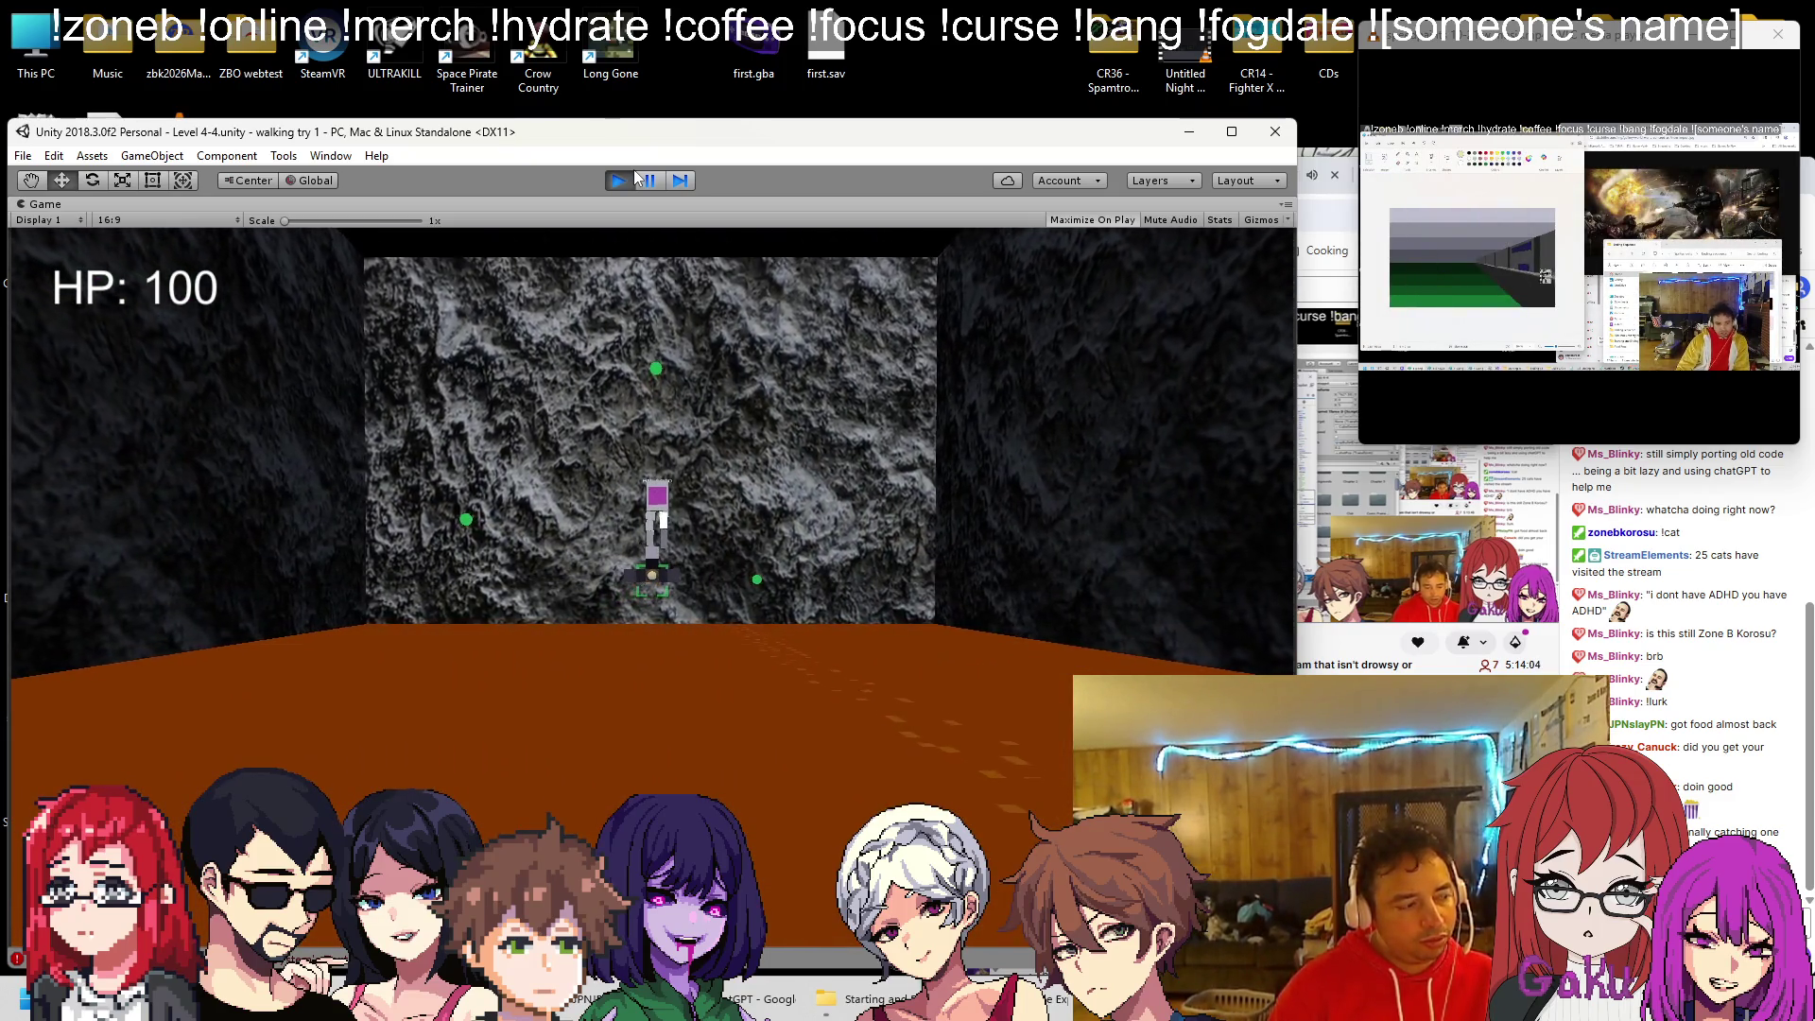
pyautogui.press('w')
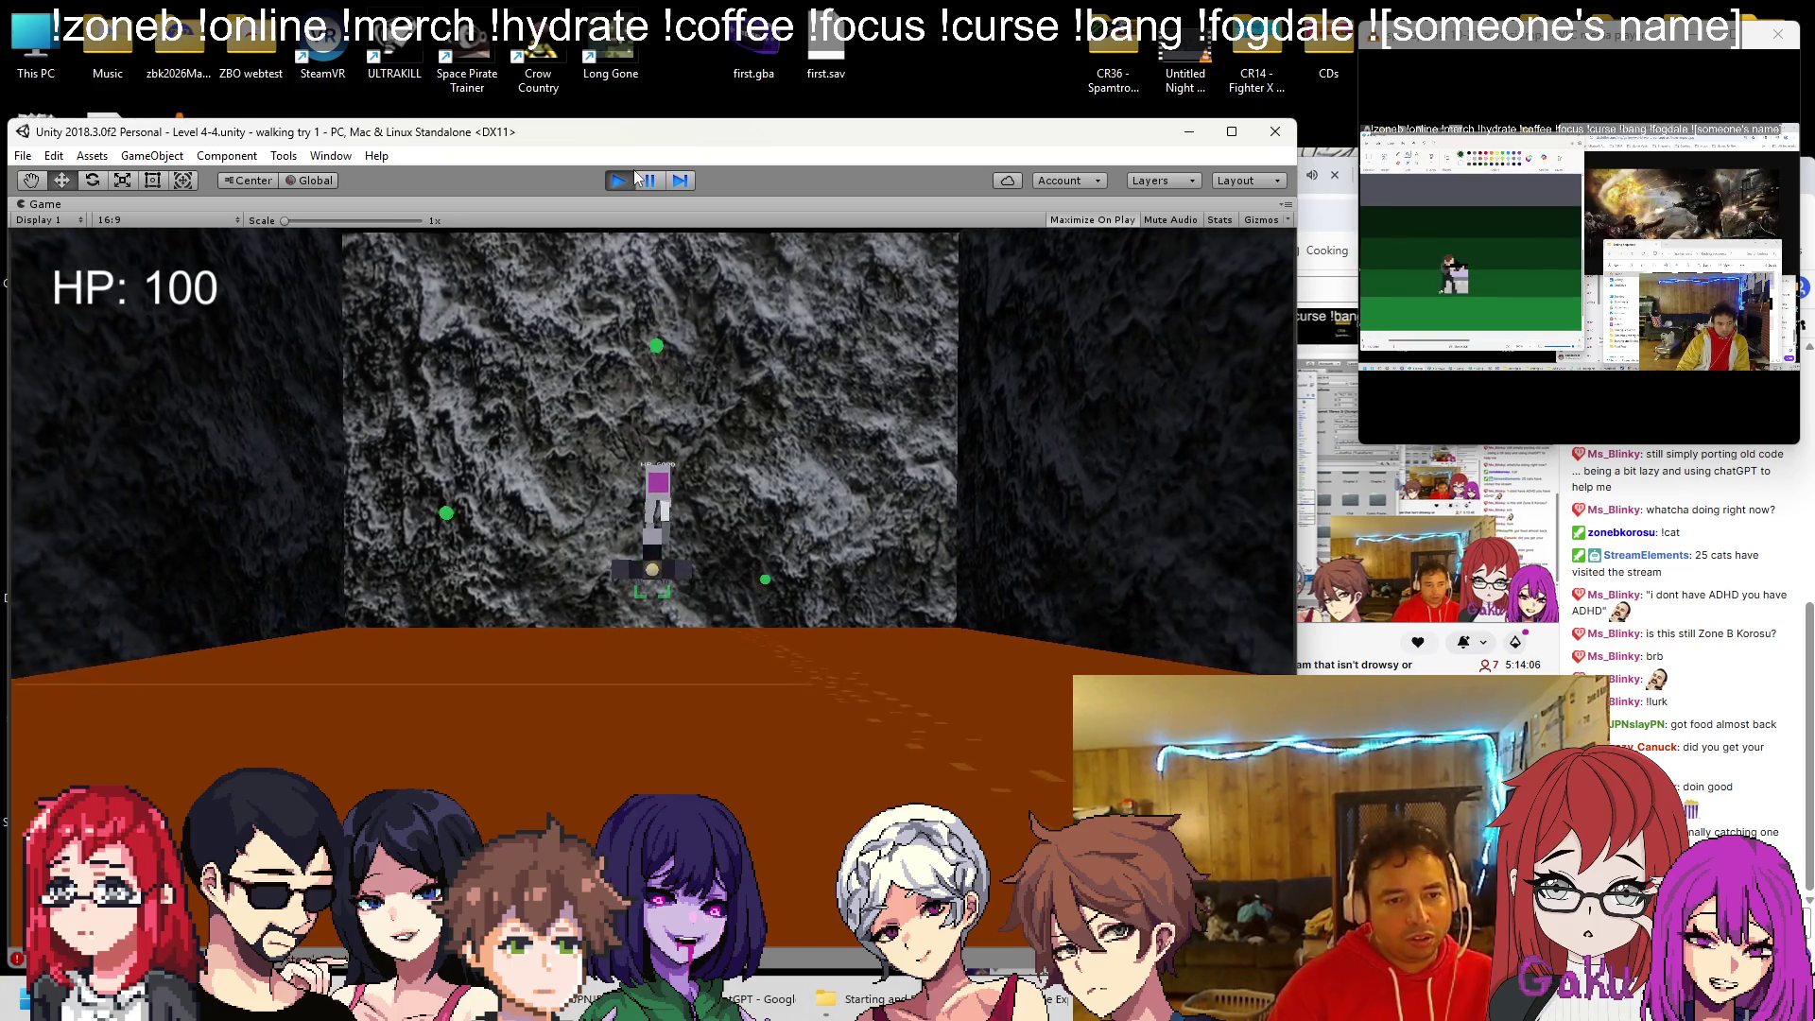
pyautogui.press('w')
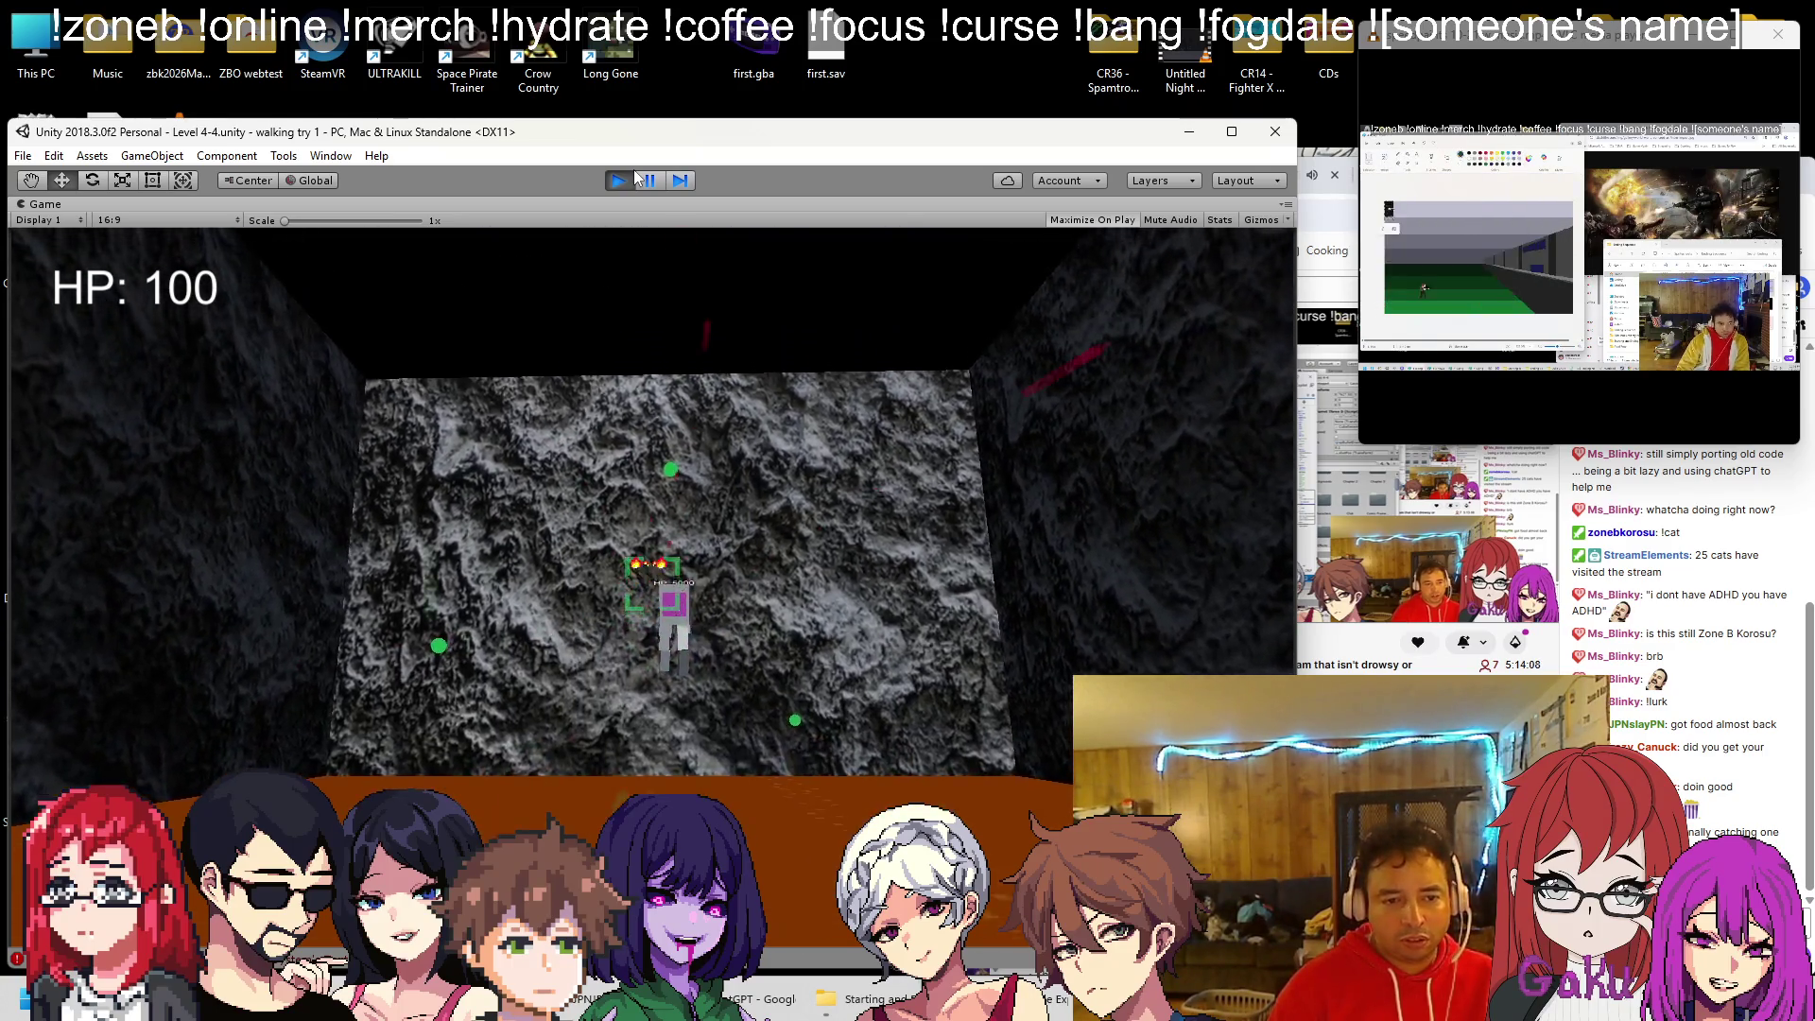
pyautogui.press('w')
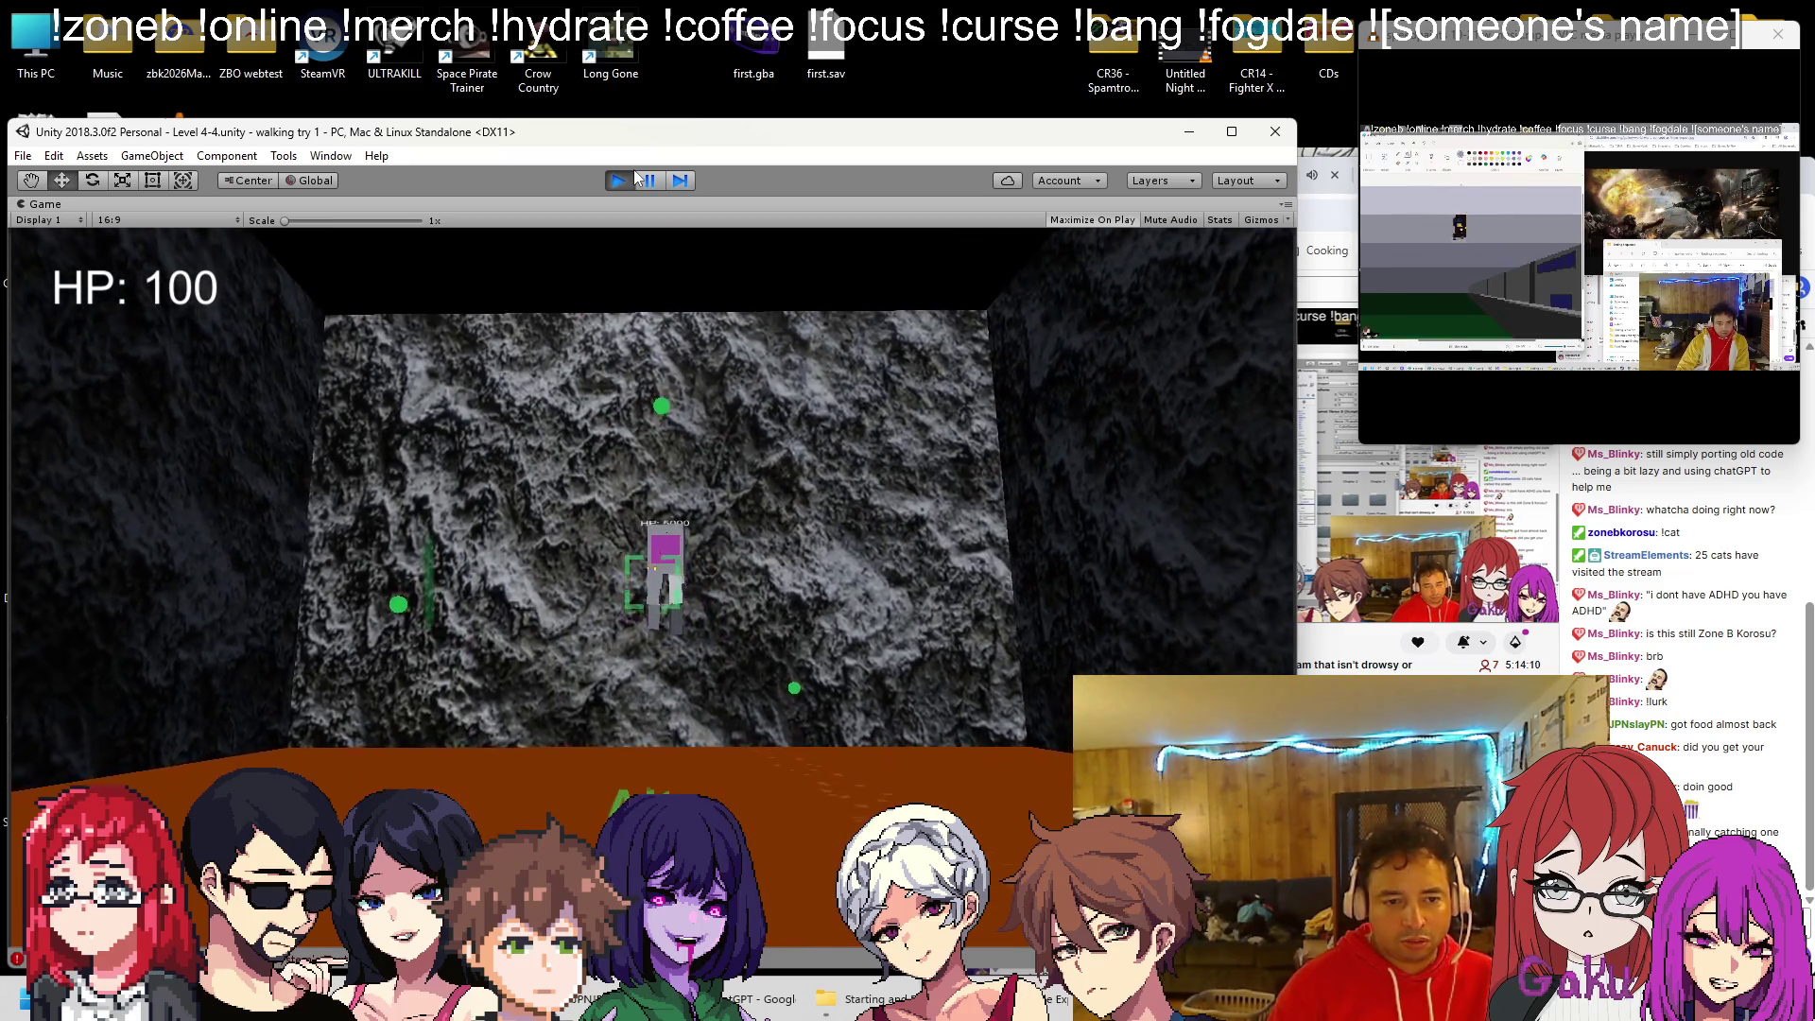
pyautogui.press('w')
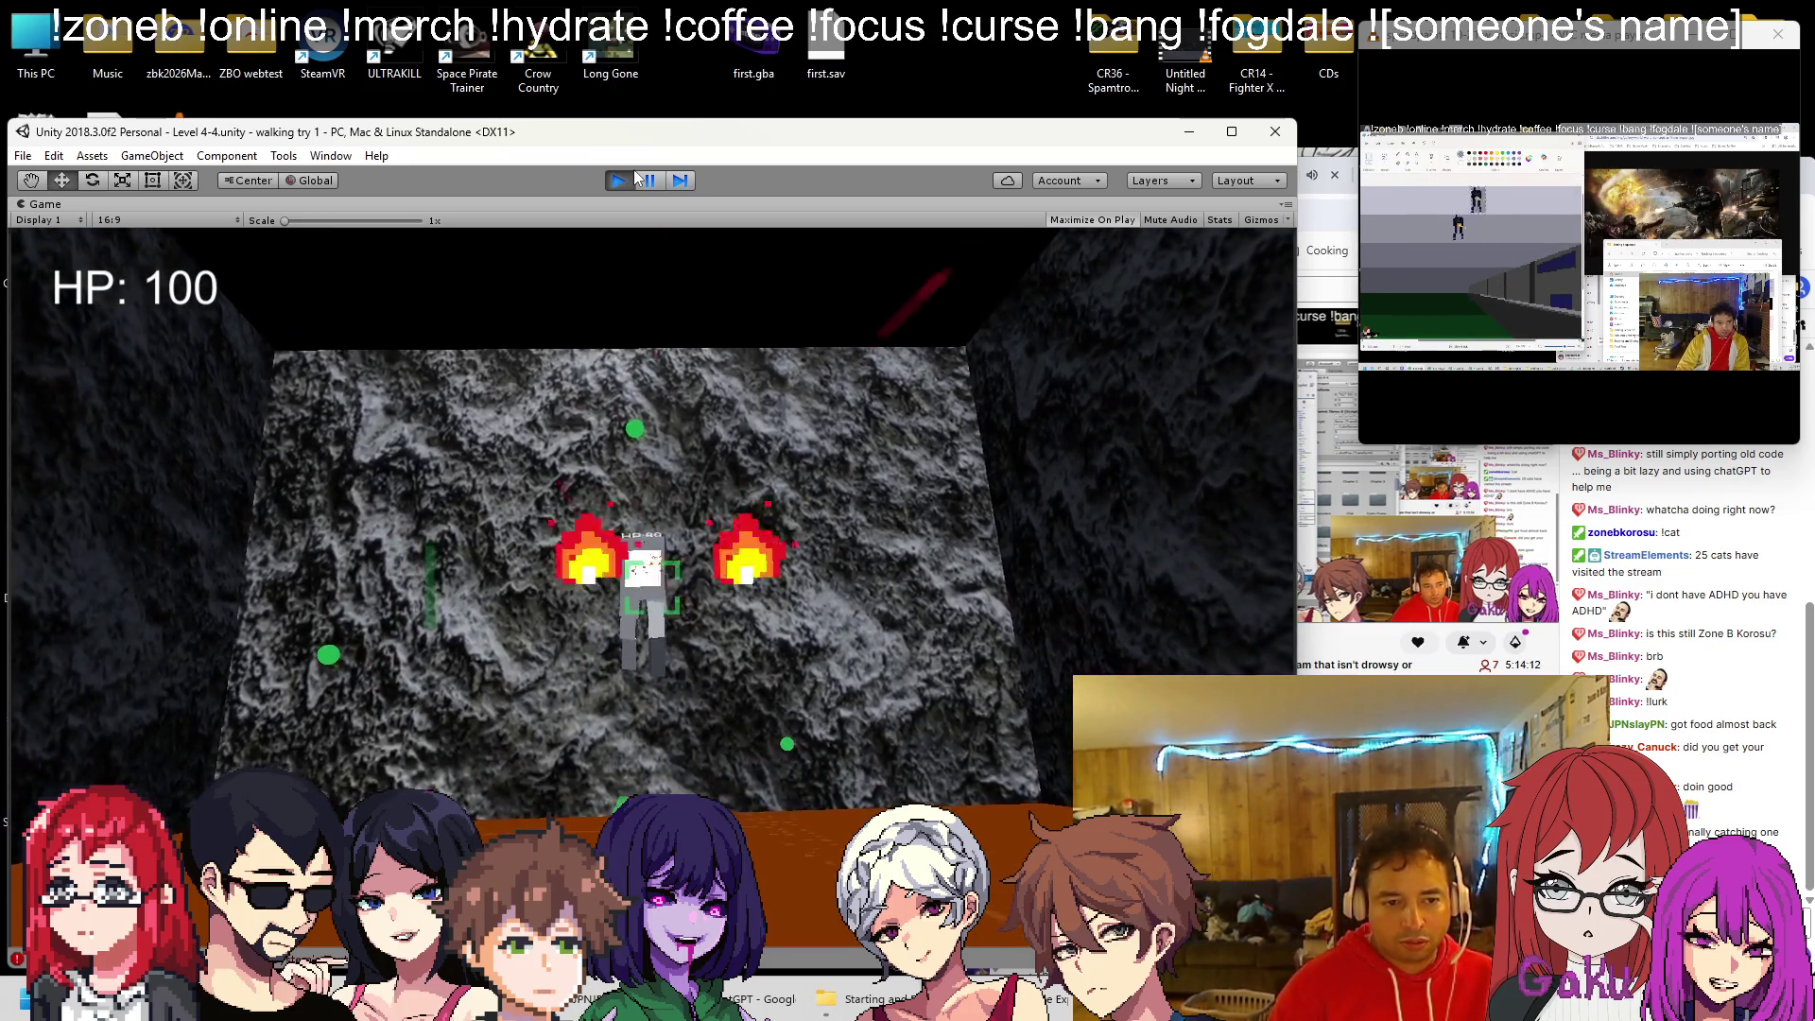
pyautogui.press('w')
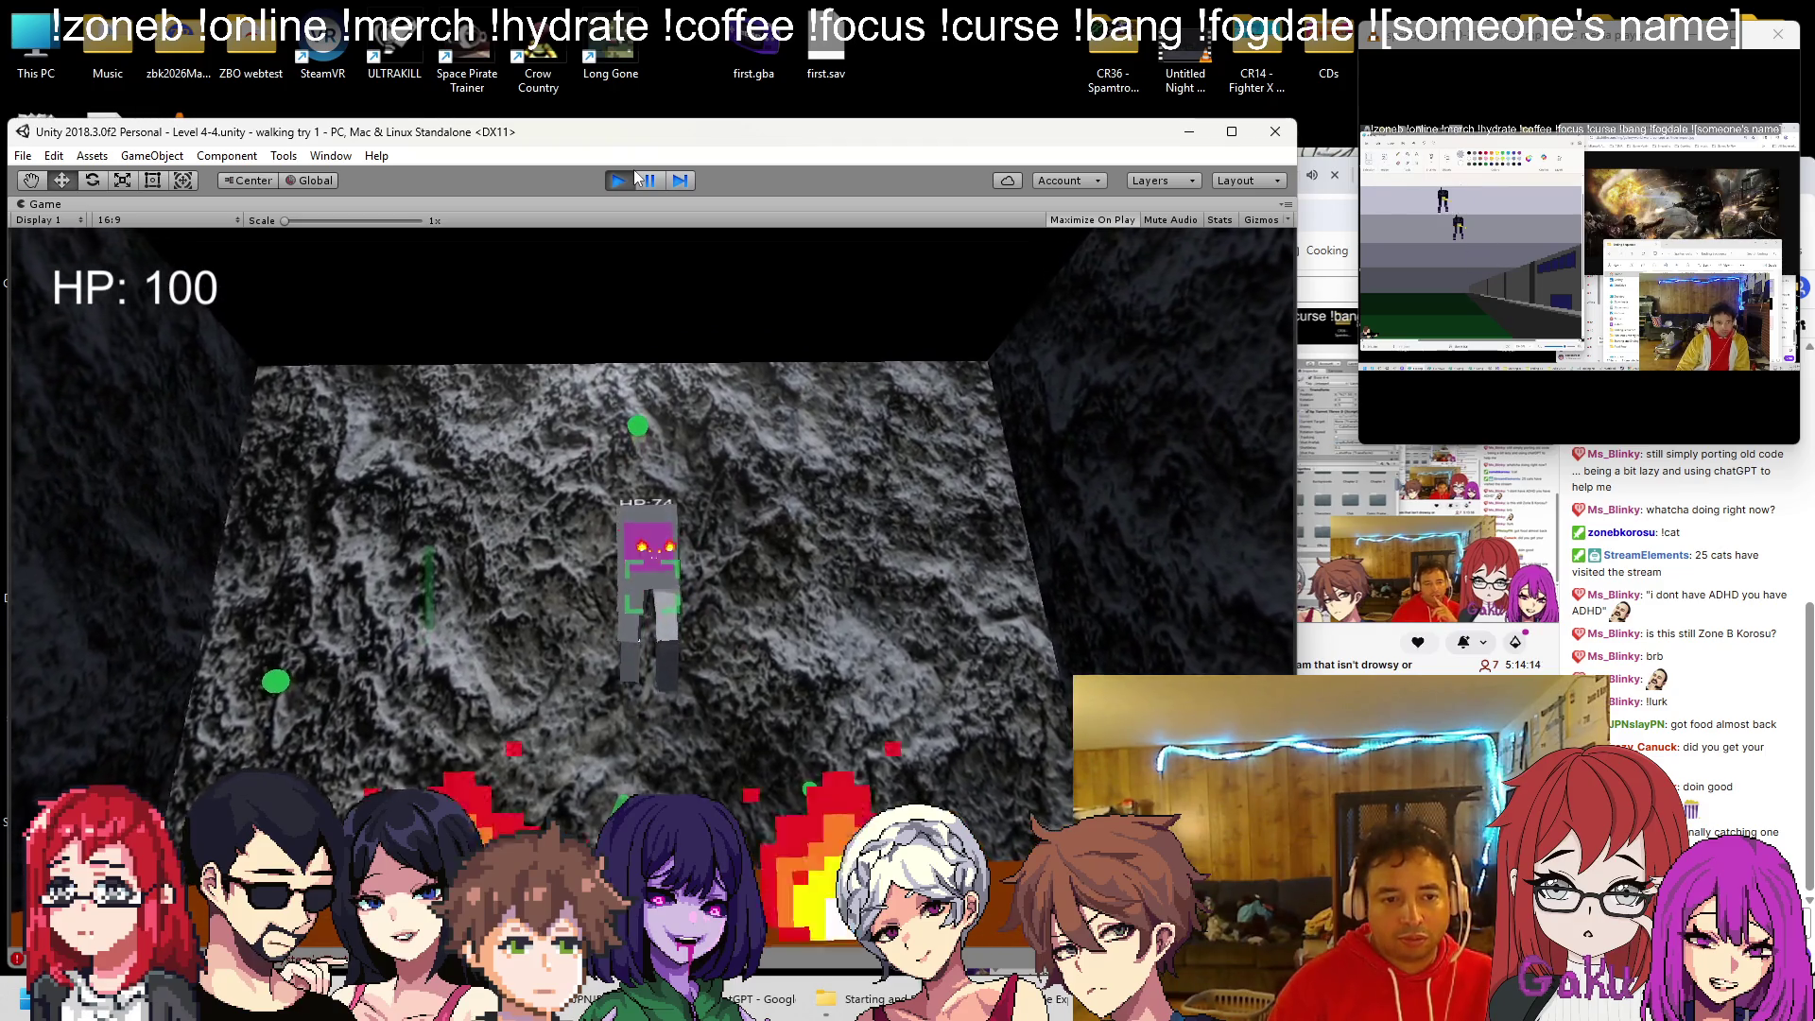
pyautogui.press('w')
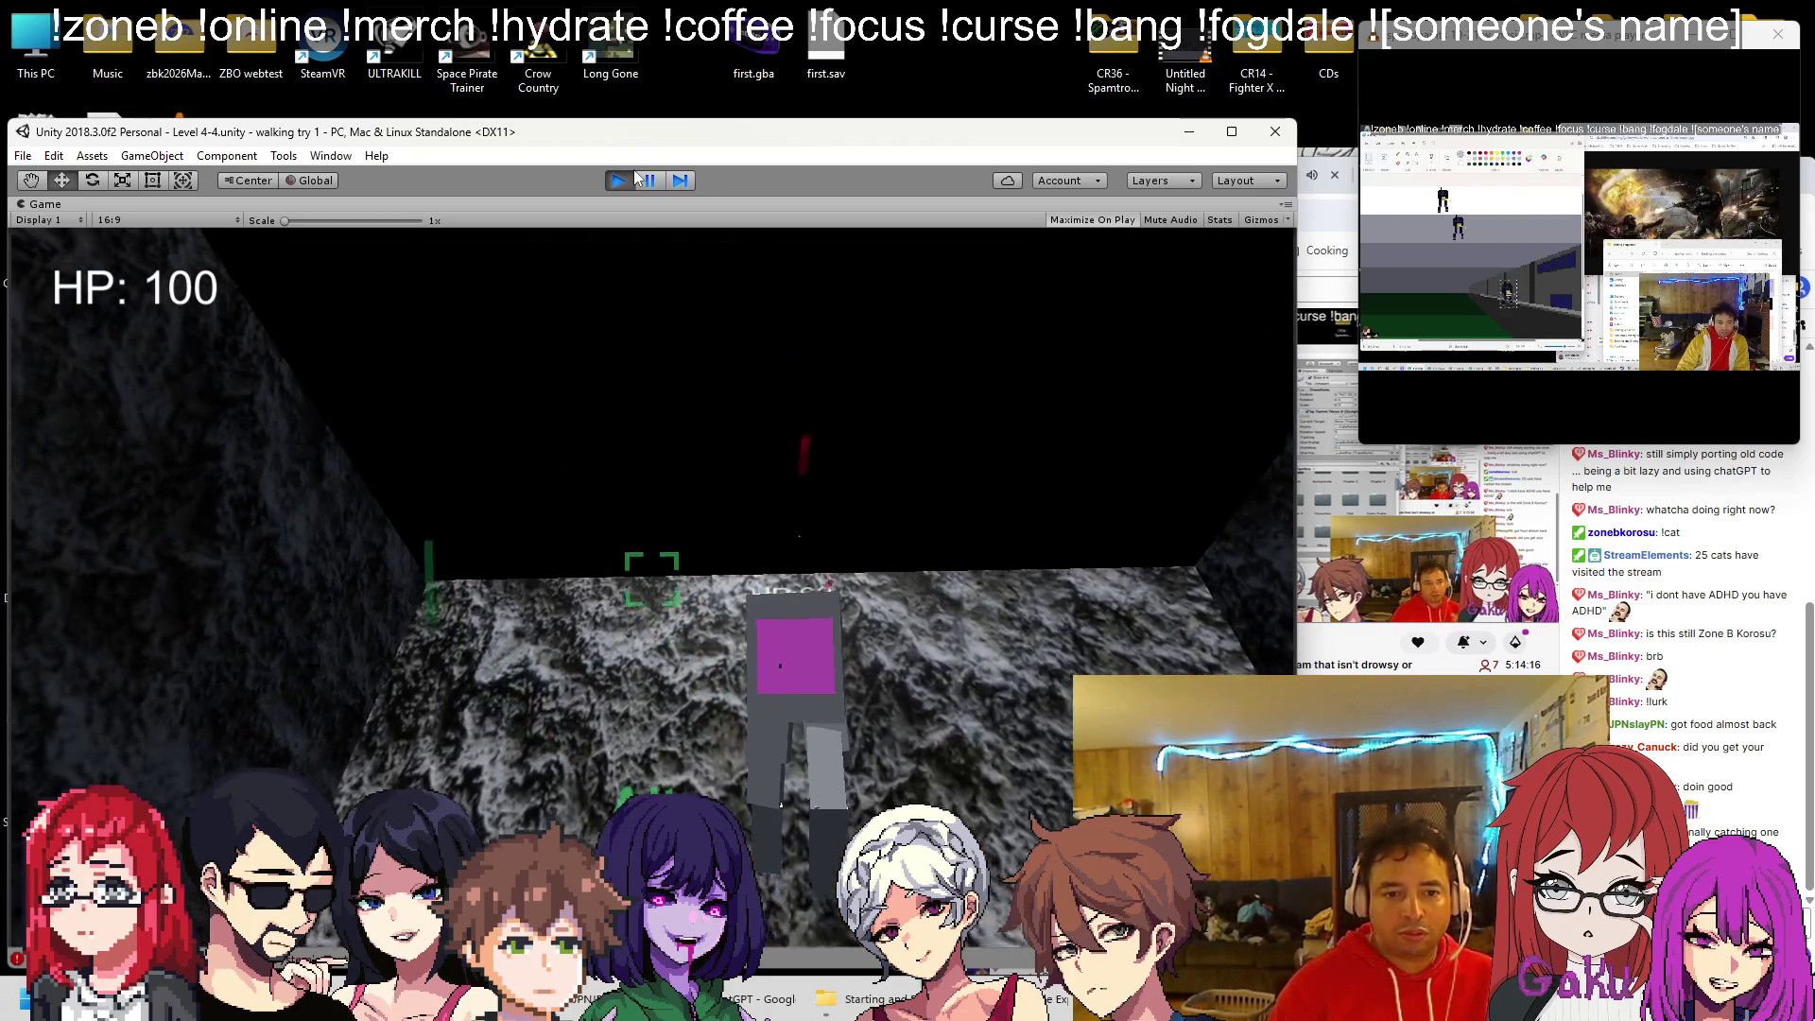
pyautogui.press('s')
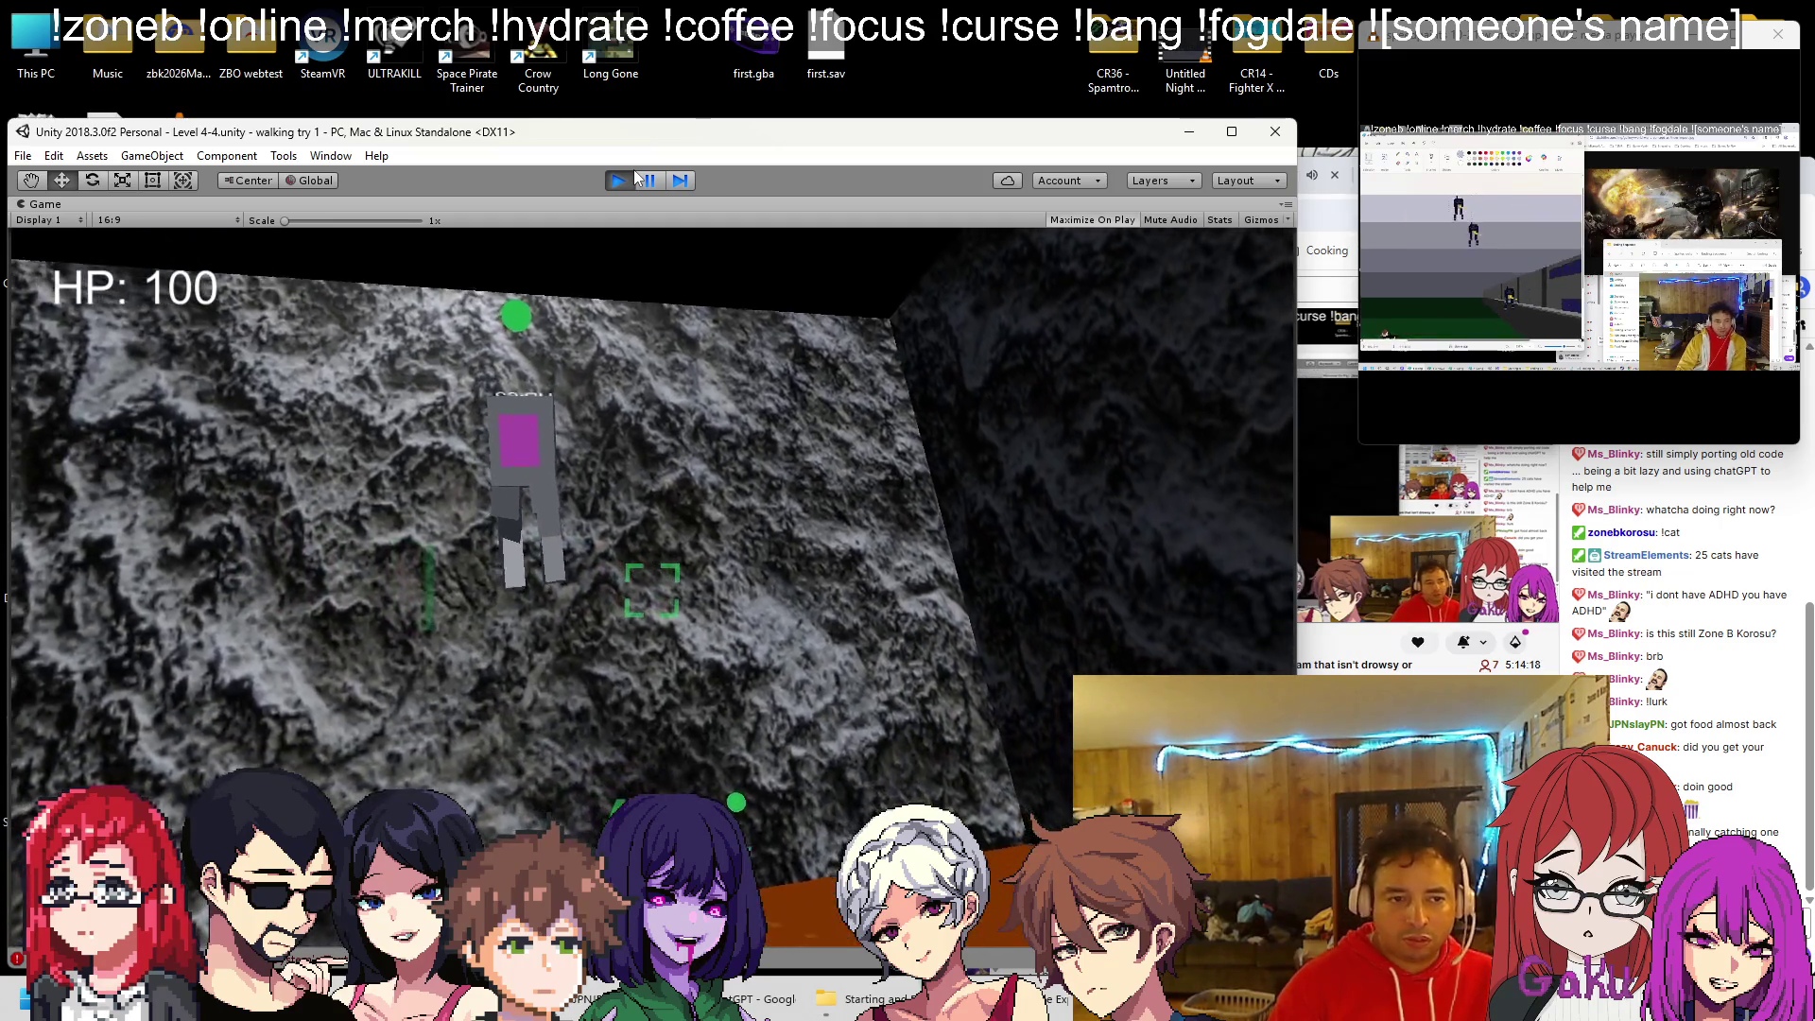
pyautogui.press('w')
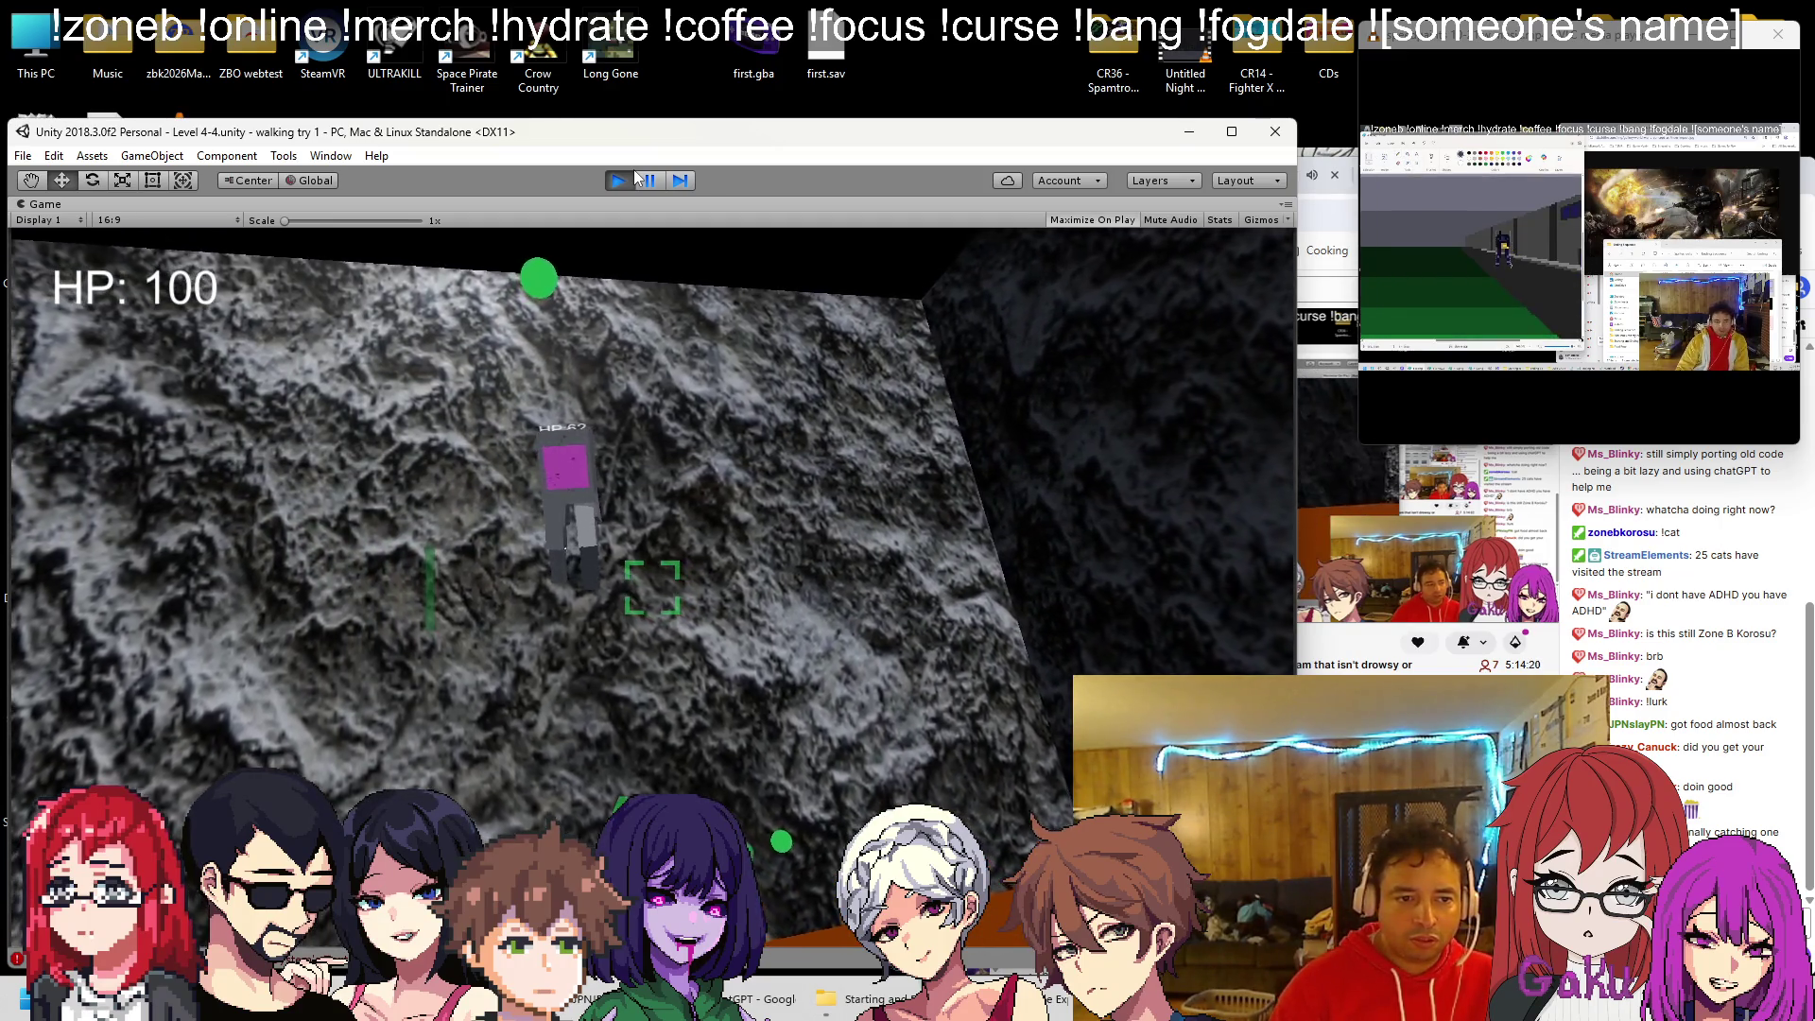
pyautogui.press('w')
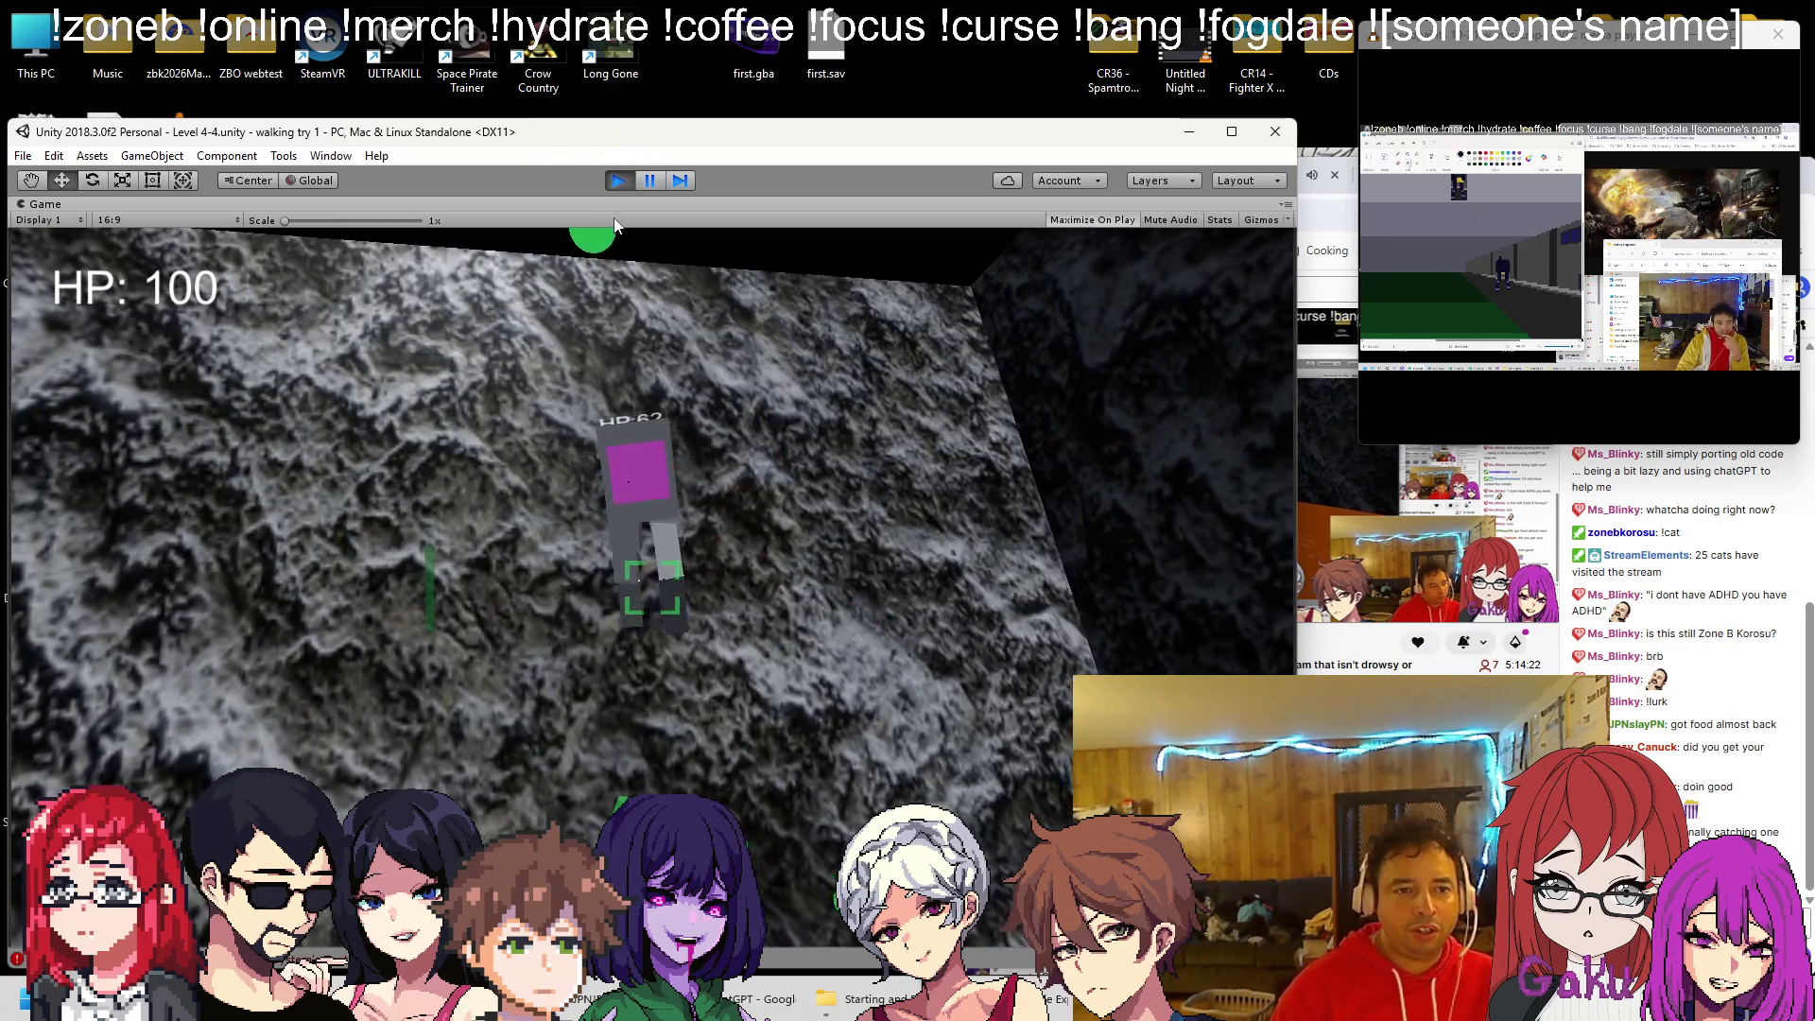
pyautogui.click(619, 179)
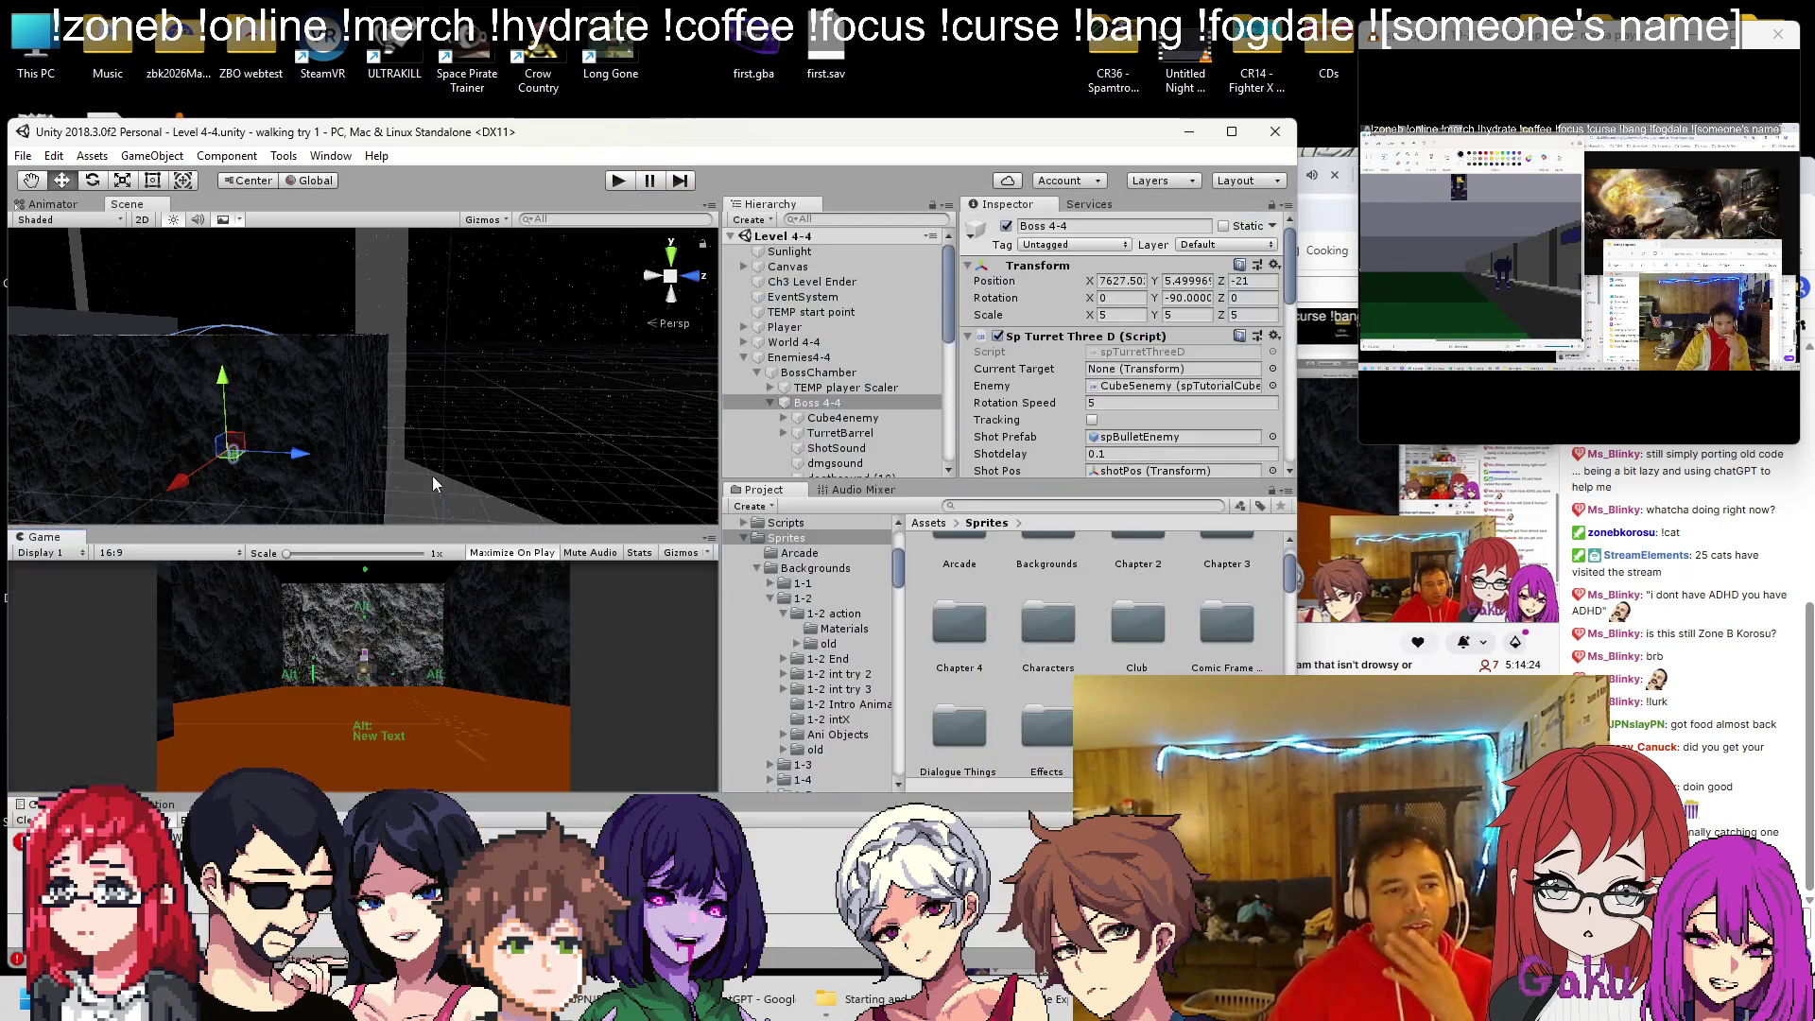
# Select waypoints wp to wp (3), drag them upward in the Scene view, and save the scene
pyautogui.moveTo(386, 435)
pyautogui.mouseDown()
pyautogui.moveTo(632, 404)
pyautogui.moveTo(406, 447)
pyautogui.moveTo(433, 380)
pyautogui.moveTo(439, 398)
pyautogui.mouseUp()
pyautogui.scroll(-5, 832, 366)
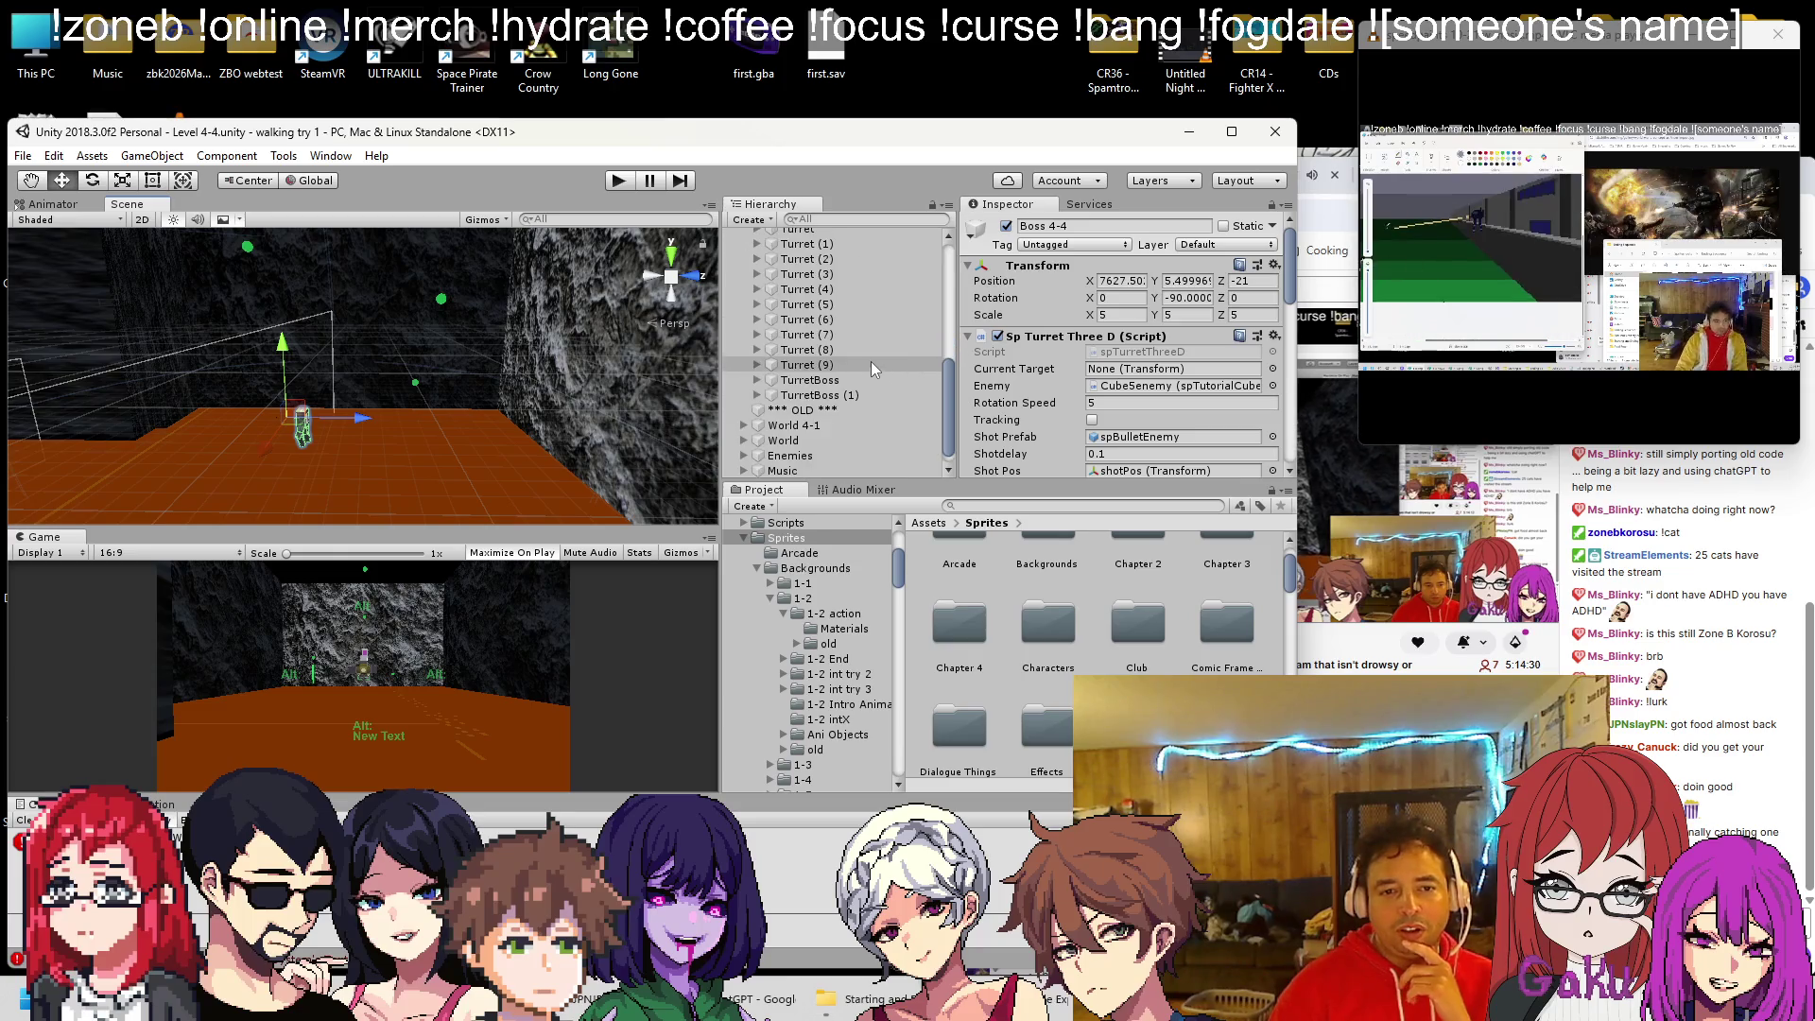
pyautogui.click(802, 282)
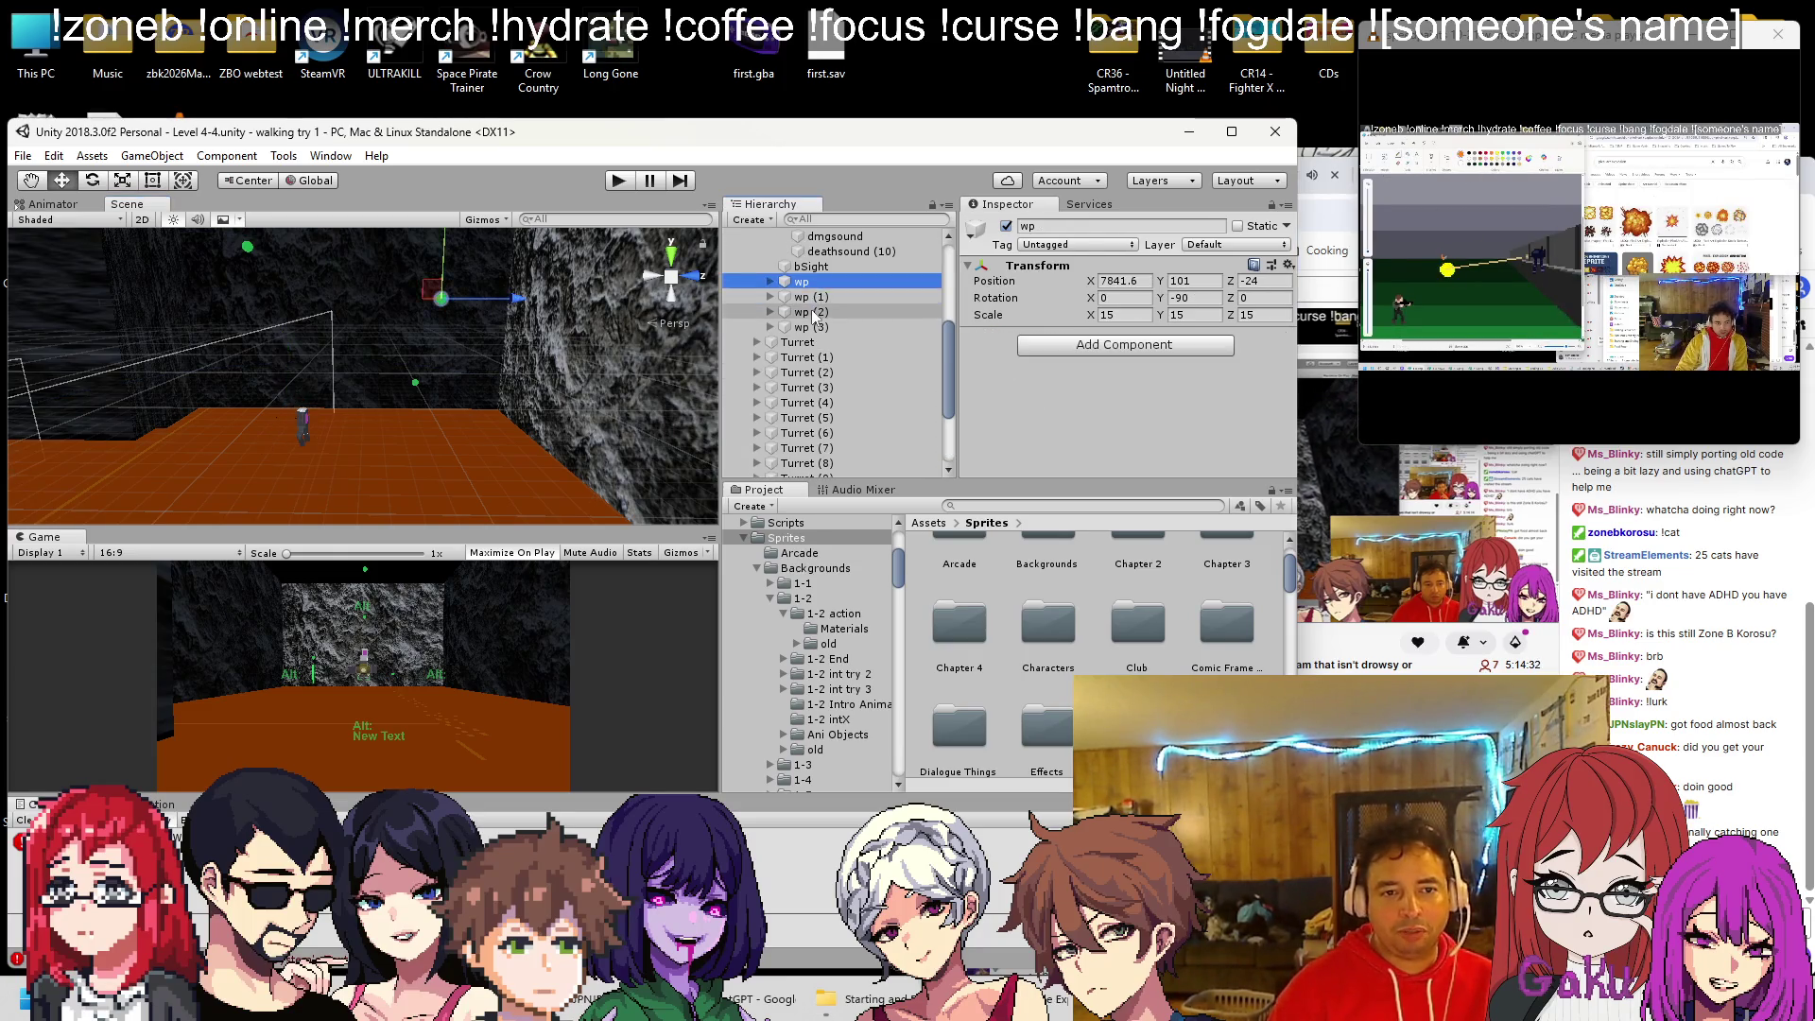
pyautogui.keyDown('shift'); pyautogui.click(811, 327); pyautogui.keyUp('shift')
pyautogui.press('f')
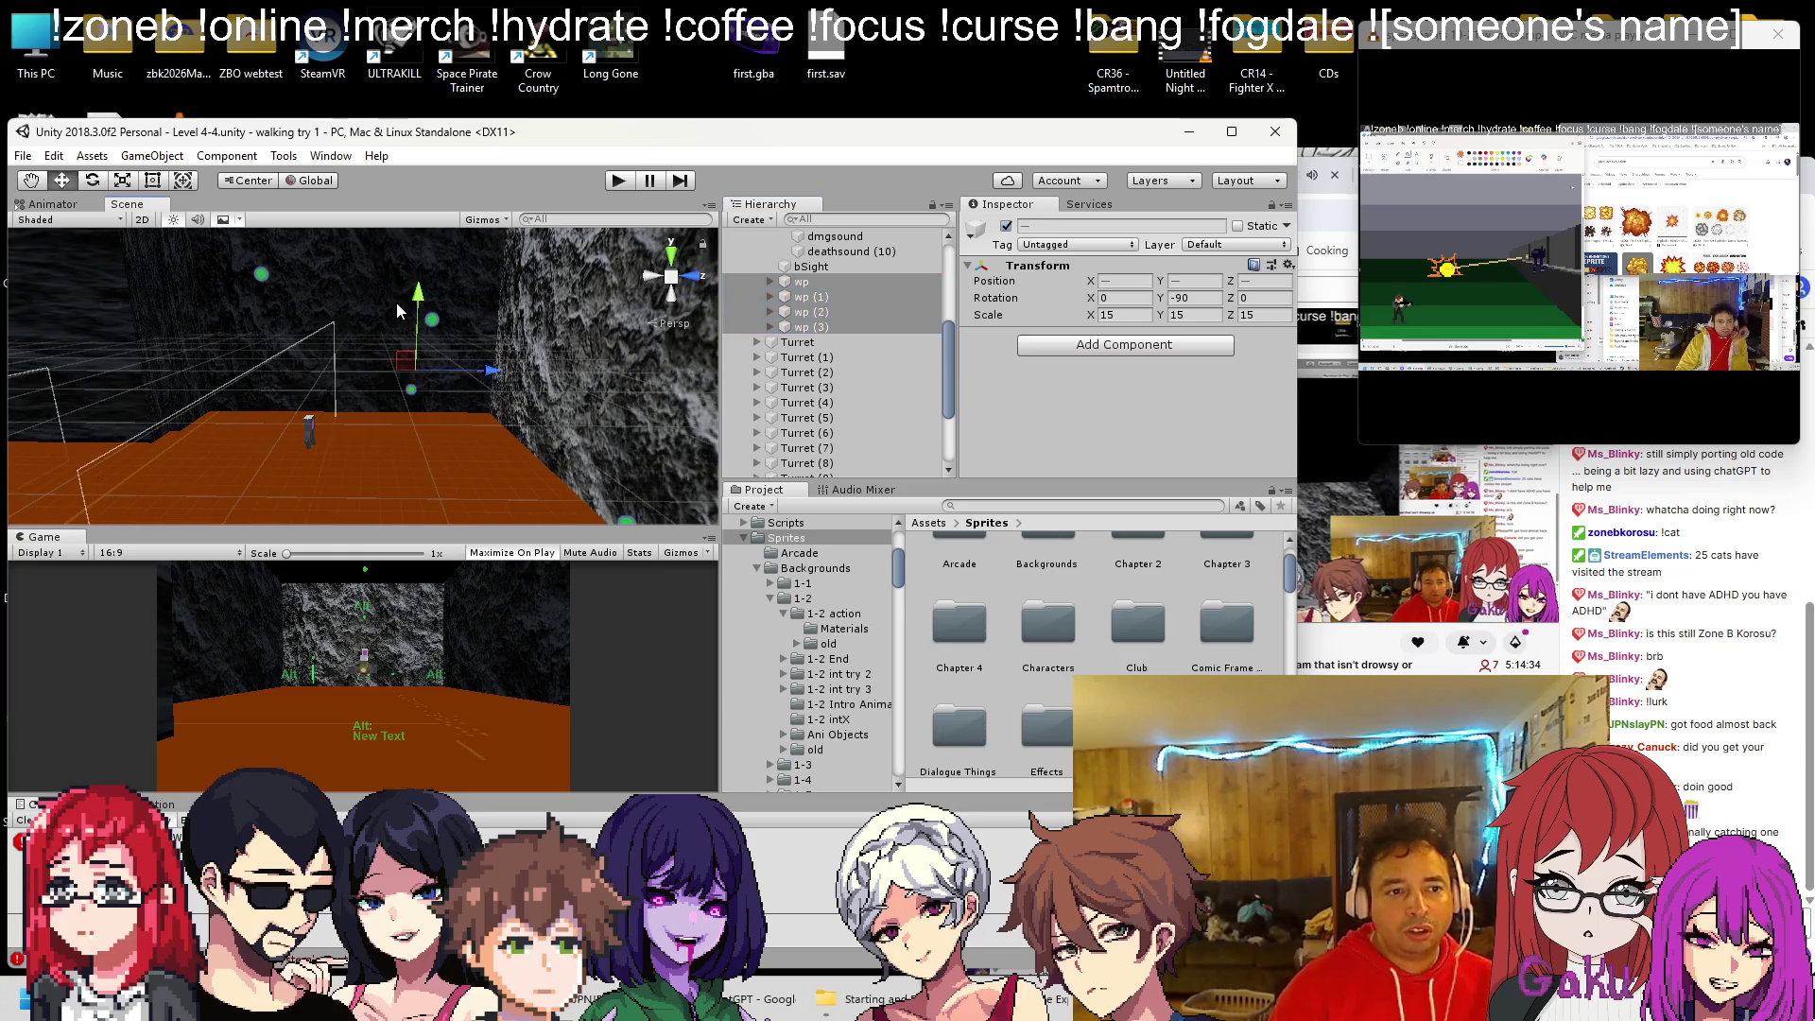
pyautogui.moveTo(420, 286); pyautogui.dragTo(422, 256)
pyautogui.hotkey('ctrl', 's')
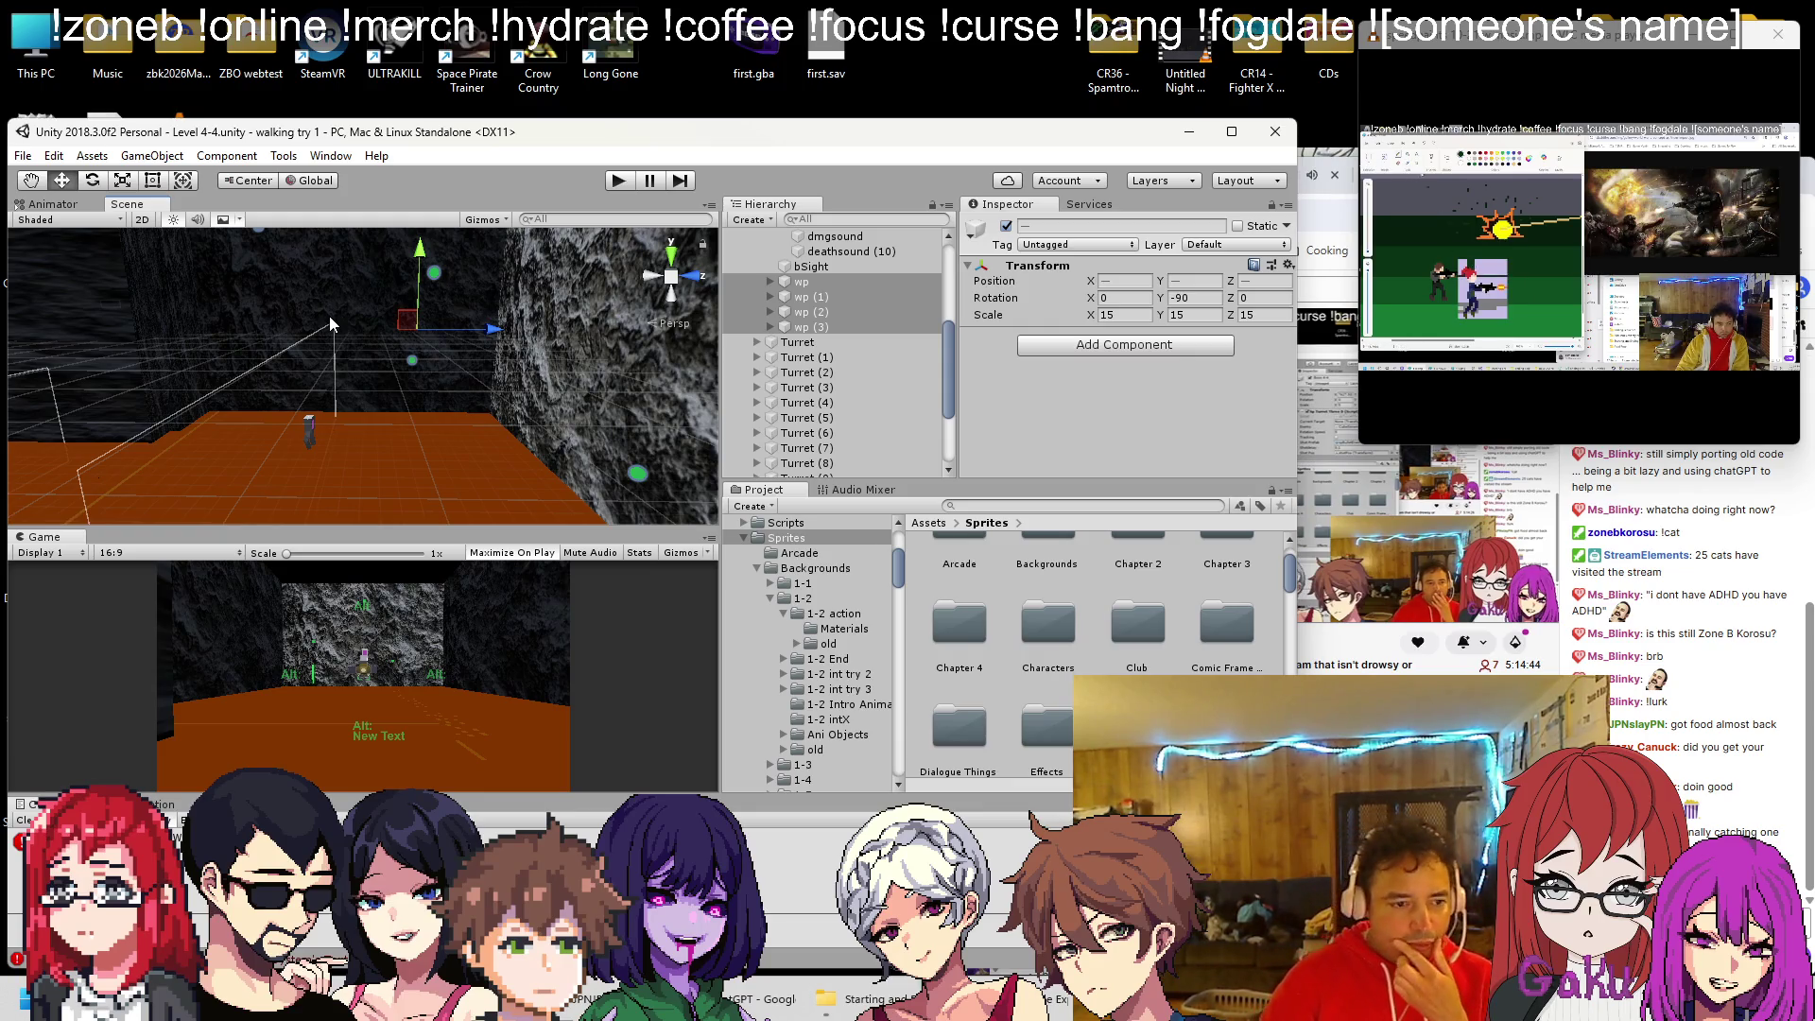
pyautogui.hotkey('alt', 'Tab')
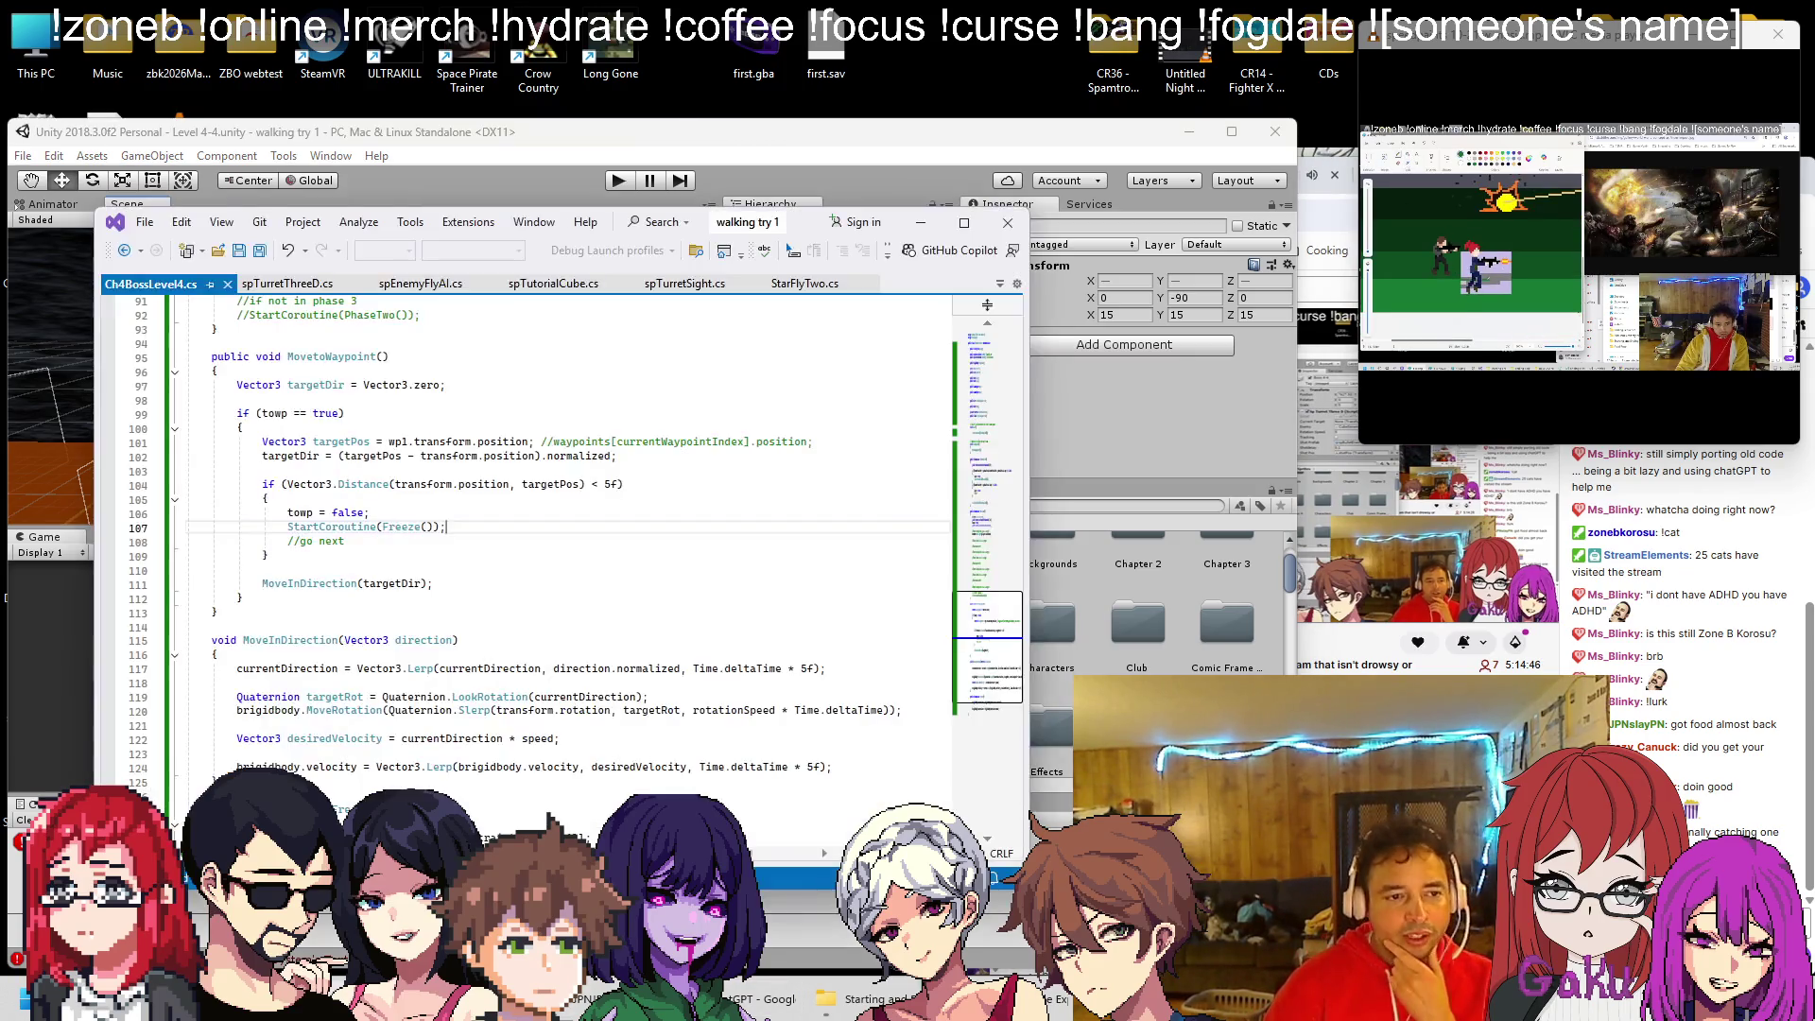
# Delete the reacquire comment and its blank line on line 70 of PhaseTwo
pyautogui.scroll(12, 453, 525)
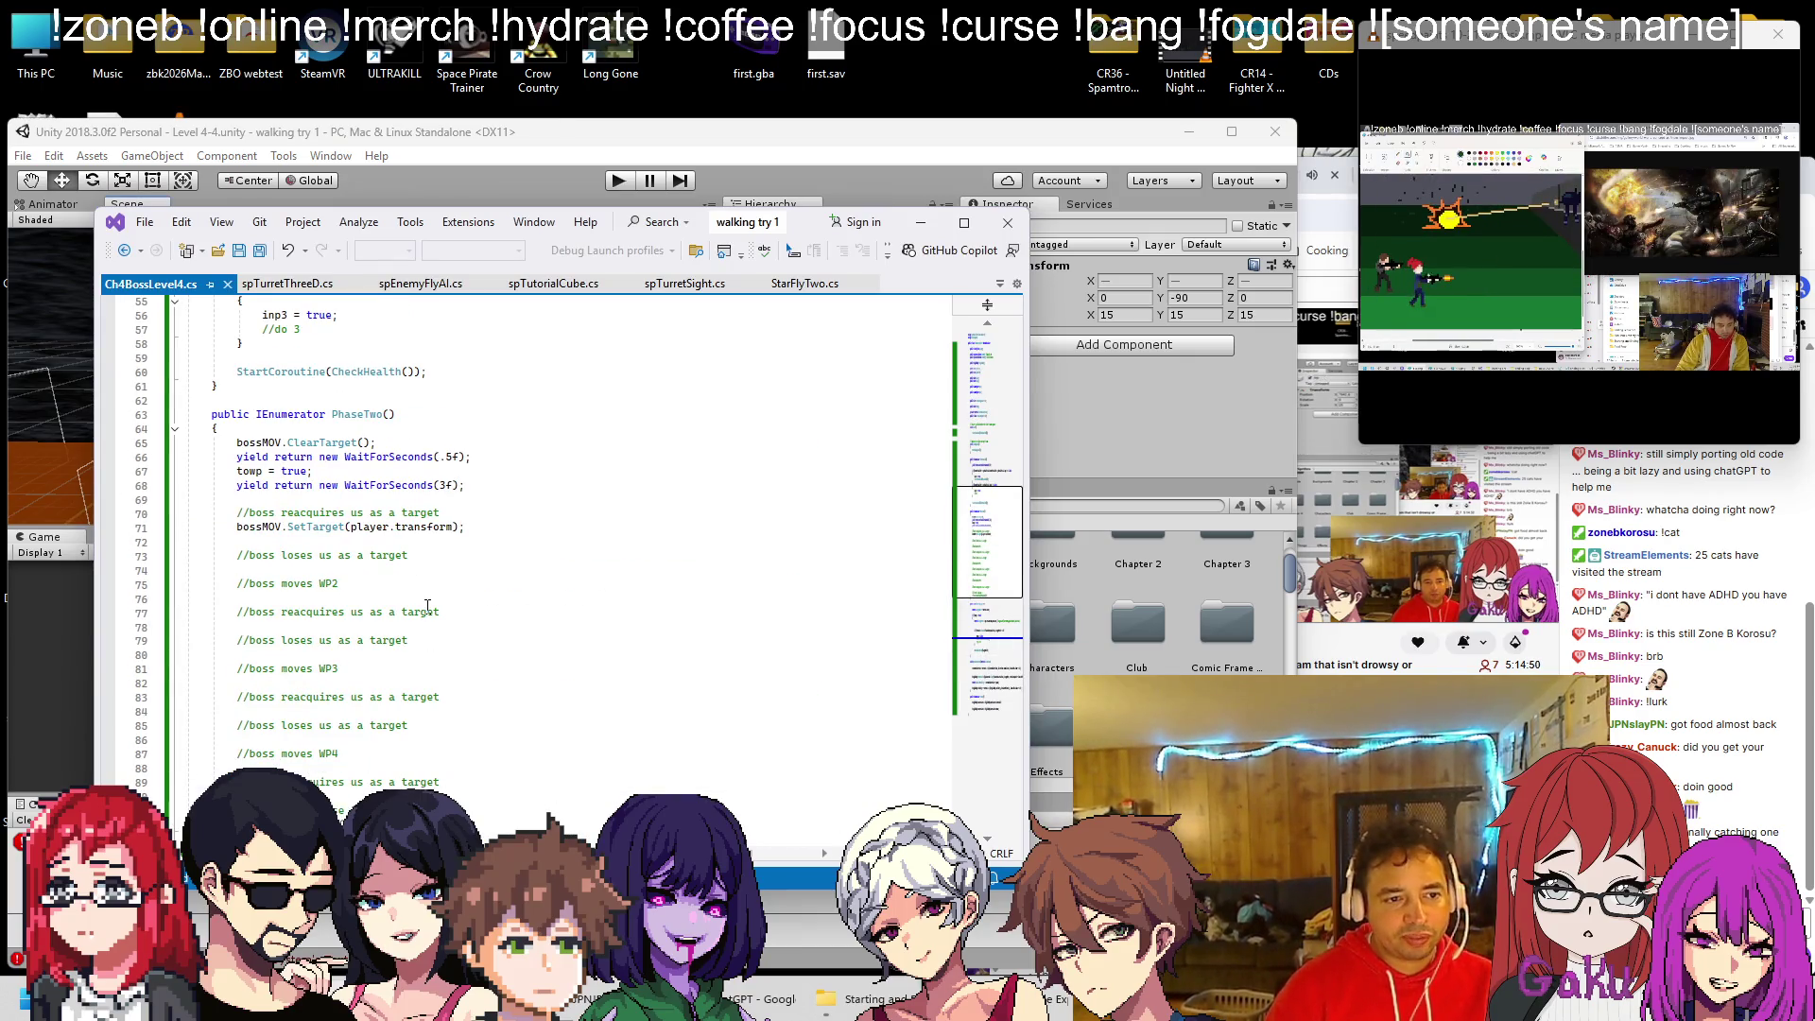
pyautogui.scroll(-1, 428, 539)
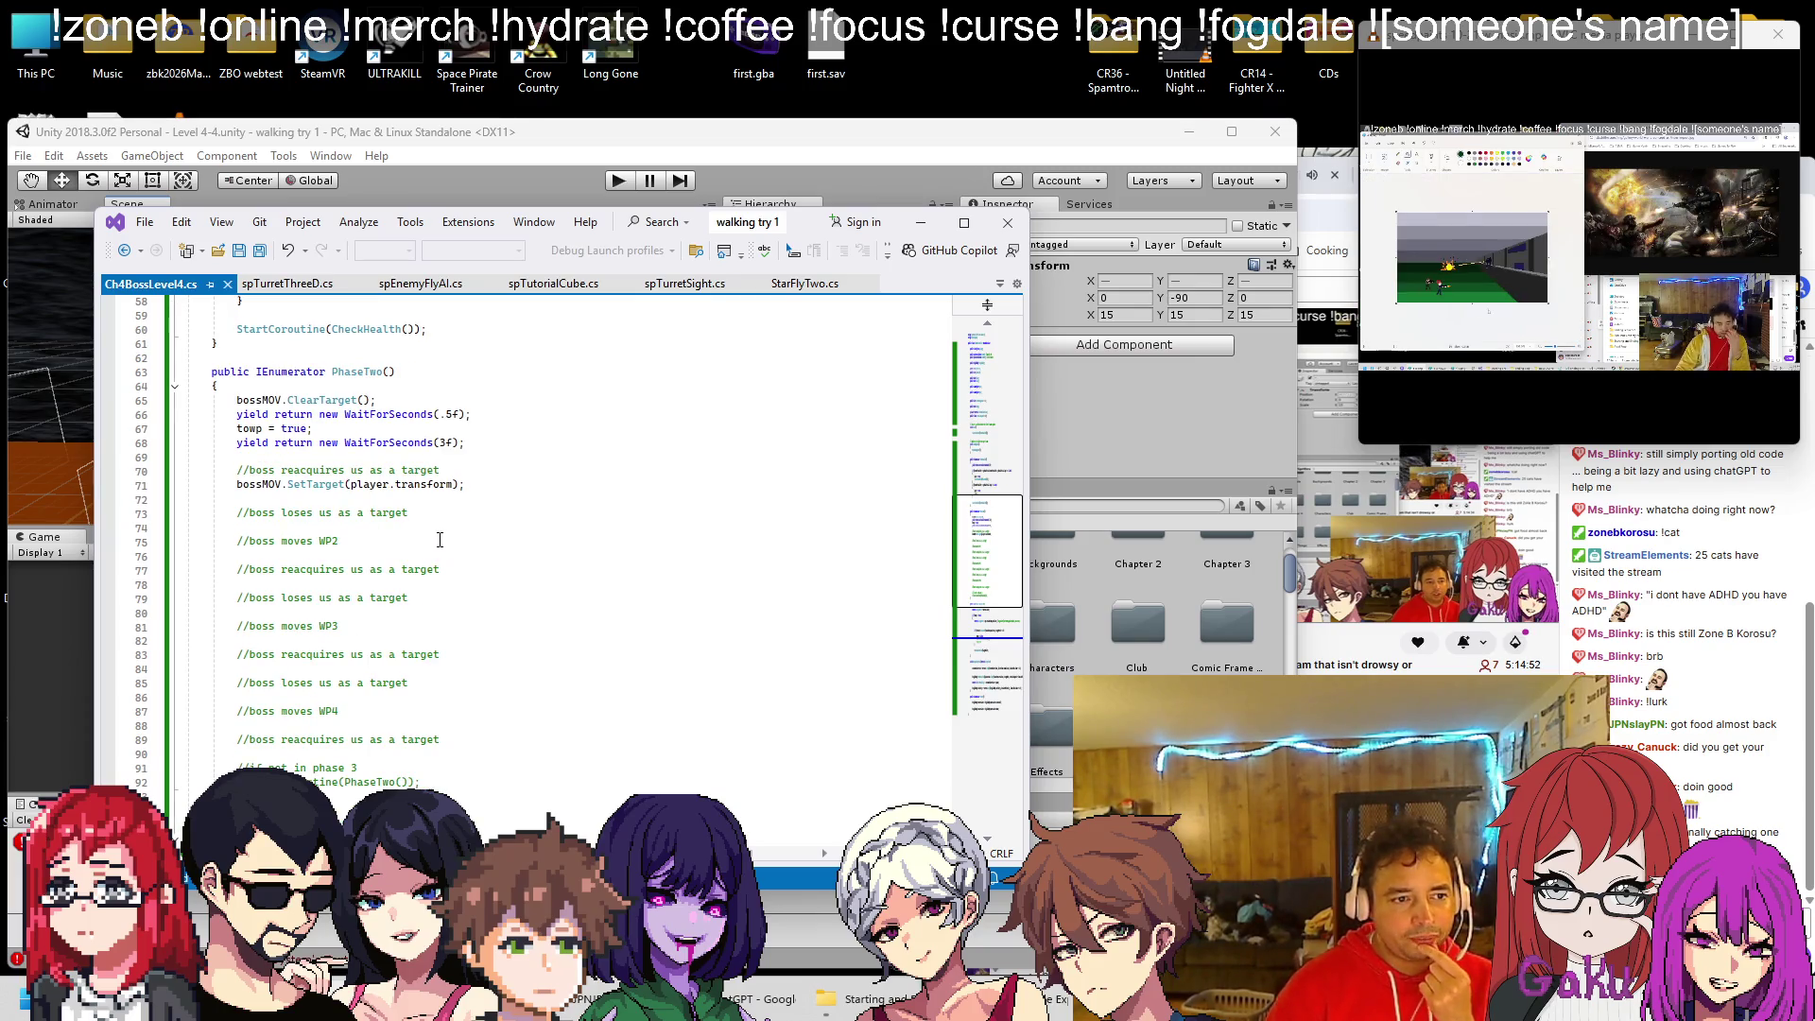
pyautogui.scroll(-2, 440, 540)
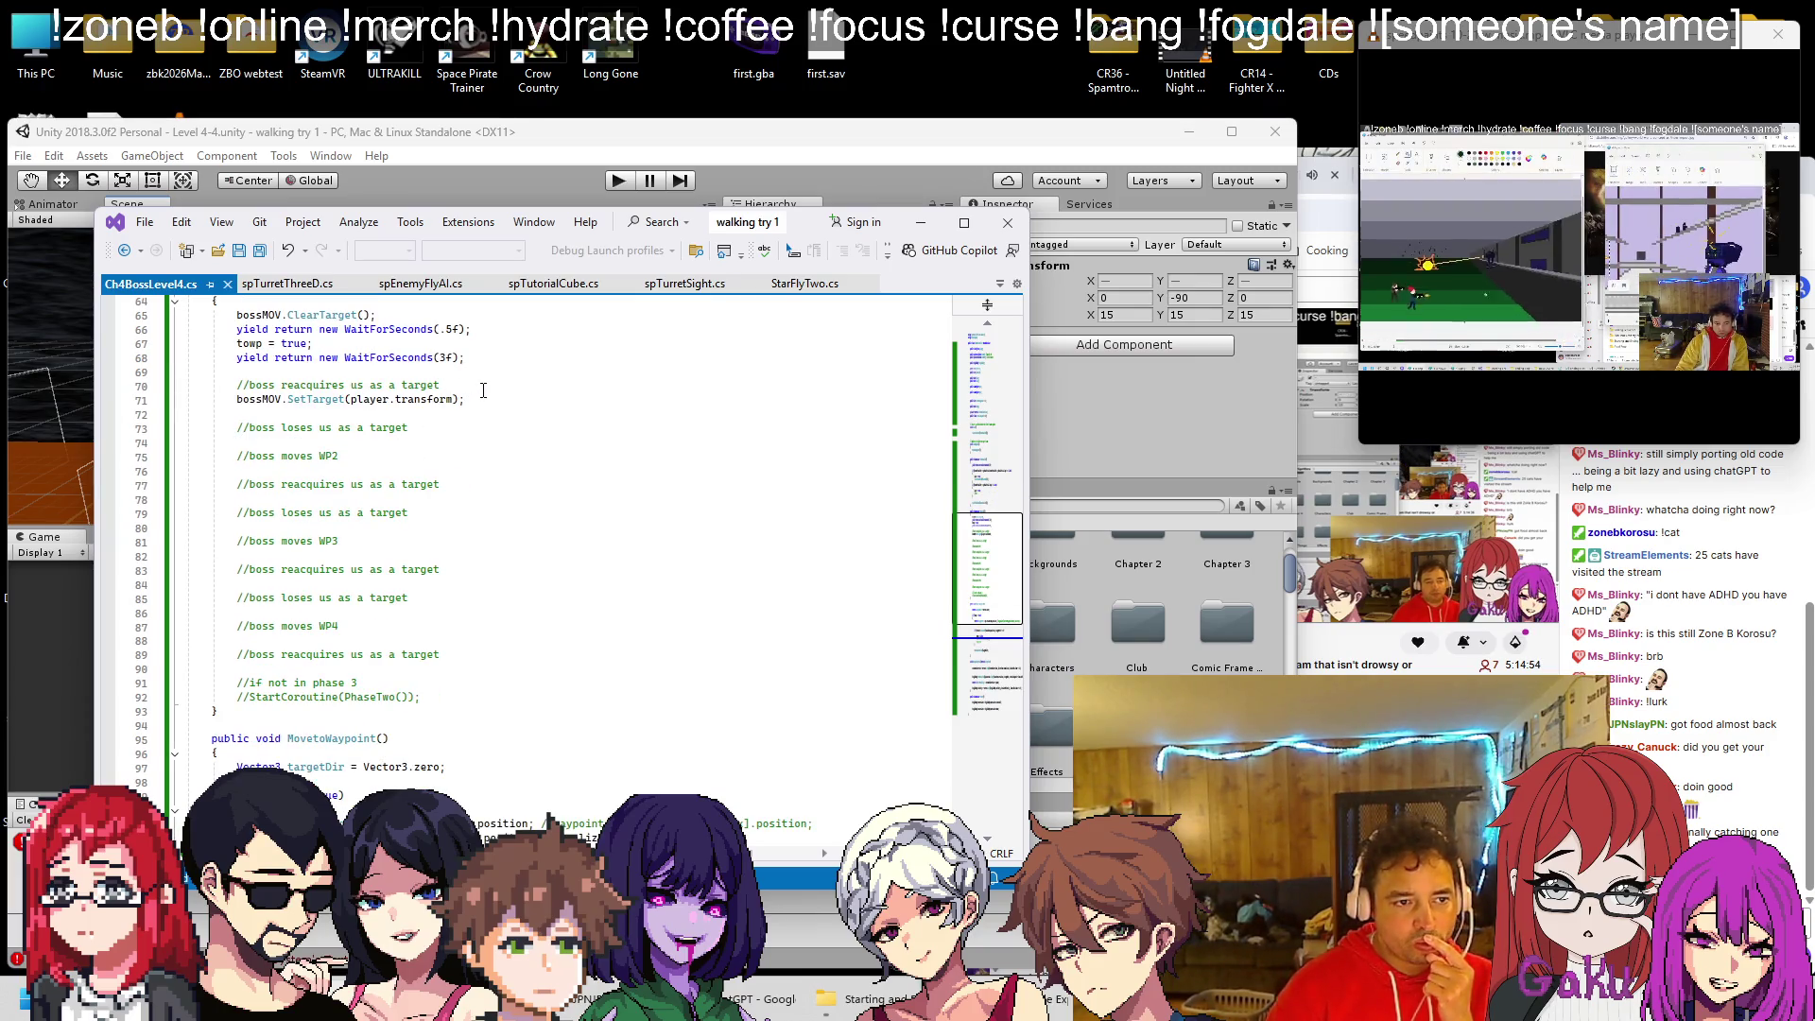
pyautogui.click(581, 385)
pyautogui.hotkey('shift', 'Up')
pyautogui.press('BackSpace')
pyautogui.press('BackSpace')
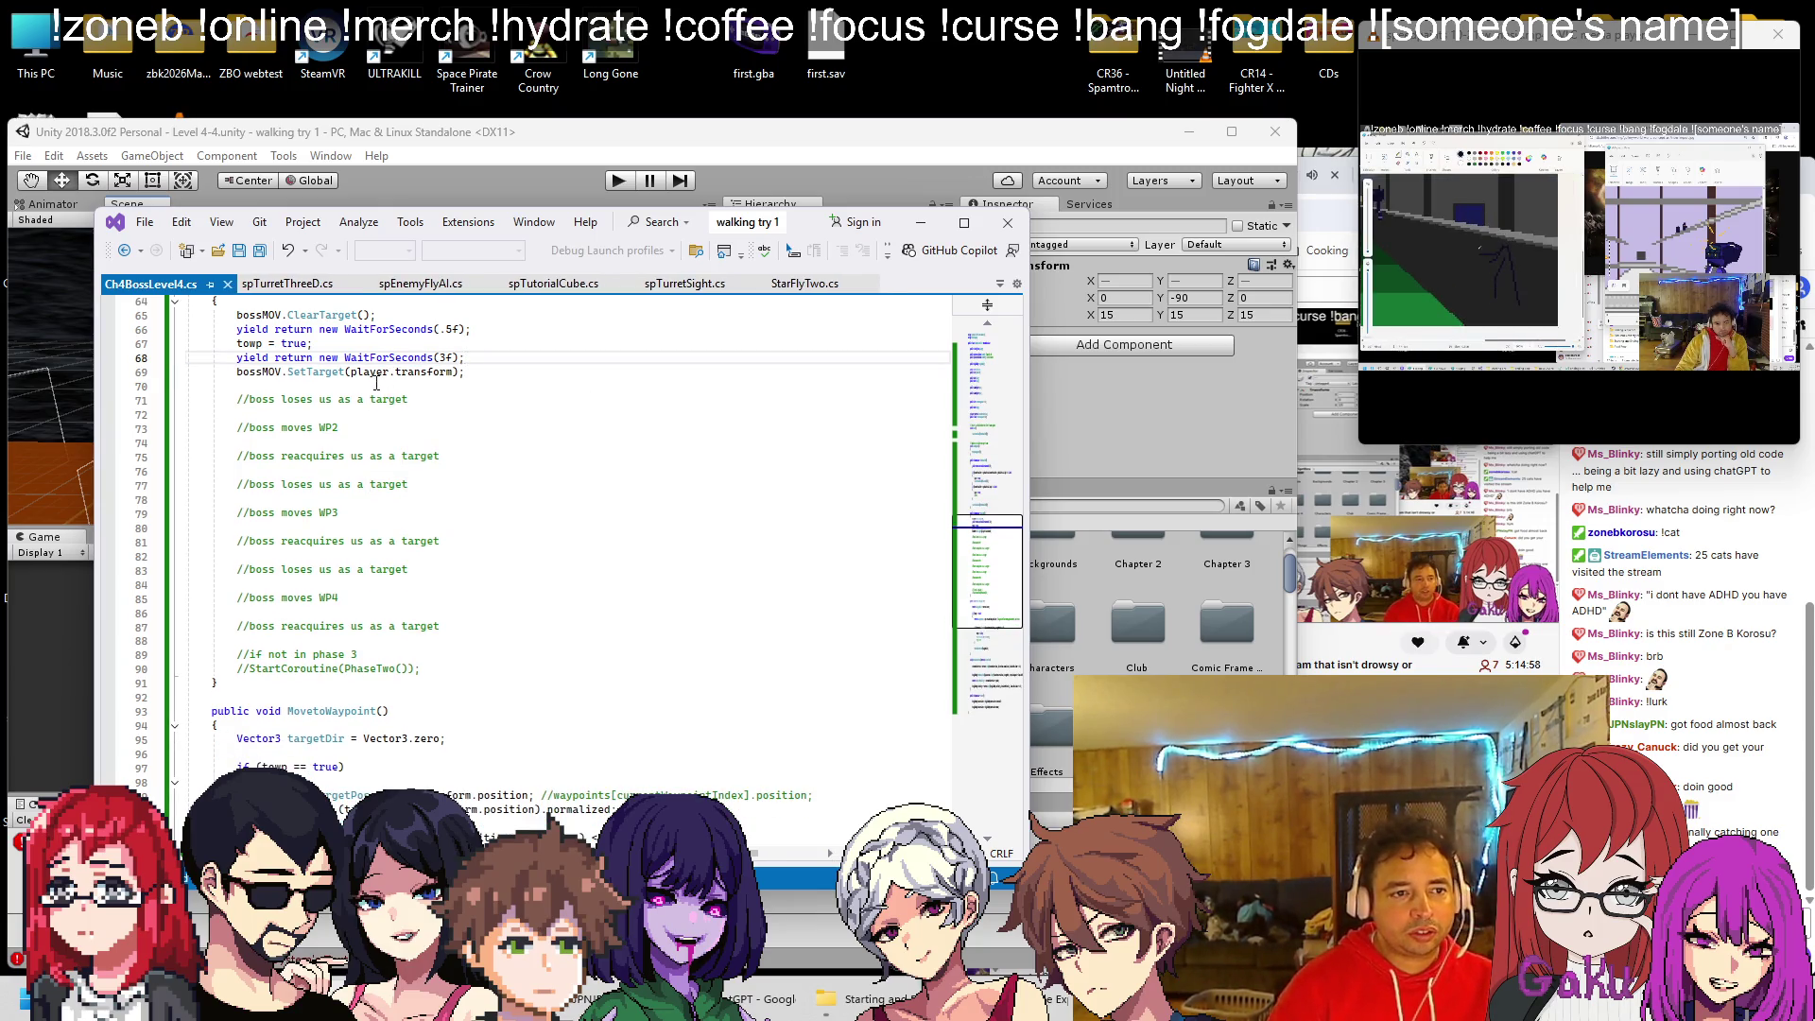
# Copy the WaitForSeconds(3f) line and paste it below SetTarget in PhaseTwo
pyautogui.click(371, 386)
pyautogui.scroll(2, 426, 416)
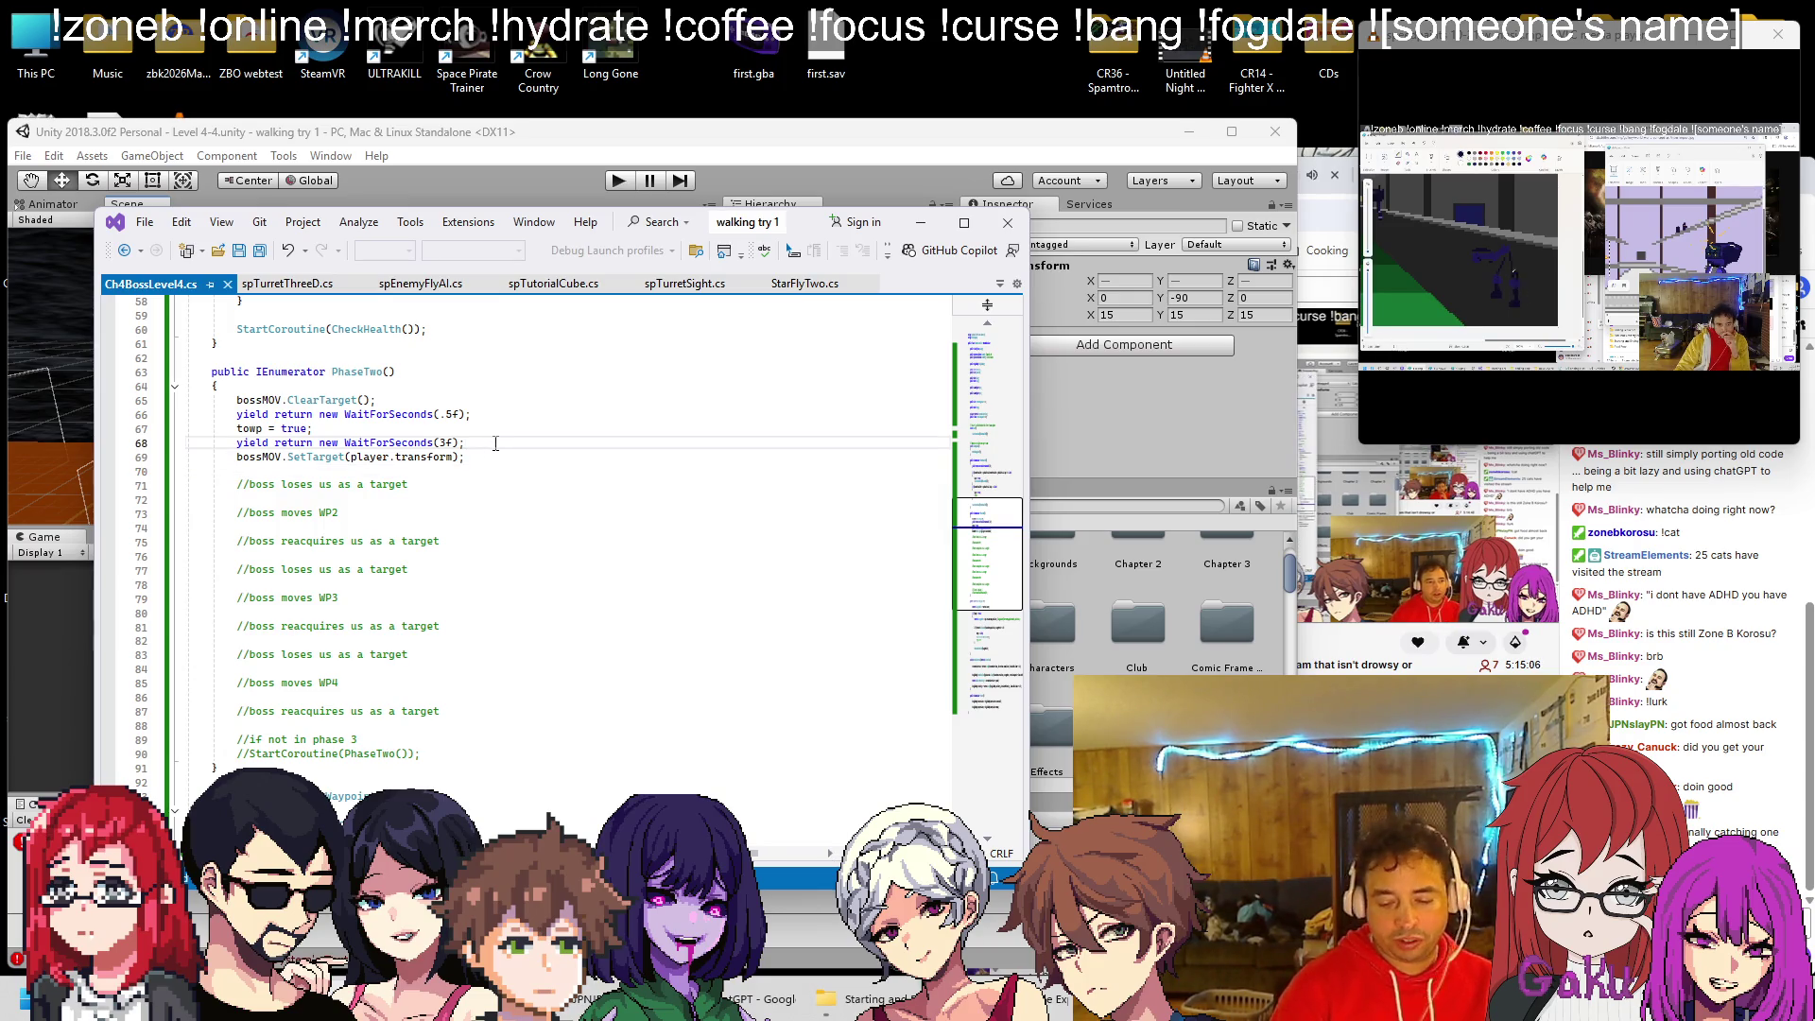
pyautogui.hotkey('shift', 'Home')
pyautogui.hotkey('ctrl', 'c')
pyautogui.click(407, 468)
pyautogui.hotkey('ctrl', 'v')
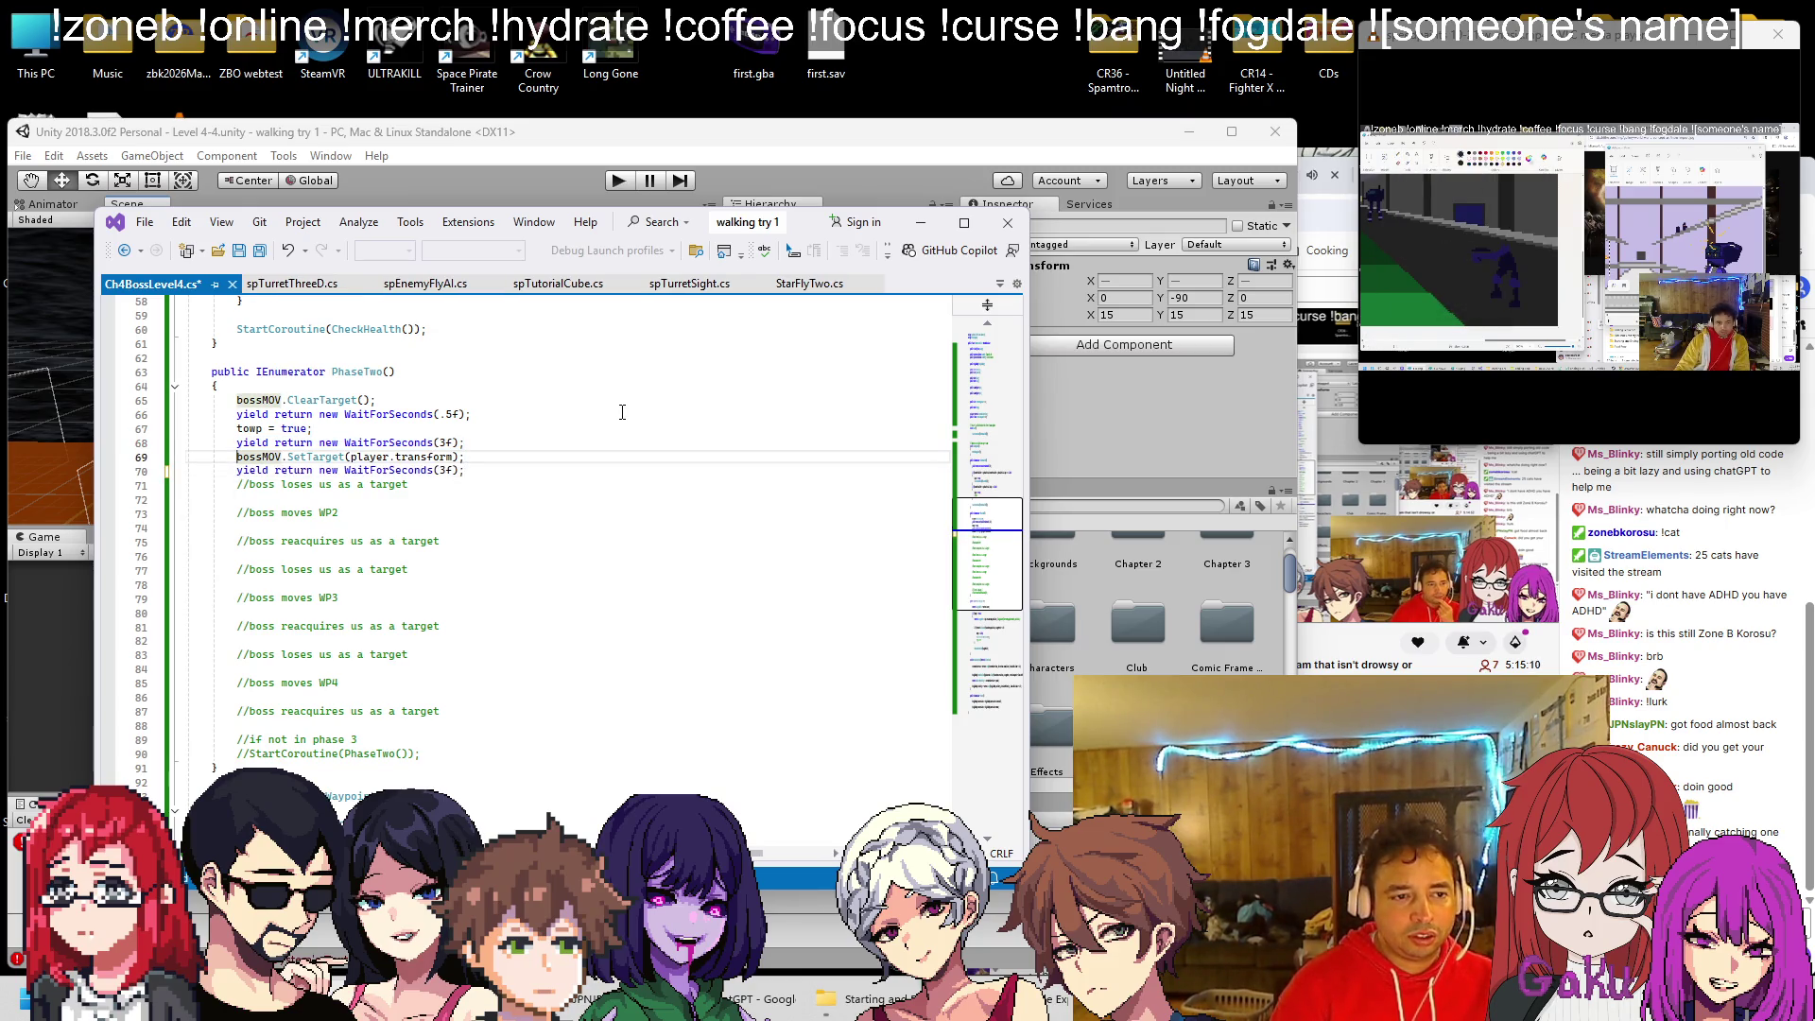
pyautogui.hotkey('ctrl', 'z')
pyautogui.hotkey('ctrl', 'z')
pyautogui.hotkey('ctrl', 'z')
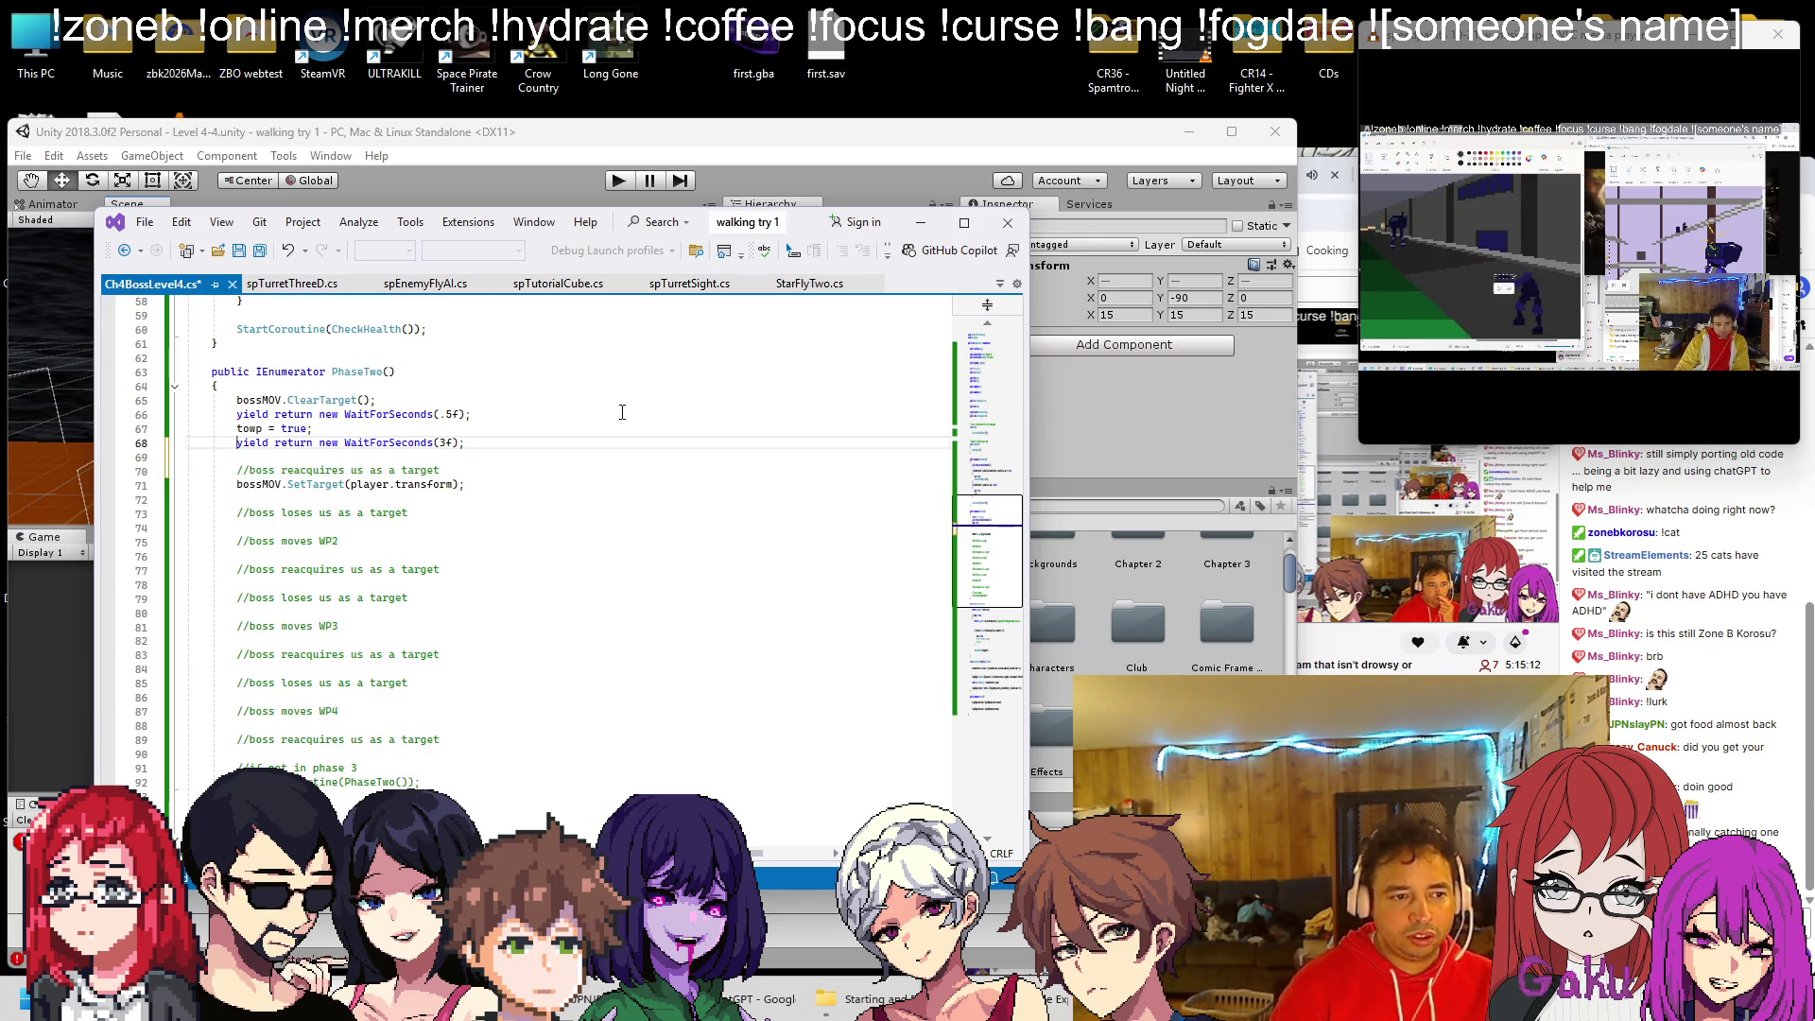
pyautogui.hotkey('shift', 'Home')
pyautogui.hotkey('ctrl', 'c')
pyautogui.press('Down')
pyautogui.press('Down')
pyautogui.press('Down')
pyautogui.hotkey('ctrl', 'v')
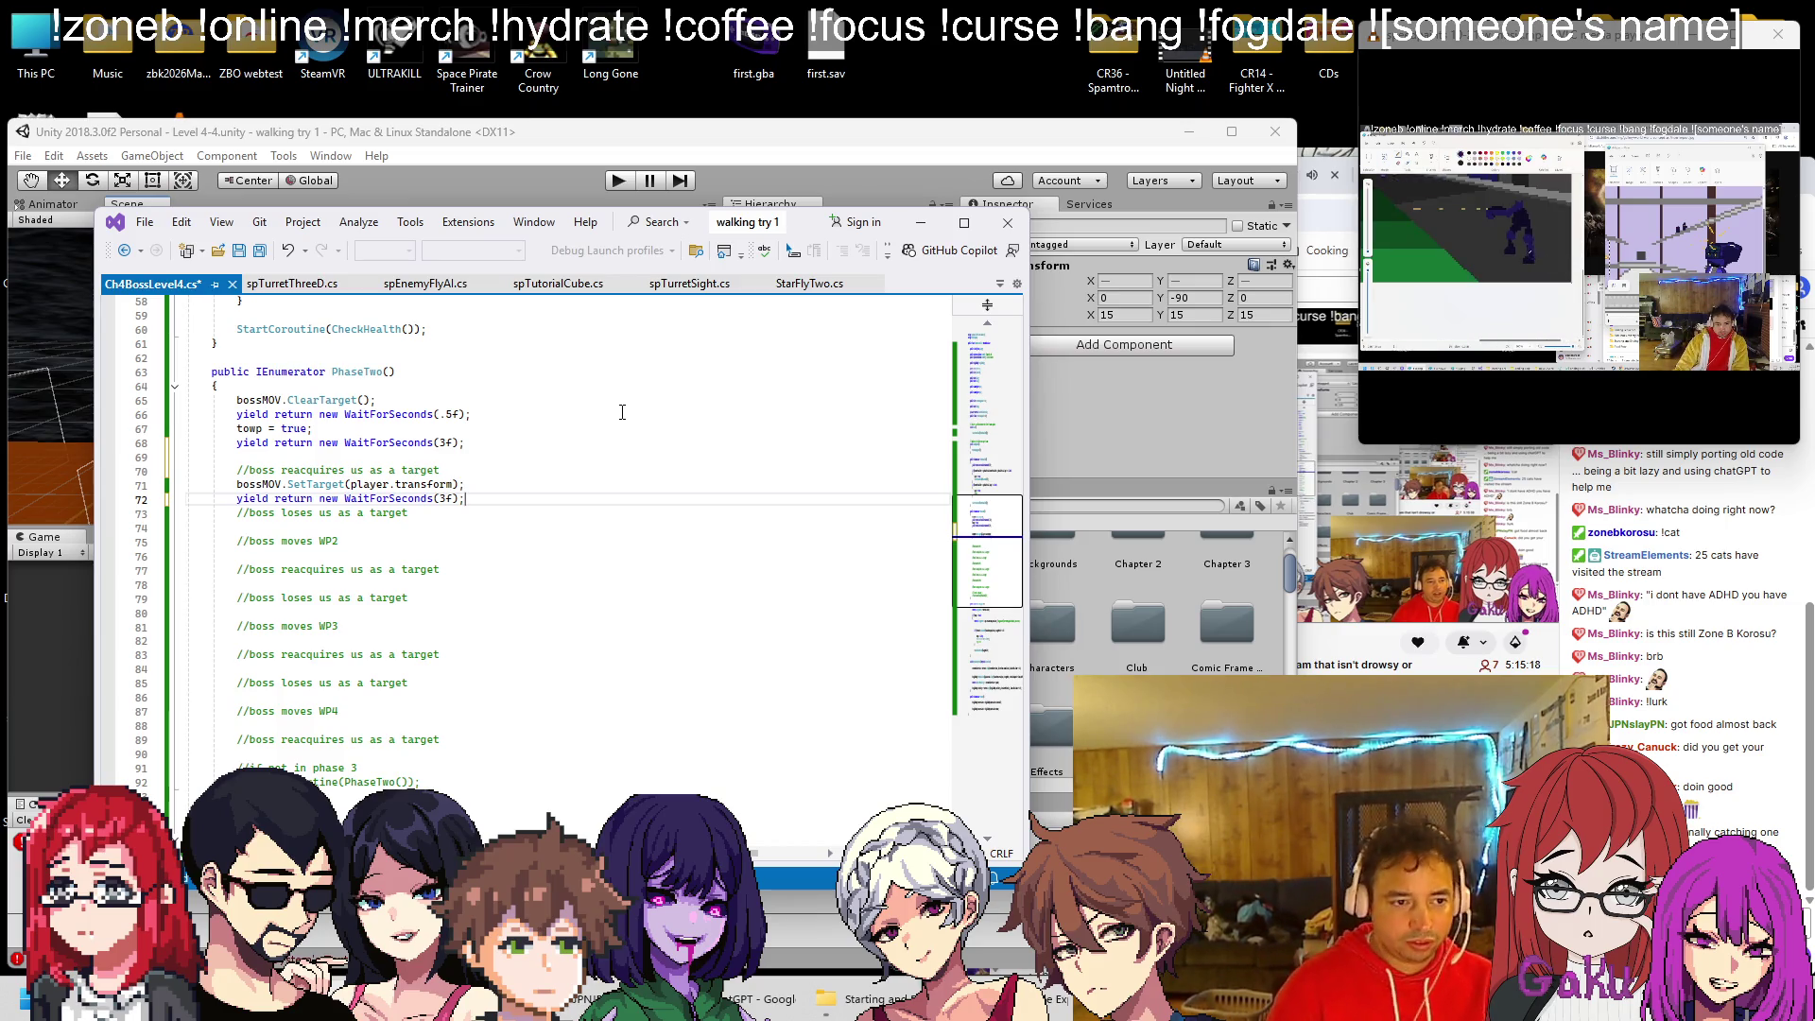
# Replace the 'loses us as a target' comment with bossMOV.ClearTarget();
pyautogui.click(449, 399)
pyautogui.hotkey('shift', 'Home')
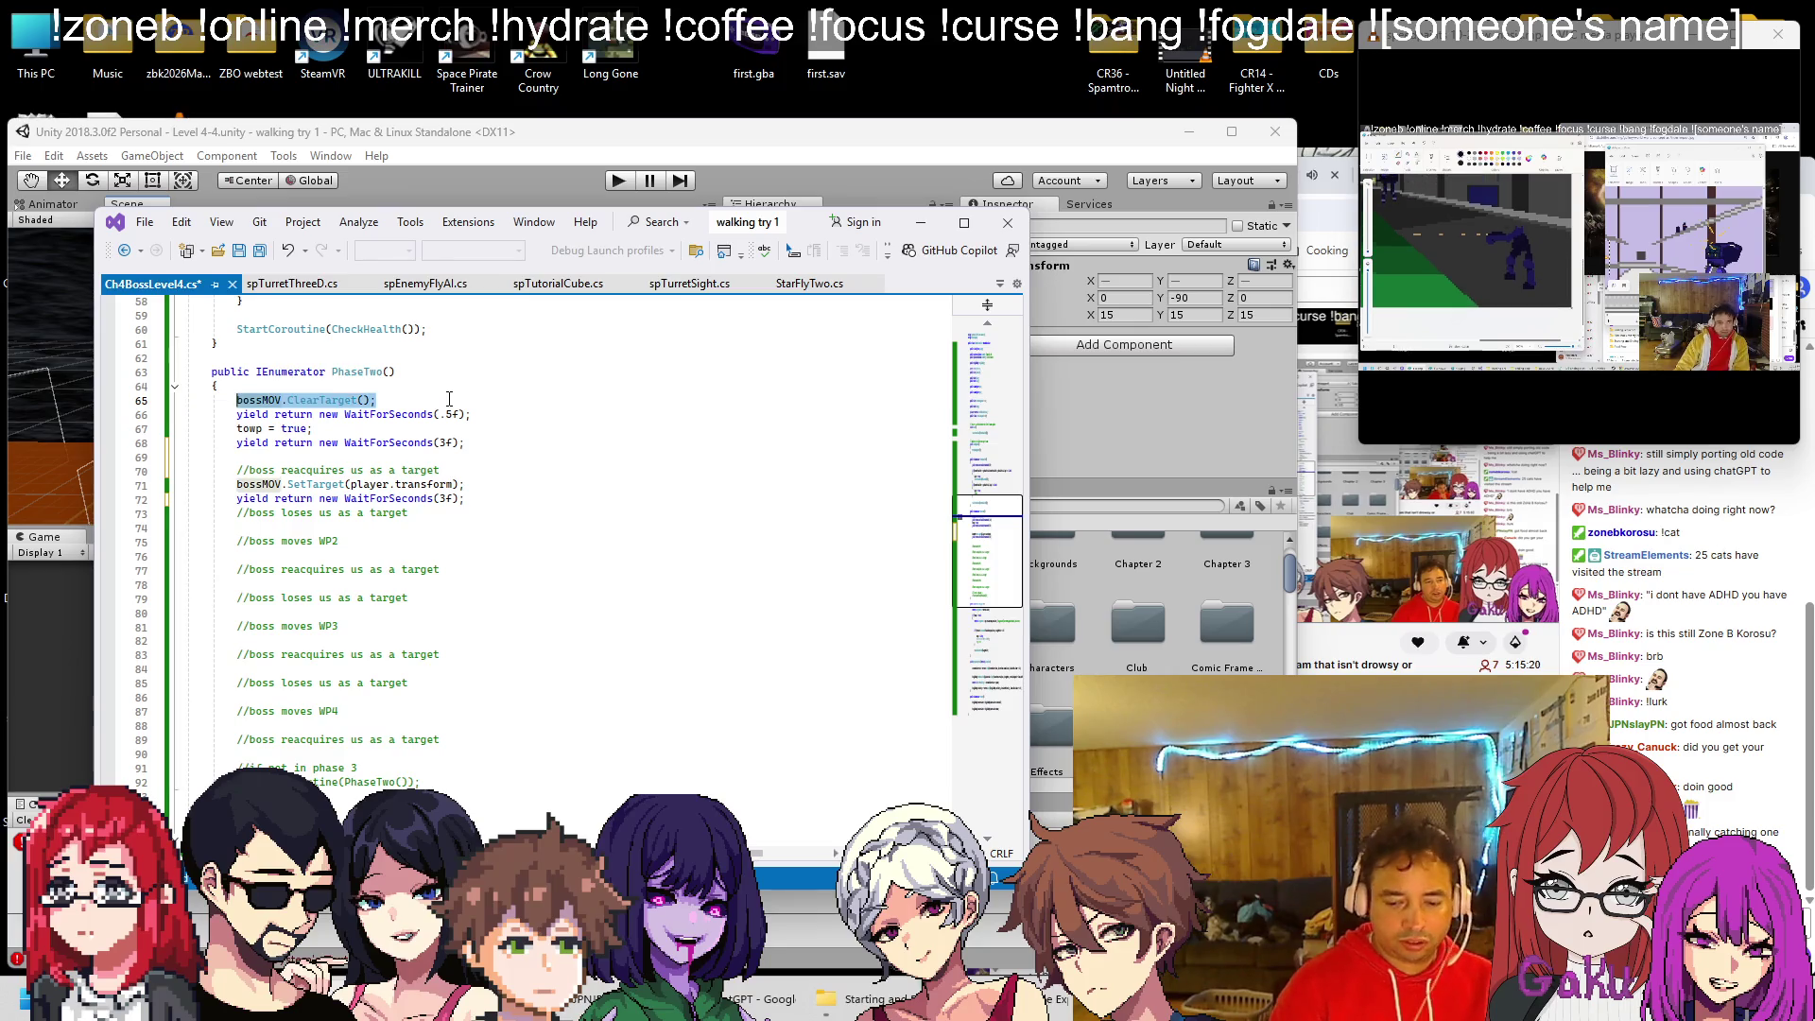
pyautogui.click(420, 515)
pyautogui.hotkey('shift', 'Home')
pyautogui.hotkey('ctrl', 'v')
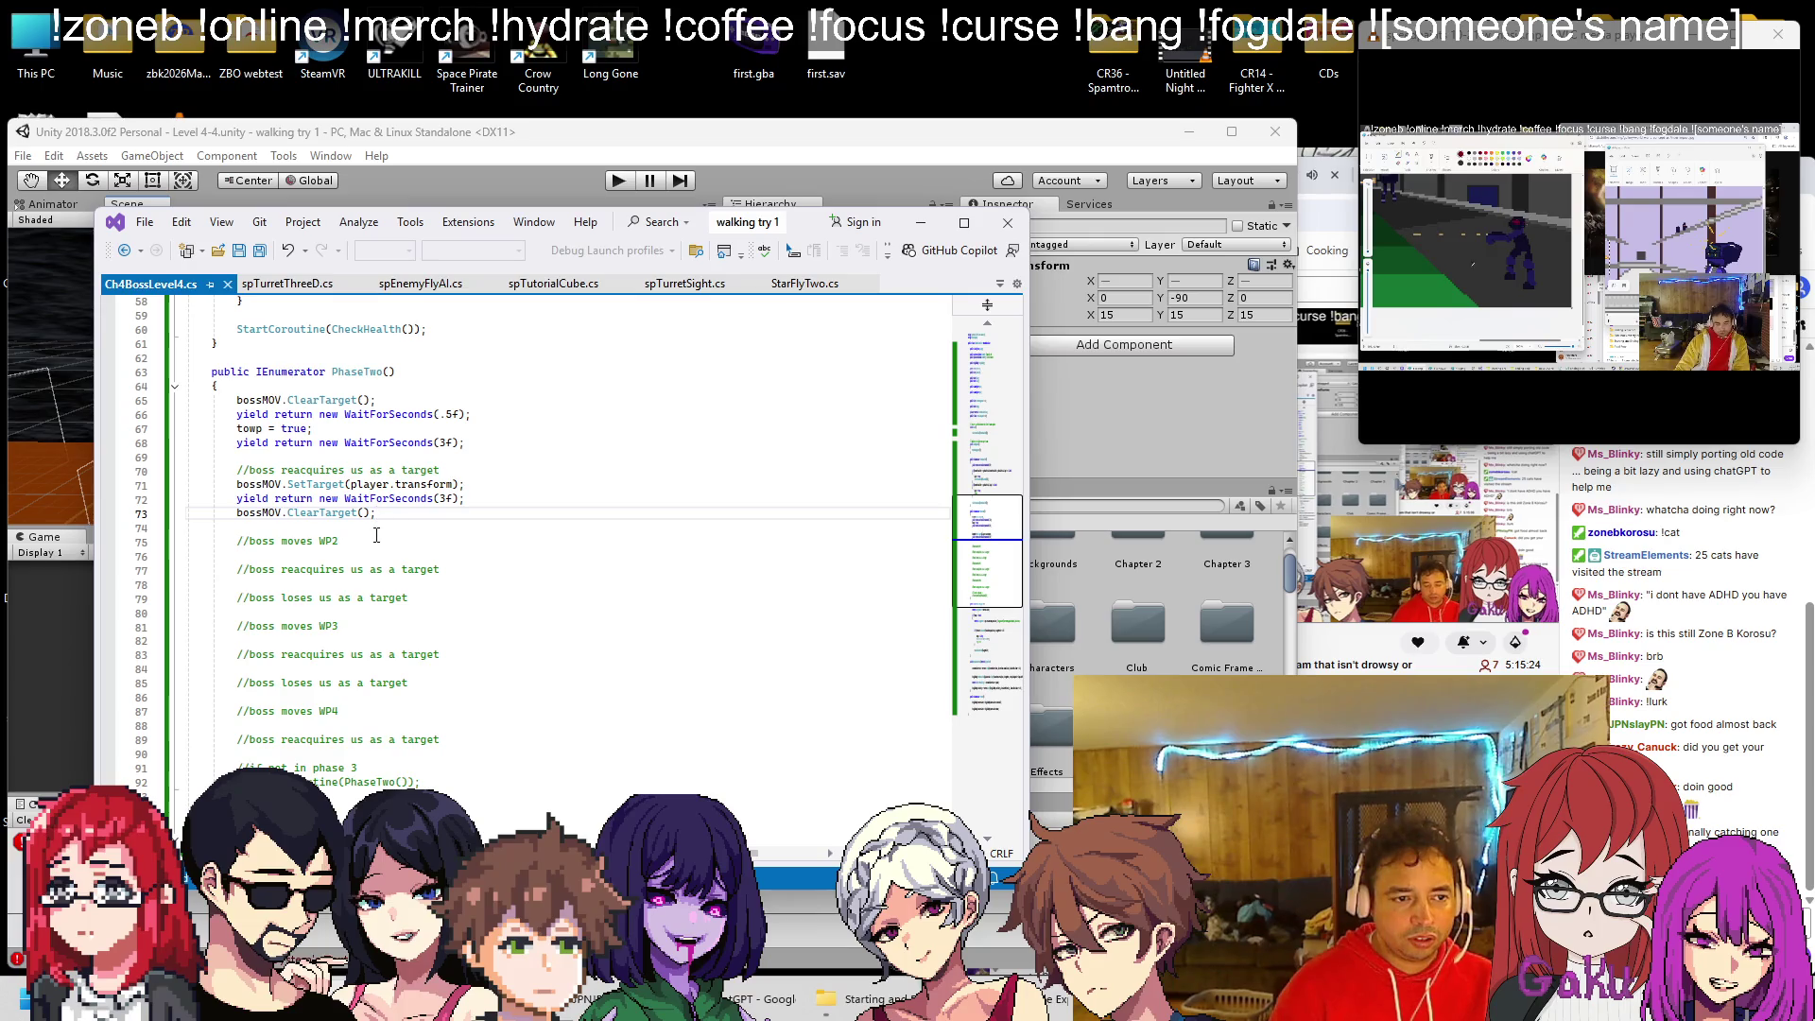
pyautogui.click(372, 544)
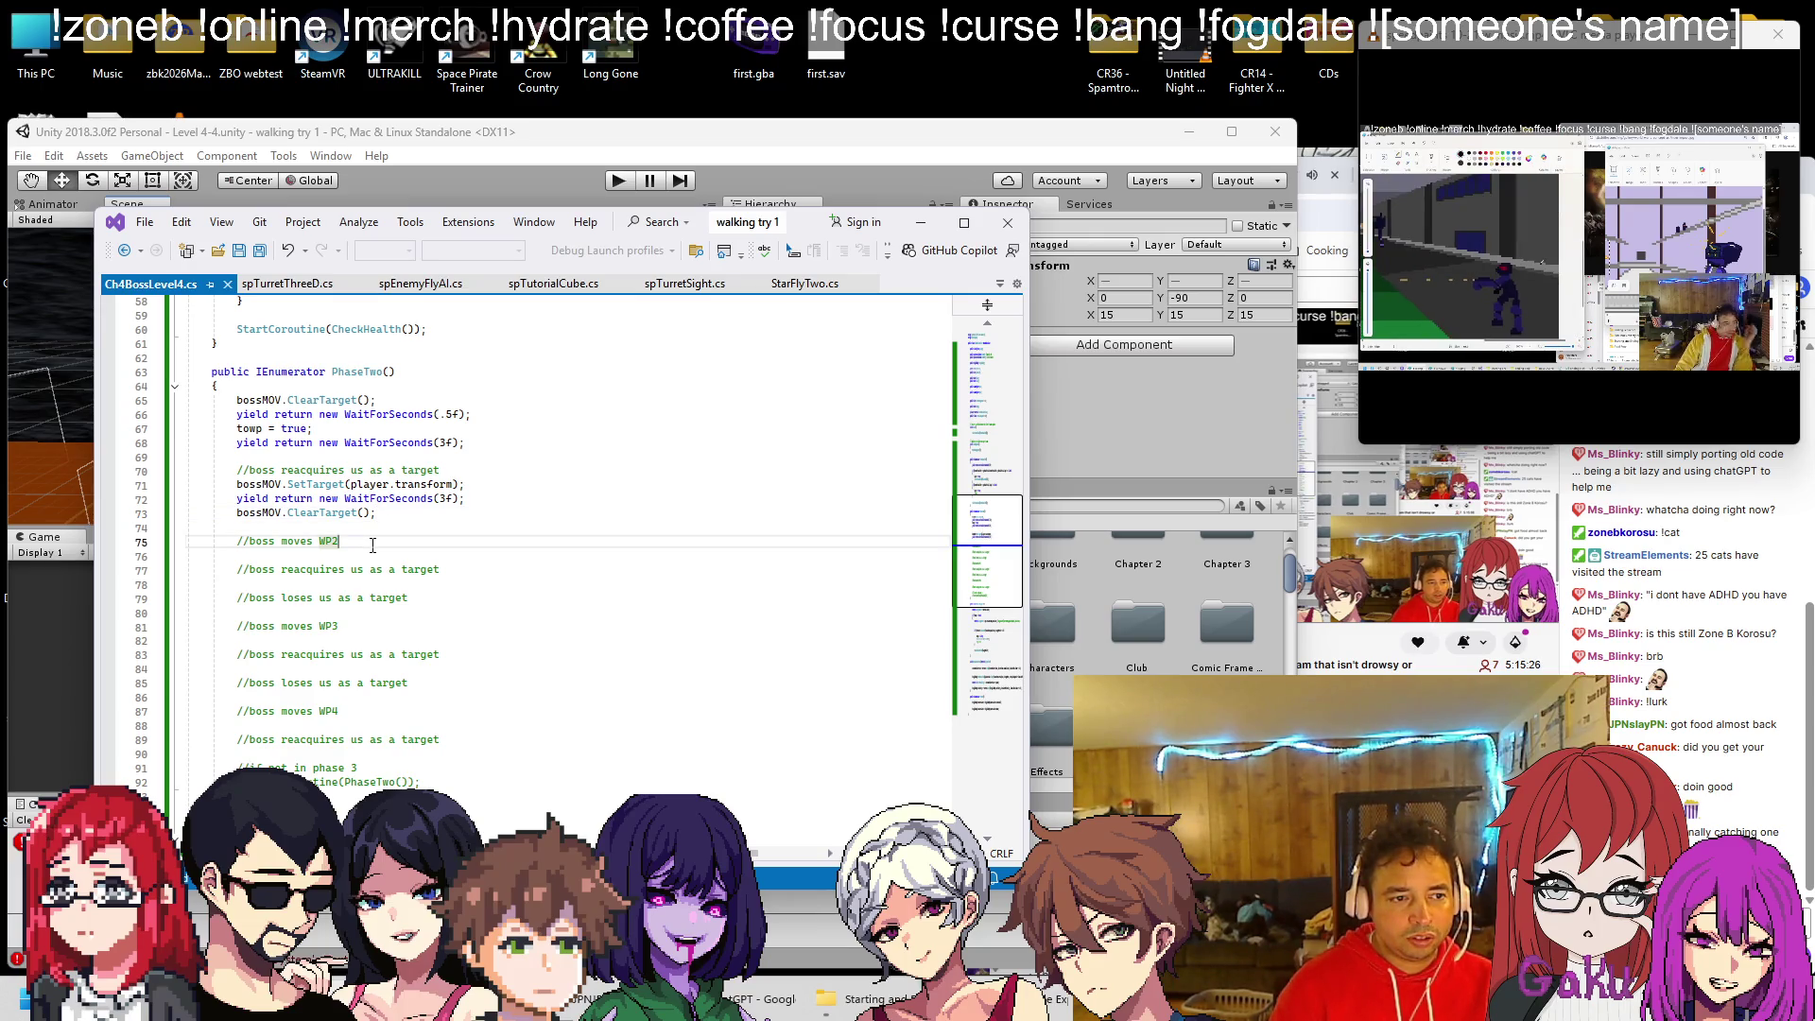
pyautogui.scroll(15, 380, 542)
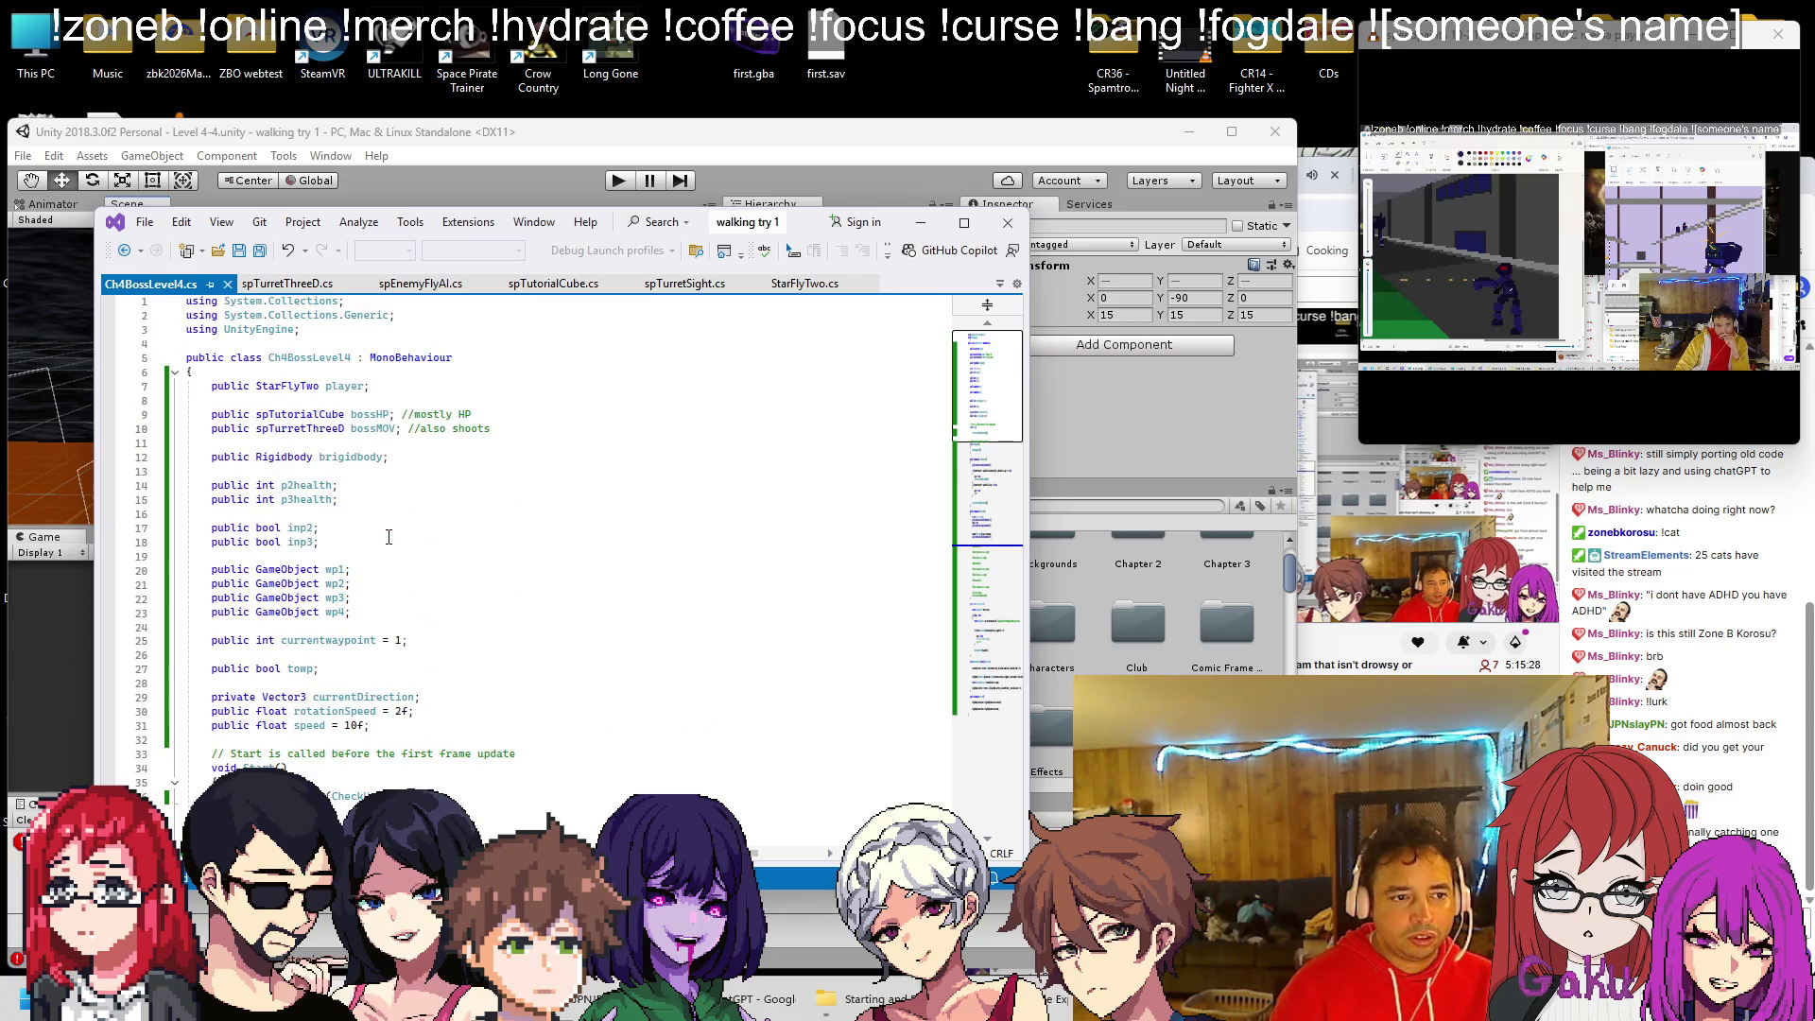
pyautogui.scroll(-9, 388, 537)
pyautogui.scroll(-7, 389, 537)
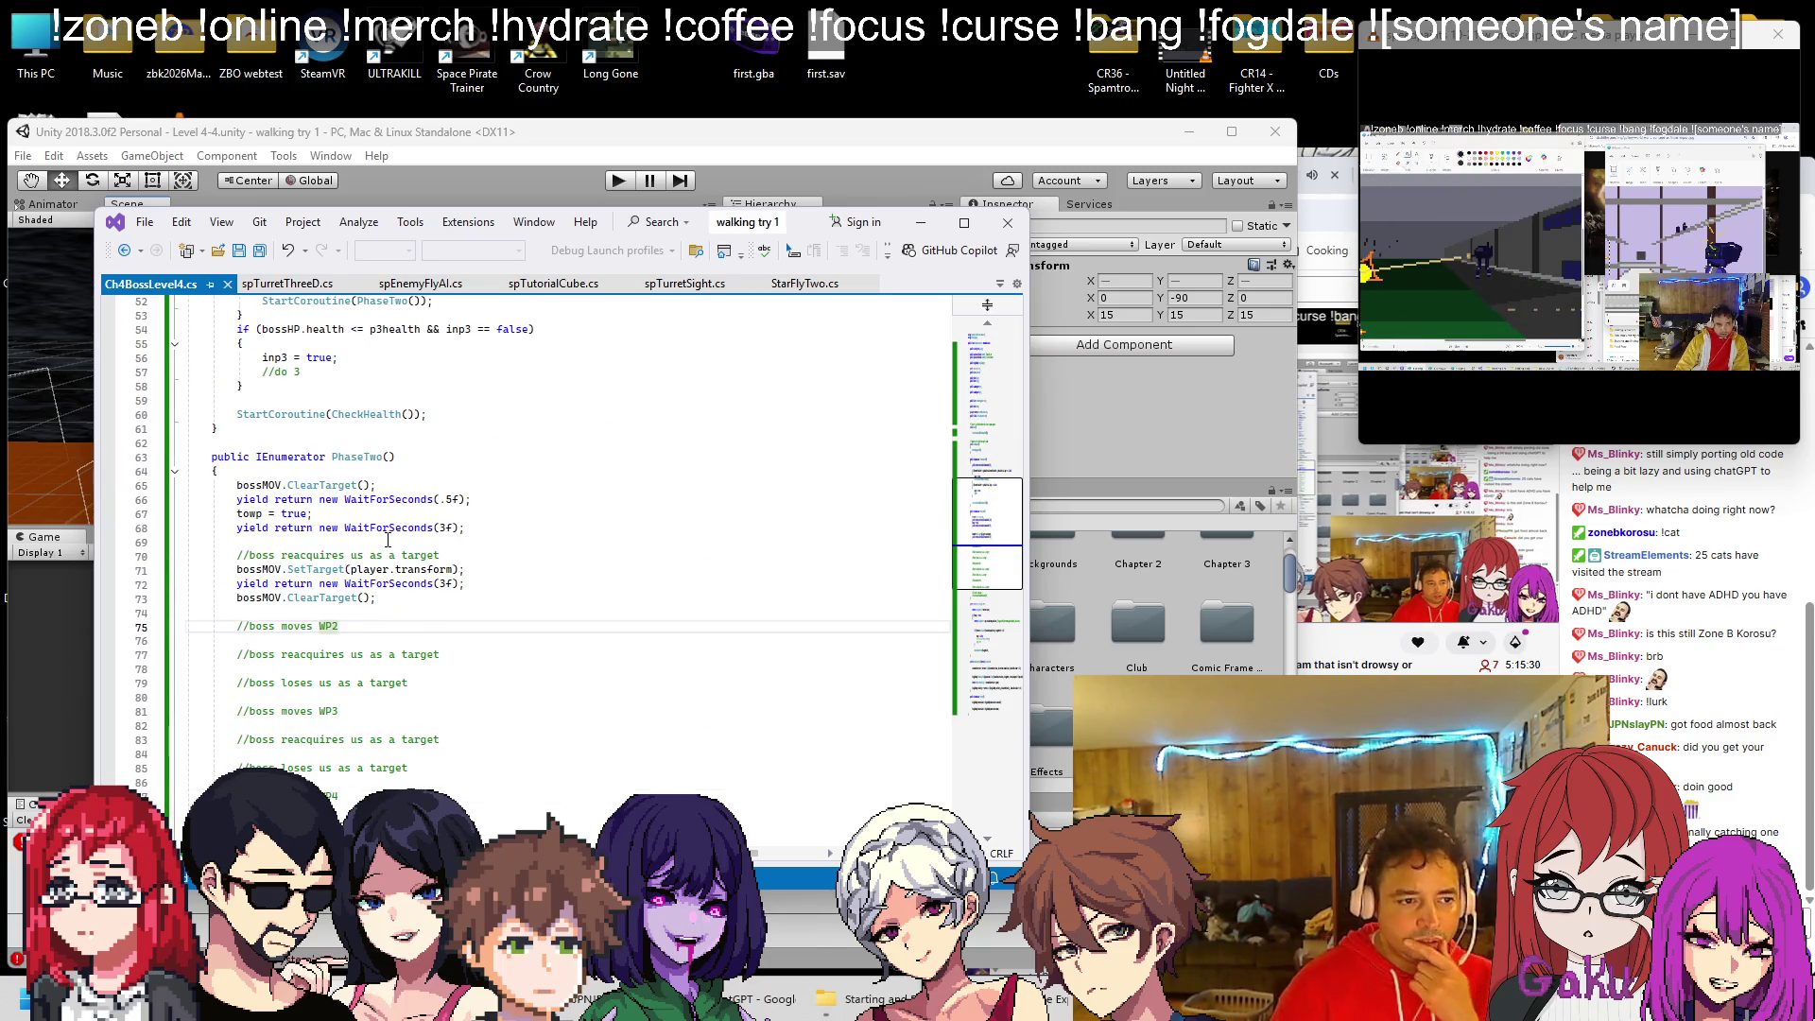
pyautogui.scroll(-8, 388, 541)
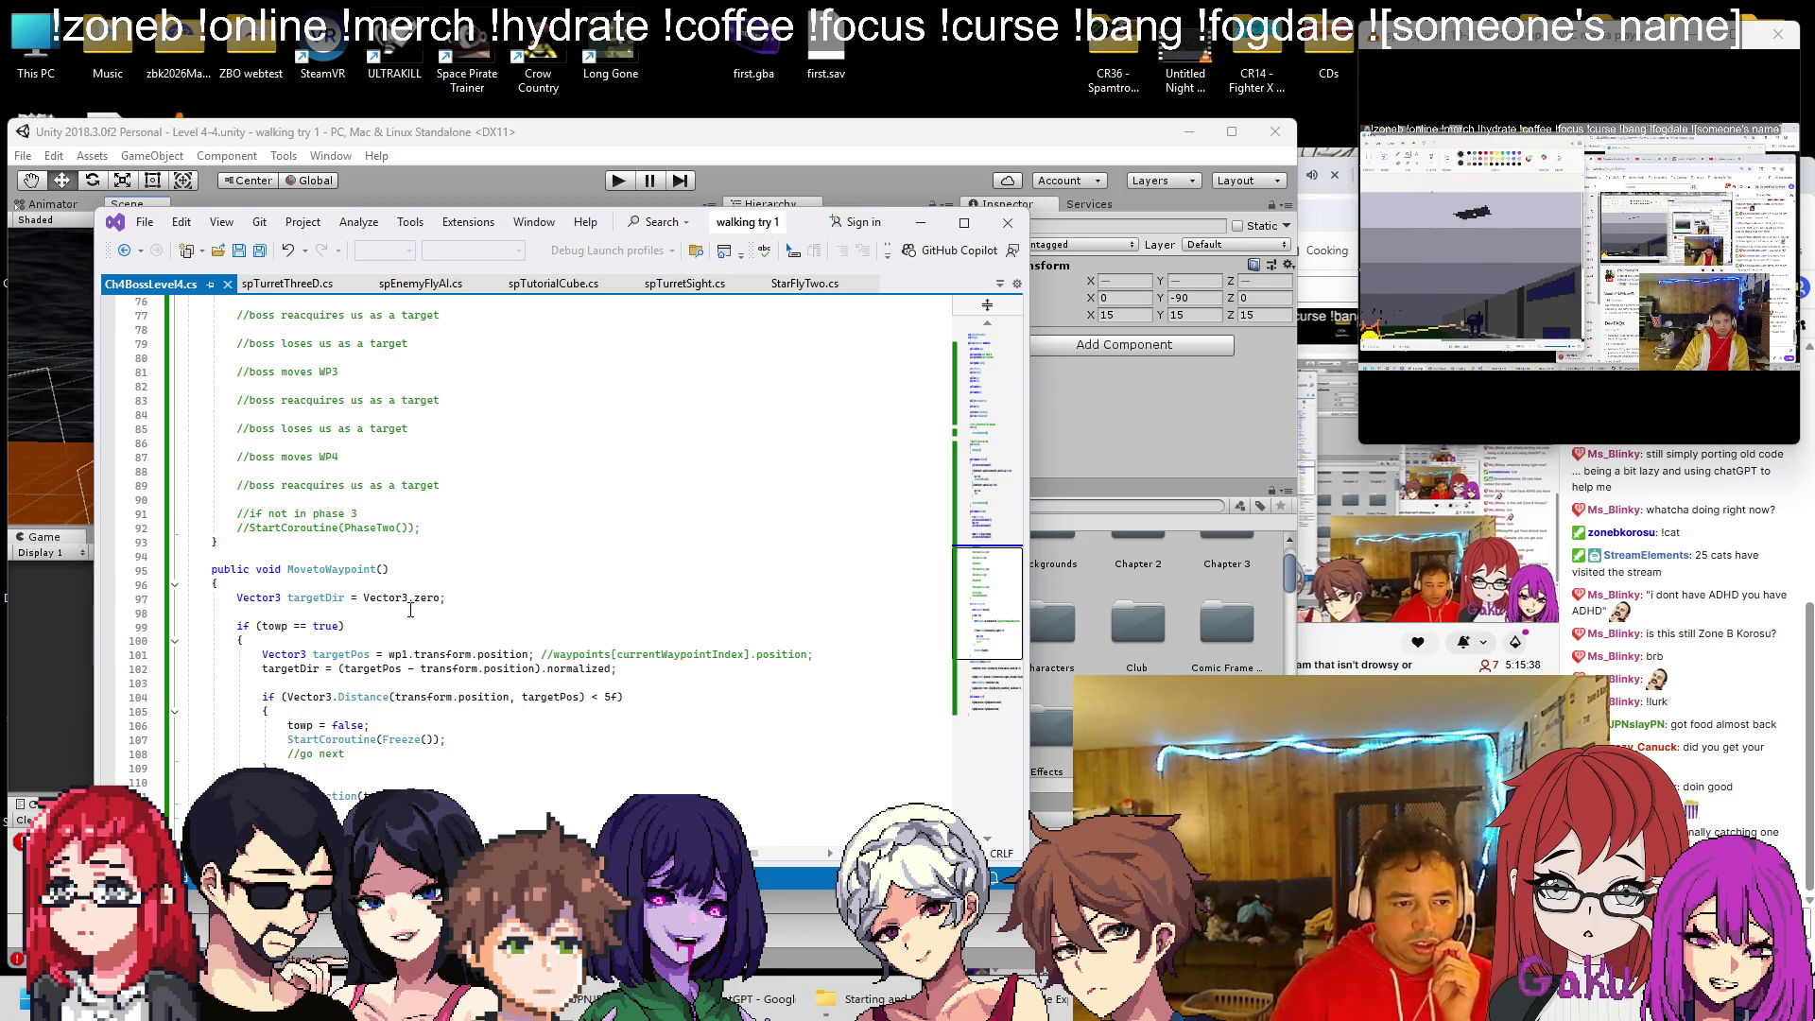
pyautogui.scroll(2, 407, 654)
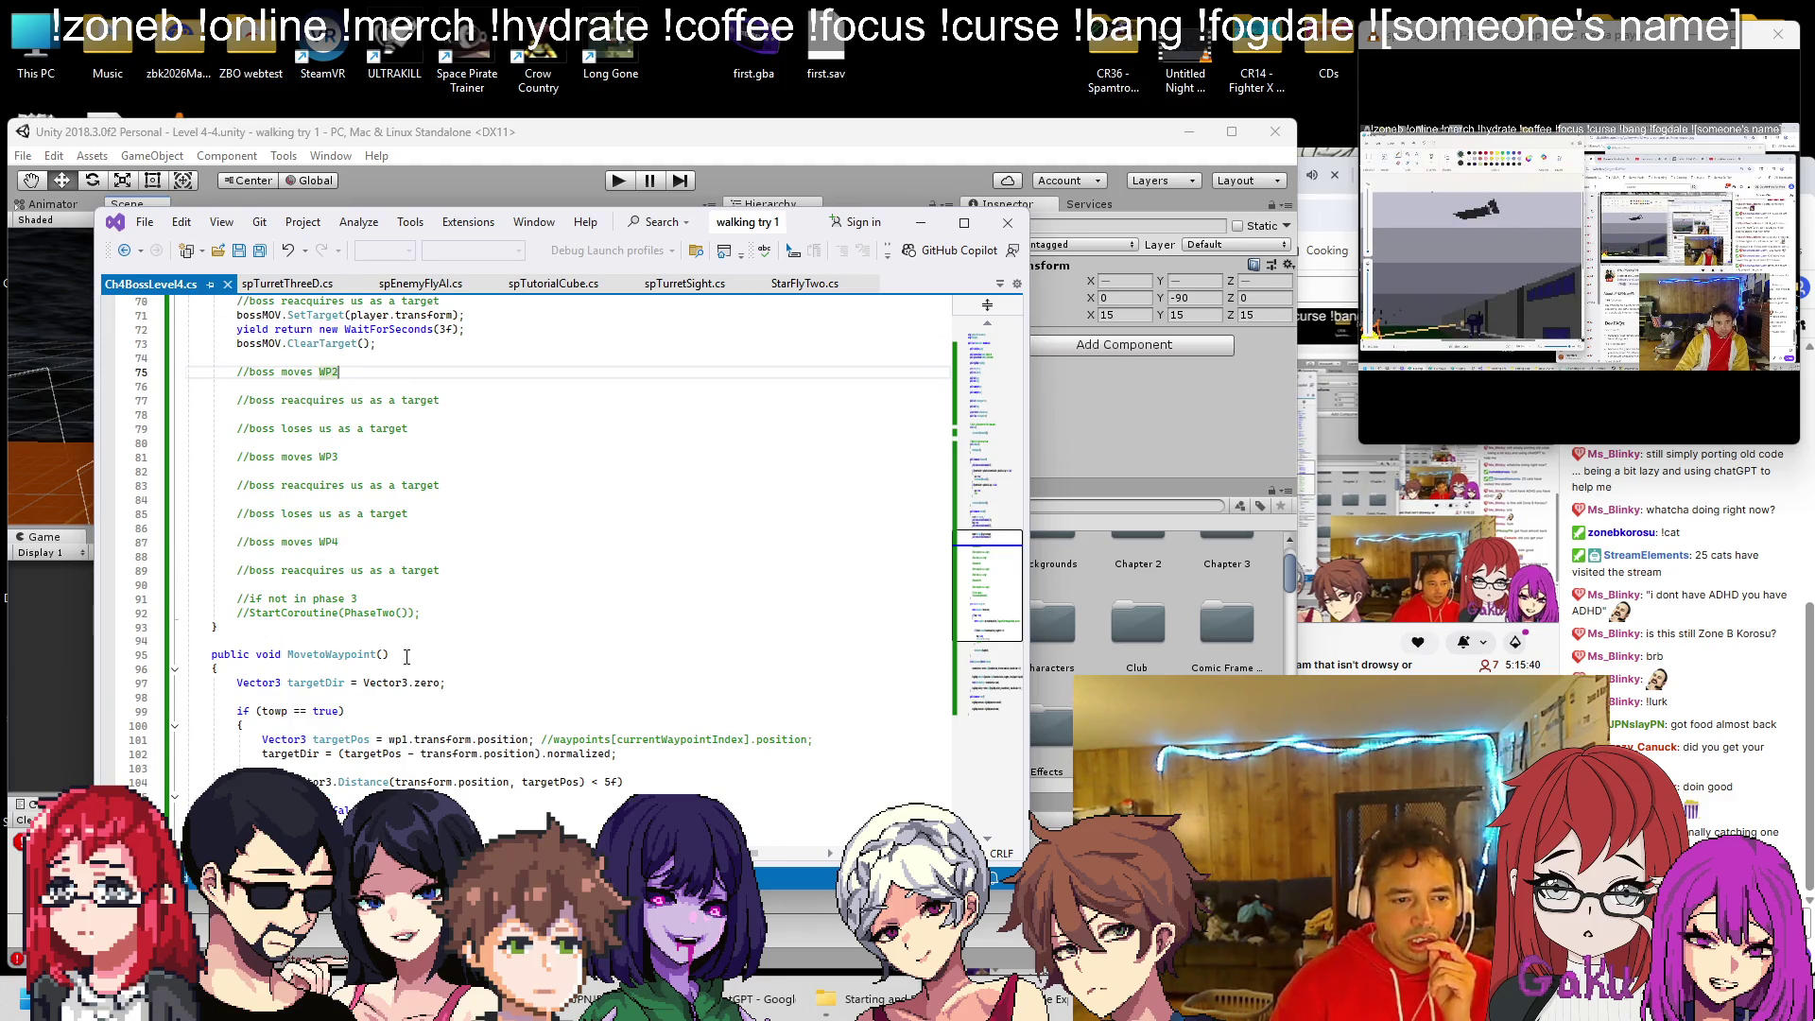
pyautogui.scroll(9, 408, 656)
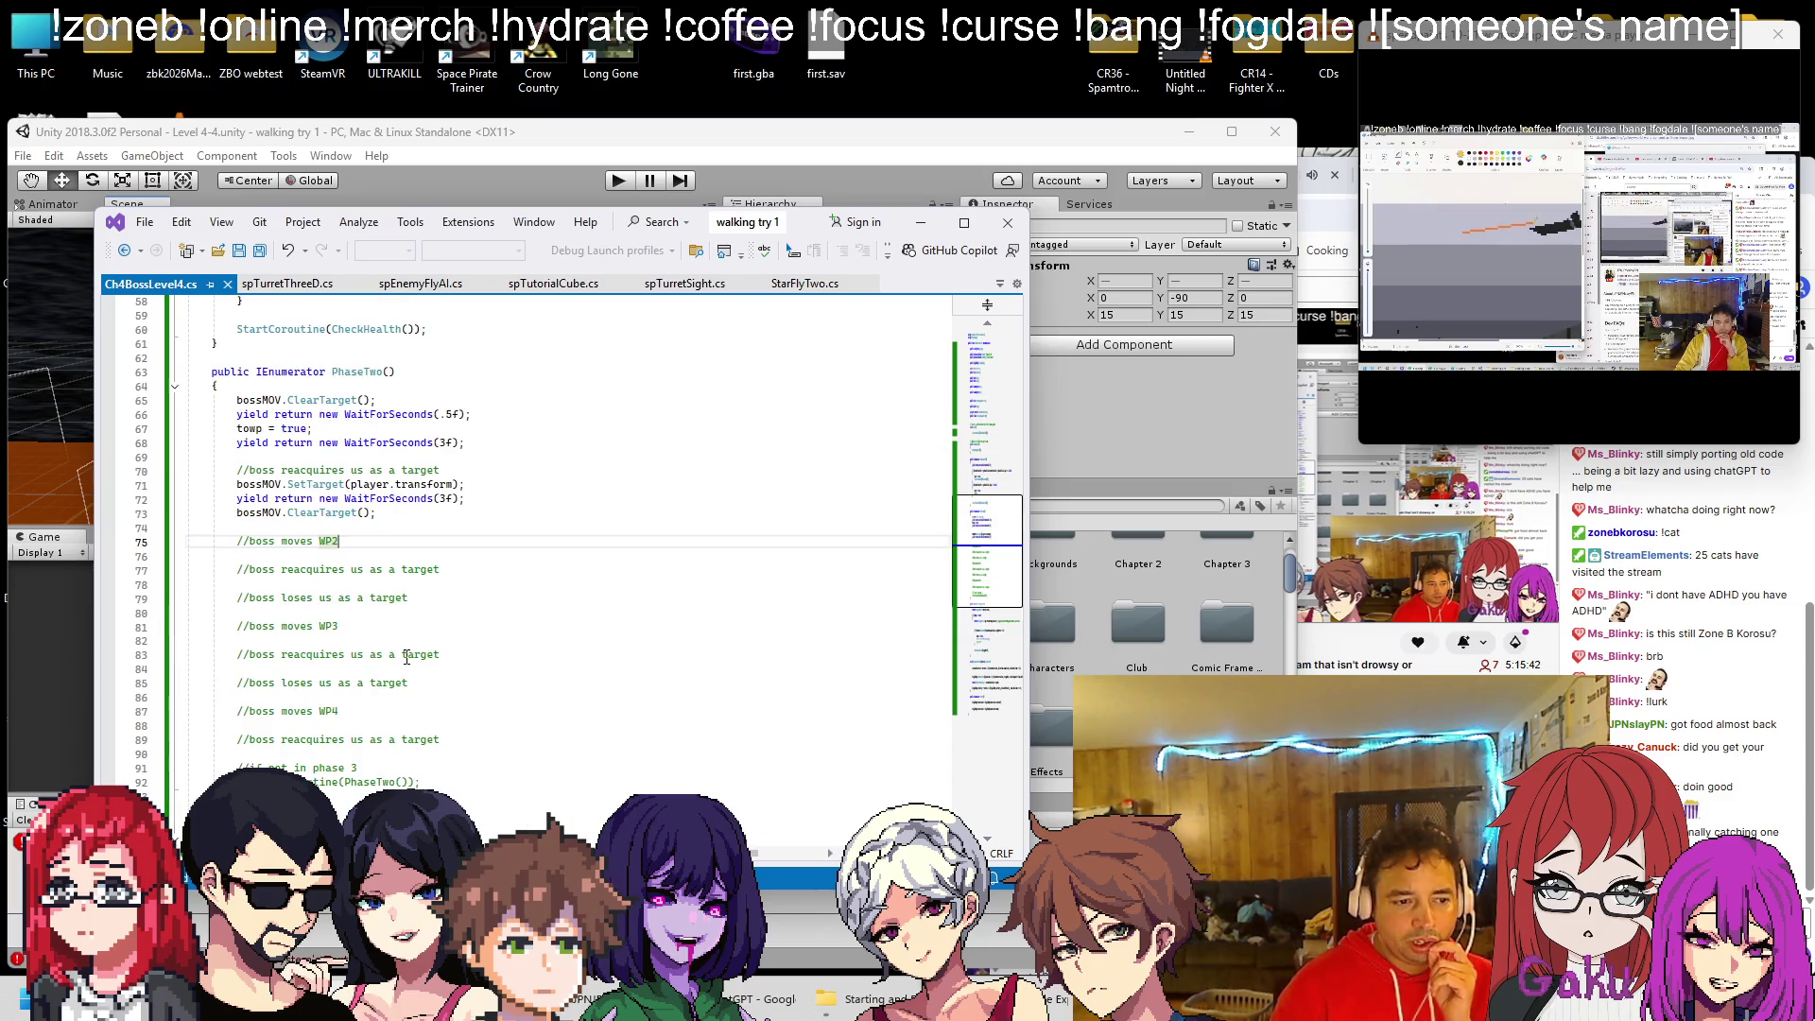
pyautogui.scroll(14, 406, 657)
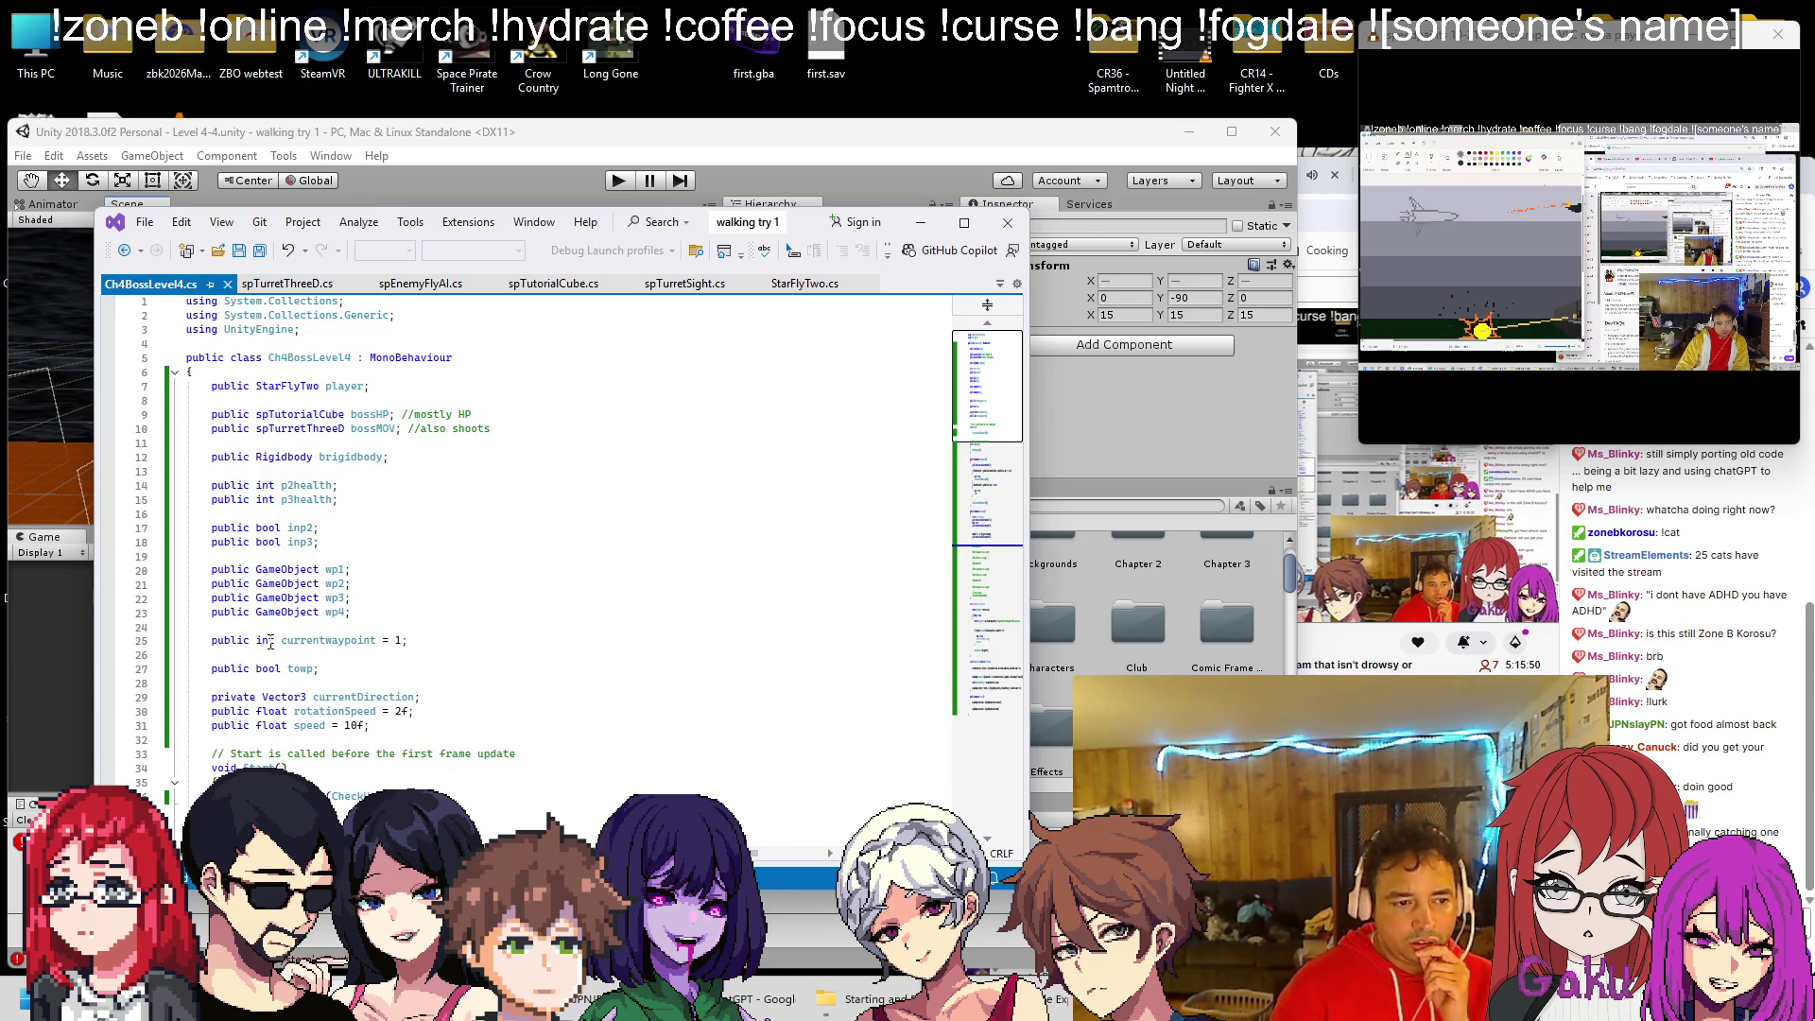
# Change the currentwaypoint declaration to a GameObject initialised to wp1
pyautogui.doubleClick(264, 640)
pyautogui.write('GameObjec')
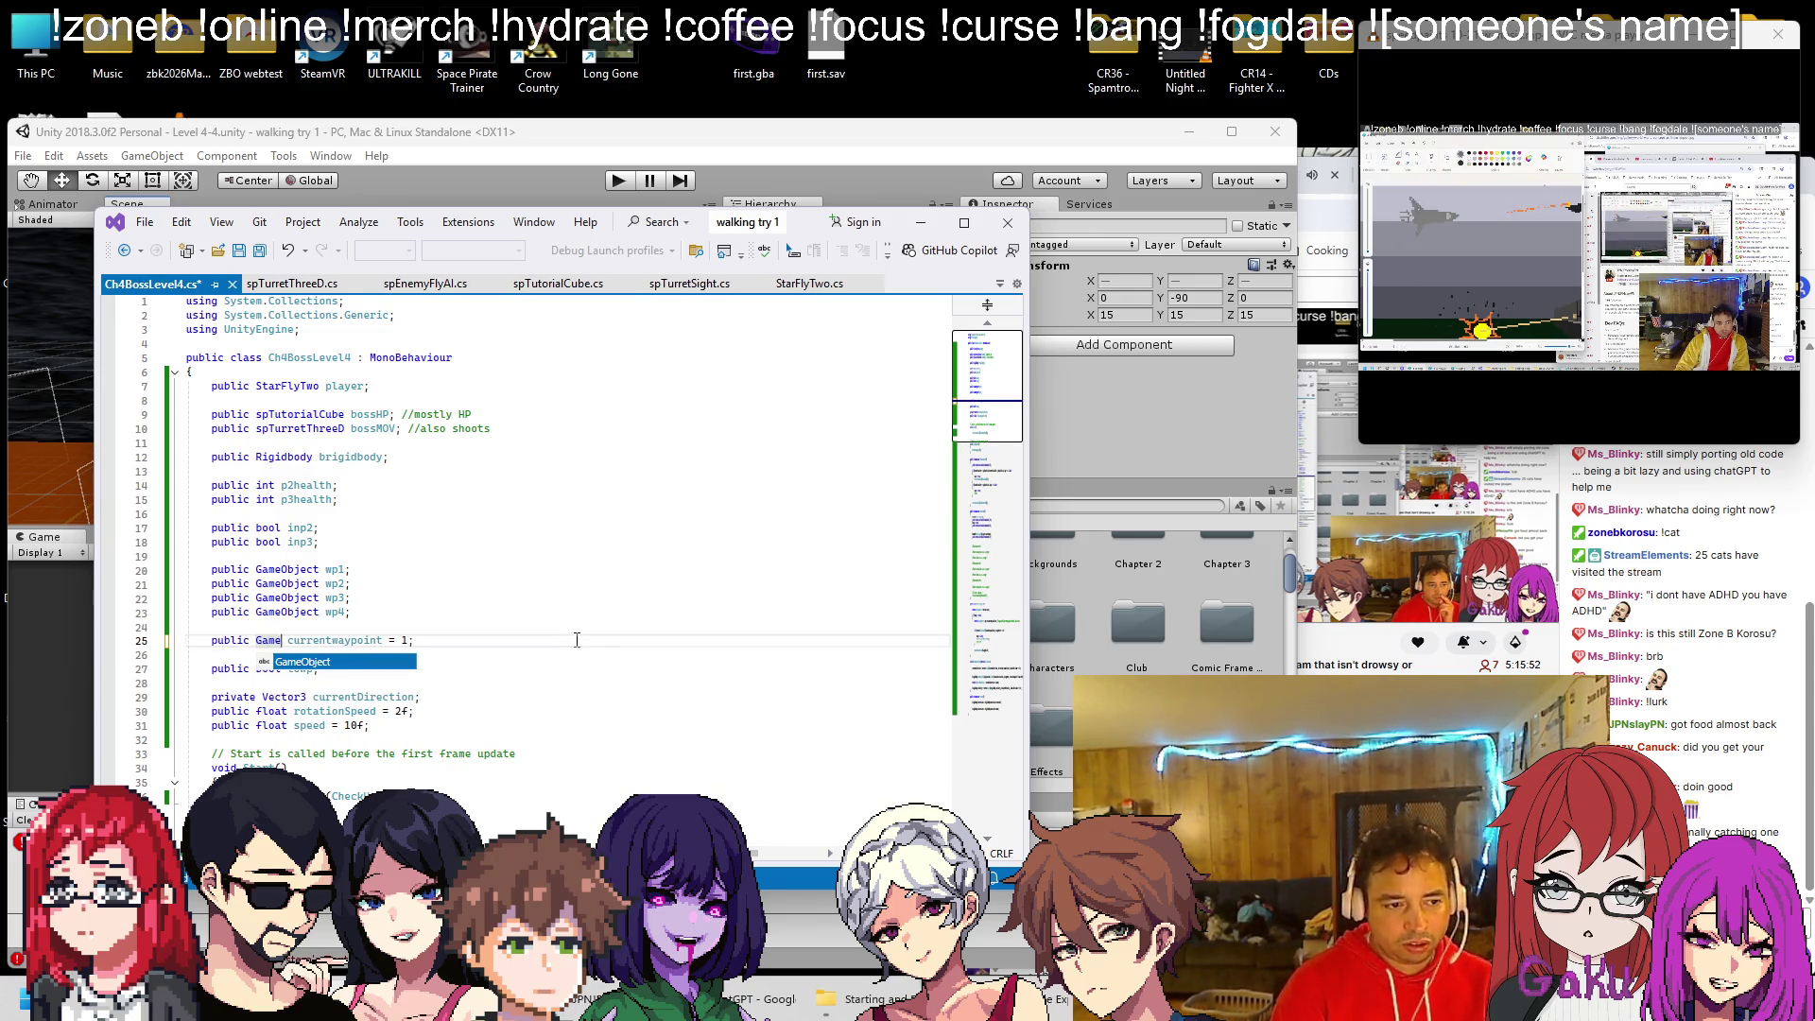
pyautogui.write('t')
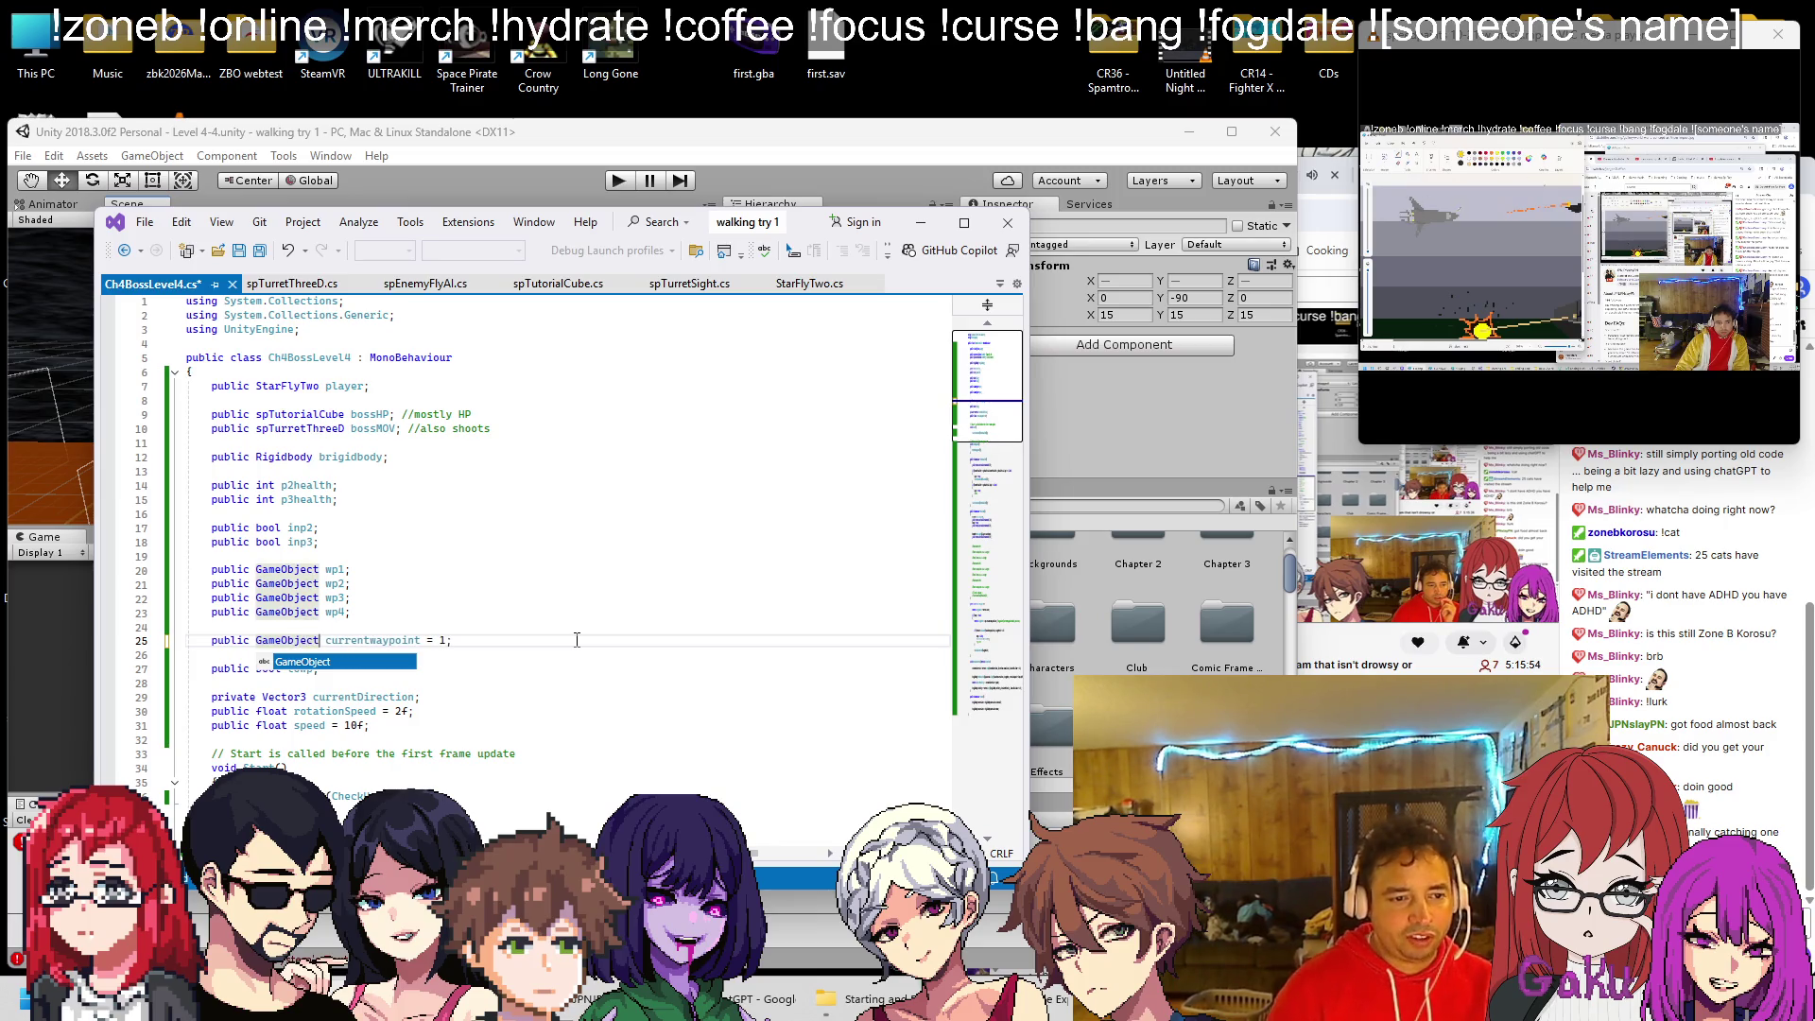
pyautogui.click(576, 640)
pyautogui.press('BackSpace')
pyautogui.press('BackSpace')
pyautogui.write('wp1;')
pyautogui.click(593, 531)
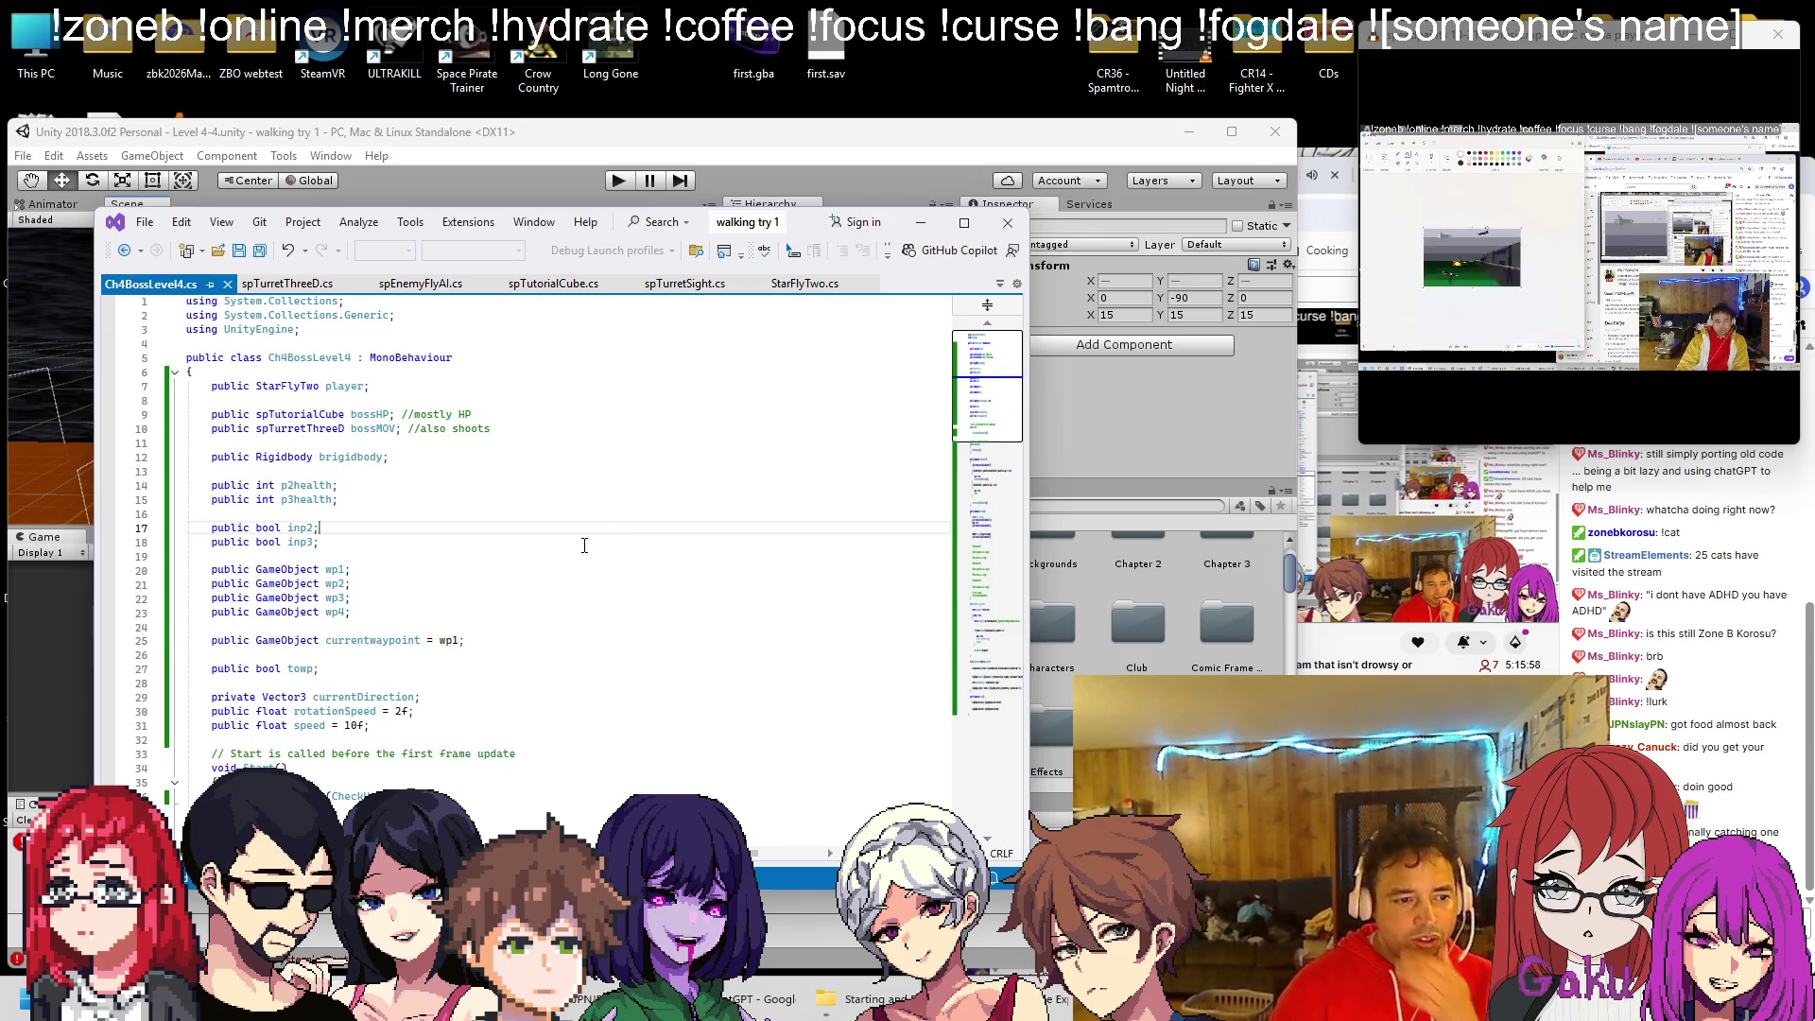
# Replace wp1 with currentwaypoint in MovetoWaypoint's target position line
pyautogui.scroll(-3, 395, 610)
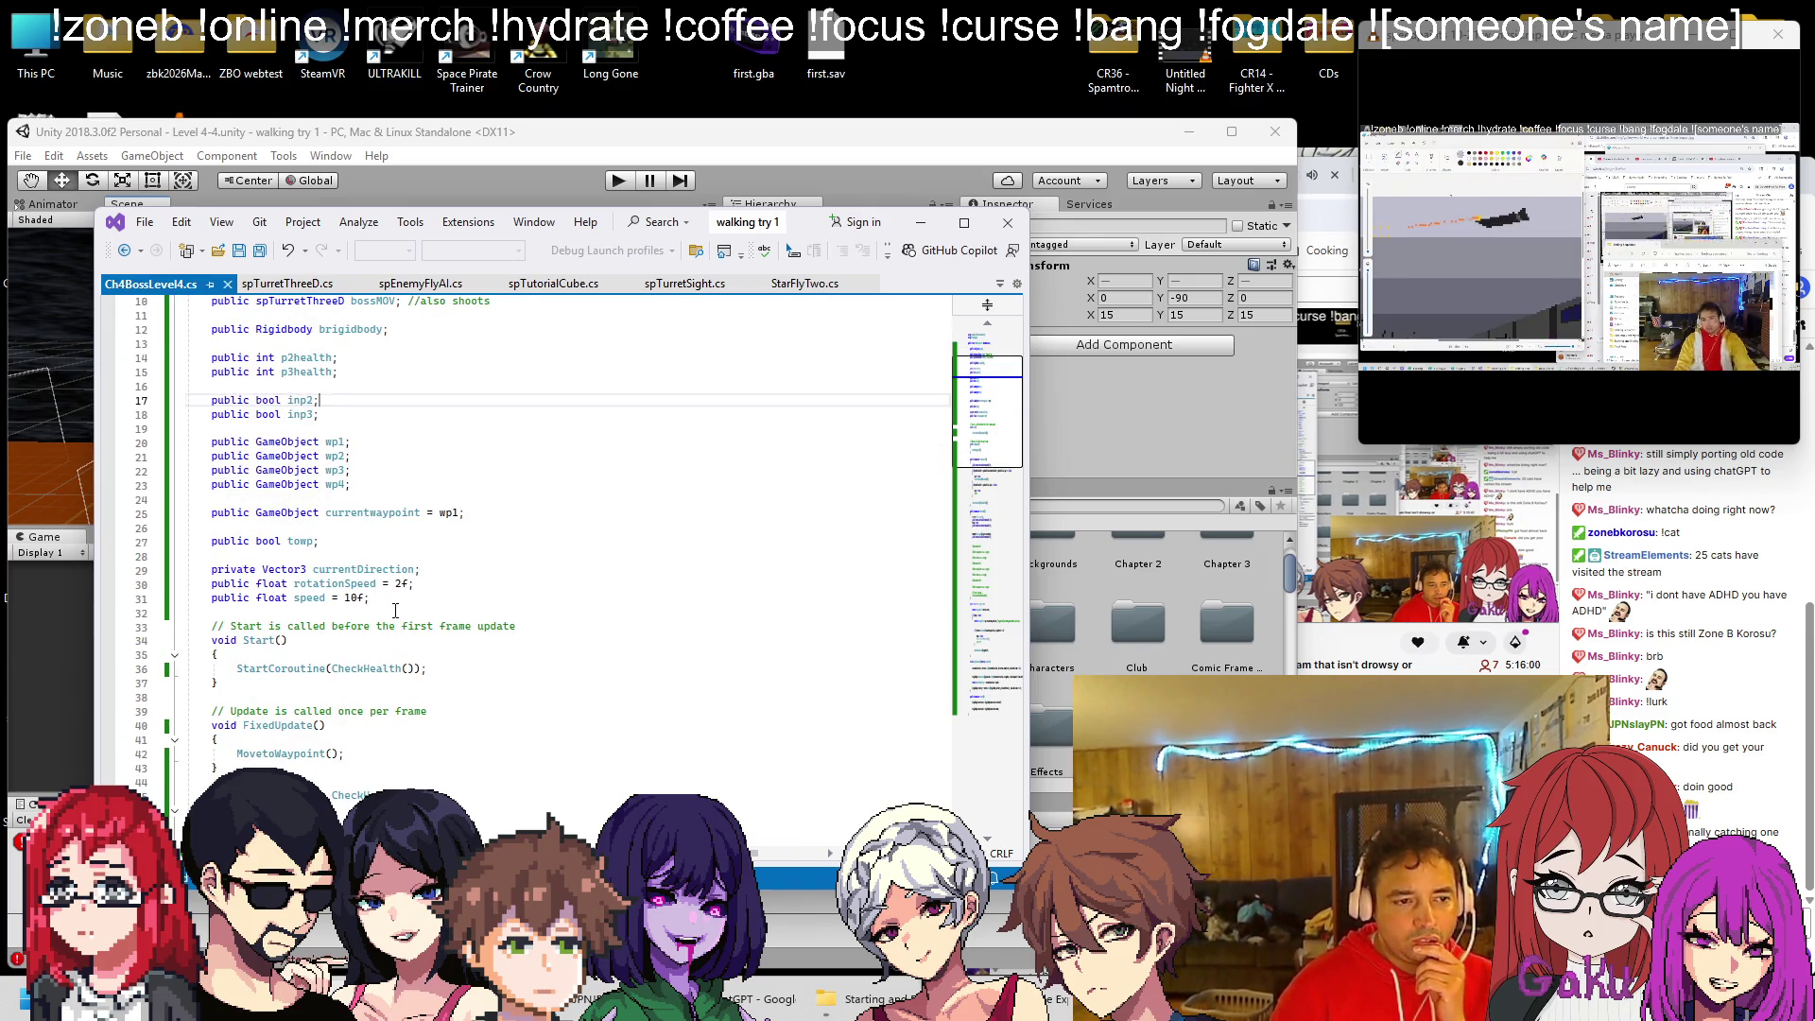
pyautogui.scroll(-15, 395, 611)
pyautogui.scroll(-9, 330, 580)
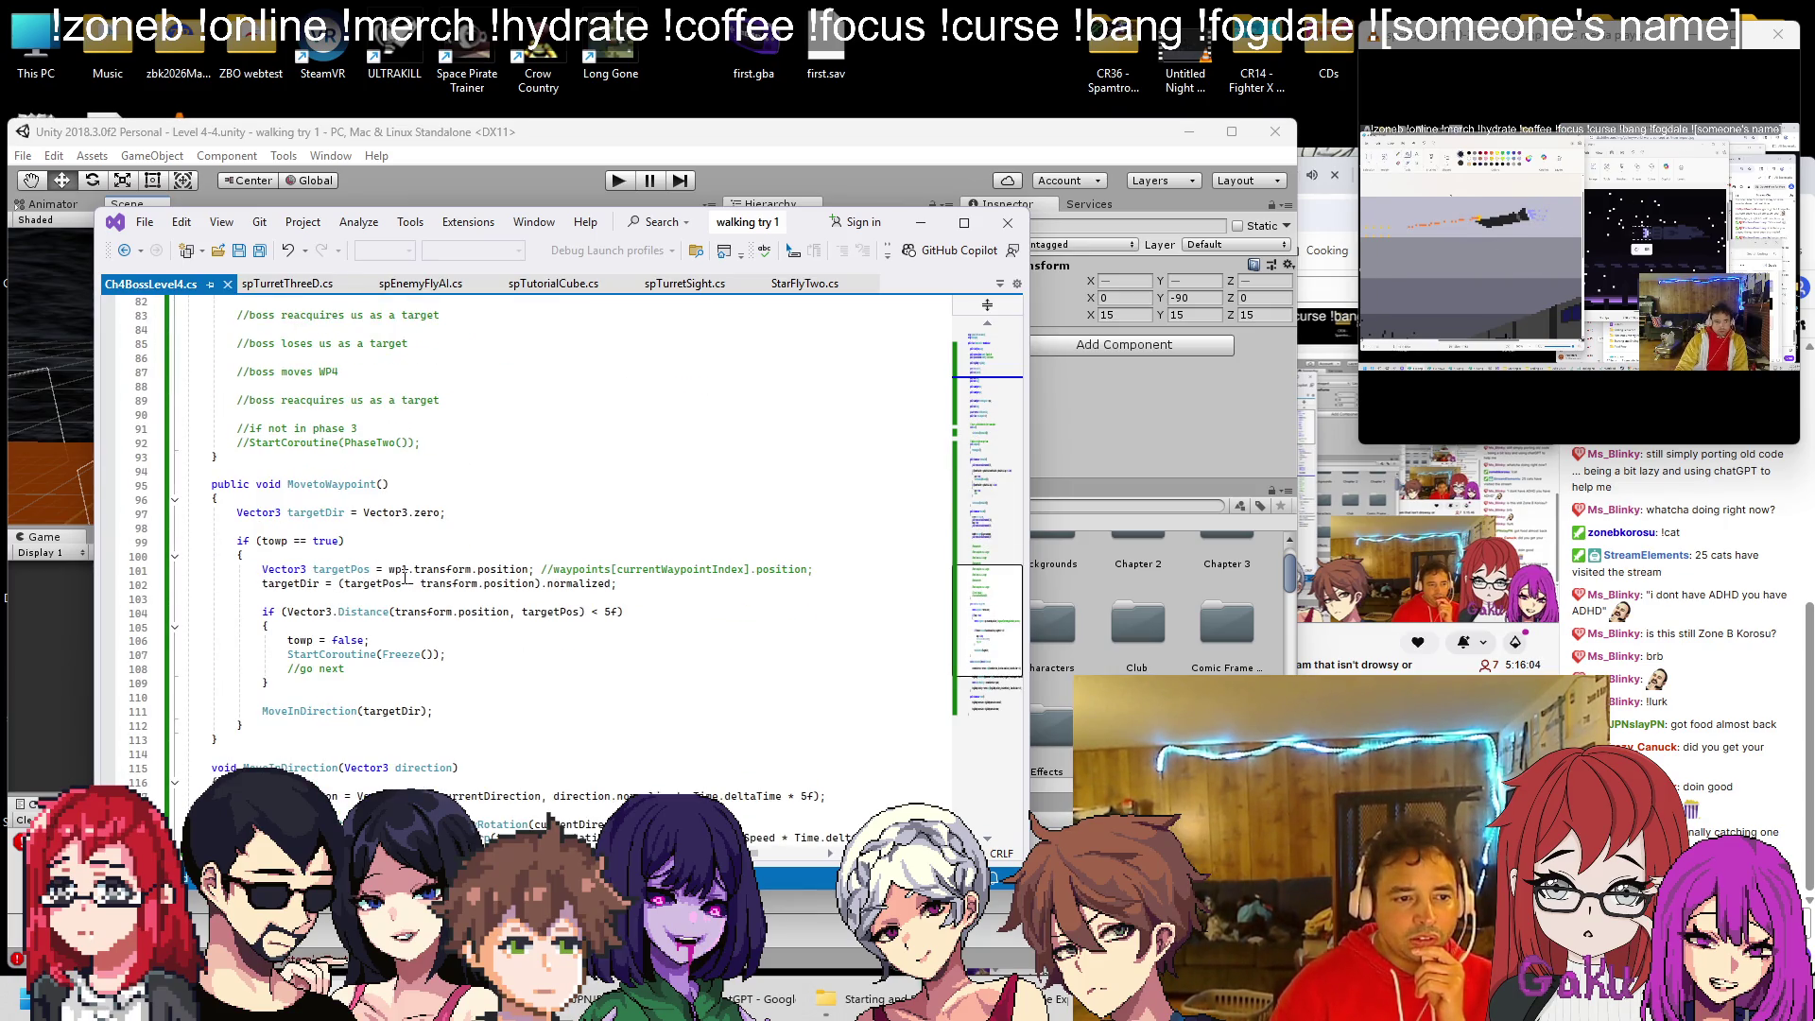
pyautogui.scroll(20, 403, 573)
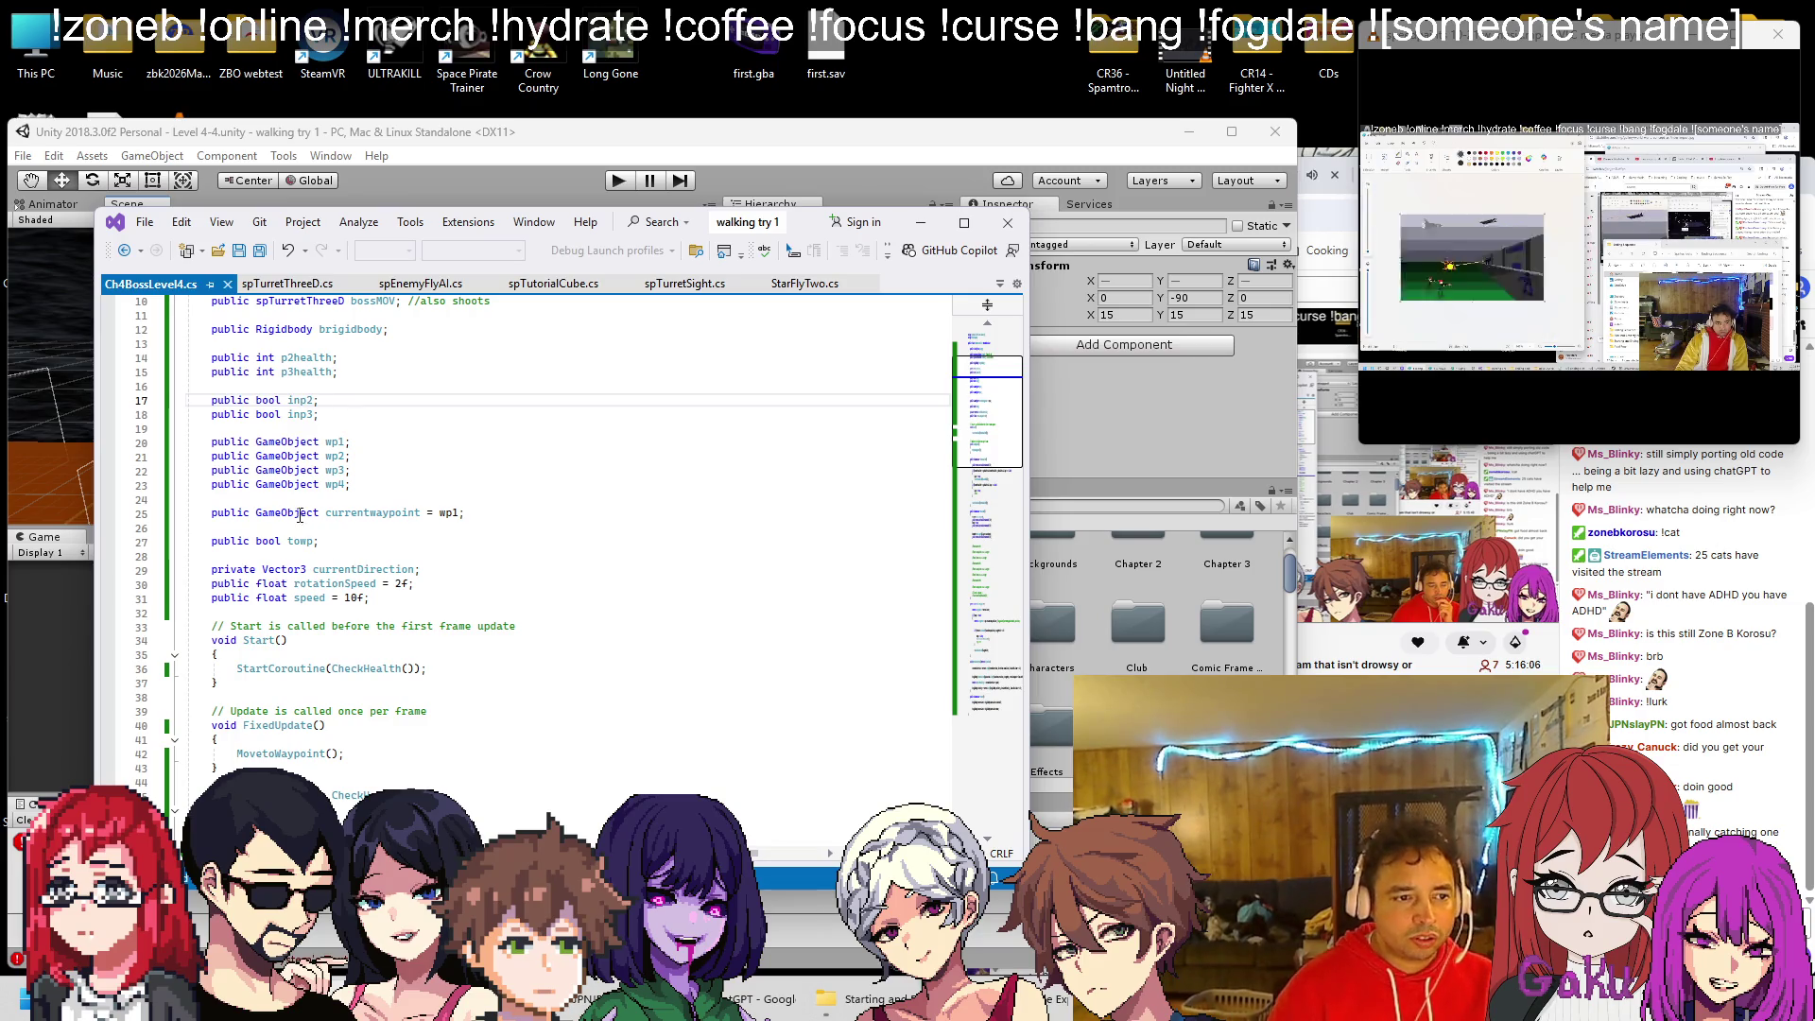
pyautogui.doubleClick(371, 513)
pyautogui.hotkey('ctrl', 'c')
pyautogui.scroll(-7, 376, 548)
pyautogui.scroll(6, 350, 529)
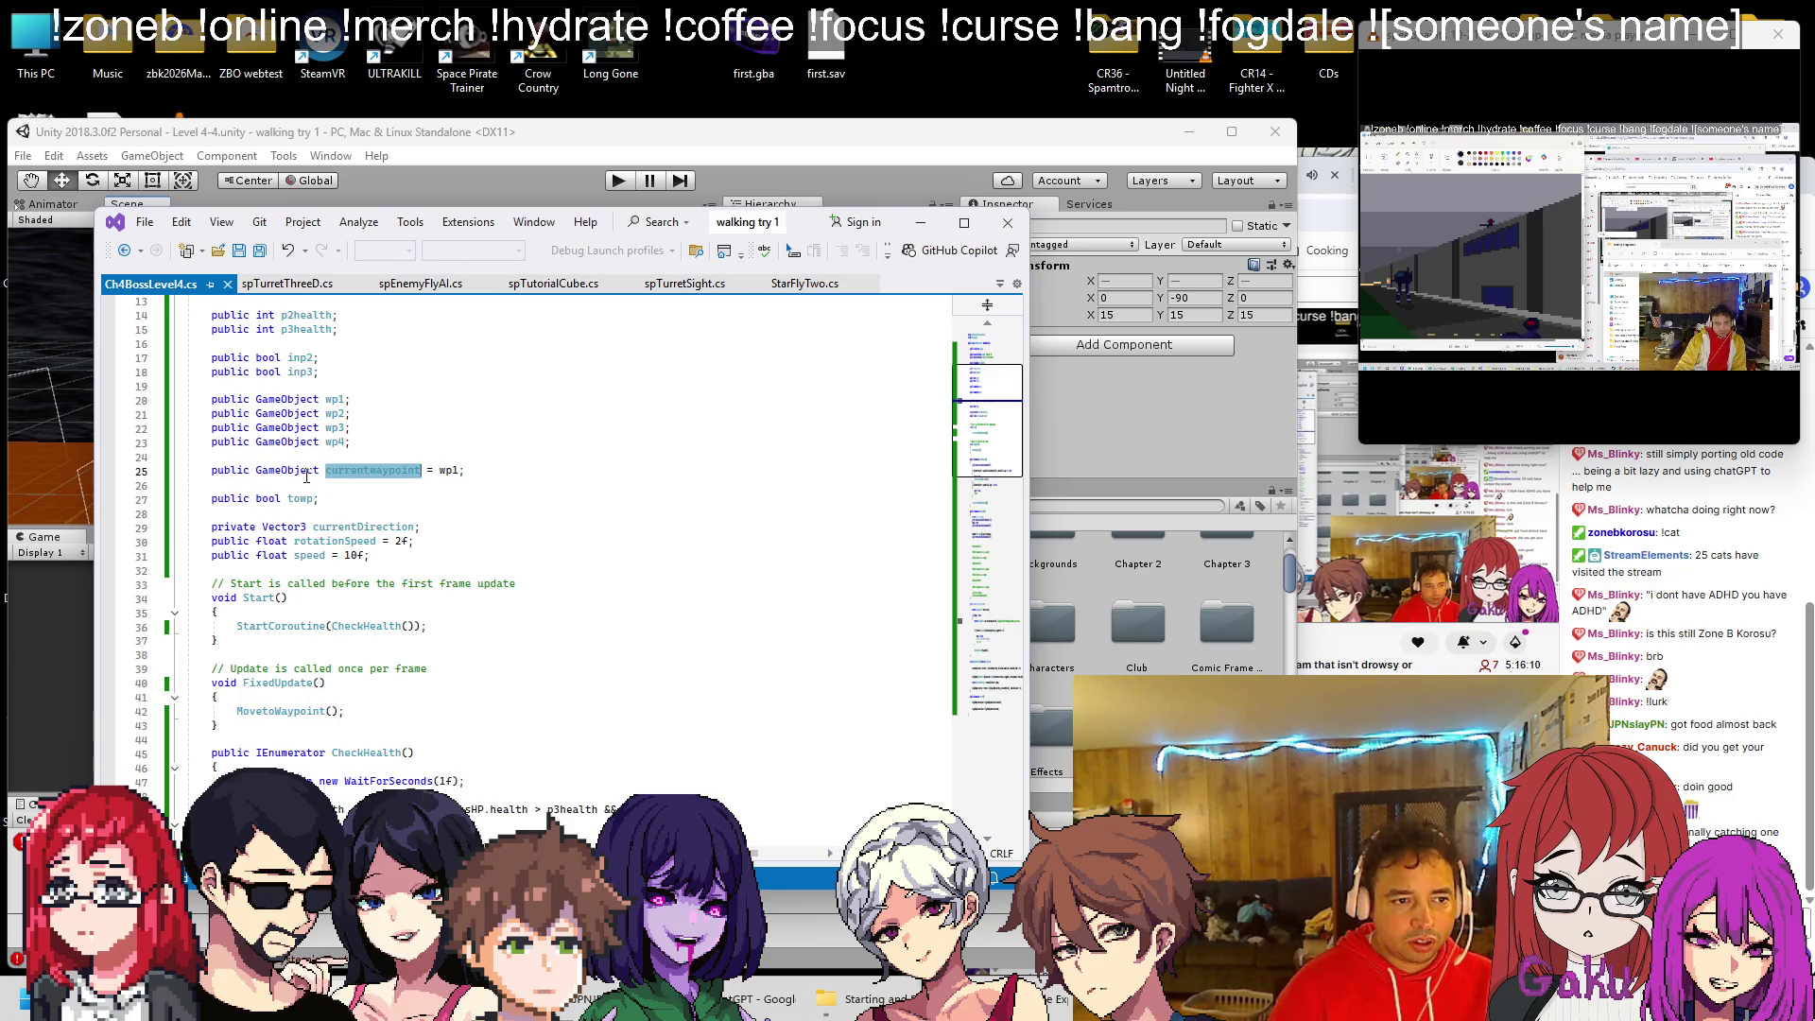
pyautogui.scroll(-20, 401, 555)
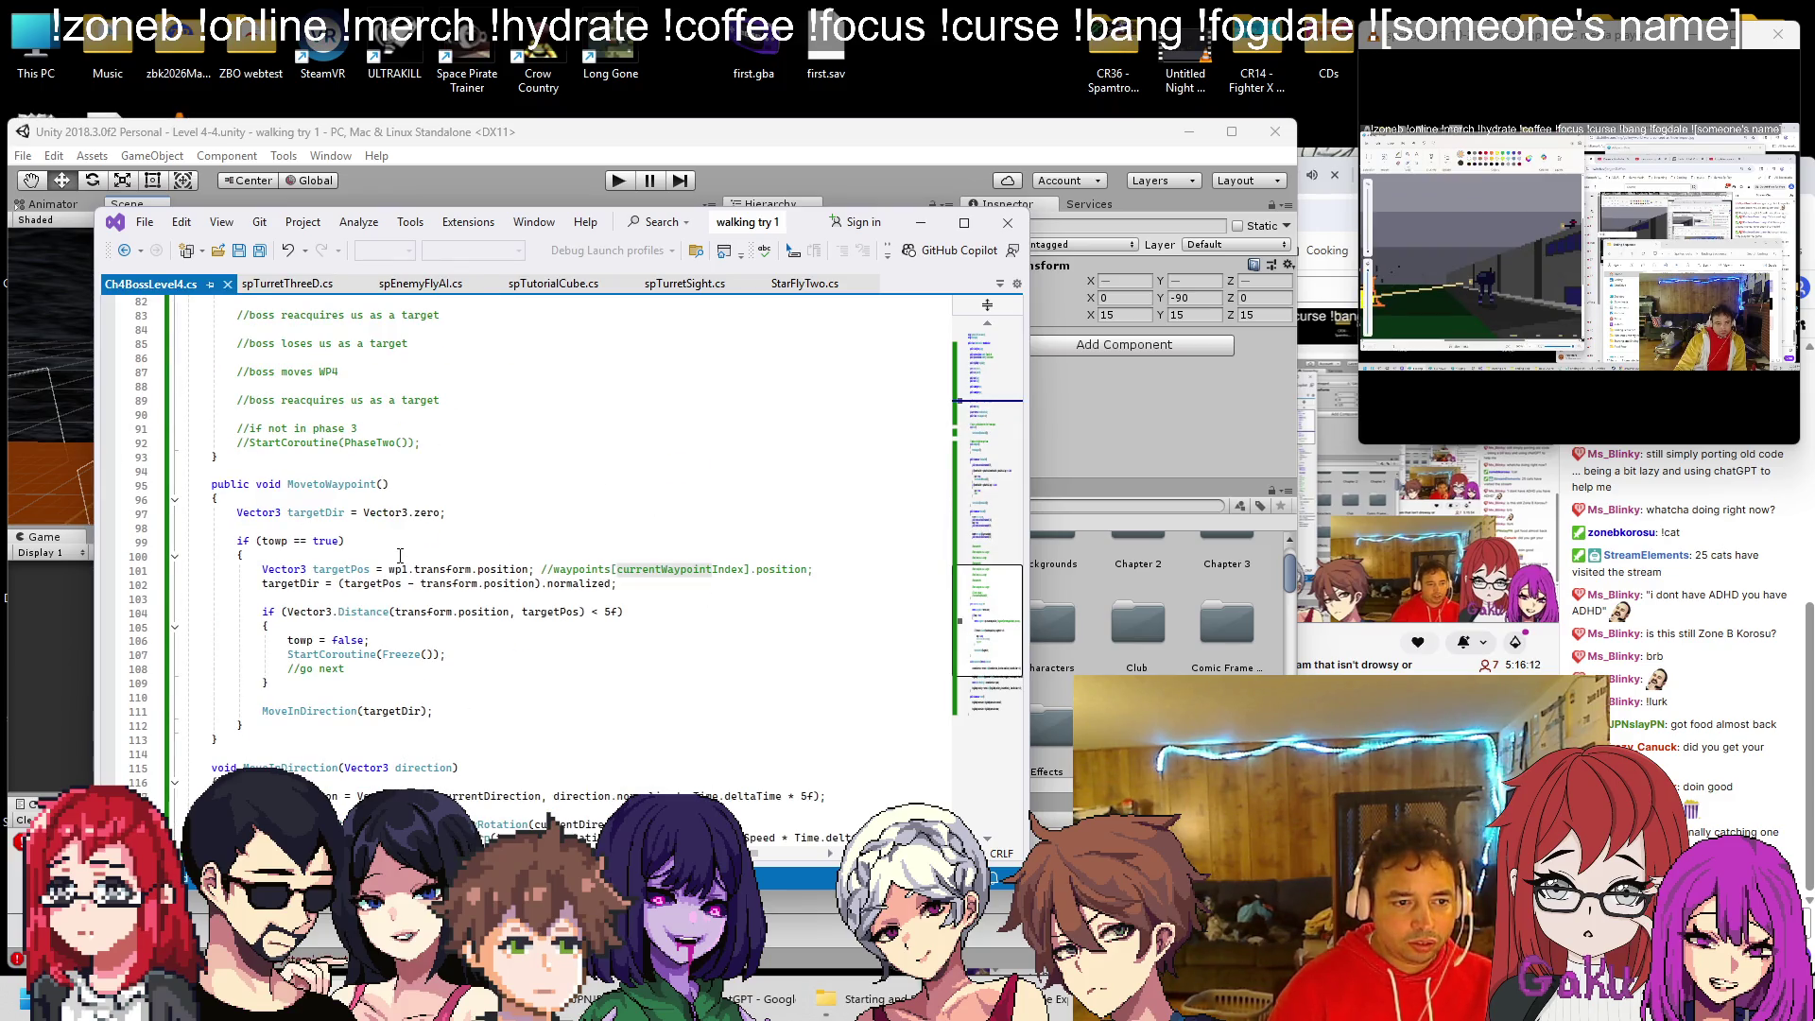
pyautogui.doubleClick(398, 569)
pyautogui.hotkey('ctrl', 'v')
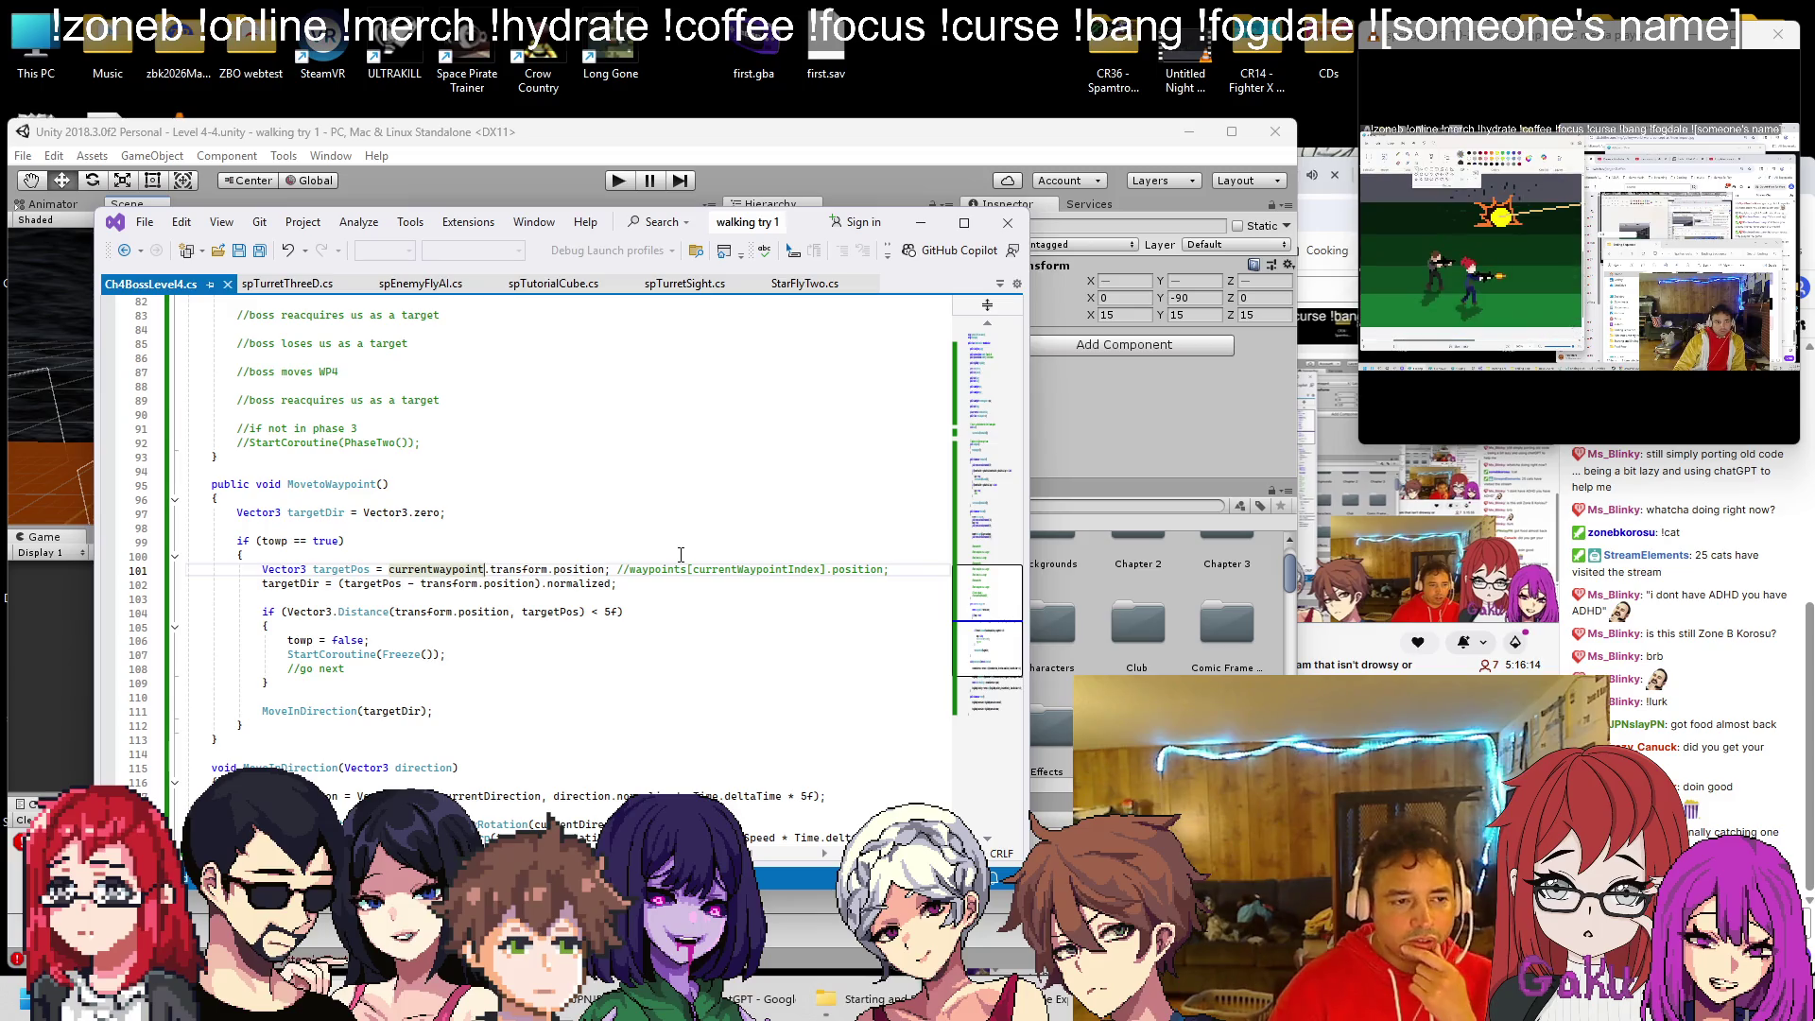
pyautogui.scroll(19, 680, 555)
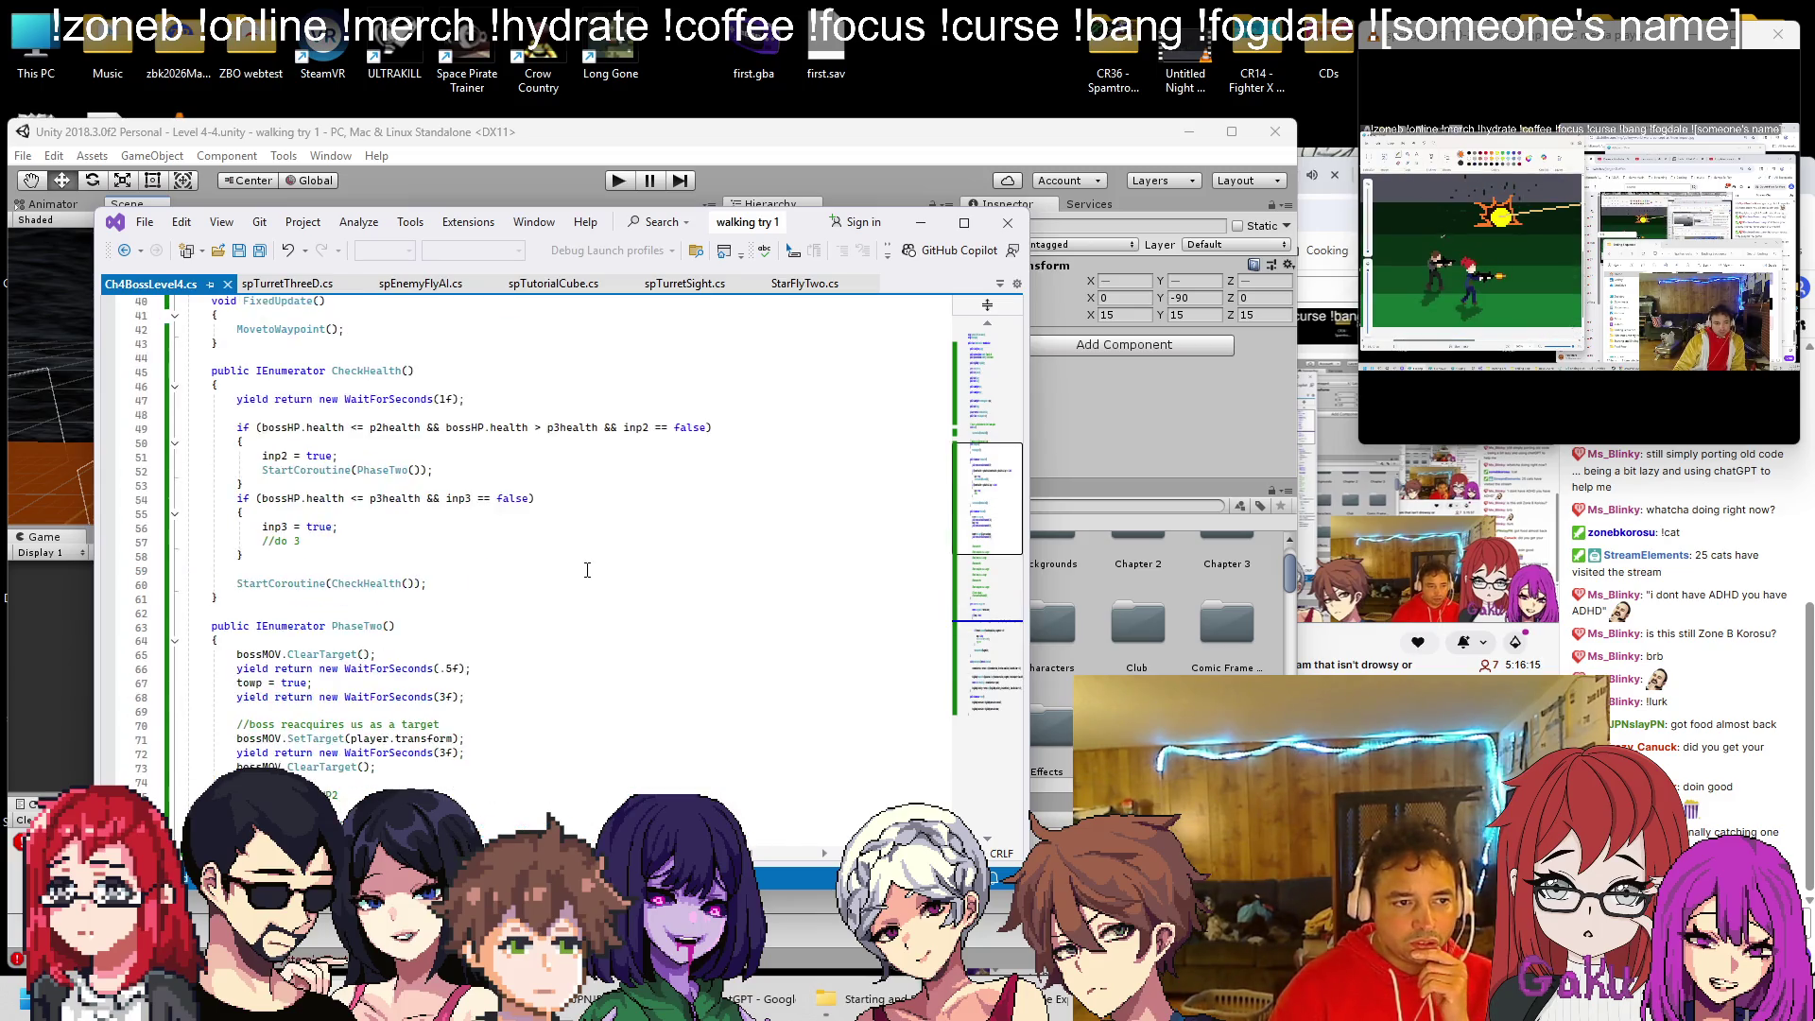
# Make line 25 read 'public int currentwaypoint = 1;' and save the script
pyautogui.click(531, 173)
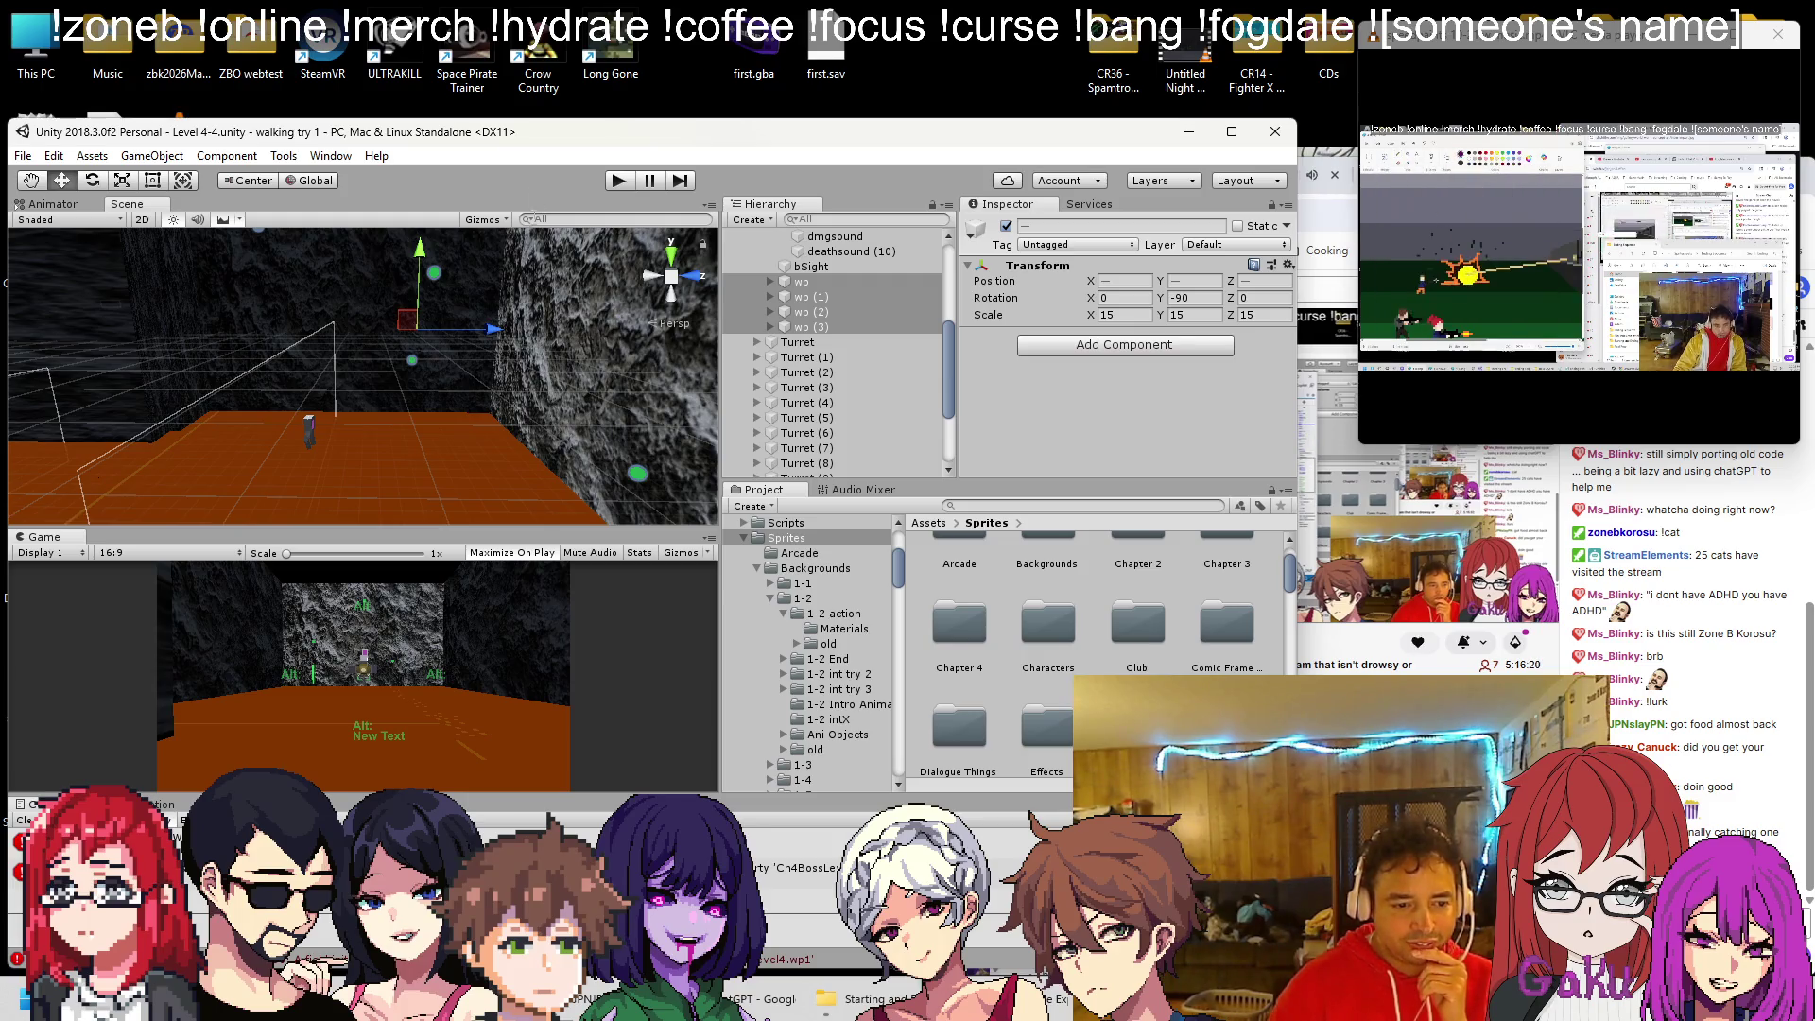
pyautogui.hotkey('alt', 'Tab')
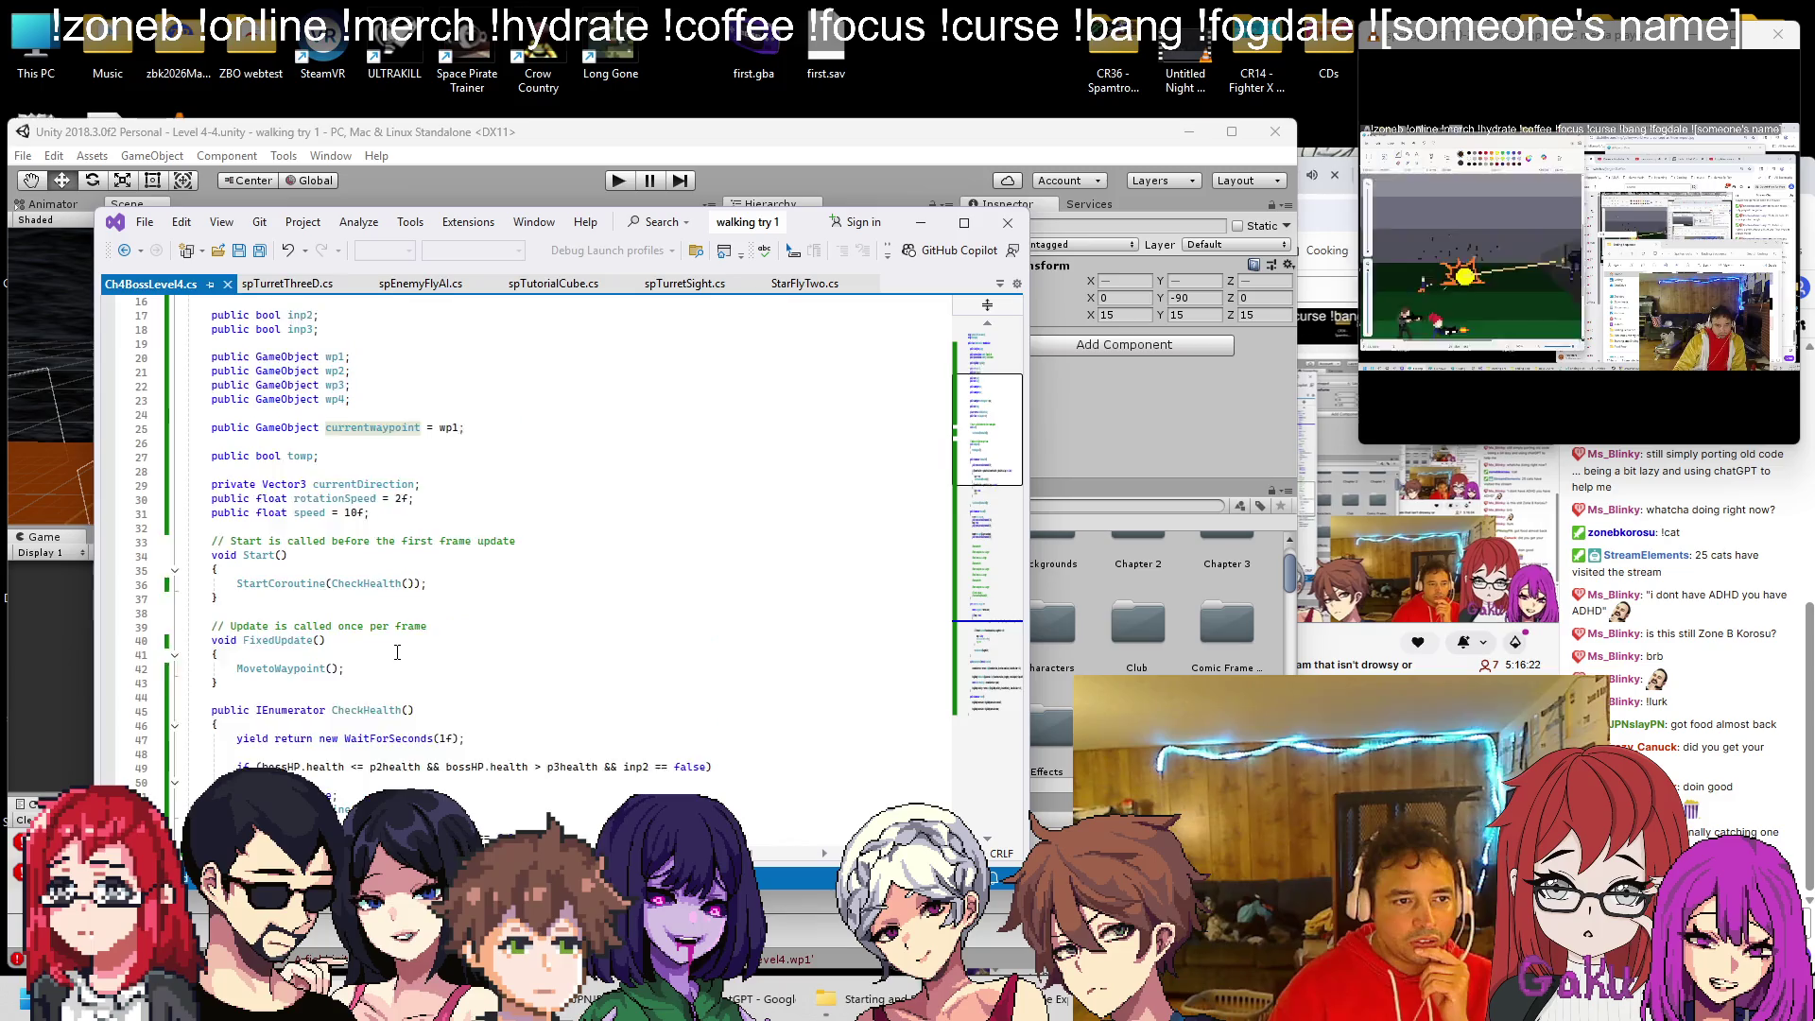
pyautogui.doubleClick(450, 427)
pyautogui.press('BackSpace')
pyautogui.scroll(-3, 390, 519)
pyautogui.write('1')
pyautogui.press('Tab')
pyautogui.hotkey('ctrl', 's')
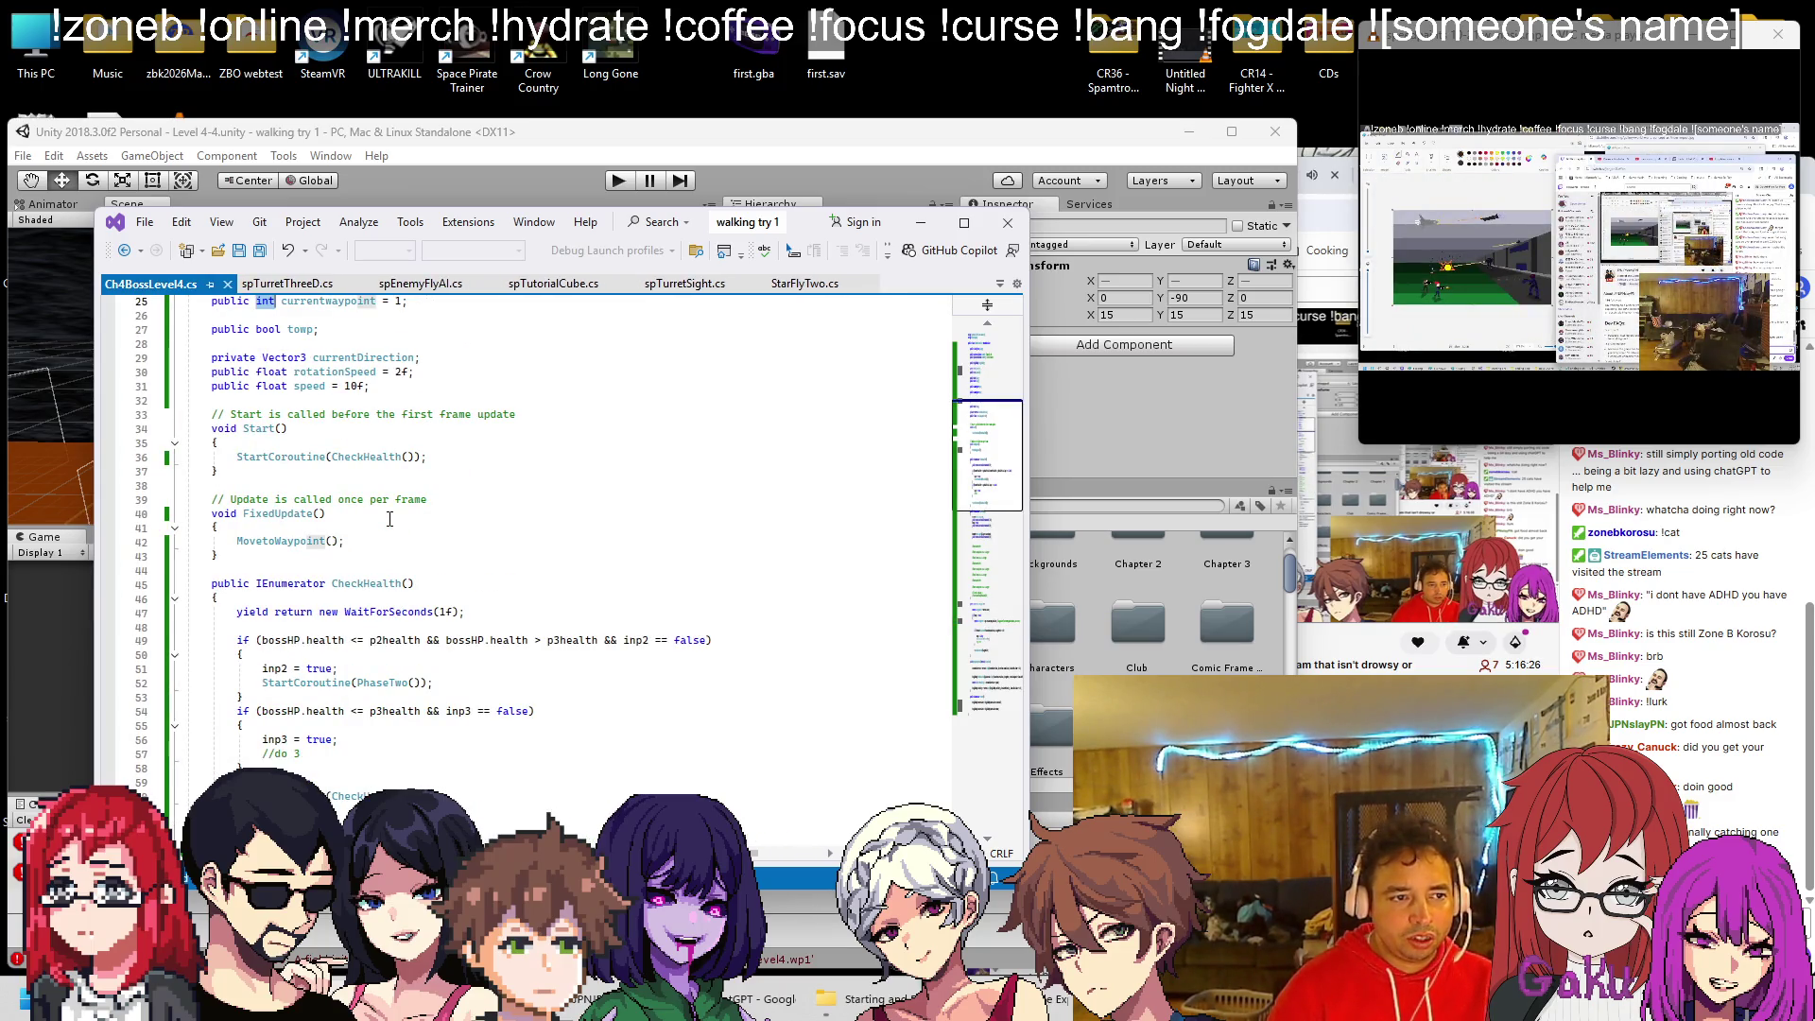
# Scroll through MovetoWaypoint to review the movement code
pyautogui.scroll(-17, 365, 511)
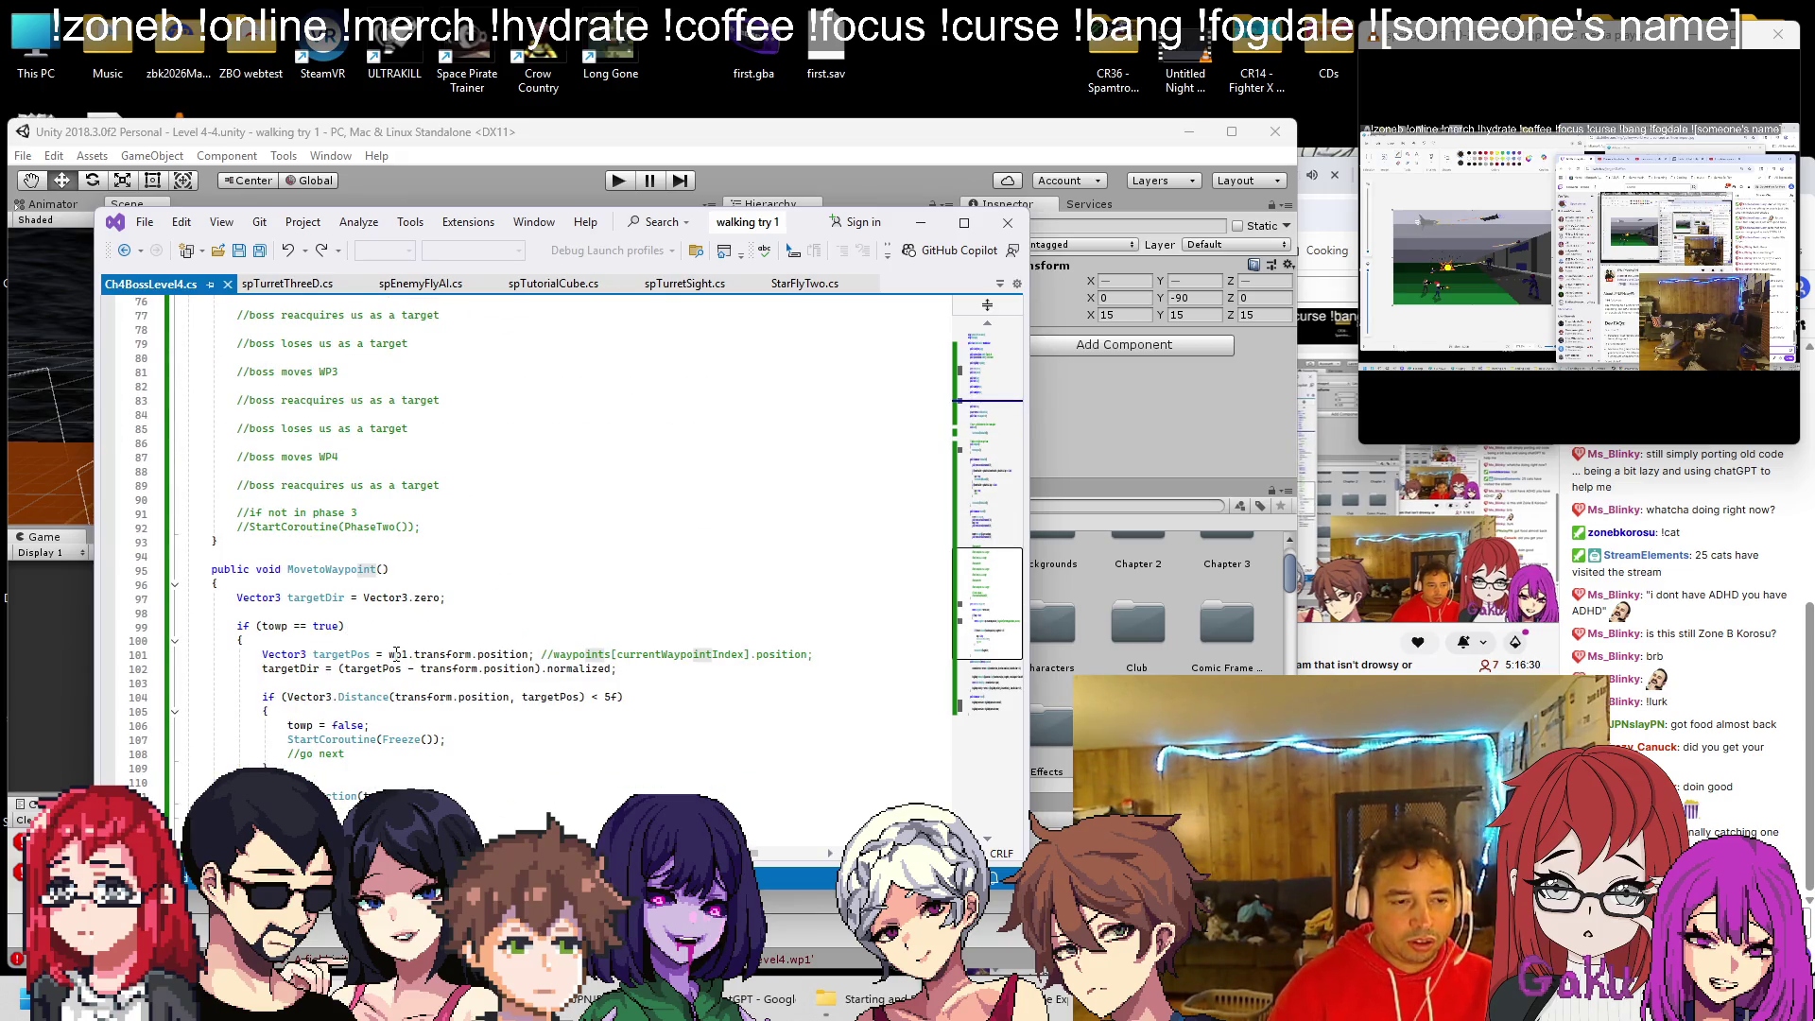
pyautogui.scroll(19, 397, 653)
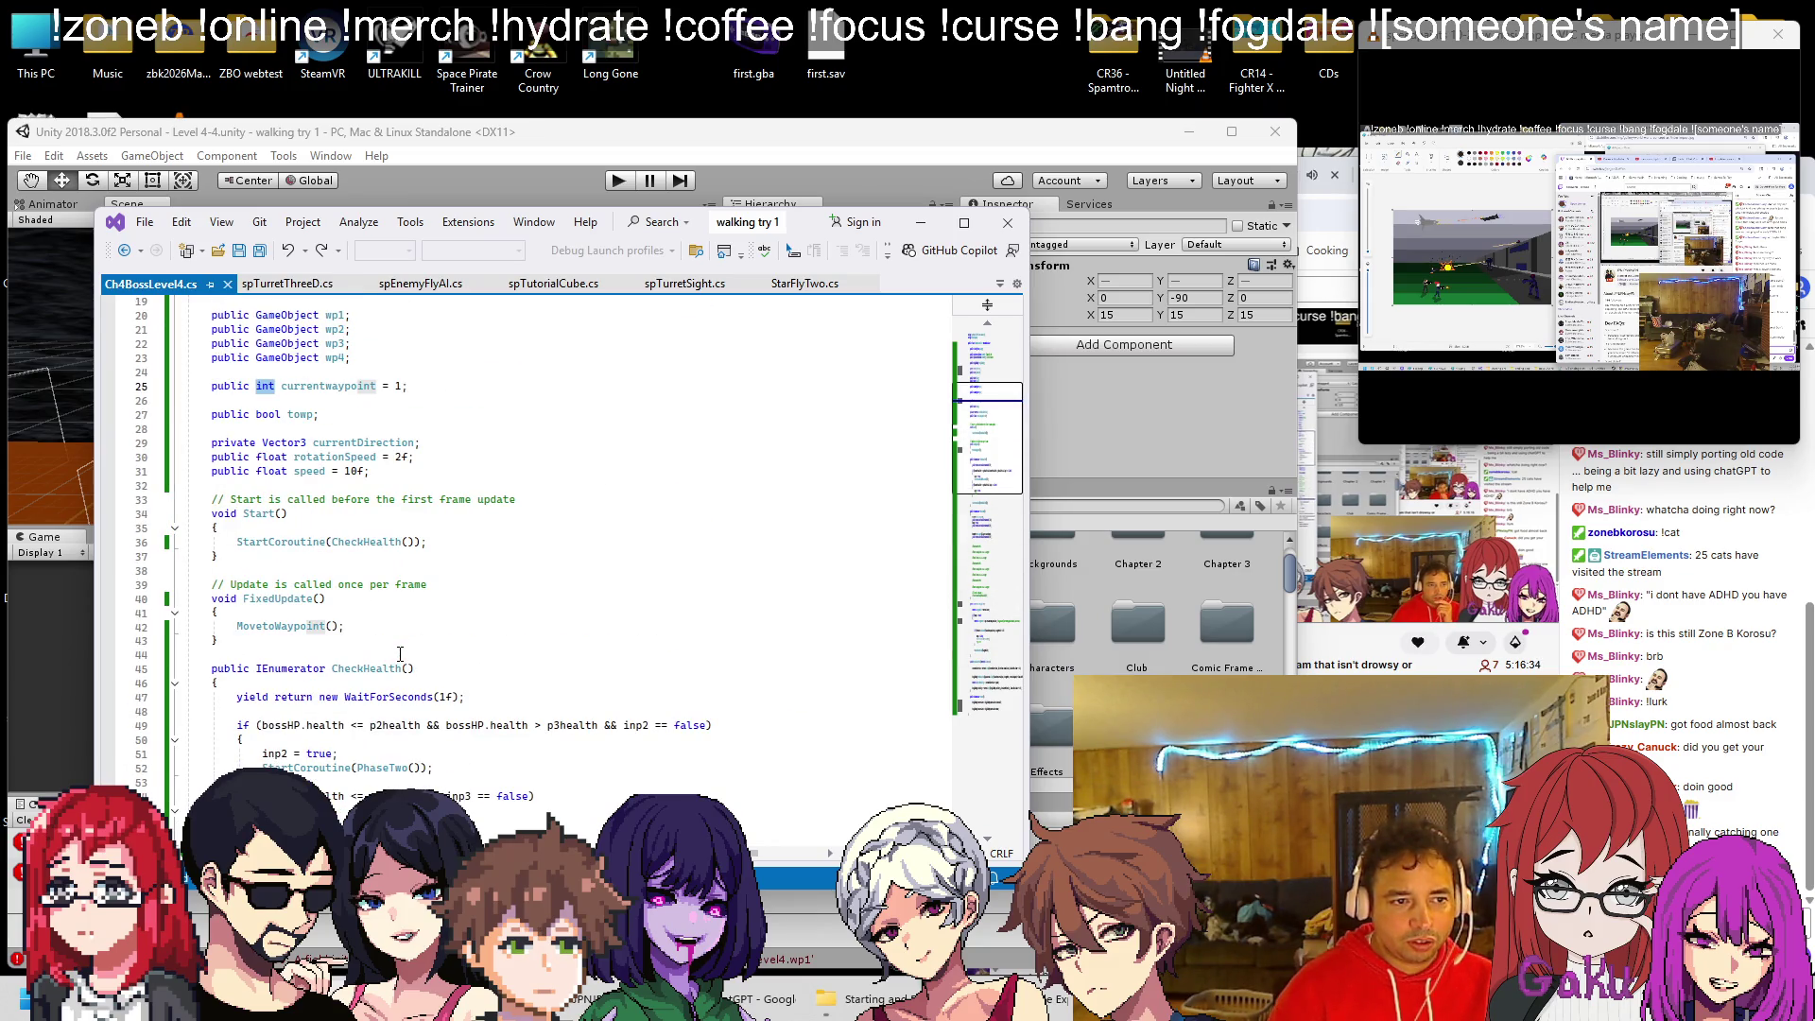
pyautogui.scroll(-15, 400, 653)
pyautogui.scroll(13, 398, 650)
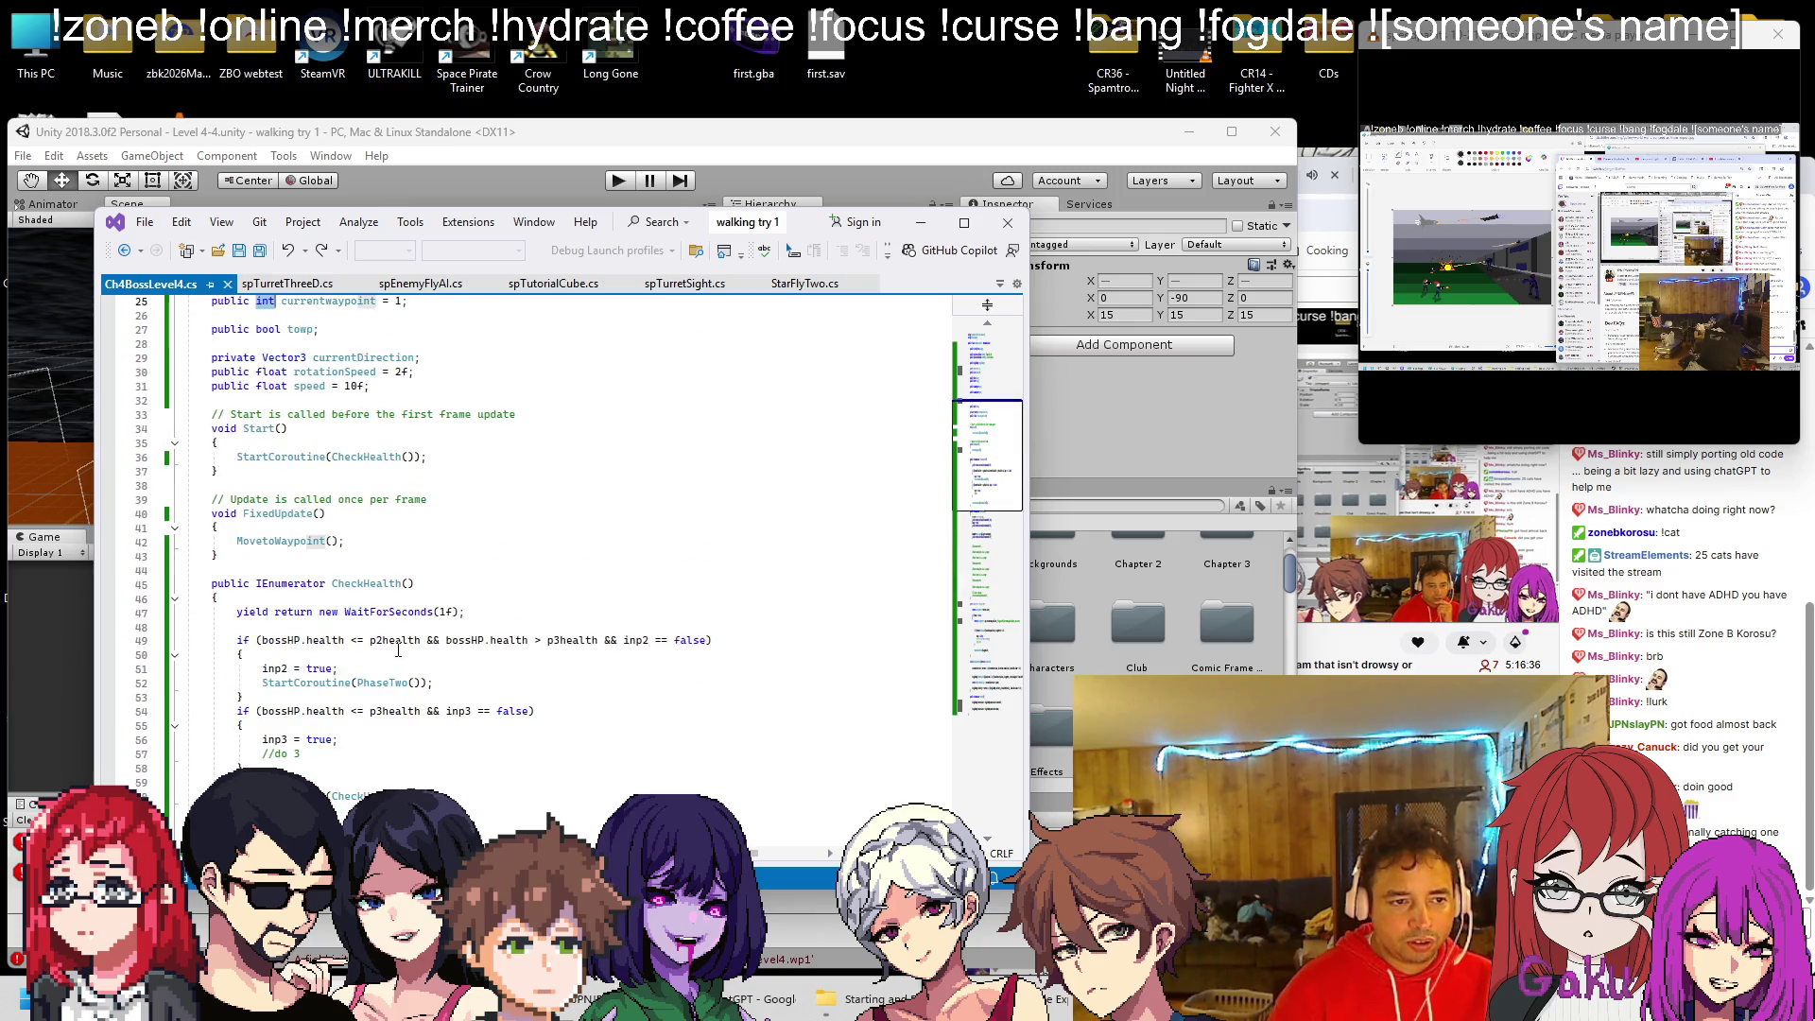
pyautogui.scroll(-16, 397, 650)
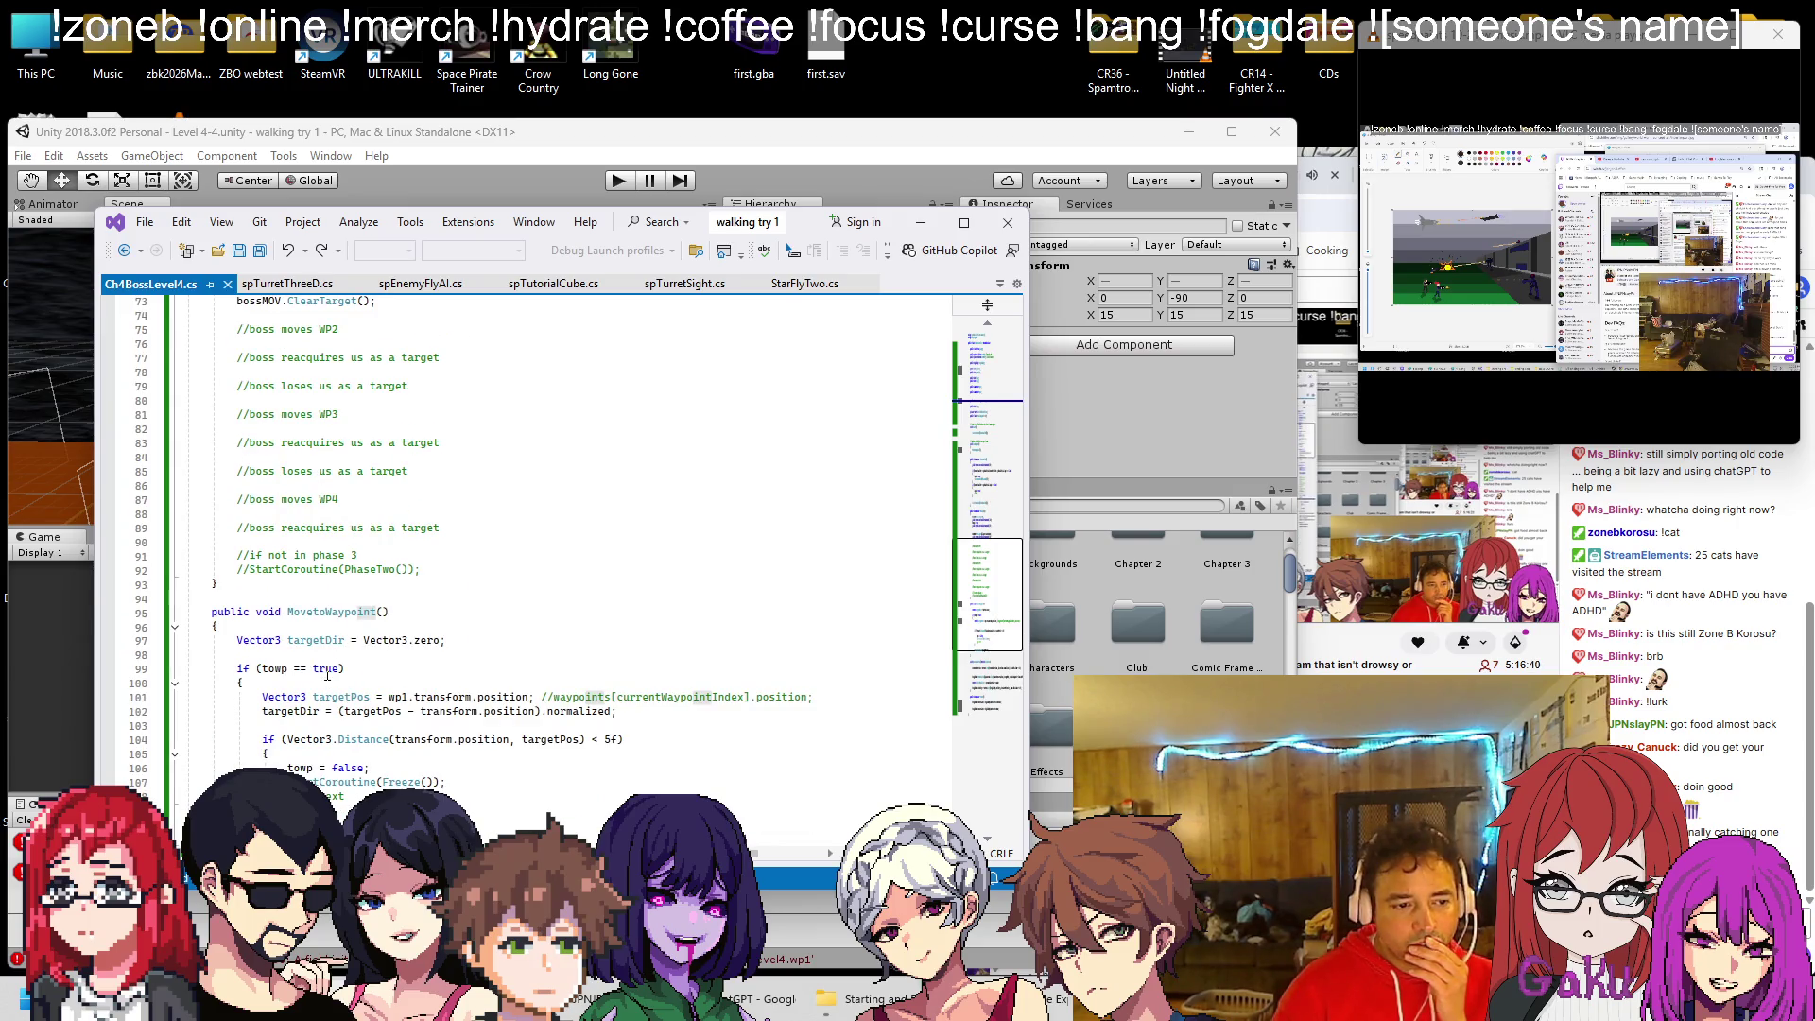
pyautogui.scroll(-1, 327, 672)
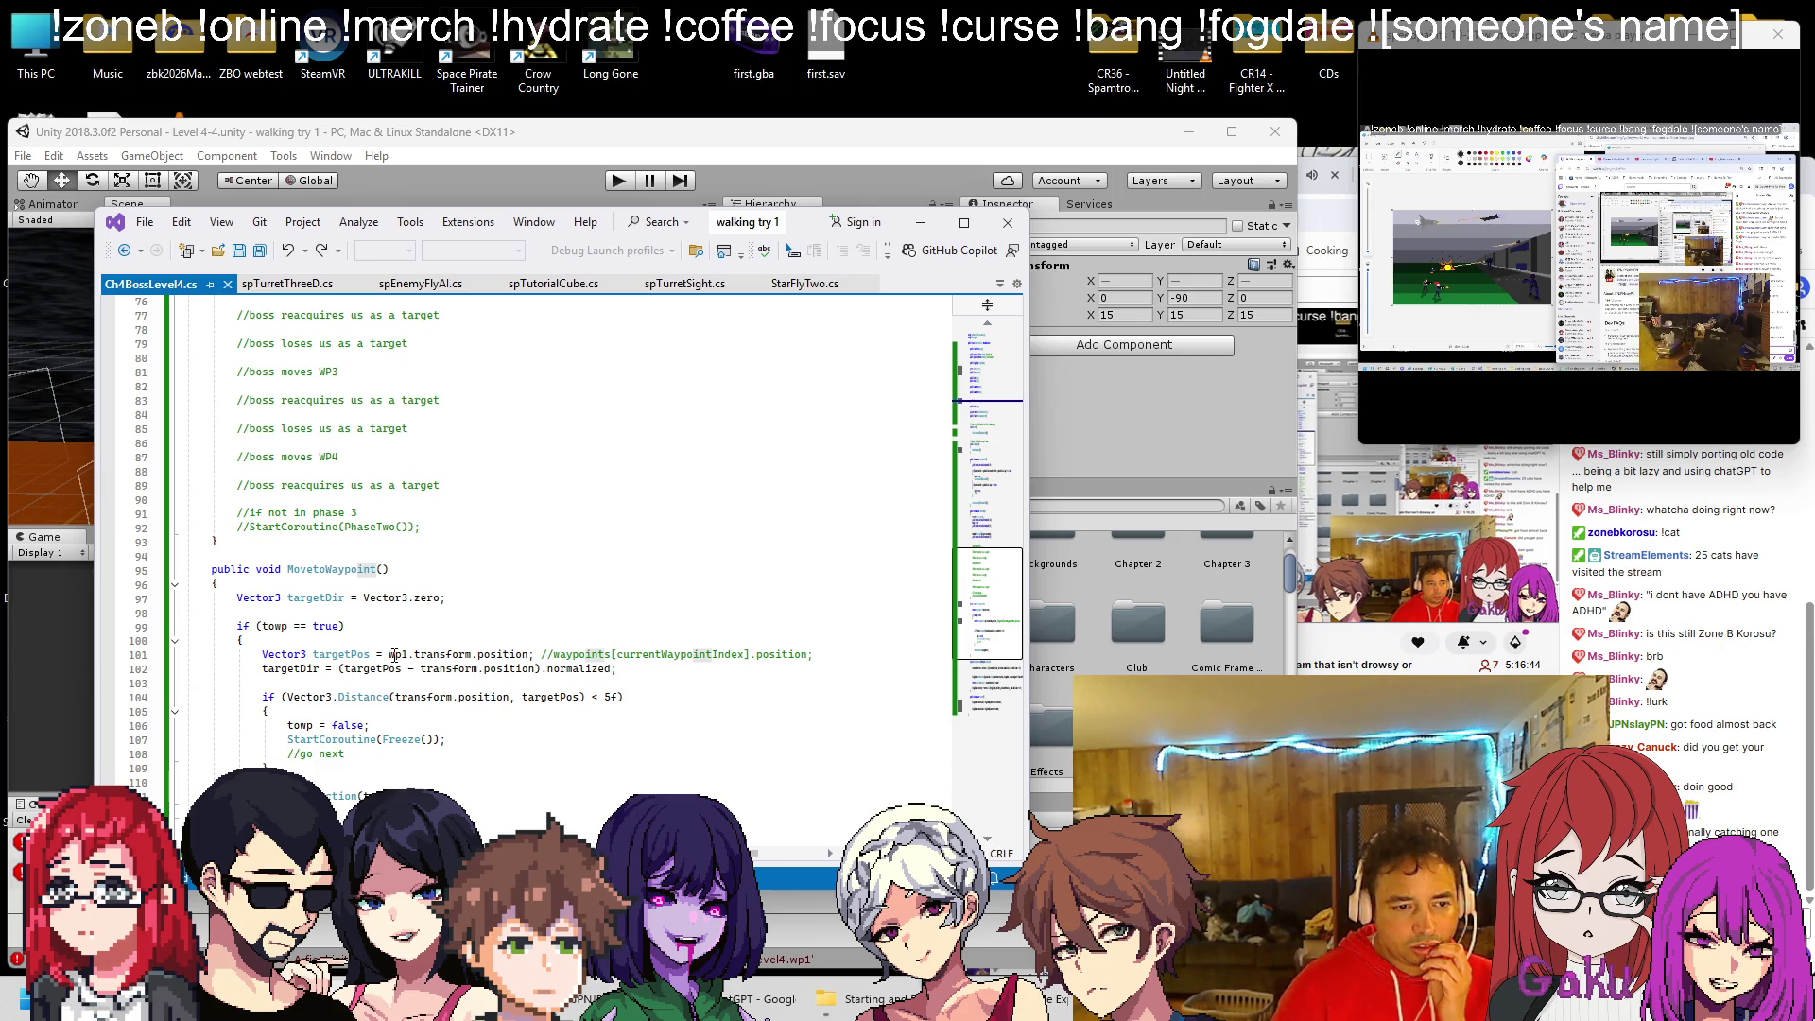
pyautogui.scroll(7, 398, 652)
pyautogui.scroll(16, 398, 653)
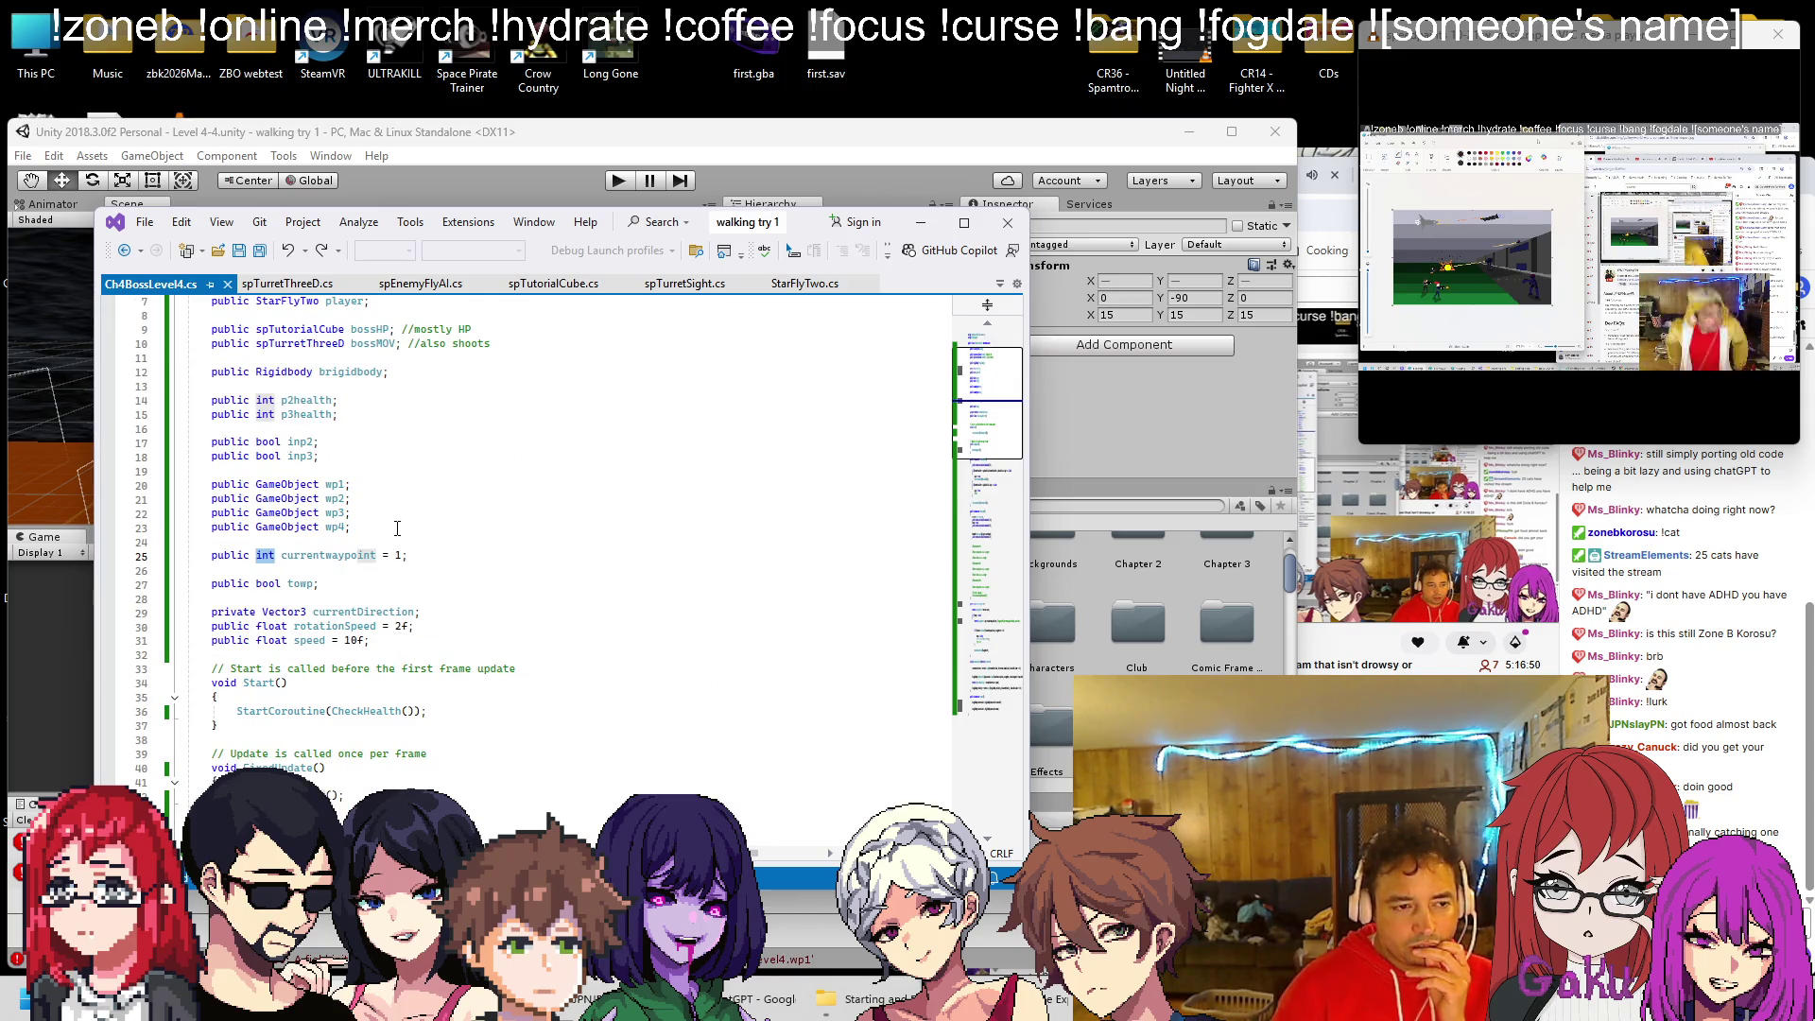
pyautogui.scroll(-2, 517, 557)
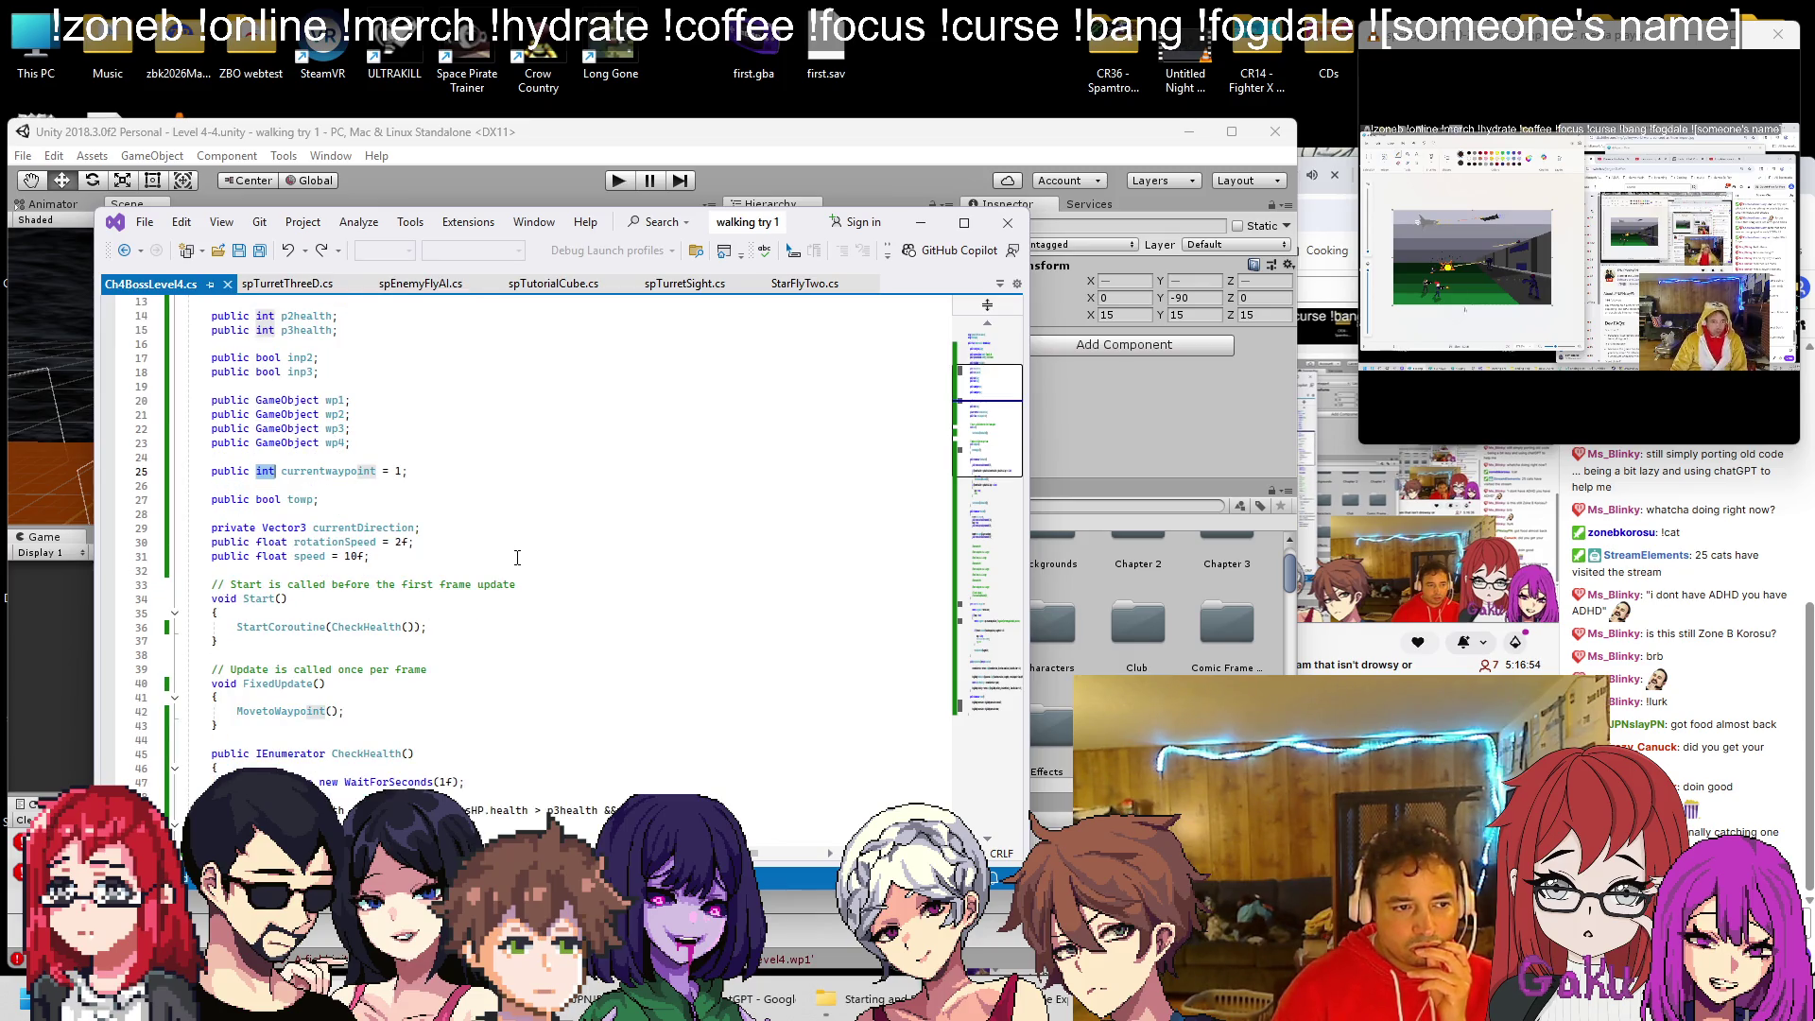
pyautogui.scroll(-3, 517, 557)
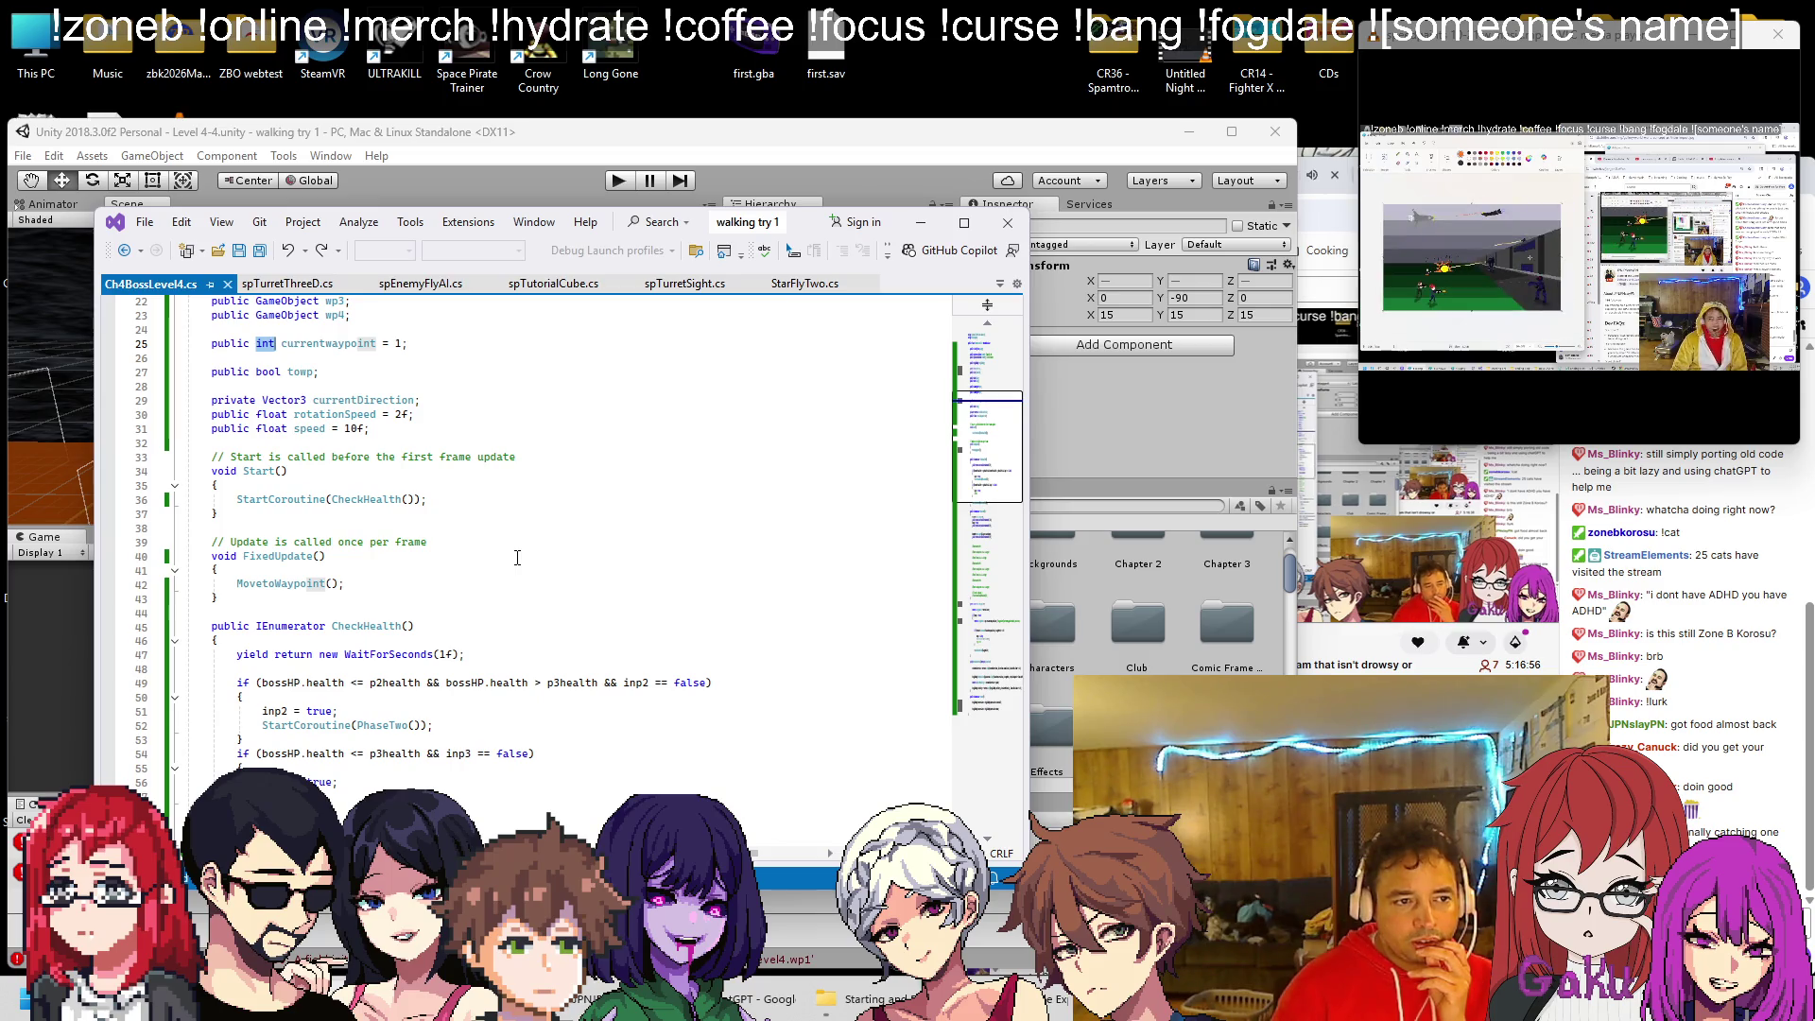
pyautogui.scroll(-6, 517, 556)
pyautogui.scroll(8, 517, 557)
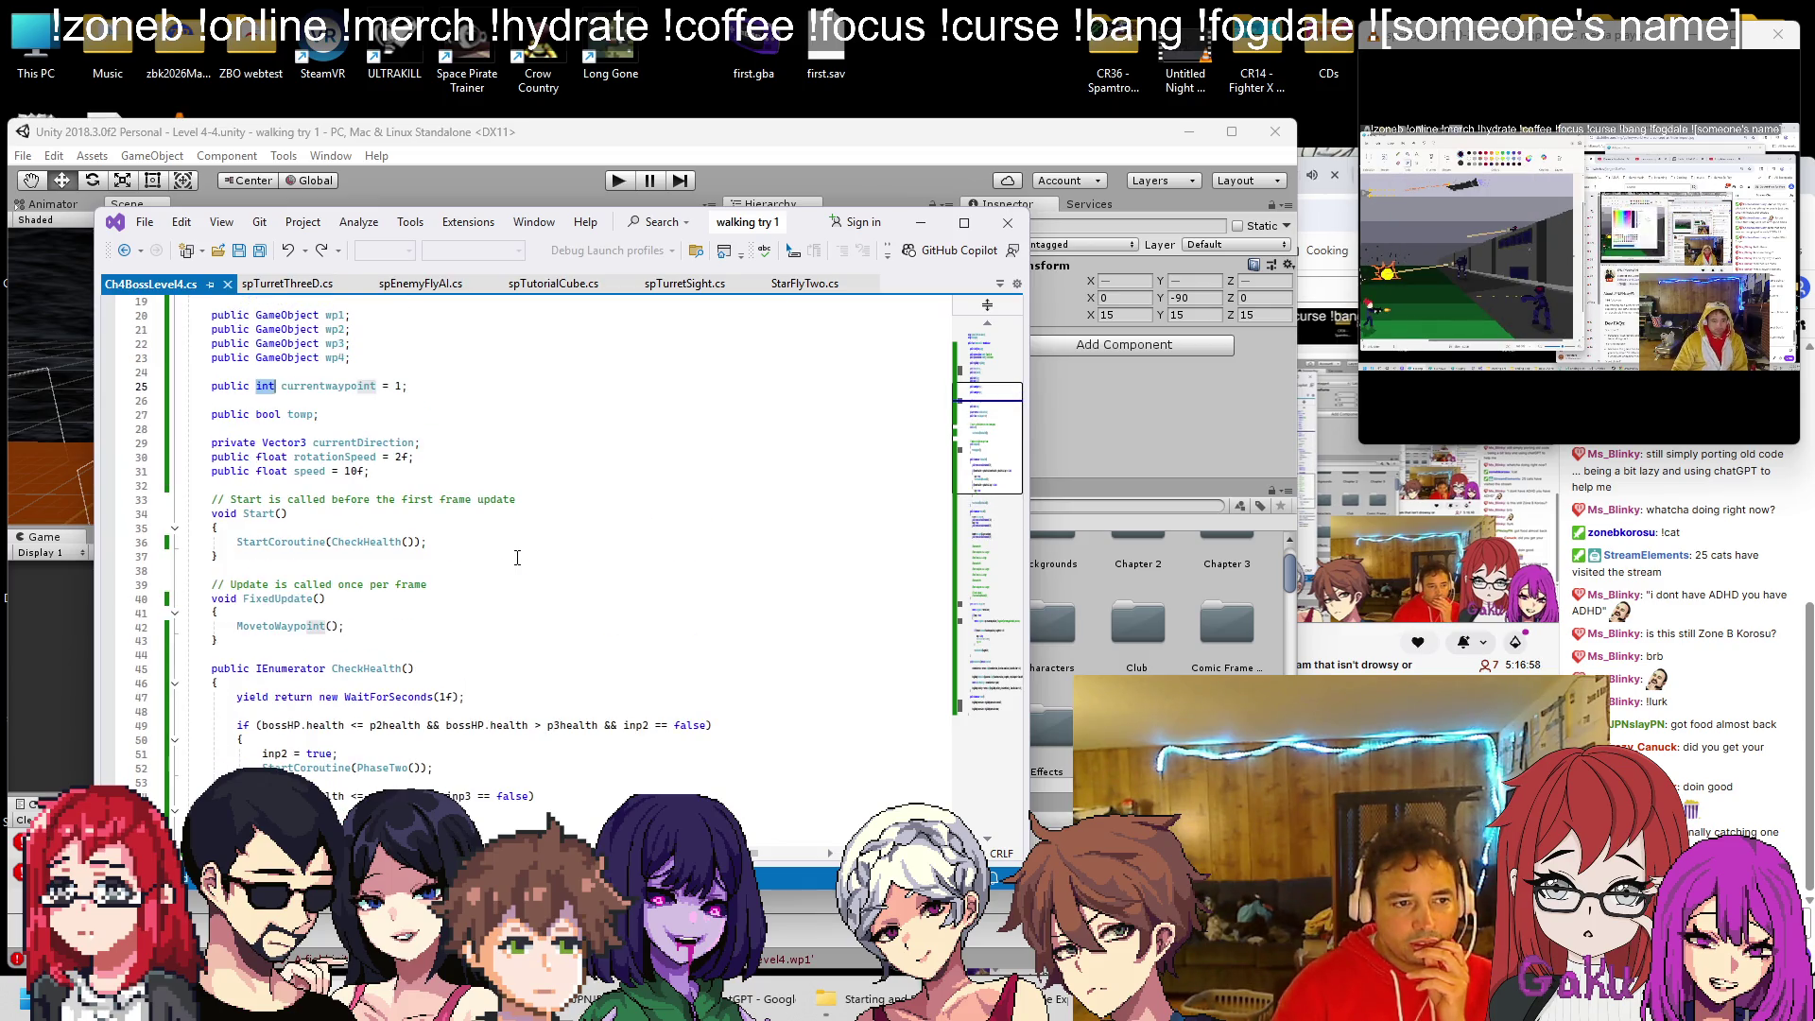
pyautogui.scroll(3, 517, 557)
# Revert currentwaypoint to a GameObject with no initial value and save the script
pyautogui.write('GameObject')
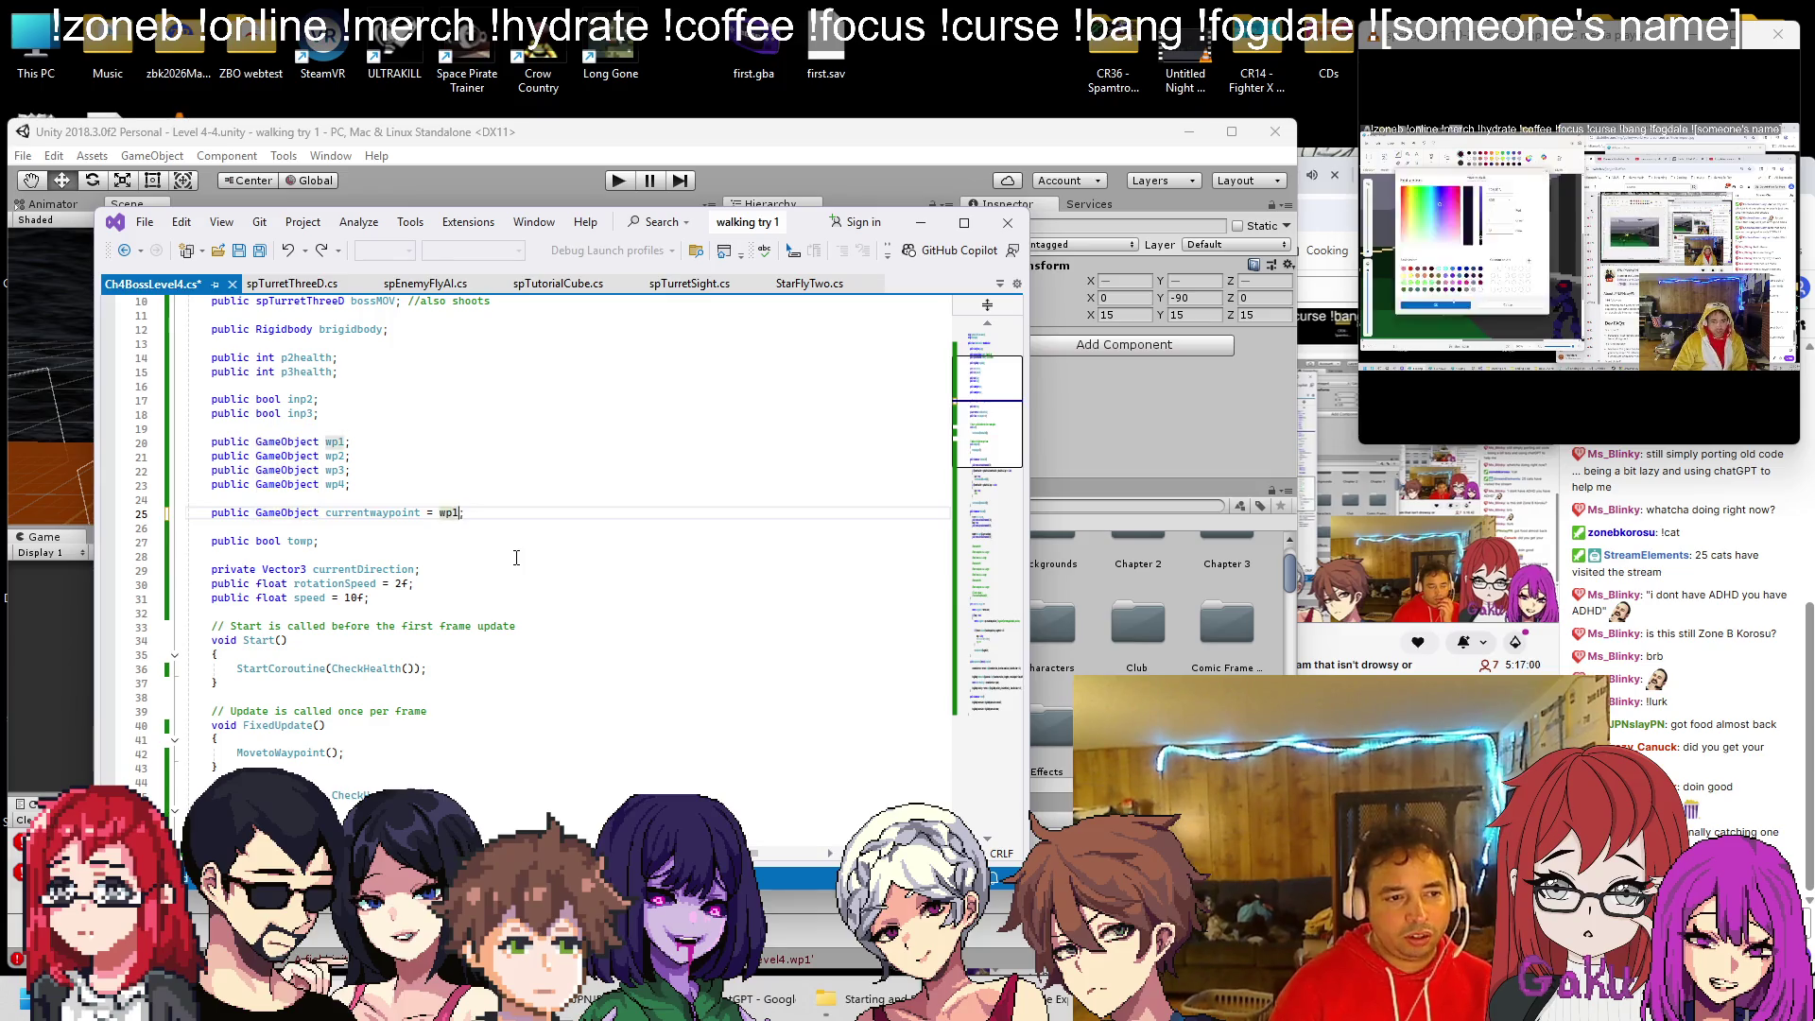
pyautogui.scroll(-18, 517, 556)
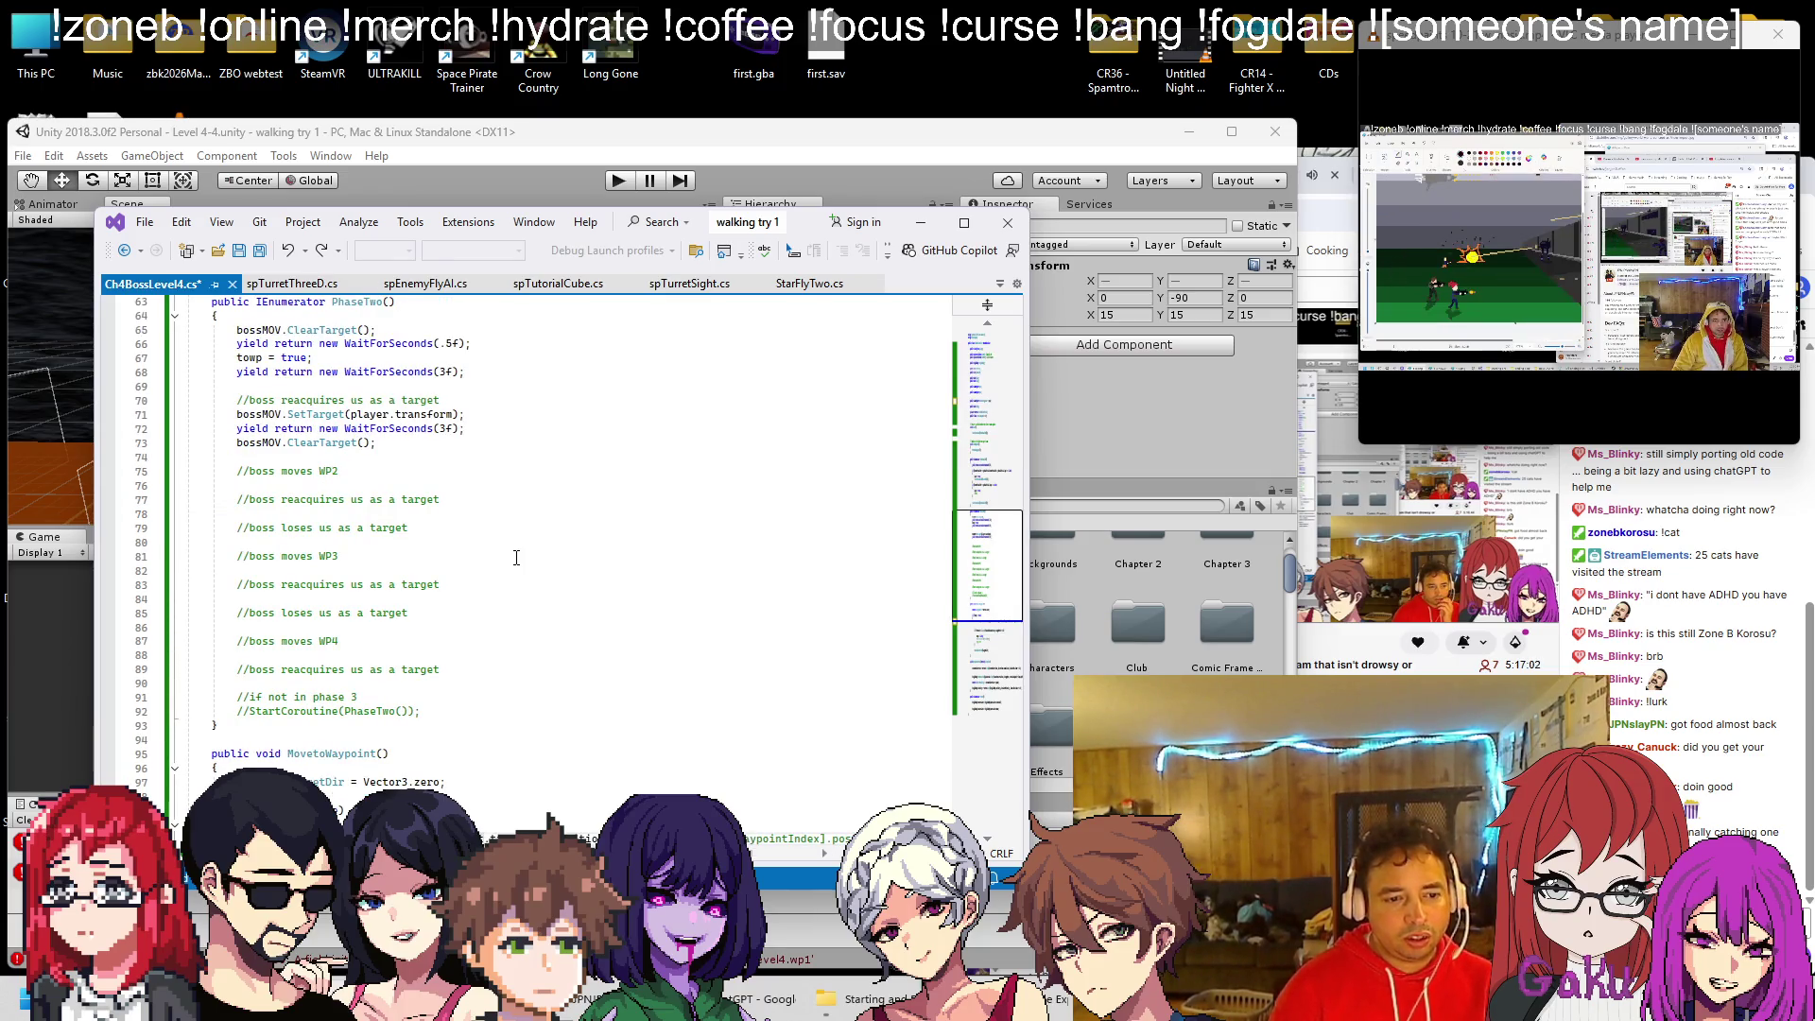
pyautogui.scroll(17, 510, 529)
pyautogui.doubleClick(446, 484)
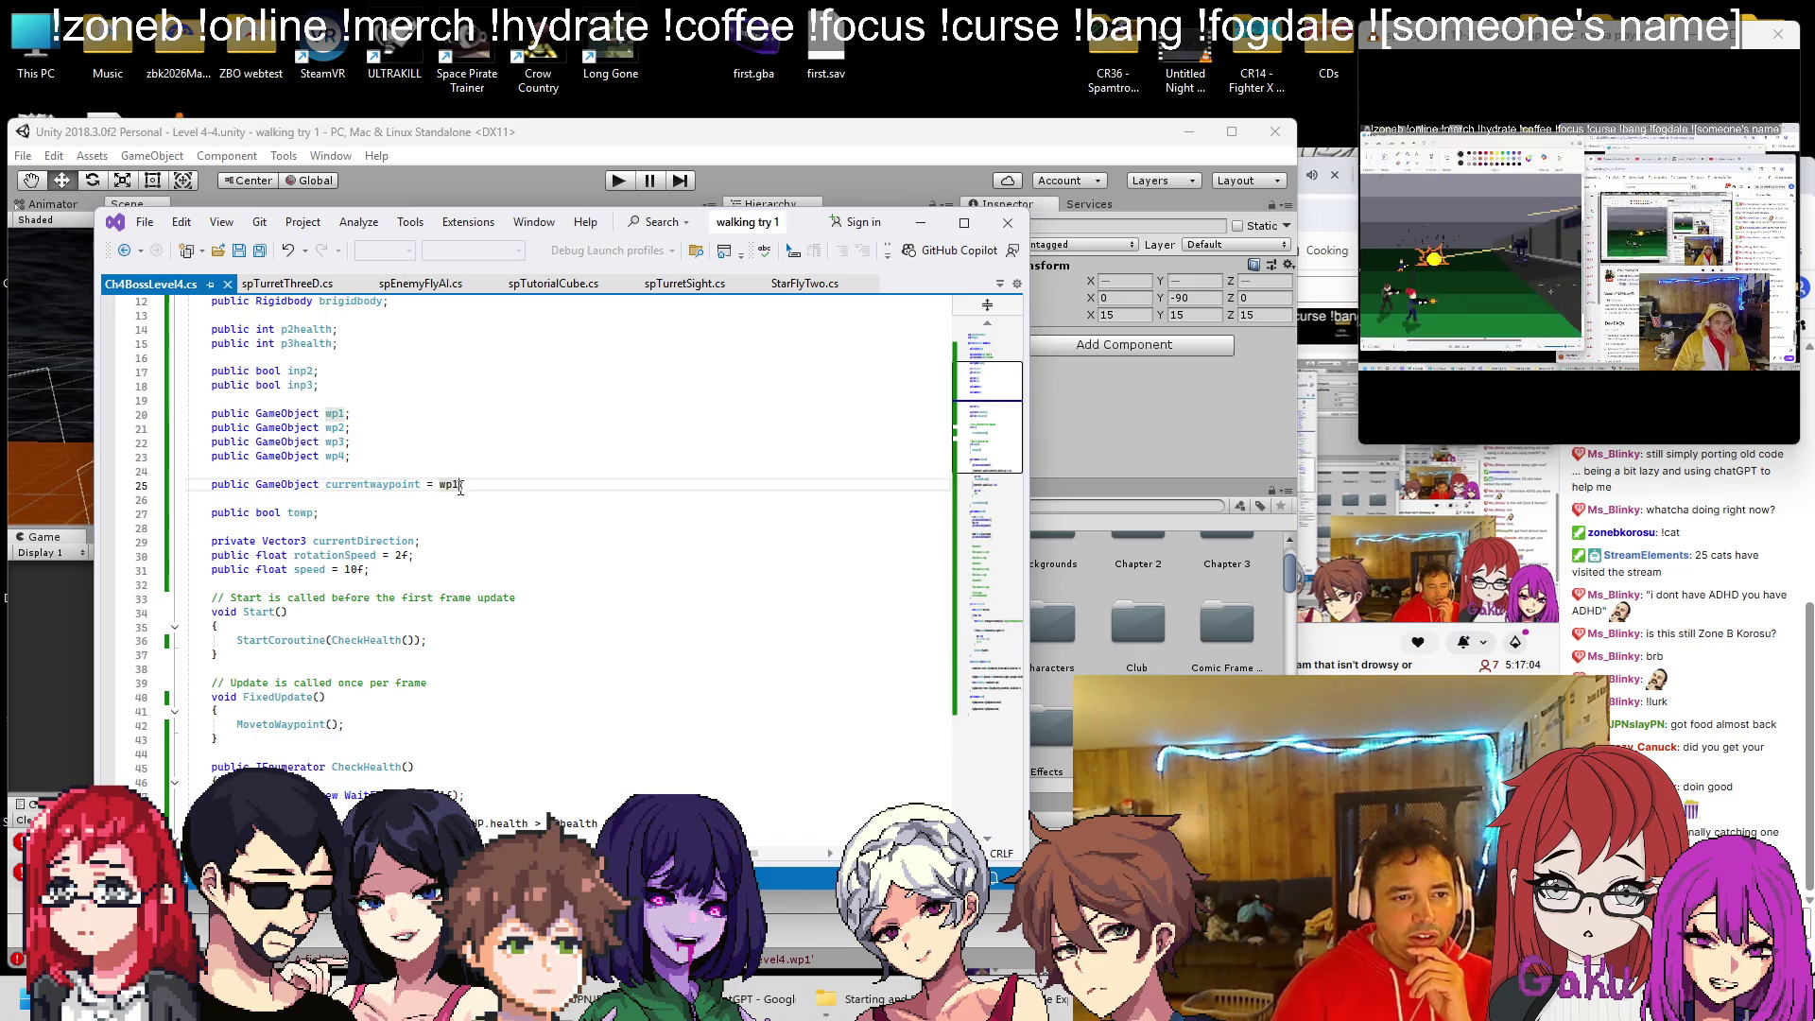
pyautogui.press('BackSpace')
pyautogui.hotkey('ctrl', 's')
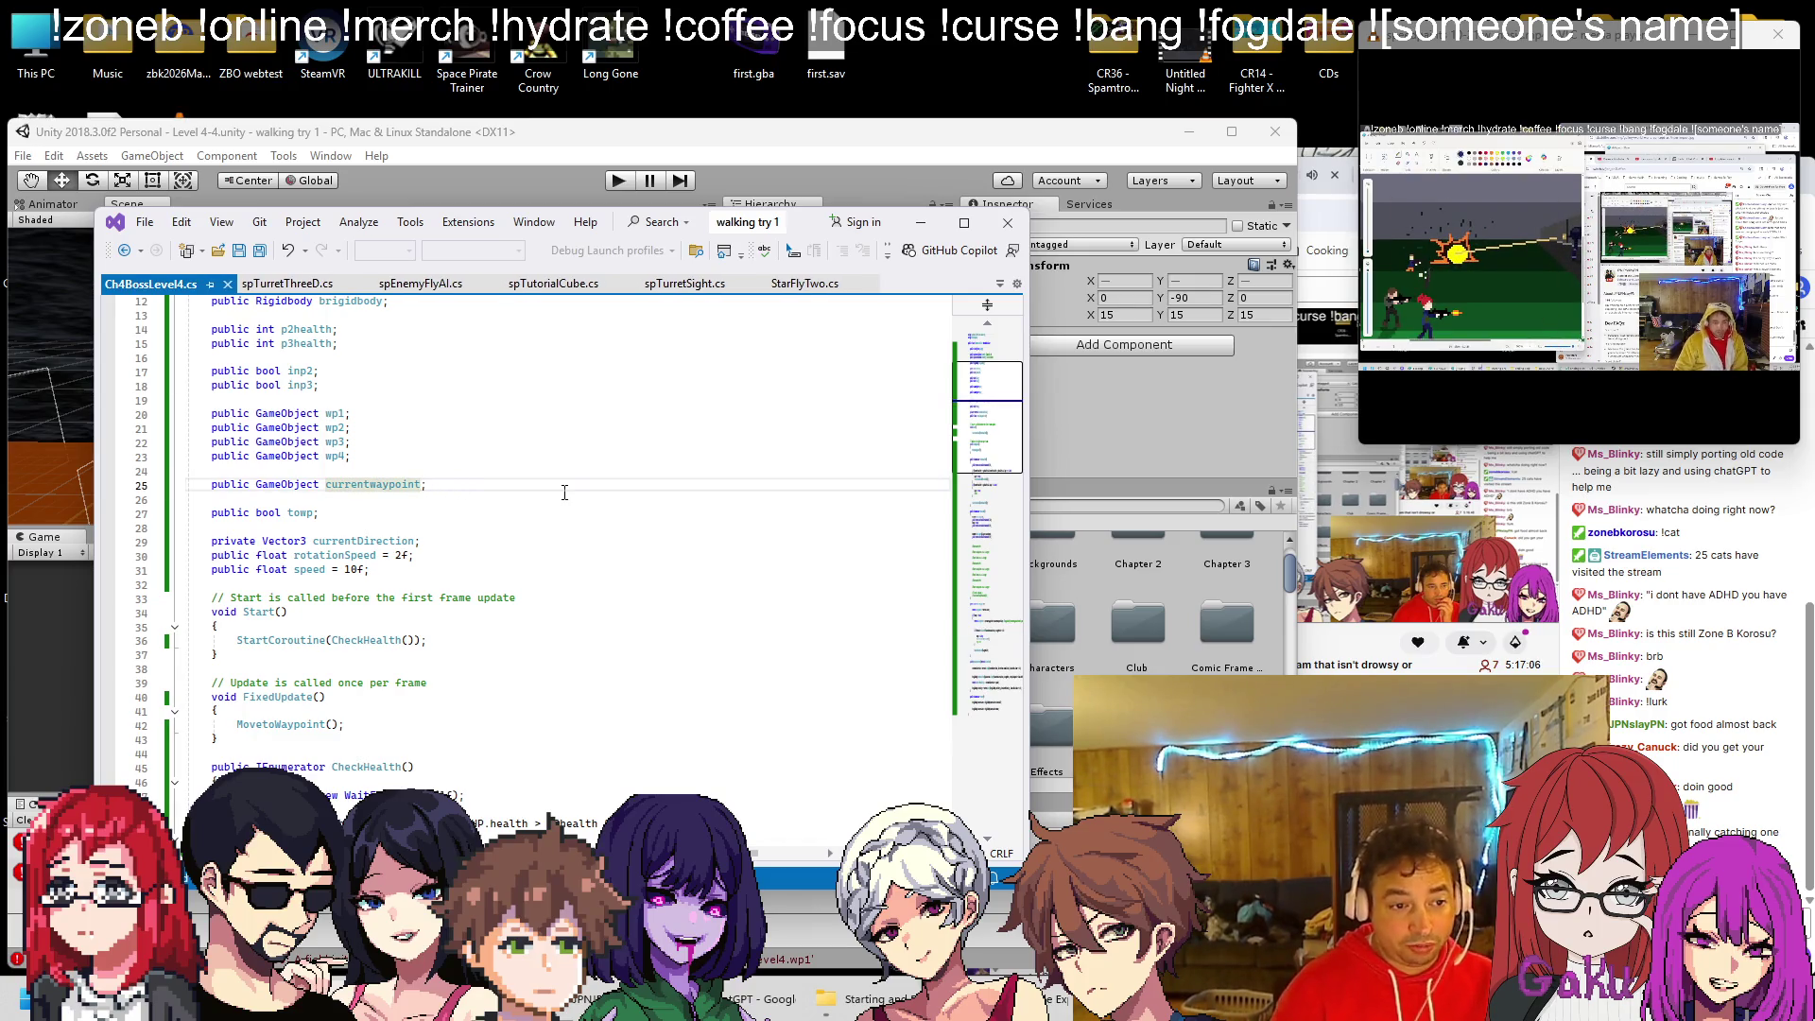
pyautogui.scroll(-18, 548, 520)
pyautogui.scroll(-3, 530, 551)
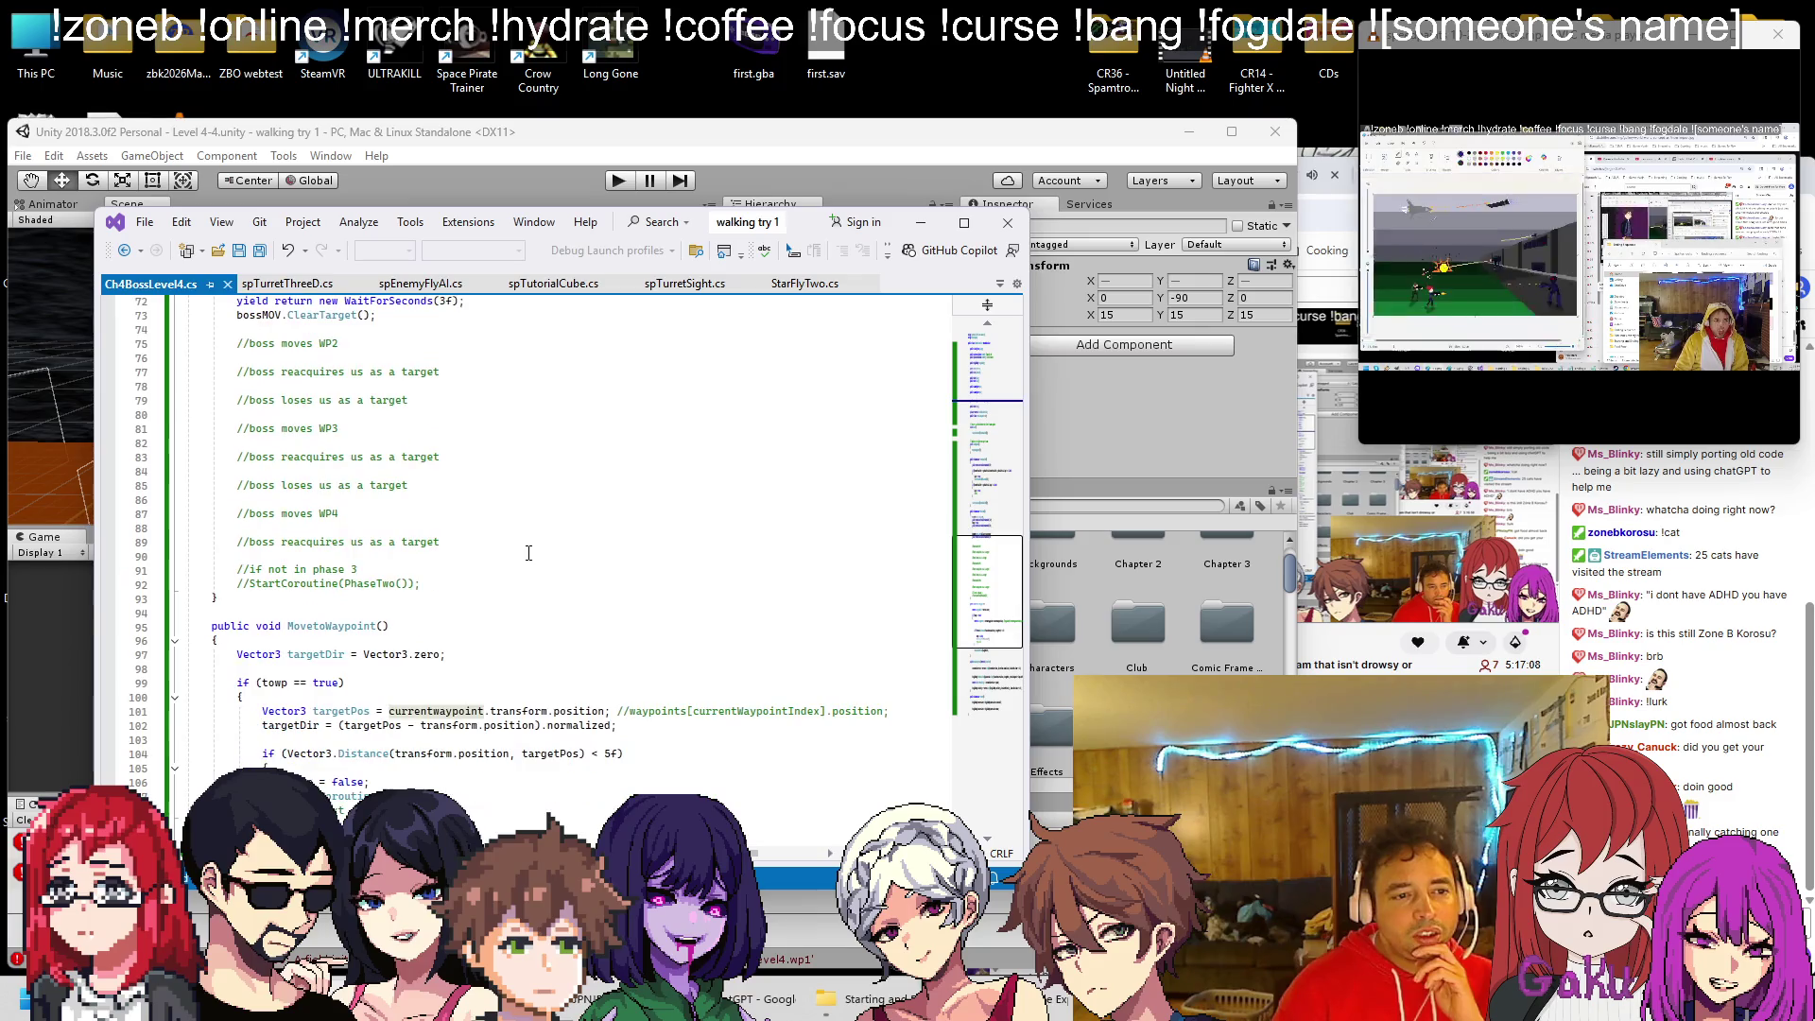
pyautogui.scroll(6, 366, 421)
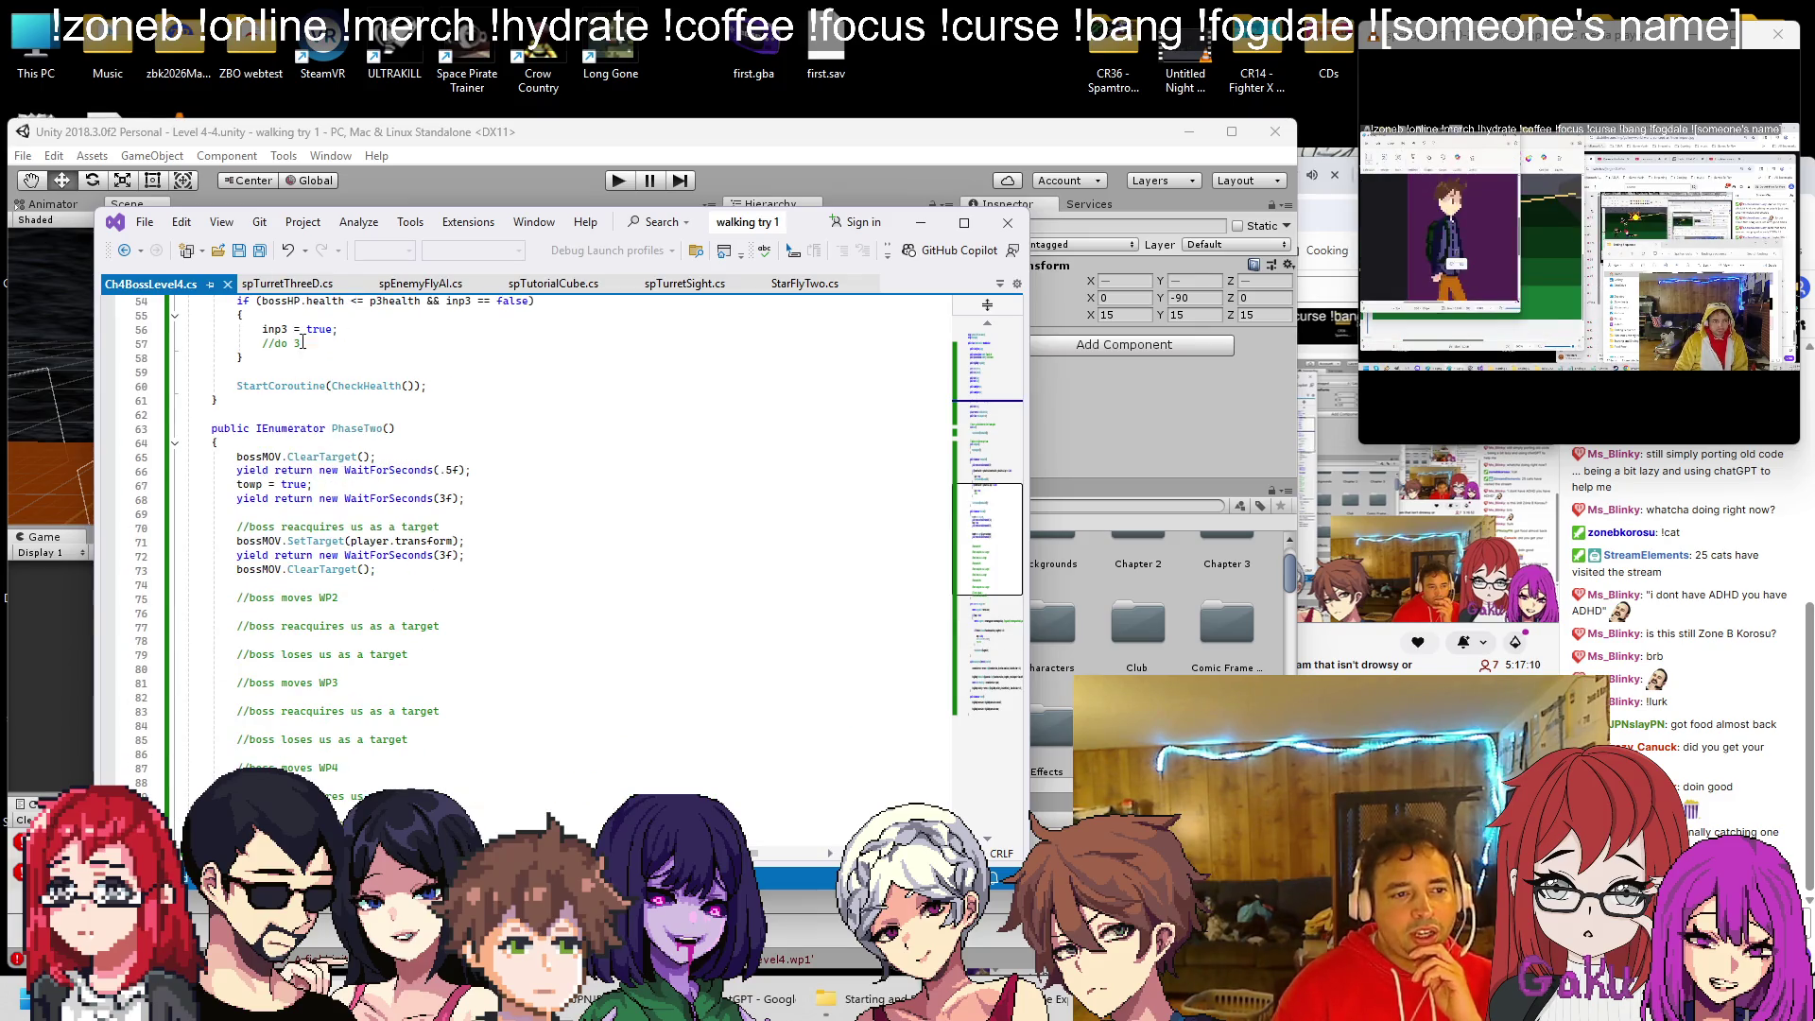
# Add 'currentwaypoint = wp1;' in Start() after the StartCoroutine line, then return to Unity
pyautogui.click(510, 132)
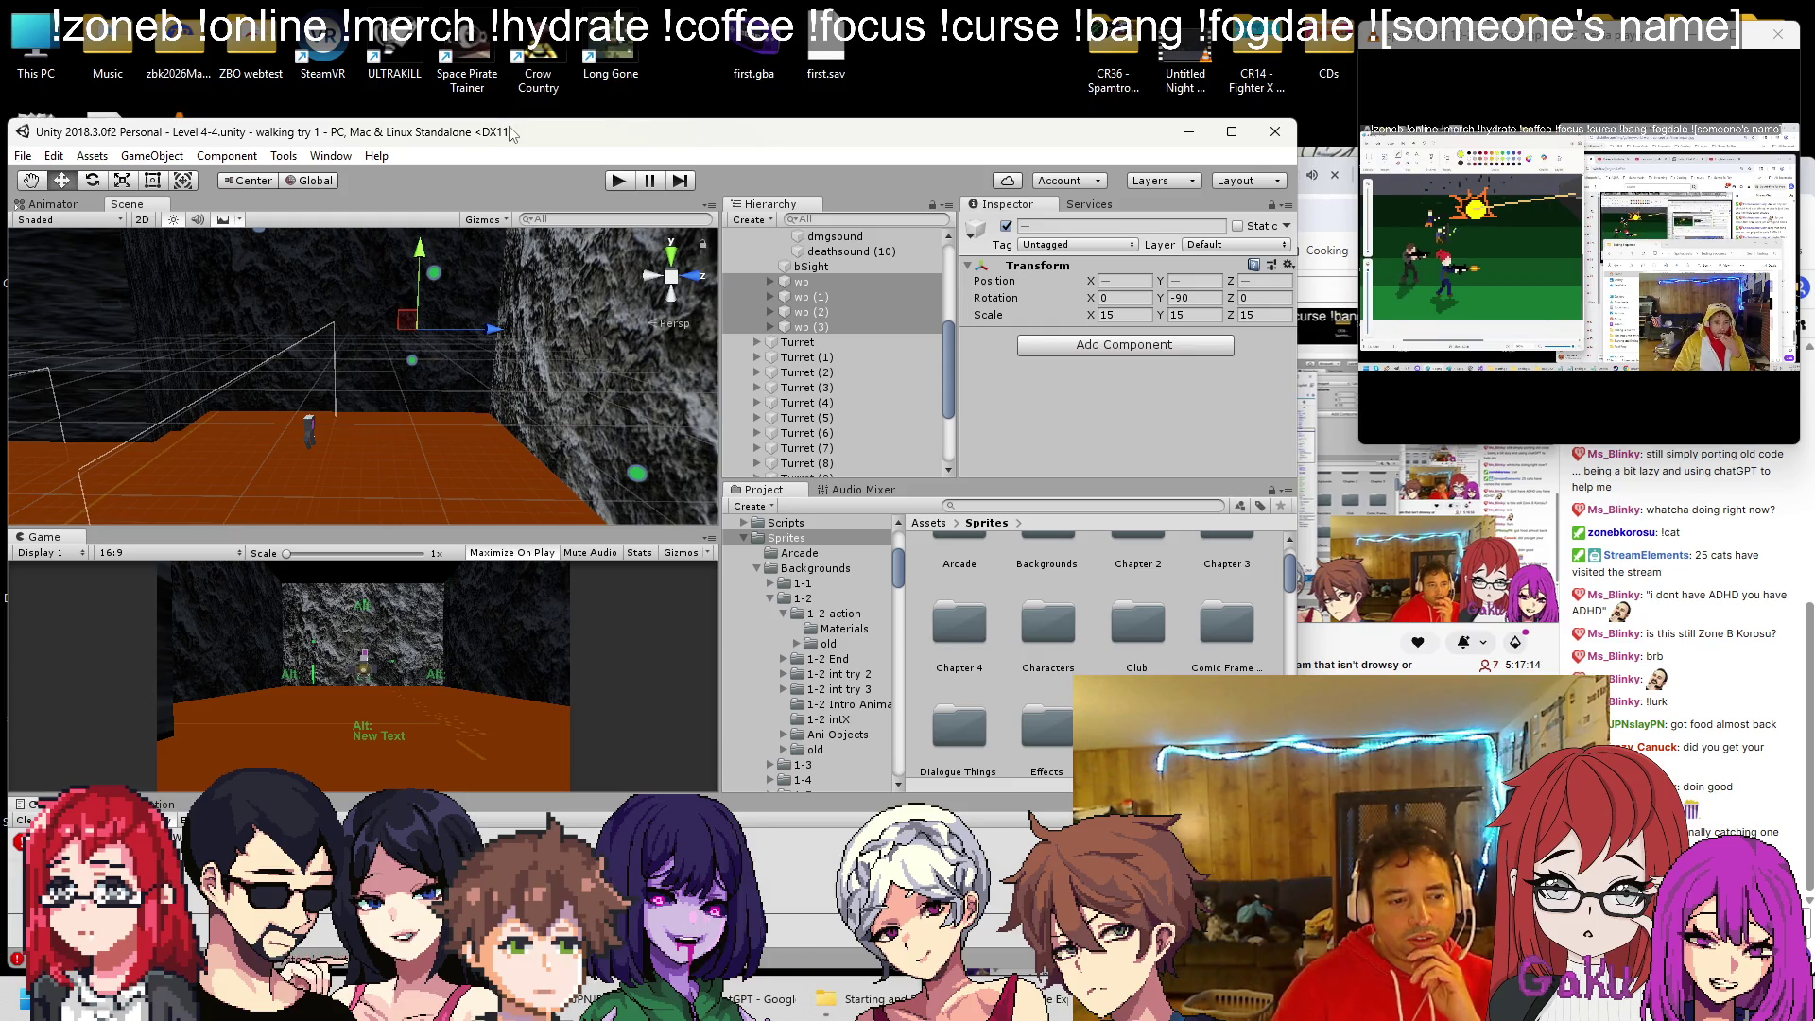
pyautogui.hotkey('alt', 'Tab')
pyautogui.scroll(9, 456, 545)
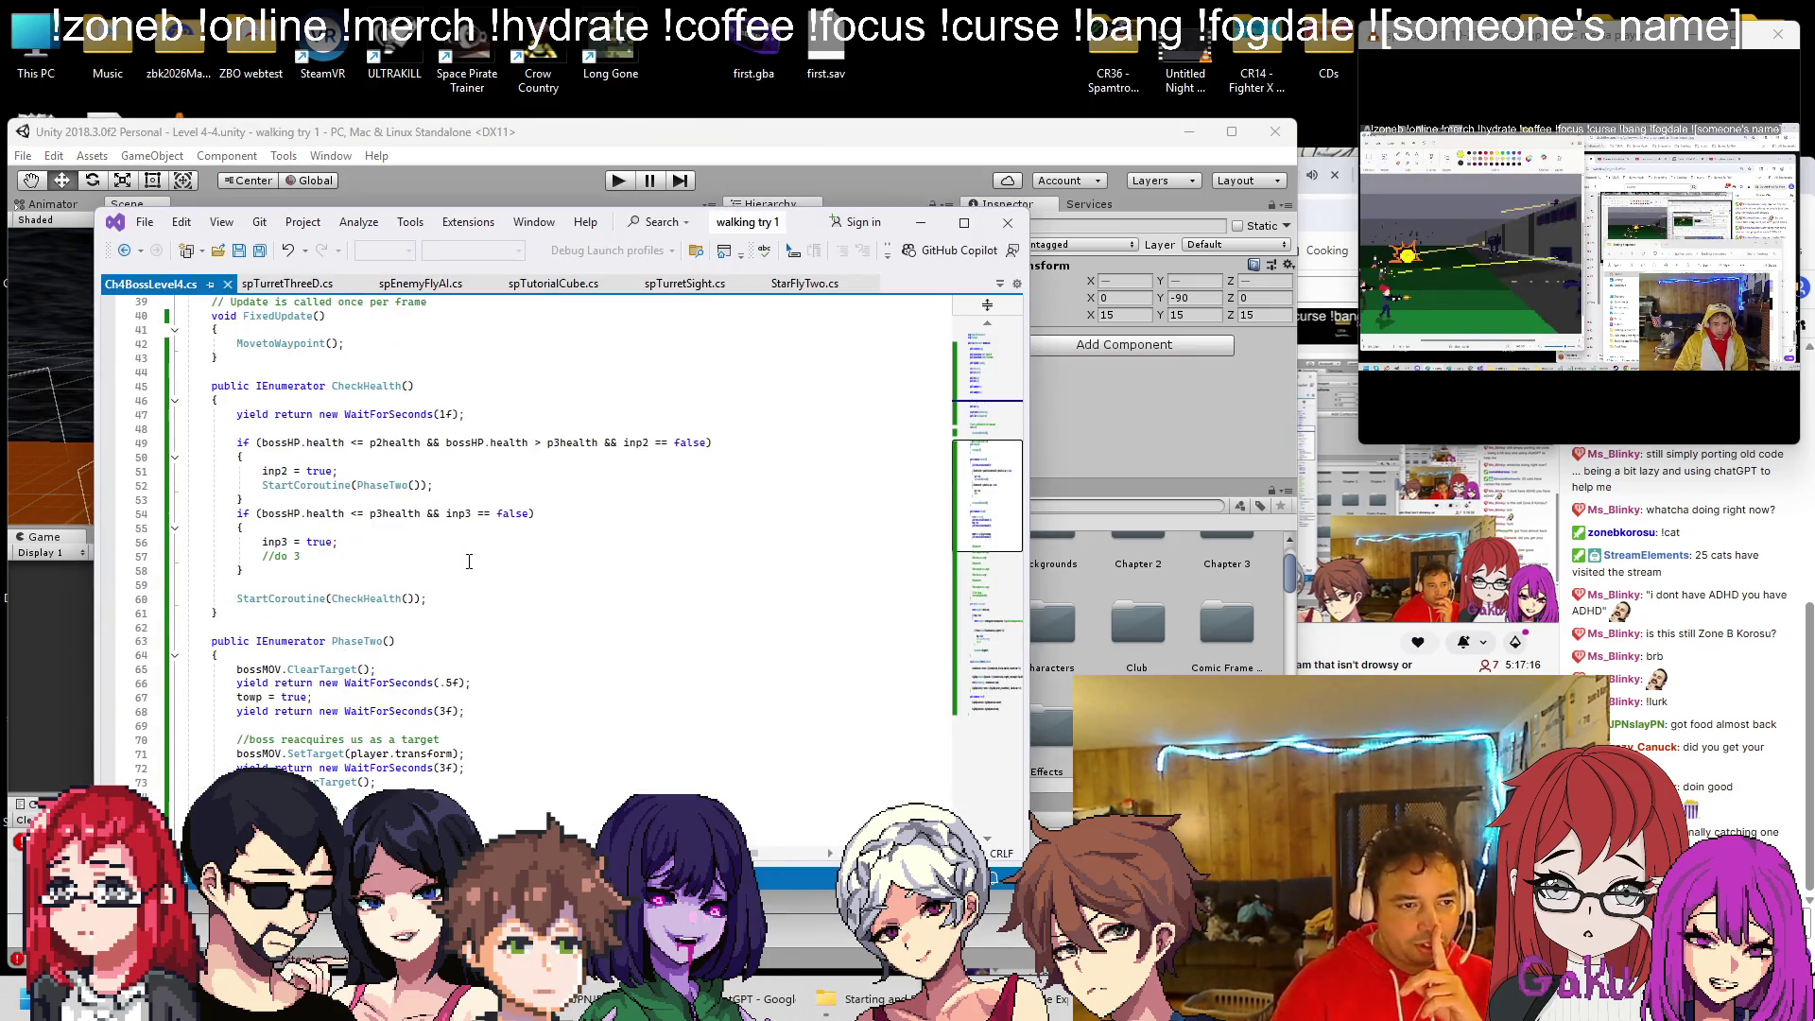
pyautogui.scroll(4, 537, 419)
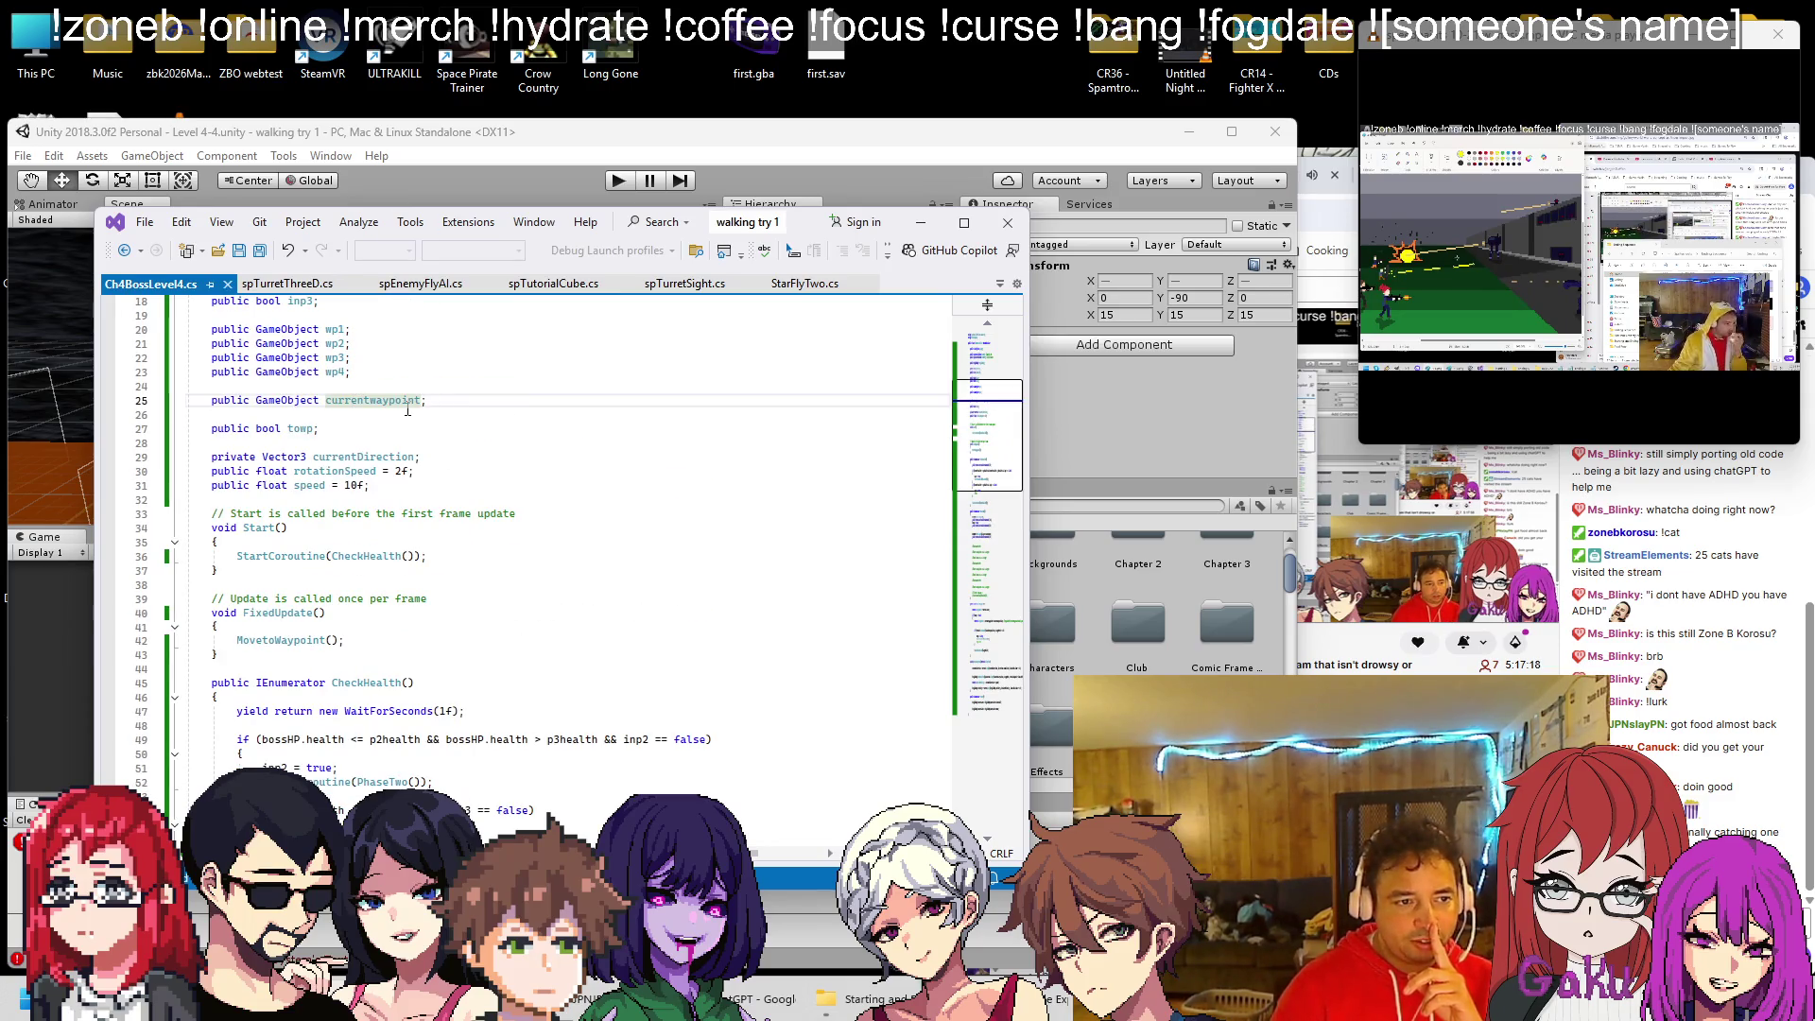
pyautogui.click(459, 558)
pyautogui.press('Return')
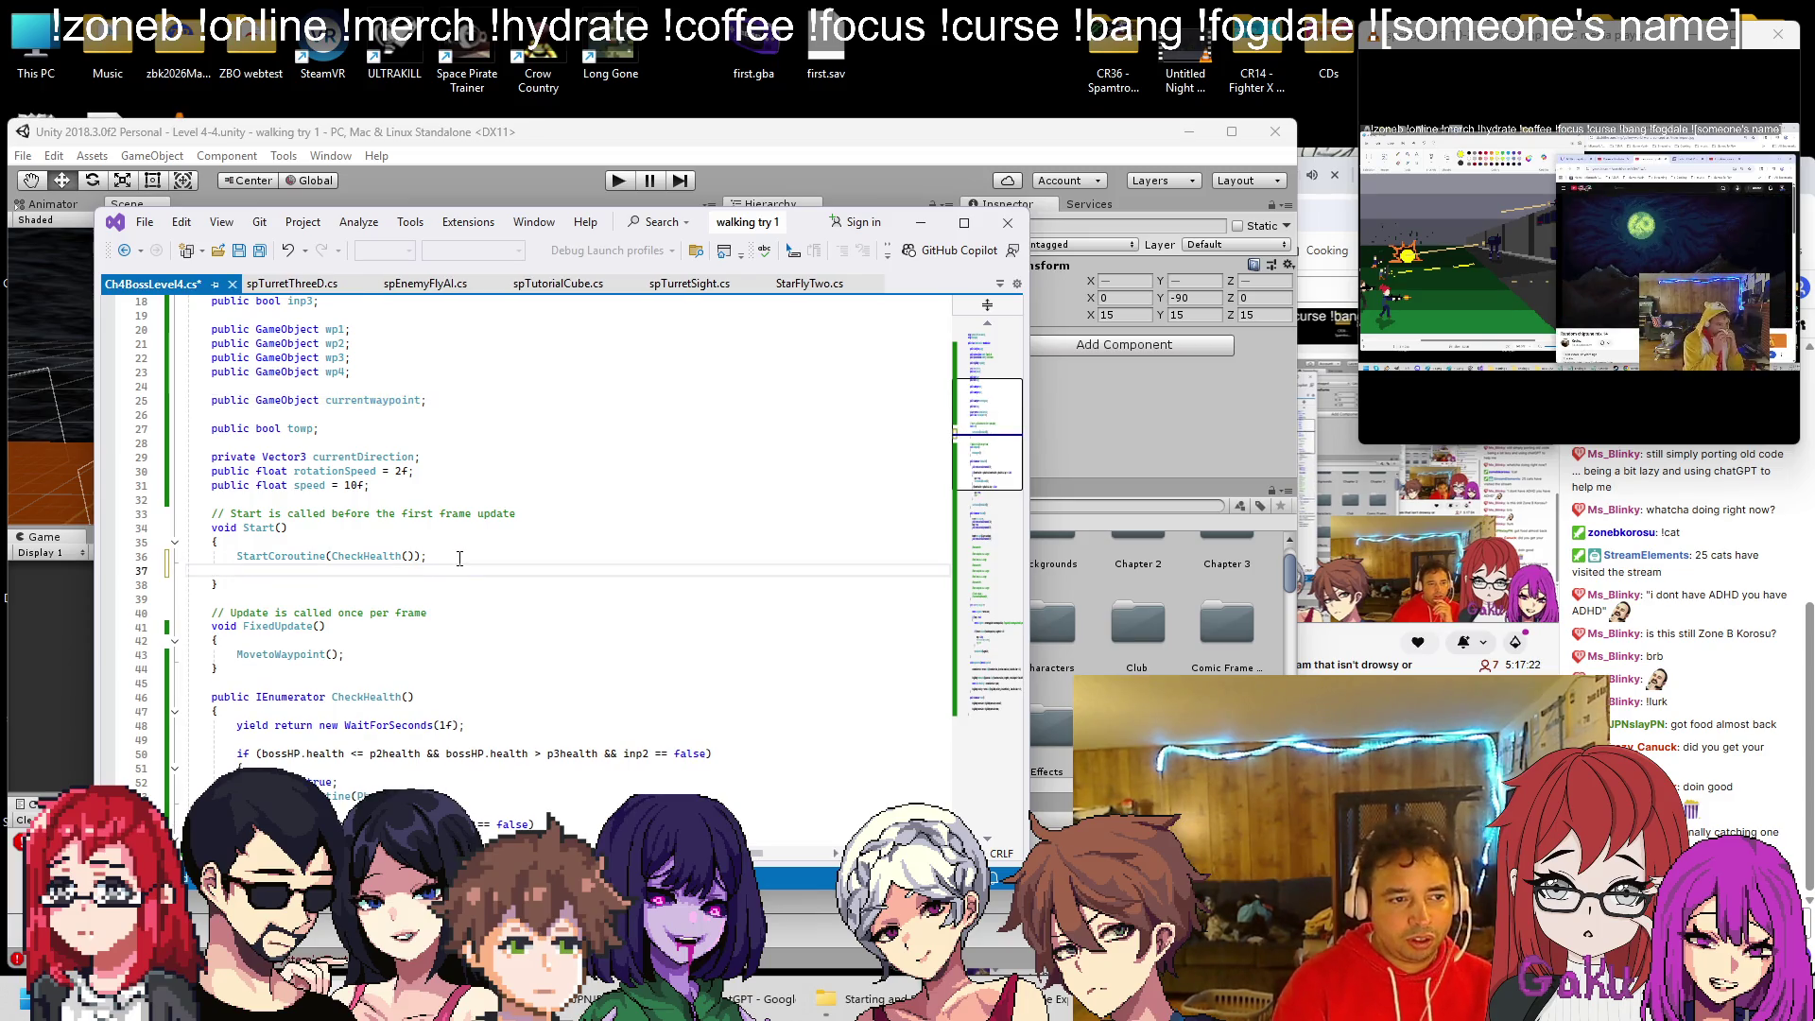
pyautogui.write('curre')
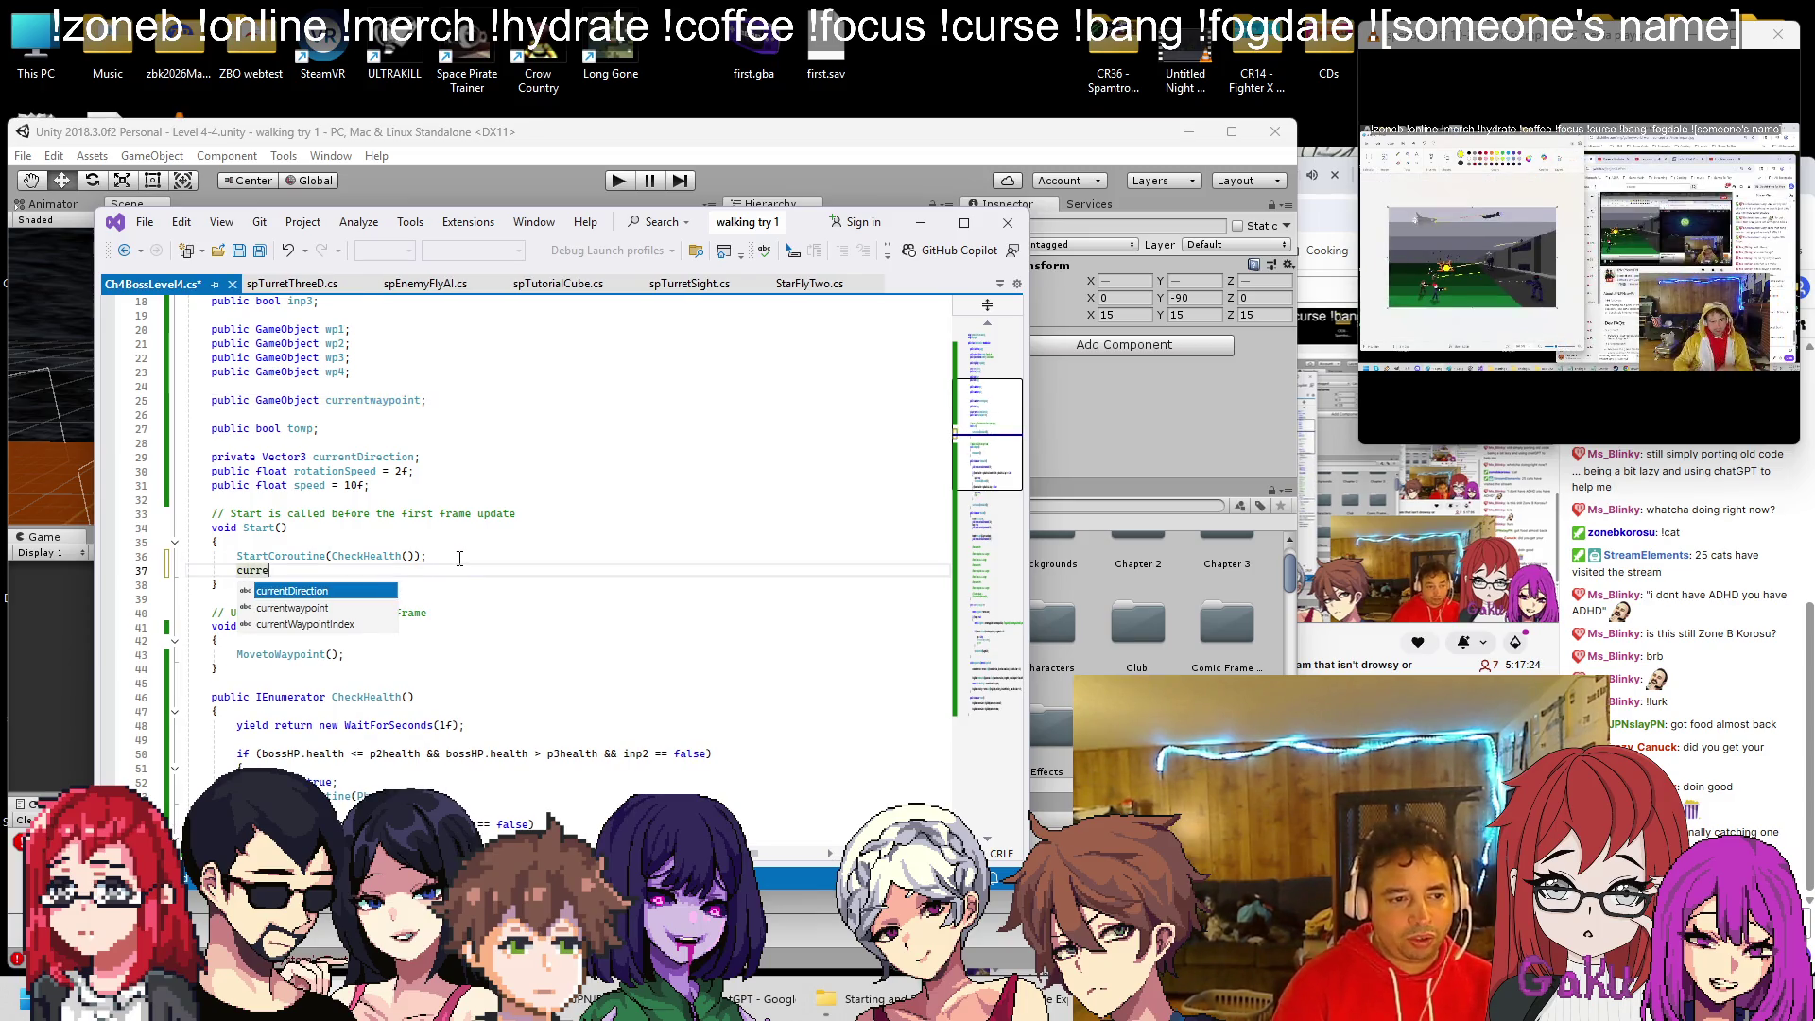
pyautogui.press('Tab')
pyautogui.write('= wp1;')
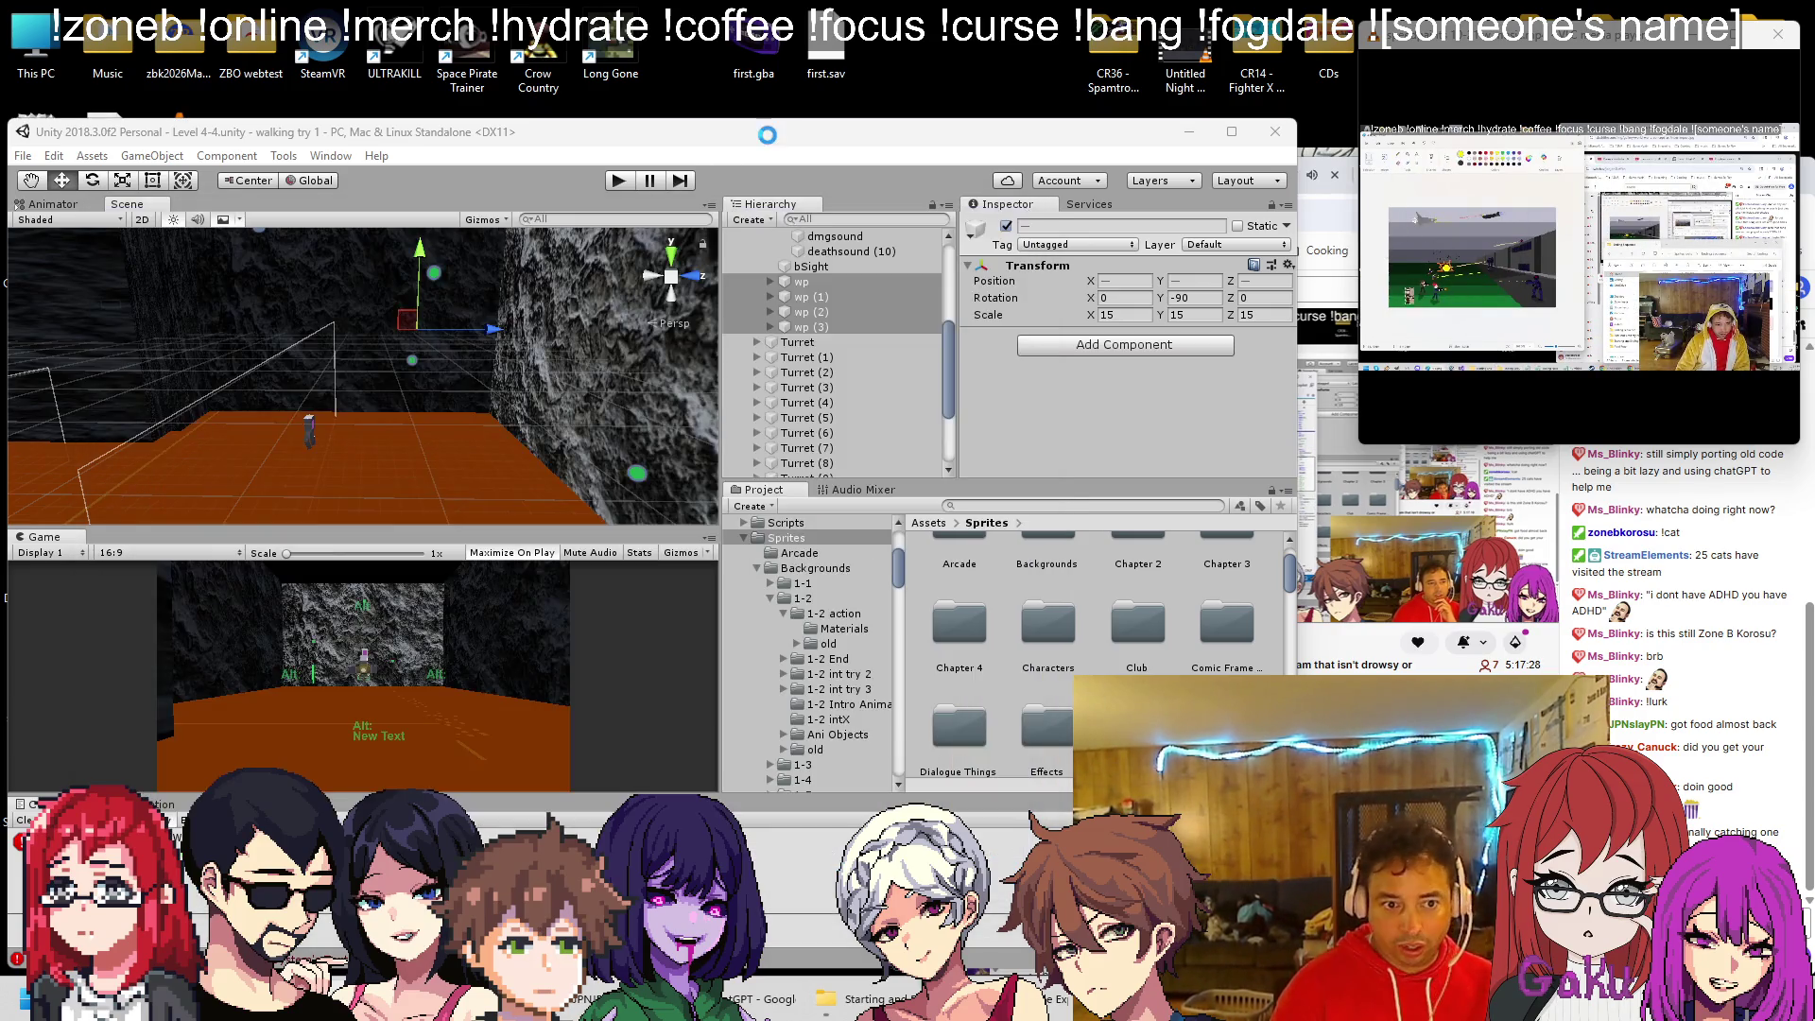
pyautogui.click(771, 144)
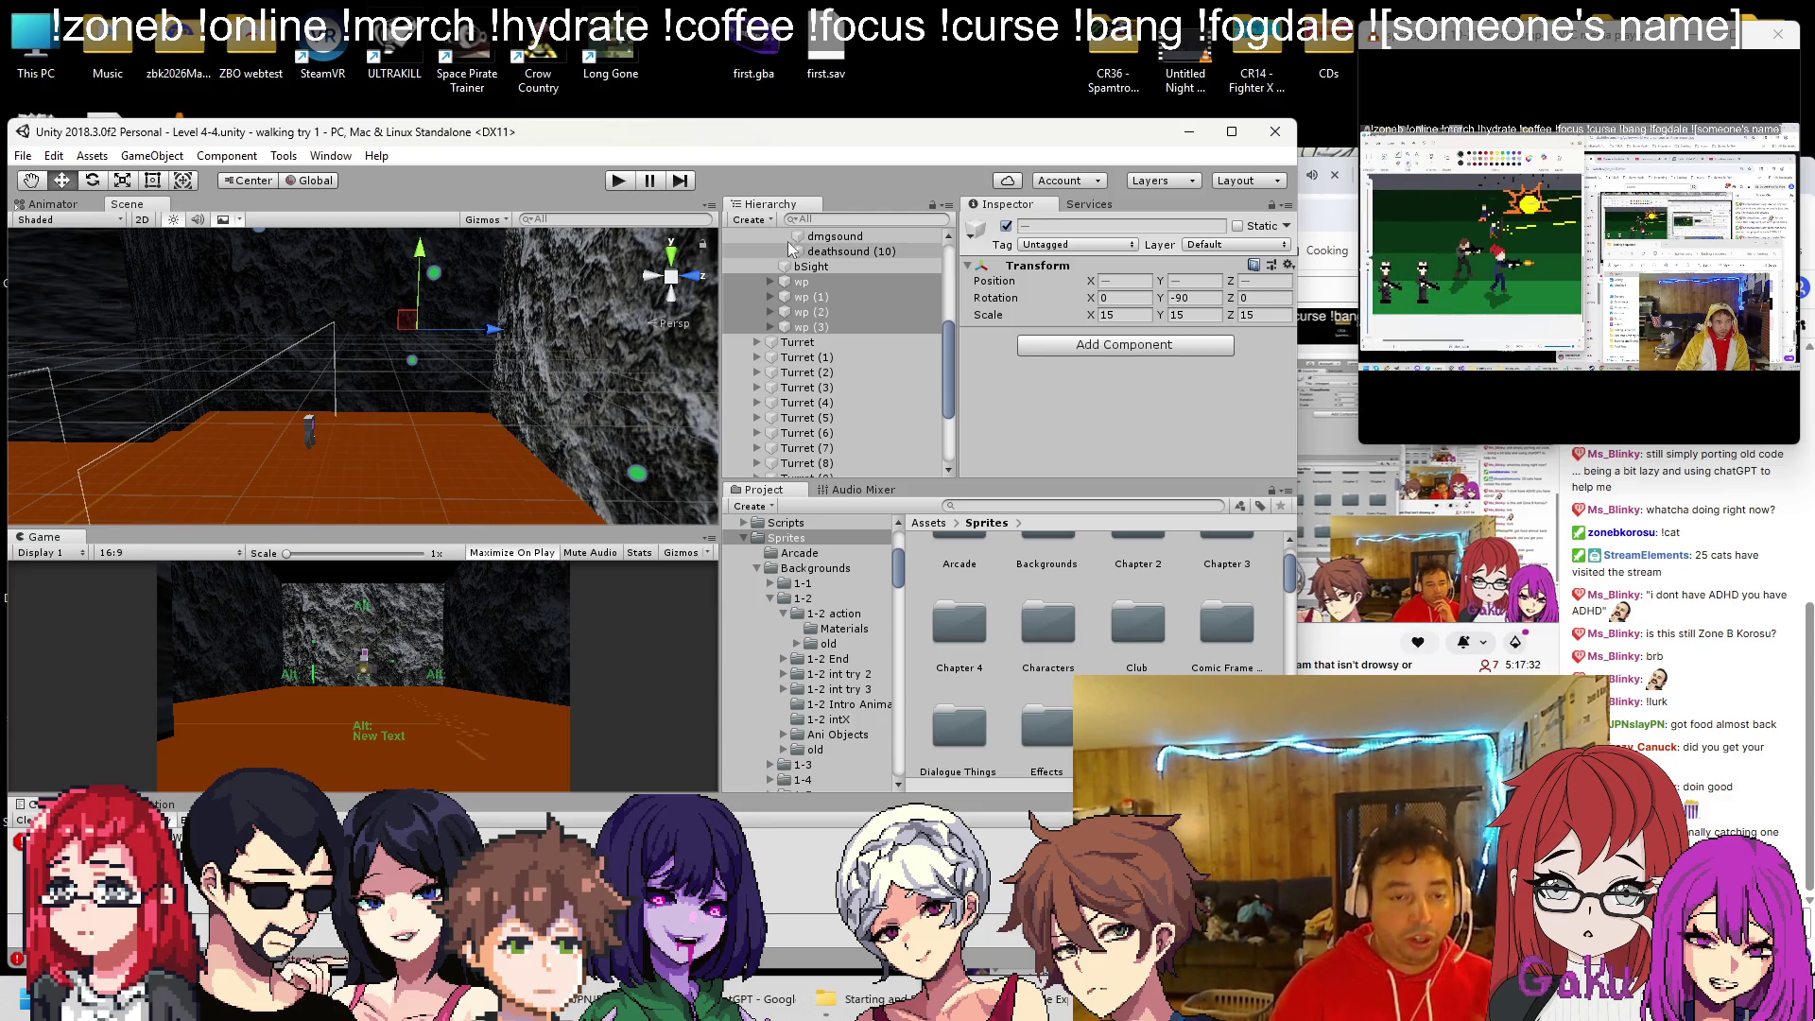
# Select Boss 4-4 and run a brief Play test, then stop it
pyautogui.scroll(5, 837, 394)
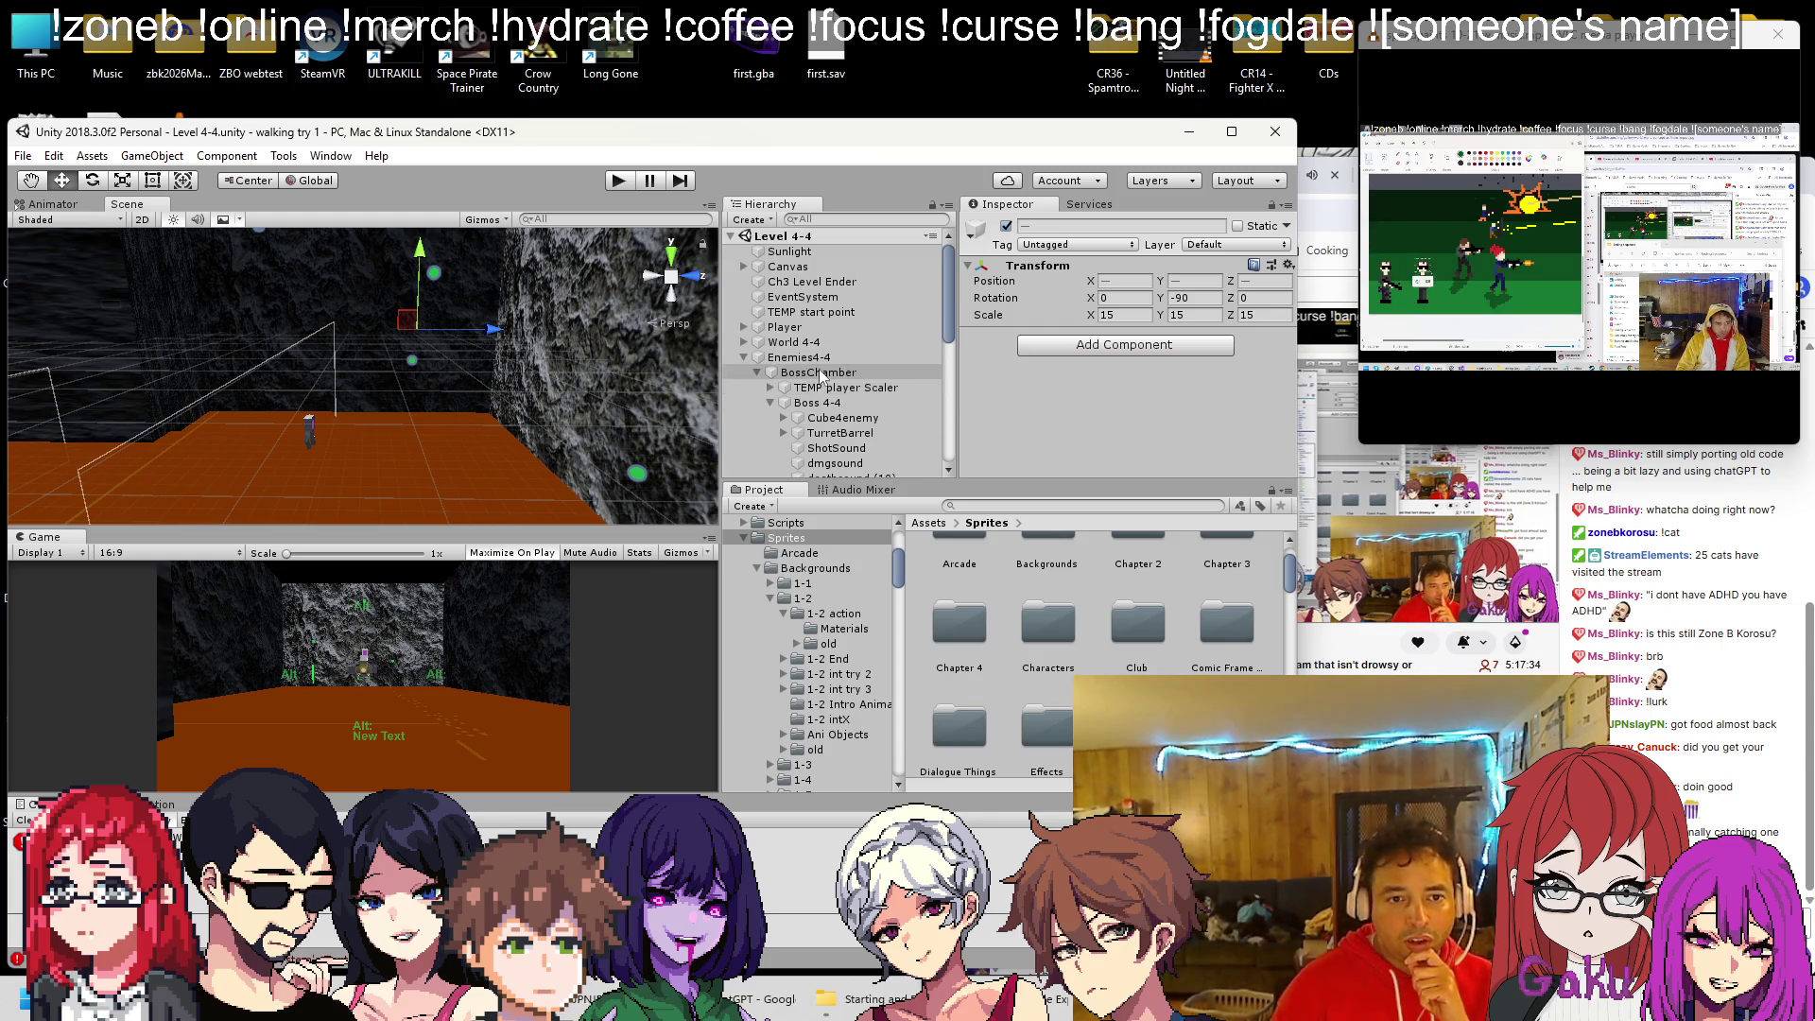
pyautogui.click(832, 417)
pyautogui.click(818, 402)
pyautogui.scroll(-2, 1125, 340)
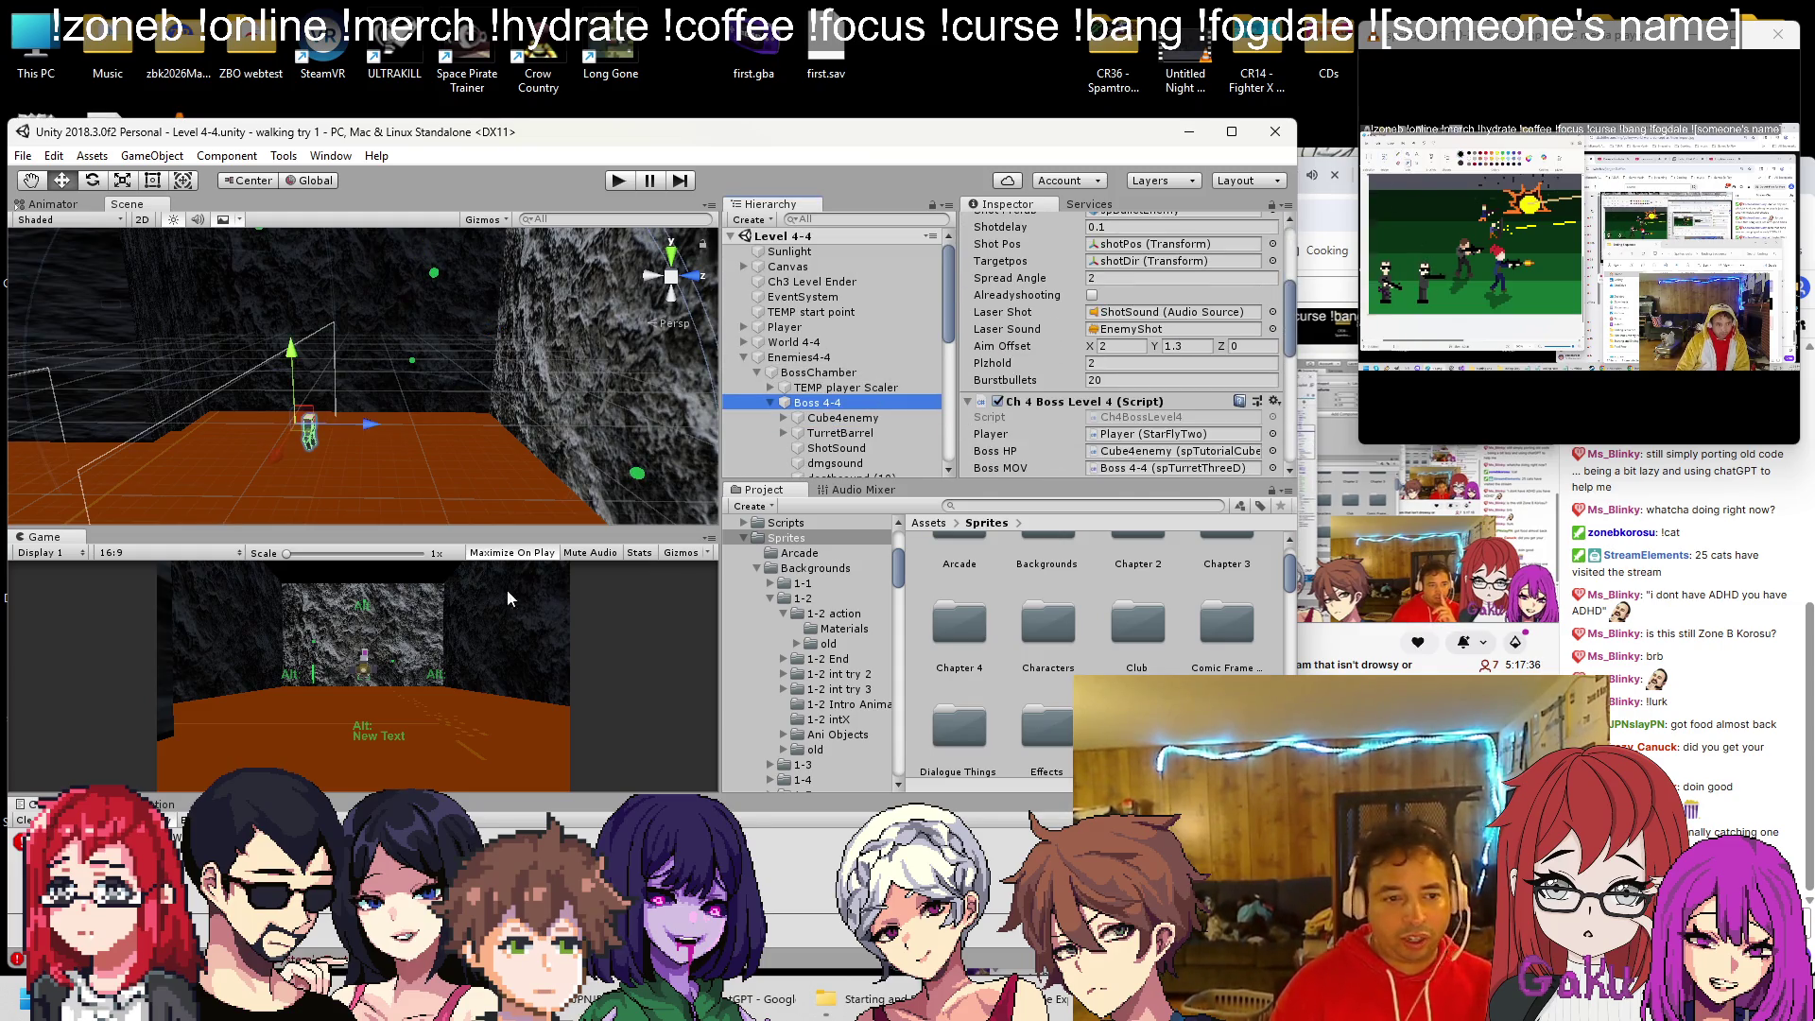
pyautogui.scroll(-4, 1066, 357)
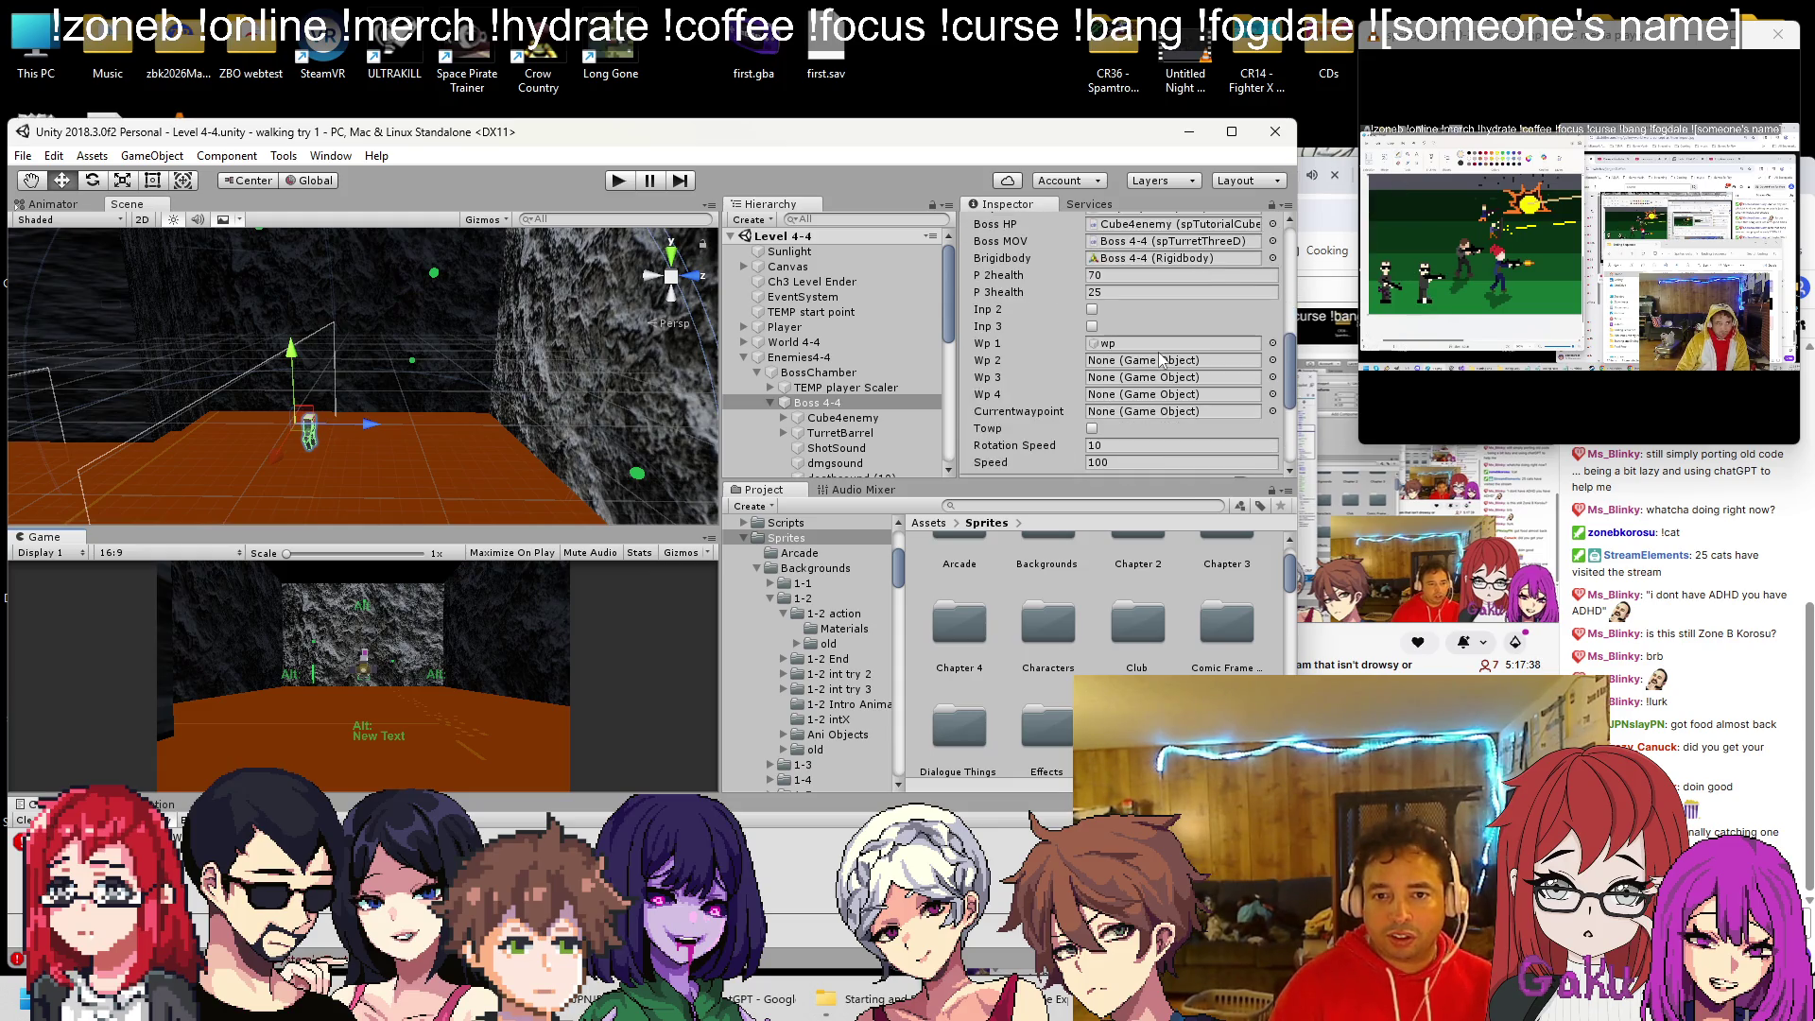
pyautogui.scroll(-1, 1102, 381)
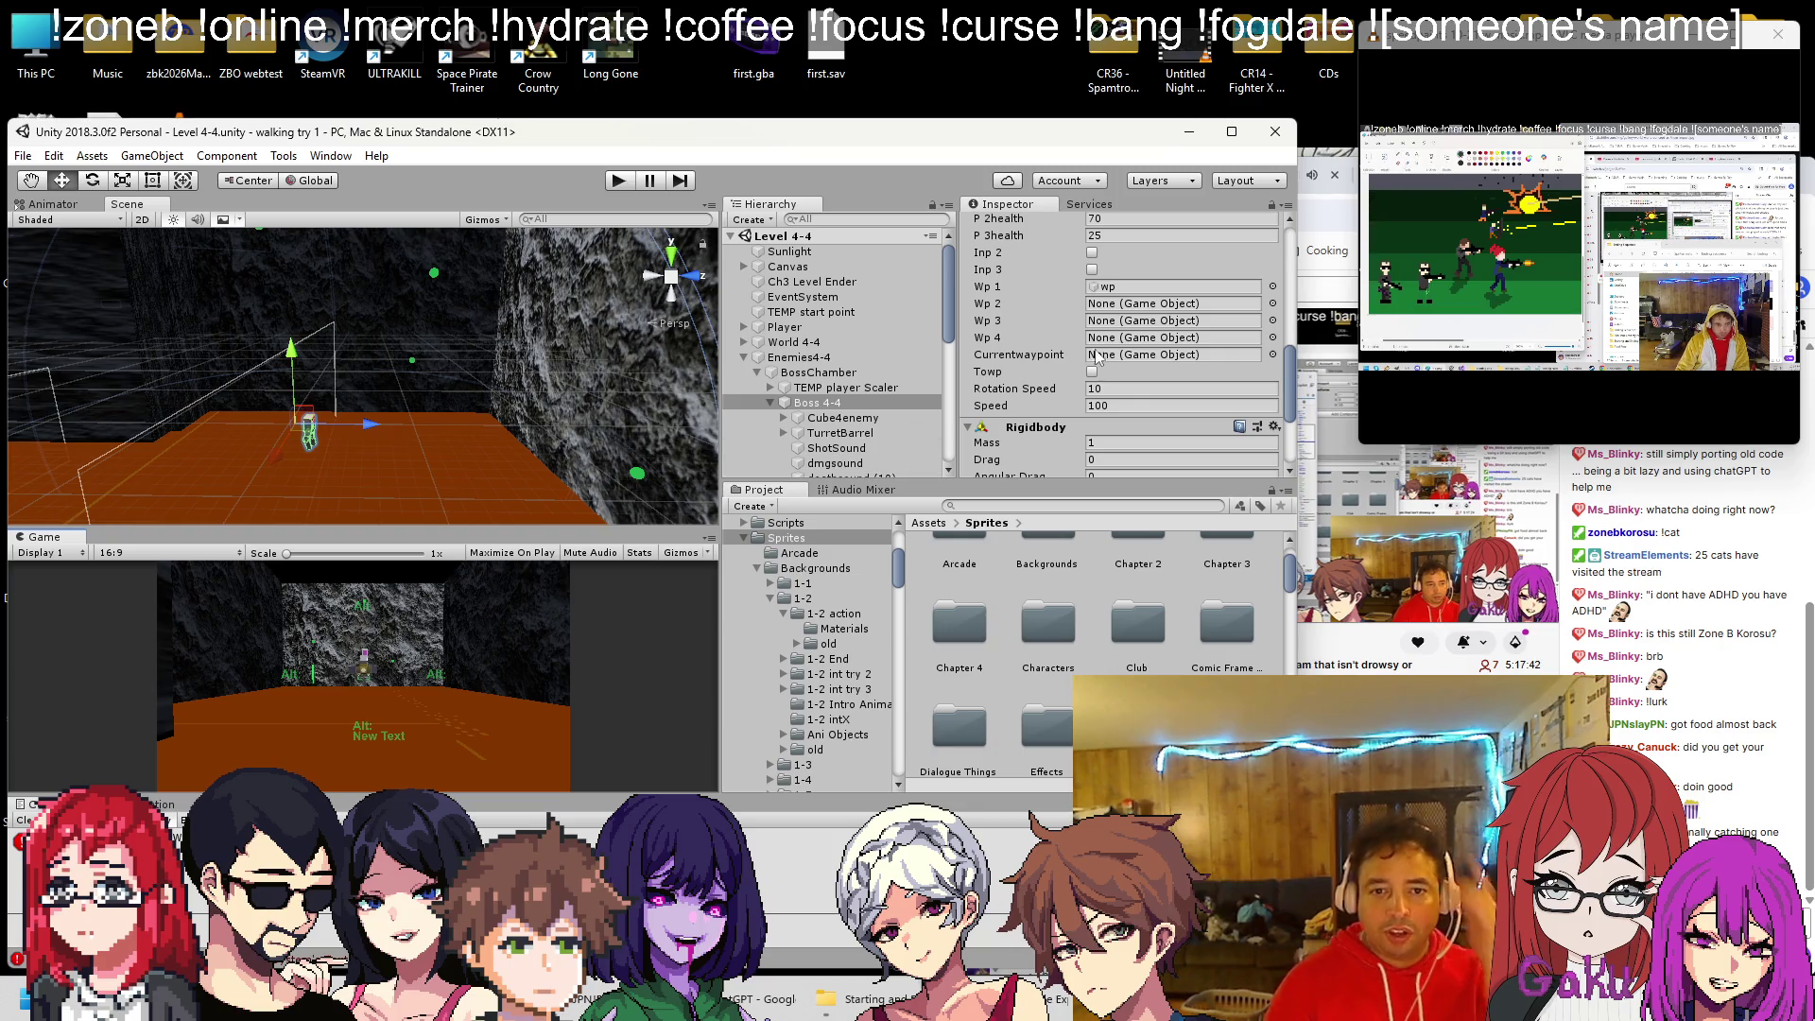
pyautogui.click(616, 188)
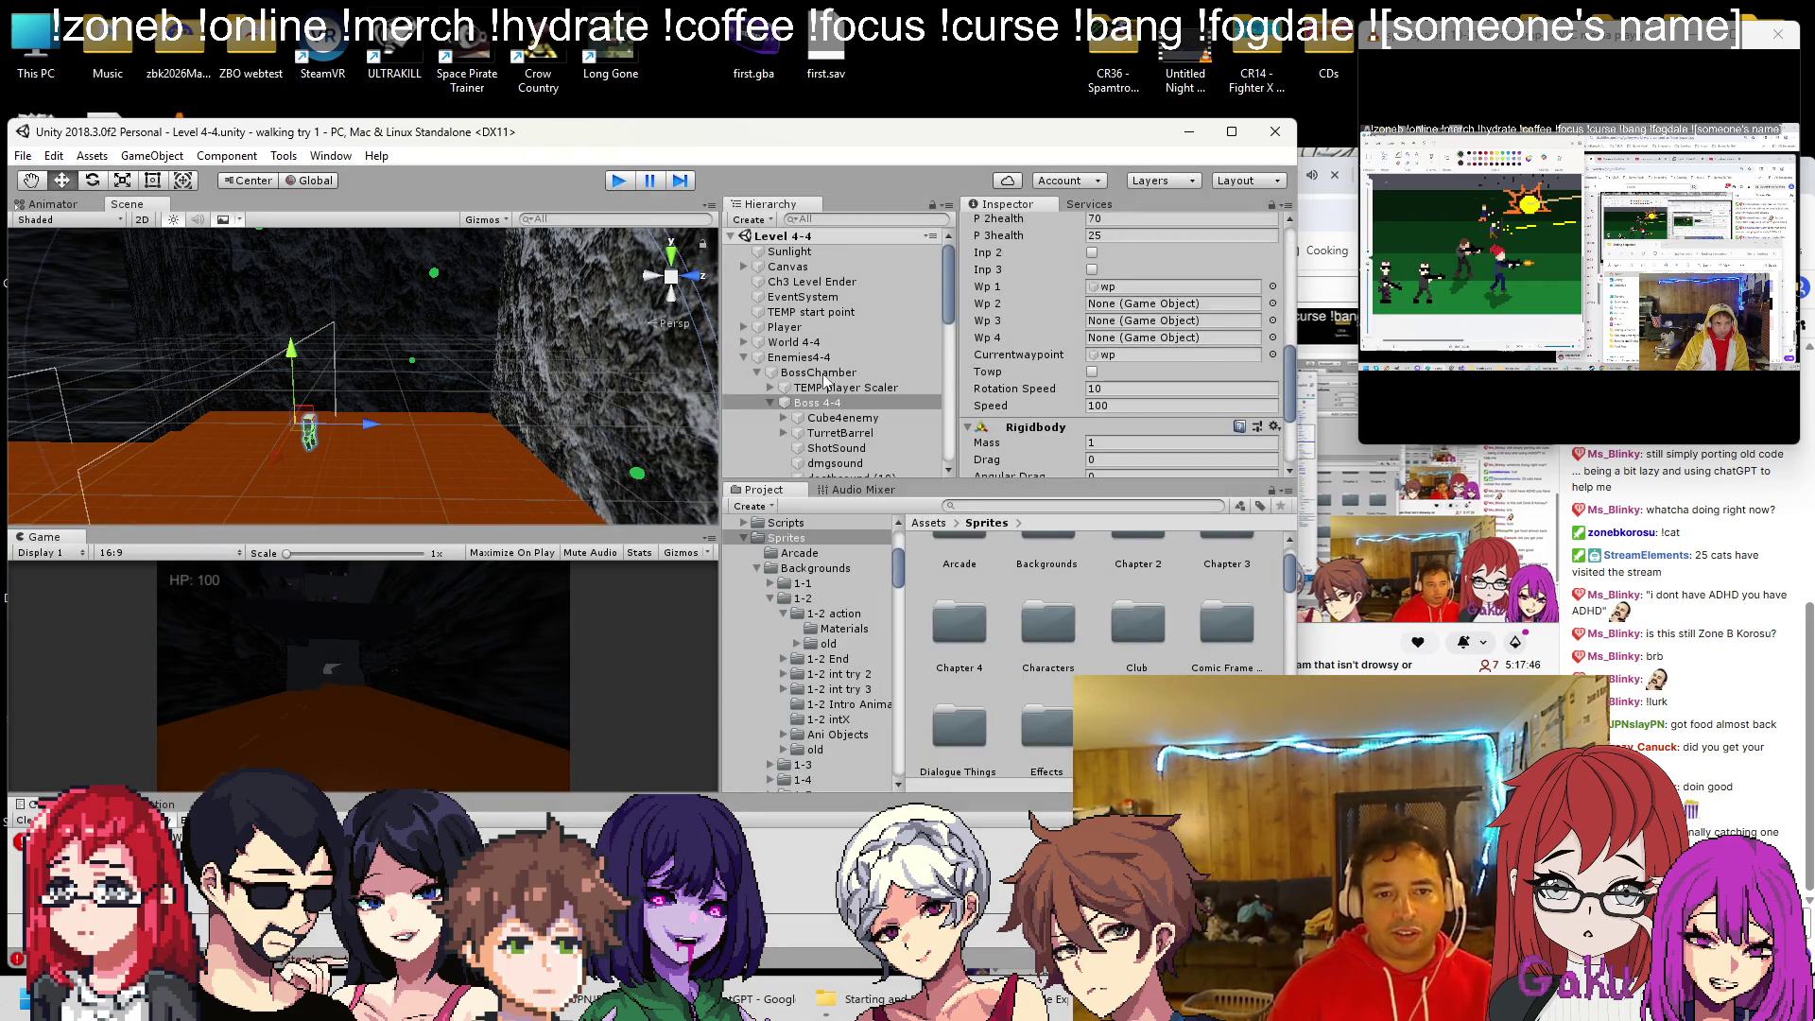
pyautogui.hotkey('ctrl', 'p')
pyautogui.scroll(-3, 827, 383)
# Drag wp (1), wp (2) and wp (3) into Boss 4-4's Wp 2, Wp 3 and Wp 4 slots
pyautogui.moveTo(824, 359); pyautogui.dragTo(1082, 301)
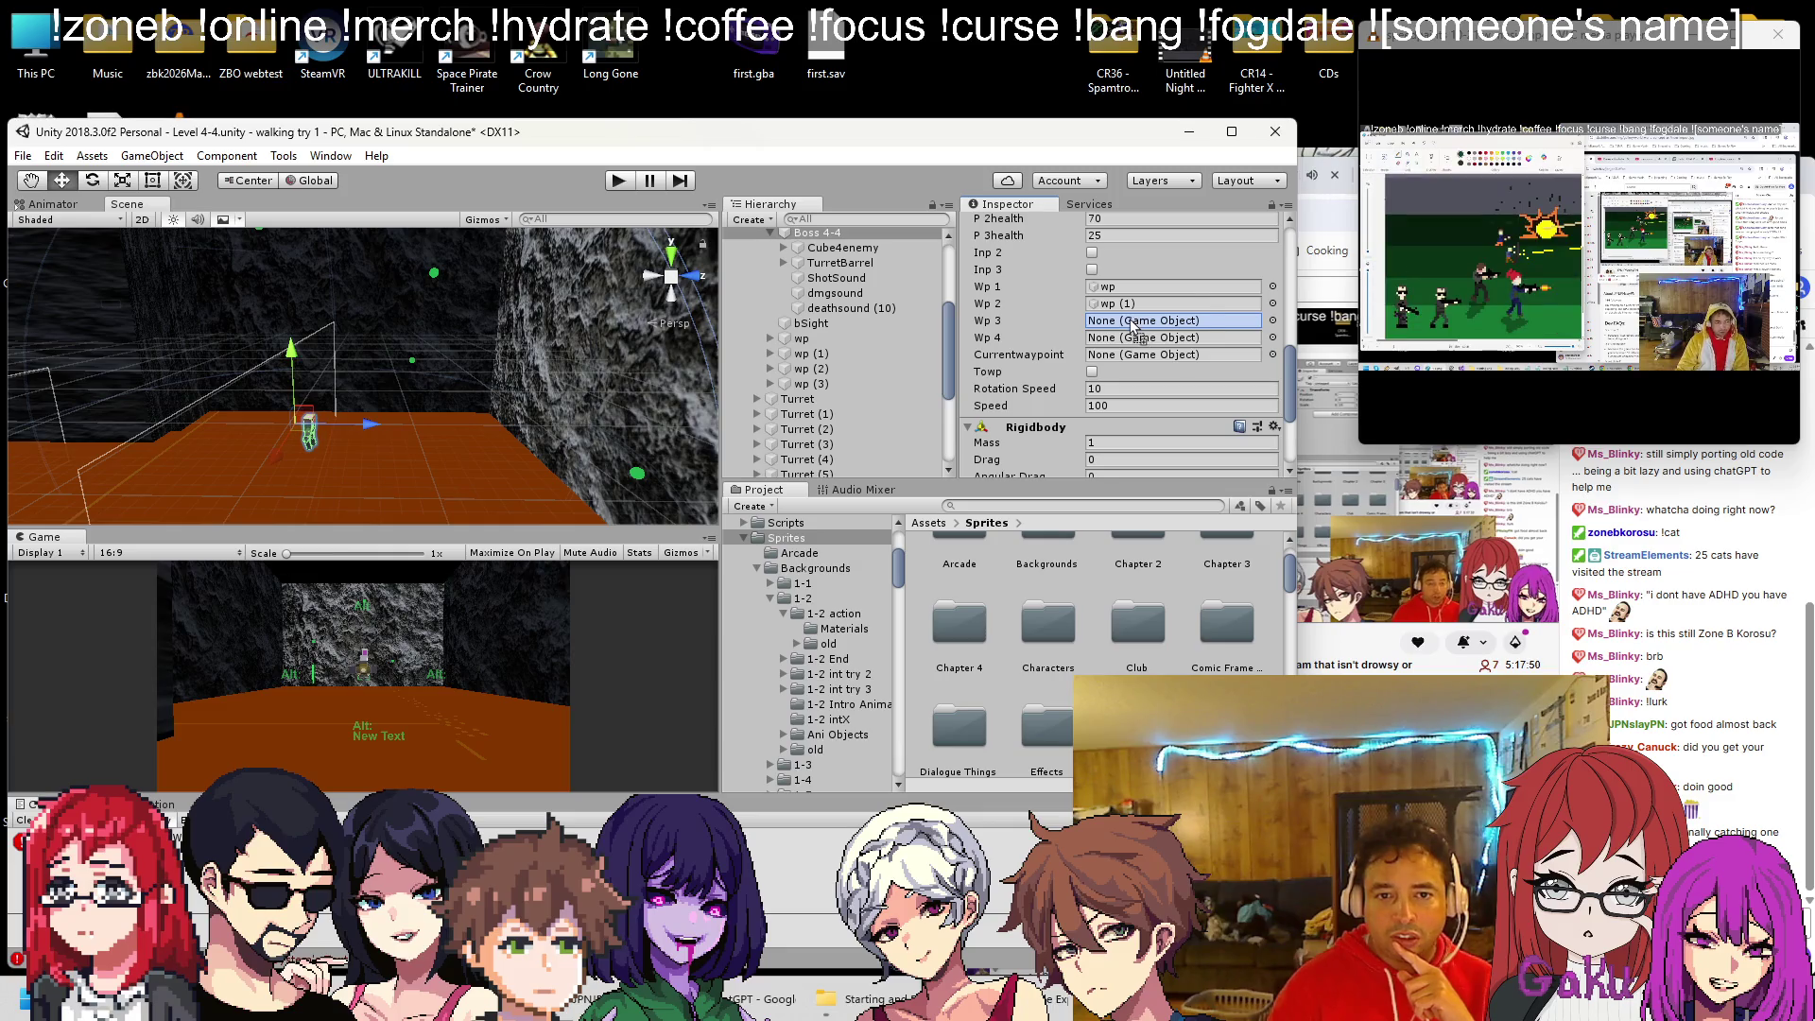
pyautogui.moveTo(801, 368)
pyautogui.mouseDown()
pyautogui.moveTo(1135, 320)
pyautogui.moveTo(1100, 346)
pyautogui.mouseUp()
pyautogui.click(1099, 338)
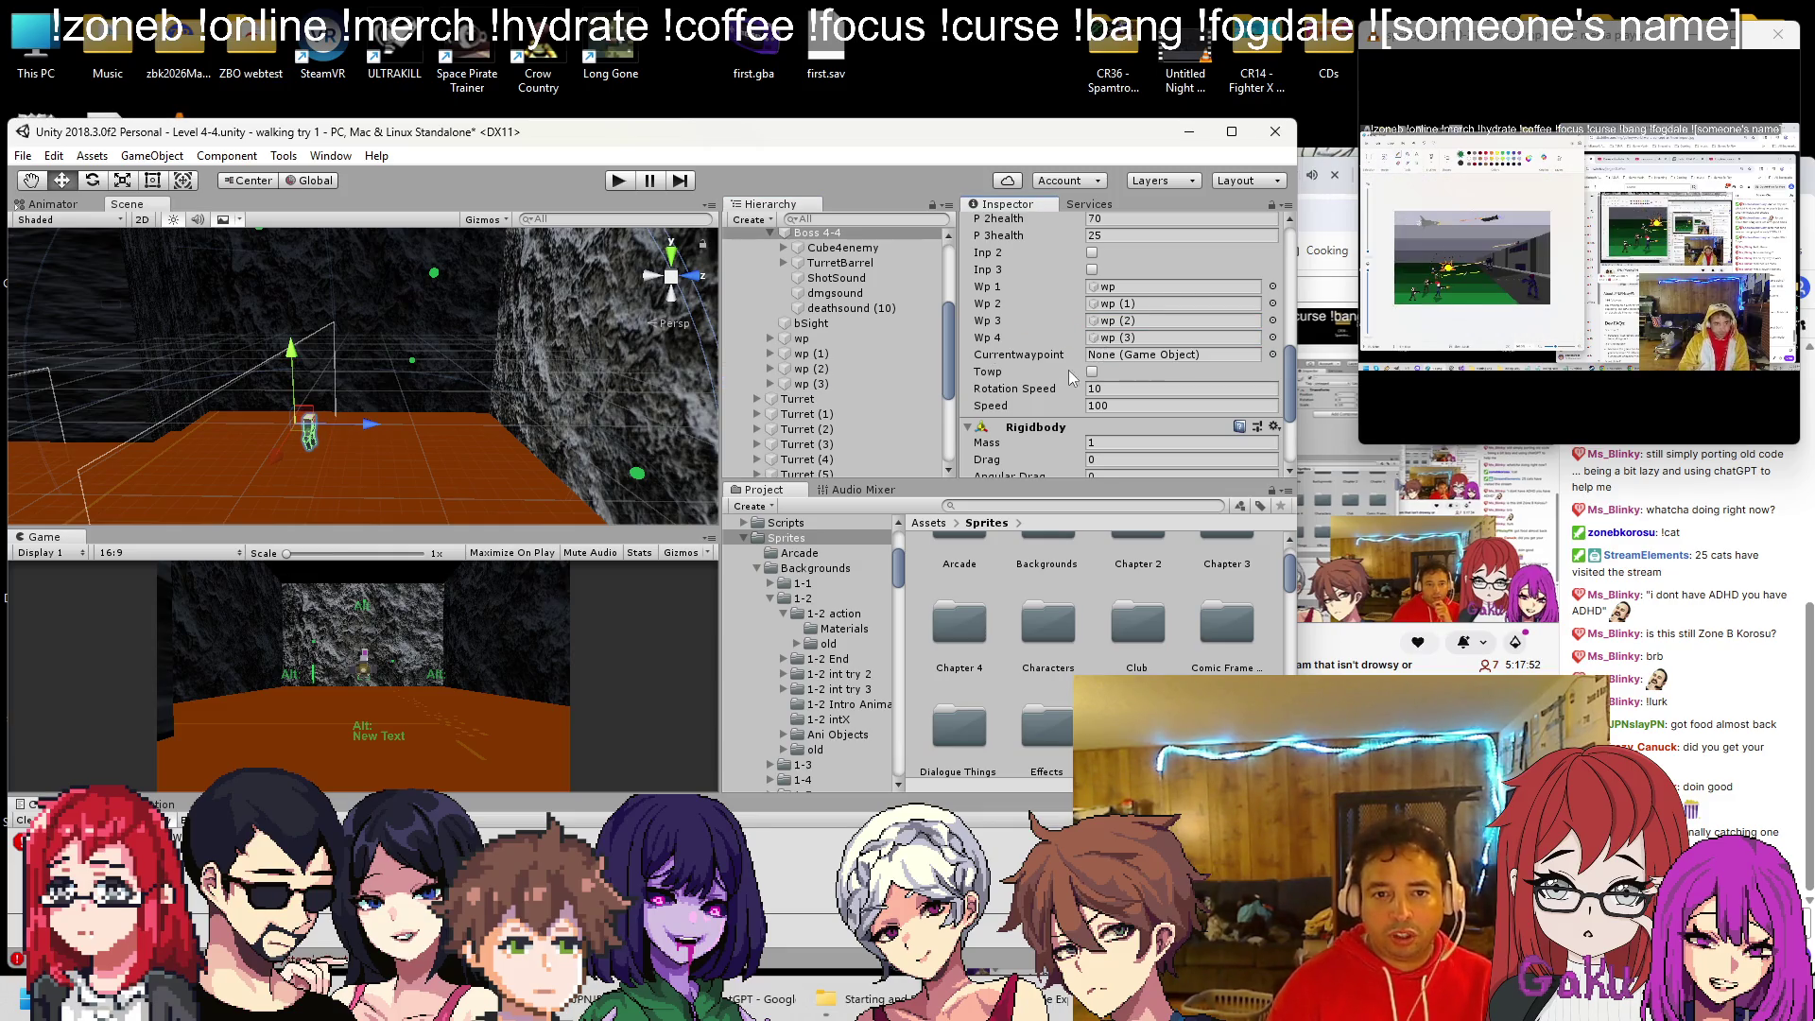
pyautogui.hotkey('alt', 'Tab')
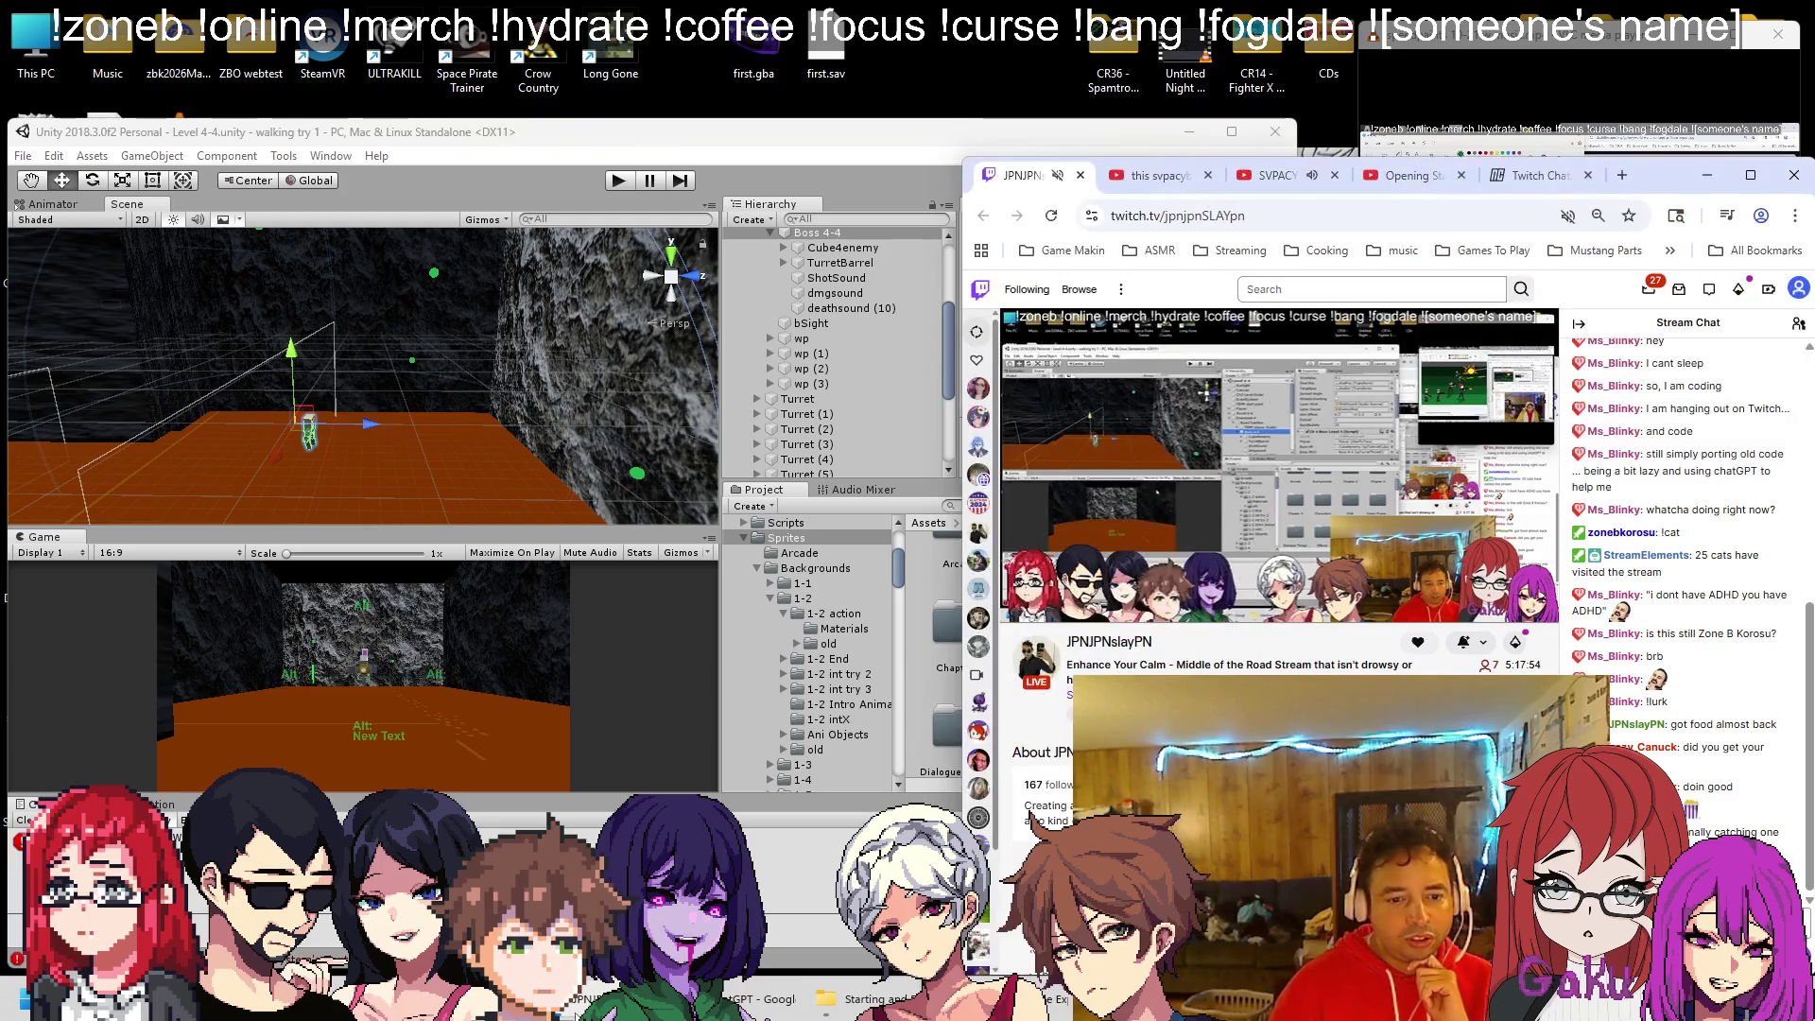
pyautogui.hotkey('alt', 'Tab')
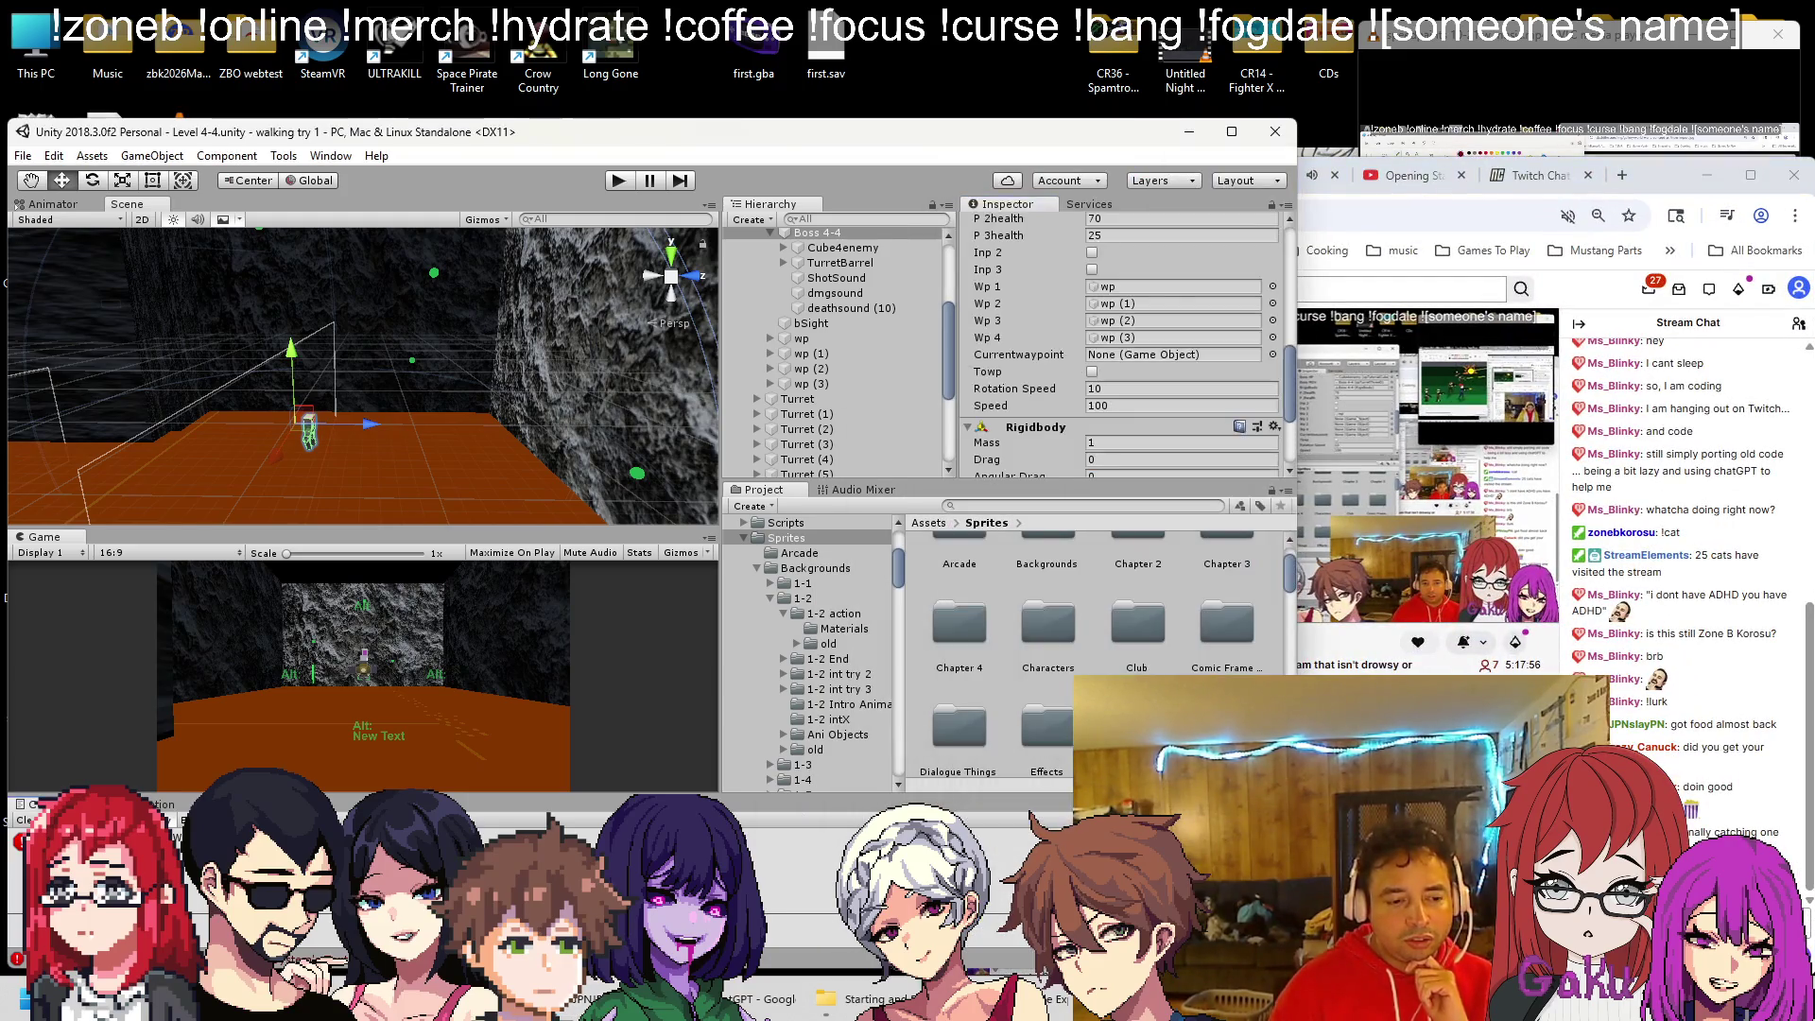
pyautogui.hotkey('alt', 'Tab')
pyautogui.scroll(-7, 366, 543)
pyautogui.scroll(-6, 366, 543)
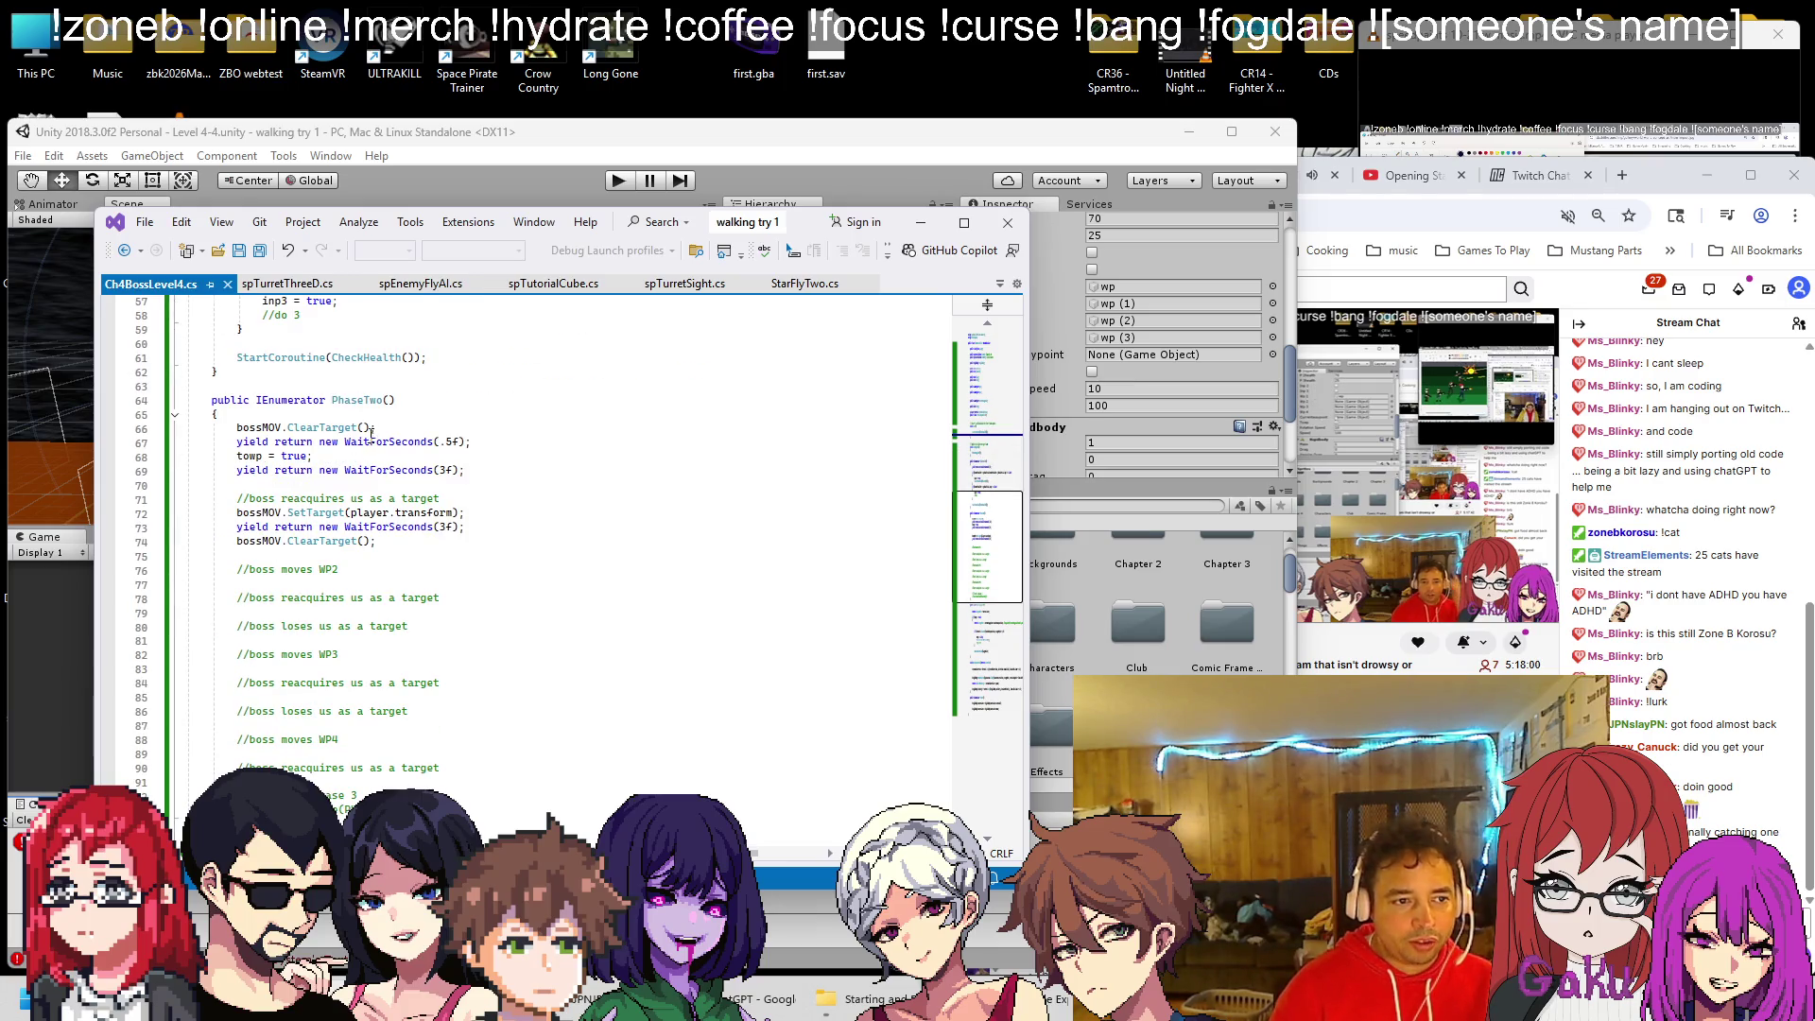
# Insert 'currentwaypoint = wp1;' as the first line of PhaseTwo
pyautogui.click(358, 414)
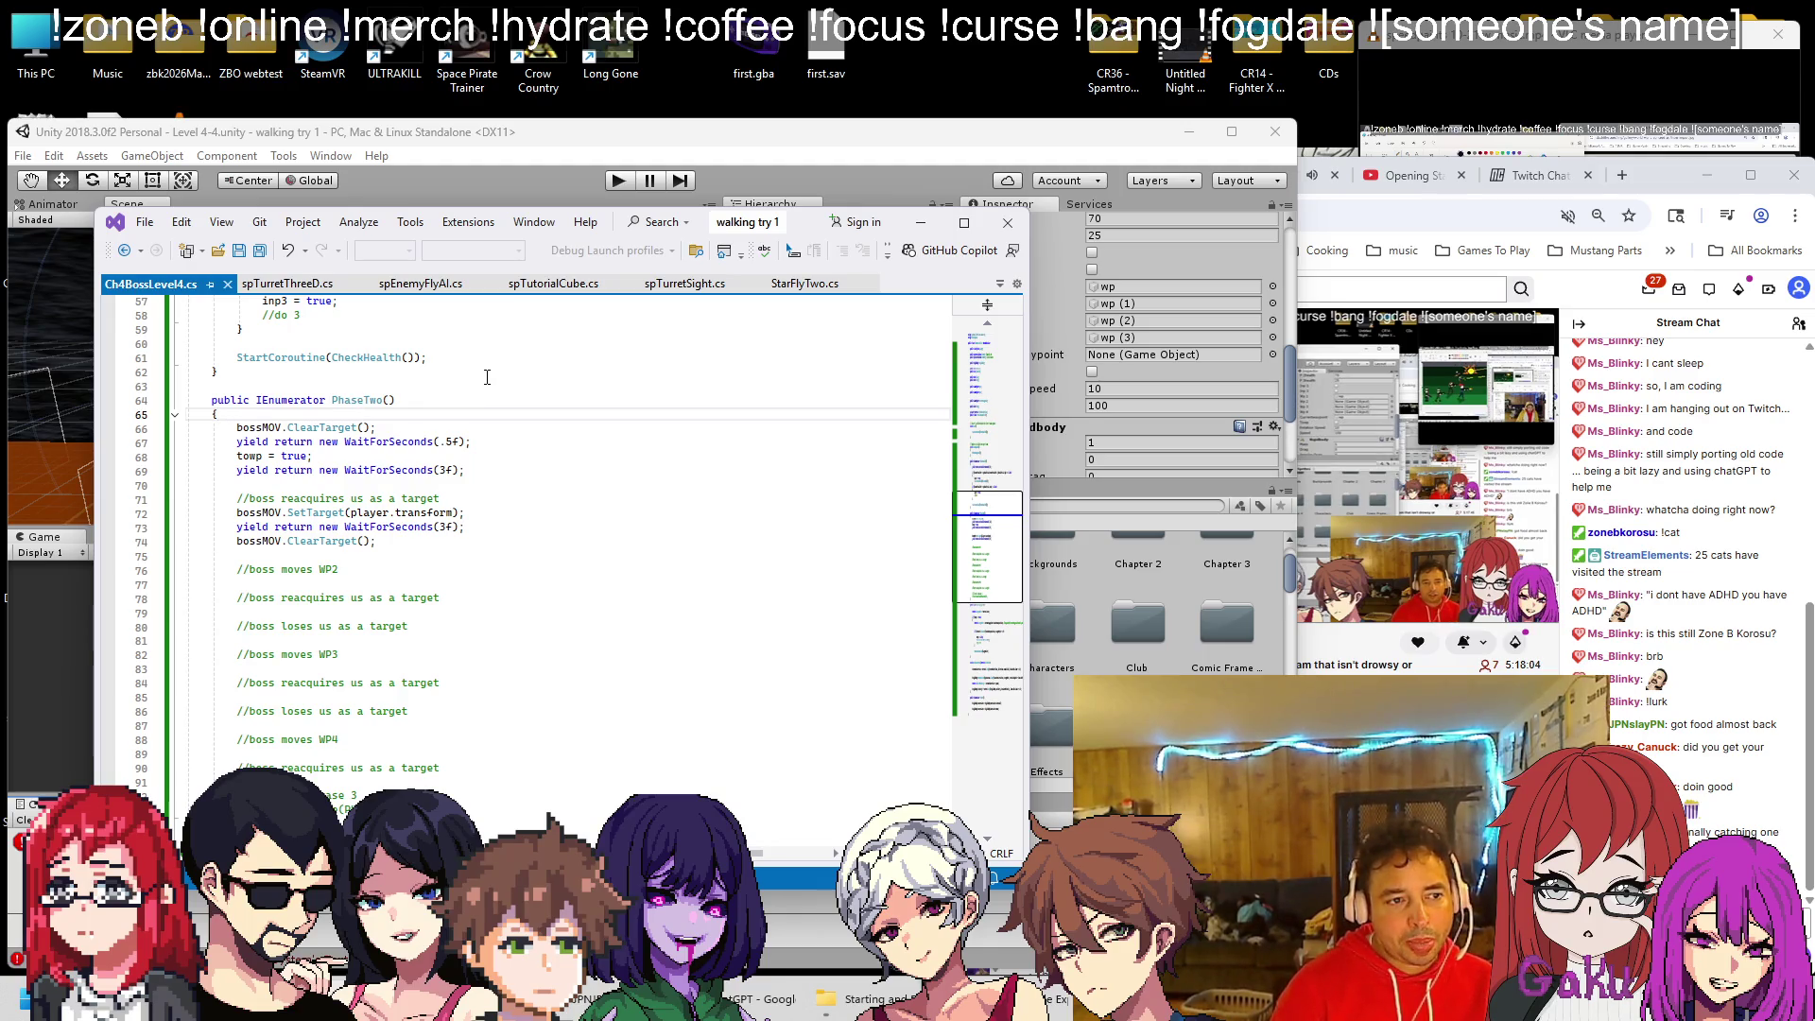
pyautogui.press('Return')
pyautogui.write('curren')
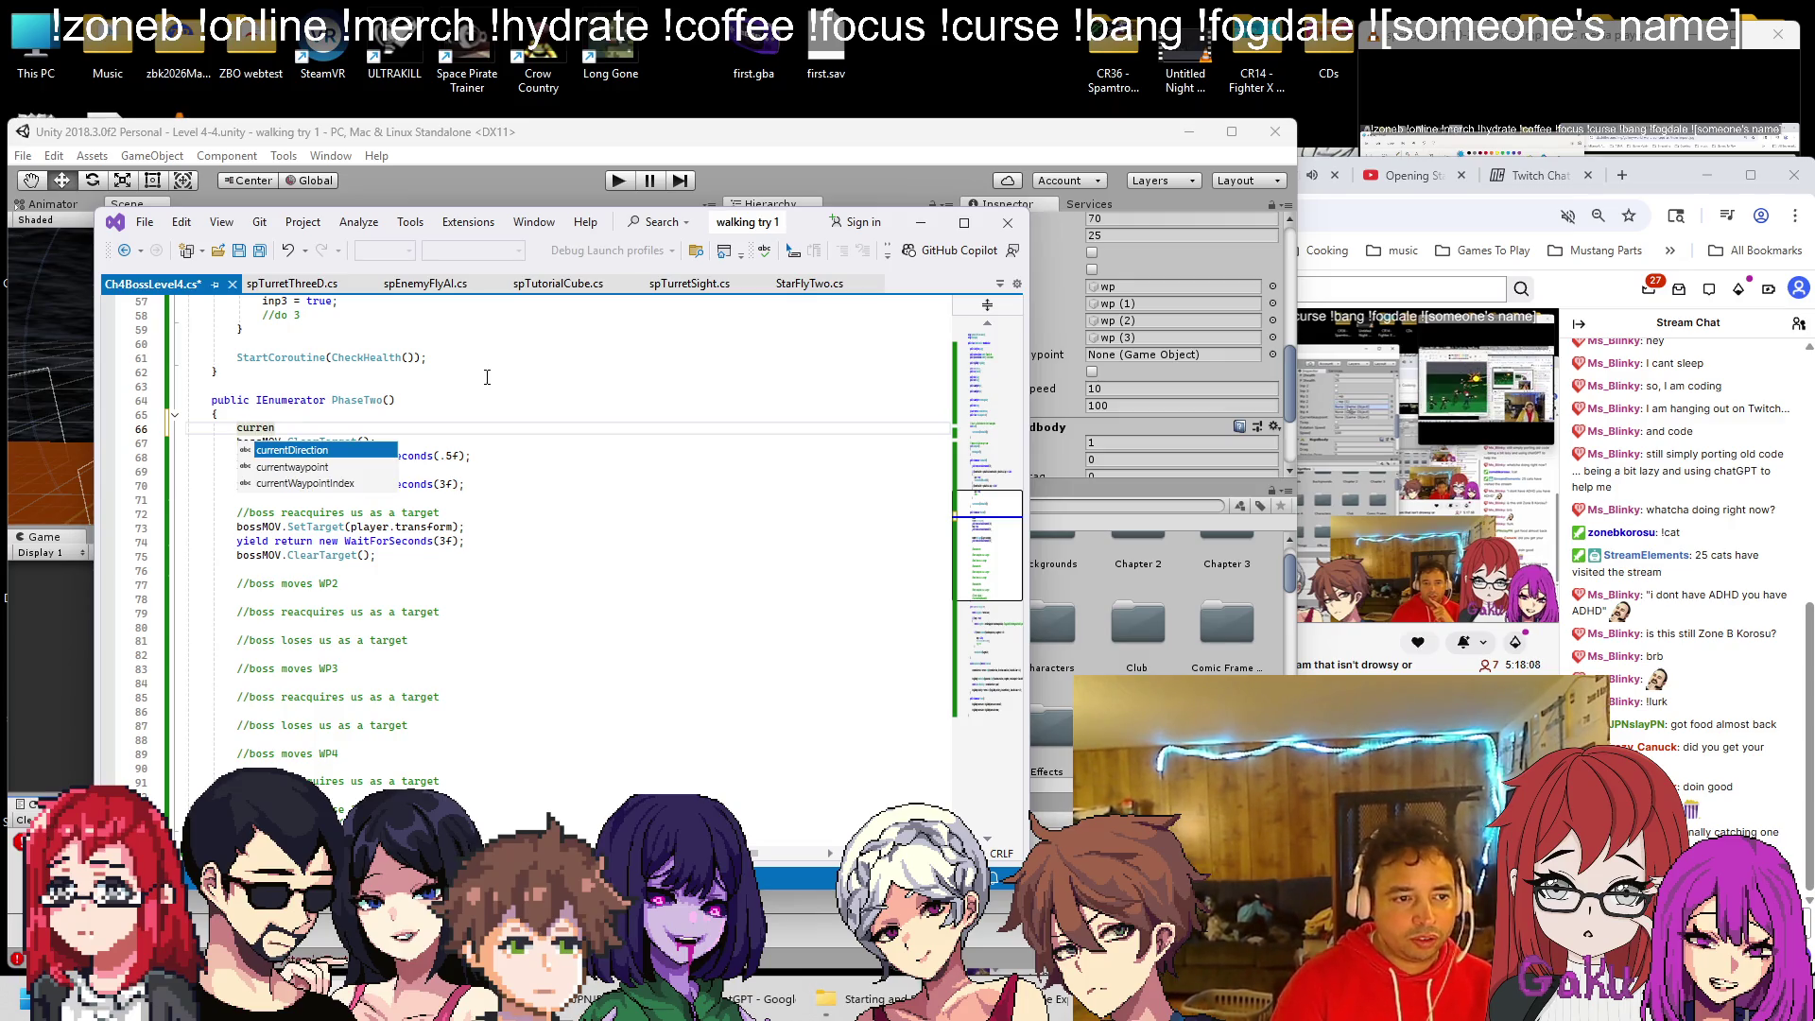
pyautogui.press('Down')
pyautogui.write('= wp1;')
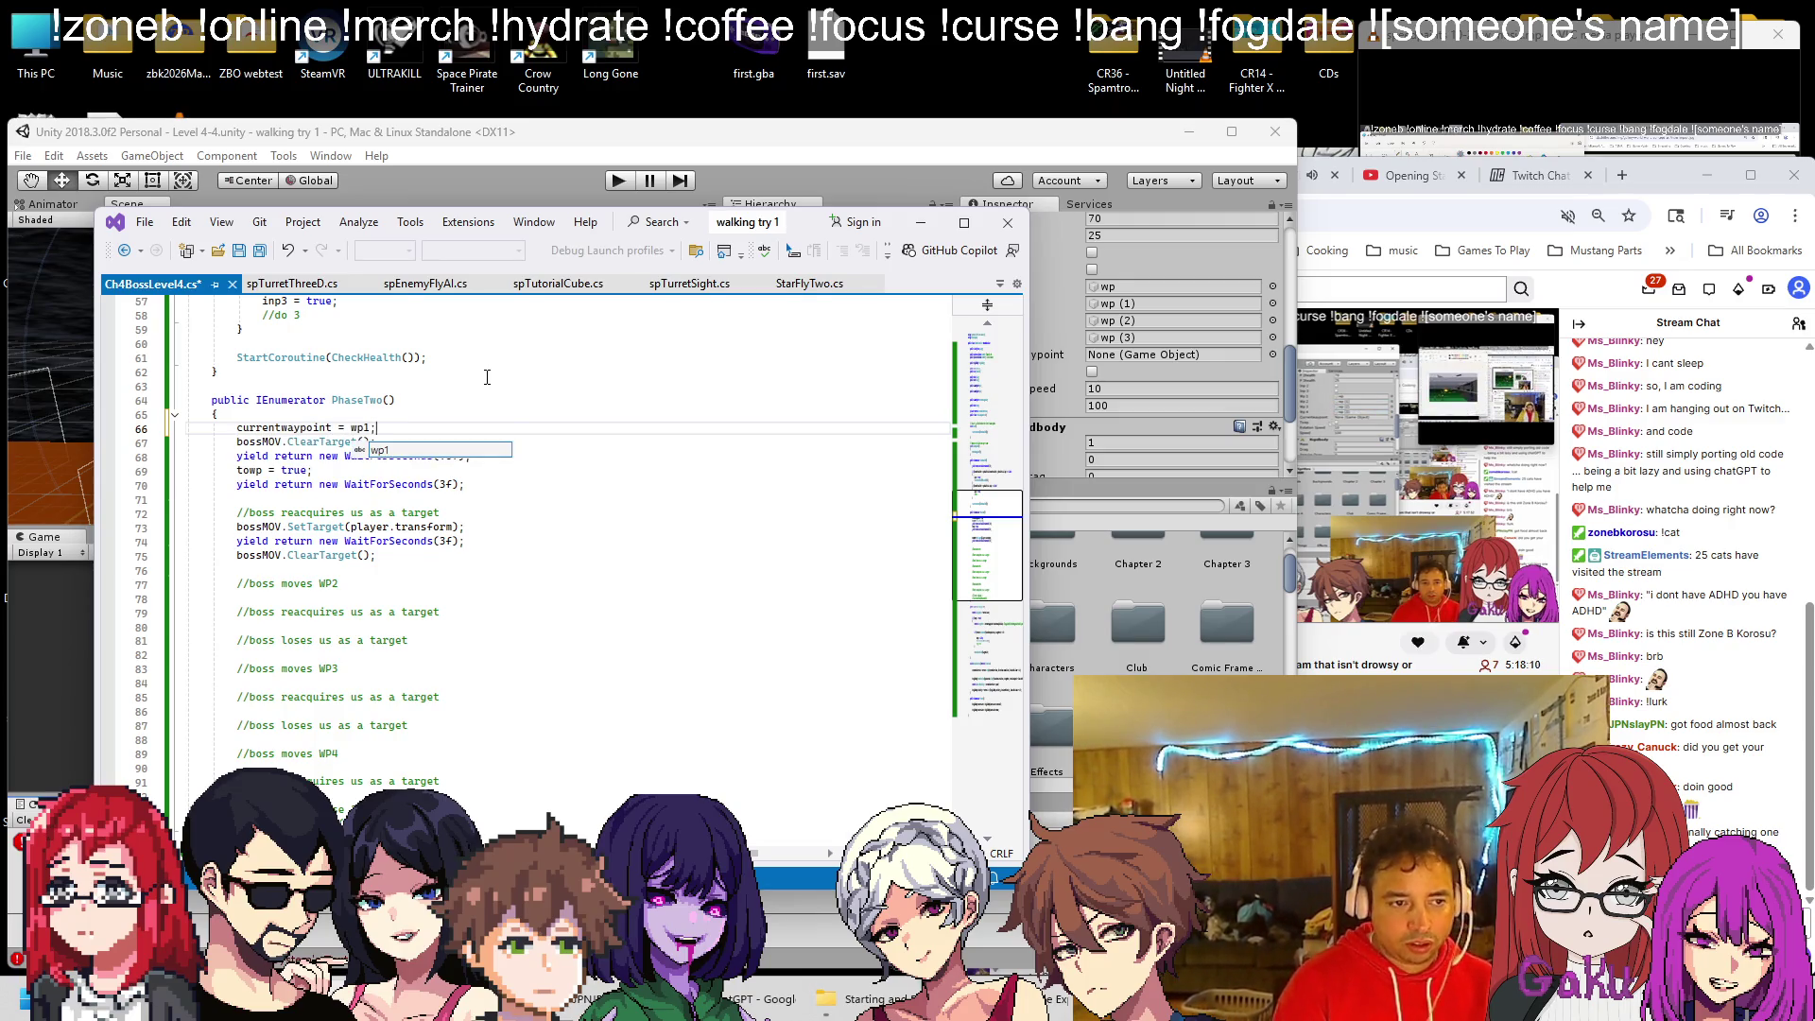
pyautogui.hotkey('shift', 'Home')
pyautogui.hotkey('ctrl', 'c')
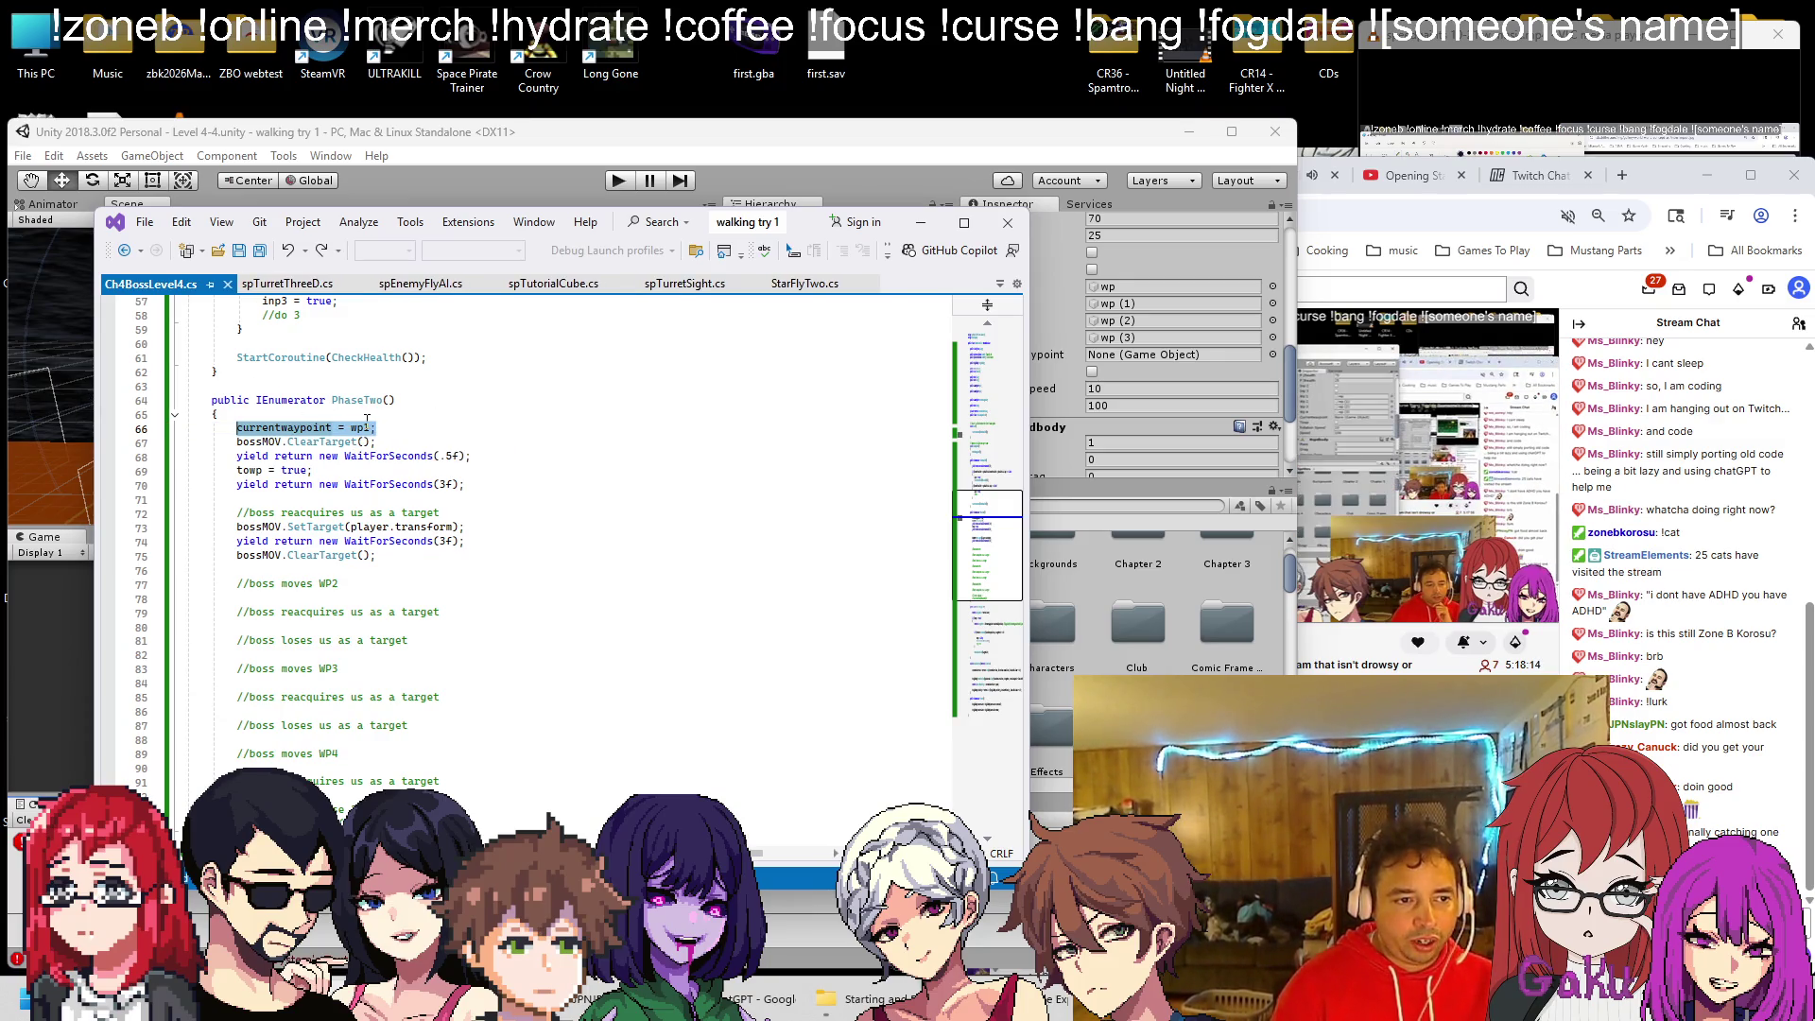
# Set currentwaypoint to wp2 after the SetTarget wait and to wp3 before the loses-target step
pyautogui.click(499, 541)
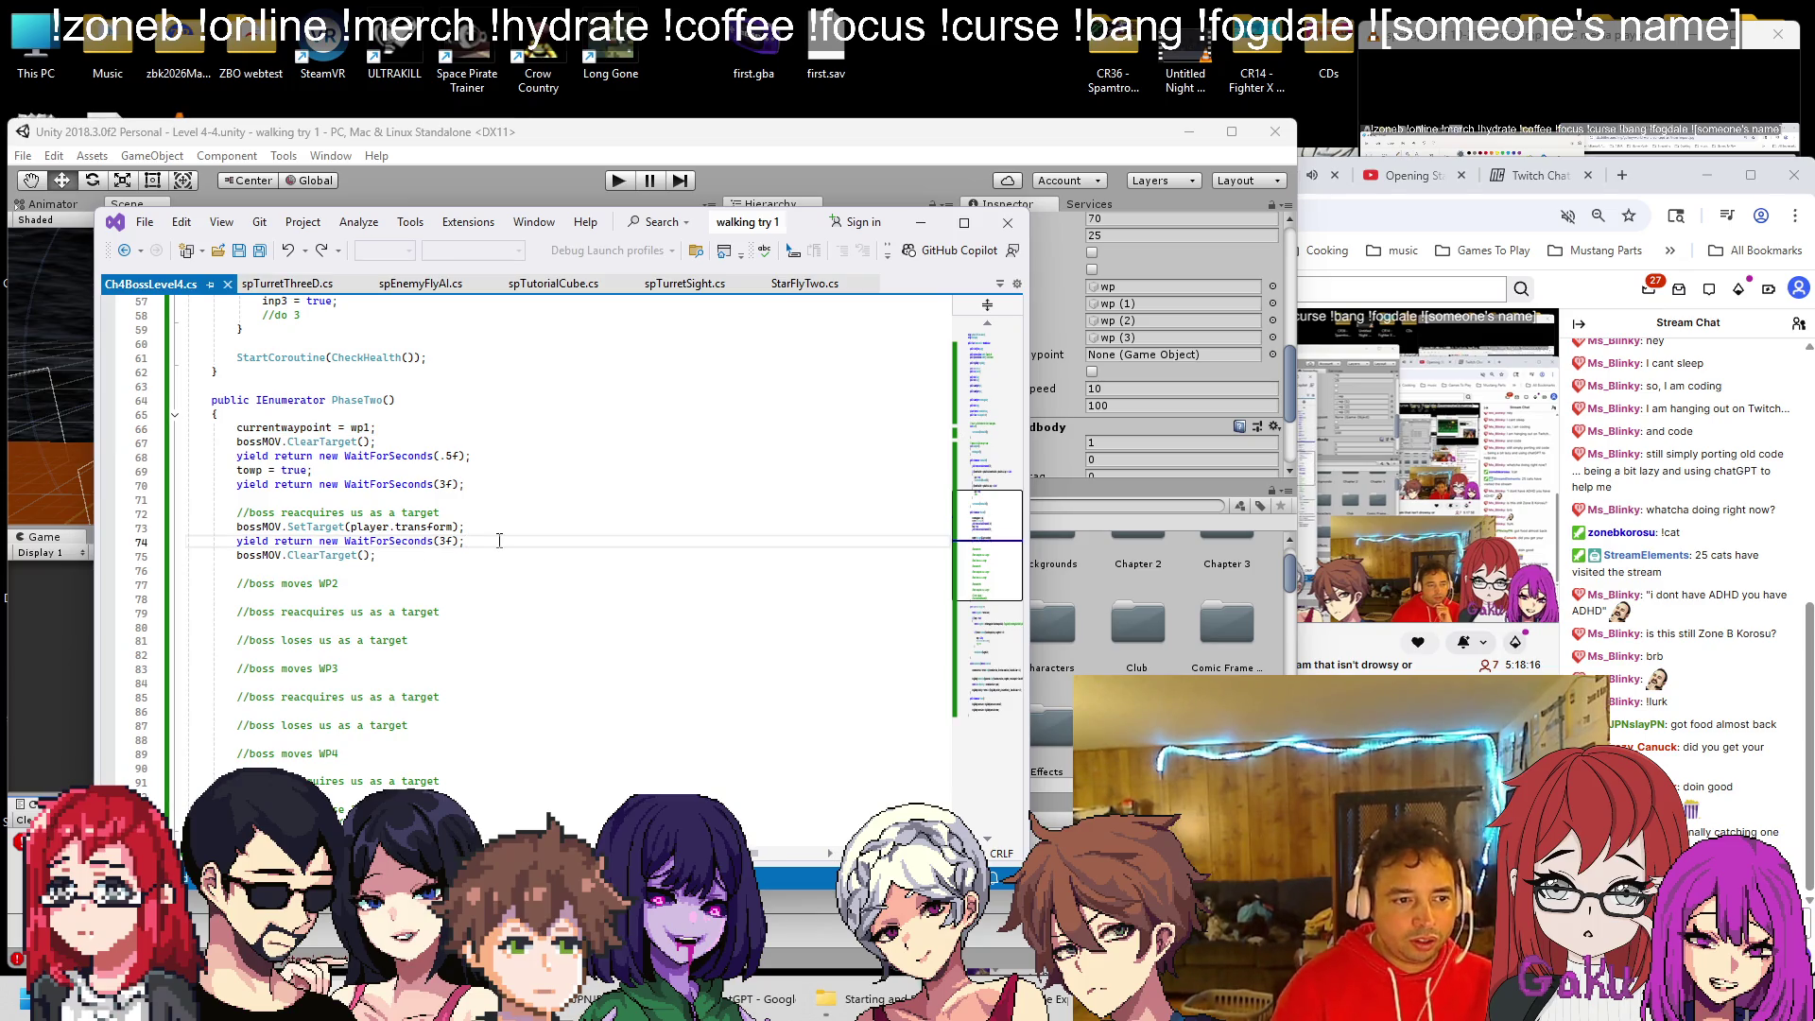
pyautogui.press('Return')
pyautogui.press('Return')
pyautogui.write('currentwaypoint = wp2;')
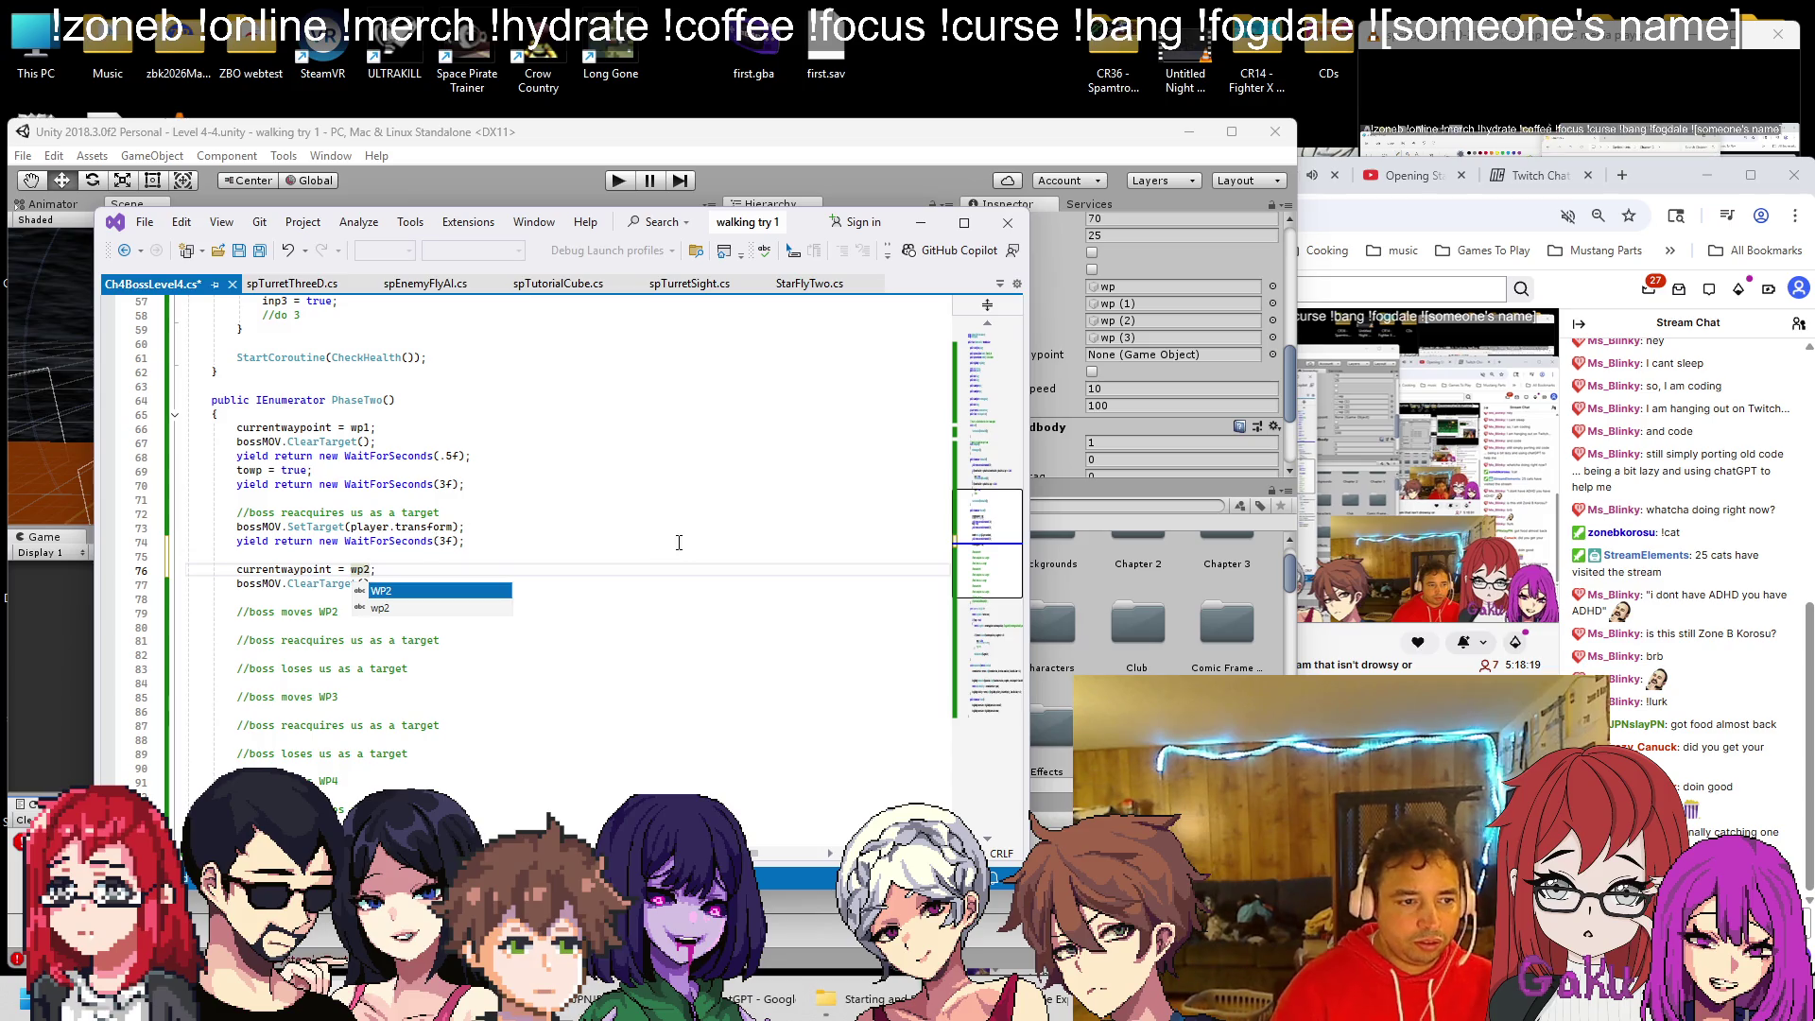
pyautogui.click(499, 541)
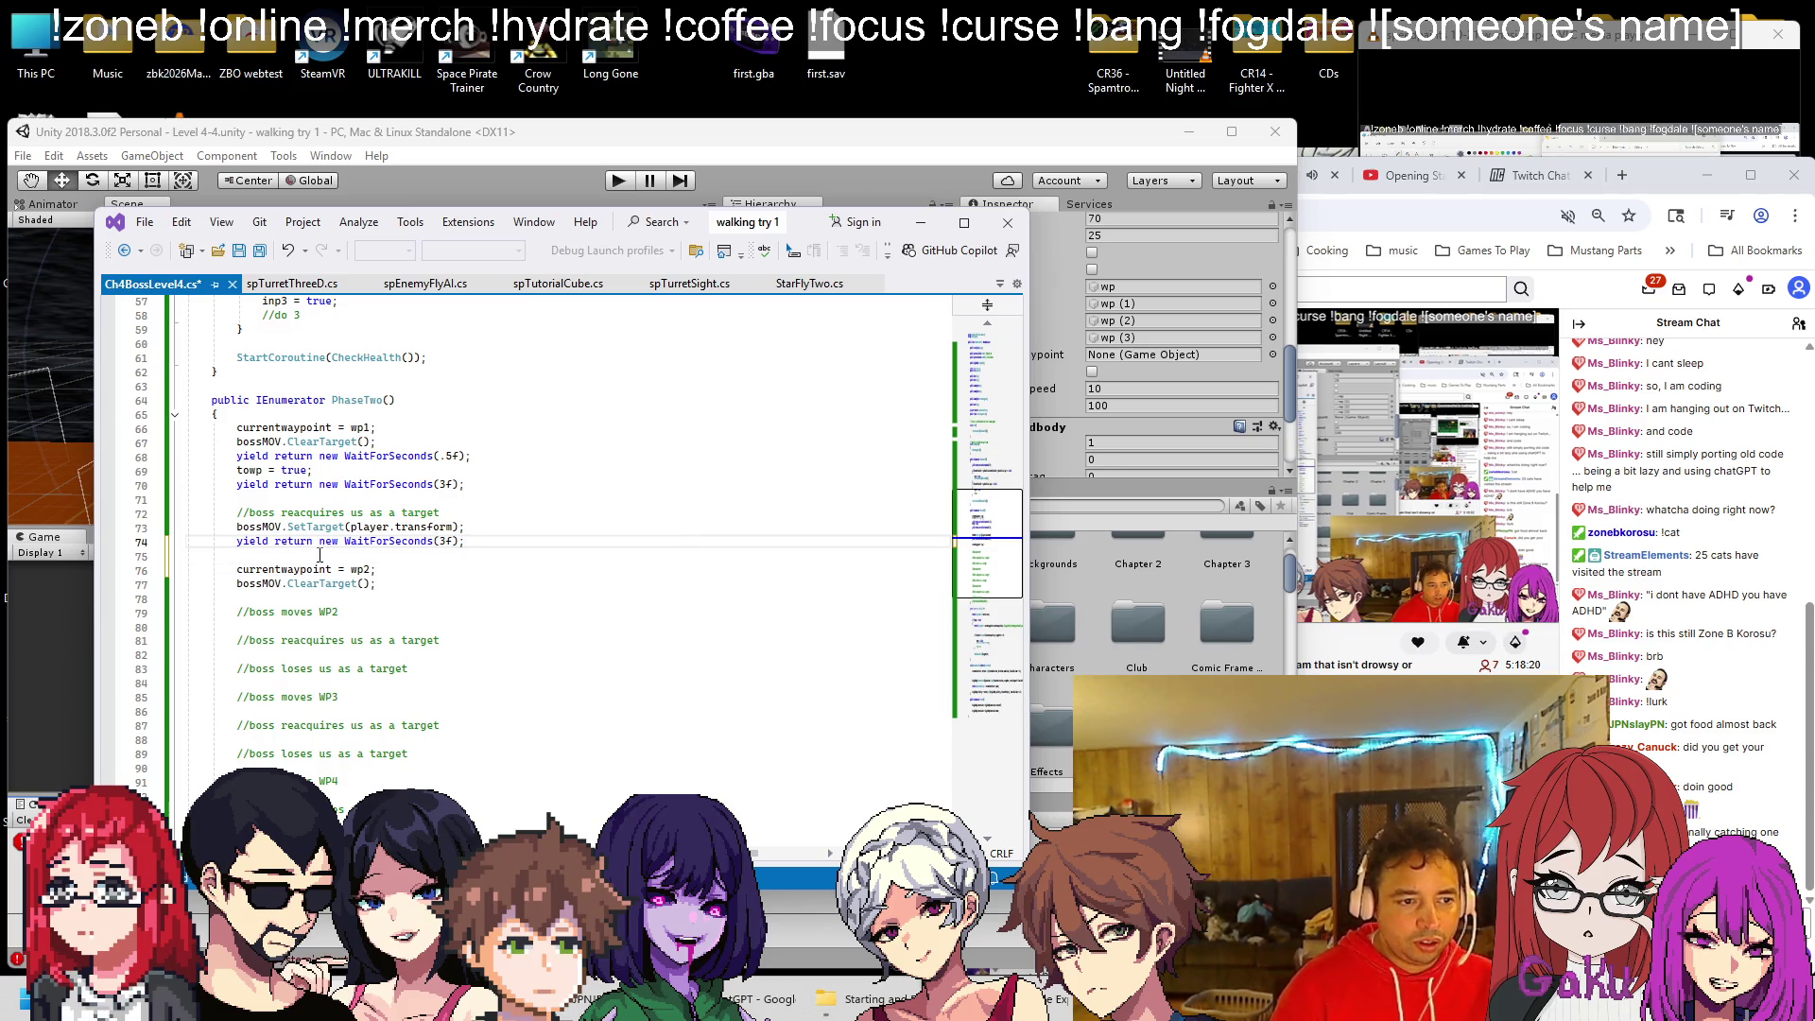
pyautogui.scroll(-1, 367, 590)
pyautogui.click(357, 615)
pyautogui.press('Return')
pyautogui.hotkey('ctrl', 'v')
pyautogui.press('Left')
pyautogui.press('BackSpace')
pyautogui.write('3')
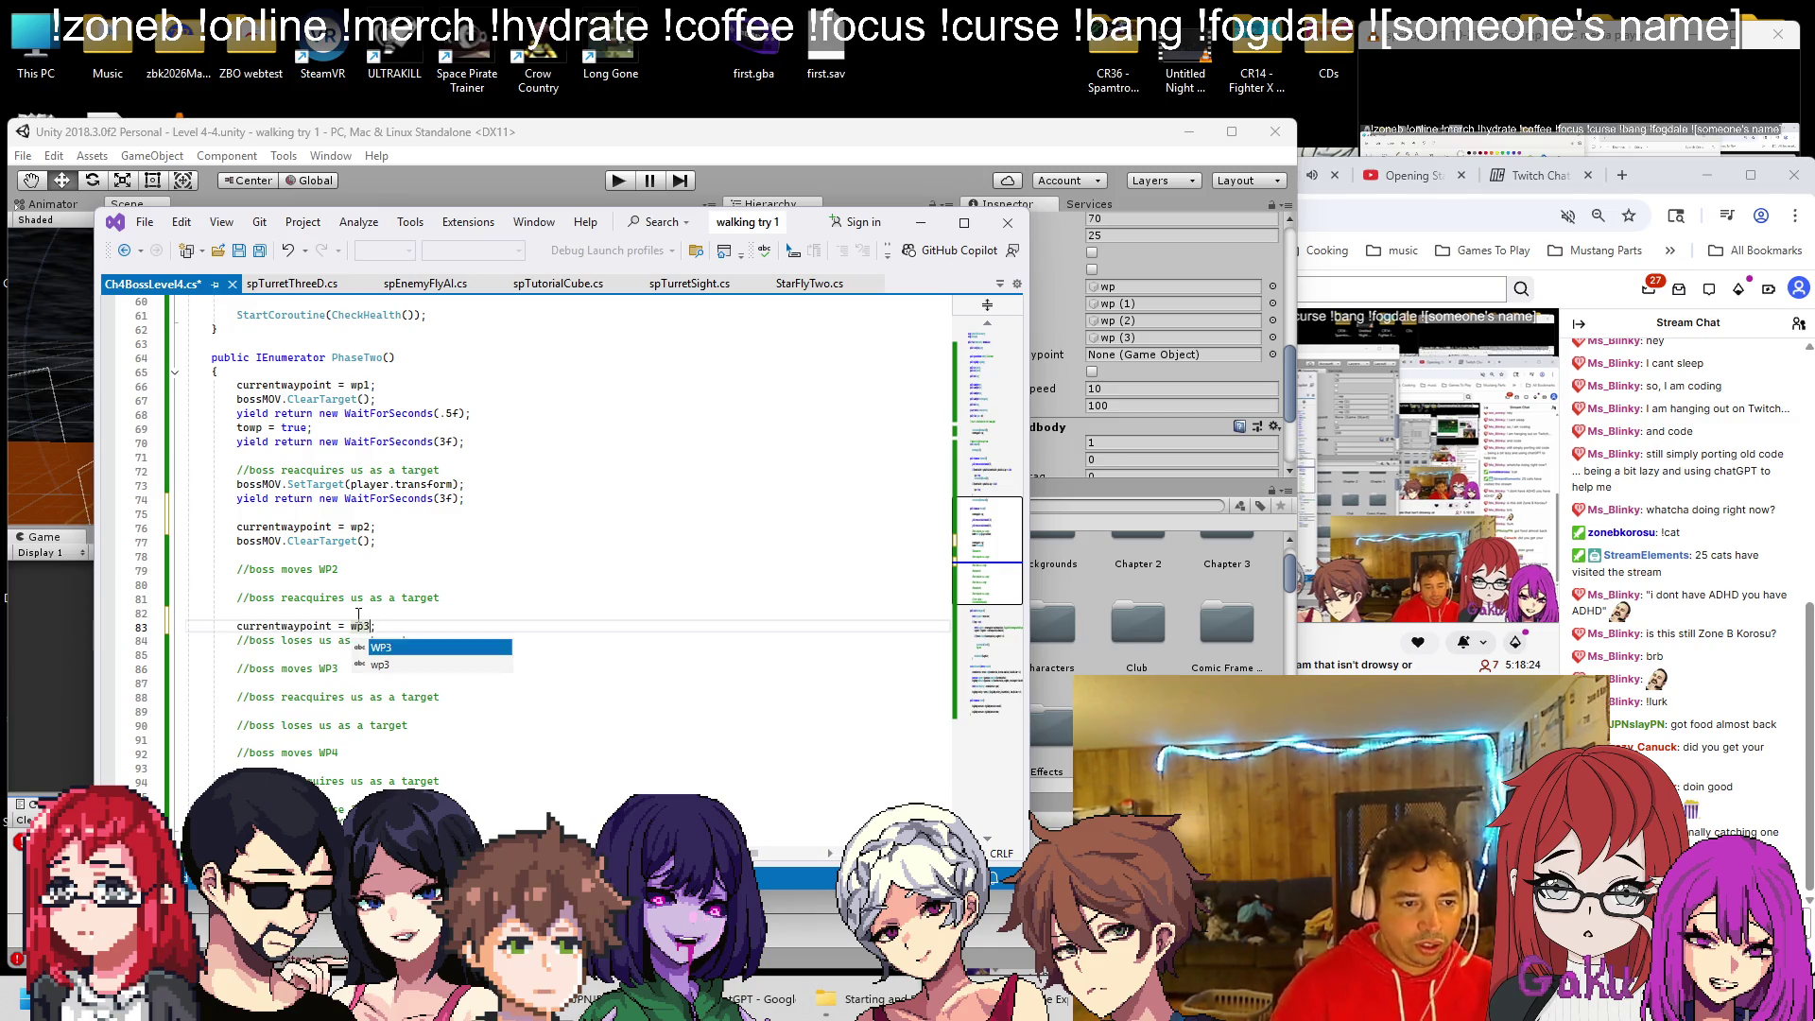
pyautogui.click(529, 555)
# Set currentwaypoint to wp4 before the last loses-target step and check PhaseTwo's restart line
pyautogui.scroll(-1, 360, 662)
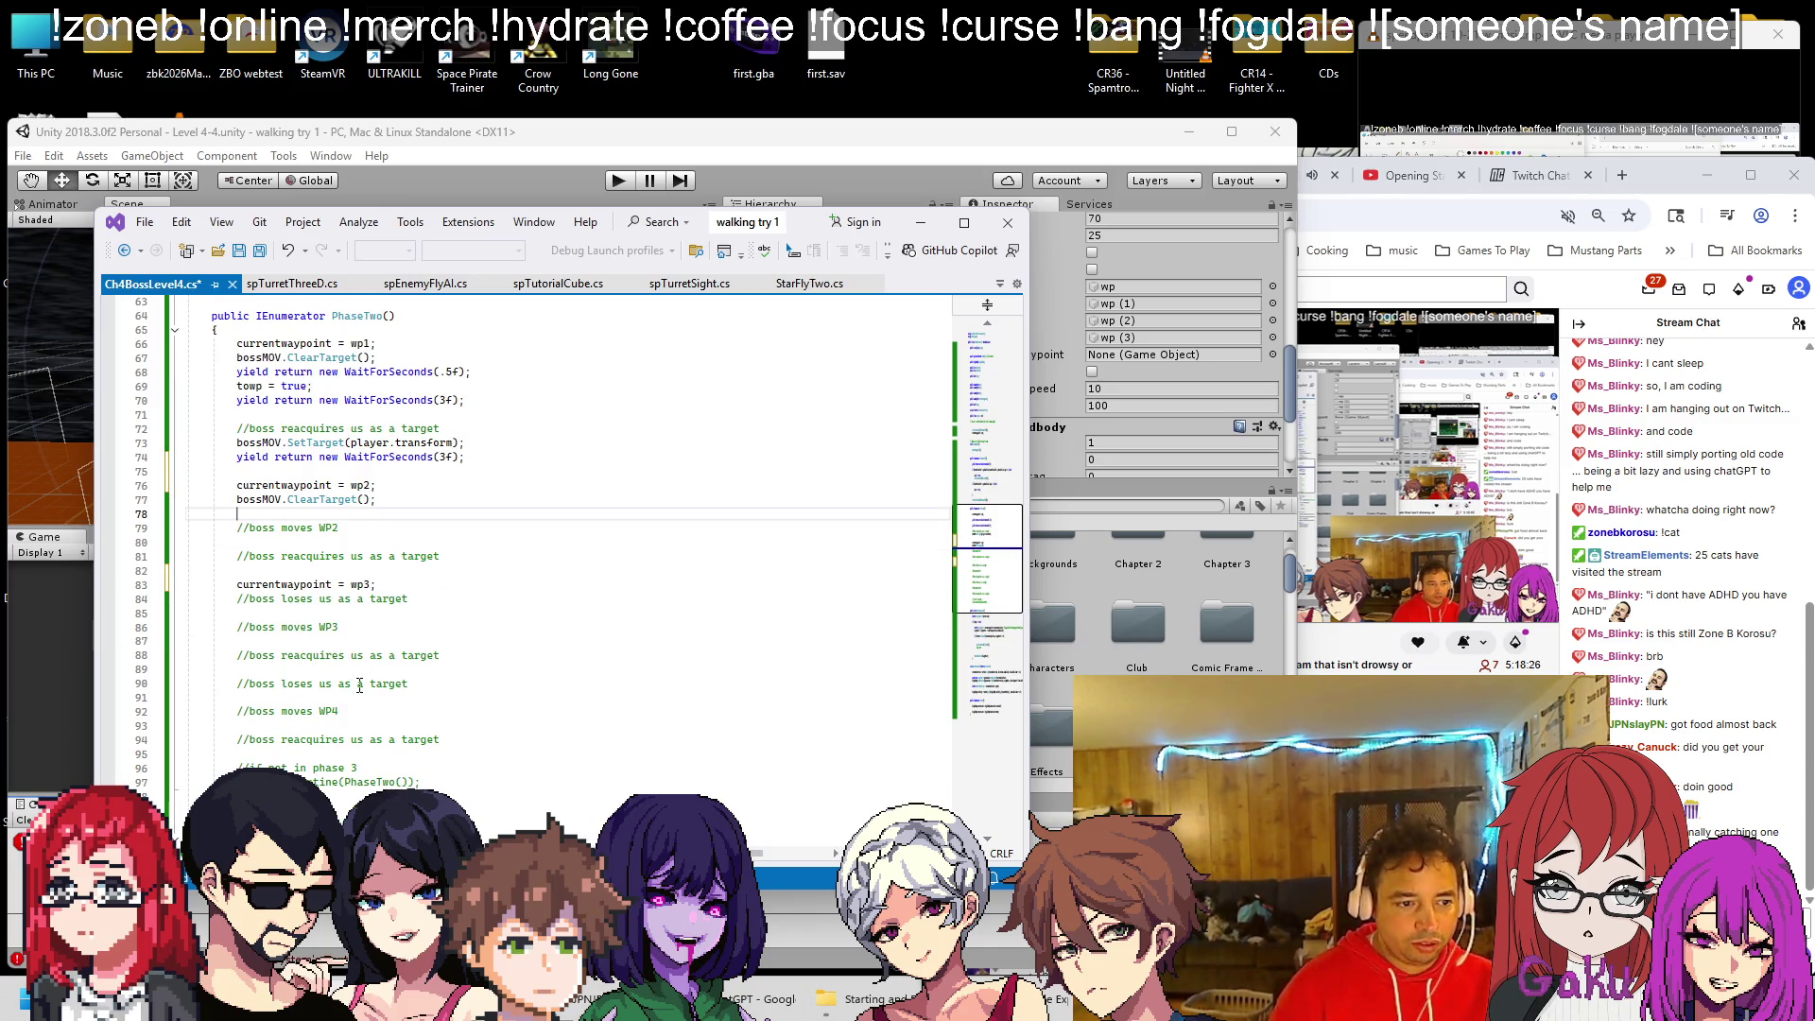
pyautogui.click(398, 668)
pyautogui.press('Return')
pyautogui.write('currentwaypoint = wp1;')
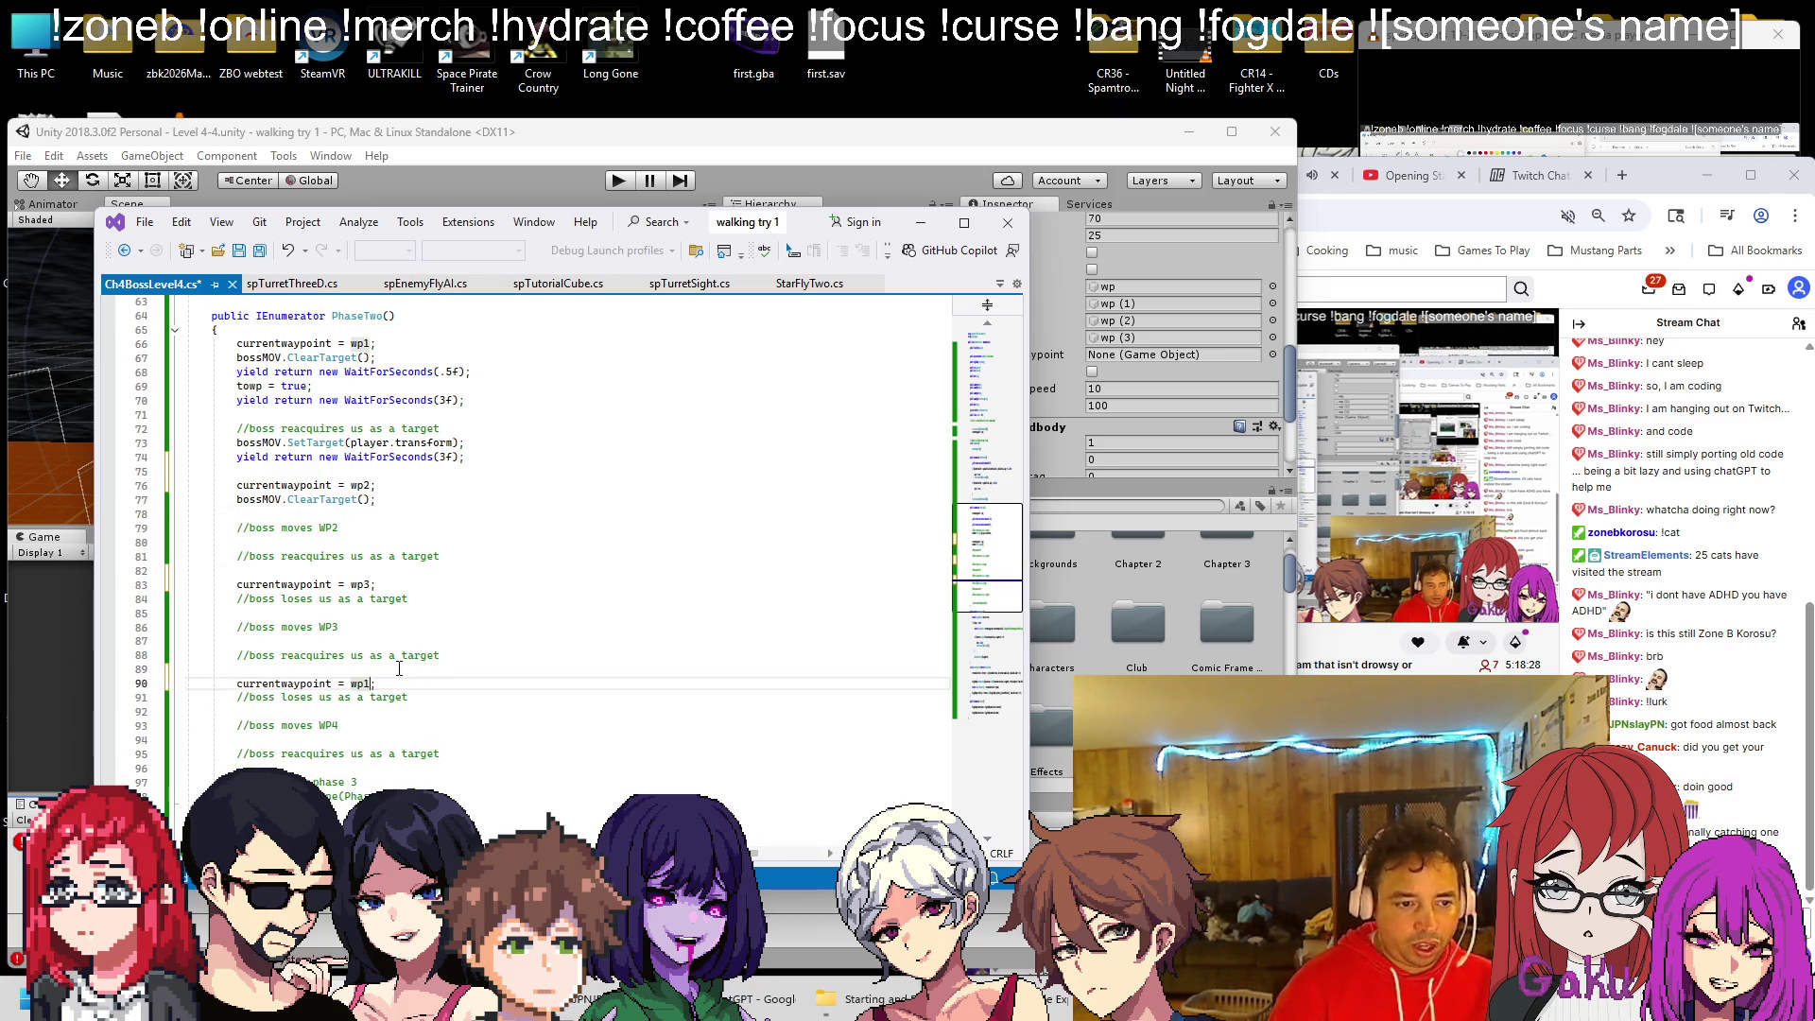
pyautogui.press('BackSpace')
pyautogui.write('4')
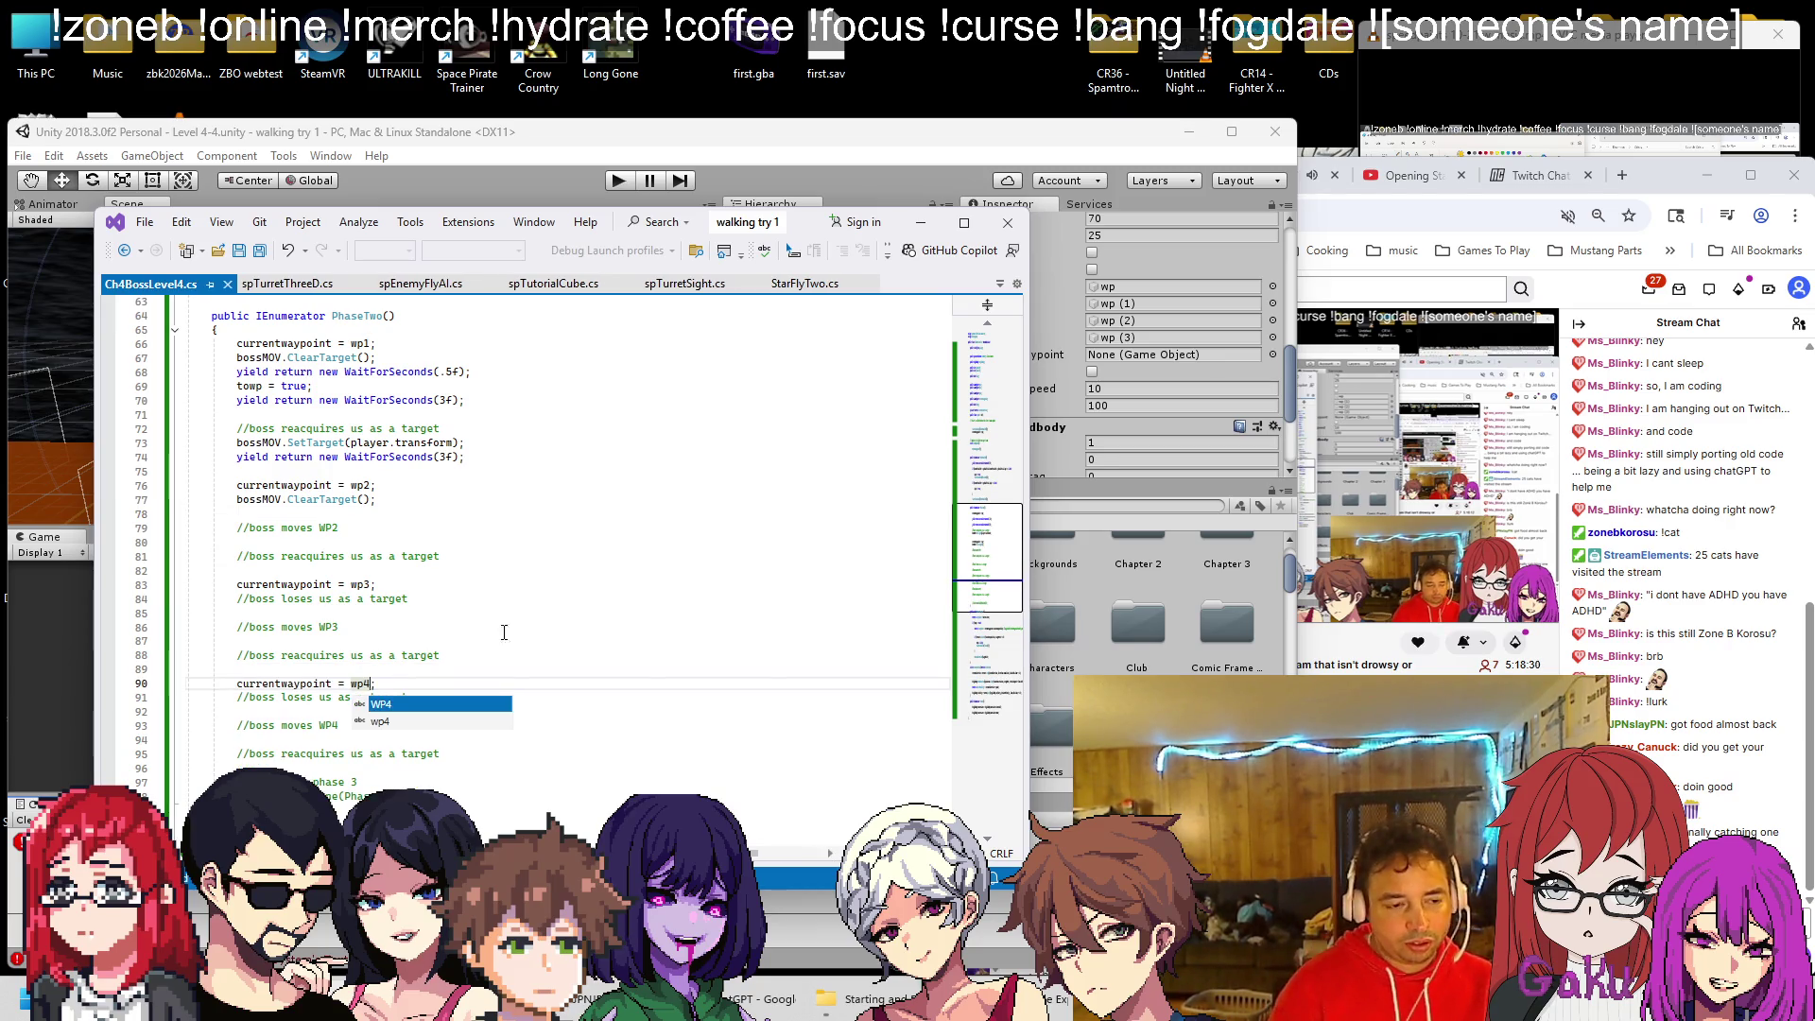
pyautogui.click(554, 618)
pyautogui.click(567, 796)
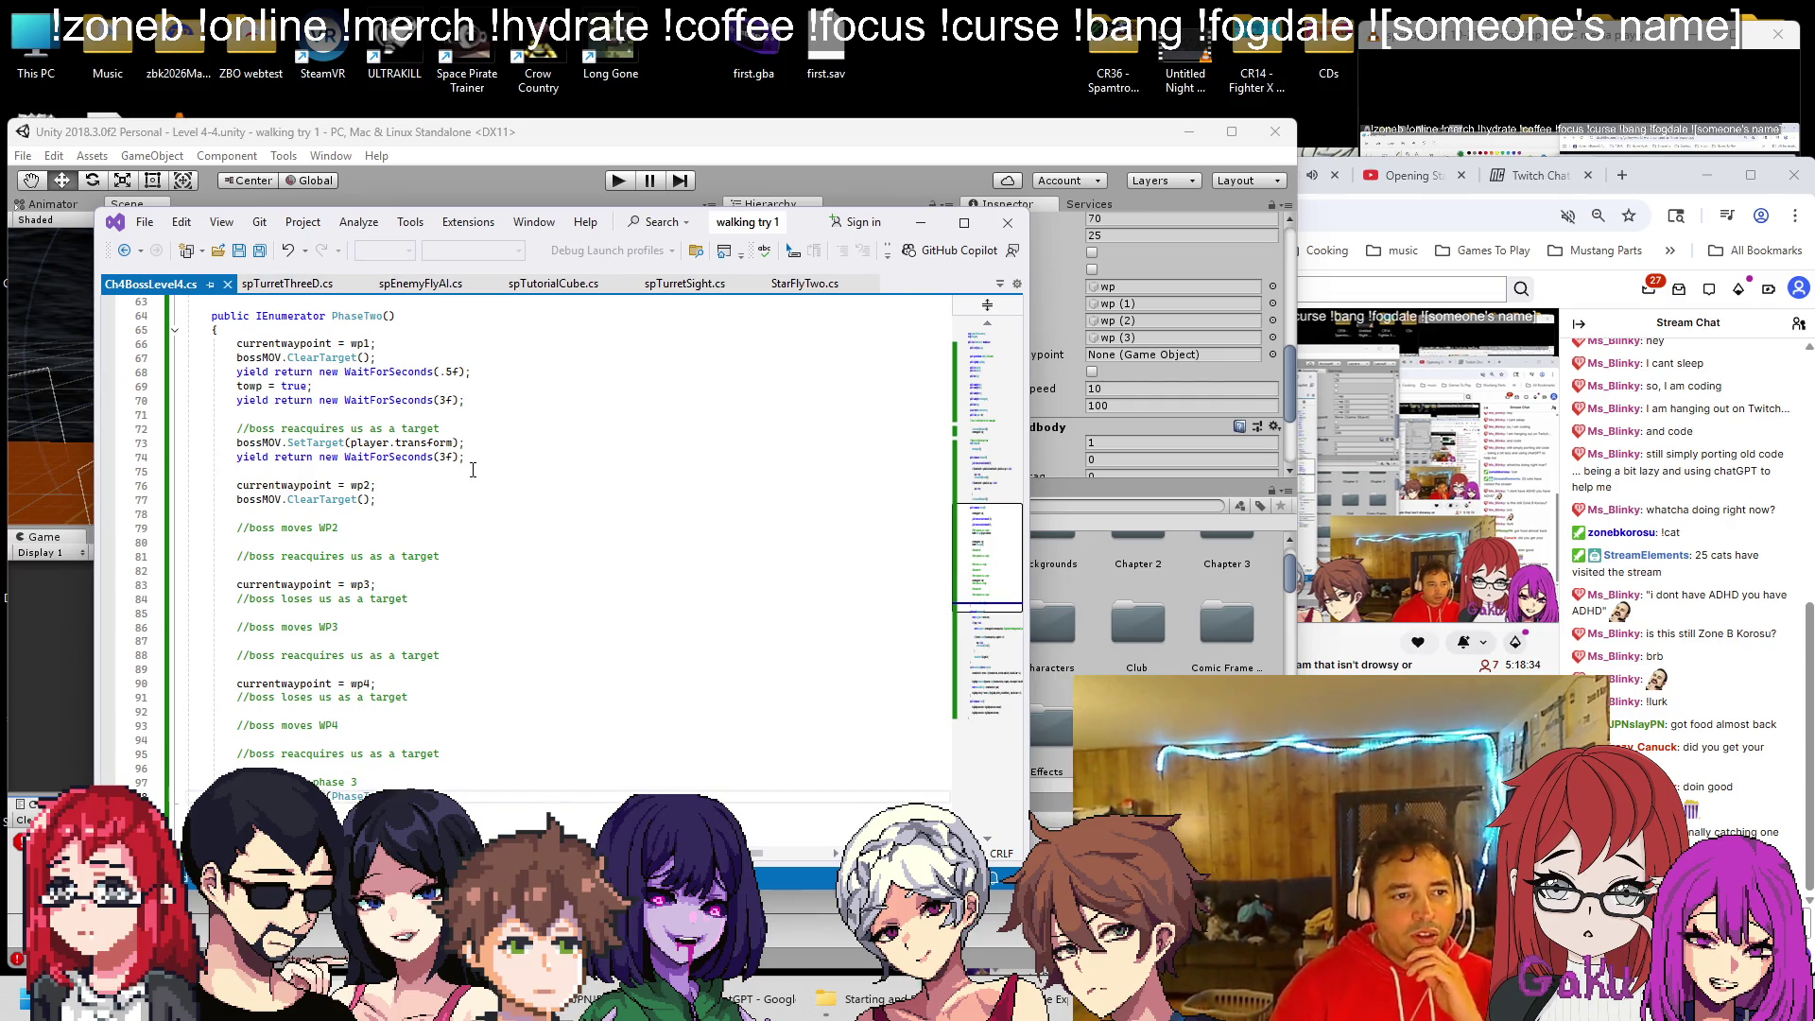
pyautogui.scroll(1, 472, 470)
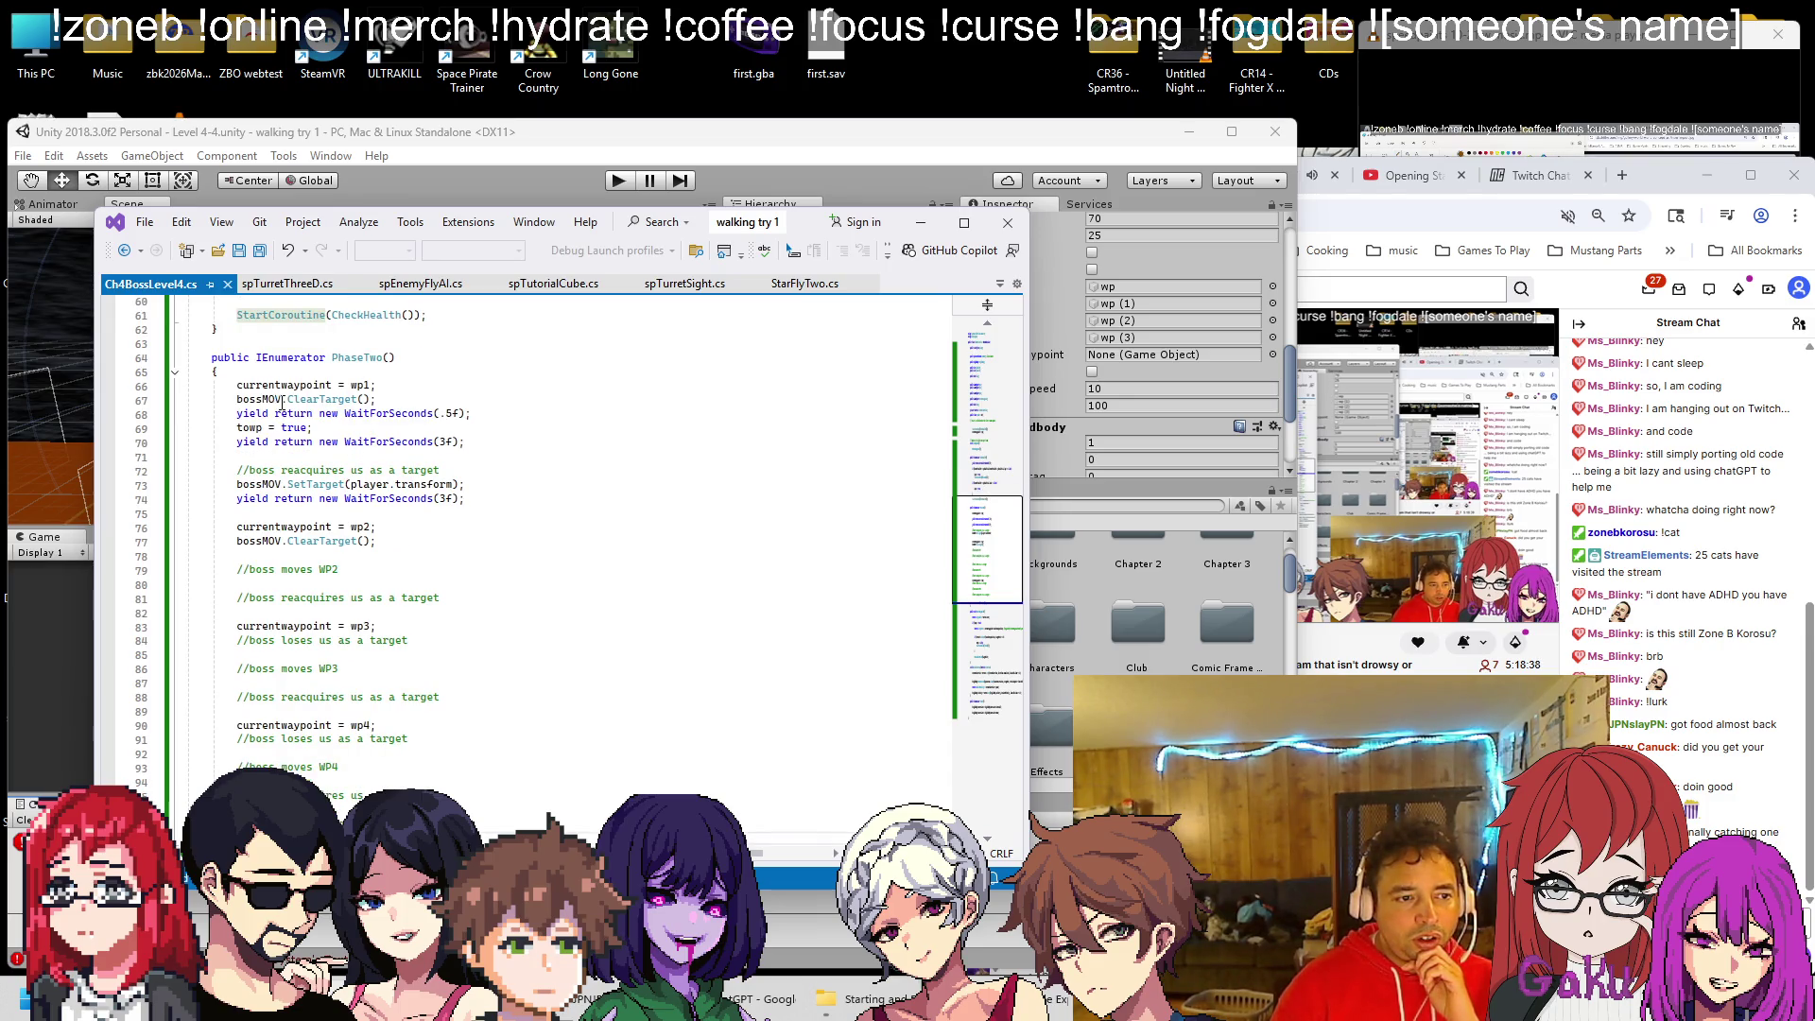
pyautogui.scroll(-8, 279, 399)
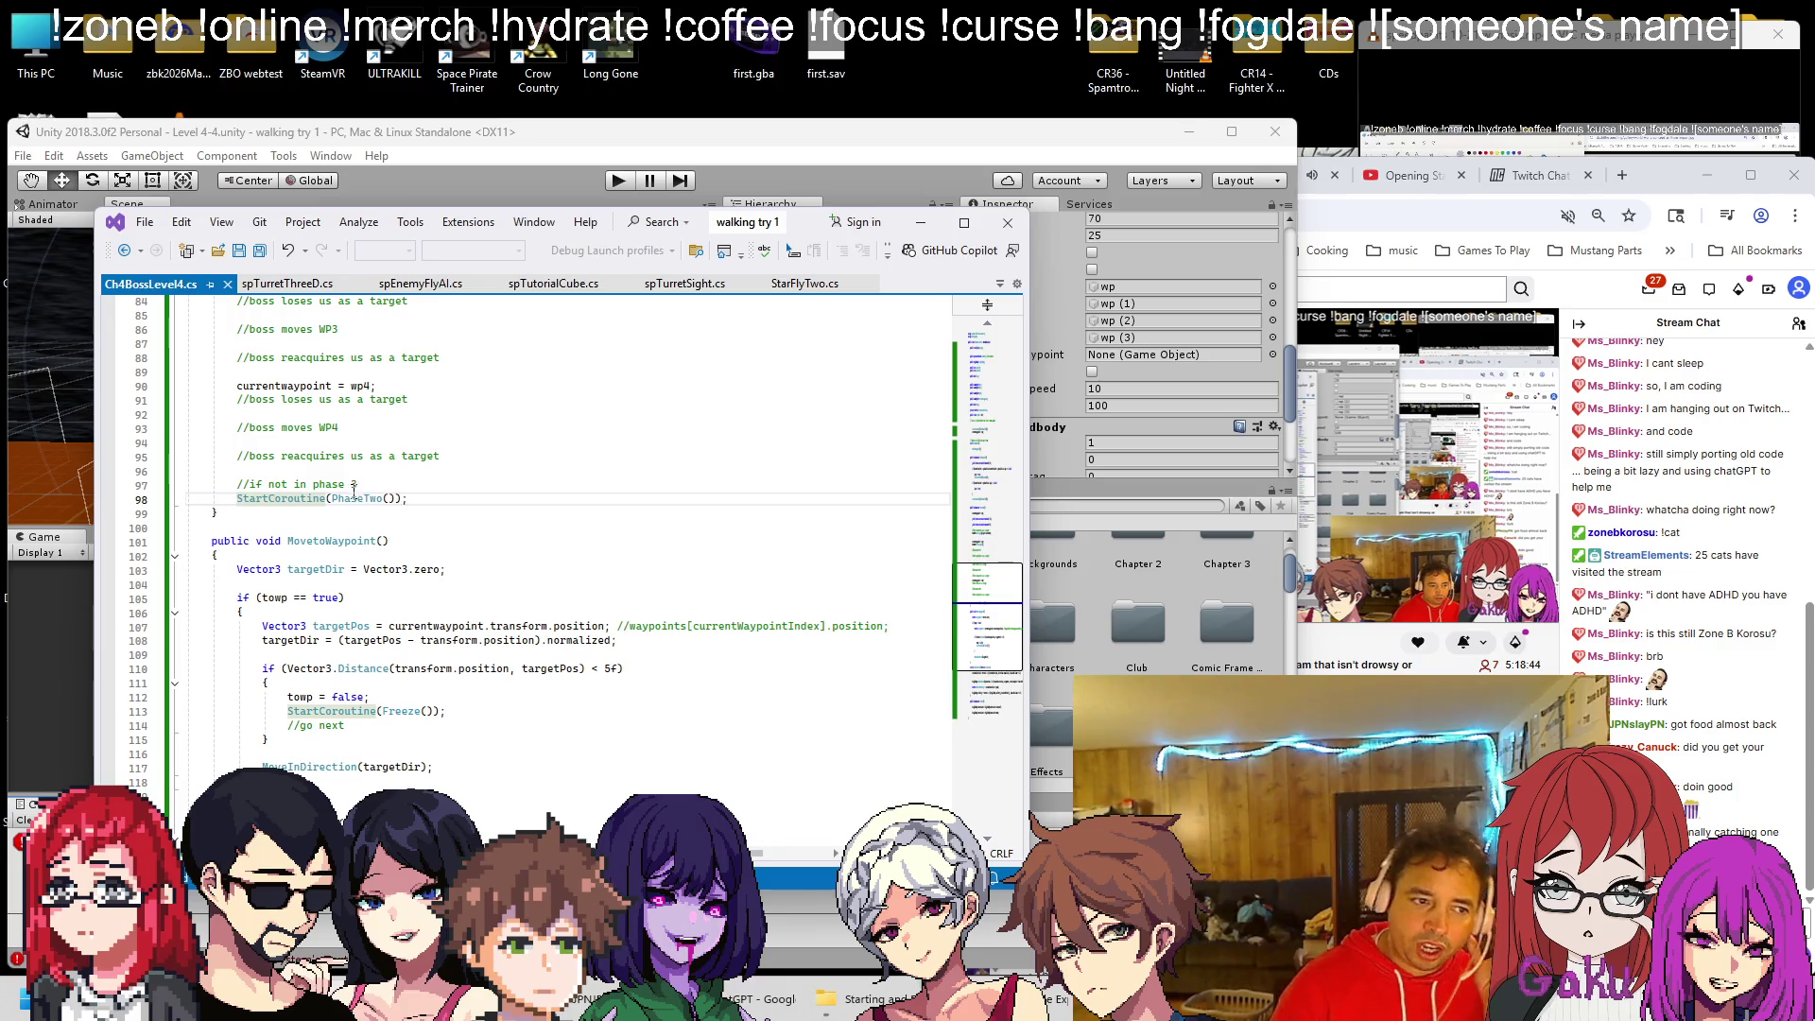
pyautogui.scroll(-2, 368, 501)
pyautogui.scroll(6, 392, 535)
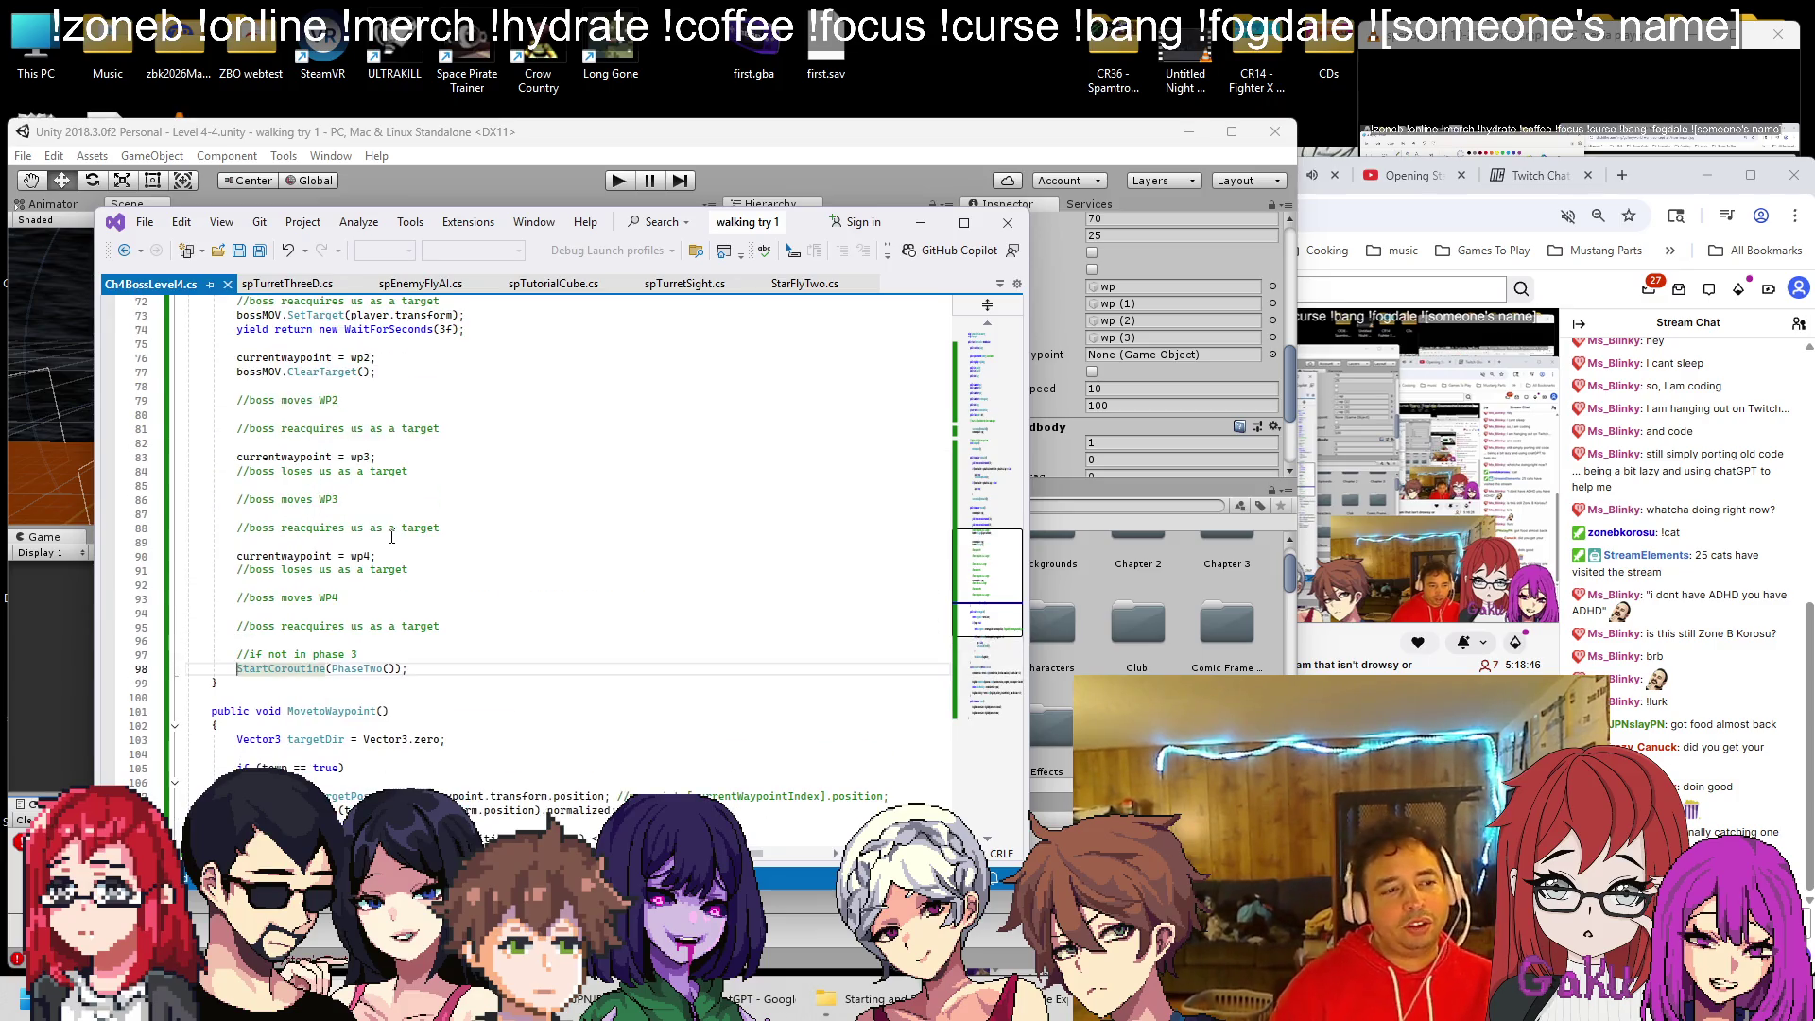
pyautogui.scroll(5, 391, 539)
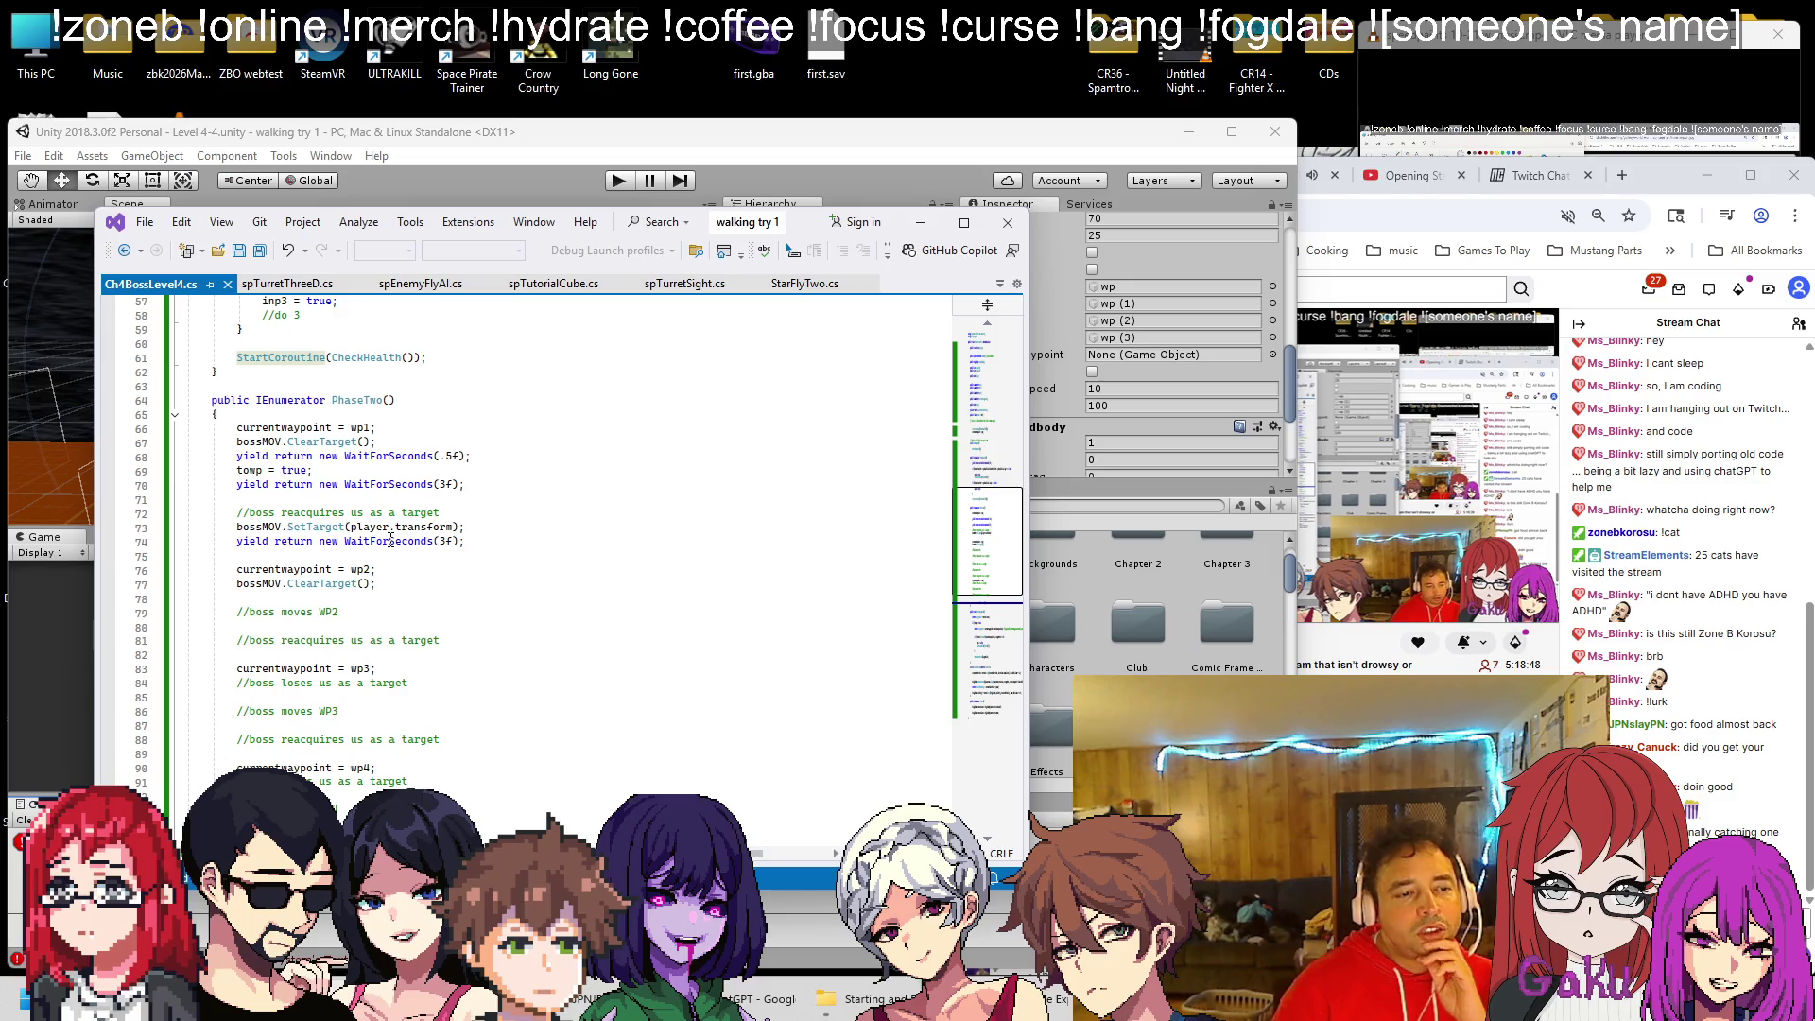
# Fix the misleading //go next comment following StartCoroutine(Freeze()) in MovetoWaypoint
pyautogui.scroll(-14, 391, 539)
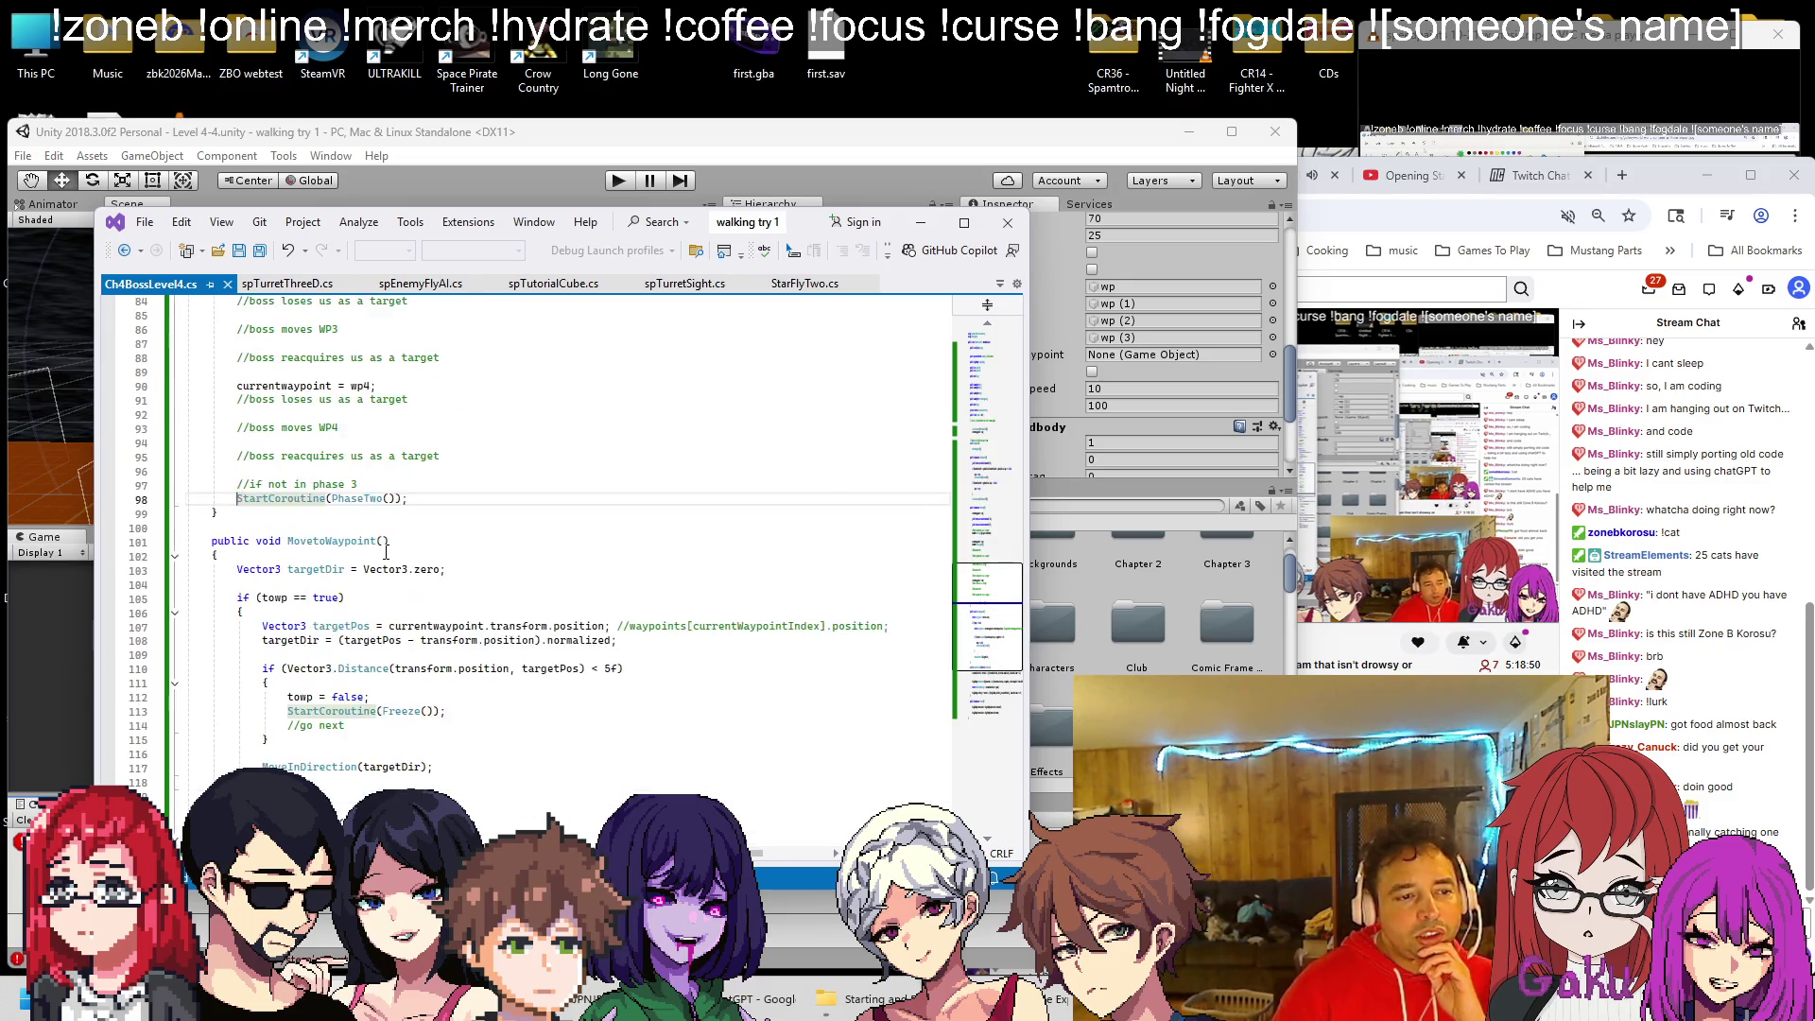
pyautogui.click(393, 516)
pyautogui.press('BackSpace')
pyautogui.press('BackSpace')
pyautogui.press('BackSpace')
pyautogui.write('a')
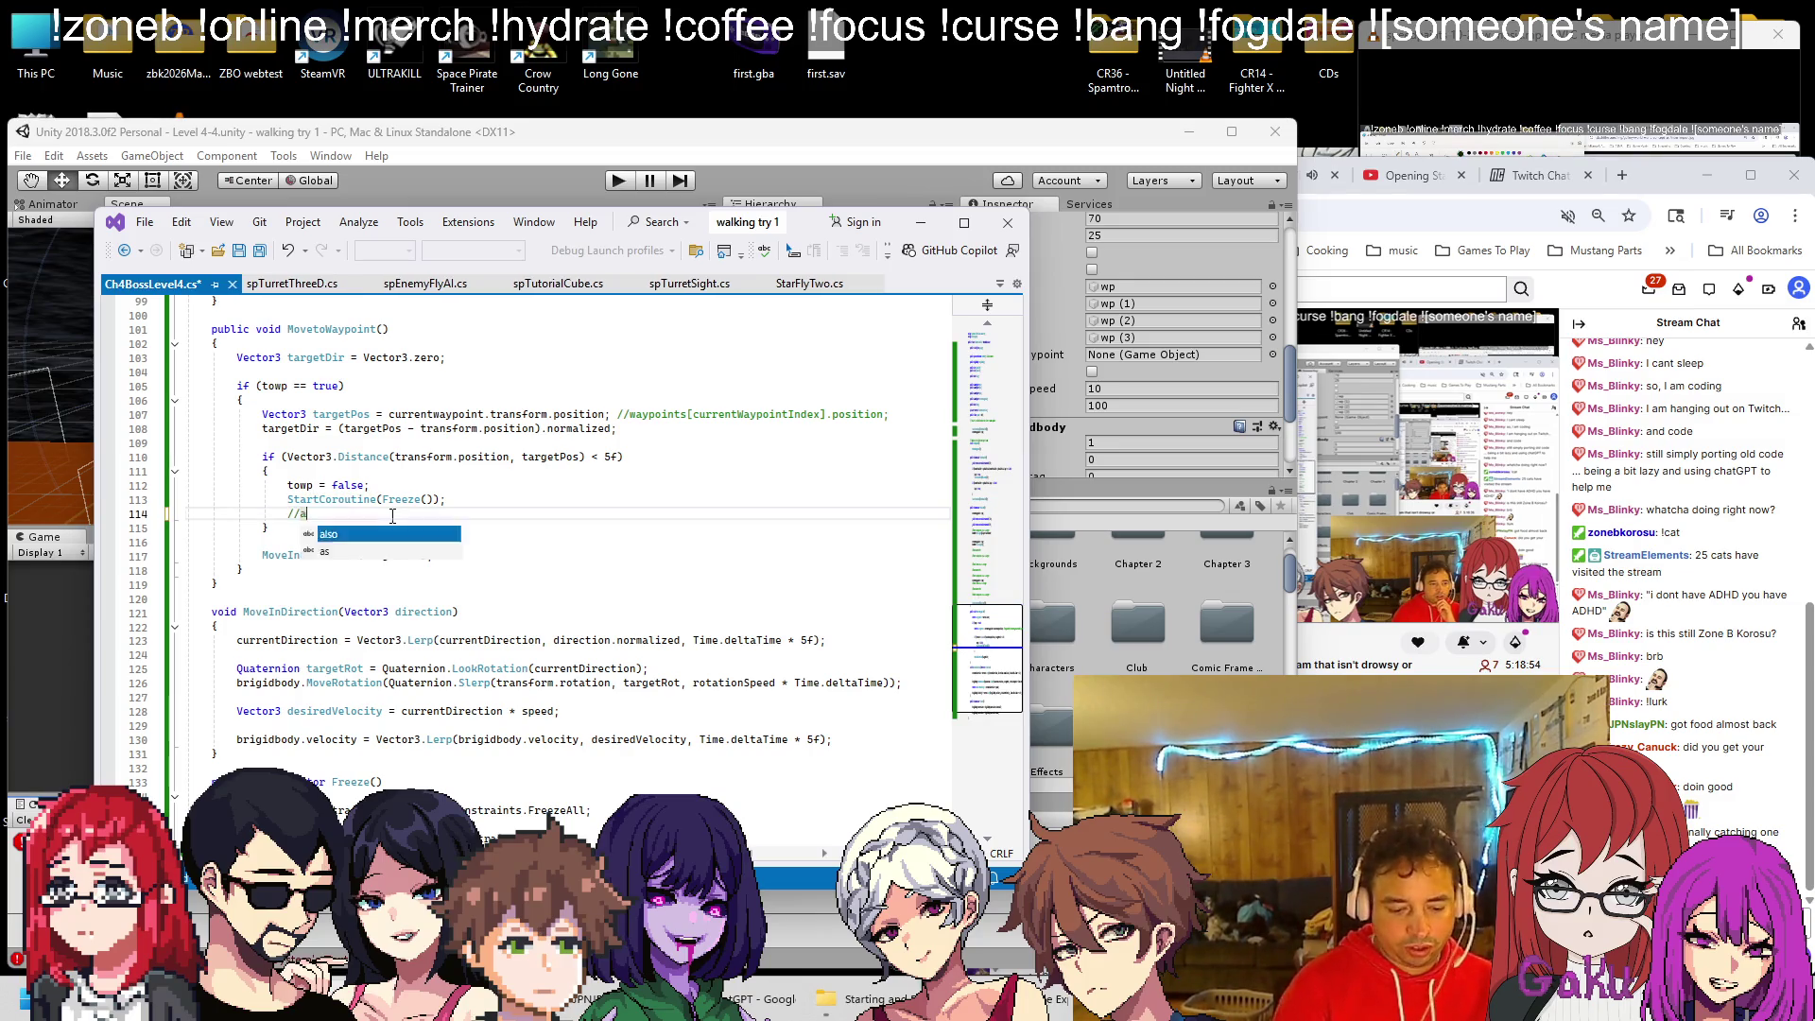
pyautogui.write('ctually just a timer')
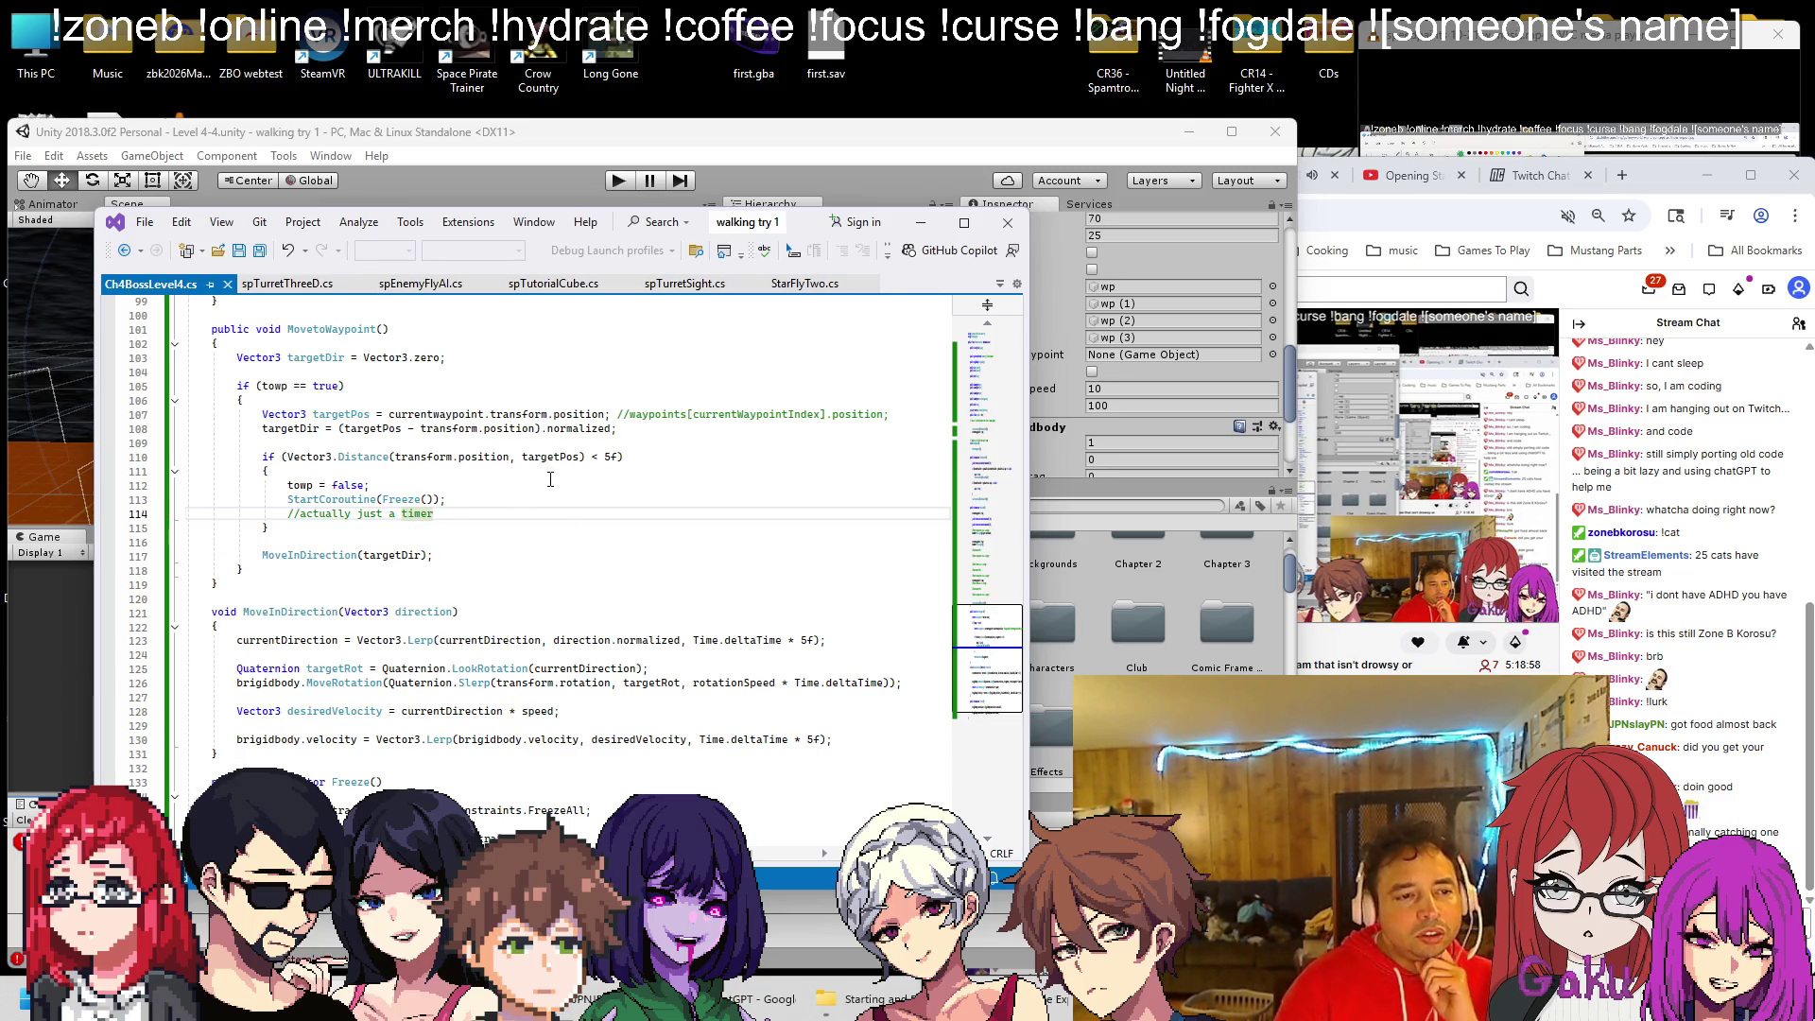
pyautogui.scroll(1, 550, 479)
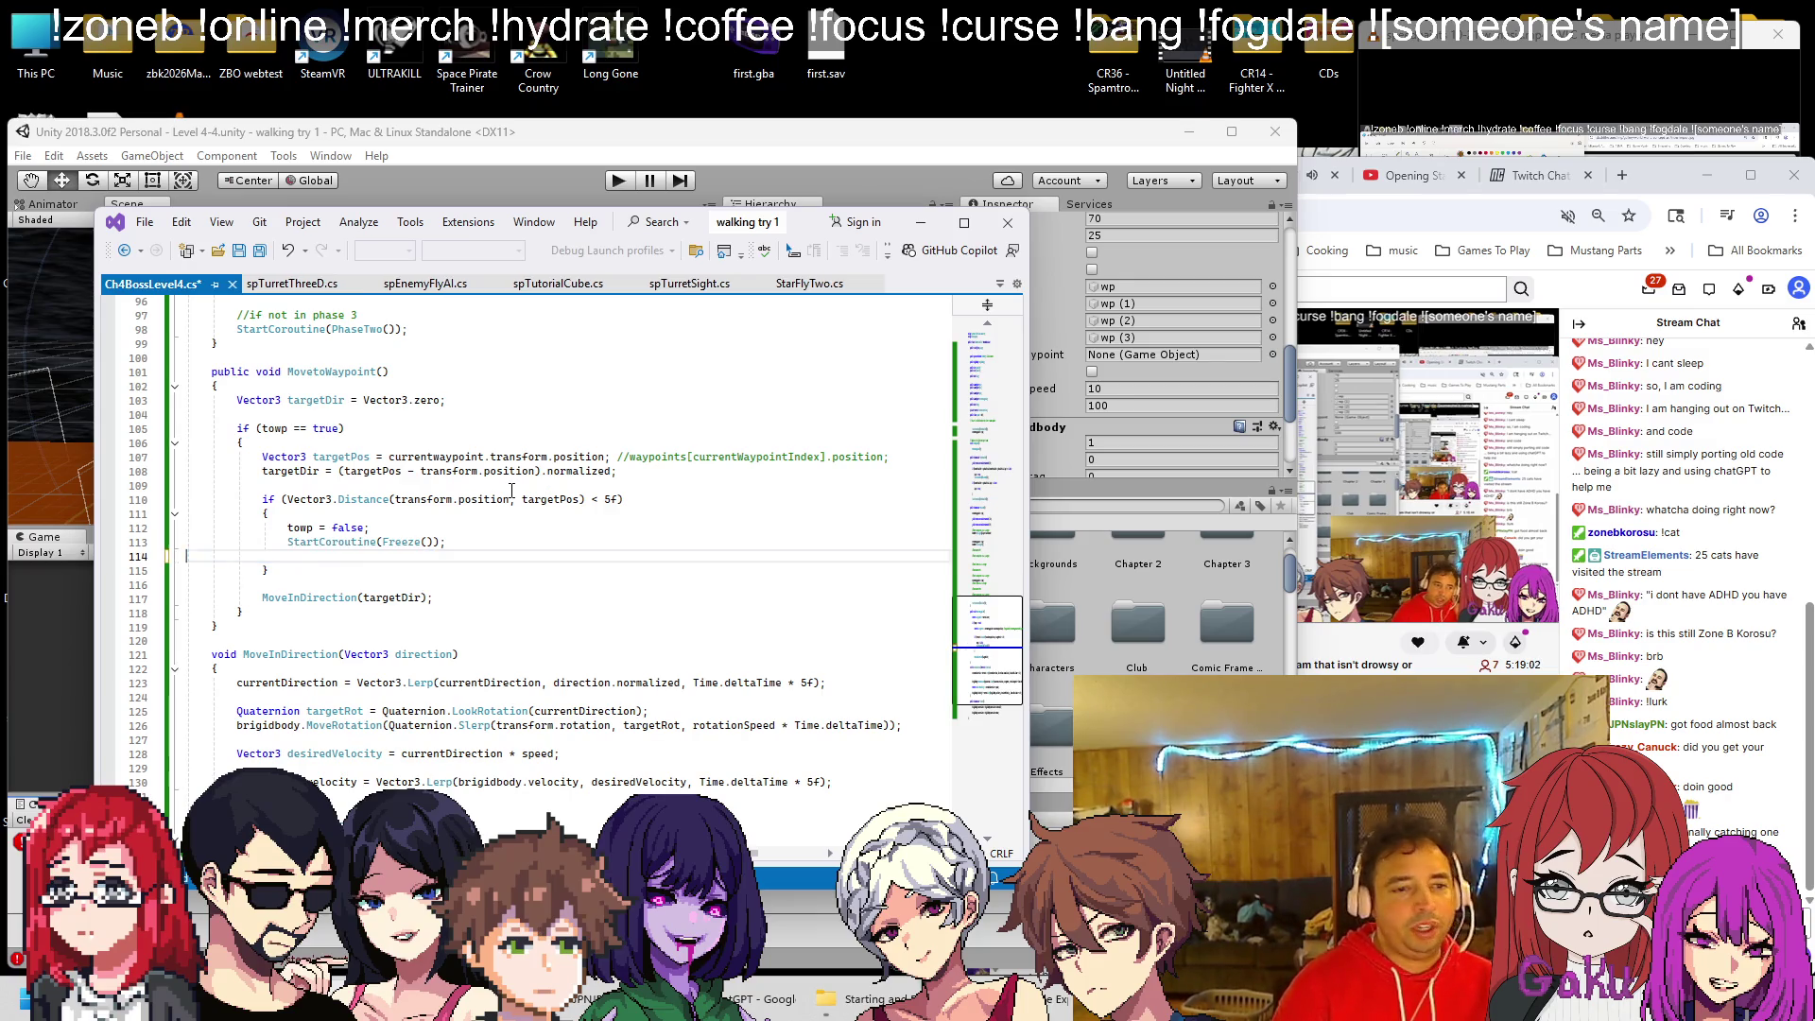
pyautogui.scroll(6, 442, 501)
pyautogui.scroll(5, 444, 502)
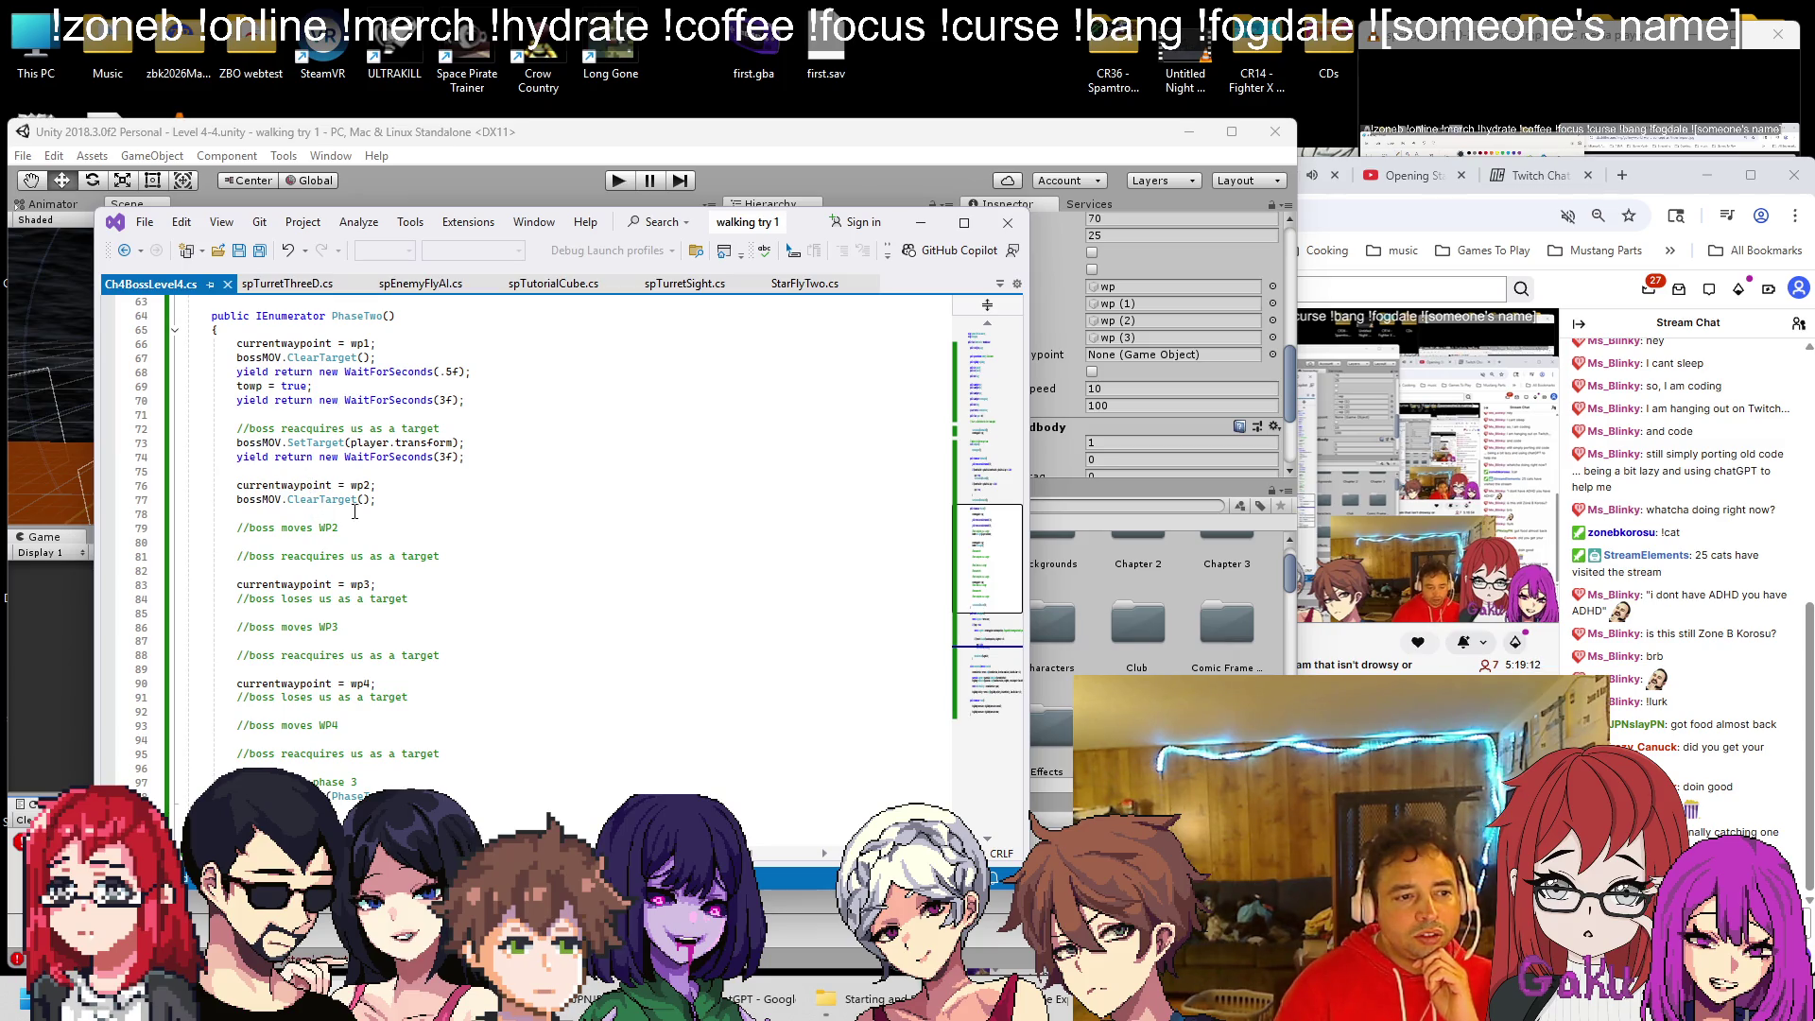
# Insert the WP2 movement comment on a new line after the half-second wait
pyautogui.doubleClick(321, 525)
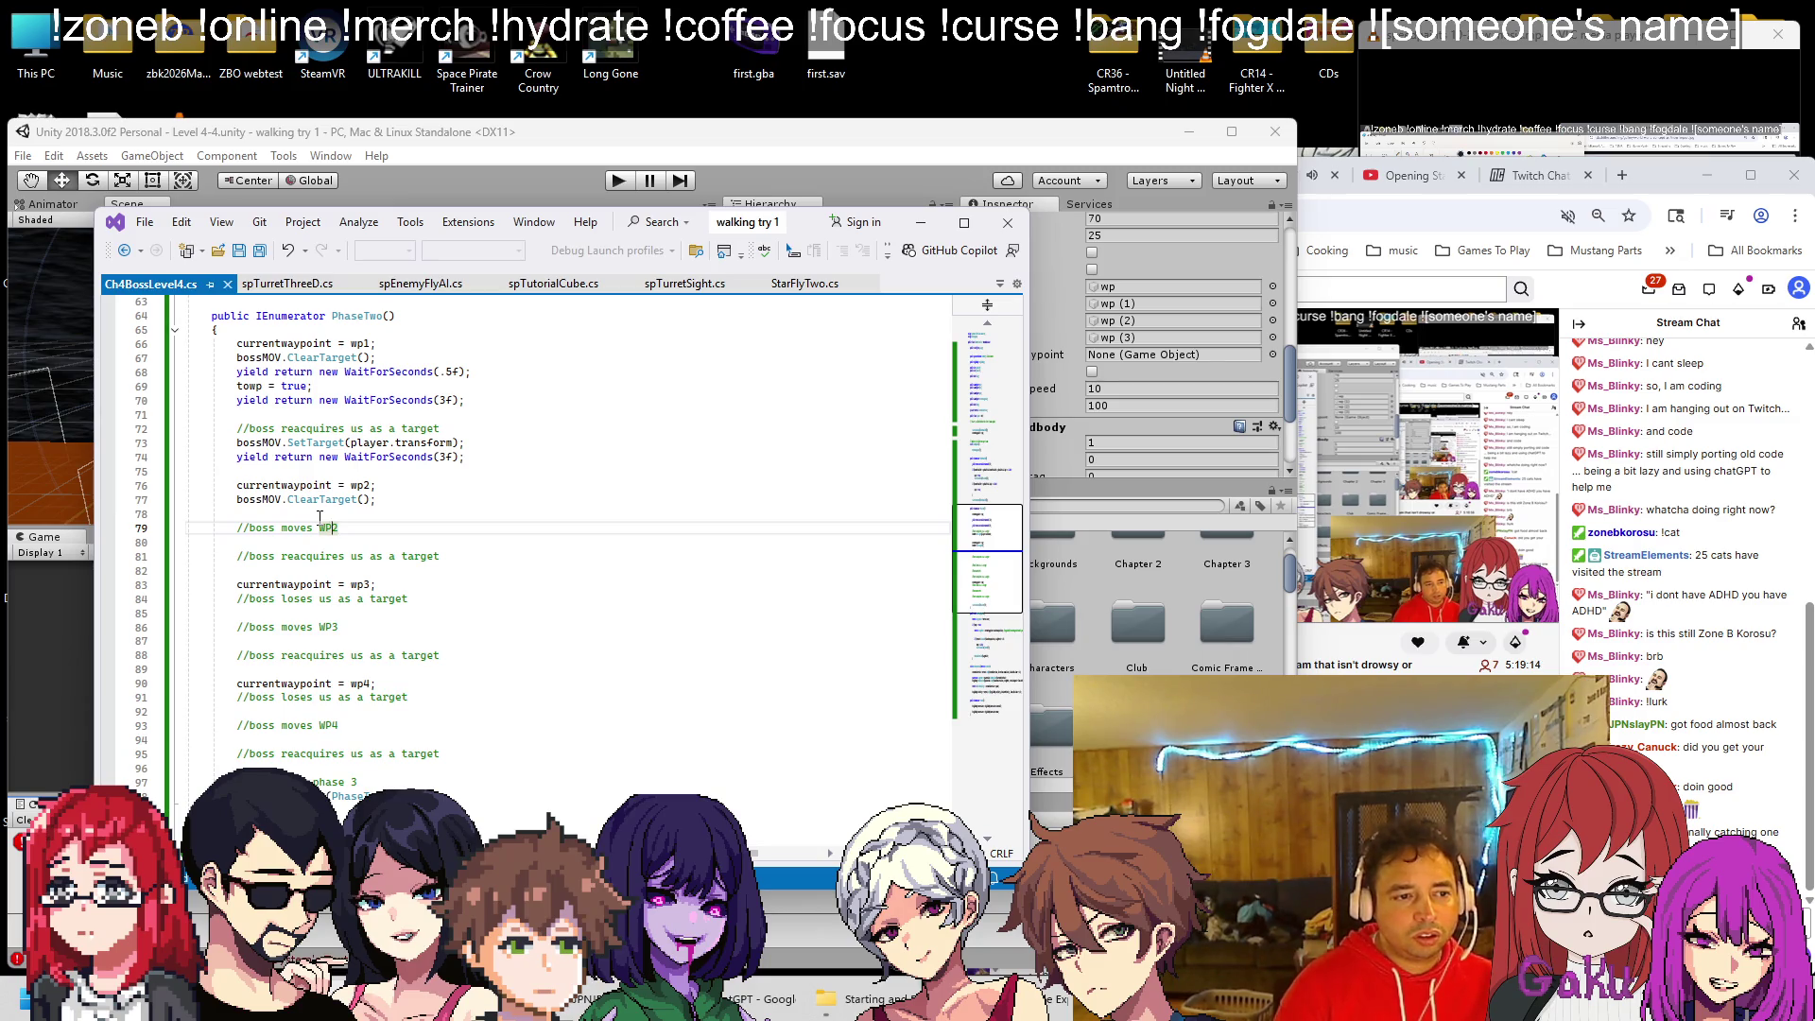
pyautogui.hotkey('shift', 'Home')
pyautogui.hotkey('ctrl', 'c')
pyautogui.click(495, 374)
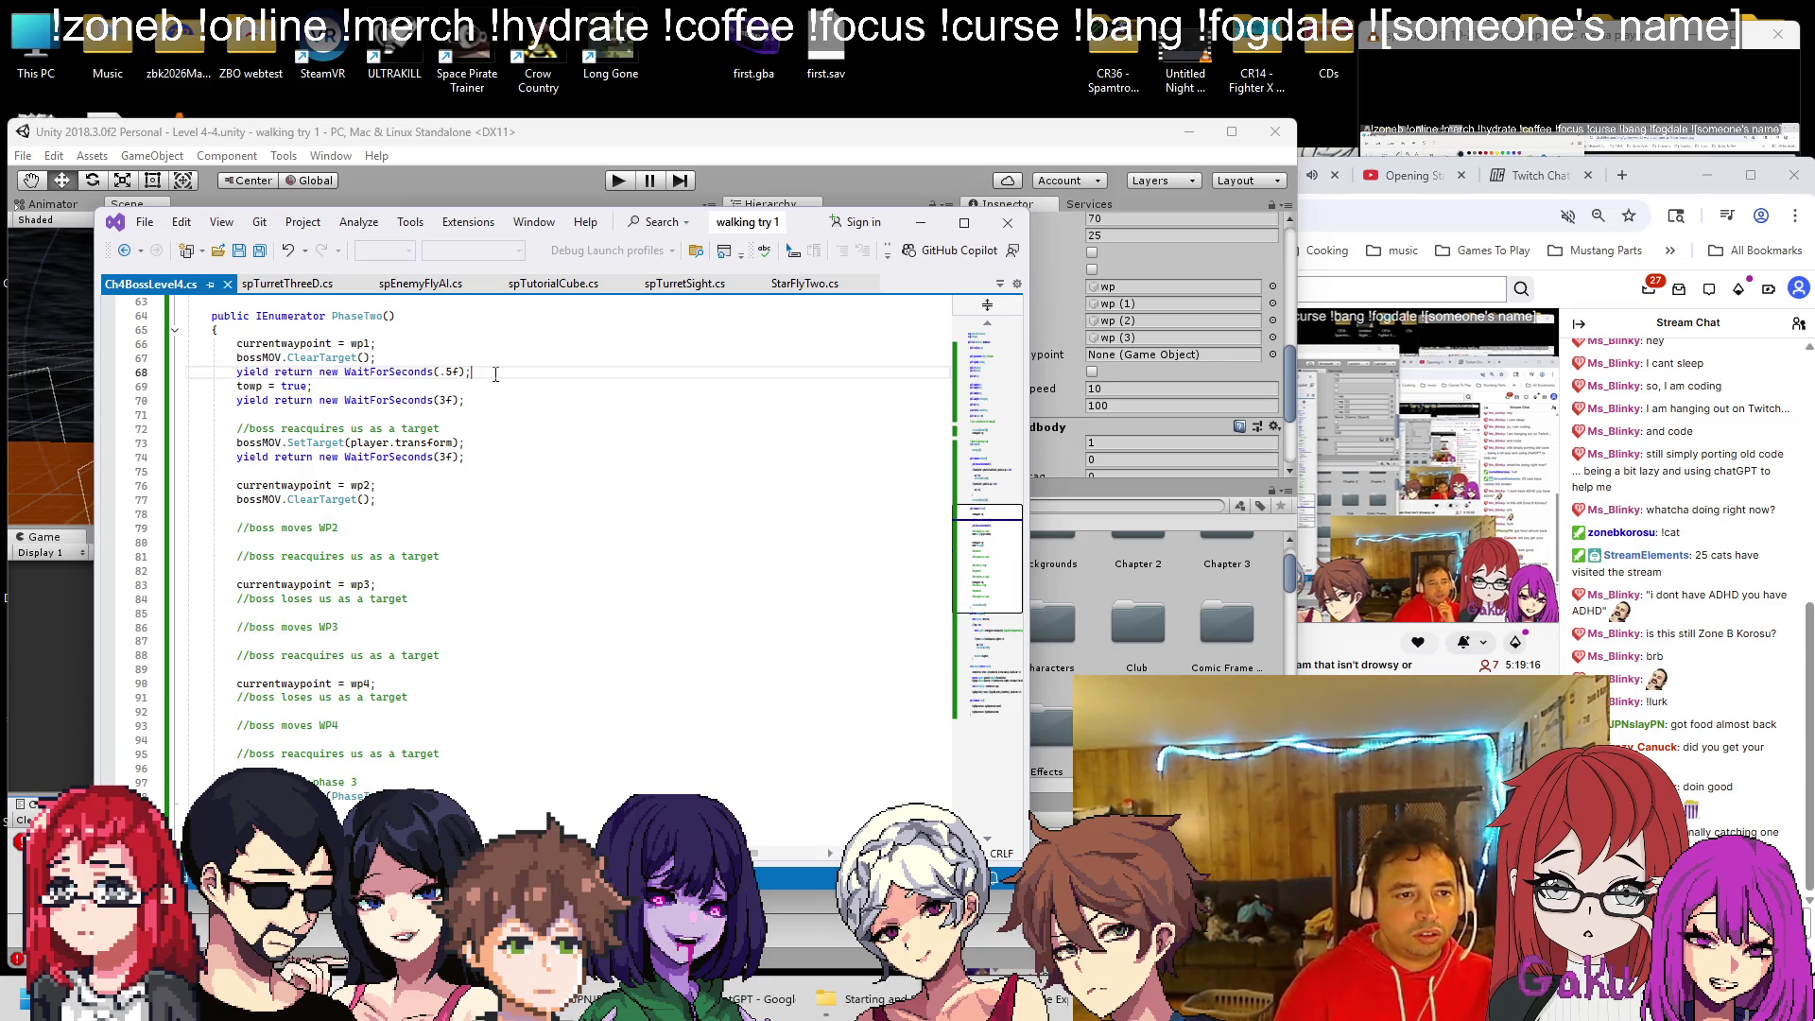
pyautogui.press('Return')
pyautogui.hotkey('ctrl', 'v')
# Copy the towp = true statement onto a new line under the WP2 comment
pyautogui.click(345, 400)
pyautogui.hotkey('shift', 'Home')
pyautogui.hotkey('ctrl', 'c')
pyautogui.click(369, 539)
pyautogui.press('Return')
pyautogui.hotkey('ctrl', 'v')
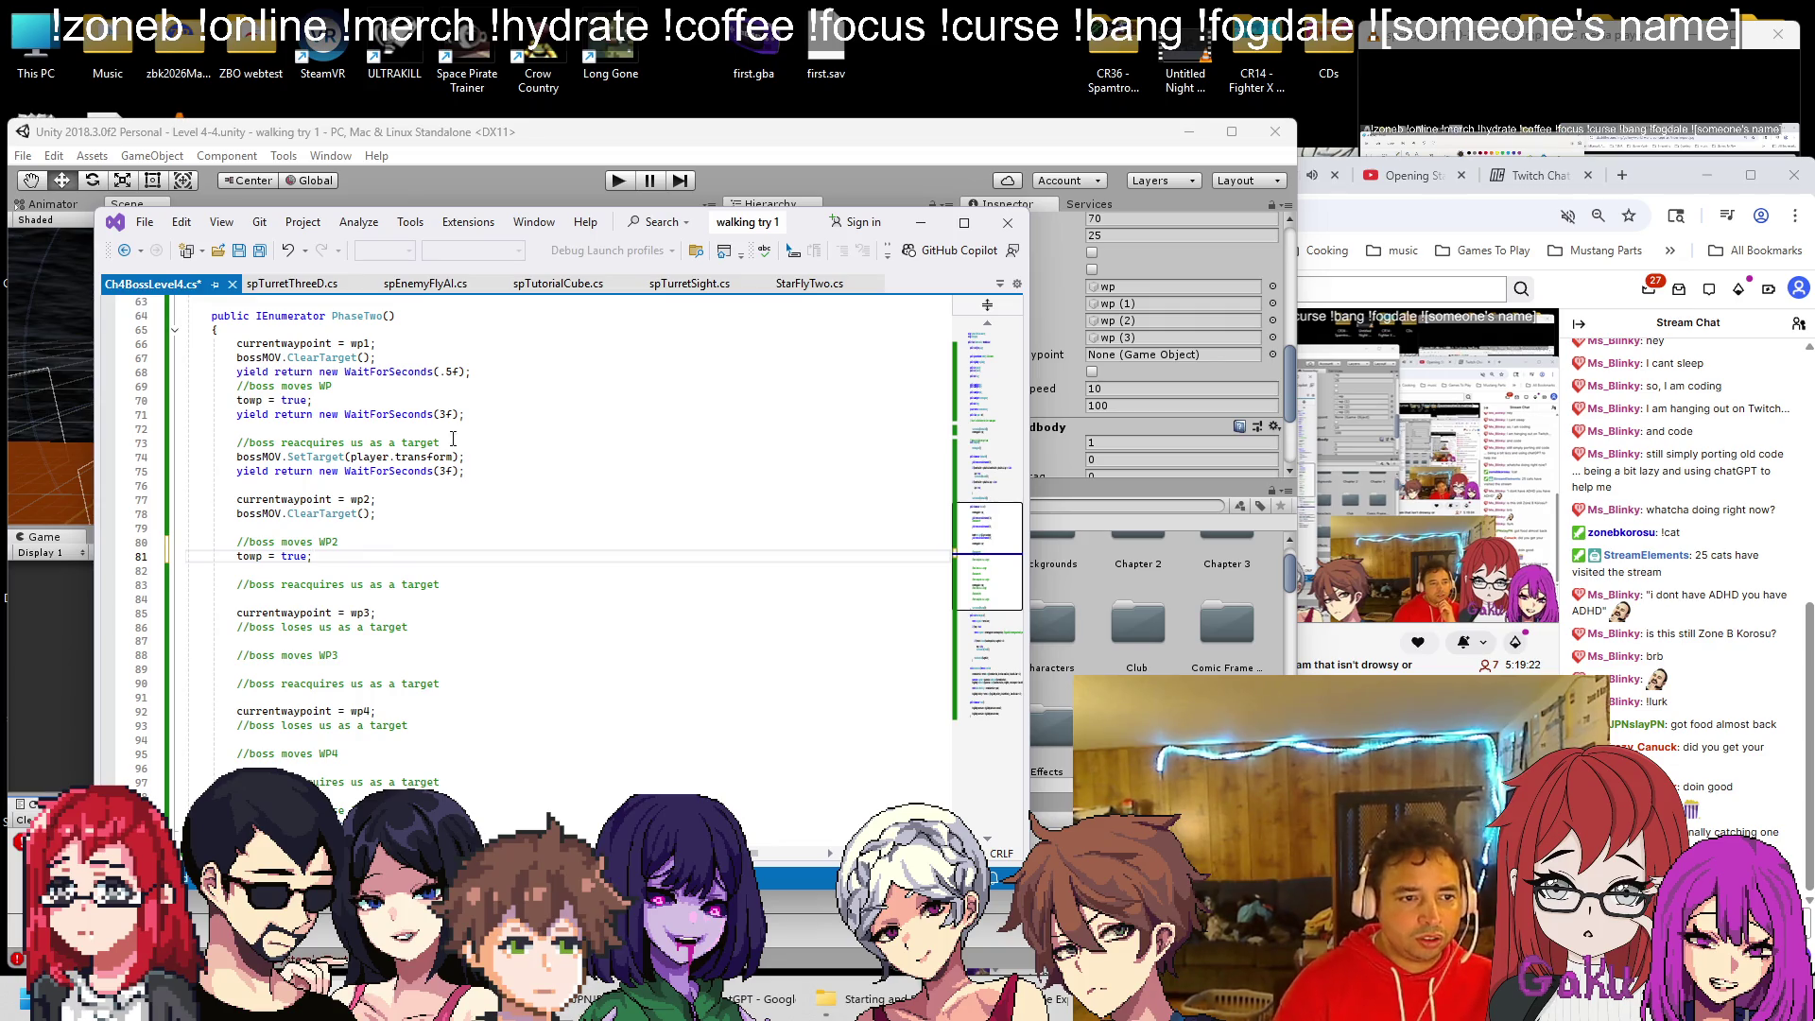
# Copy the 3-second wait and SetTarget(player) lines into the wp2 step
pyautogui.click(484, 457)
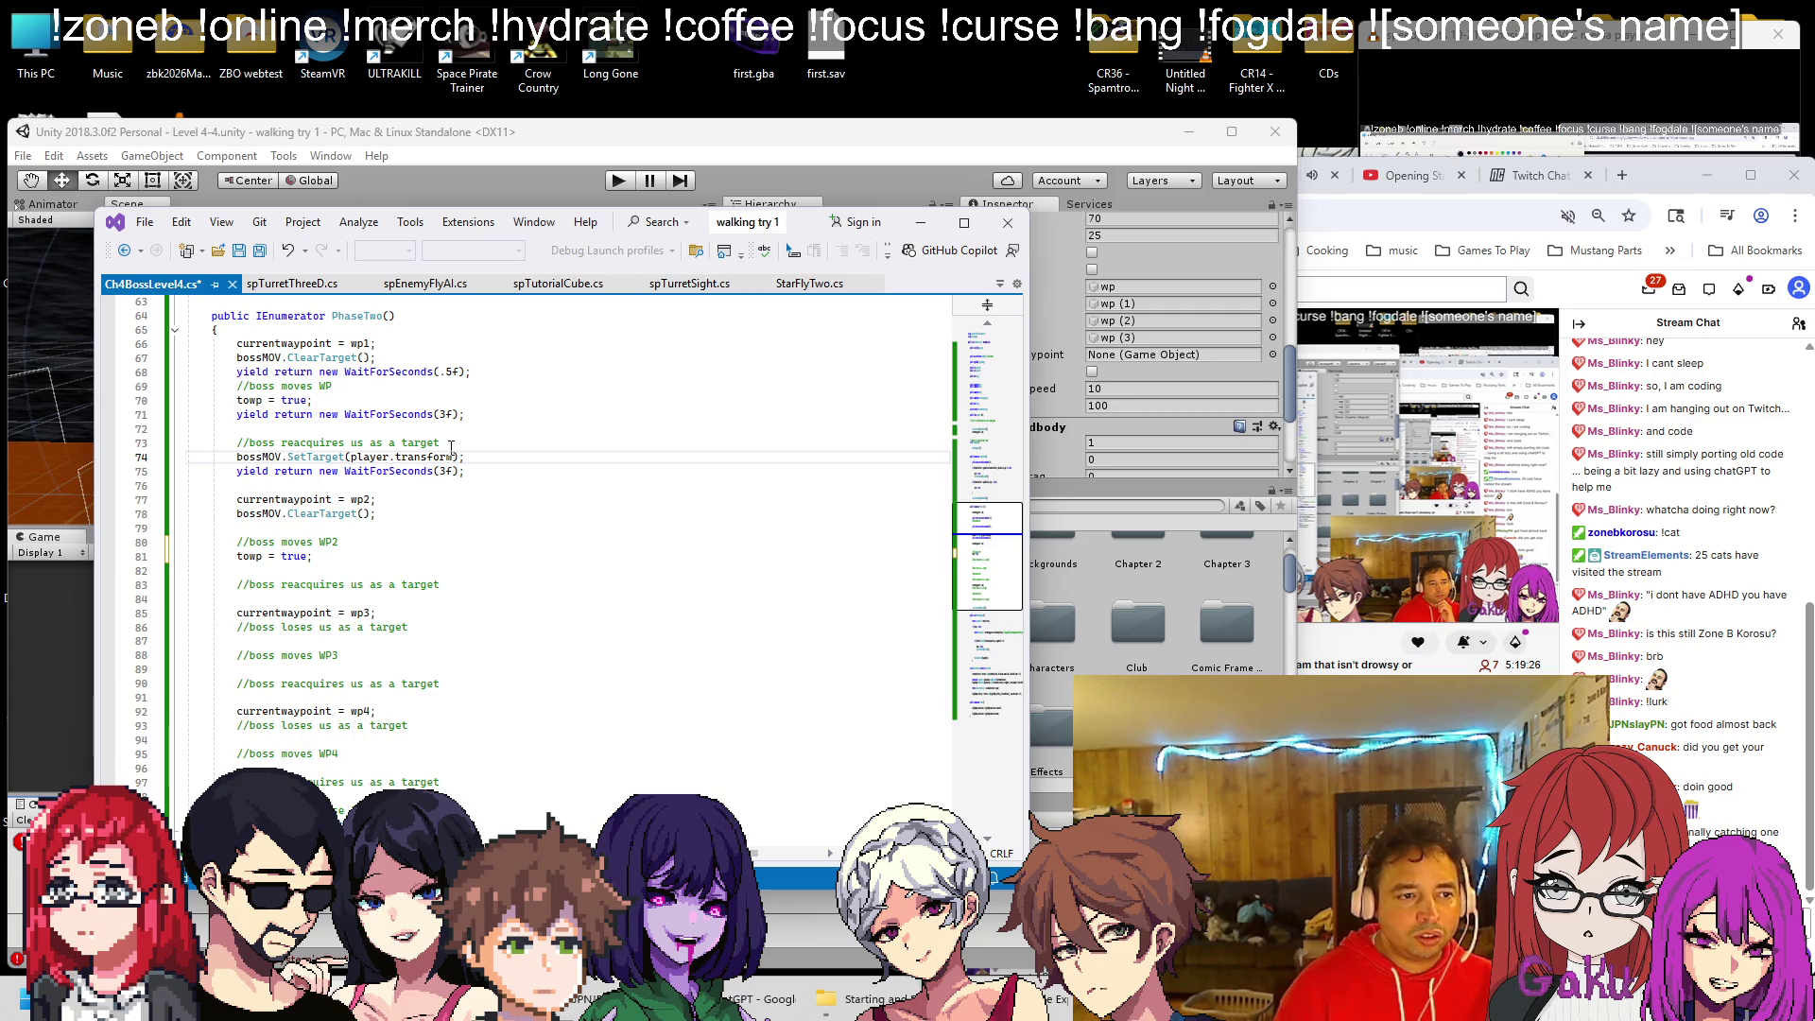
pyautogui.moveTo(237, 414); pyautogui.dragTo(466, 461)
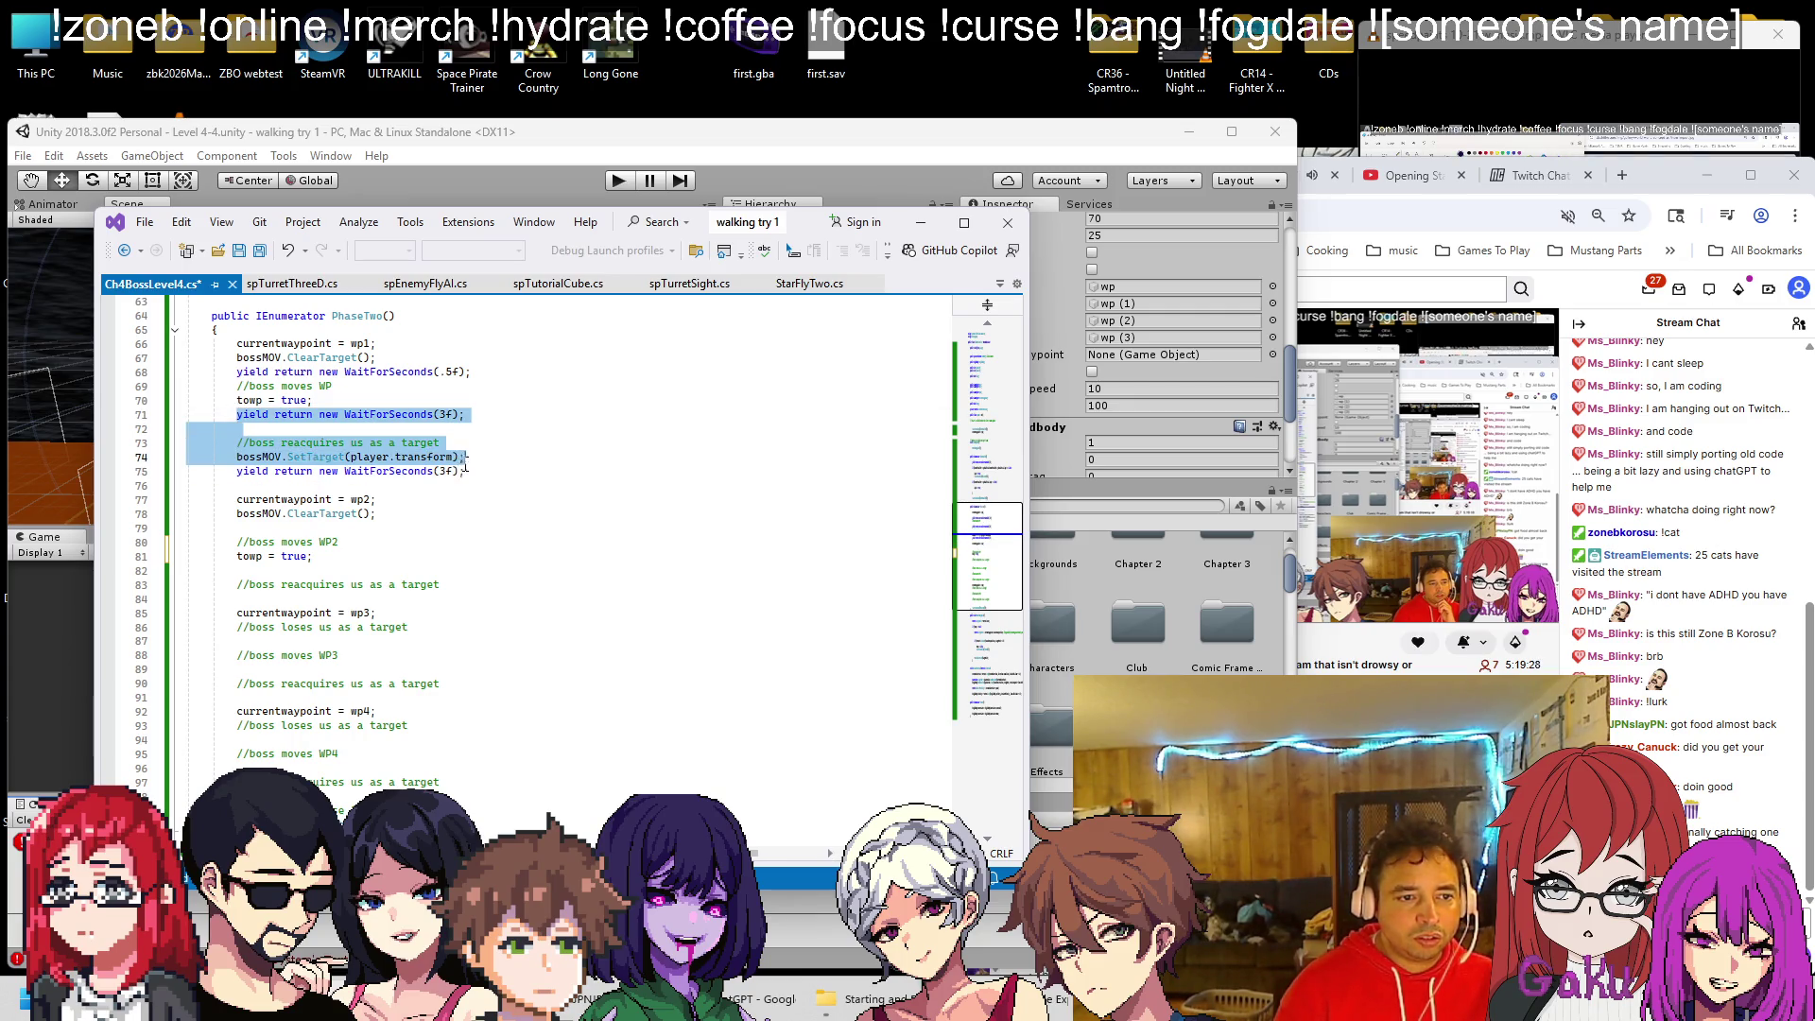
pyautogui.hotkey('ctrl', 'c')
pyautogui.click(448, 586)
pyautogui.press('Return')
pyautogui.hotkey('ctrl', 'v')
pyautogui.press('Up')
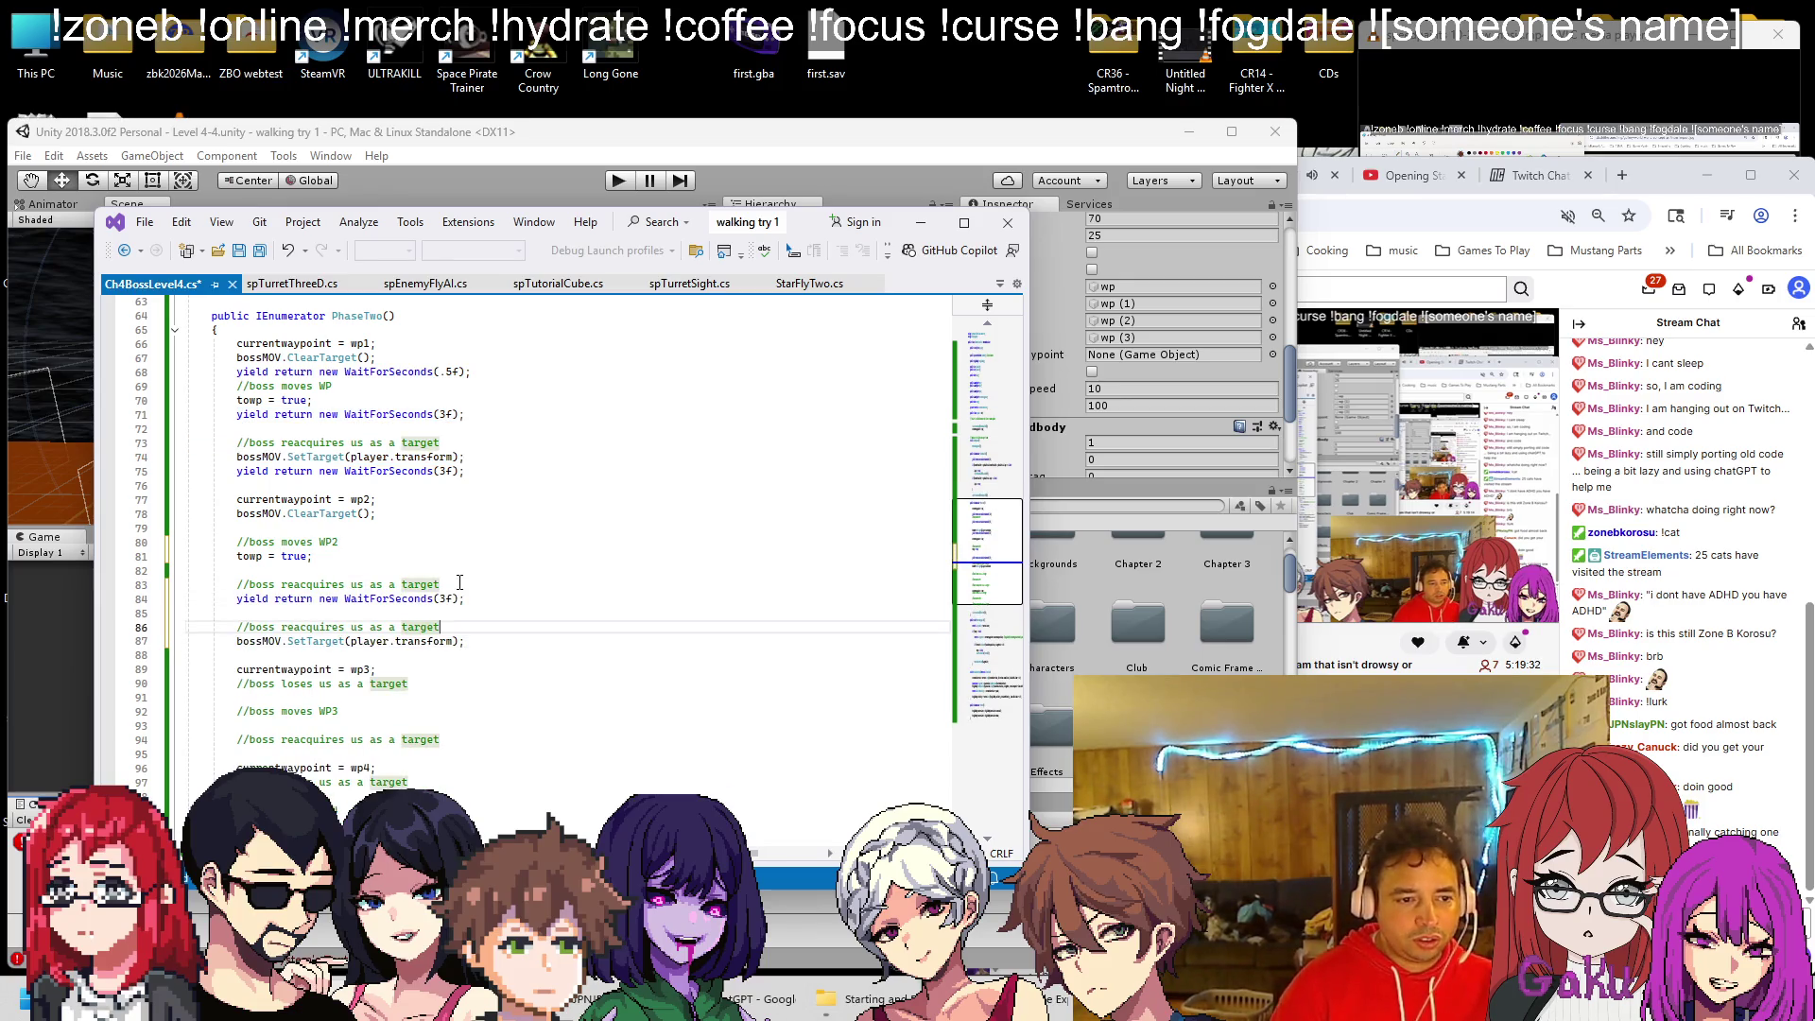
# Tidy wp2 by deleting the duplicated reacquire and WP2 comments and blank lines
pyautogui.hotkey('shift', 'Home')
pyautogui.press('BackSpace')
pyautogui.press('BackSpace')
pyautogui.press('Up')
pyautogui.press('Up')
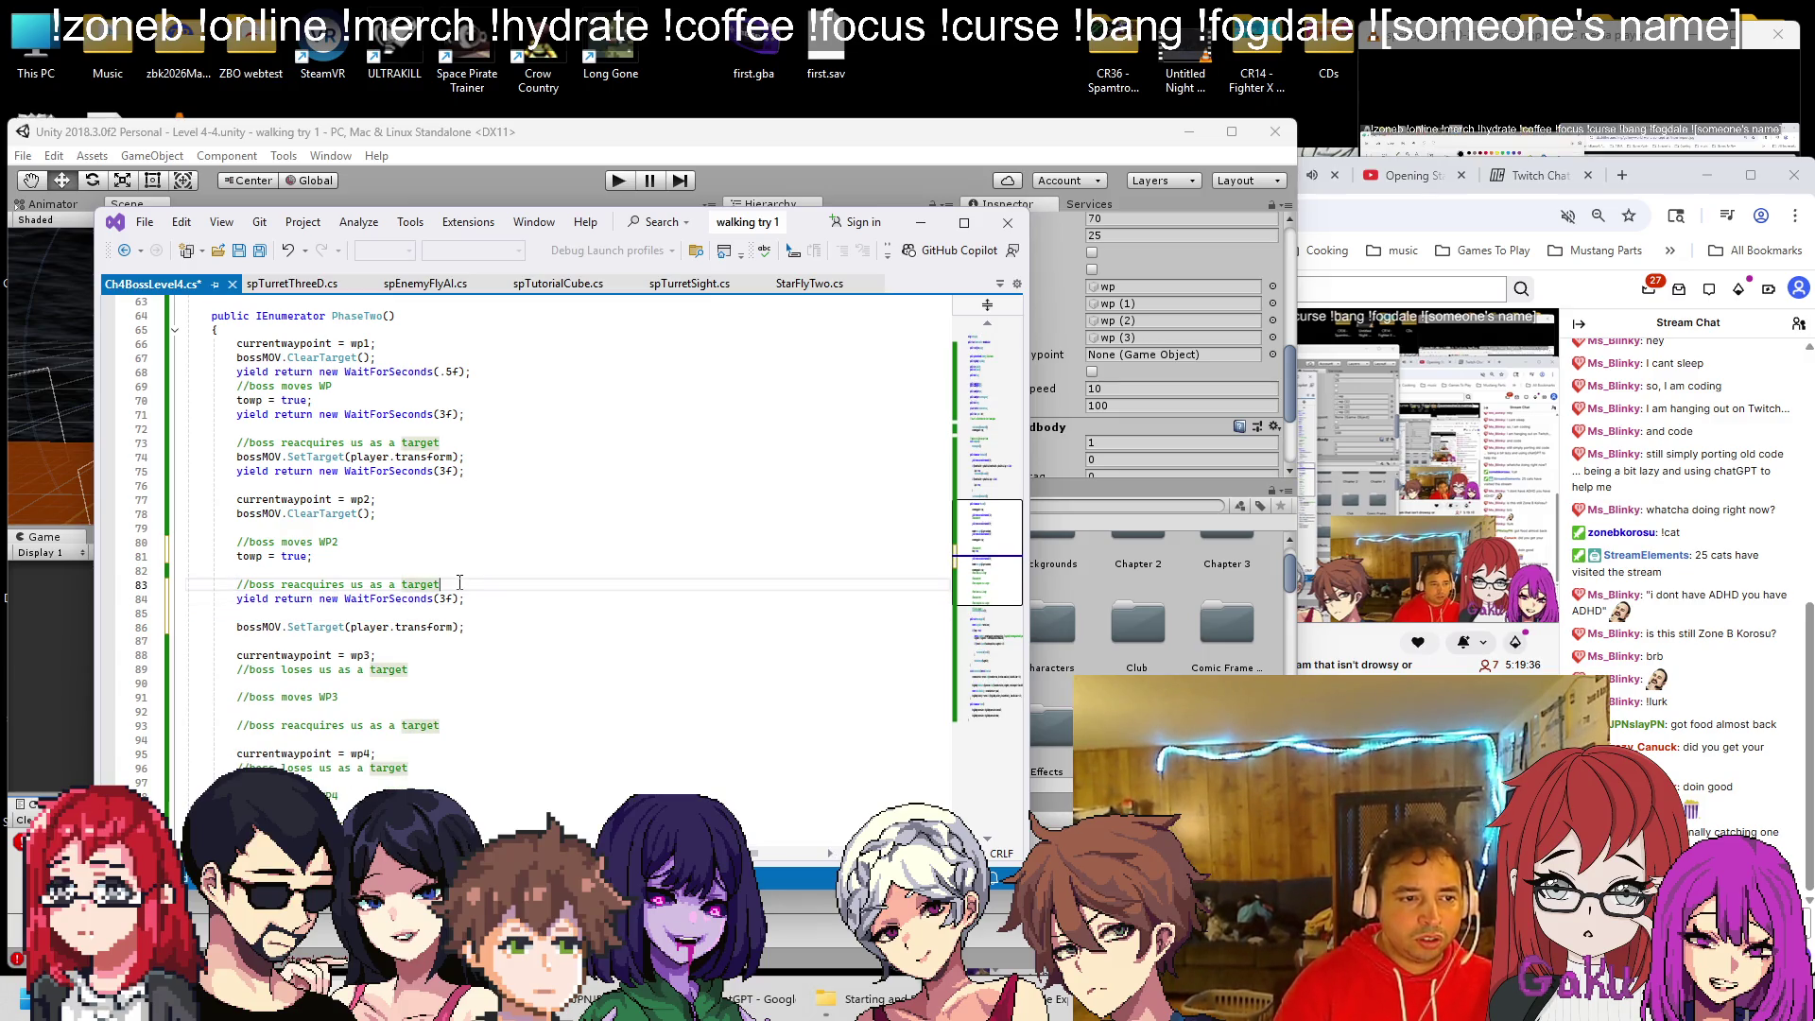
pyautogui.hotkey('shift', 'Home')
pyautogui.press('BackSpace')
pyautogui.press('BackSpace')
pyautogui.press('Delete')
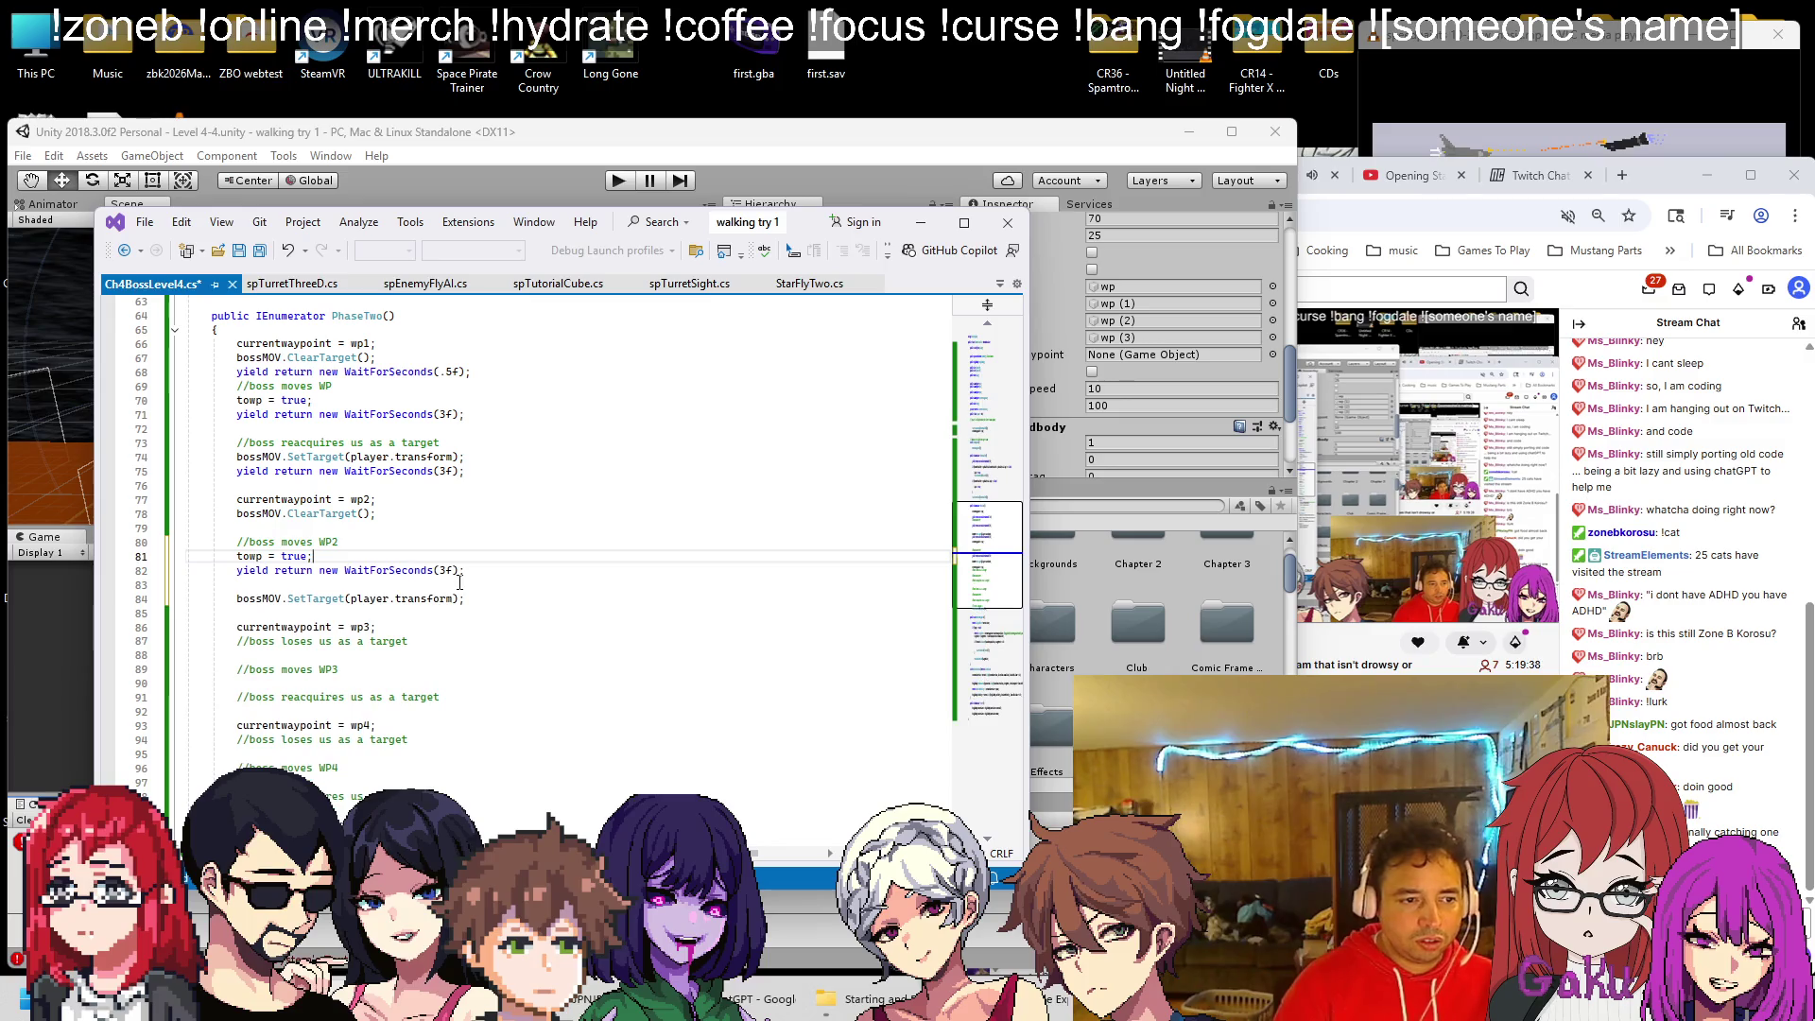
pyautogui.press('Down')
pyautogui.hotkey('shift', 'Home')
pyautogui.press('BackSpace')
pyautogui.press('BackSpace')
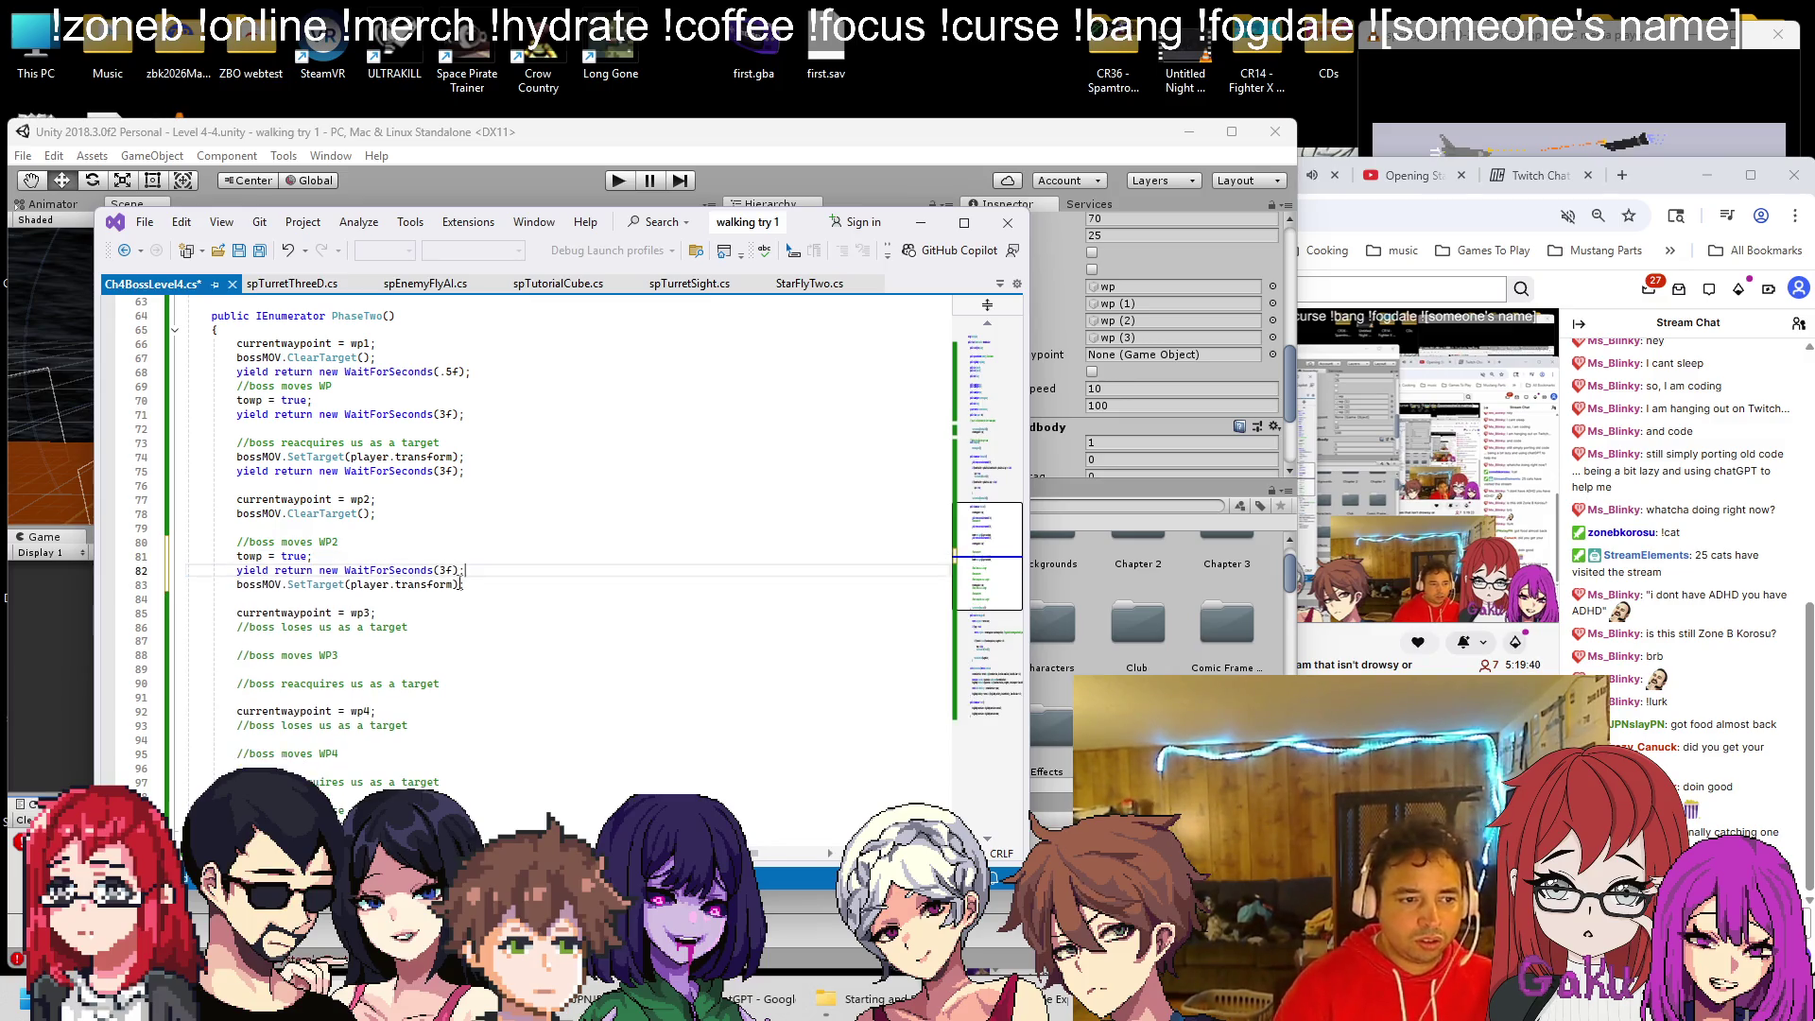
pyautogui.click(393, 540)
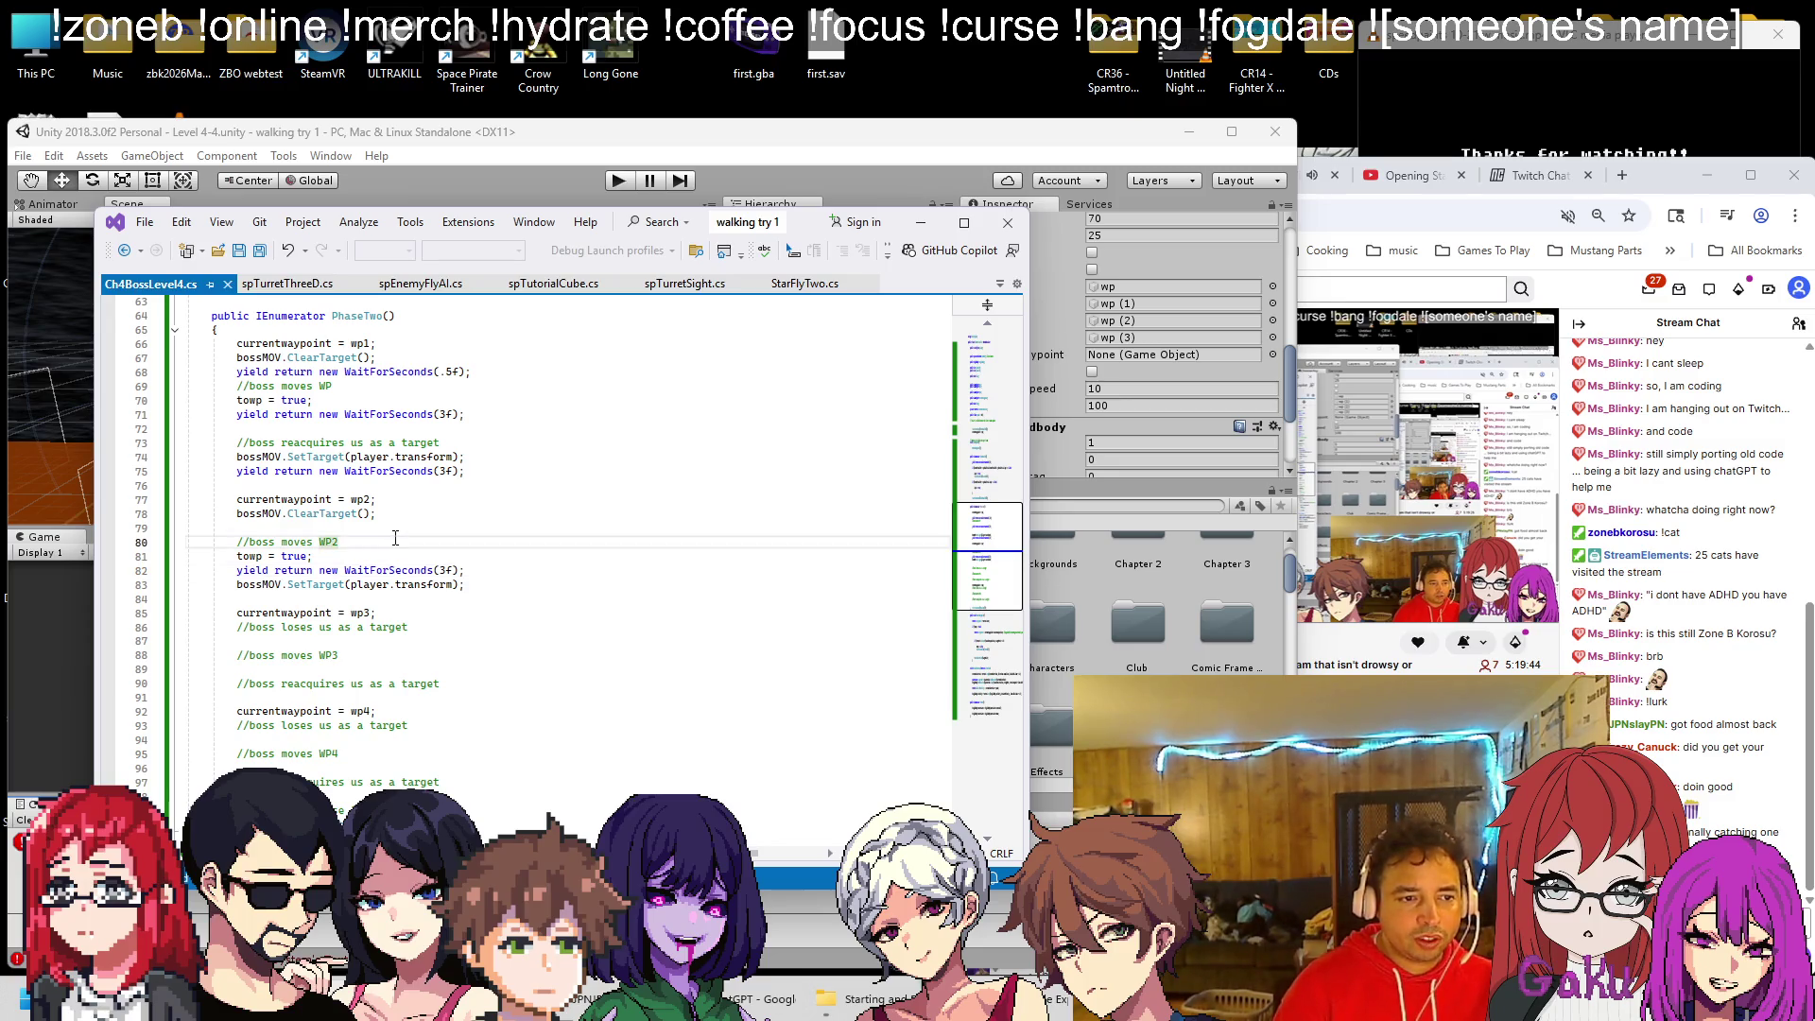
pyautogui.hotkey('shift', 'Home')
pyautogui.press('BackSpace')
pyautogui.press('BackSpace')
pyautogui.press('BackSpace')
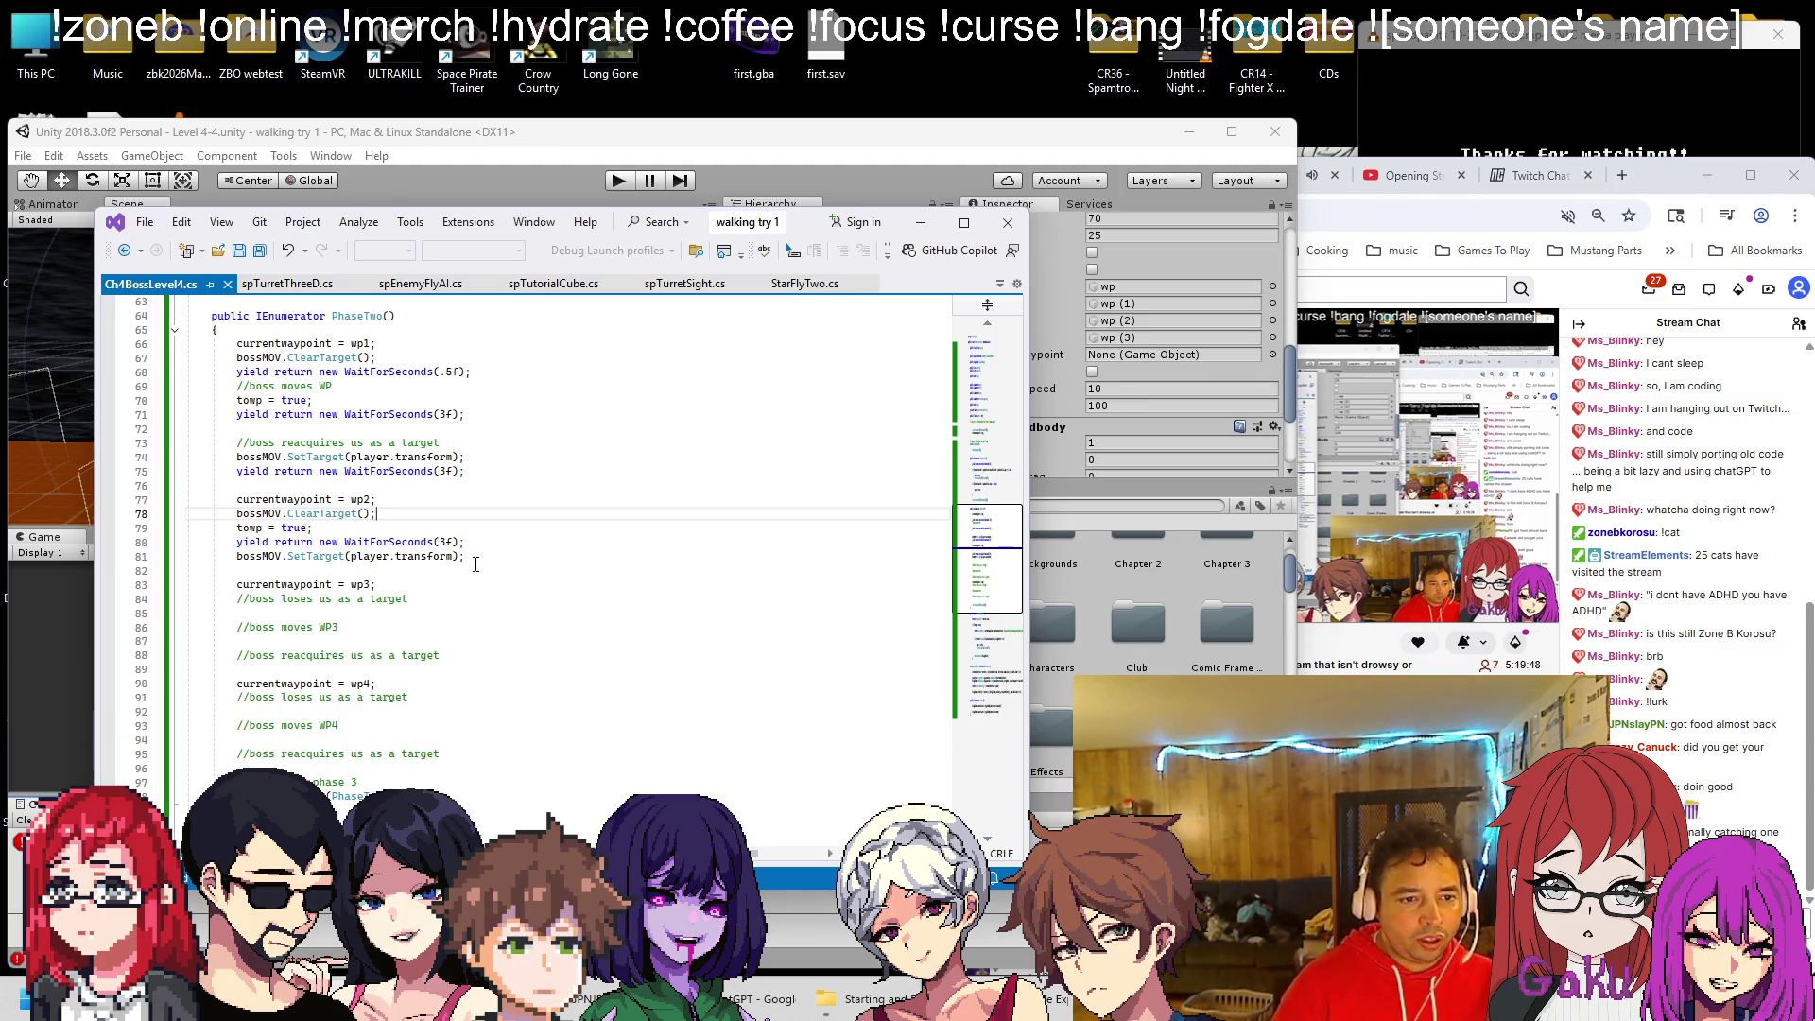
# Replace the wp3 and wp4 placeholder comments with wp2's clear-target-to-retarget code, then save
pyautogui.moveTo(473, 555); pyautogui.dragTo(237, 514)
pyautogui.hotkey('ctrl', 'c')
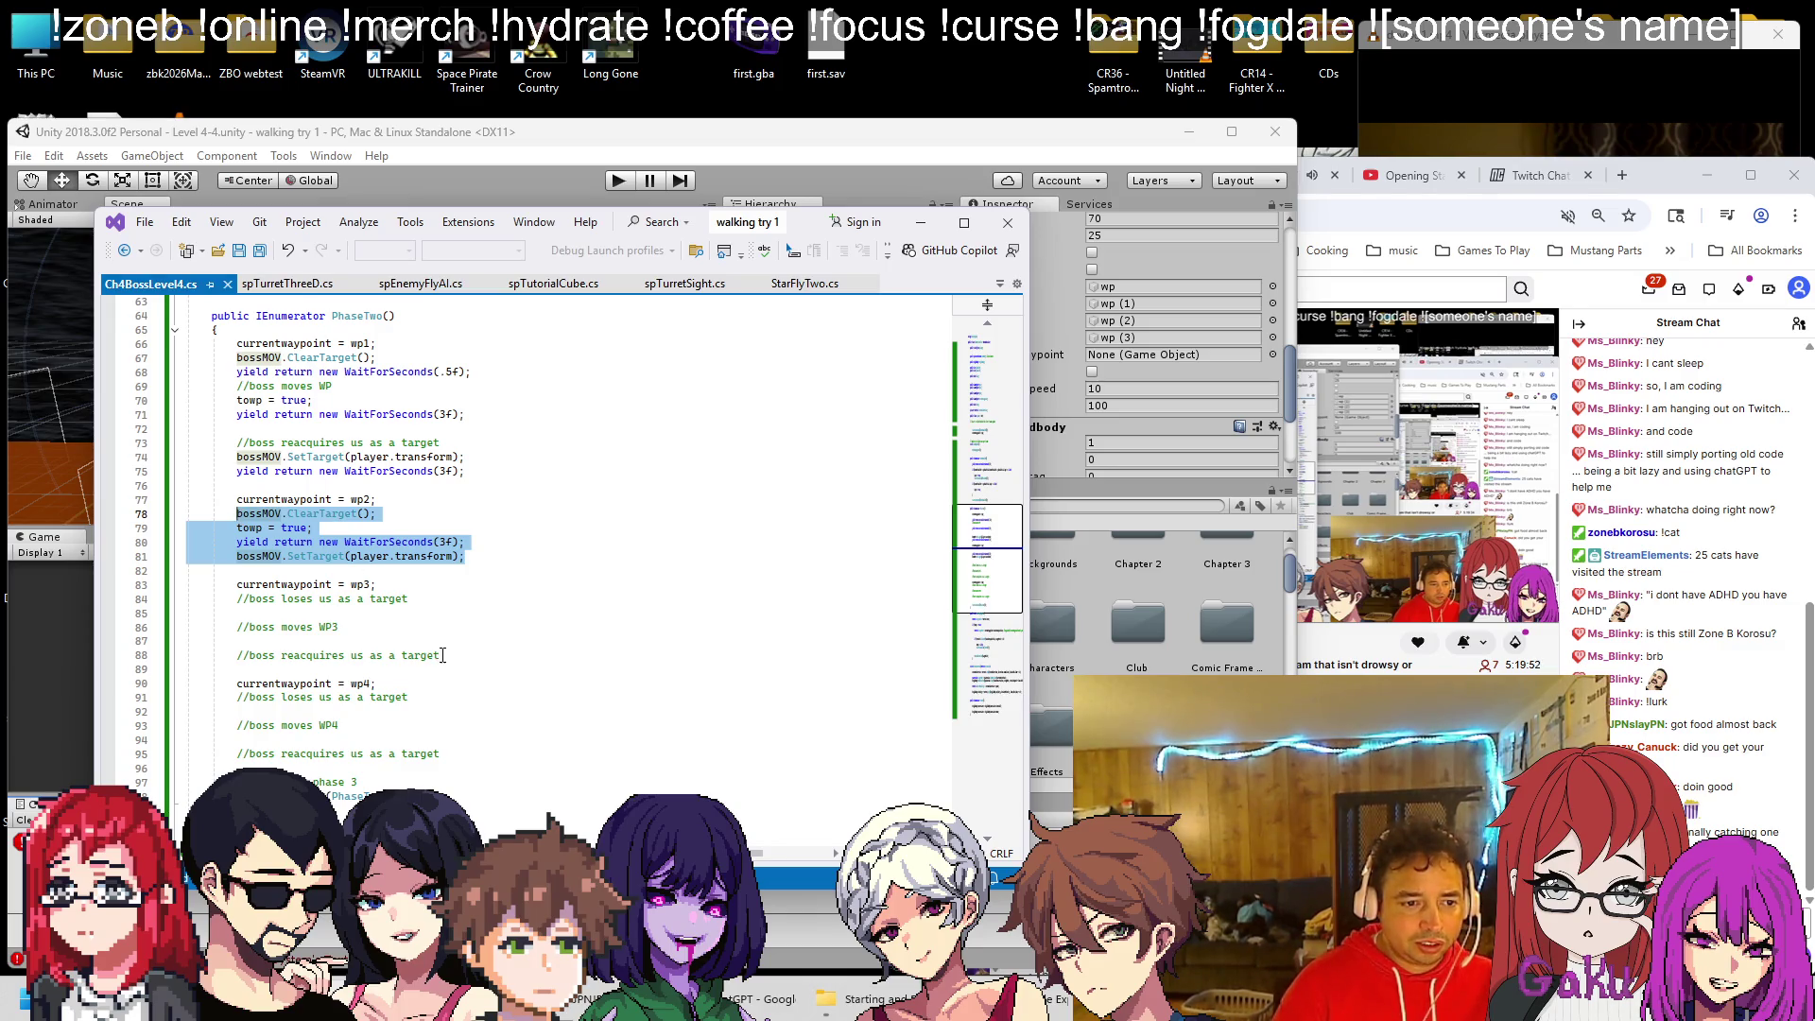
pyautogui.moveTo(441, 655); pyautogui.dragTo(217, 598)
pyautogui.hotkey('ctrl', 'v')
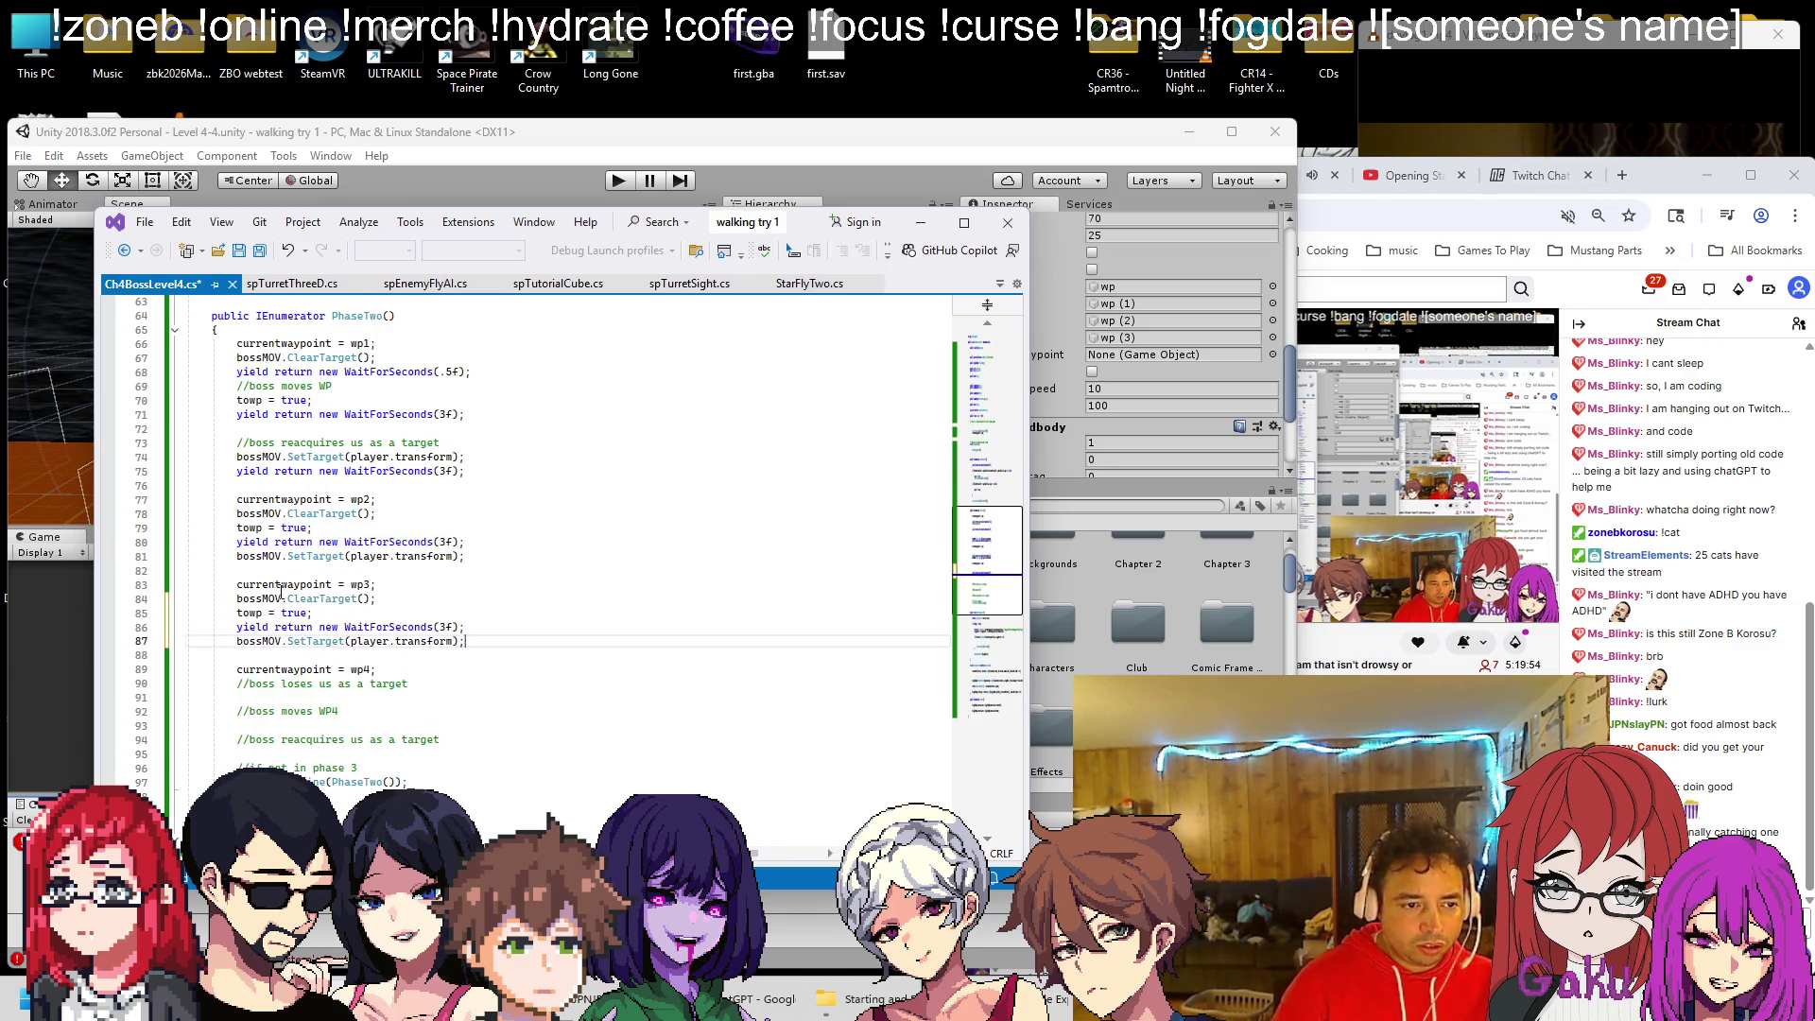
pyautogui.moveTo(439, 738); pyautogui.dragTo(216, 684)
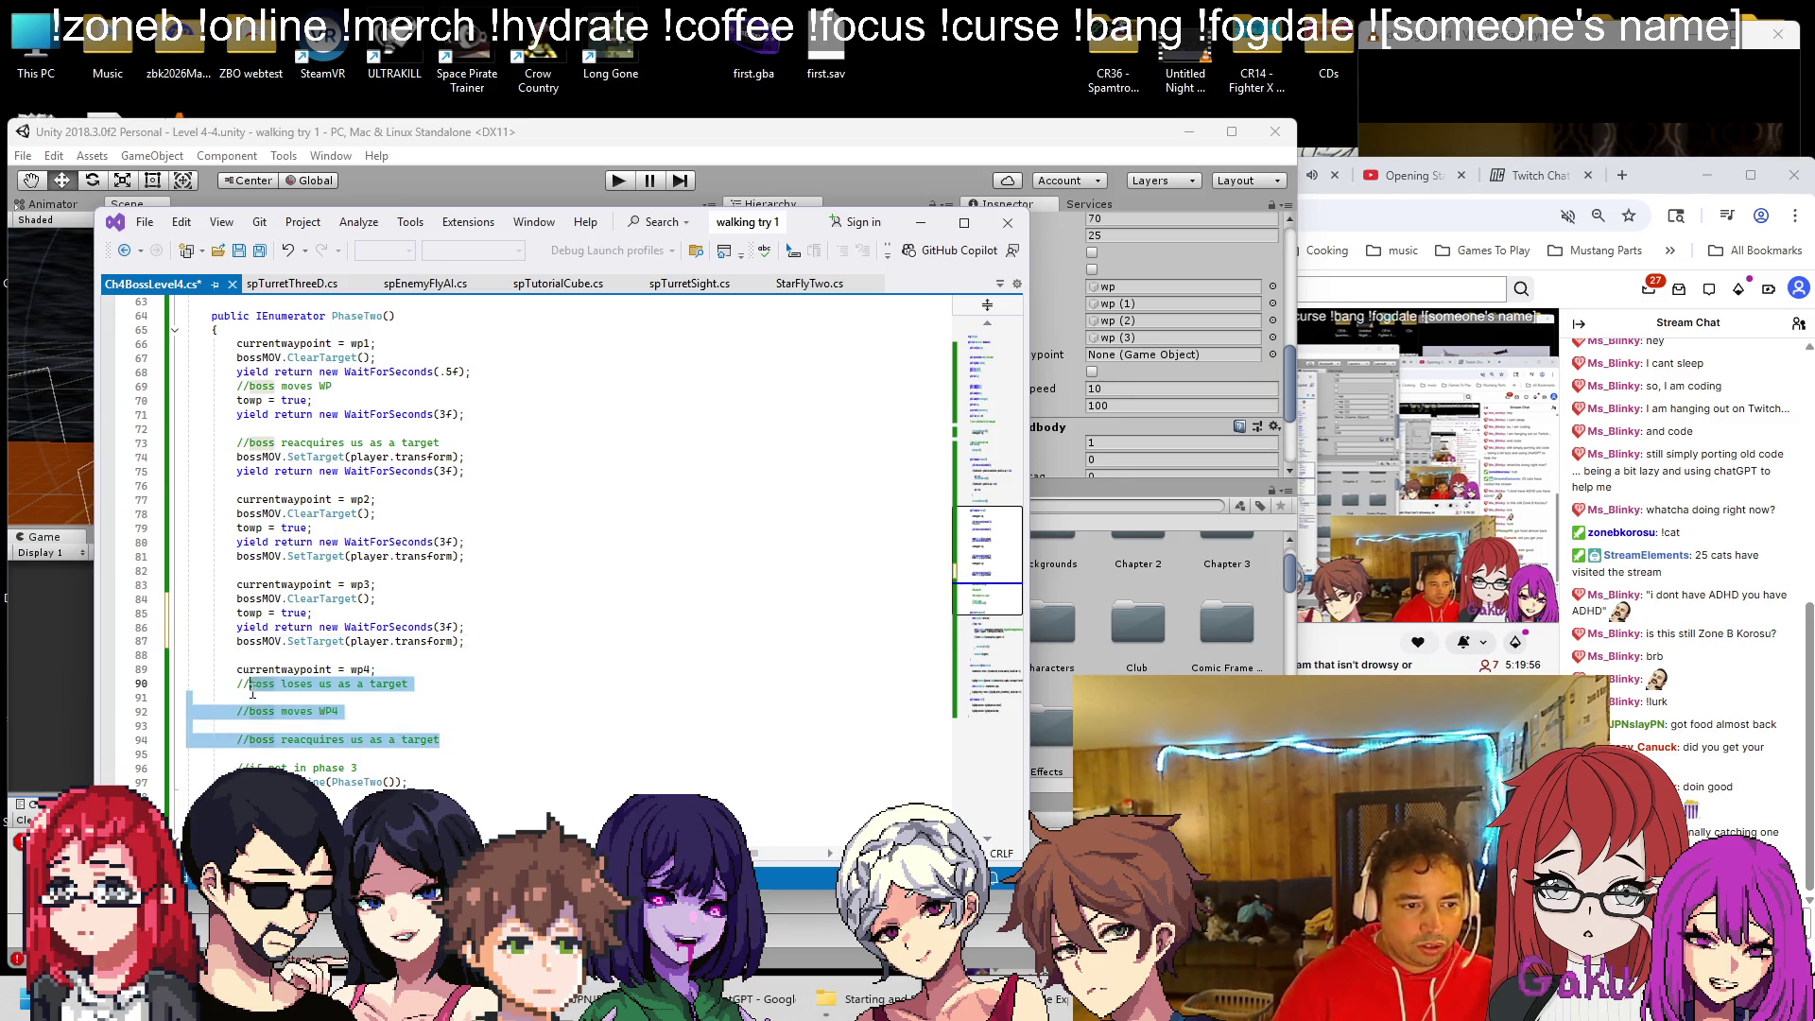
pyautogui.hotkey('ctrl', 'v')
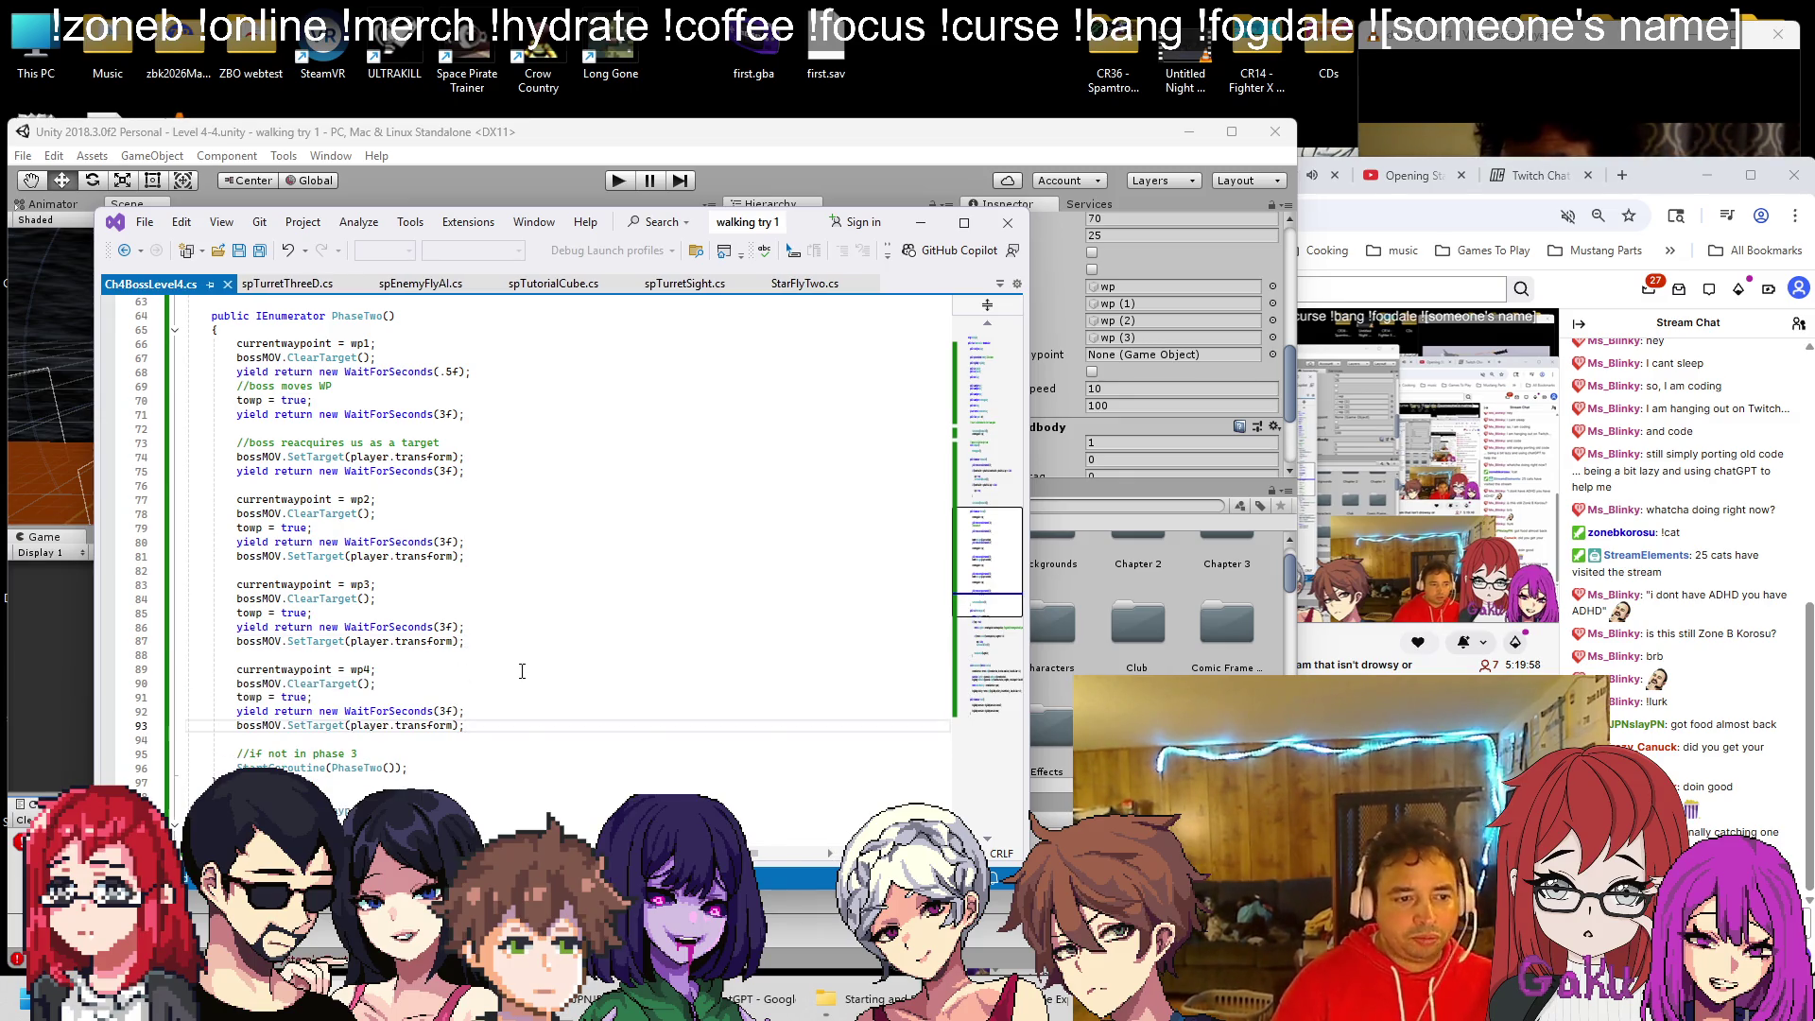
pyautogui.hotkey('ctrl', 's')
pyautogui.scroll(-1, 446, 585)
pyautogui.scroll(-1, 445, 585)
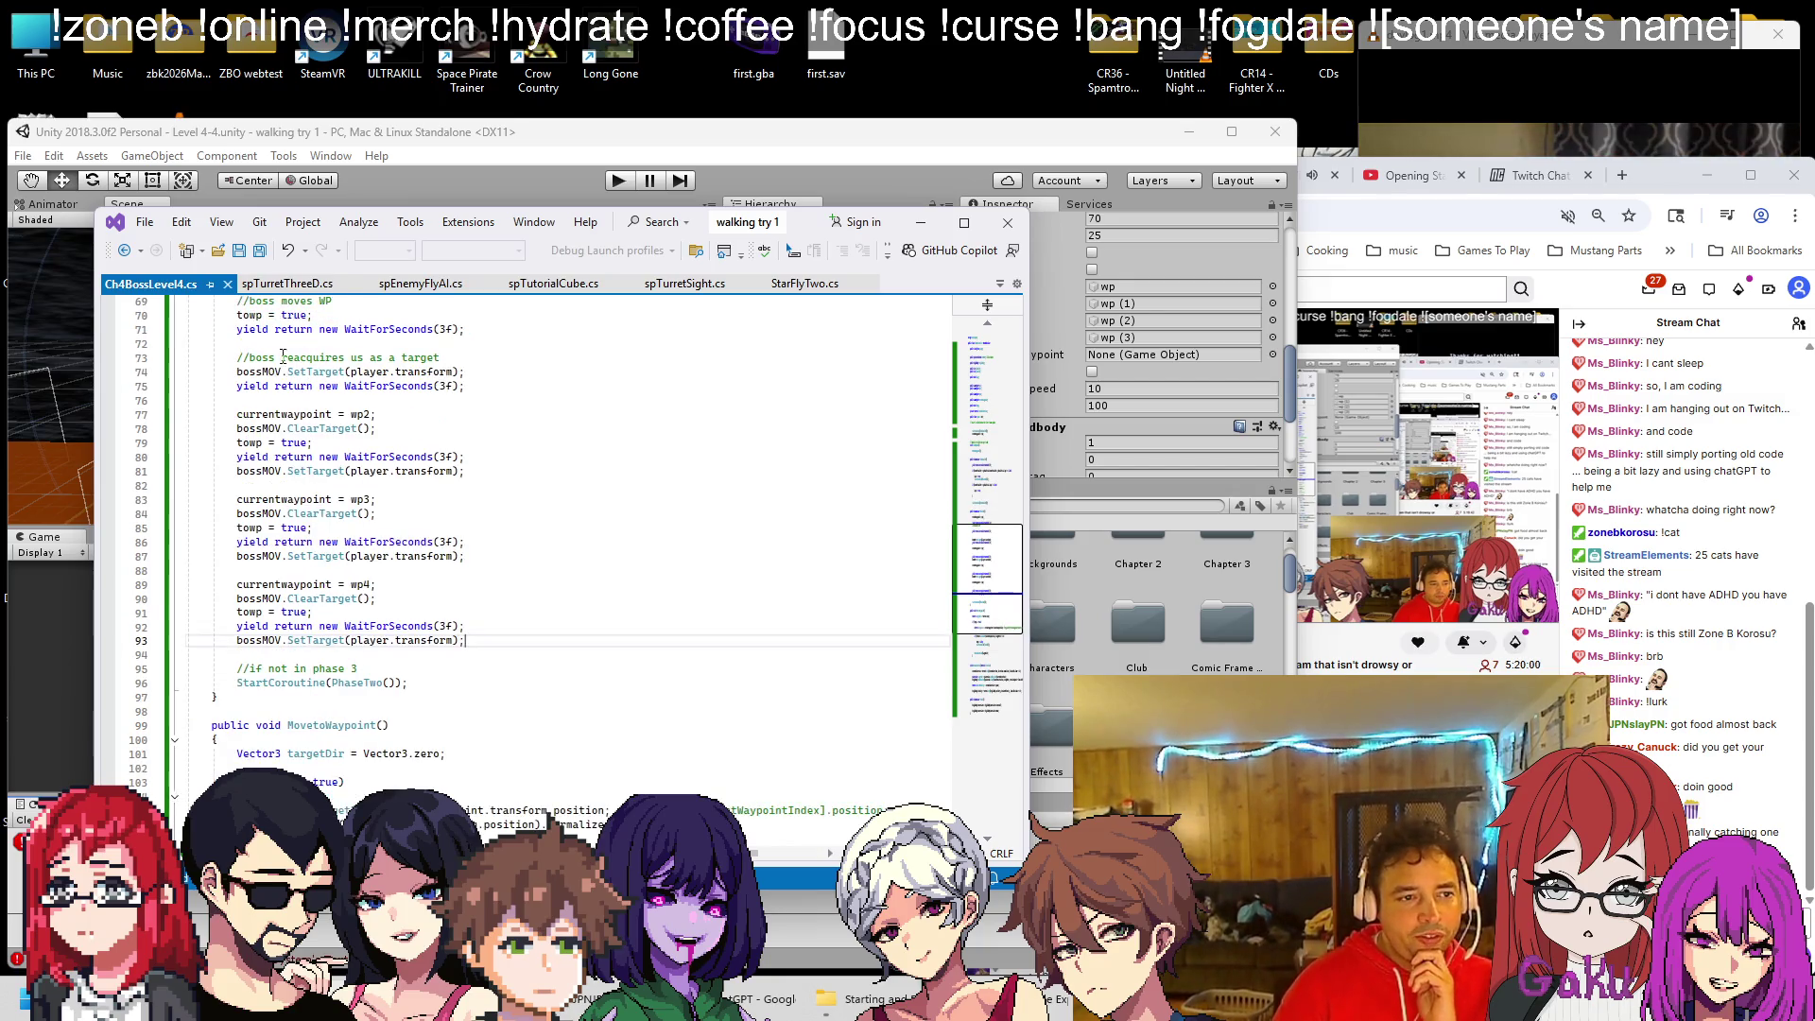
# Delete the first waypoint step's reacquire and WP movement comments, saving the script
pyautogui.scroll(2, 339, 350)
pyautogui.click(484, 444)
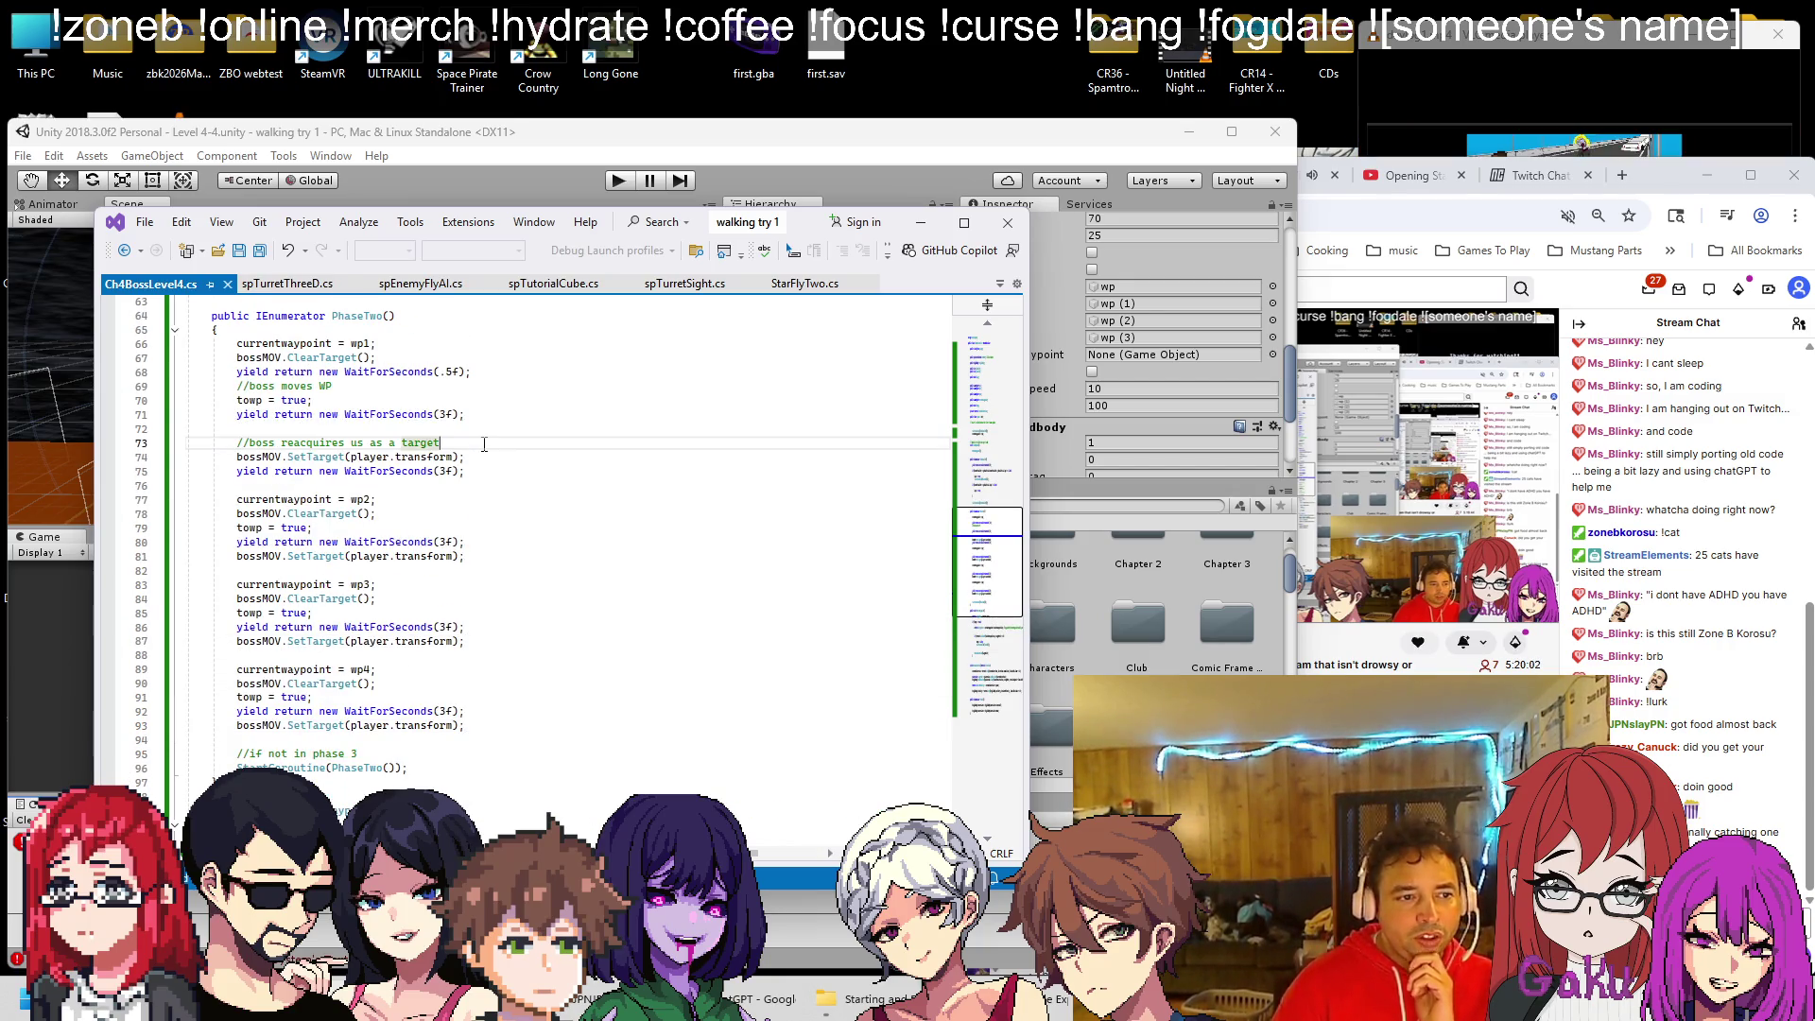
pyautogui.hotkey('shift', 'Home')
pyautogui.hotkey('shift', 'Home')
pyautogui.press('BackSpace')
pyautogui.press('BackSpace')
pyautogui.press('Up')
pyautogui.press('Up')
pyautogui.press('Up')
pyautogui.press('End')
pyautogui.hotkey('shift', 'Home')
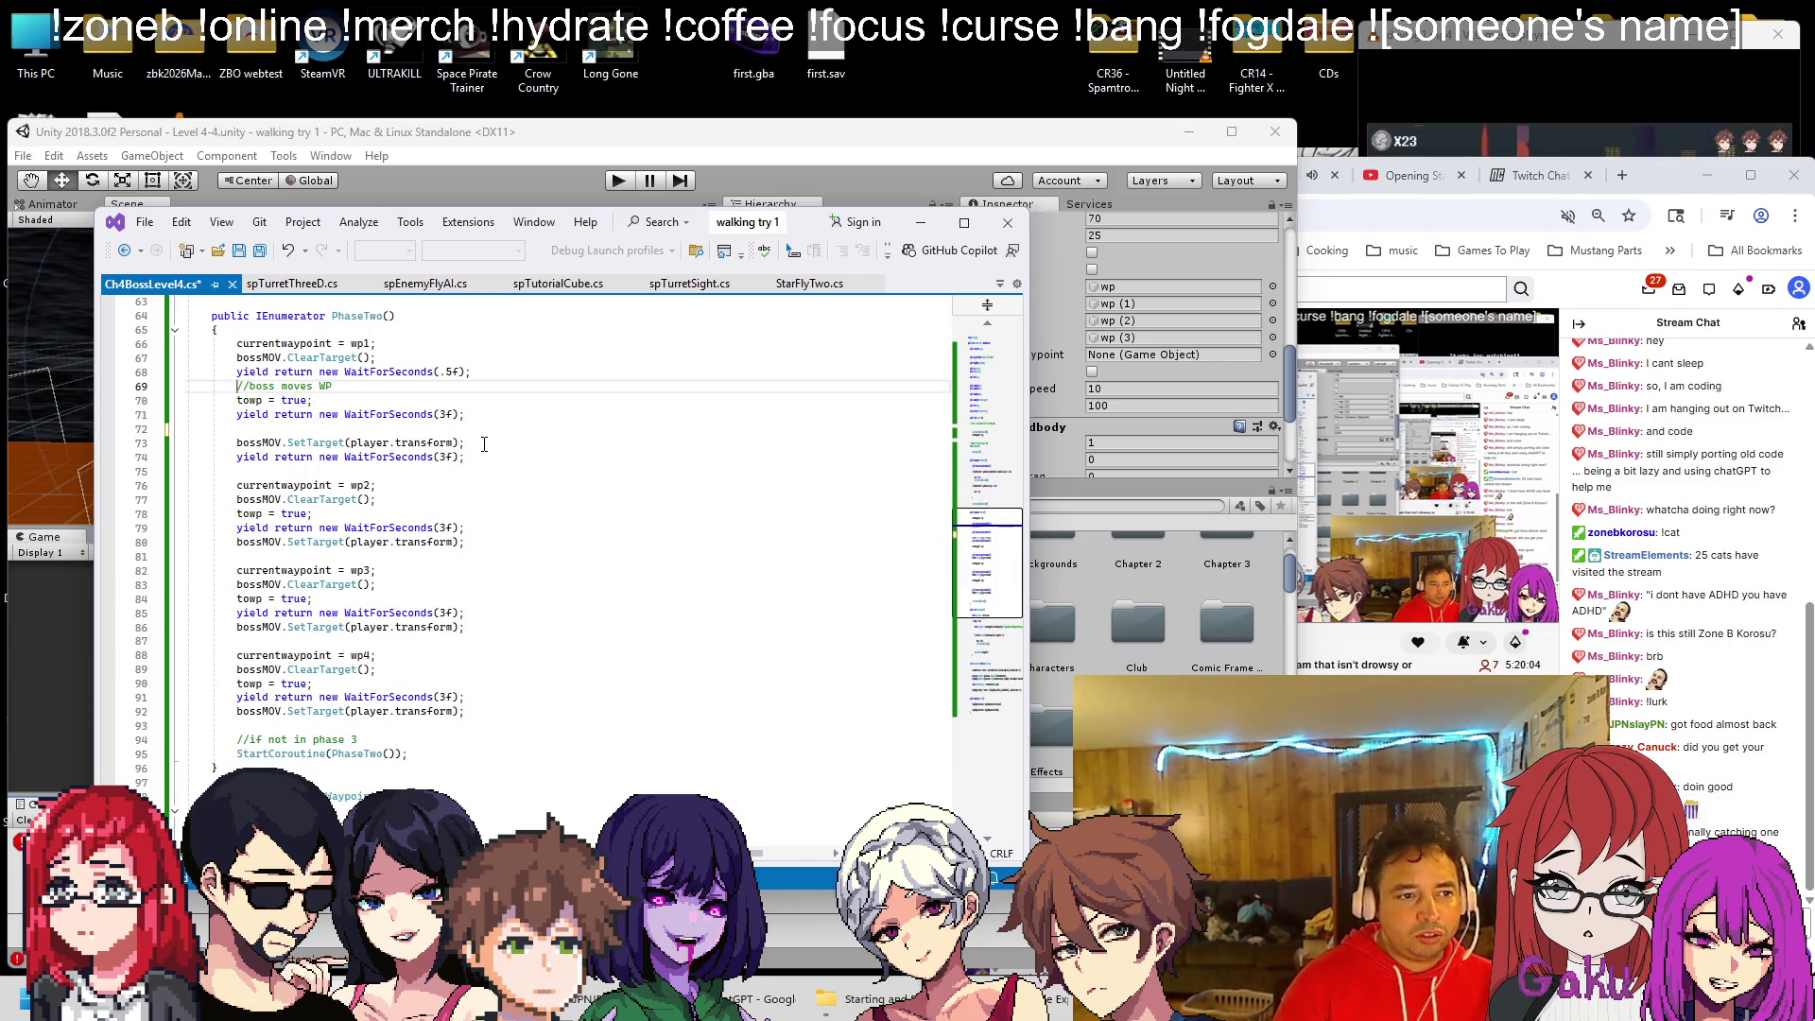
pyautogui.press('BackSpace')
pyautogui.hotkey('ctrl', 's')
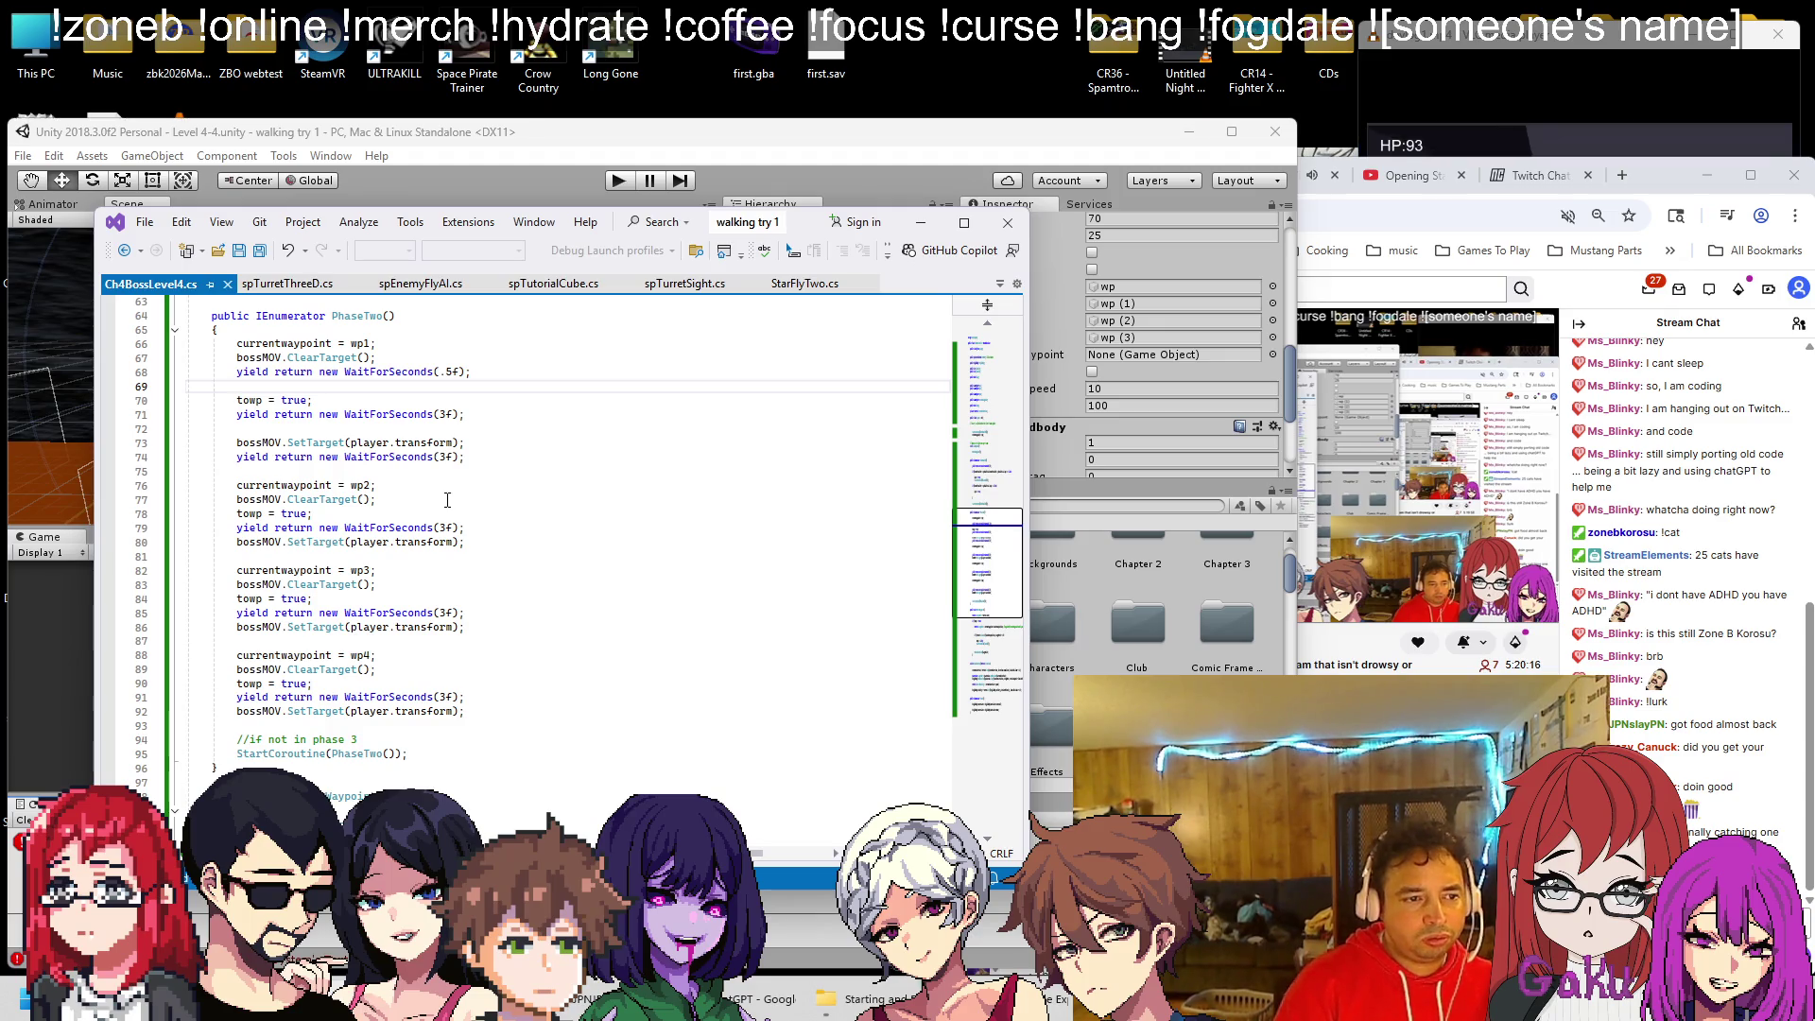
pyautogui.press('BackSpace')
pyautogui.press('BackSpace')
pyautogui.hotkey('ctrl', 's')
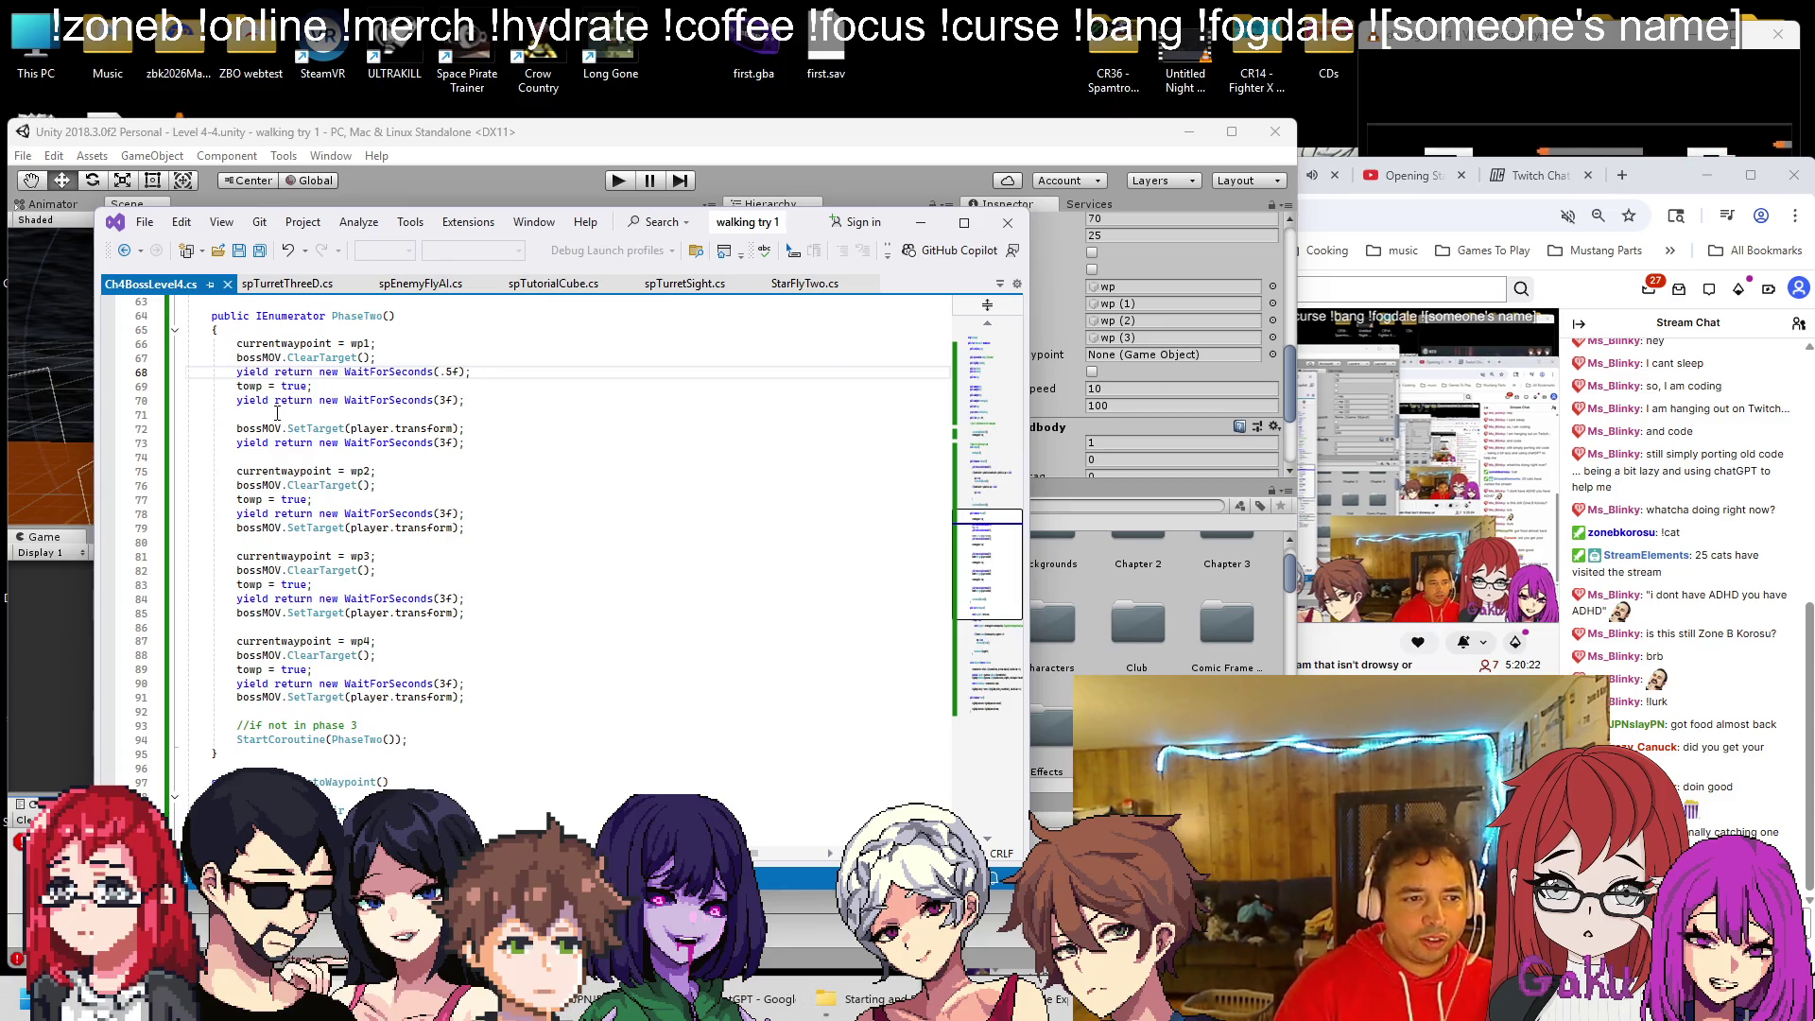
# Check the edit with undo/redo and save, then delete the leftover reacquire and WP comment lines
pyautogui.hotkey('ctrl', 'z')
pyautogui.hotkey('ctrl', 'z')
pyautogui.hotkey('ctrl', 'z')
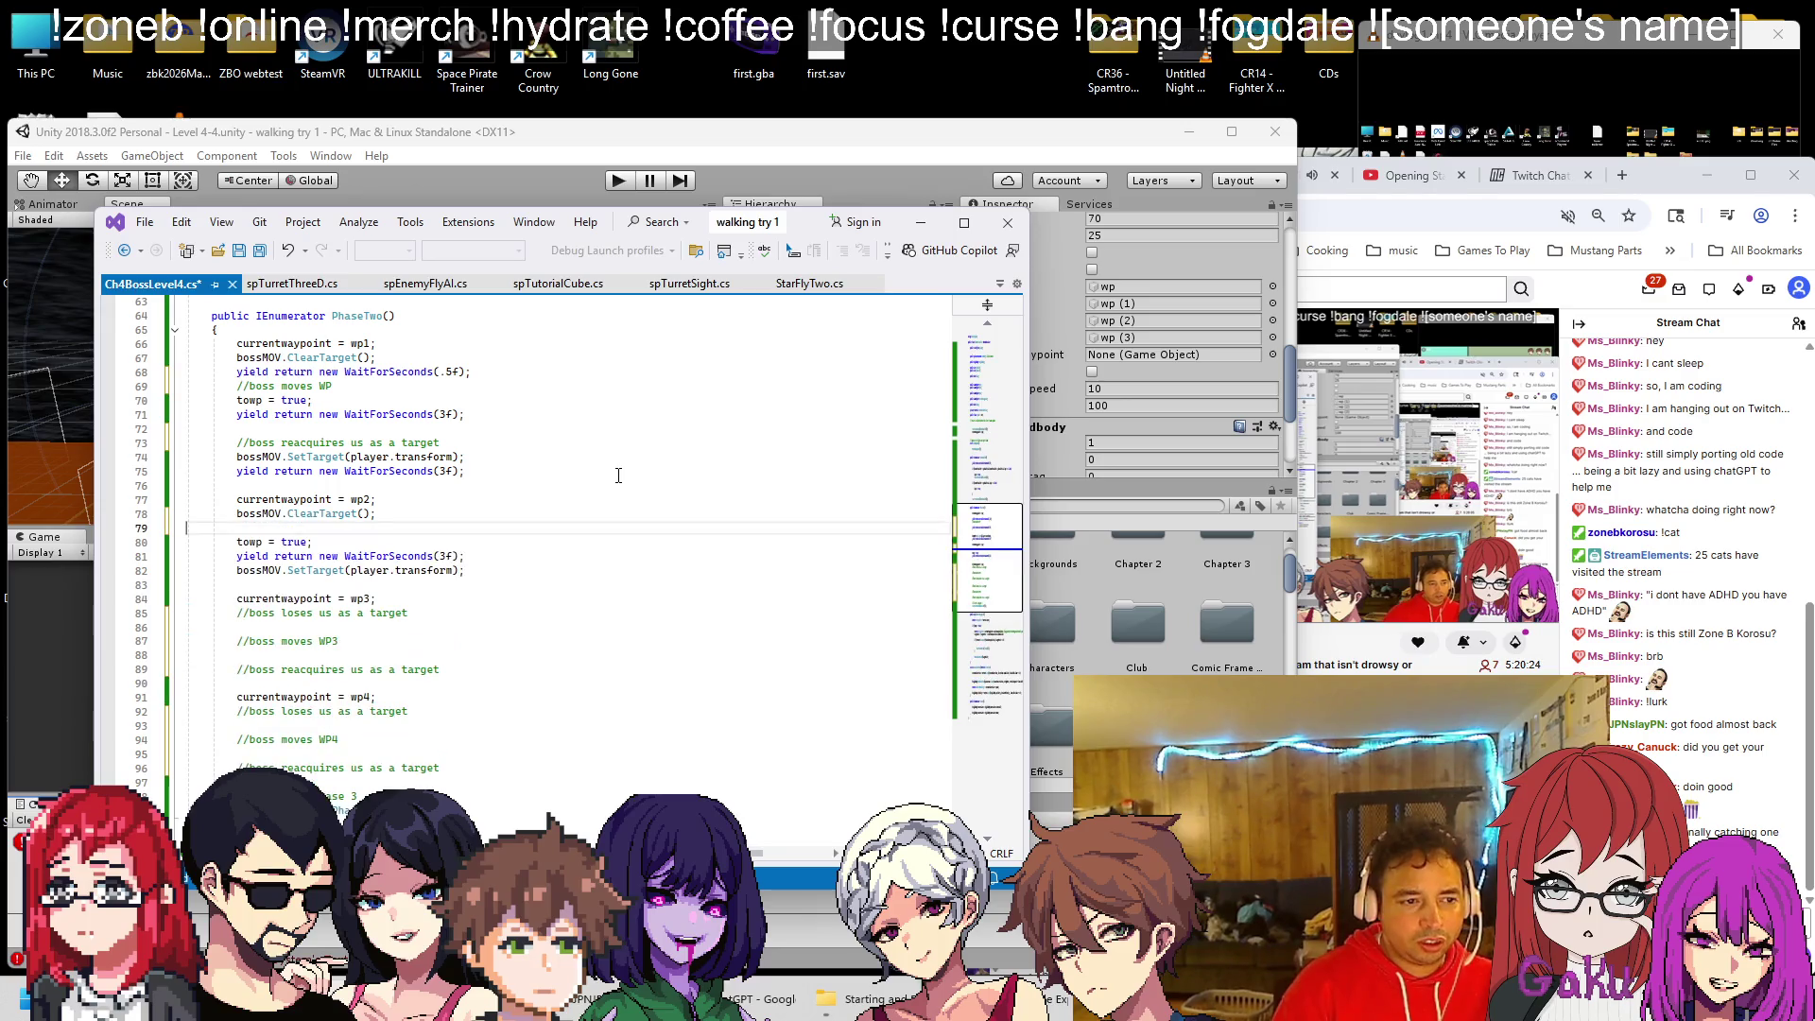
pyautogui.hotkey('ctrl', 'y')
pyautogui.hotkey('ctrl', 'y')
pyautogui.hotkey('ctrl', 'y')
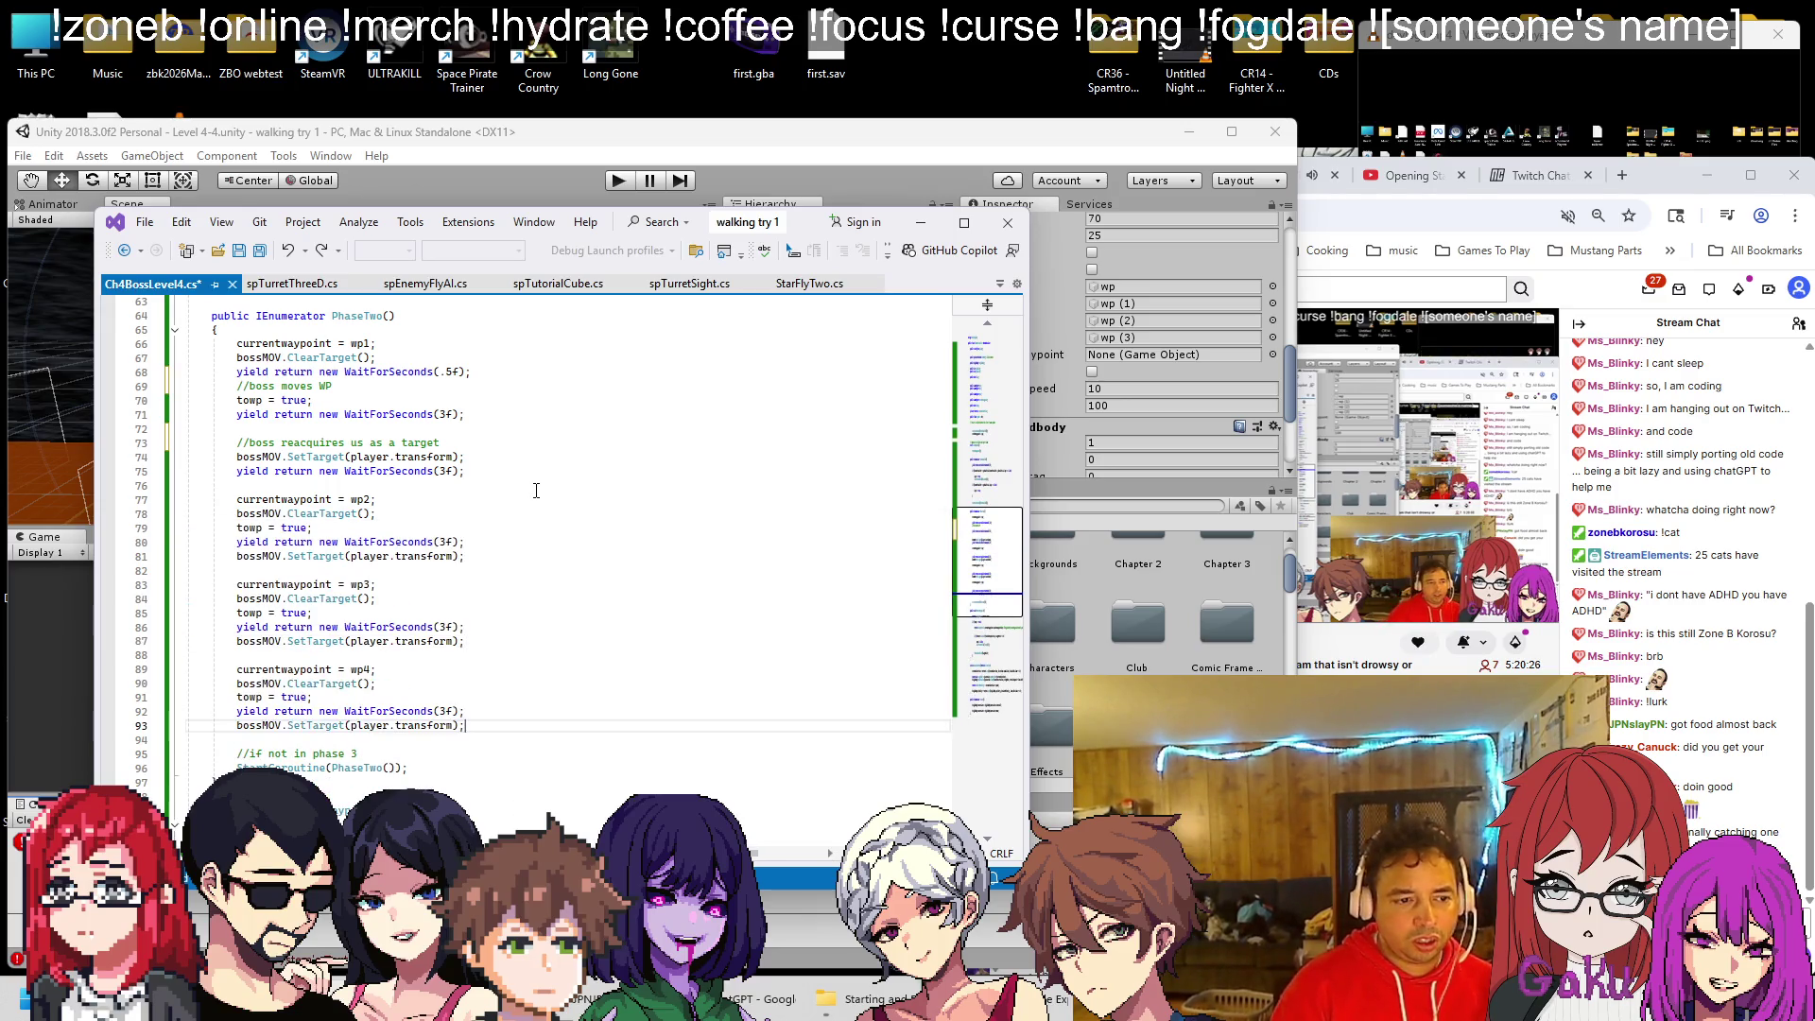
pyautogui.hotkey('ctrl', 's')
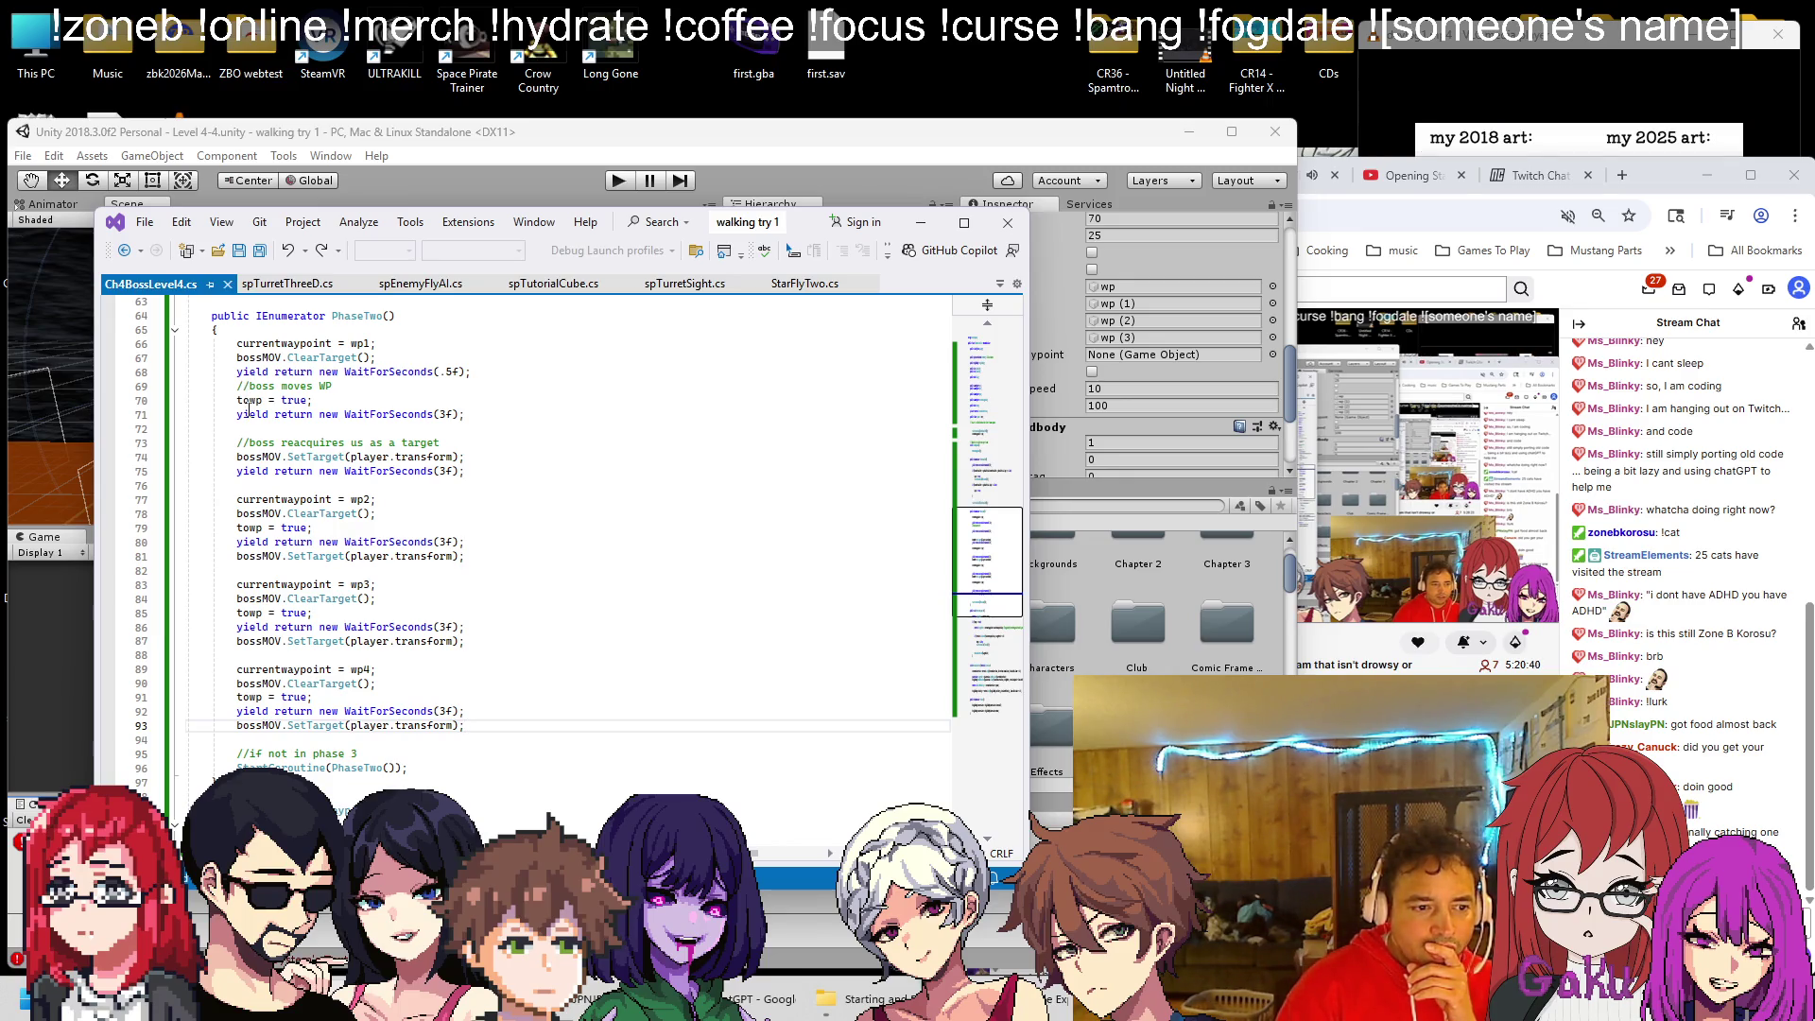
pyautogui.tripleClick(464, 443)
pyautogui.press('BackSpace')
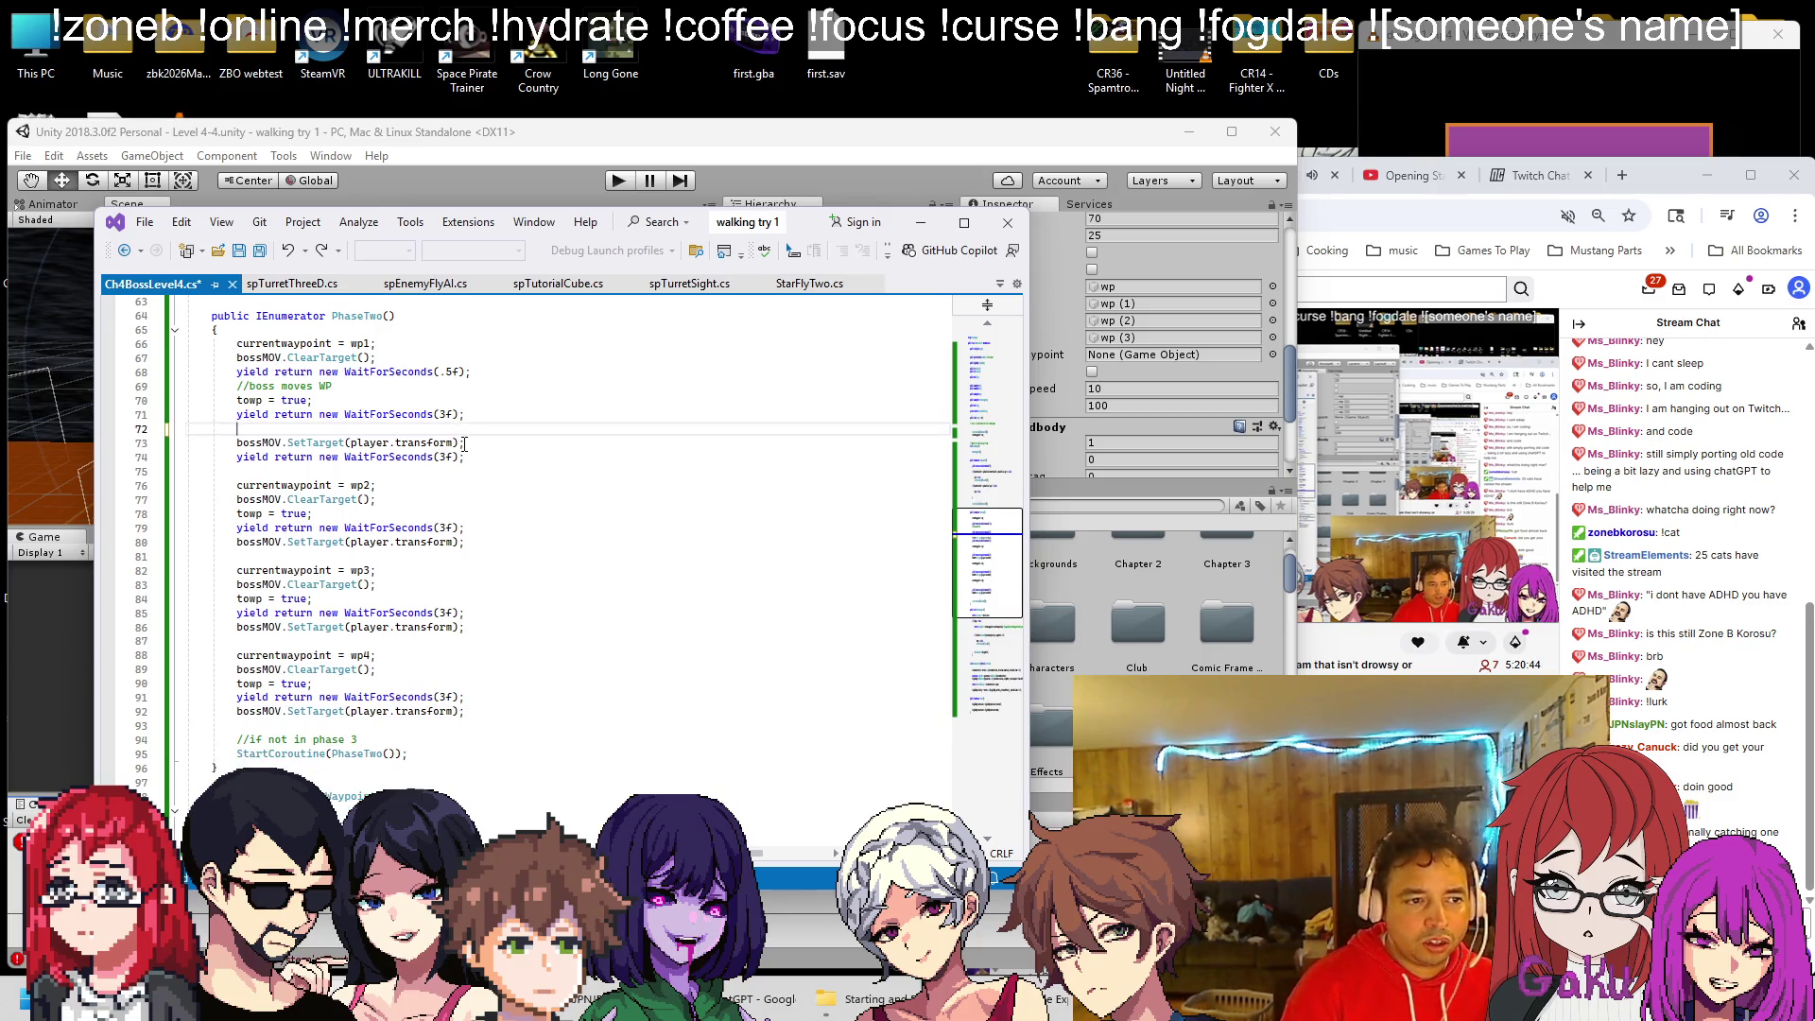
pyautogui.press('BackSpace')
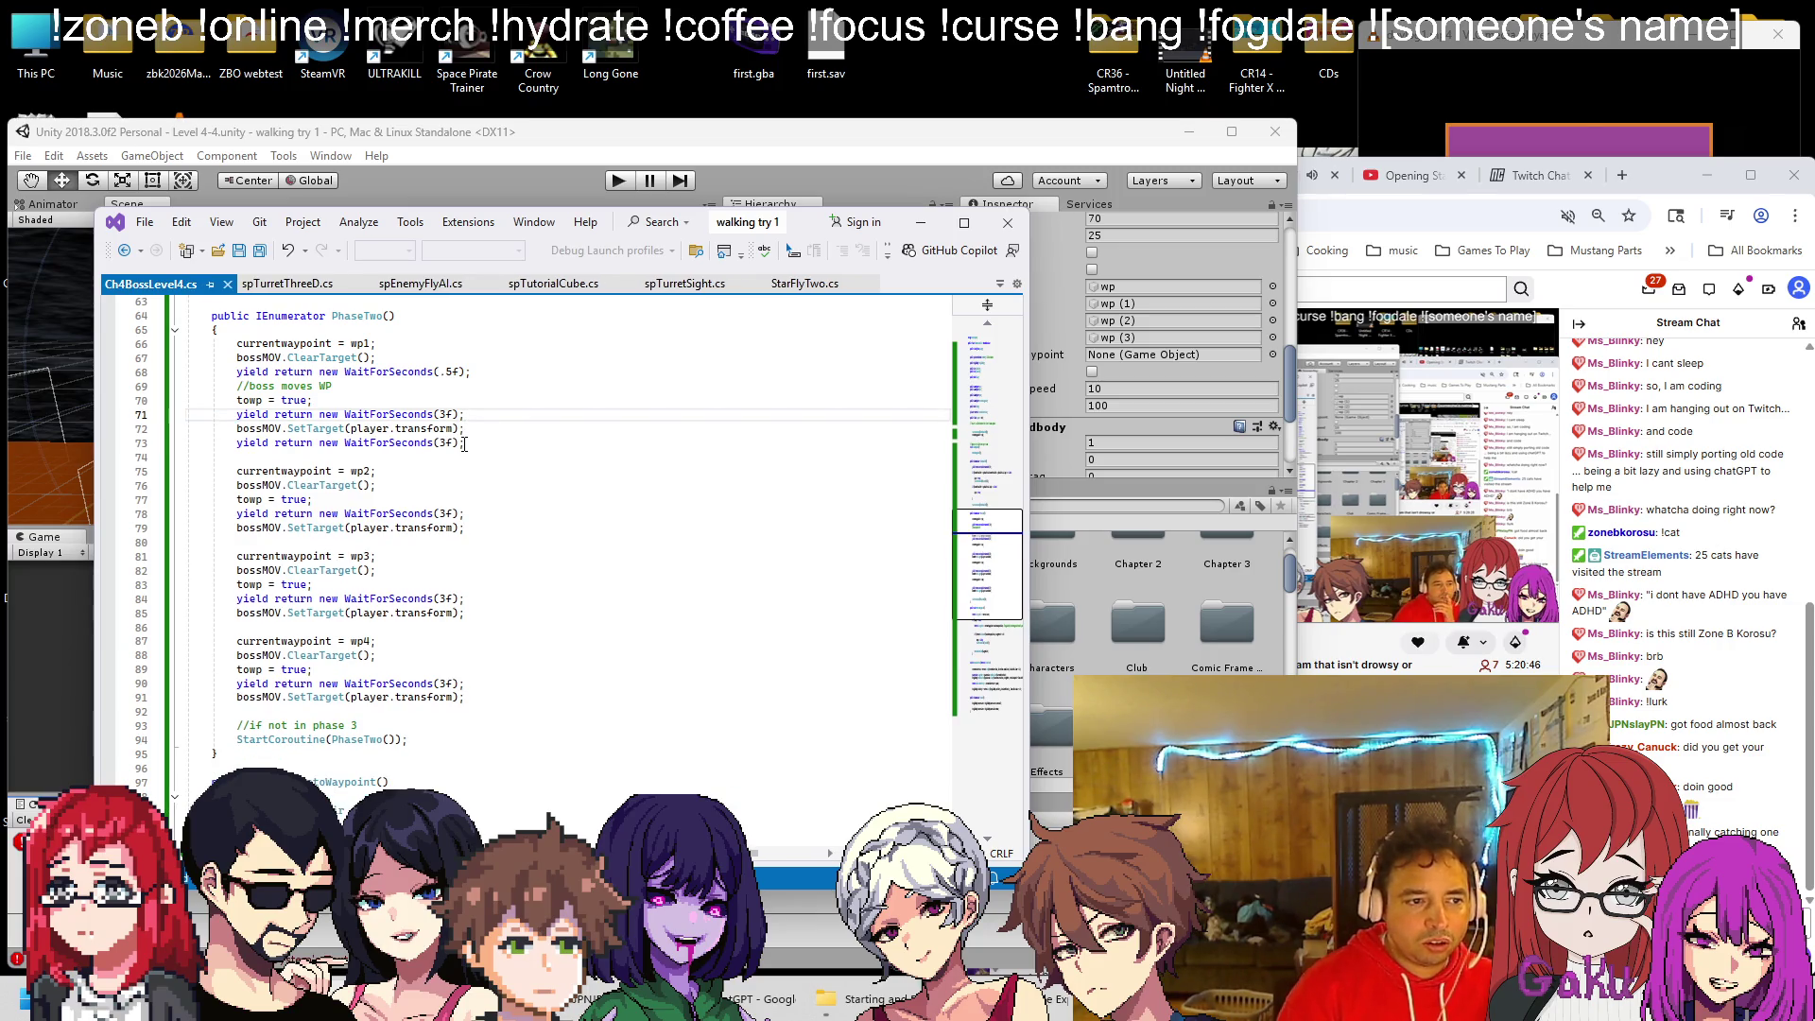
pyautogui.click(352, 387)
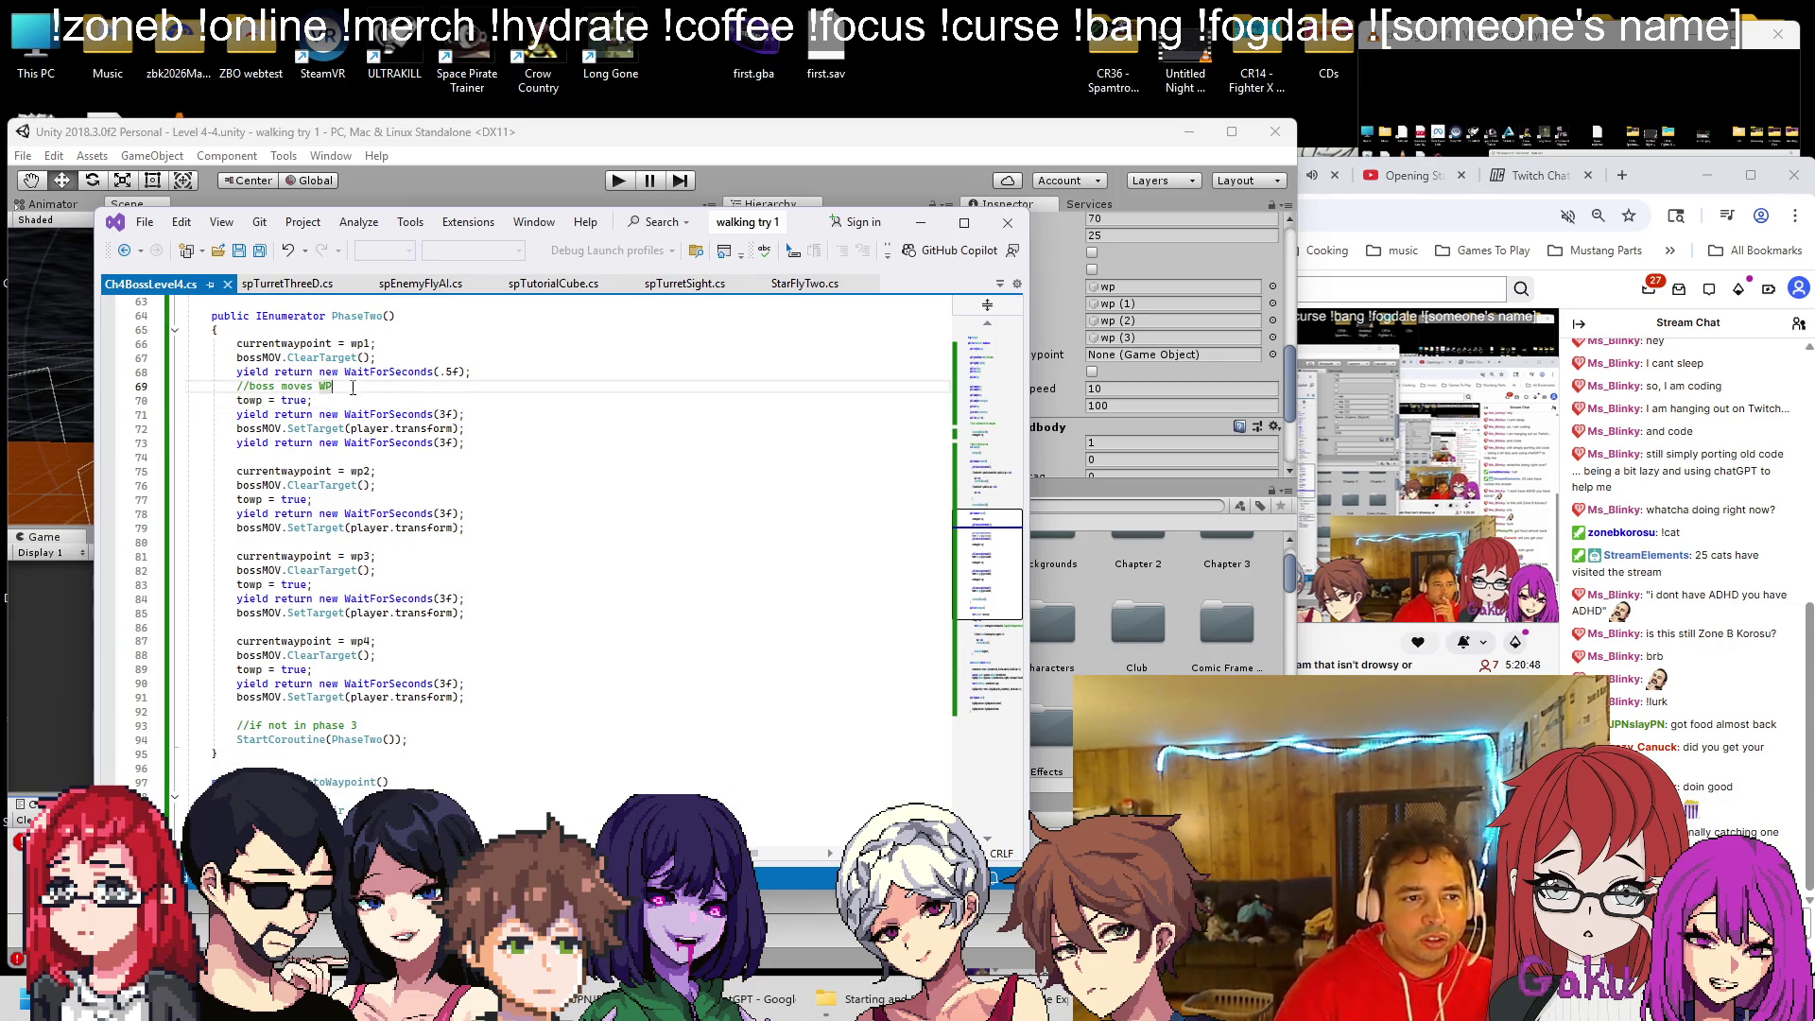
pyautogui.tripleClick(352, 387)
pyautogui.press('BackSpace')
pyautogui.press('BackSpace')
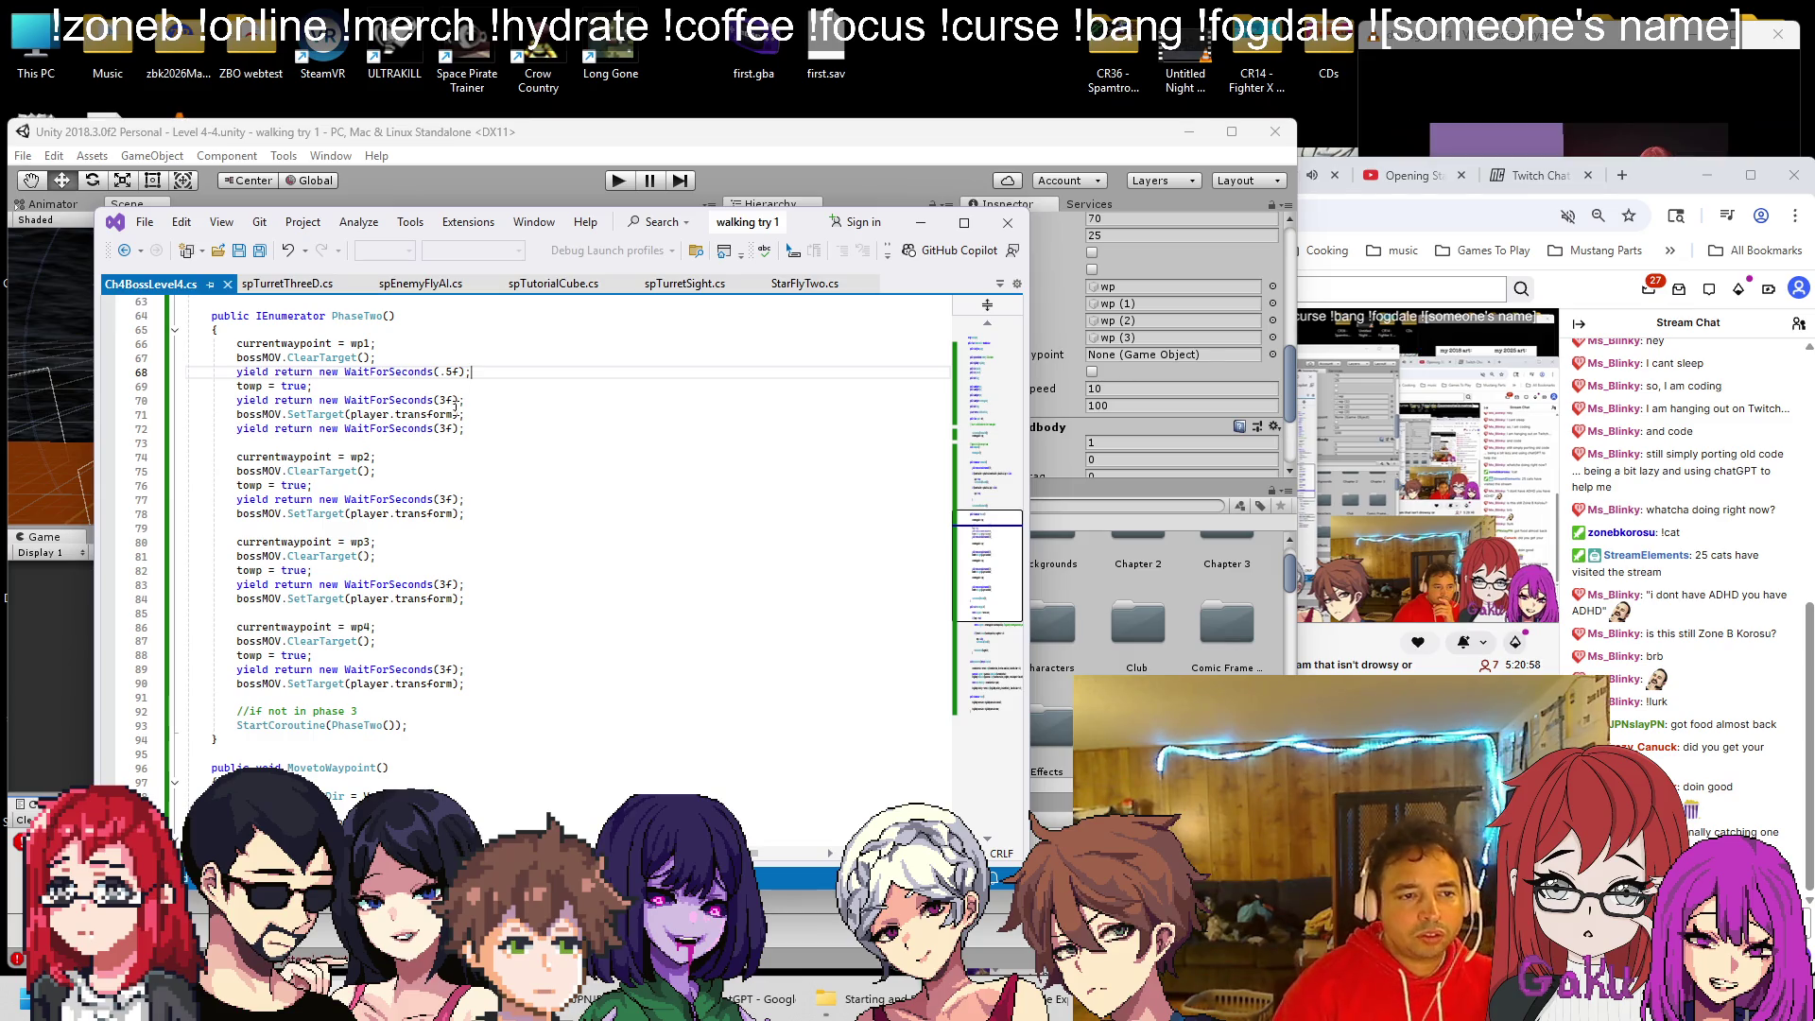
# Add the half-second wait after the target clearing in the wp2, wp3 and wp4 steps
pyautogui.hotkey('shift', 'Home')
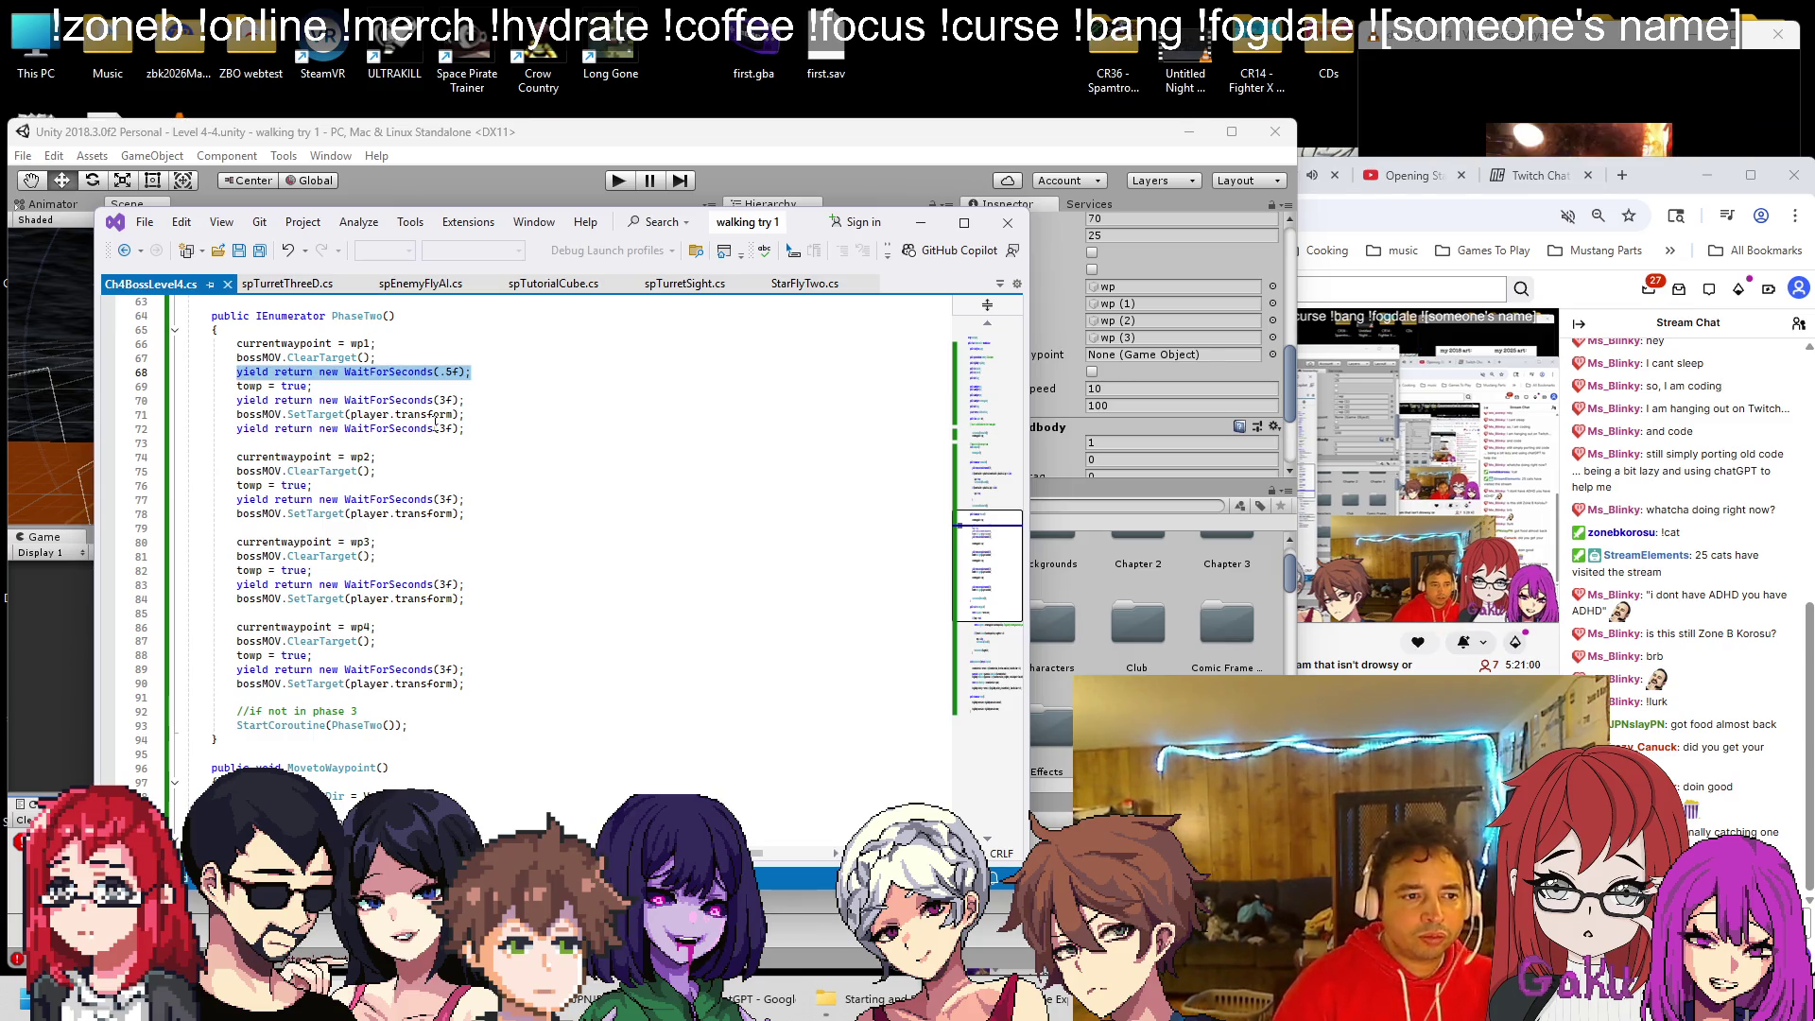
pyautogui.hotkey('ctrl', 'c')
pyautogui.click(412, 469)
pyautogui.press('Return')
pyautogui.hotkey('ctrl', 'v')
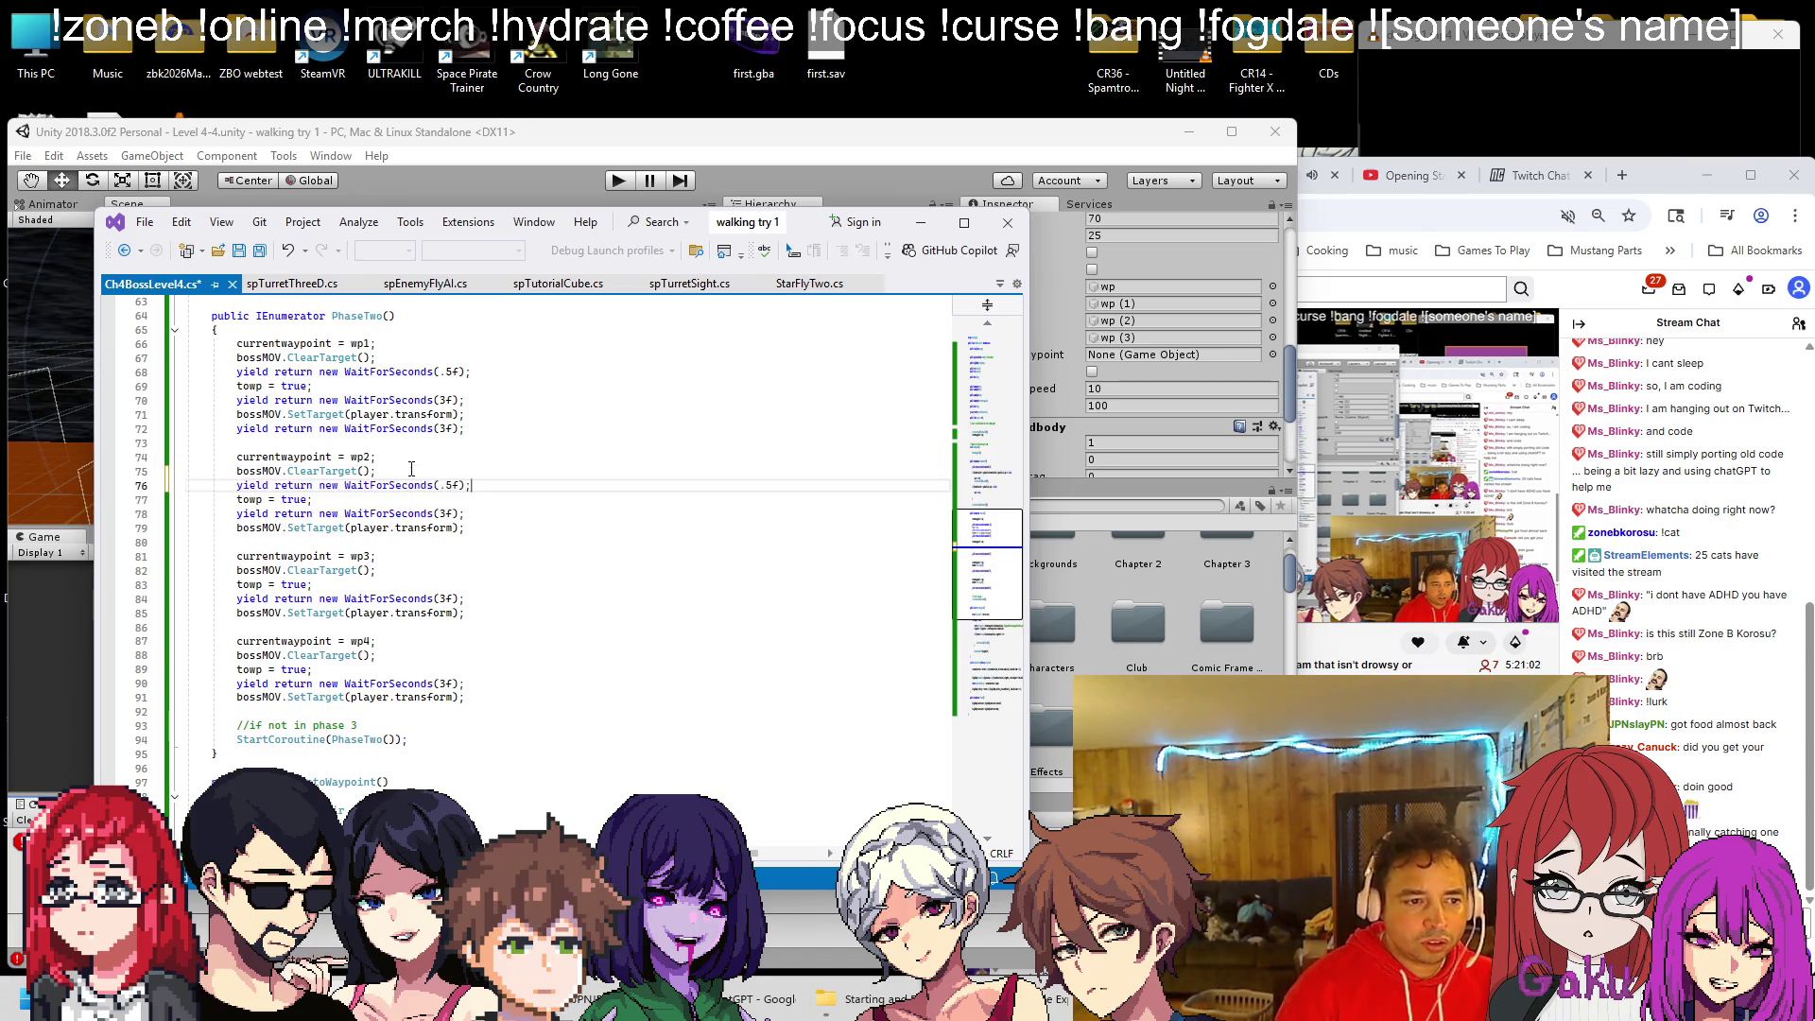
pyautogui.click(402, 580)
pyautogui.press('Return')
pyautogui.hotkey('ctrl', 'v')
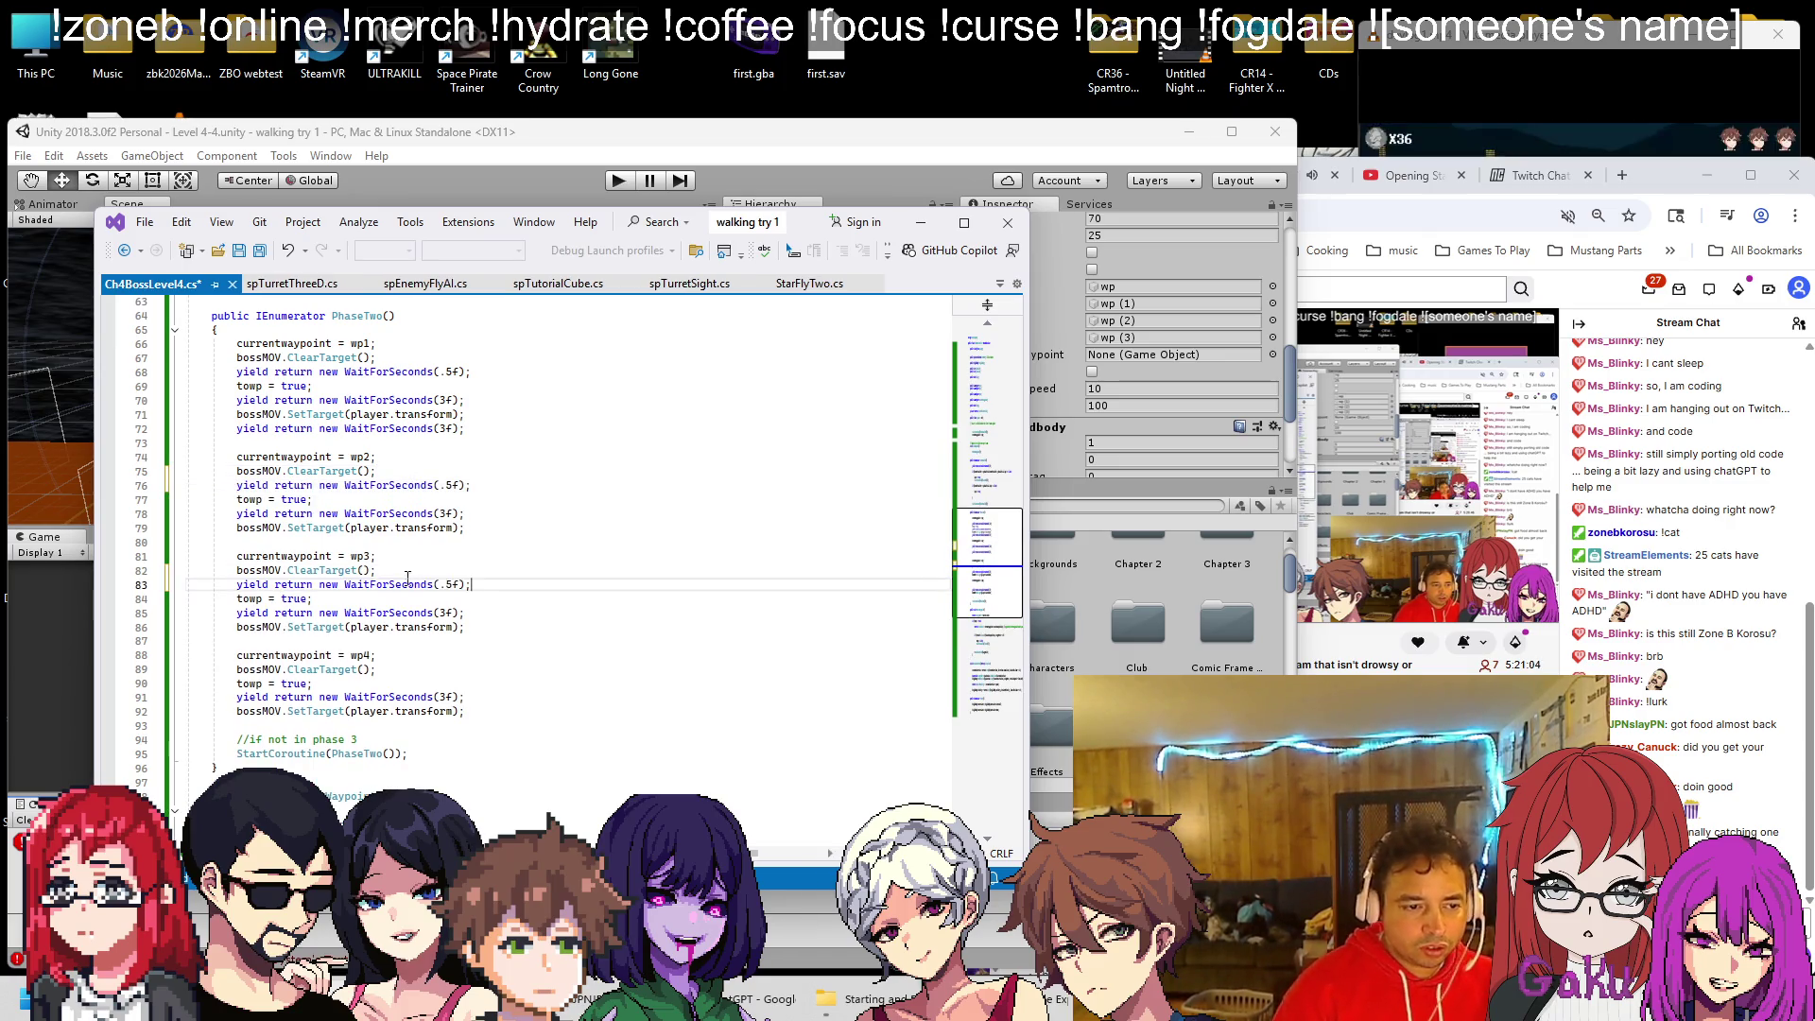
pyautogui.click(387, 669)
pyautogui.press('Return')
pyautogui.hotkey('ctrl', 'v')
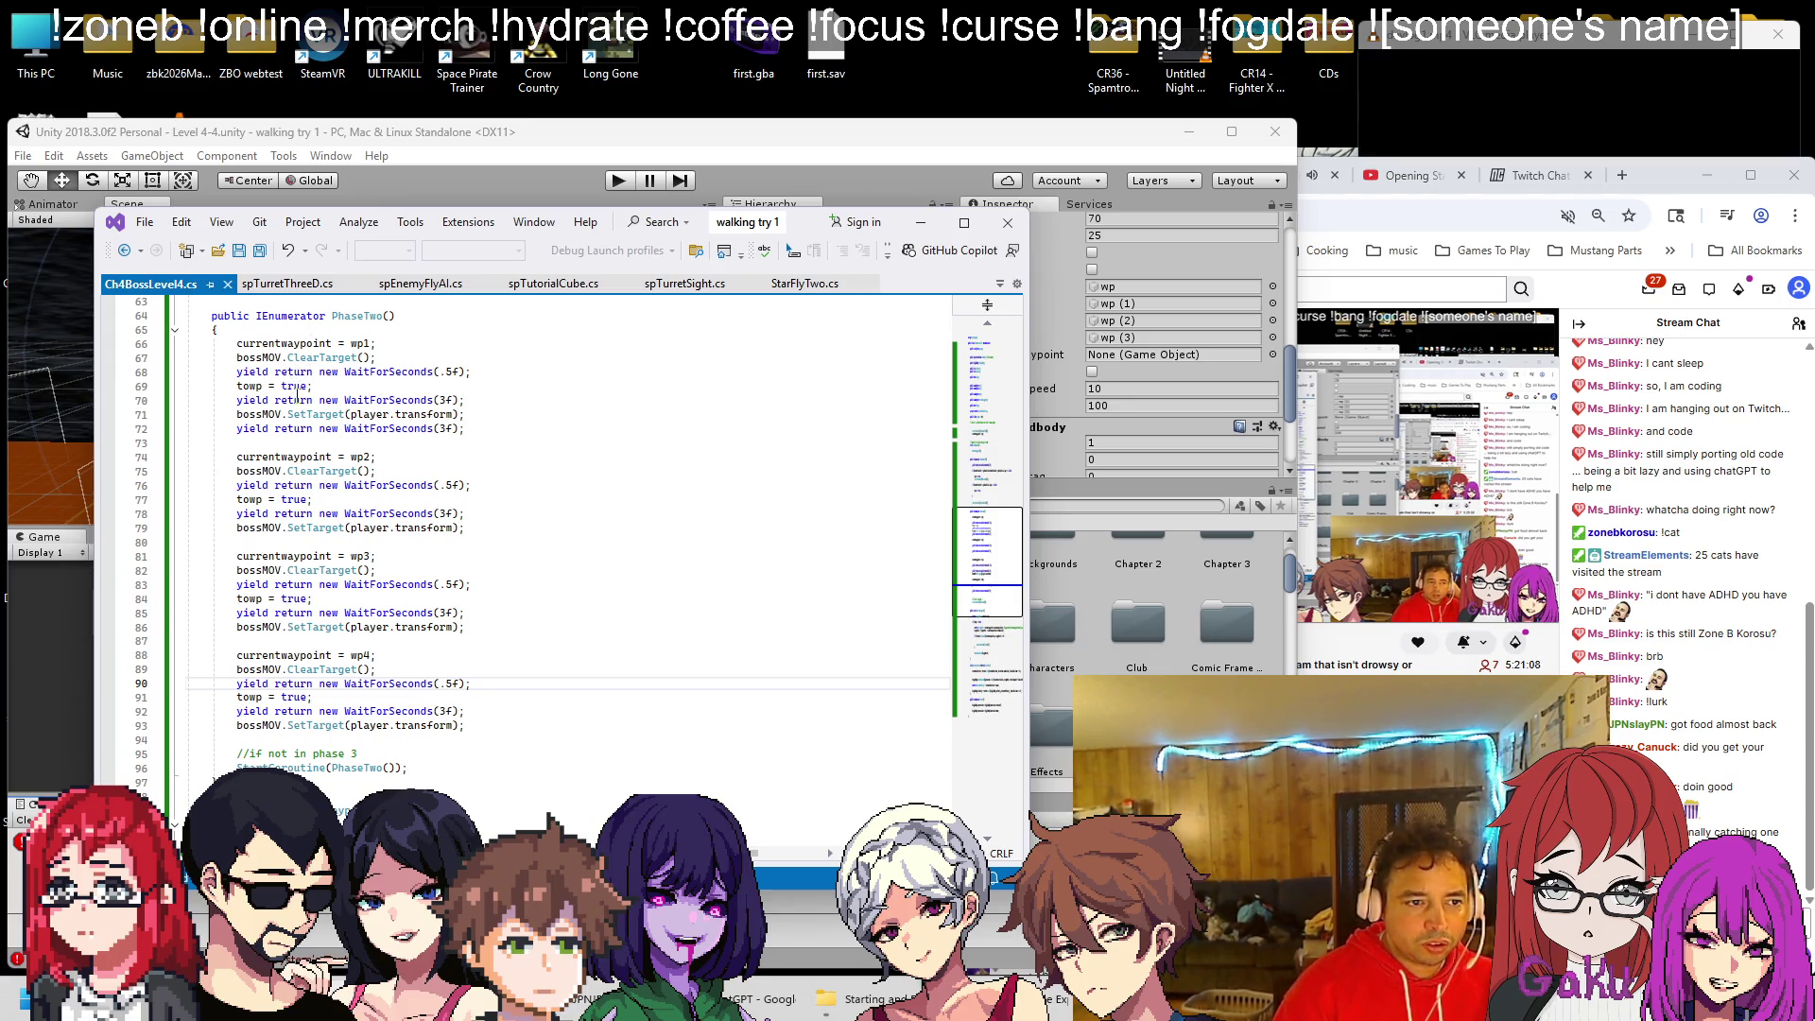
# Add a 3-second wait after each remaining SetTarget(player) line, save, and return to Unity
pyautogui.click(494, 429)
pyautogui.hotkey('shift', 'Home')
pyautogui.hotkey('ctrl', 'c')
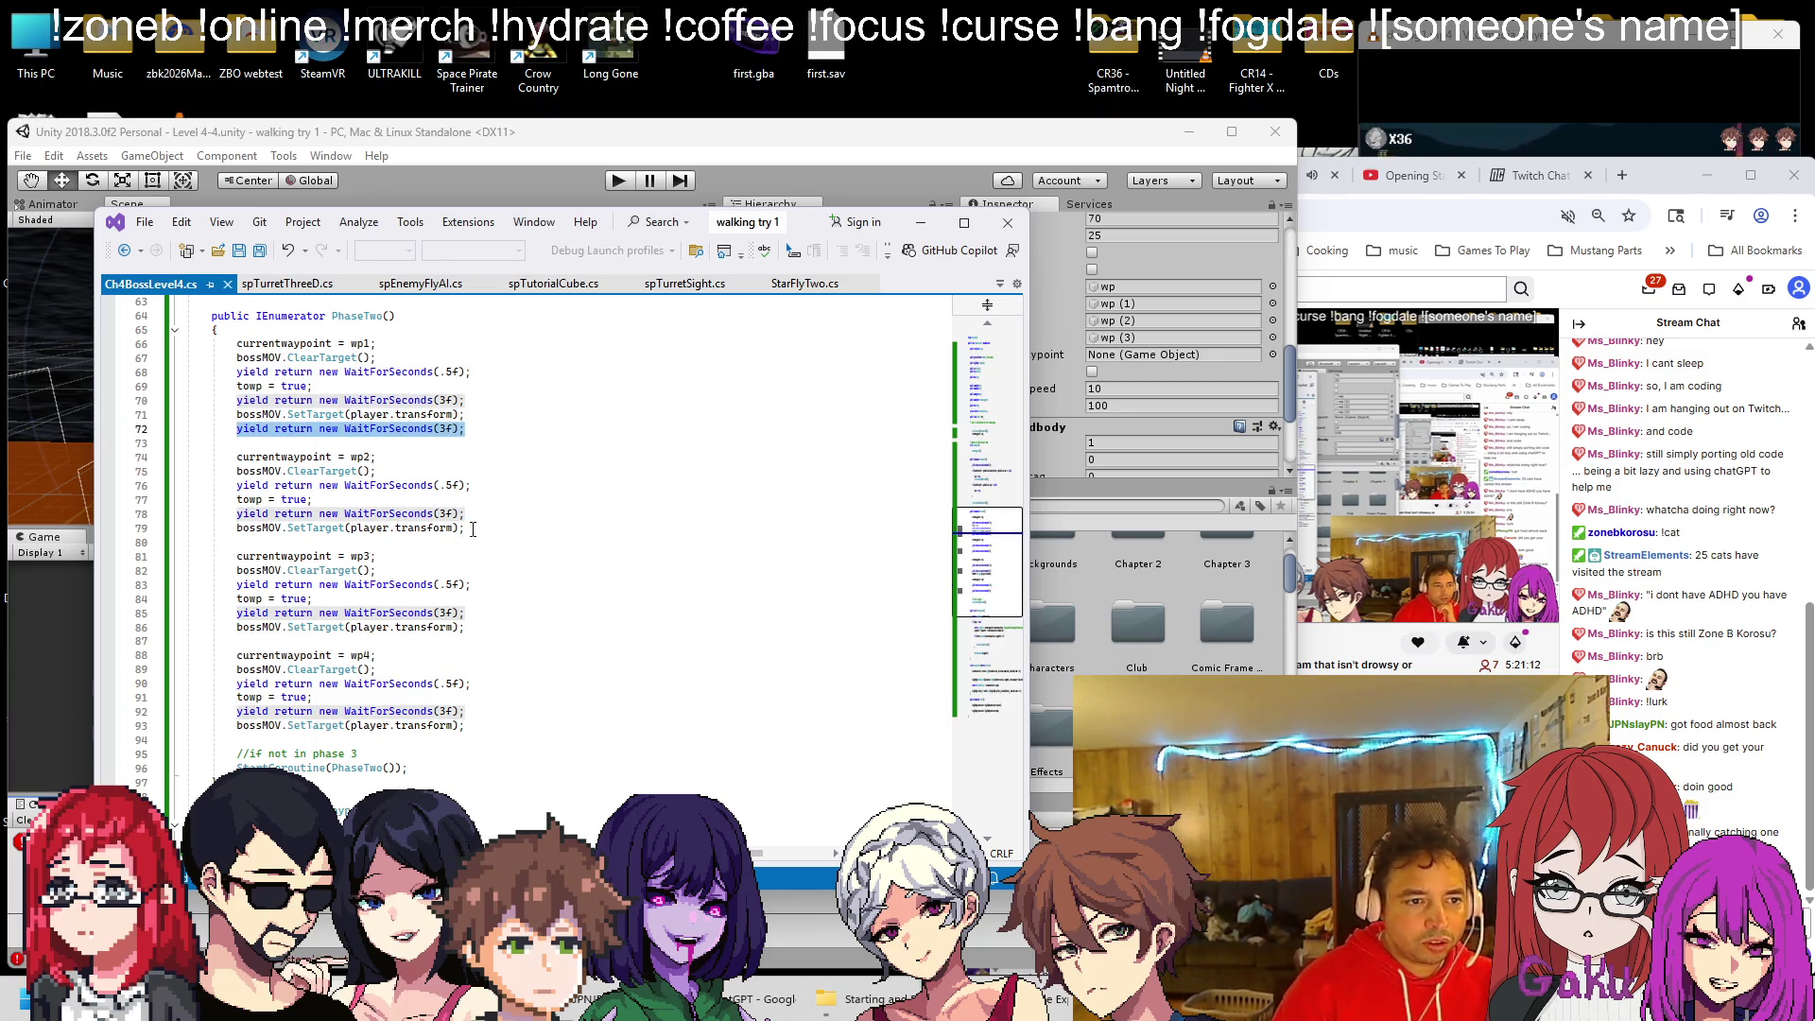
pyautogui.click(491, 529)
pyautogui.press('Return')
pyautogui.hotkey('ctrl', 'v')
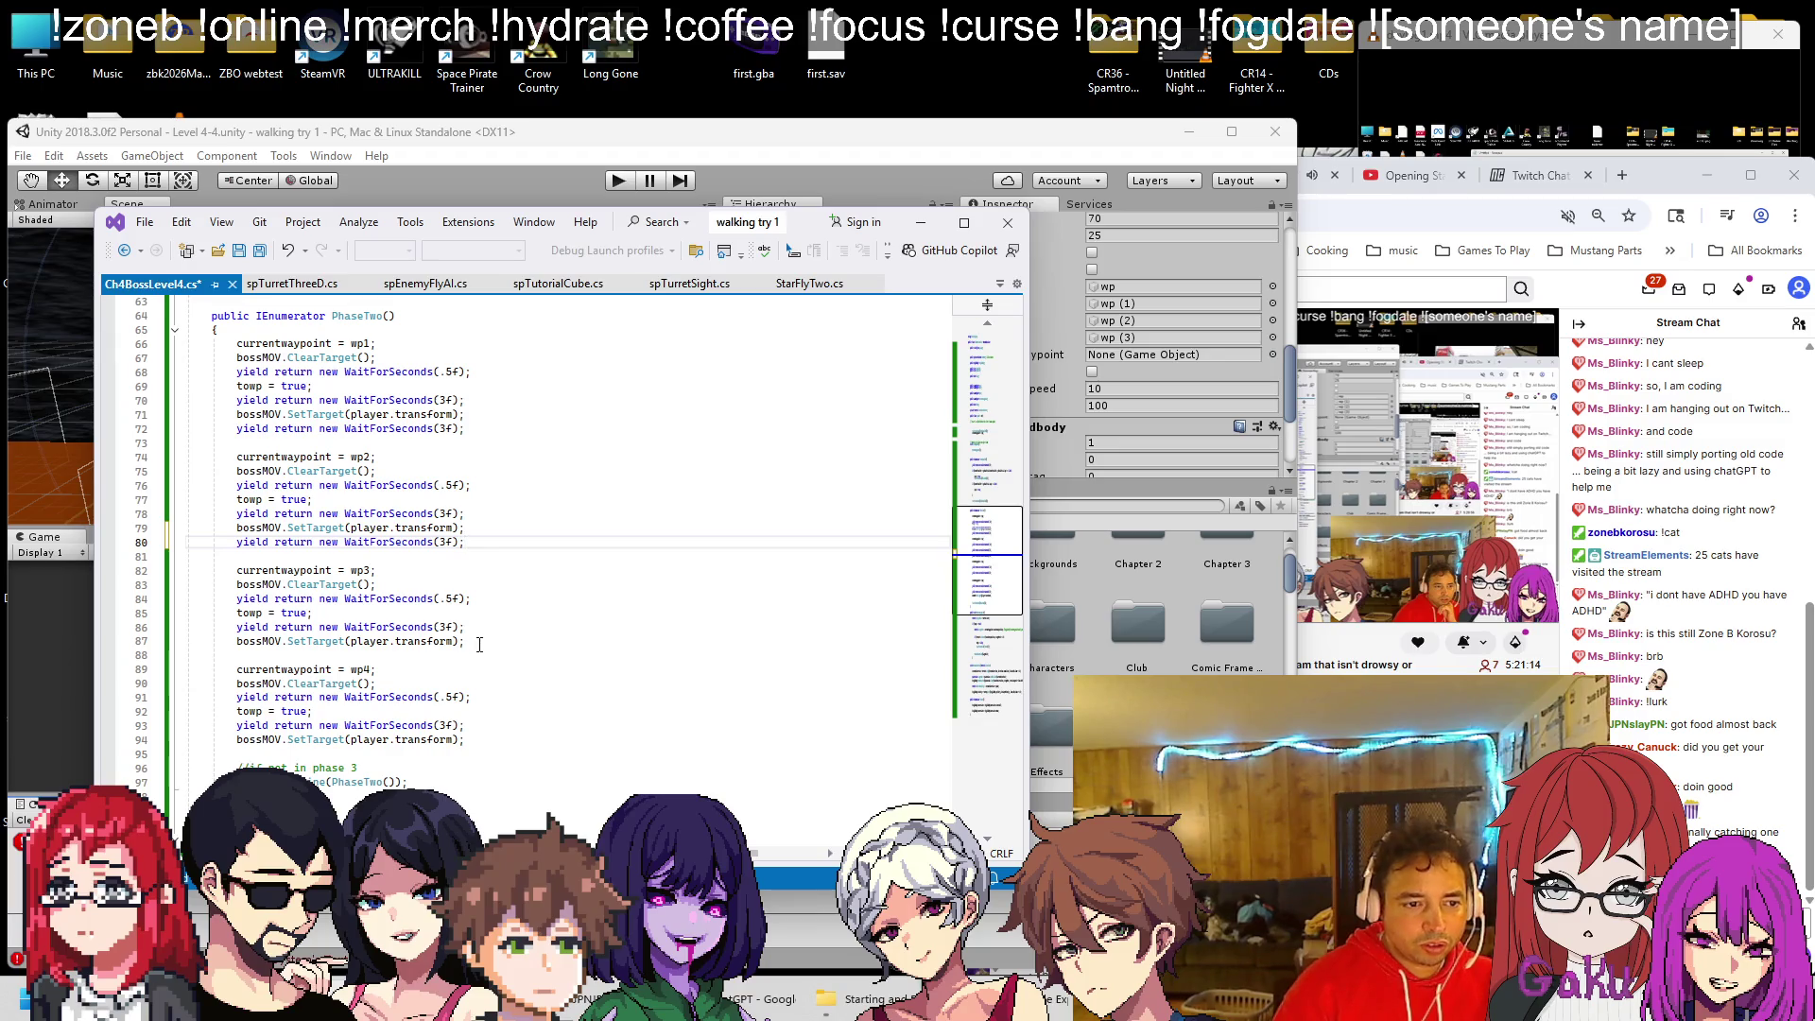
pyautogui.click(479, 644)
pyautogui.press('Return')
pyautogui.hotkey('ctrl', 'v')
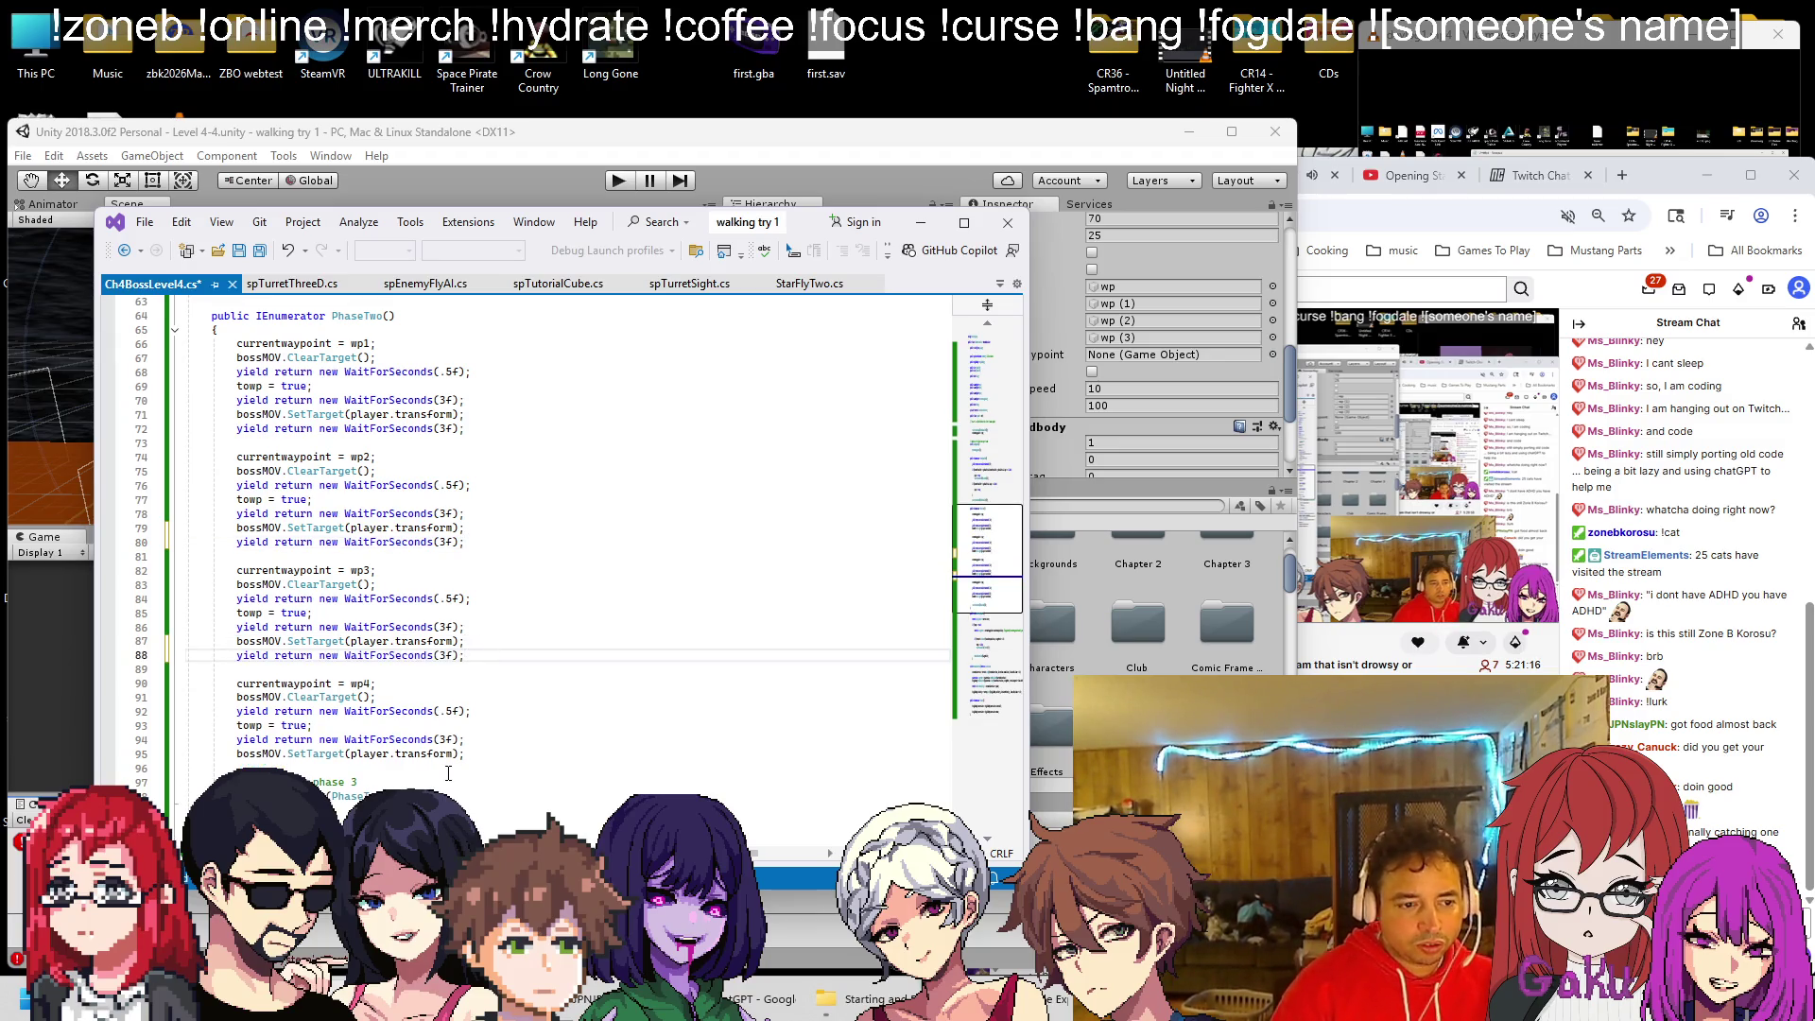
pyautogui.click(481, 754)
pyautogui.press('Return')
pyautogui.hotkey('ctrl', 'v')
pyautogui.hotkey('ctrl', 's')
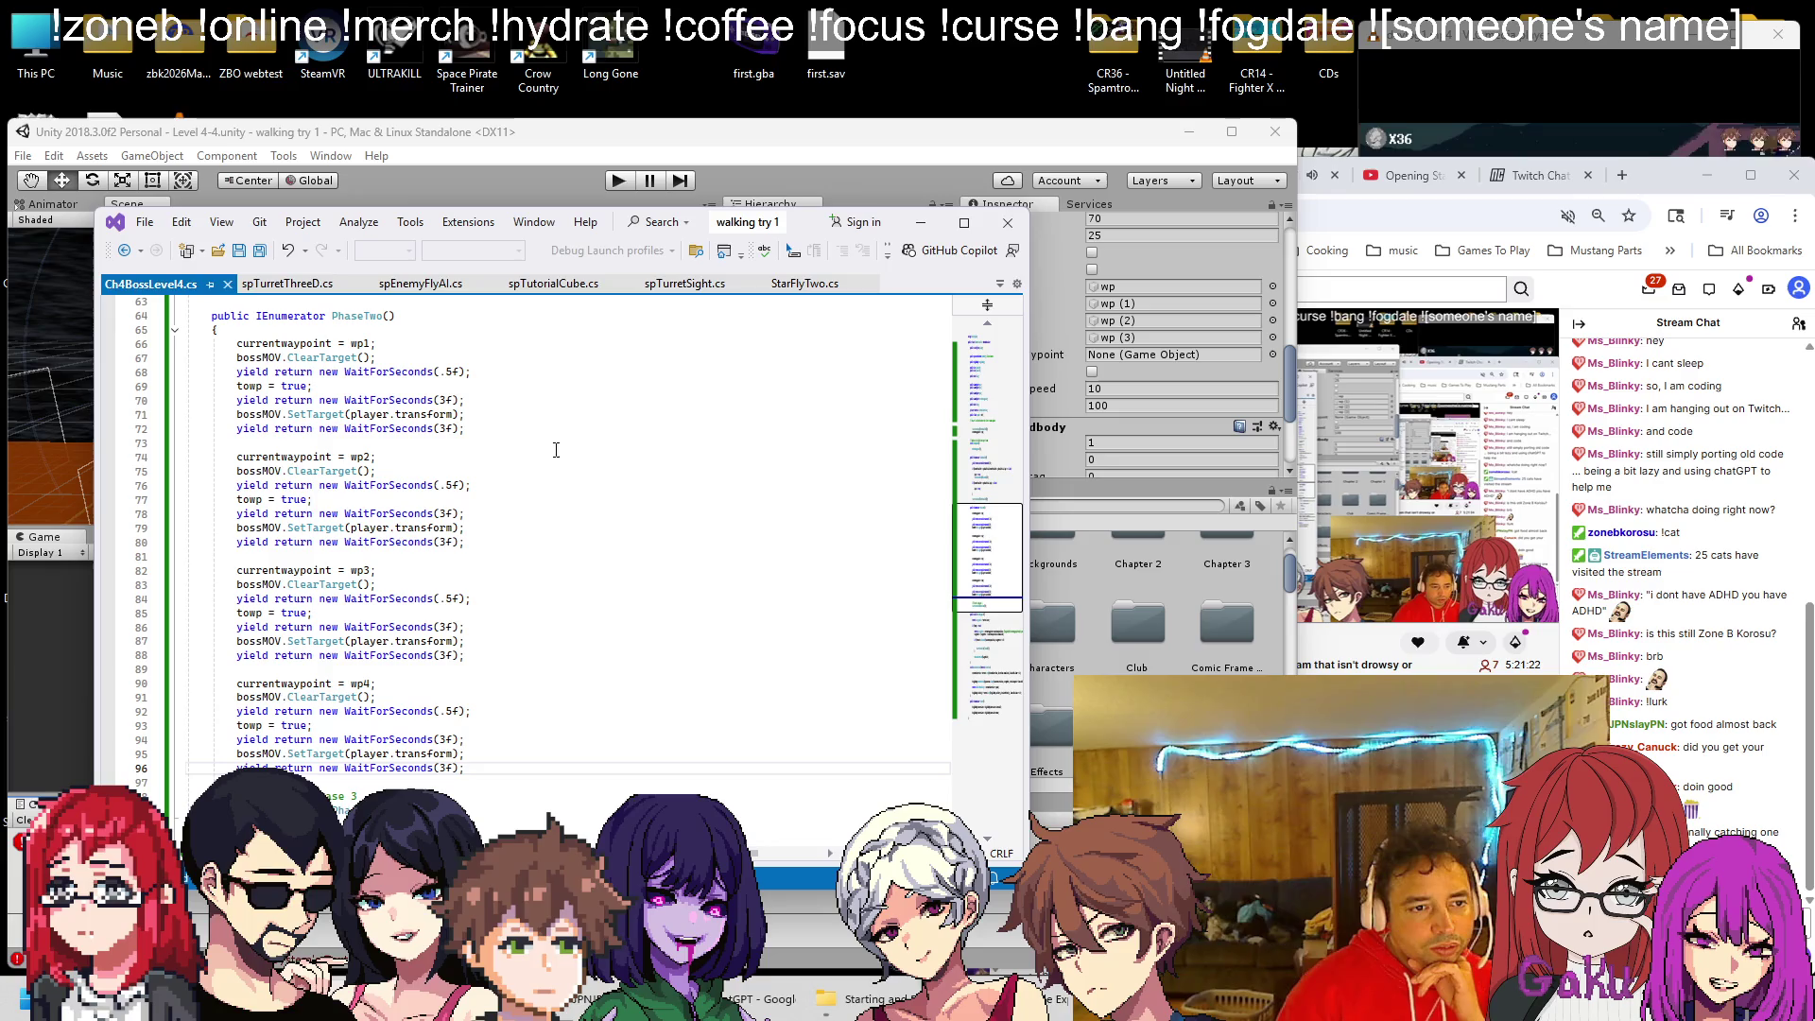
pyautogui.click(559, 177)
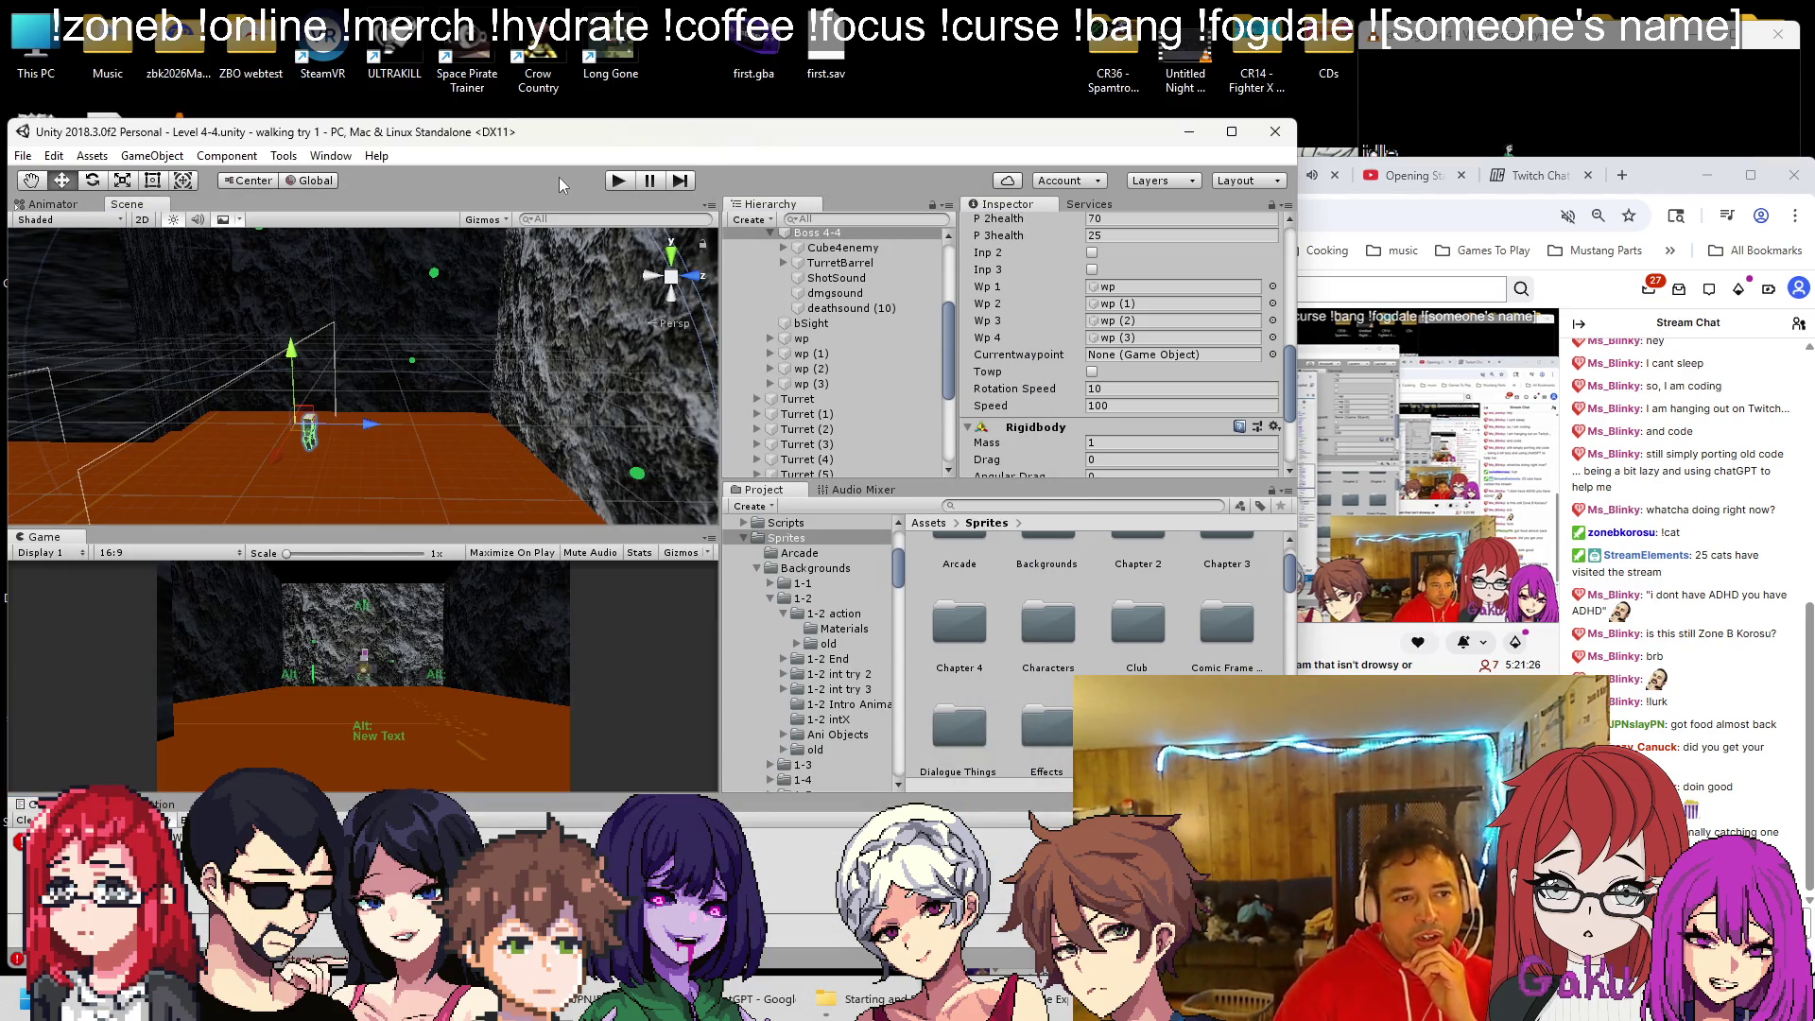
pyautogui.click(628, 180)
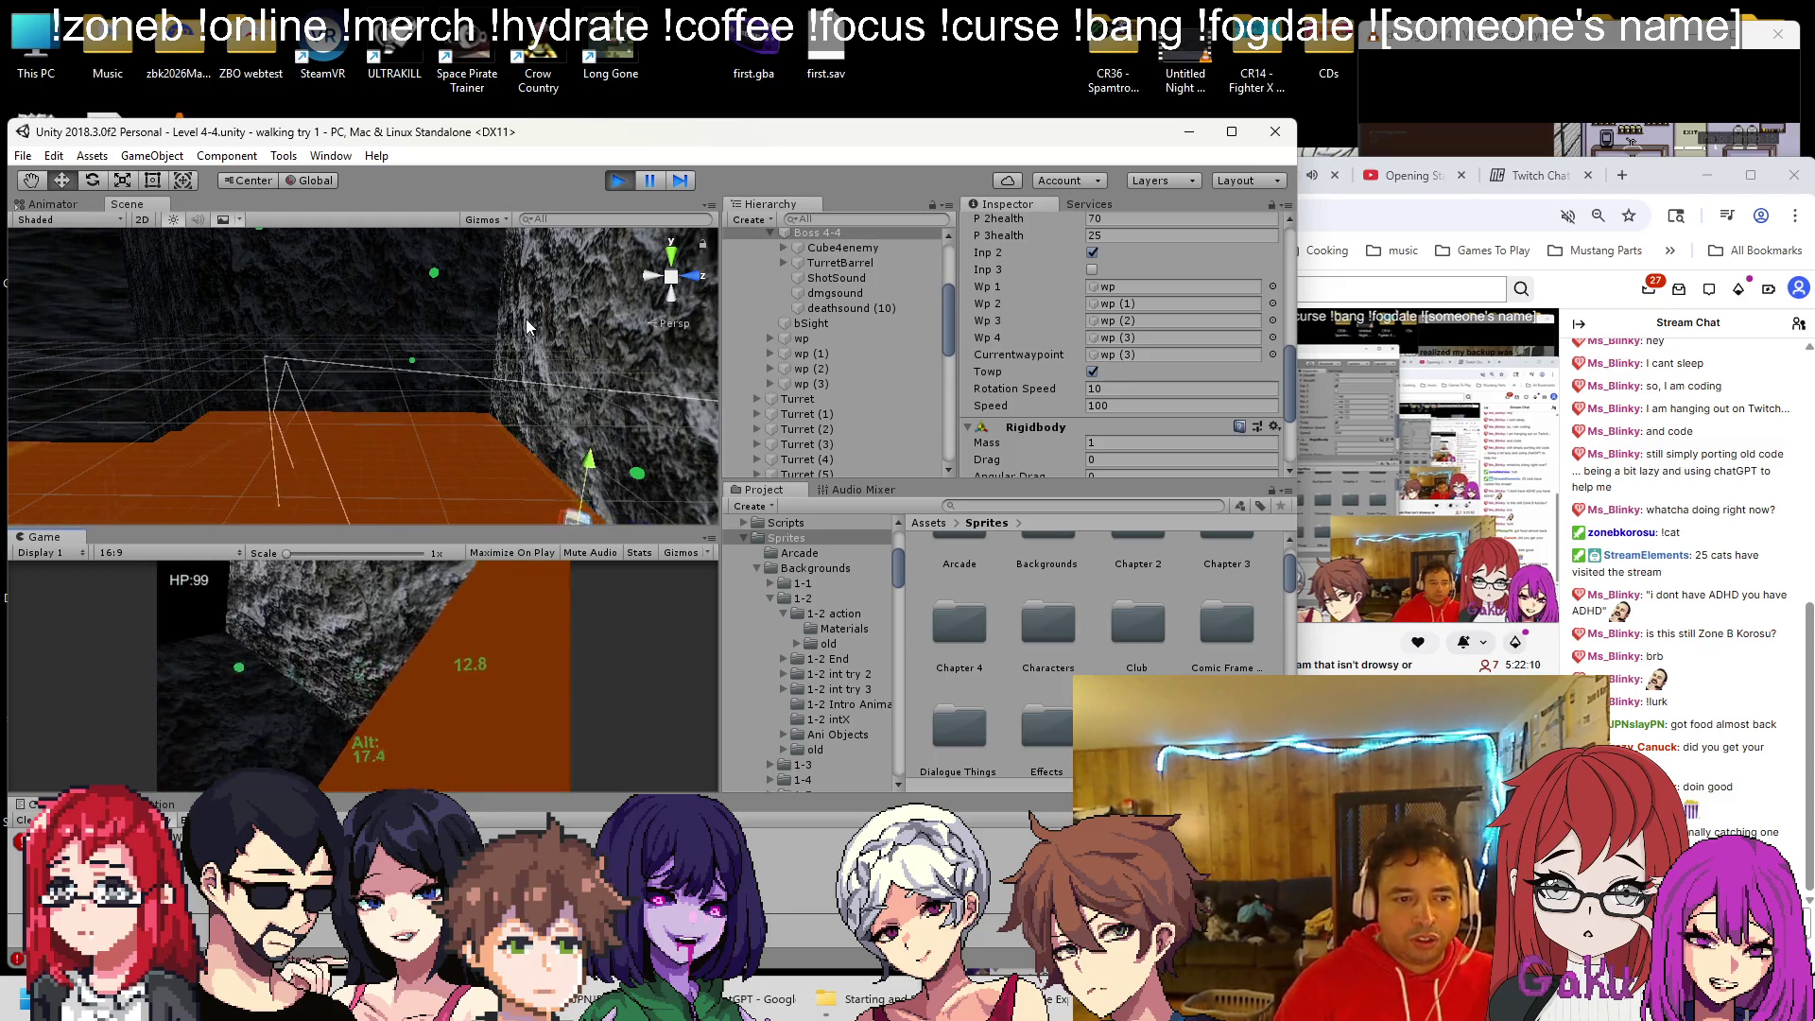
pyautogui.press('f')
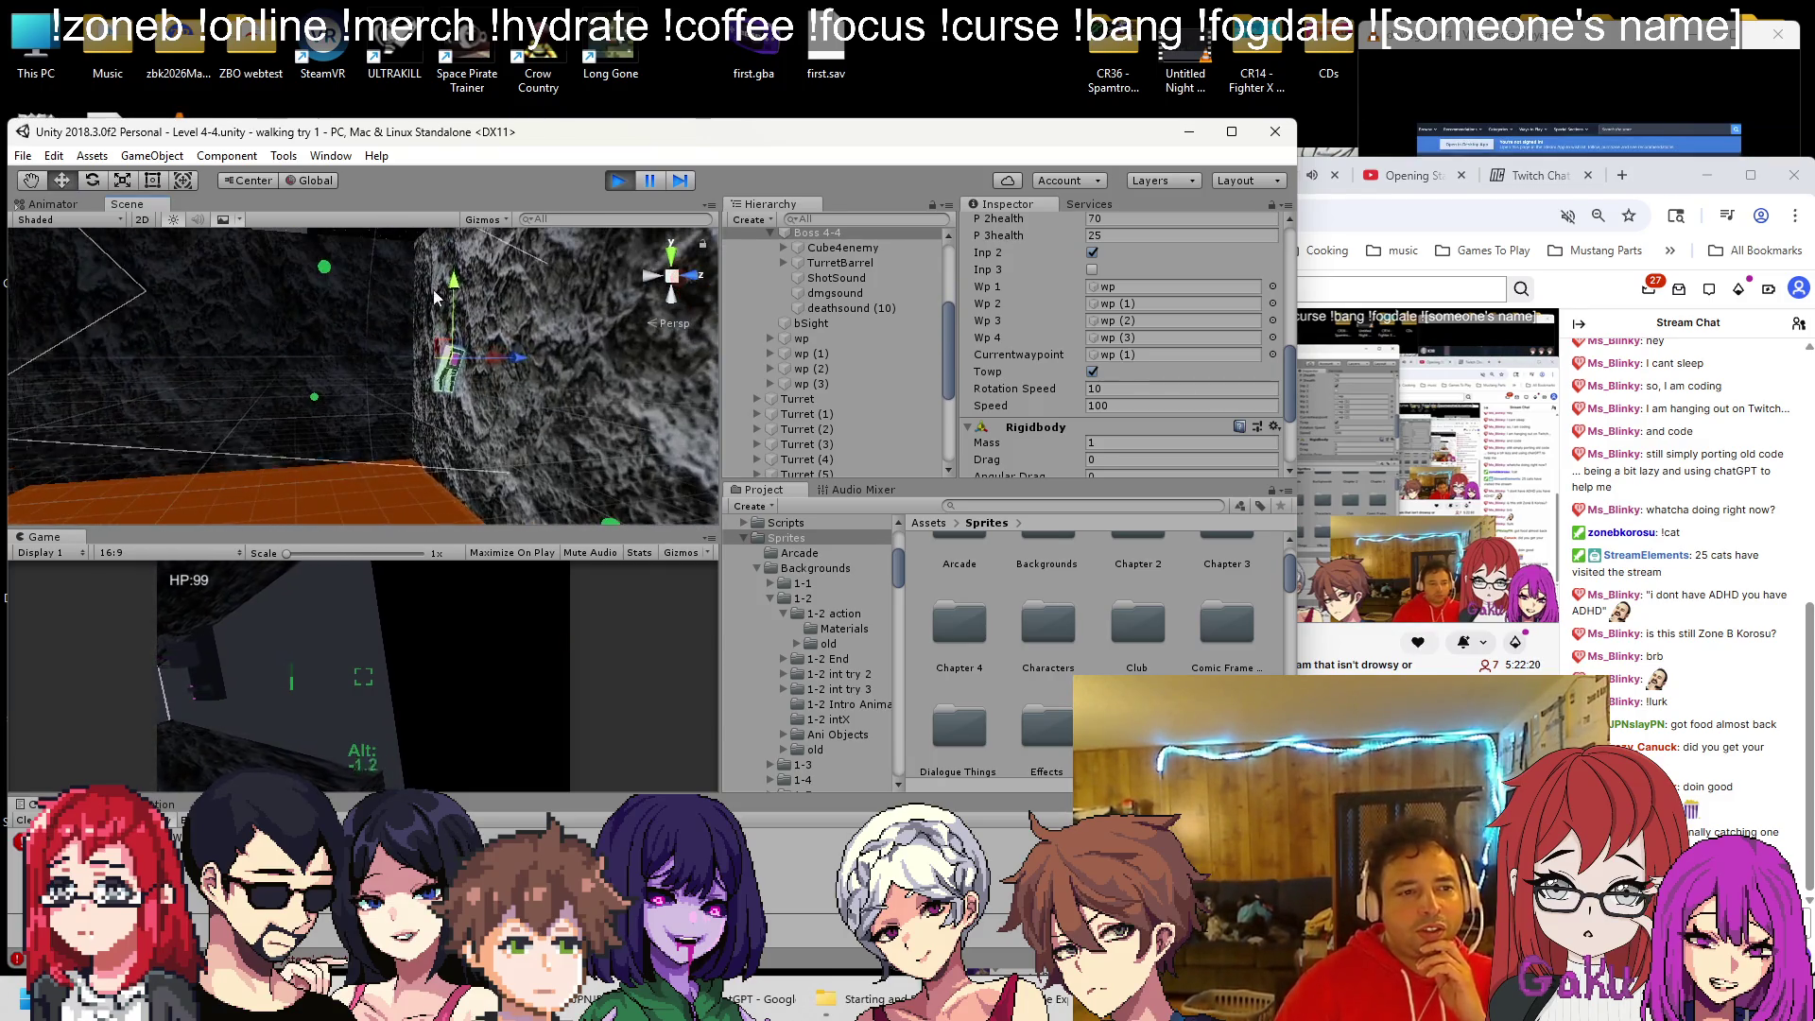
pyautogui.click(621, 179)
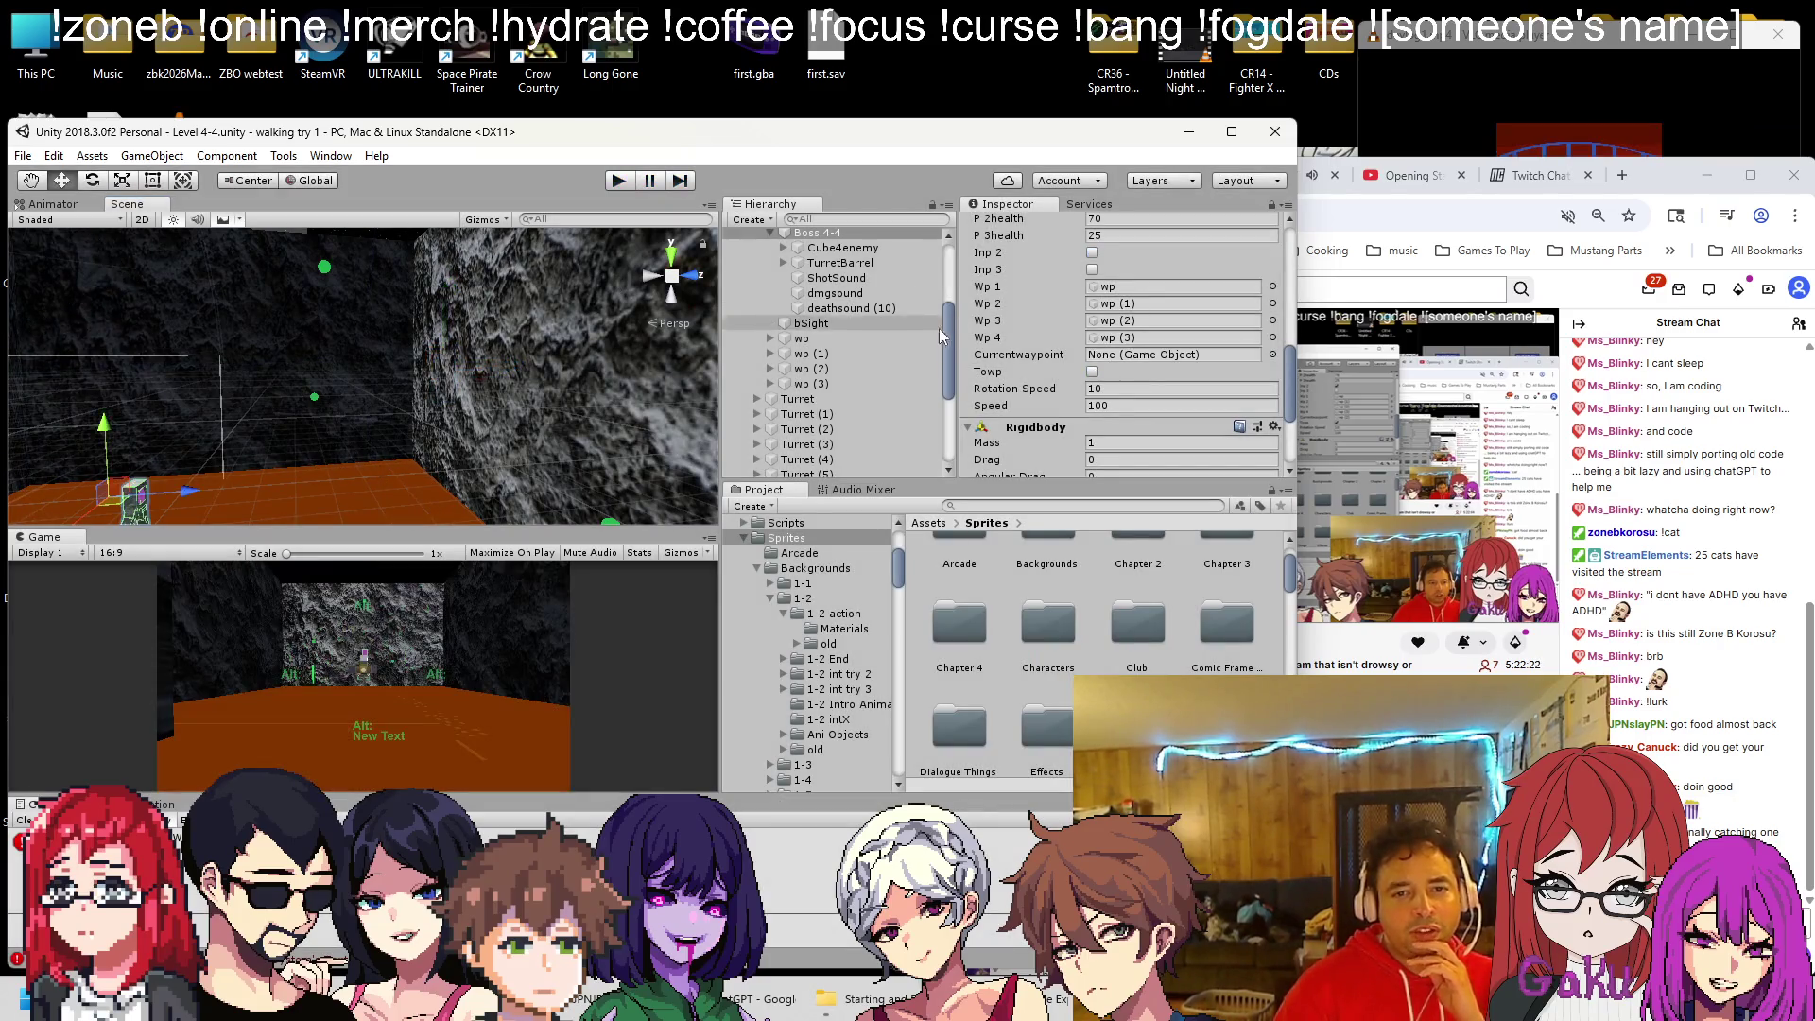
pyautogui.scroll(3, 842, 331)
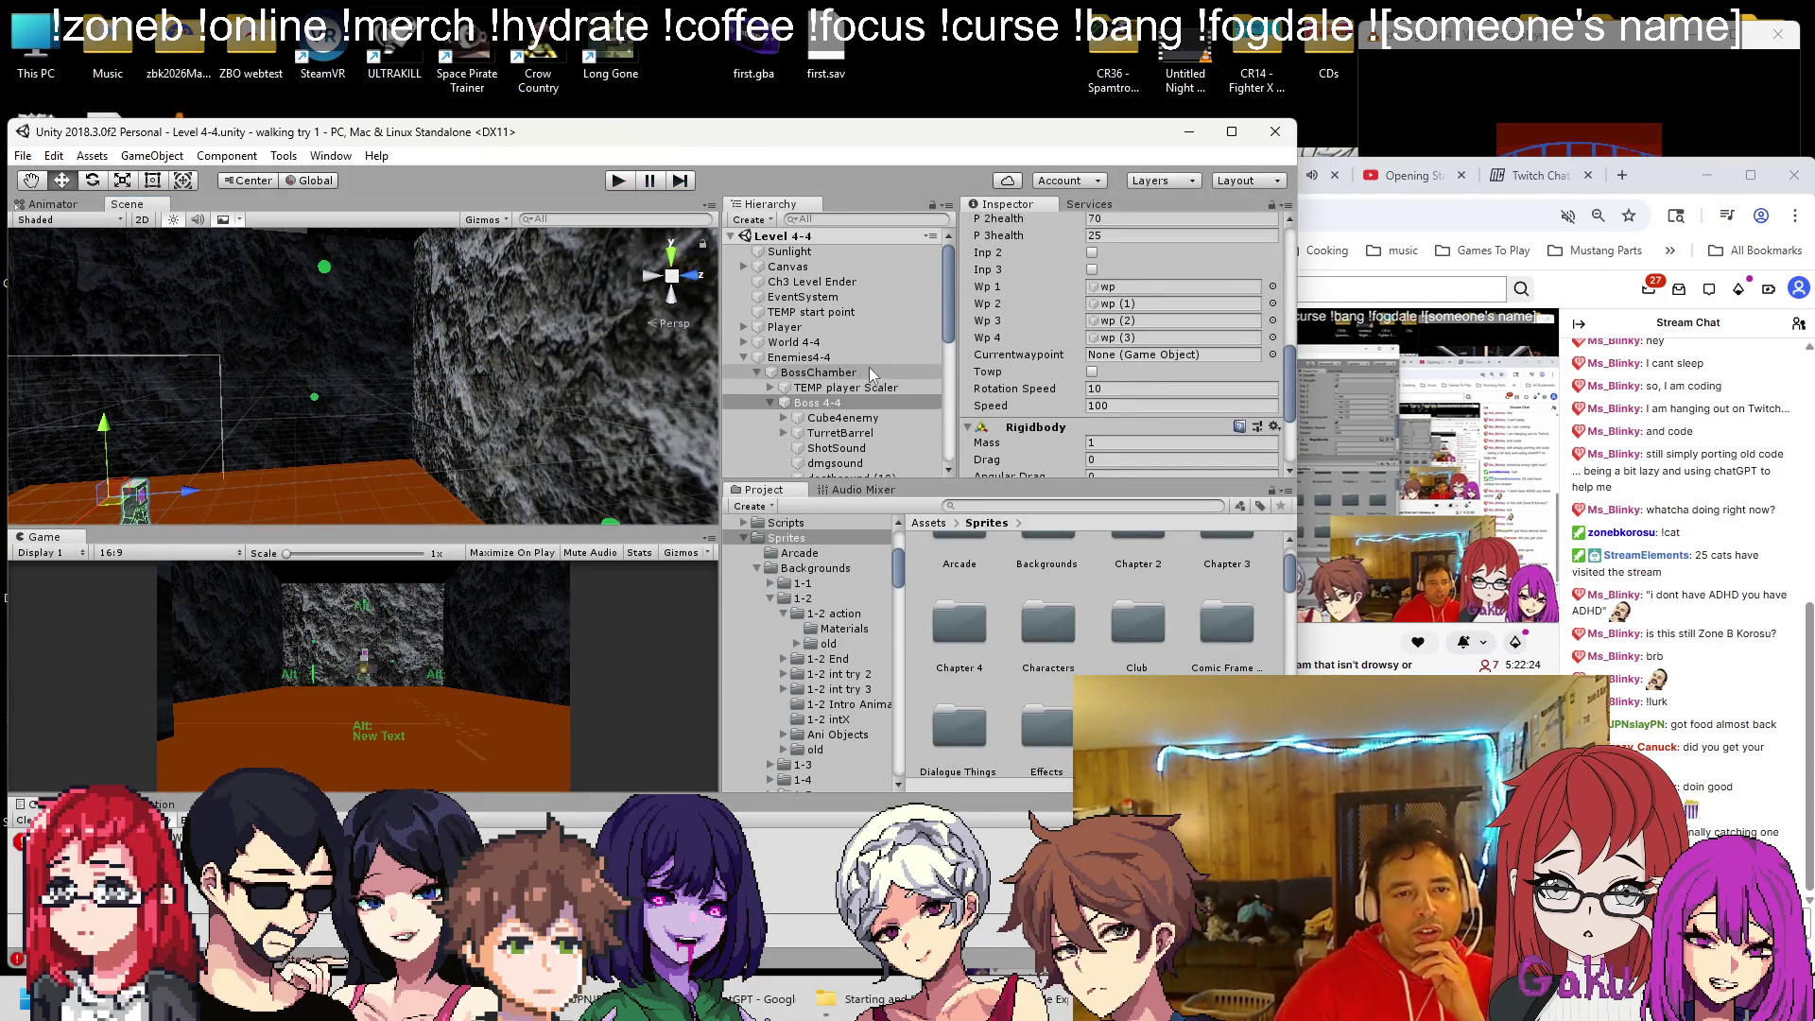
pyautogui.click(844, 319)
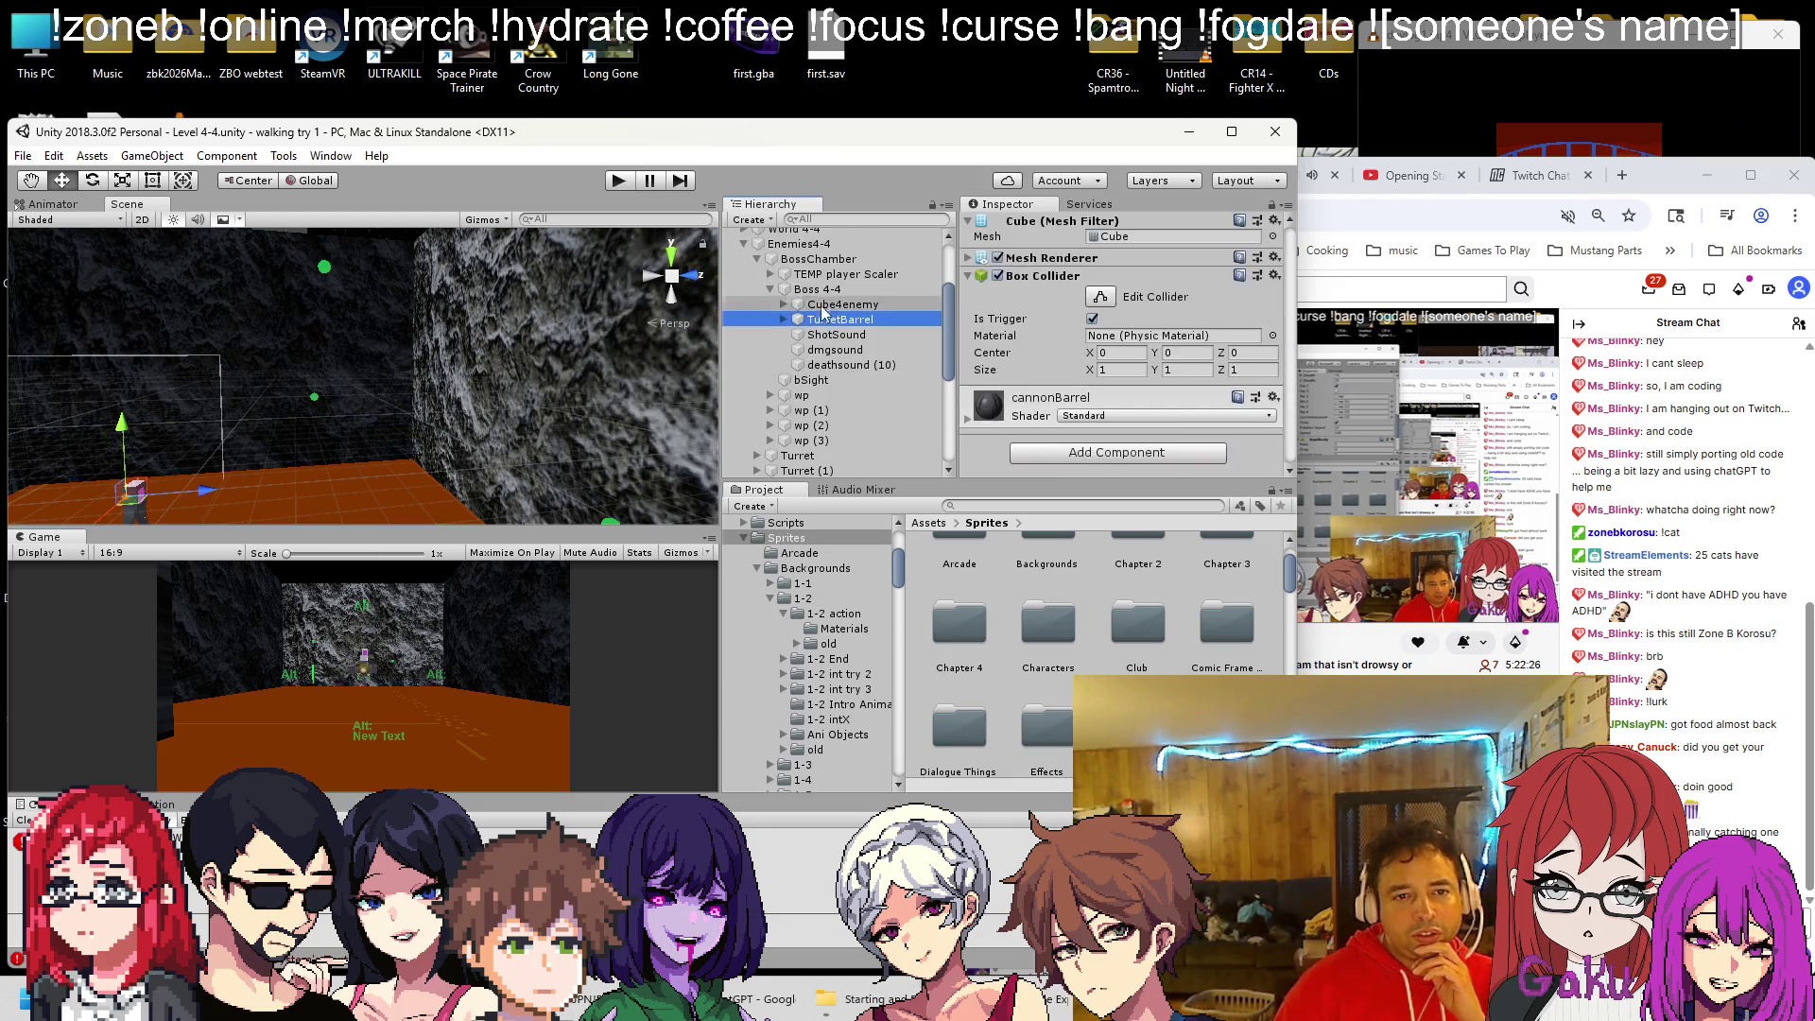
pyautogui.click(829, 292)
pyautogui.scroll(3, 1086, 316)
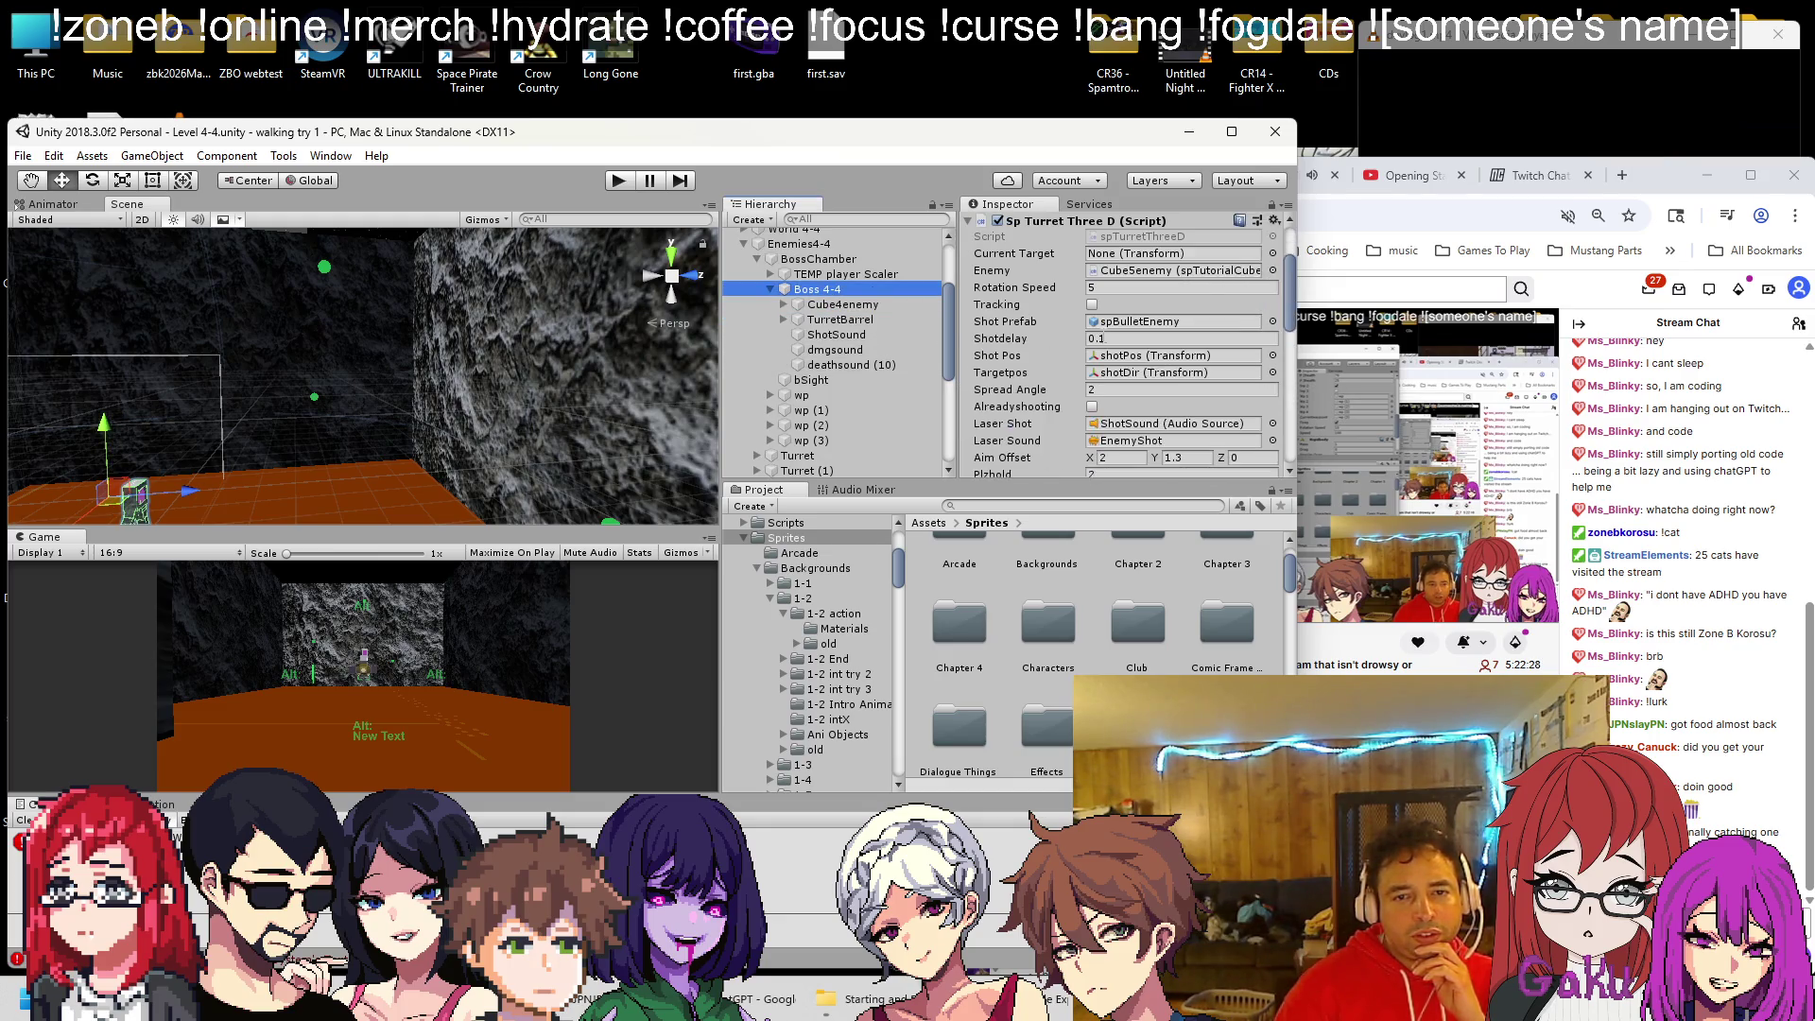
pyautogui.scroll(-10, 1087, 343)
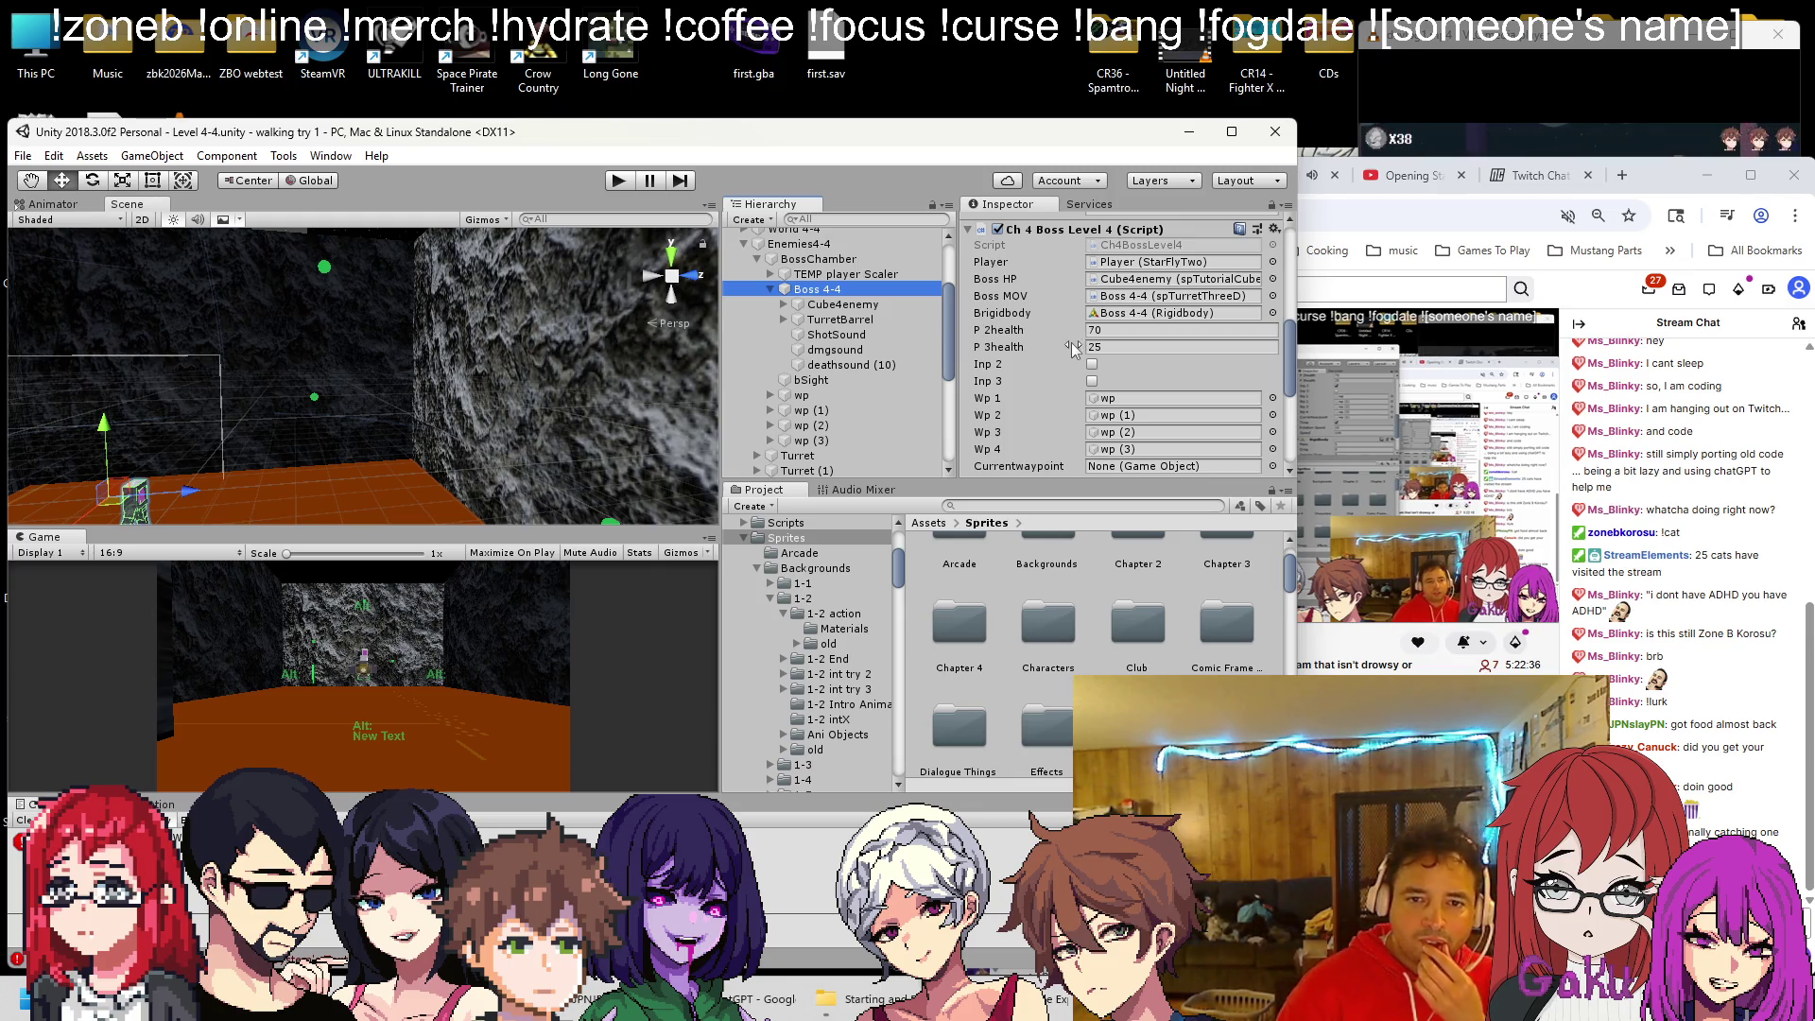
pyautogui.scroll(10, 1096, 336)
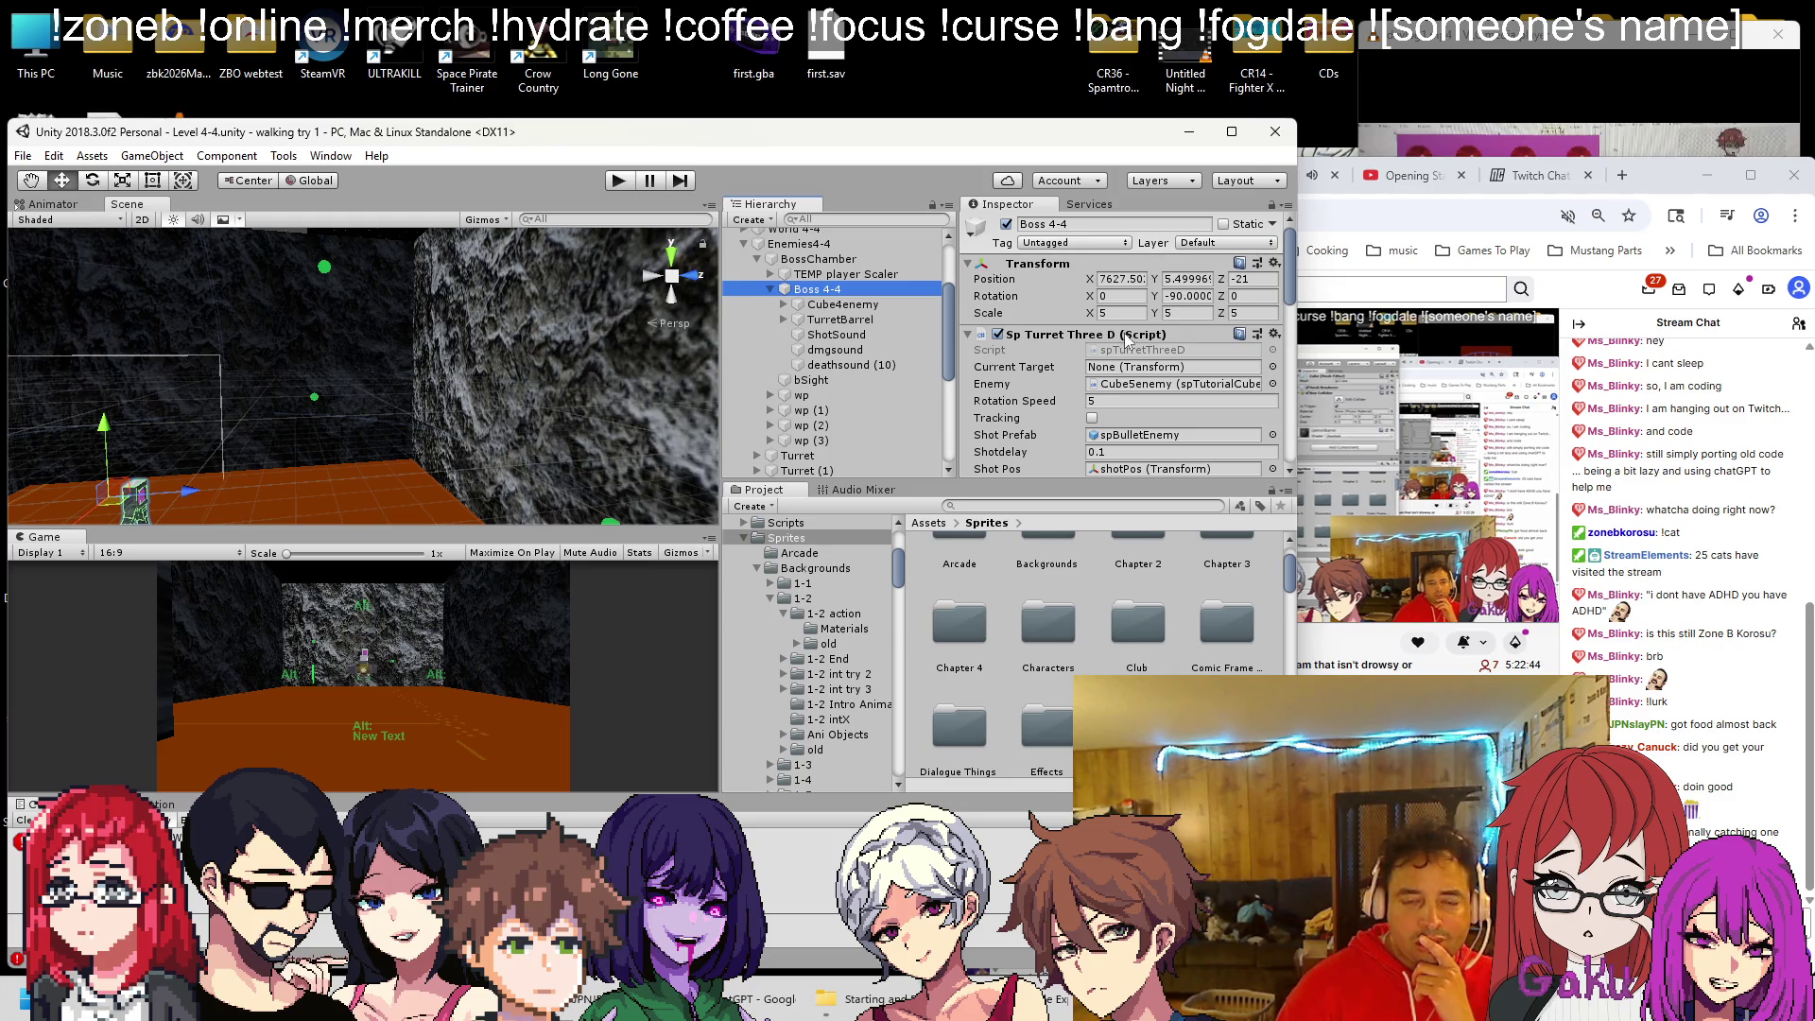
pyautogui.scroll(-3, 1110, 328)
pyautogui.scroll(-5, 1117, 338)
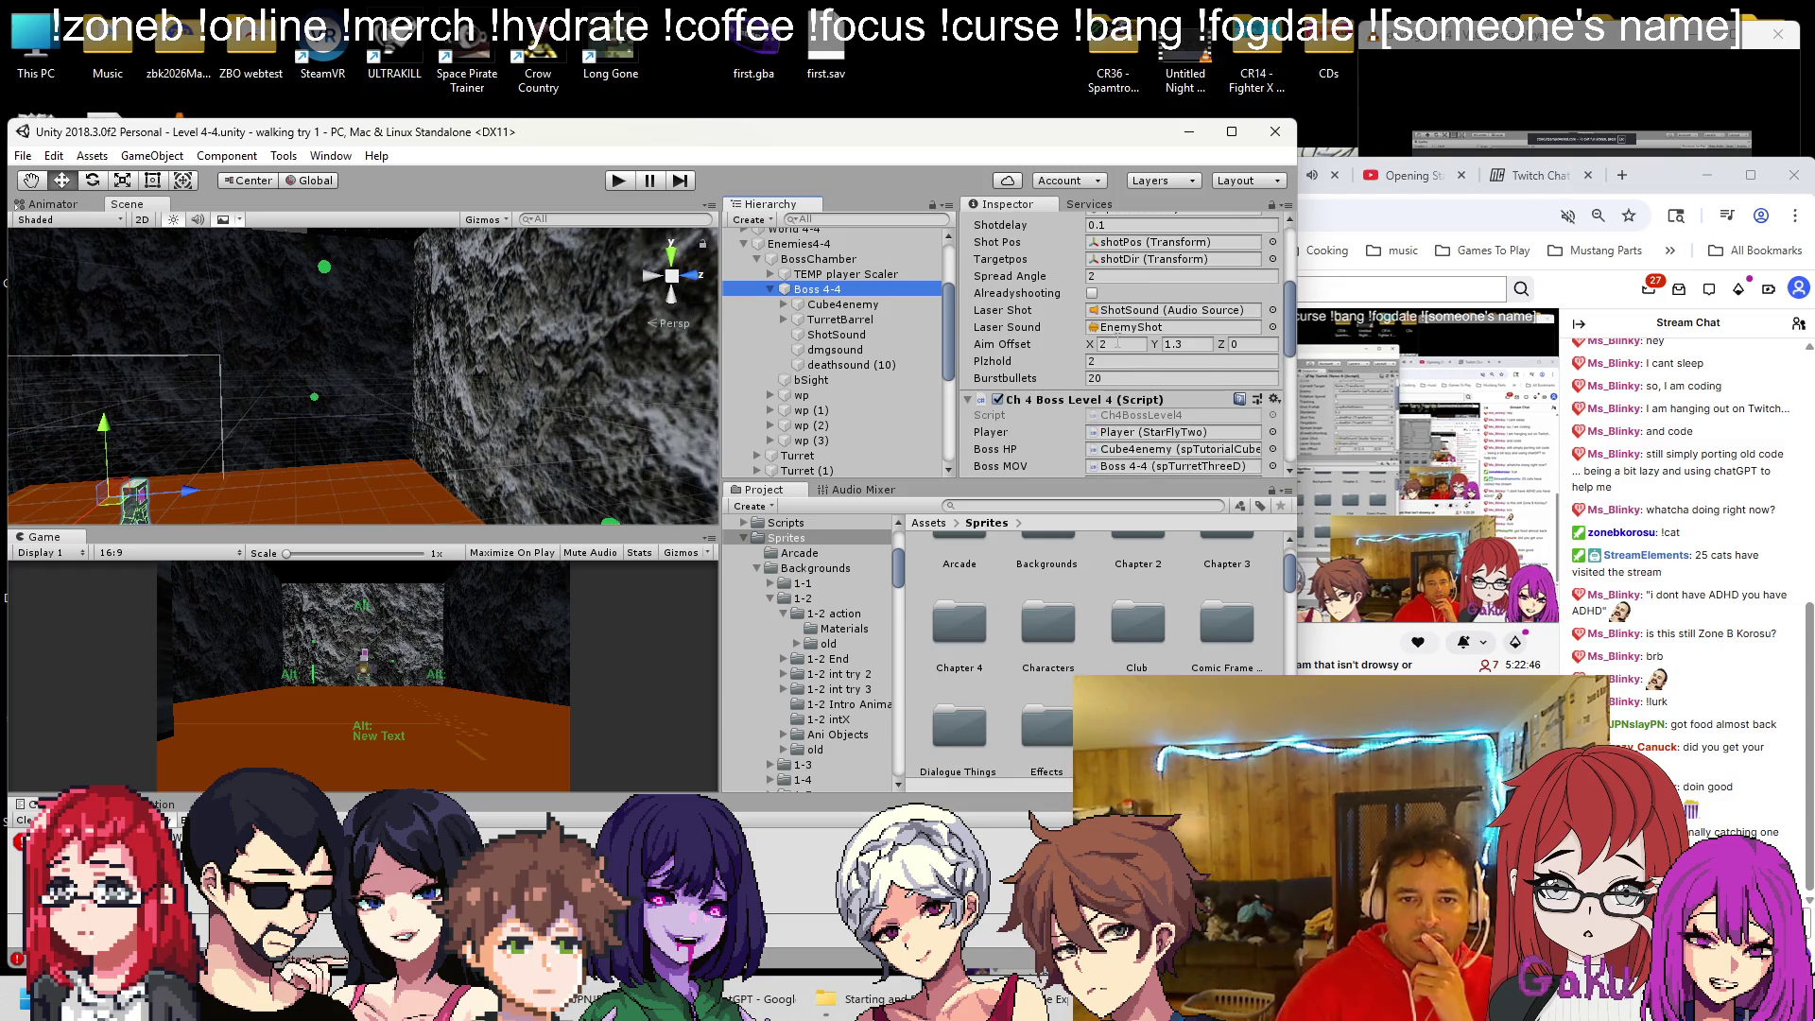
pyautogui.scroll(1, 1055, 395)
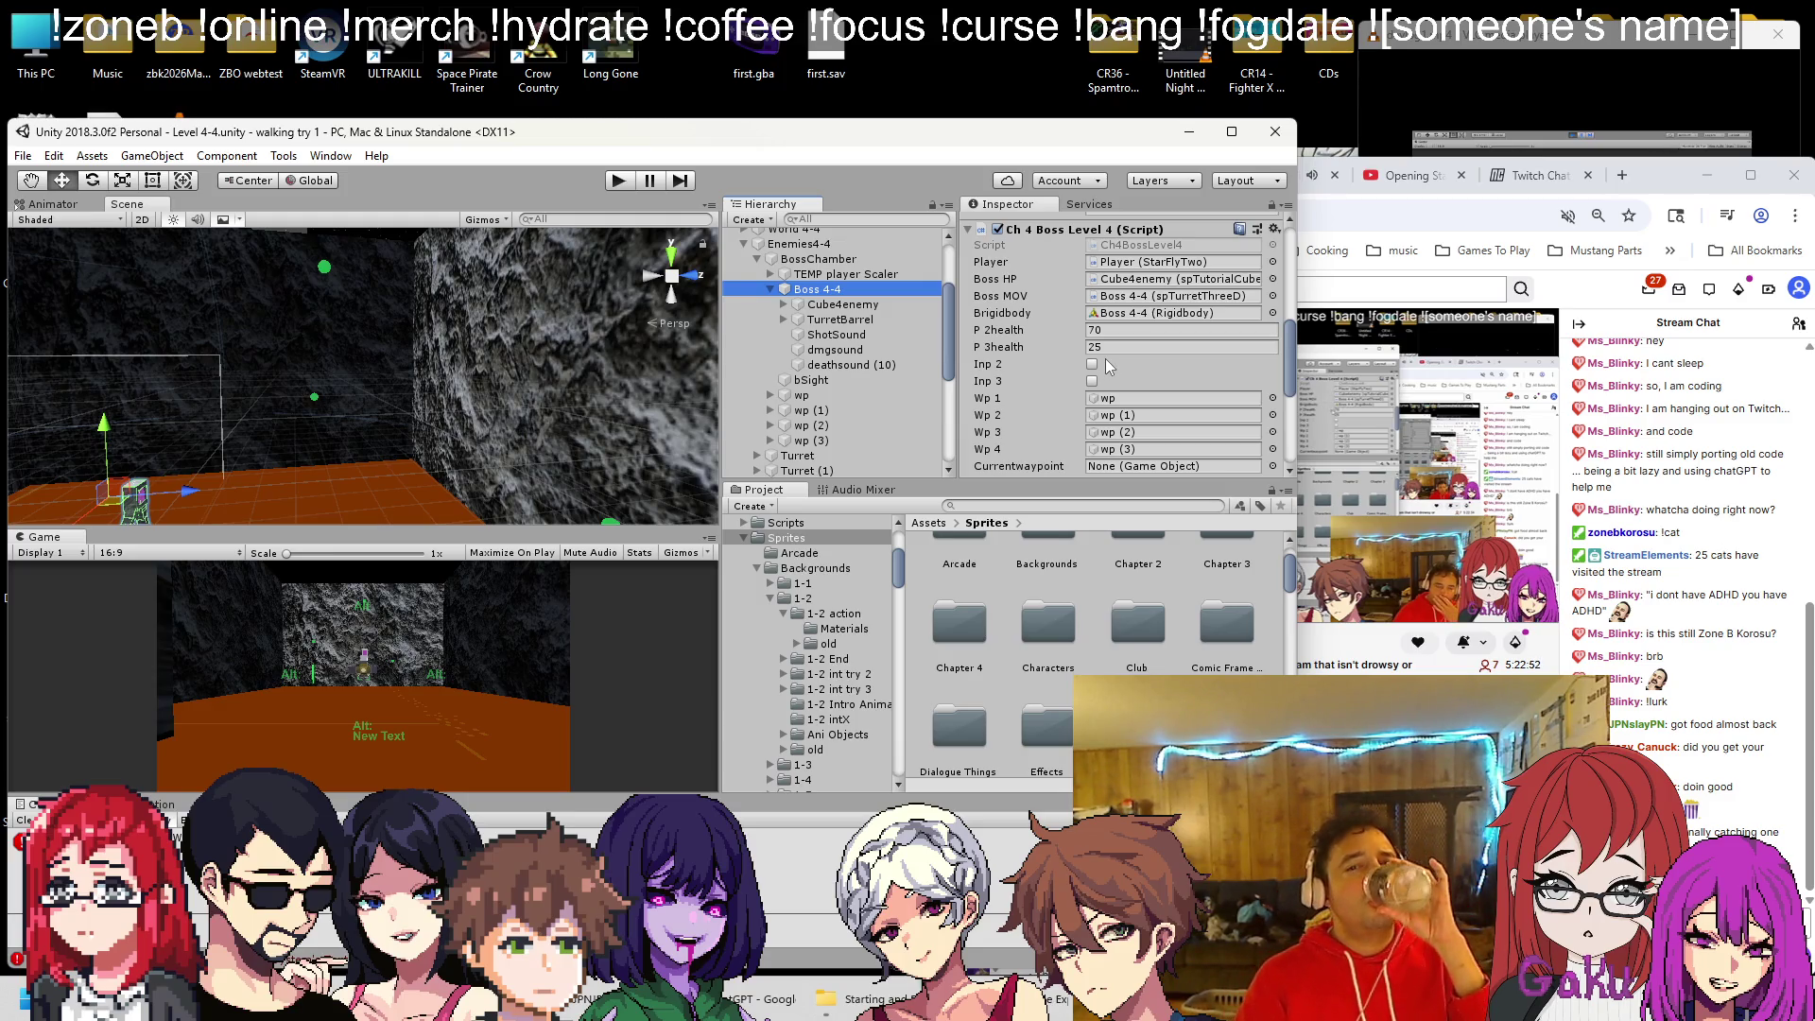
pyautogui.scroll(-1, 1111, 367)
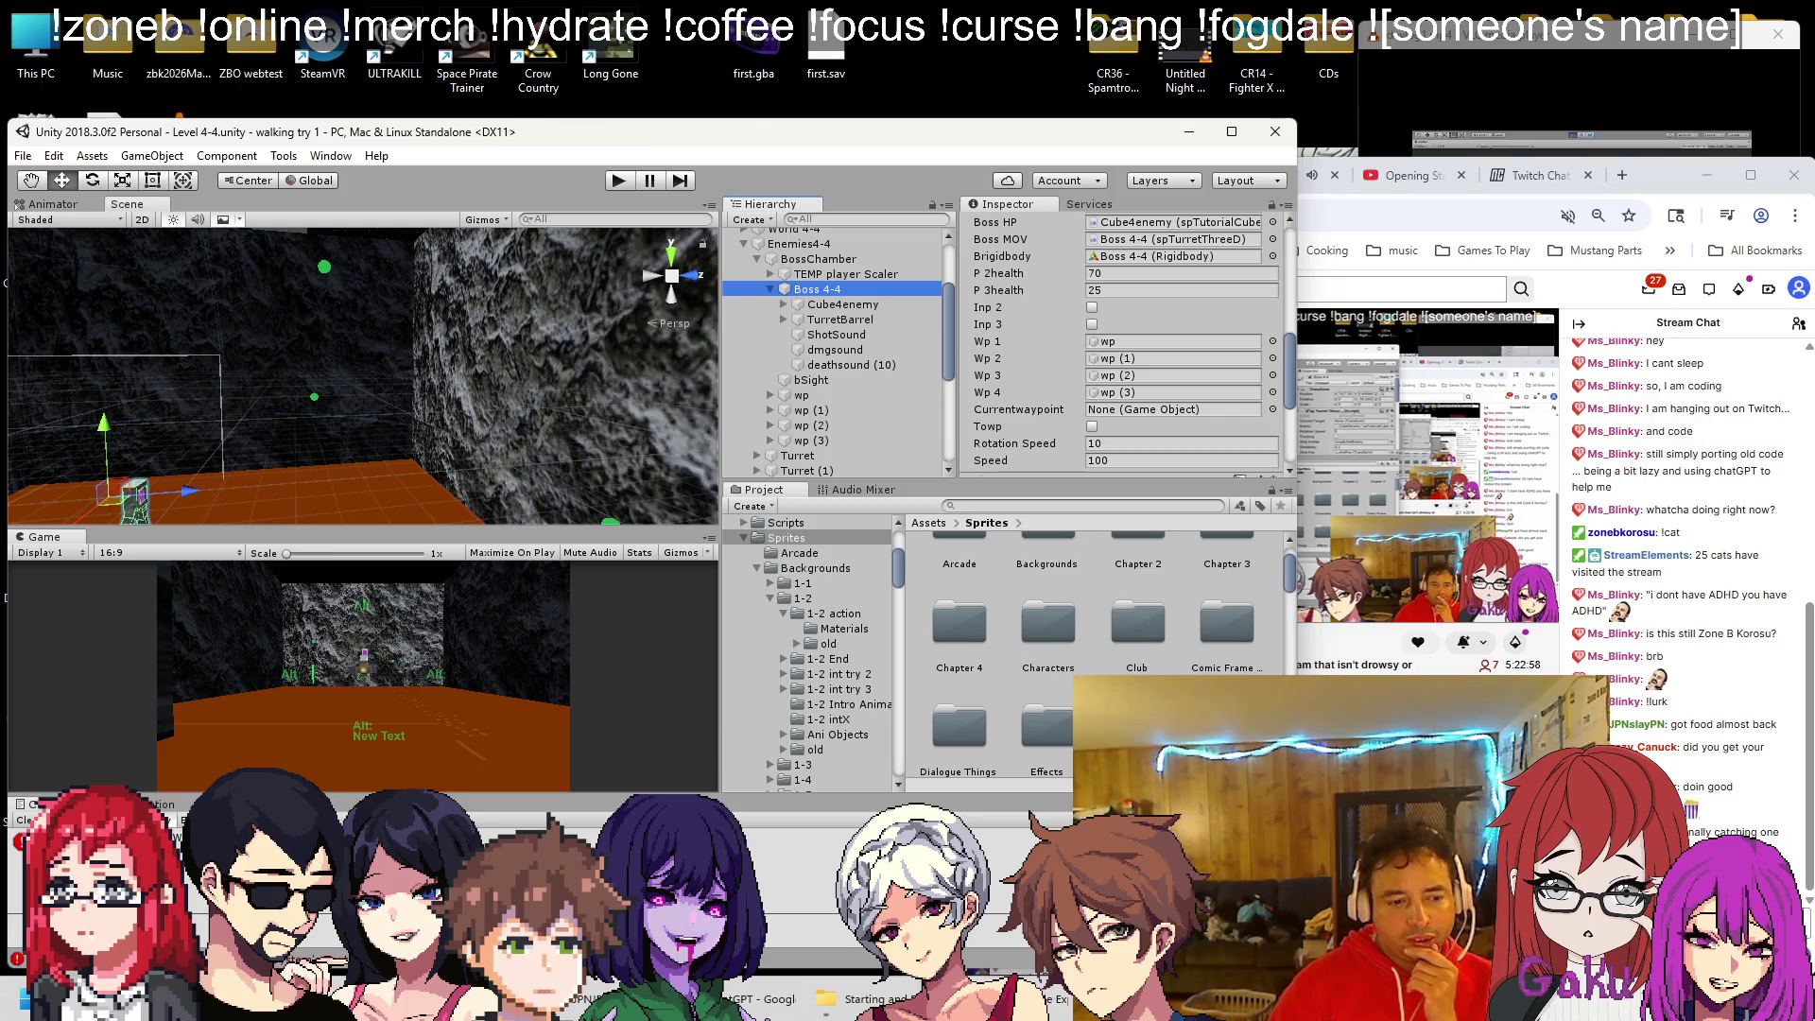
pyautogui.hotkey('alt', 'Tab')
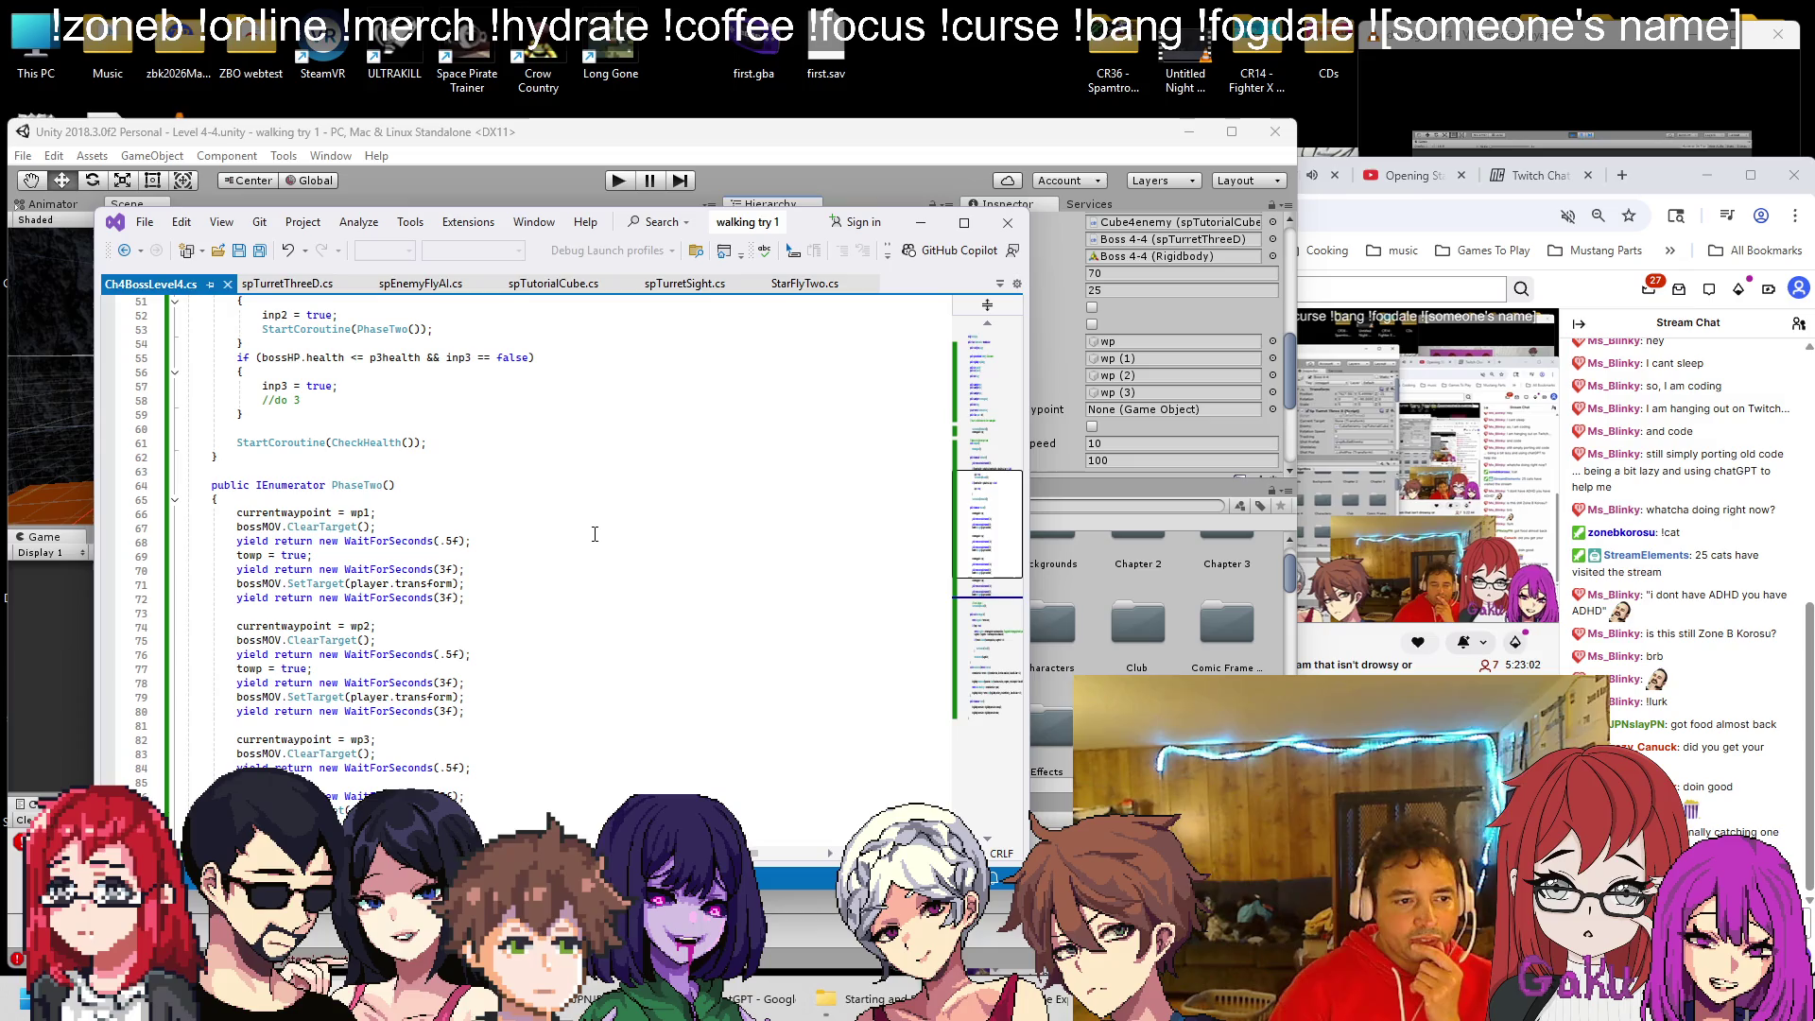
pyautogui.scroll(-13, 595, 534)
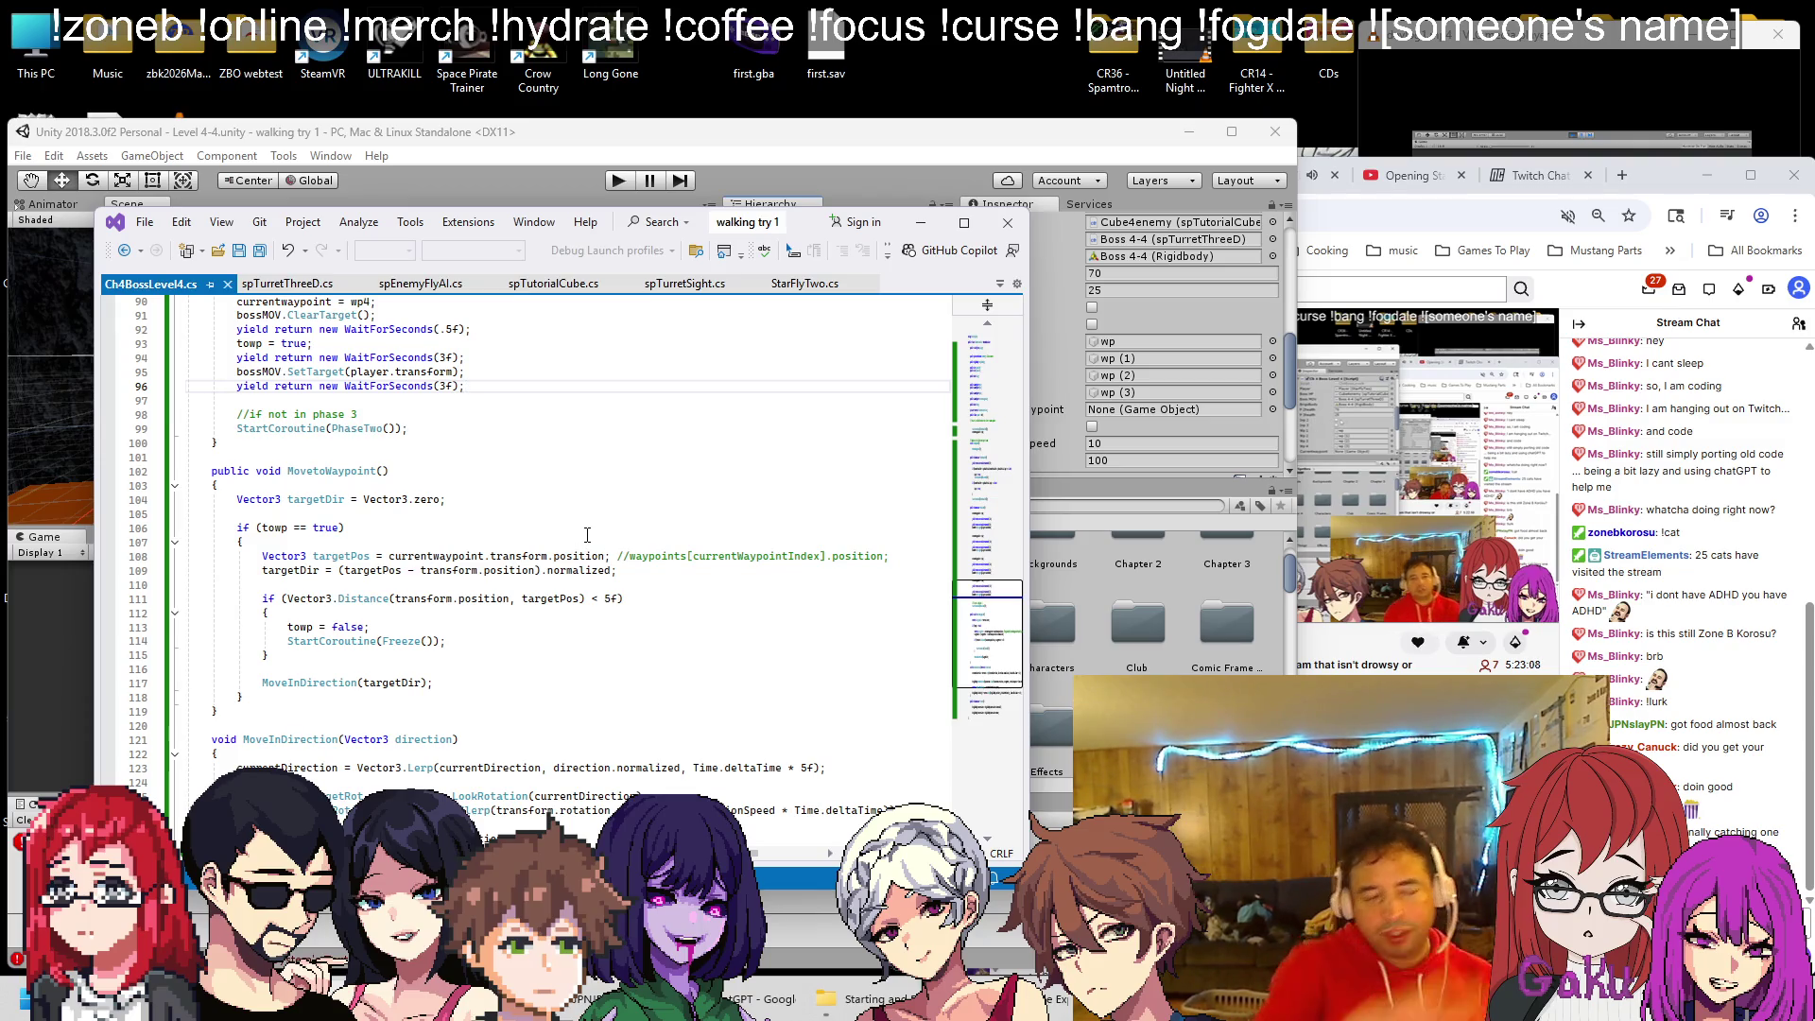
pyautogui.click(502, 166)
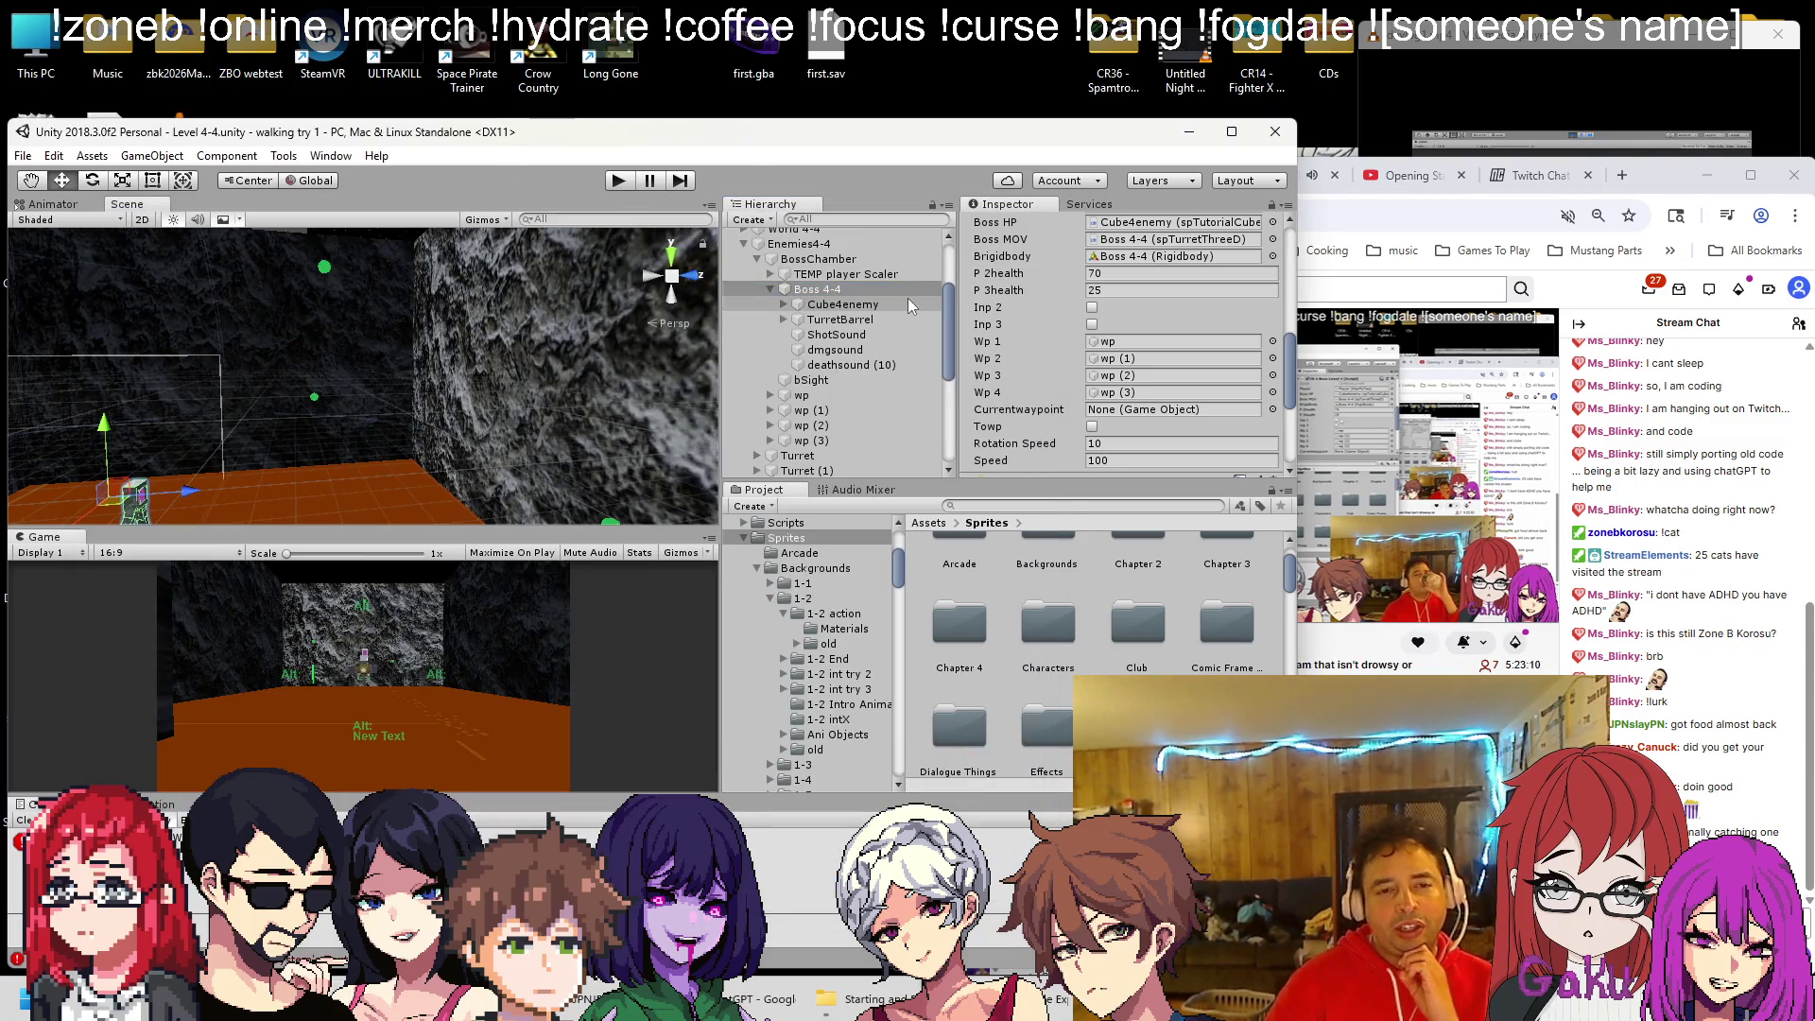
pyautogui.scroll(-1, 908, 298)
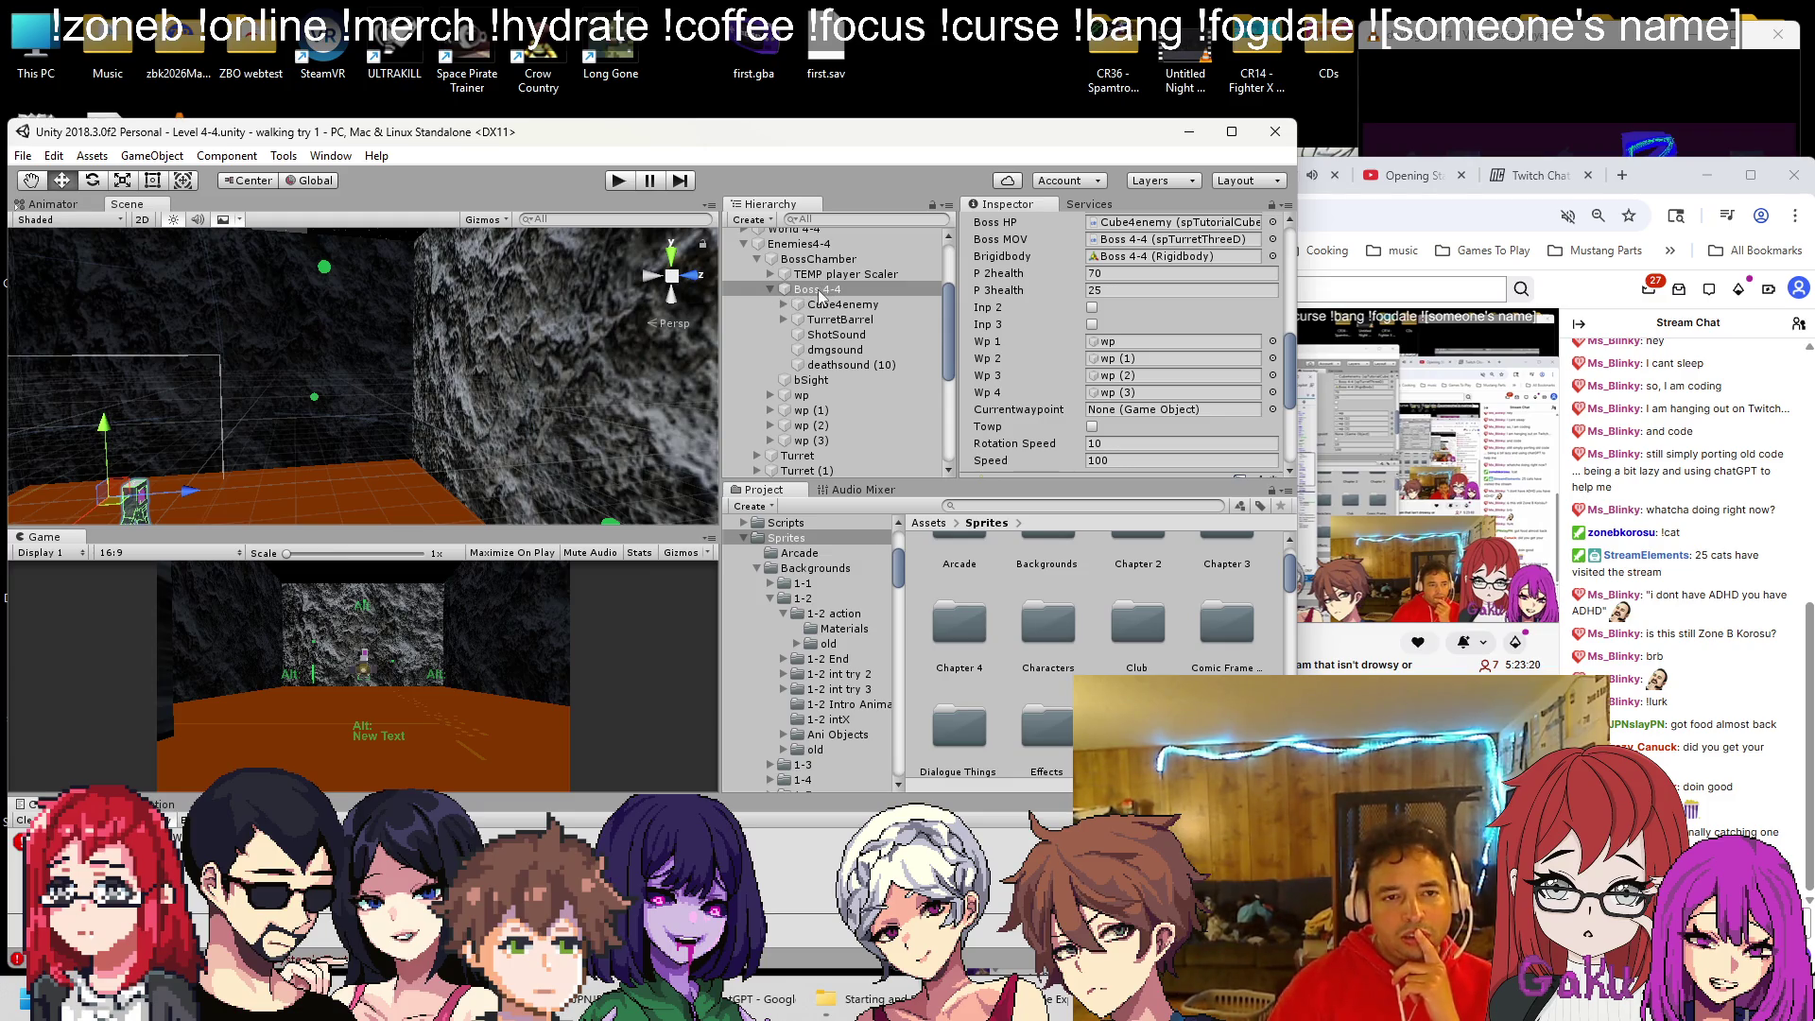
pyautogui.rightClick(820, 261)
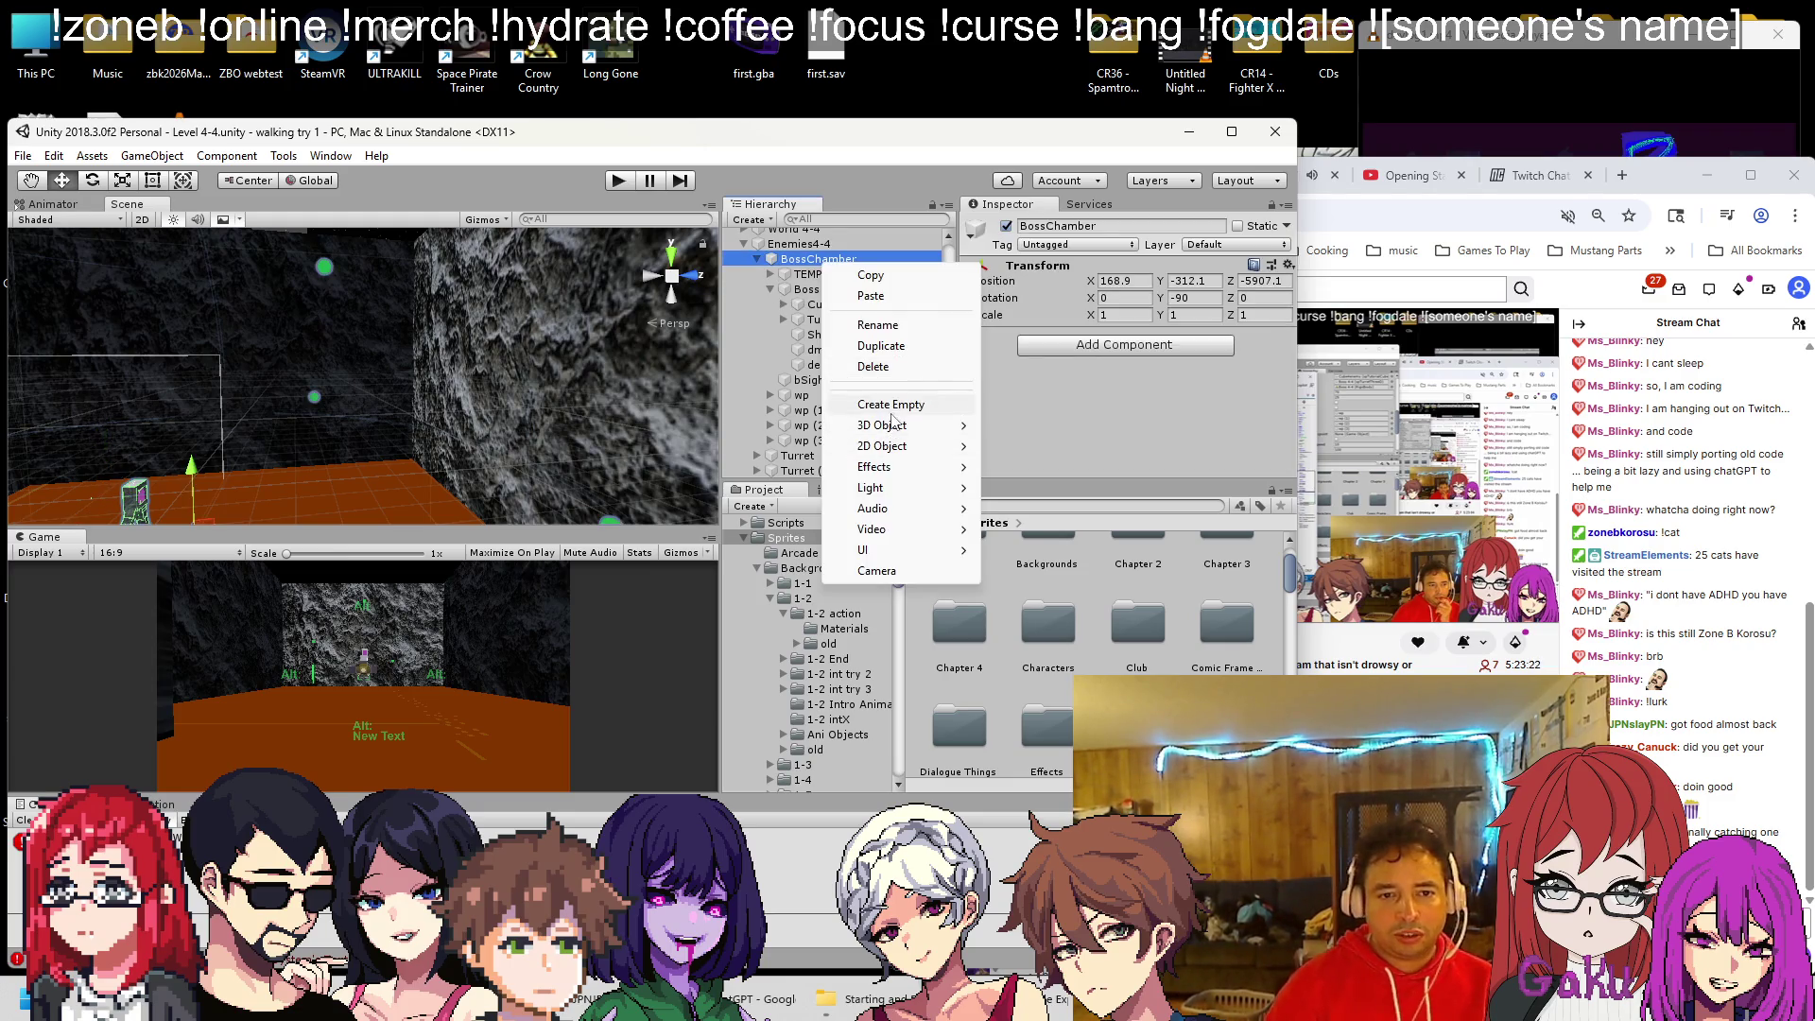
# Create an empty object named bMover under BossChamber and parent Boss 4-4 to it
pyautogui.click(893, 405)
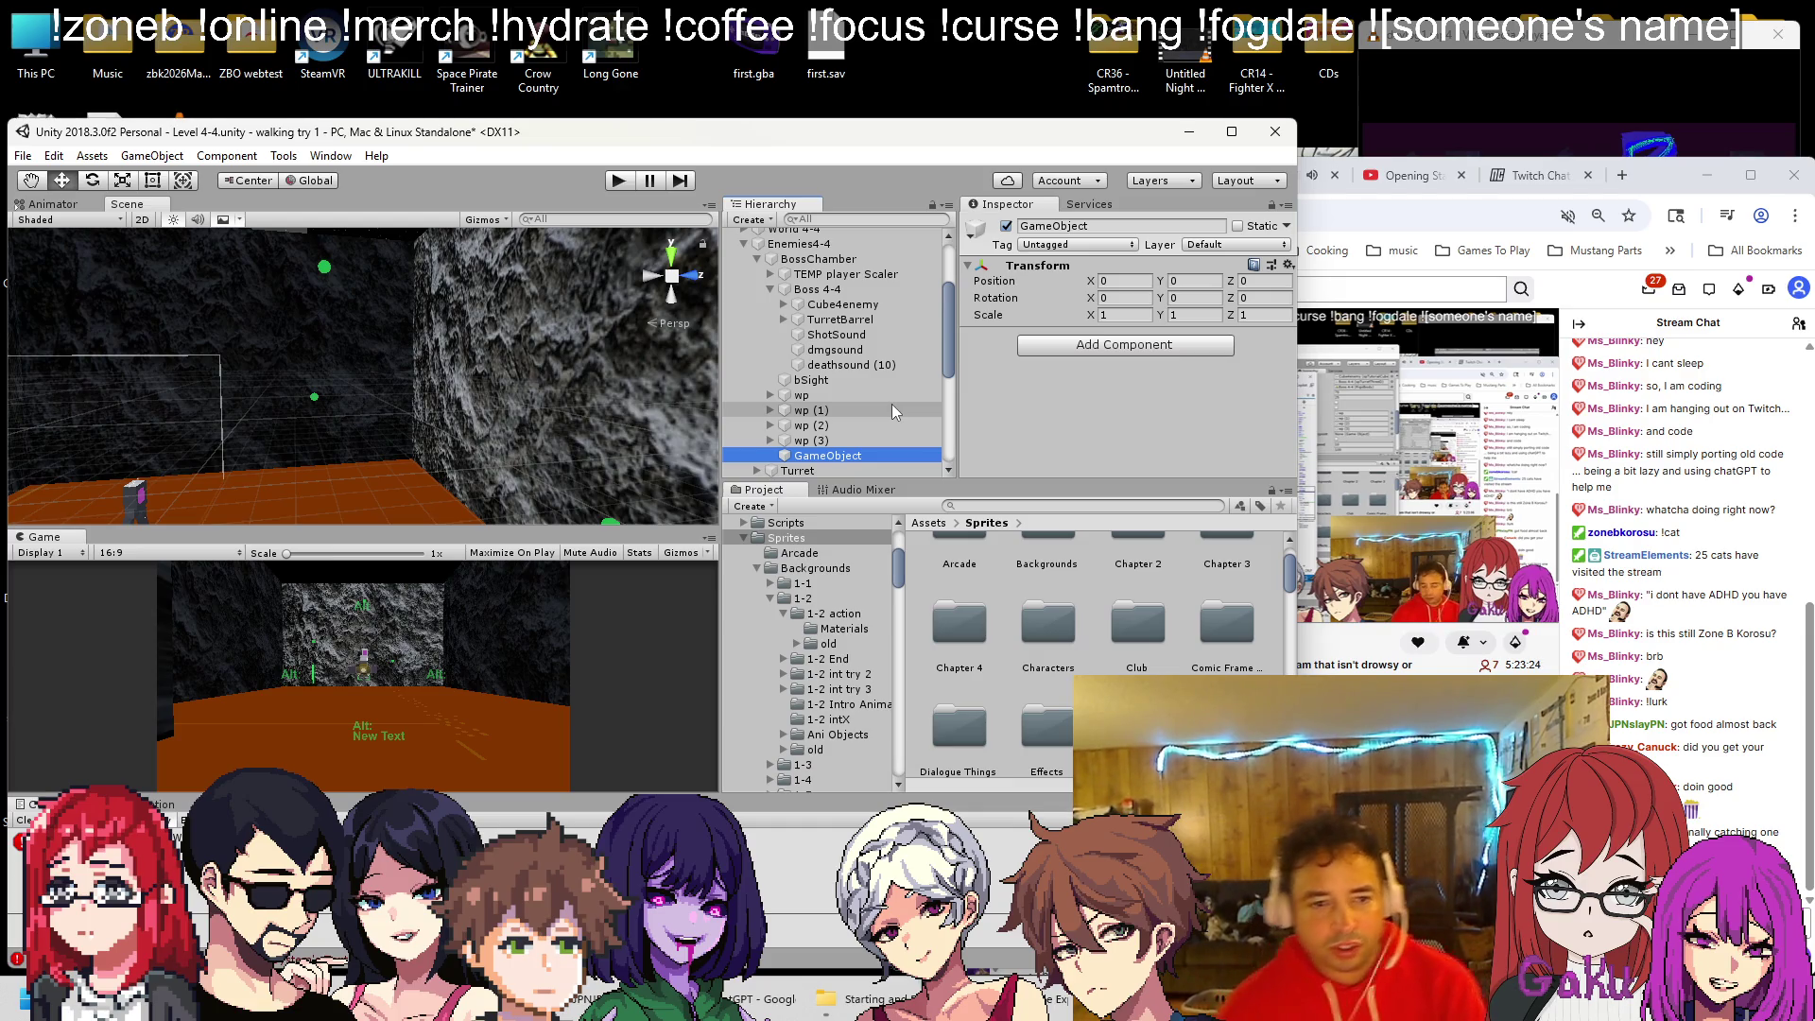
pyautogui.rightClick(871, 455)
pyautogui.click(930, 518)
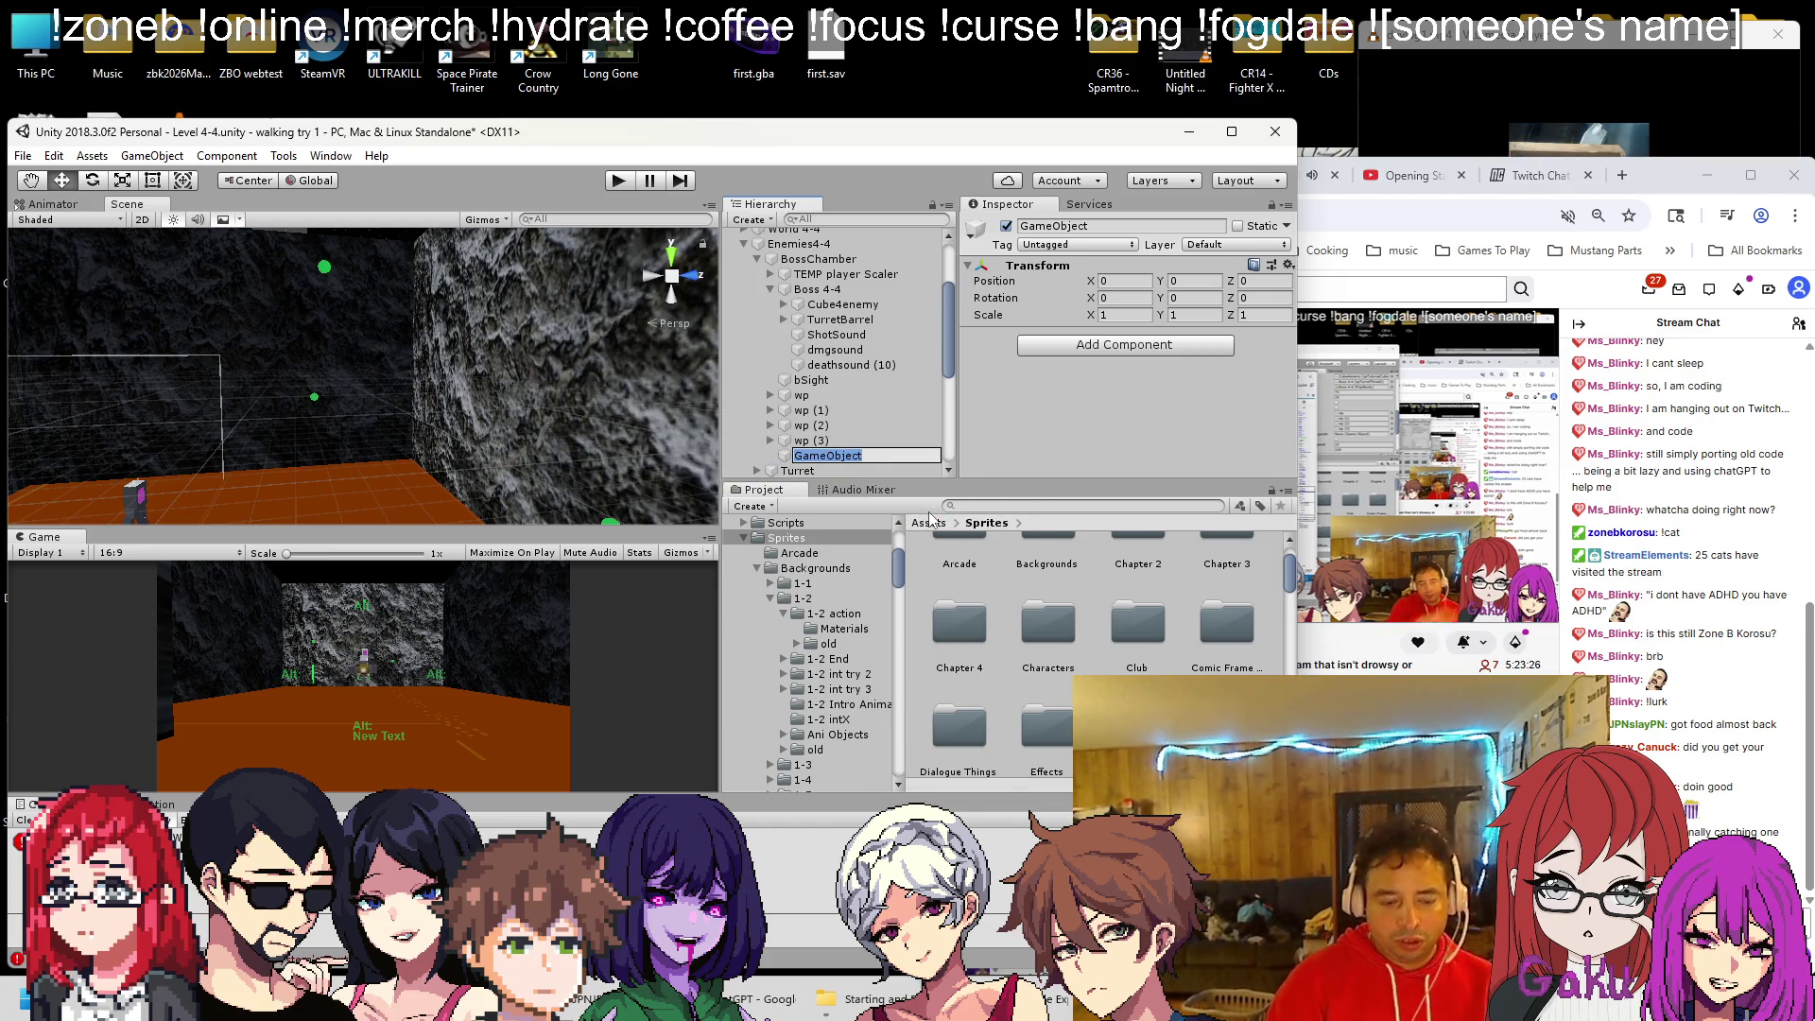
pyautogui.write('bMover')
pyautogui.press('Return')
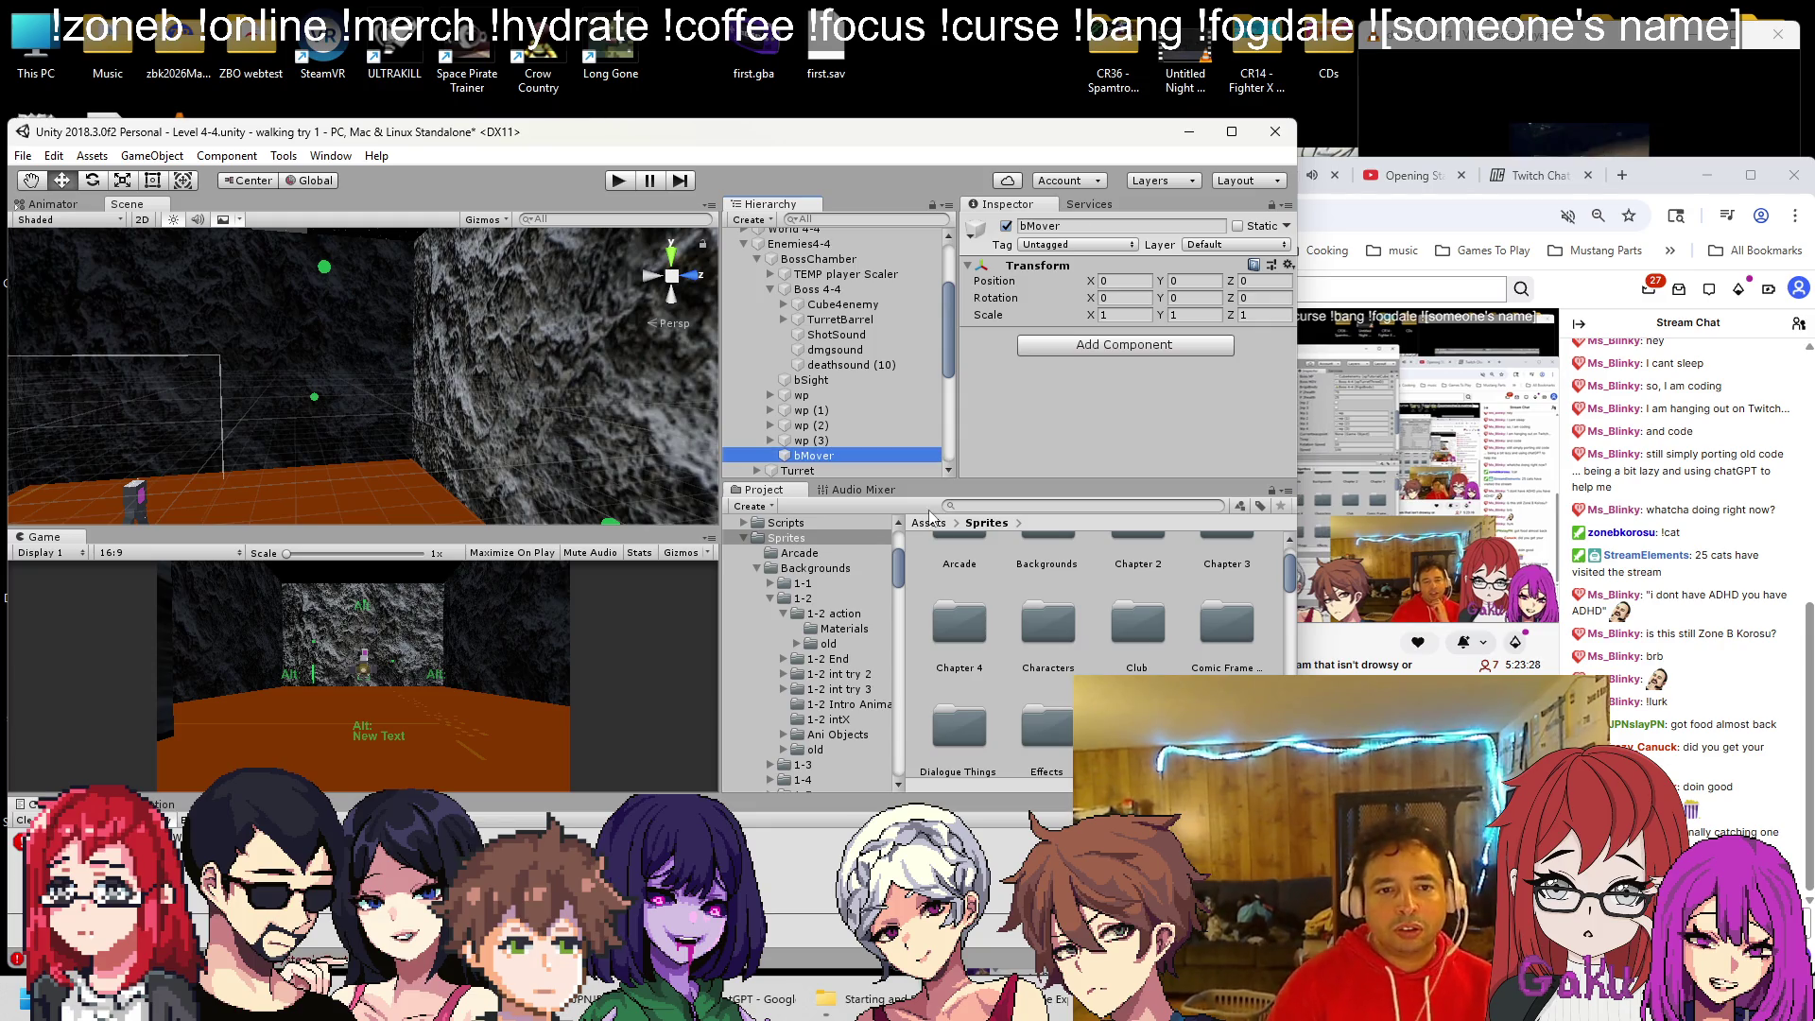
pyautogui.moveTo(818, 463); pyautogui.dragTo(828, 290)
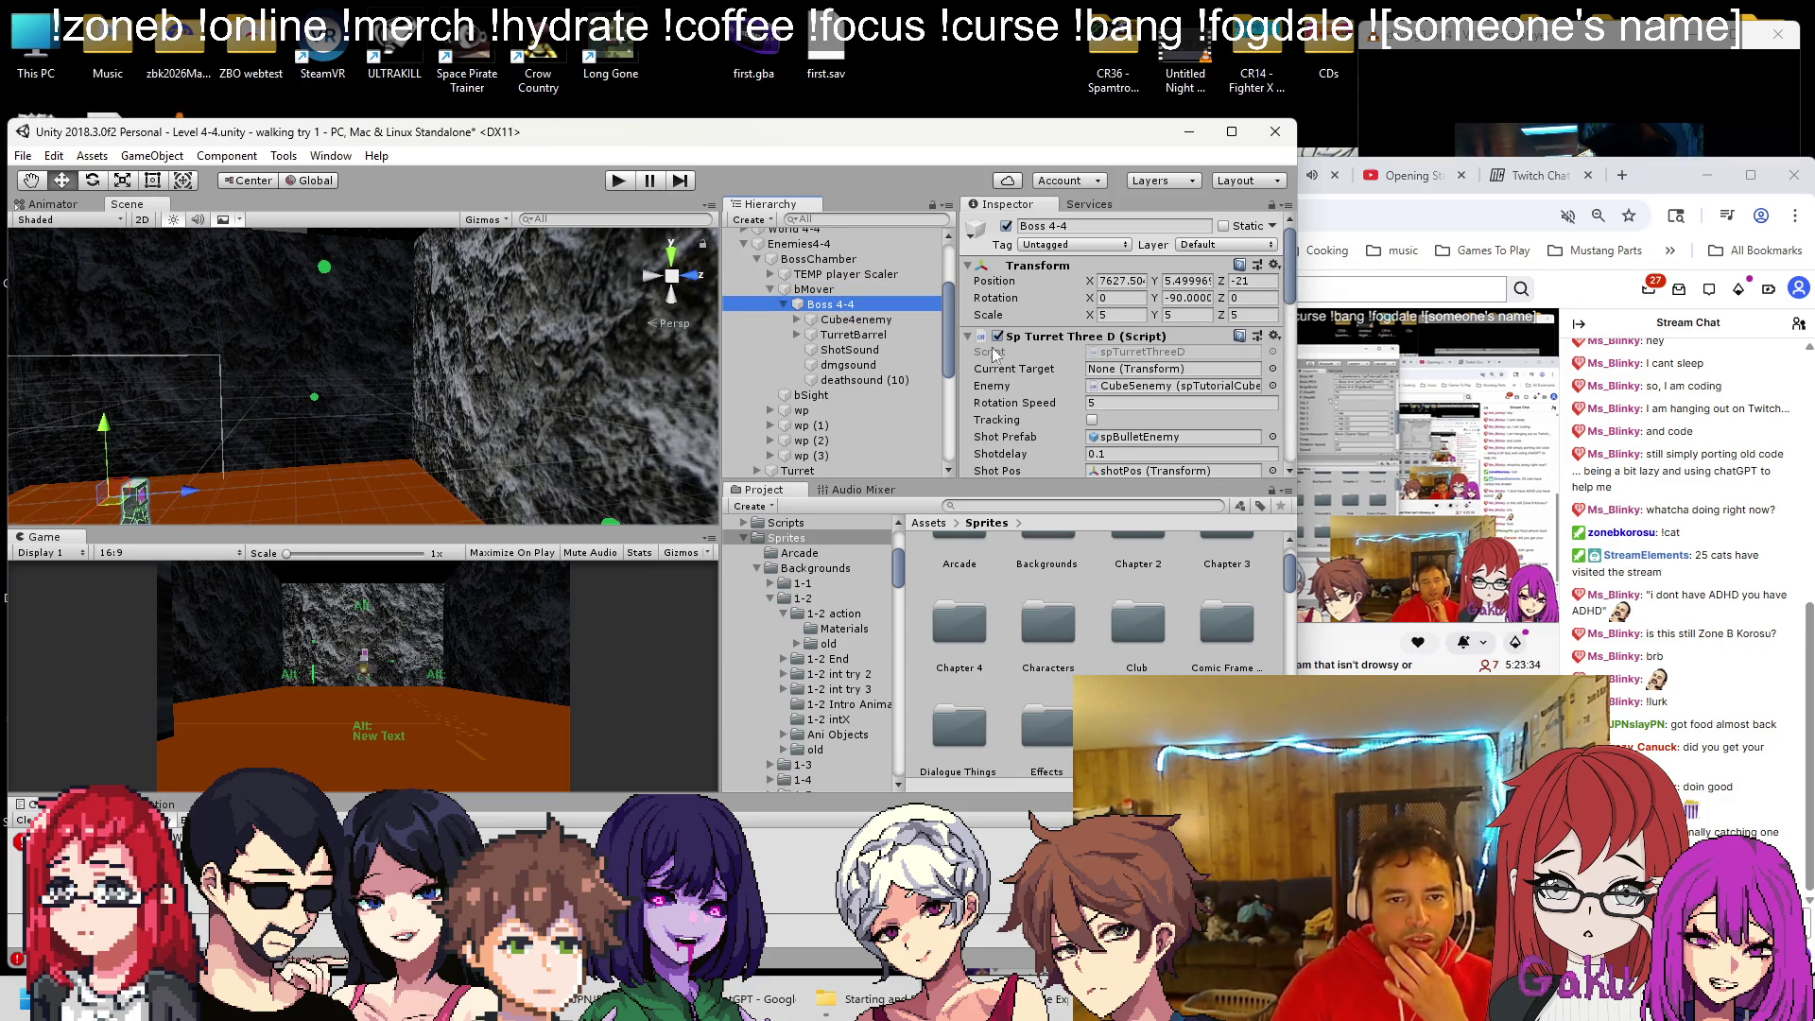
# Remove the Rigidbody component from Boss 4-4
pyautogui.scroll(-5, 1085, 370)
pyautogui.scroll(-10, 1085, 370)
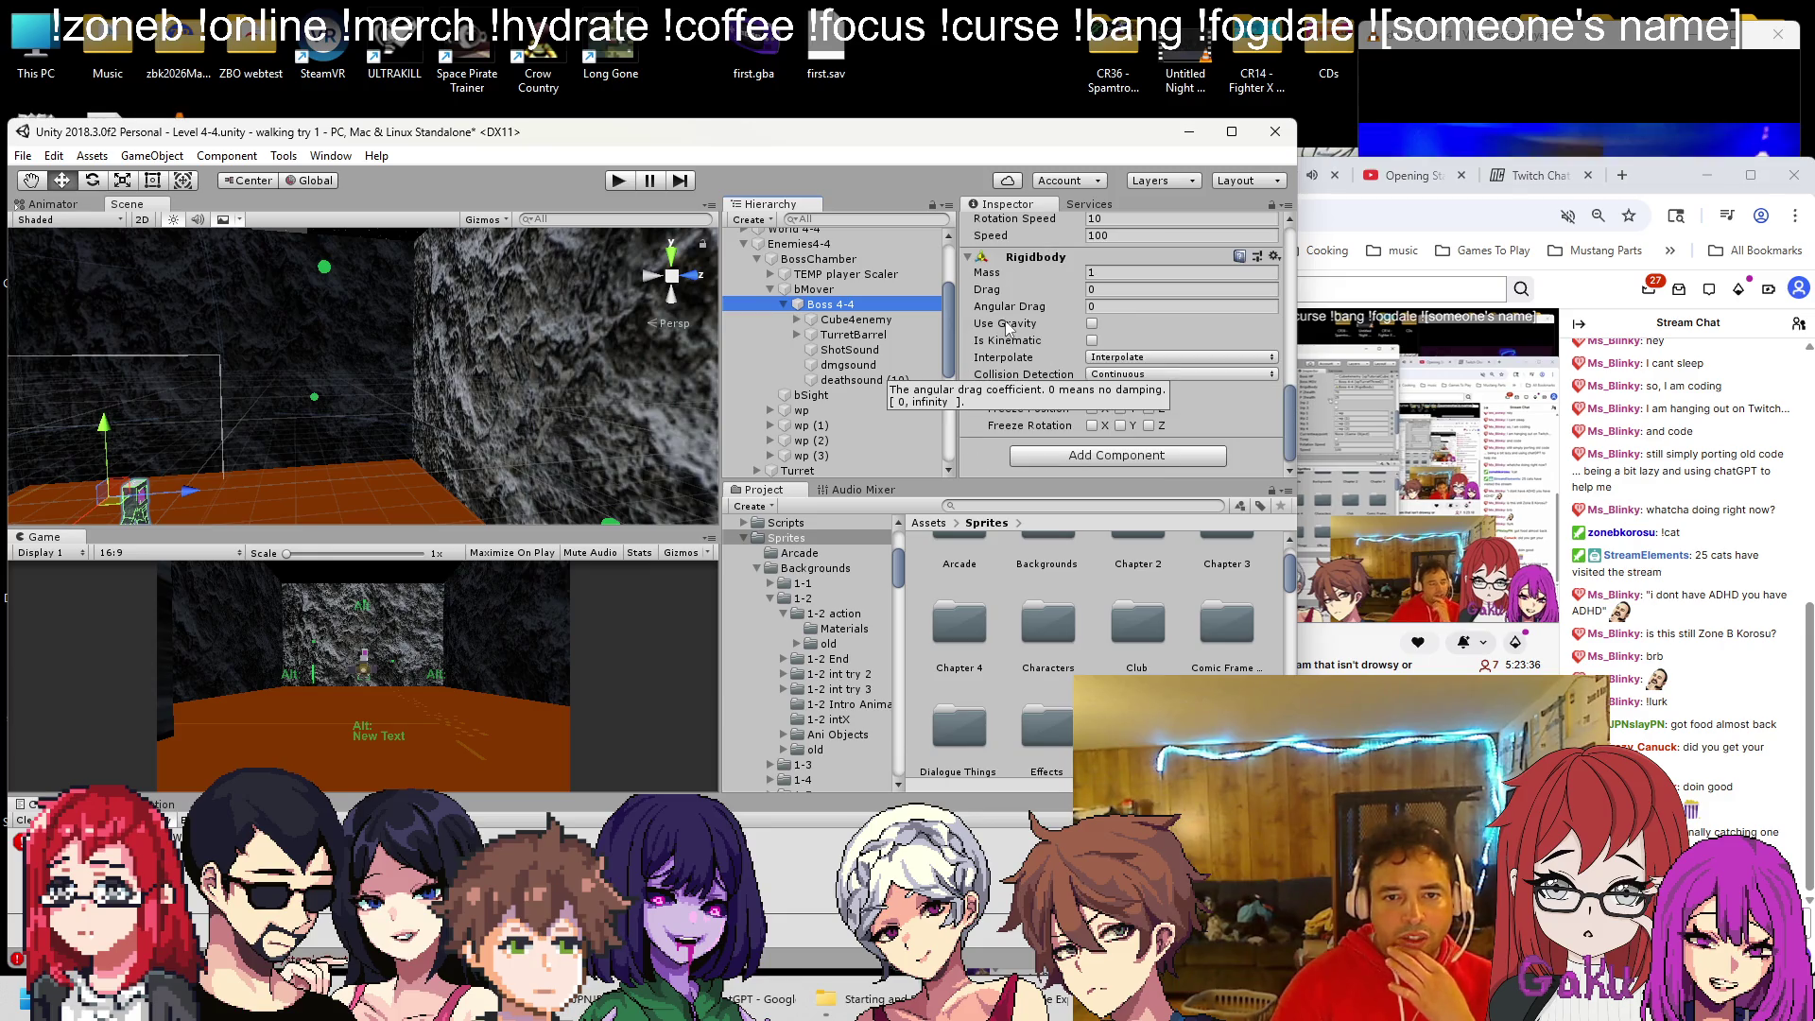
pyautogui.rightClick(1049, 259)
pyautogui.click(1094, 342)
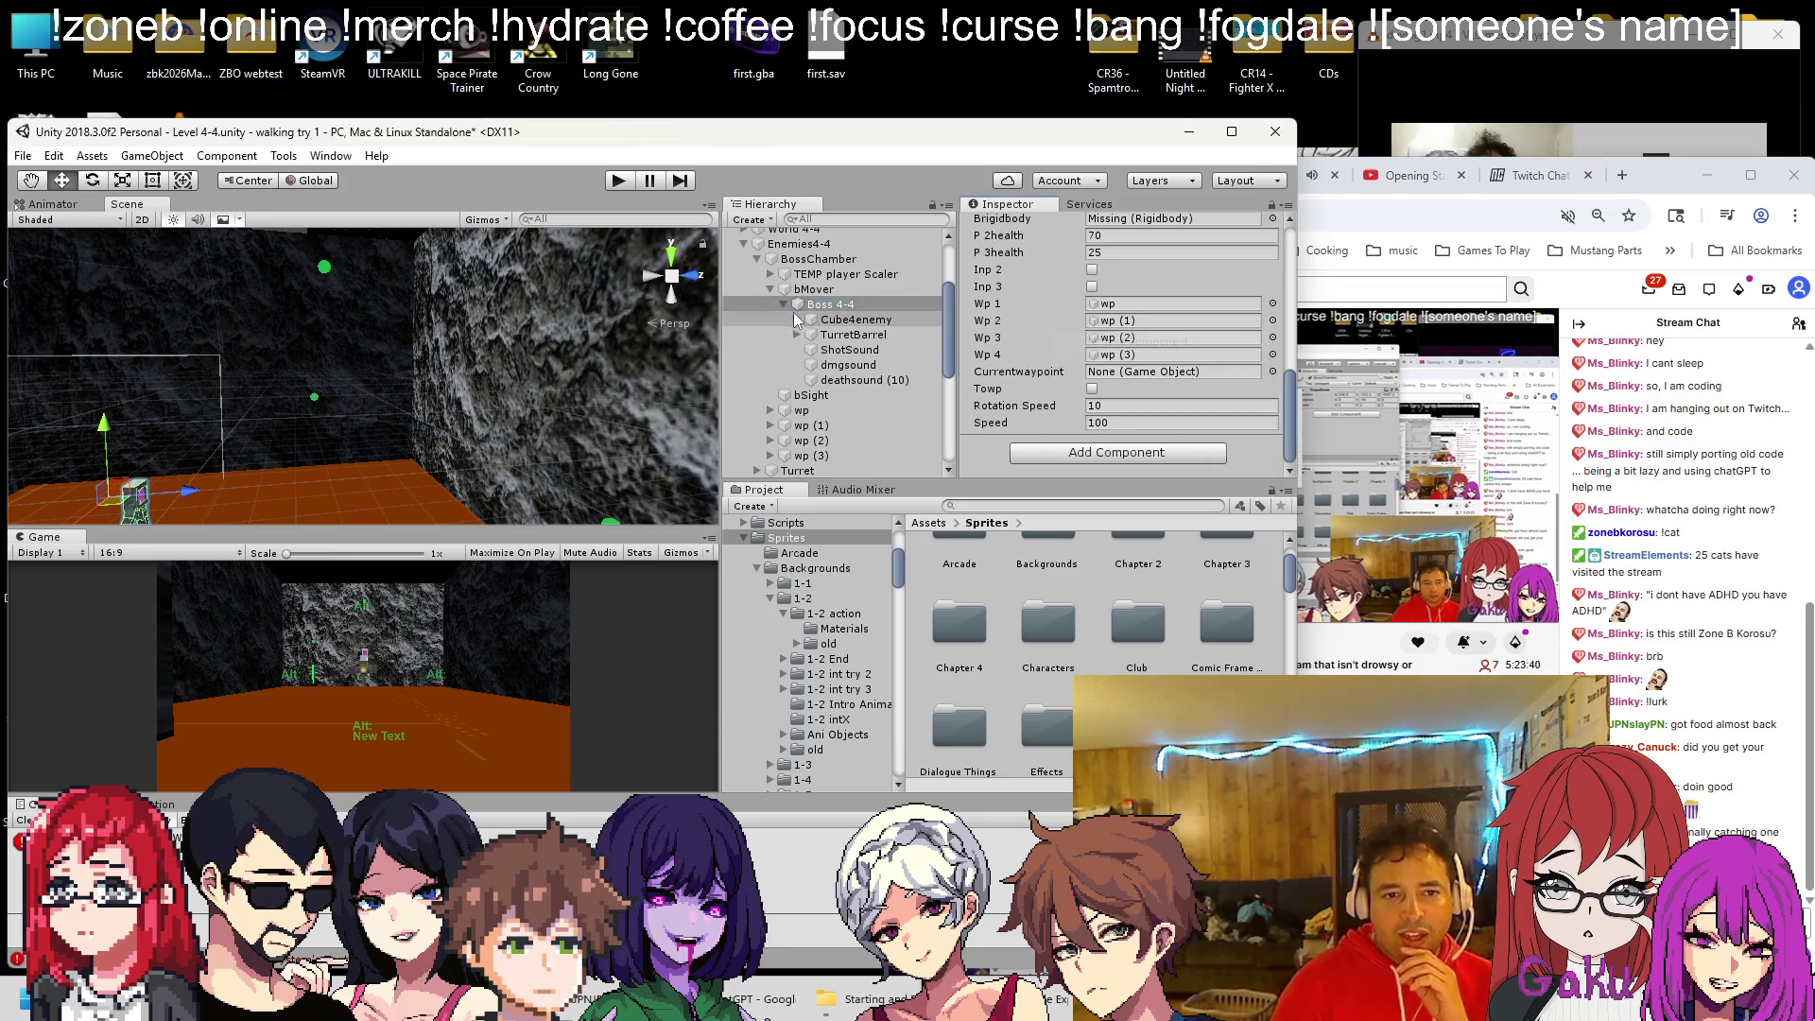
# Give bMover a Rigidbody with angular drag 0, Interpolate and Continuous collision detection
pyautogui.click(813, 289)
pyautogui.click(1115, 345)
pyautogui.press('Down')
pyautogui.press('Down')
pyautogui.press('Return')
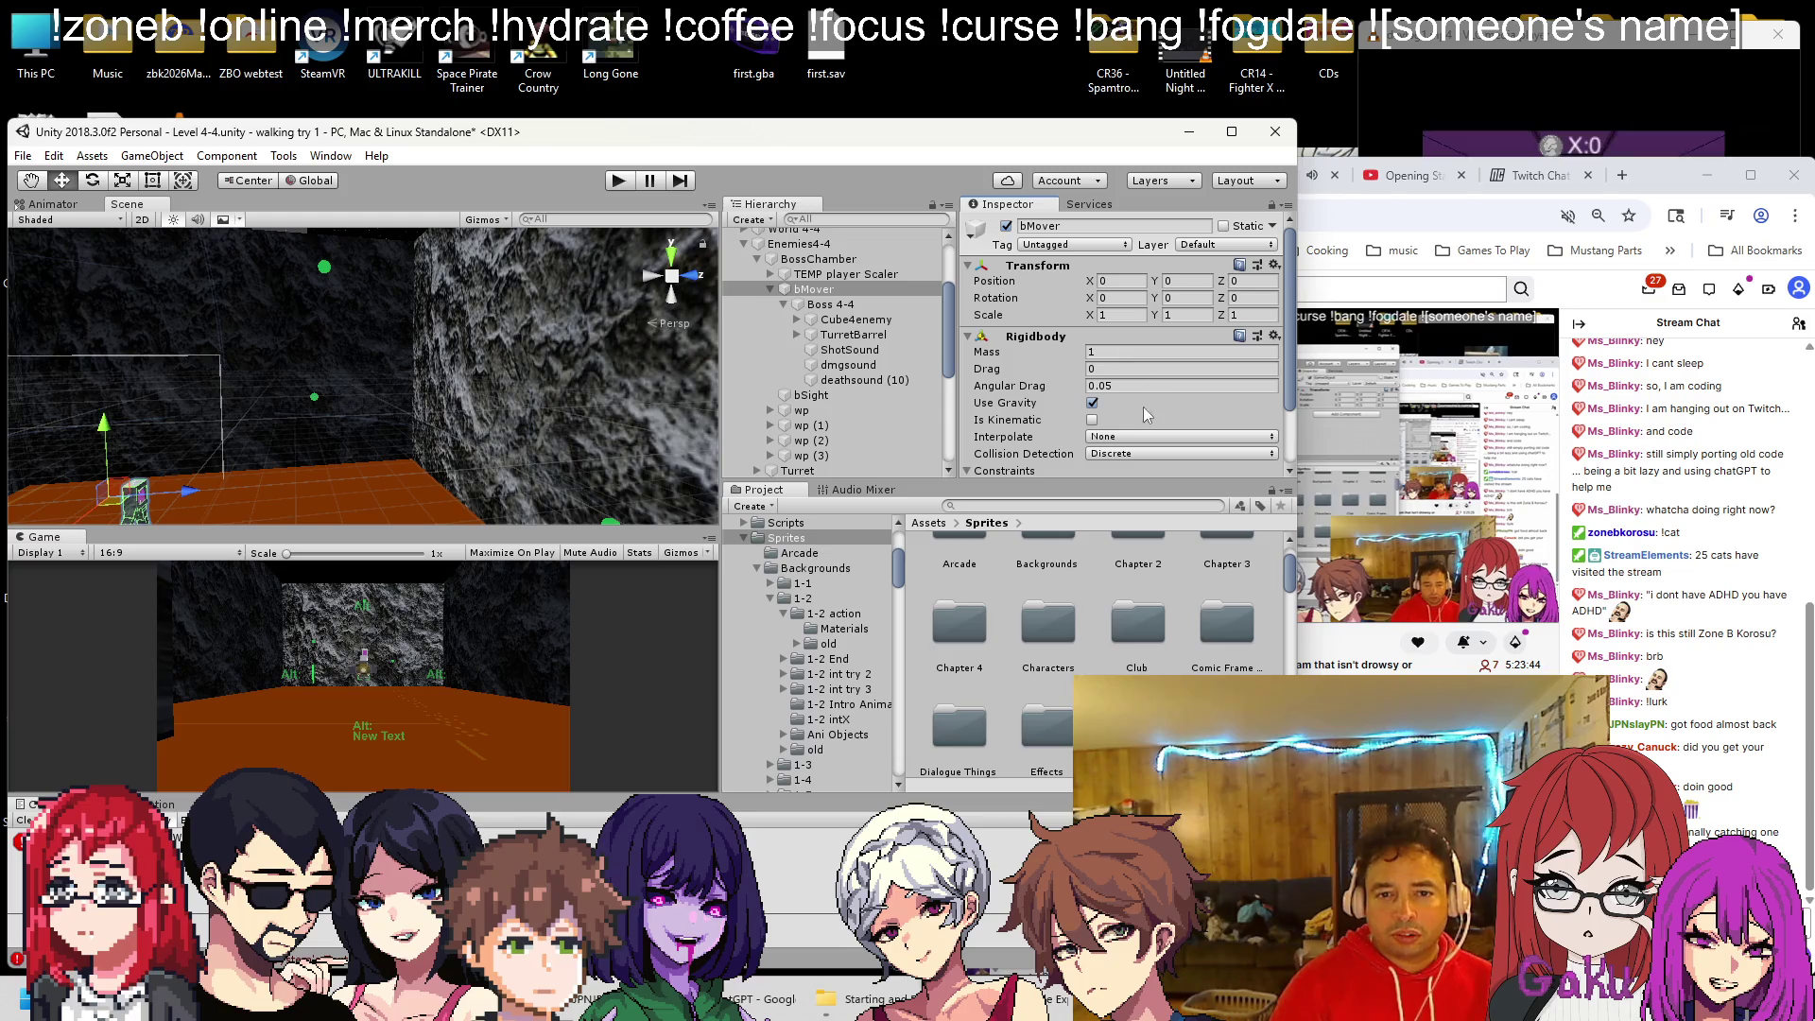
pyautogui.click(1144, 385)
pyautogui.write('0')
pyautogui.click(1135, 436)
pyautogui.click(1125, 473)
pyautogui.click(1125, 454)
pyautogui.click(1115, 492)
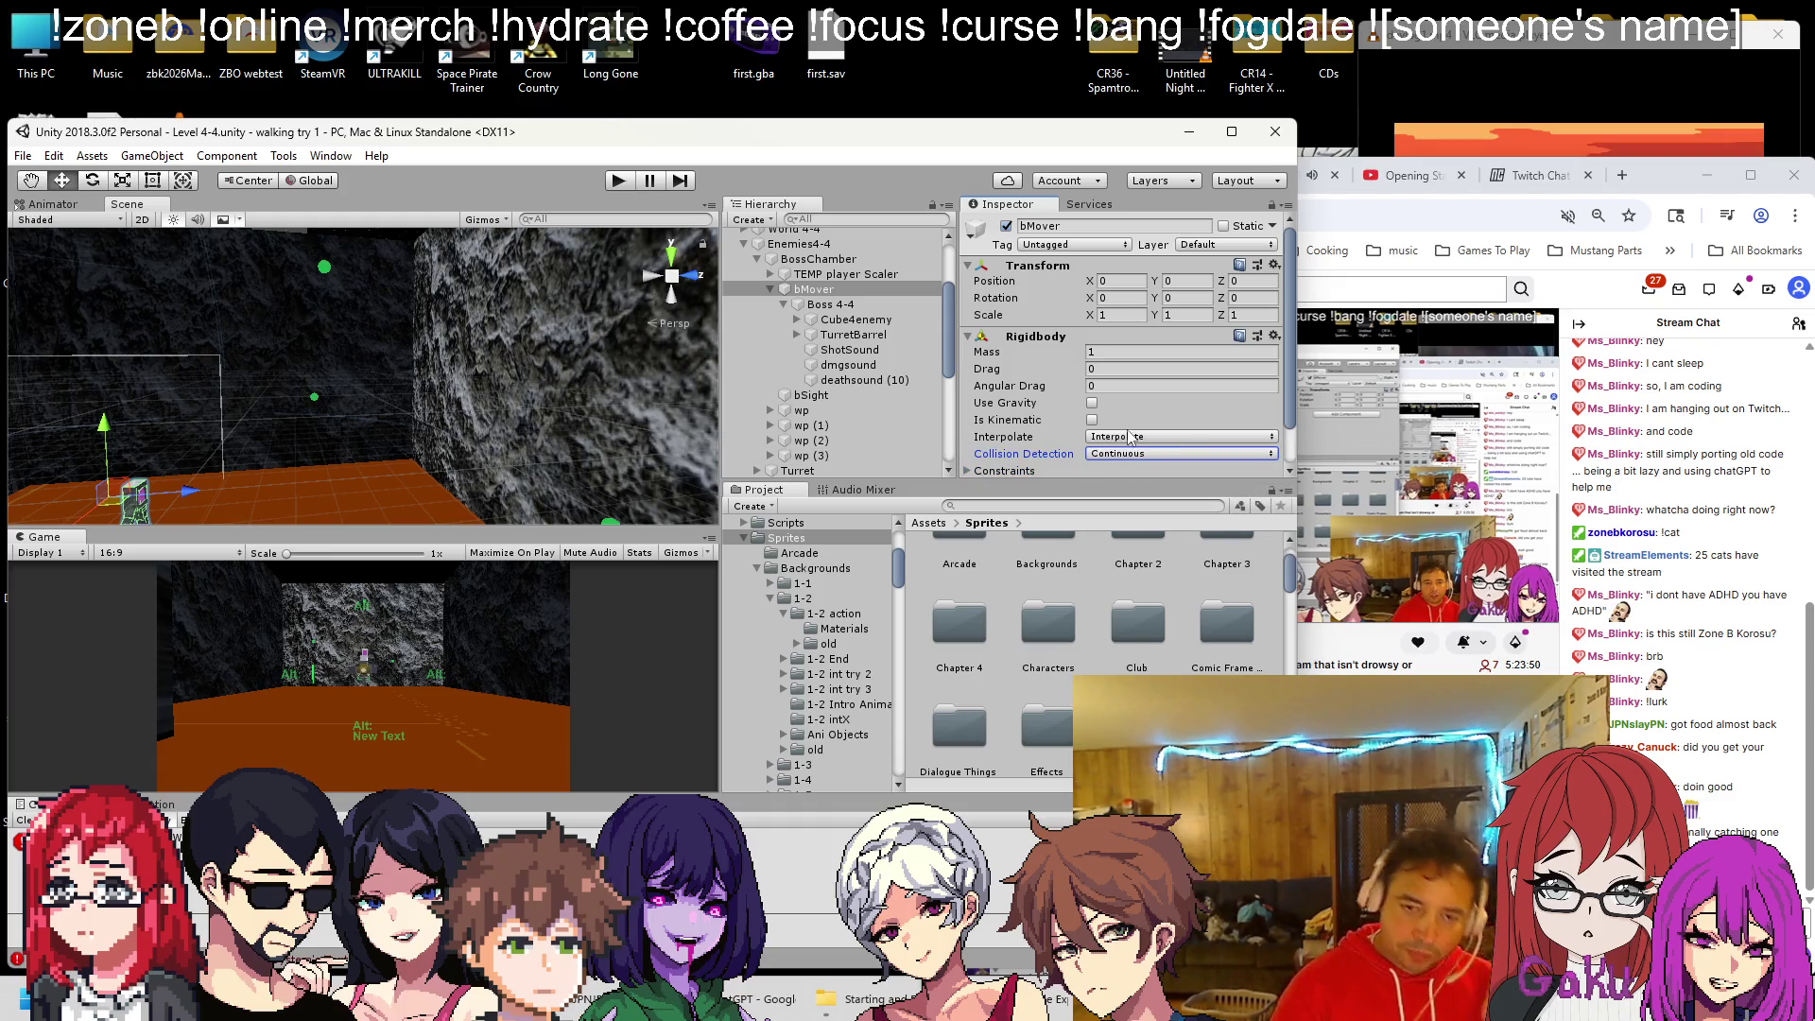
pyautogui.scroll(-2, 980, 424)
pyautogui.click(980, 424)
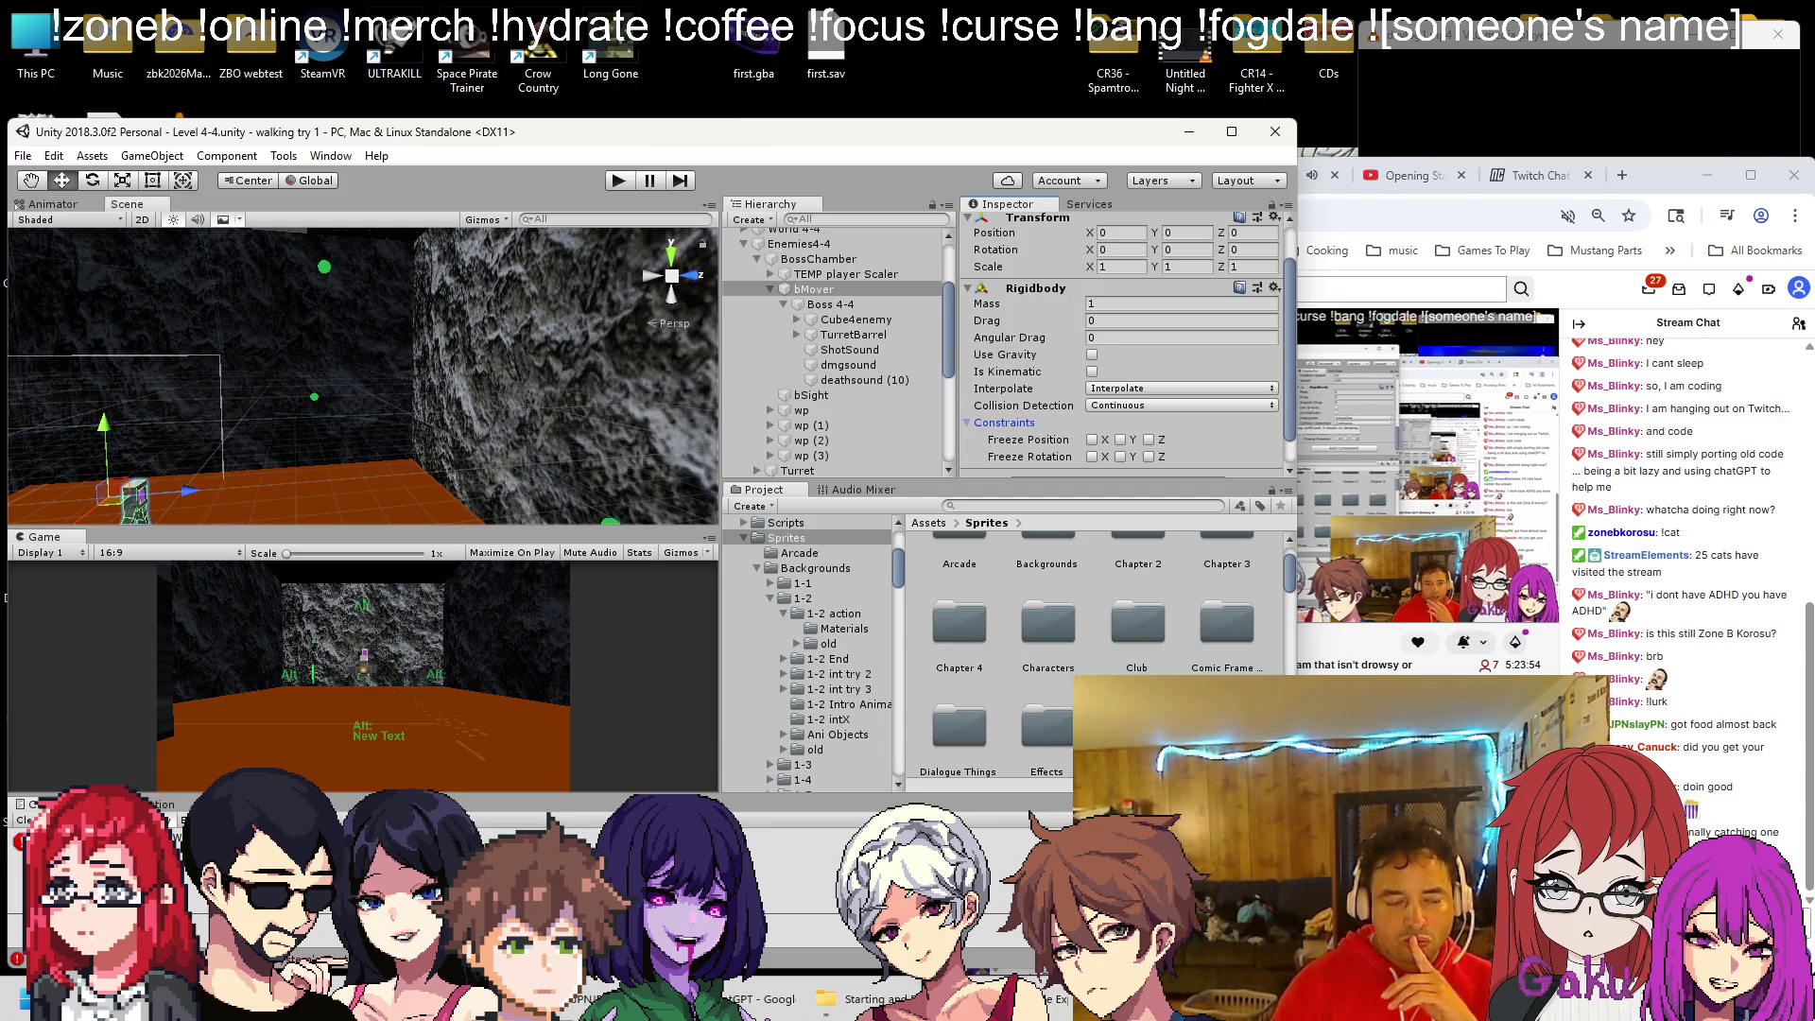
pyautogui.scroll(3, 907, 435)
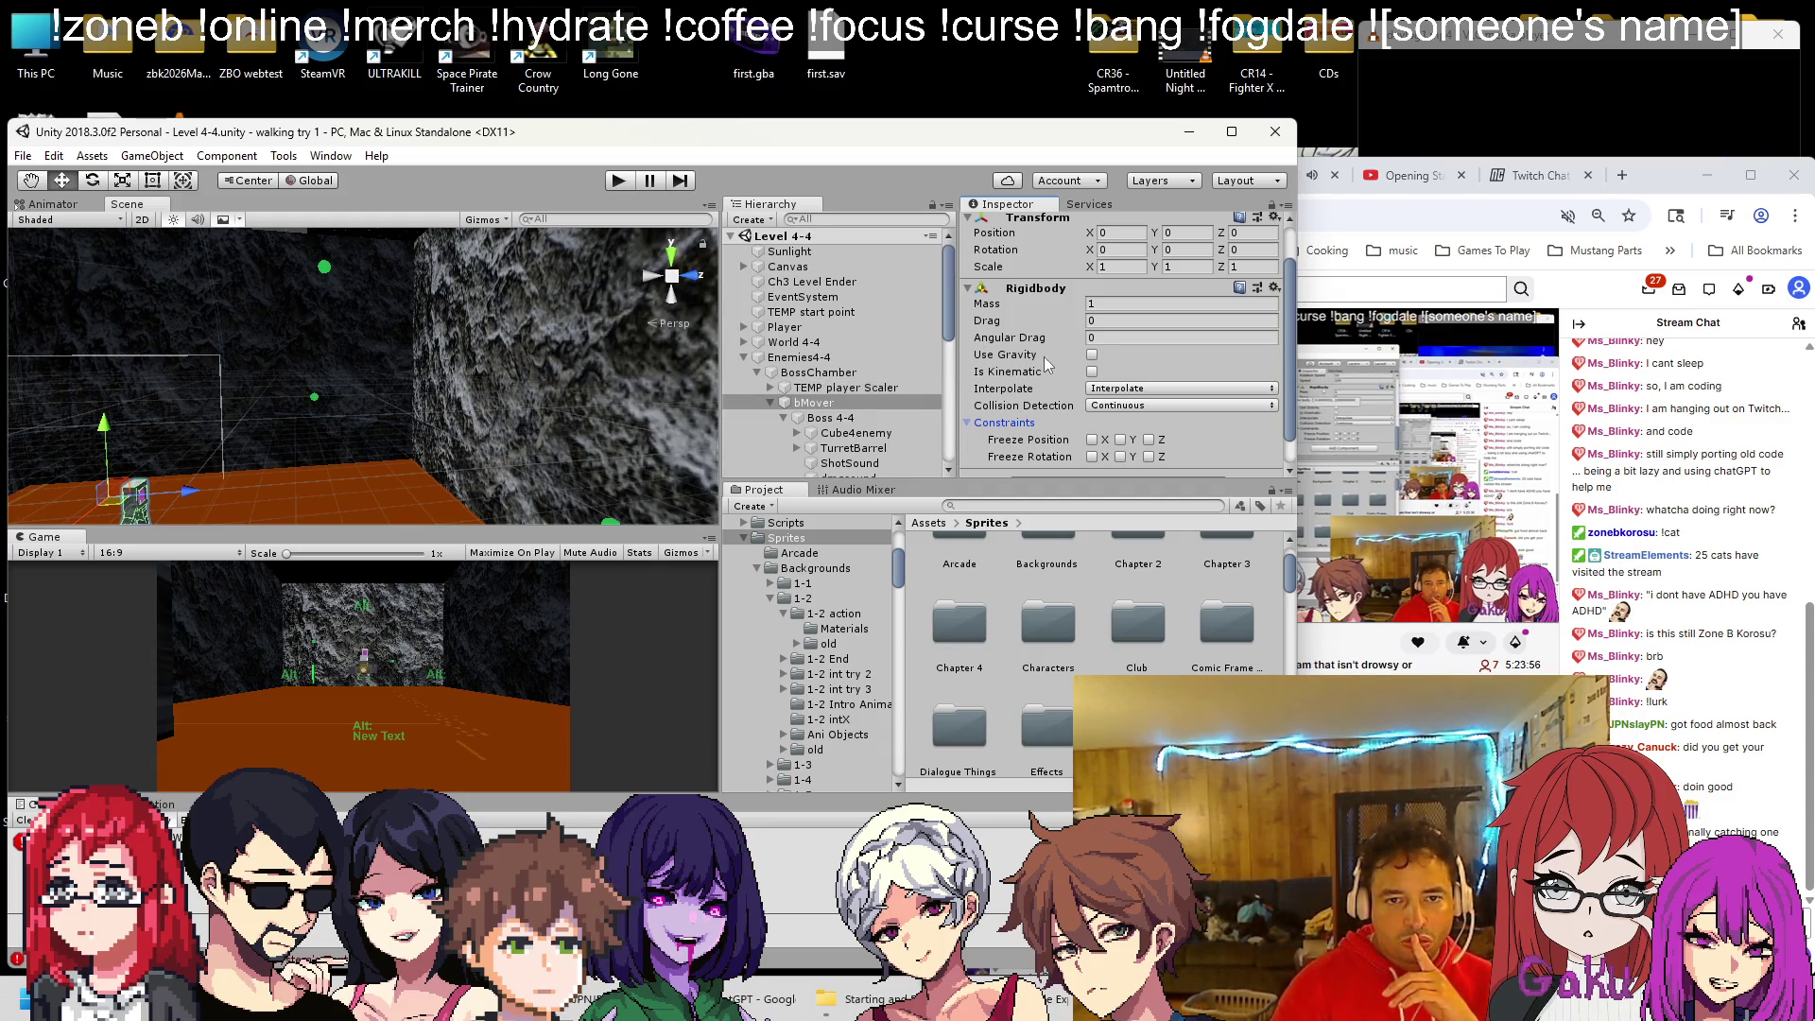
# Assign bMover's Rigidbody to the Brigidbody field of Boss 4-4's boss script
pyautogui.hotkey('alt', 'Tab')
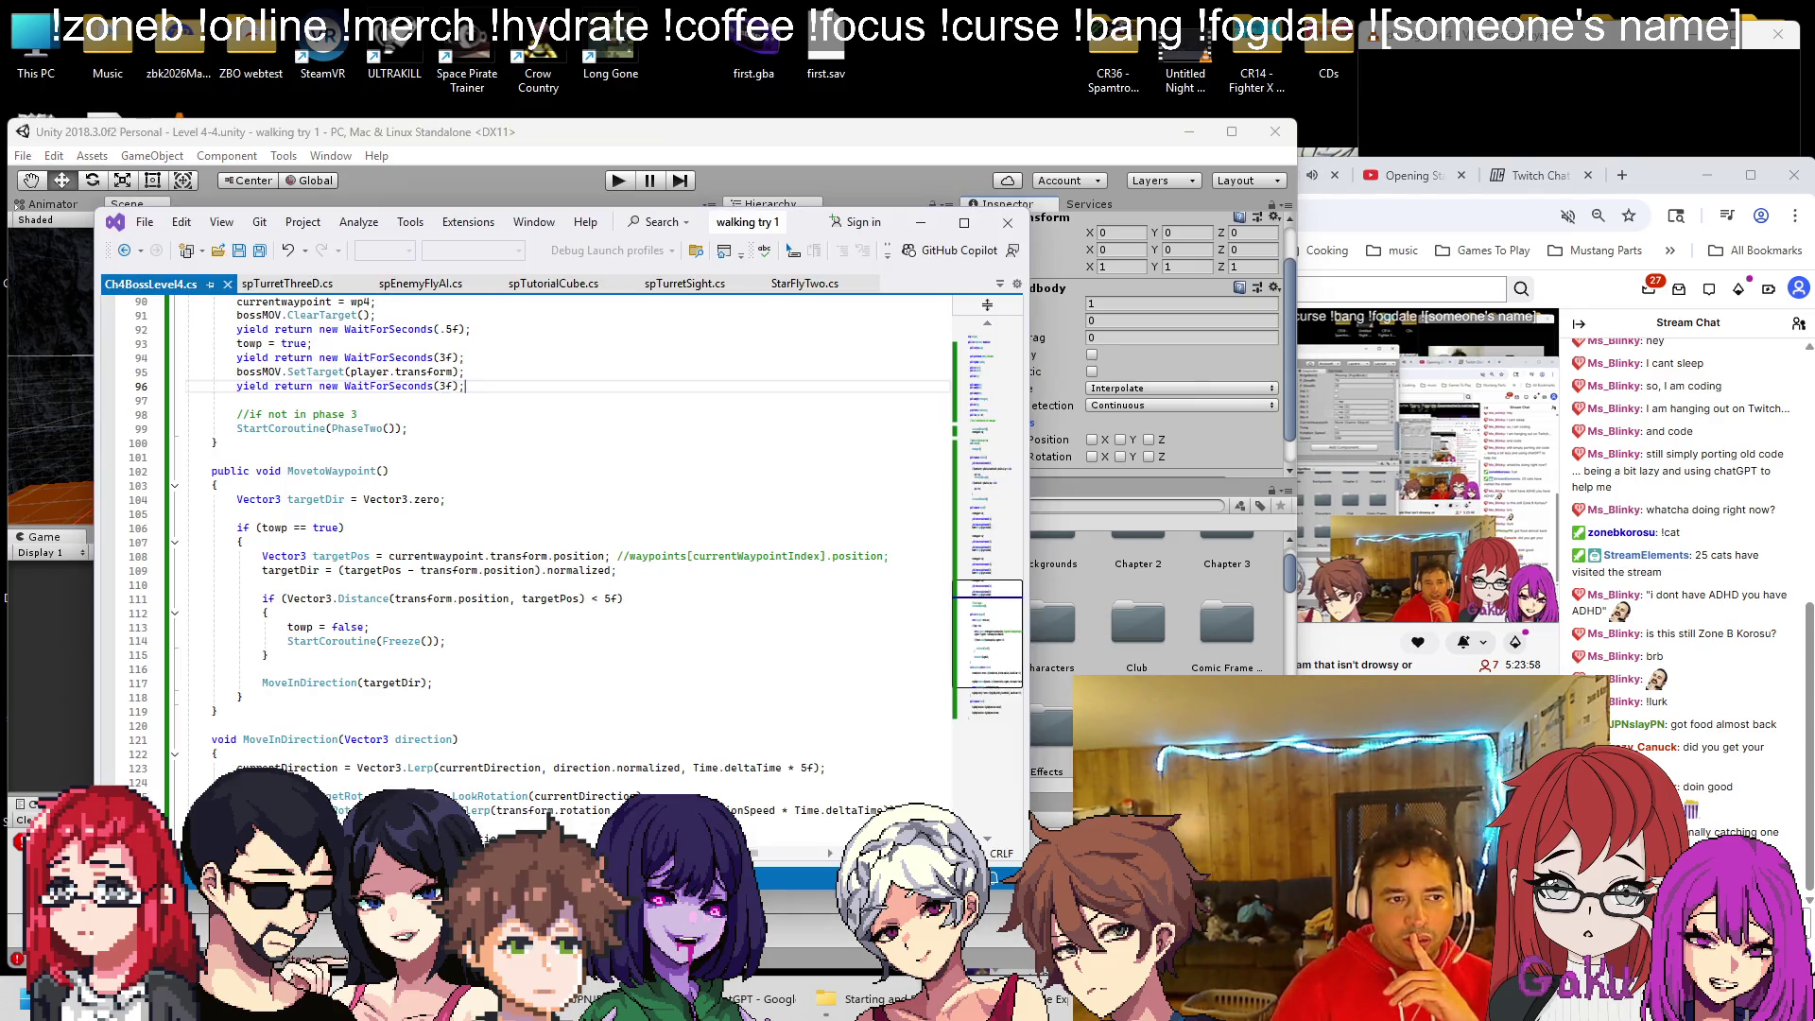
pyautogui.hotkey('alt', 'Tab')
pyautogui.click(836, 420)
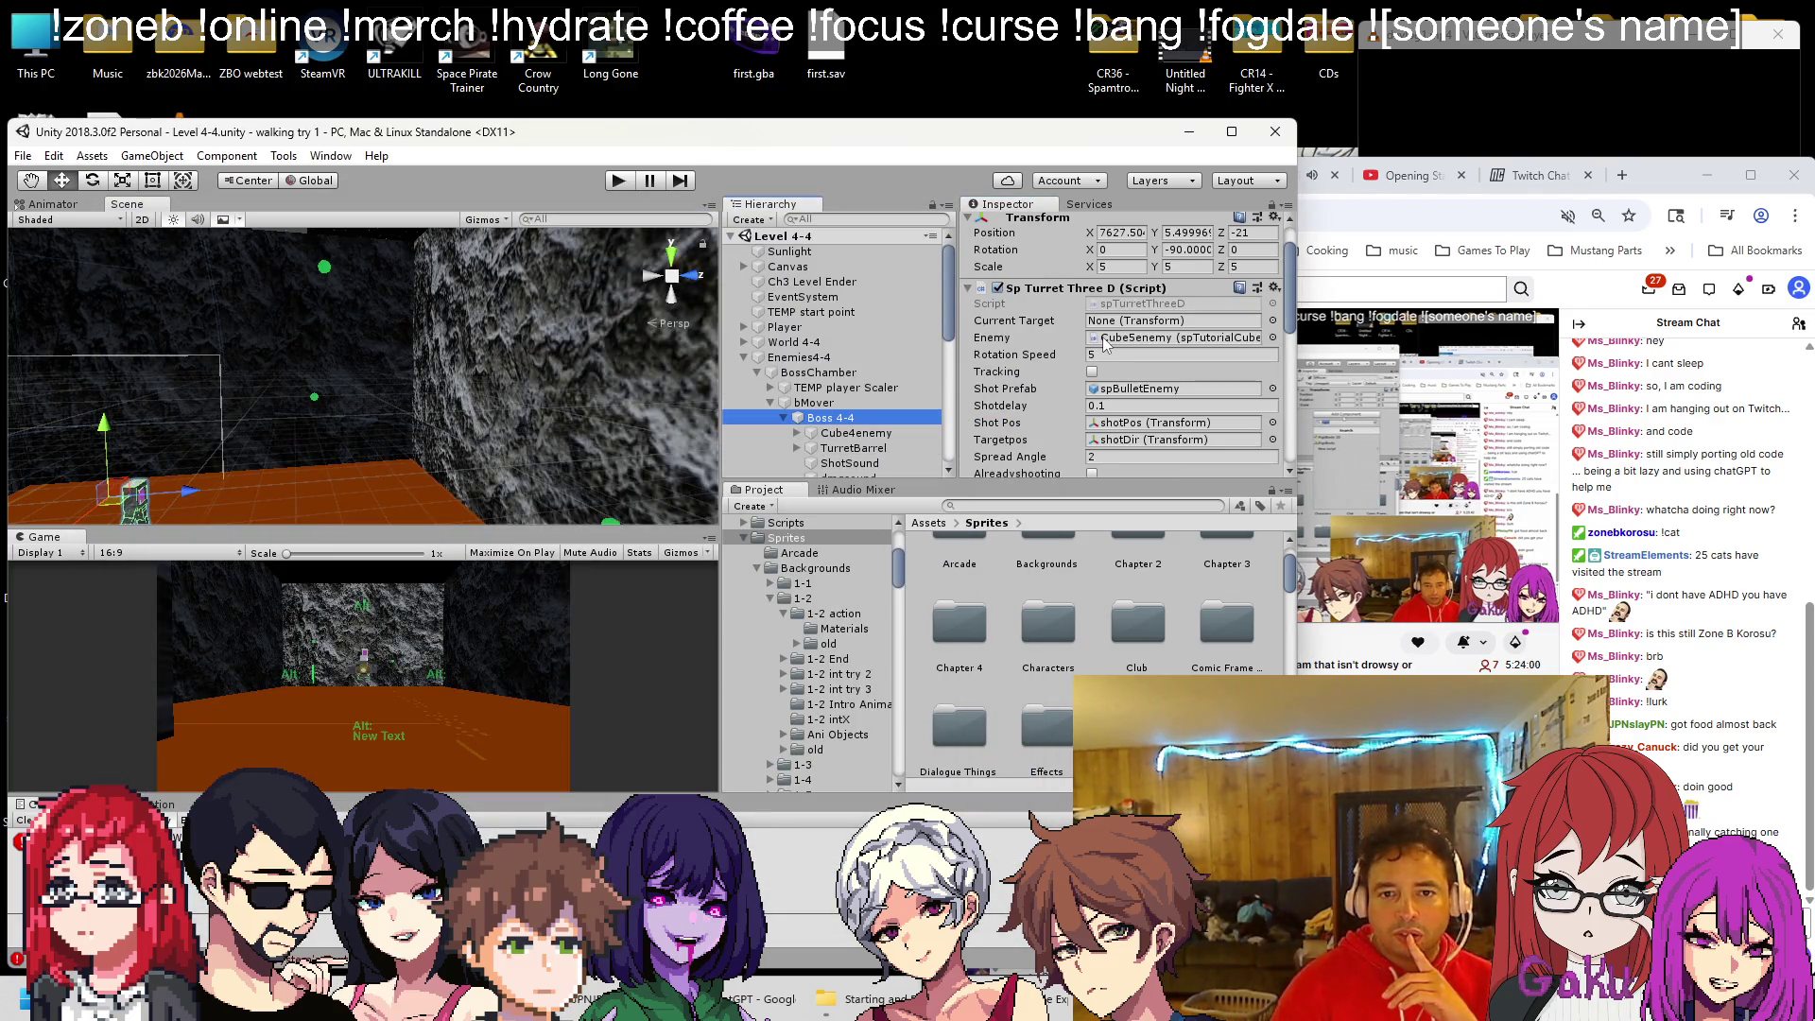
pyautogui.scroll(-3, 1104, 352)
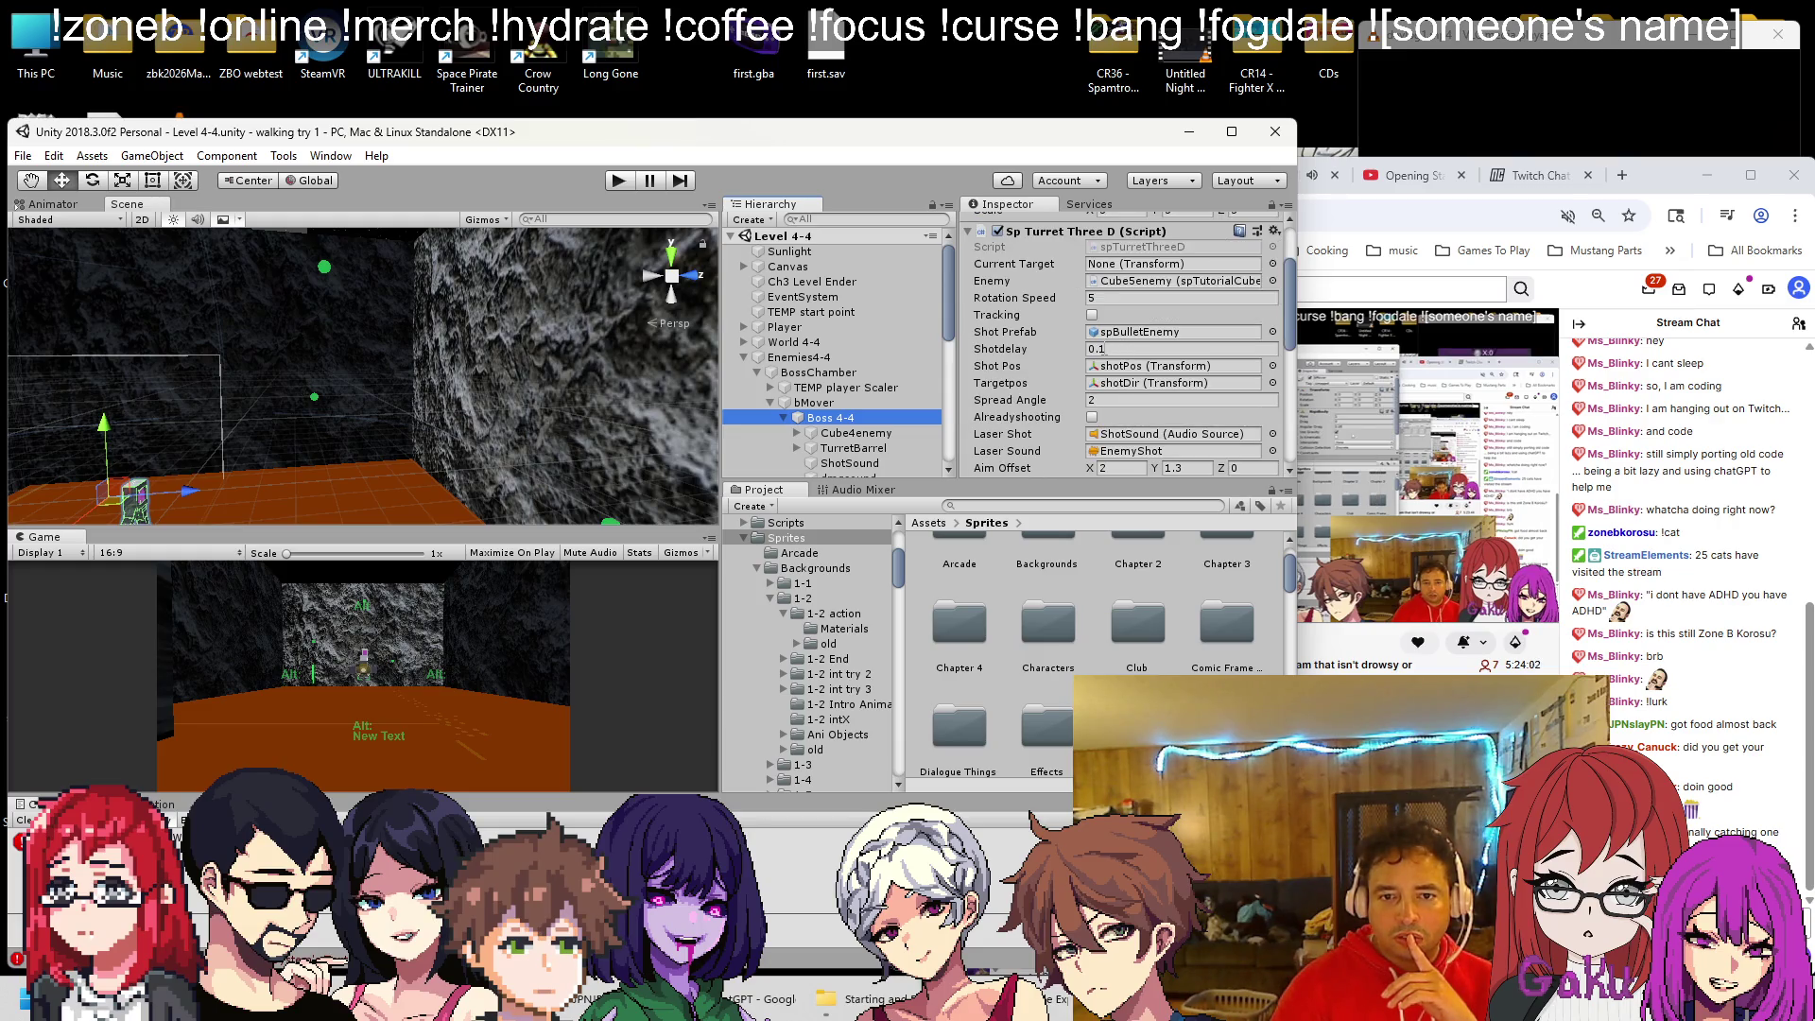
pyautogui.scroll(-5, 1063, 401)
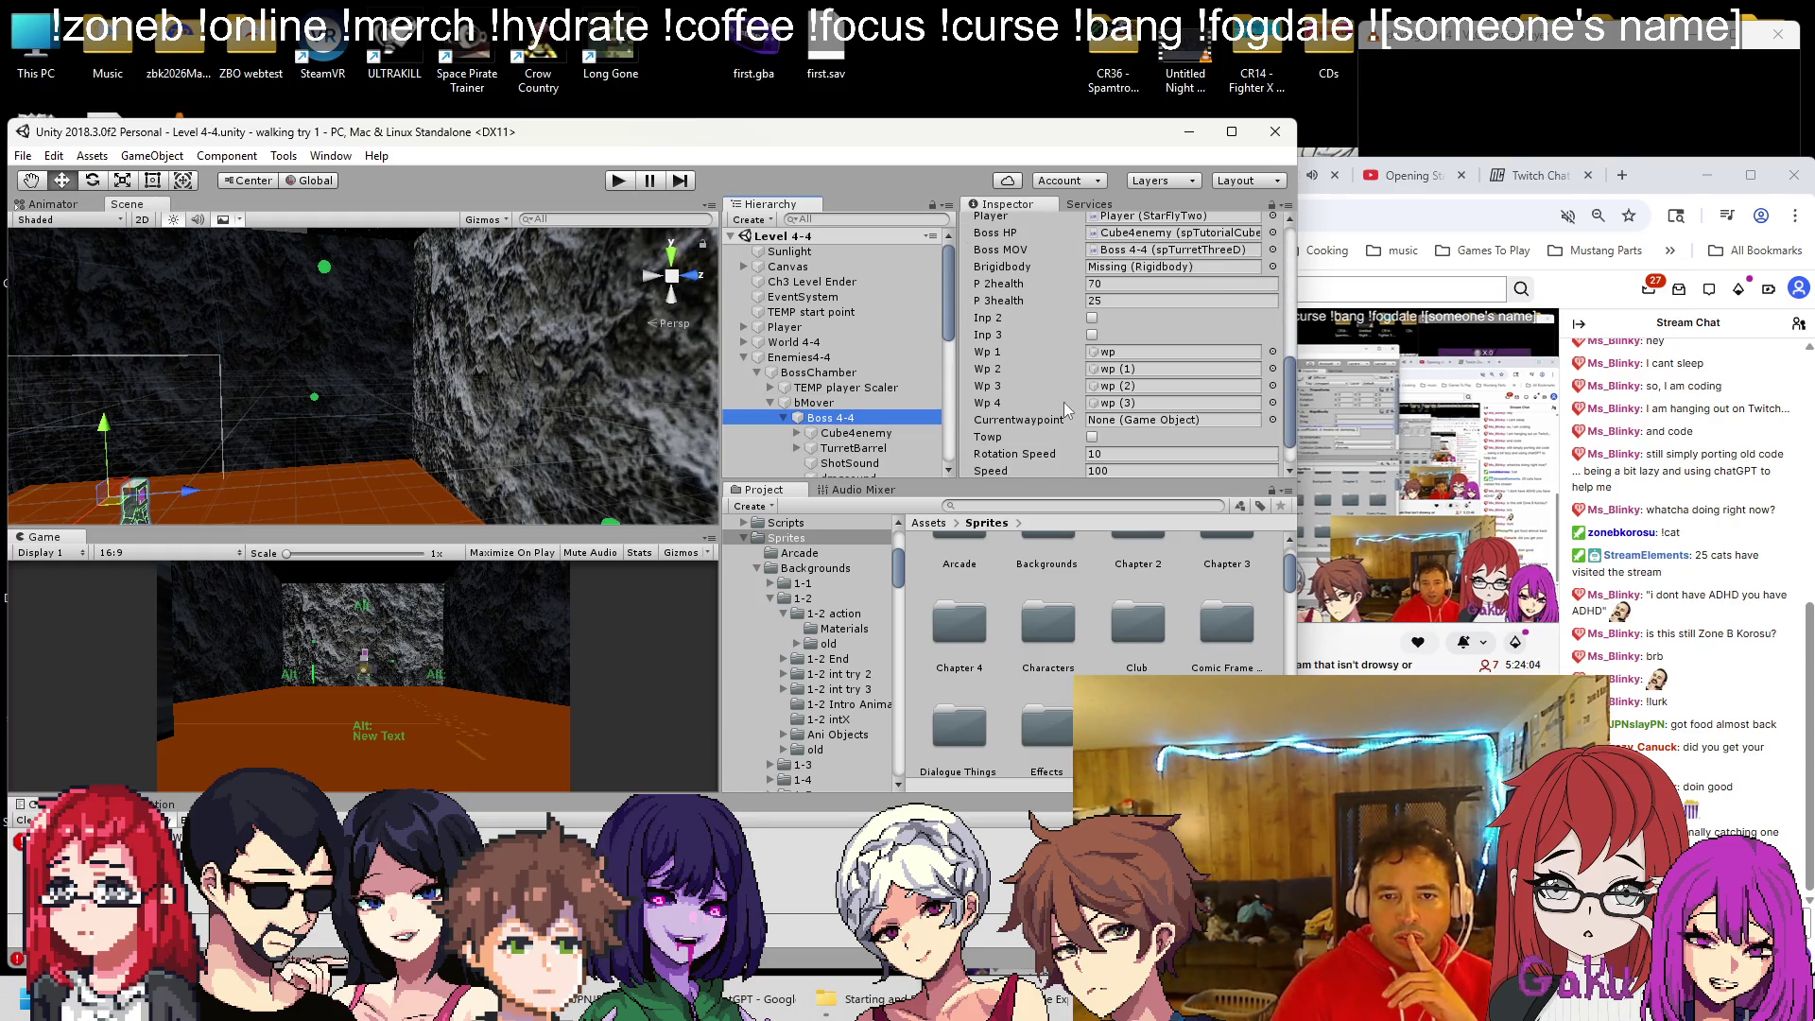
pyautogui.scroll(3, 1064, 395)
pyautogui.moveTo(814, 402); pyautogui.dragTo(1112, 325)
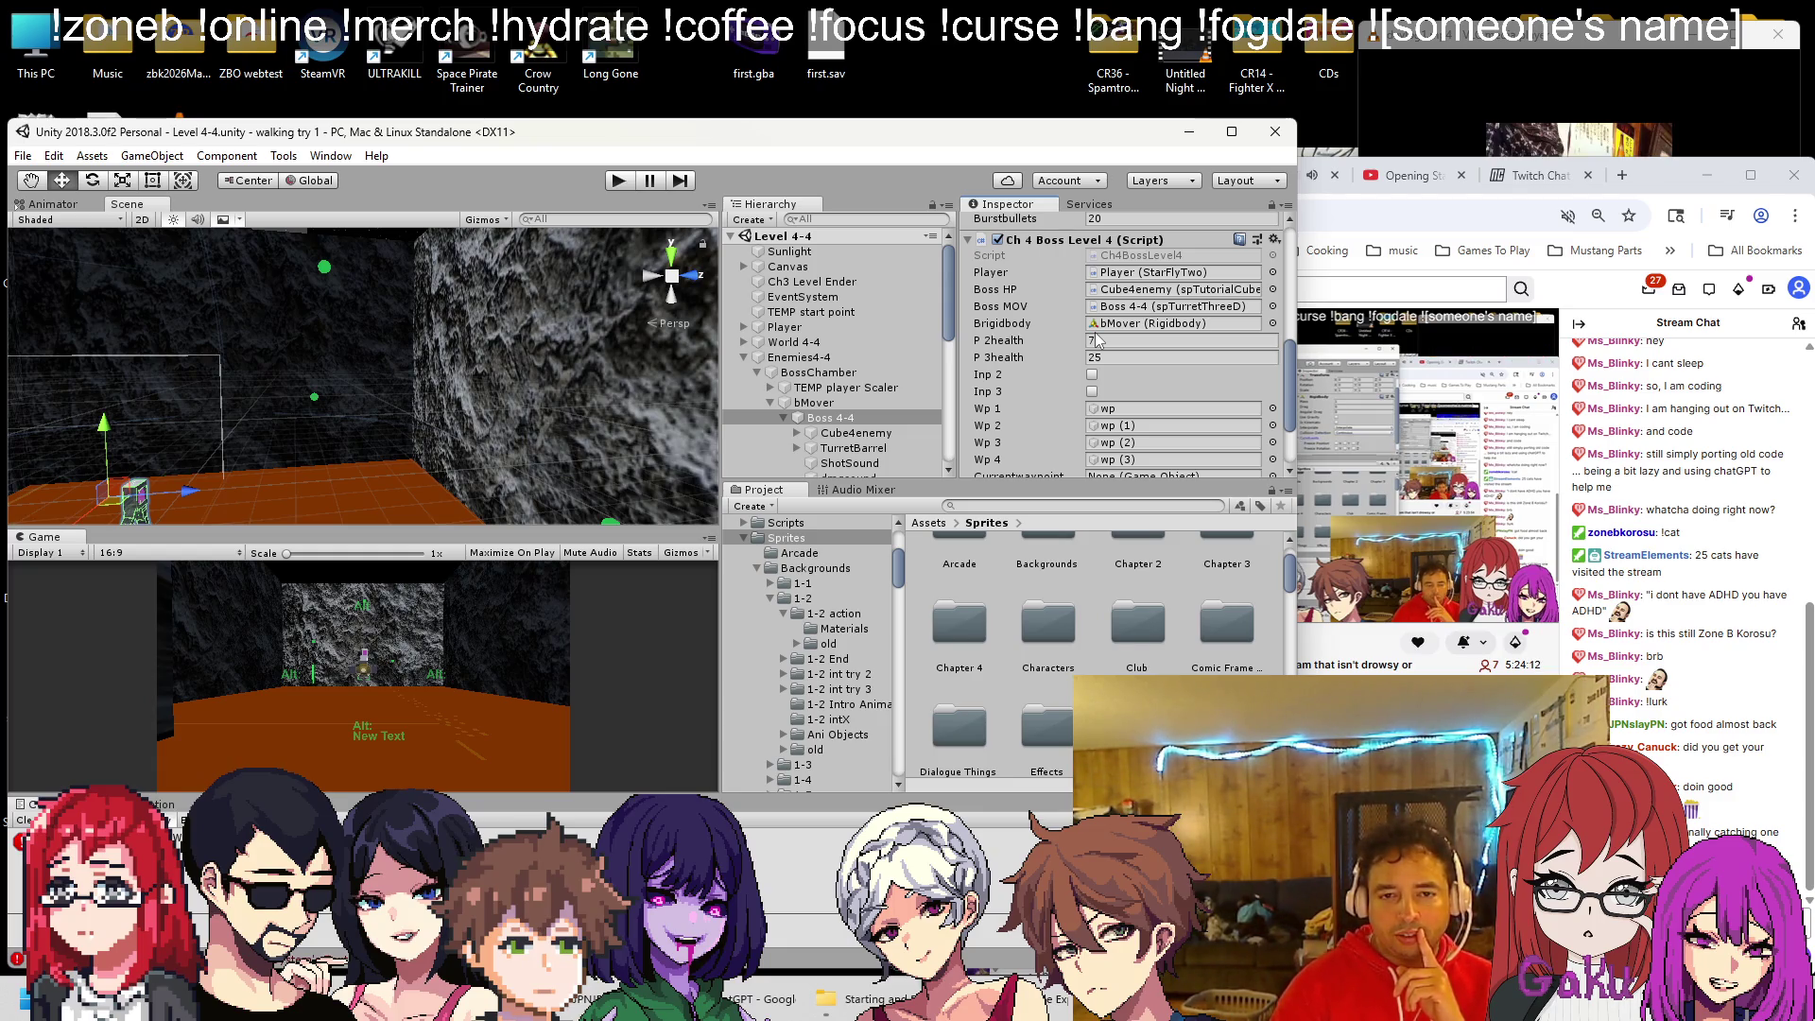
# Search the boss script for 'brigidbody', step through its usages, and return to Unity
pyautogui.click(335, 988)
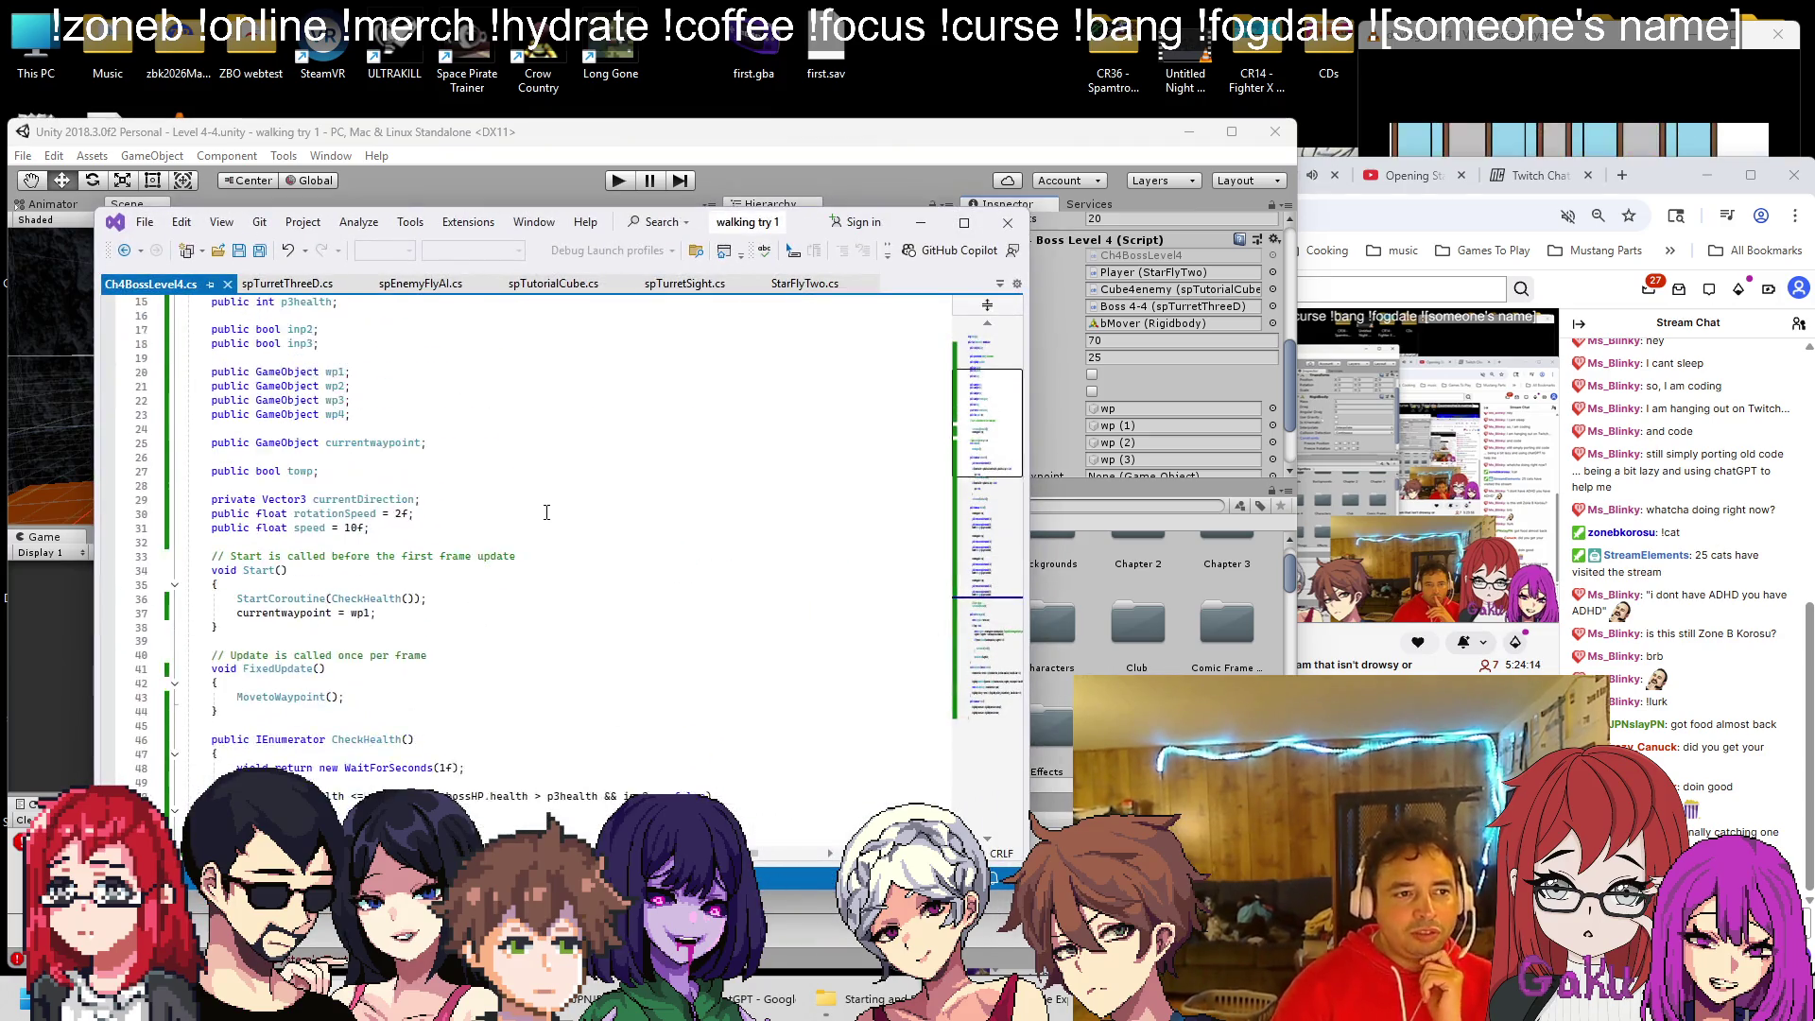
pyautogui.scroll(-8, 461, 430)
pyautogui.scroll(9, 413, 422)
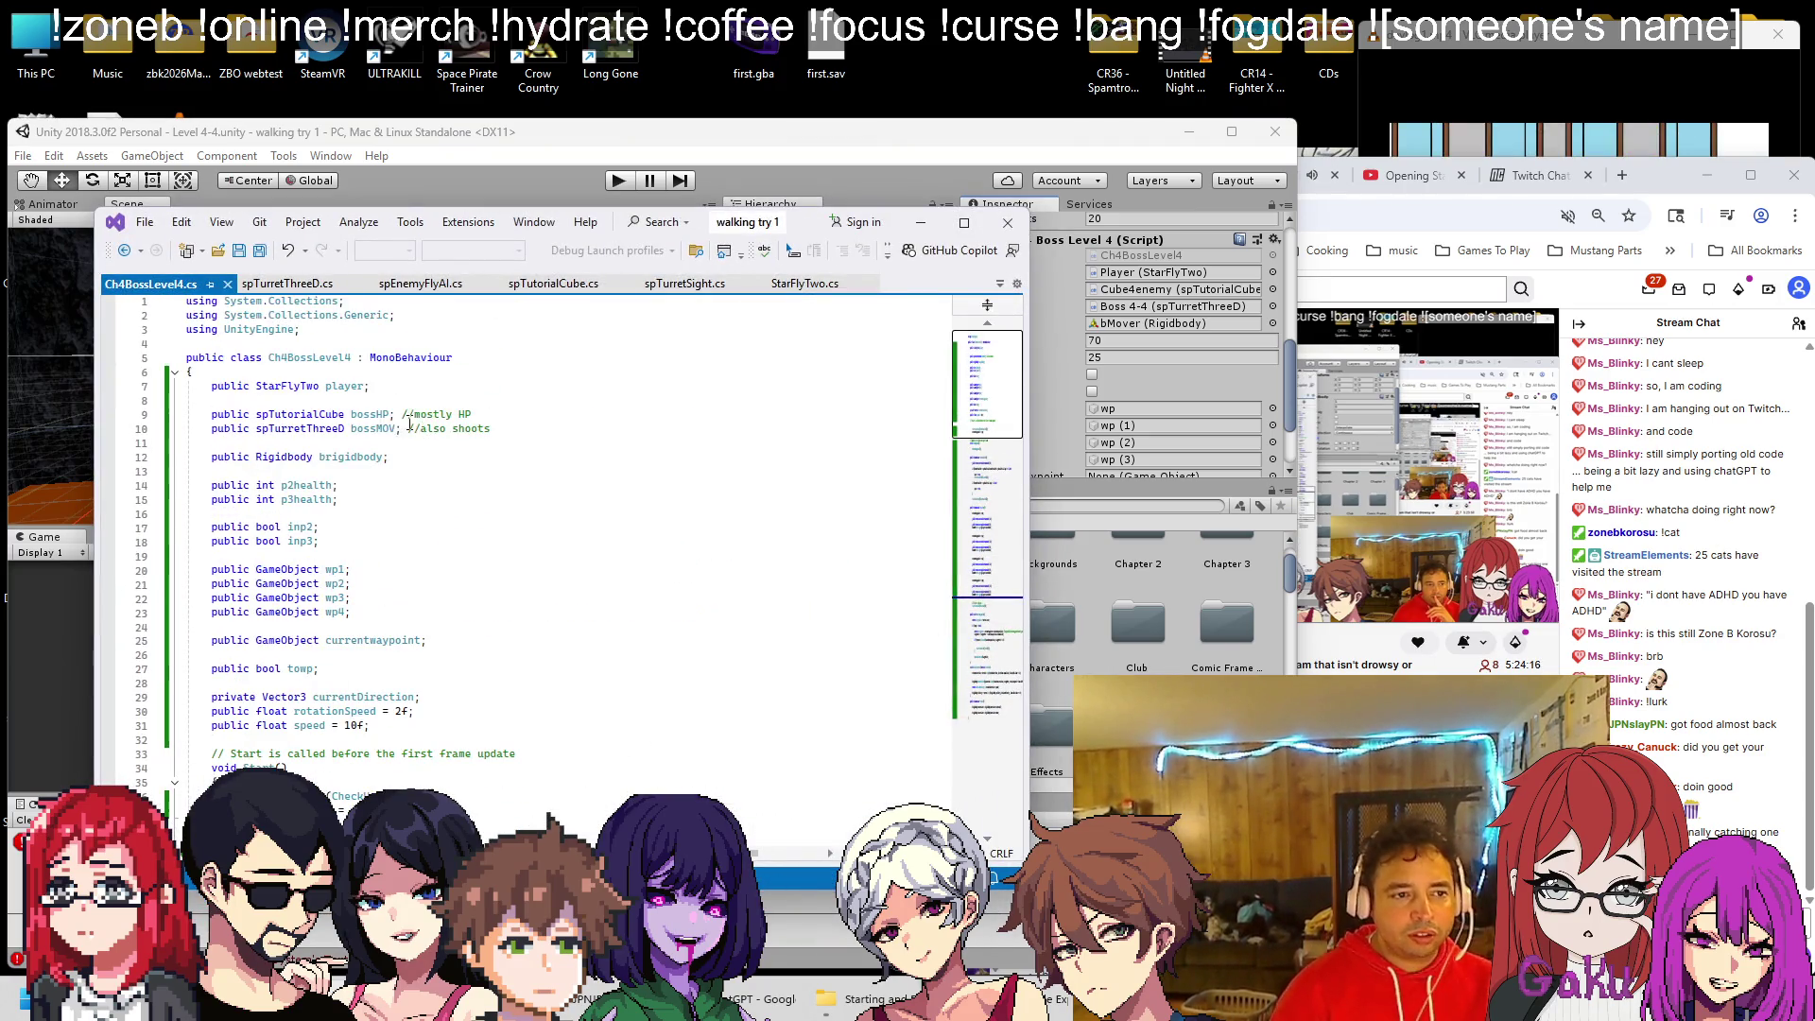
pyautogui.doubleClick(338, 456)
pyautogui.hotkey('ctrl', 'f')
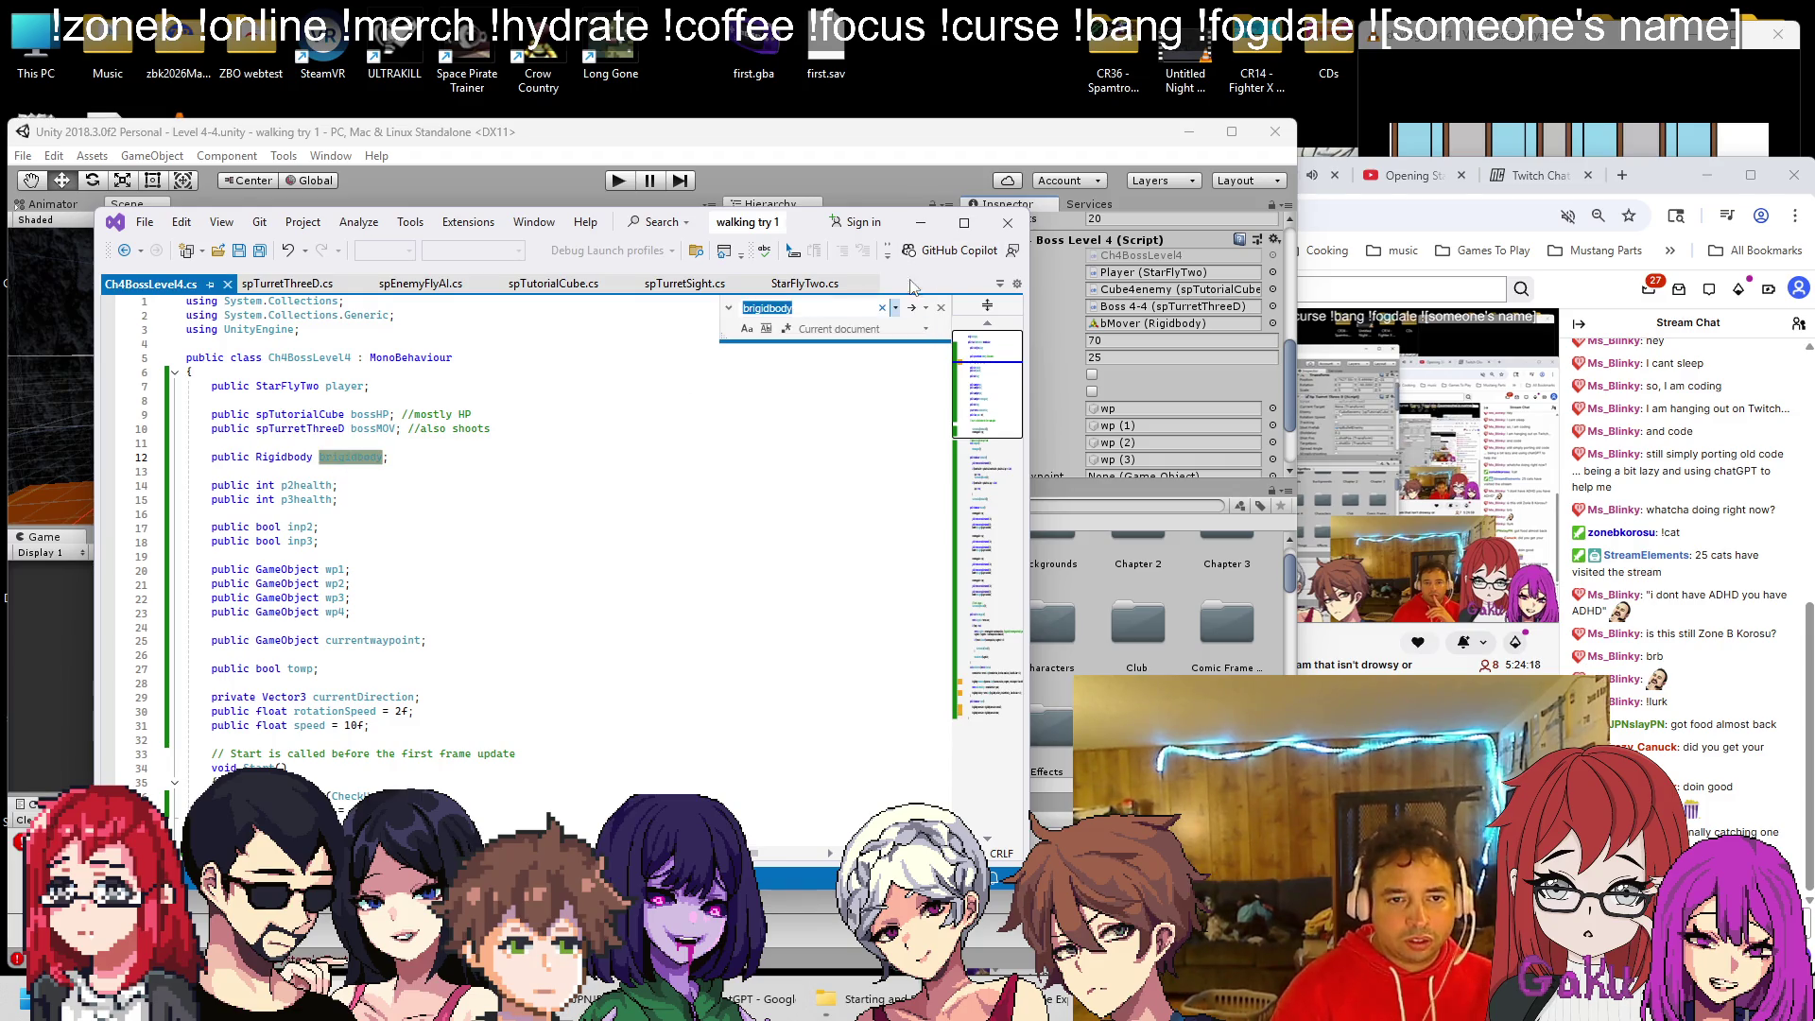
pyautogui.click(910, 309)
pyautogui.click(910, 308)
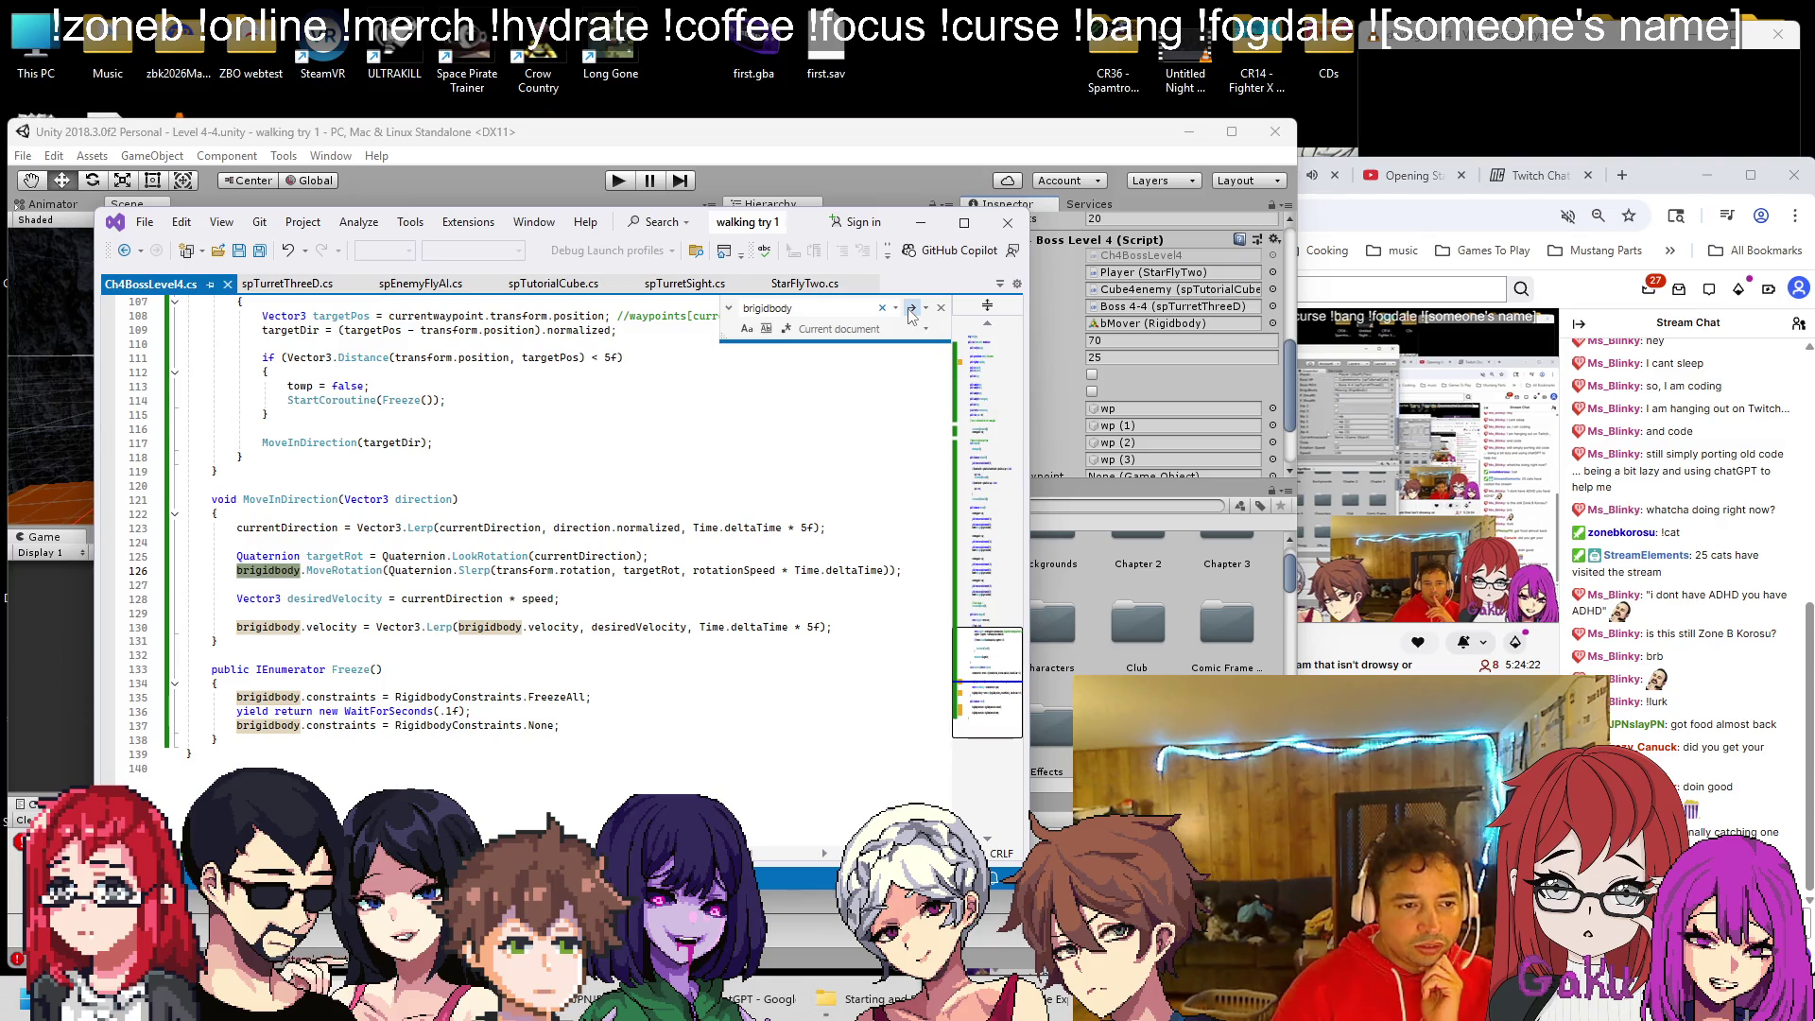
pyautogui.click(651, 144)
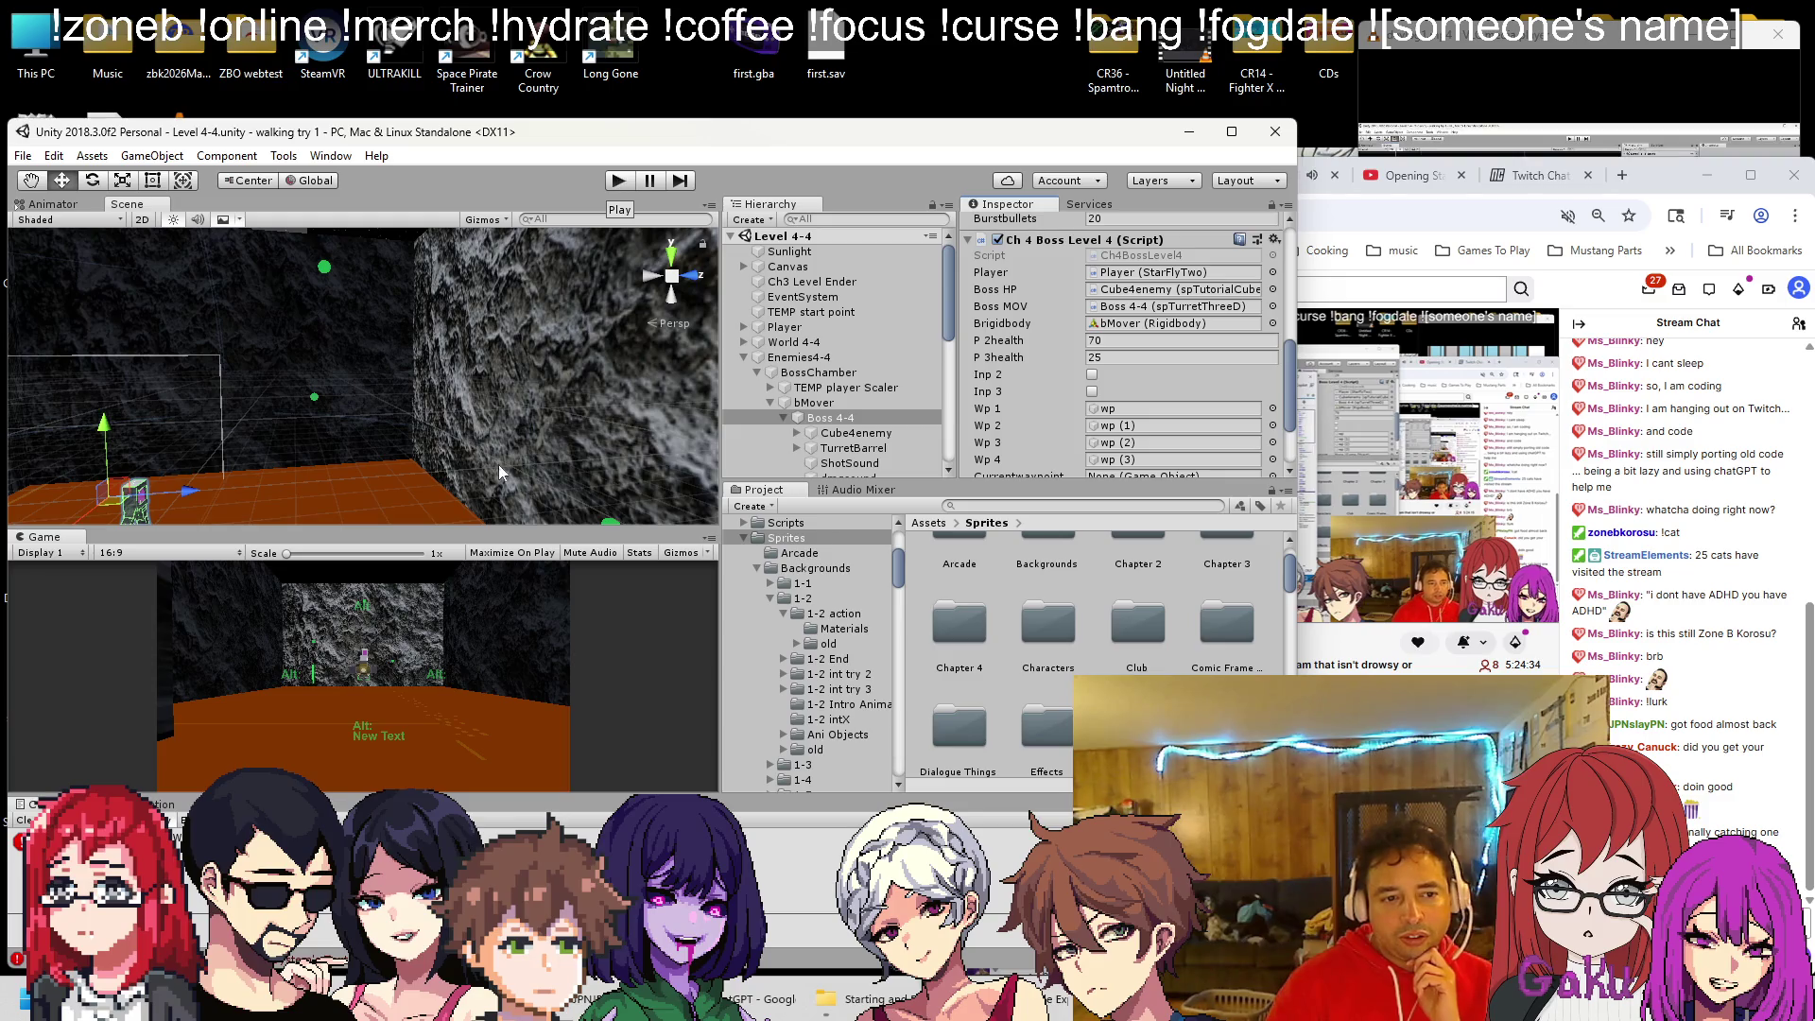
# Play-test the boss level, frame Boss 4-4 in the Scene view, then stop playing
pyautogui.click(612, 182)
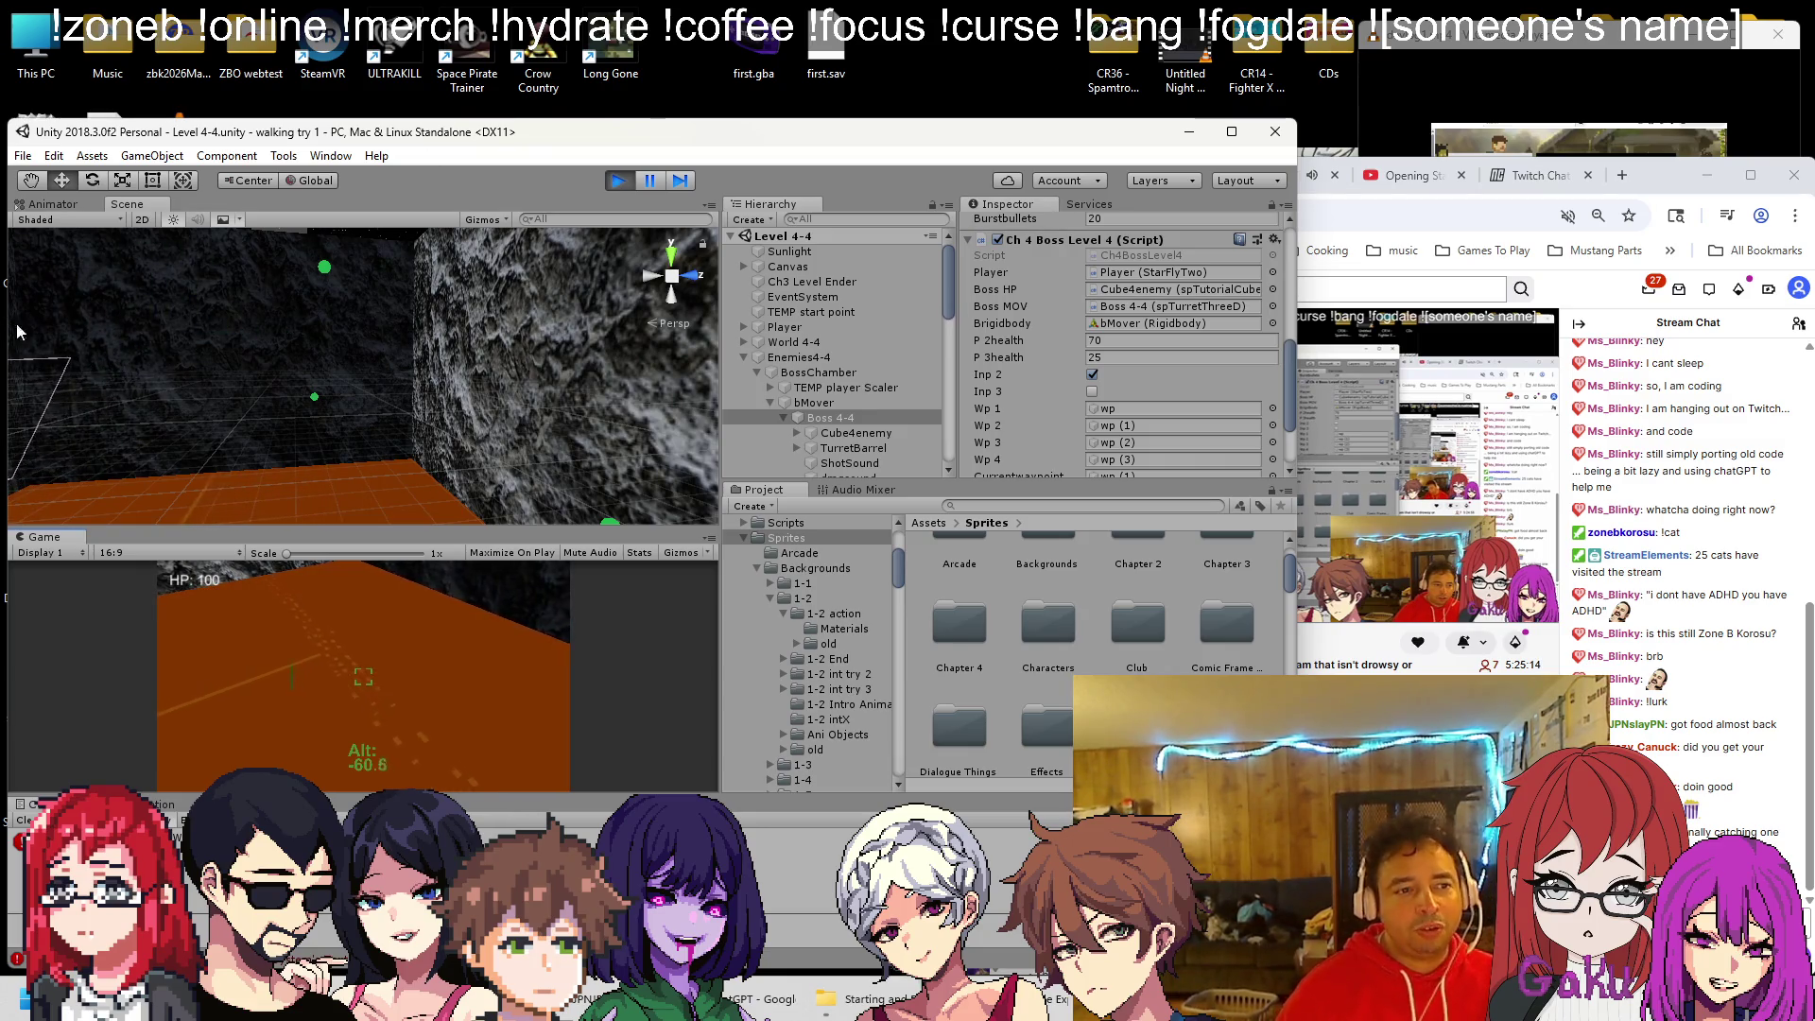
pyautogui.scroll(5, 178, 310)
pyautogui.scroll(-5, 232, 347)
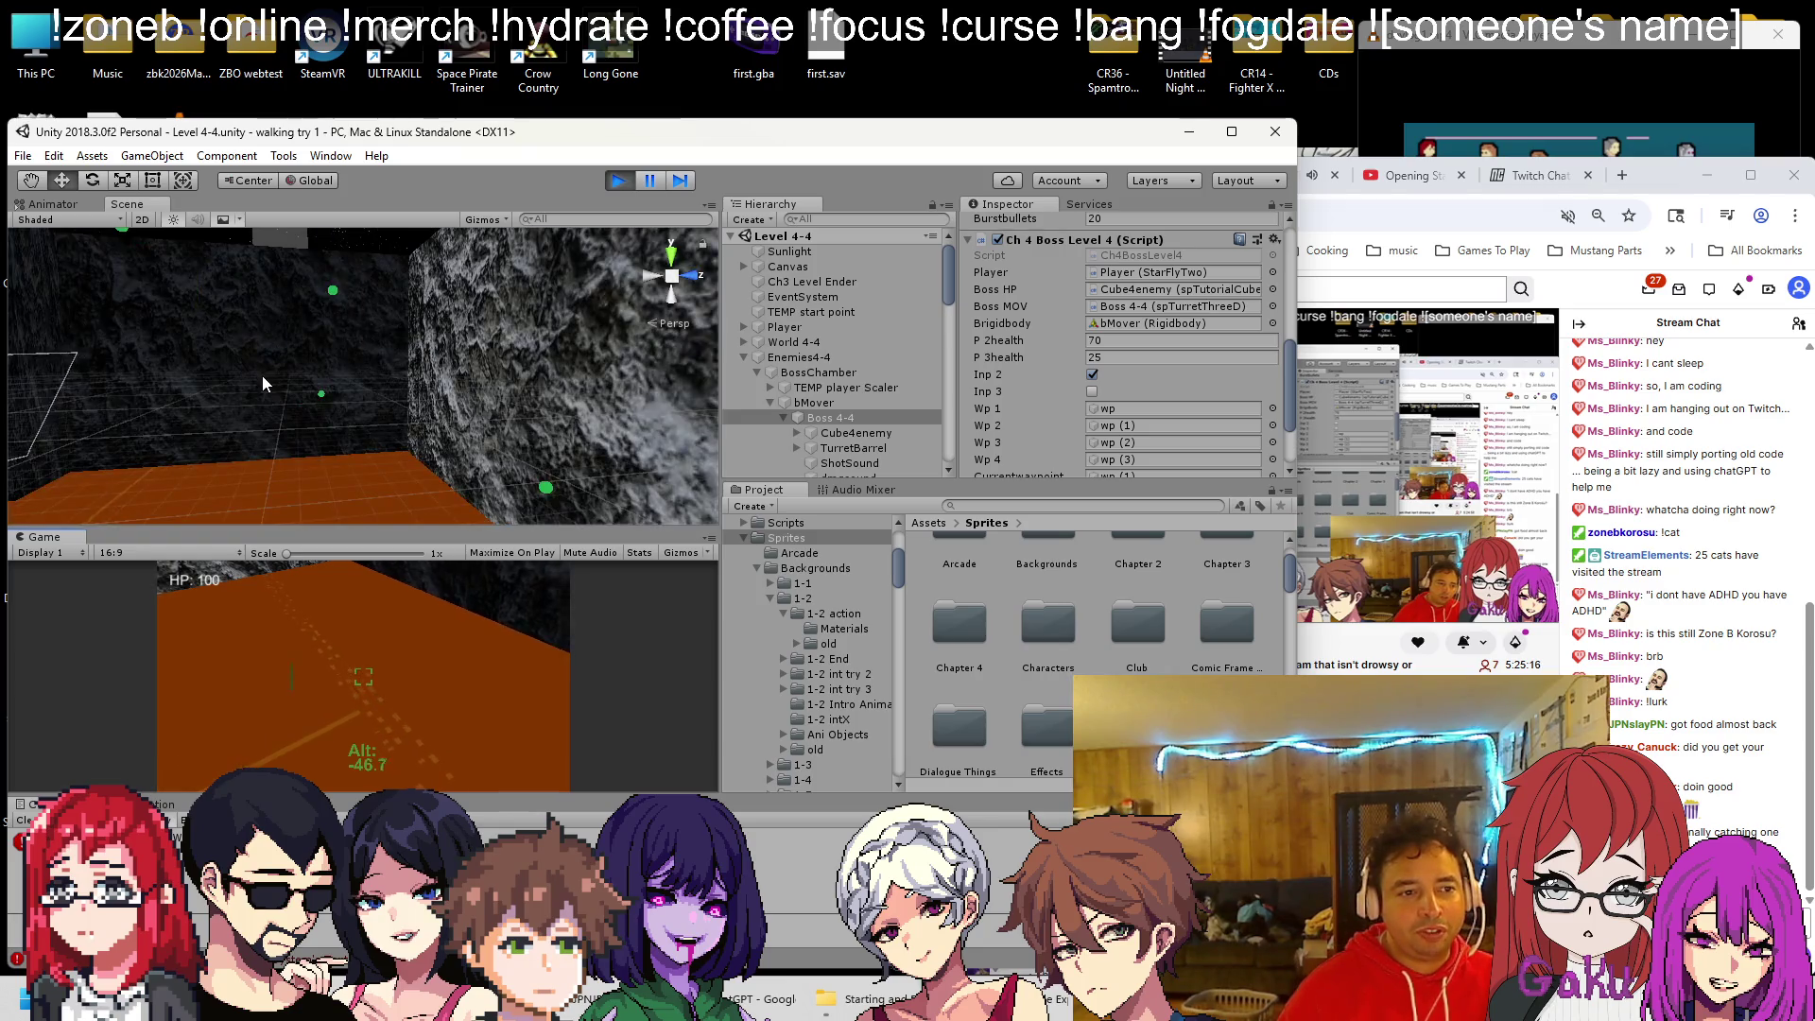
pyautogui.doubleClick(836, 417)
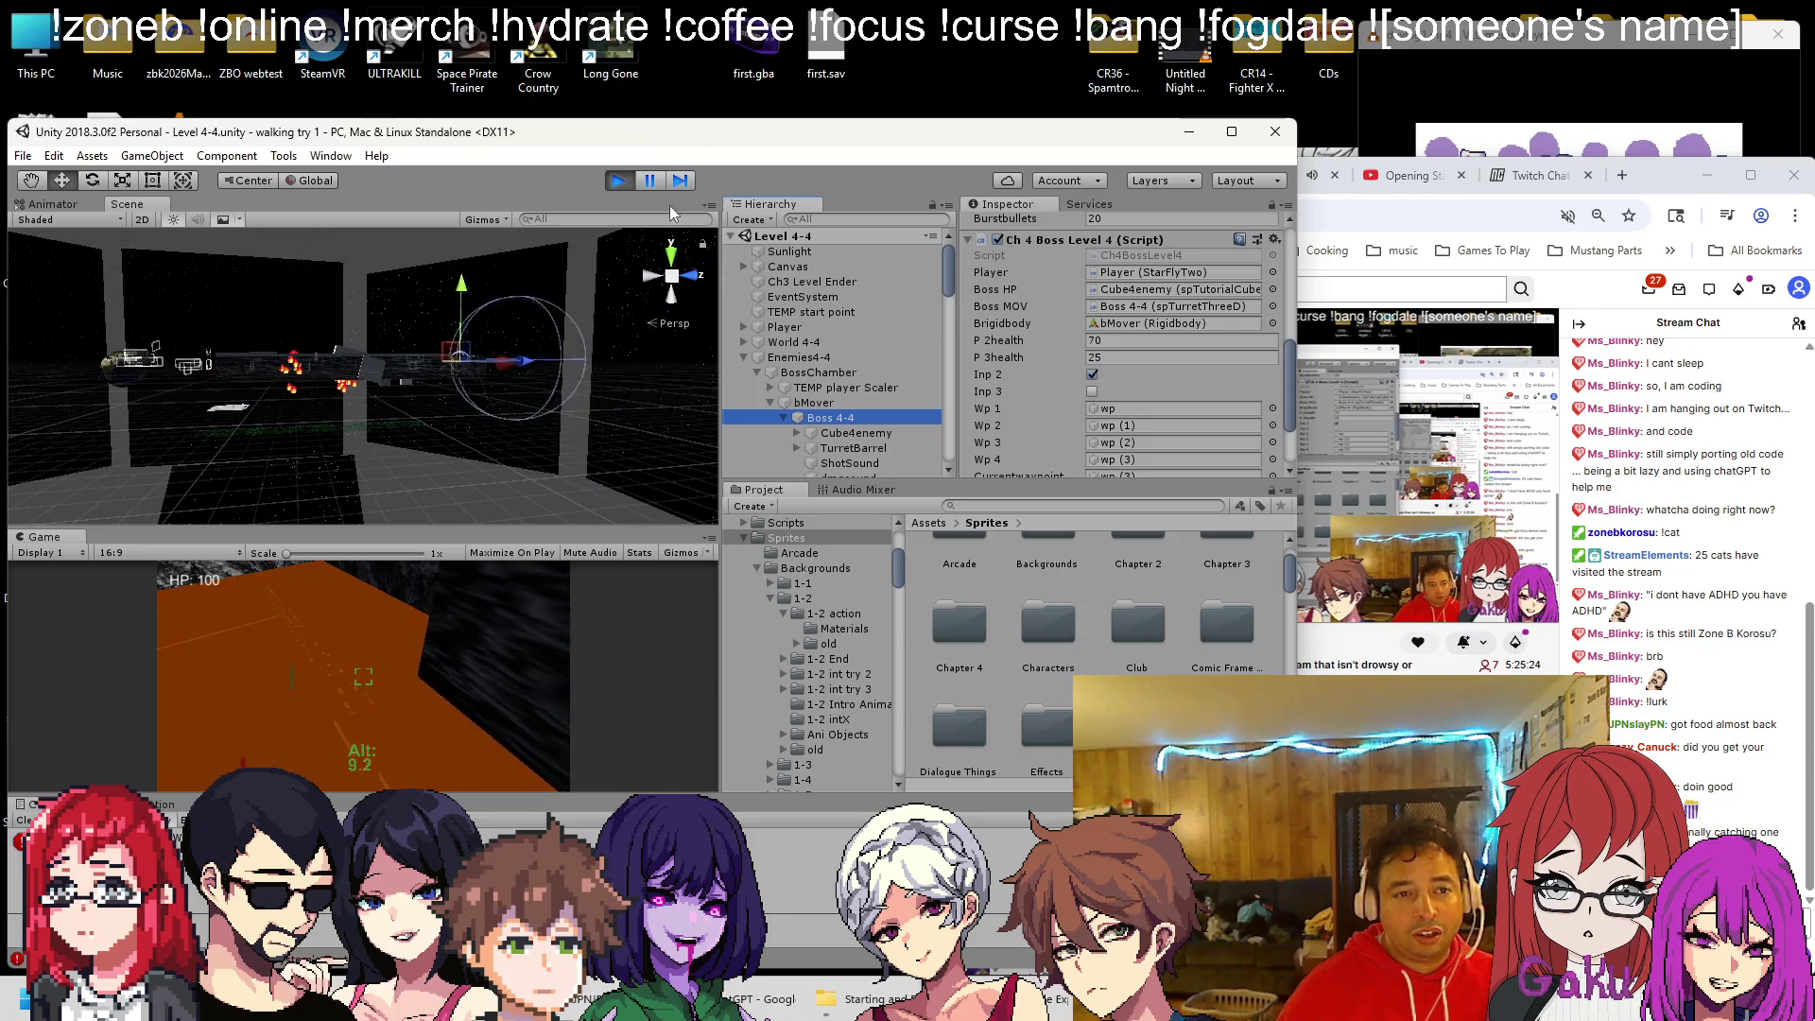
pyautogui.click(619, 182)
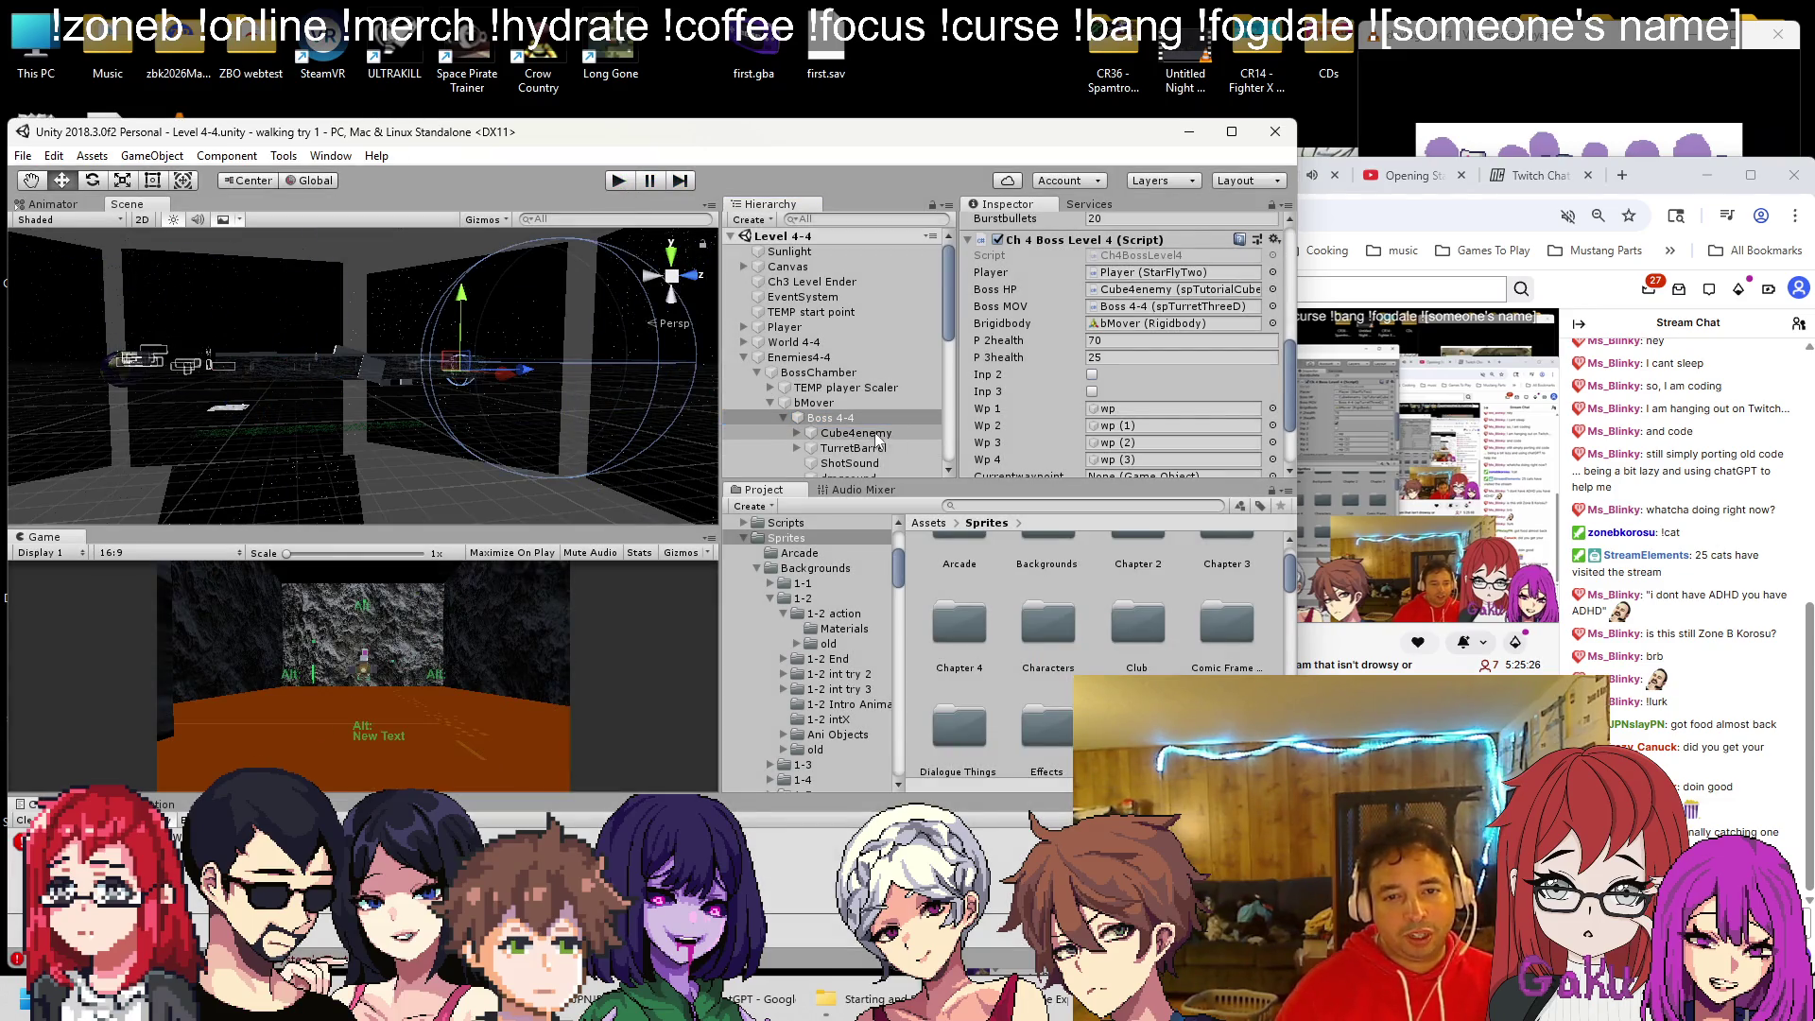
# Inspect the wp waypoint object in the scene and bMover's Rigidbody settings
pyautogui.click(1134, 407)
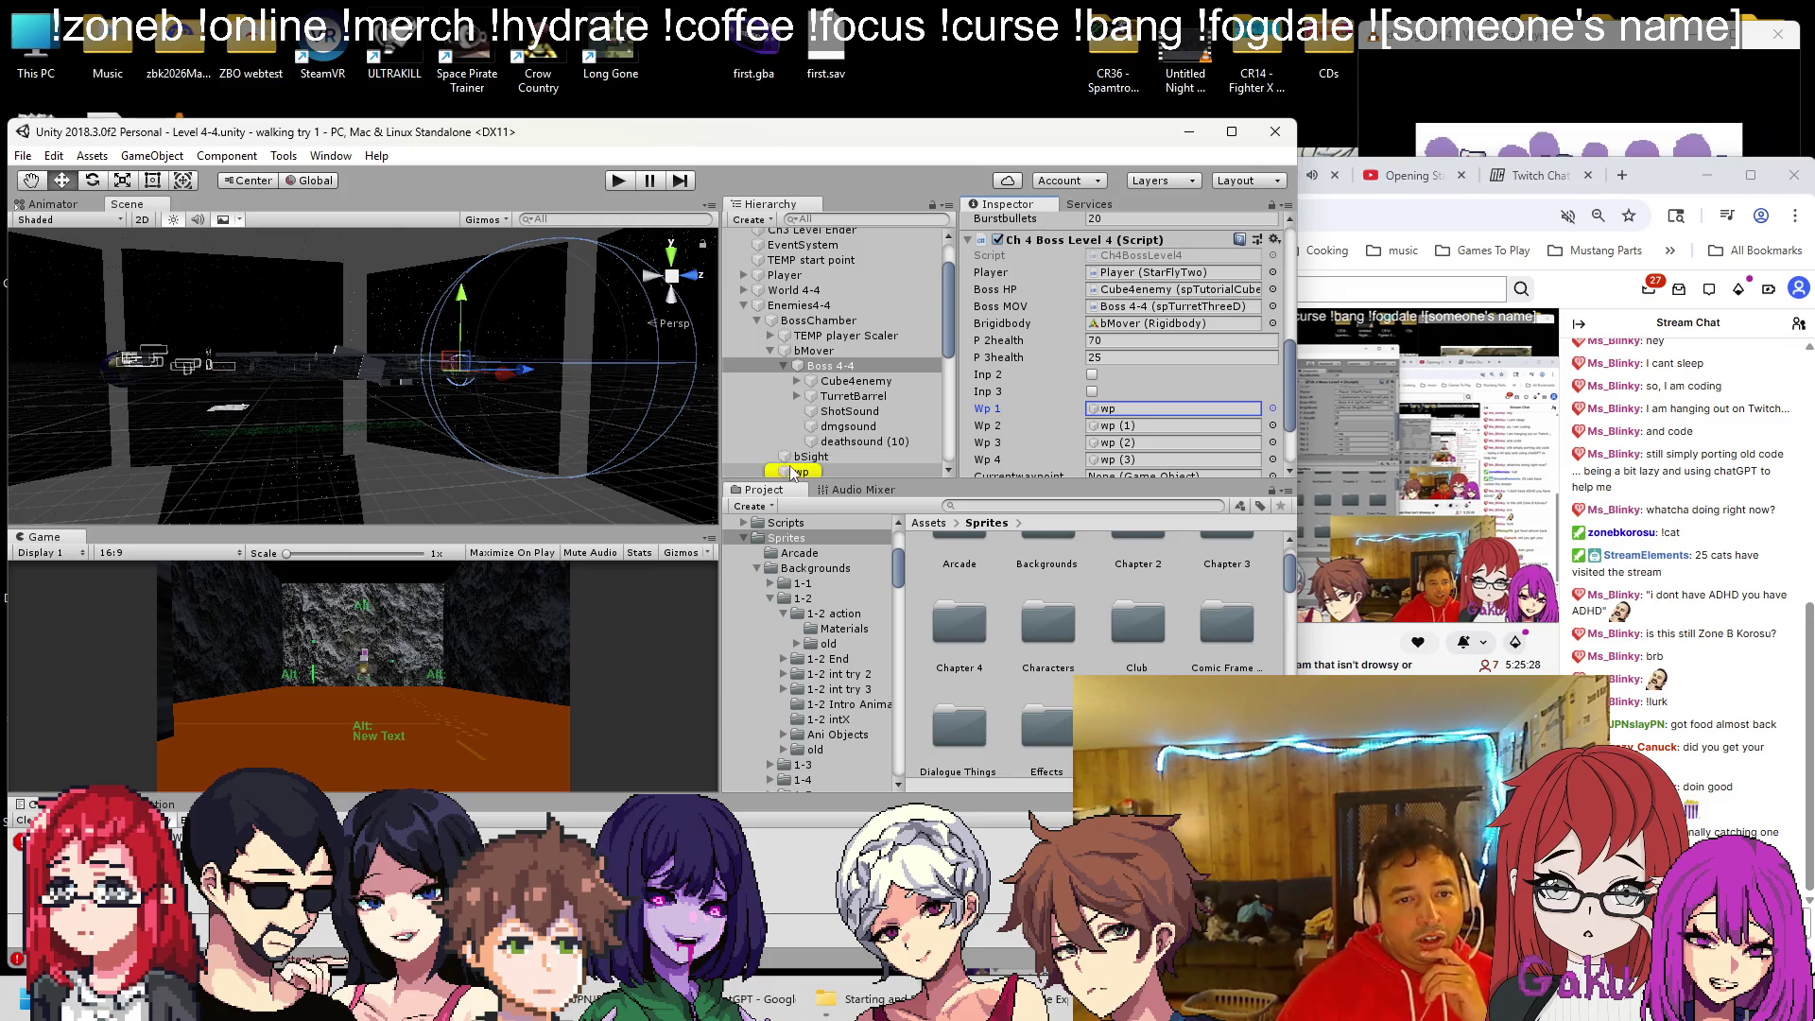
pyautogui.click(782, 468)
pyautogui.doubleClick(783, 468)
pyautogui.scroll(-5, 412, 350)
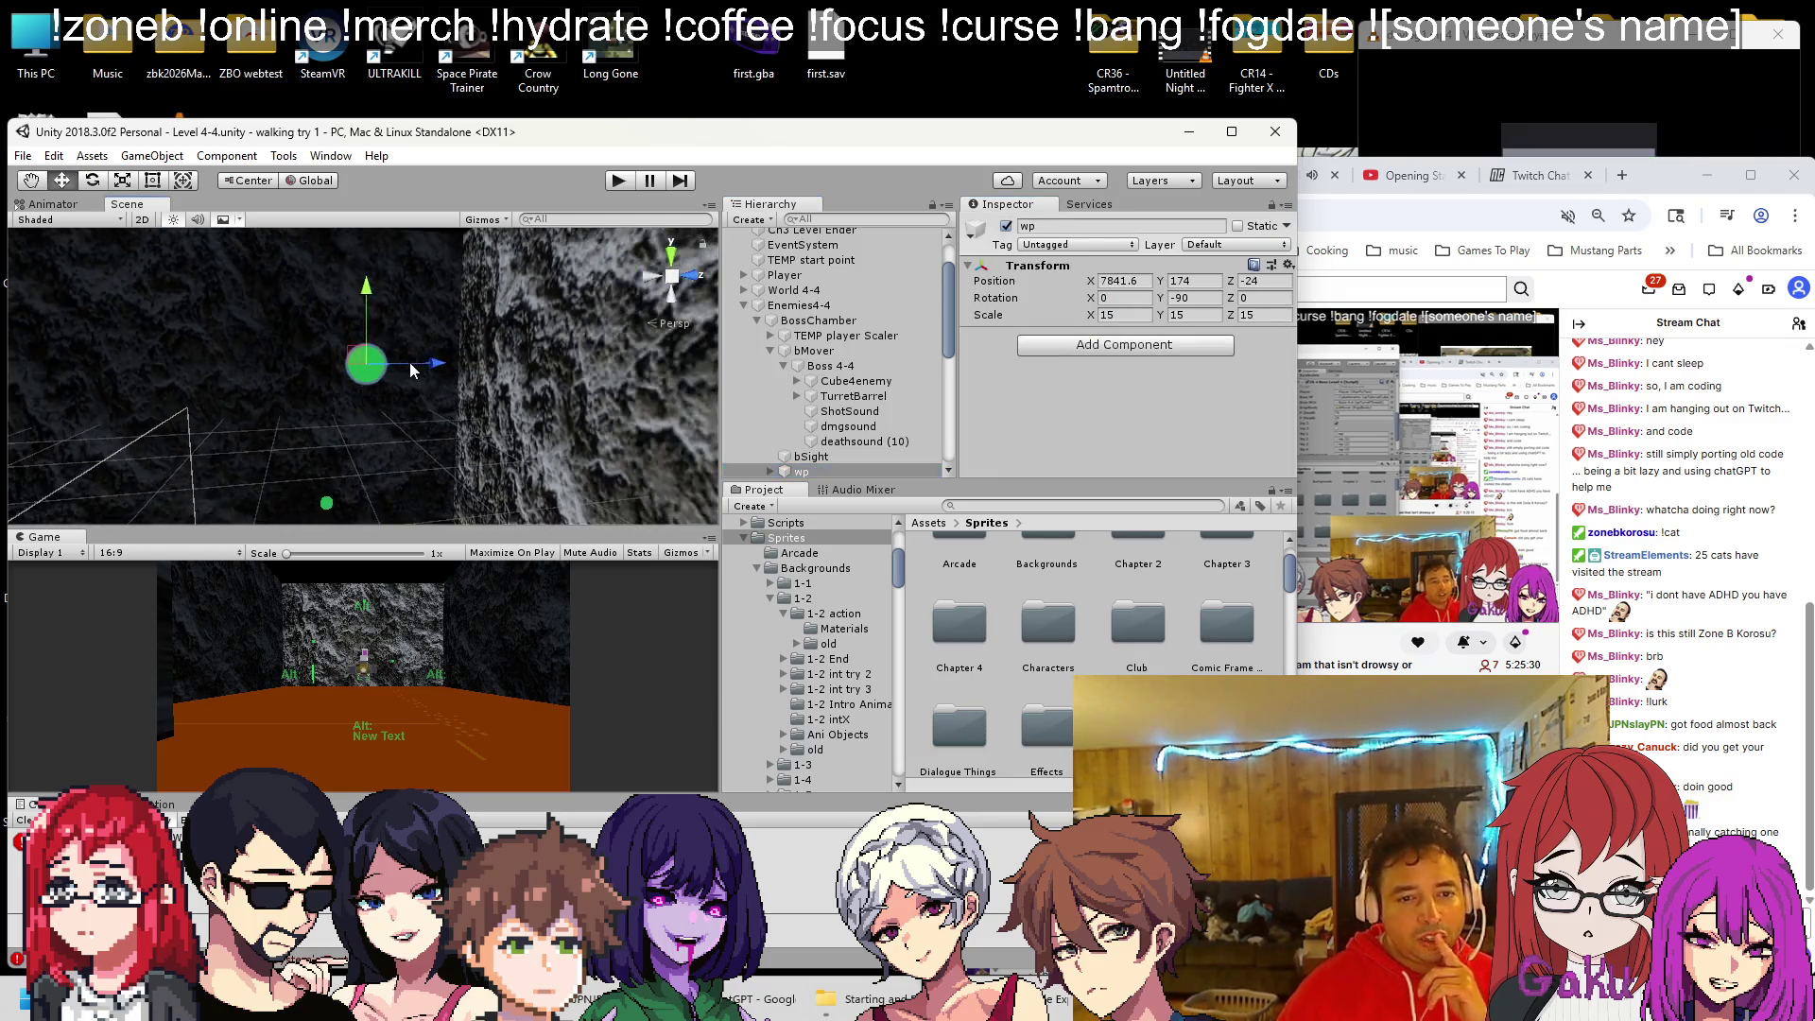
pyautogui.scroll(-5, 391, 372)
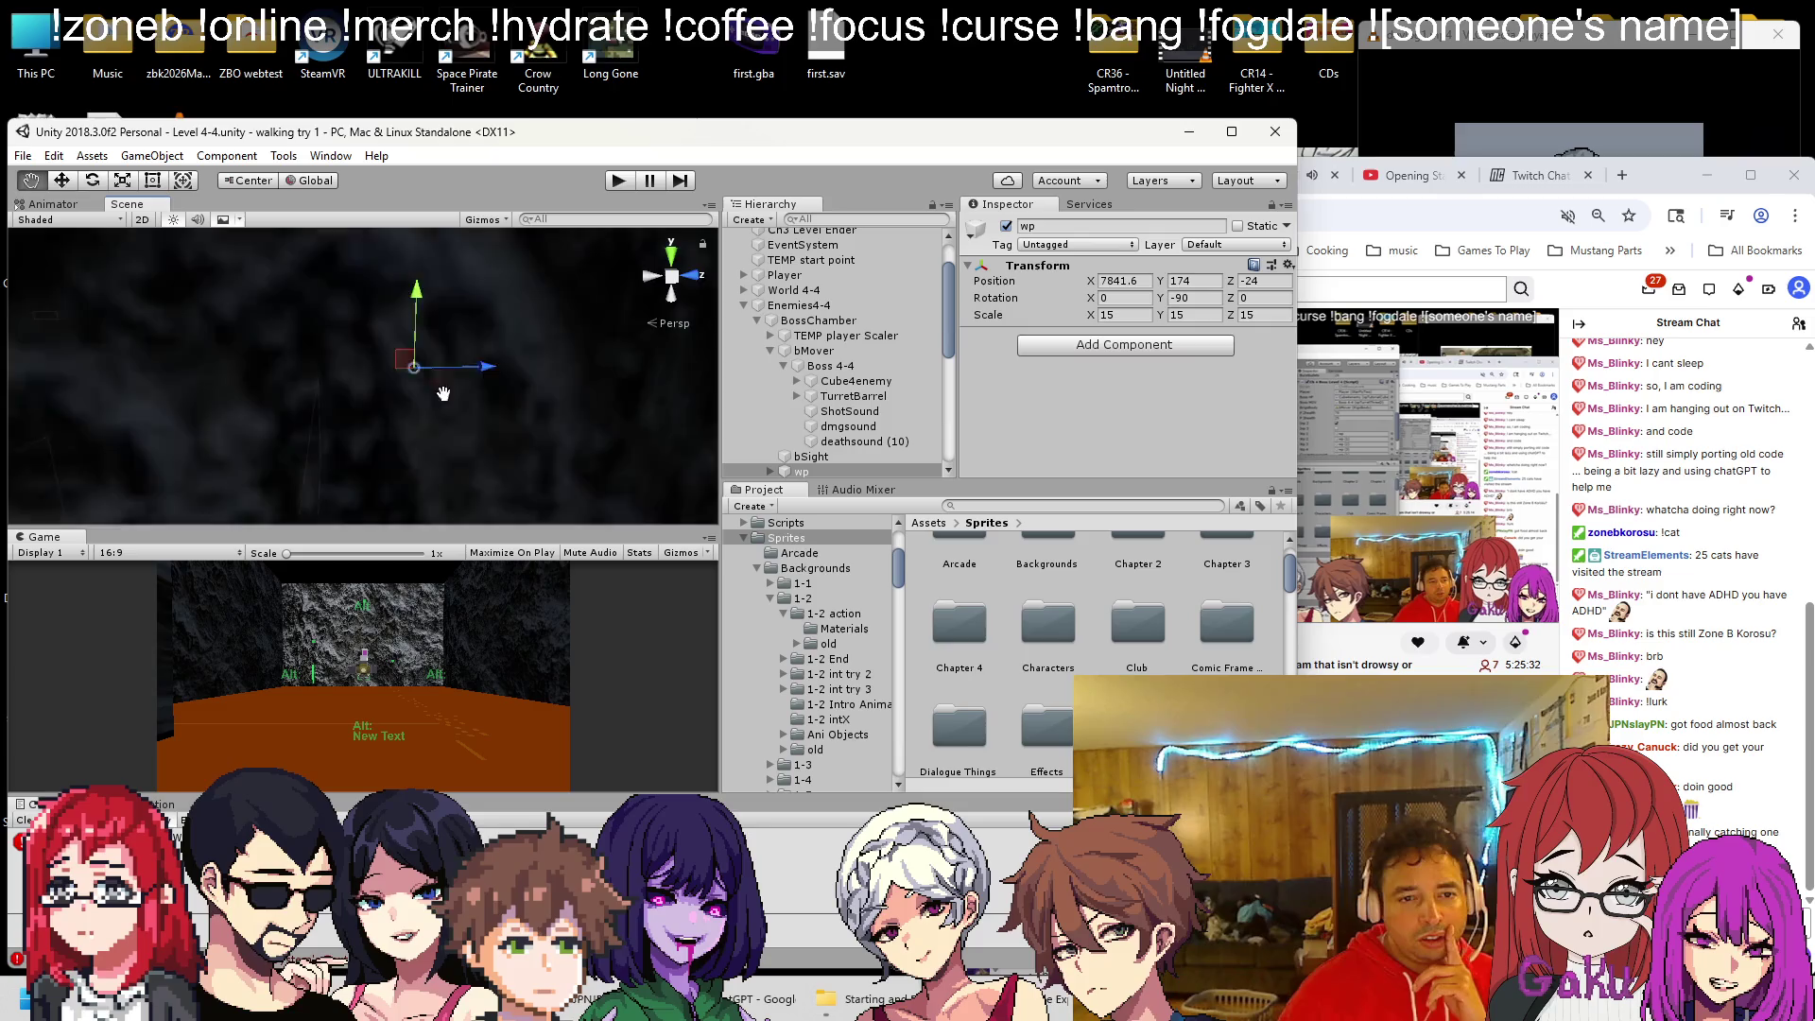
pyautogui.click(813, 351)
pyautogui.scroll(-3, 1072, 354)
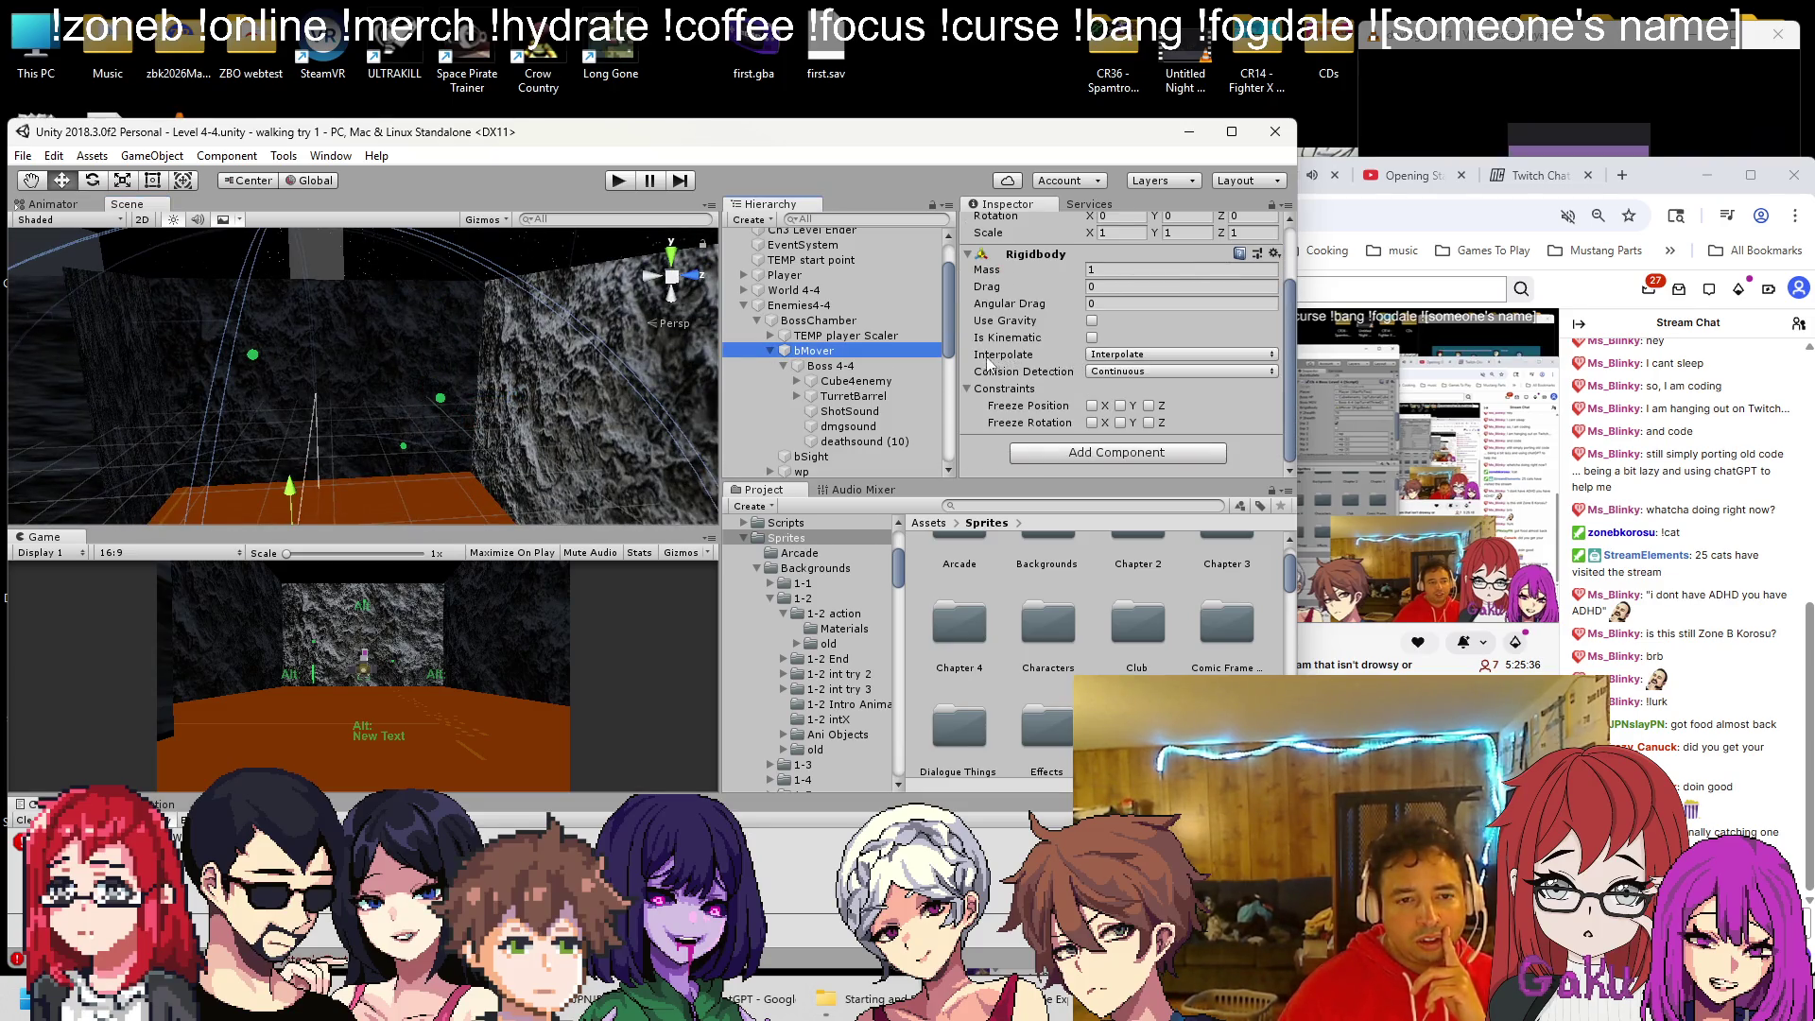
pyautogui.scroll(-3, 866, 368)
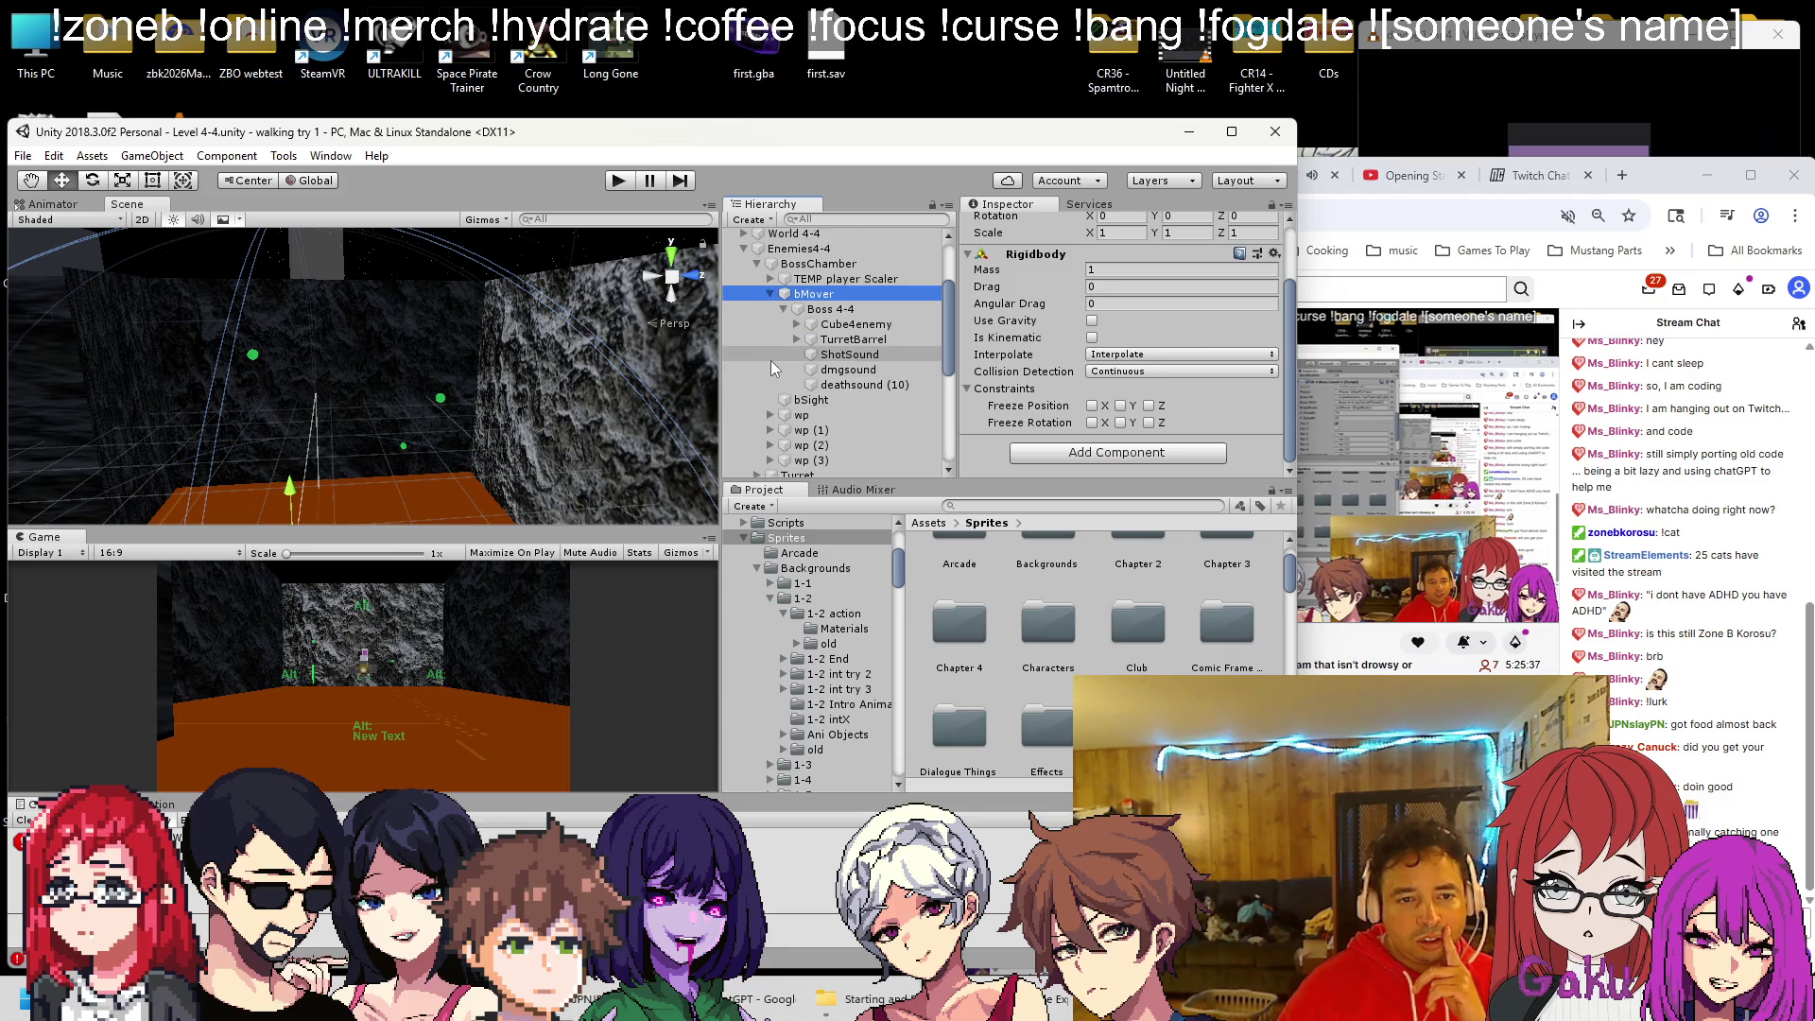
# Set Boss 4-4's movement Speed to 10 and start a new play test to watch it
pyautogui.click(805, 311)
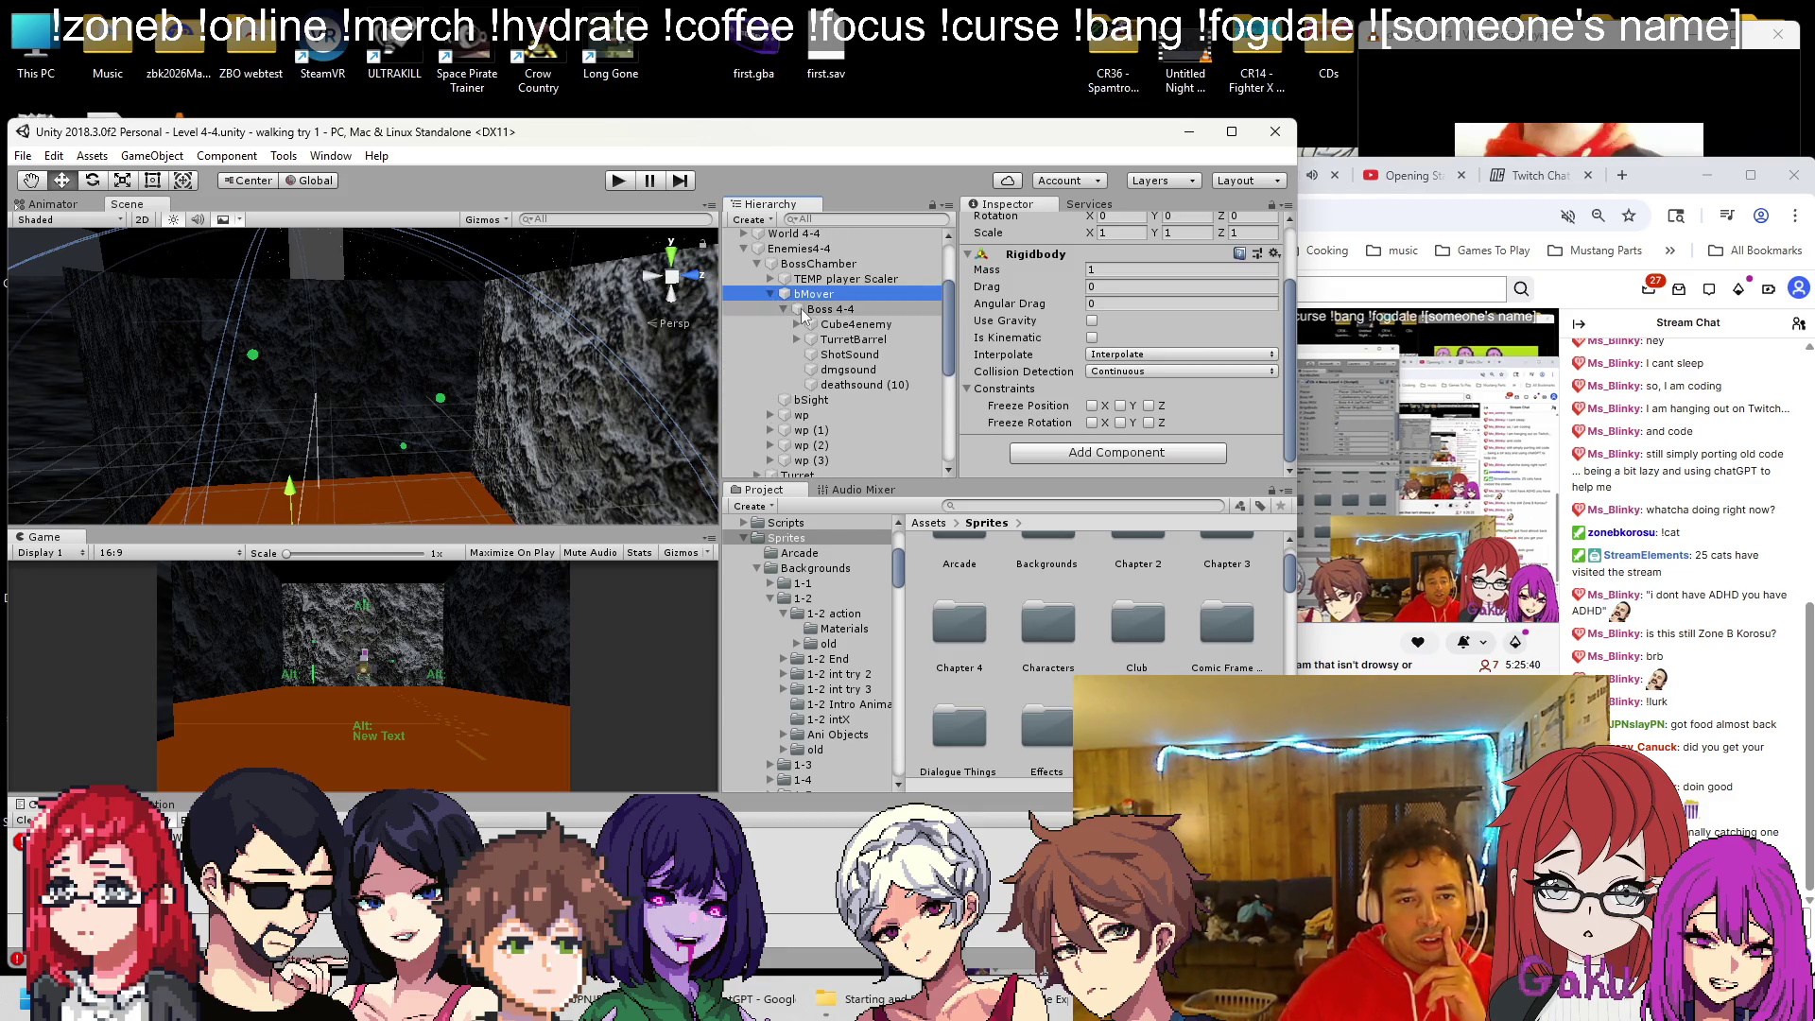
pyautogui.scroll(-3, 1058, 343)
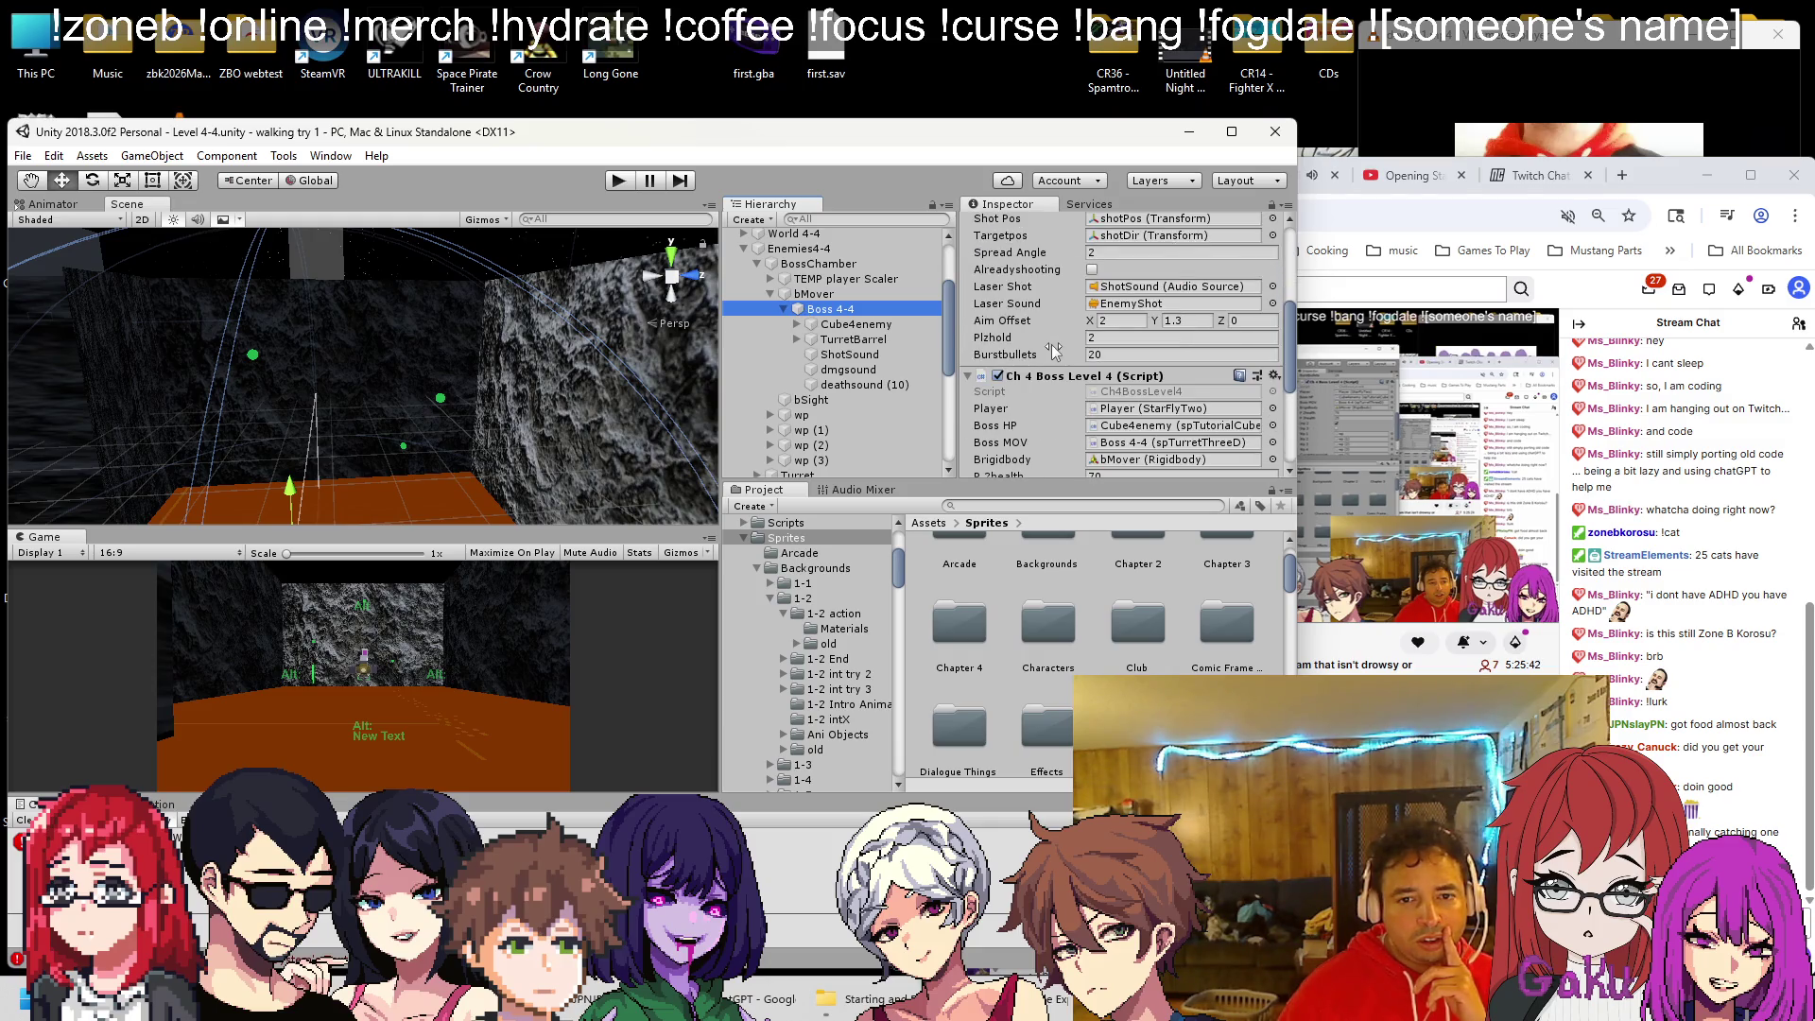
pyautogui.scroll(-4, 1028, 350)
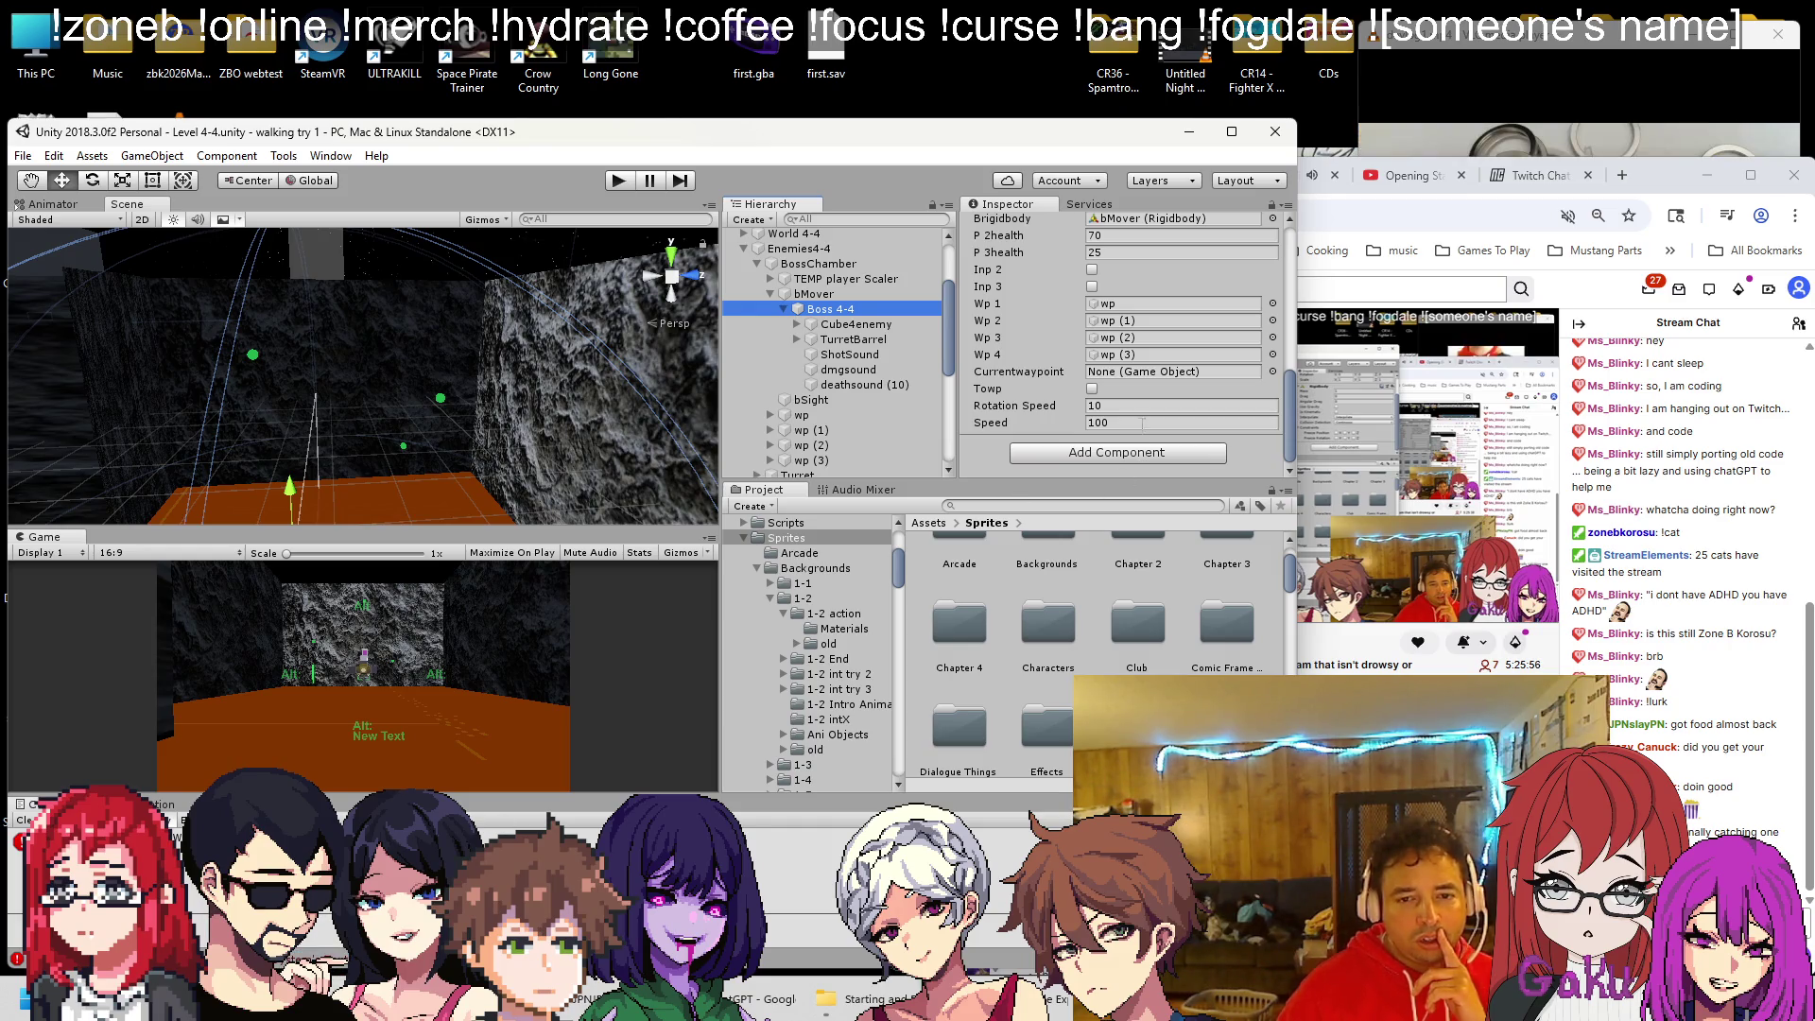
pyautogui.click(1142, 422)
pyautogui.write('10')
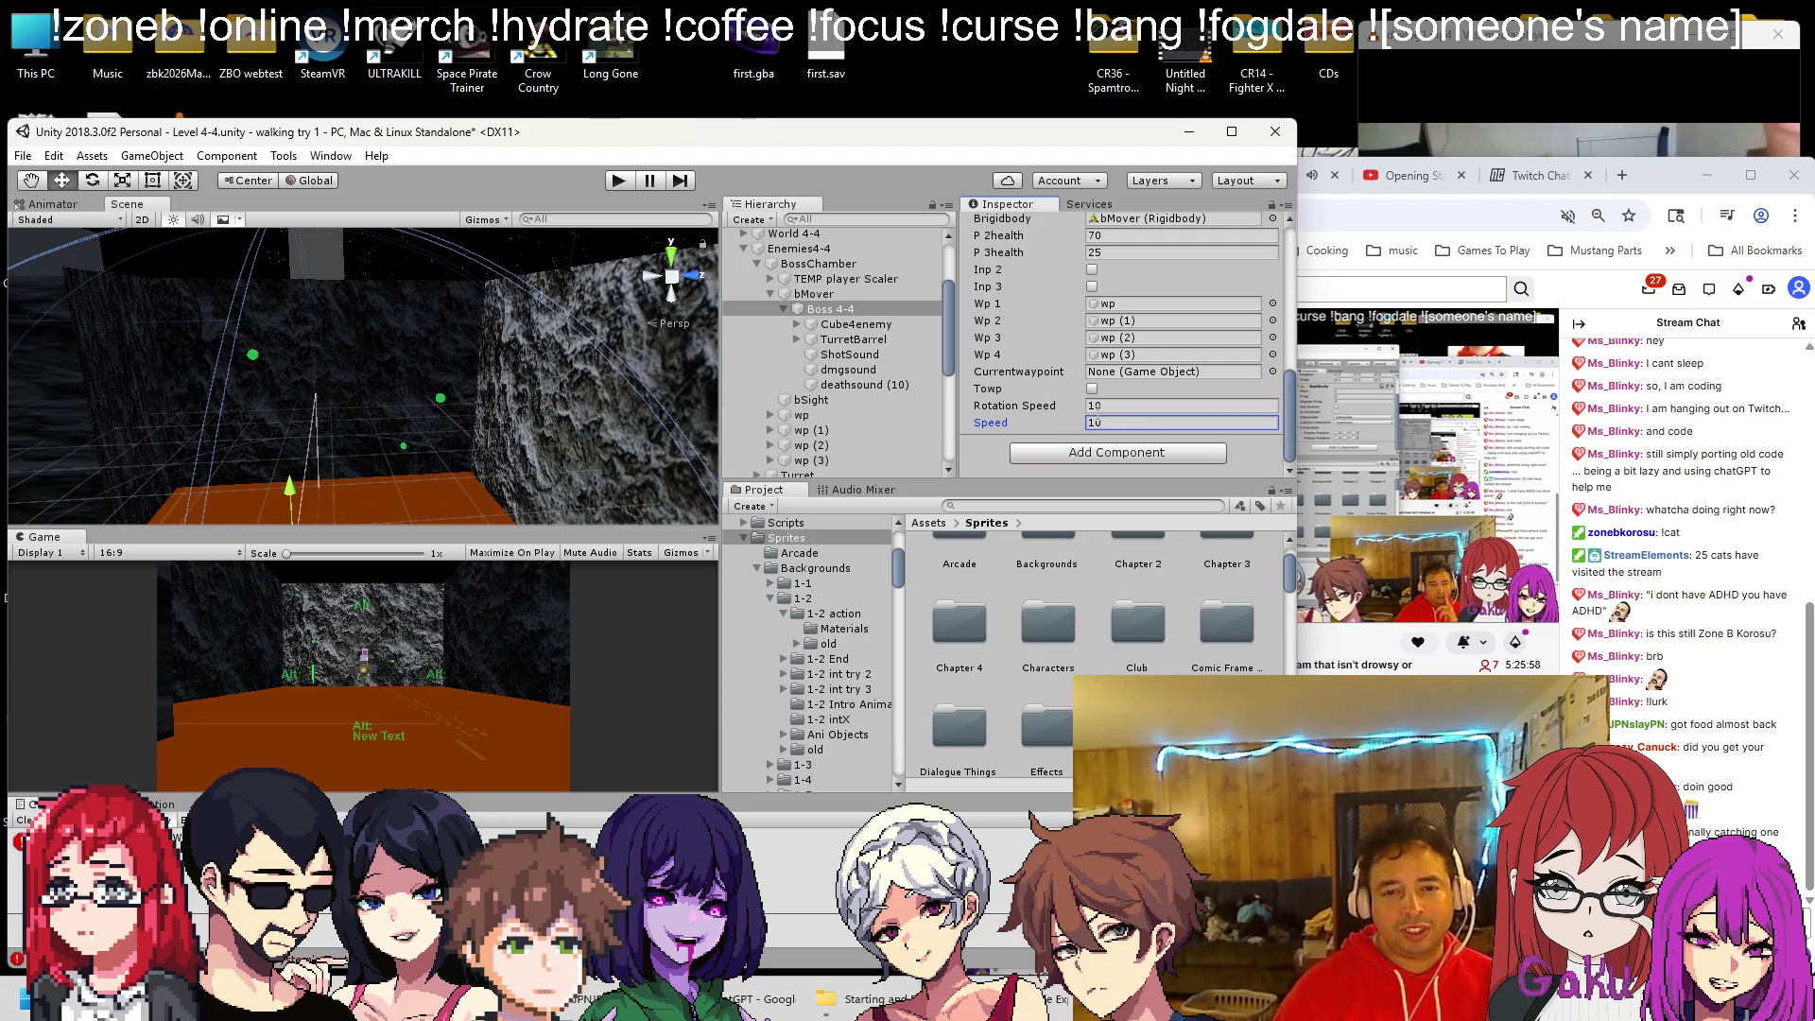
pyautogui.click(616, 181)
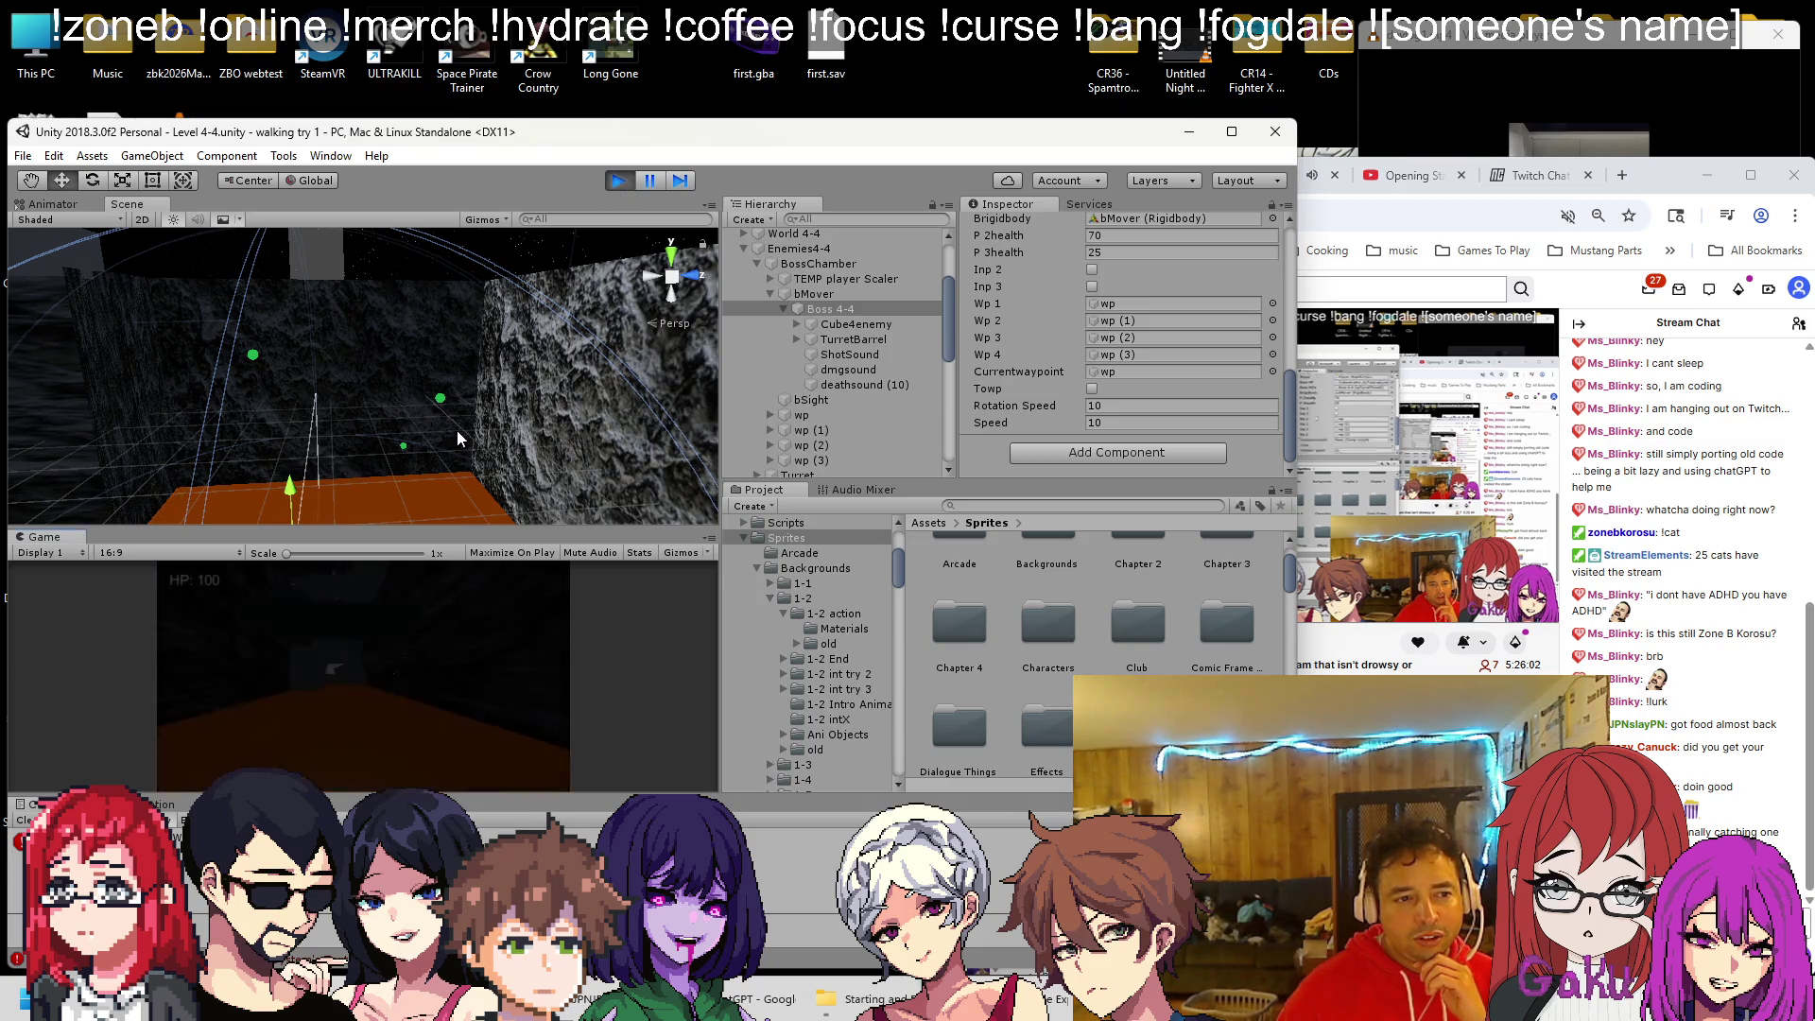
pyautogui.moveTo(457, 429); pyautogui.dragTo(519, 373)
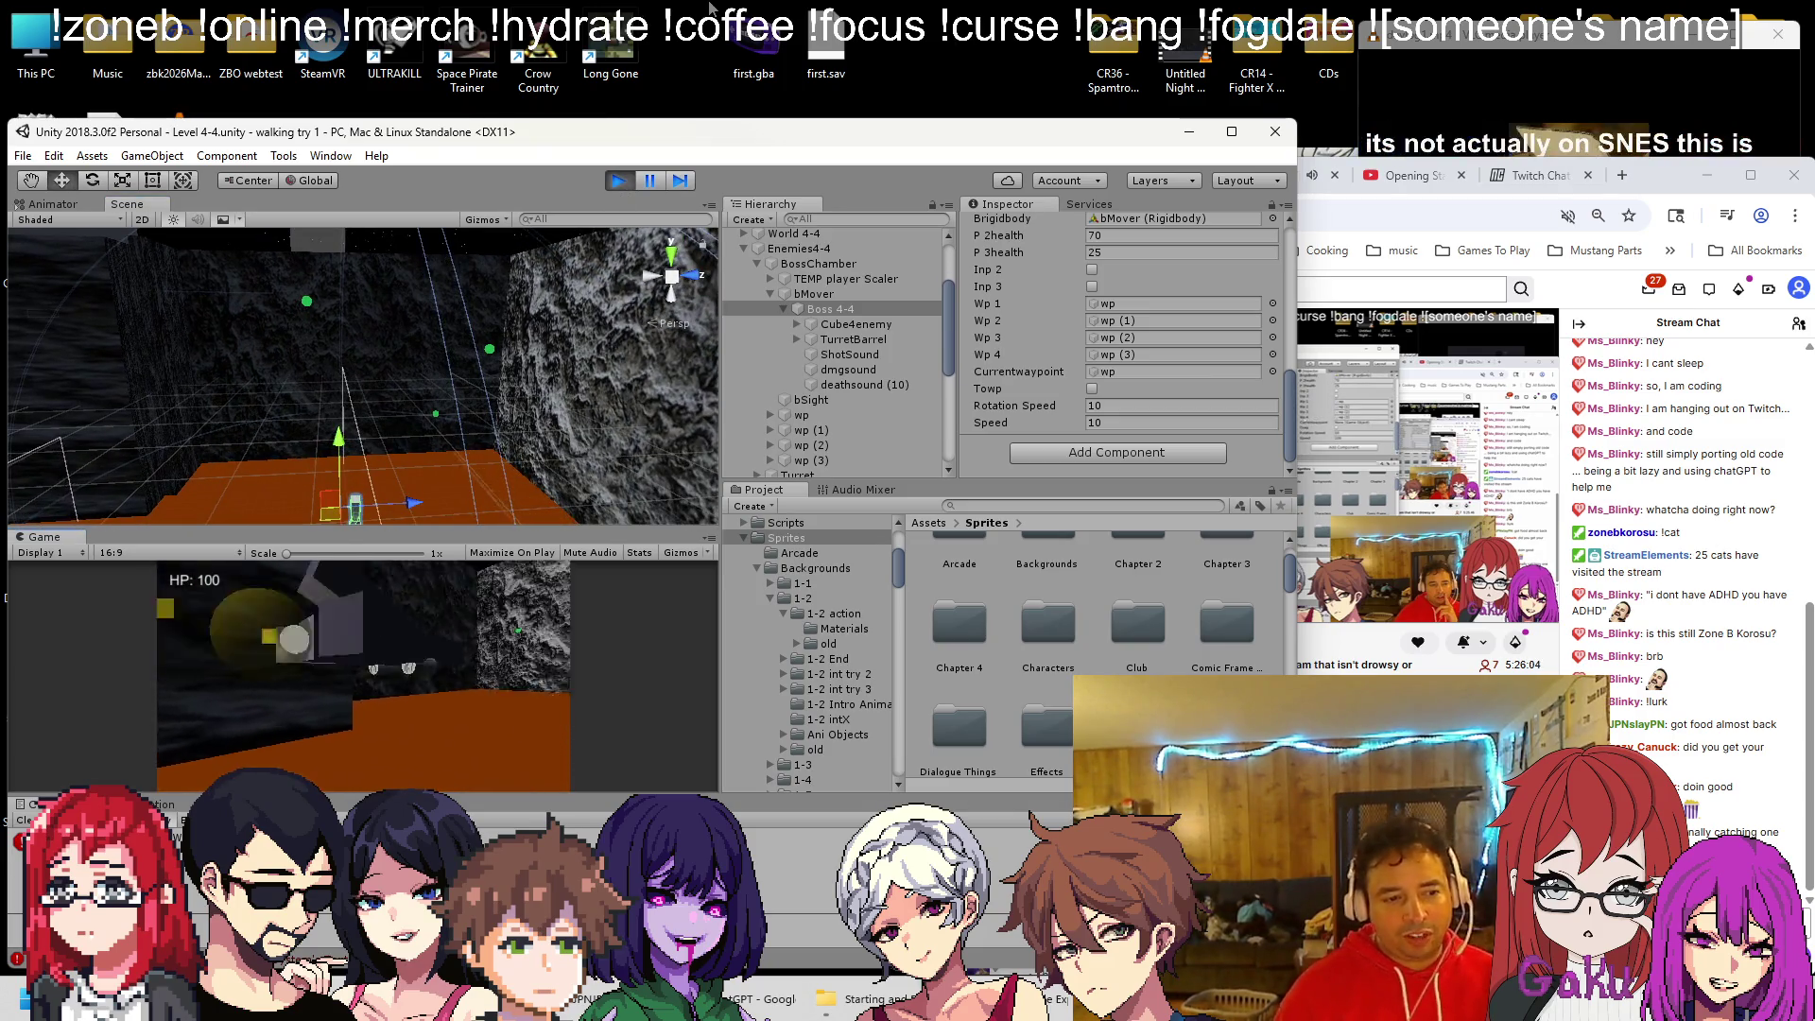
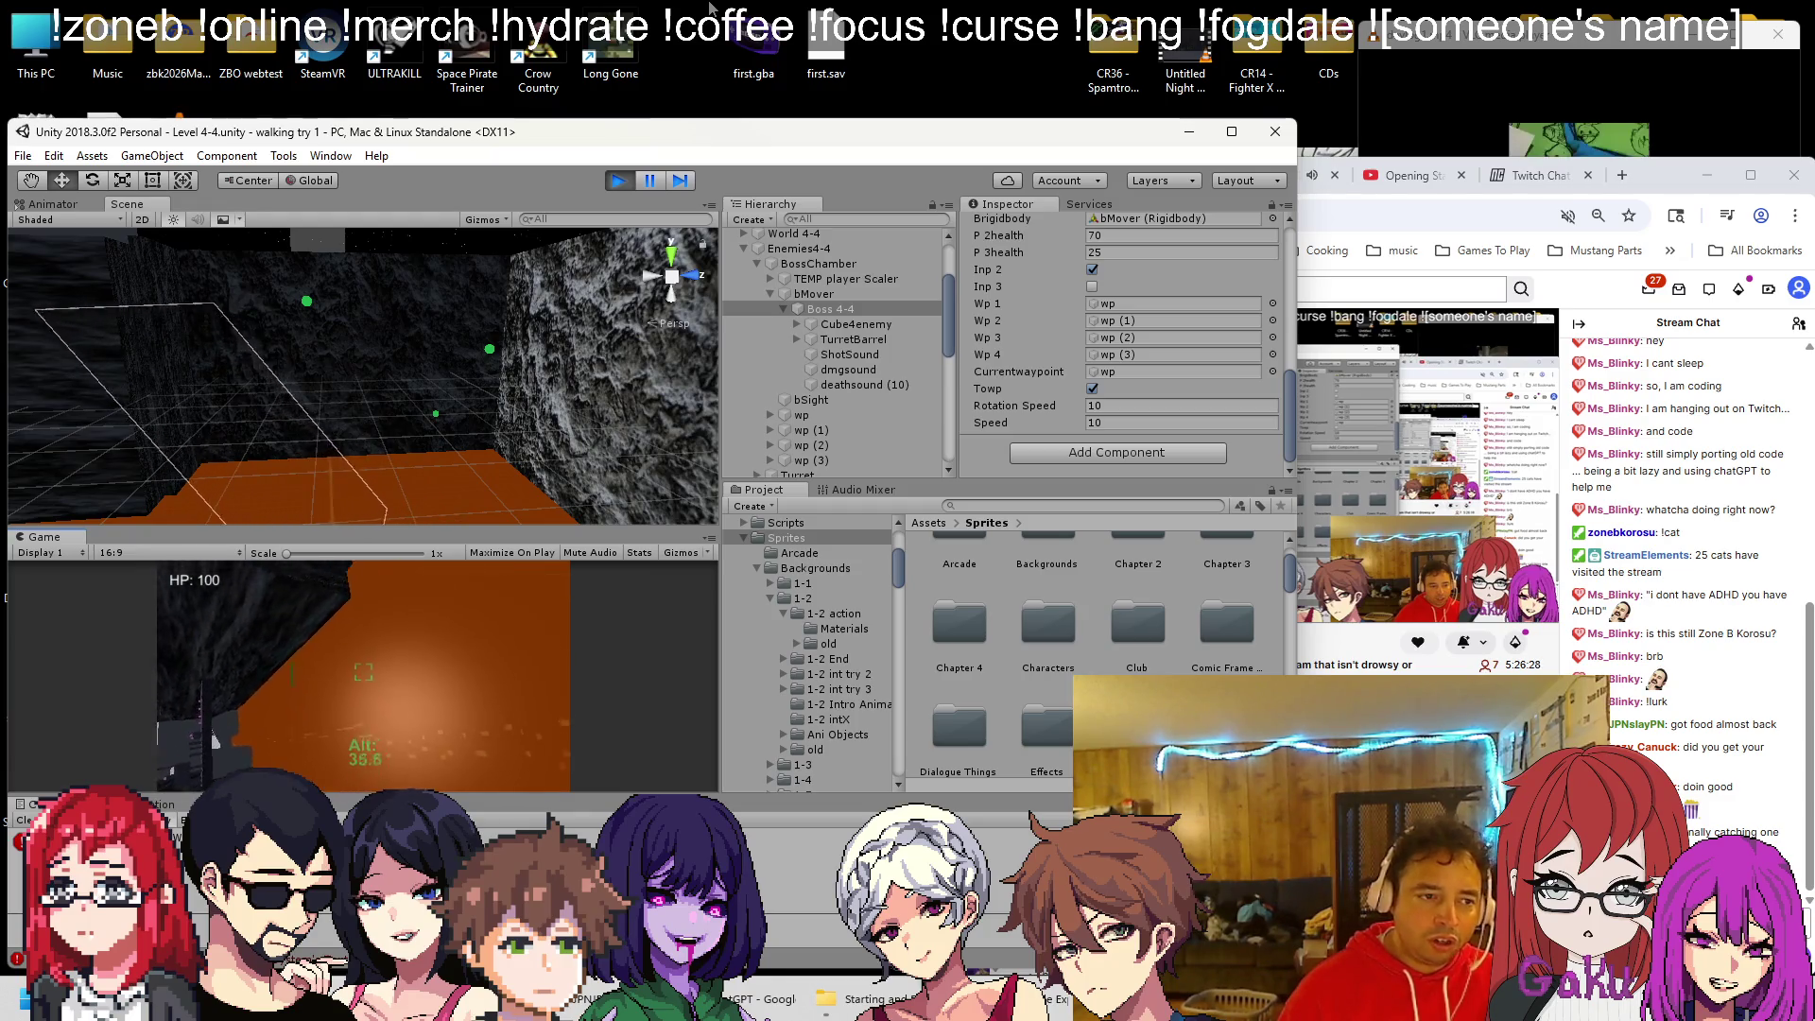
# Frame Boss 4-4, review its turret fields in the Inspector, and bring up the boss script
pyautogui.doubleClick(832, 309)
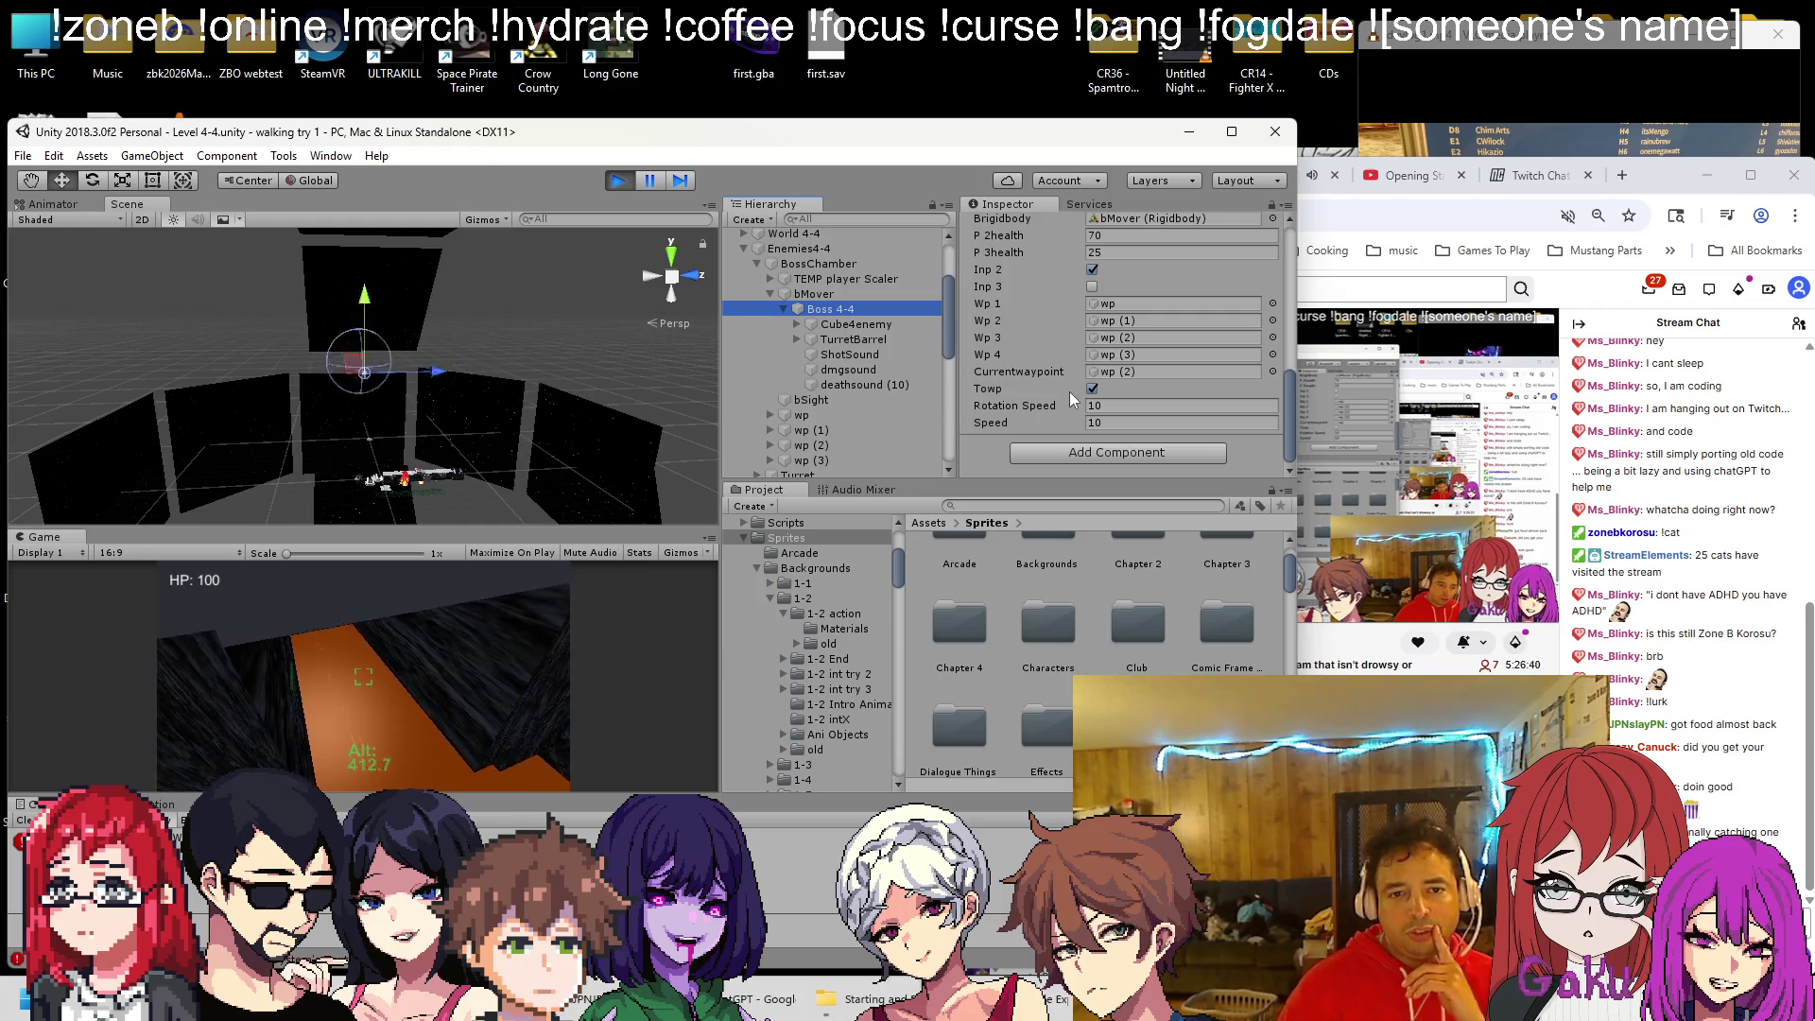
pyautogui.scroll(-10, 882, 378)
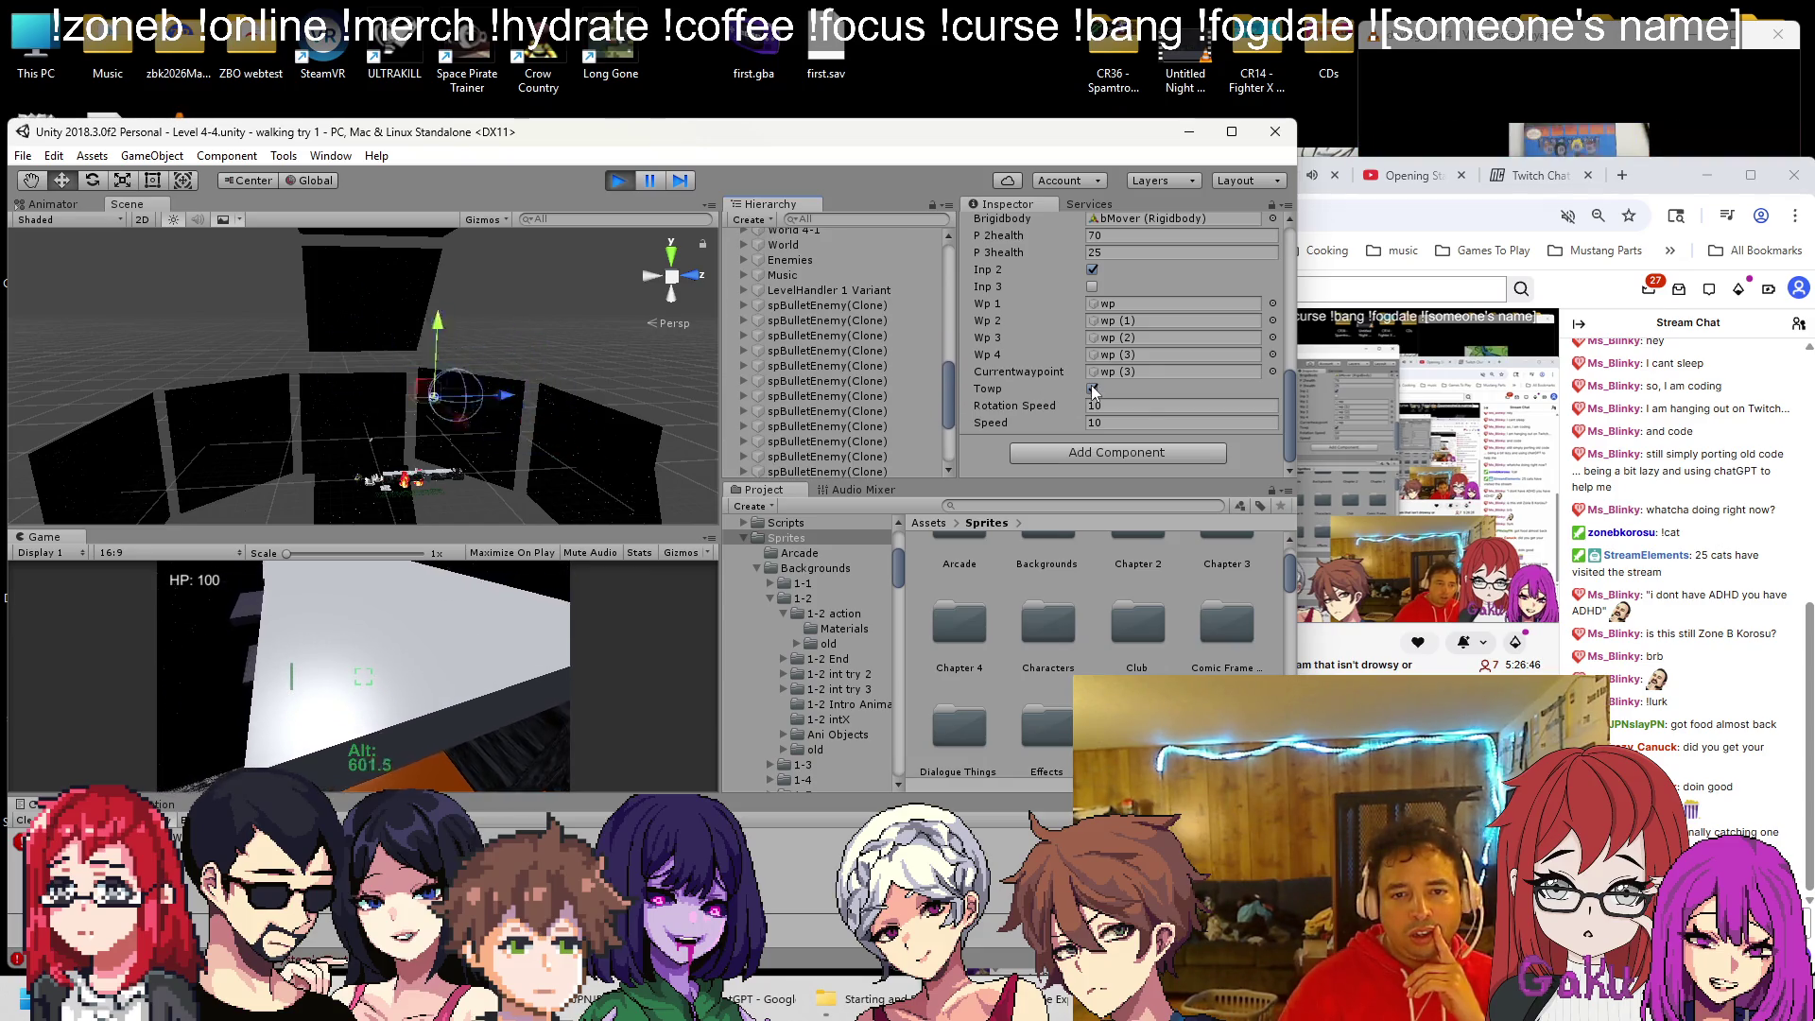
pyautogui.scroll(10, 1068, 398)
pyautogui.scroll(3, 1090, 381)
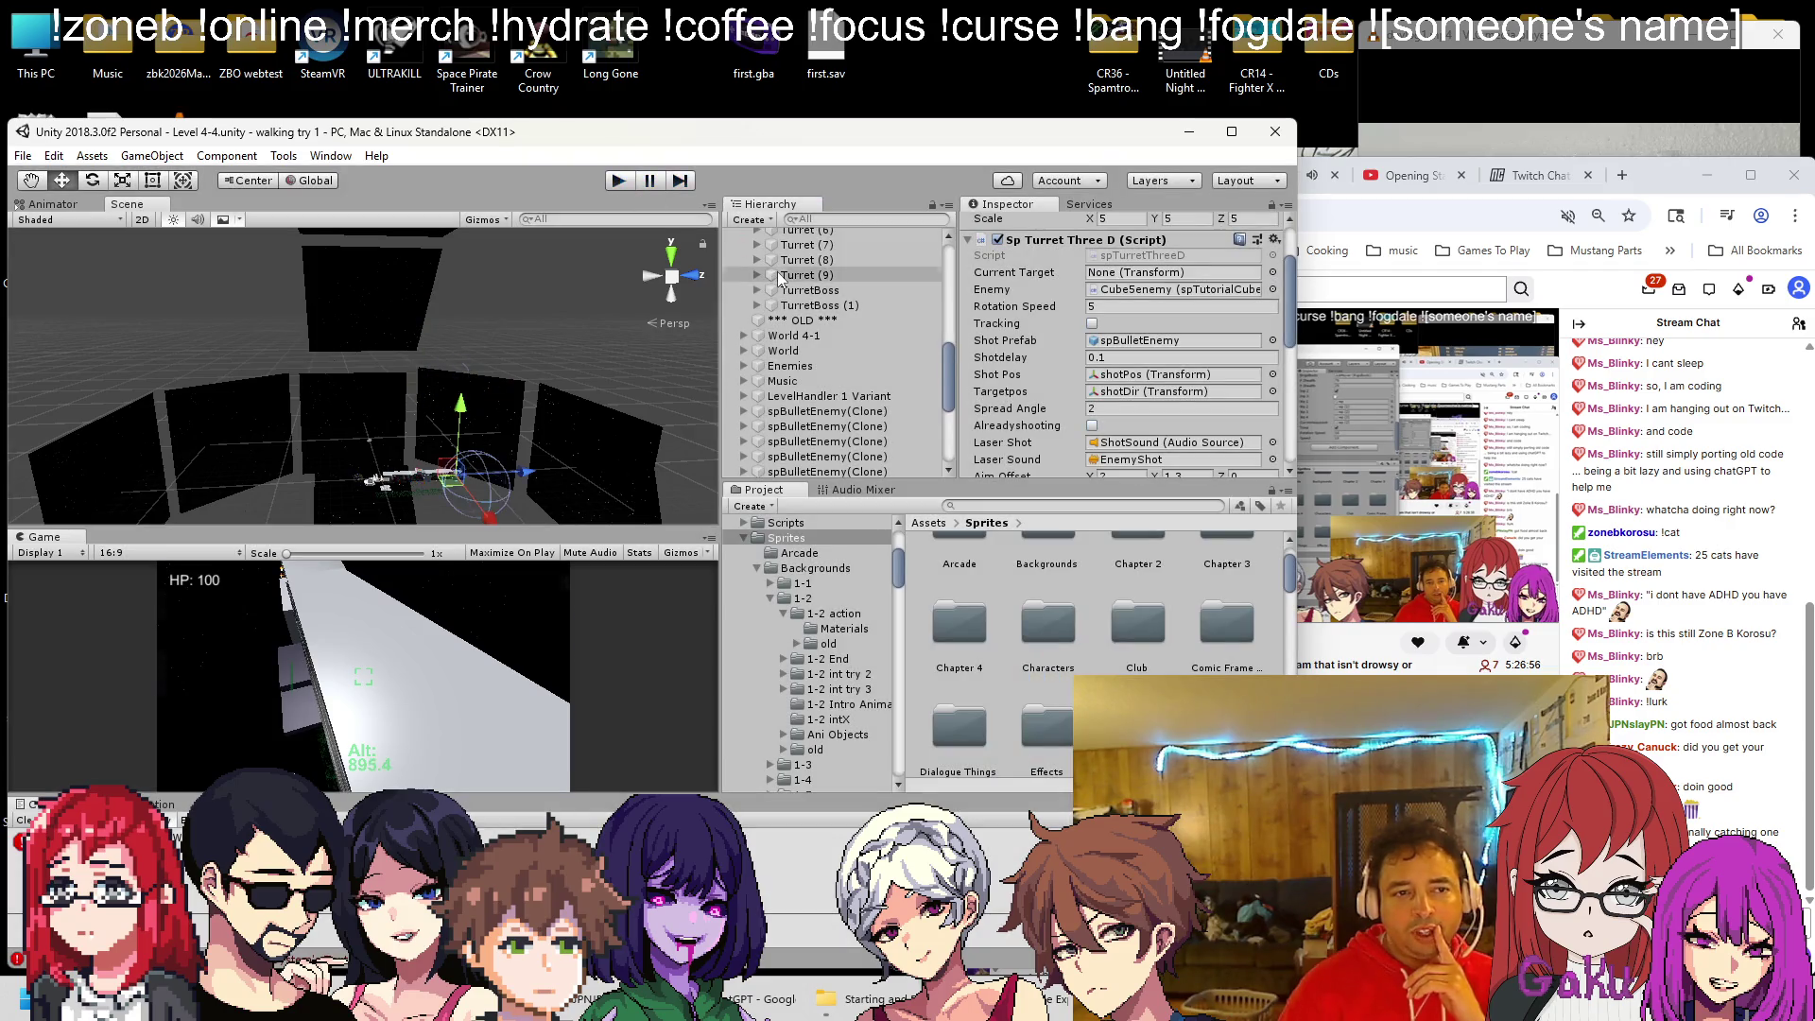
pyautogui.hotkey('alt', 'Tab')
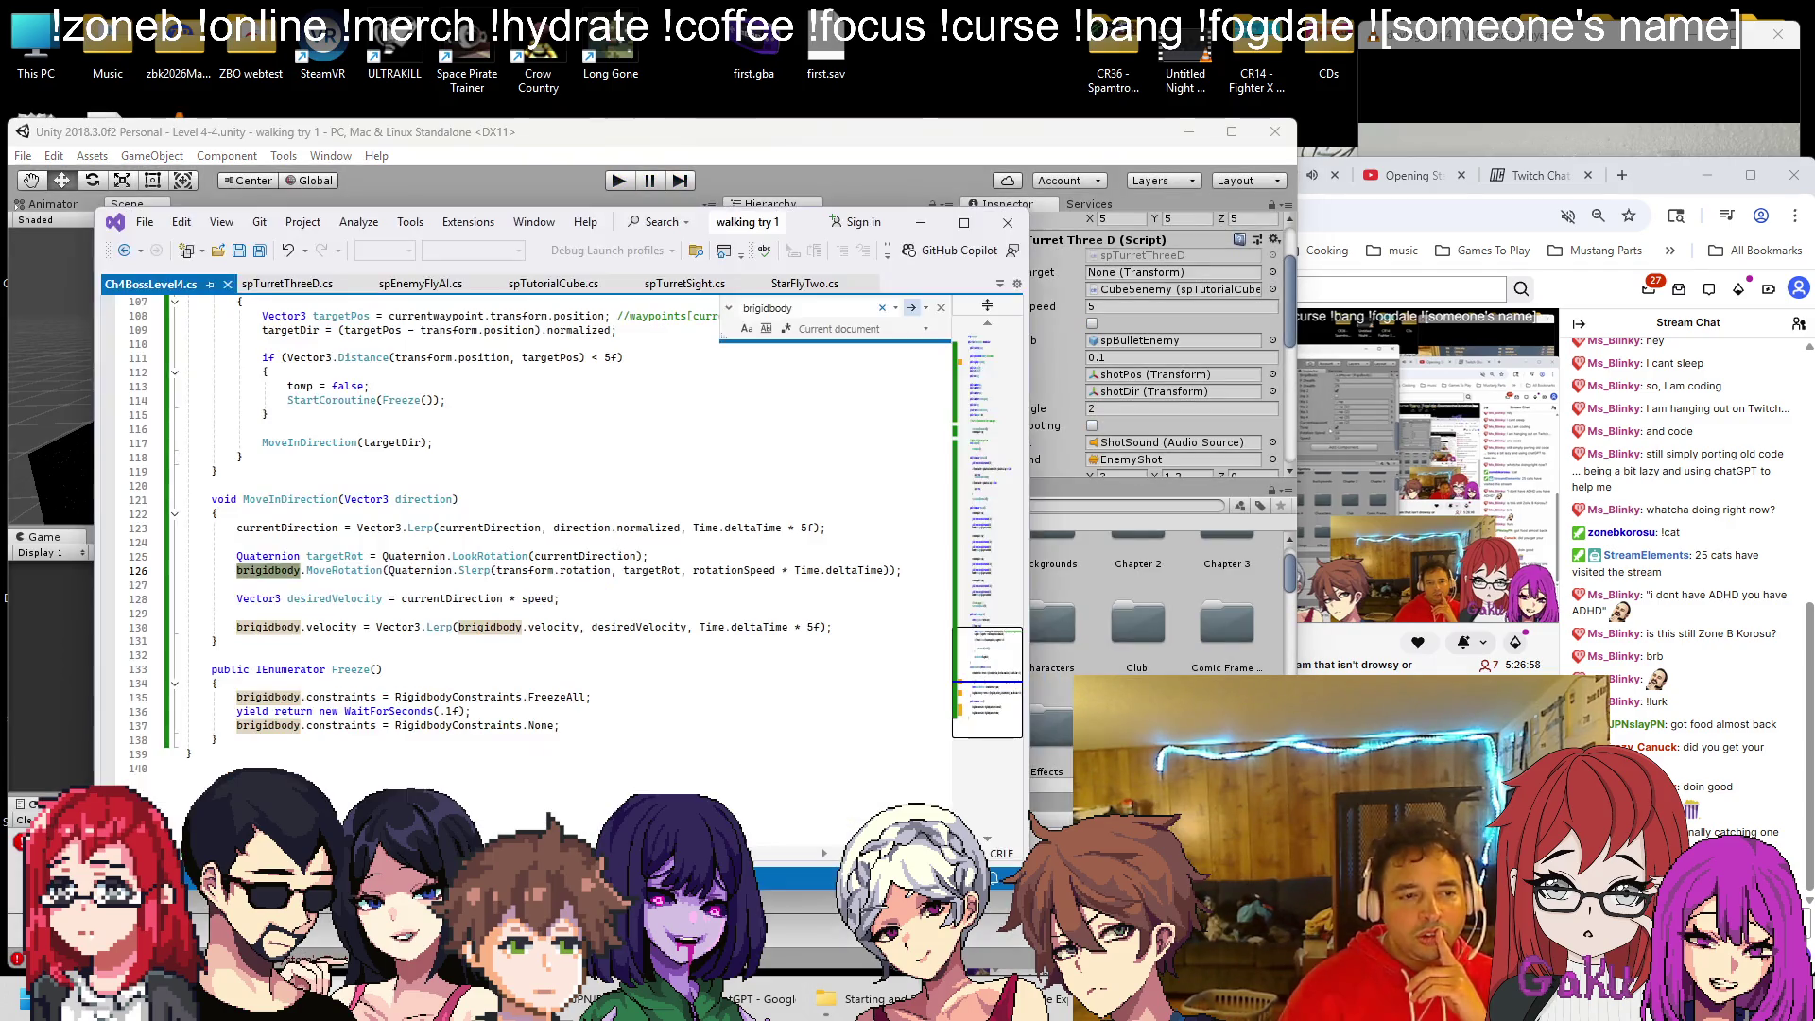
# Read through CheckHealth and the PhaseTwo waypoint sequence in Ch4BossLevel4.cs, then return to Unity
pyautogui.hotkey('alt', 'Tab')
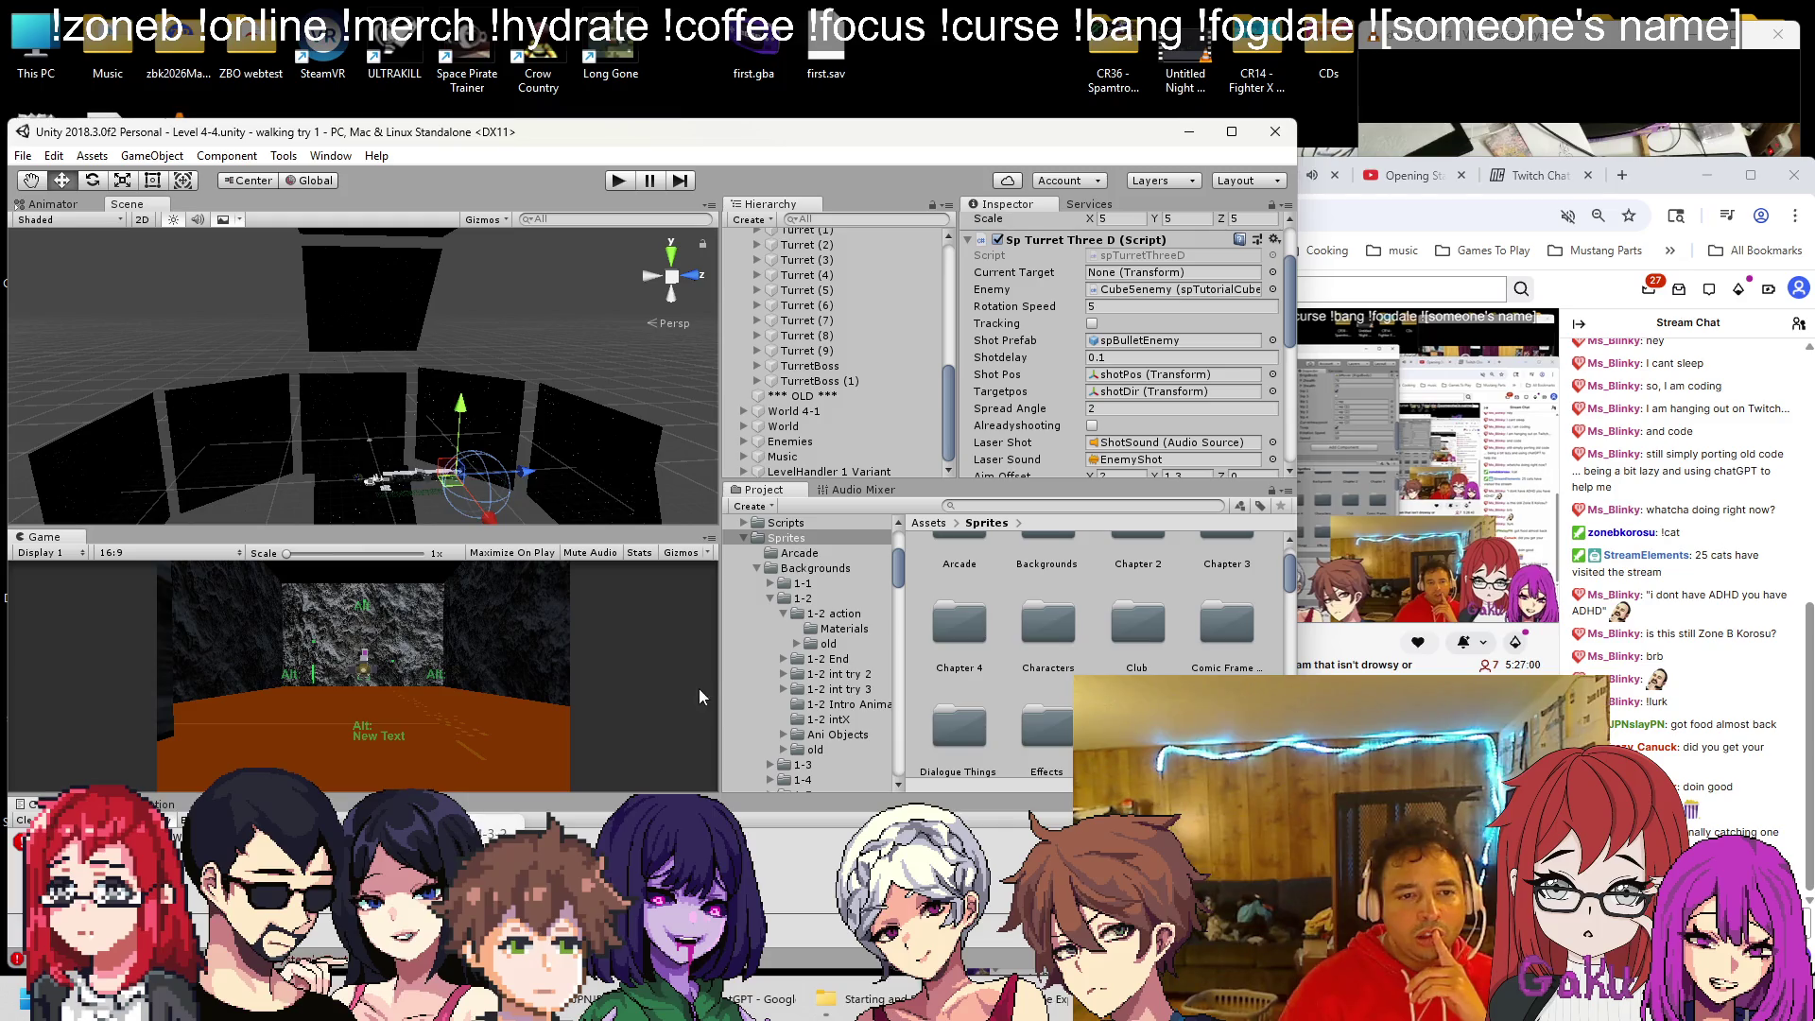
pyautogui.hotkey('alt', 'Tab')
pyautogui.scroll(5, 349, 584)
pyautogui.scroll(-3, 350, 584)
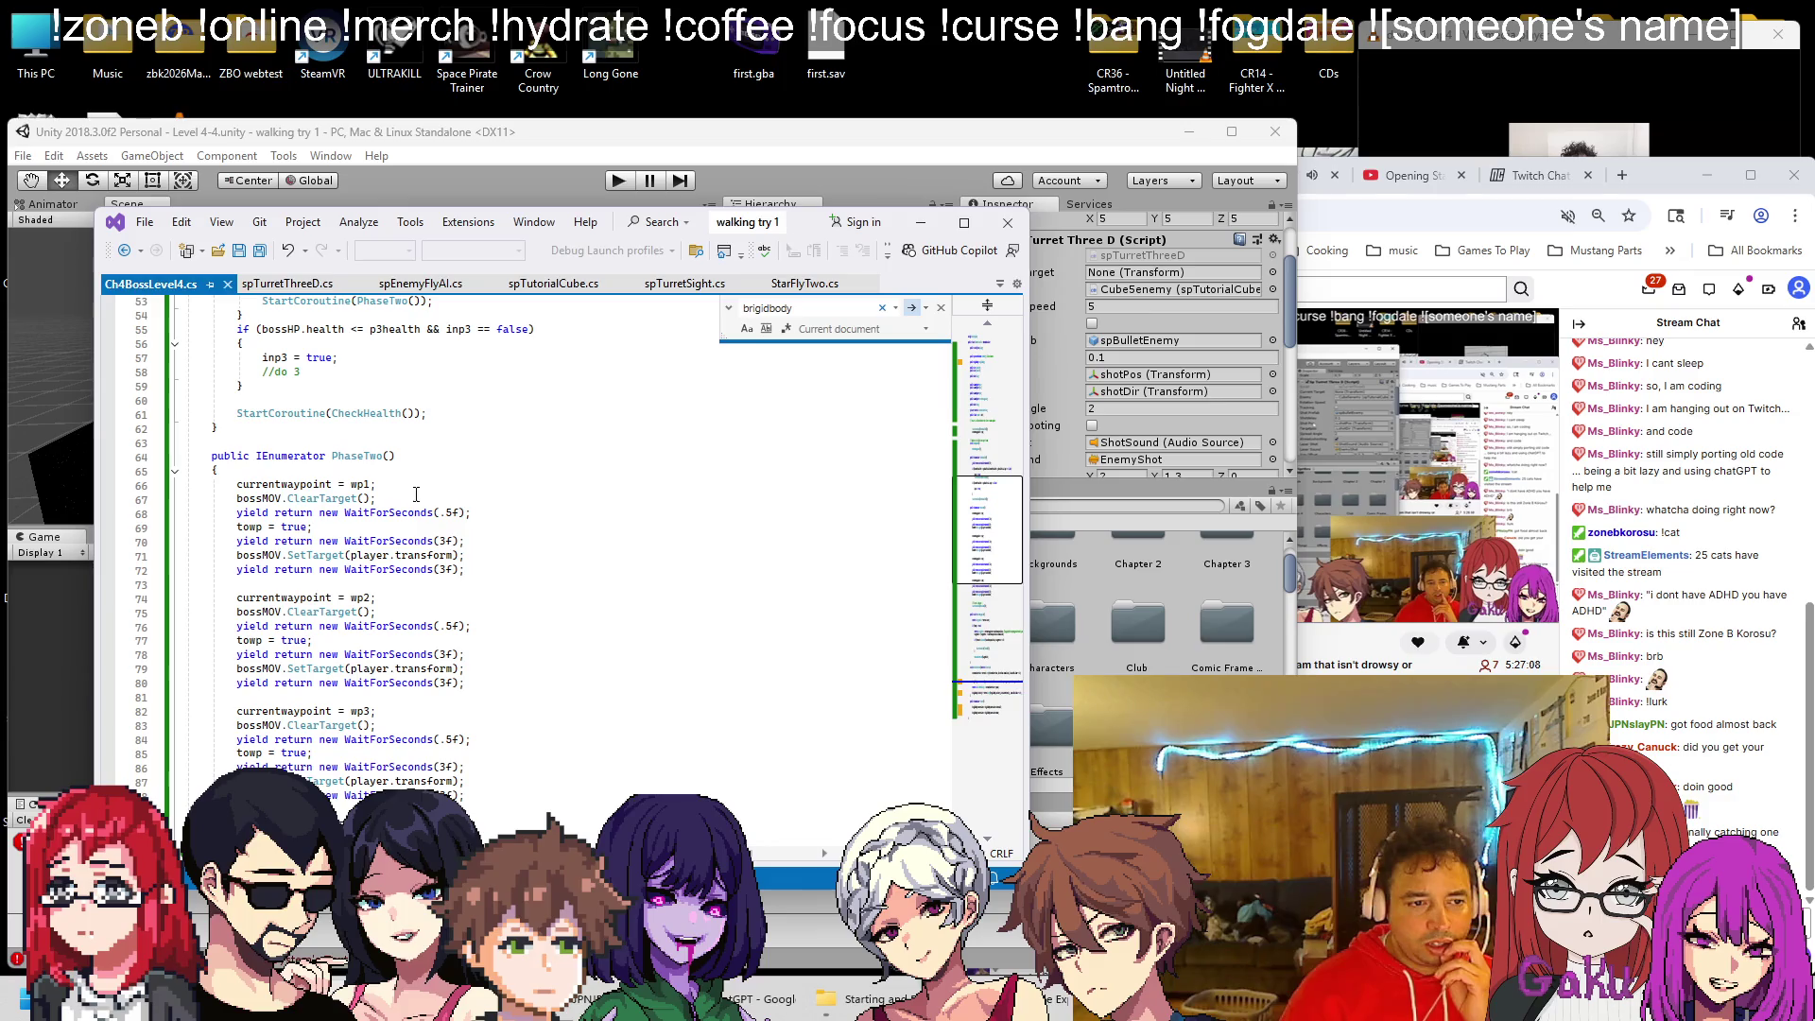
pyautogui.scroll(-1, 434, 482)
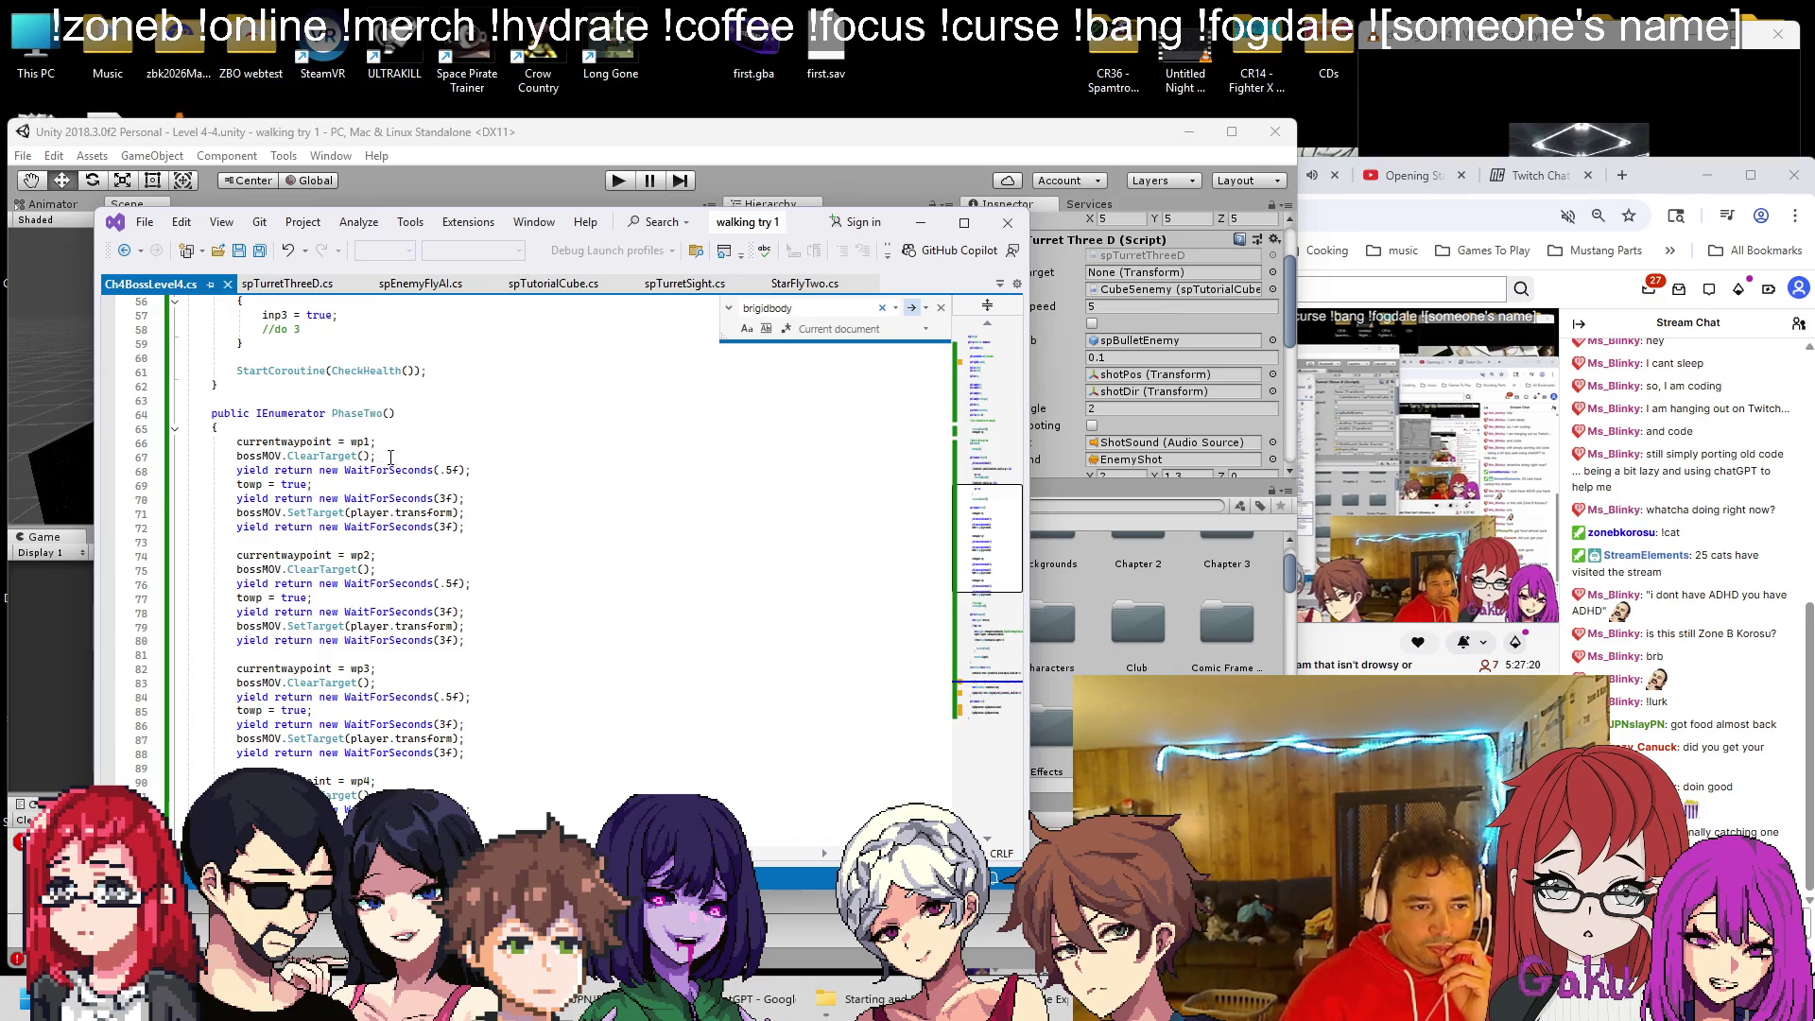
pyautogui.scroll(-6, 404, 488)
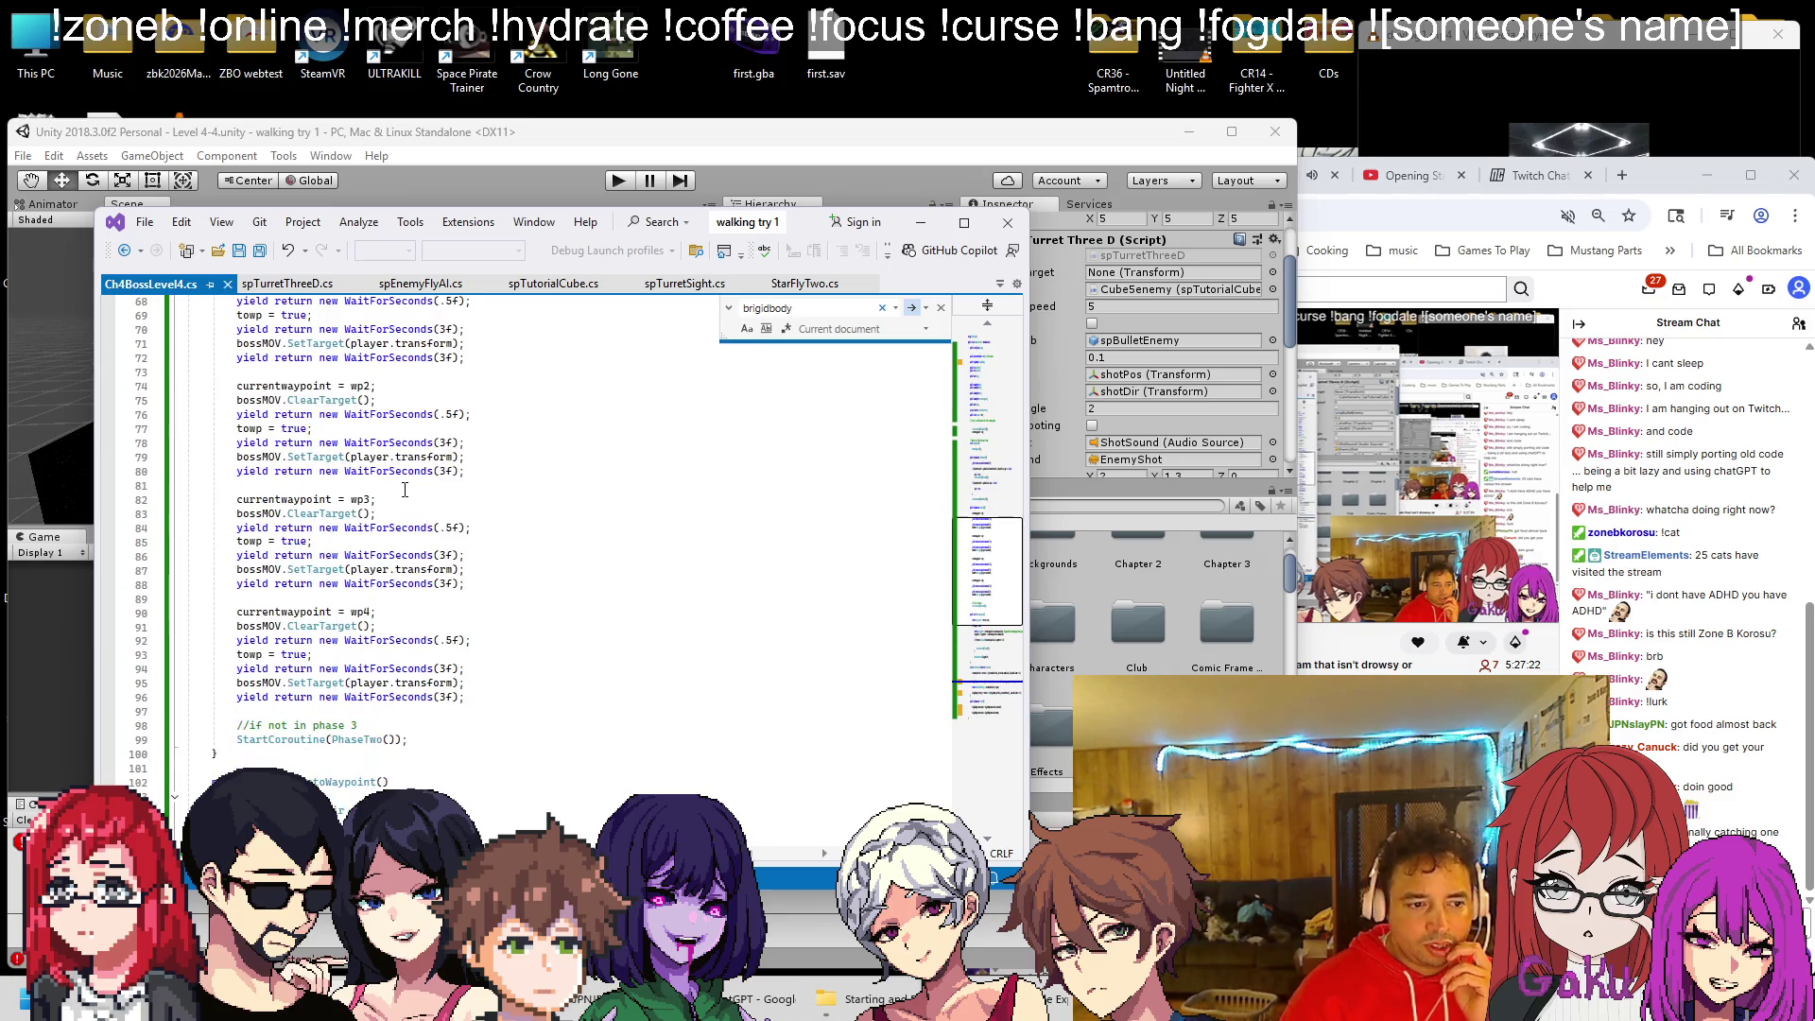
pyautogui.click(586, 202)
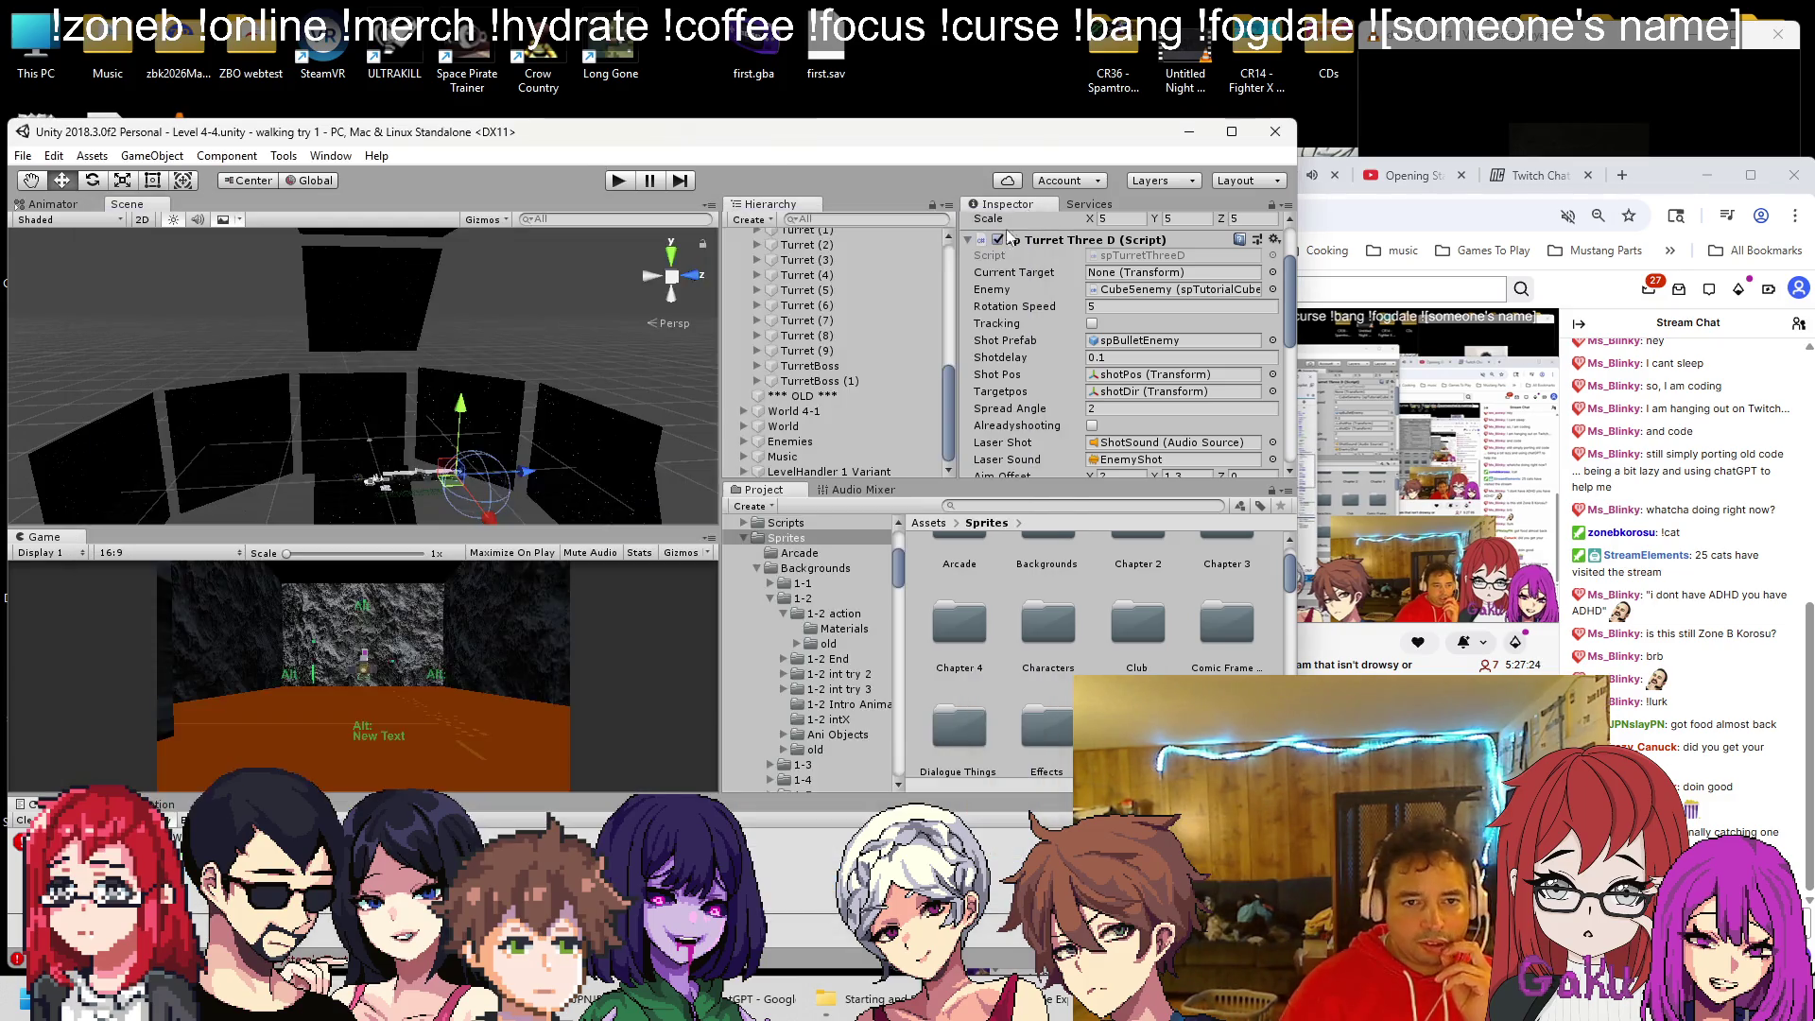
# Inspect bMover's Rigidbody settings
pyautogui.click(813, 317)
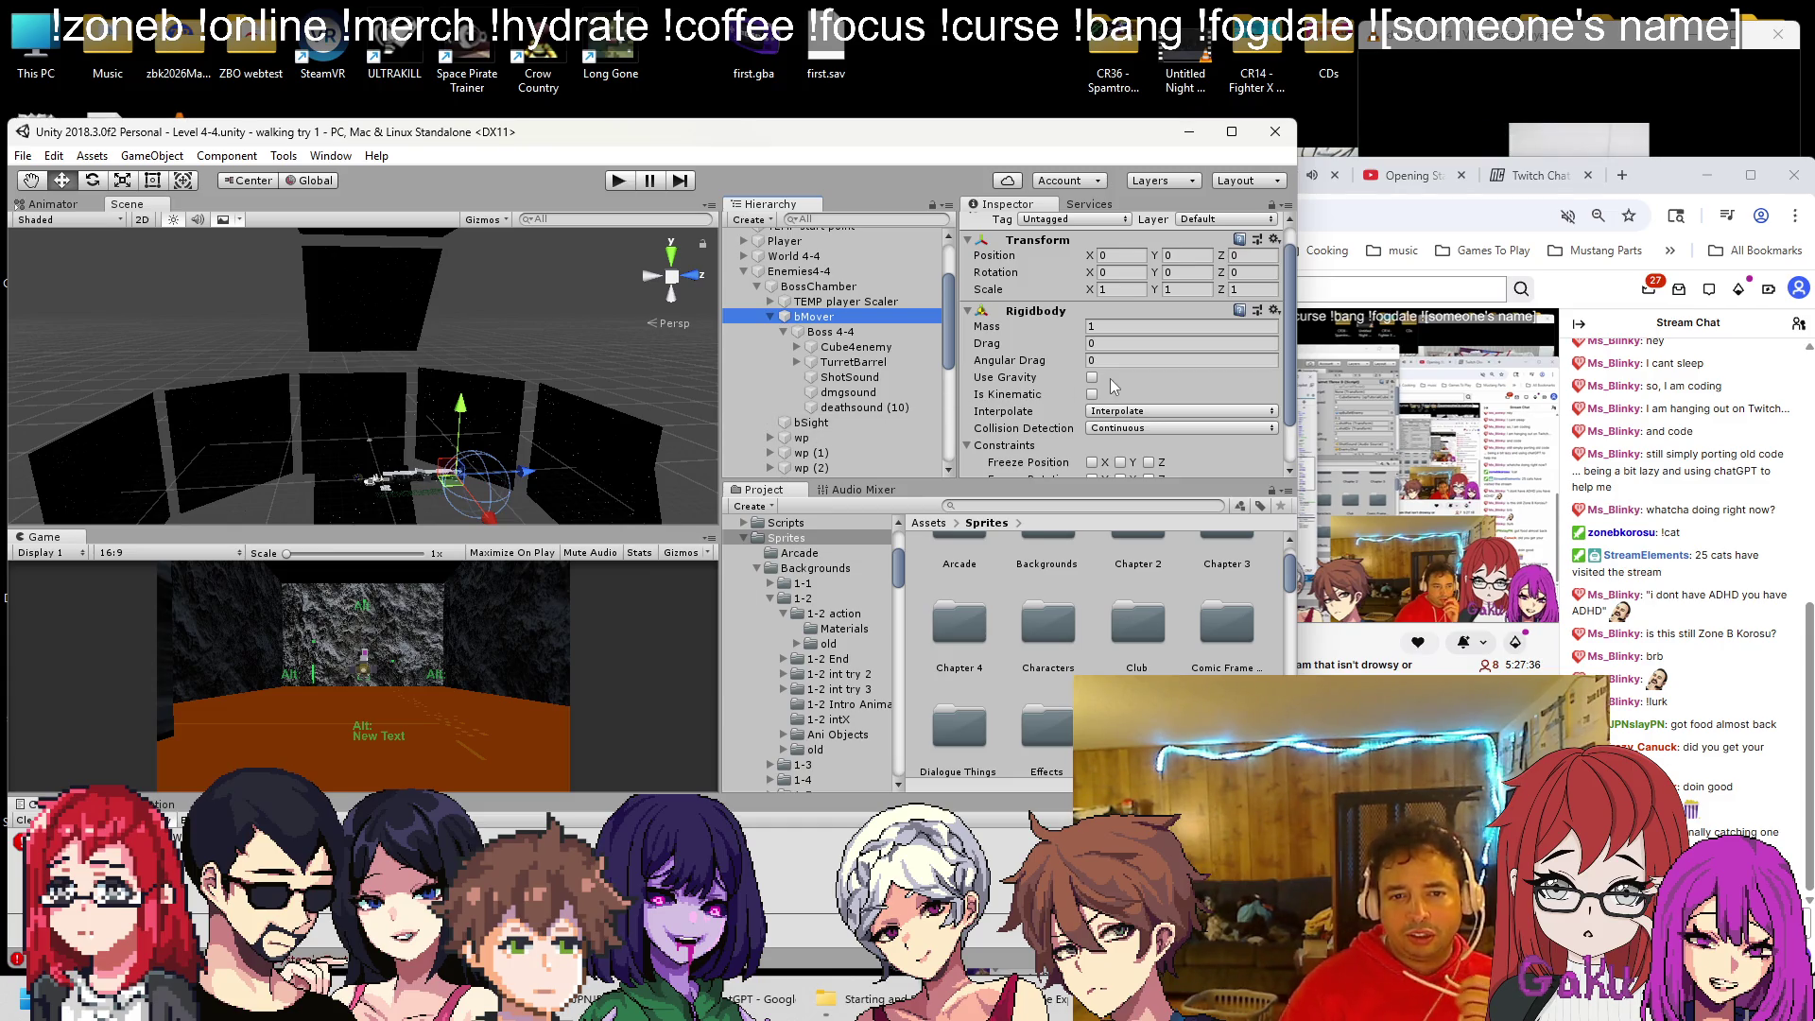
pyautogui.scroll(-2, 1146, 423)
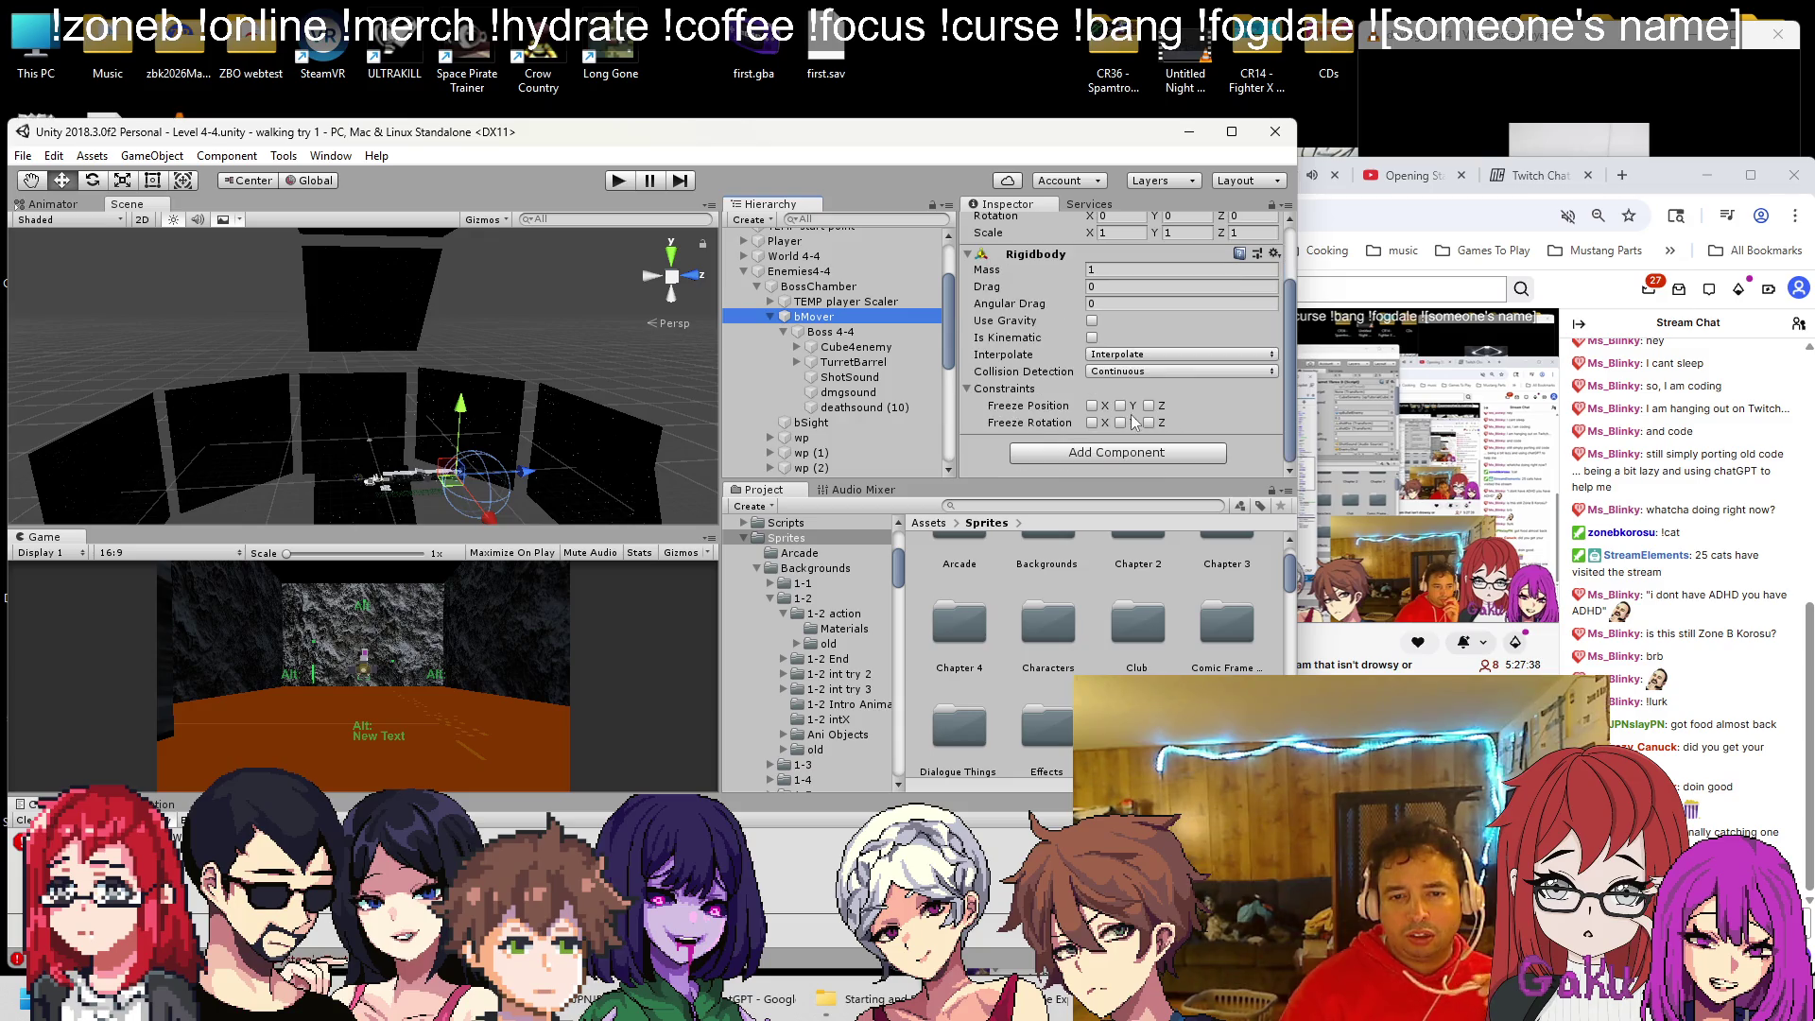
pyautogui.scroll(3, 1120, 406)
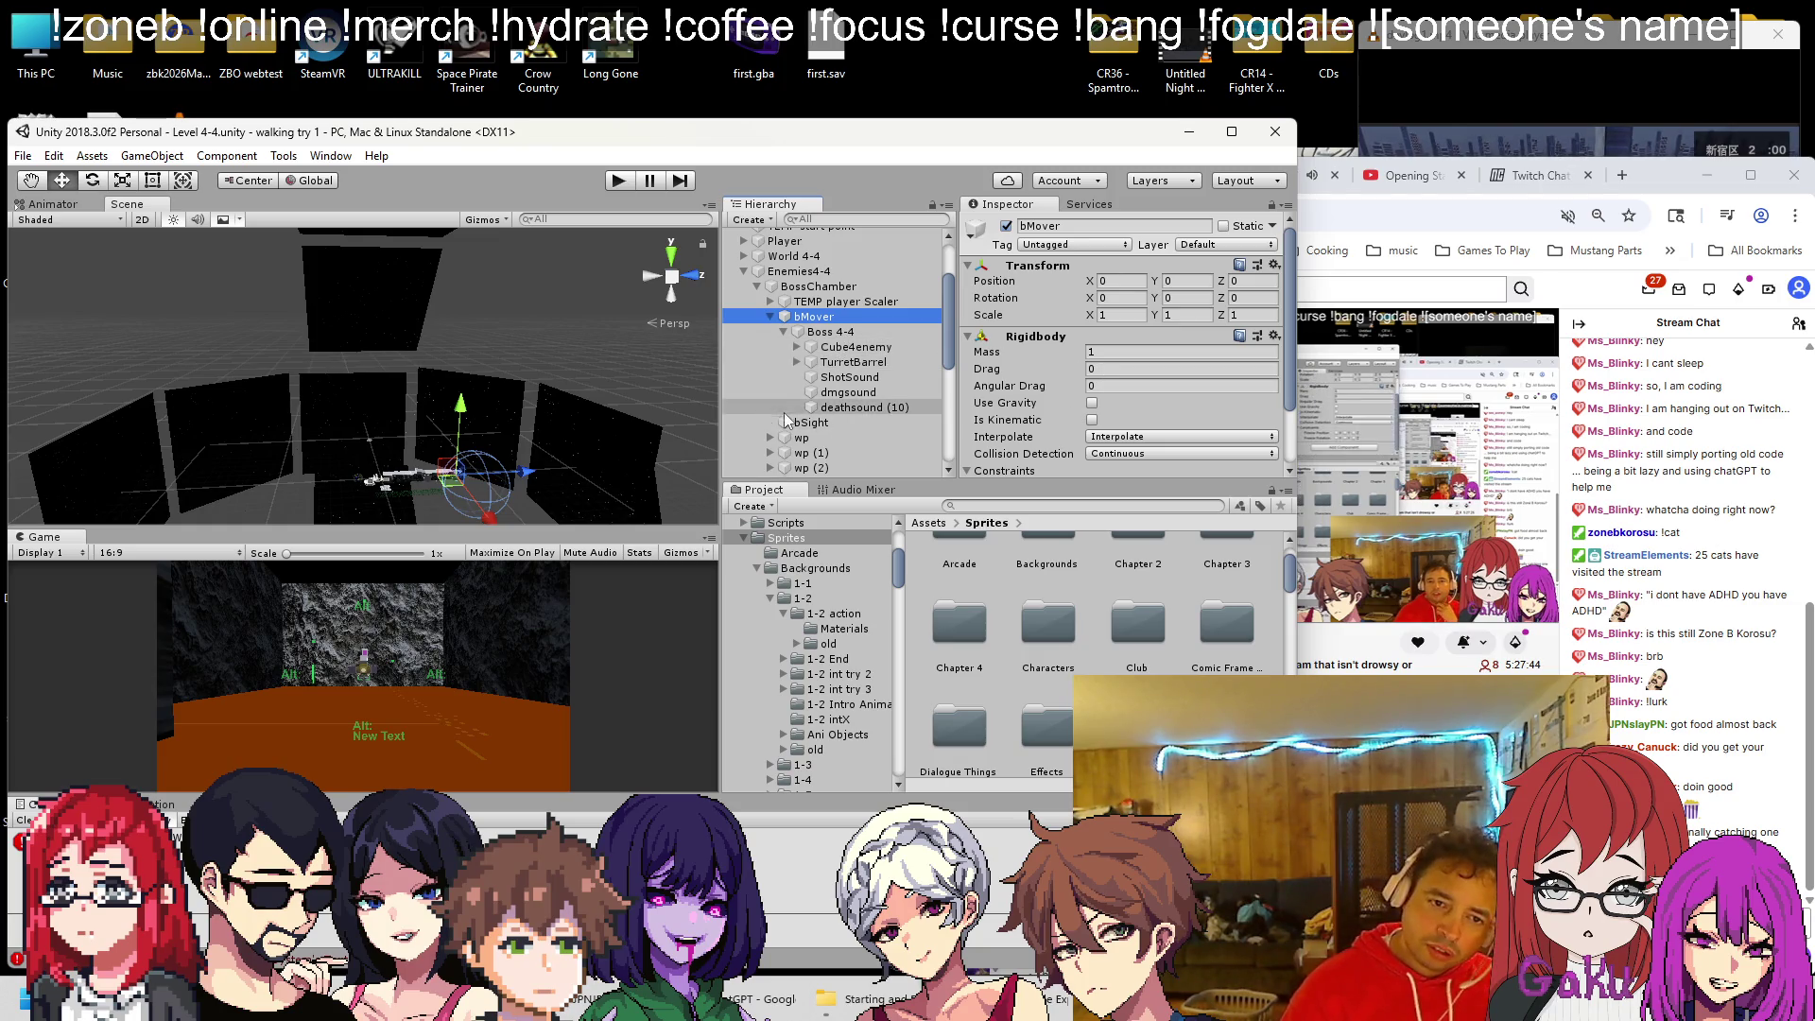
# Check the Player's Box Collider and Rigidbody, noting mass 10 and drag 10
pyautogui.click(784, 241)
pyautogui.scroll(-5, 1152, 375)
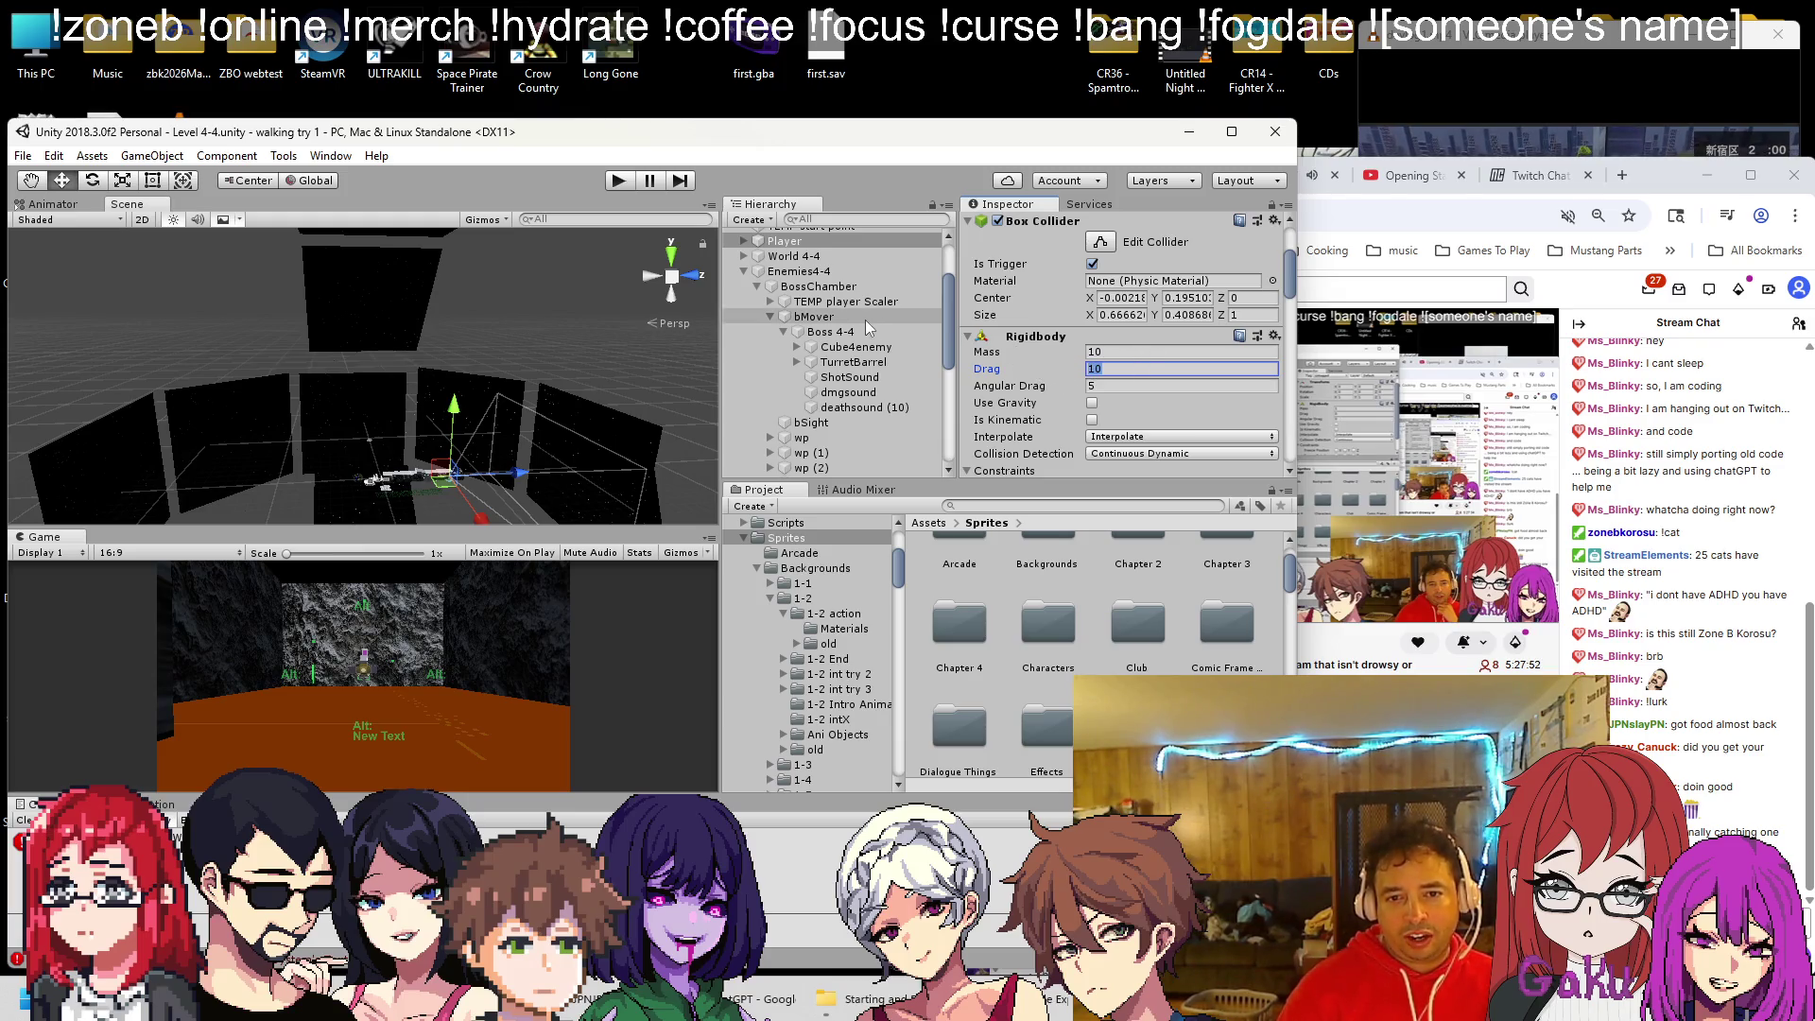
pyautogui.scroll(-3, 841, 362)
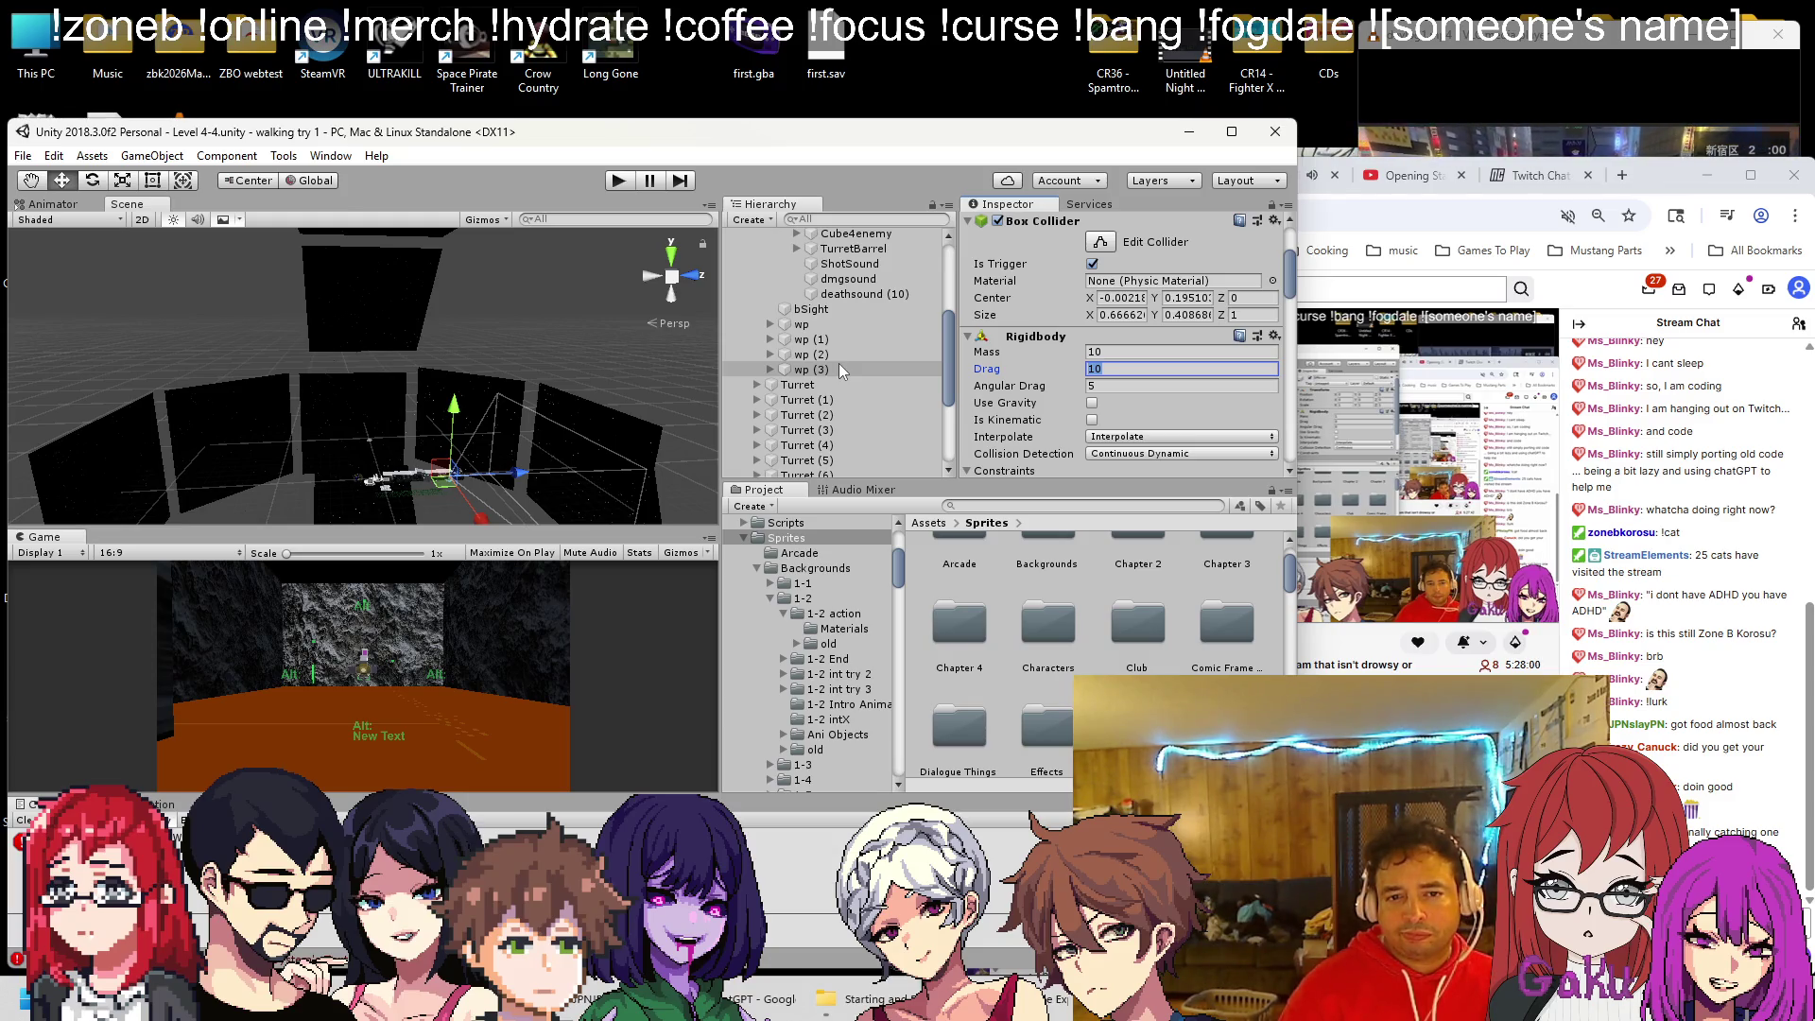
pyautogui.scroll(-5, 837, 363)
# Inspect the Turret (6) object's components
pyautogui.click(808, 307)
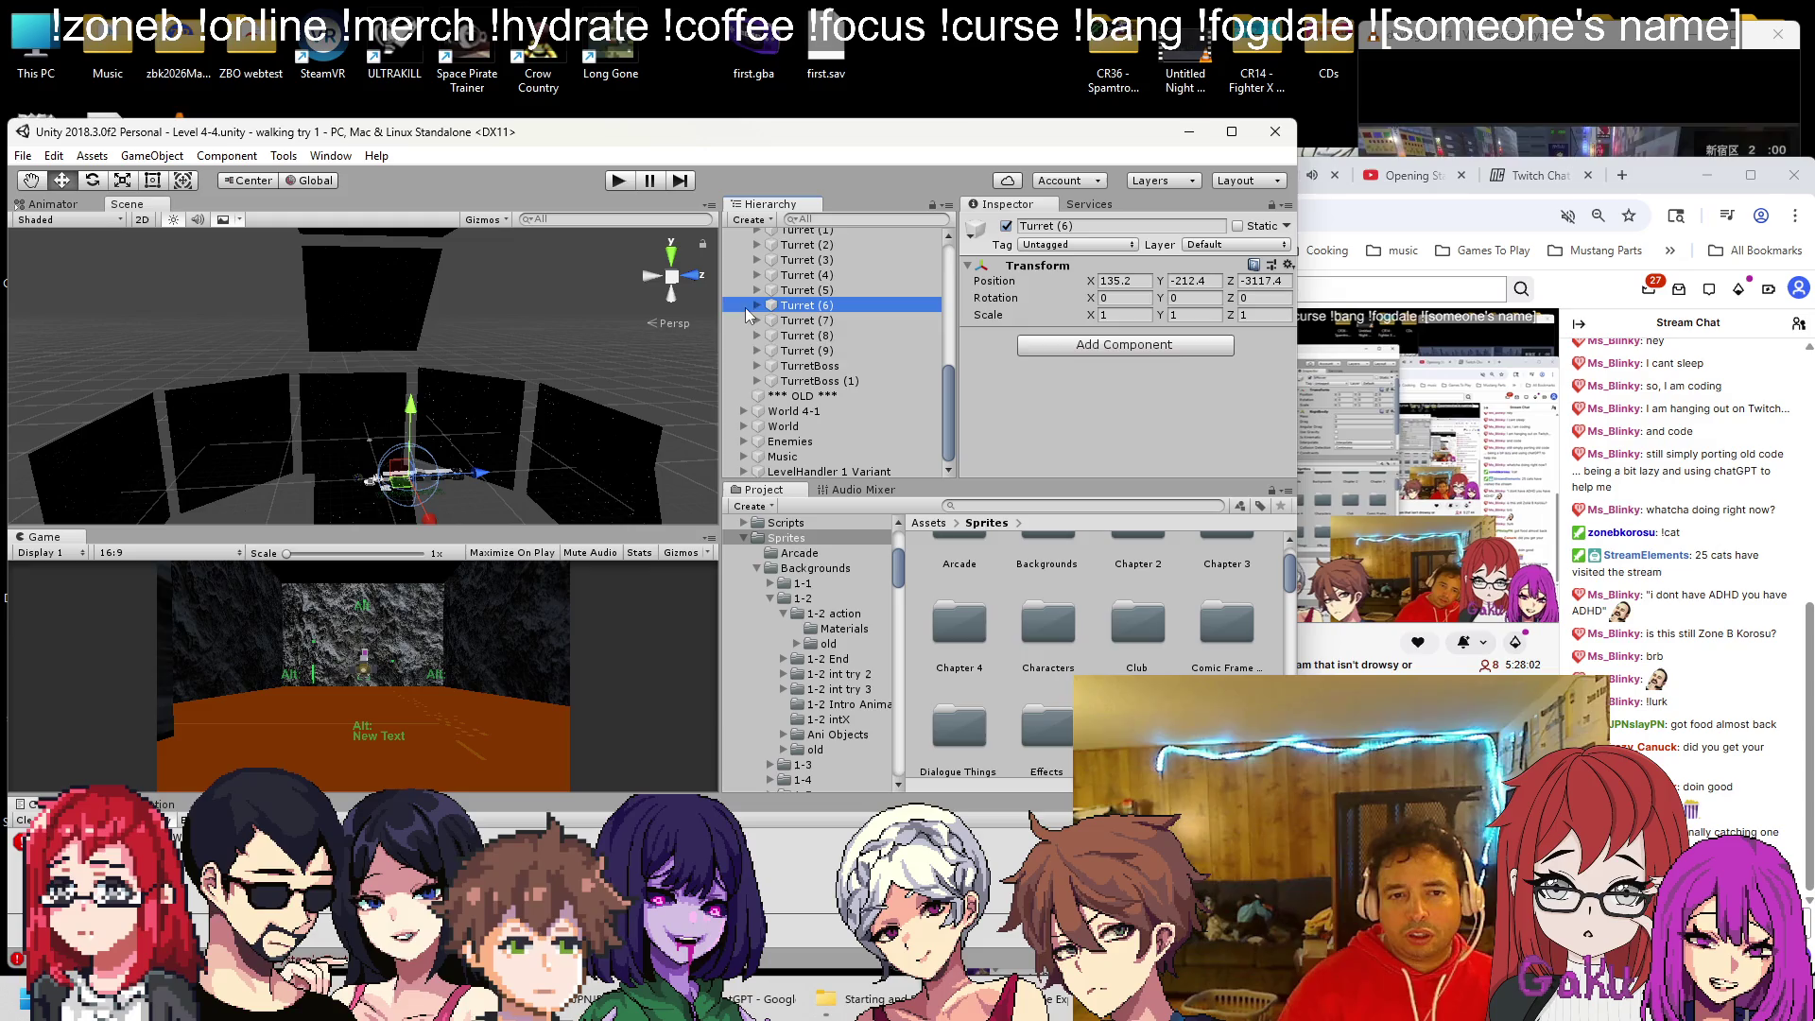
pyautogui.scroll(10, 756, 365)
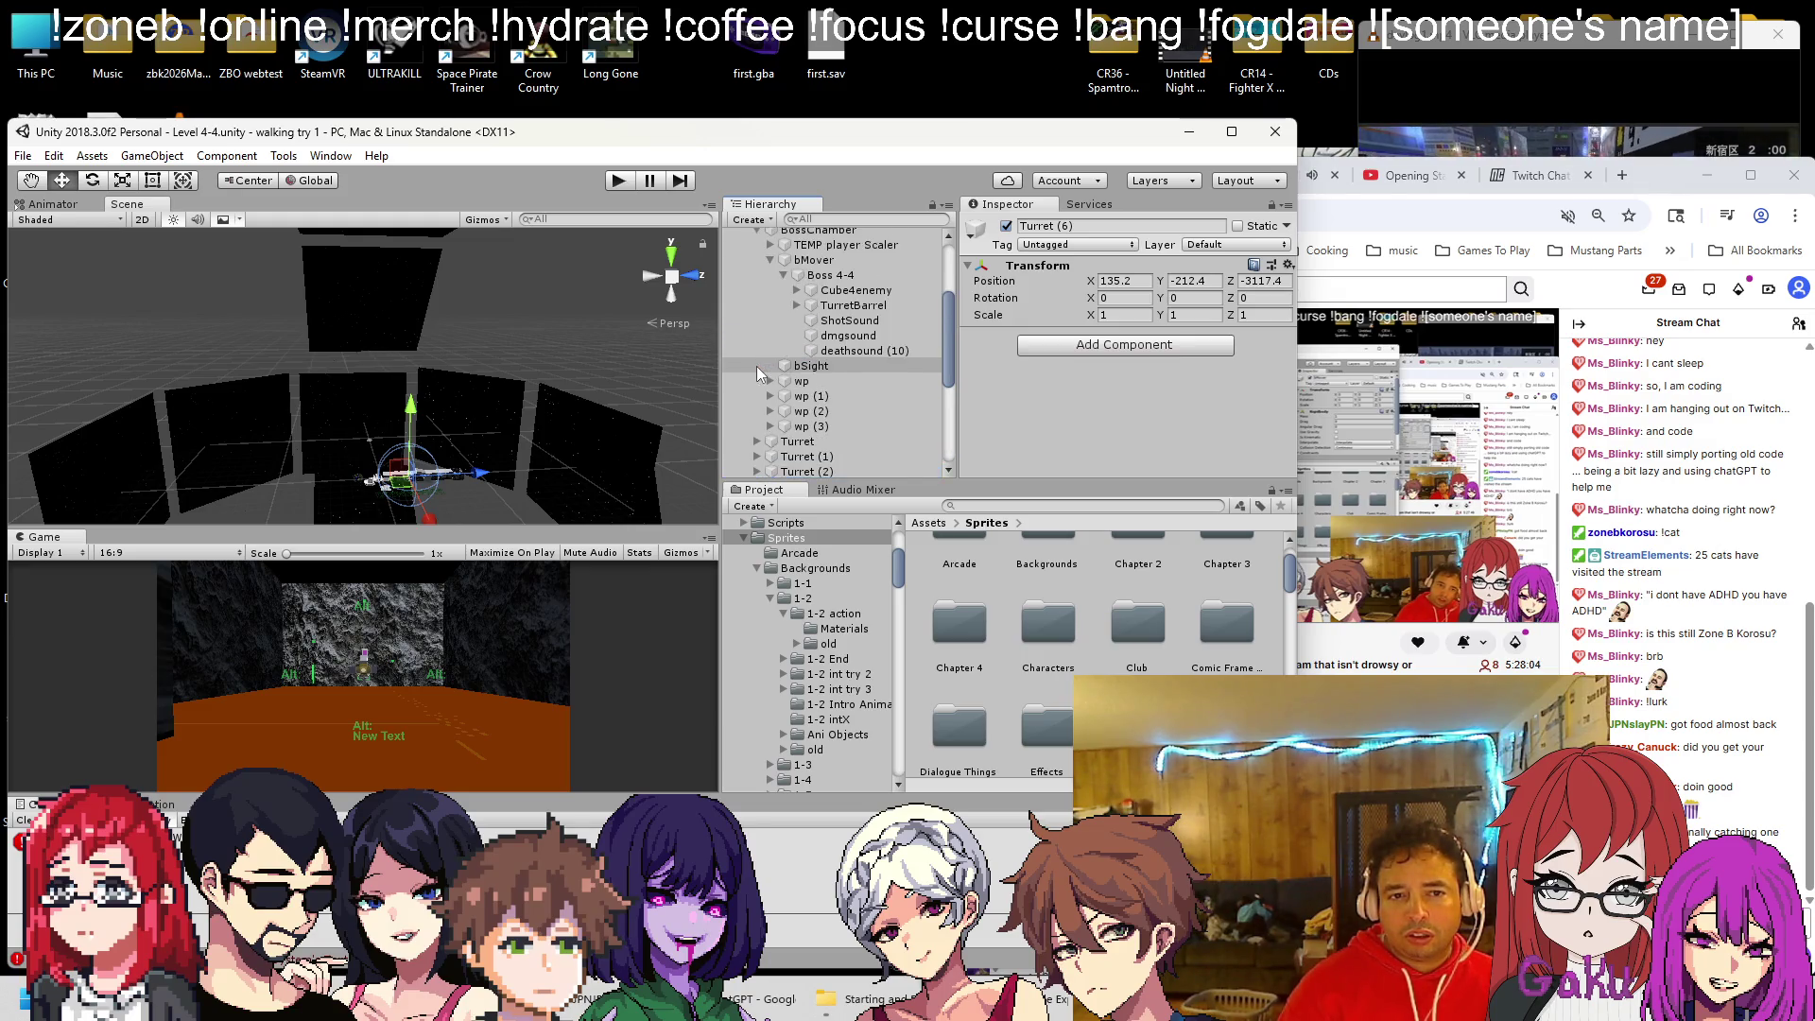
pyautogui.scroll(-5, 765, 388)
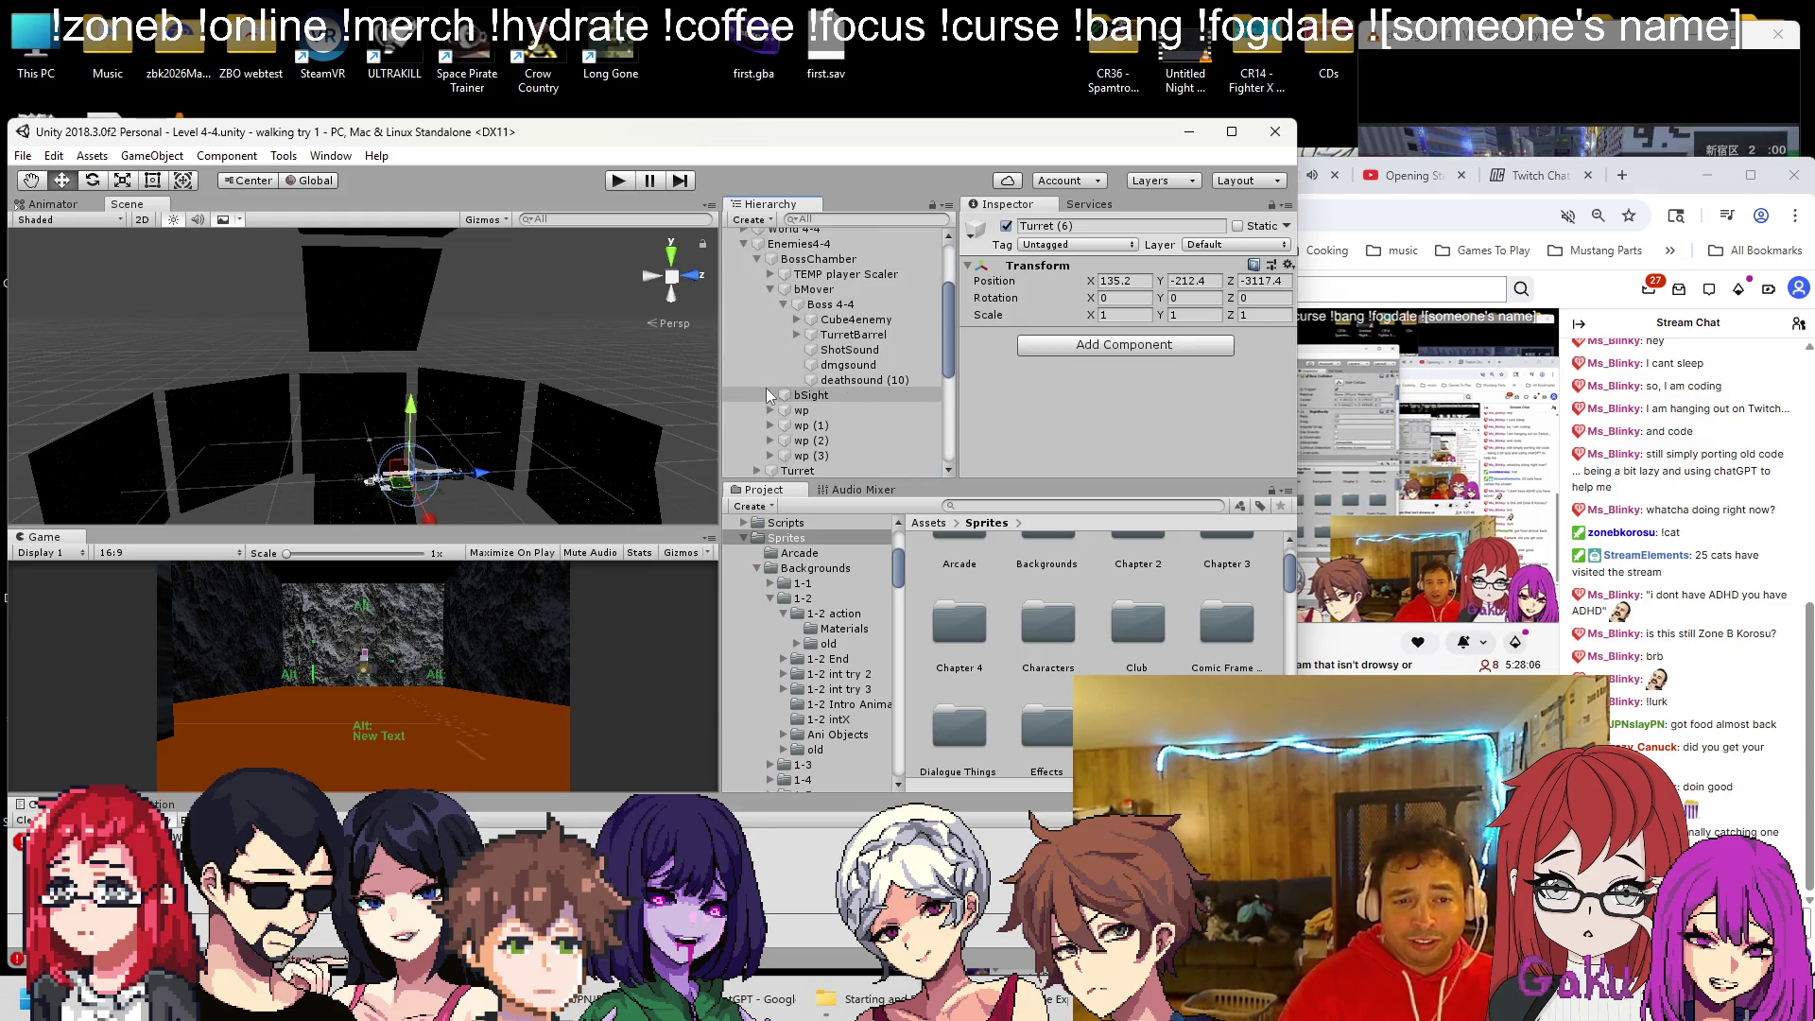
pyautogui.scroll(-3, 759, 358)
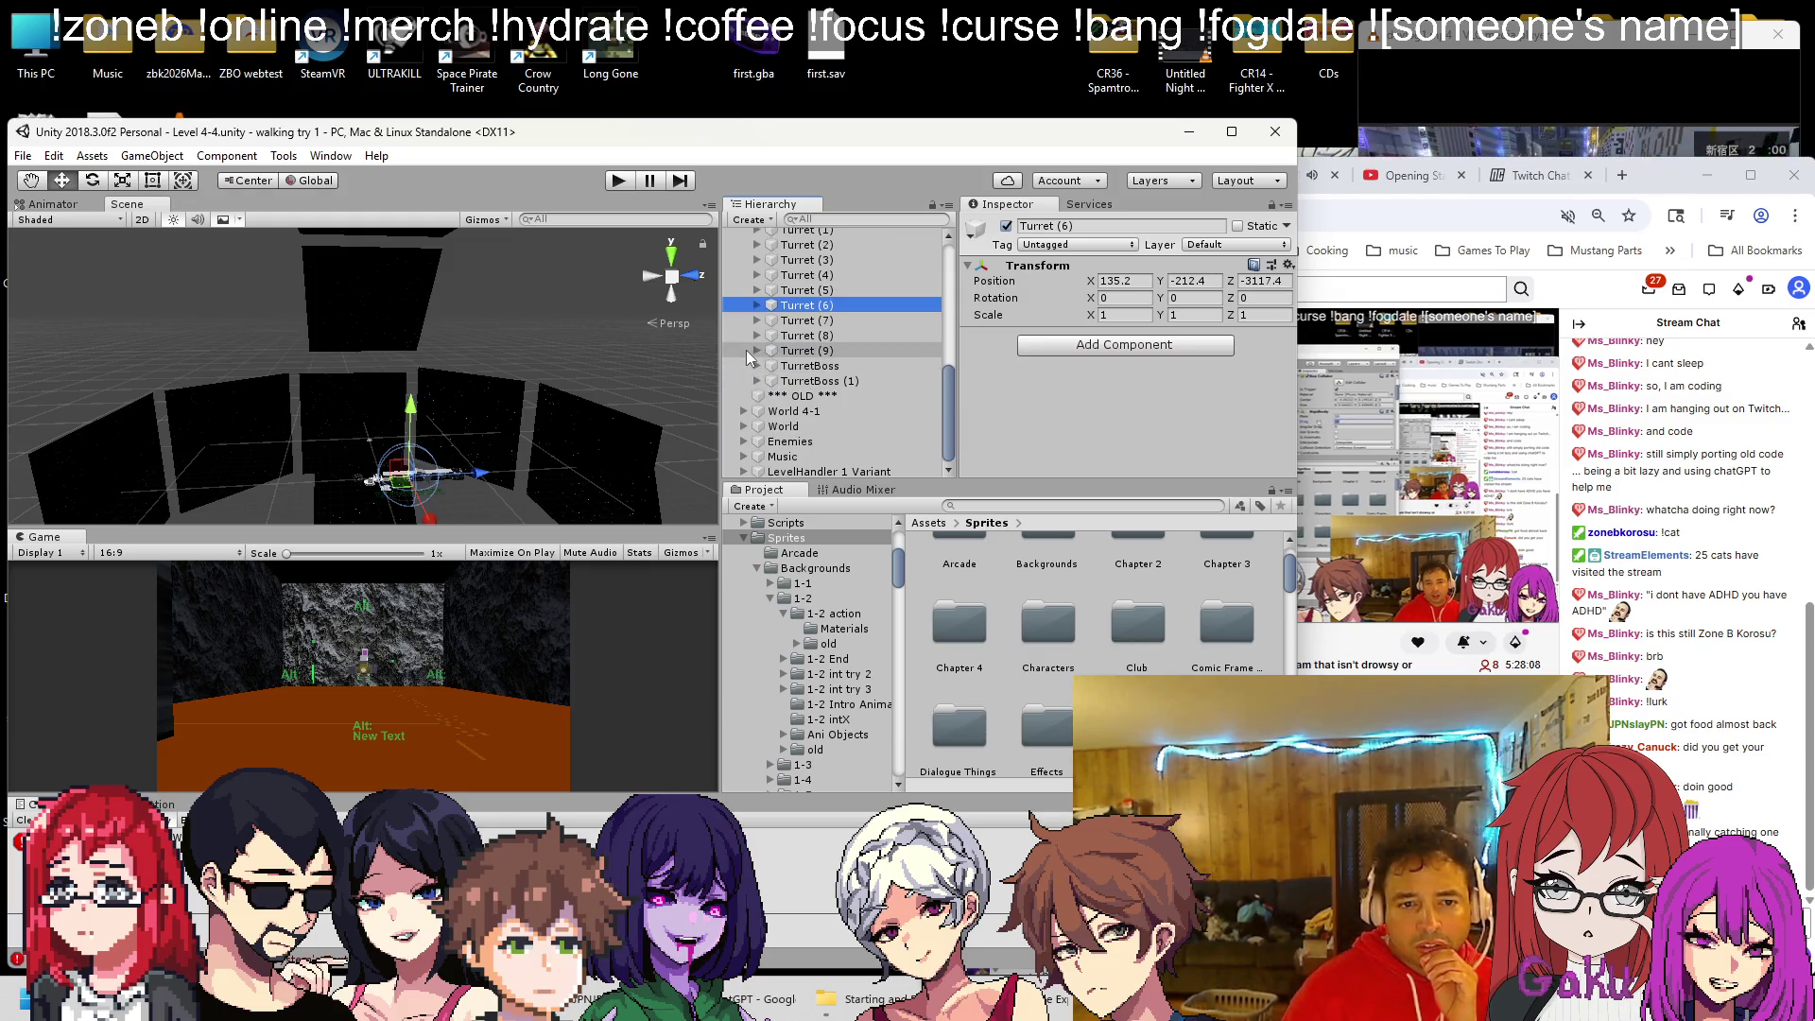
# Review the eHolder enemy's Rigidbody and Sp Enemy Fly AI under Enemies > C5area (ChaseShoot)
pyautogui.click(744, 441)
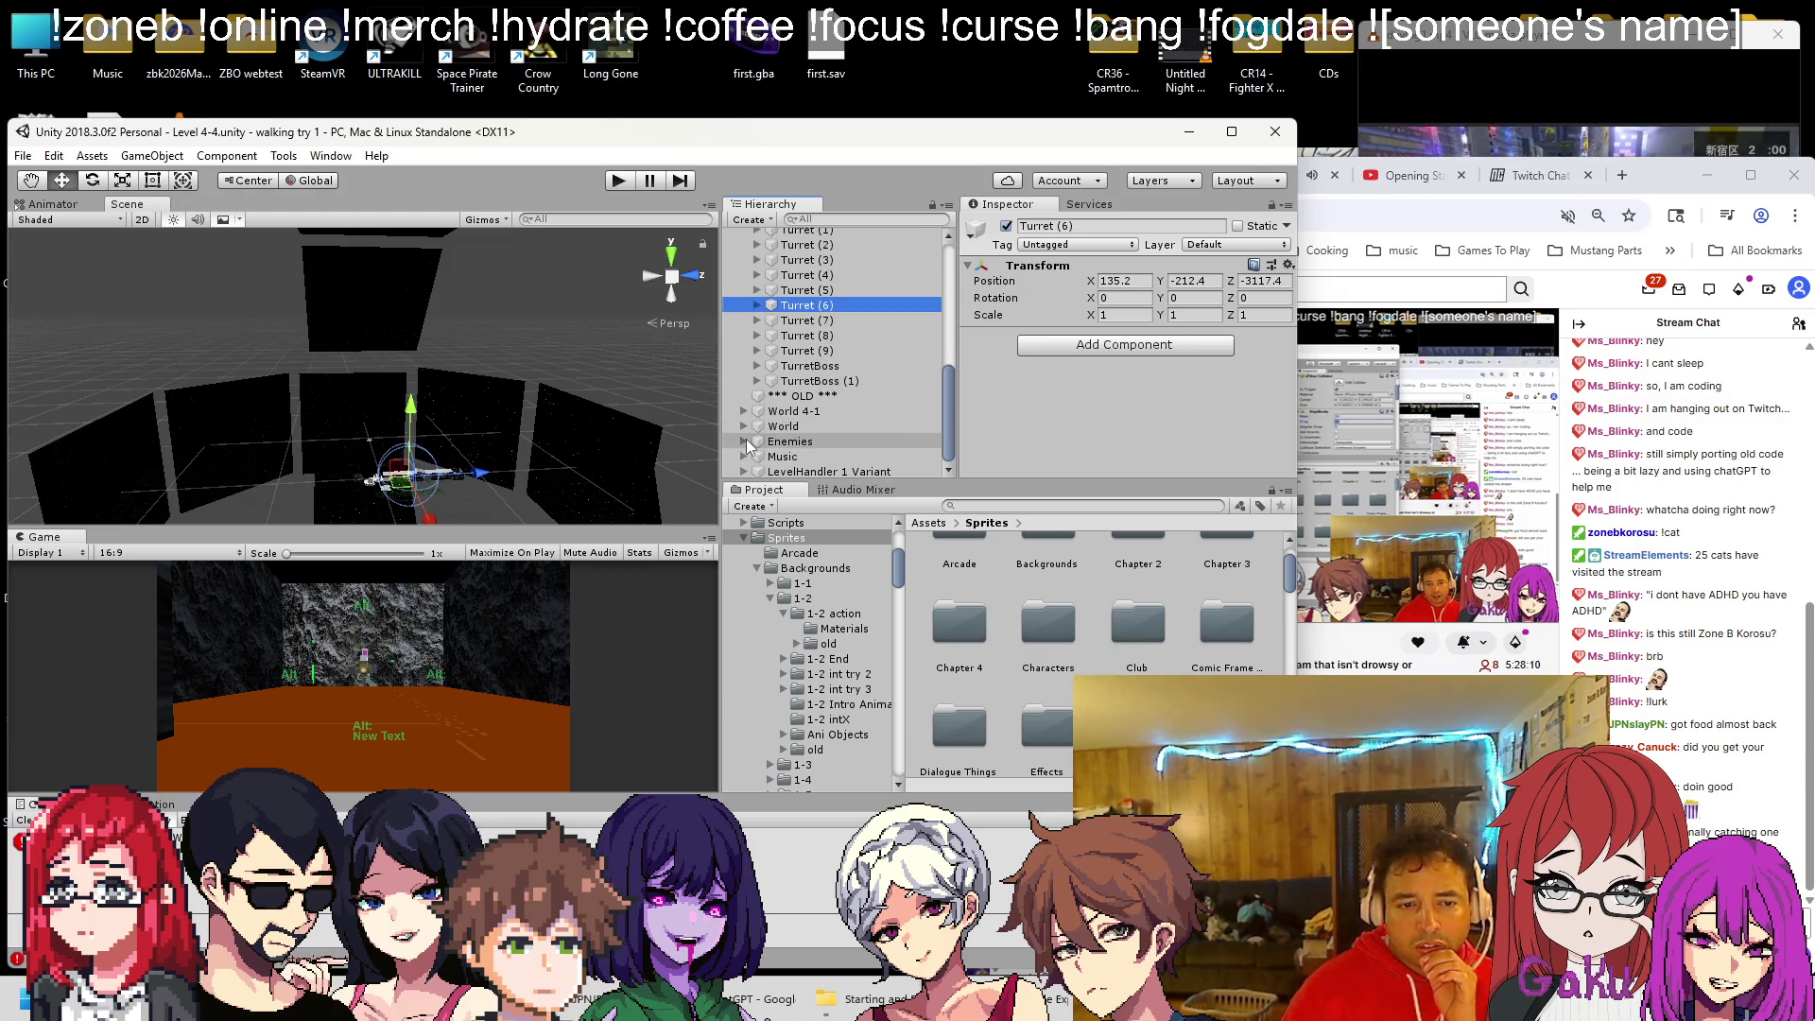
pyautogui.scroll(-4, 785, 411)
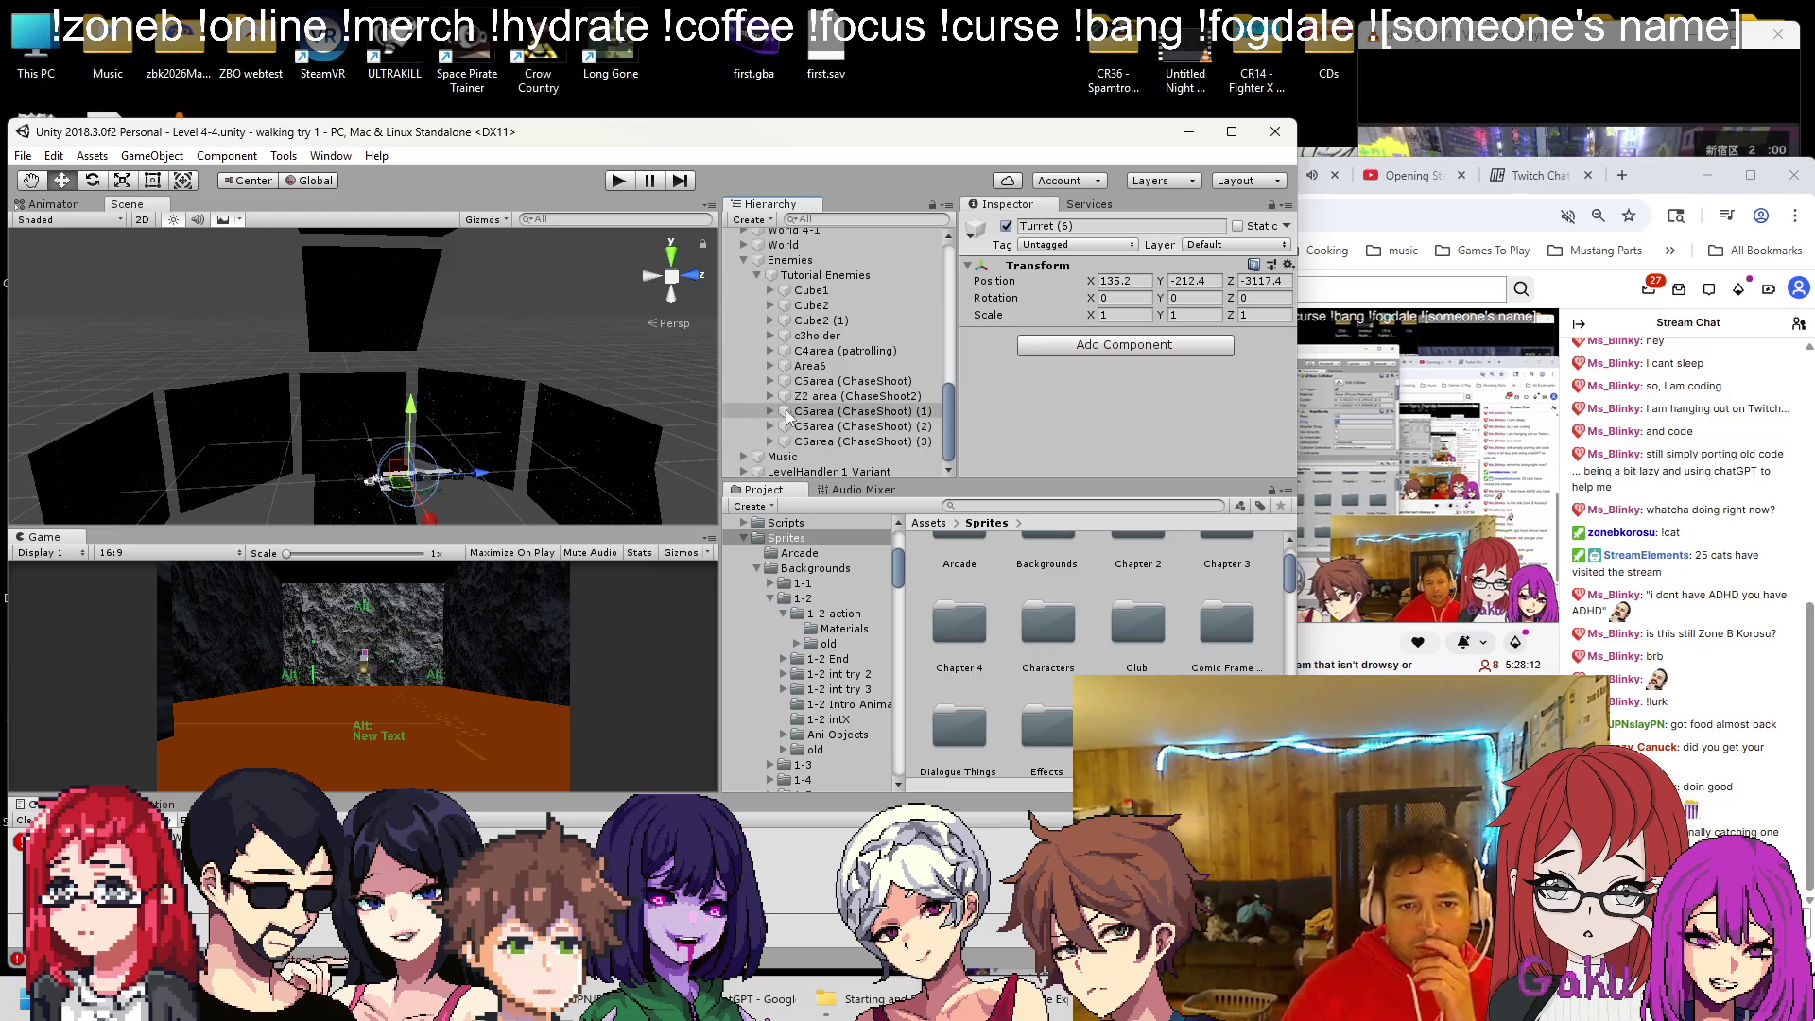
pyautogui.click(792, 381)
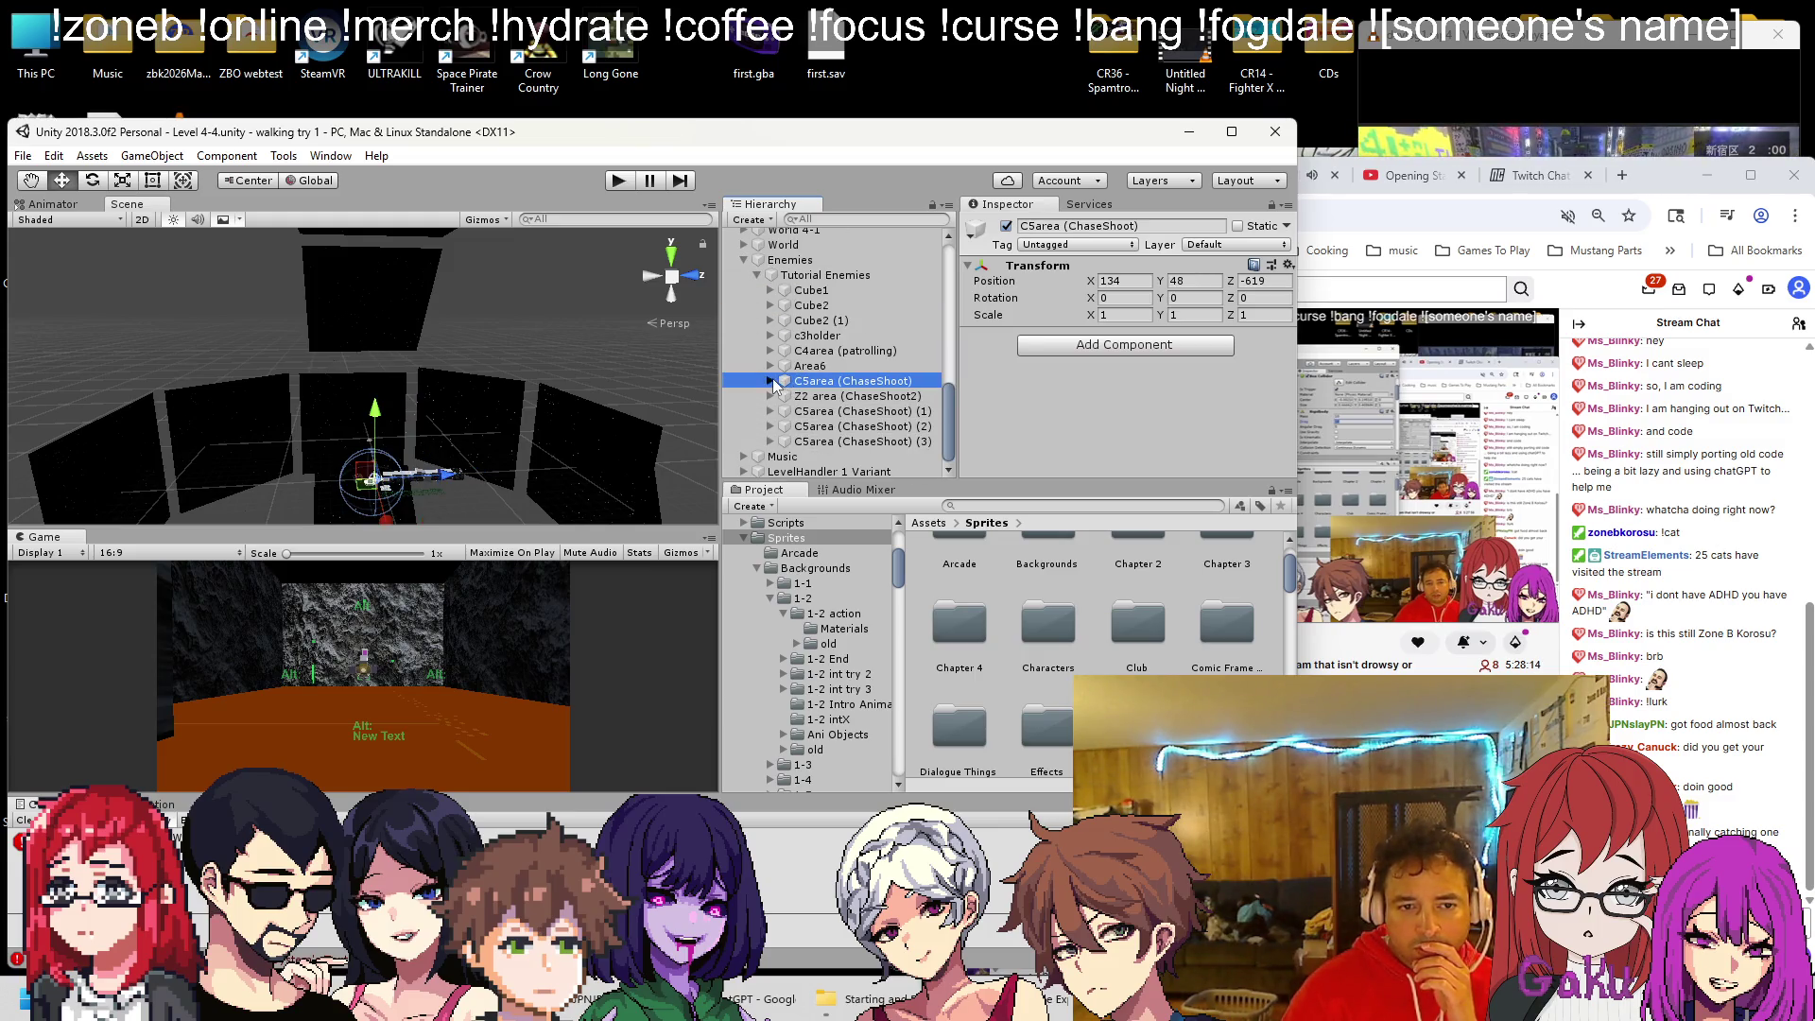
pyautogui.click(771, 381)
pyautogui.click(781, 395)
pyautogui.scroll(-5, 1108, 382)
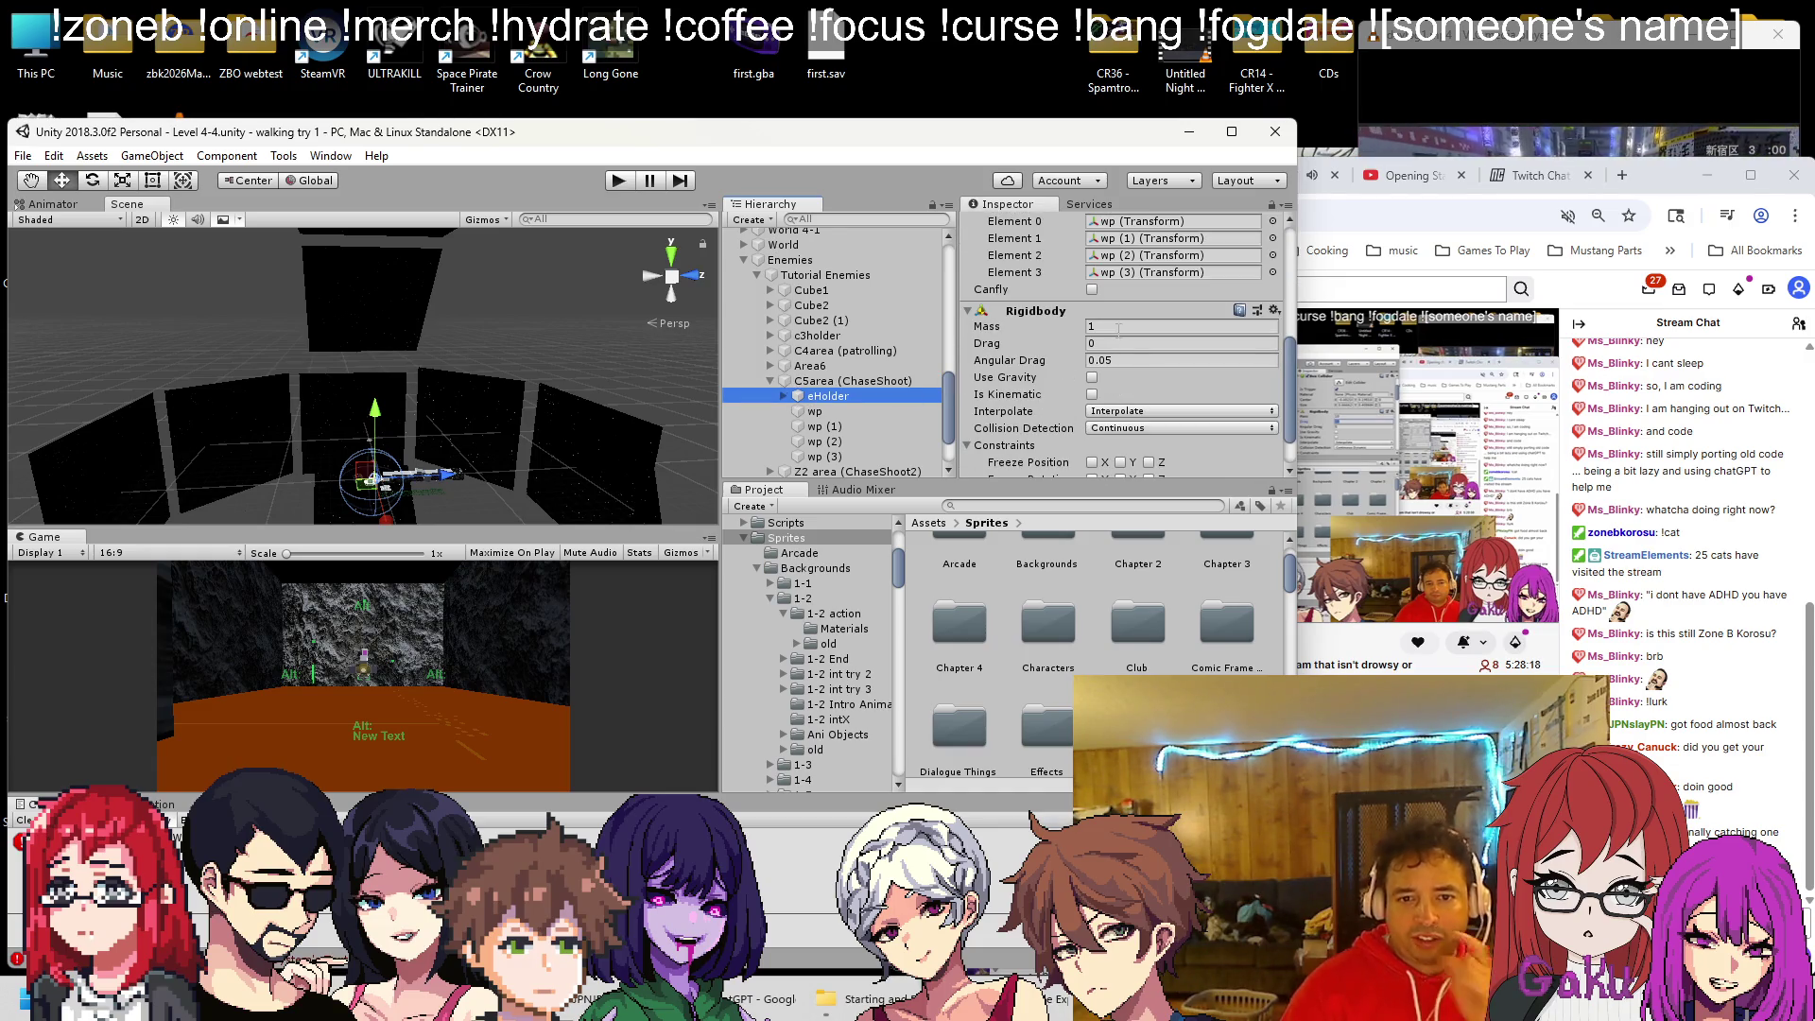
pyautogui.scroll(-2, 1119, 346)
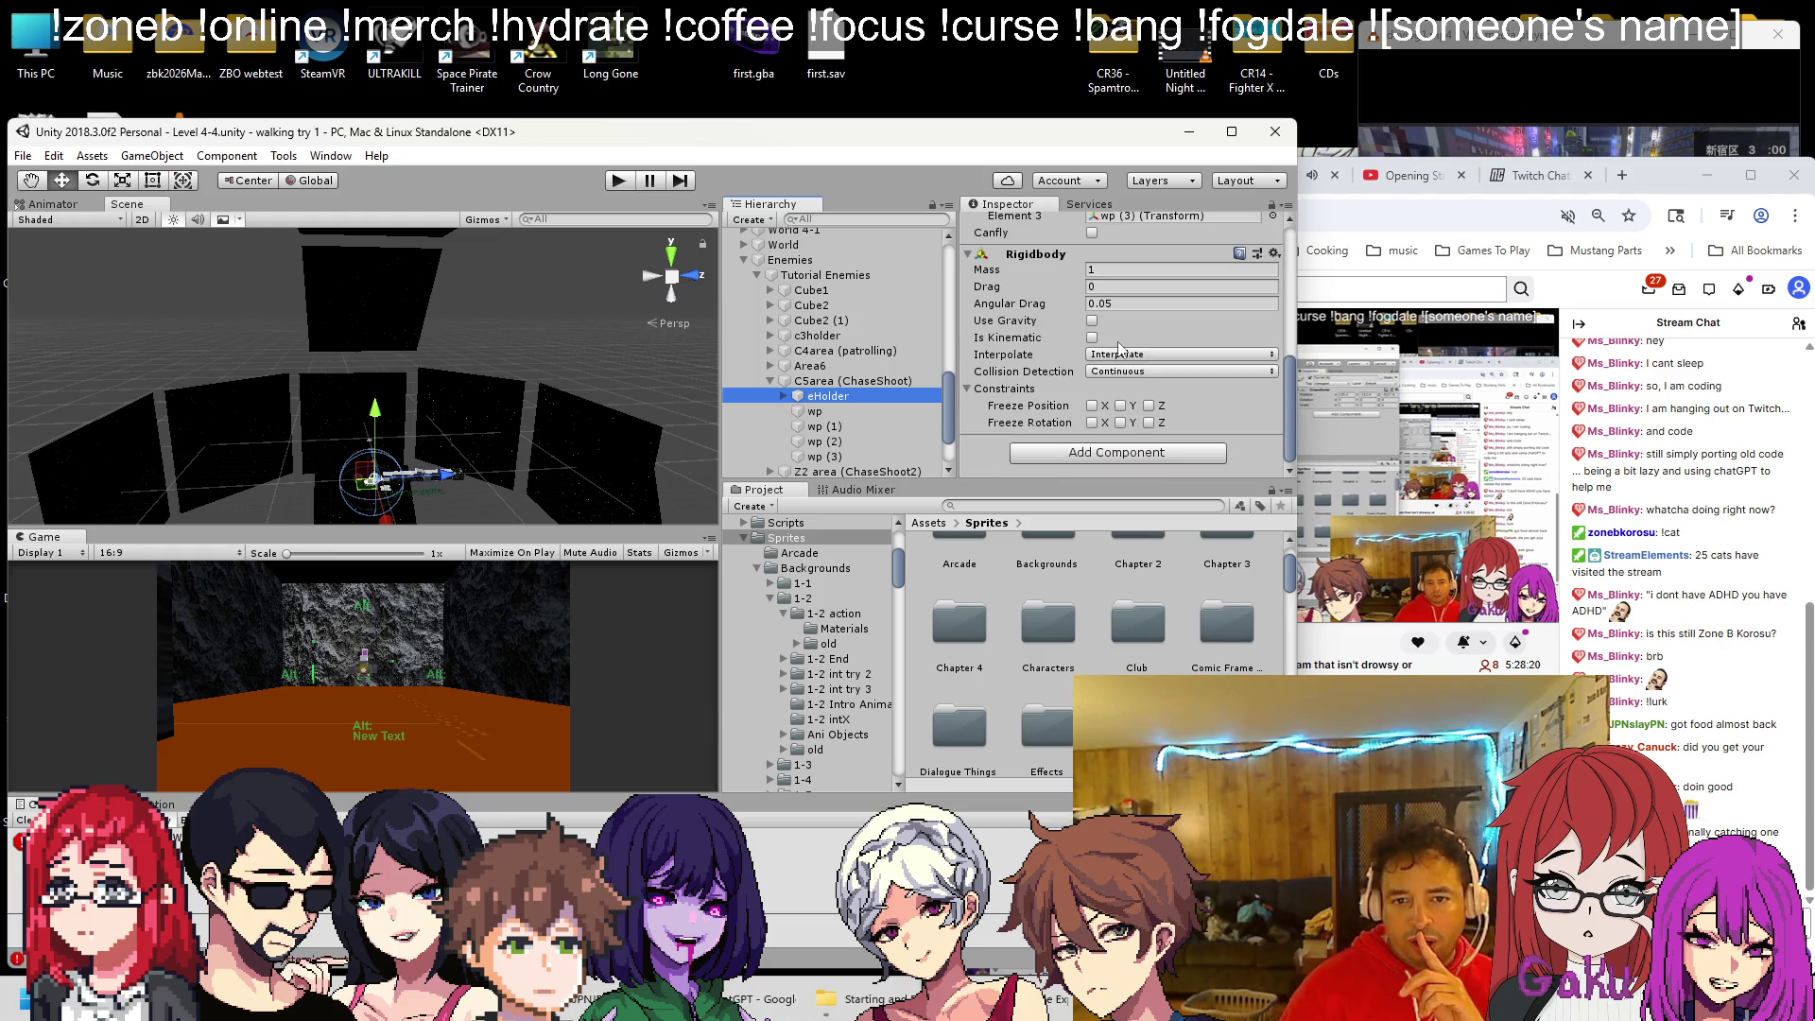
pyautogui.scroll(8, 1152, 350)
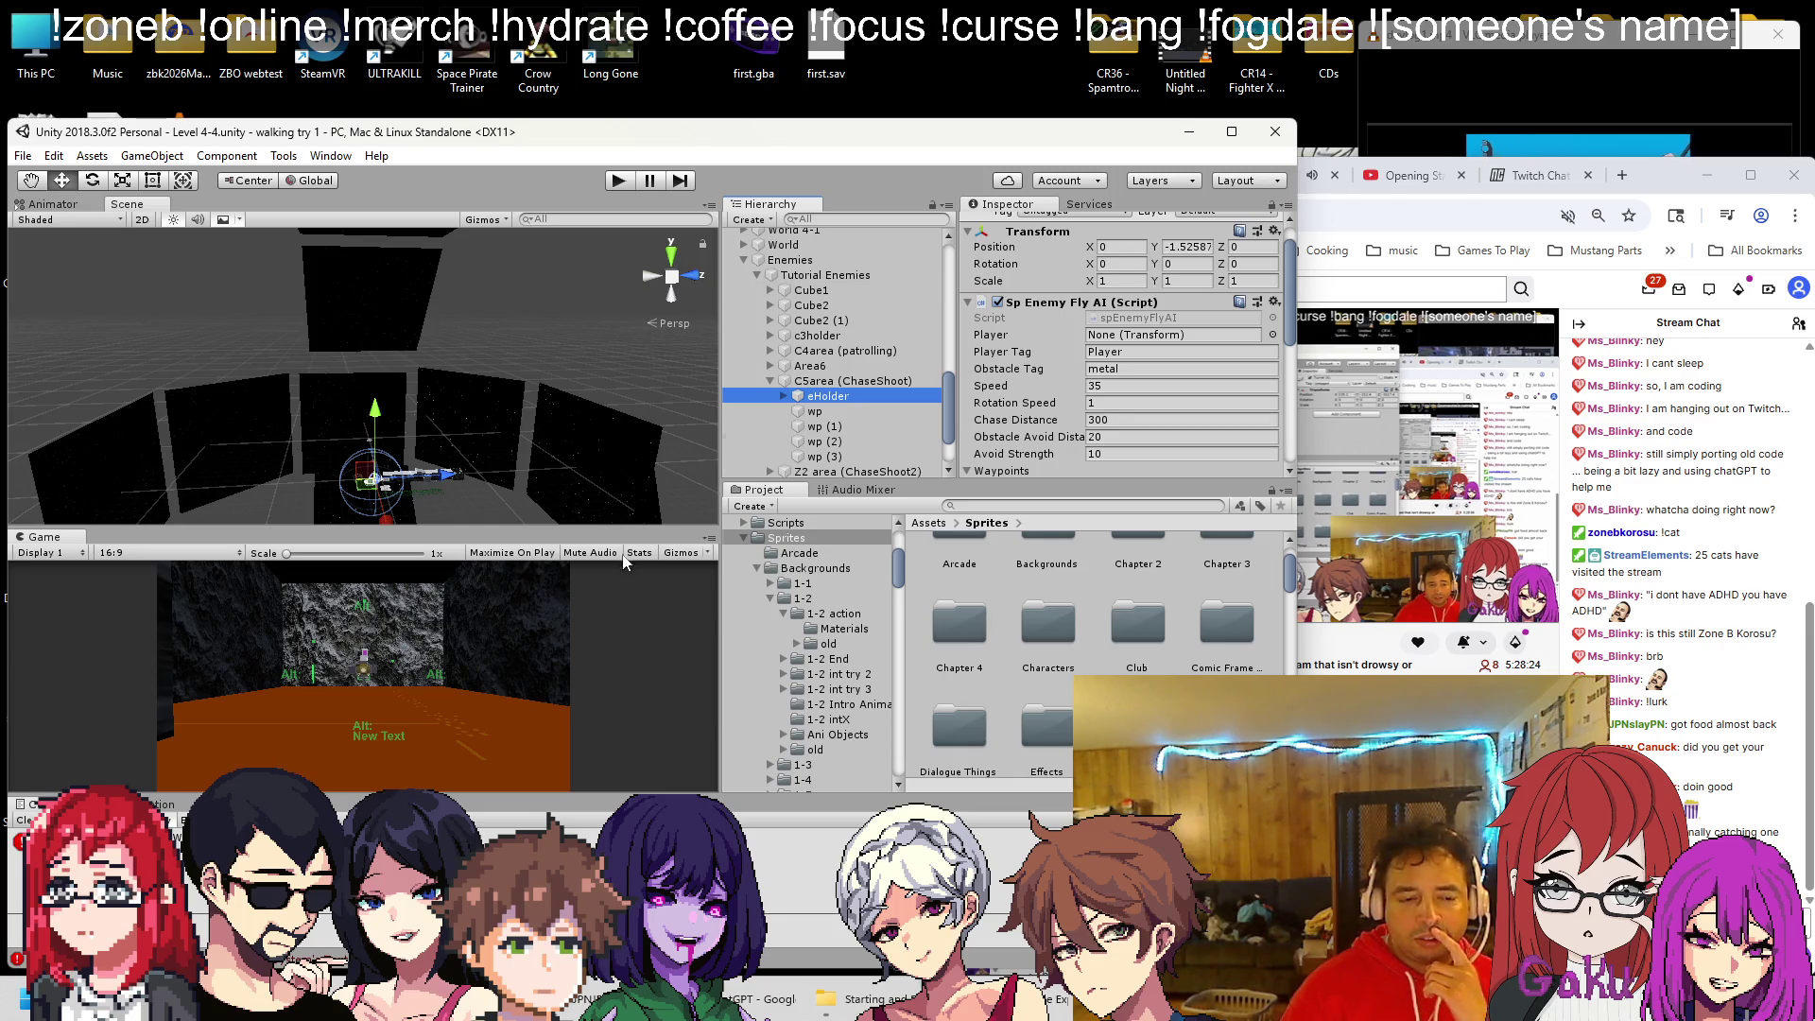
# Collapse the Enemies group and bring the browser video forward
pyautogui.click(737, 257)
pyautogui.scroll(5, 840, 397)
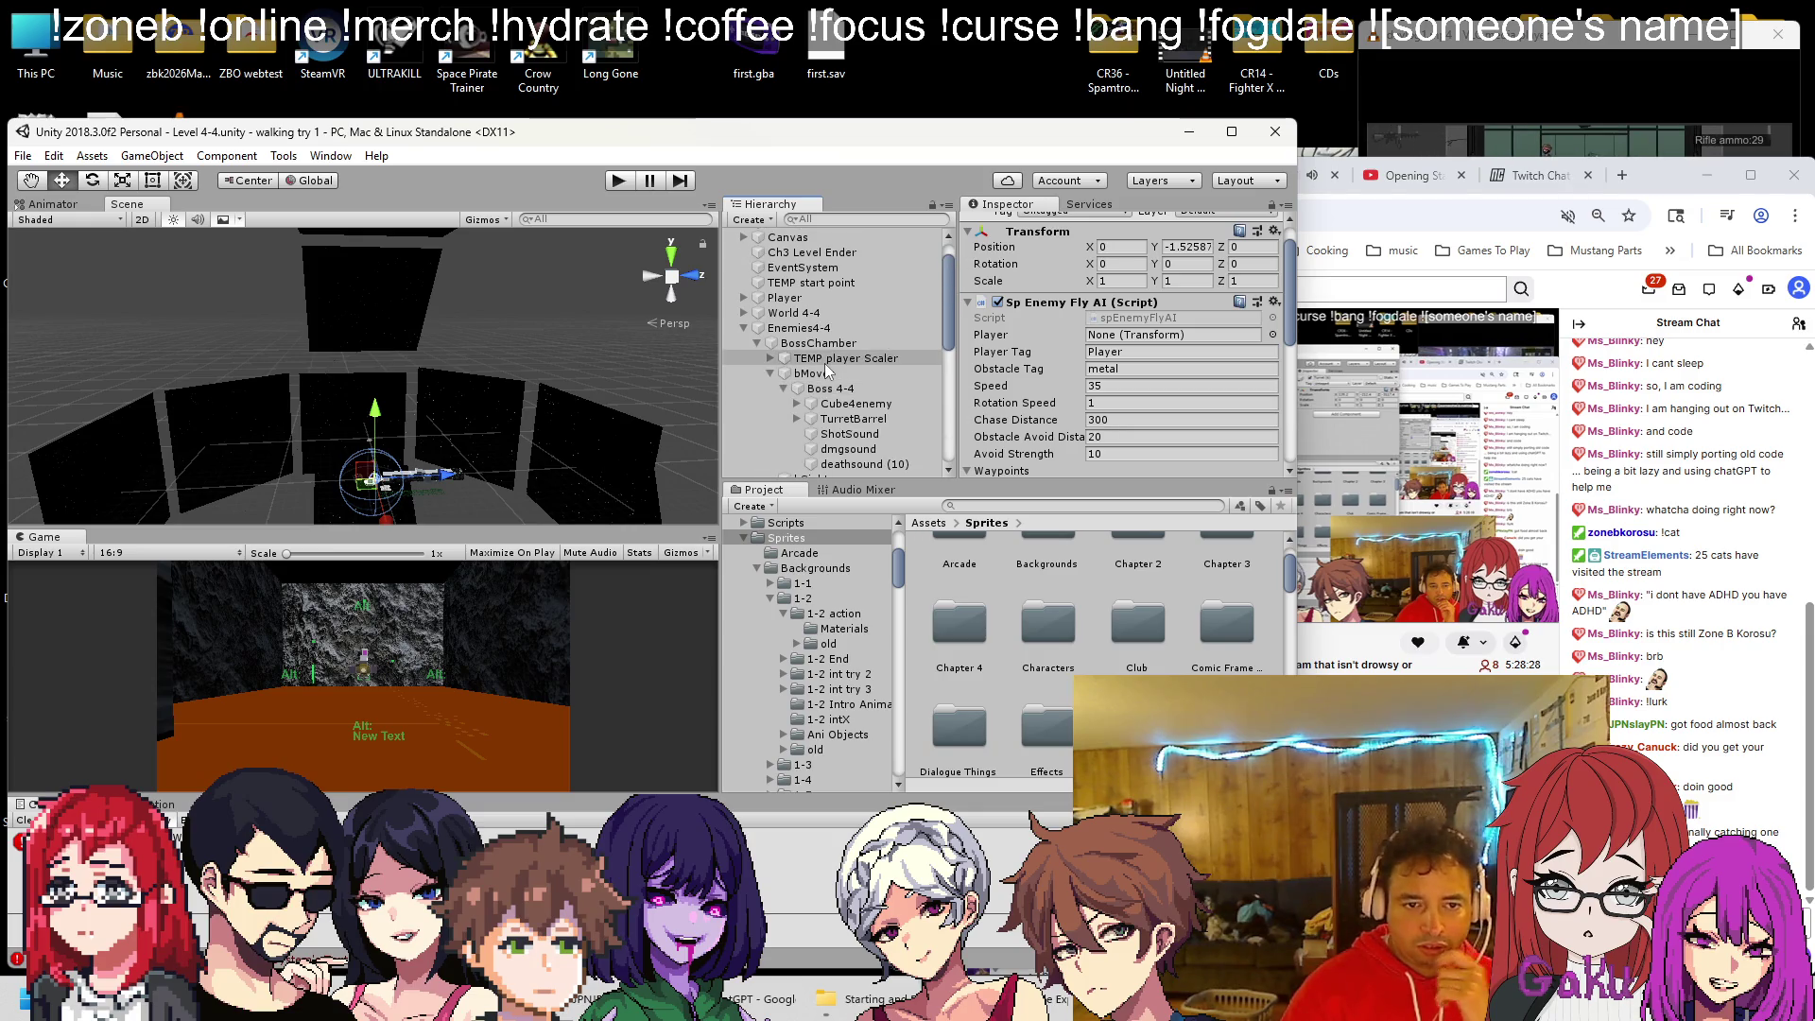
pyautogui.click(1297, 509)
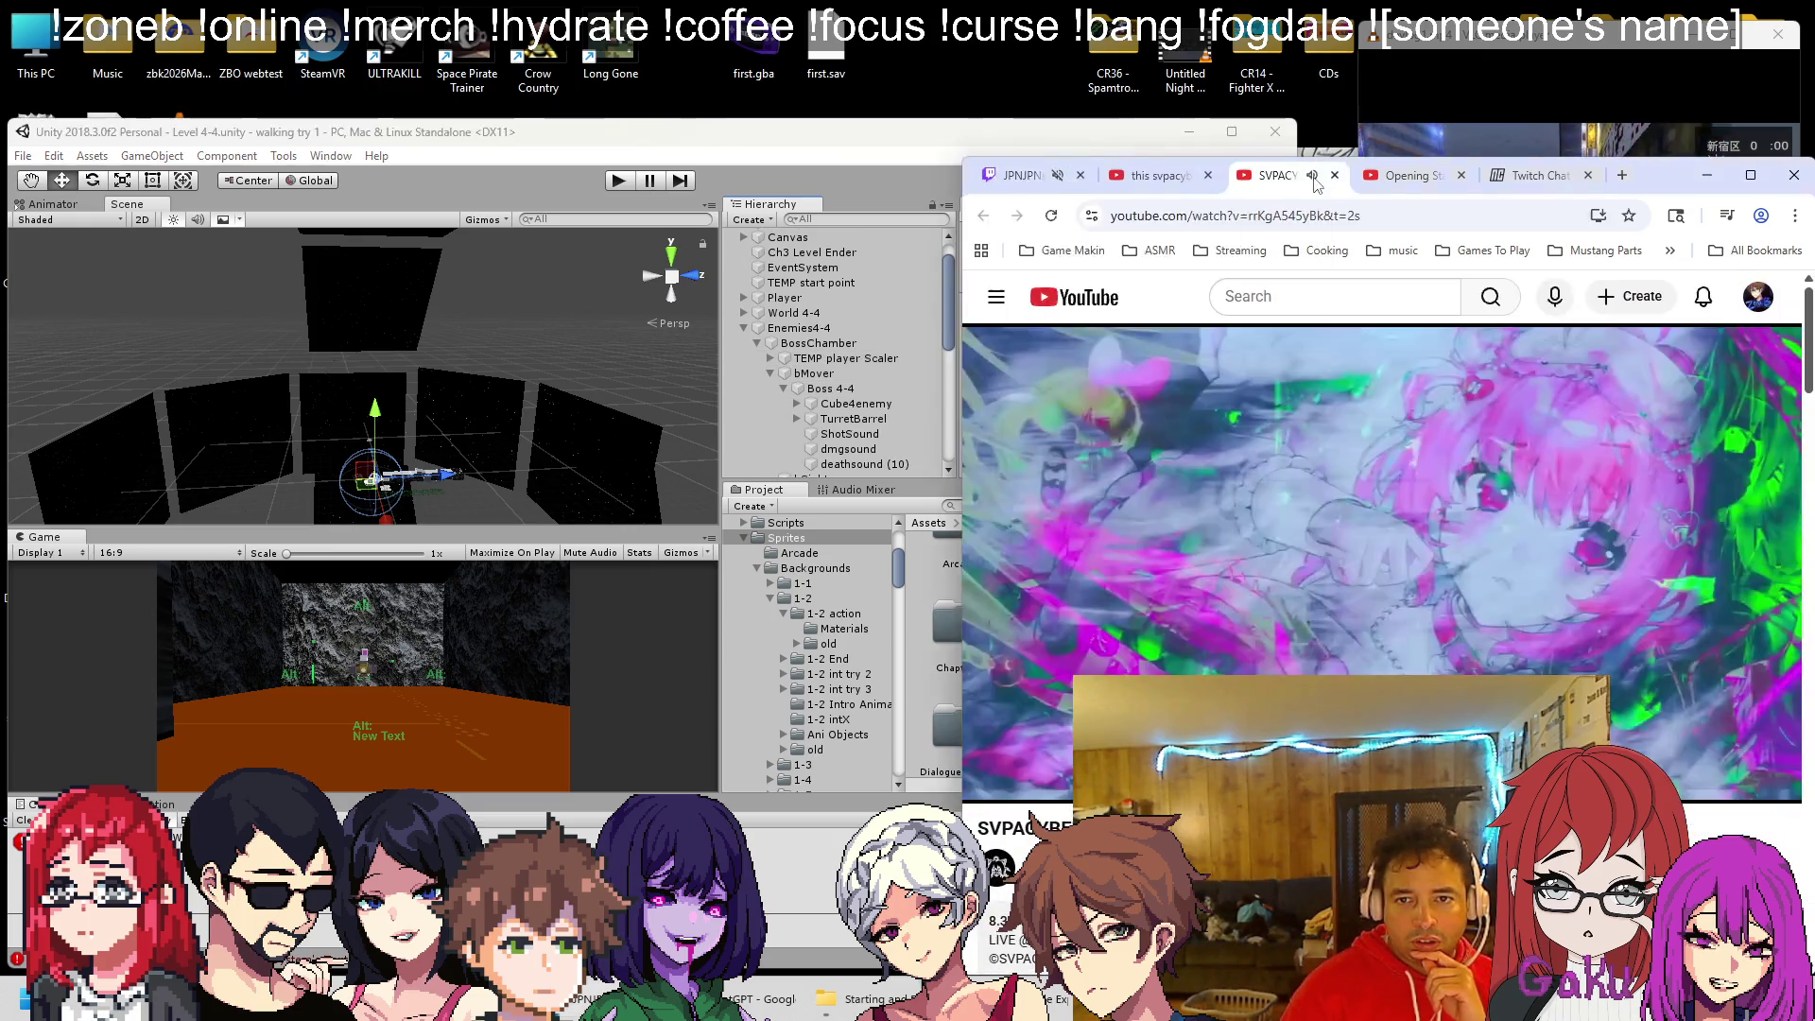
# Check the Twitch tab, then set bMover's Rigidbody angular drag to 0.05
pyautogui.click(1019, 175)
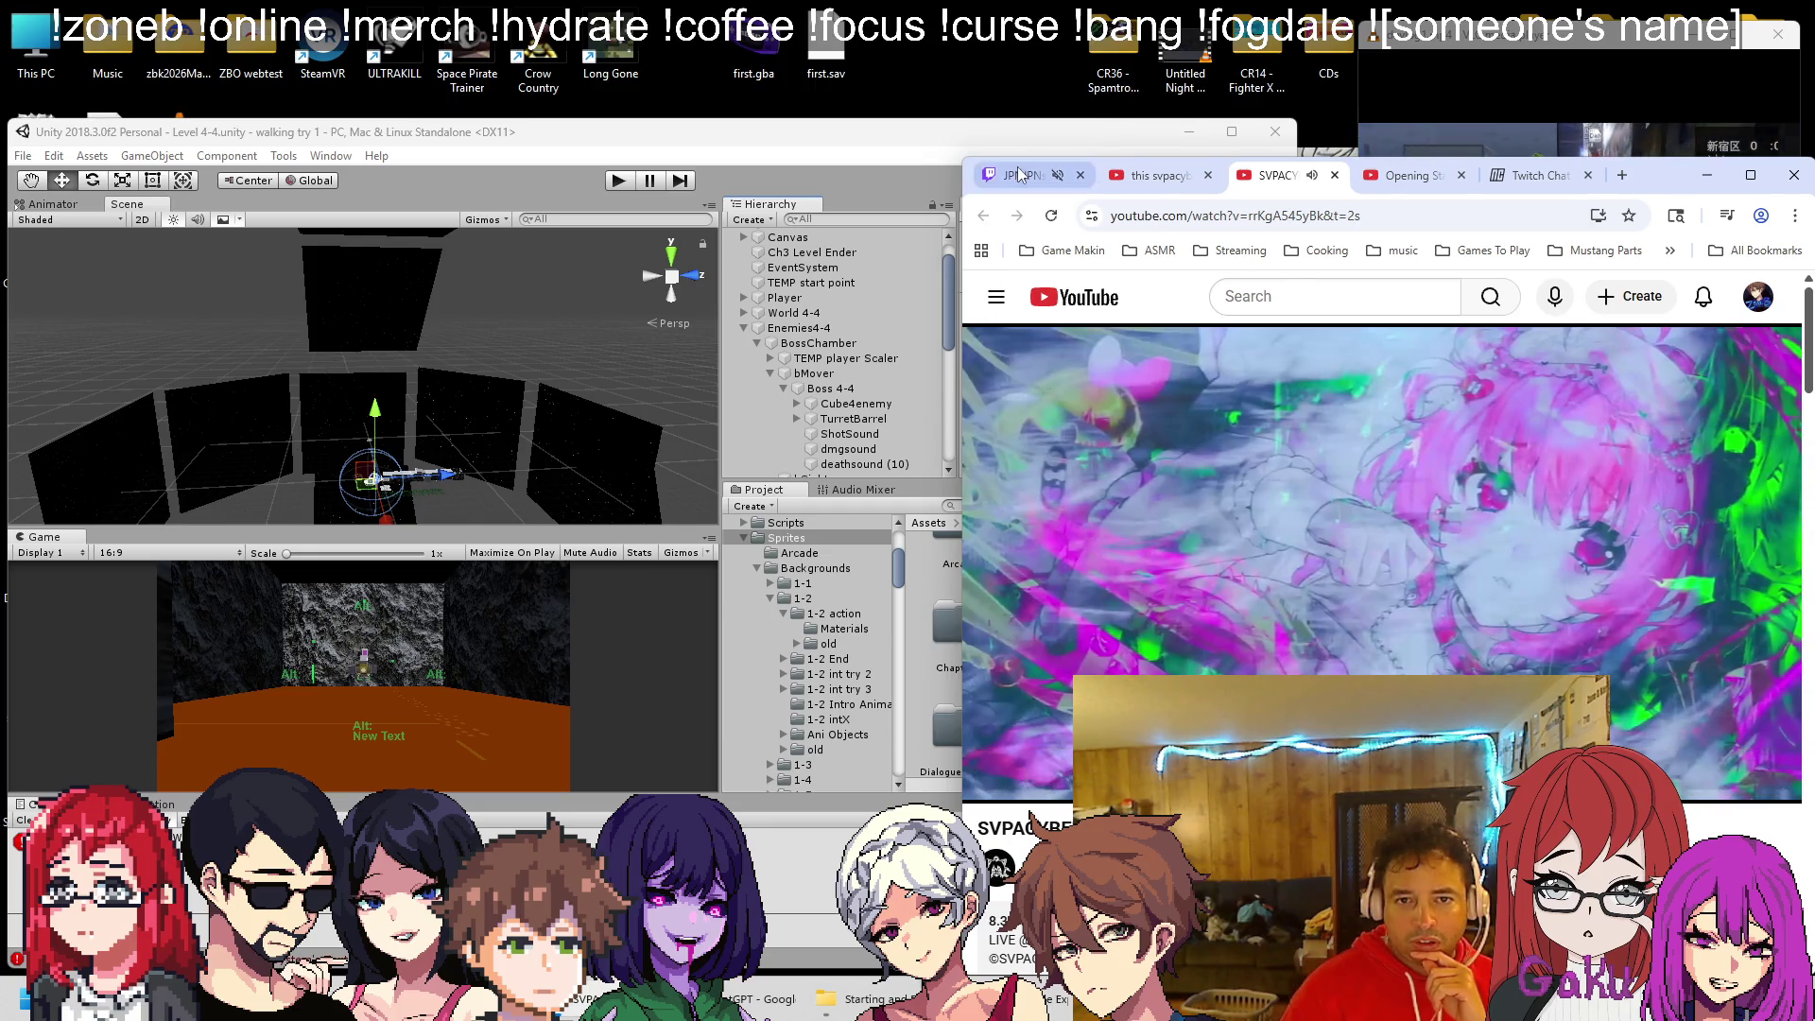
pyautogui.click(1119, 368)
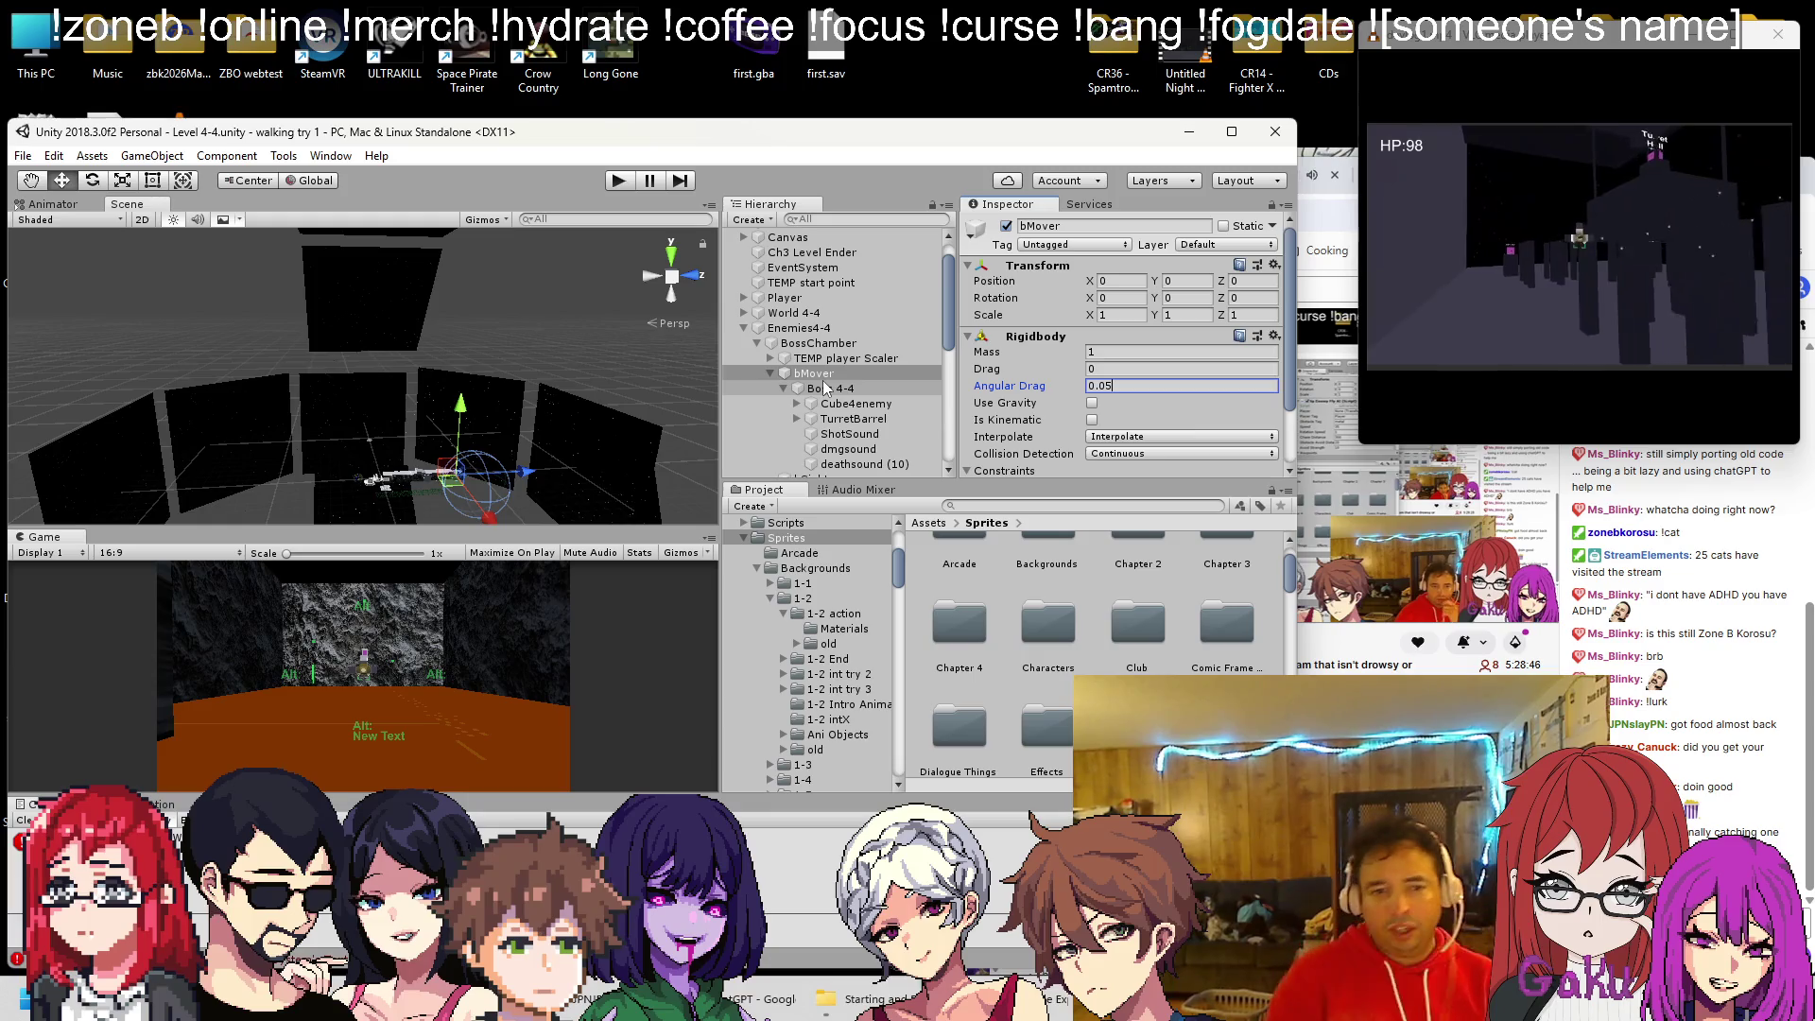
pyautogui.click(335, 987)
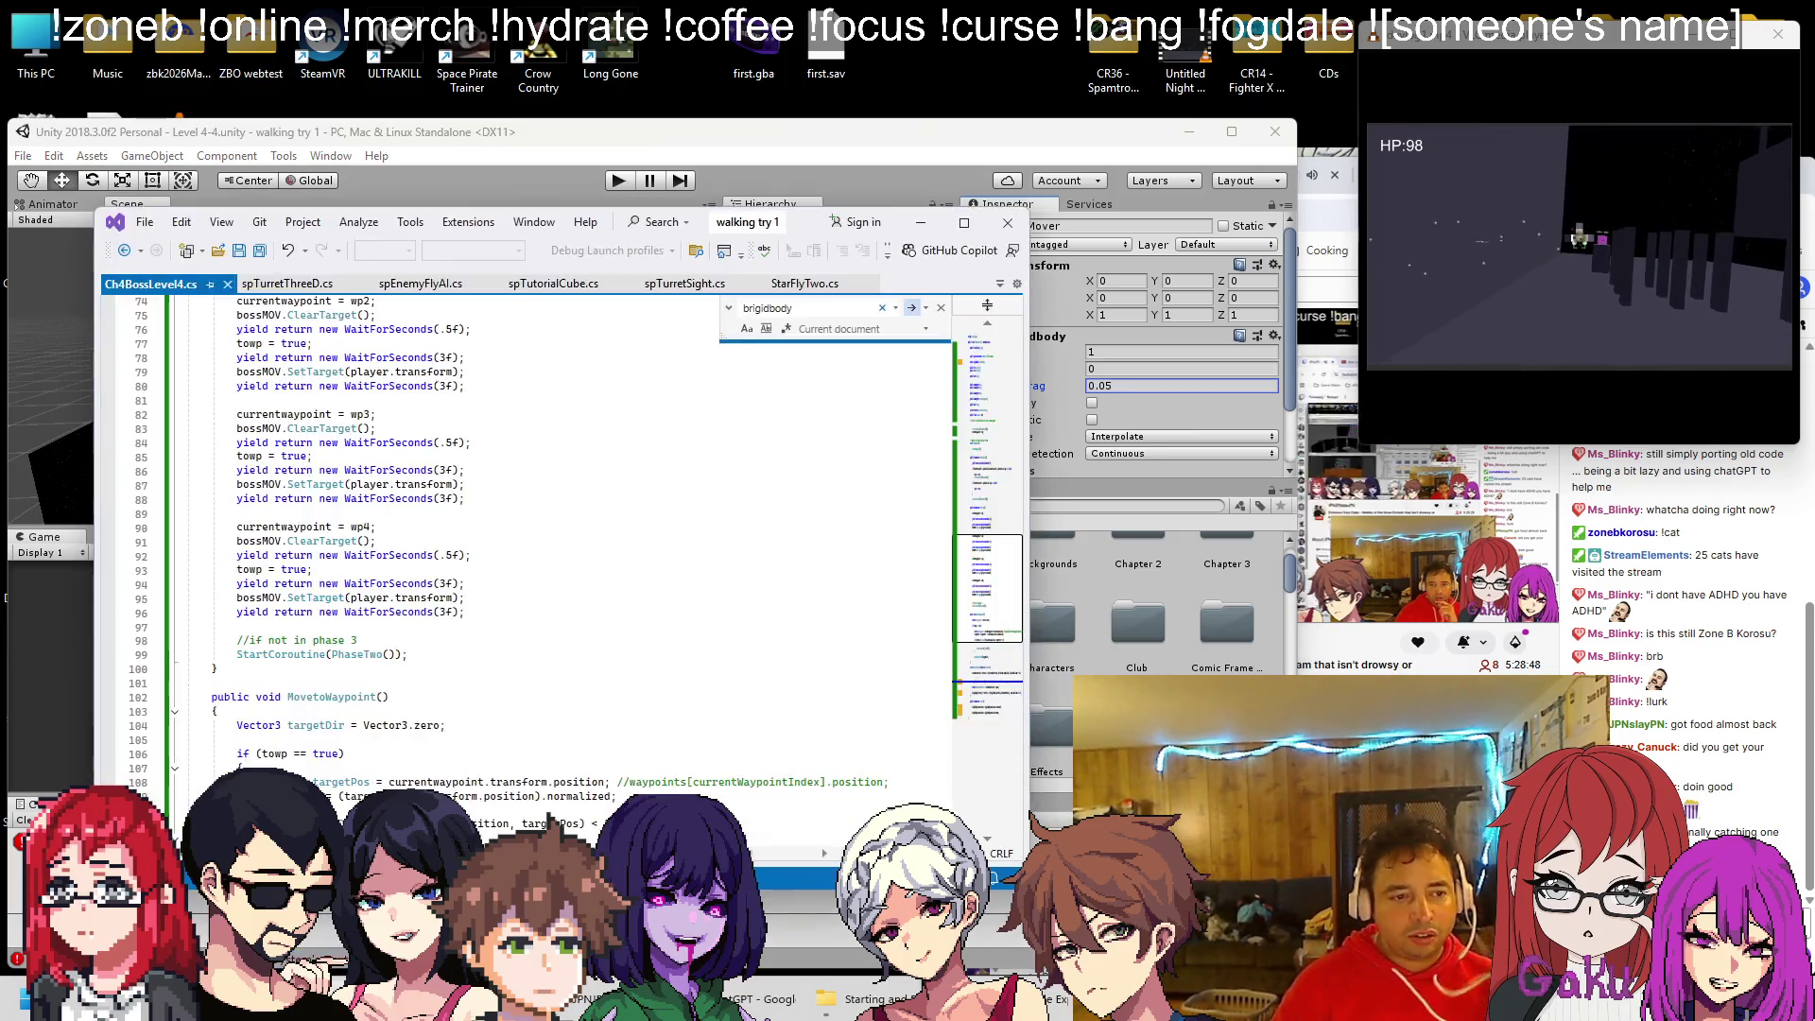
# Scroll Ch4BossLevel4.cs back up to its field declarations, then return to Unity
pyautogui.scroll(-6, 505, 653)
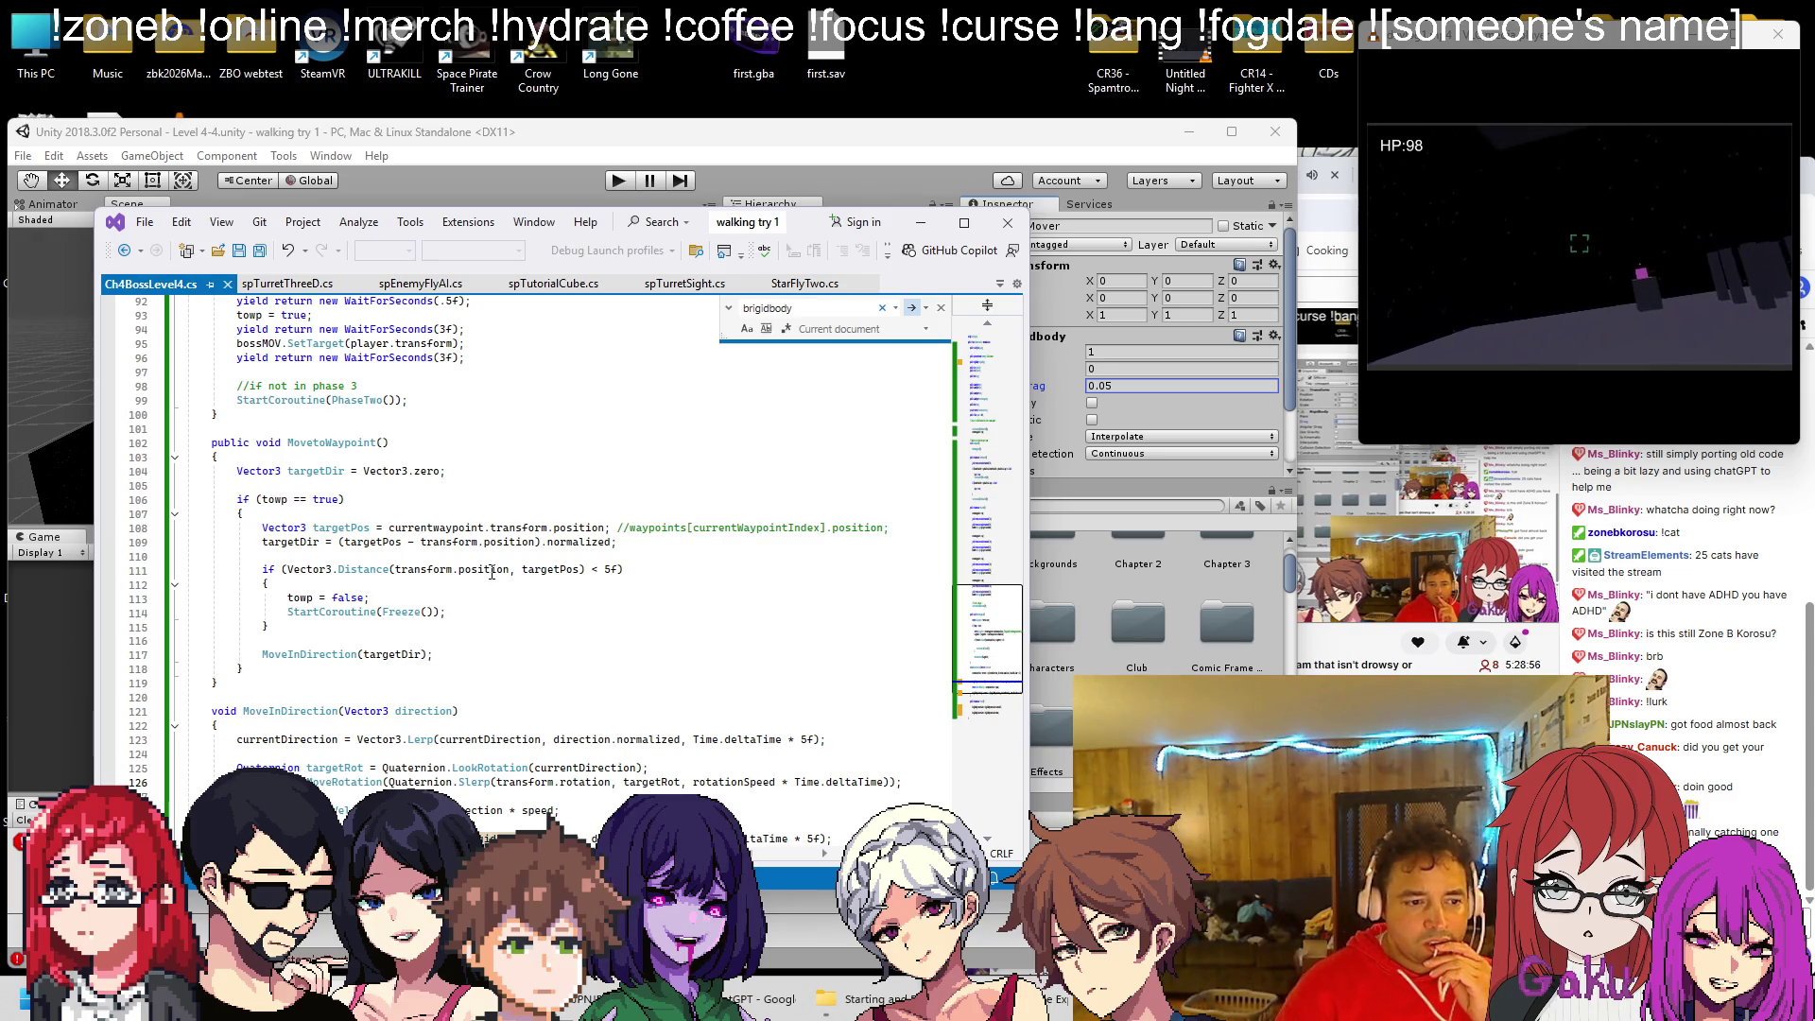
pyautogui.scroll(-2, 491, 572)
pyautogui.scroll(-1, 492, 571)
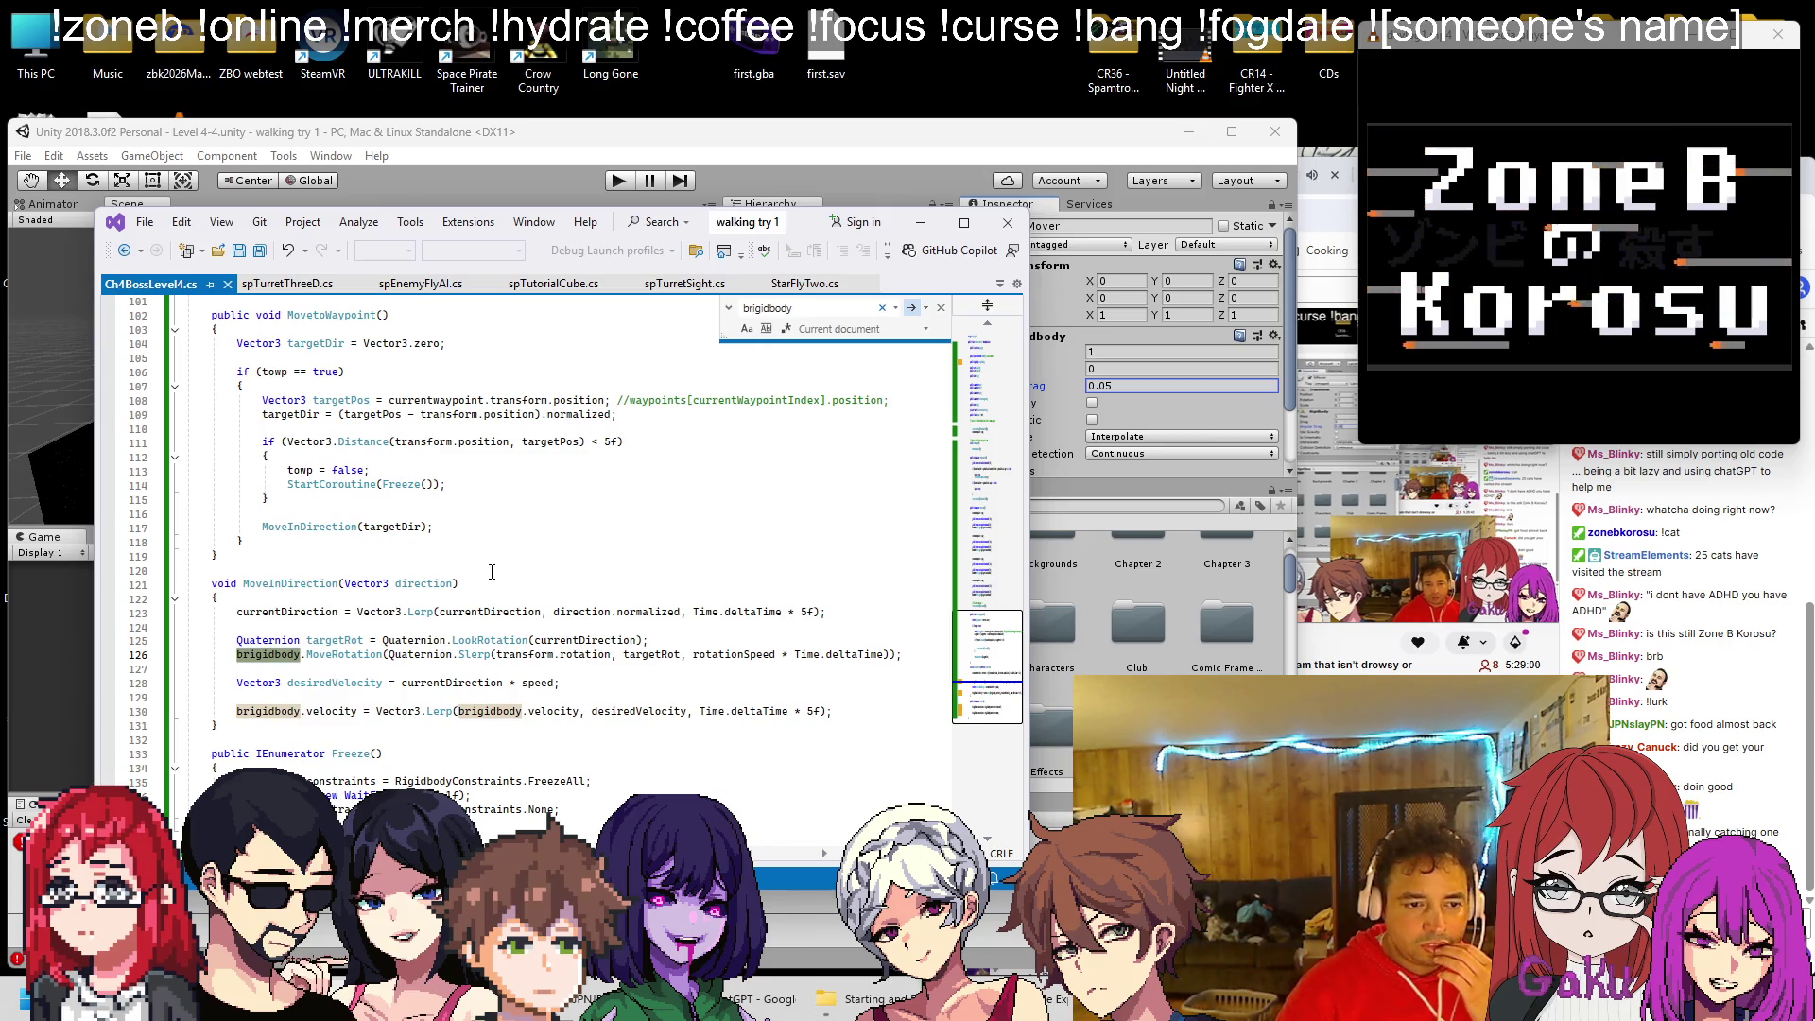
pyautogui.scroll(20, 497, 559)
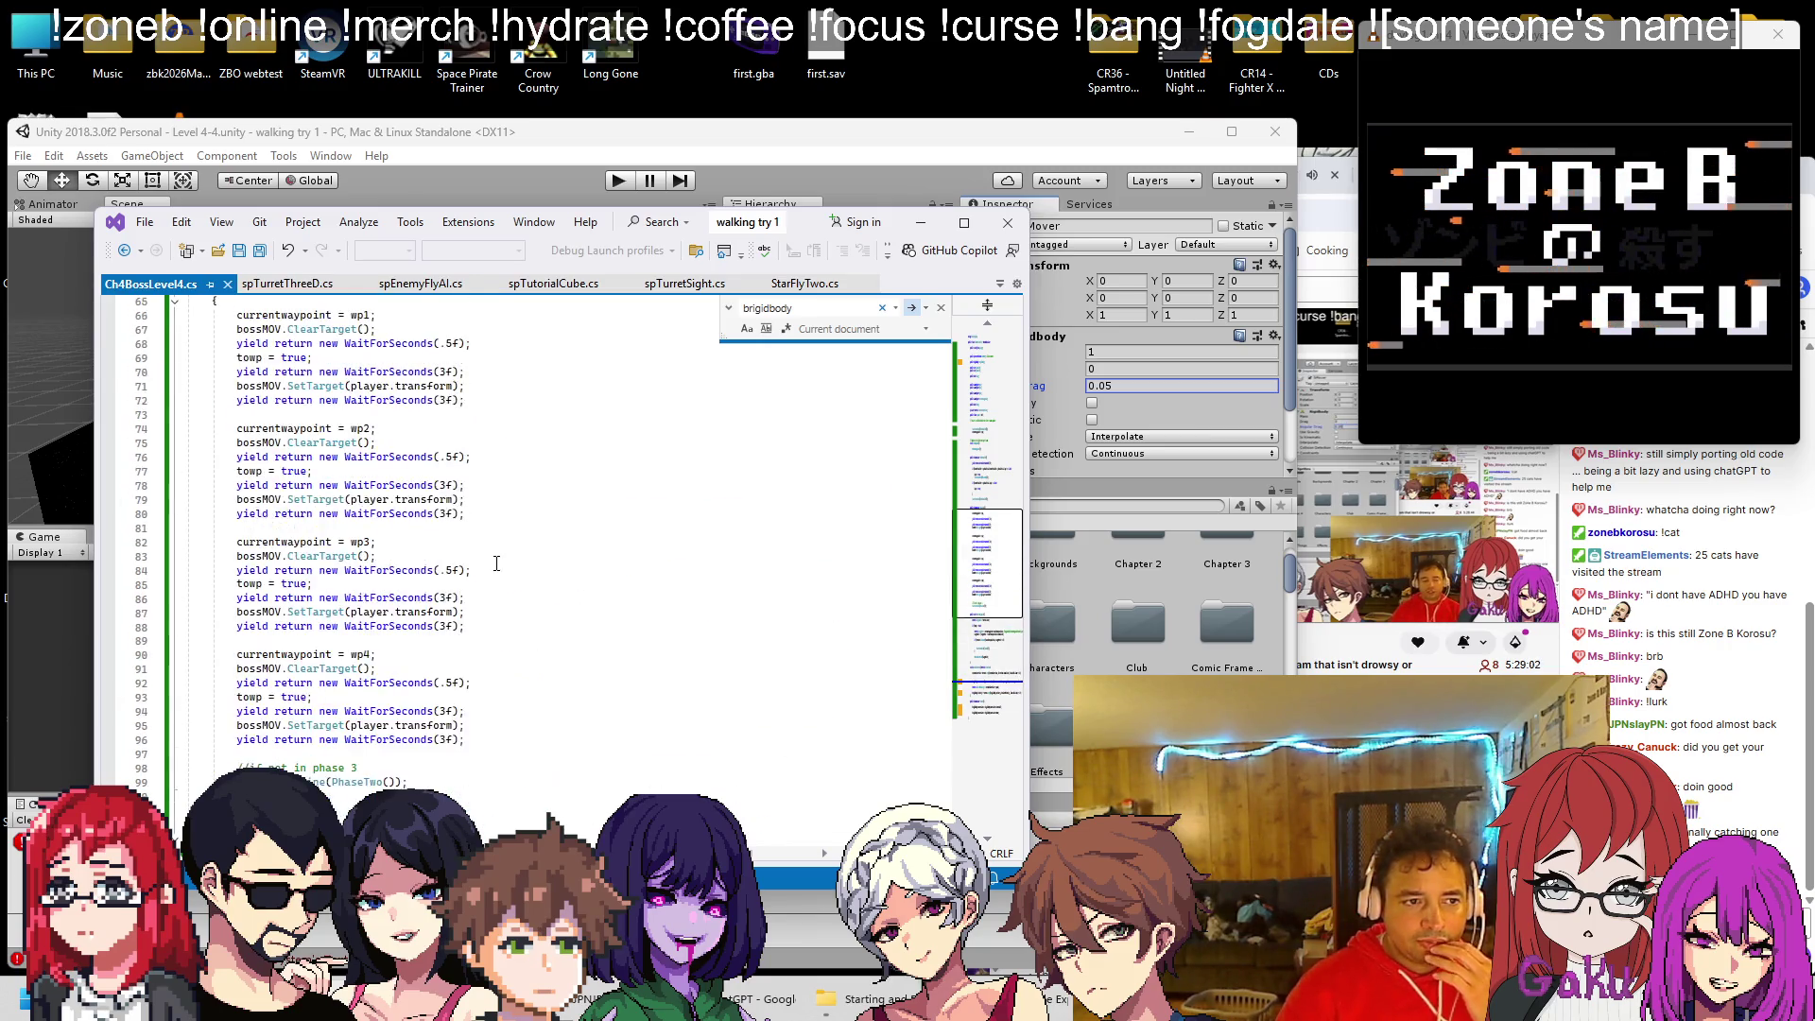
pyautogui.scroll(8, 501, 598)
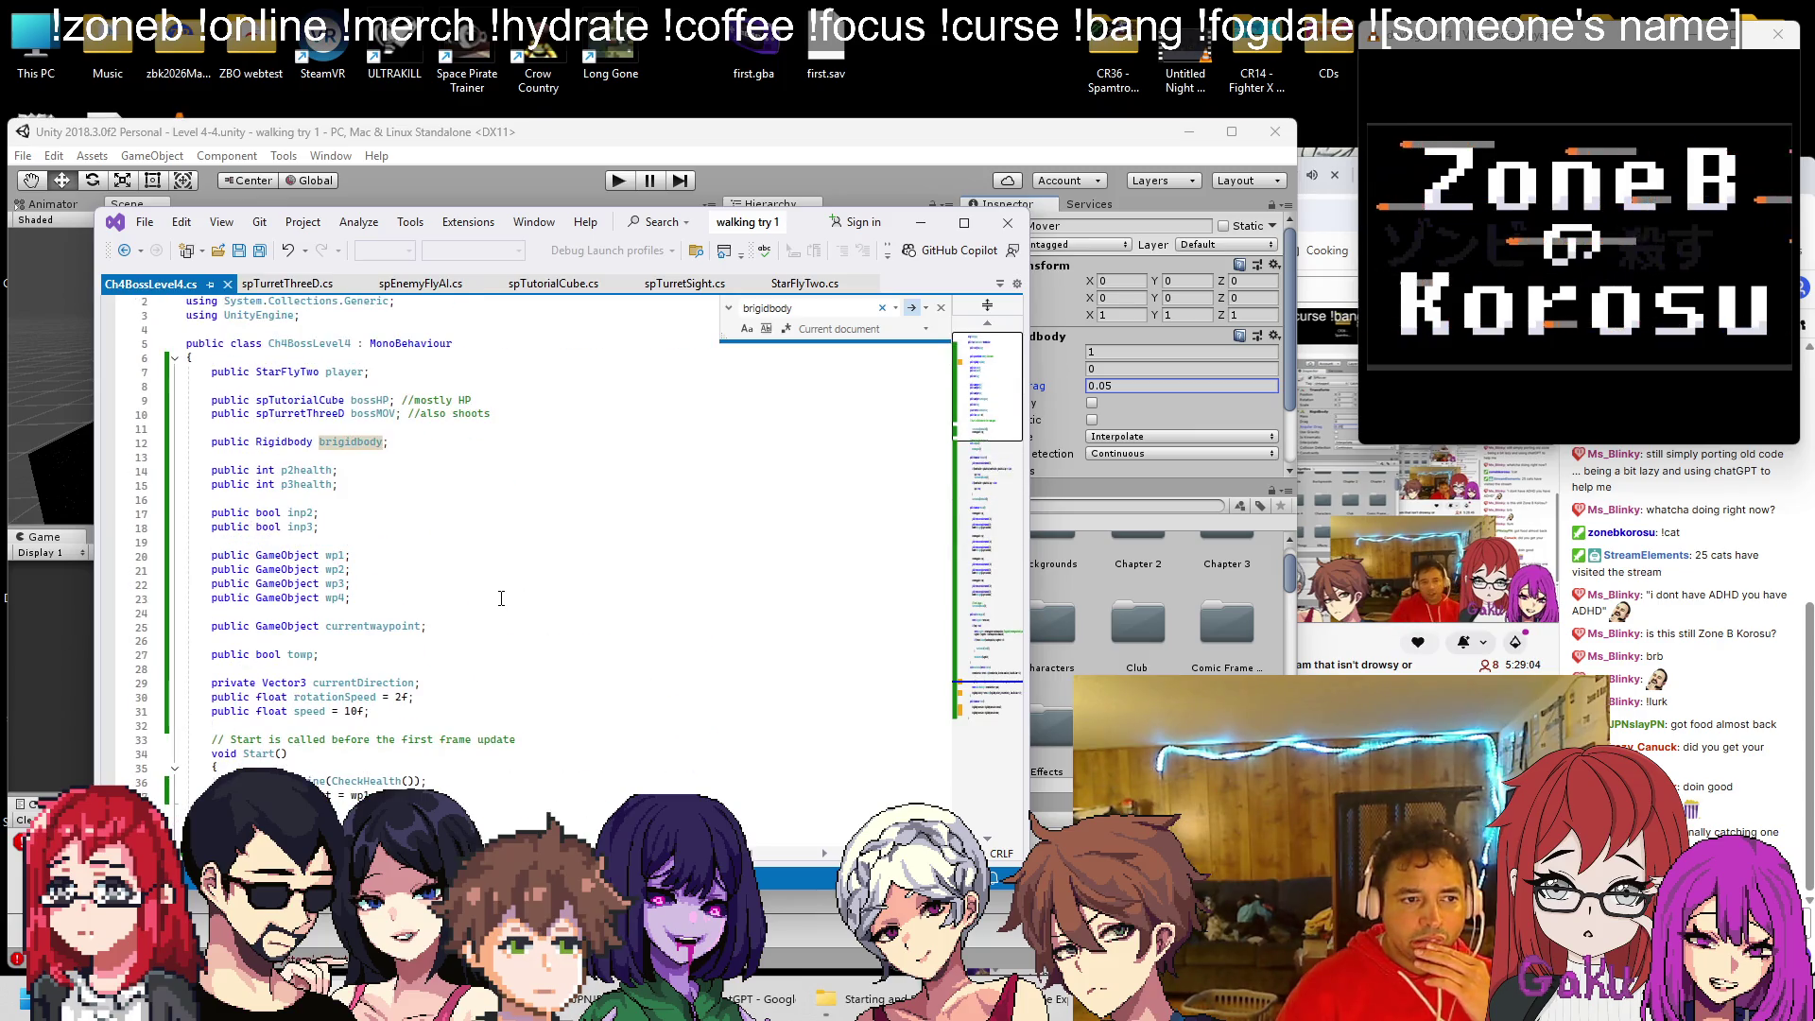
pyautogui.click(558, 174)
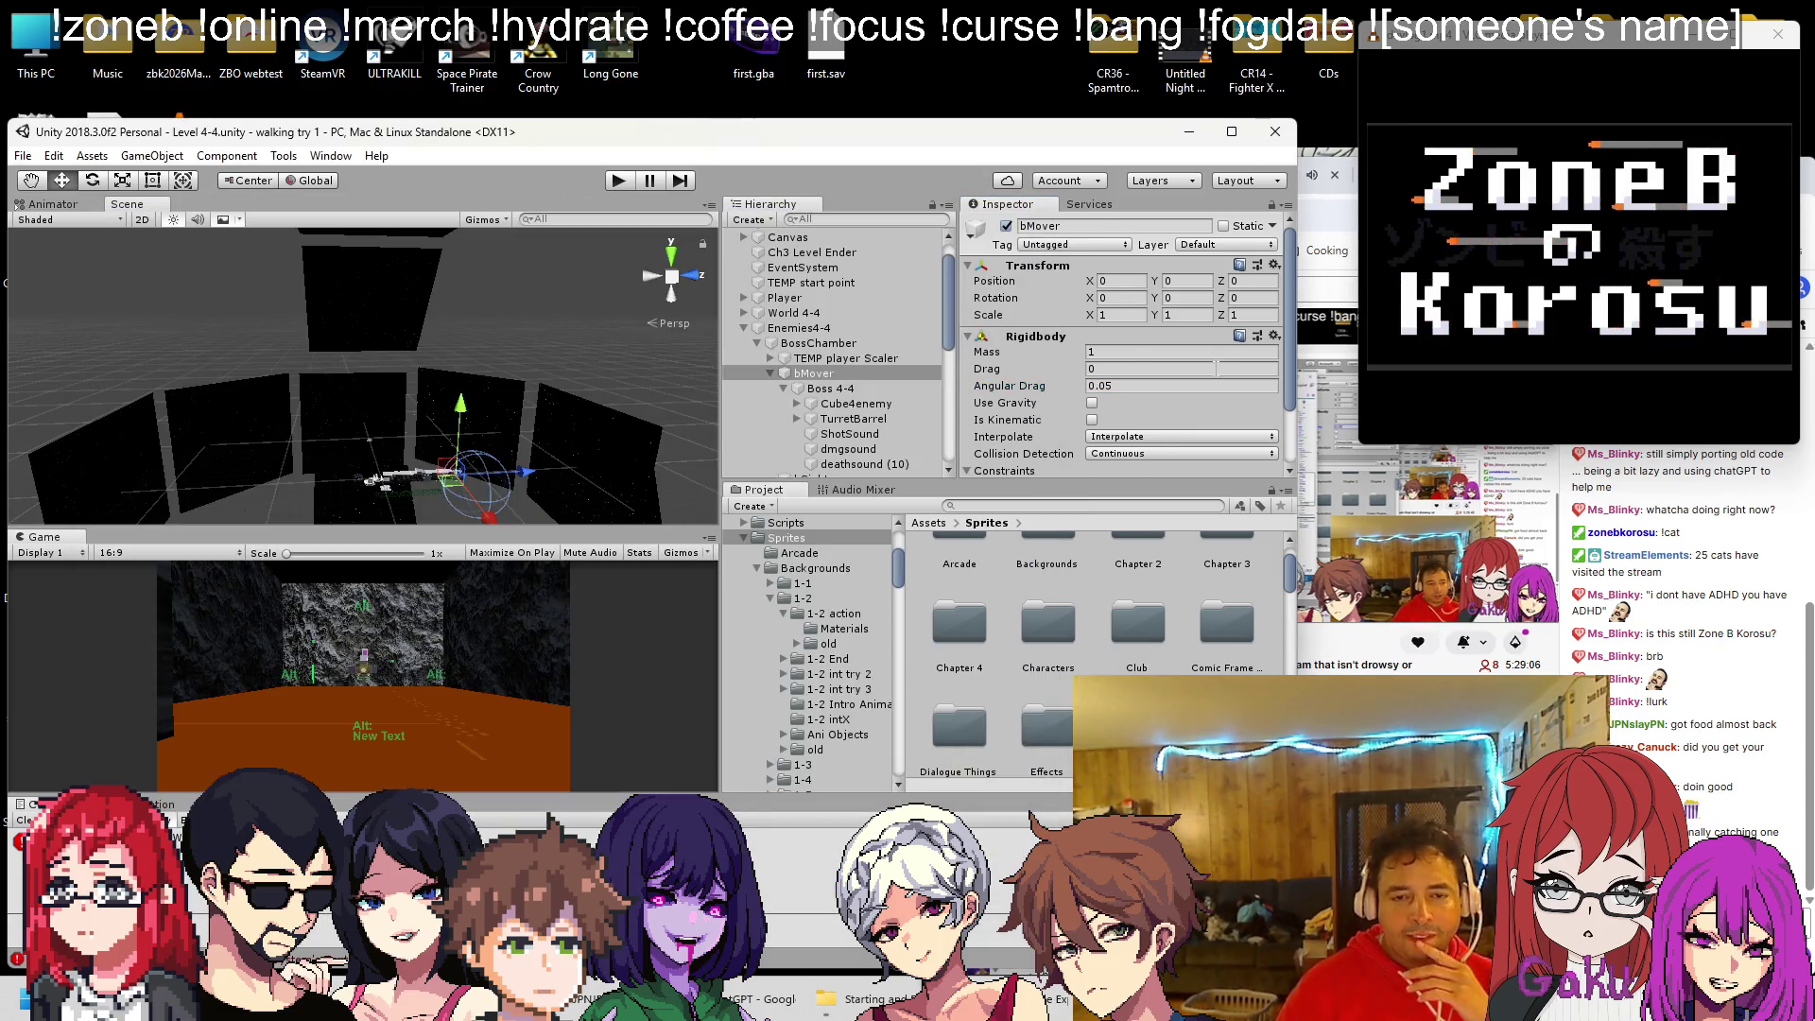
# Copy the Ch 4 Boss Level 4 component from Boss 4-4, then remove it there
pyautogui.click(829, 388)
pyautogui.scroll(-5, 1040, 378)
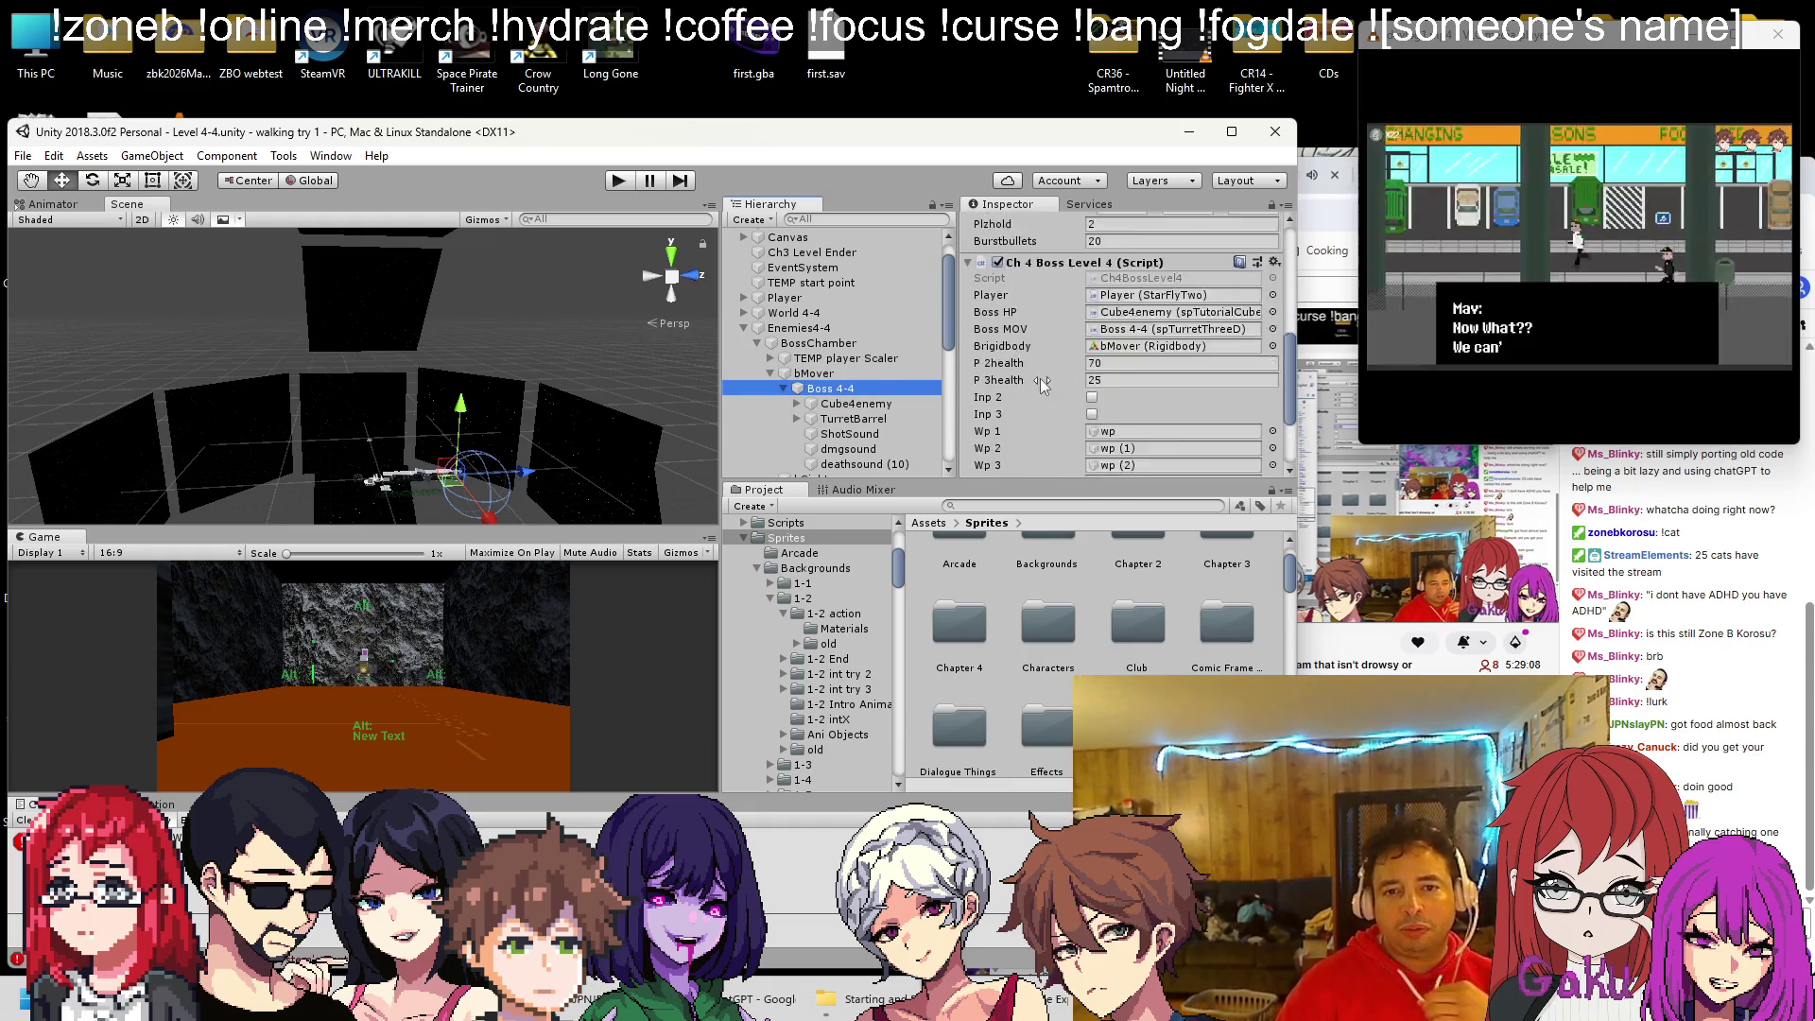
pyautogui.scroll(2, 1040, 379)
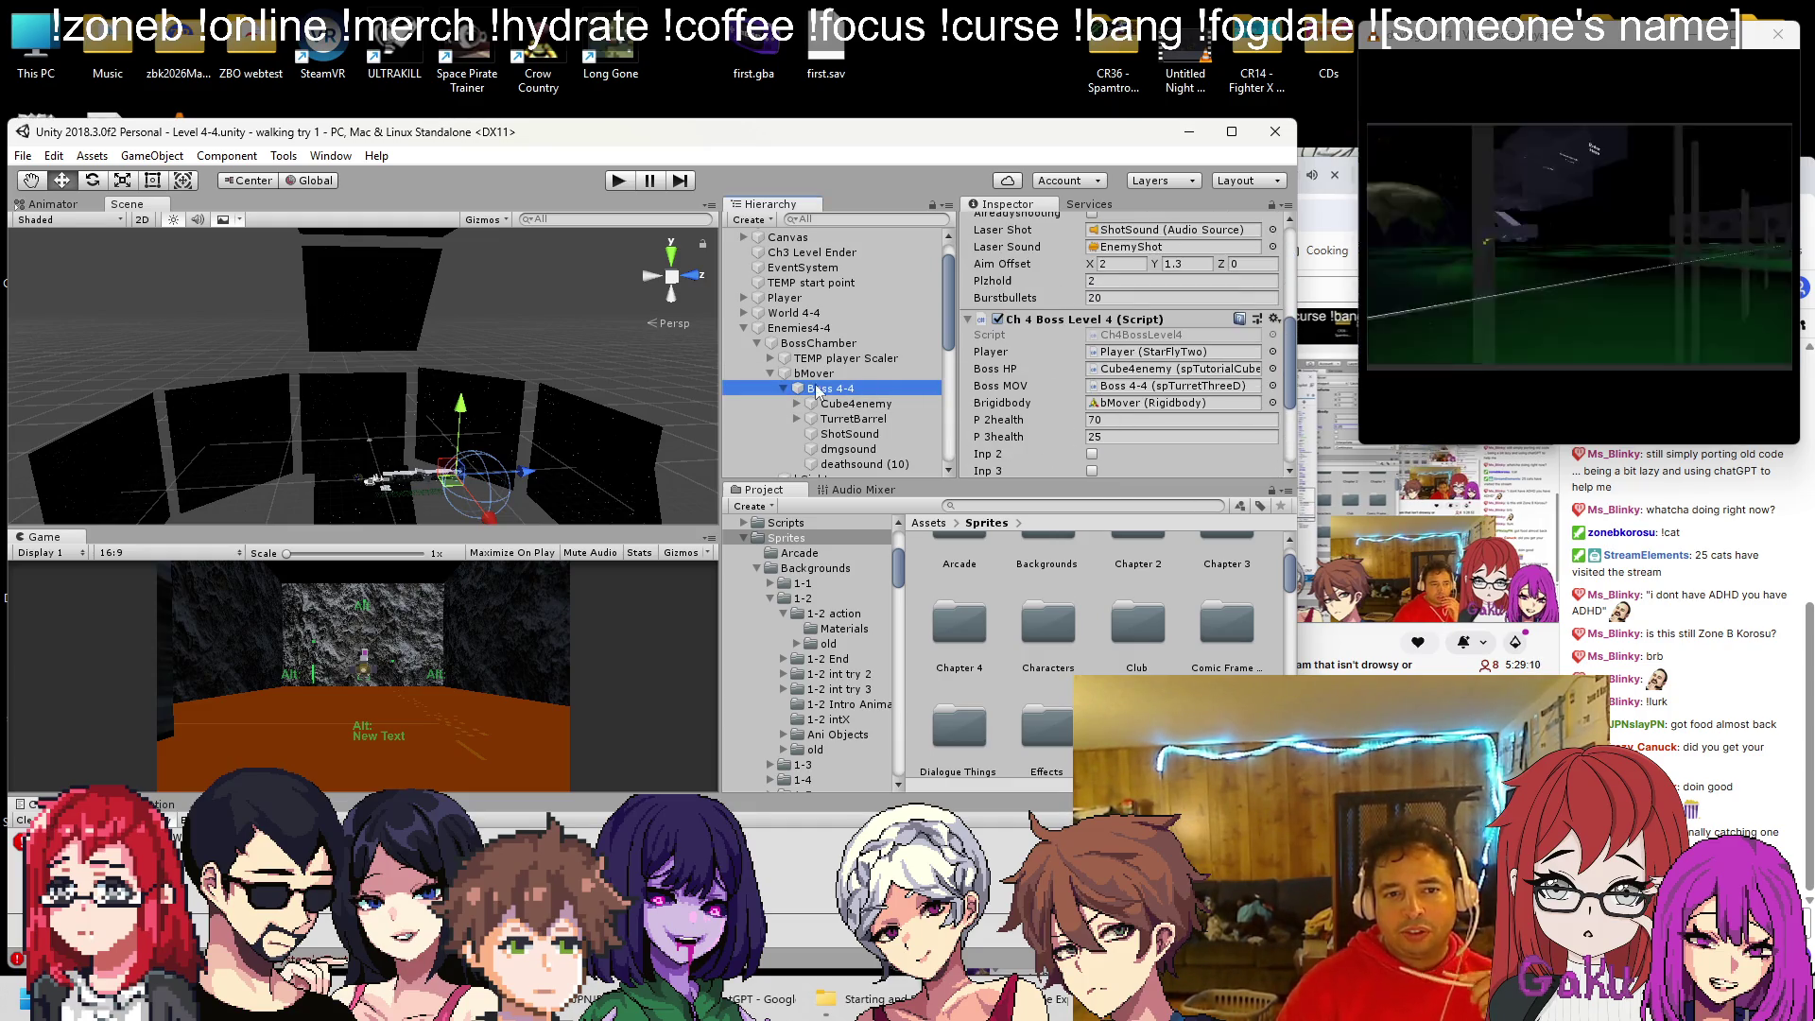
pyautogui.scroll(-4, 1056, 379)
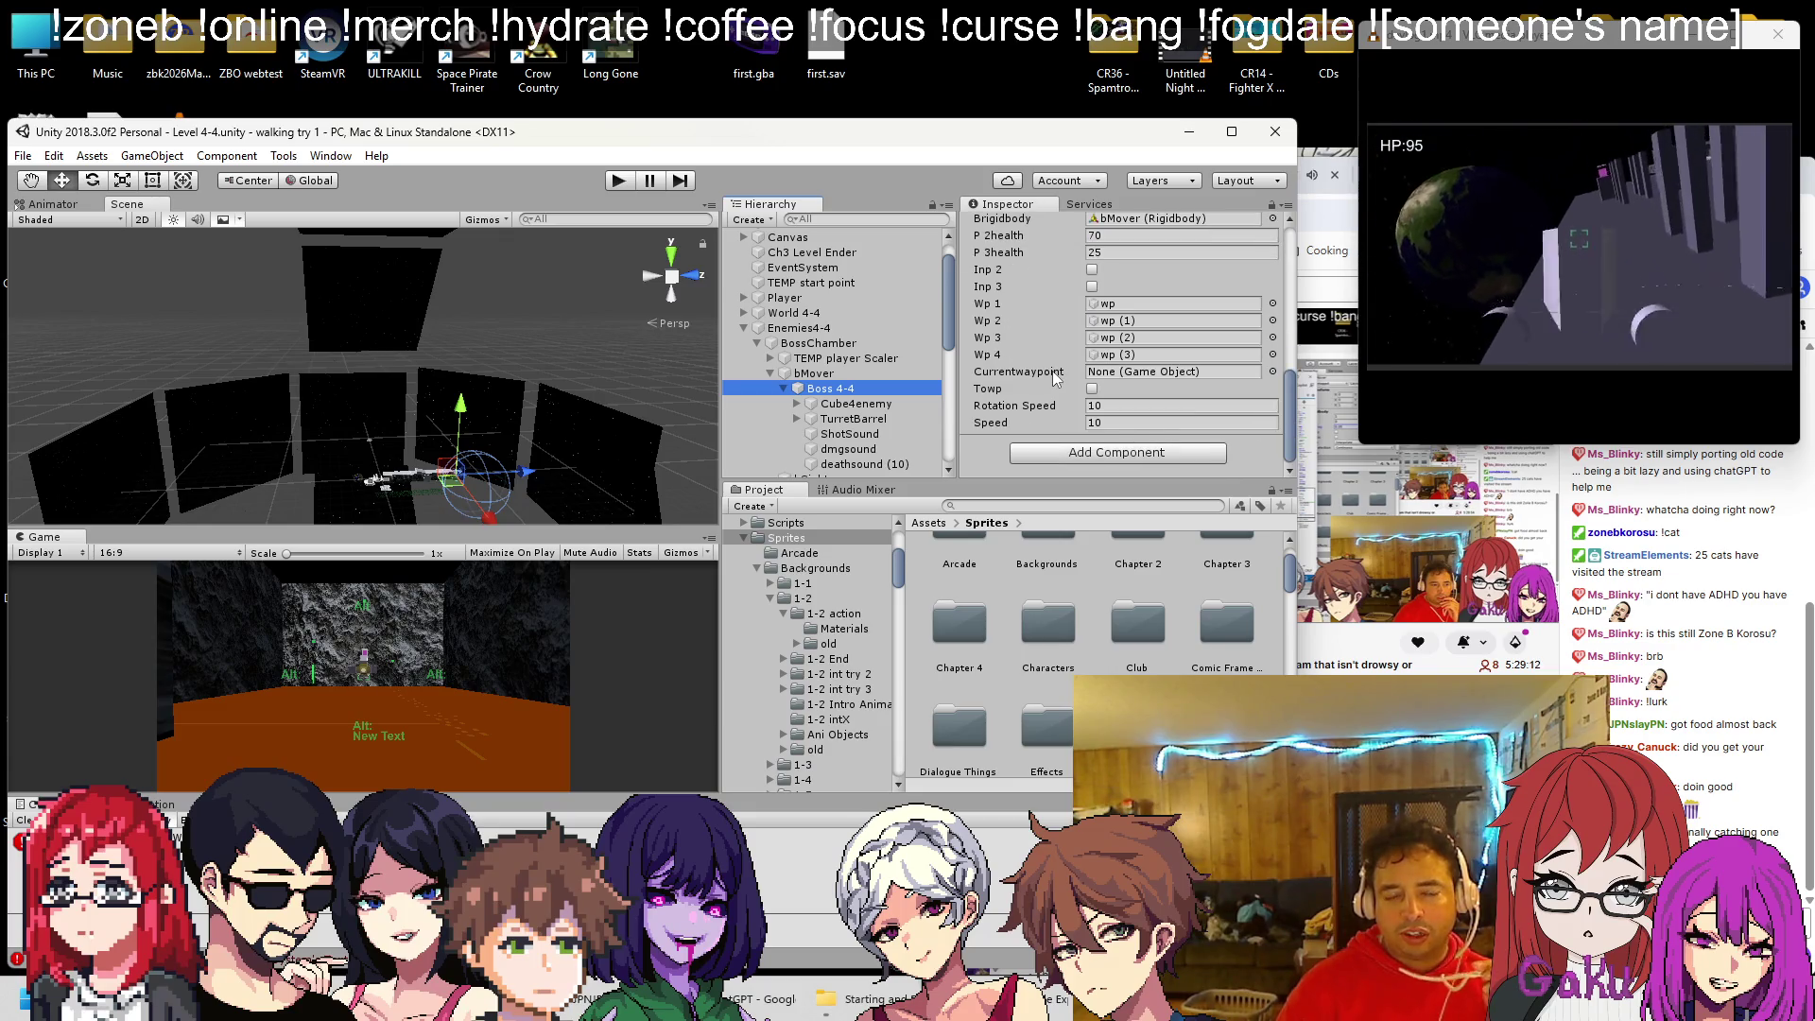
pyautogui.scroll(3, 1053, 387)
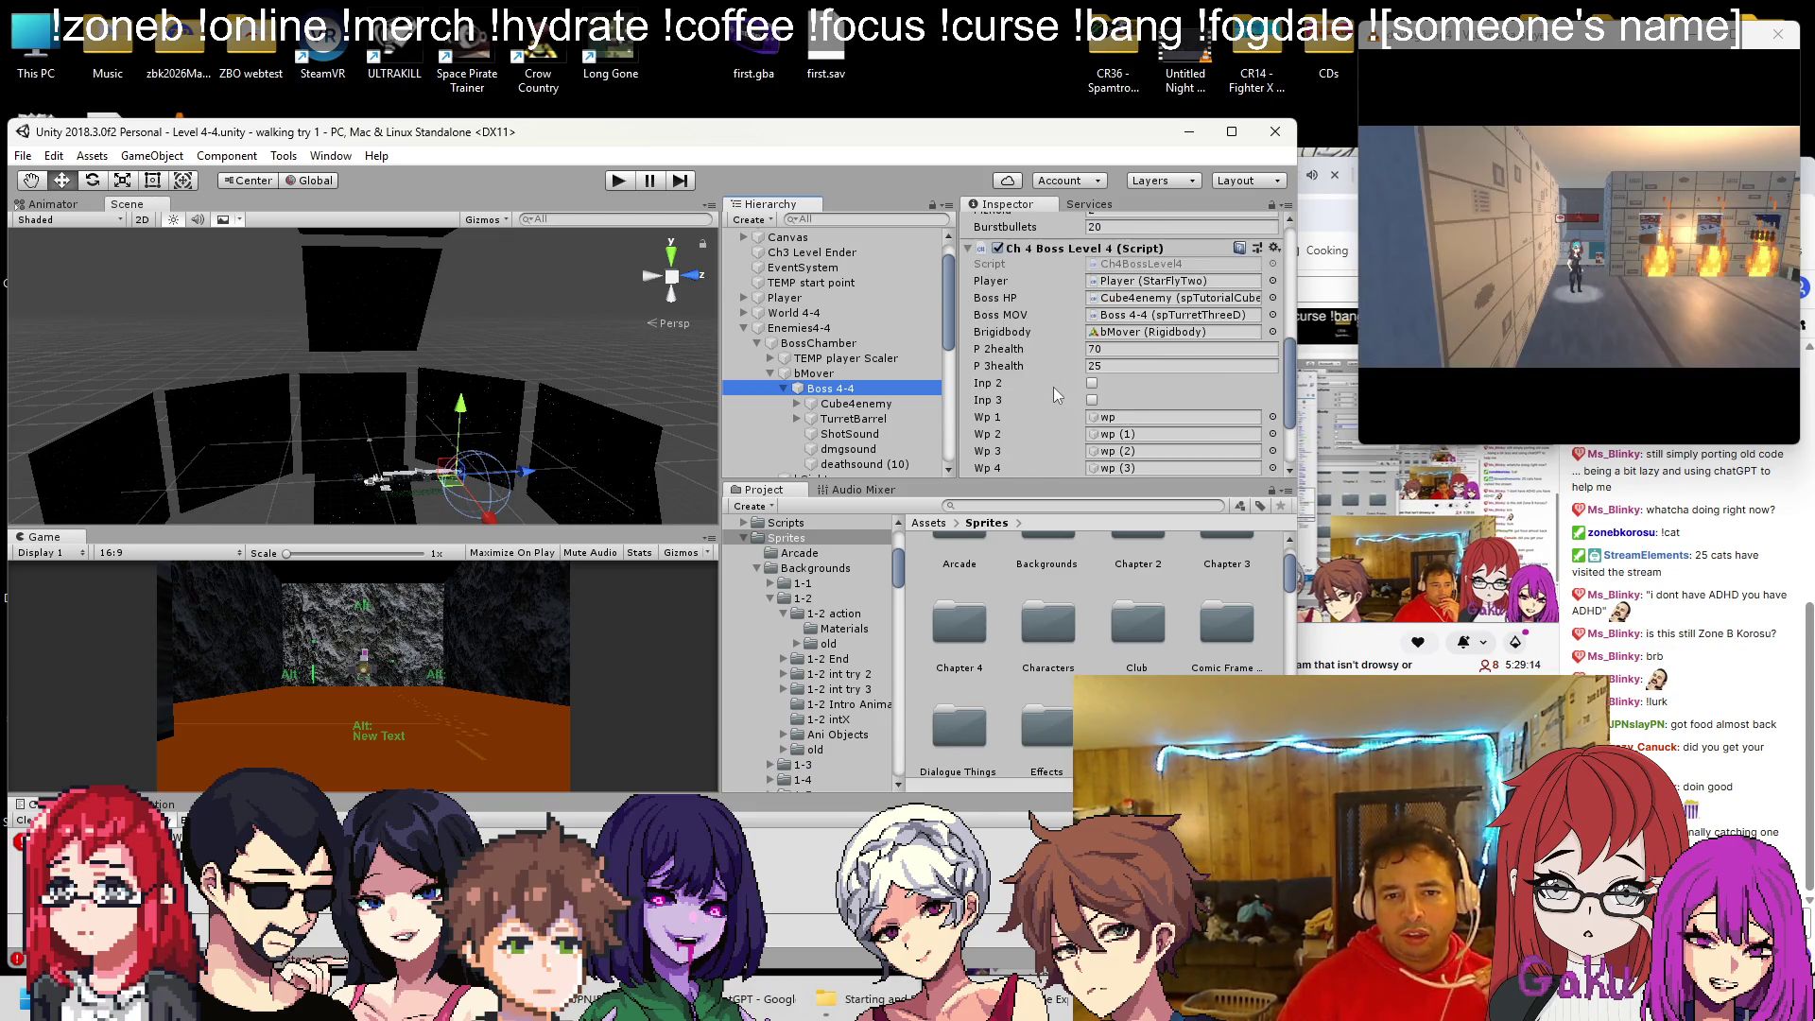
pyautogui.scroll(3, 1053, 387)
pyautogui.click(1273, 362)
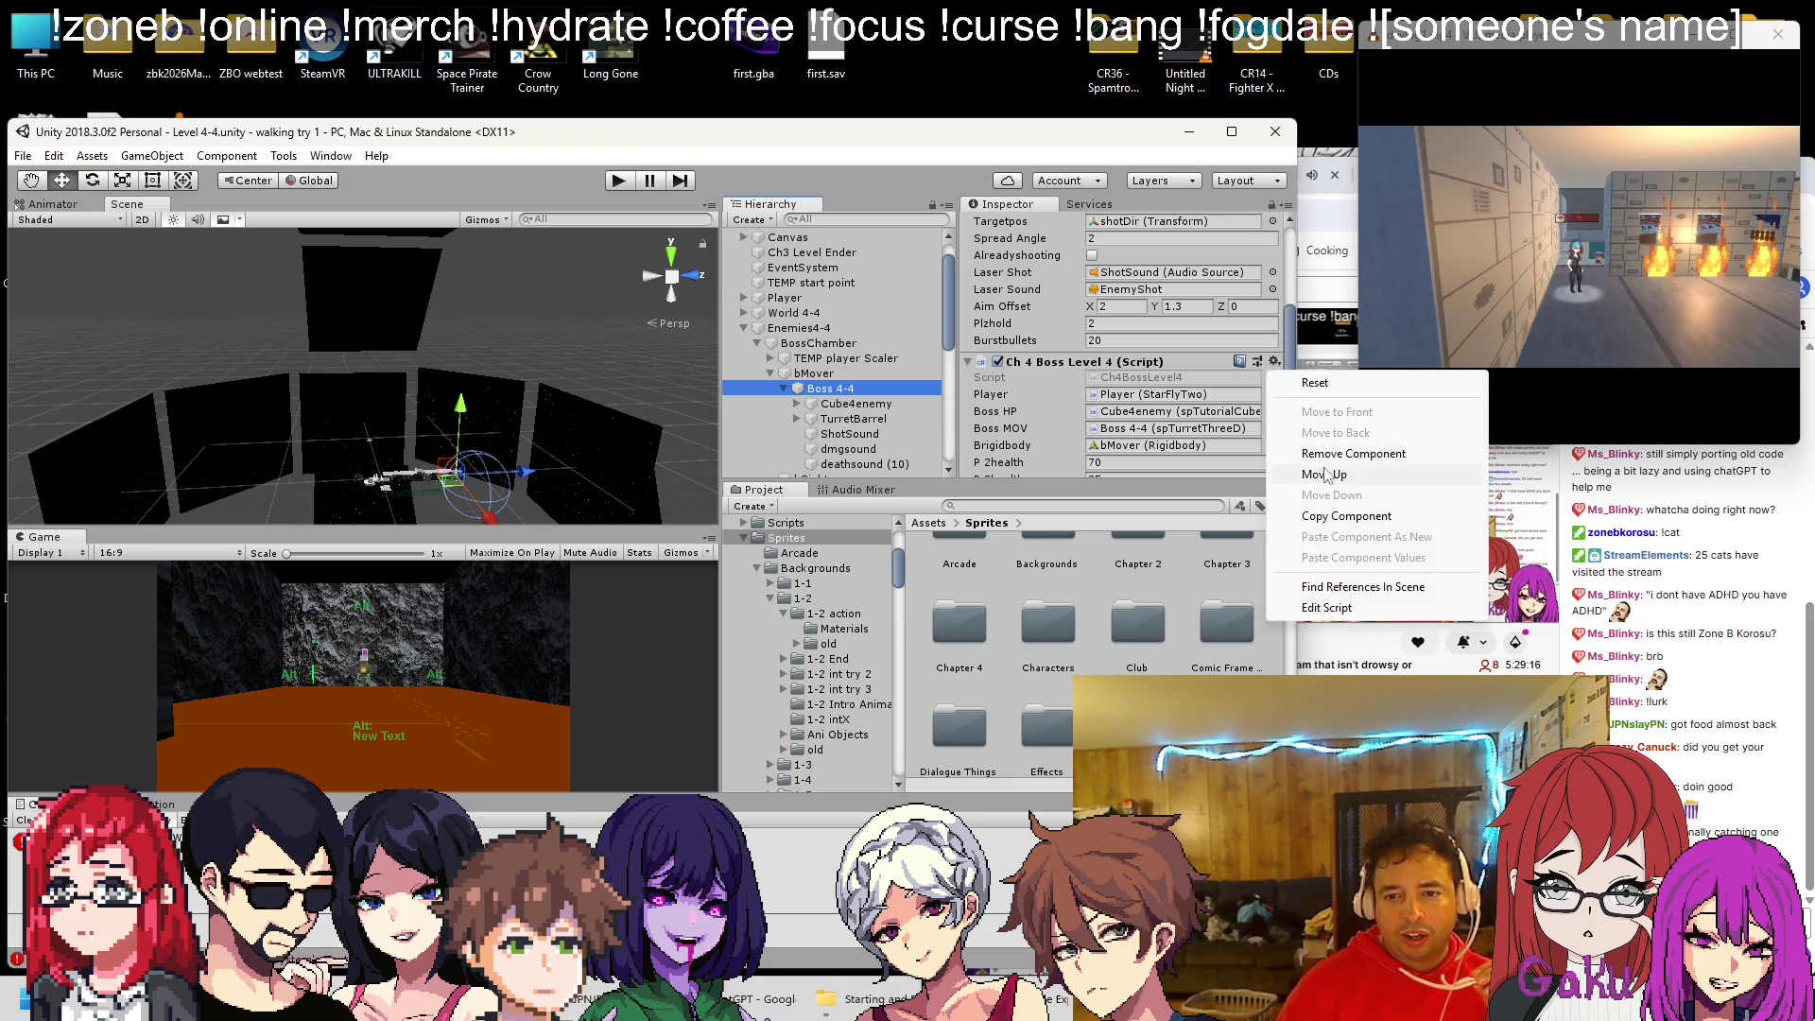
pyautogui.click(1324, 518)
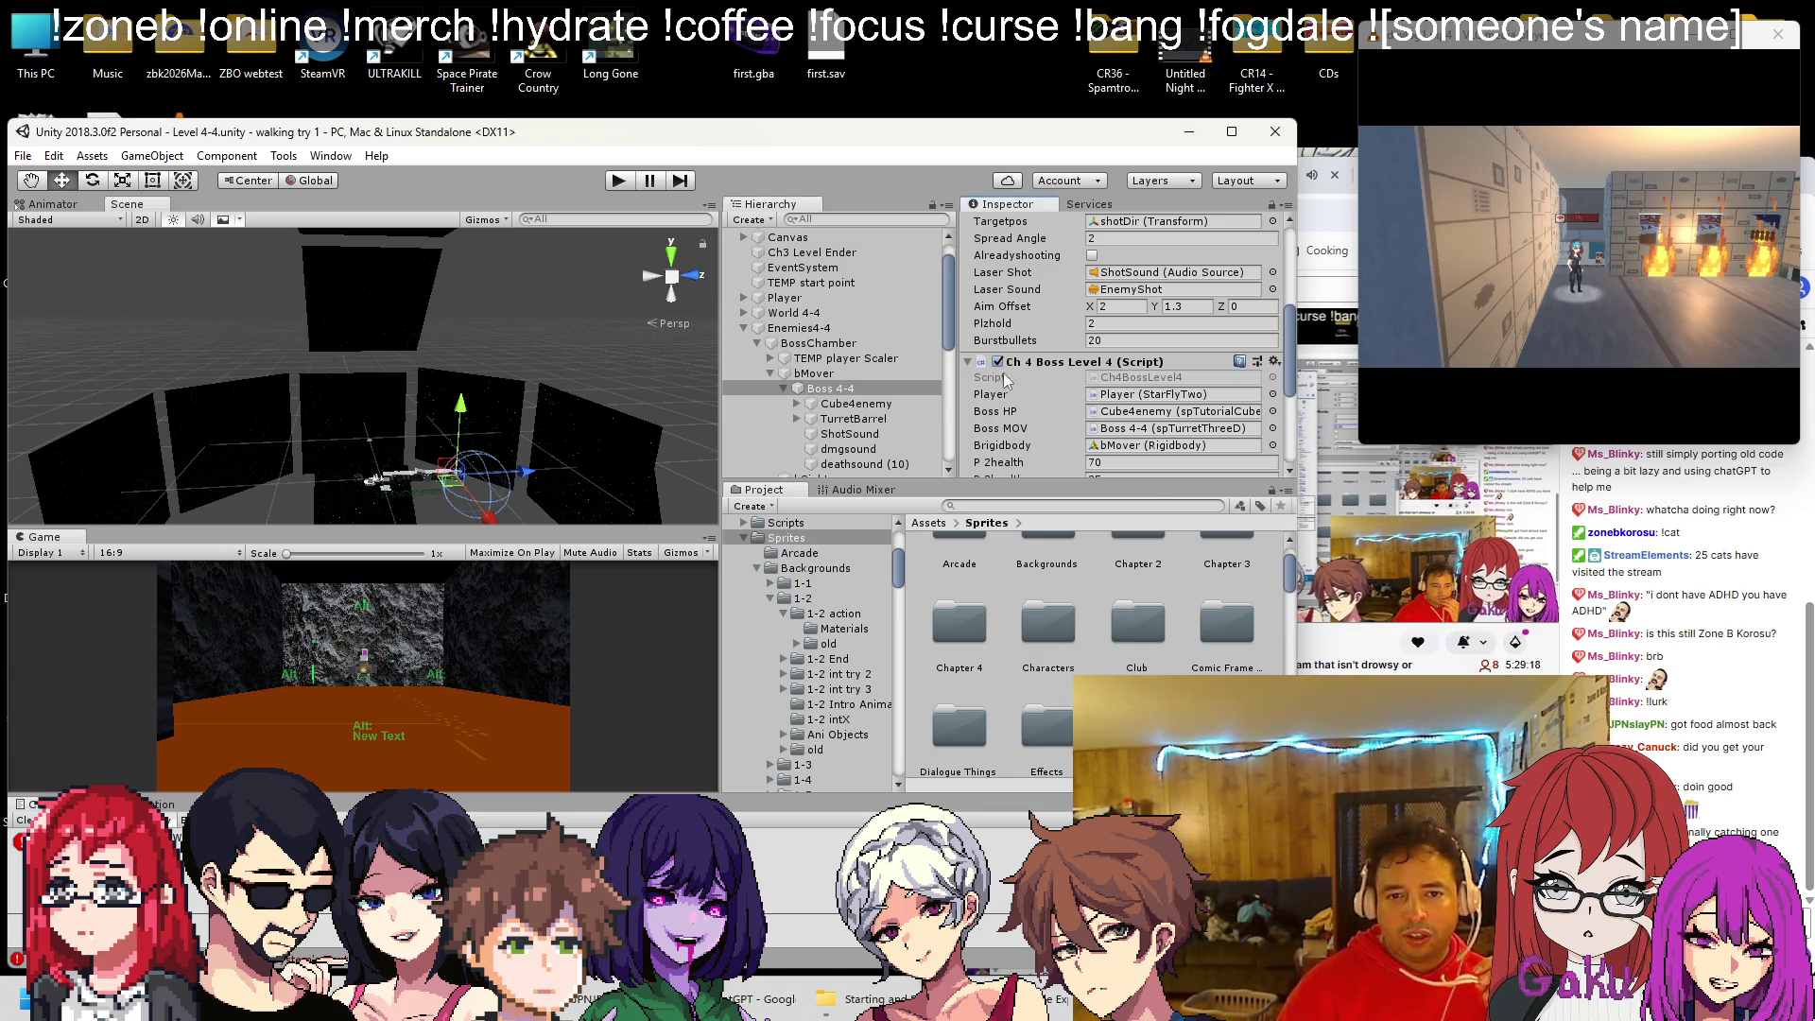
pyautogui.rightClick(1055, 364)
pyautogui.click(1115, 427)
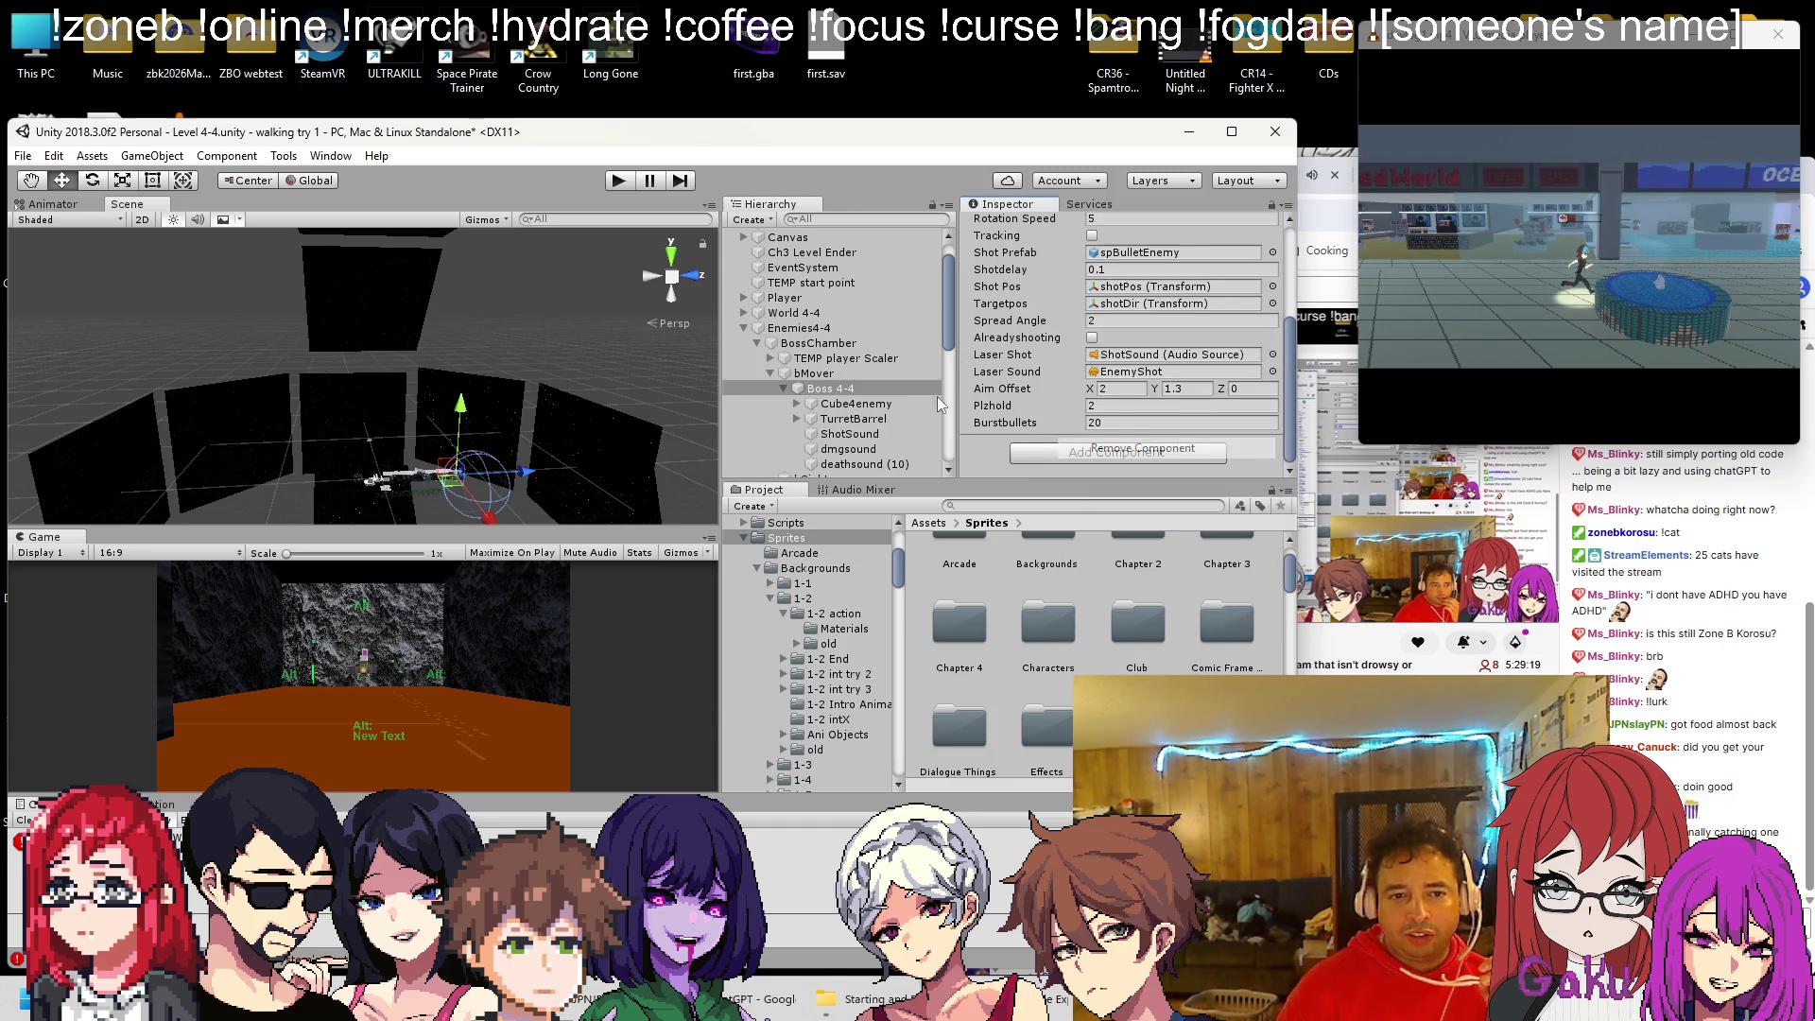
# Add Ch 4 Boss Level 4 to bMover, paste the copied values, and start playtesting
pyautogui.click(810, 374)
pyautogui.click(1034, 451)
pyautogui.write('ch4')
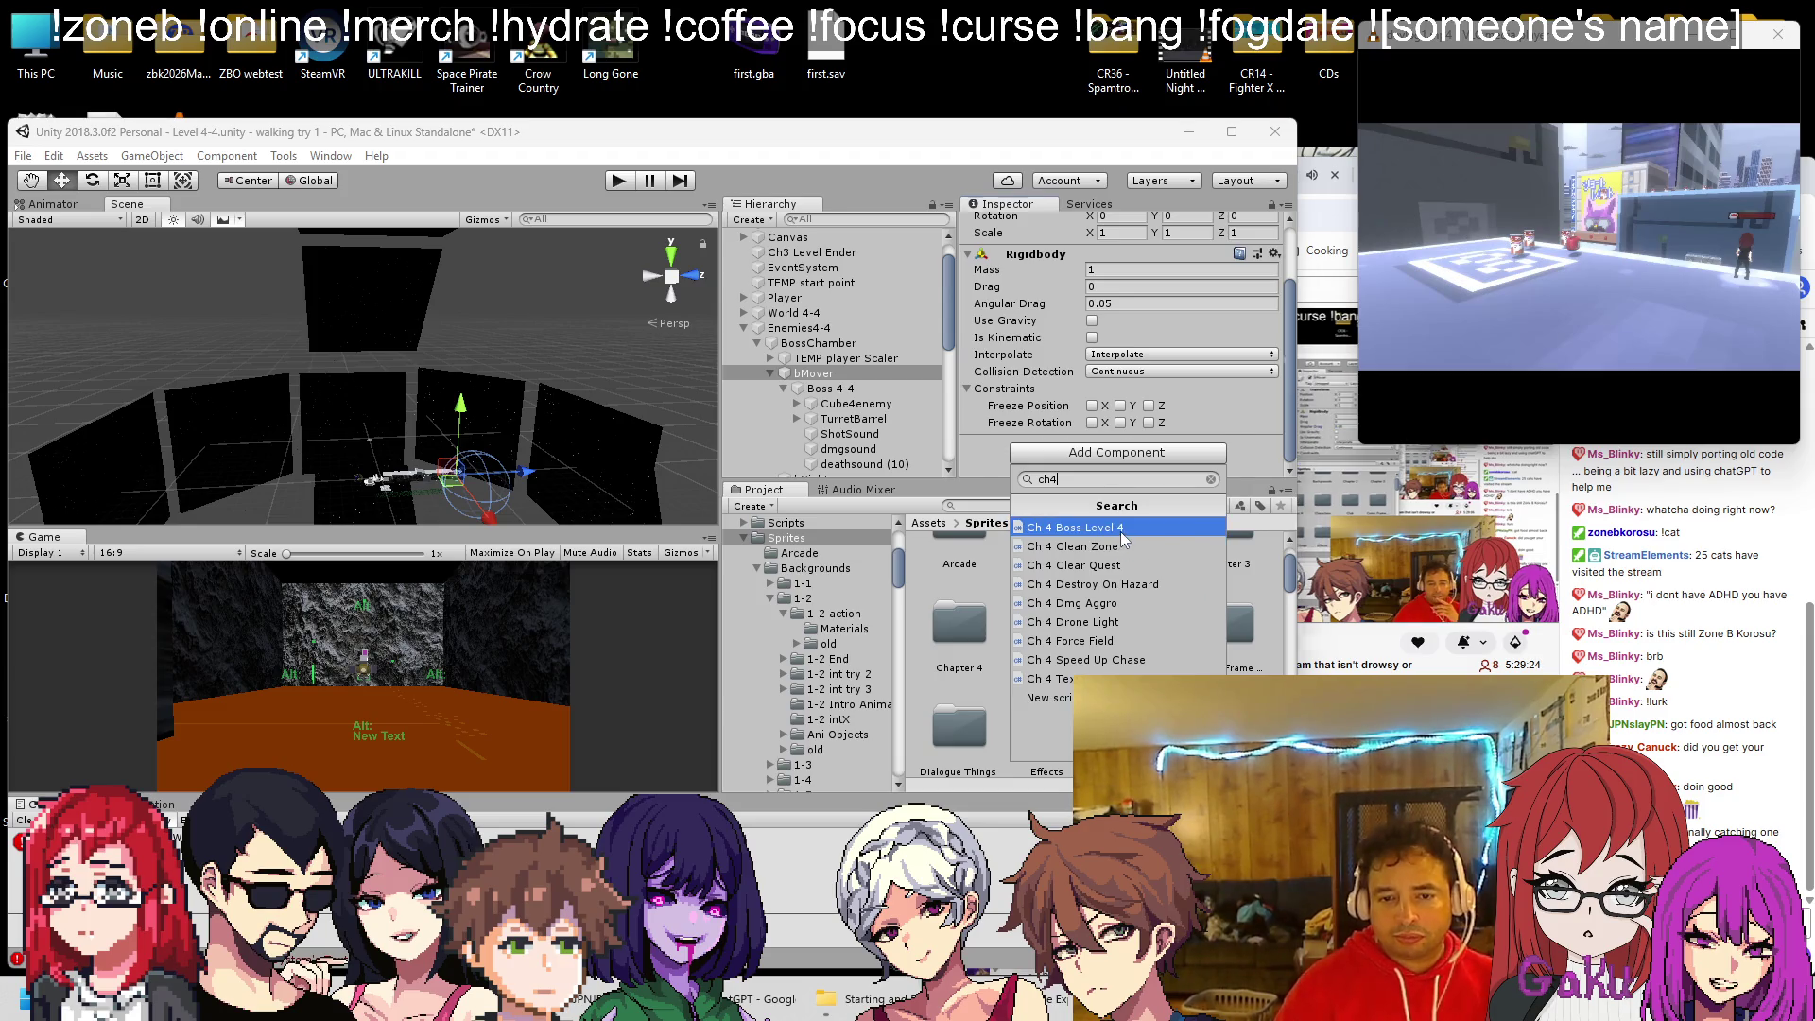
pyautogui.click(1120, 529)
pyautogui.click(1275, 331)
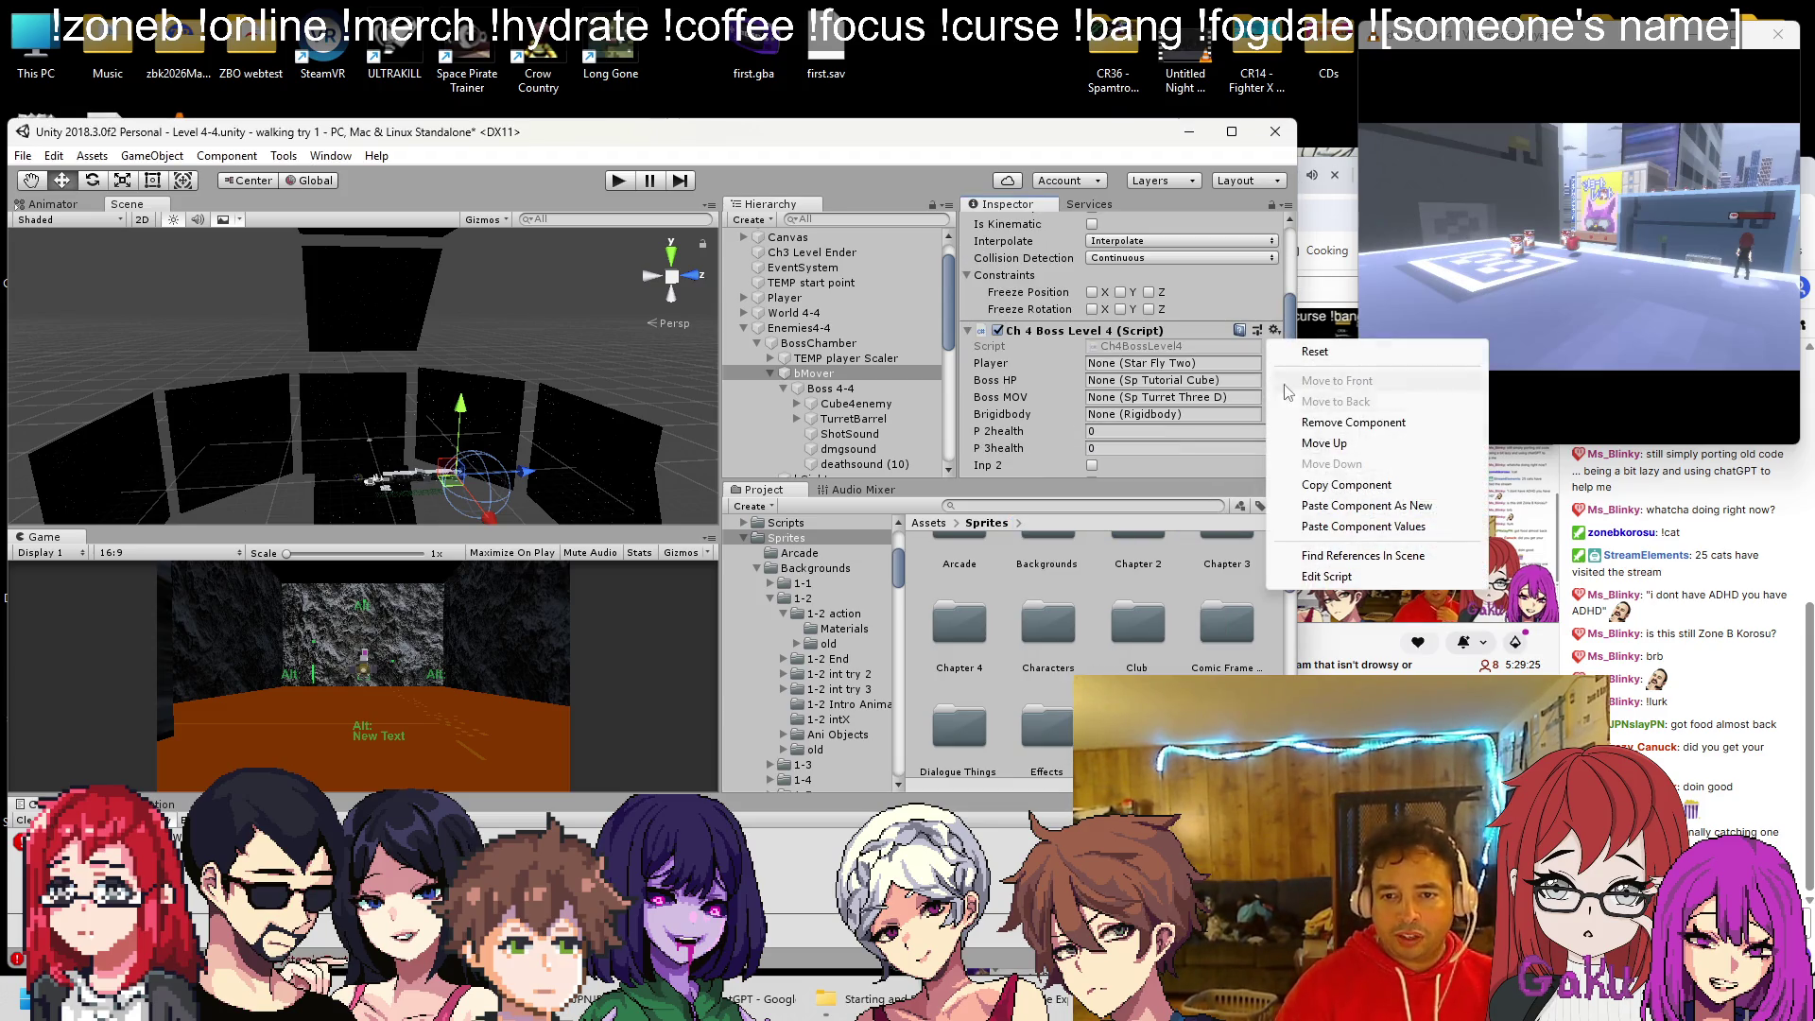
pyautogui.click(1339, 526)
pyautogui.scroll(-4, 1190, 448)
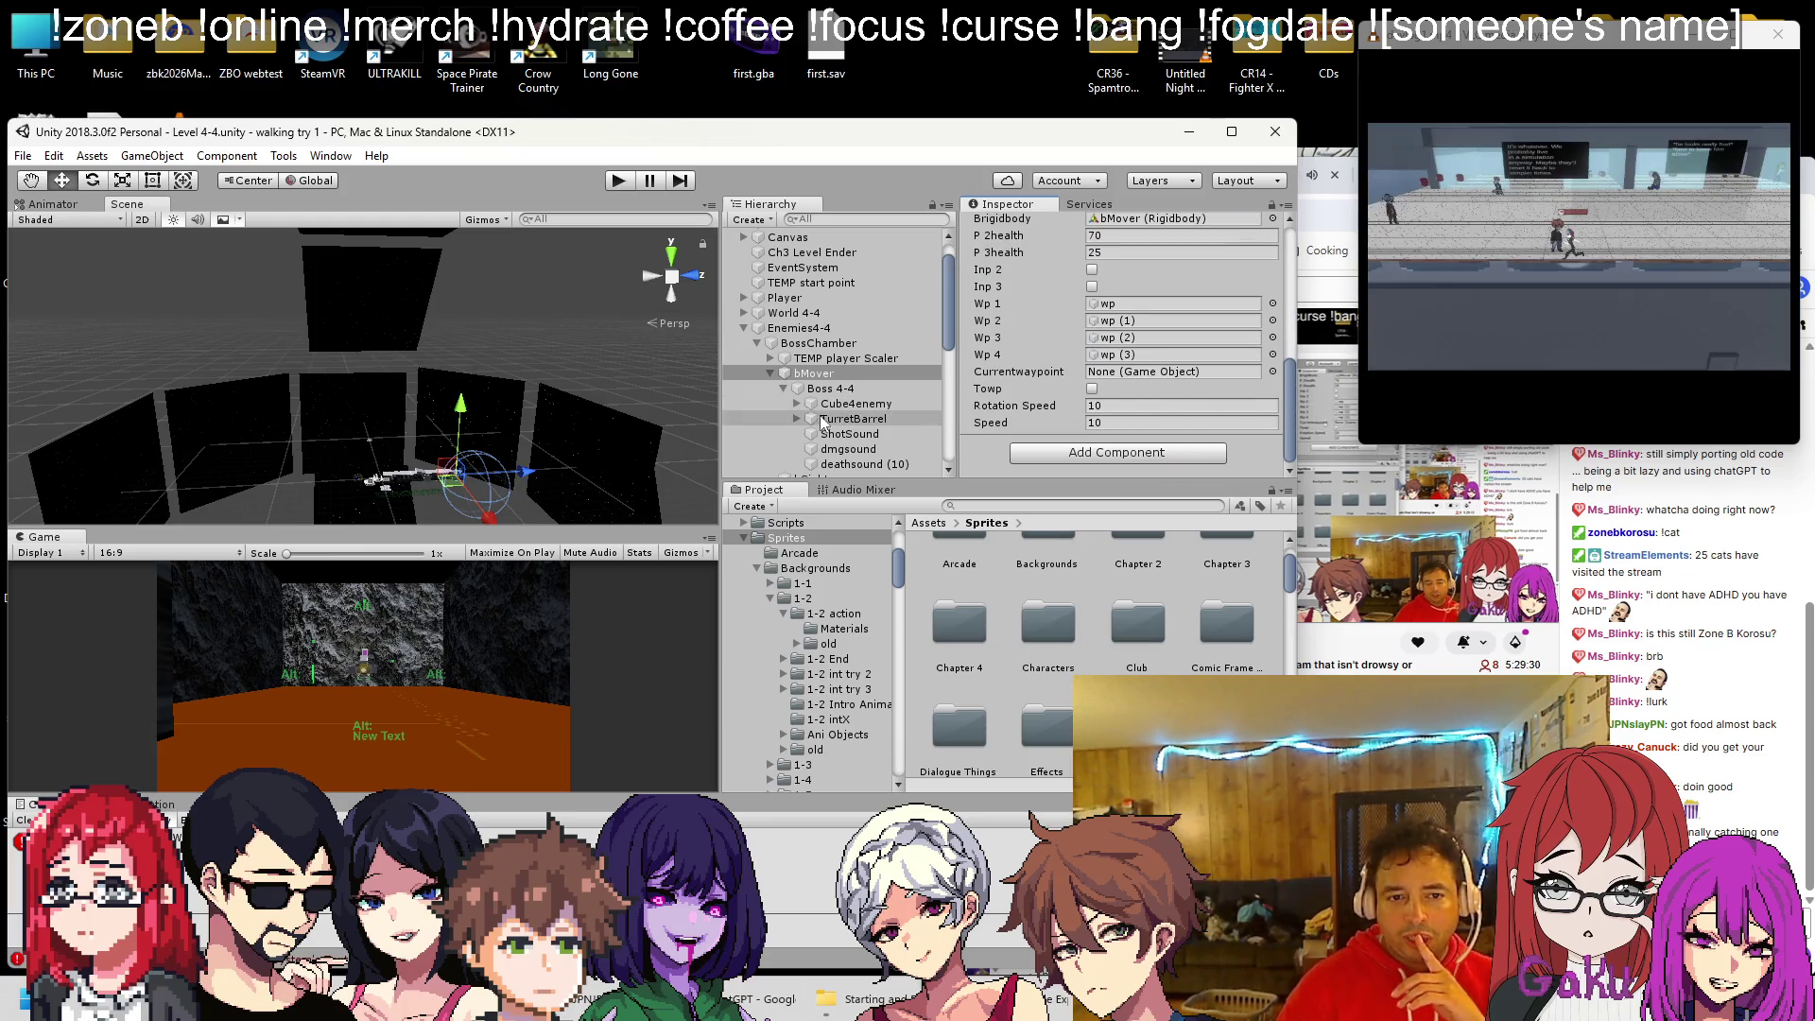
pyautogui.click(781, 388)
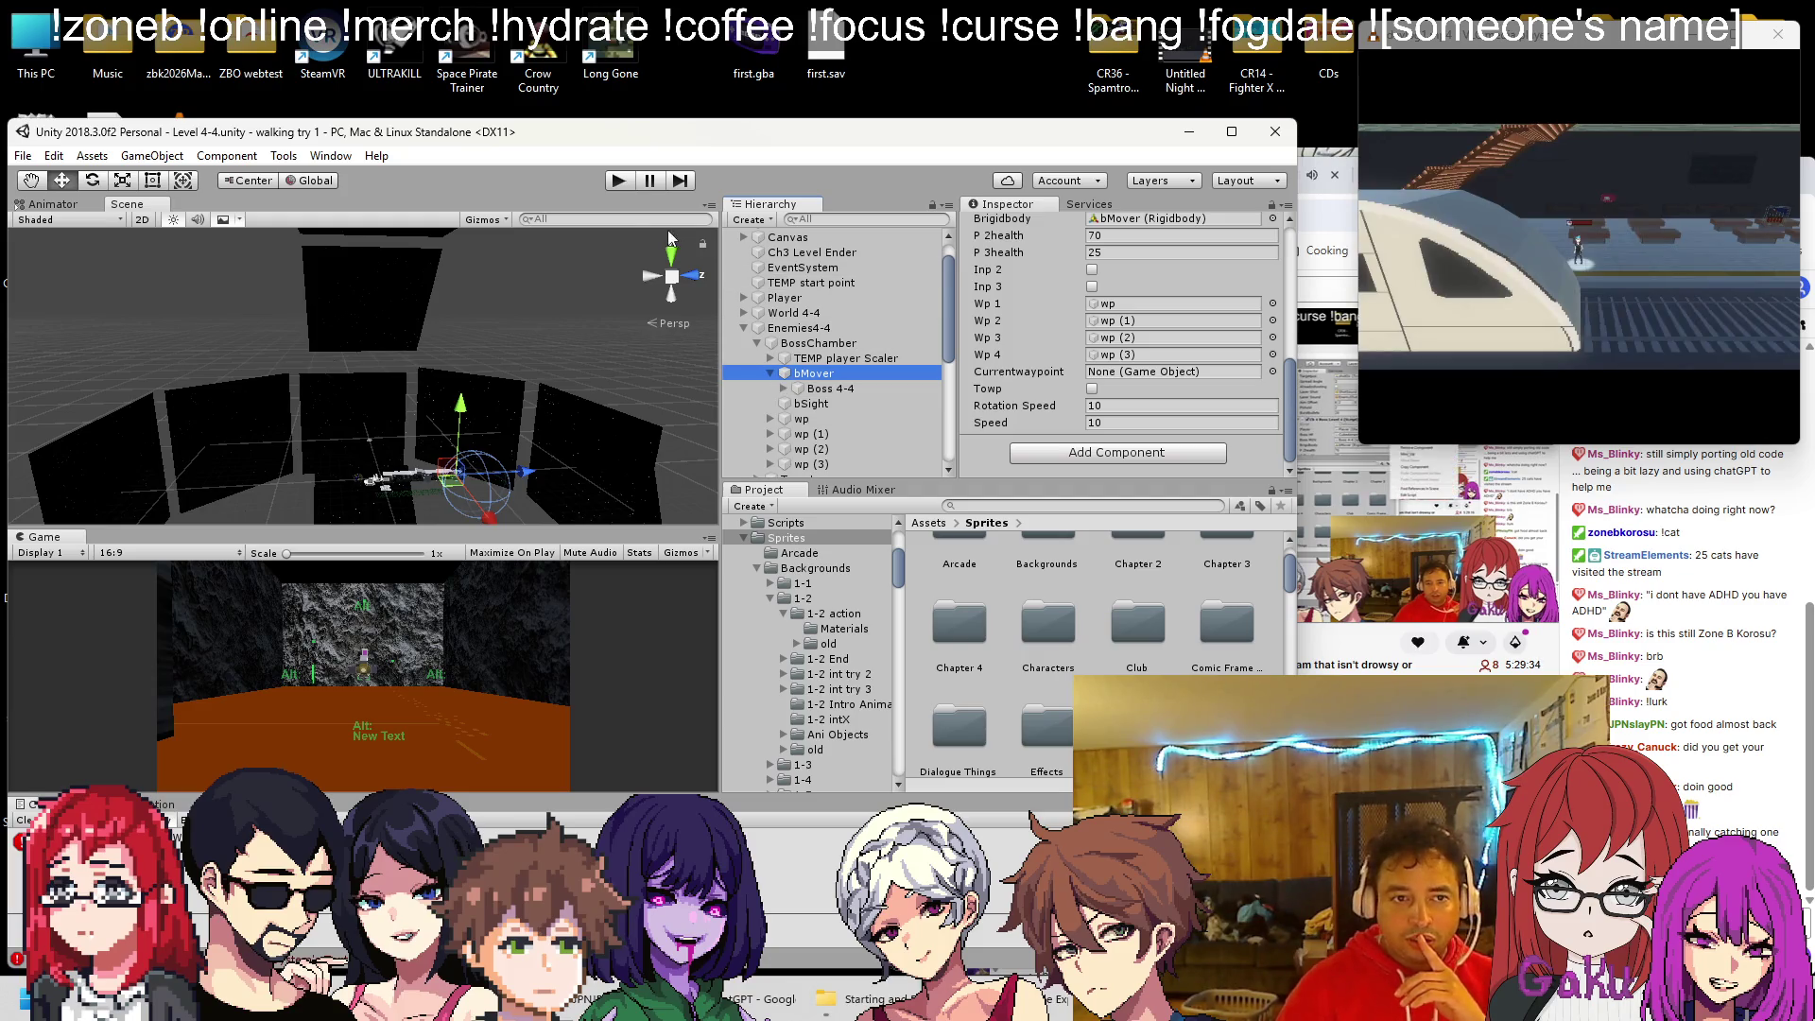
pyautogui.click(617, 183)
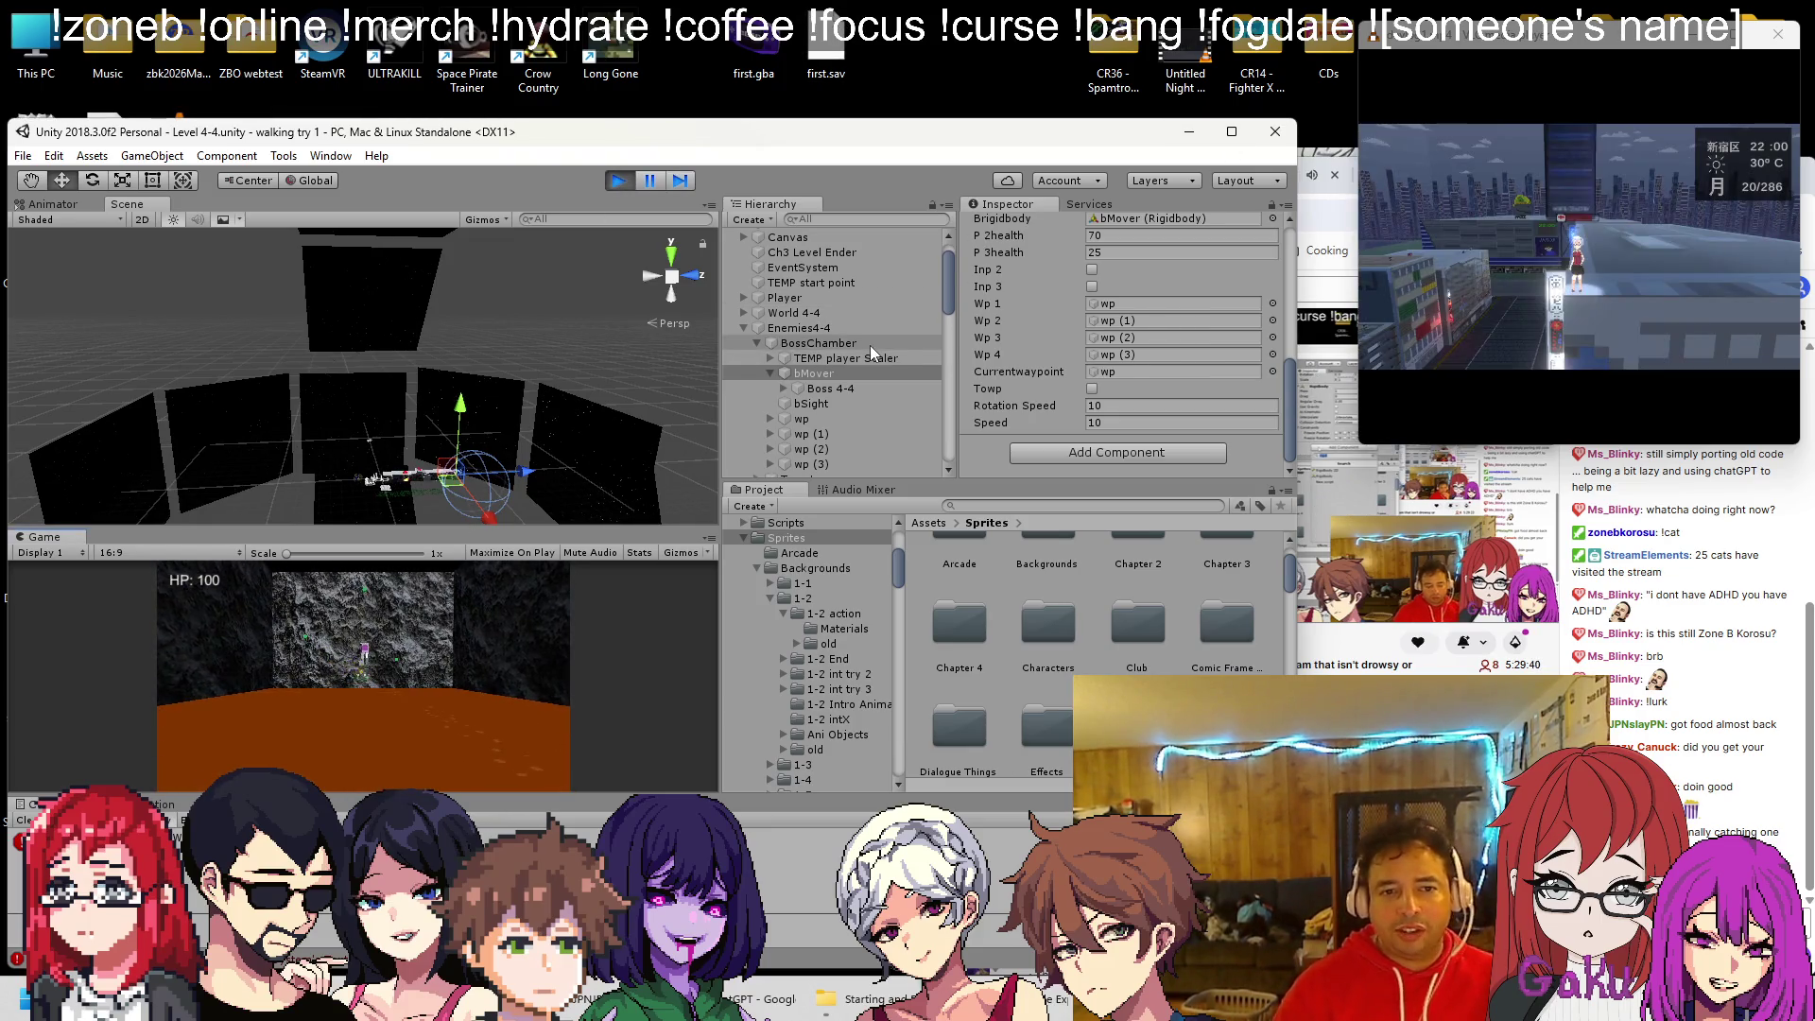
# Select bMover and Boss 4-4 during play, orbiting and framing the boss in the Scene view
pyautogui.click(849, 371)
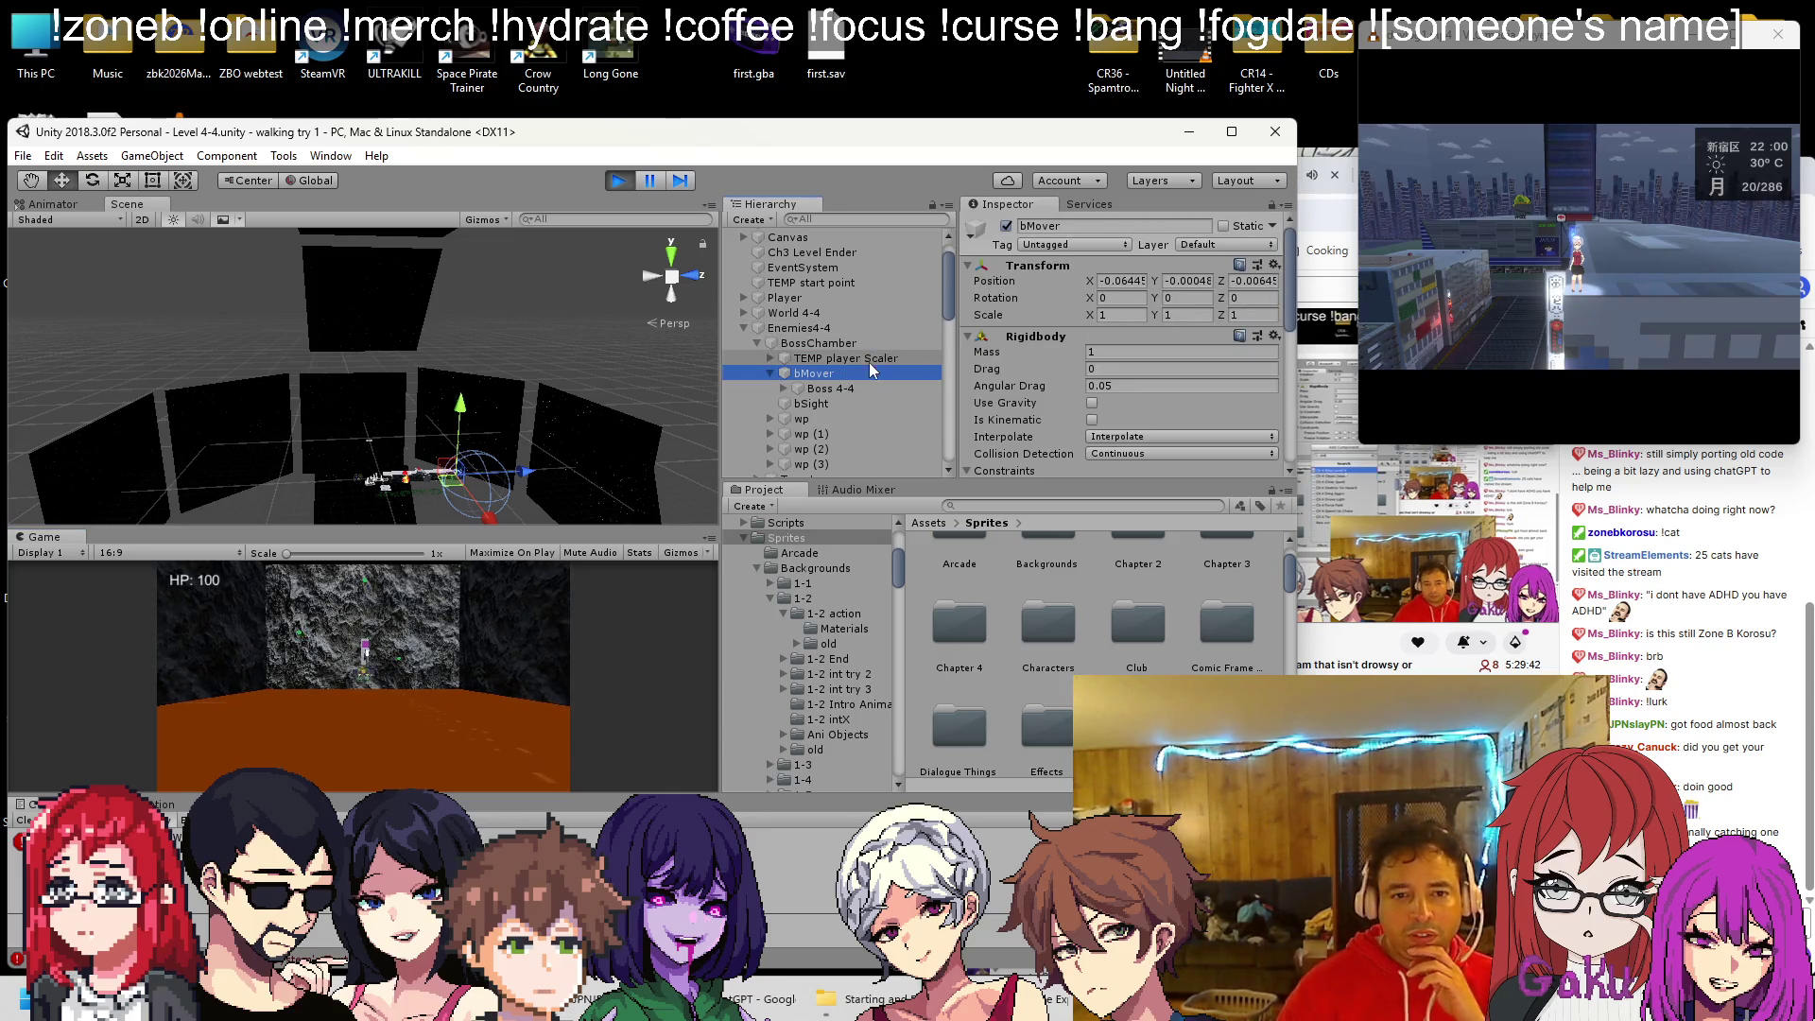
pyautogui.click(849, 388)
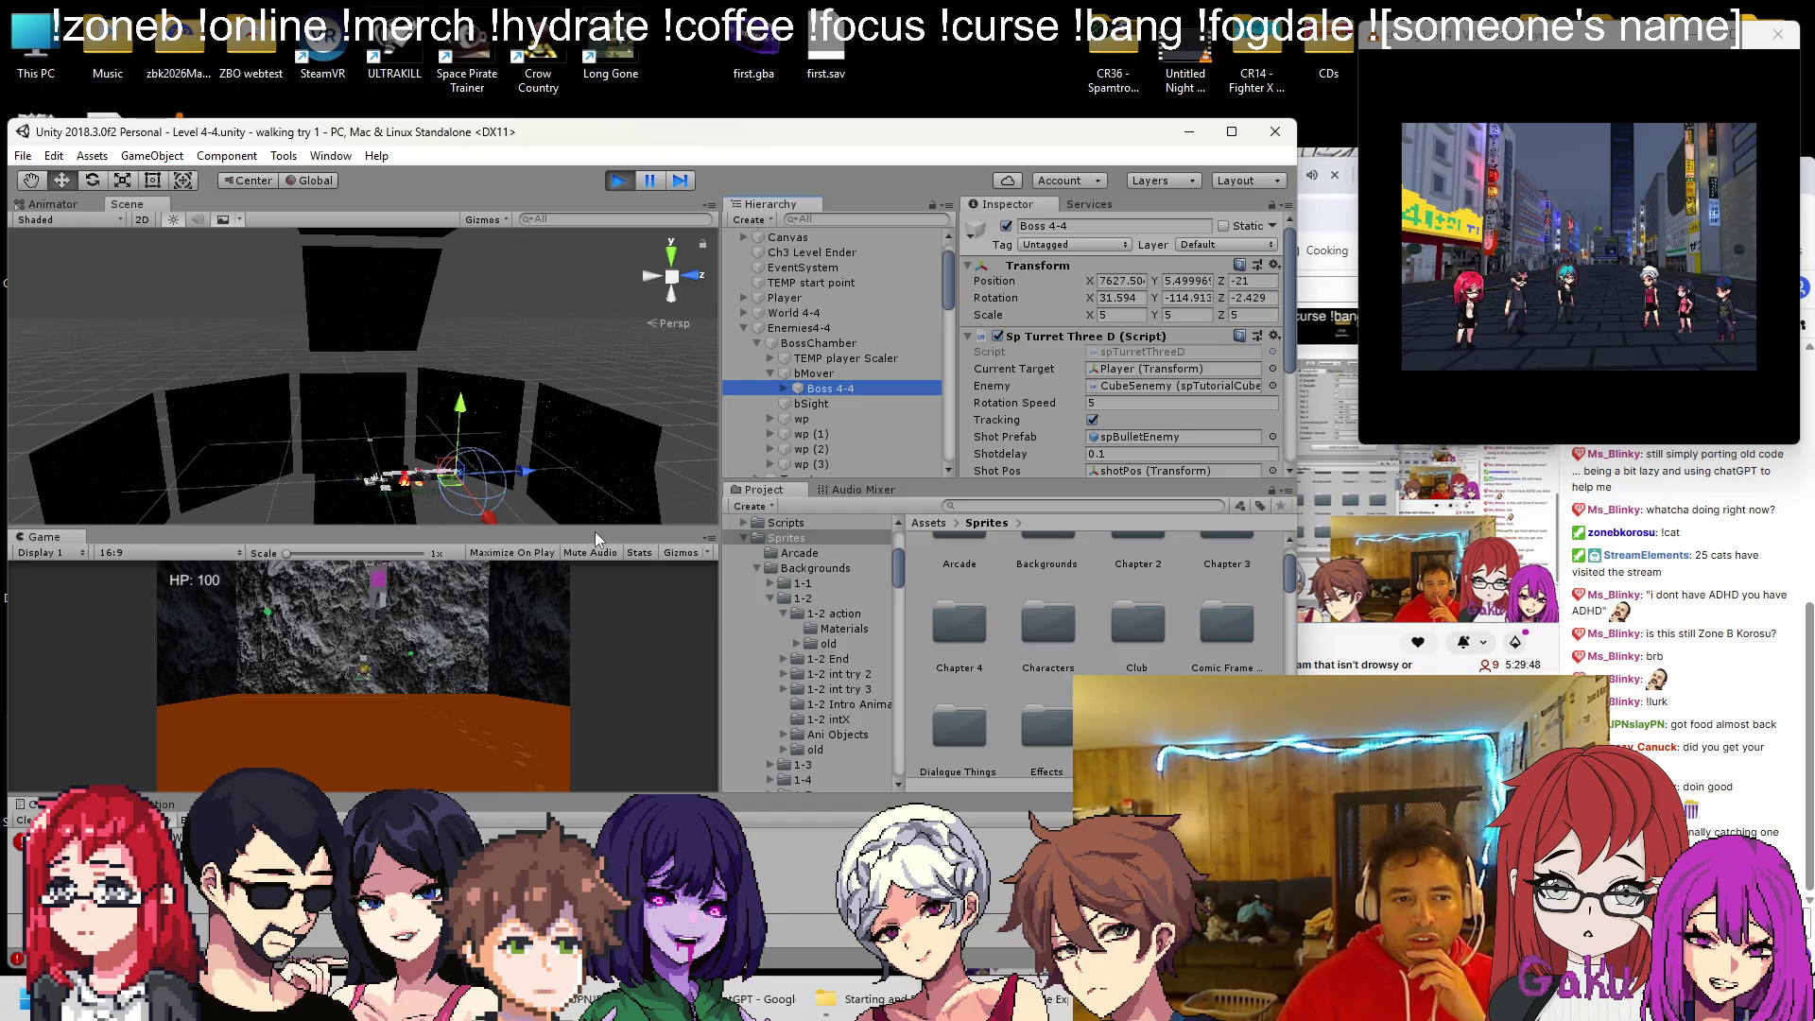
pyautogui.moveTo(577, 492); pyautogui.dragTo(484, 412)
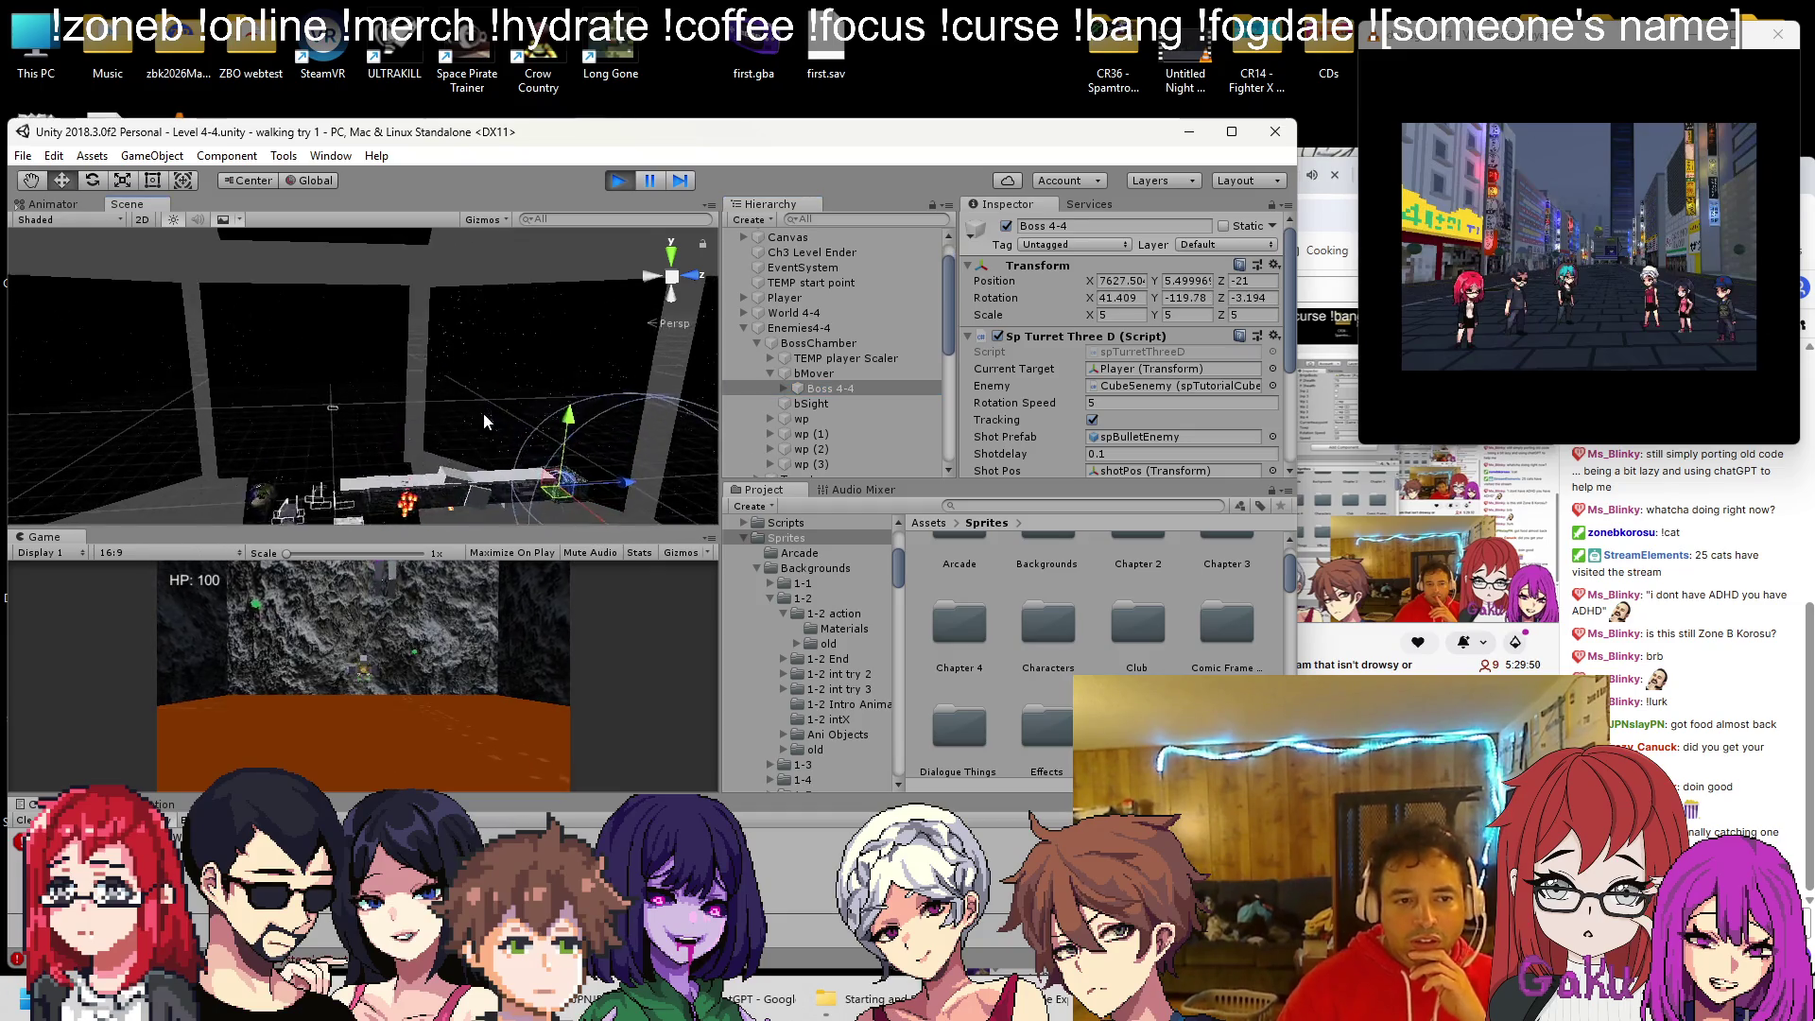
pyautogui.moveTo(423, 291)
pyautogui.mouseDown()
pyautogui.moveTo(565, 412)
pyautogui.moveTo(359, 314)
pyautogui.moveTo(502, 377)
pyautogui.mouseUp()
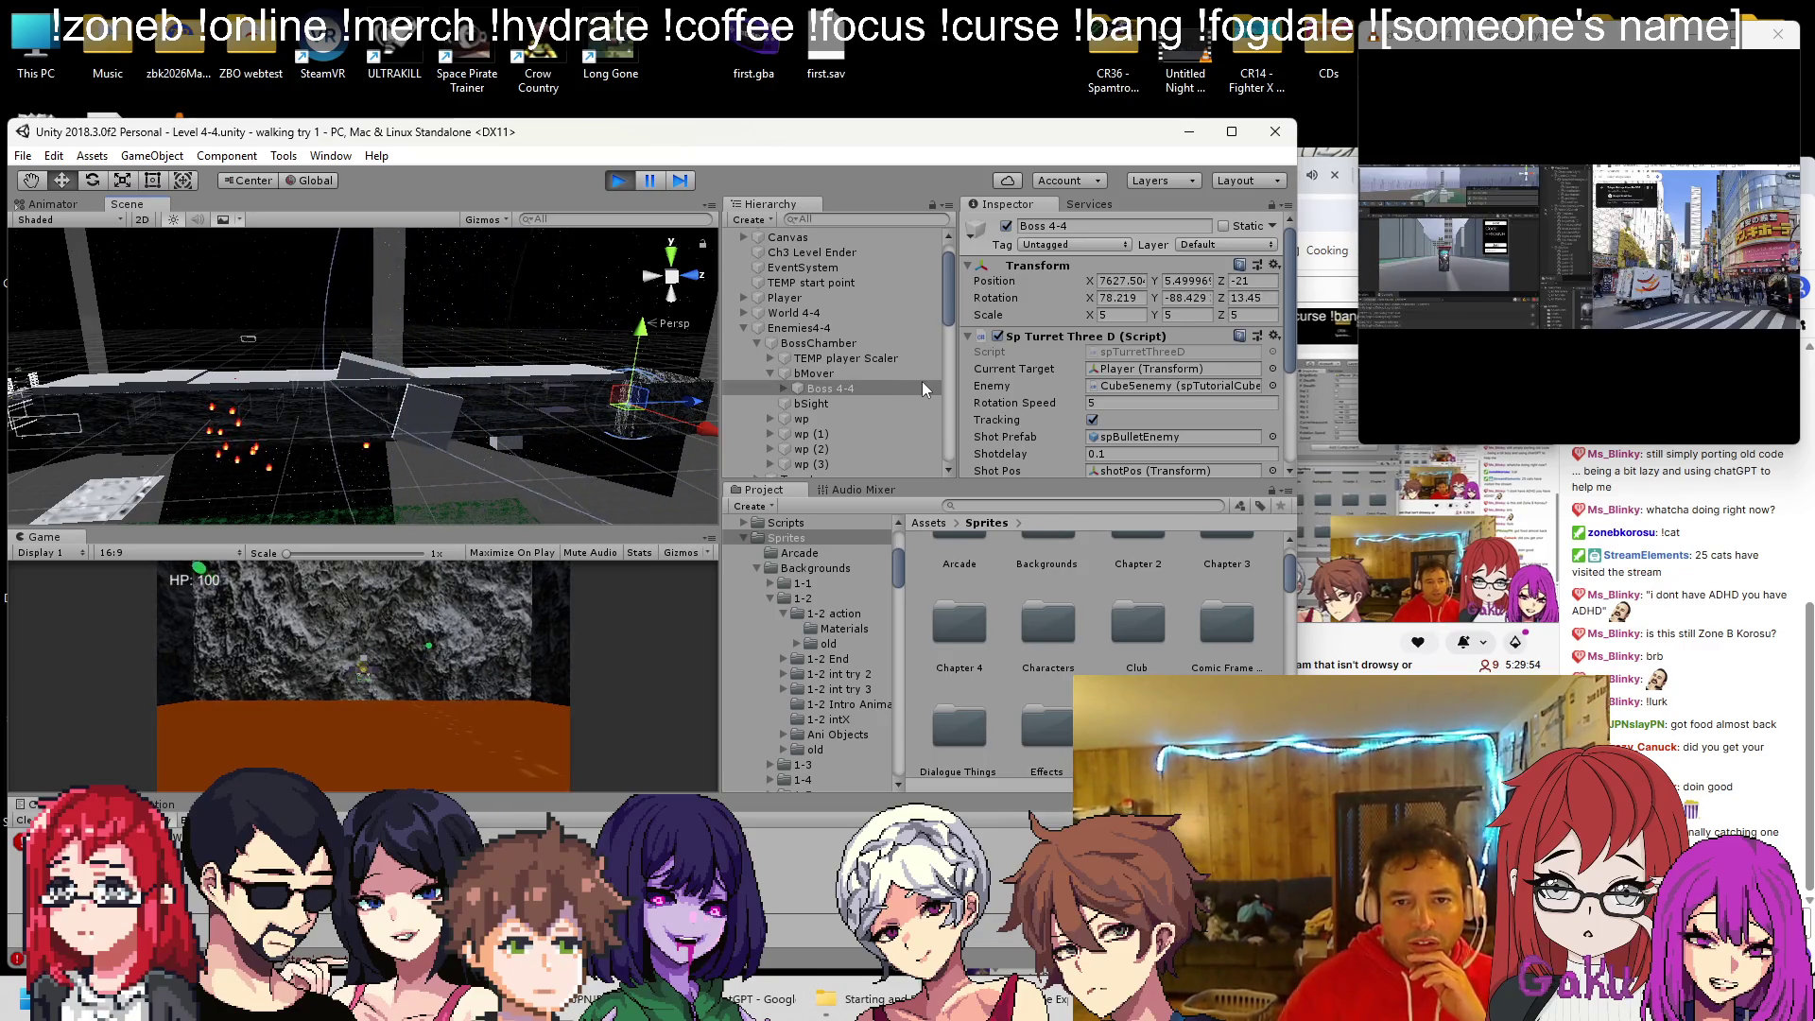
pyautogui.doubleClick(853, 390)
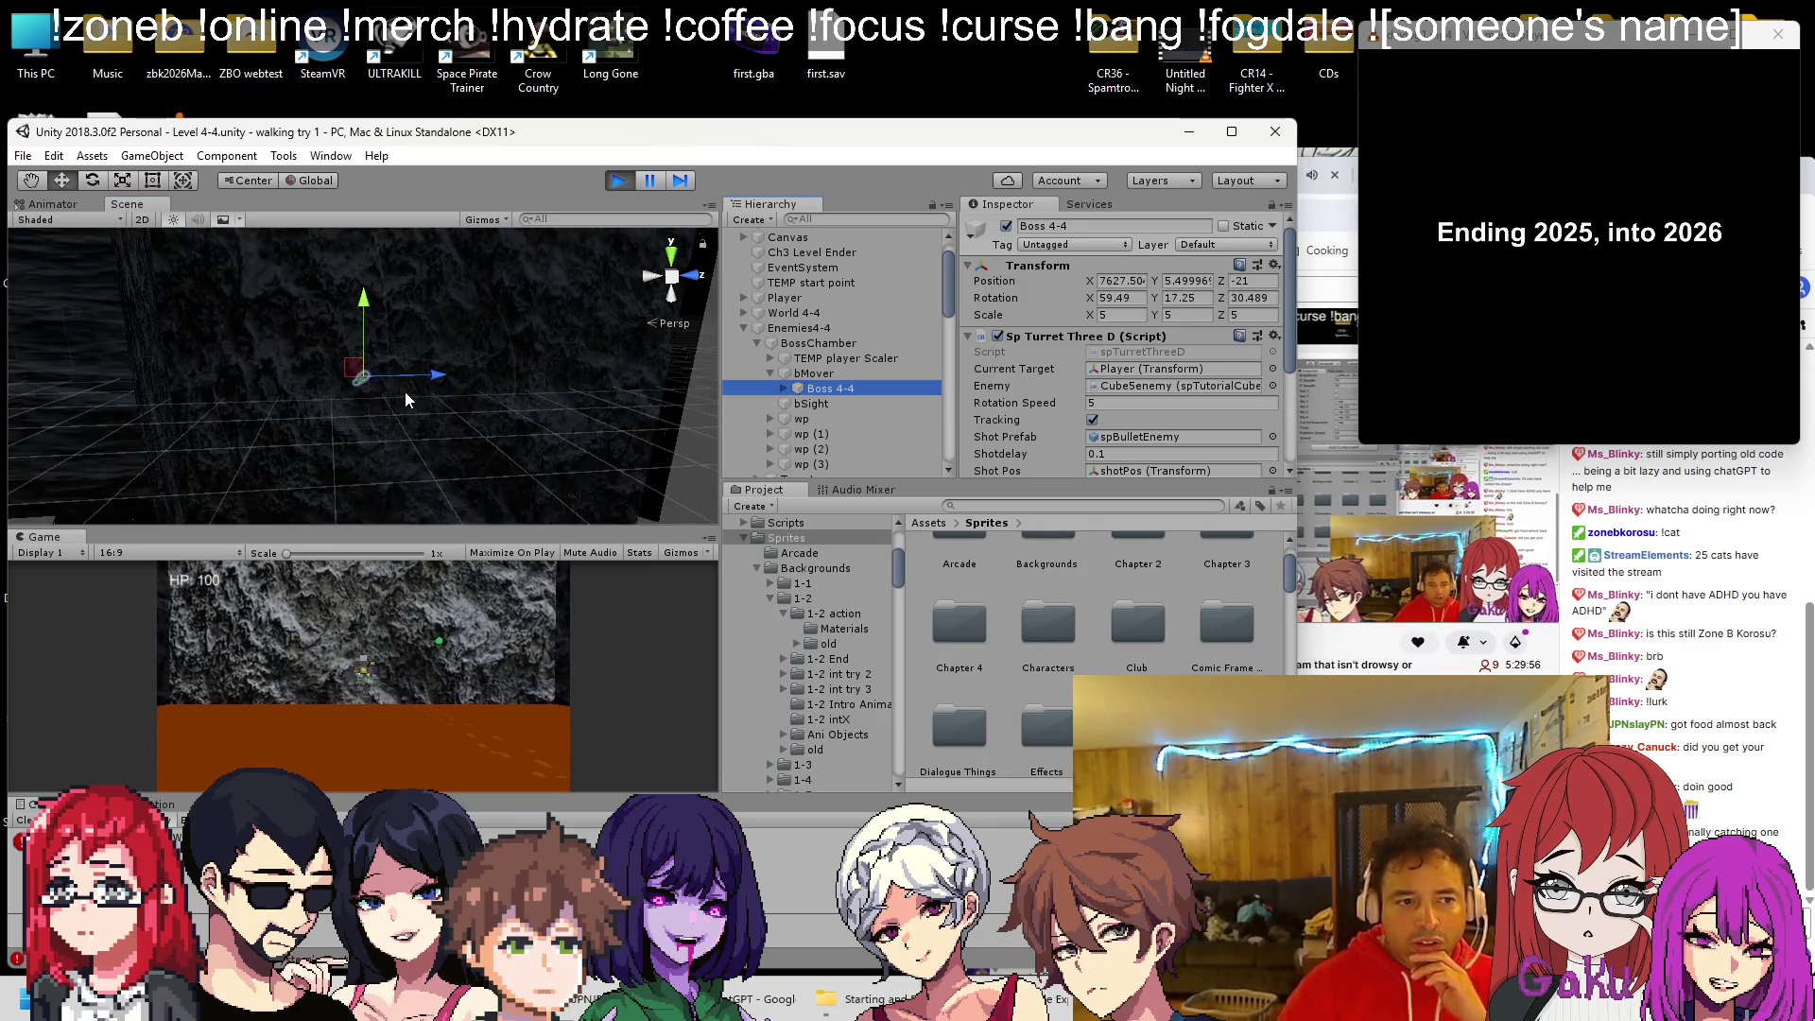
pyautogui.scroll(-3, 1126, 350)
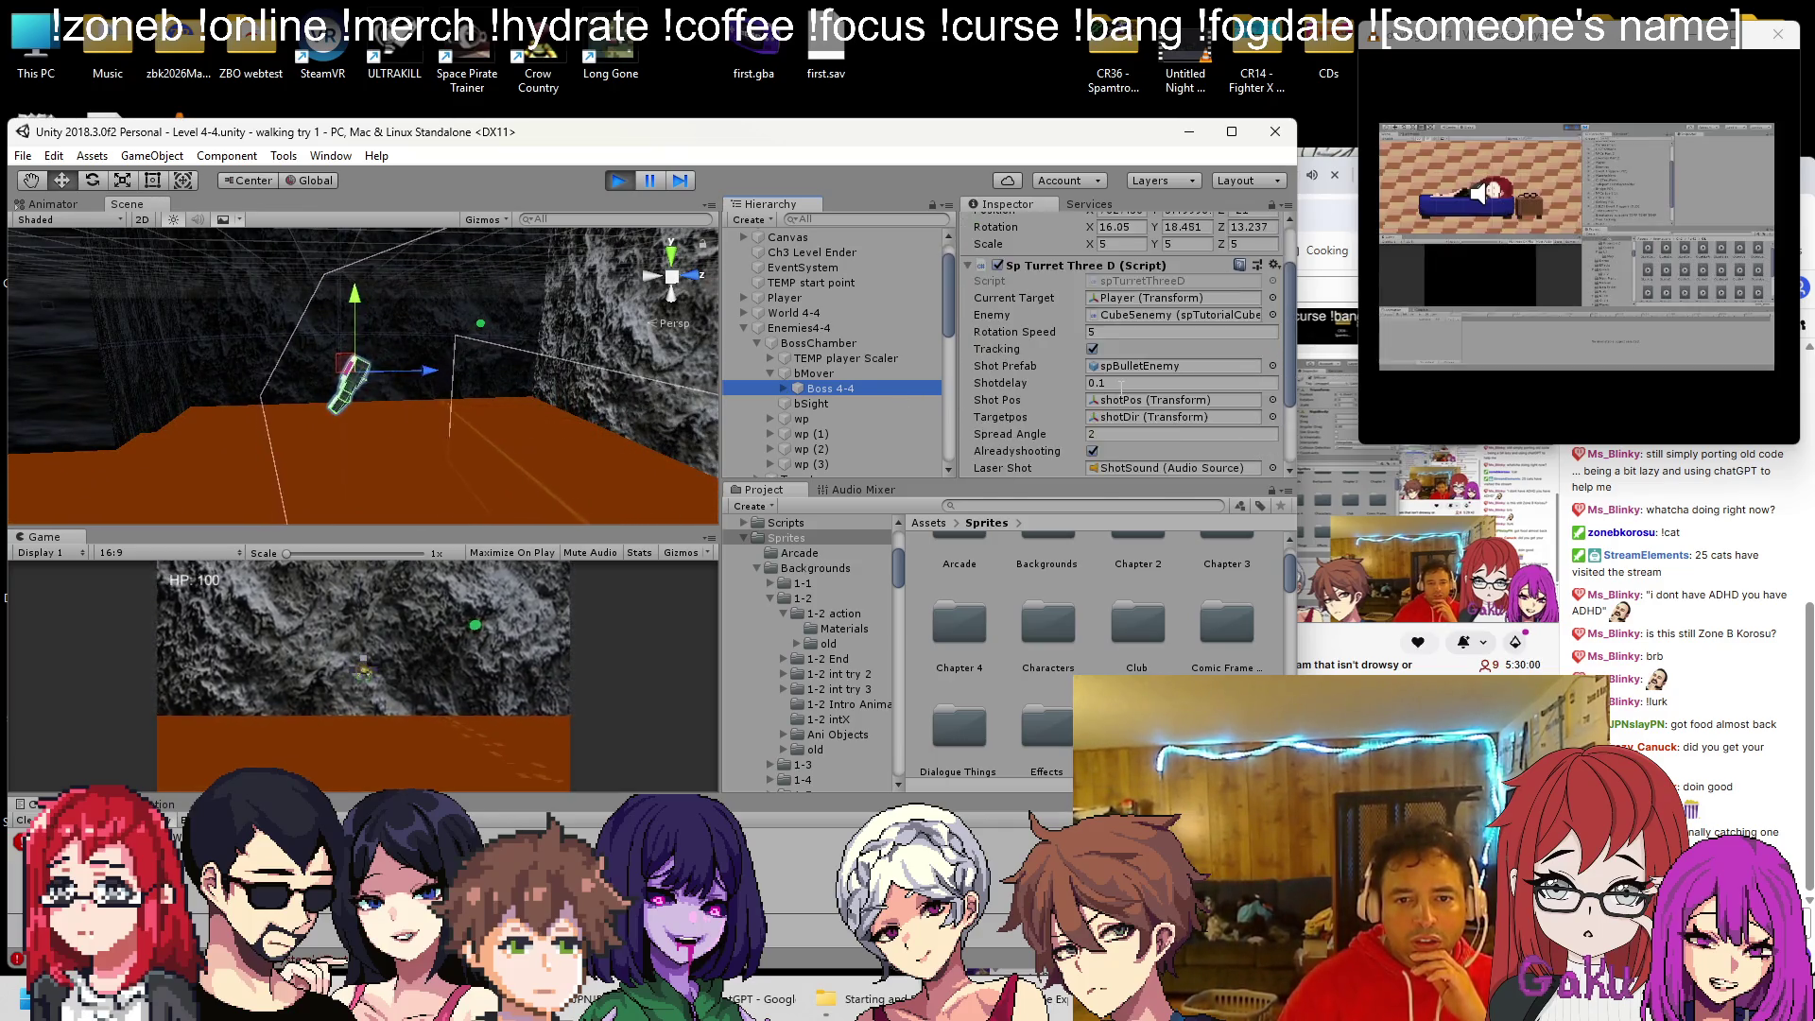
# Set the Cube4enemy child's Health to 60
pyautogui.click(784, 388)
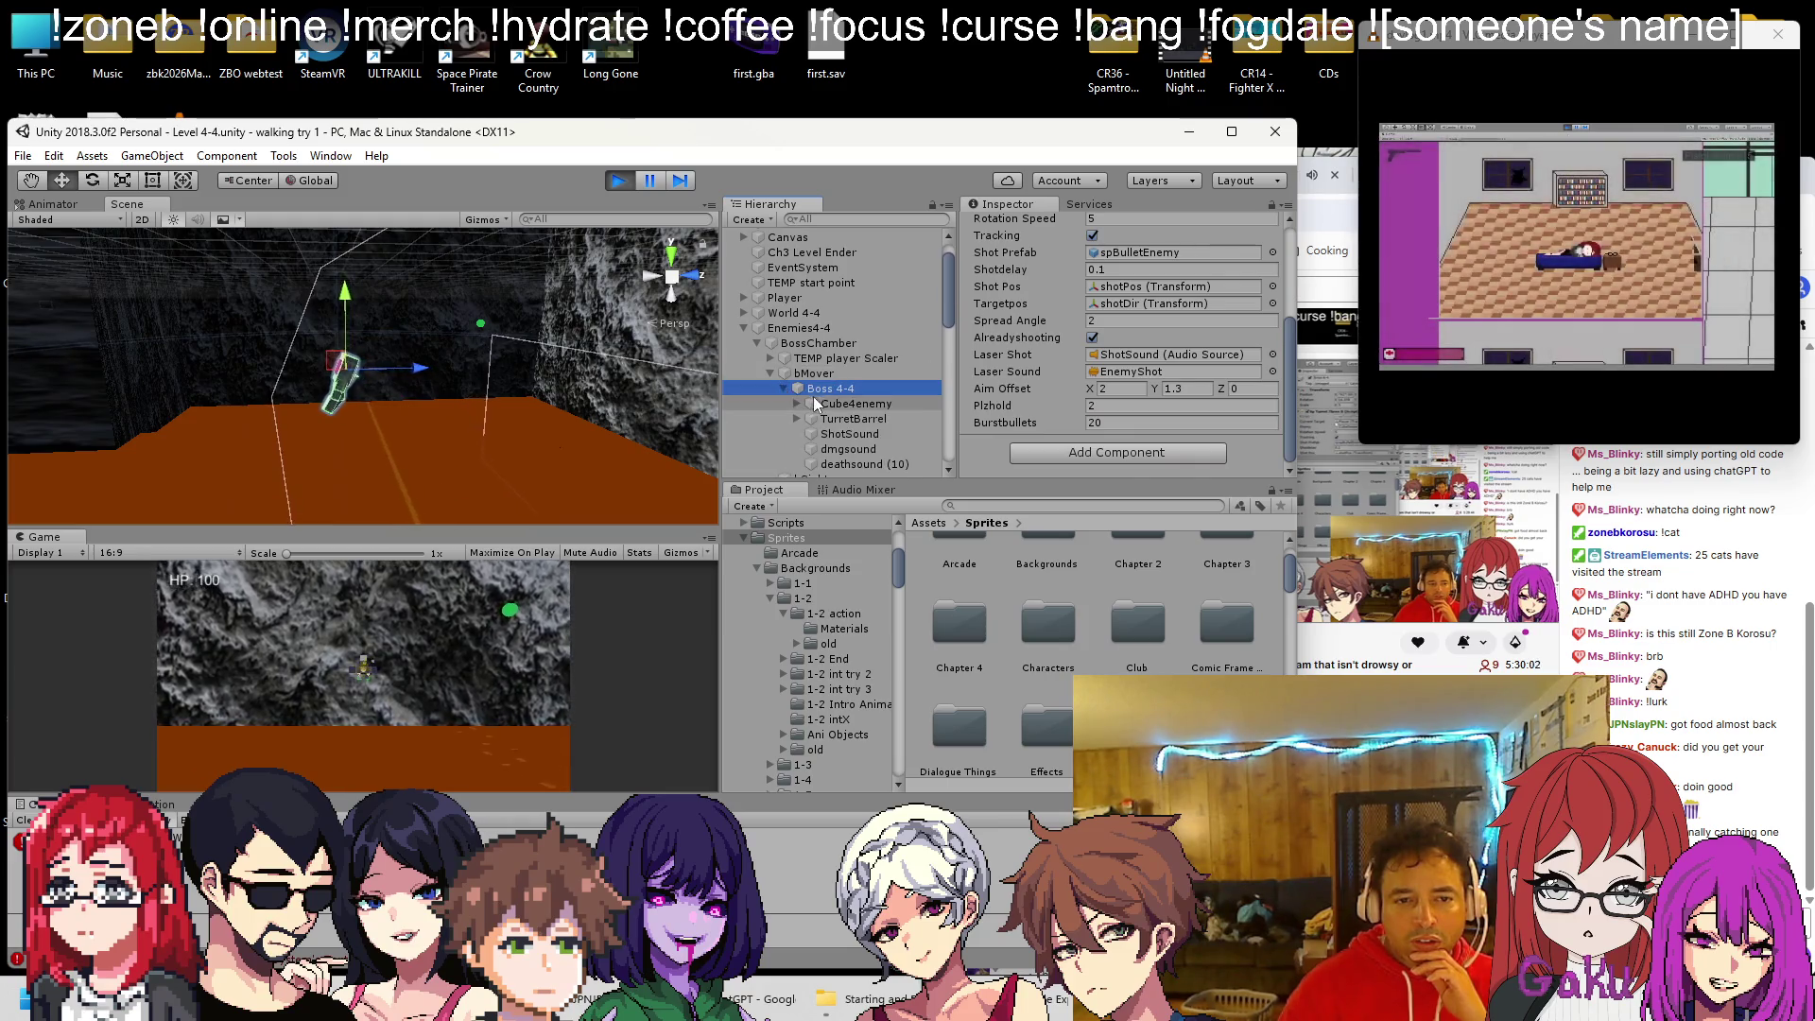
pyautogui.click(870, 403)
pyautogui.click(990, 371)
pyautogui.write('60')
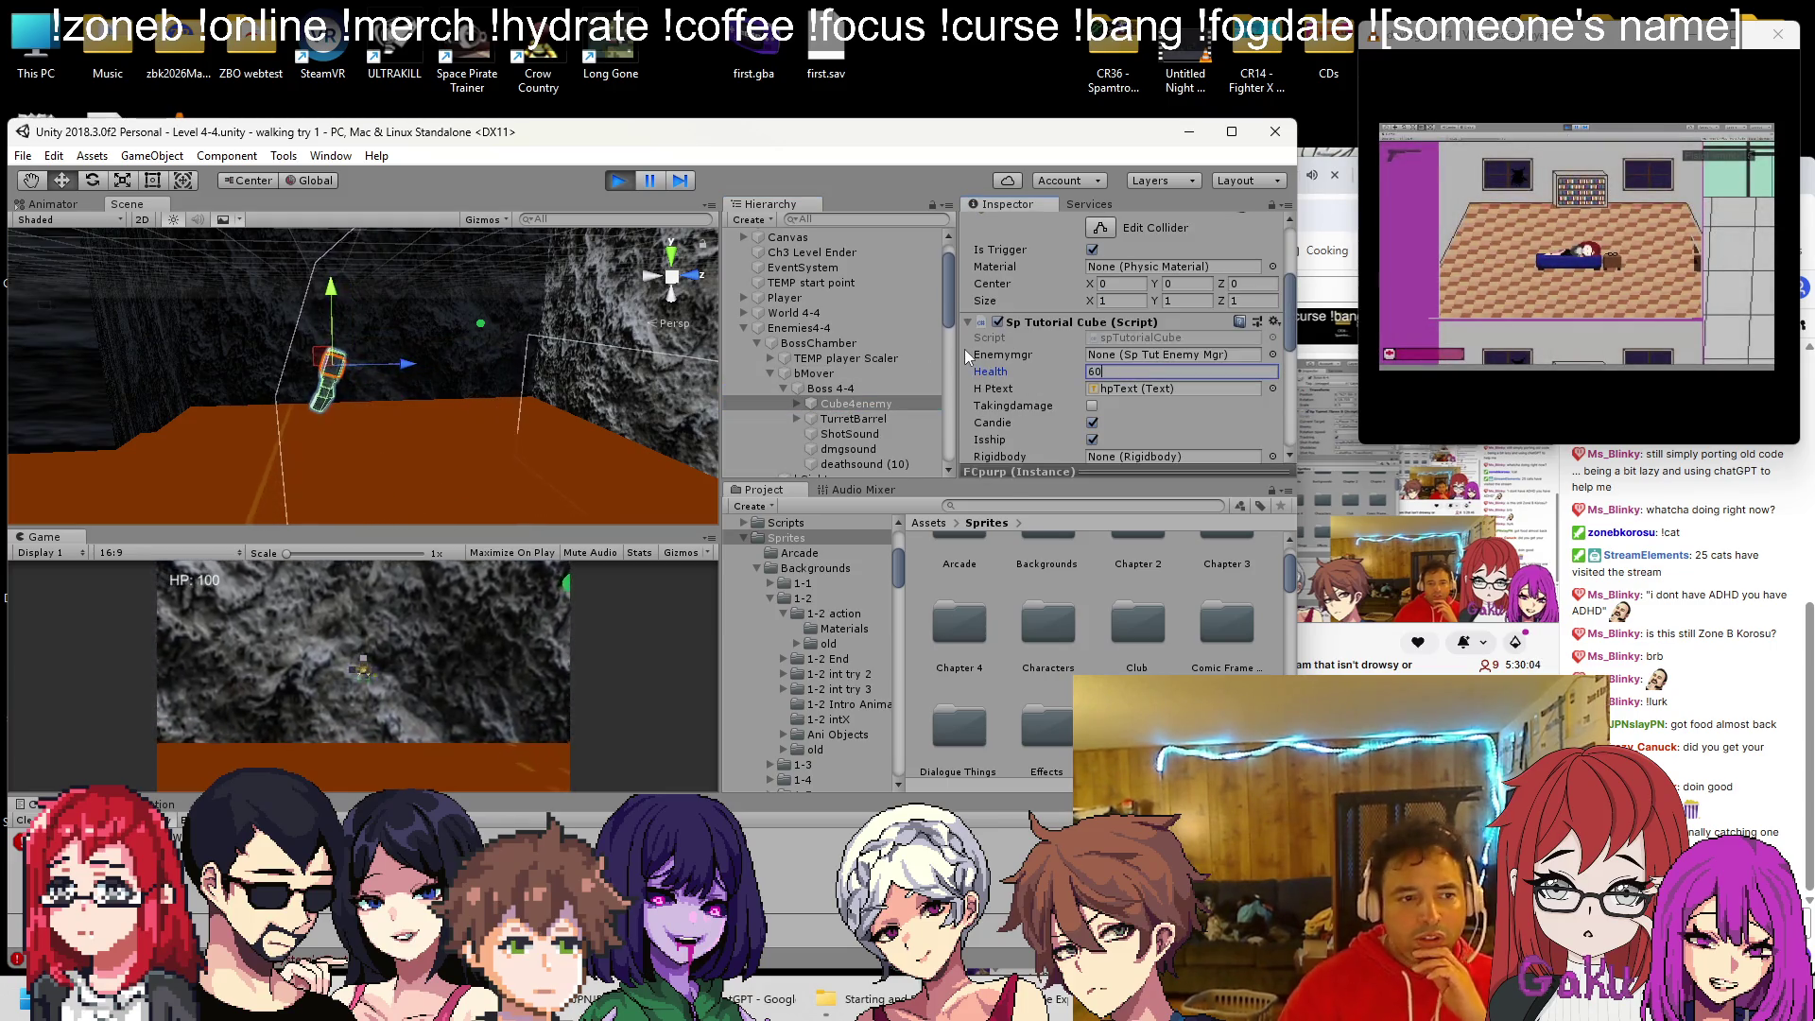
pyautogui.scroll(-5, 438, 352)
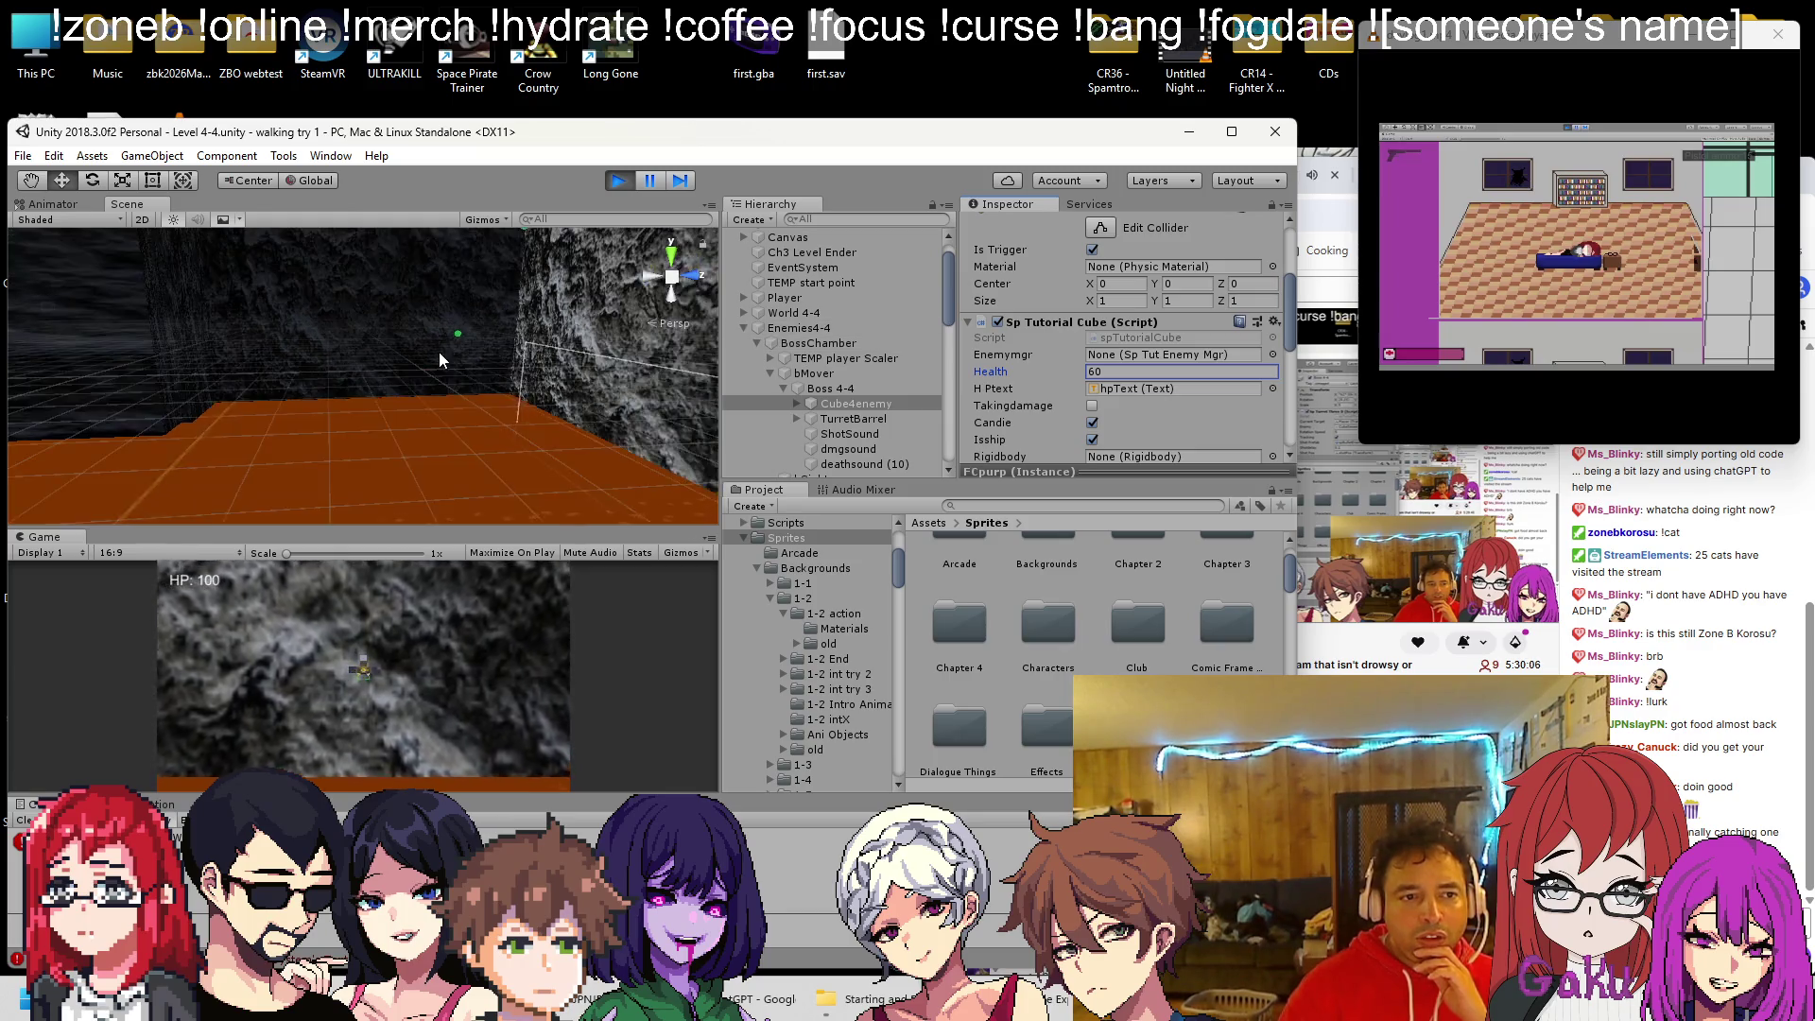
pyautogui.scroll(6, 403, 342)
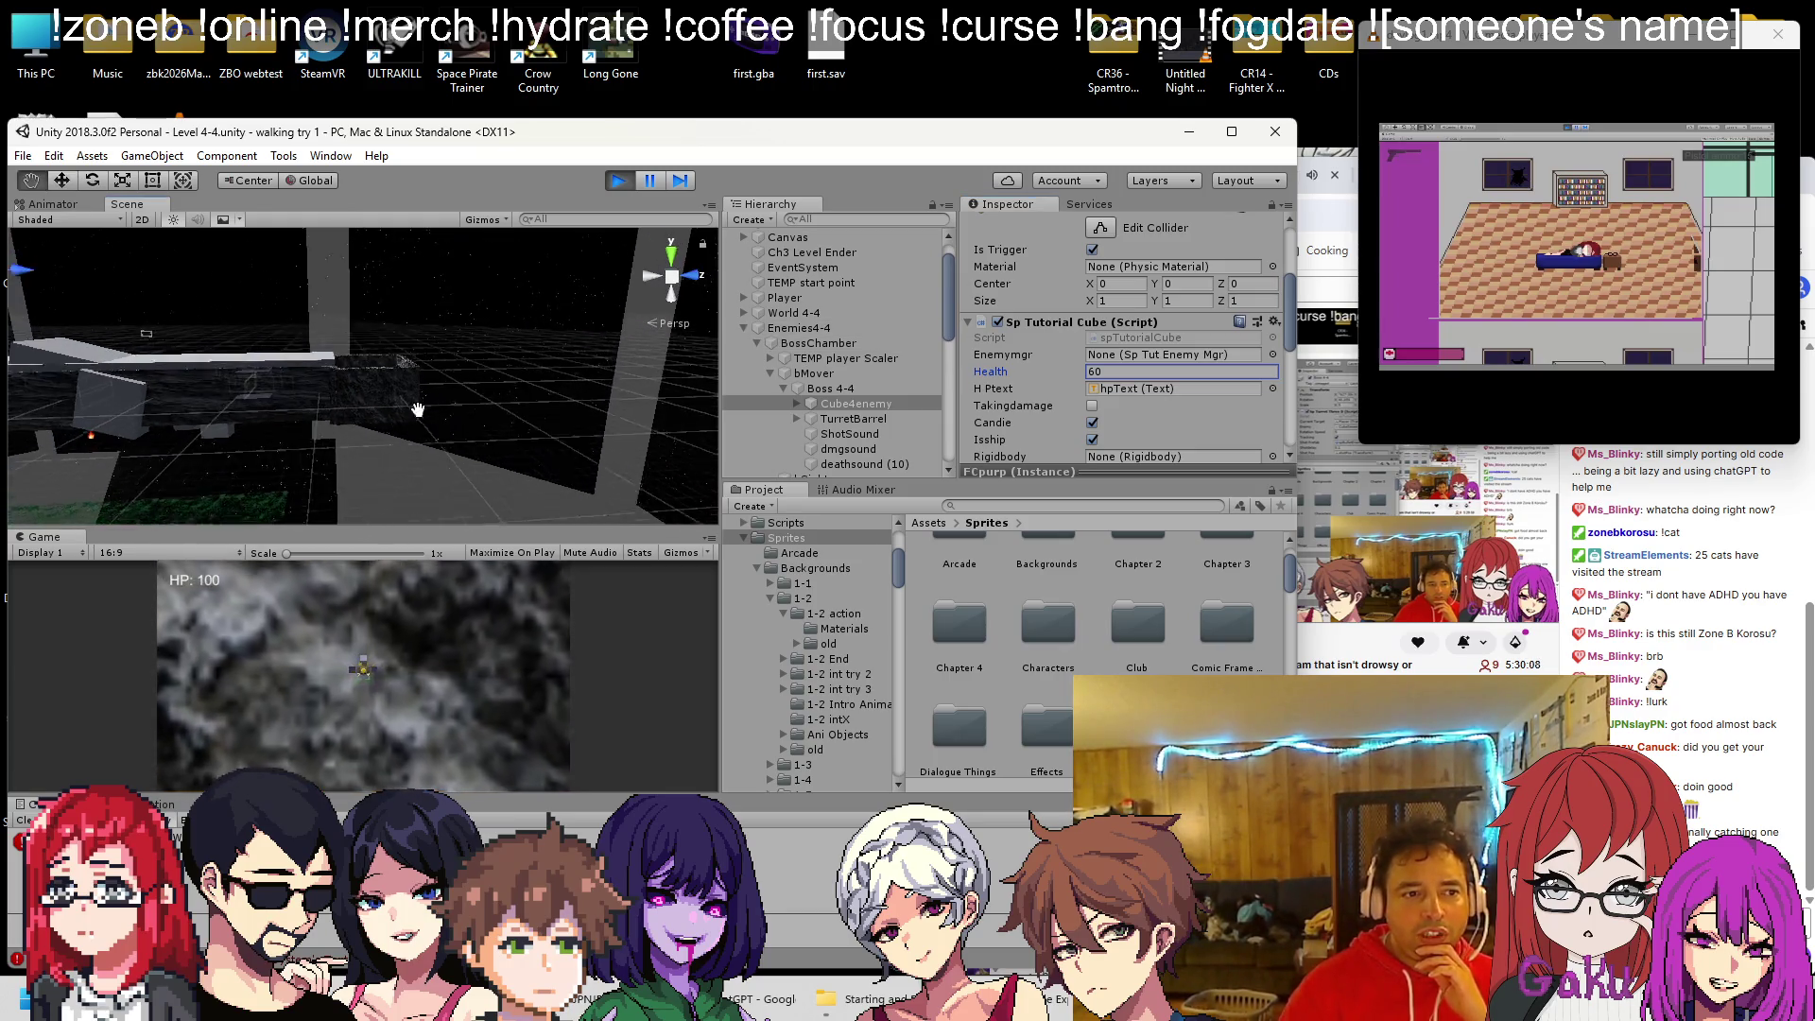
# Frame Cube4enemy, Boss 4-4 and bMover to watch the movement, then stop the playtest
pyautogui.doubleClick(813, 403)
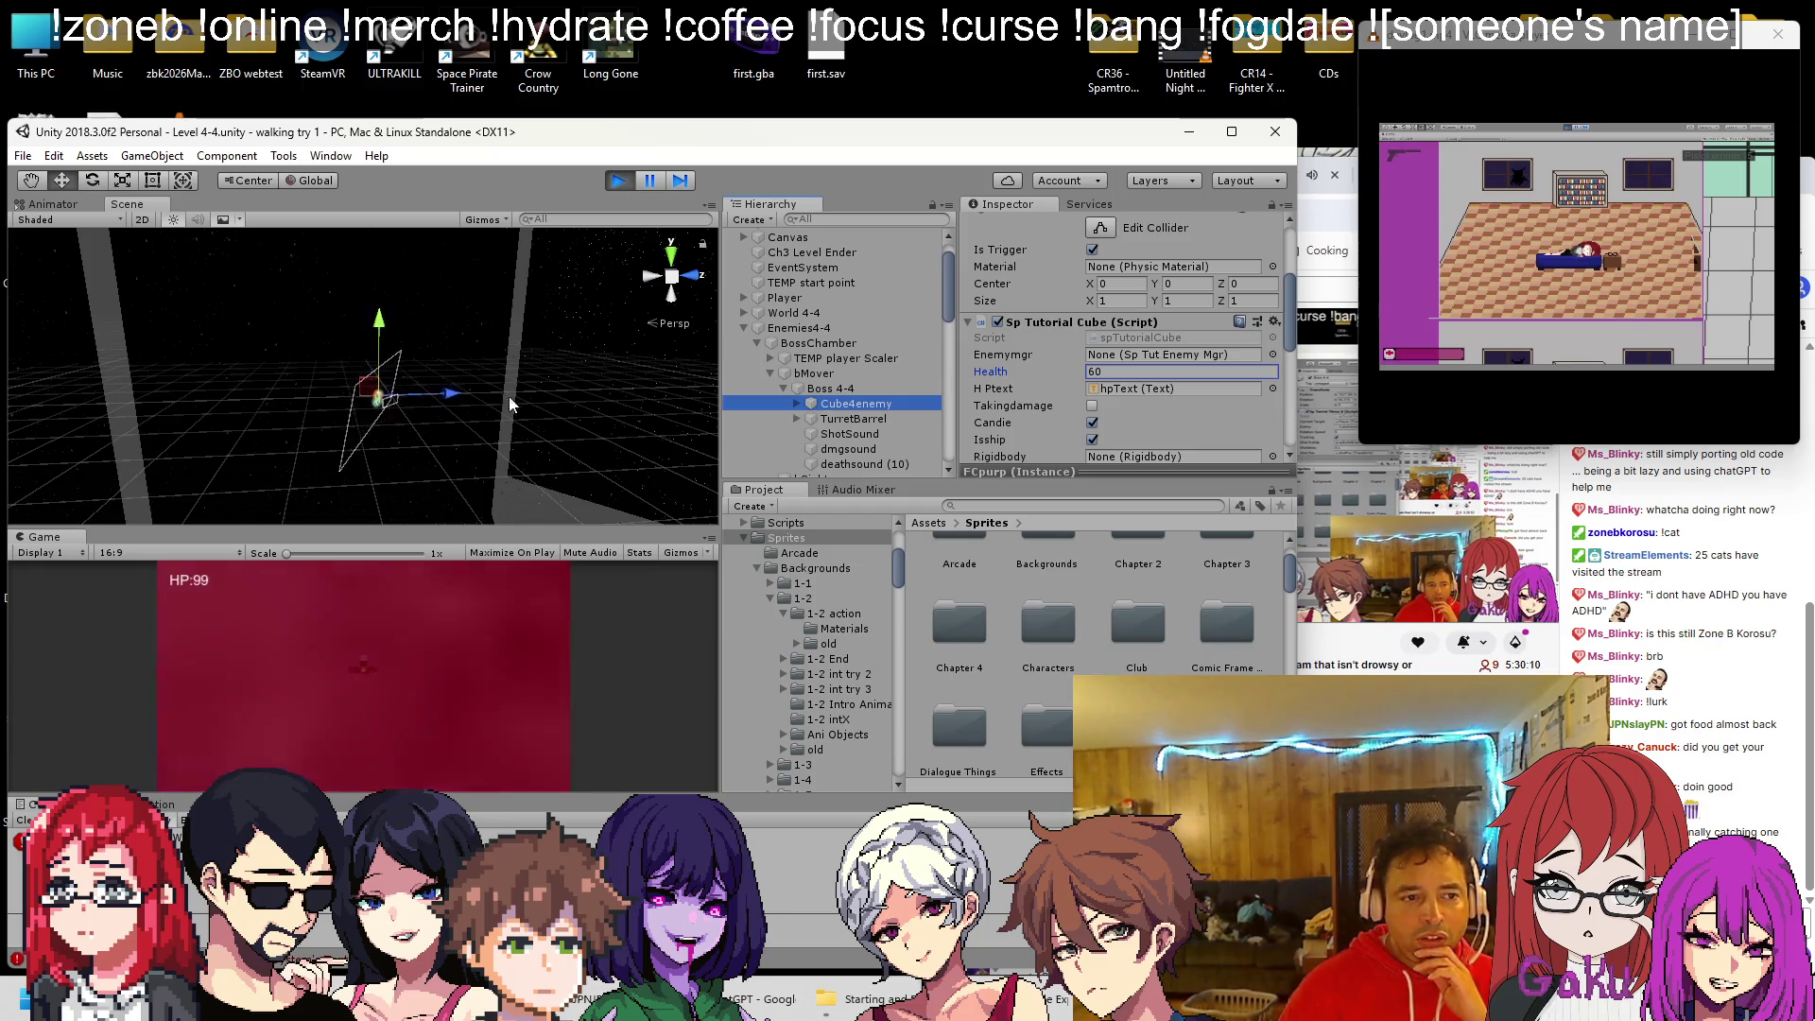
pyautogui.doubleClick(815, 389)
pyautogui.moveTo(284, 378)
pyautogui.mouseDown()
pyautogui.moveTo(202, 340)
pyautogui.moveTo(325, 370)
pyautogui.mouseUp()
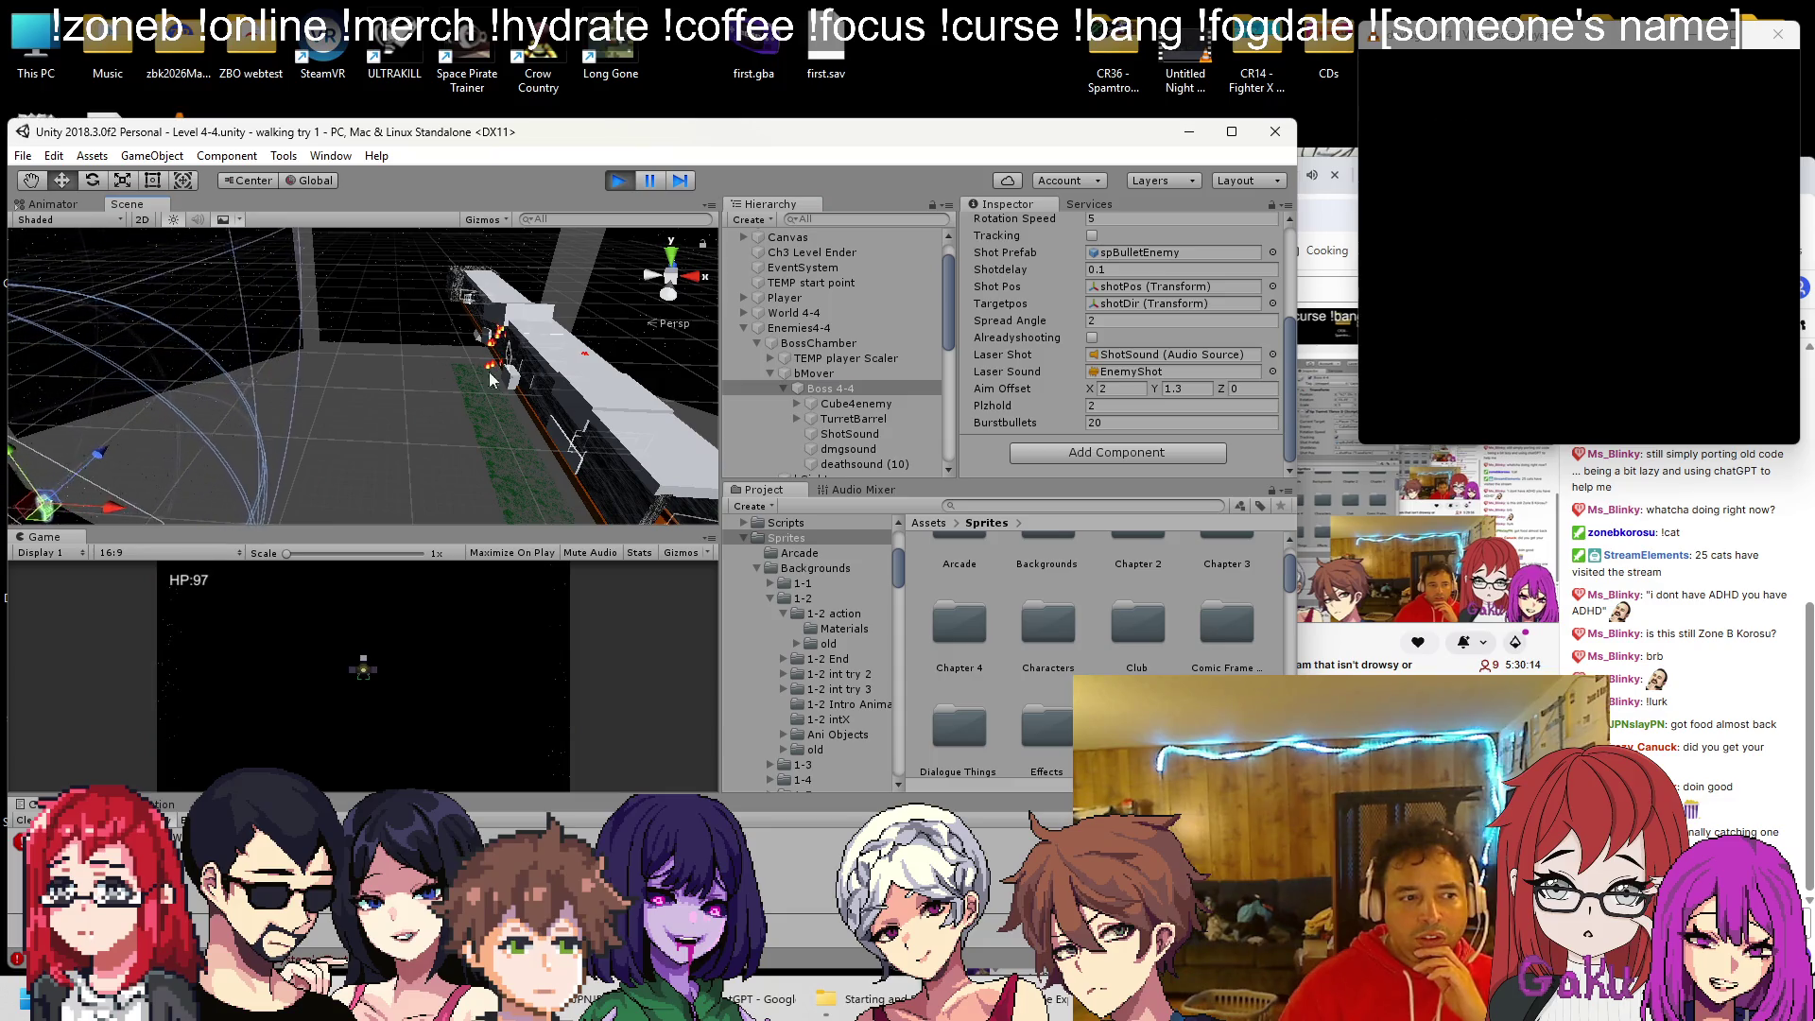
pyautogui.click(841, 375)
pyautogui.doubleClick(841, 375)
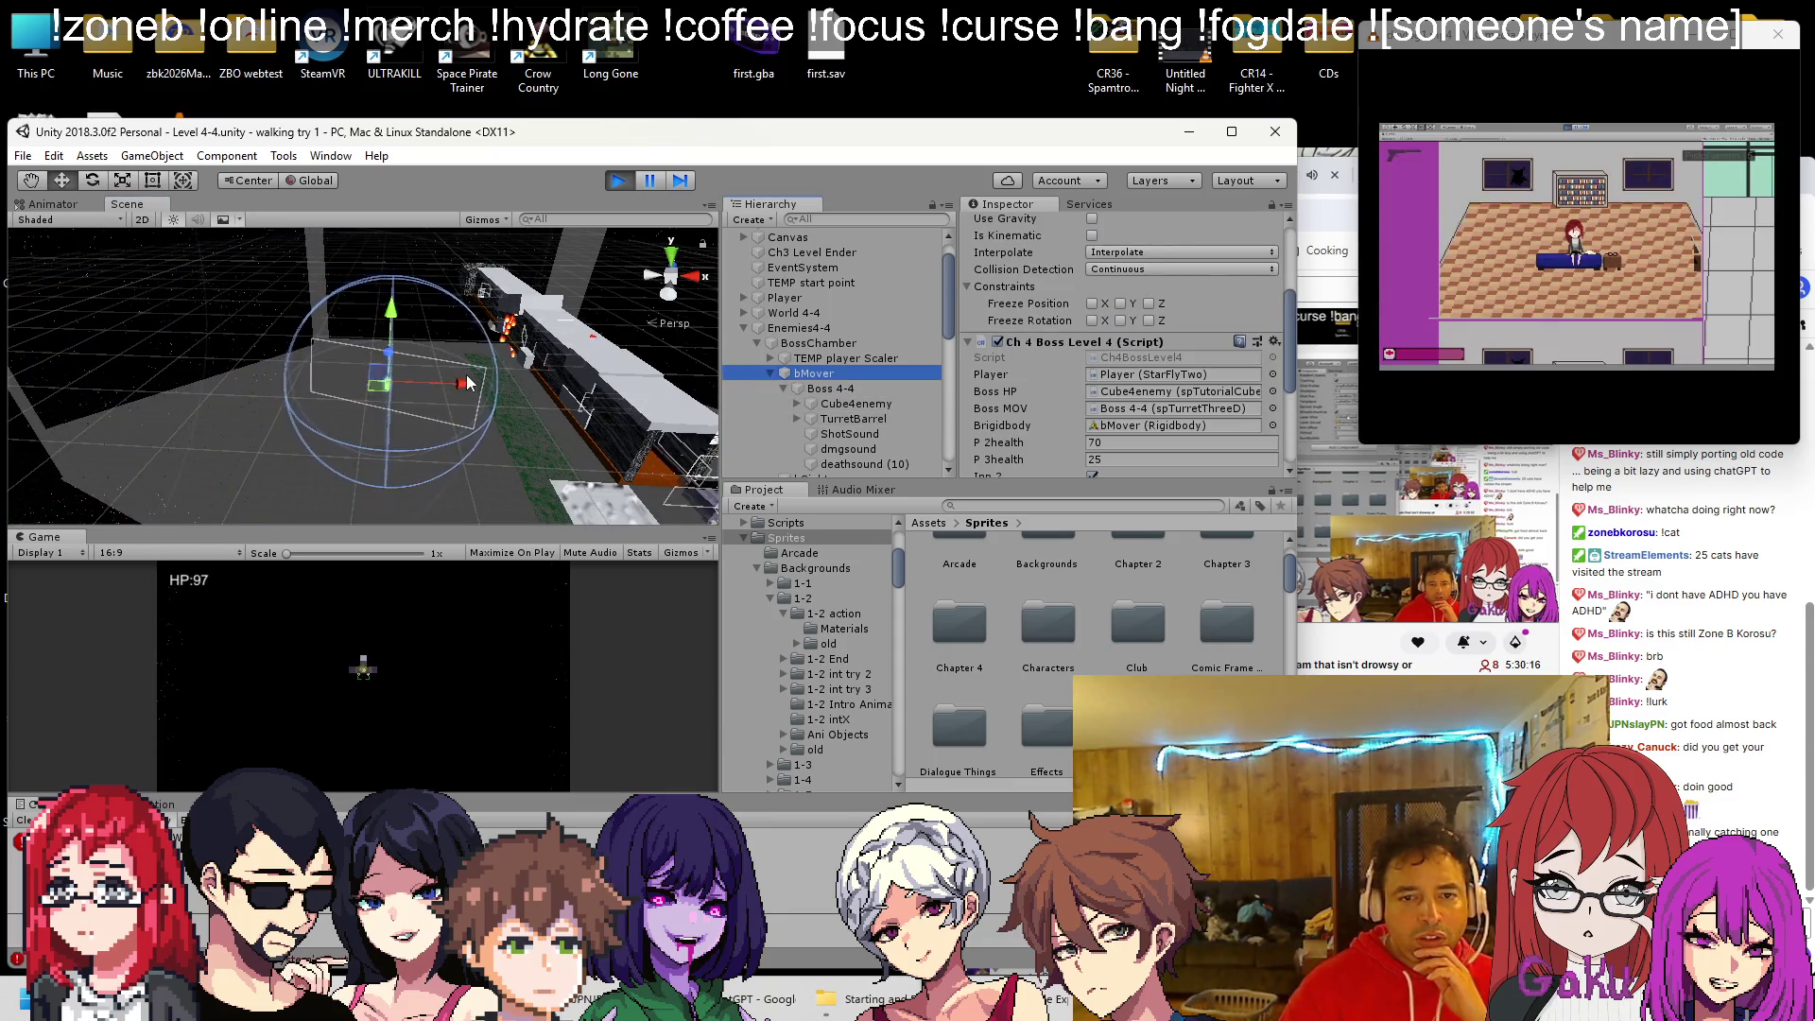
pyautogui.click(620, 186)
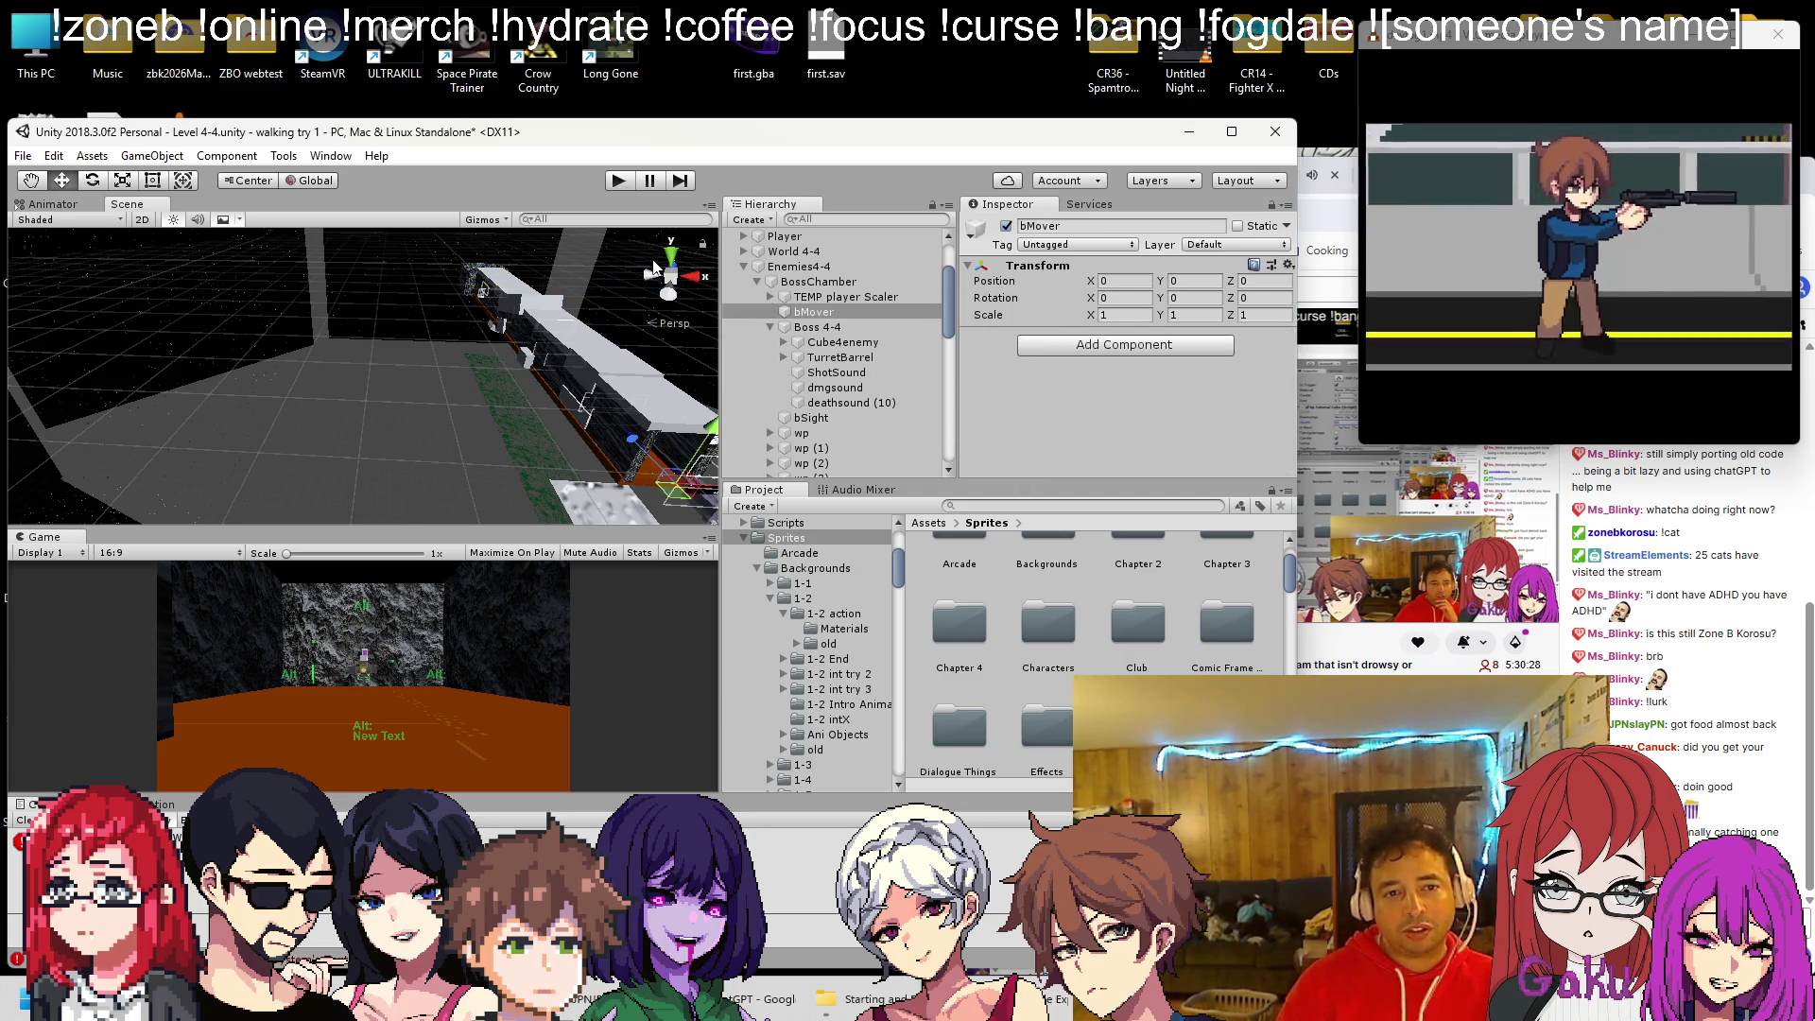
# Undo the empty GameObject and save the Level 4-4 scene
pyautogui.scroll(-2, 796, 343)
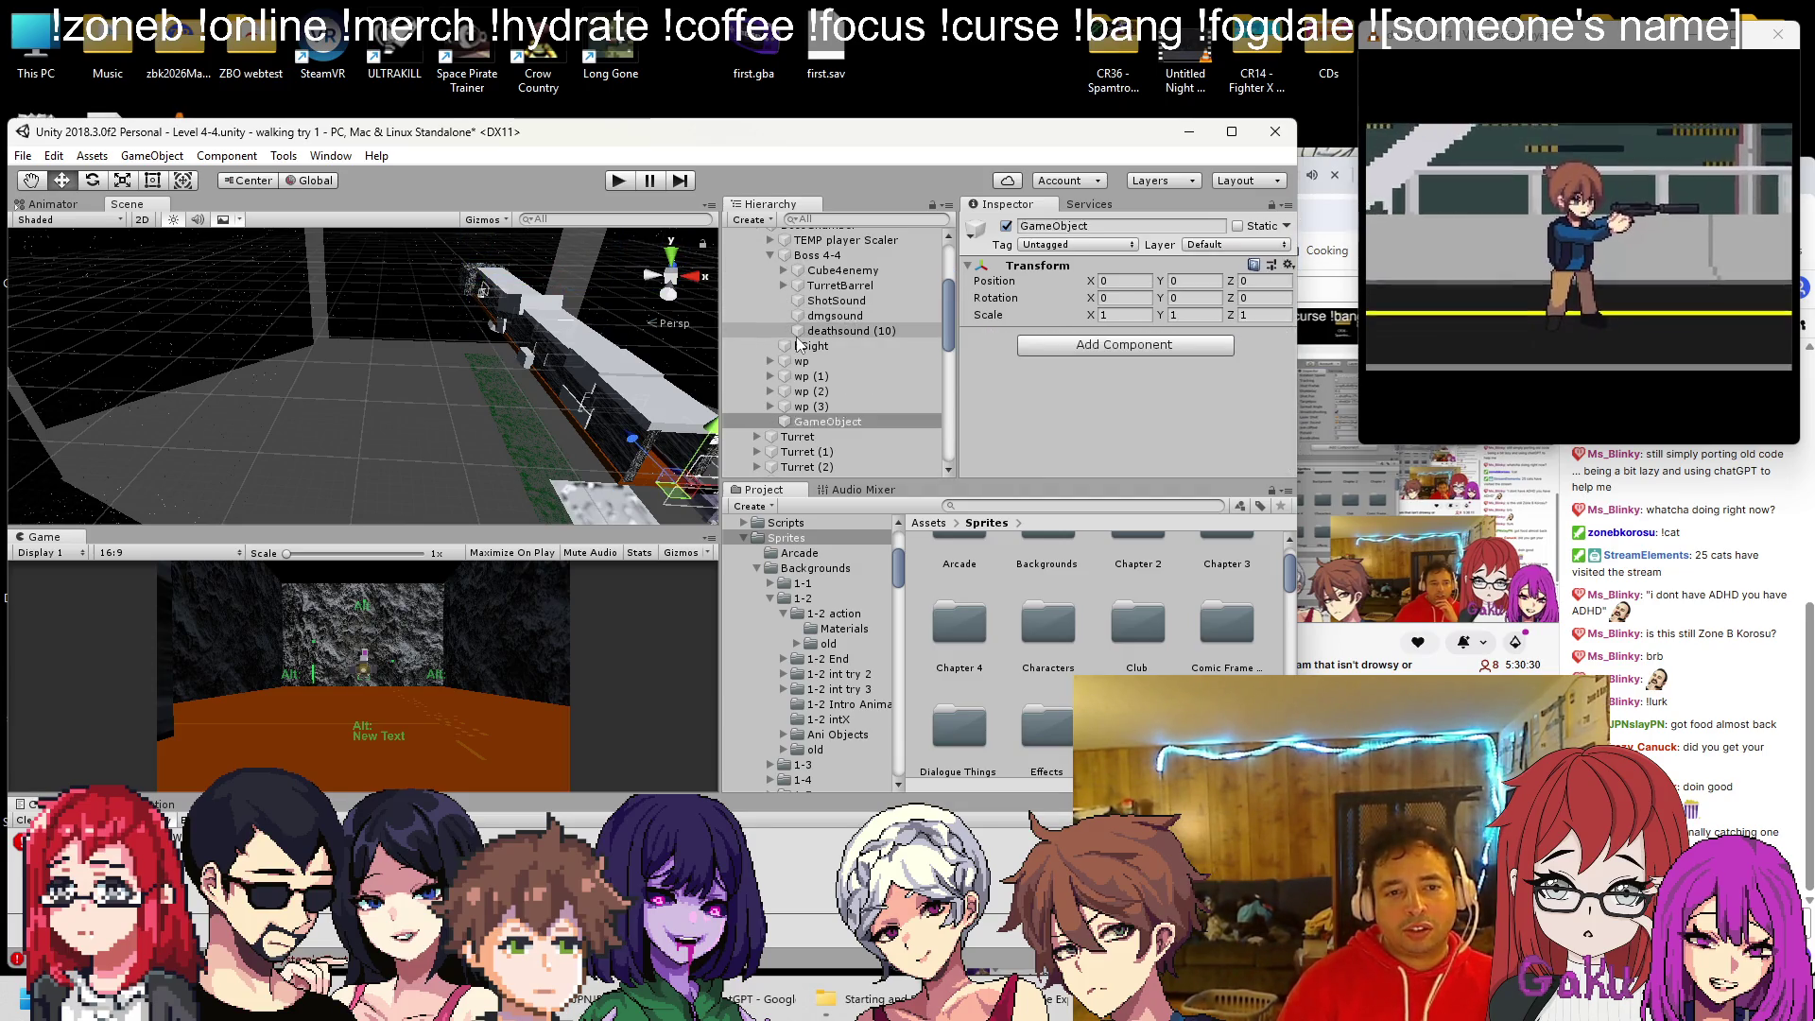
pyautogui.hotkey('ctrl', 'z')
pyautogui.hotkey('ctrl', 's')
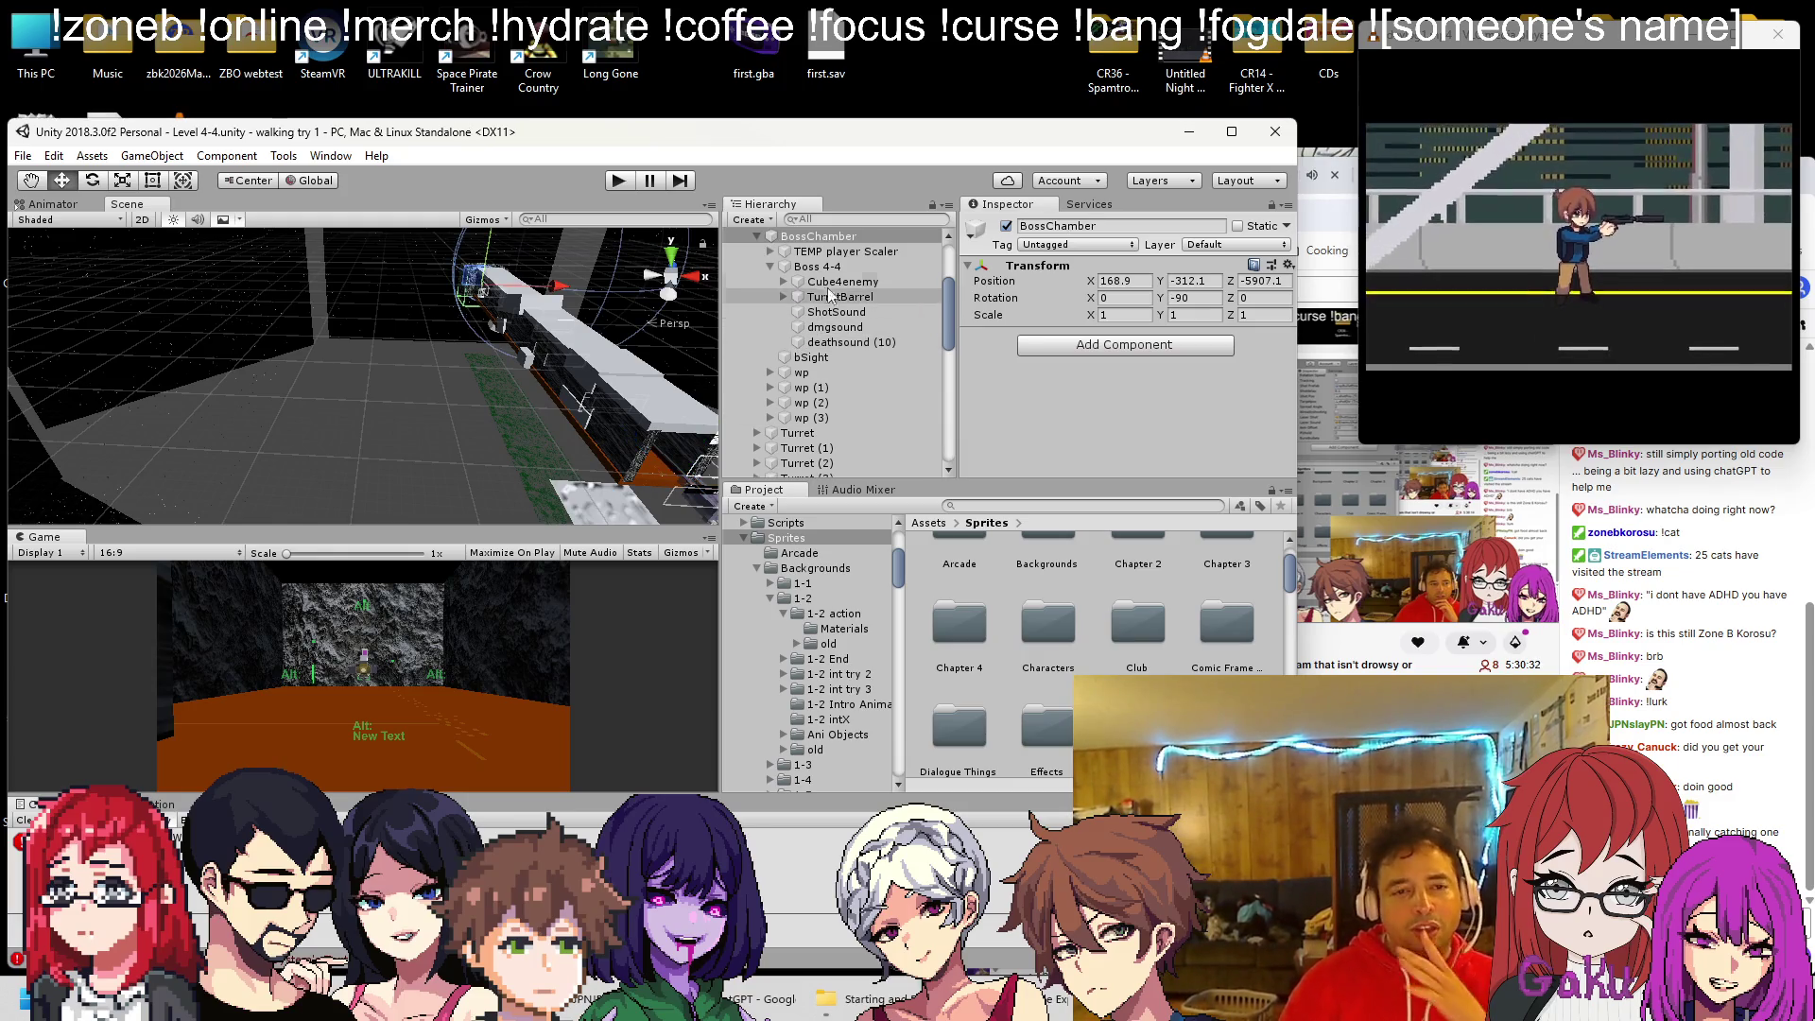
# Frame Boss 4-4, check its Inspector fields, and start a playtest
pyautogui.doubleClick(821, 266)
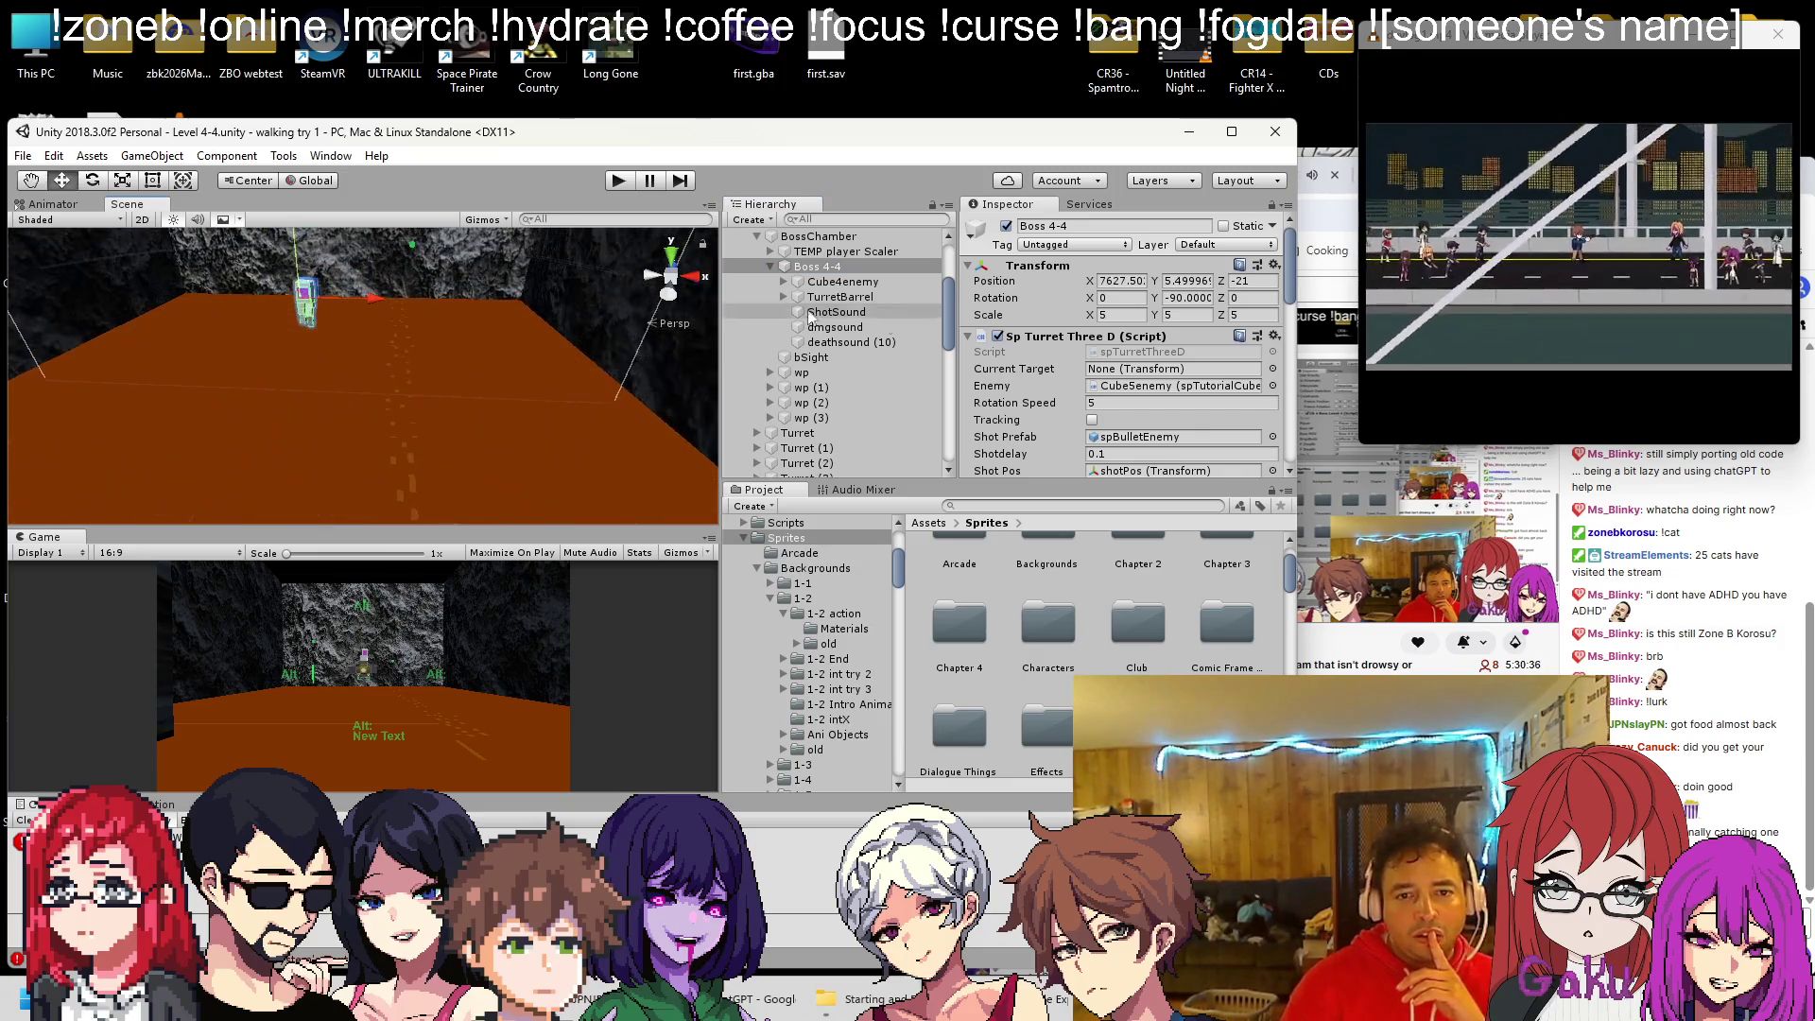
pyautogui.scroll(-4, 1064, 336)
pyautogui.scroll(-4, 1065, 337)
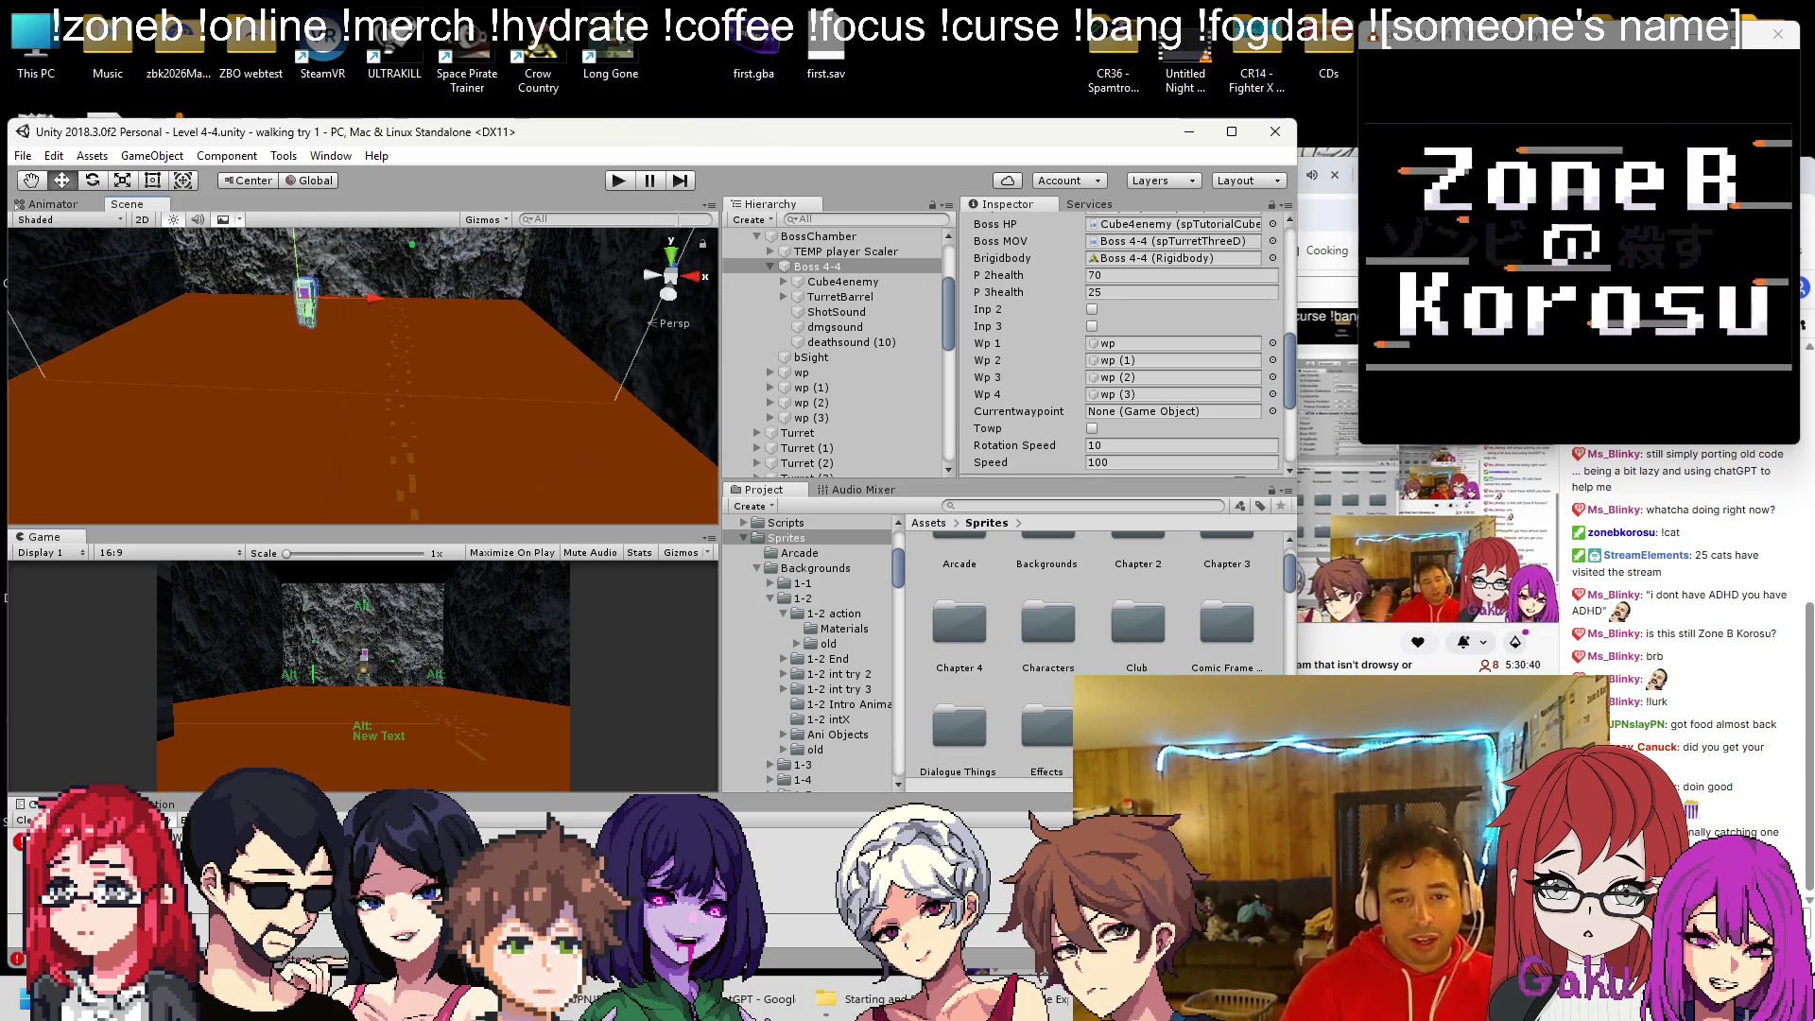
pyautogui.scroll(3, 1070, 310)
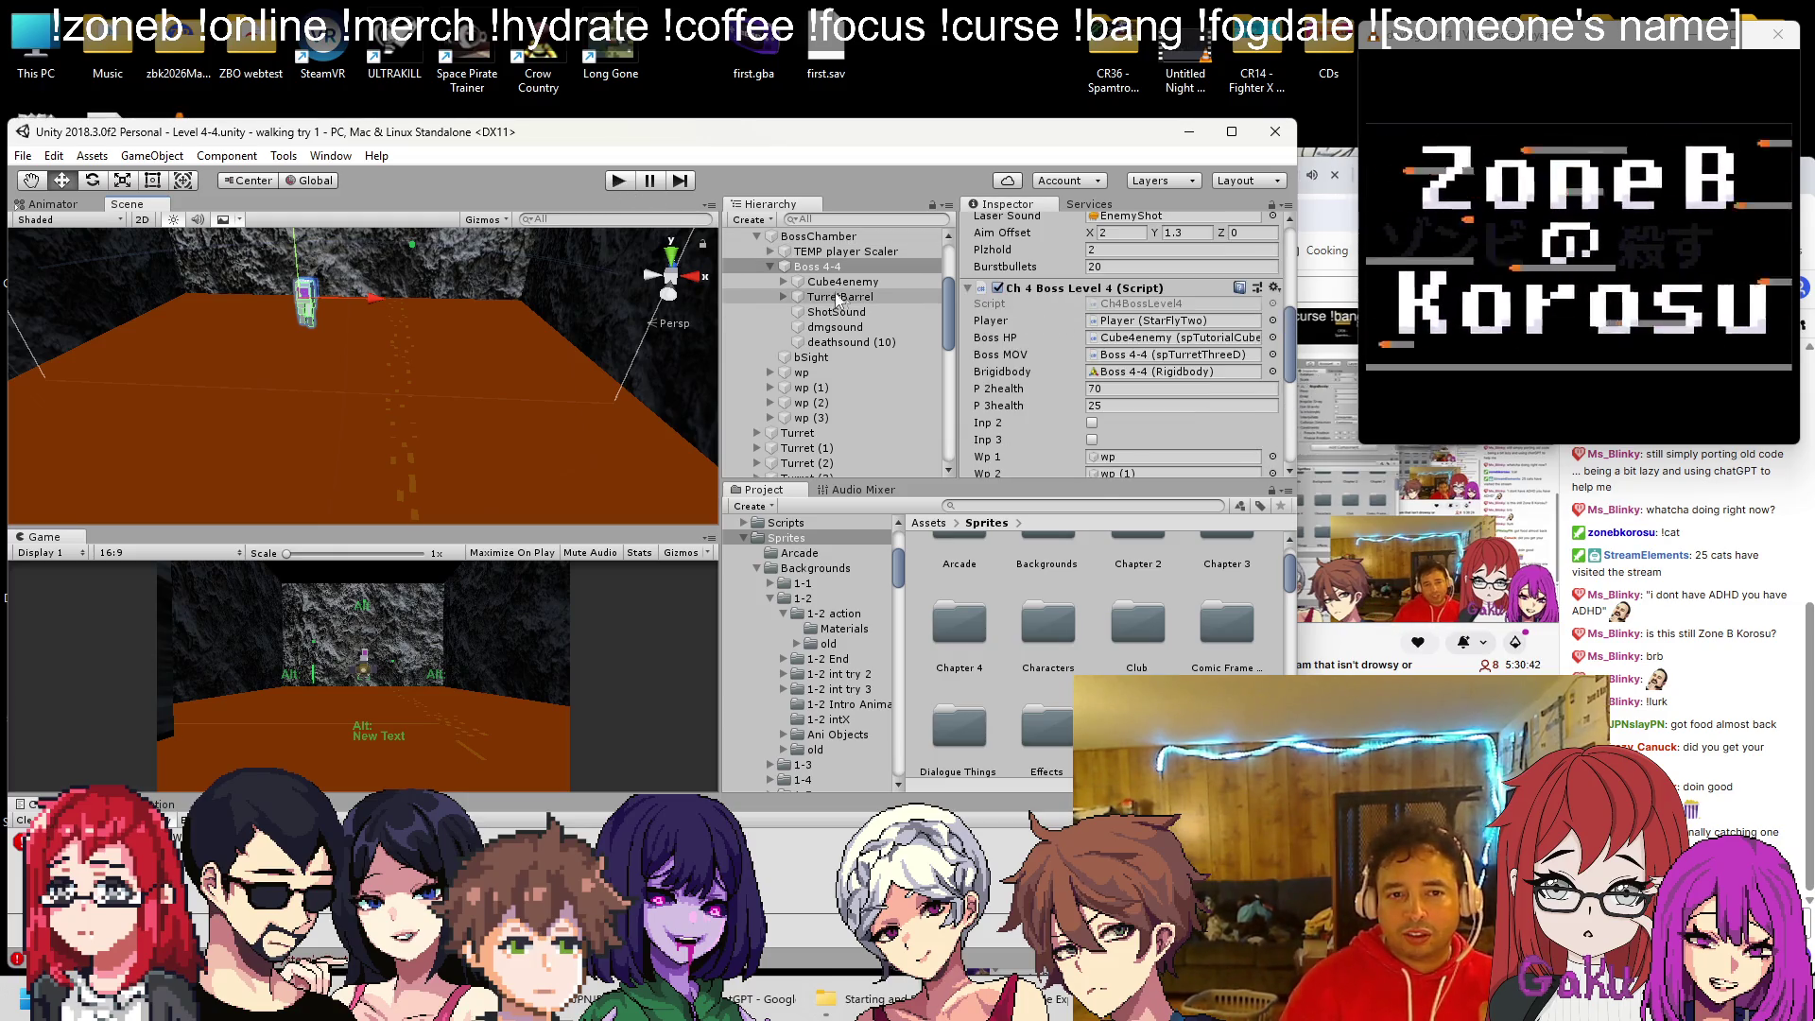
pyautogui.click(619, 181)
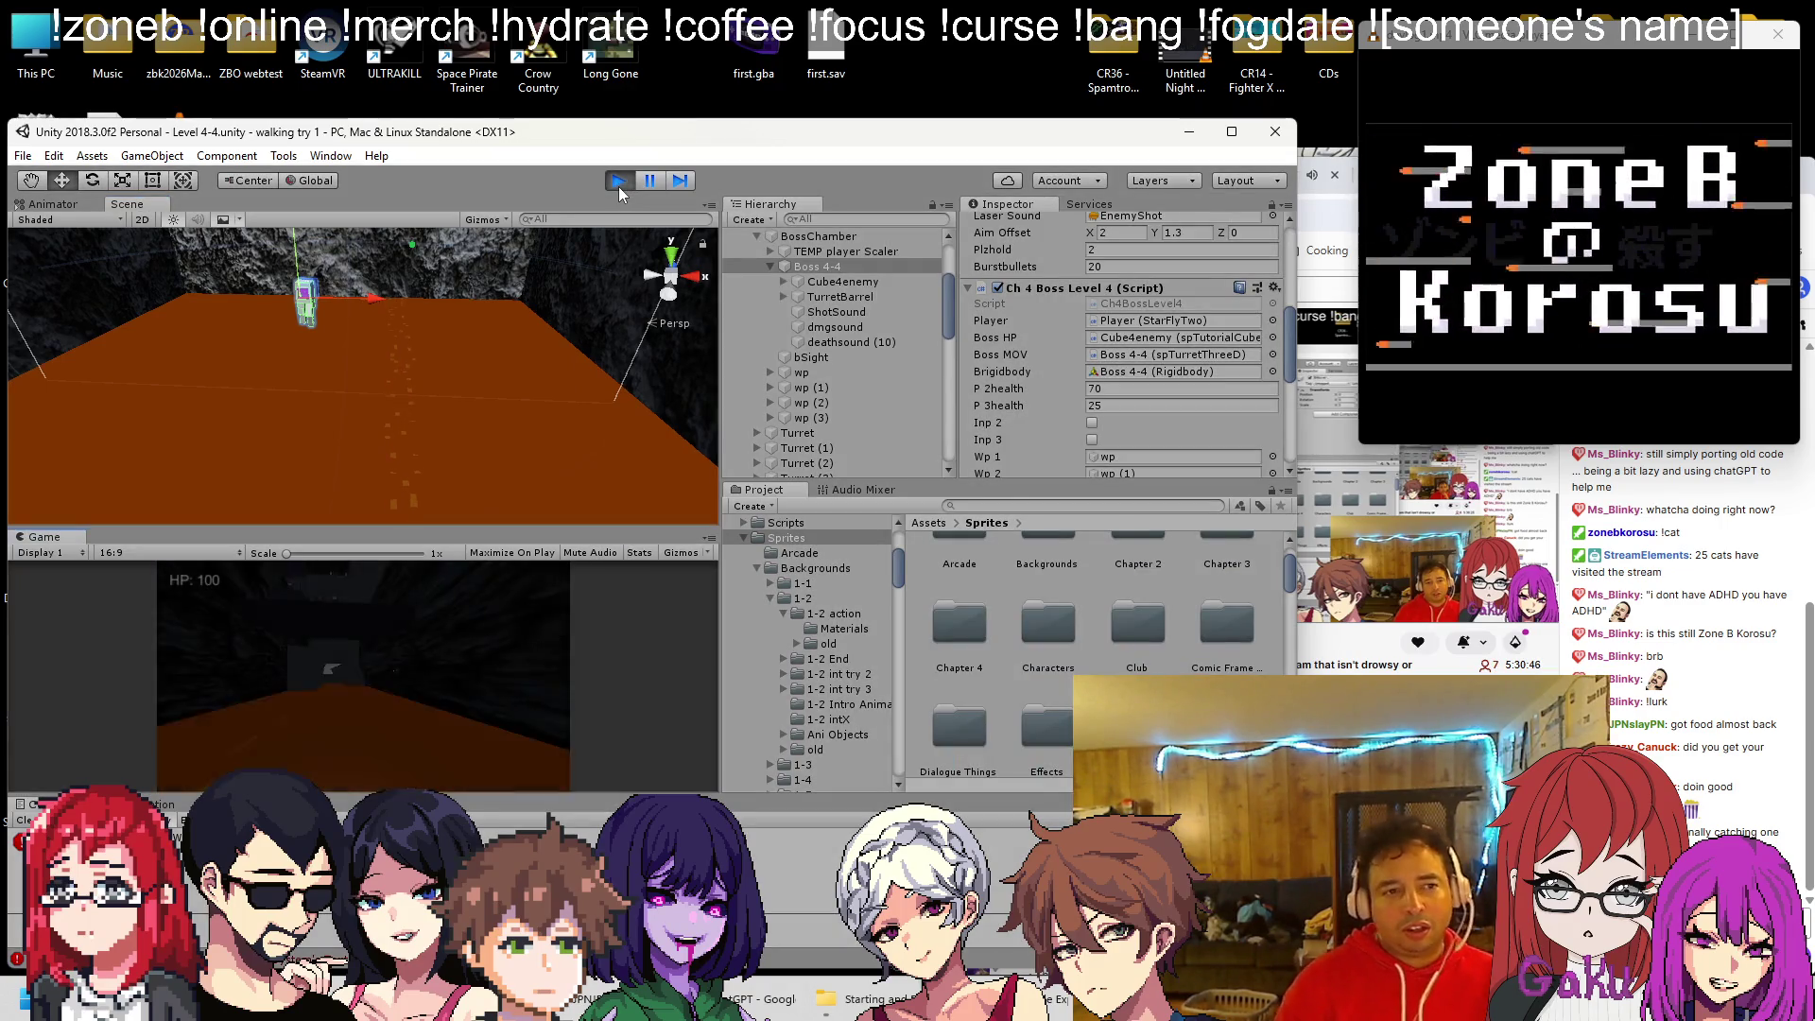
# Set Cube4enemy's Health to 60 mid-play, orbit around the boss cube, then stop
pyautogui.scroll(-2, 1106, 383)
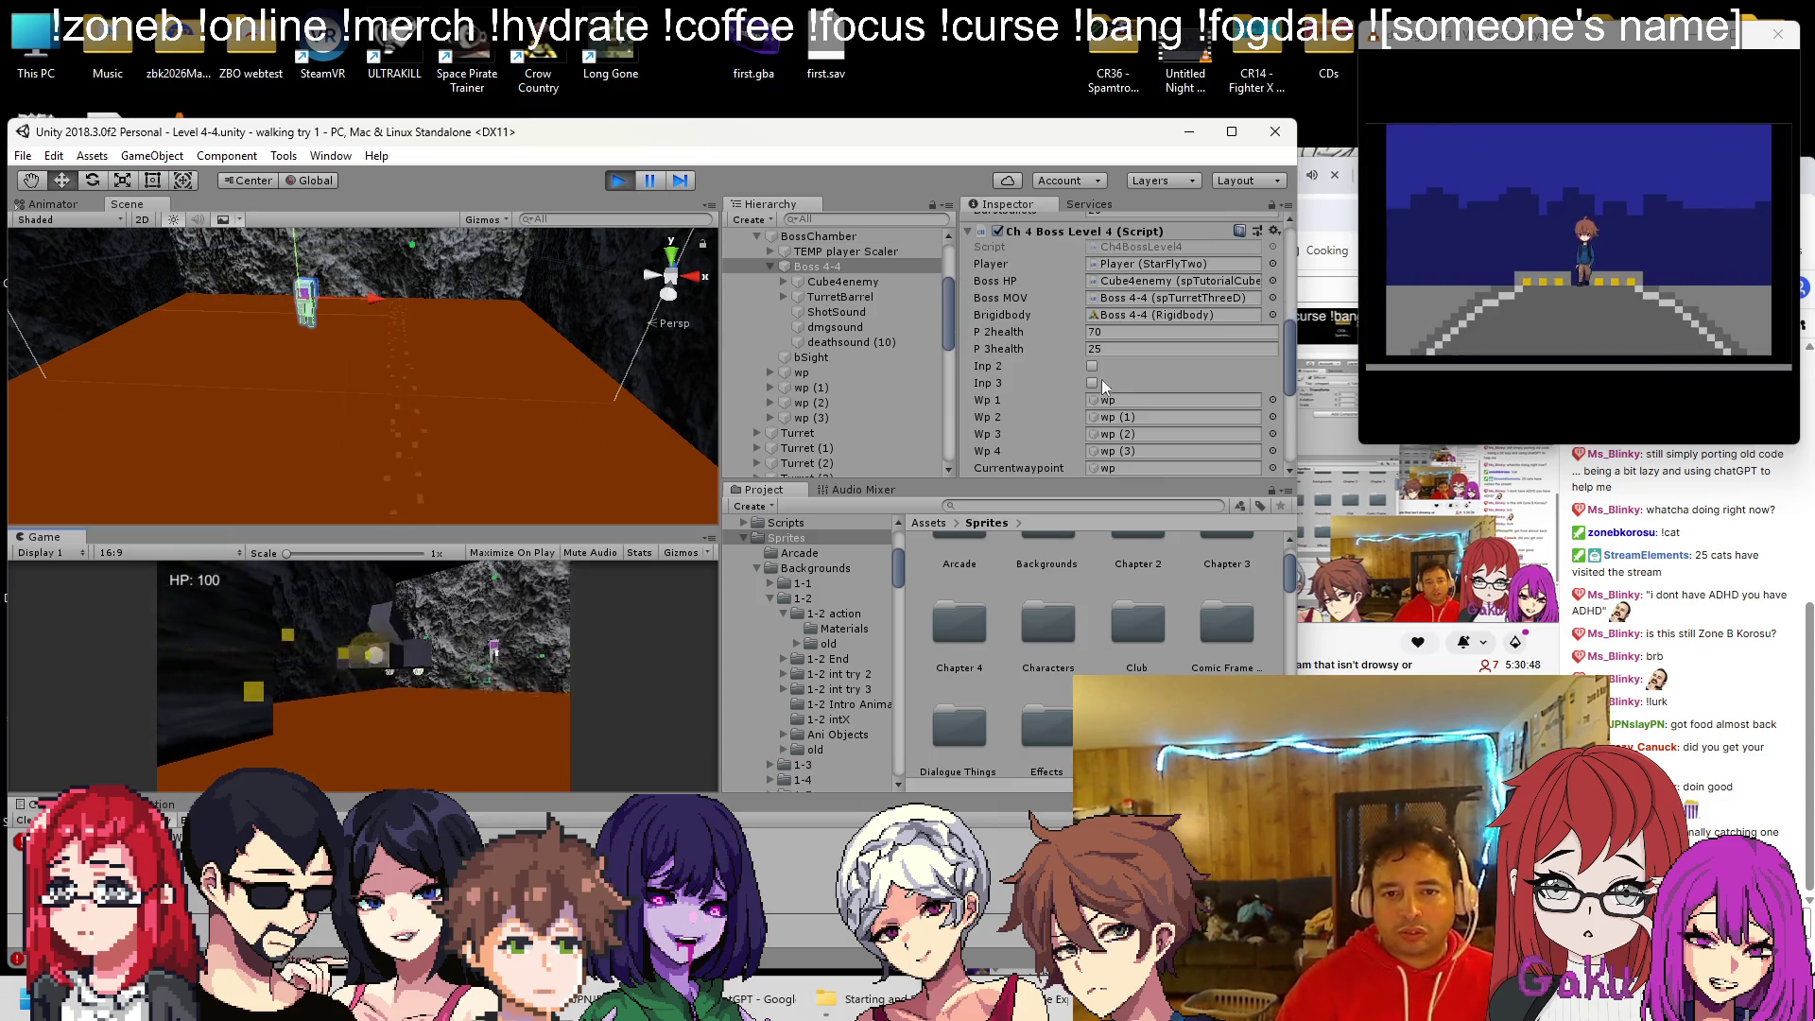
pyautogui.click(848, 283)
pyautogui.scroll(-5, 1133, 344)
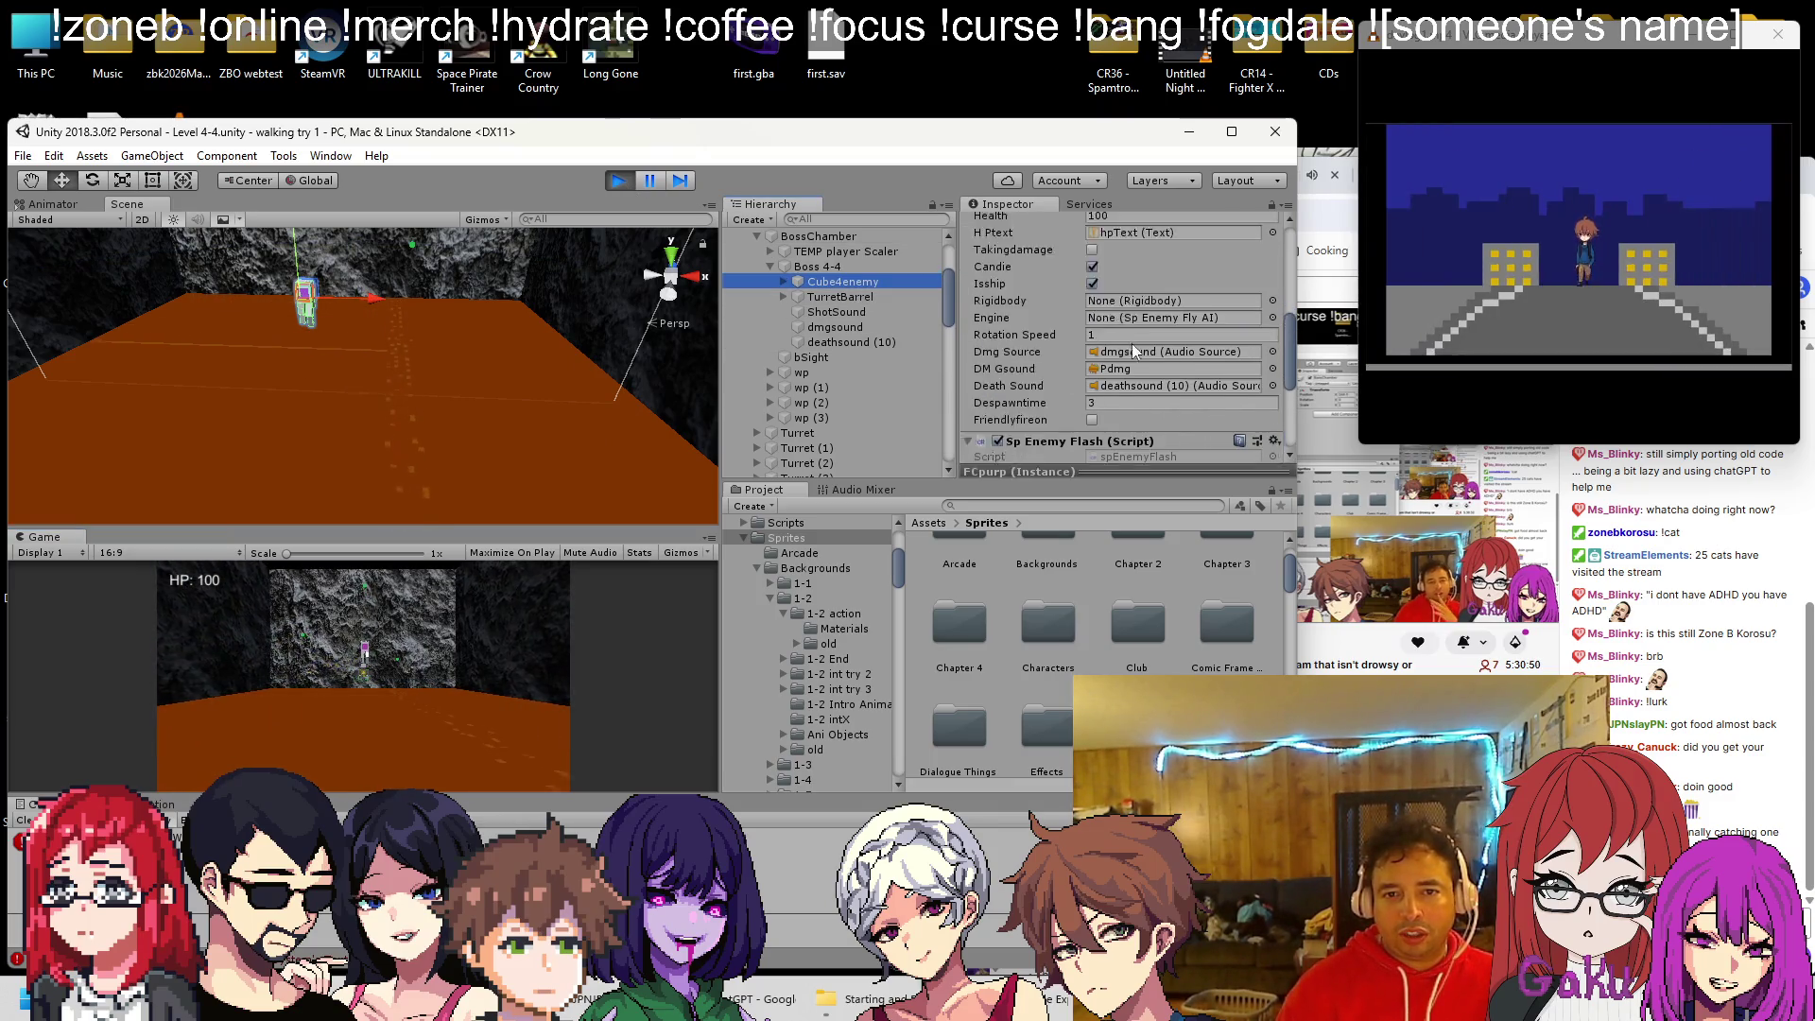
pyautogui.click(1149, 272)
pyautogui.write('60')
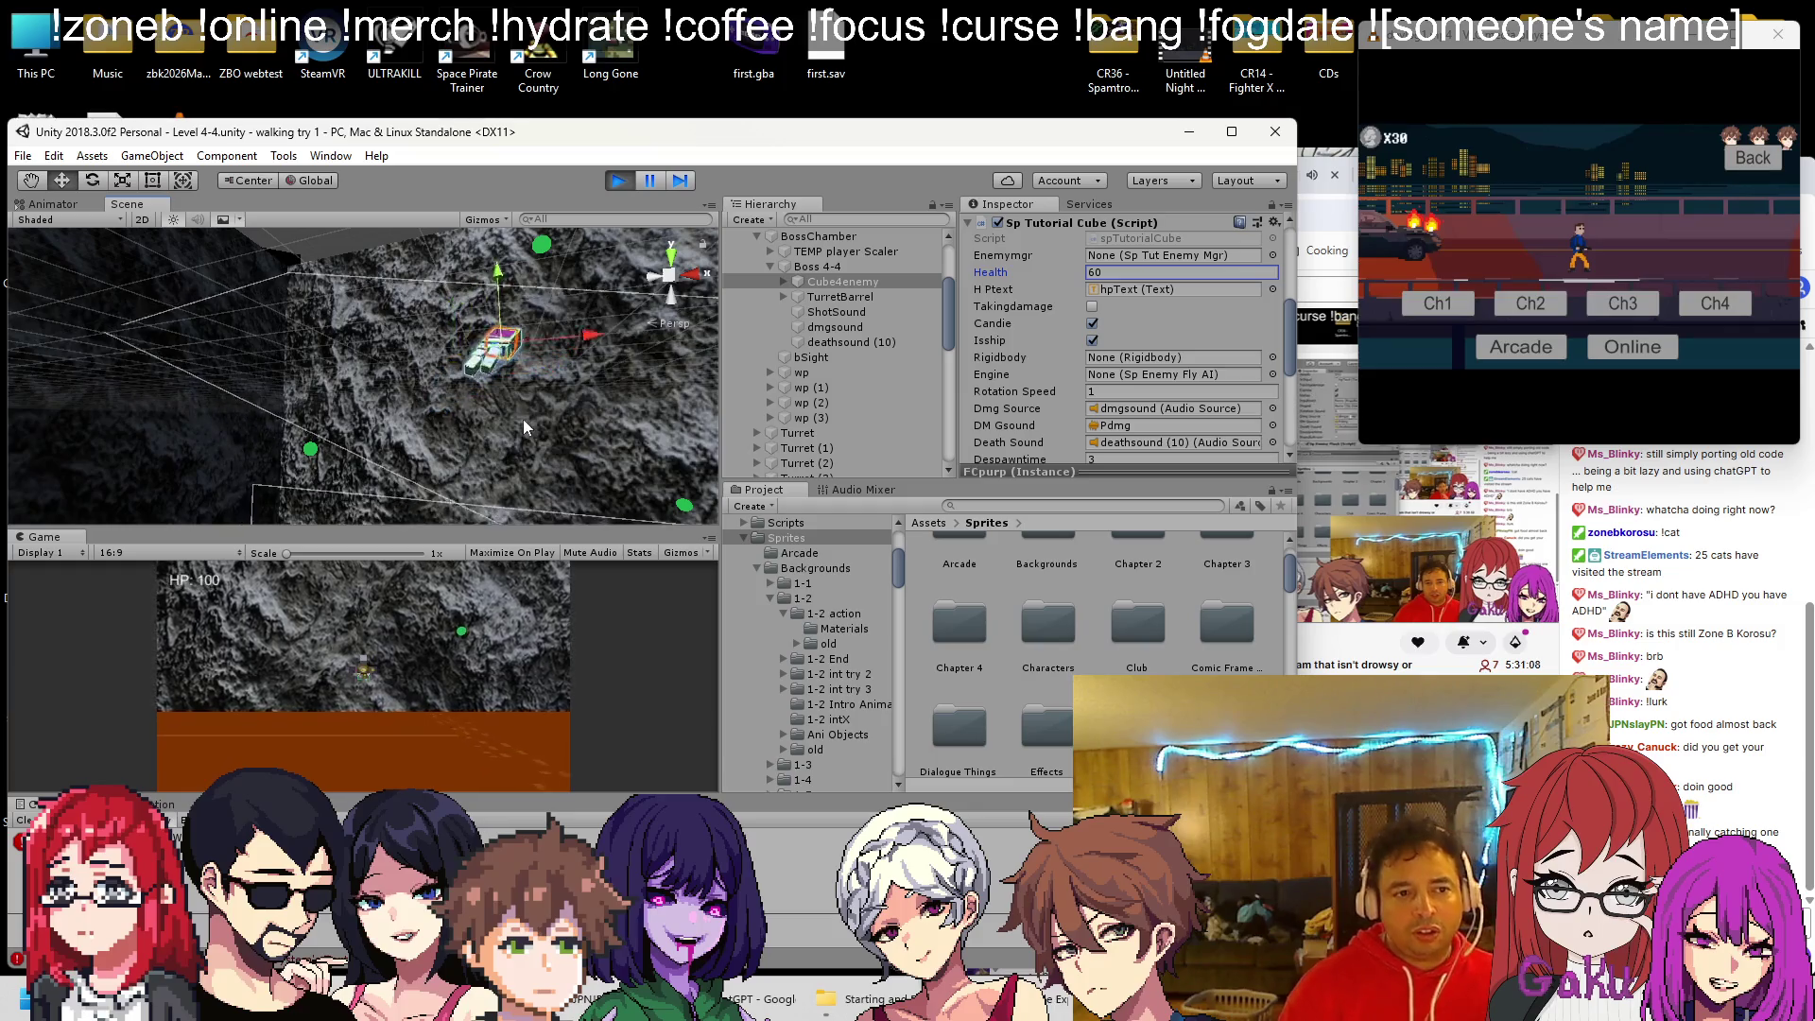
pyautogui.moveTo(567, 316)
pyautogui.keyDown('alt'); pyautogui.mouseDown()
pyautogui.moveTo(603, 292)
pyautogui.moveTo(584, 198)
pyautogui.mouseUp(); pyautogui.keyUp('alt')
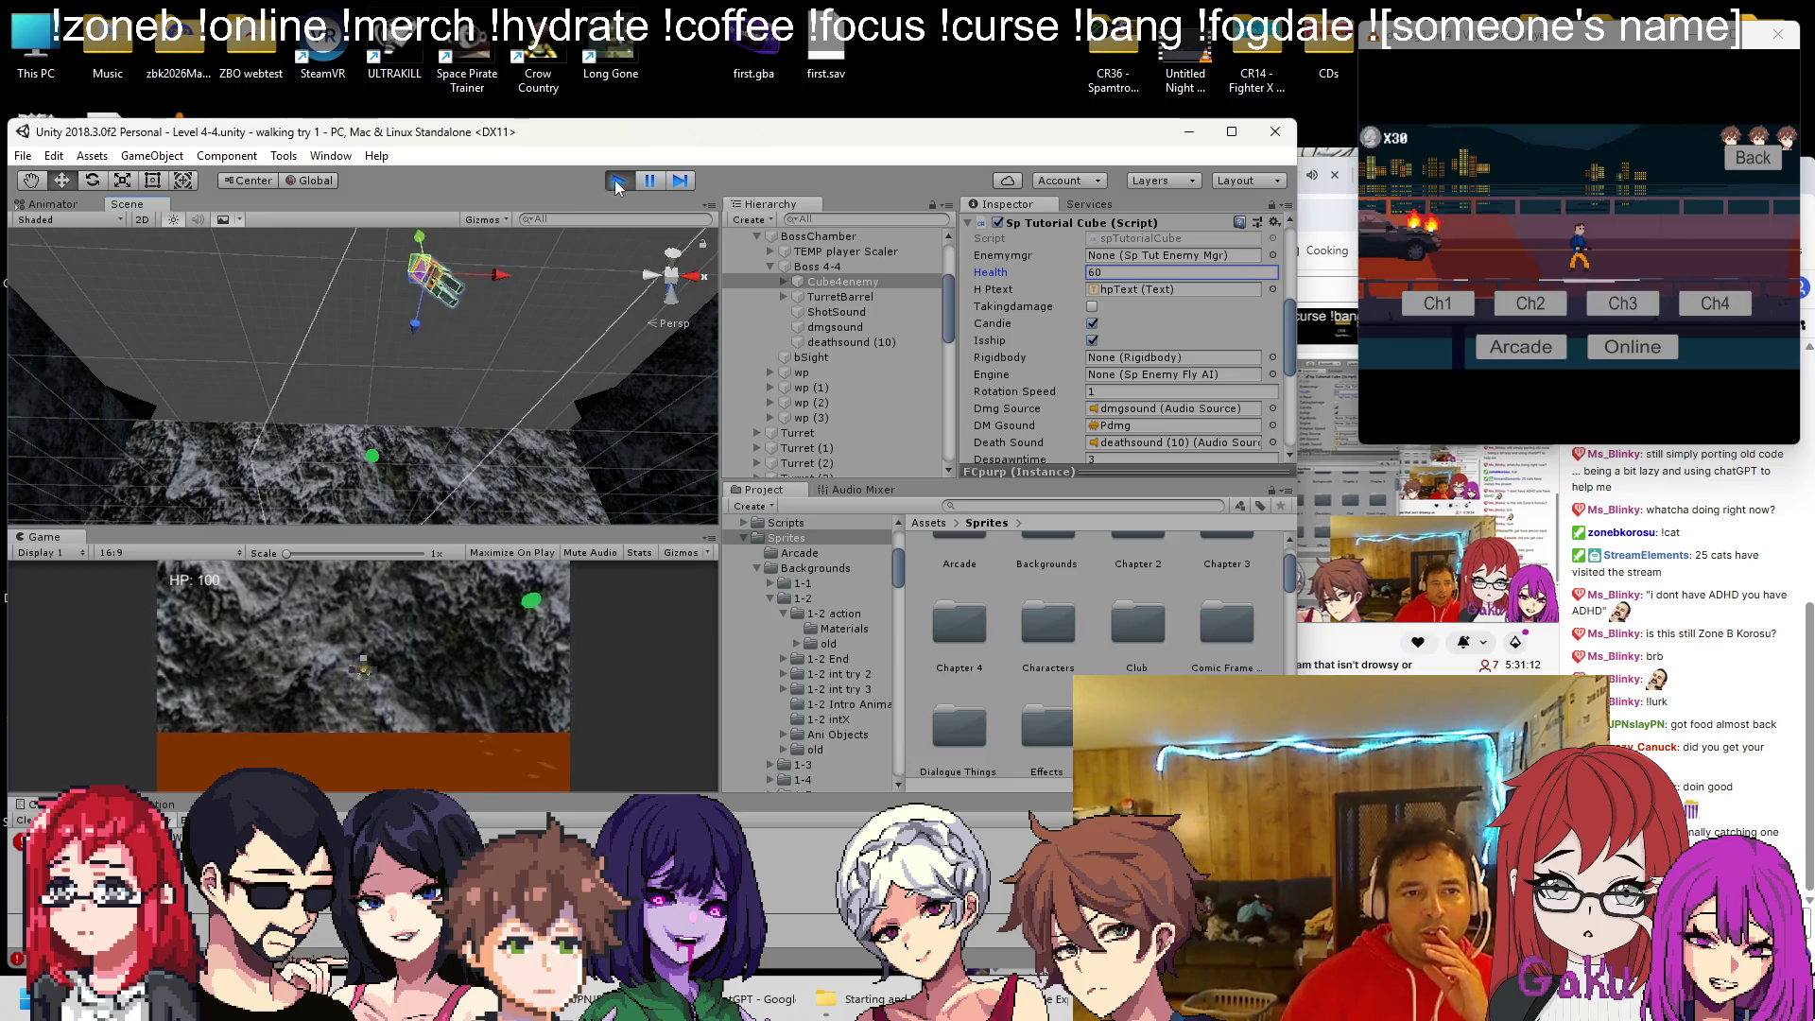
pyautogui.click(619, 182)
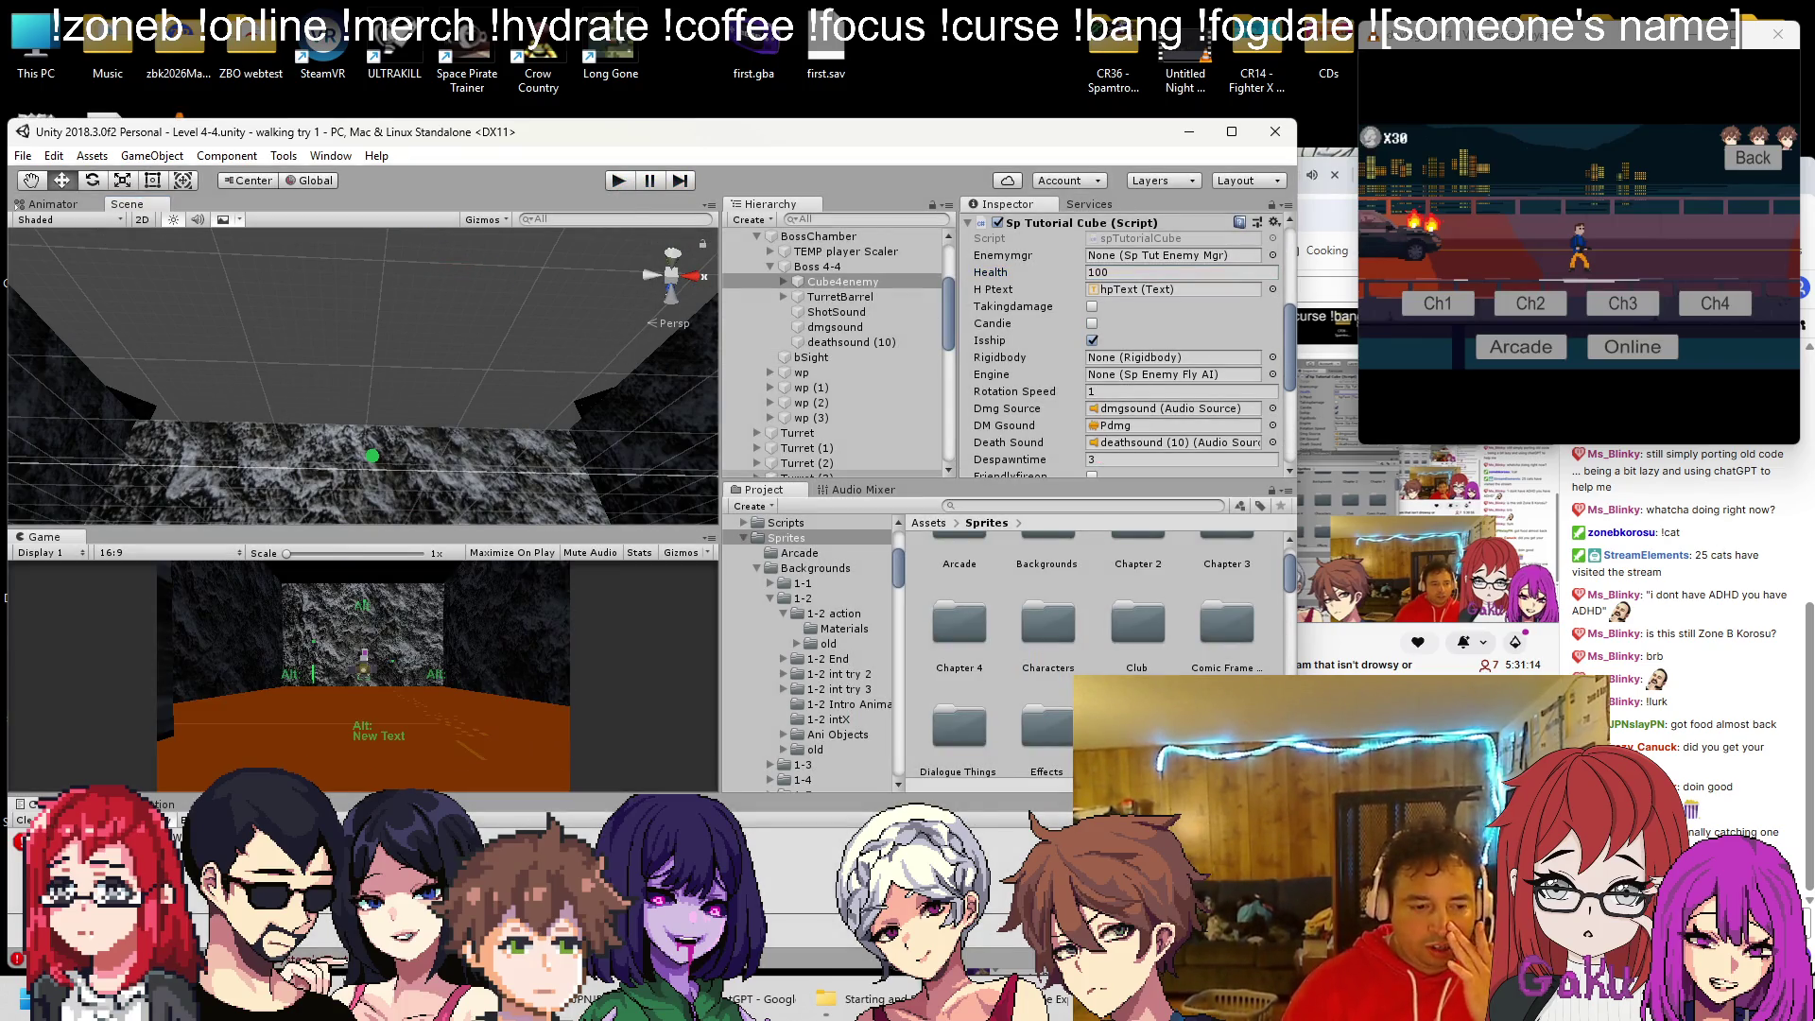
pyautogui.hotkey('alt', 'Tab')
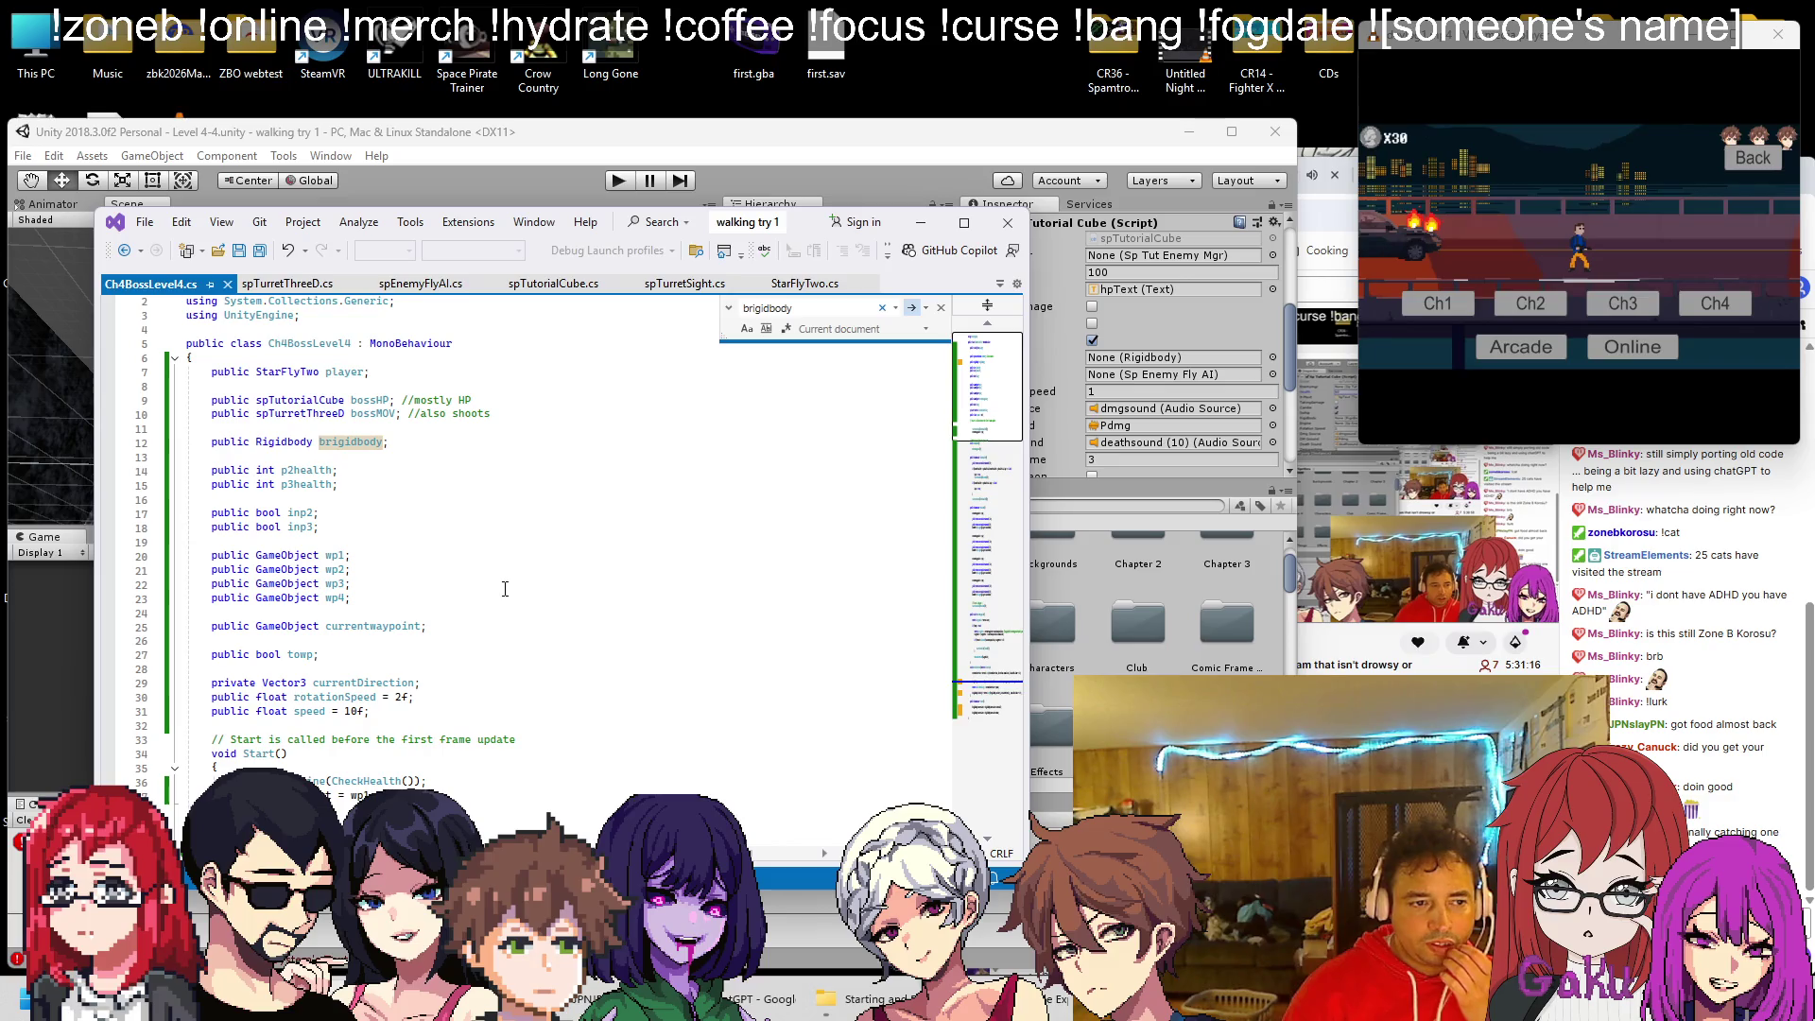
pyautogui.click(286, 284)
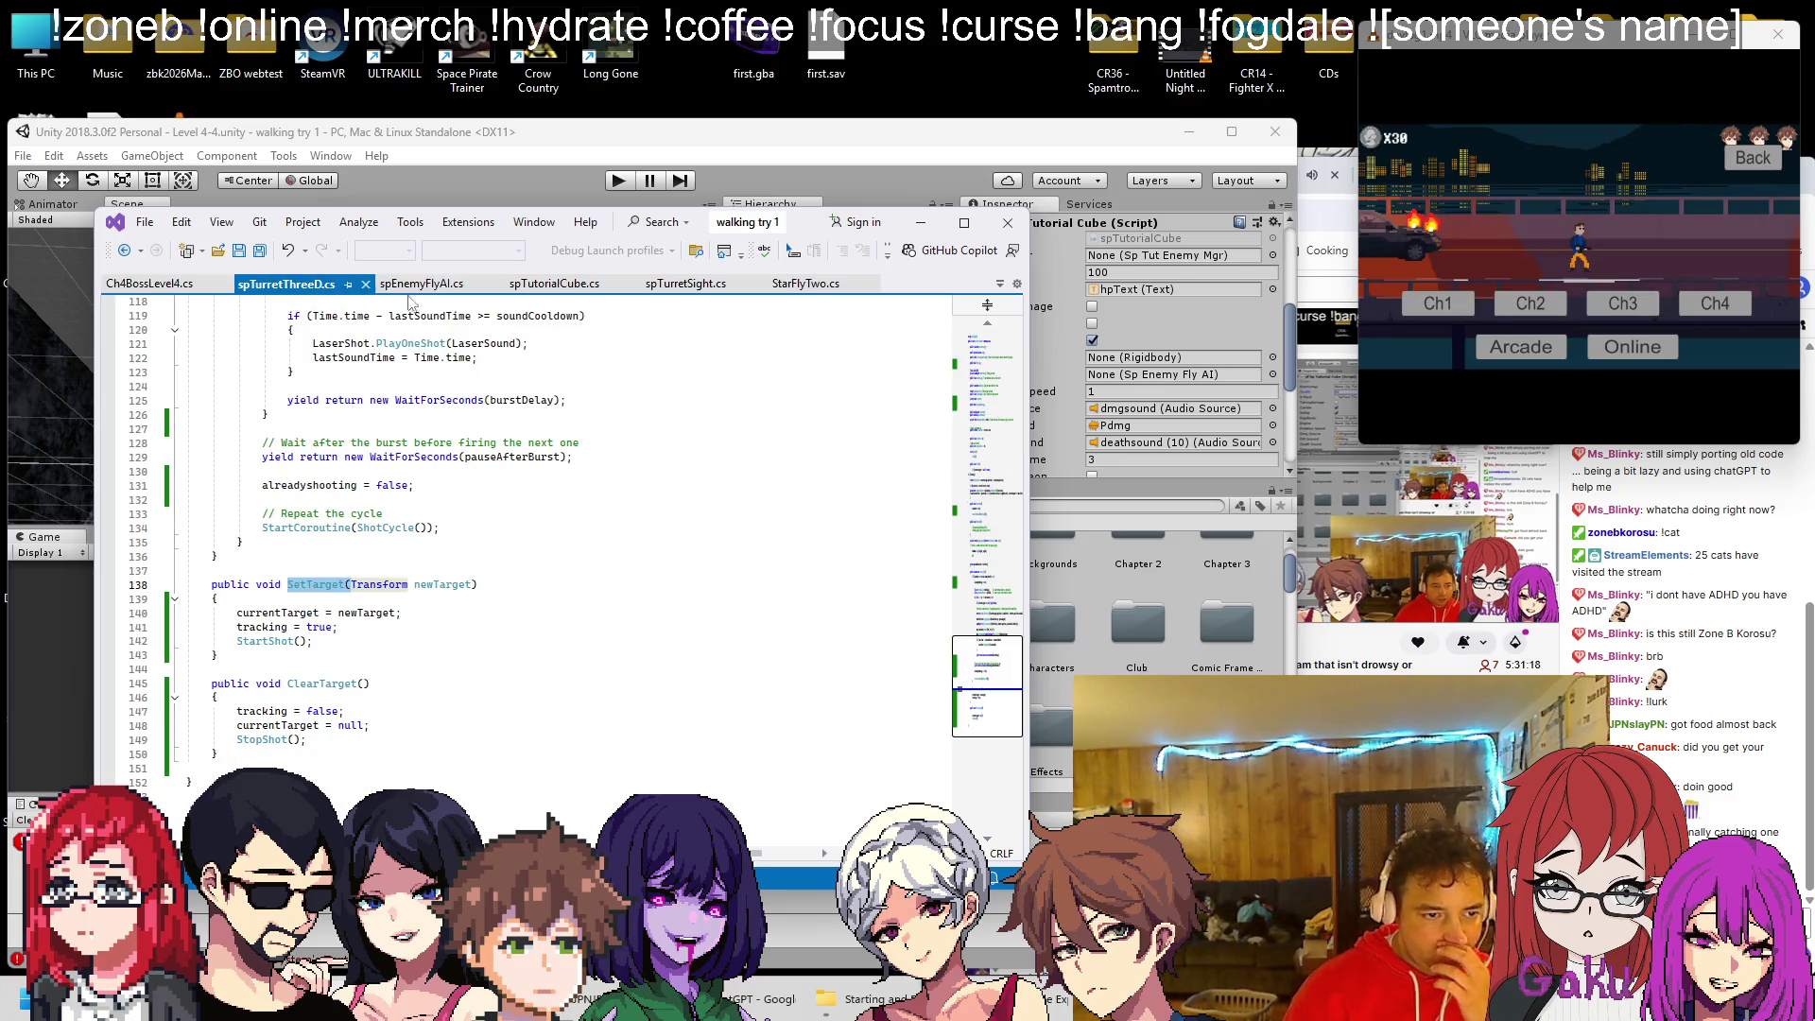
pyautogui.hotkey('ctrl', 'Tab')
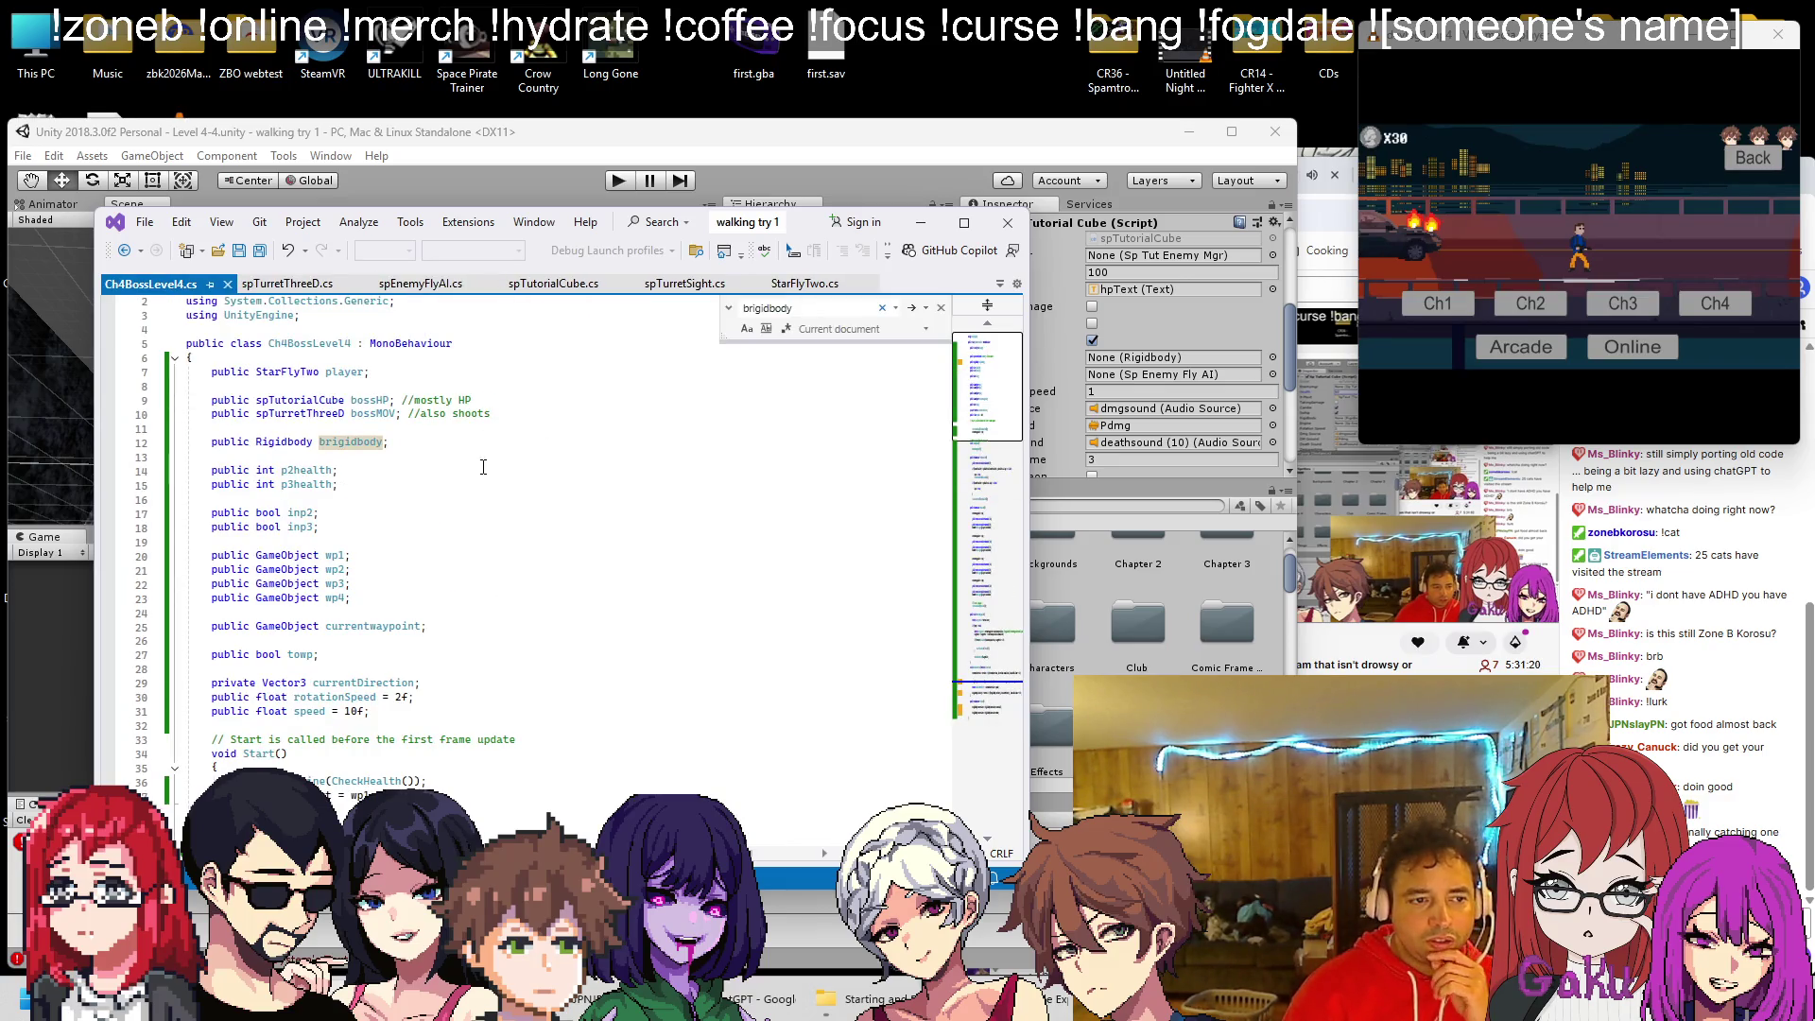
pyautogui.scroll(-10, 482, 480)
pyautogui.scroll(-5, 476, 487)
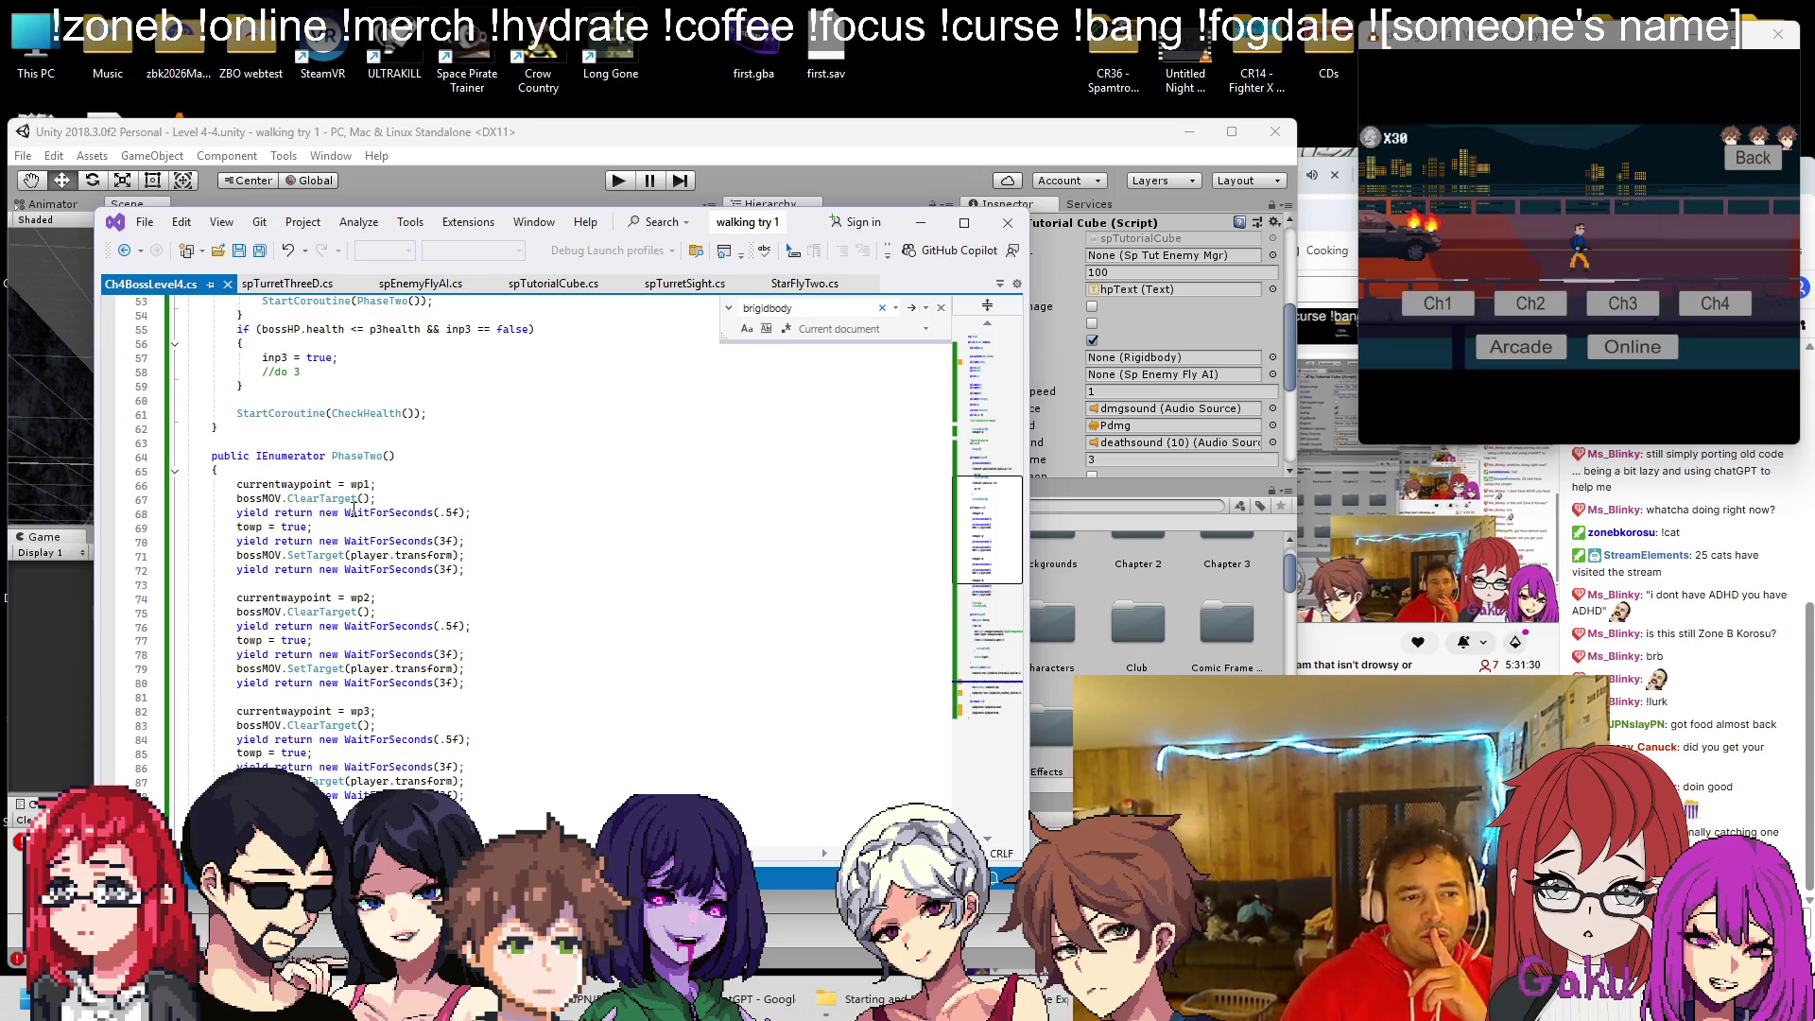
pyautogui.scroll(-1, 387, 496)
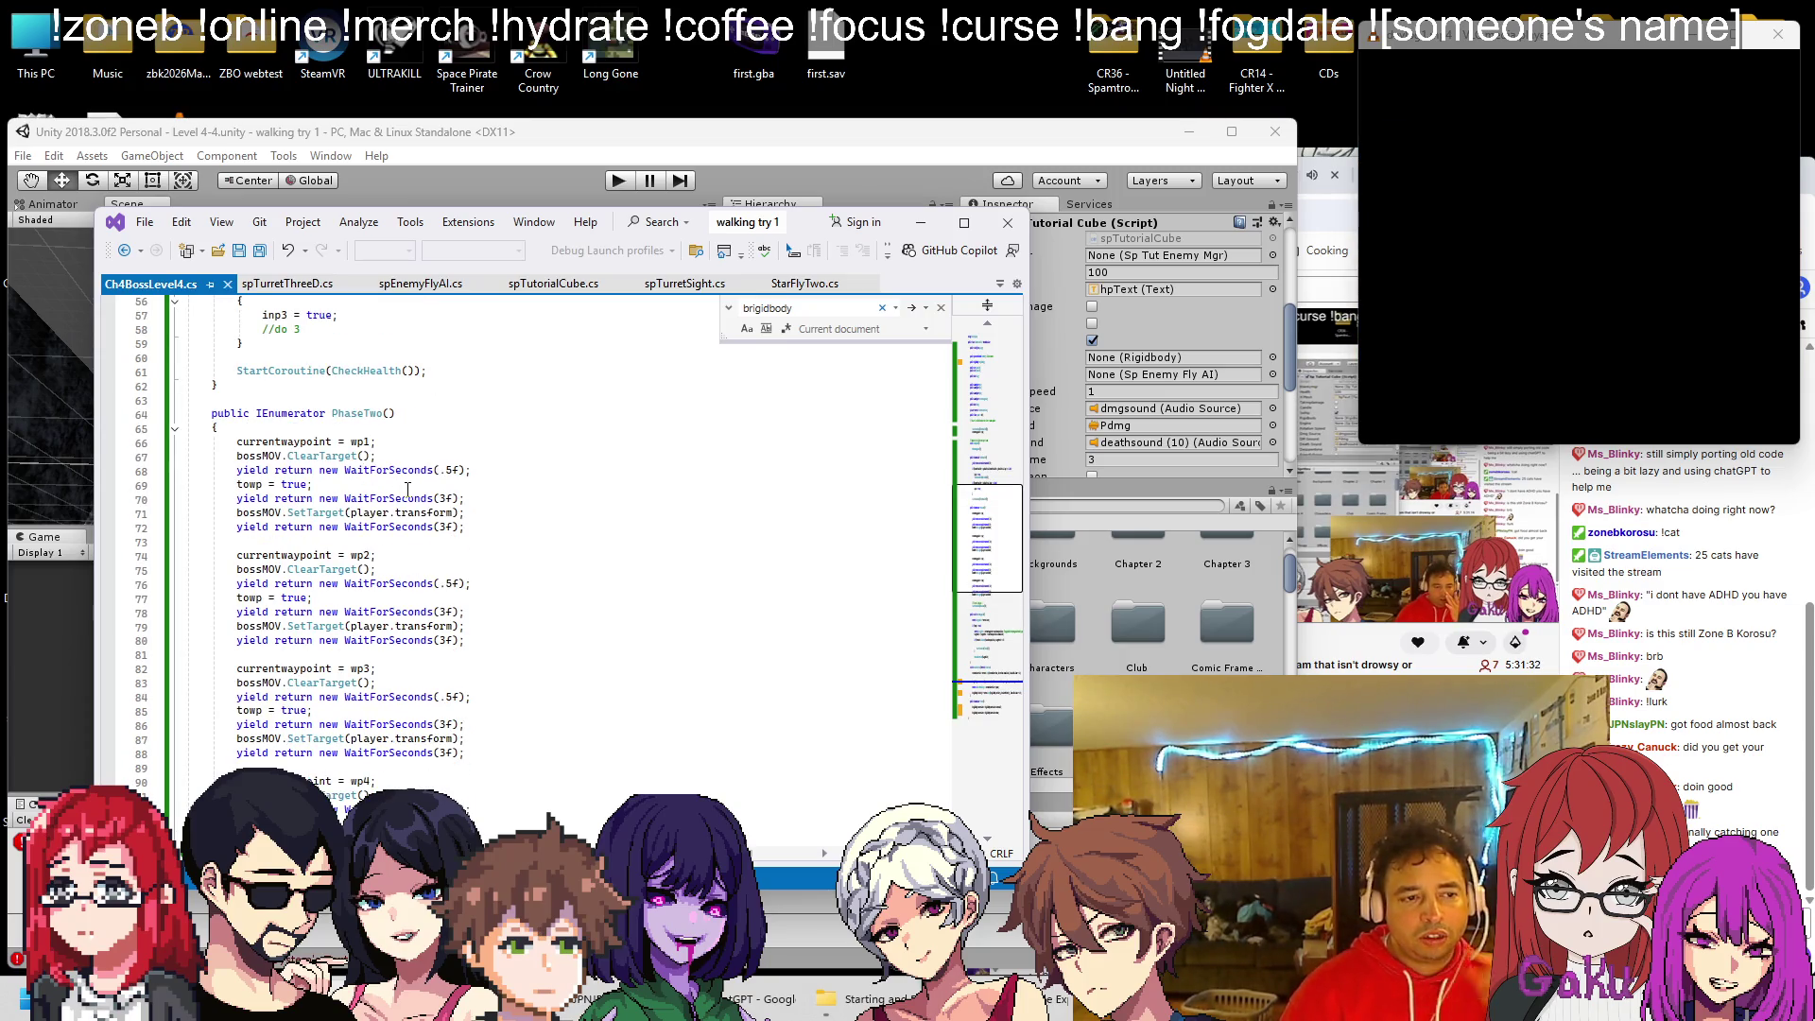
pyautogui.hotkey('alt', 'Tab')
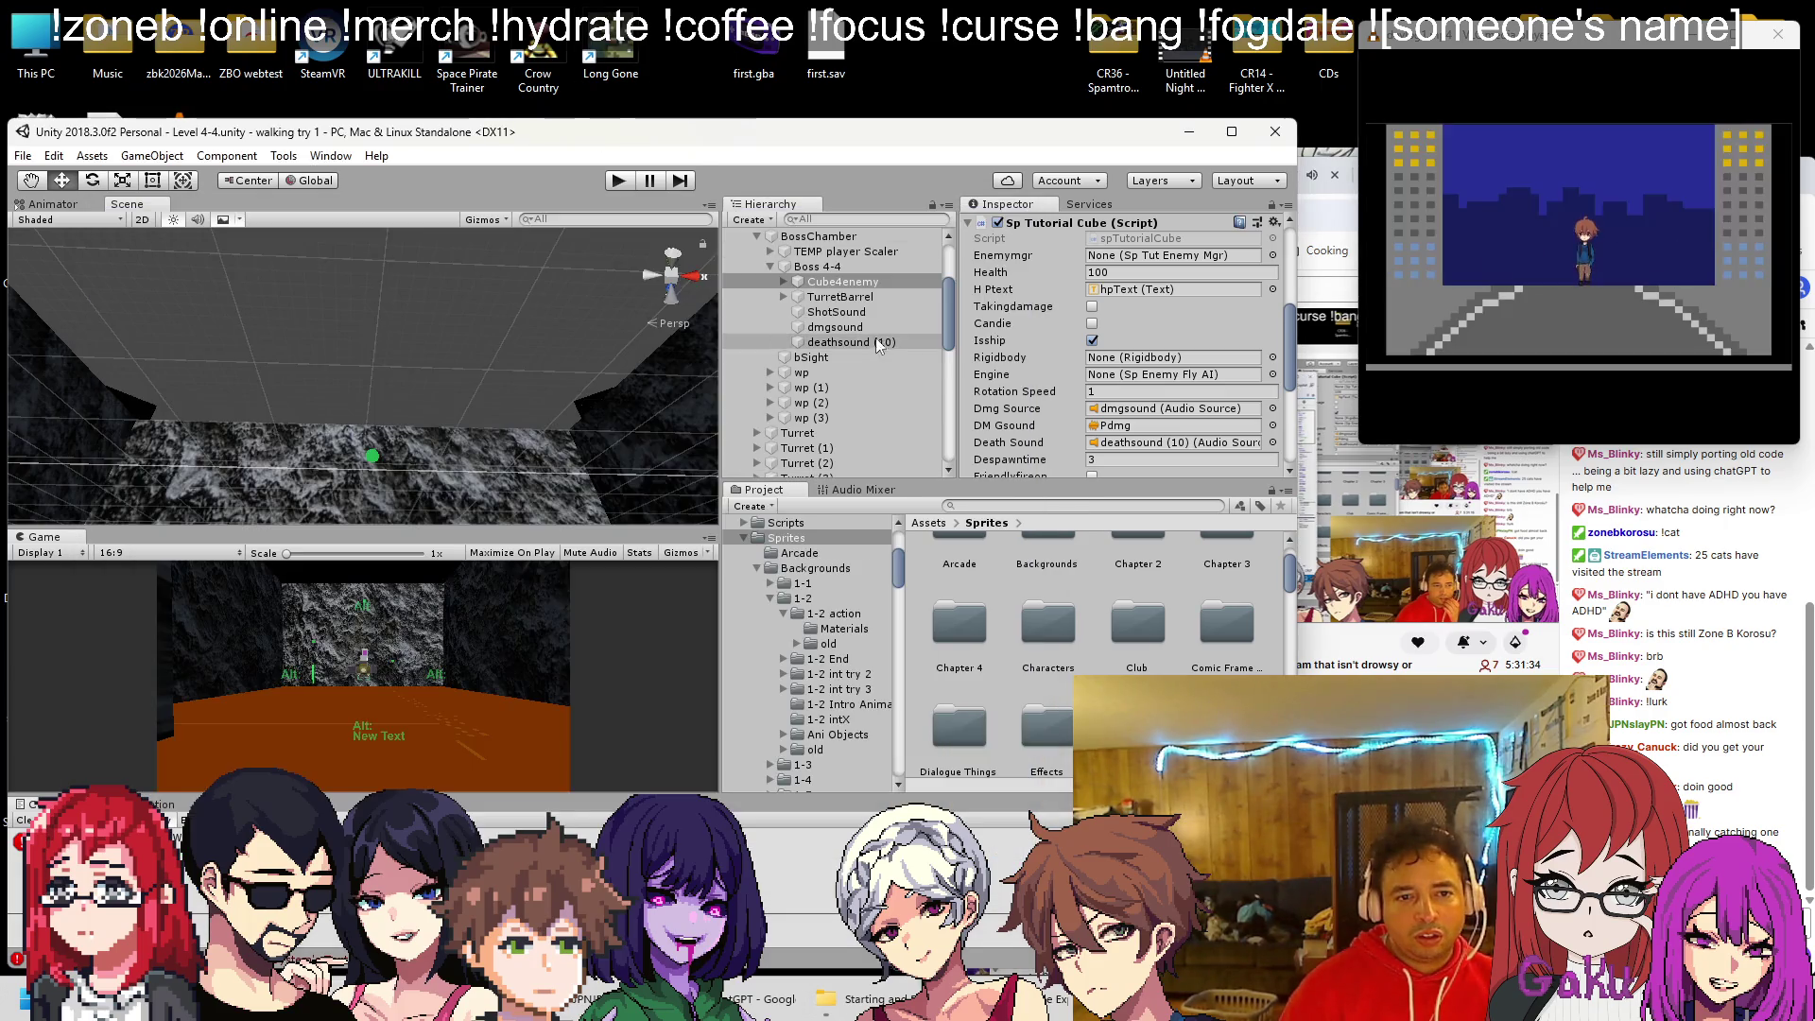
# Expand the waypoints wp through wp (3) in the Hierarchy to reveal their Sphere children
pyautogui.click(815, 388)
pyautogui.click(771, 372)
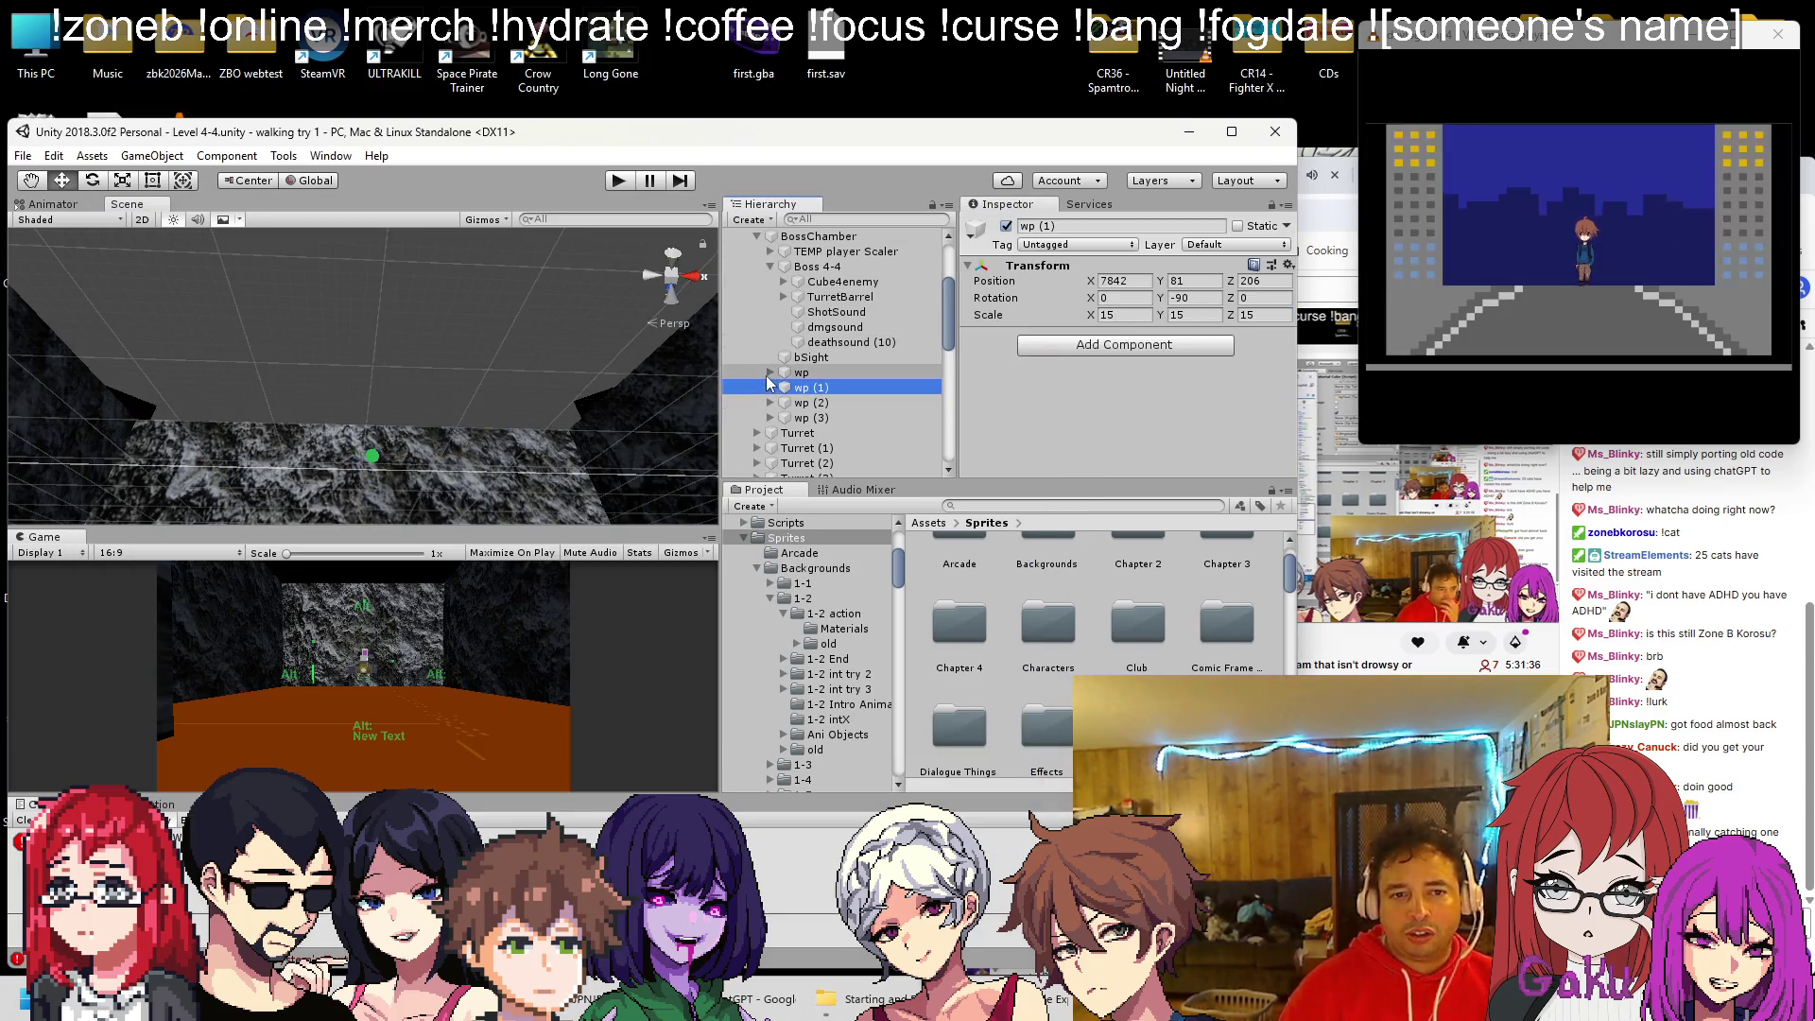
pyautogui.press('Right')
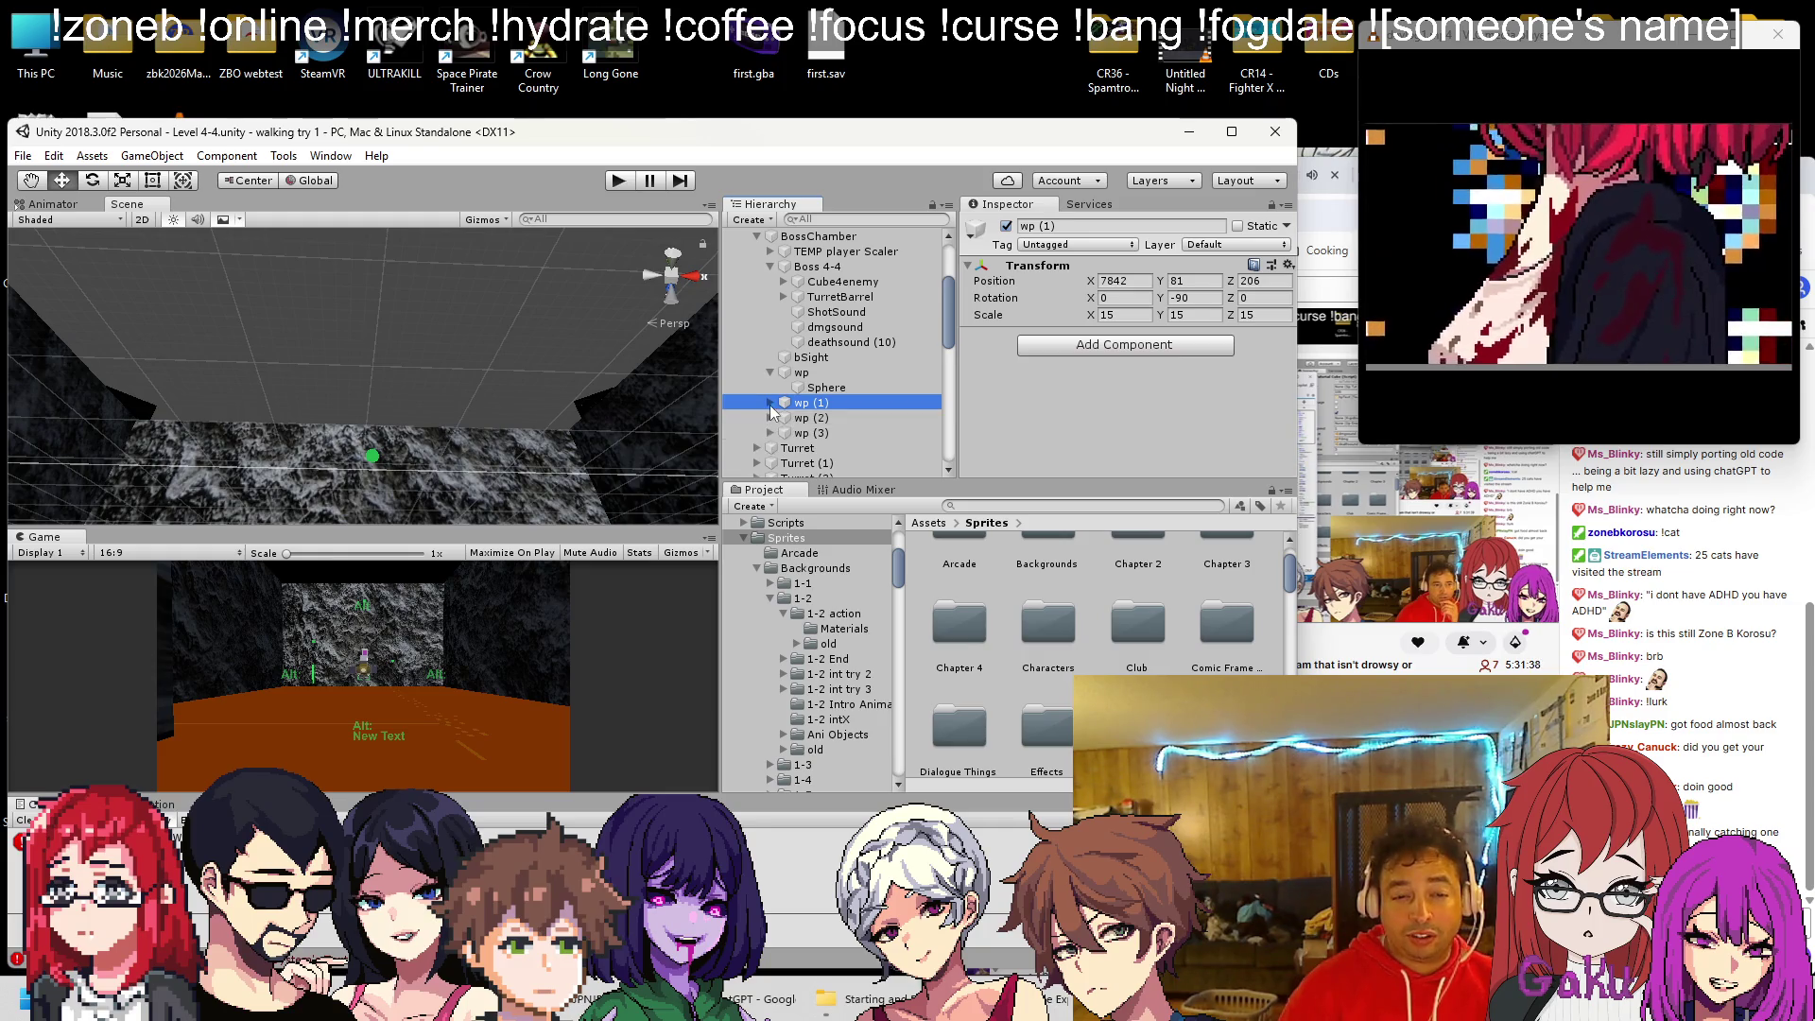
pyautogui.click(772, 433)
pyautogui.click(769, 461)
# Select Sphere through Sphere (3), remove their Sphere Collider, and save the scene
pyautogui.click(877, 386)
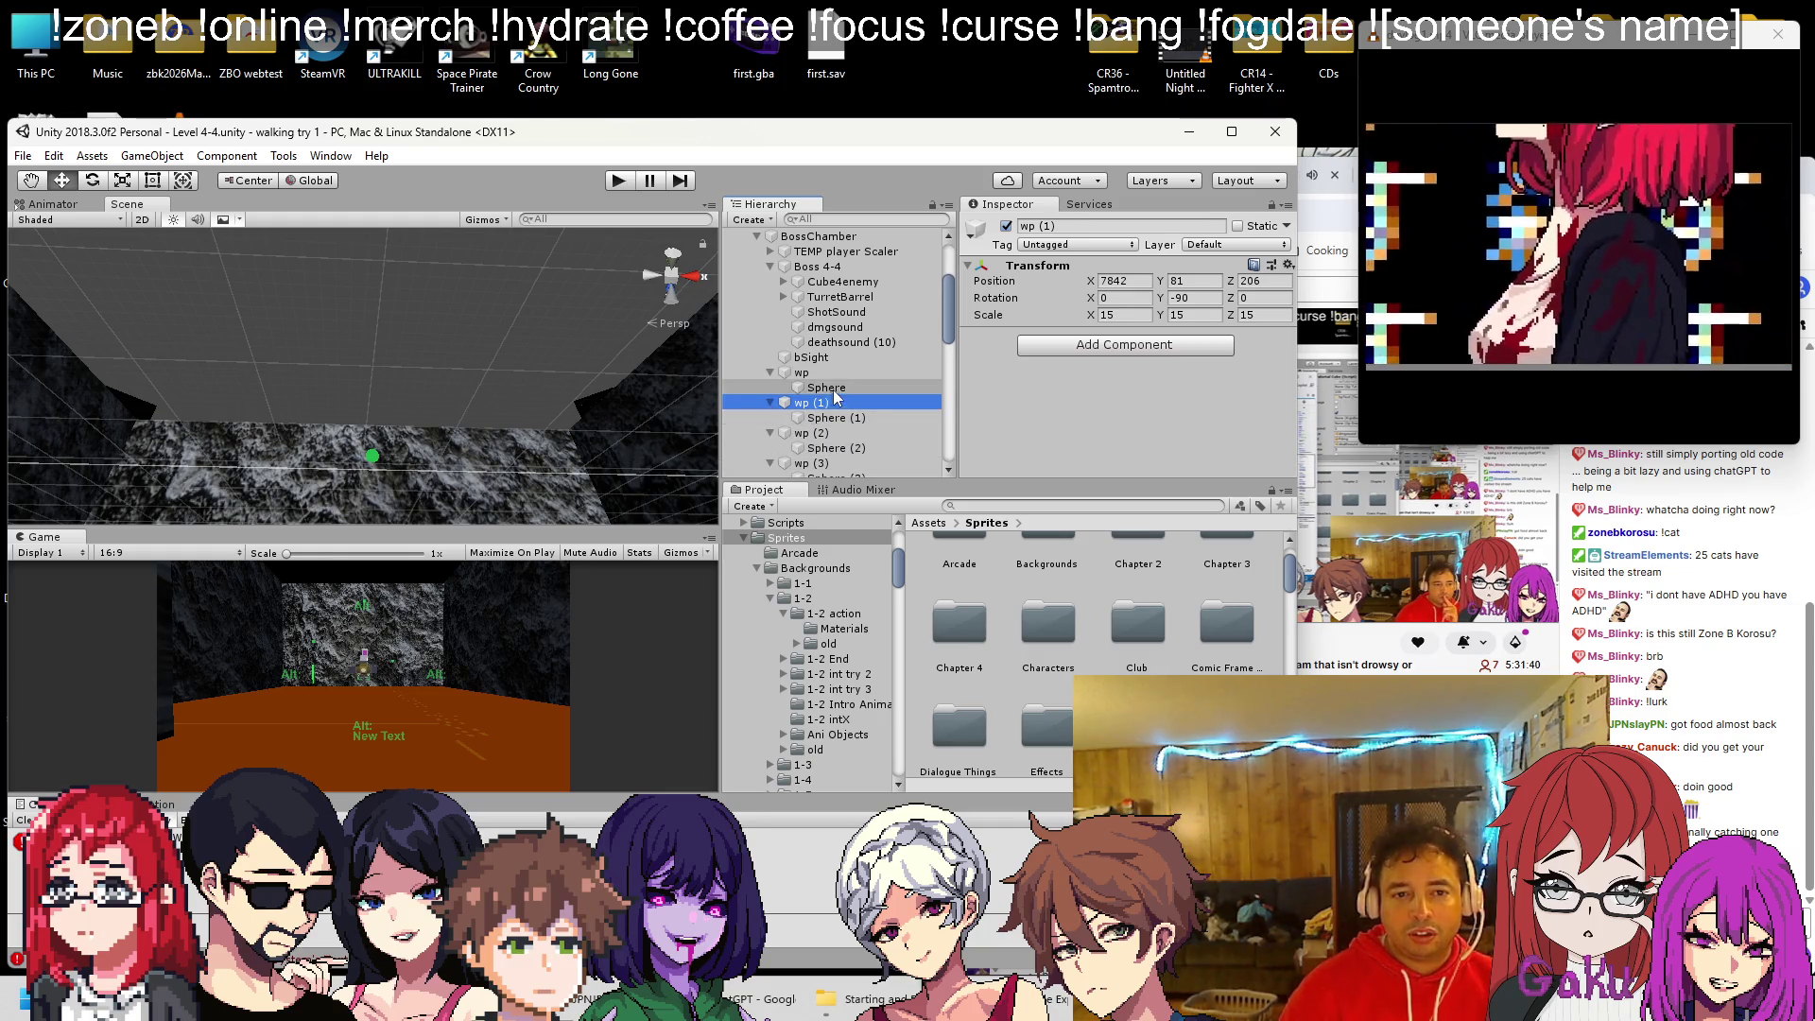
pyautogui.scroll(-3, 877, 374)
pyautogui.keyDown('ctrl'); pyautogui.click(827, 305); pyautogui.keyUp('ctrl')
pyautogui.keyDown('ctrl'); pyautogui.click(836, 335); pyautogui.keyUp('ctrl')
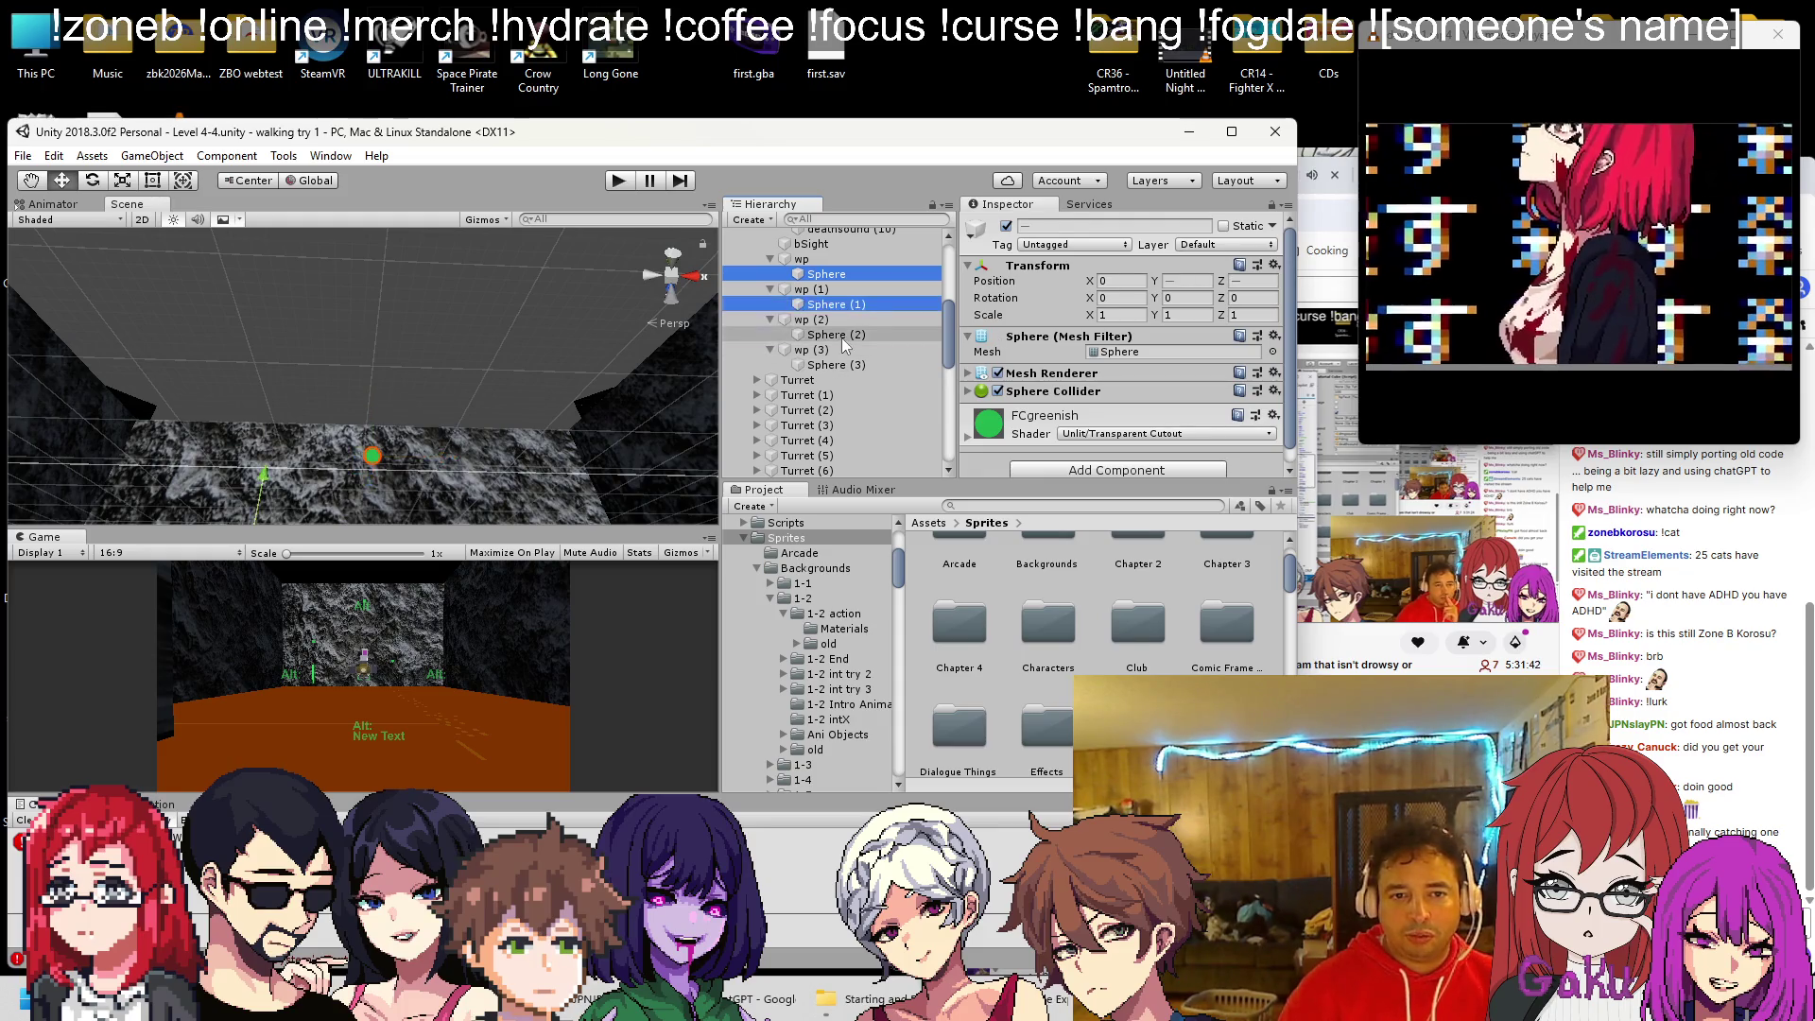
pyautogui.keyDown('ctrl'); pyautogui.click(853, 366); pyautogui.keyUp('ctrl')
pyautogui.rightClick(1048, 391)
pyautogui.click(1087, 424)
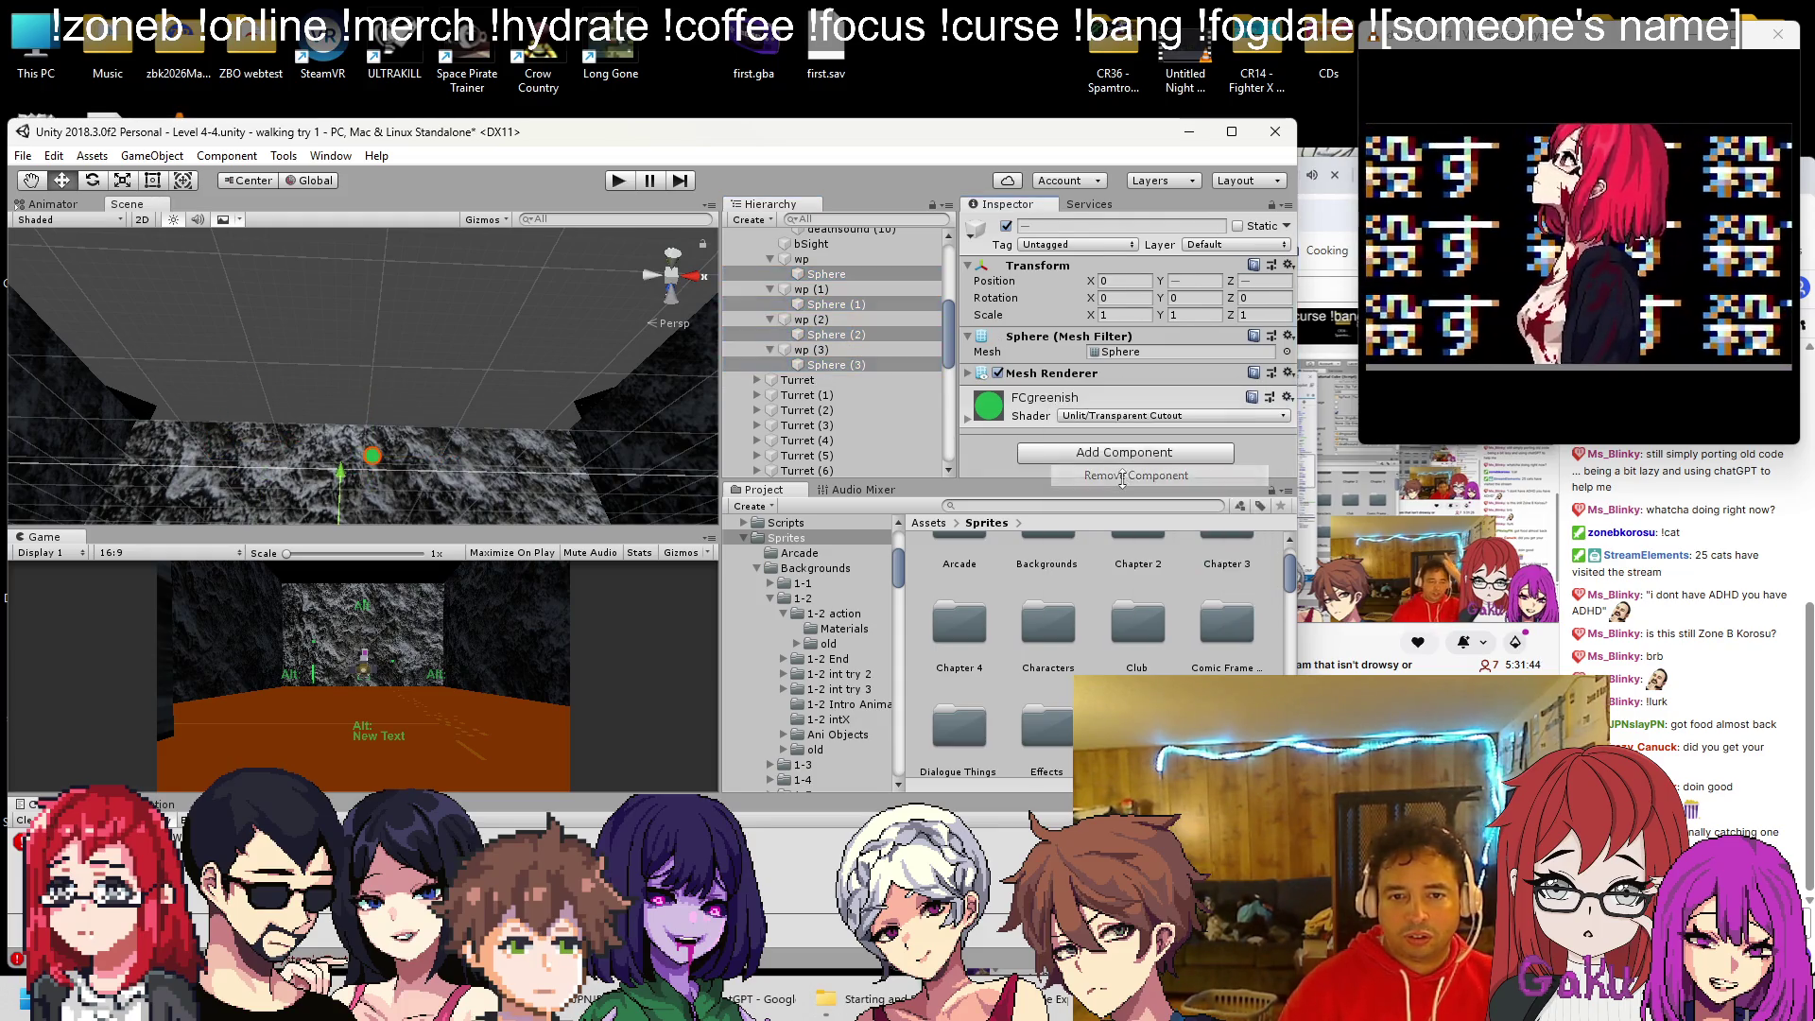
pyautogui.hotkey('ctrl', 's')
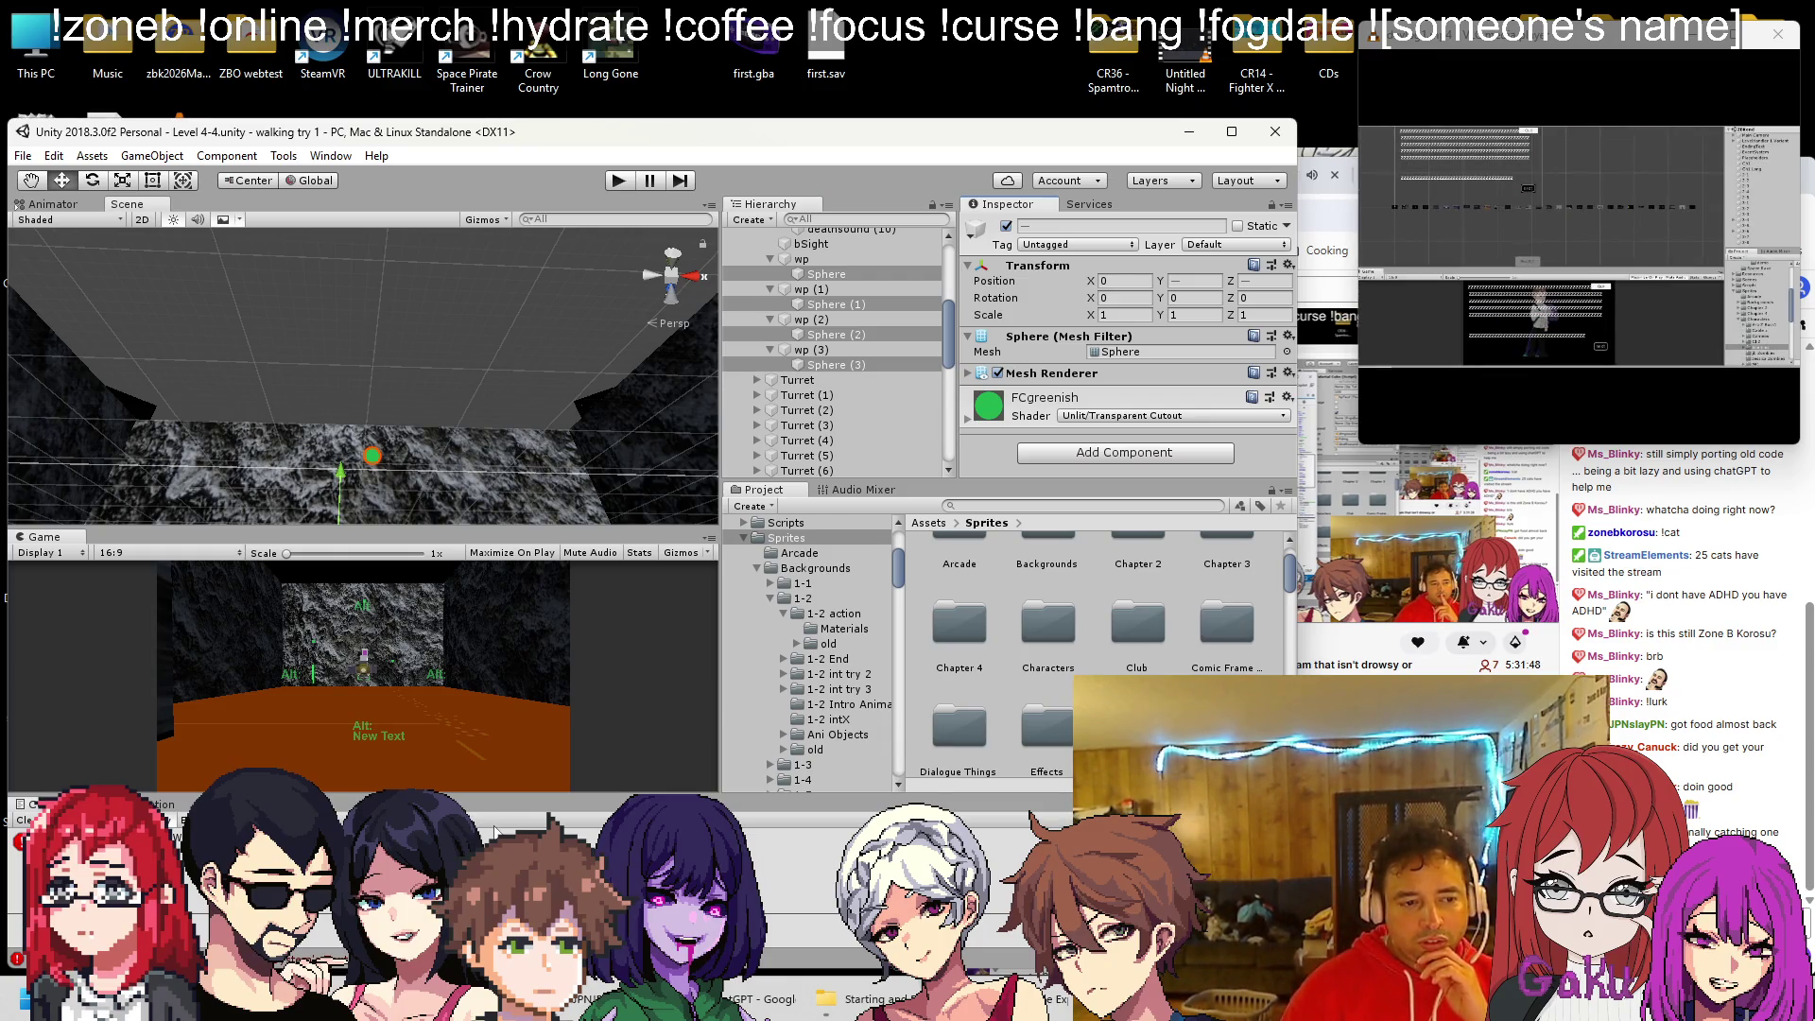
pyautogui.click(586, 998)
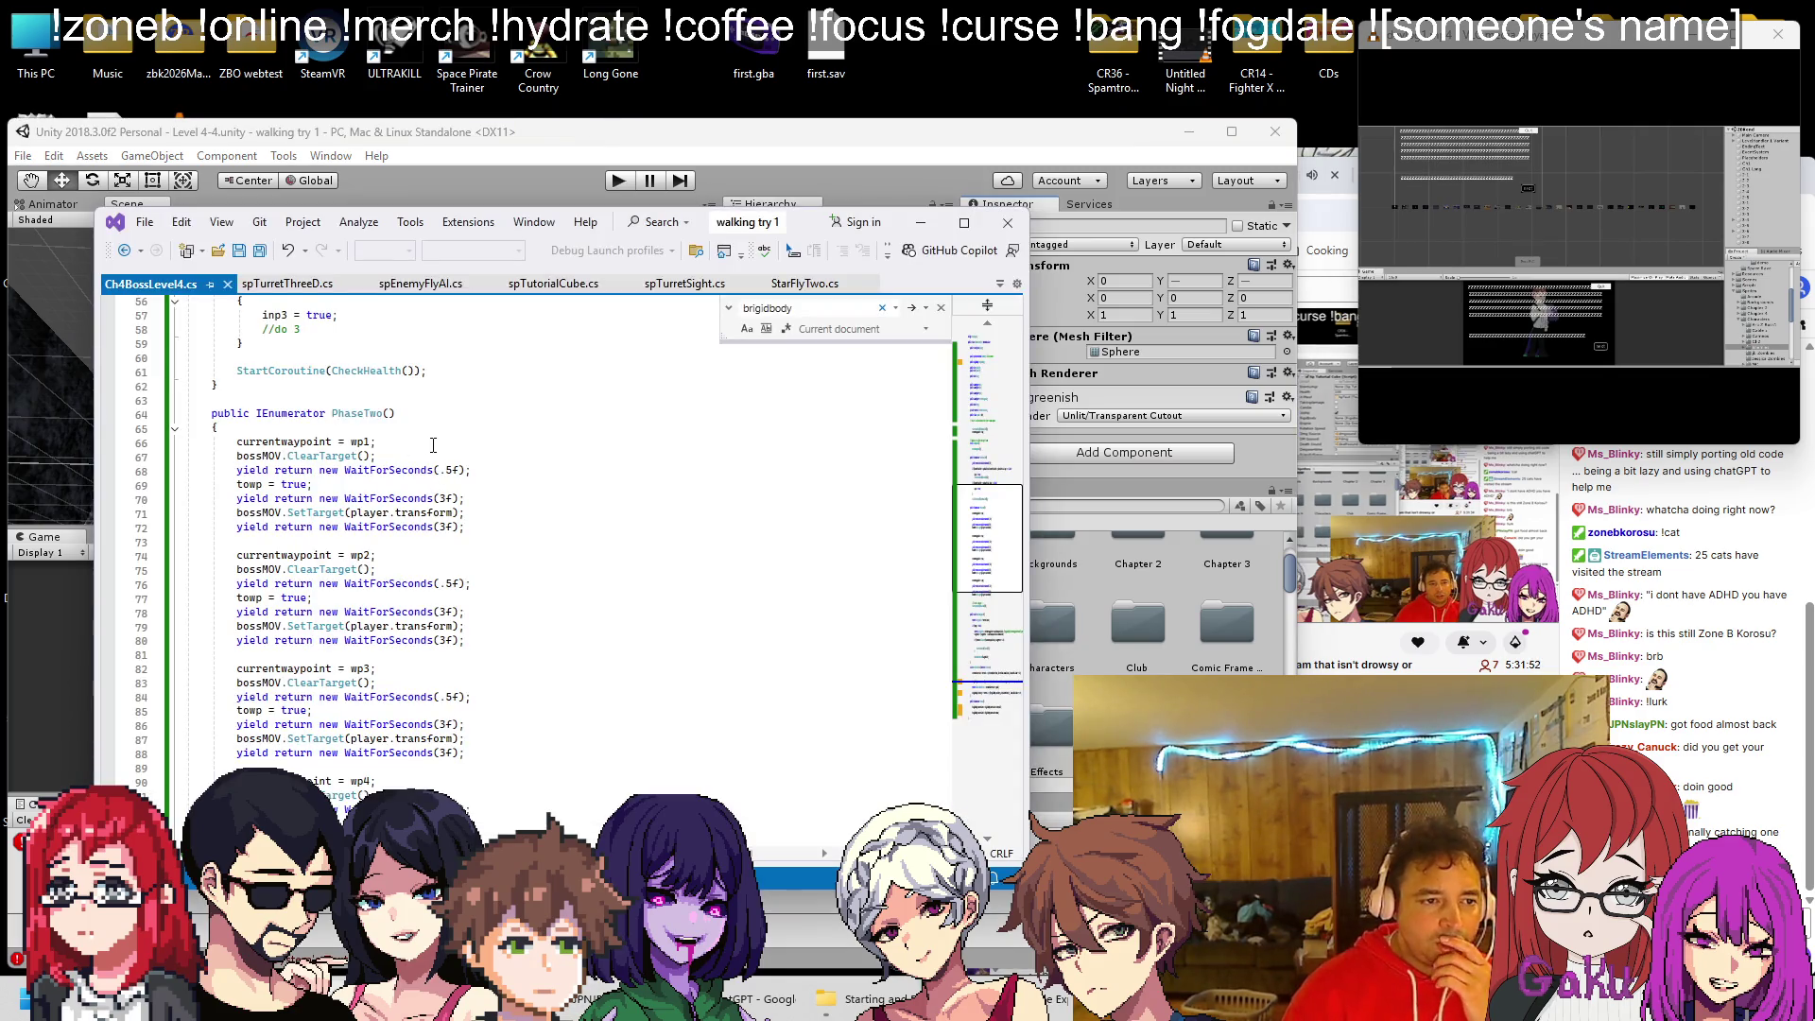
# Add a '/to 1' comment above currentwaypoint = wp1; and a // line above the wp2 block
pyautogui.scroll(-1, 441, 441)
pyautogui.click(446, 399)
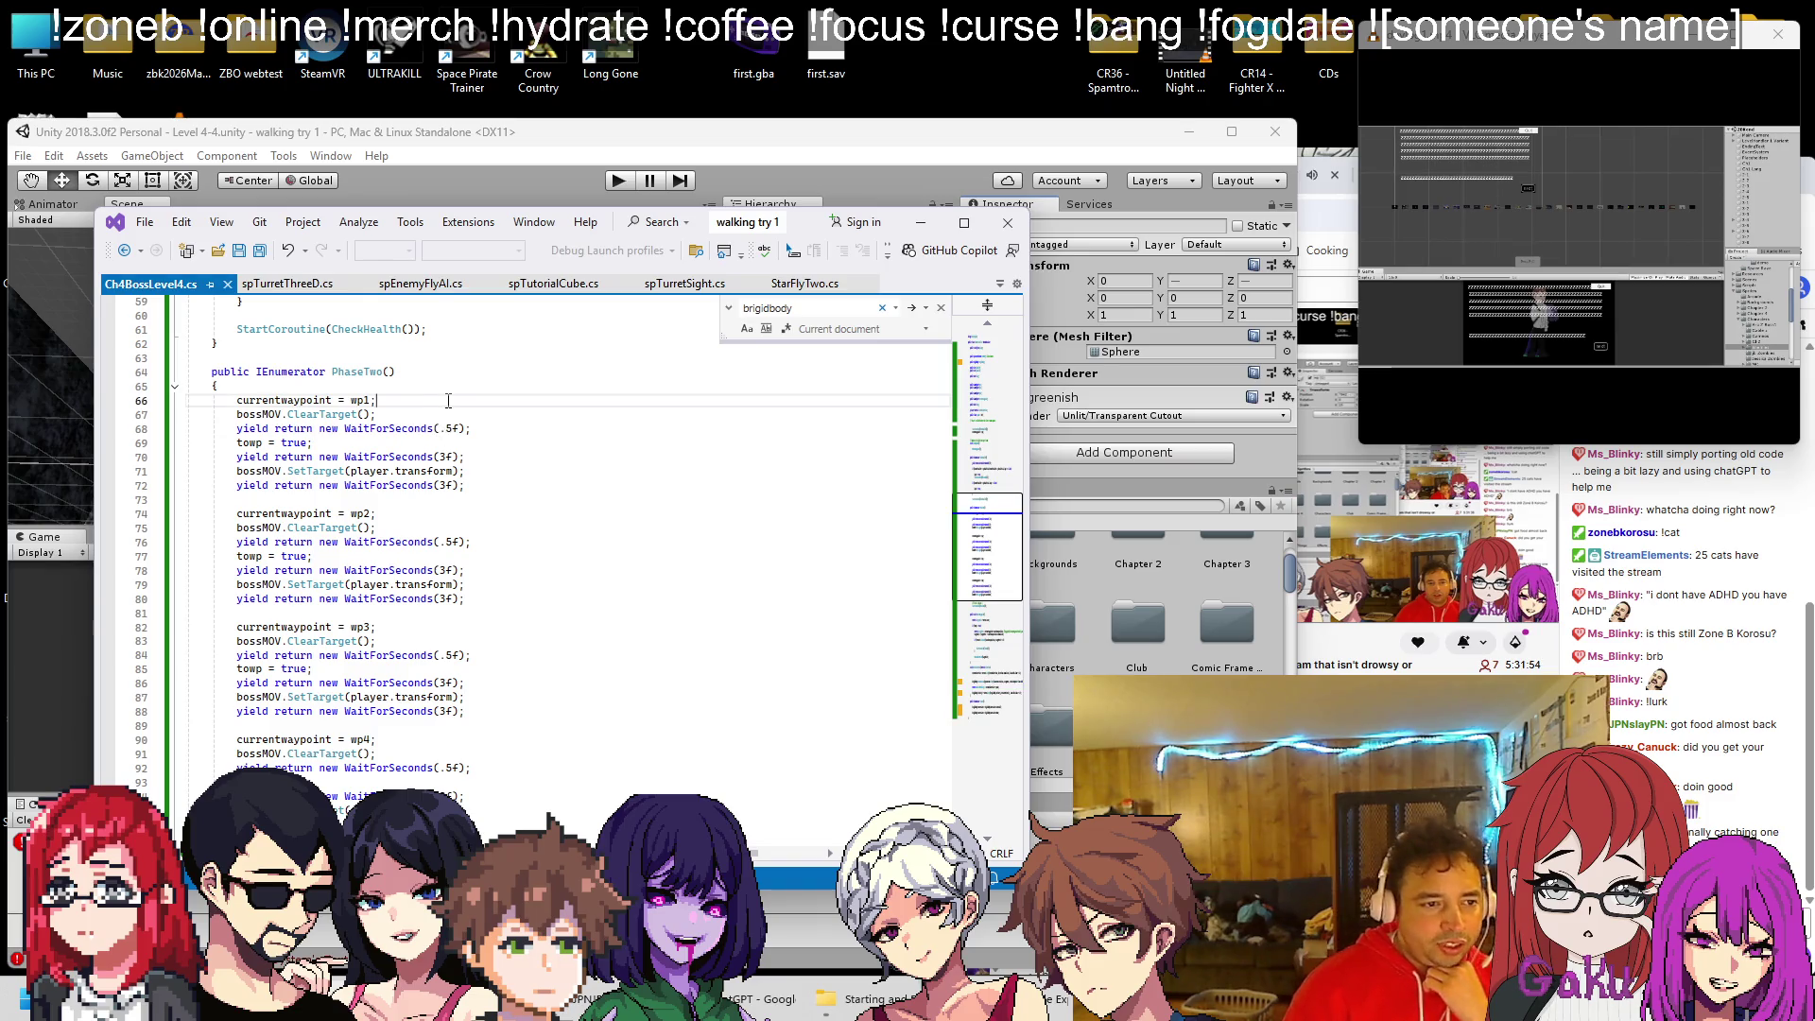
pyautogui.hotkey('ctrl', 'Return')
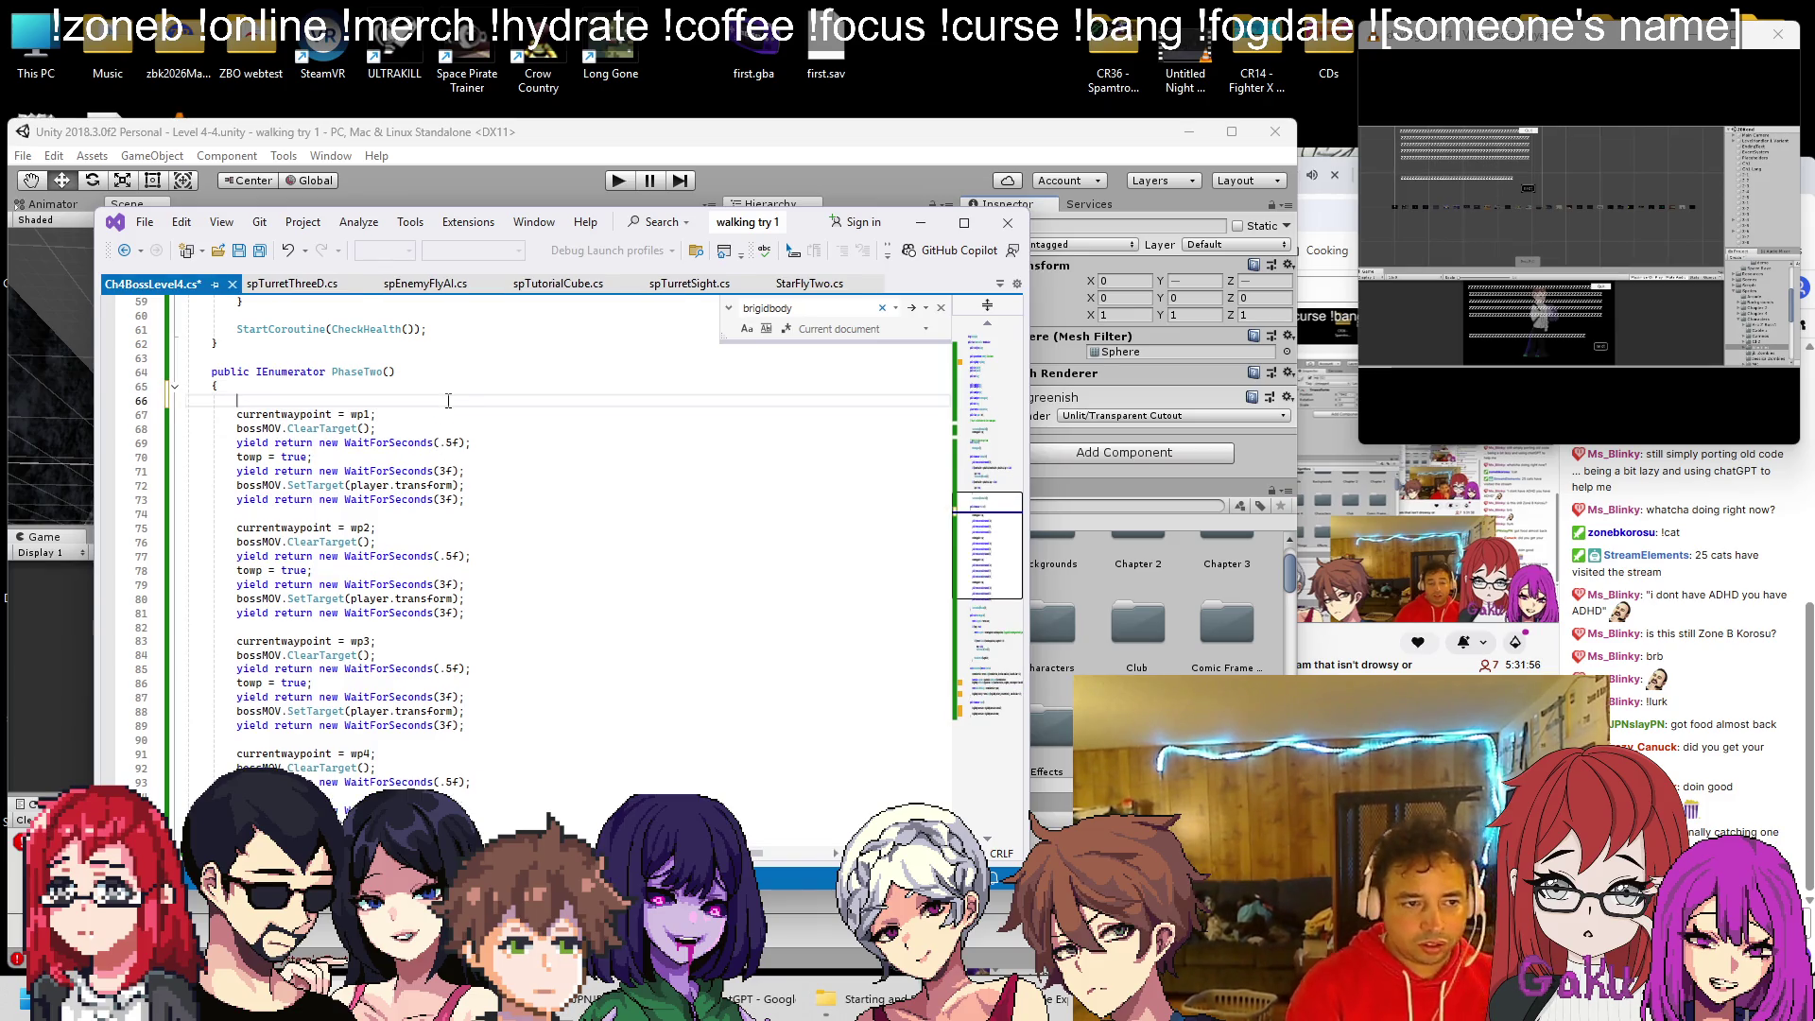
pyautogui.write('/to 1')
pyautogui.click(321, 519)
pyautogui.press('Return')
pyautogui.write('//')
# Delete the added comment lines so the PhaseTwo waypoint code is unchanged, then review it
pyautogui.press('BackSpace')
pyautogui.press('BackSpace')
pyautogui.press('BackSpace')
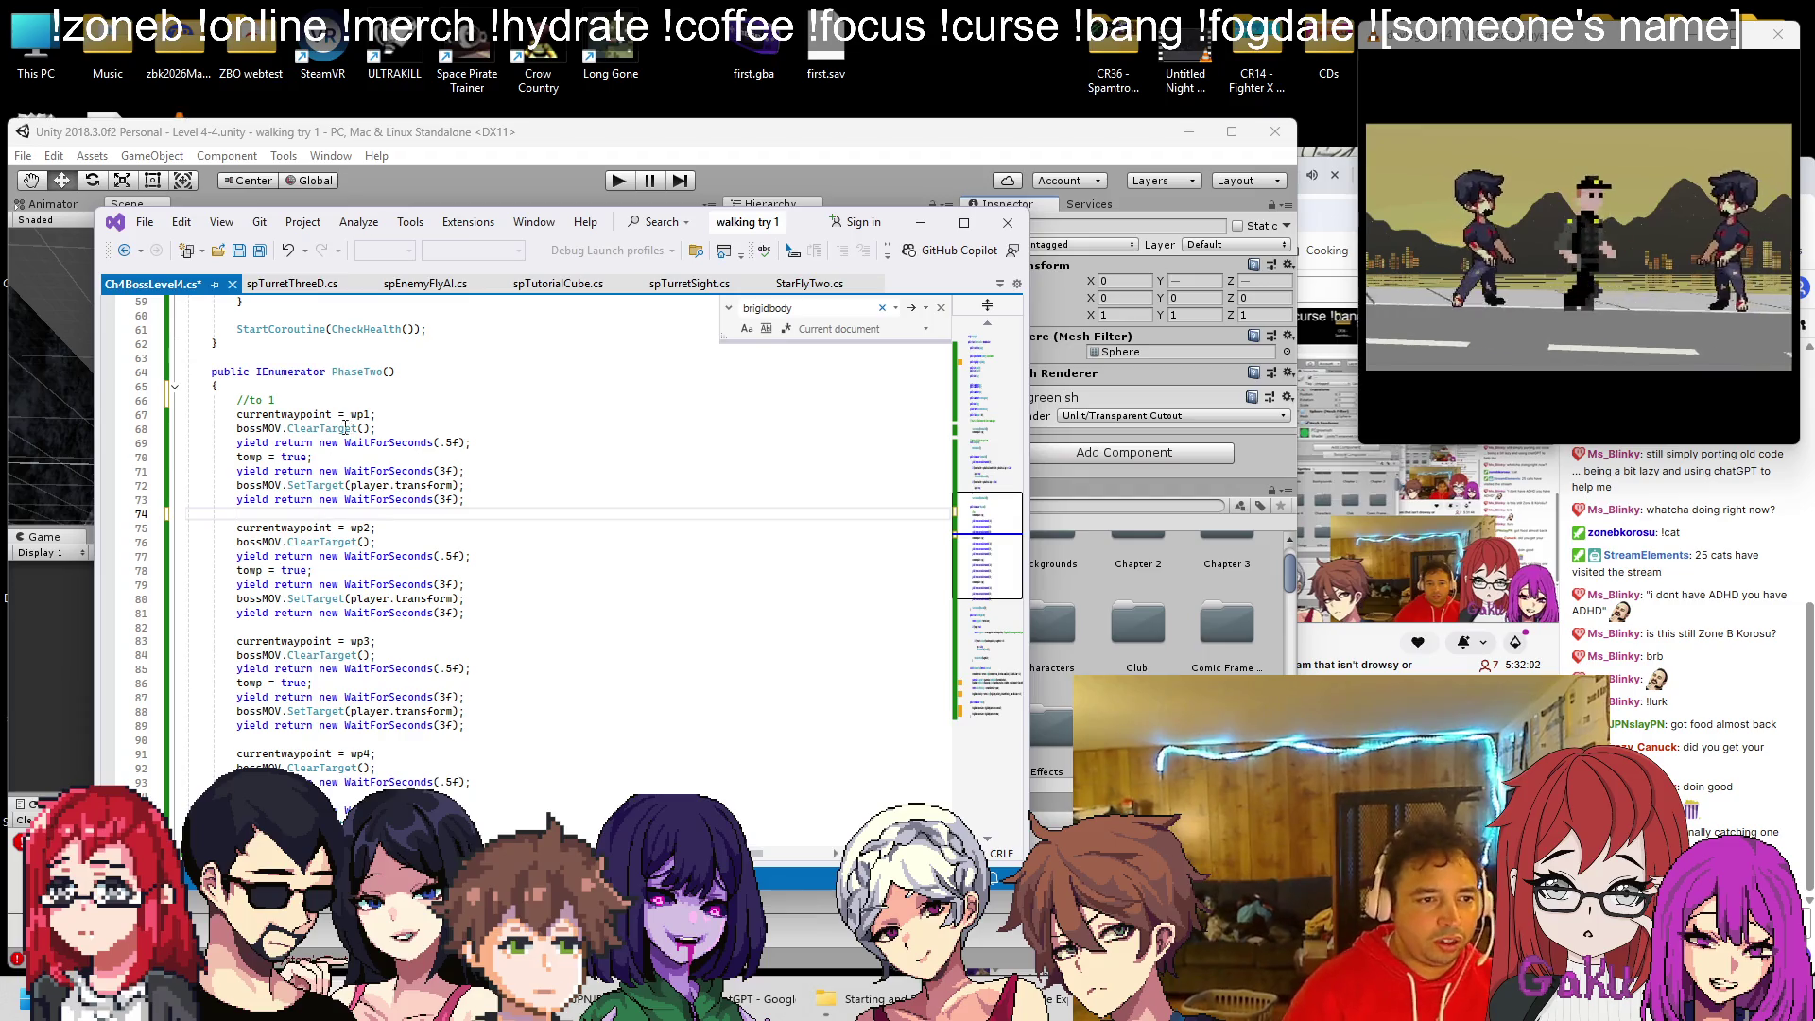
pyautogui.tripleClick(357, 400)
pyautogui.press('Delete')
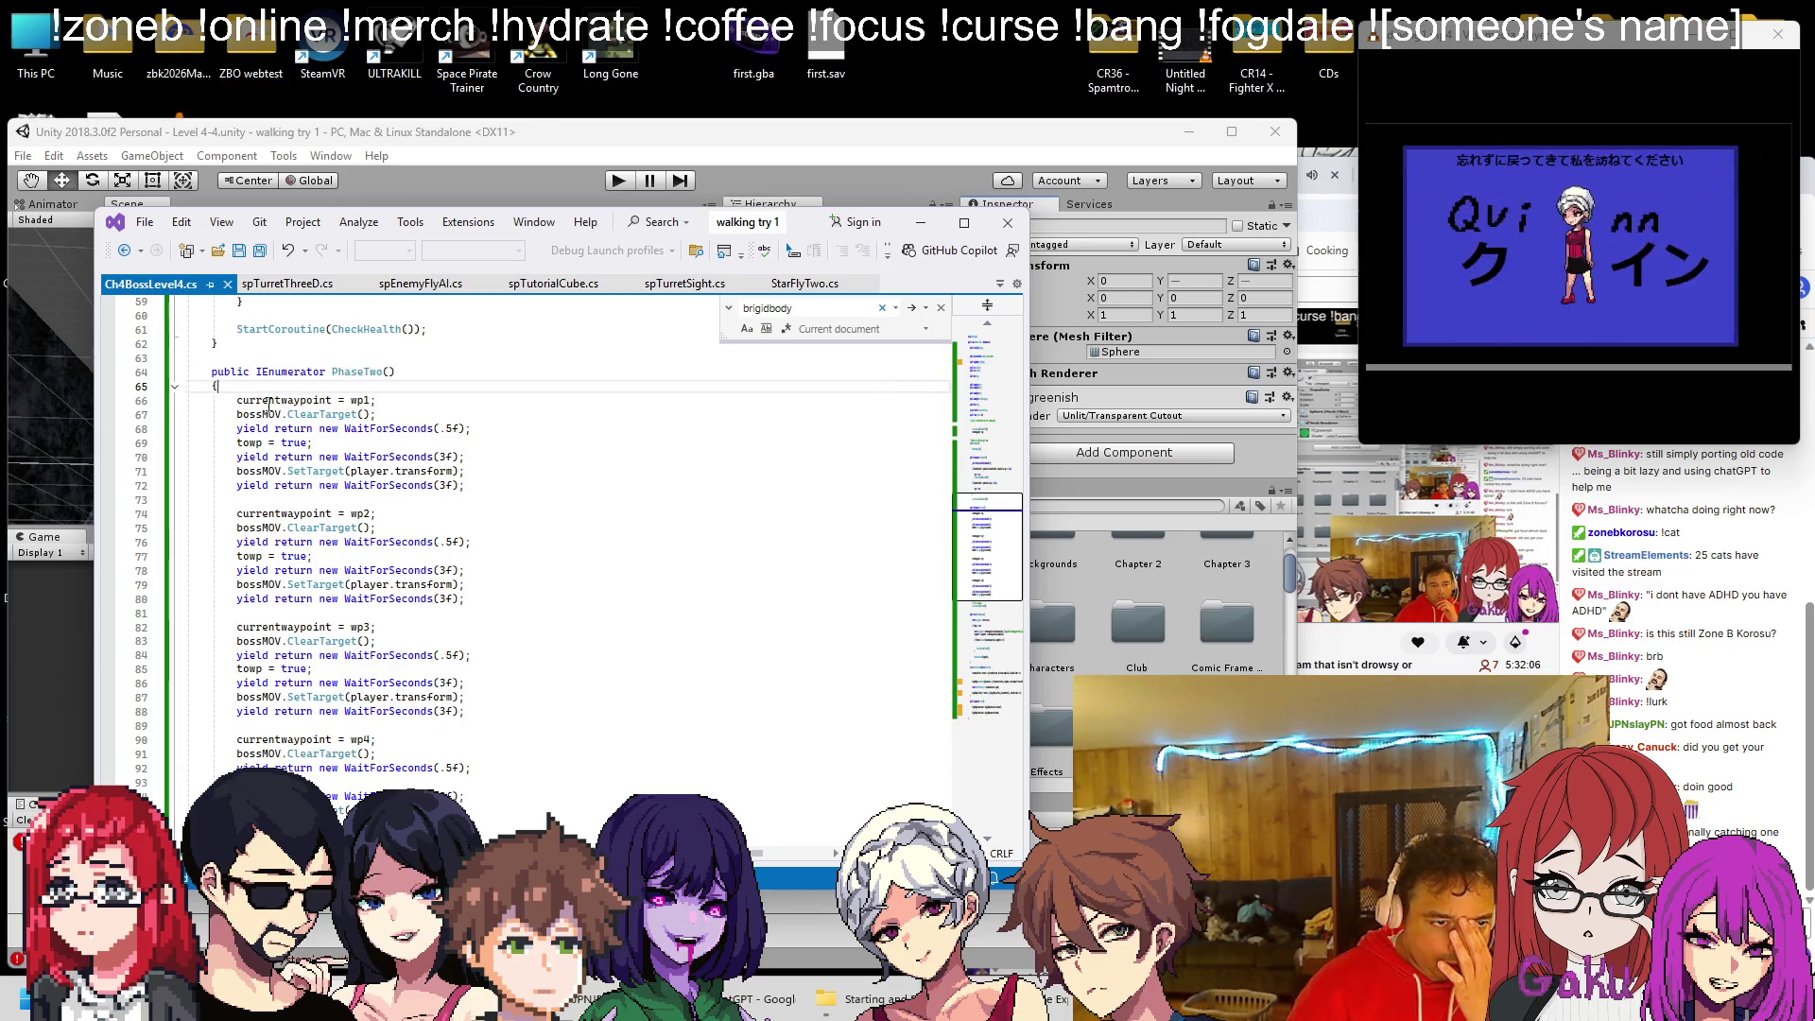
pyautogui.scroll(-7, 348, 420)
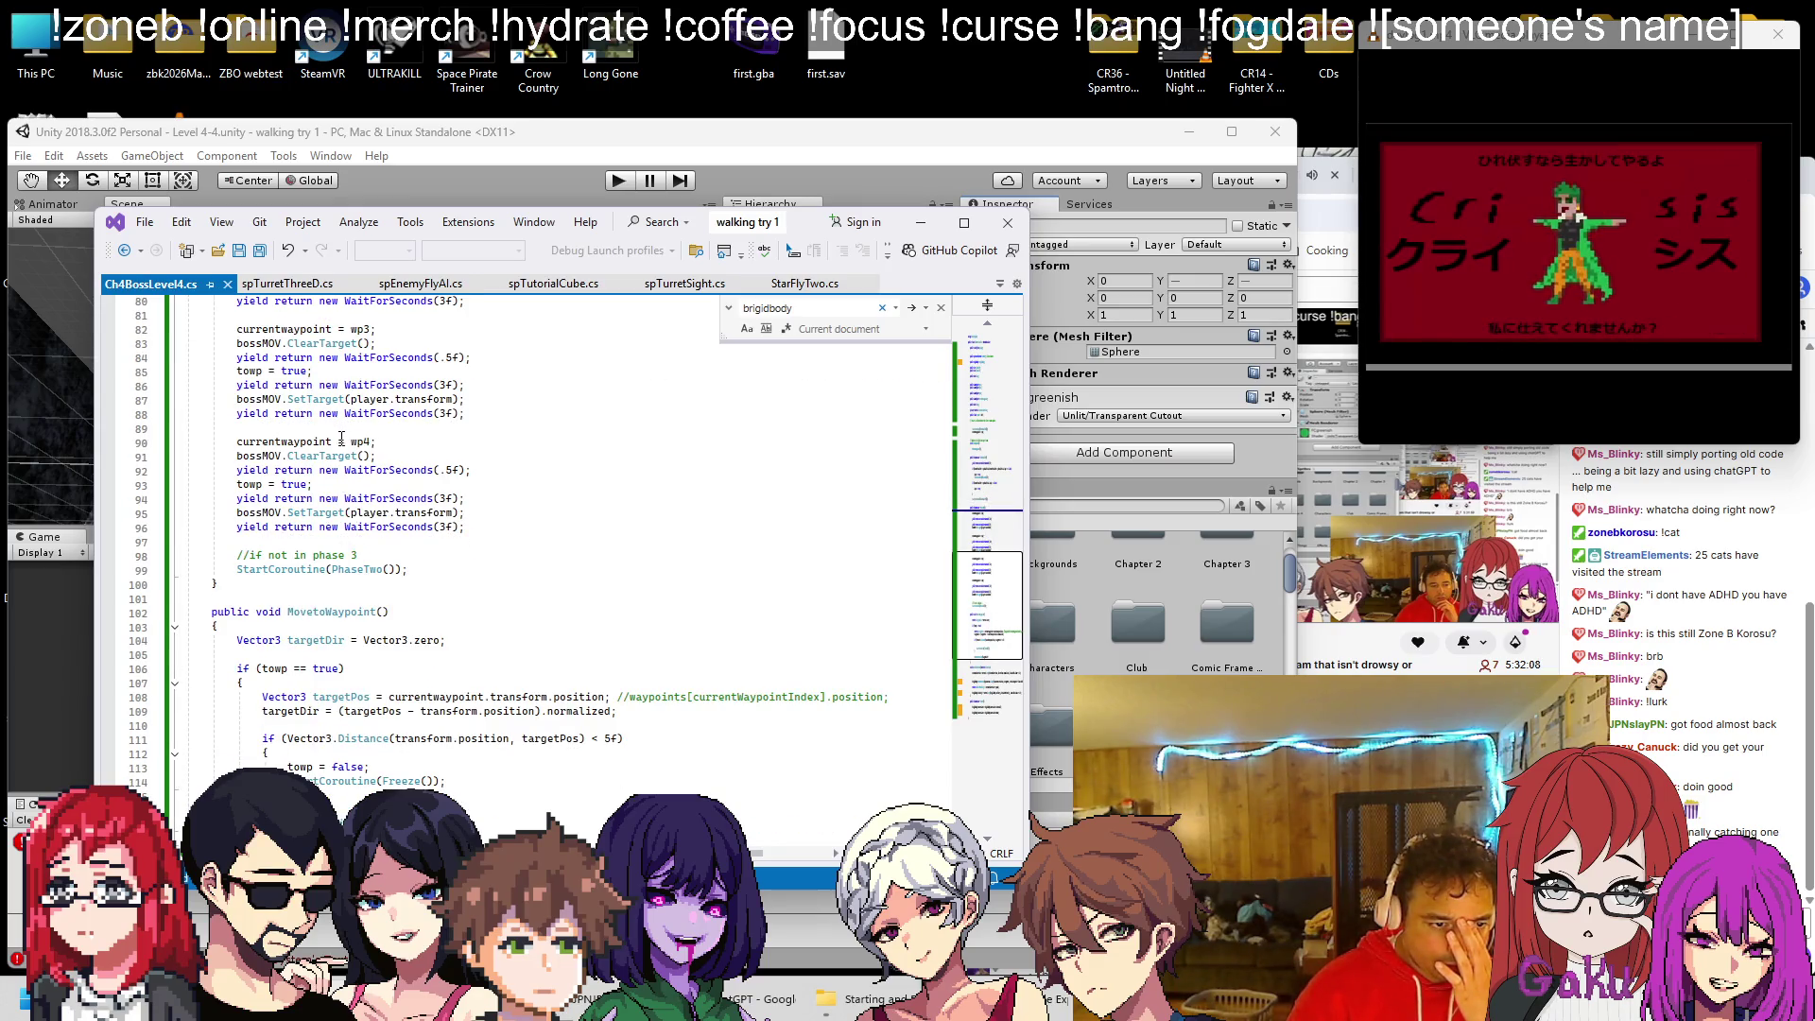
pyautogui.scroll(8, 342, 437)
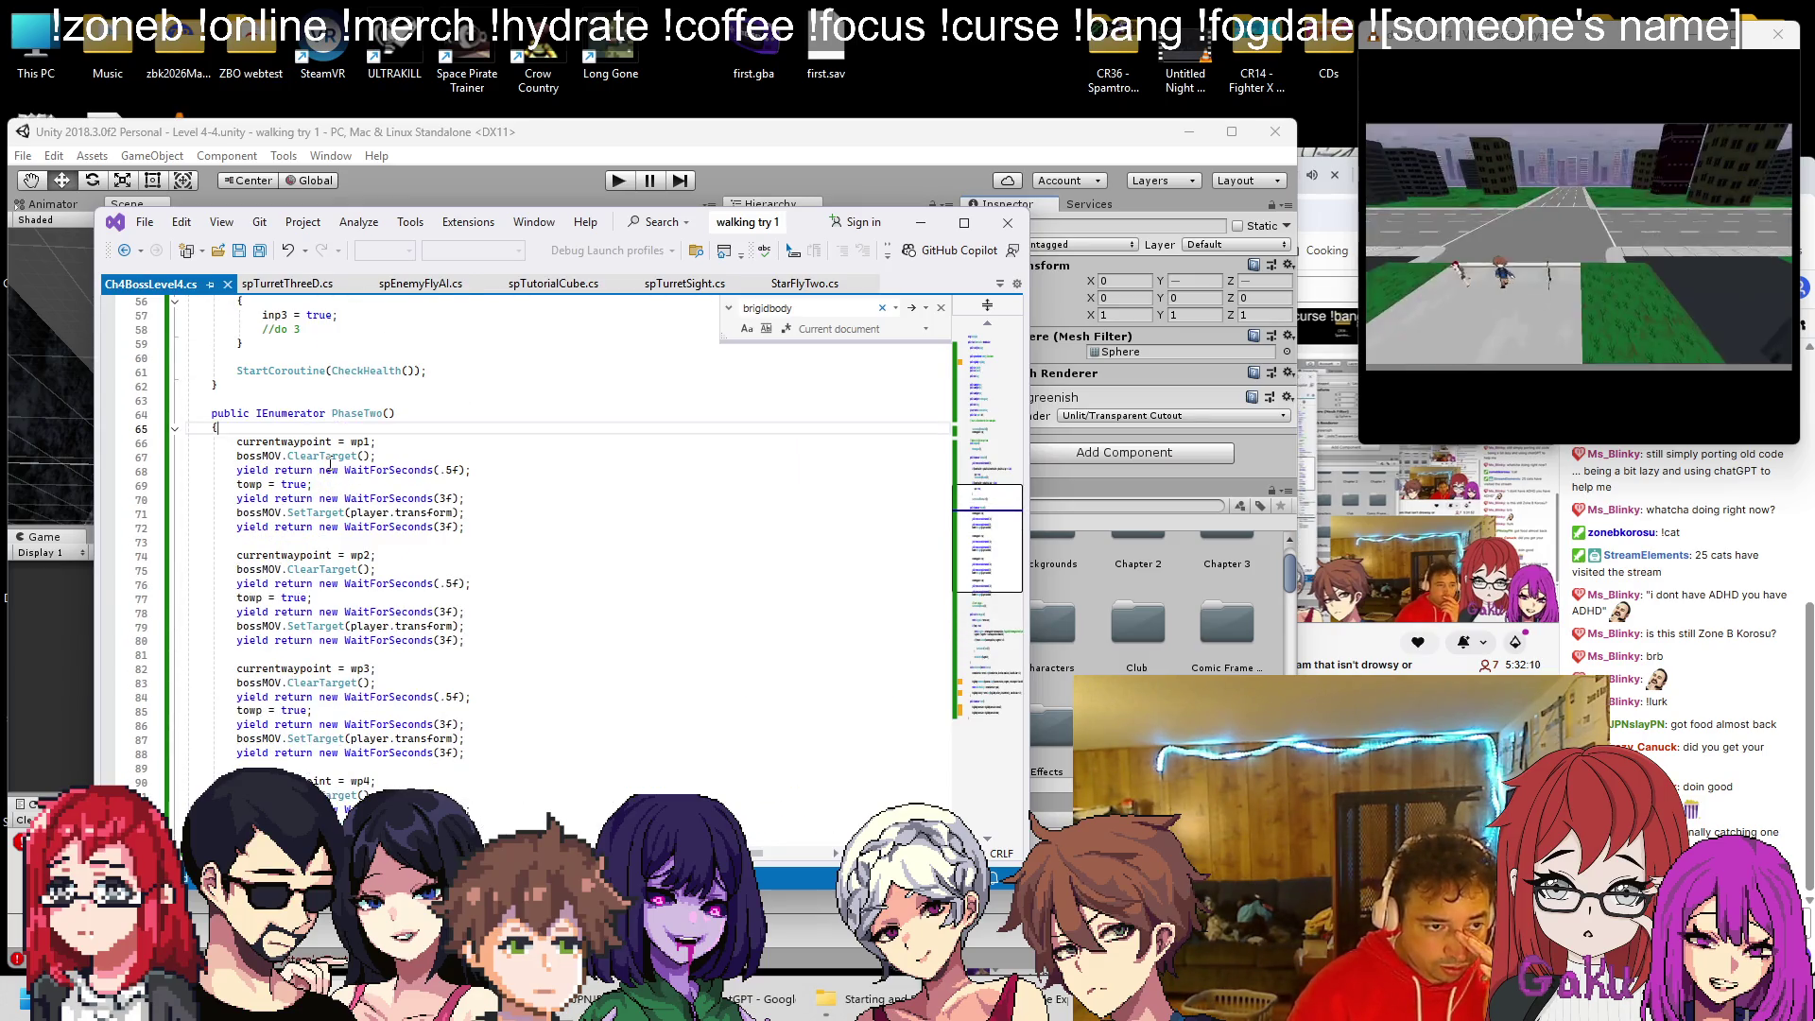
pyautogui.scroll(-10, 329, 460)
pyautogui.scroll(8, 327, 463)
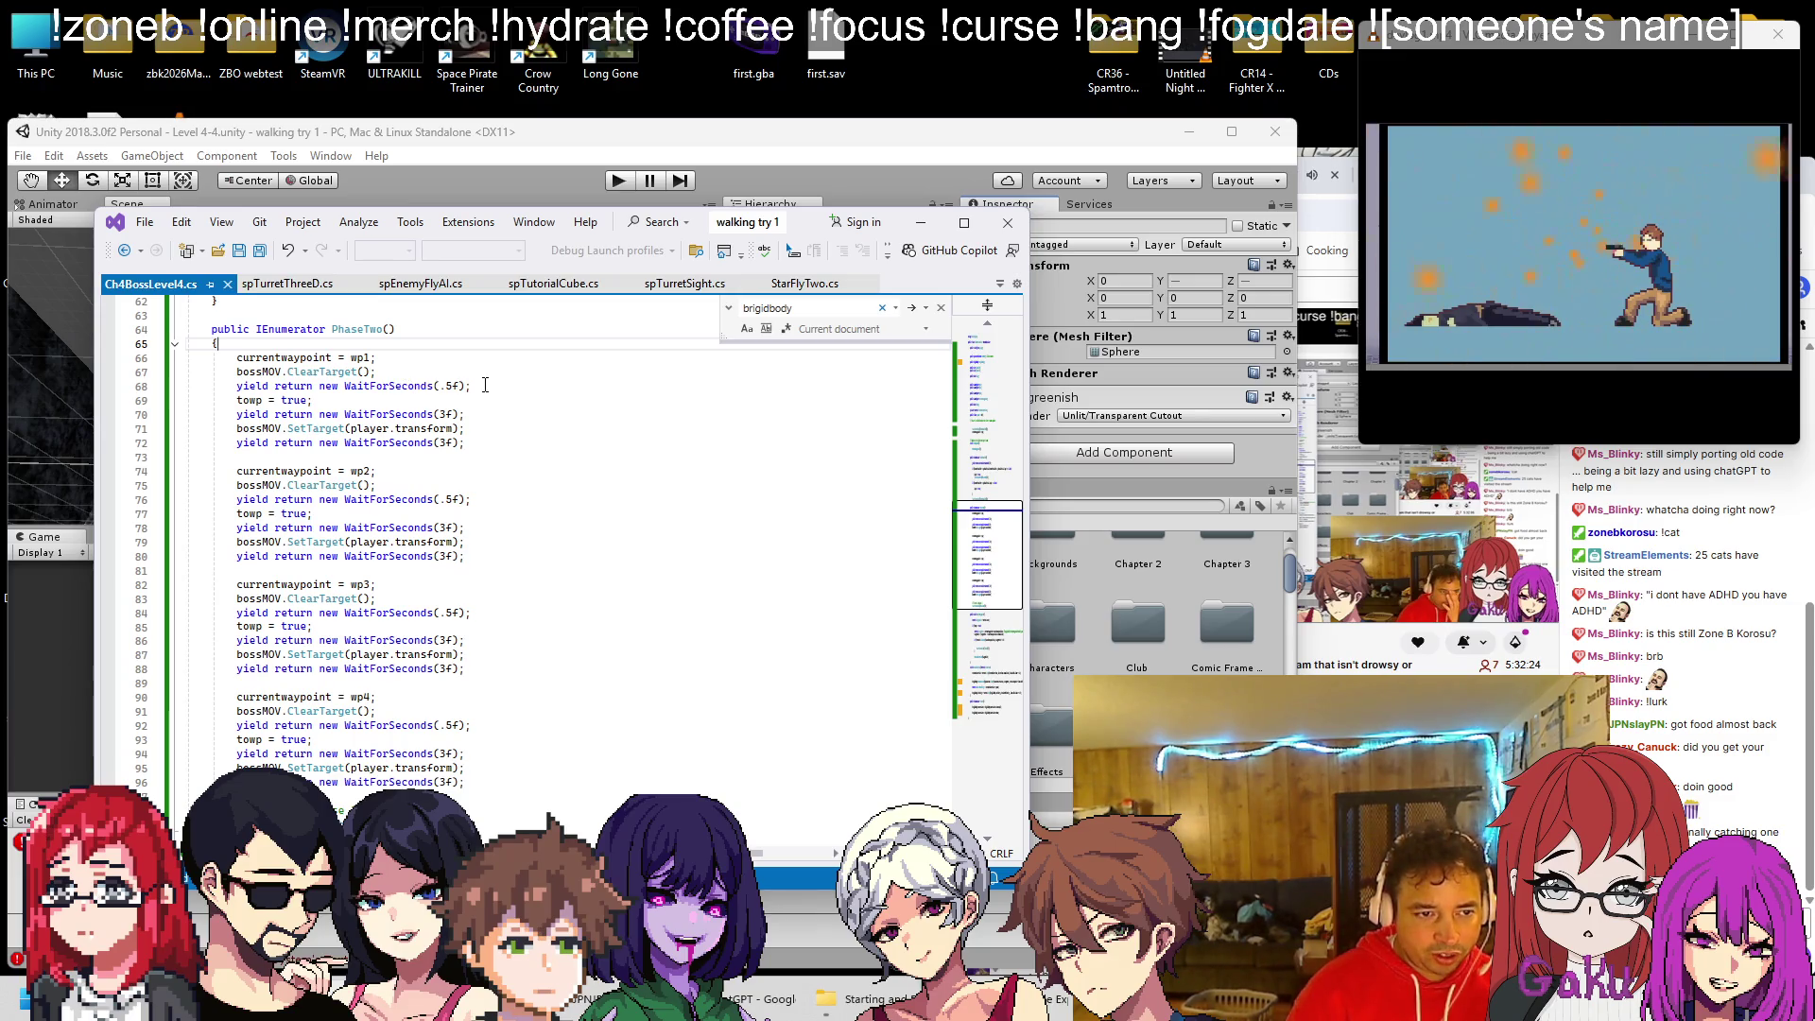
pyautogui.click(551, 385)
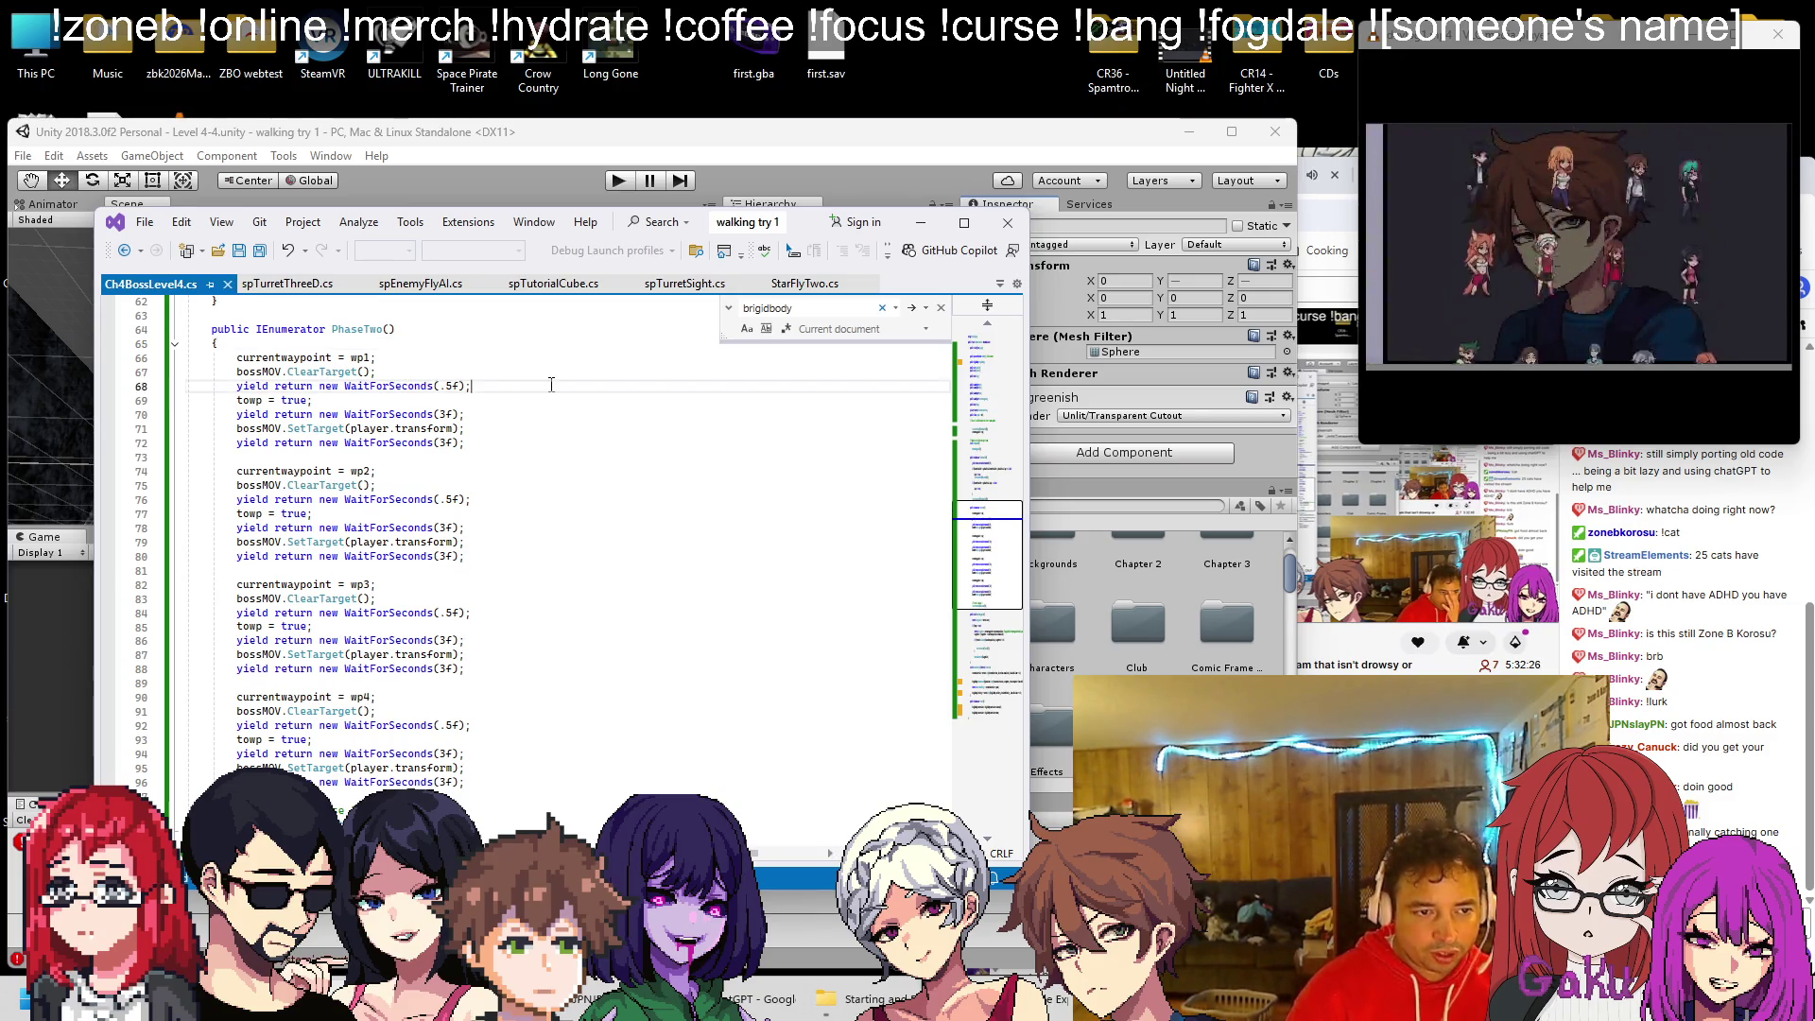
# In the first waypoint block, delete the .5f wait and change WaitForSeconds(3f) to 5f
pyautogui.hotkey('shift', 'Home')
pyautogui.hotkey('shift', 'Home')
pyautogui.press('BackSpace')
pyautogui.press('BackSpace')
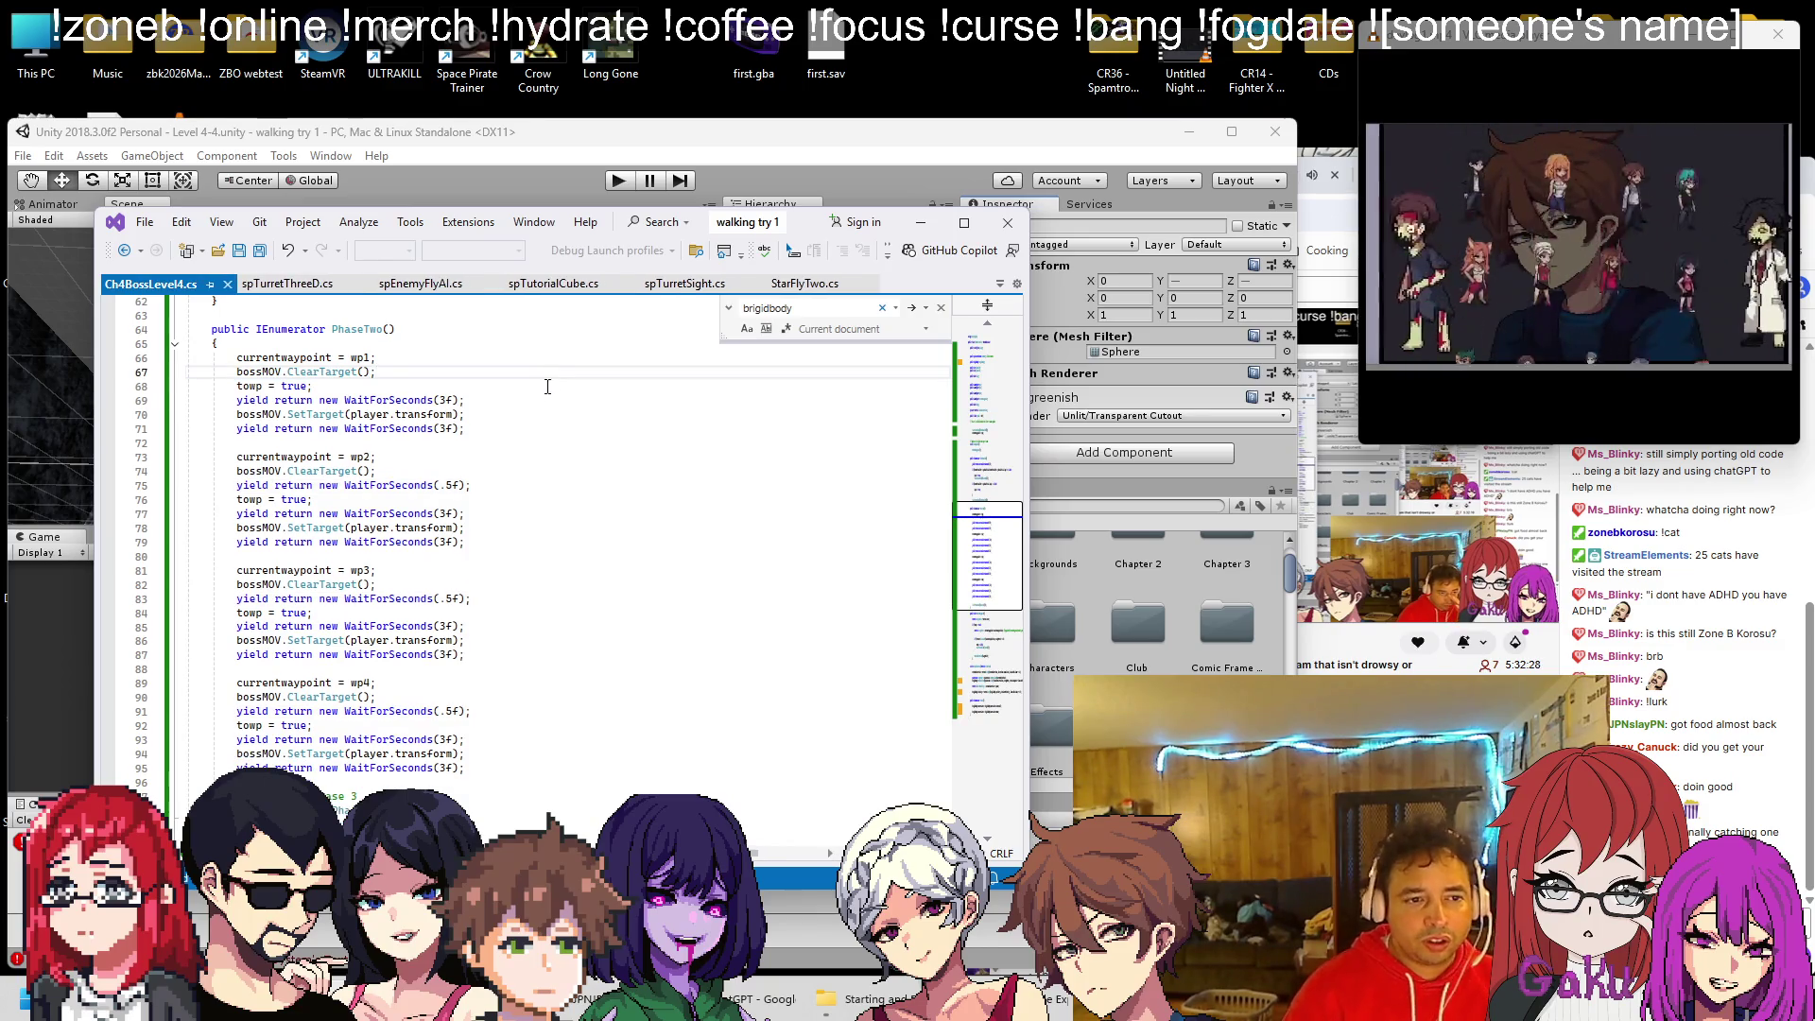
pyautogui.click(440, 400)
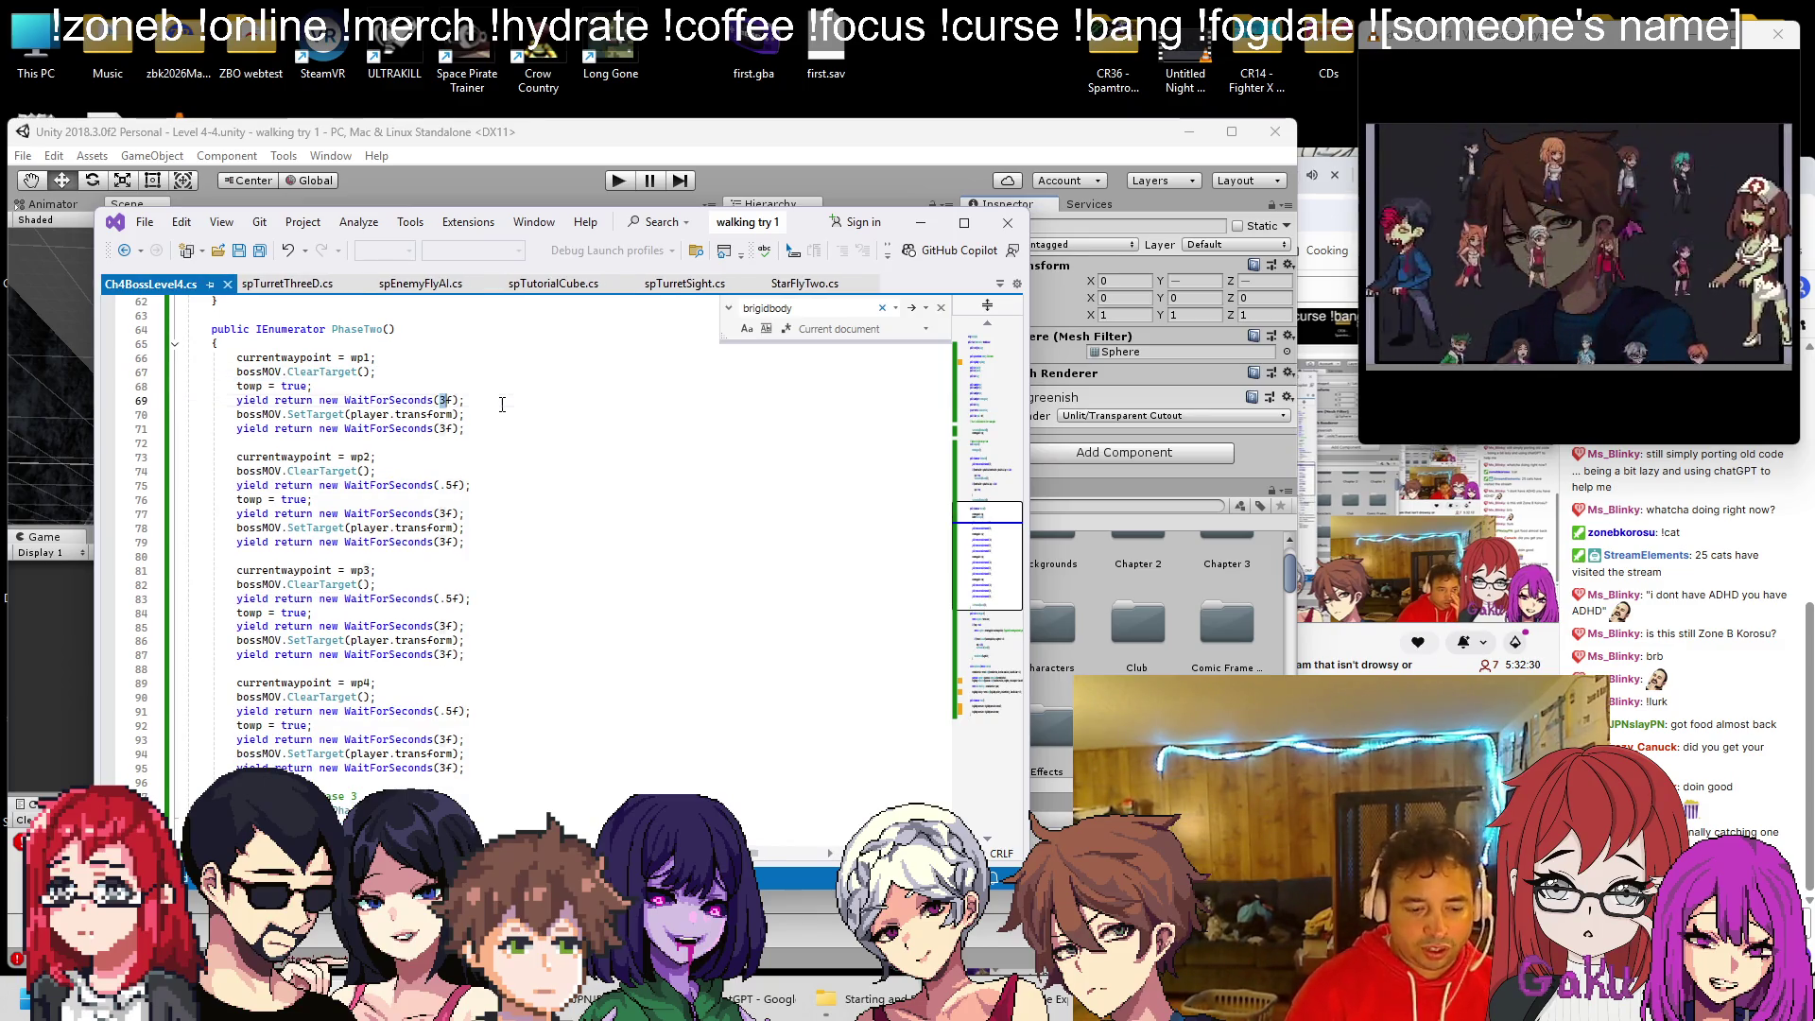
pyautogui.press('Delete')
pyautogui.write('5')
pyautogui.click(508, 371)
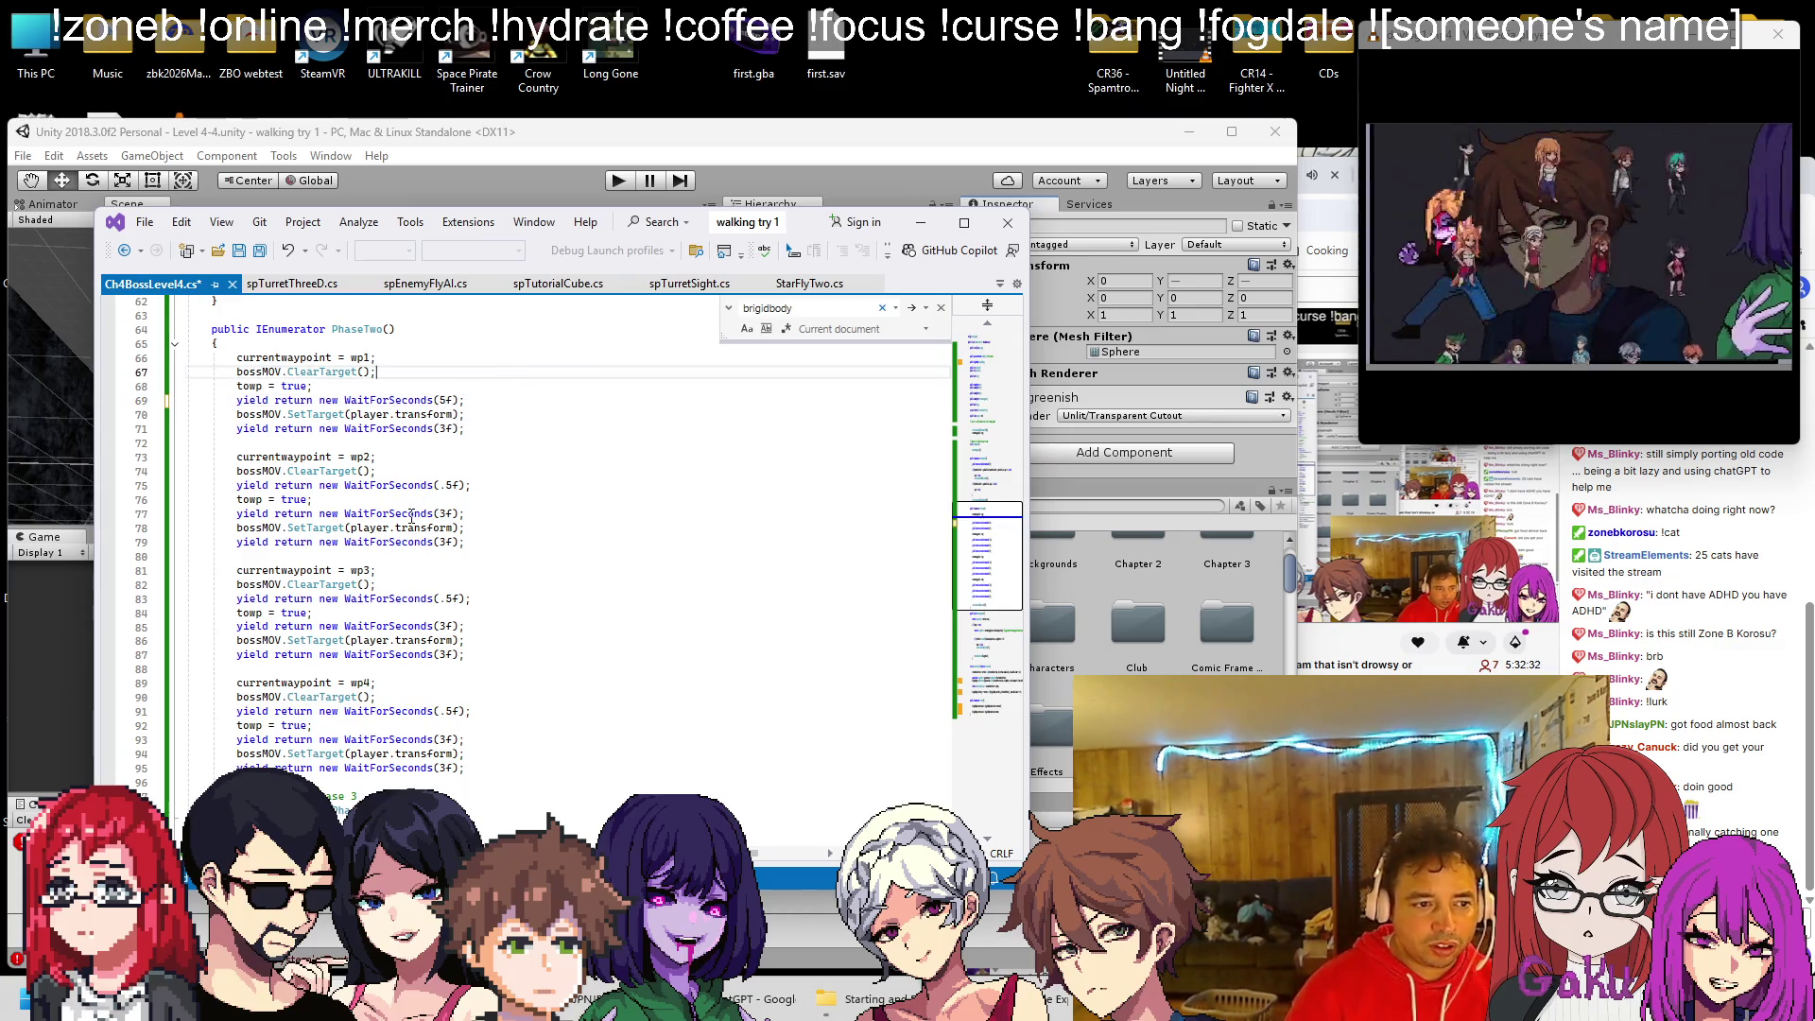
# Delete the WaitForSeconds(.5f) lines from the second, third and fourth waypoint blocks
pyautogui.click(505, 483)
pyautogui.hotkey('shift', 'Up')
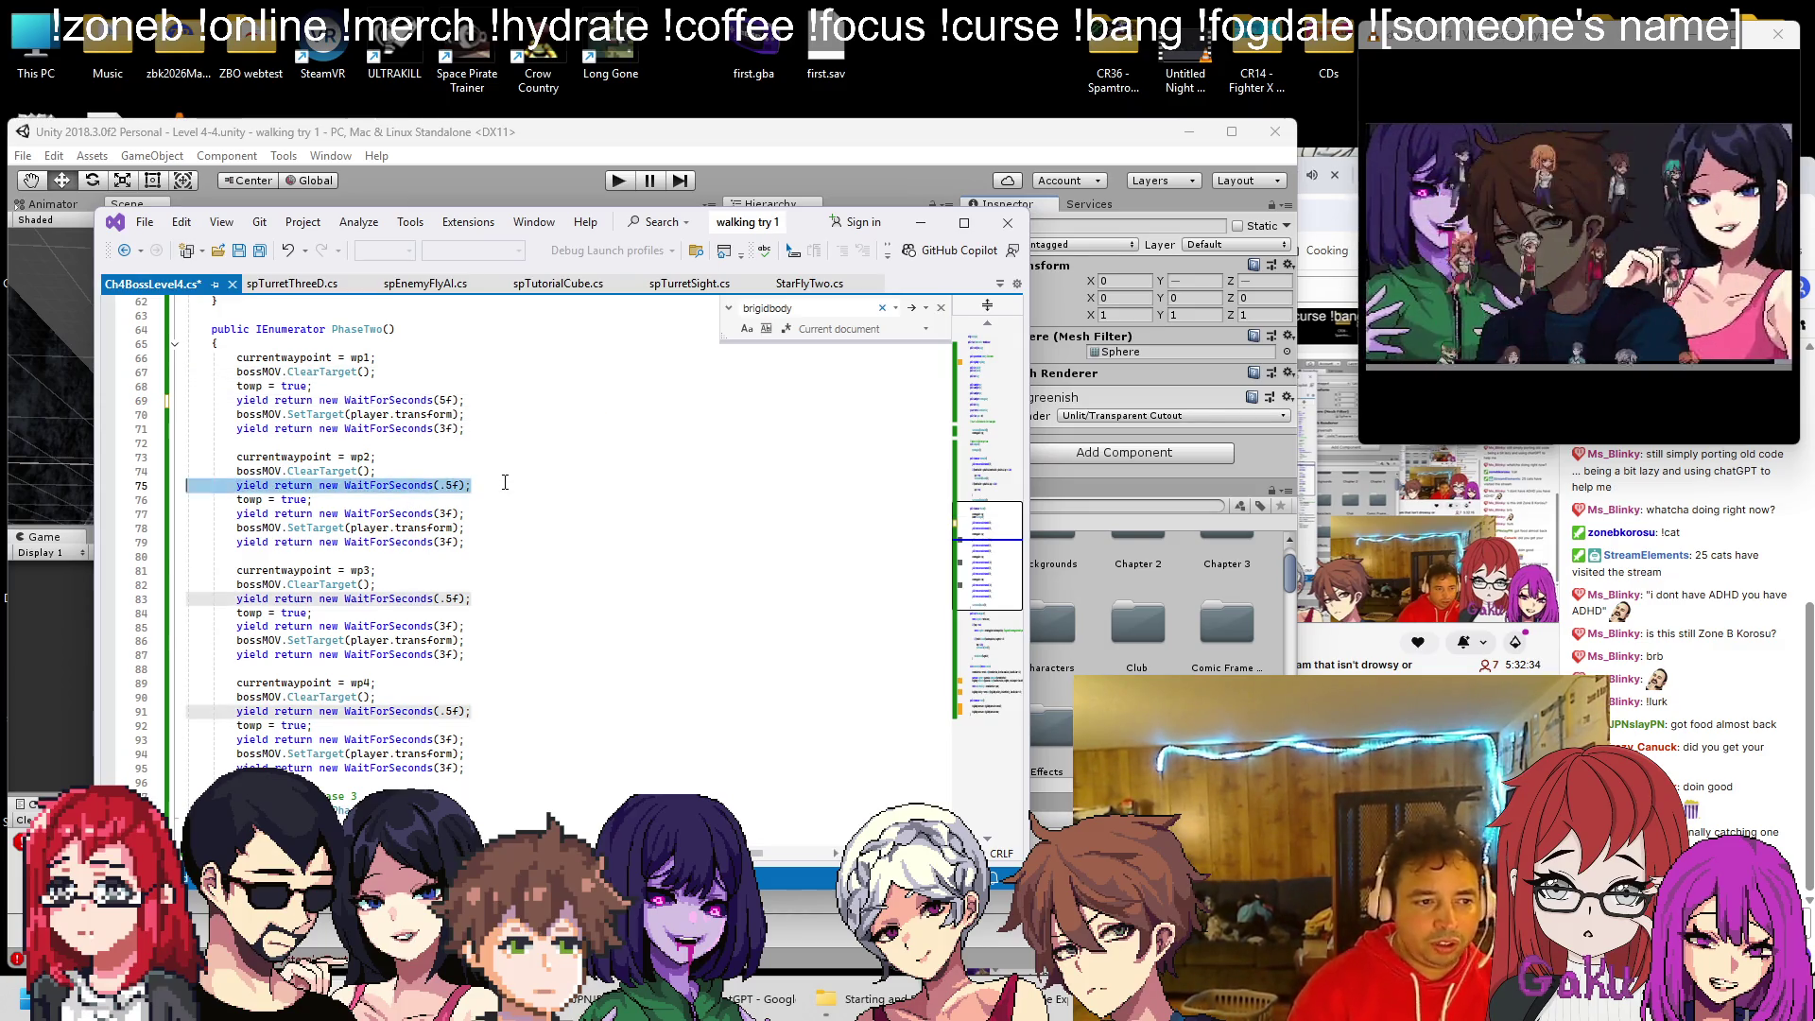
pyautogui.press('BackSpace')
pyautogui.click(486, 584)
pyautogui.hotkey('shift', 'Up')
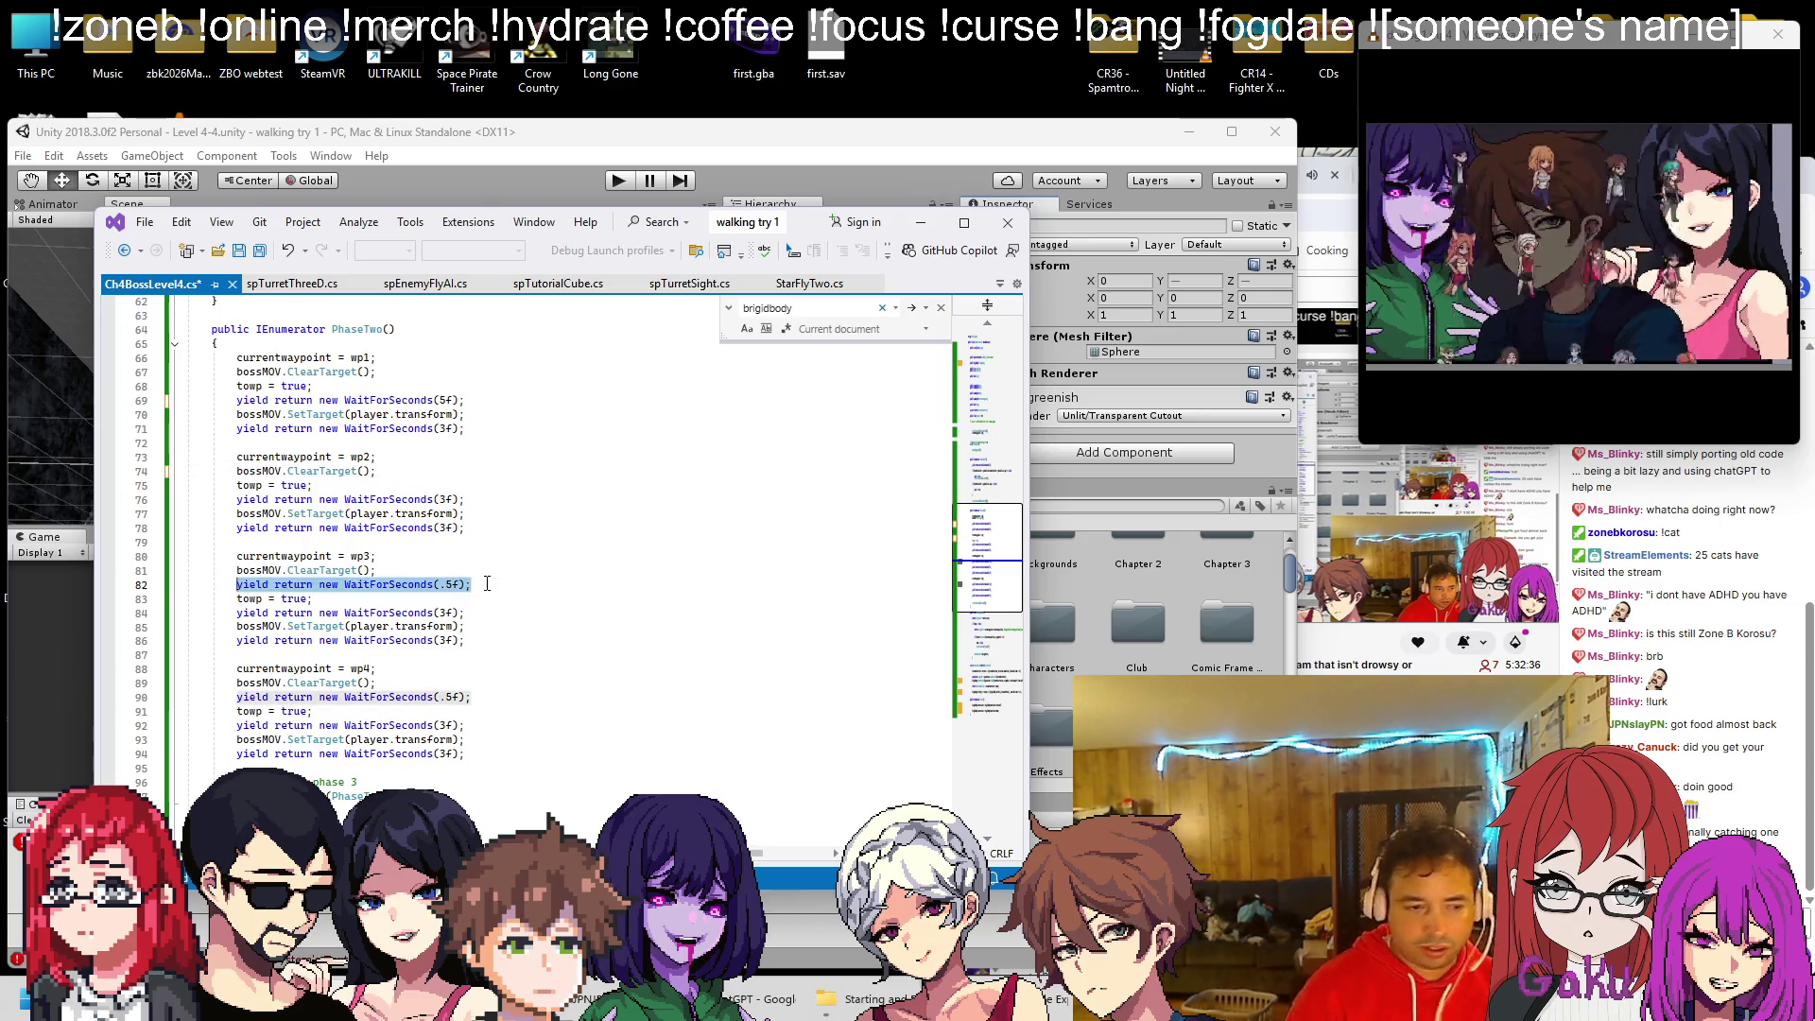
pyautogui.press('BackSpace')
pyautogui.click(505, 682)
pyautogui.hotkey('shift', 'Up')
pyautogui.press('BackSpace')
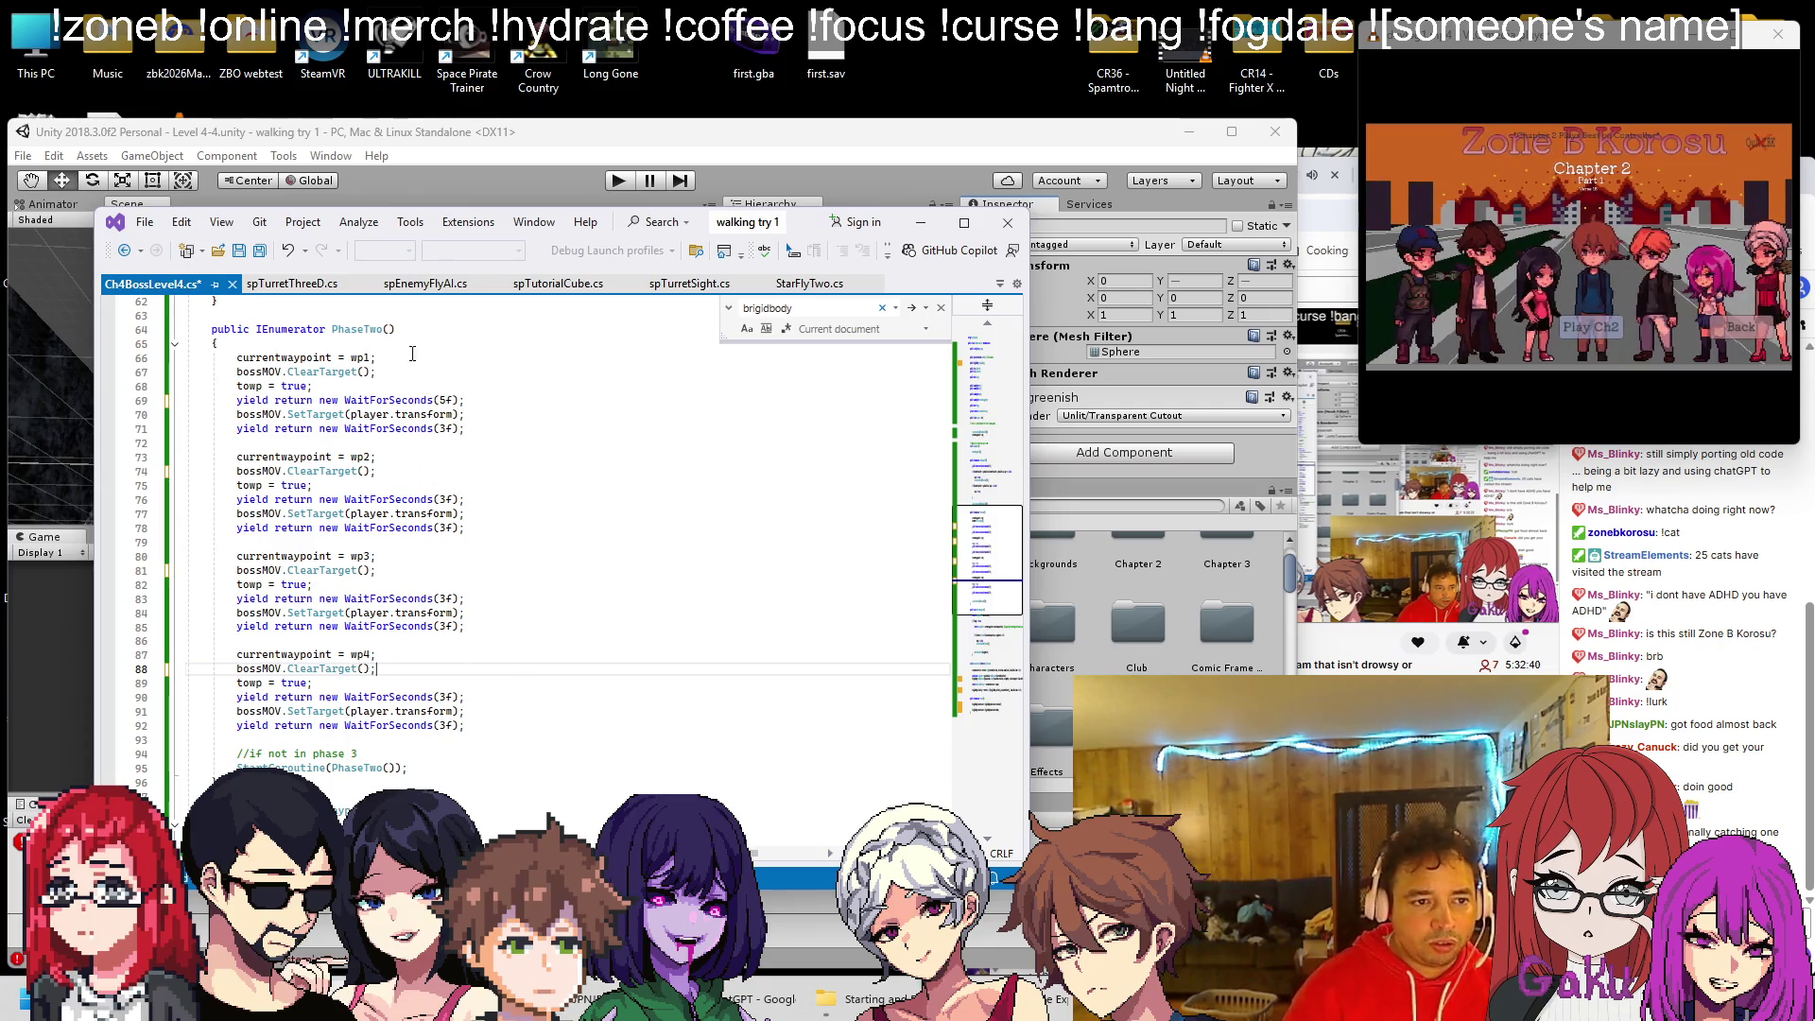
# Change the 3f waits on lines 76, 83 and 90 to 5f and save the script
pyautogui.click(444, 499)
pyautogui.press('BackSpace')
pyautogui.write('5')
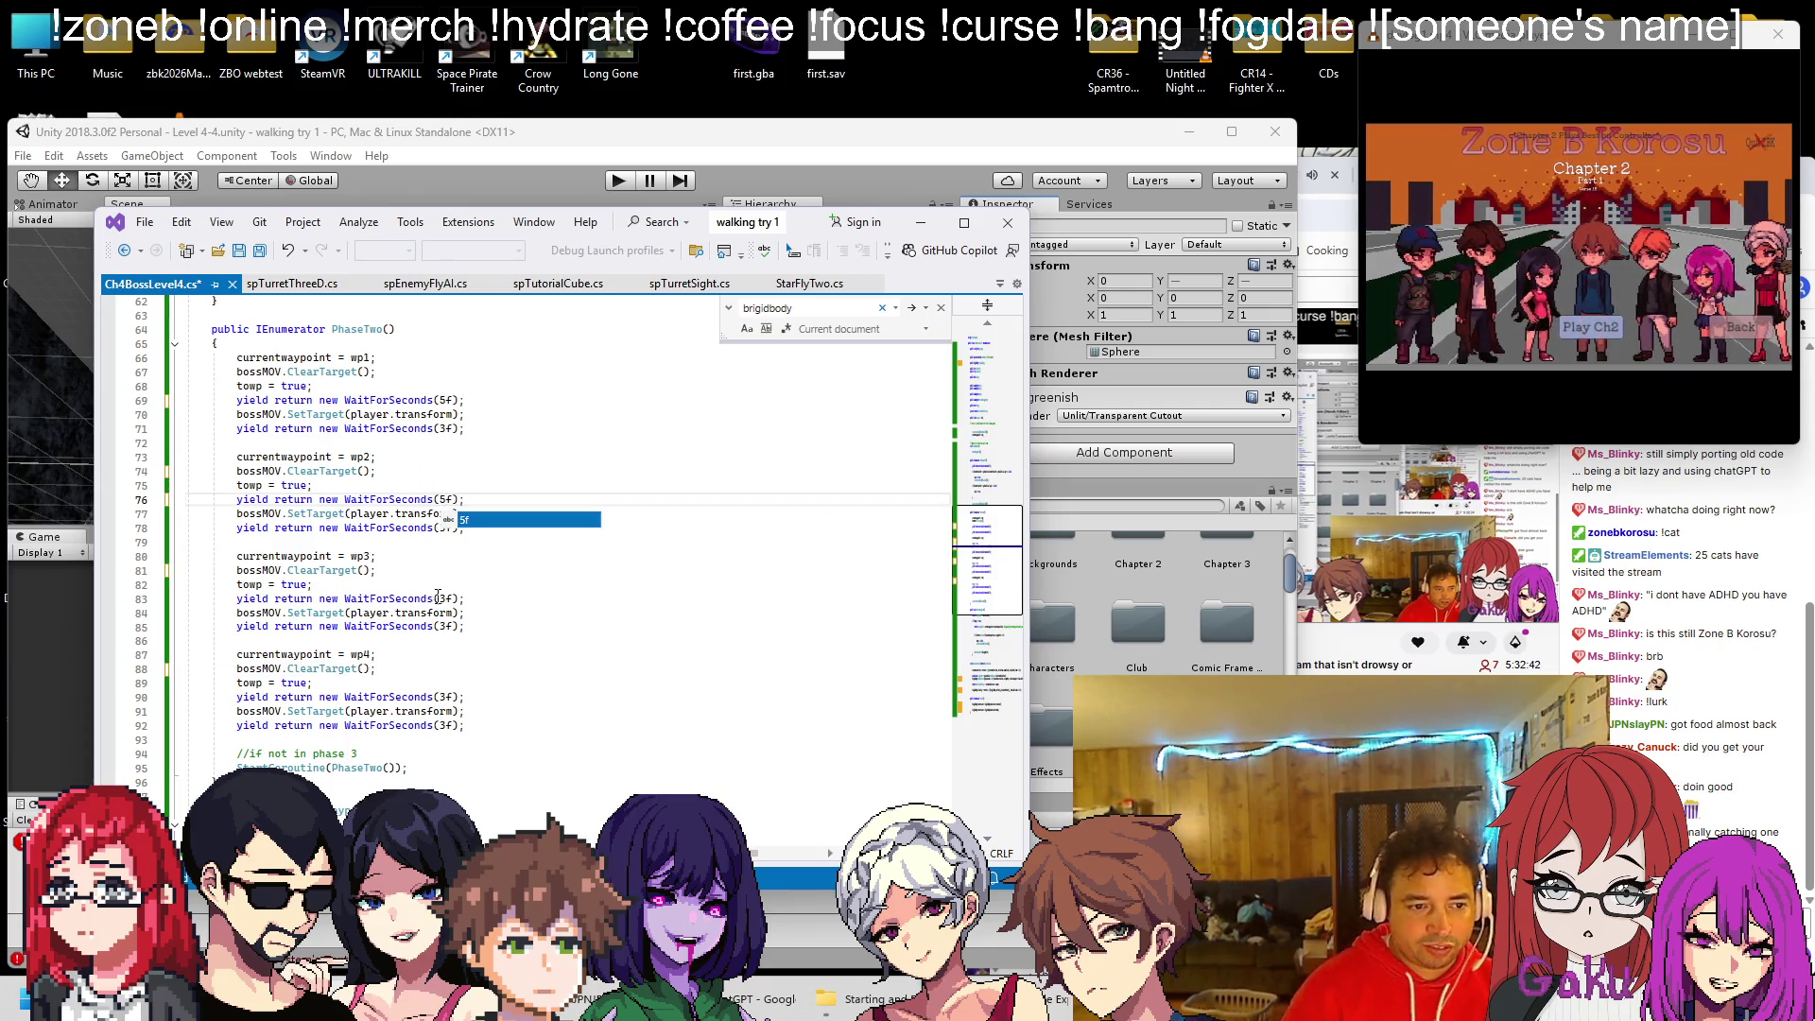
pyautogui.click(445, 598)
pyautogui.press('BackSpace')
pyautogui.write('5')
pyautogui.click(440, 697)
pyautogui.press('BackSpace')
pyautogui.write('5')
pyautogui.hotkey('ctrl', 's')
# Scroll through the edited PhaseTwo routine to review the new waits
pyautogui.click(618, 585)
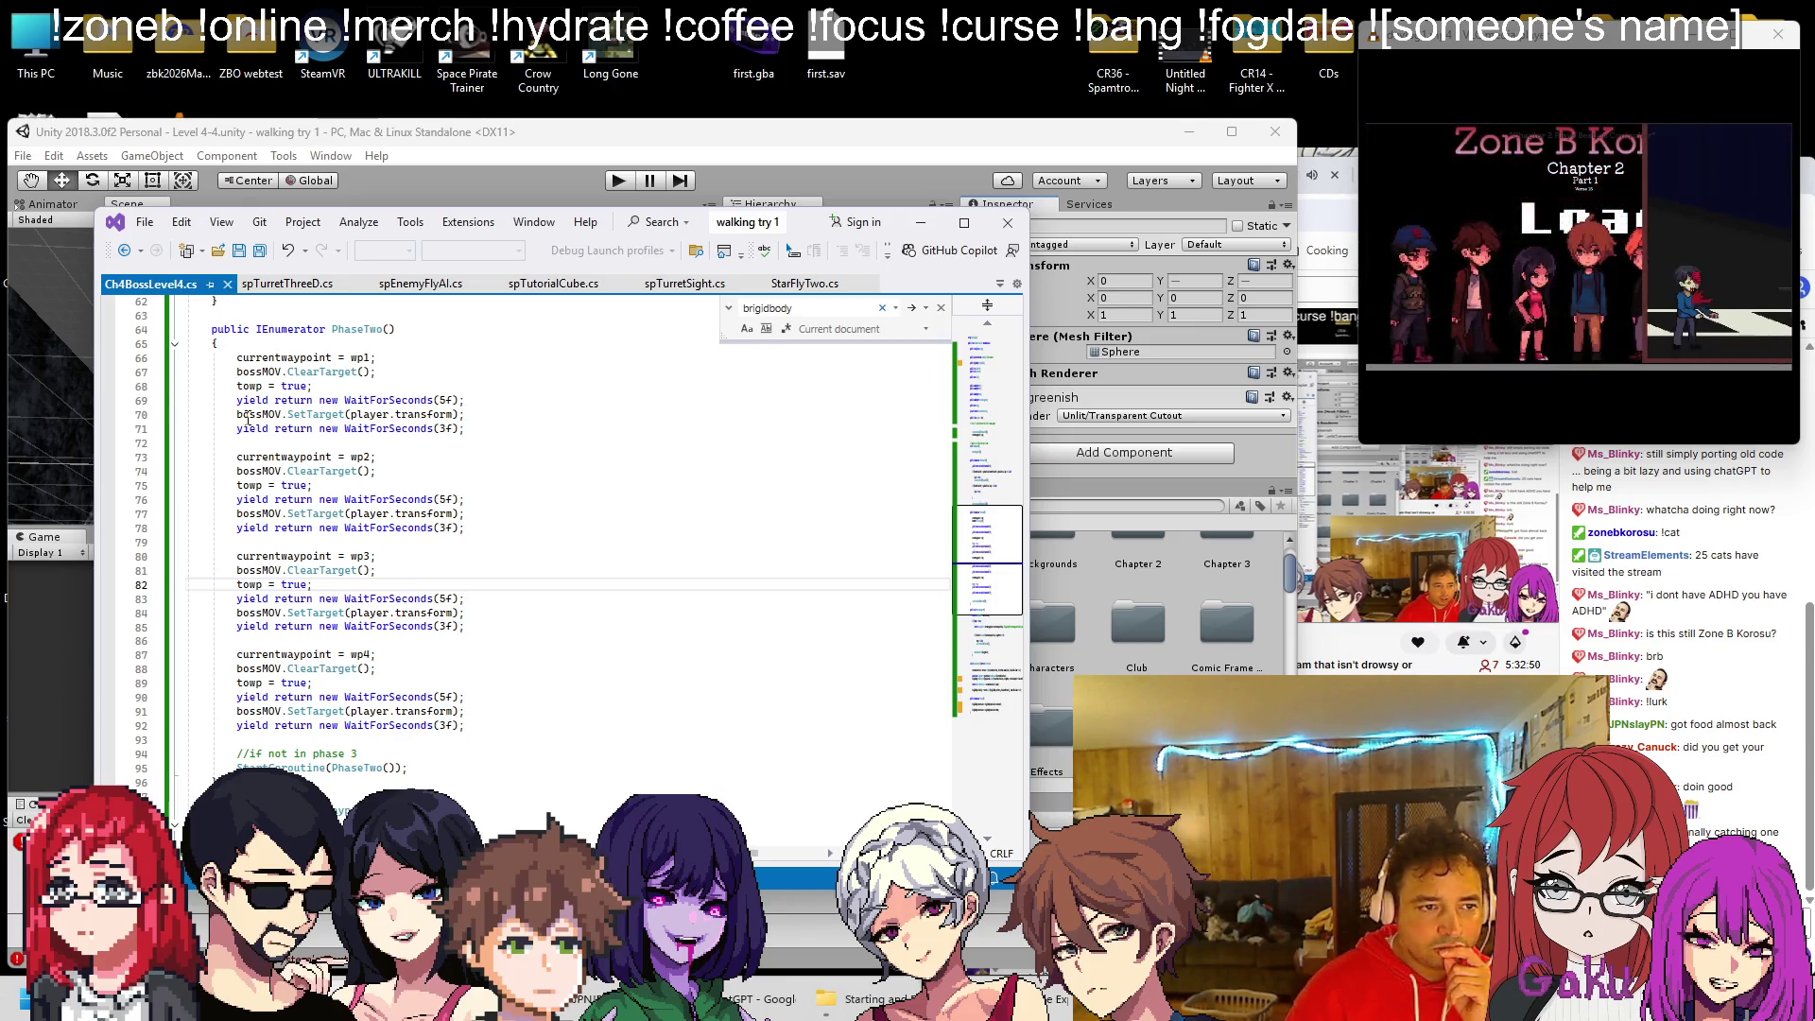
pyautogui.scroll(-3, 242, 417)
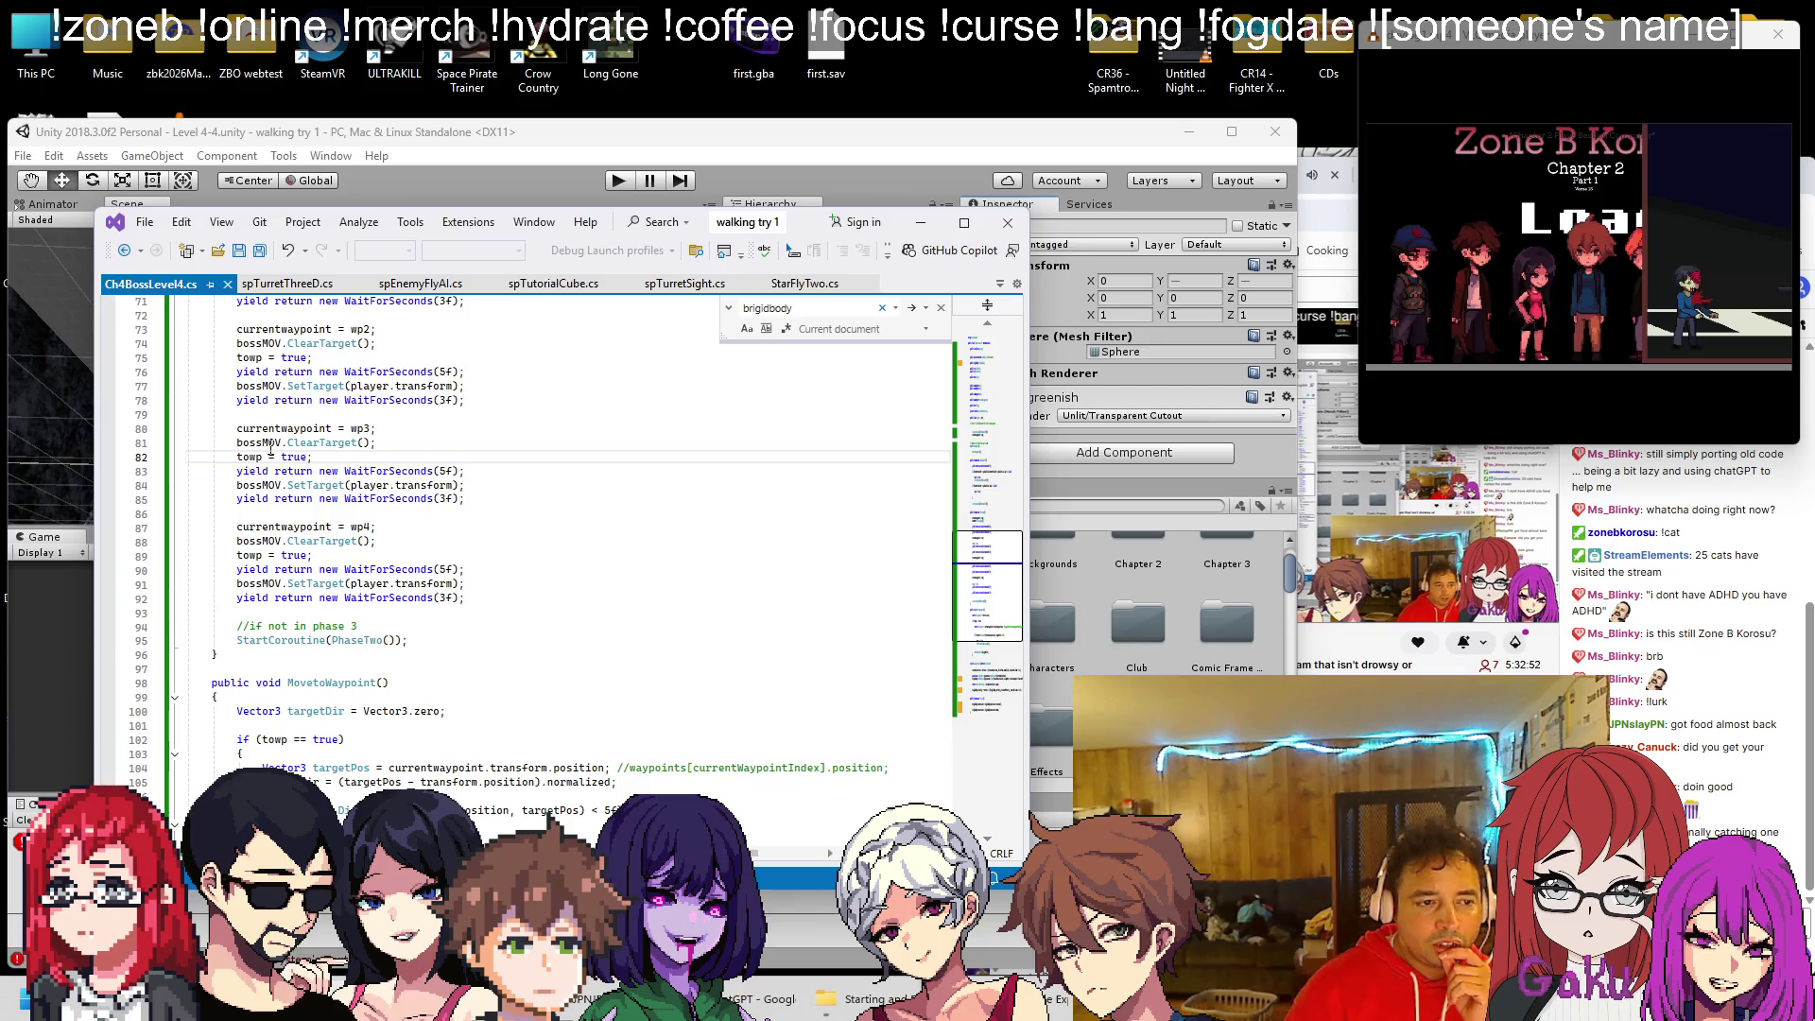
pyautogui.scroll(-3, 326, 441)
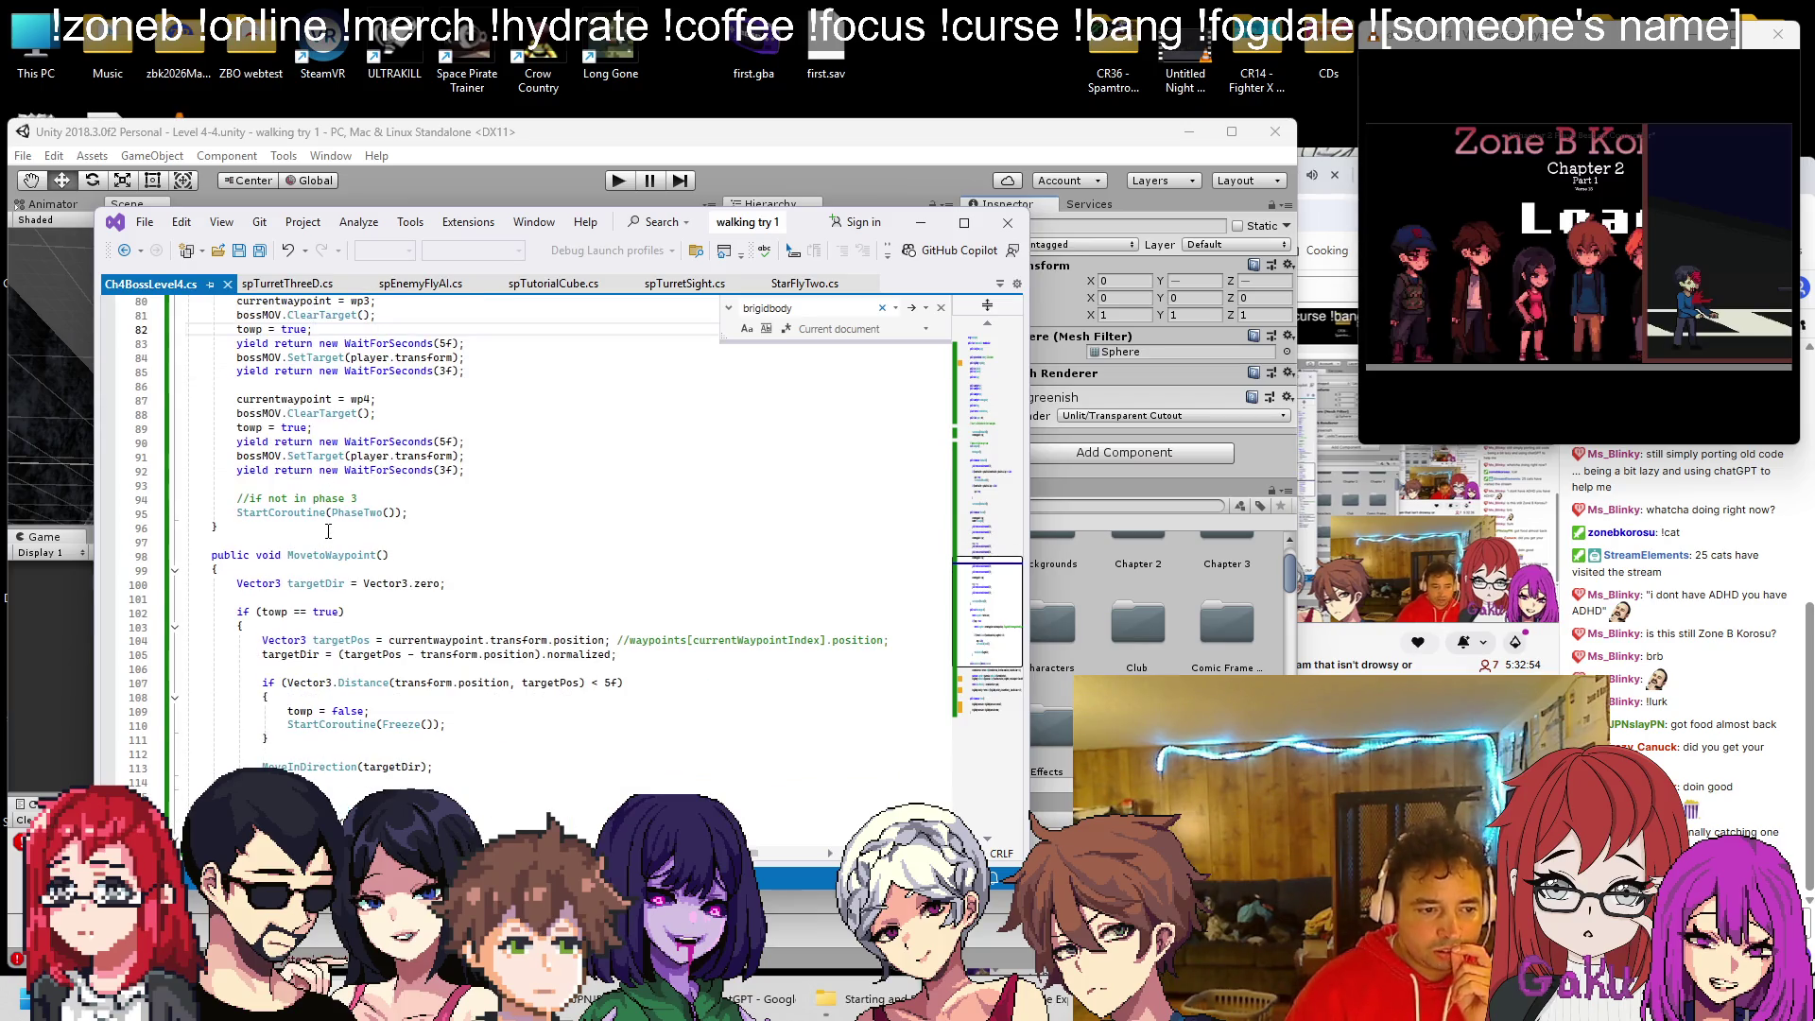
pyautogui.scroll(4, 328, 536)
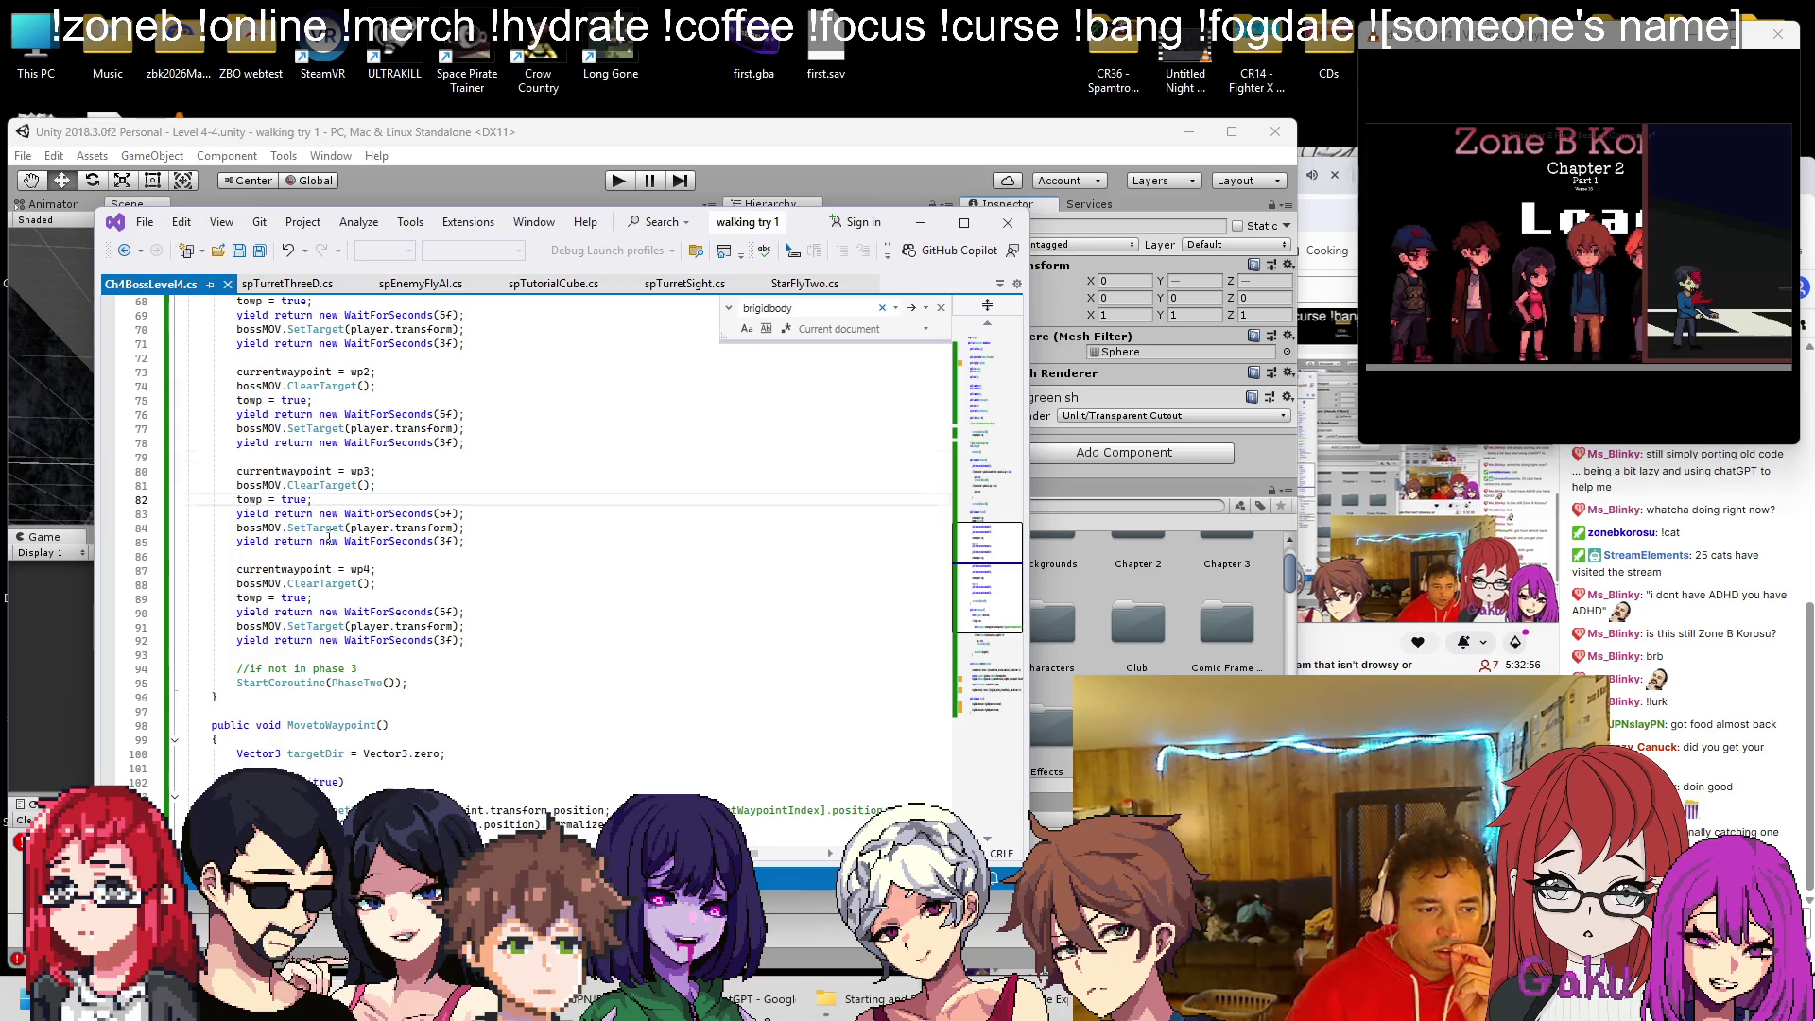
pyautogui.scroll(-2, 329, 536)
pyautogui.scroll(-1, 329, 536)
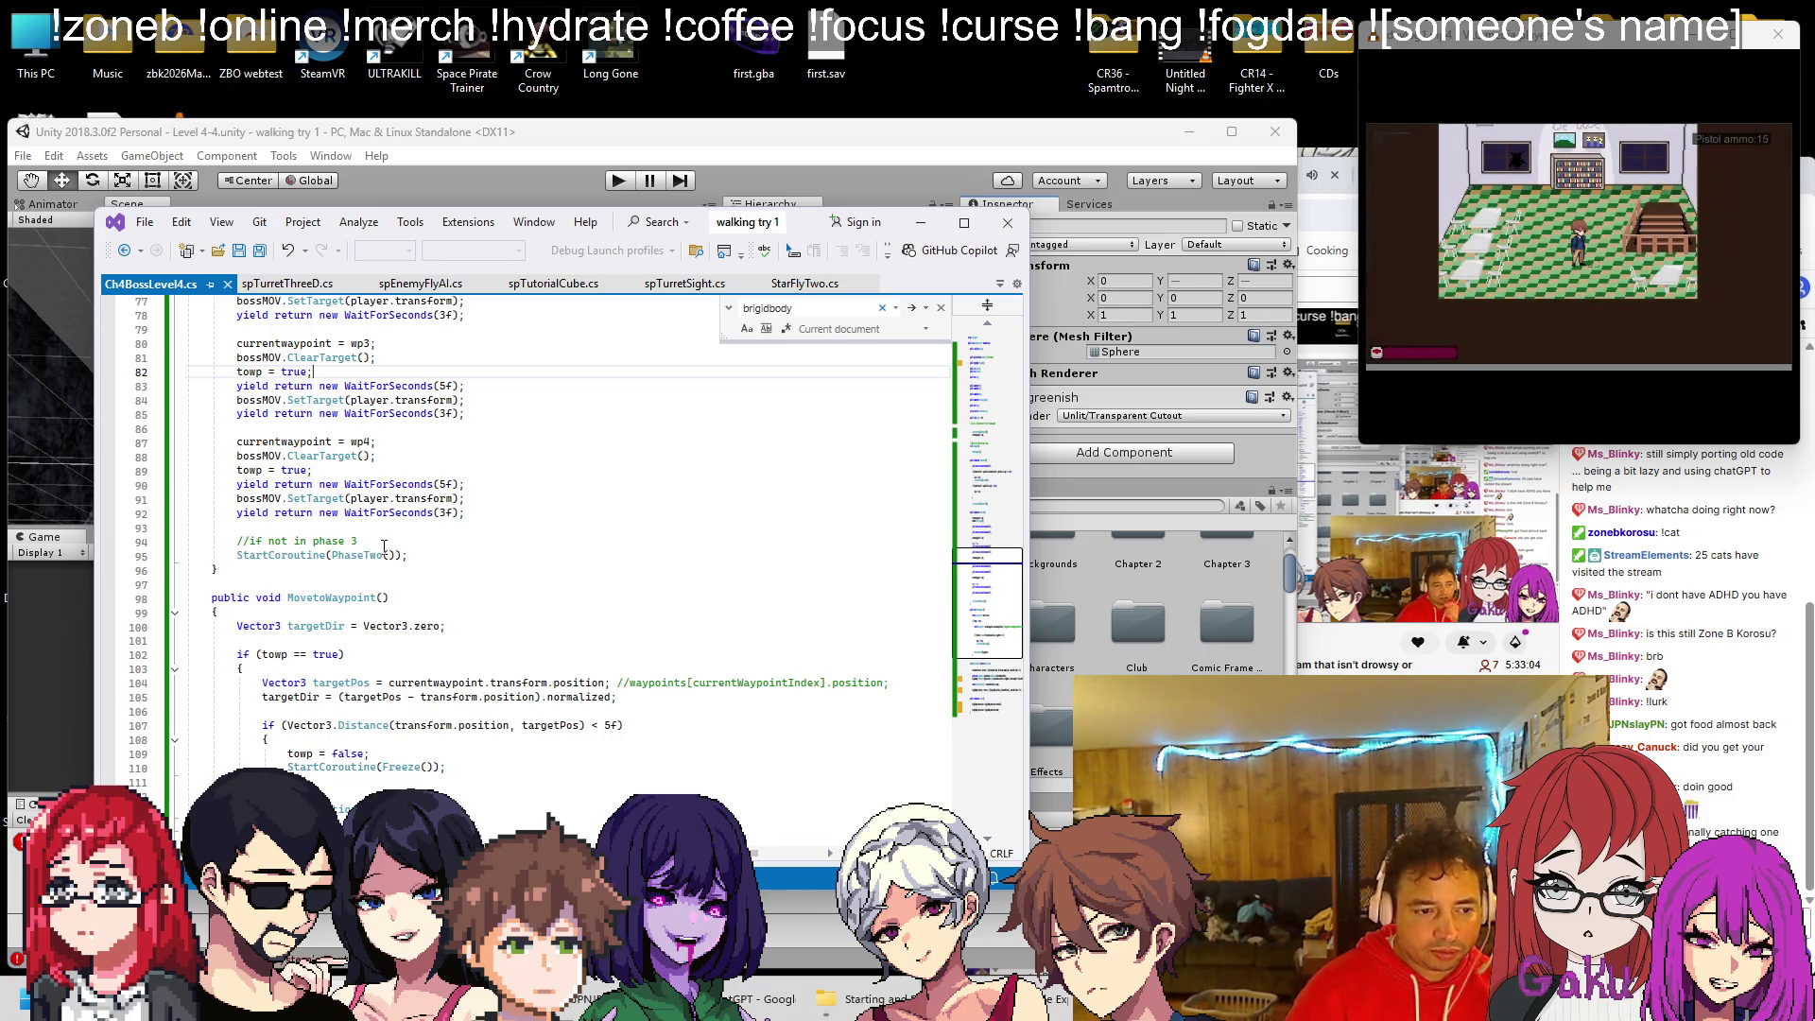
pyautogui.scroll(7, 383, 548)
pyautogui.click(1400, 477)
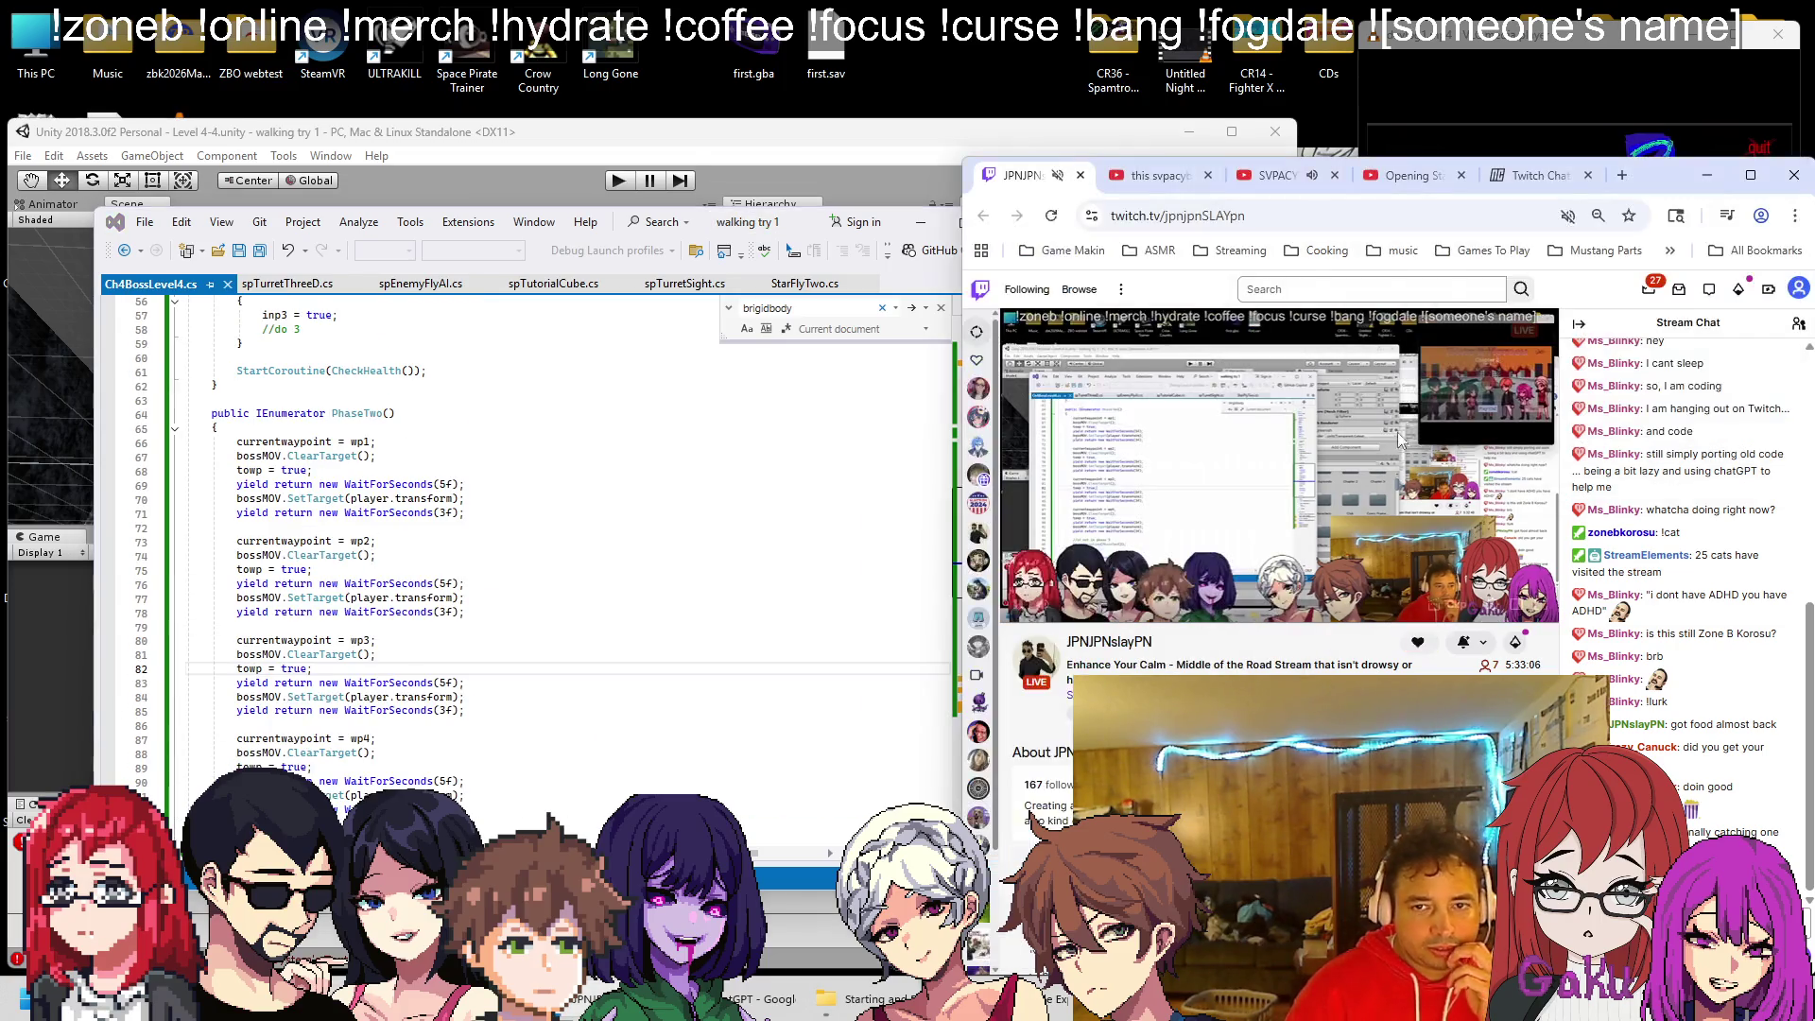
# Open a different video from the YouTube music channel and close the old music tab
pyautogui.click(1314, 170)
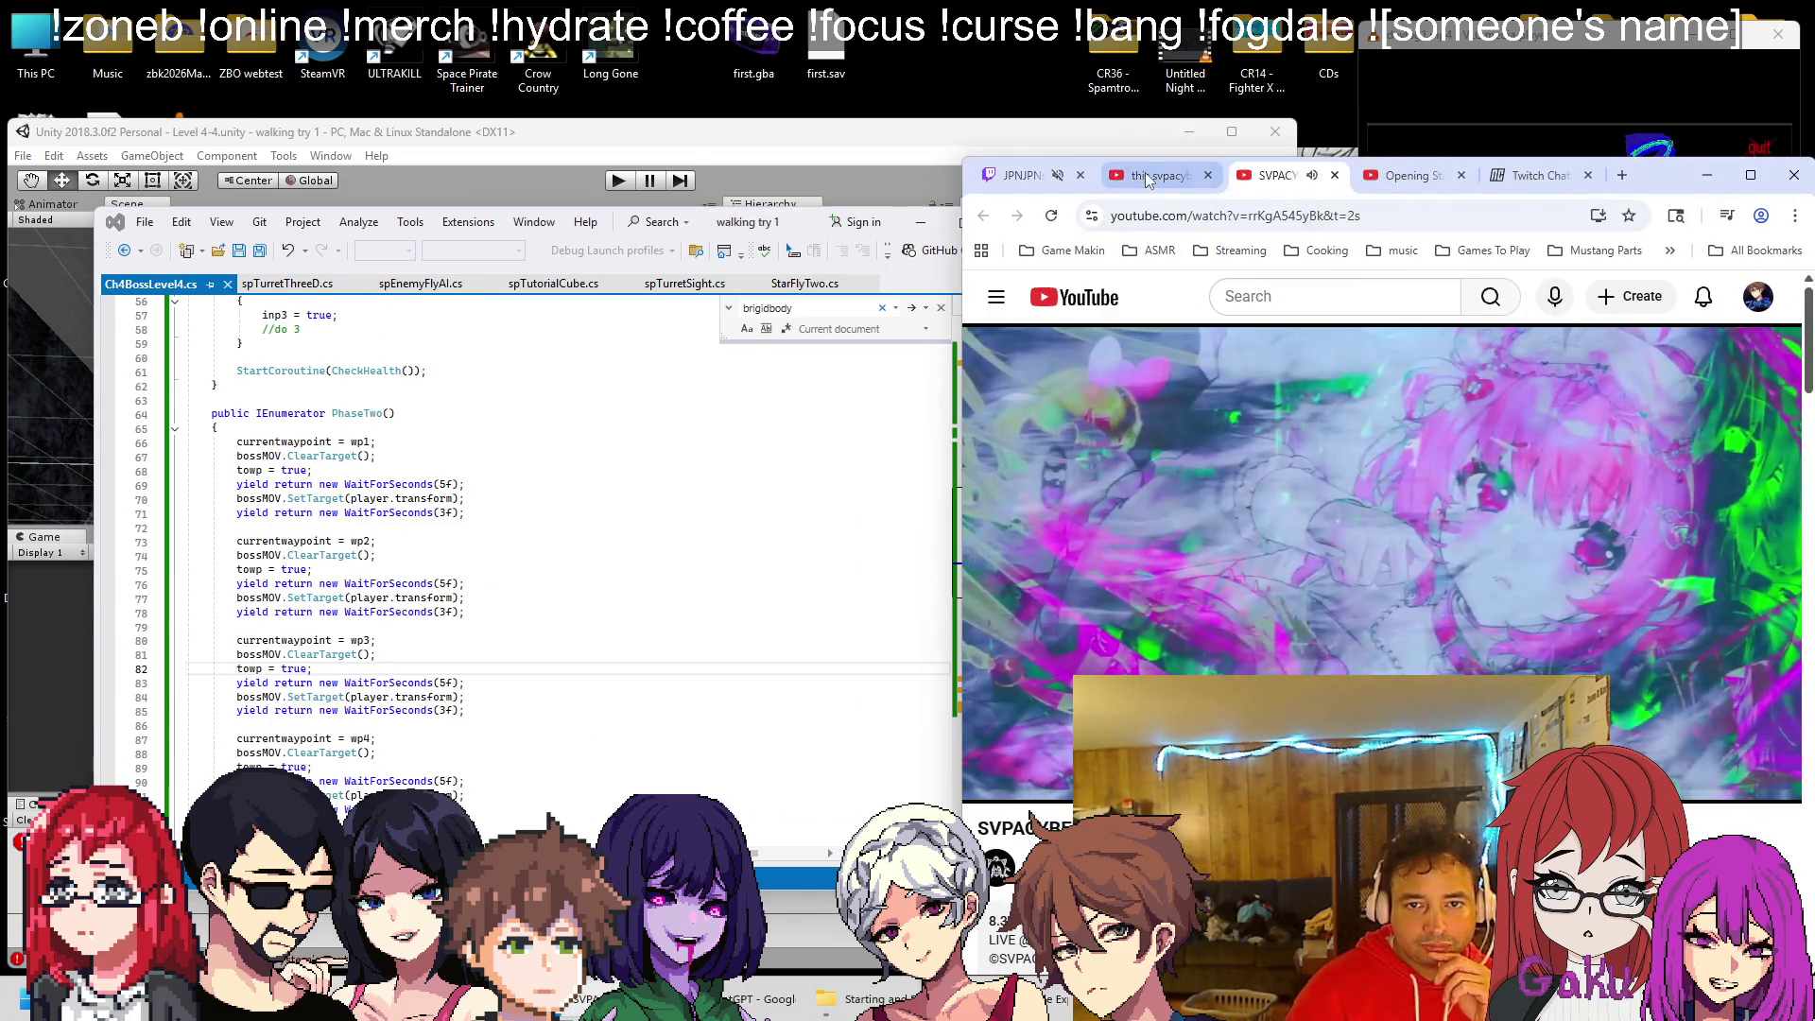
pyautogui.click(1146, 177)
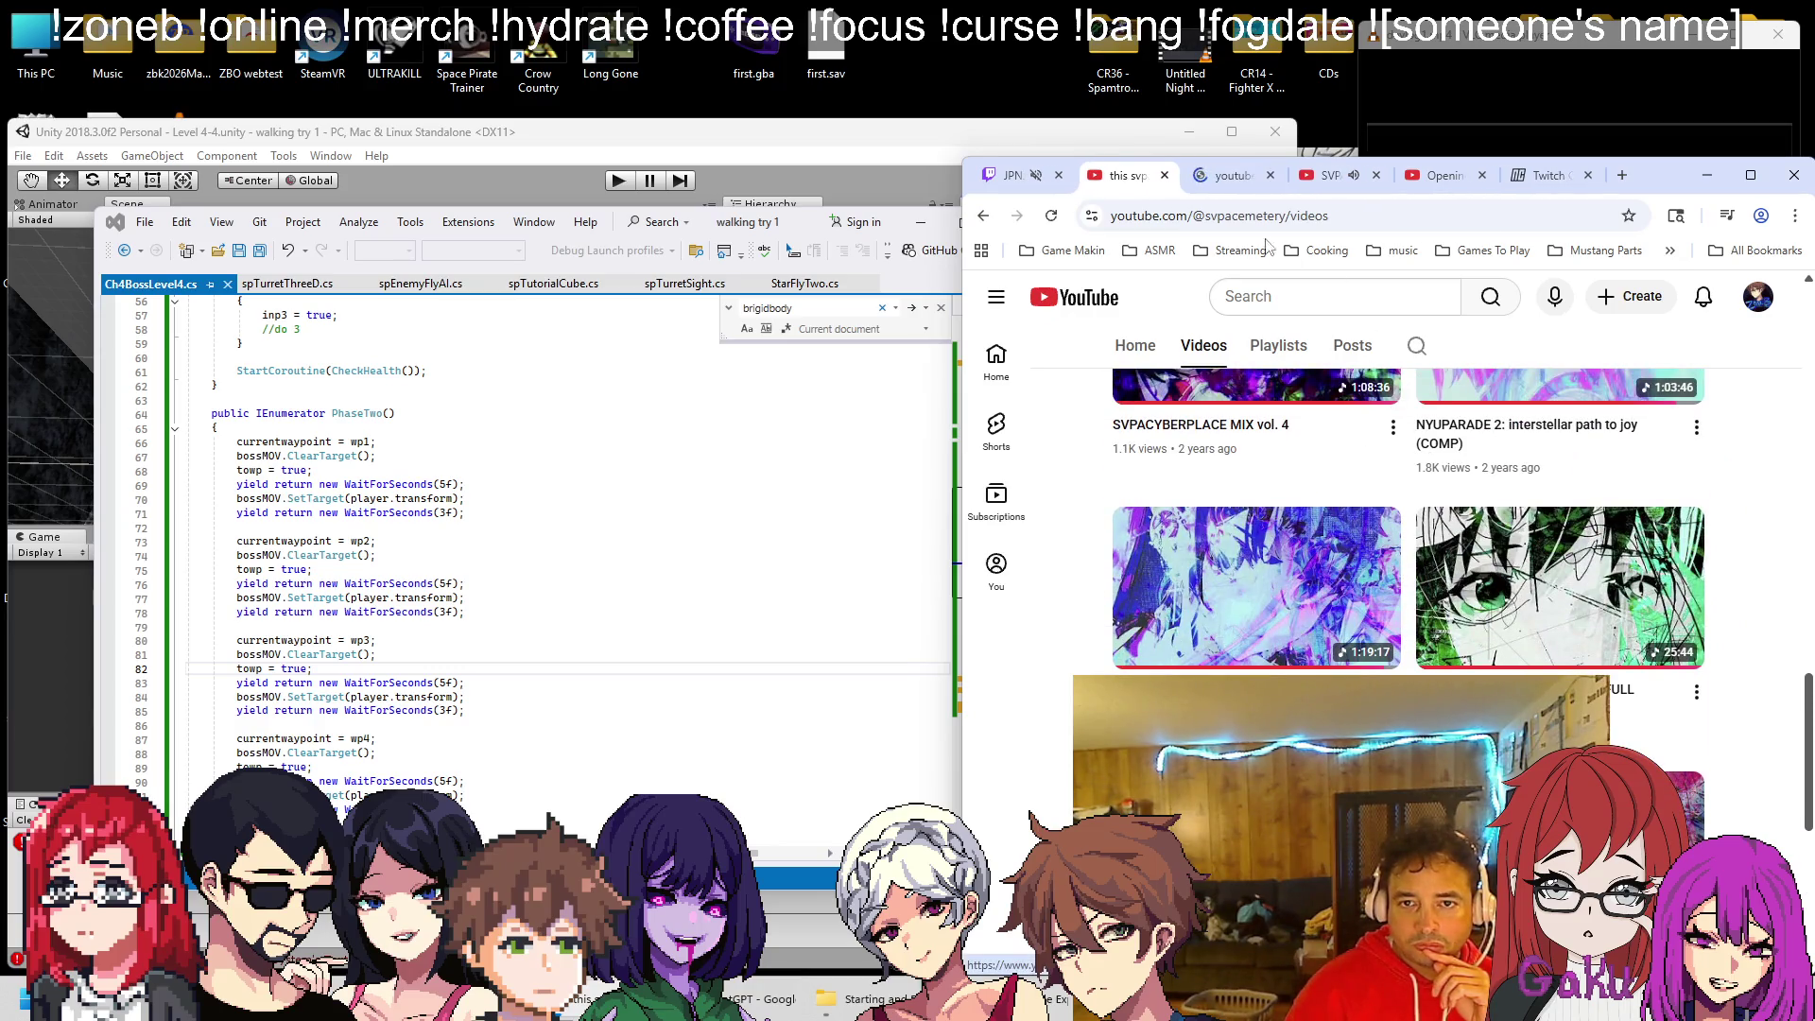
pyautogui.click(1229, 175)
pyautogui.click(1377, 175)
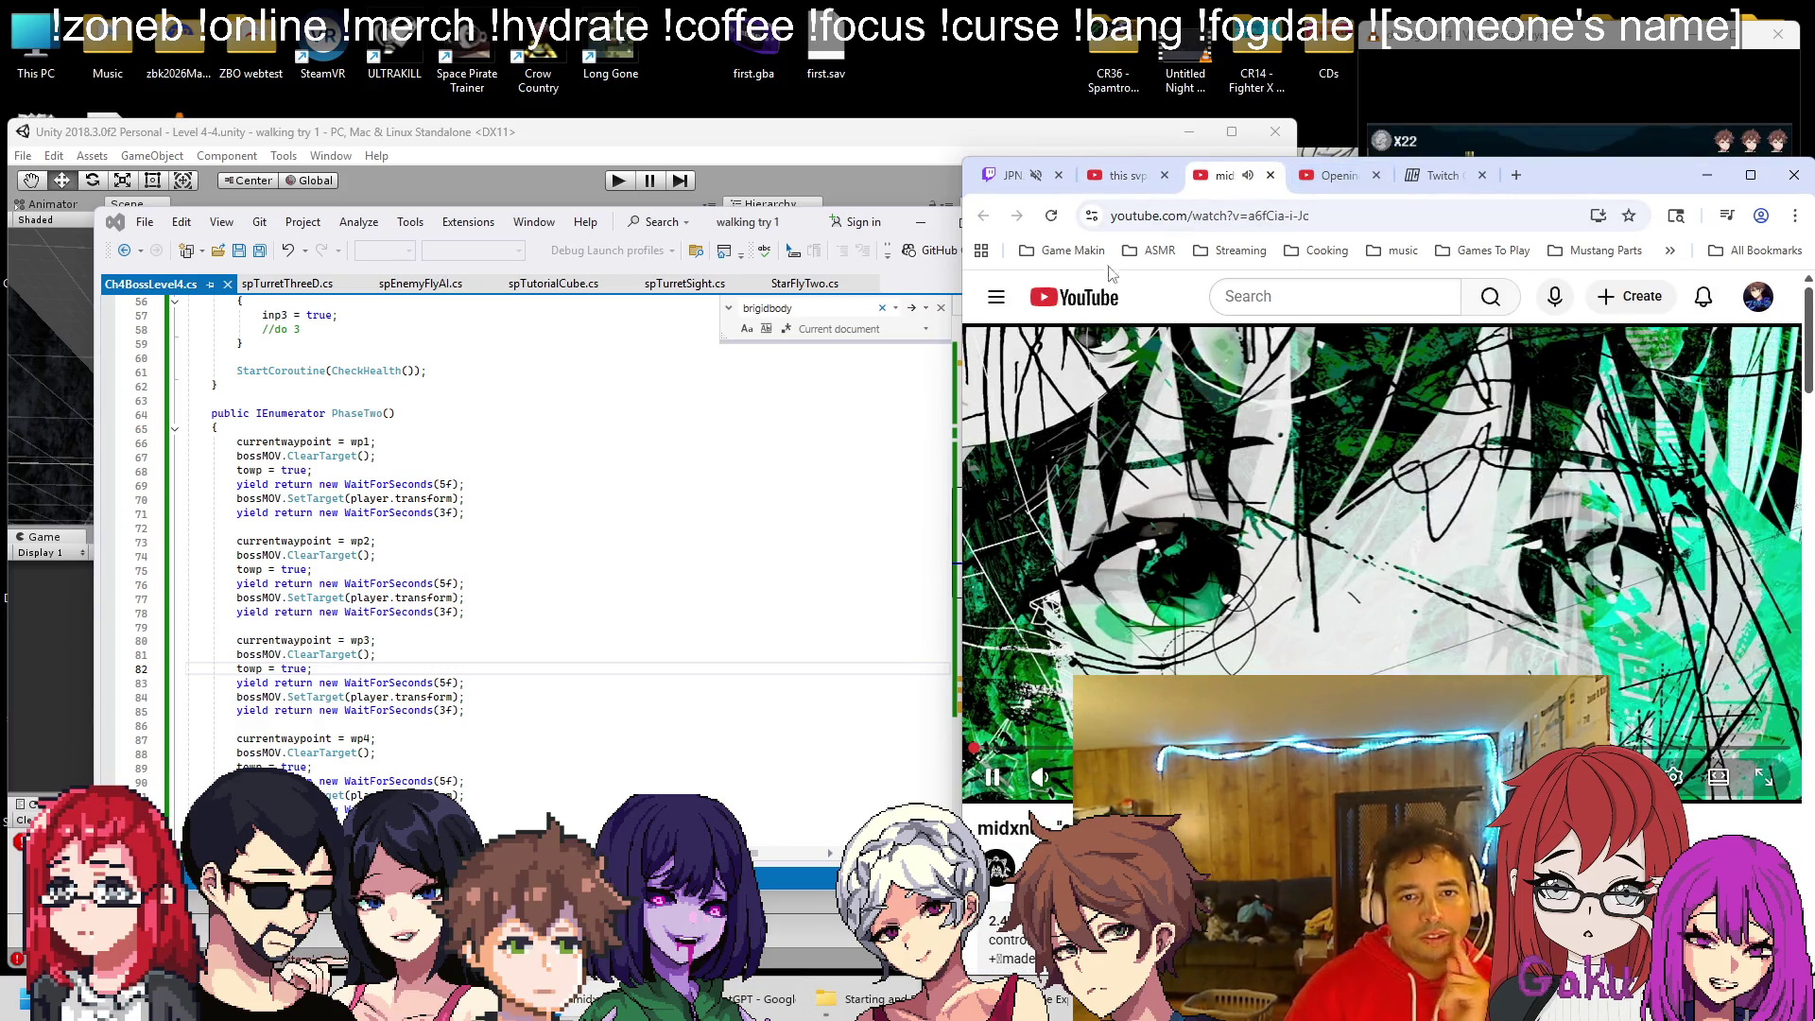
pyautogui.click(1011, 175)
# Return to Visual Studio and open the spTurretThreeD.cs turret script
pyautogui.click(1528, 65)
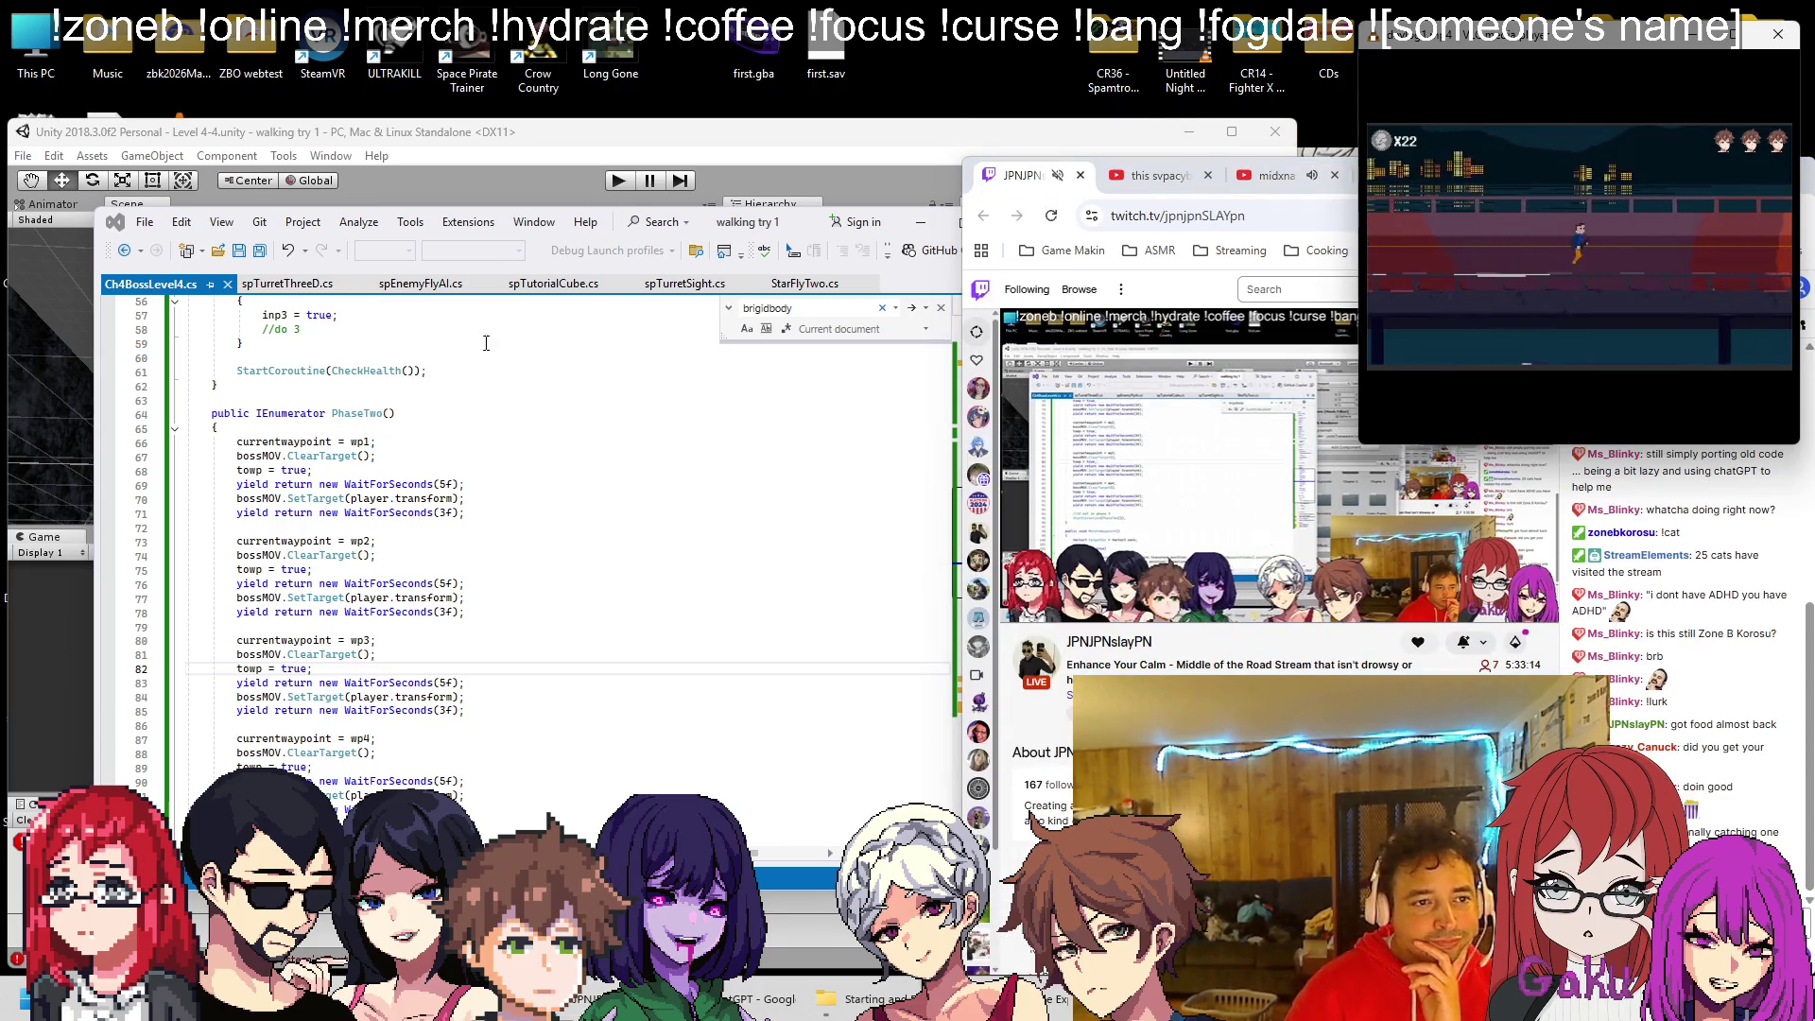
pyautogui.click(412, 456)
pyautogui.scroll(-2, 412, 391)
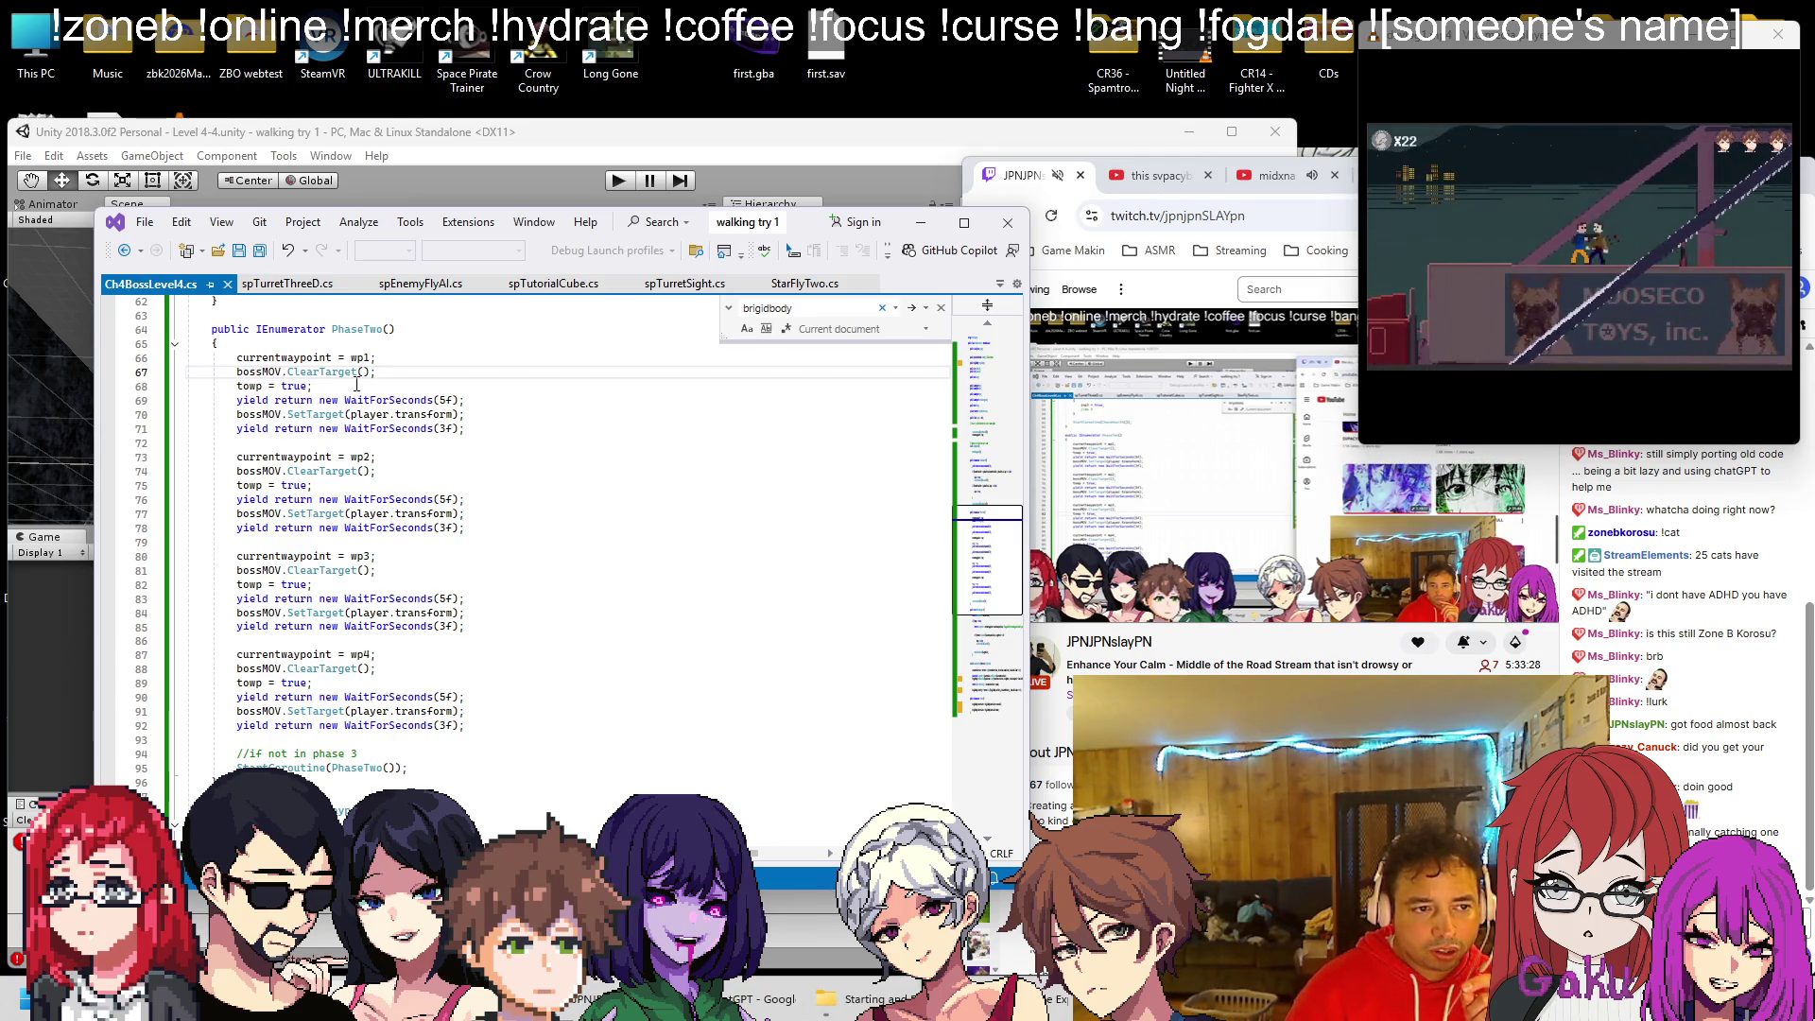
pyautogui.click(295, 286)
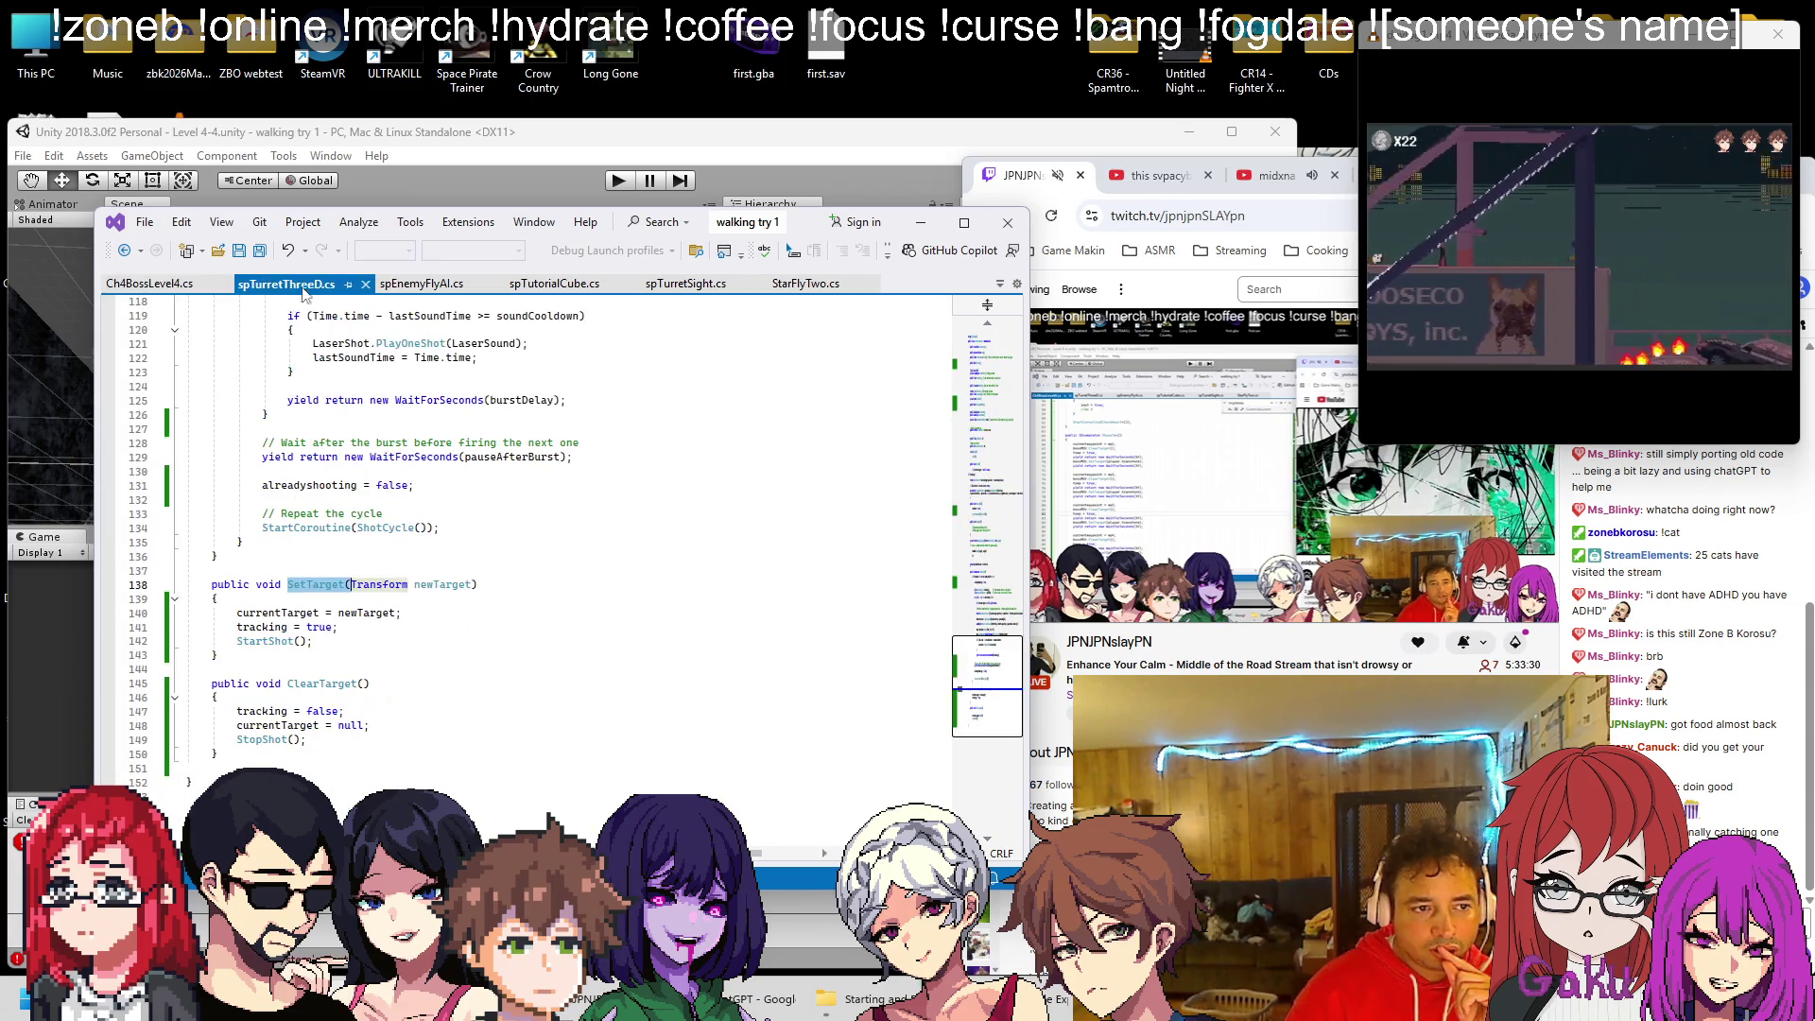
# Search the turret script for 'rot' and step through matches to ApplySpread's rotation code
pyautogui.hotkey('ctrl', 'f')
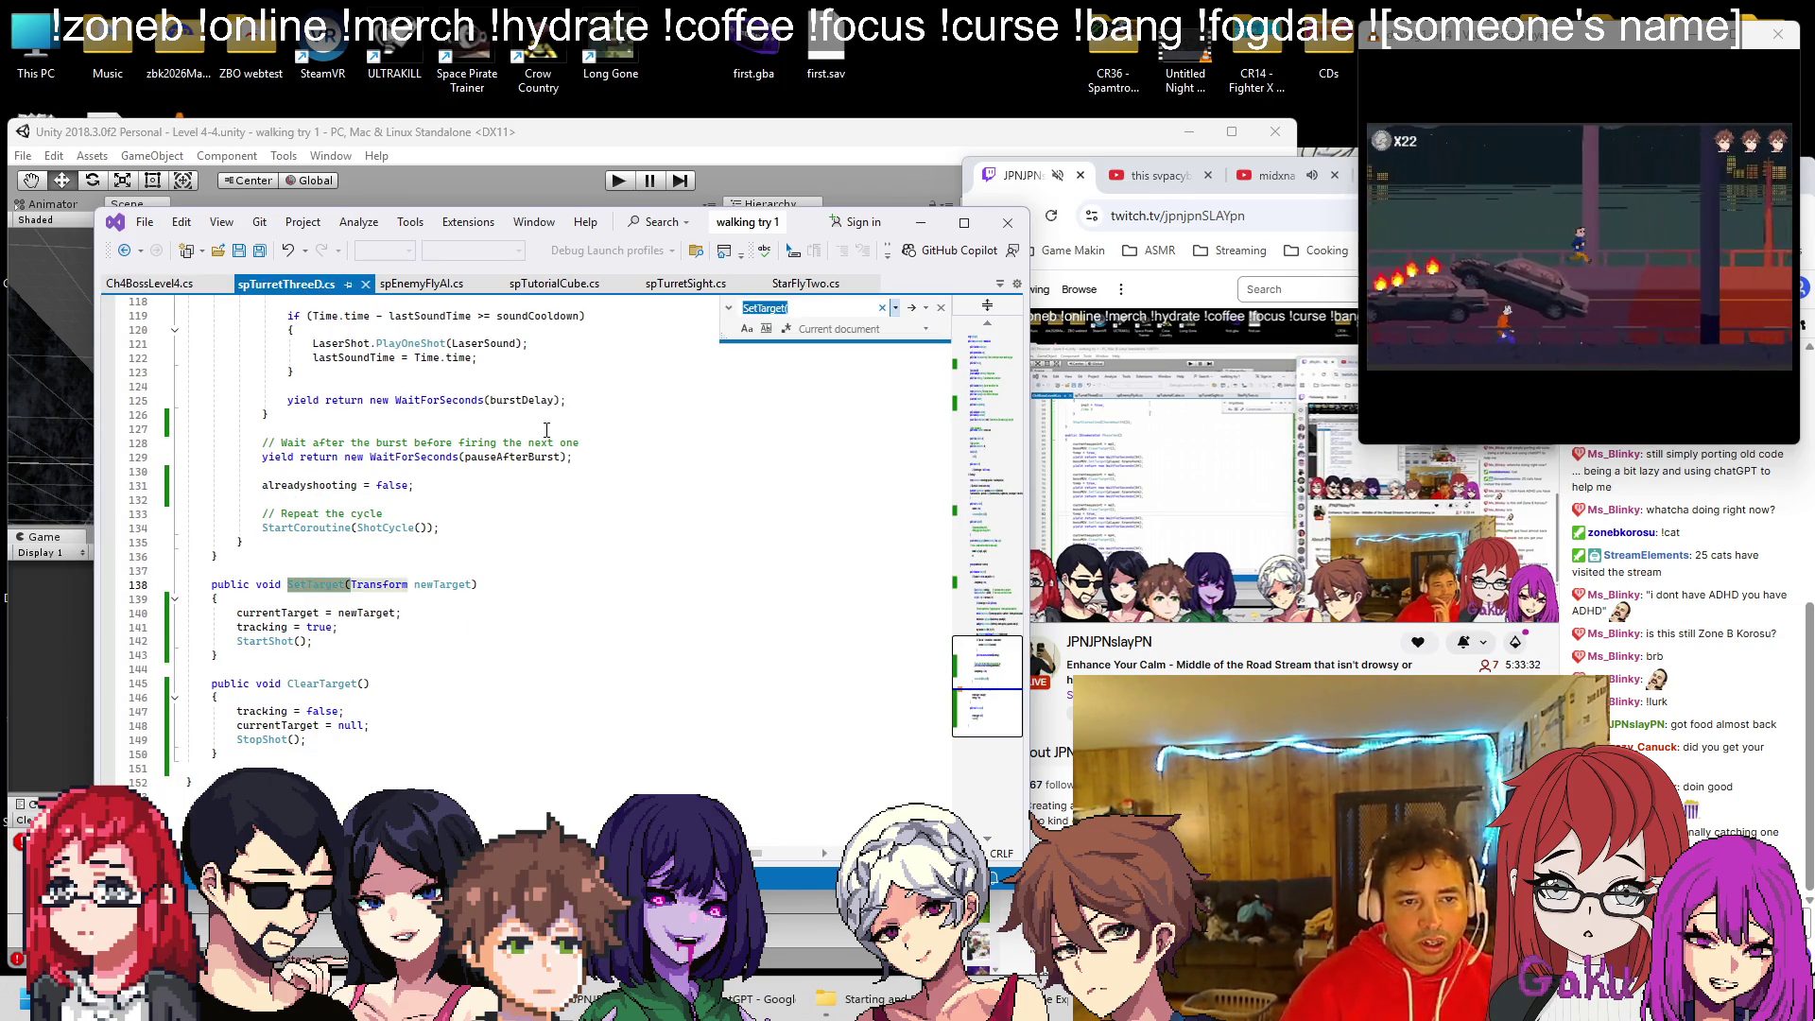
pyautogui.write('rot')
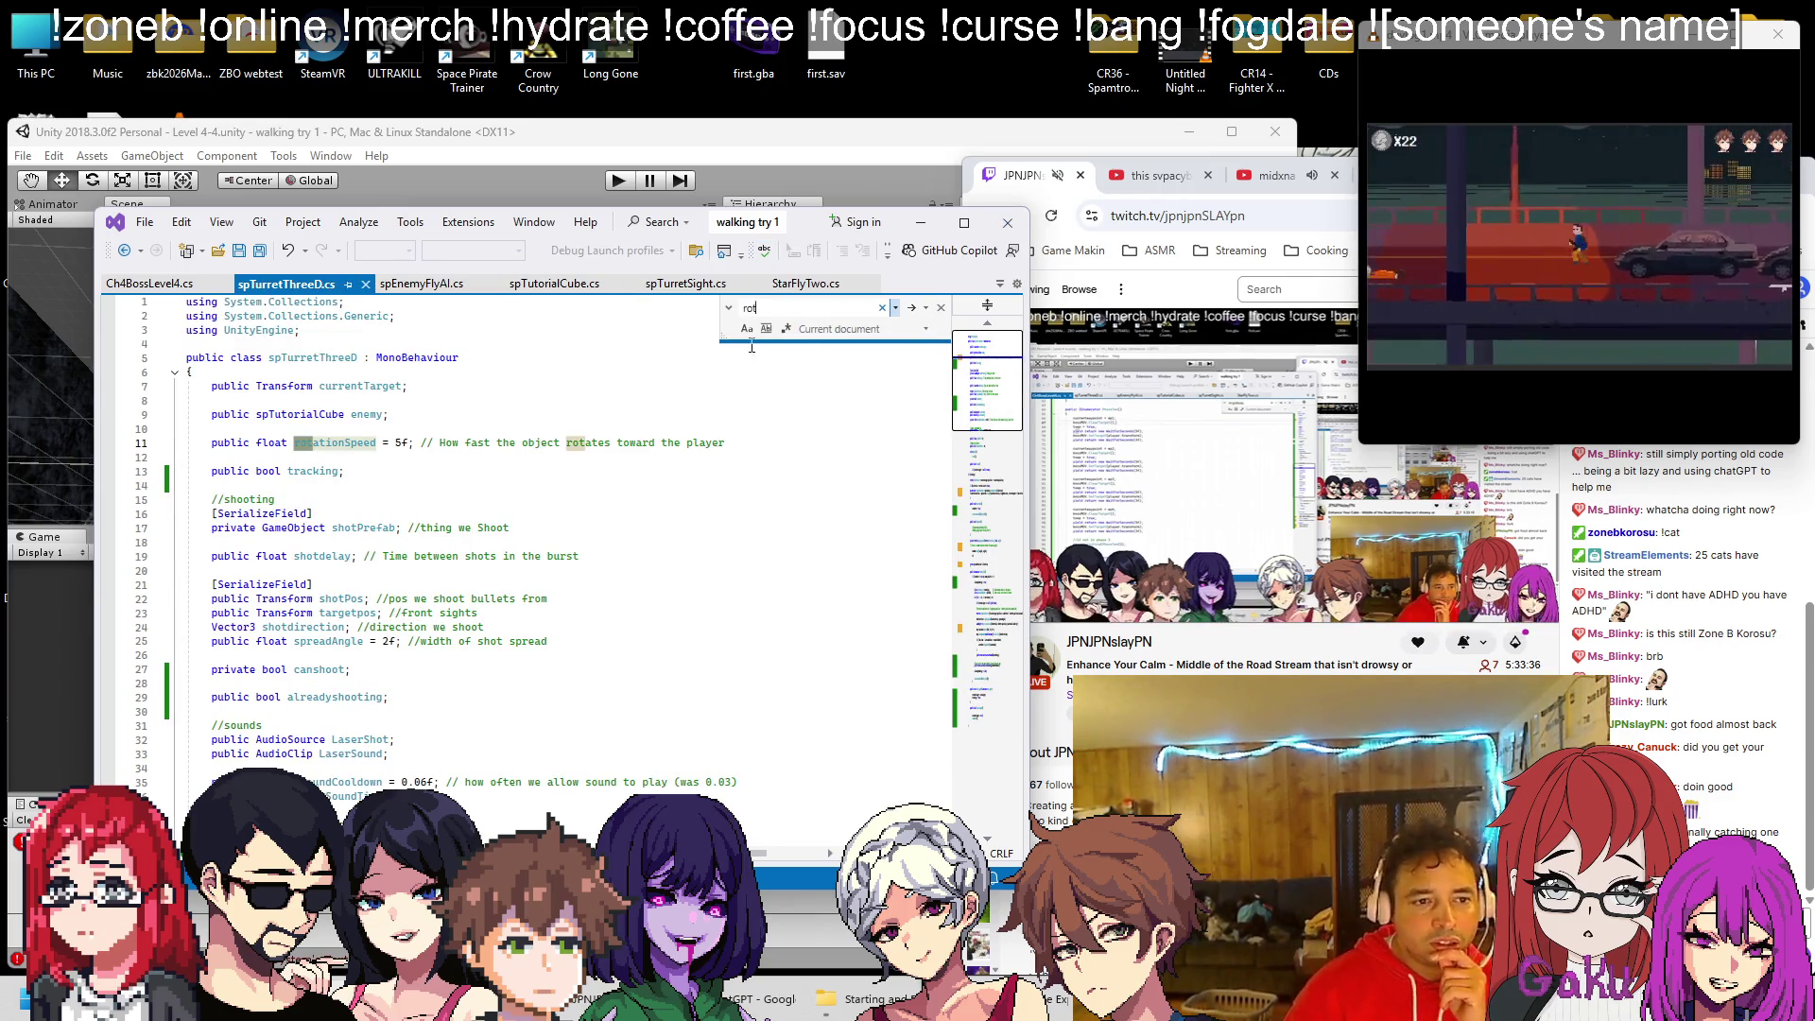
pyautogui.click(912, 308)
pyautogui.click(912, 308)
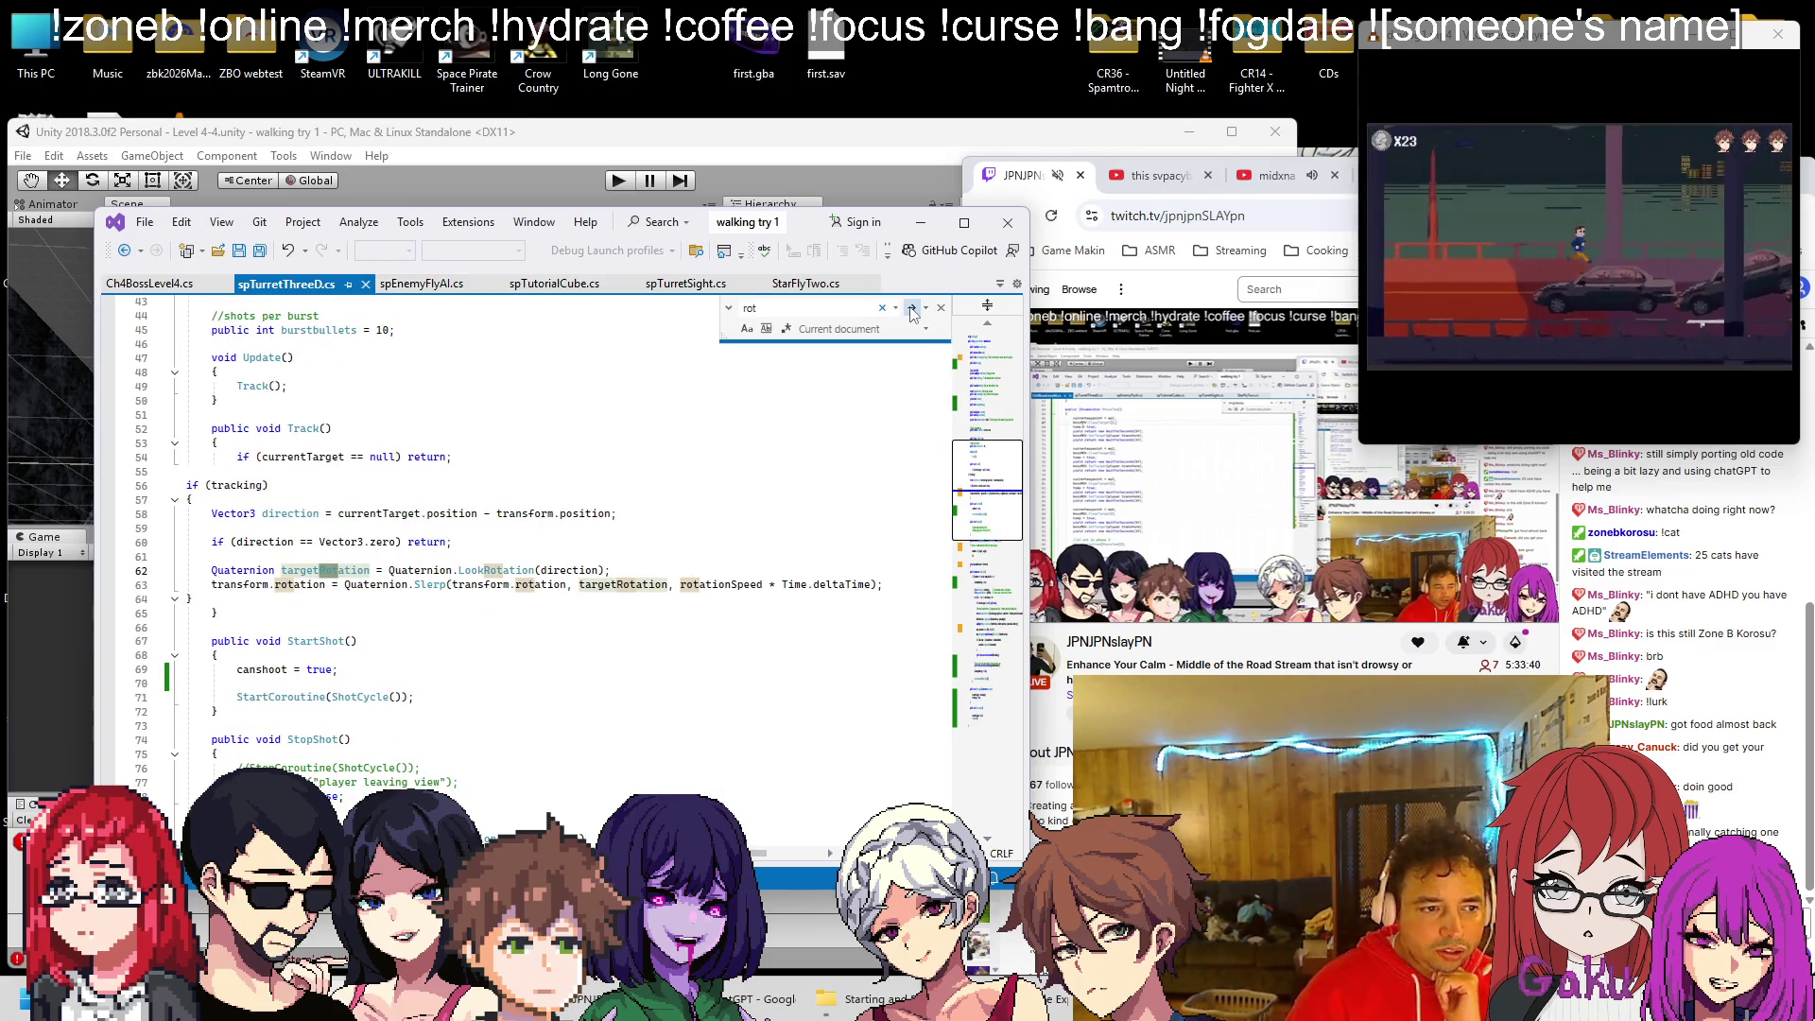
pyautogui.scroll(-20, 468, 619)
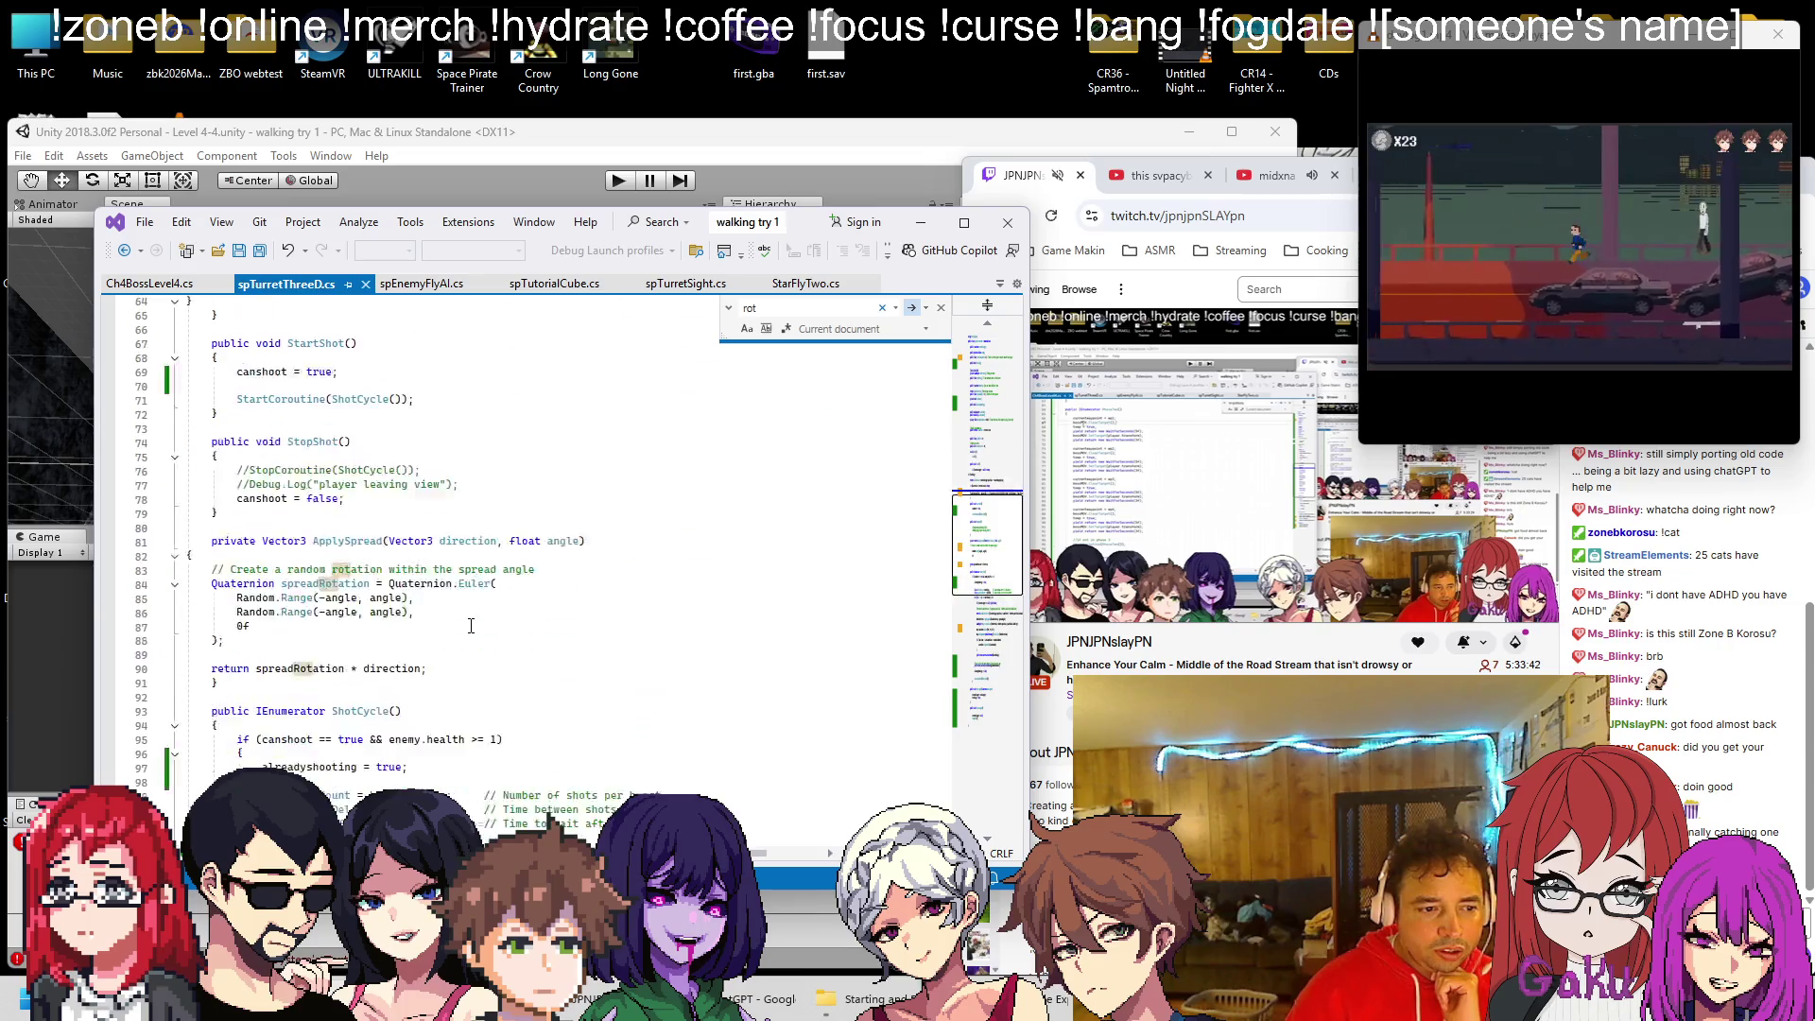
pyautogui.scroll(-3, 468, 619)
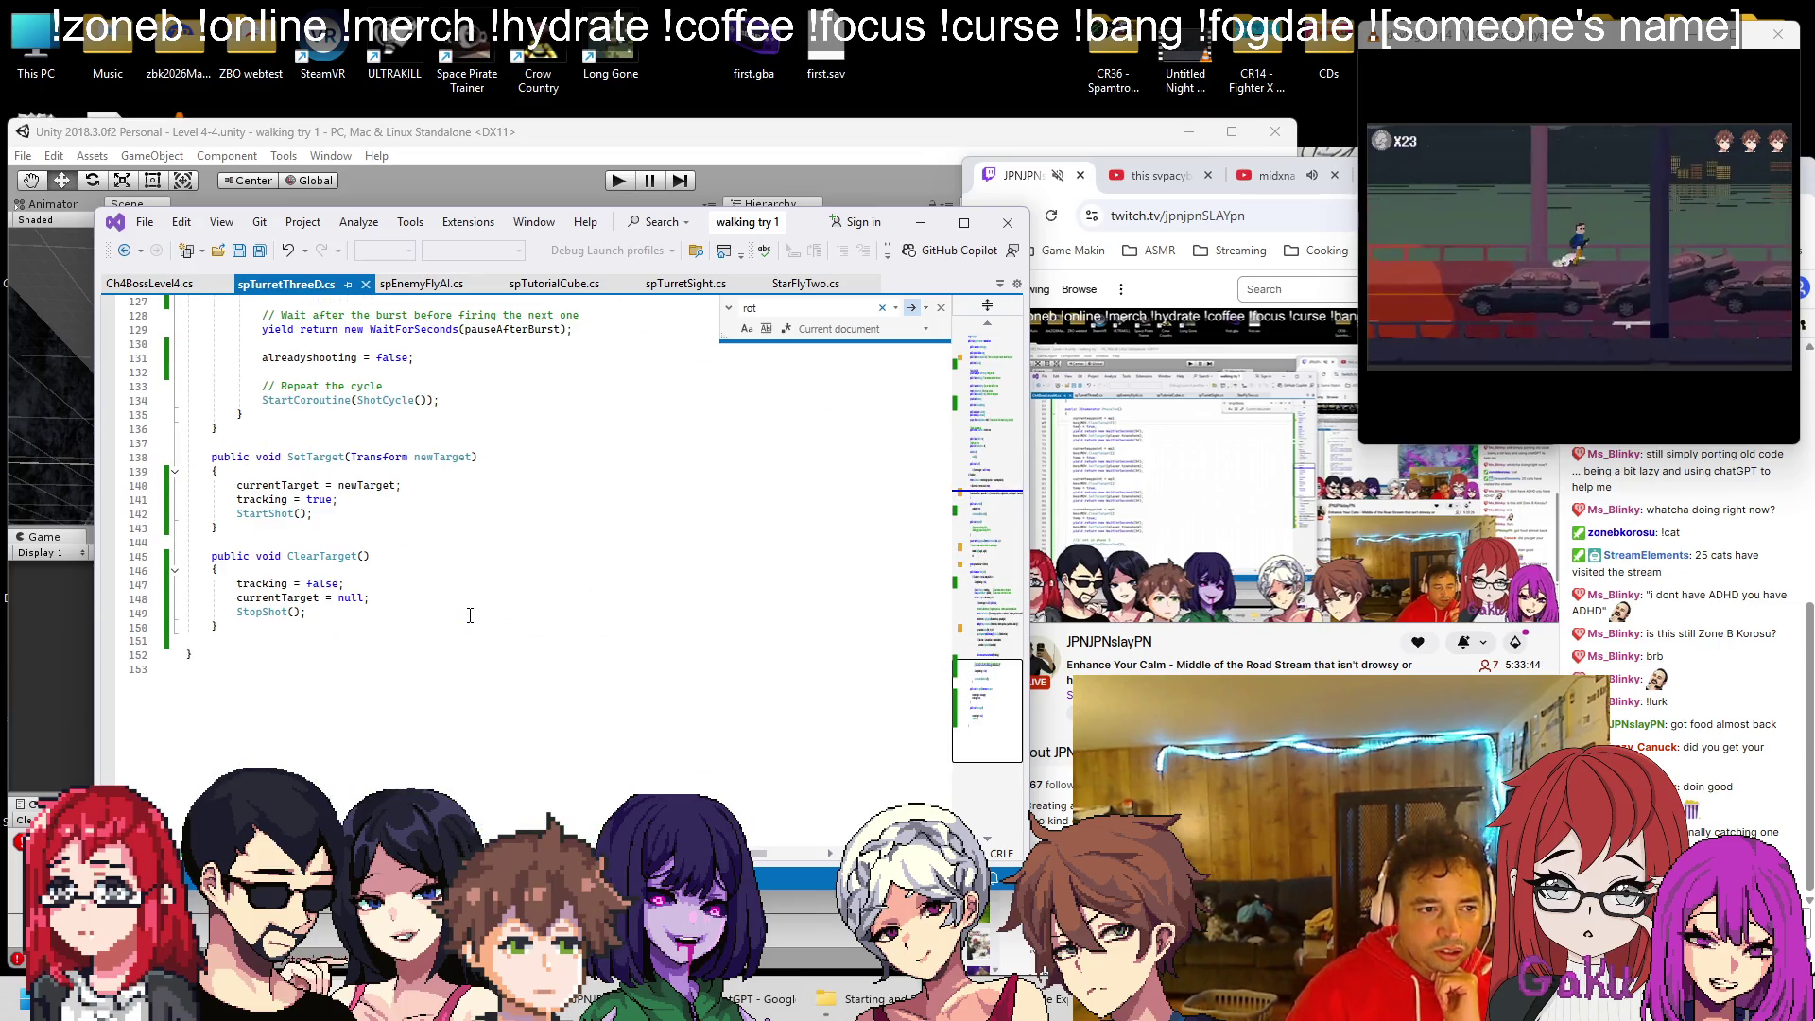
pyautogui.scroll(3, 467, 616)
pyautogui.scroll(20, 462, 615)
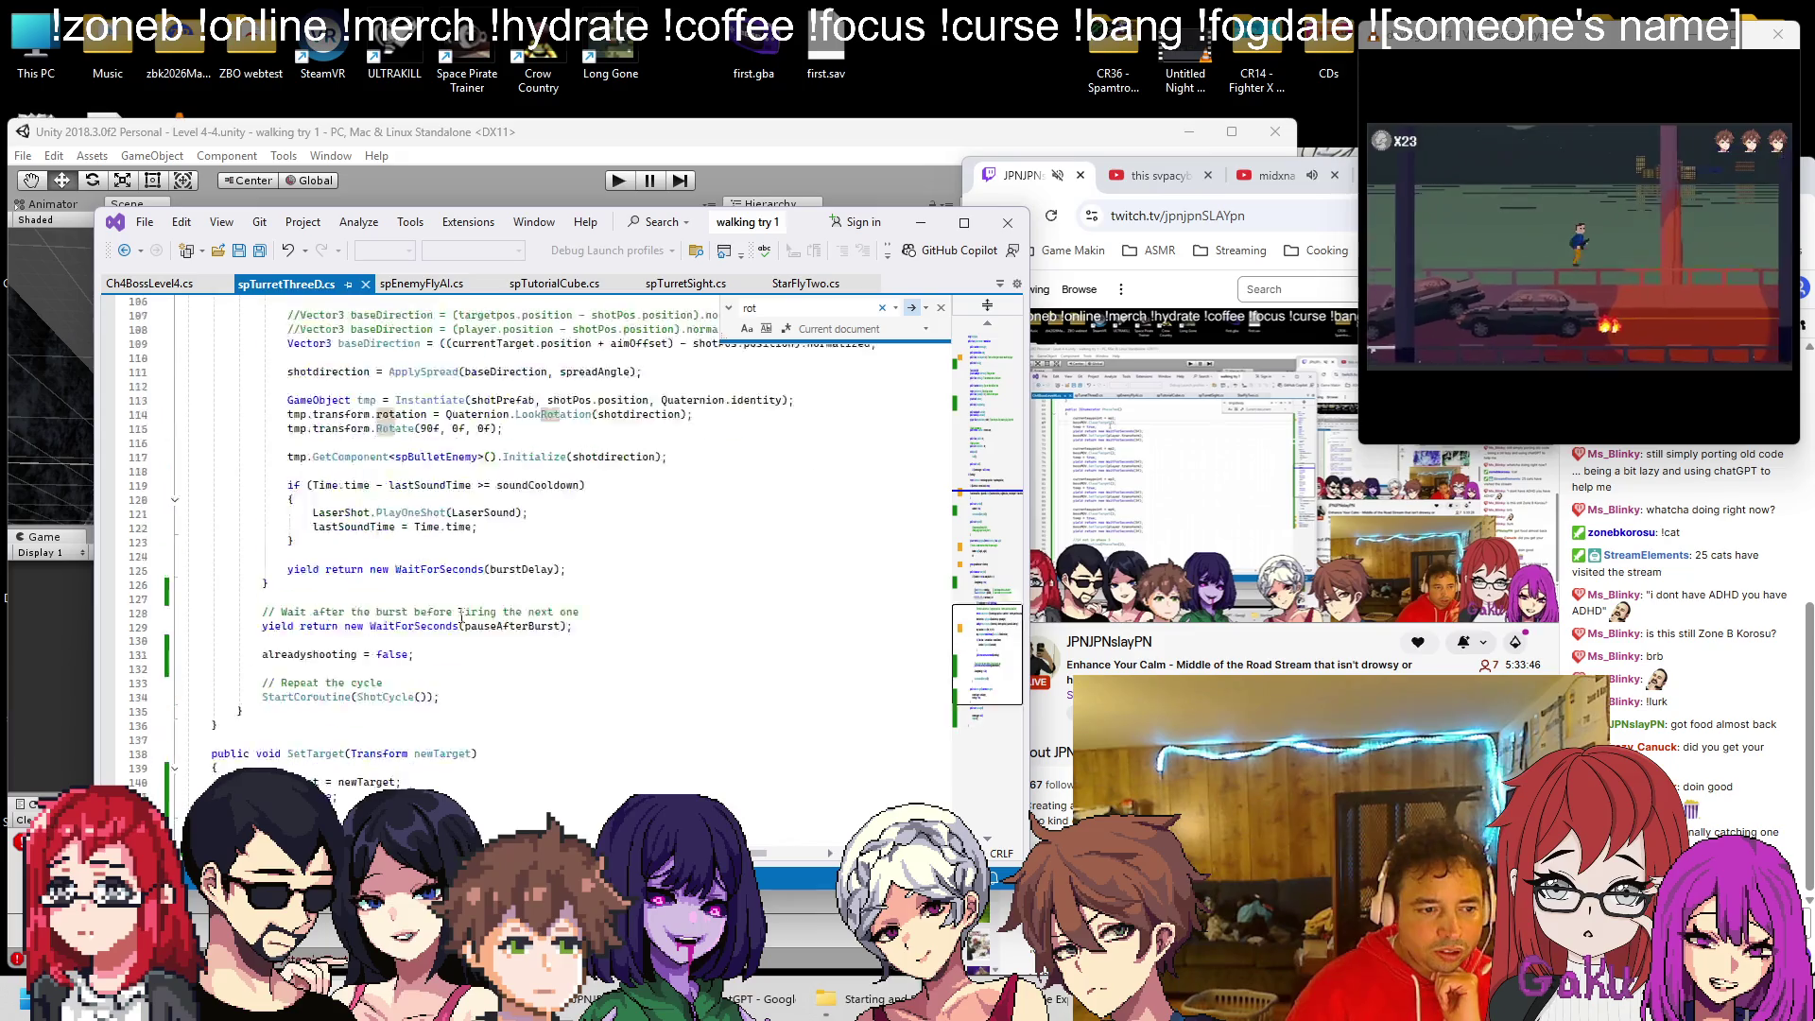
pyautogui.scroll(-1, 298, 606)
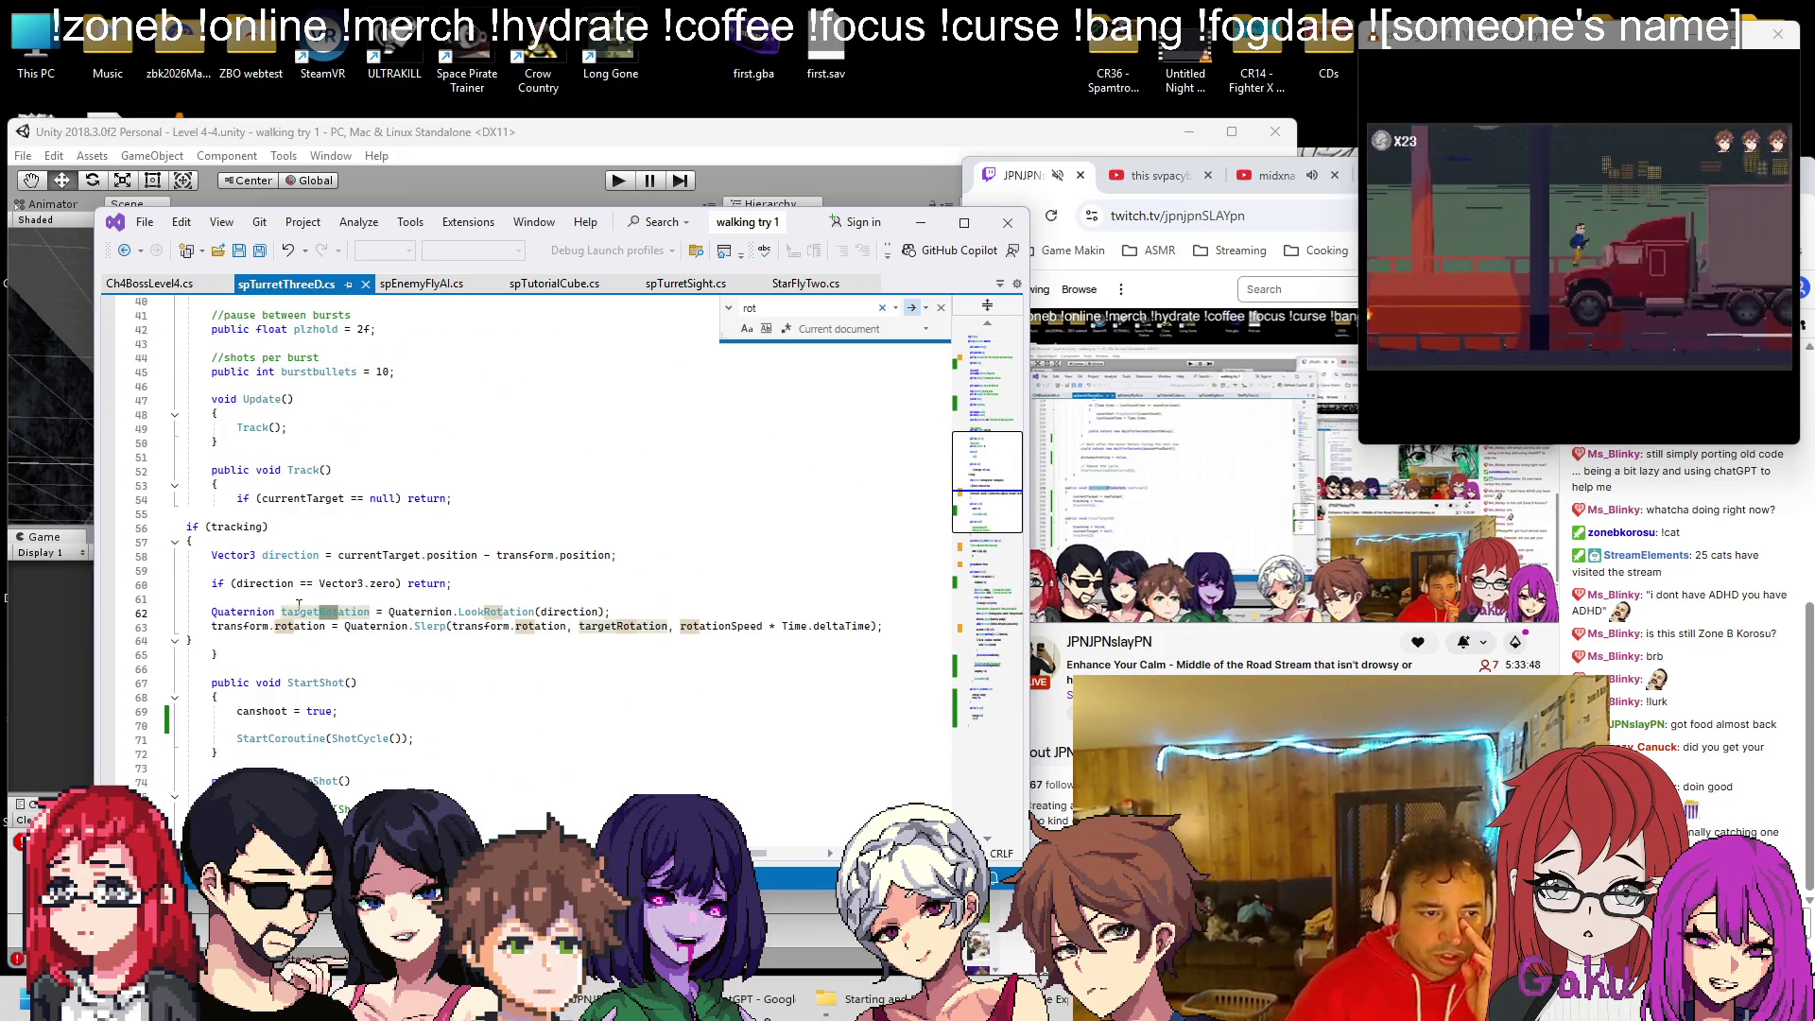
pyautogui.click(912, 309)
pyautogui.click(912, 309)
pyautogui.click(912, 309)
pyautogui.click(912, 310)
pyautogui.click(912, 309)
pyautogui.click(912, 309)
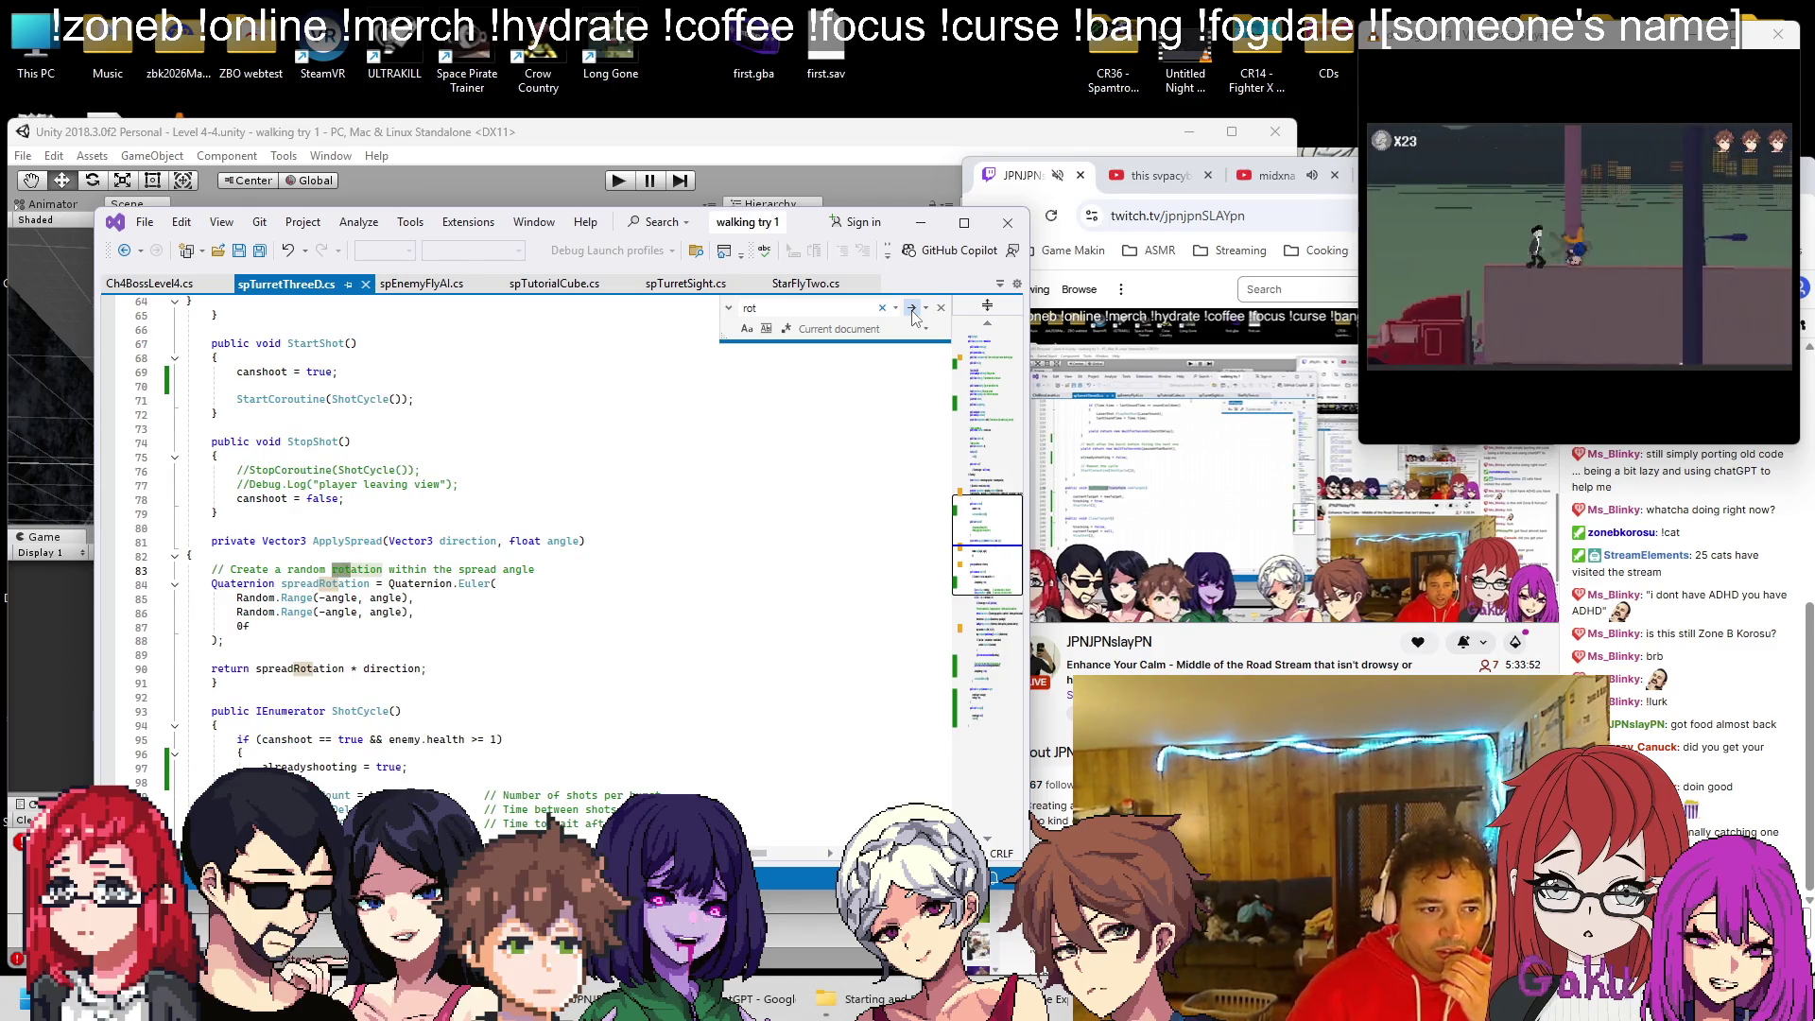
# Indent ApplySpread's opening brace and rotation comment line, then save spTurretThreeD.cs
pyautogui.click(483, 551)
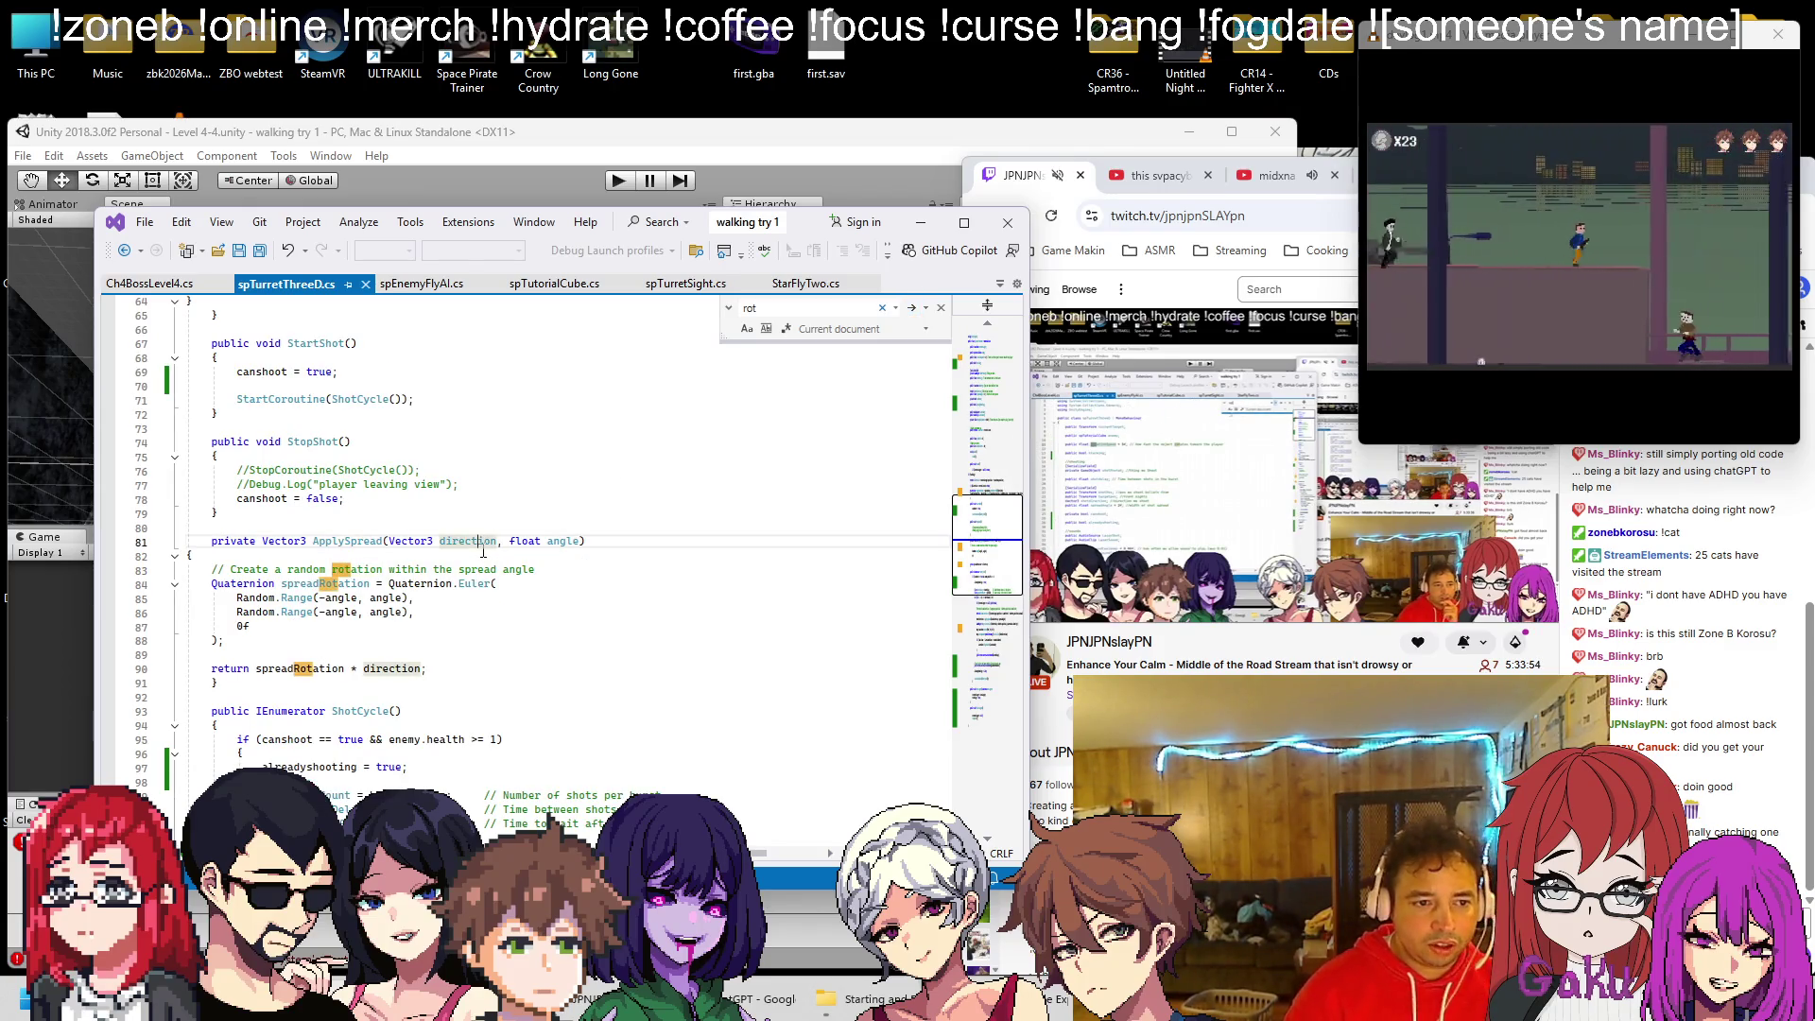
pyautogui.press('Tab')
pyautogui.press('Down')
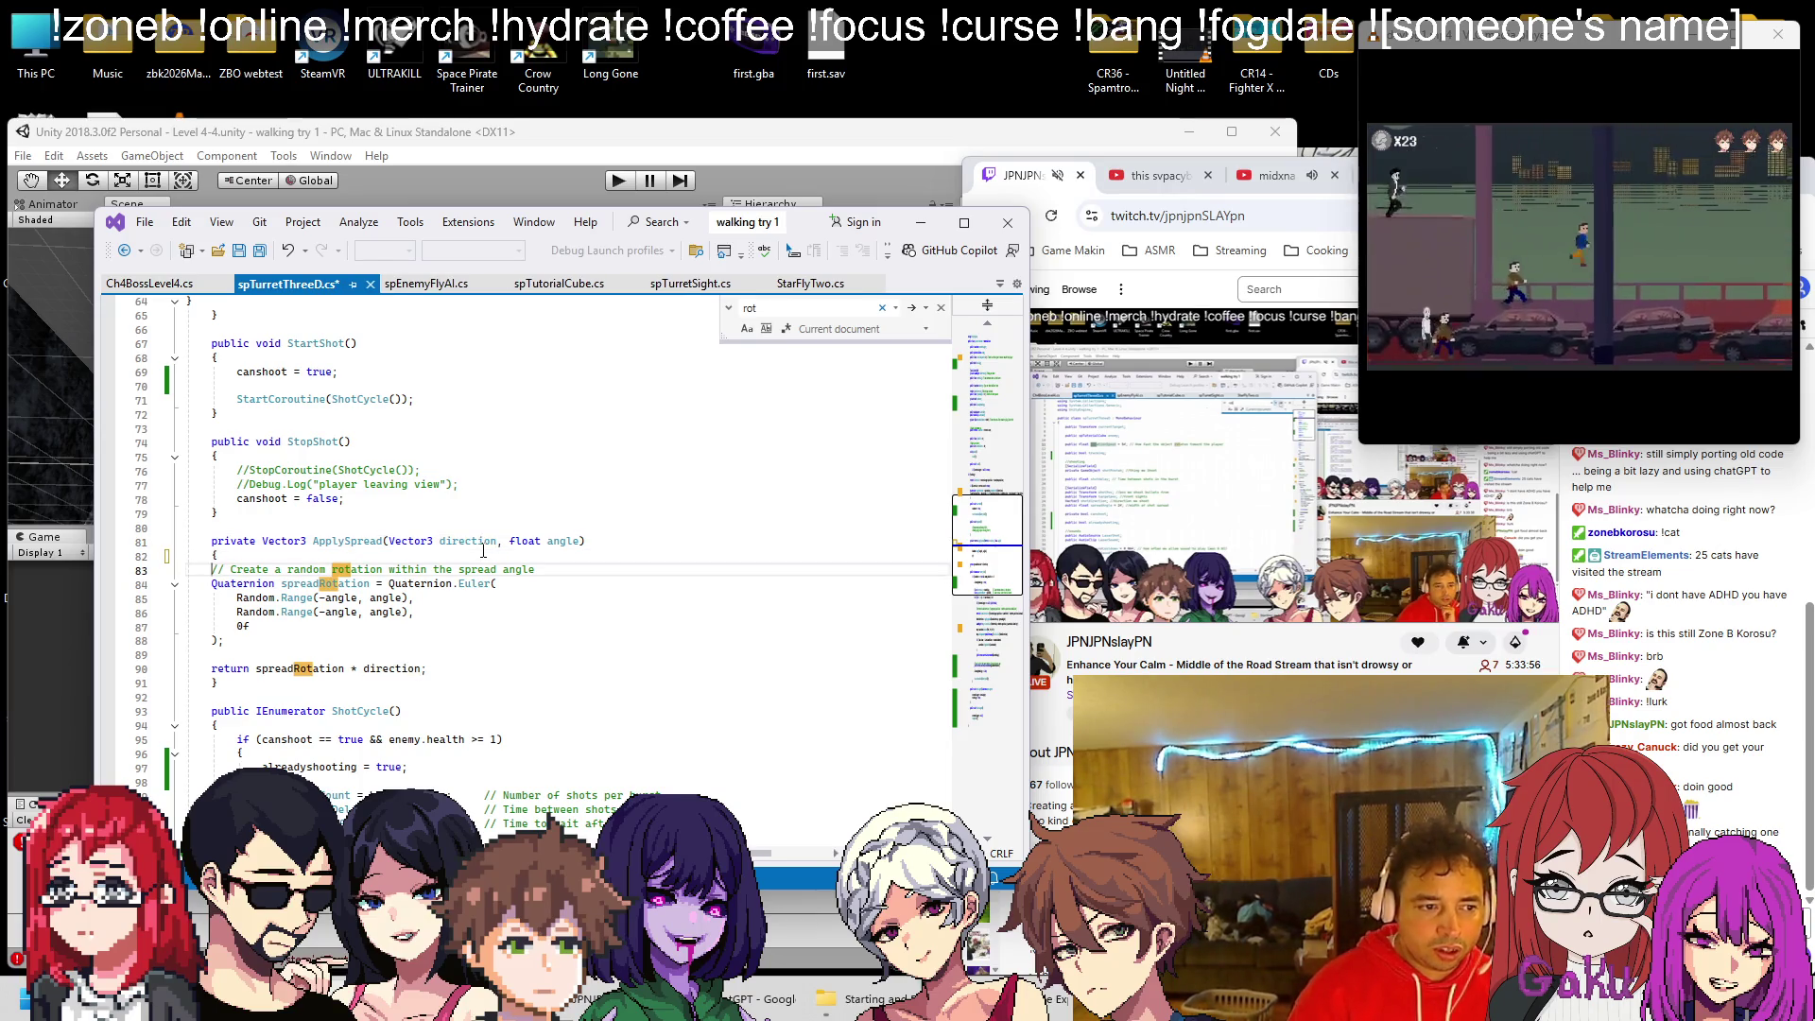
pyautogui.press('Tab')
pyautogui.press('Down')
pyautogui.hotkey('ctrl', 's')
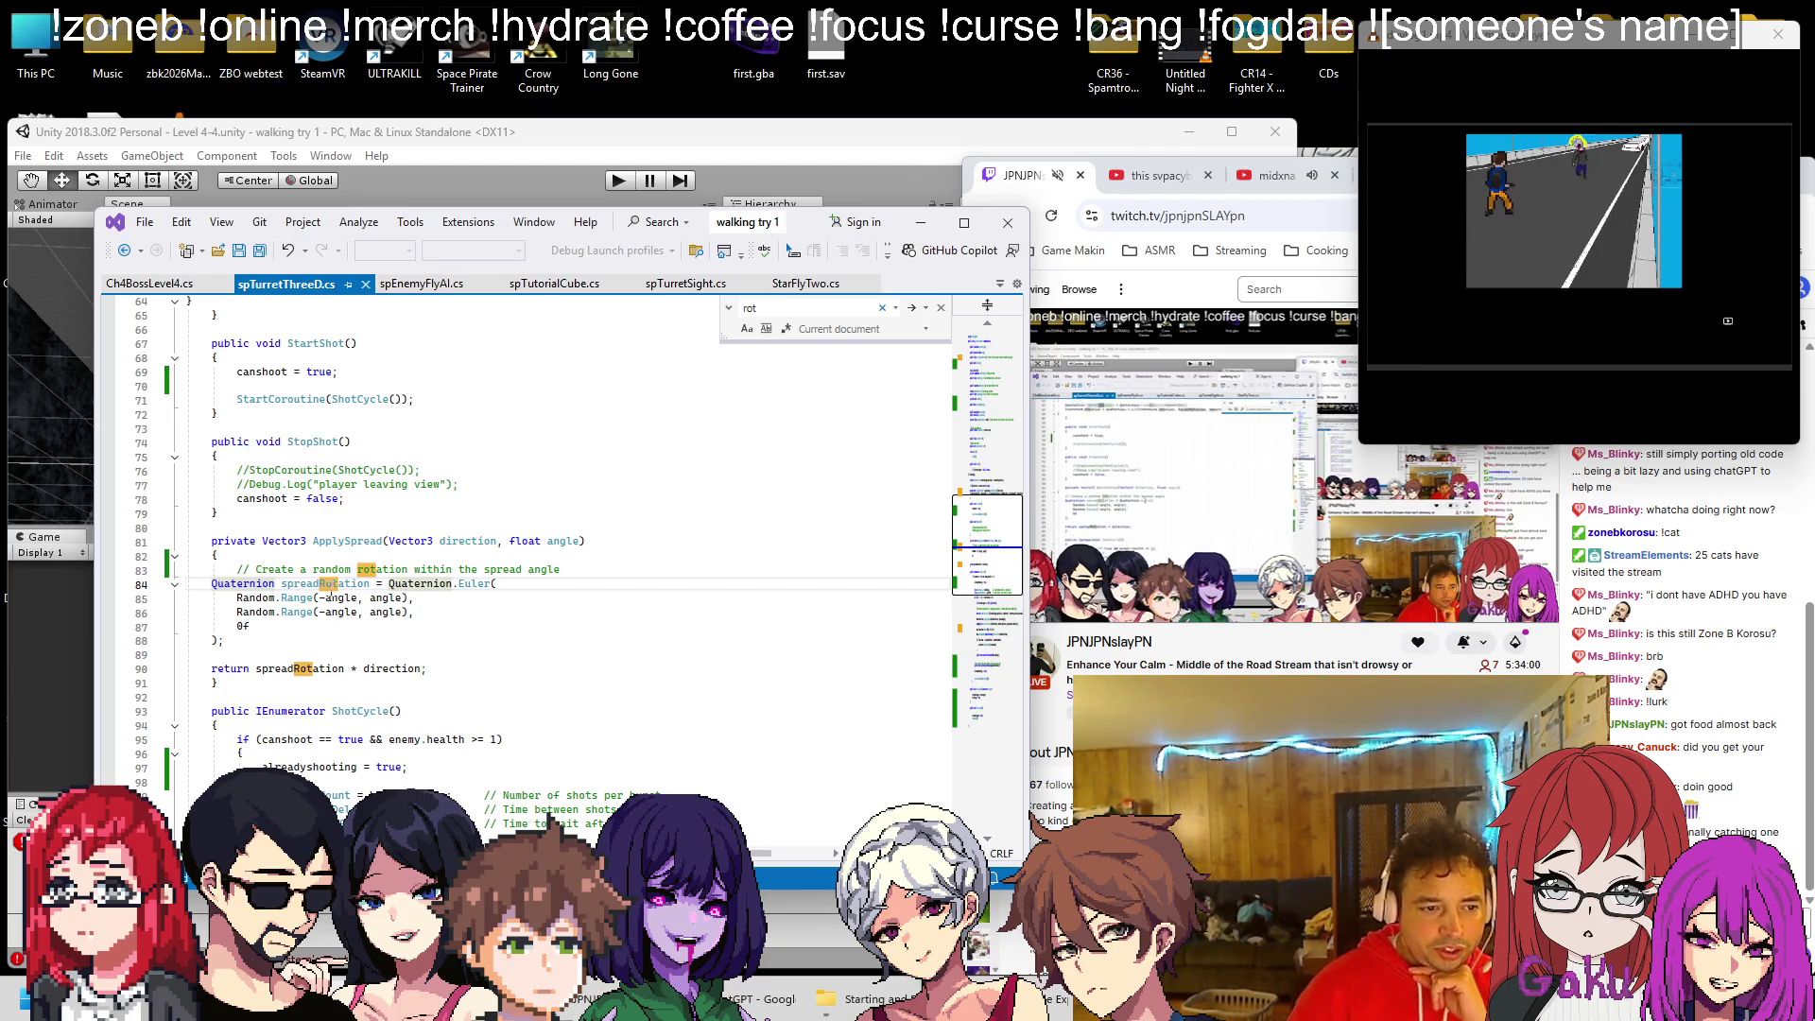
# Jump to the bullet rotation line in the burst fire code and scroll through ShotCycle
pyautogui.scroll(-2, 406, 569)
pyautogui.scroll(-2, 406, 568)
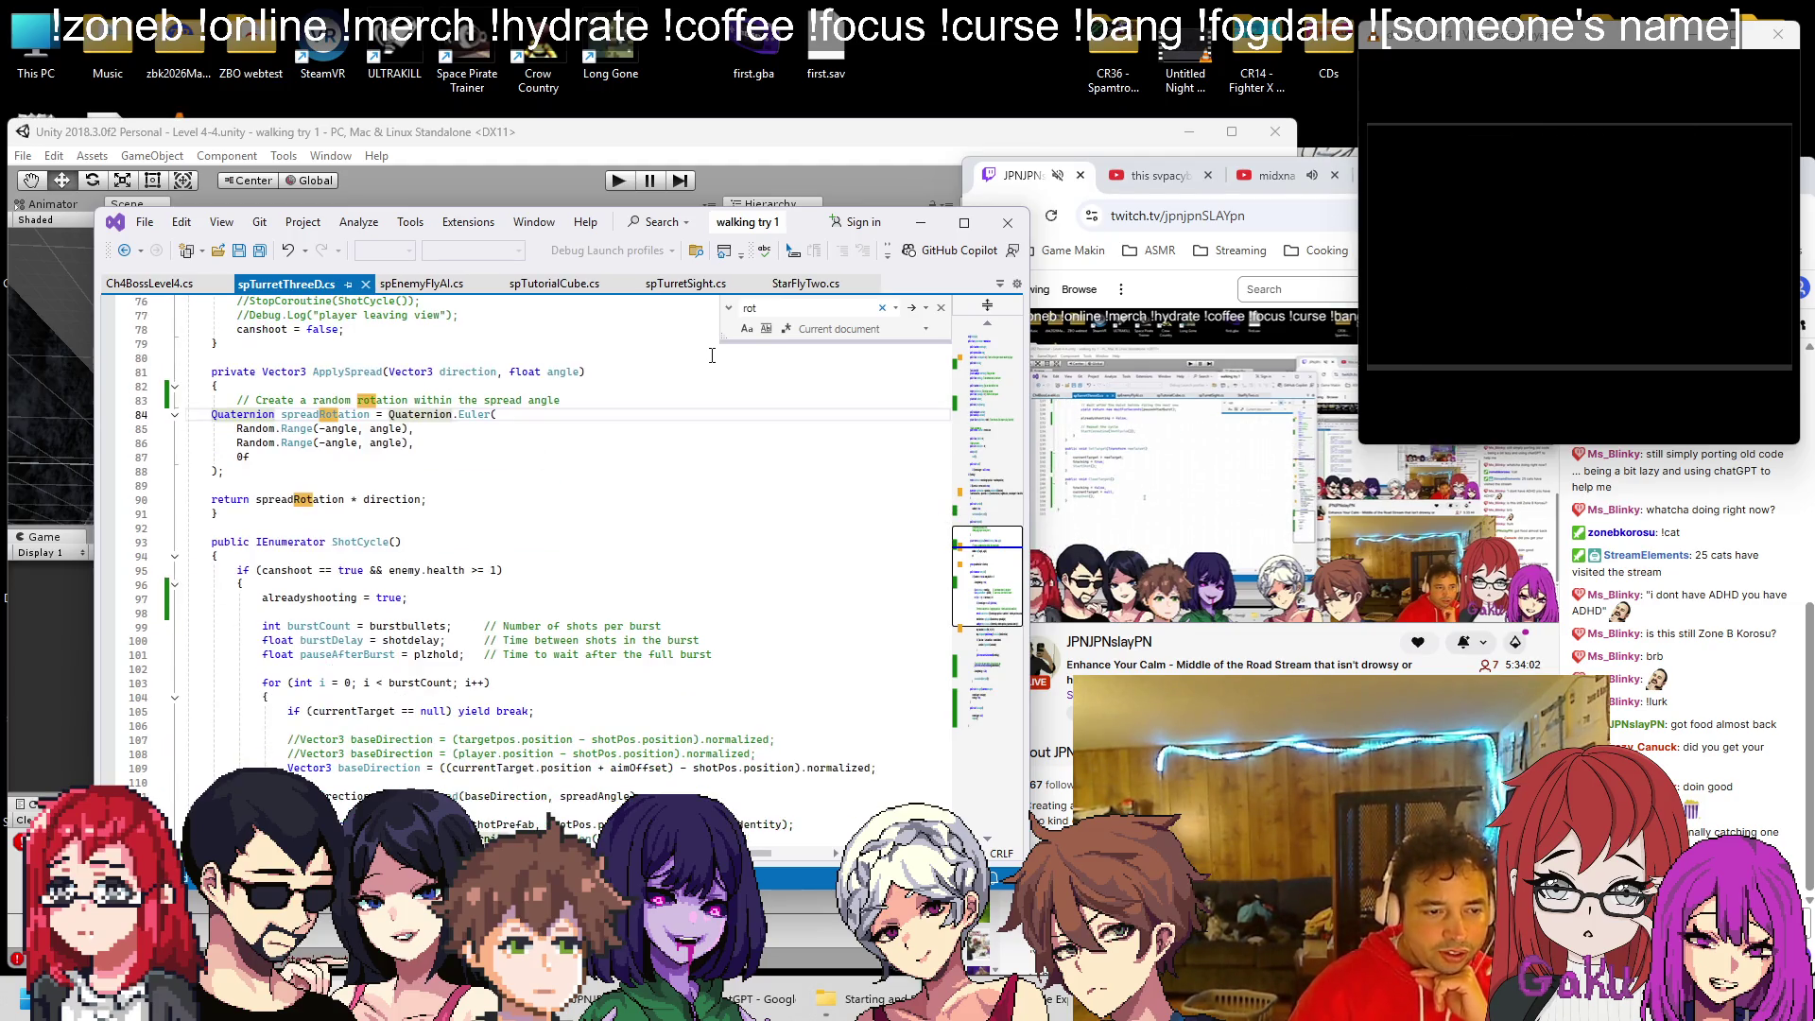
pyautogui.click(912, 310)
pyautogui.click(912, 310)
pyautogui.click(912, 310)
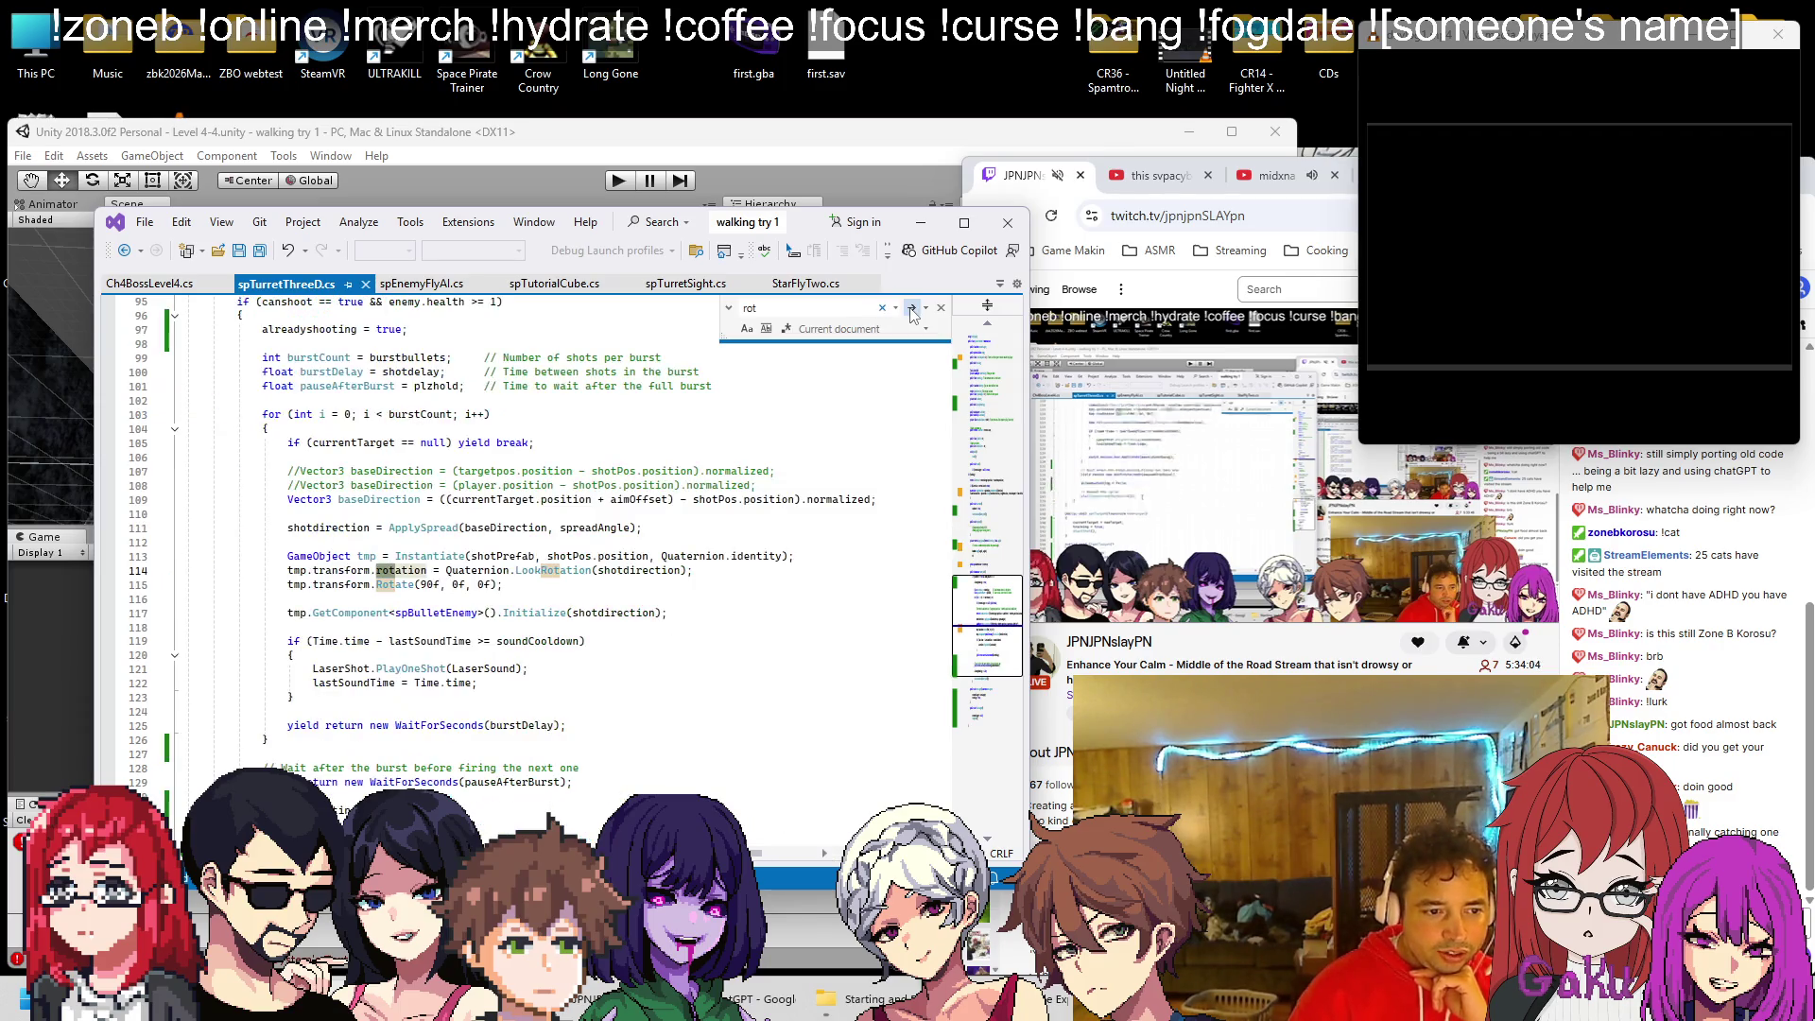
pyautogui.scroll(2, 505, 492)
pyautogui.scroll(-1, 505, 492)
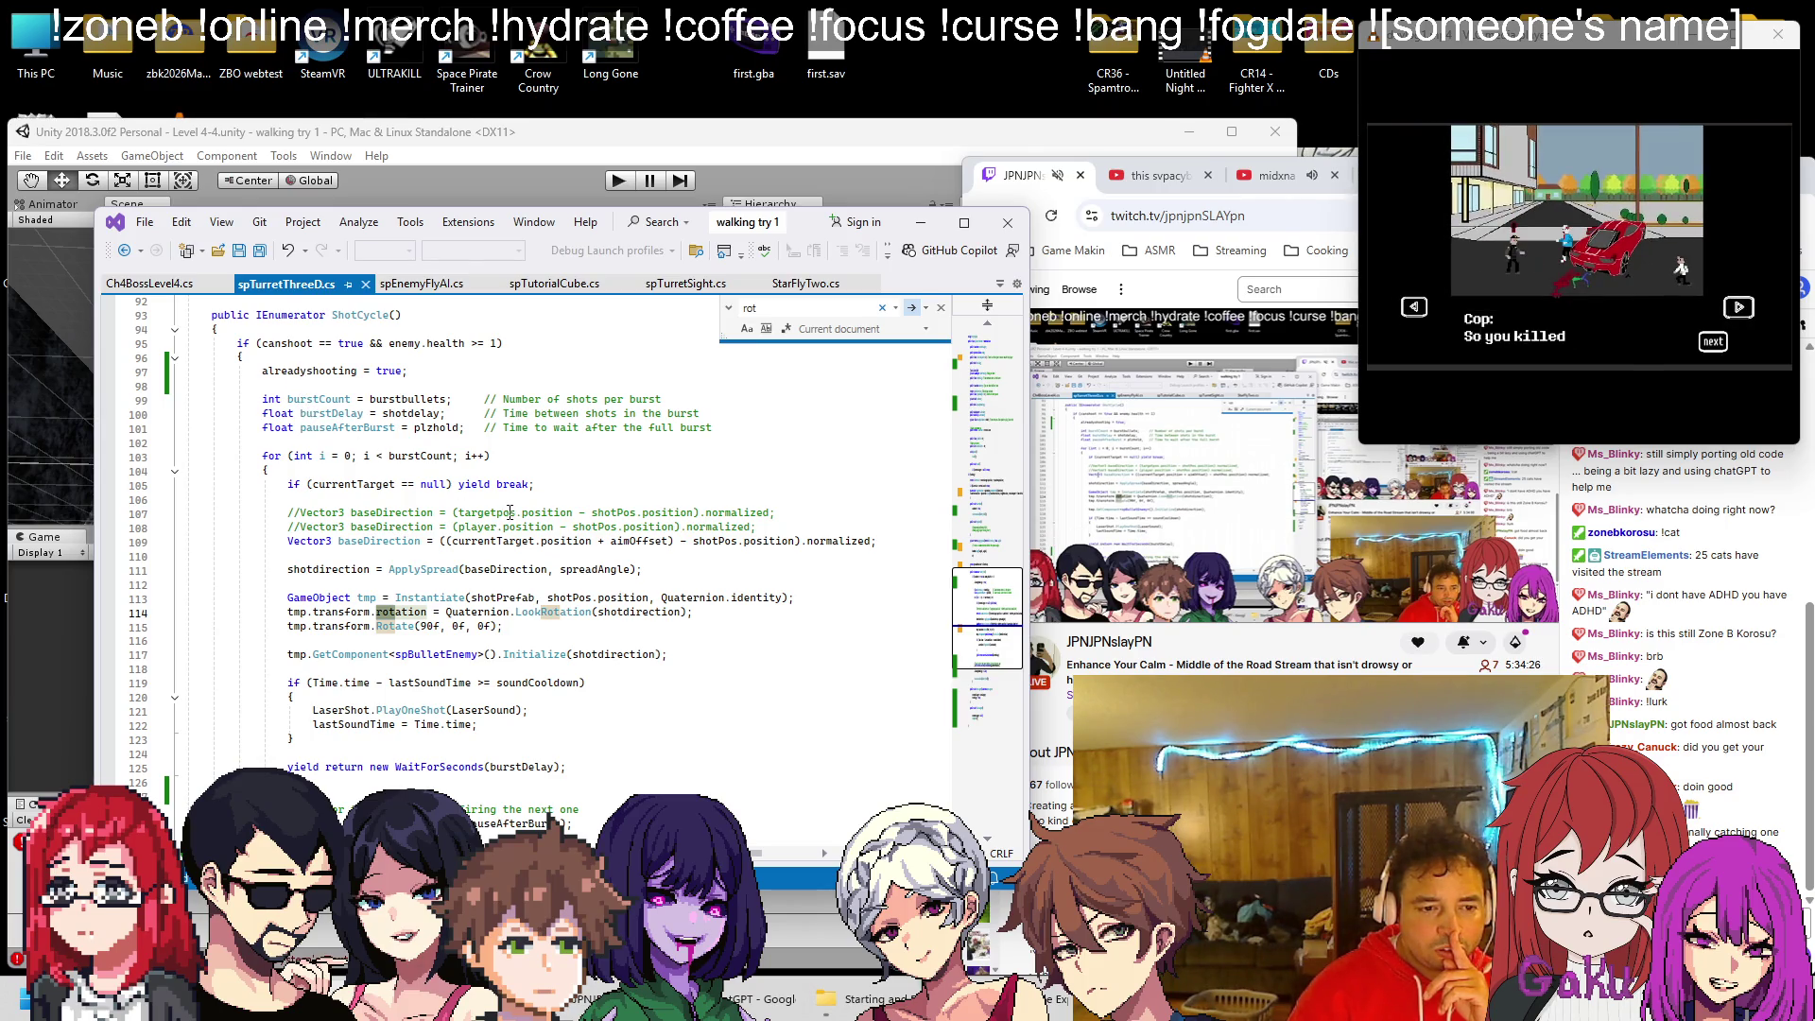
pyautogui.scroll(-1, 432, 495)
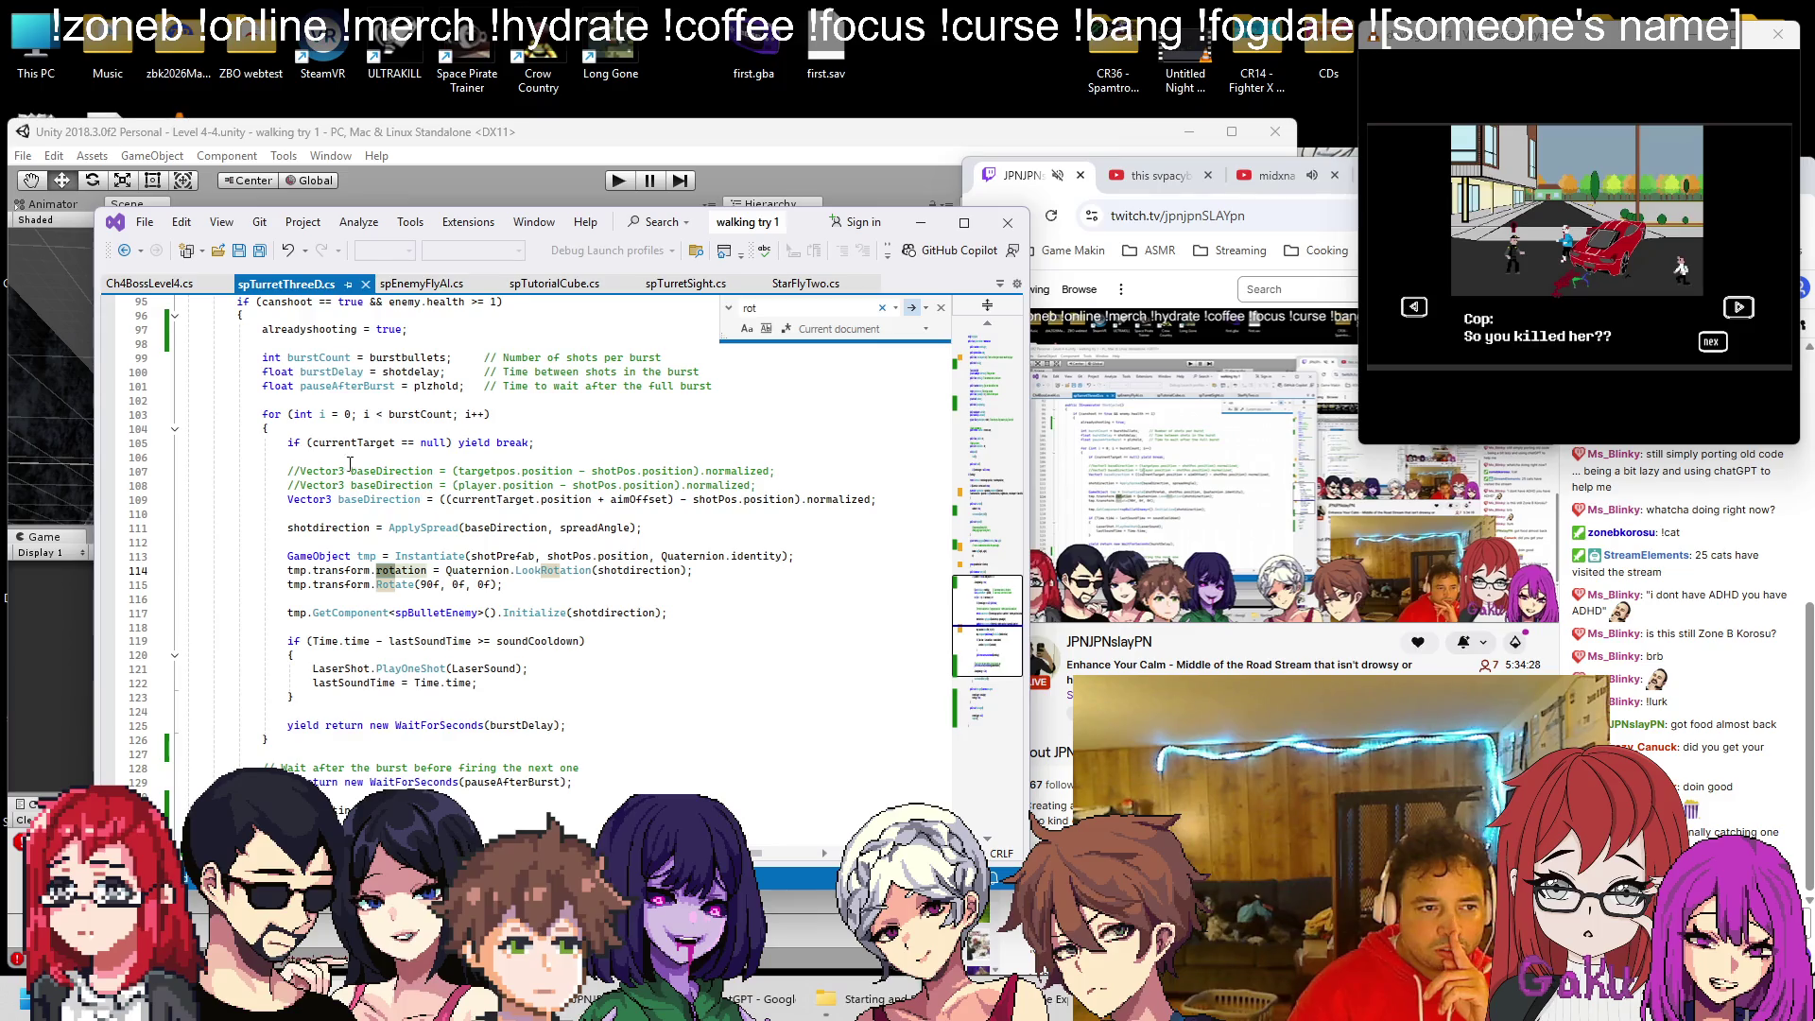
pyautogui.scroll(-1, 341, 448)
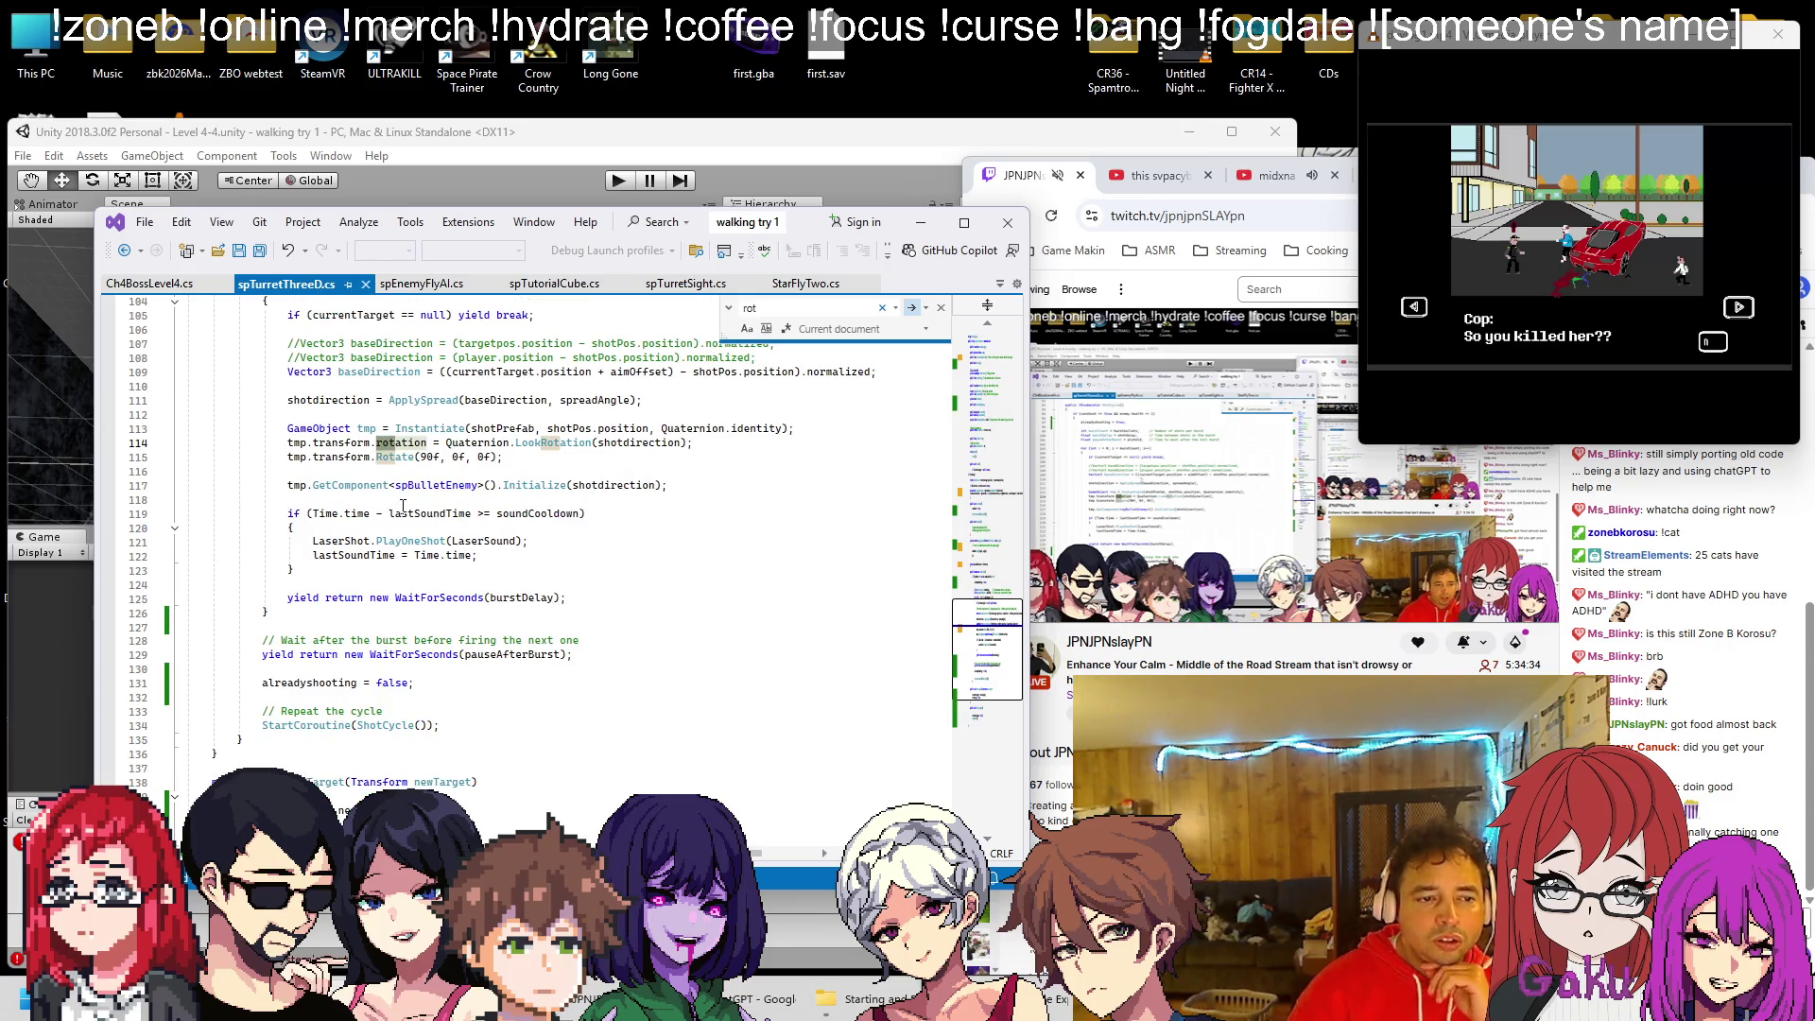
pyautogui.scroll(2, 447, 471)
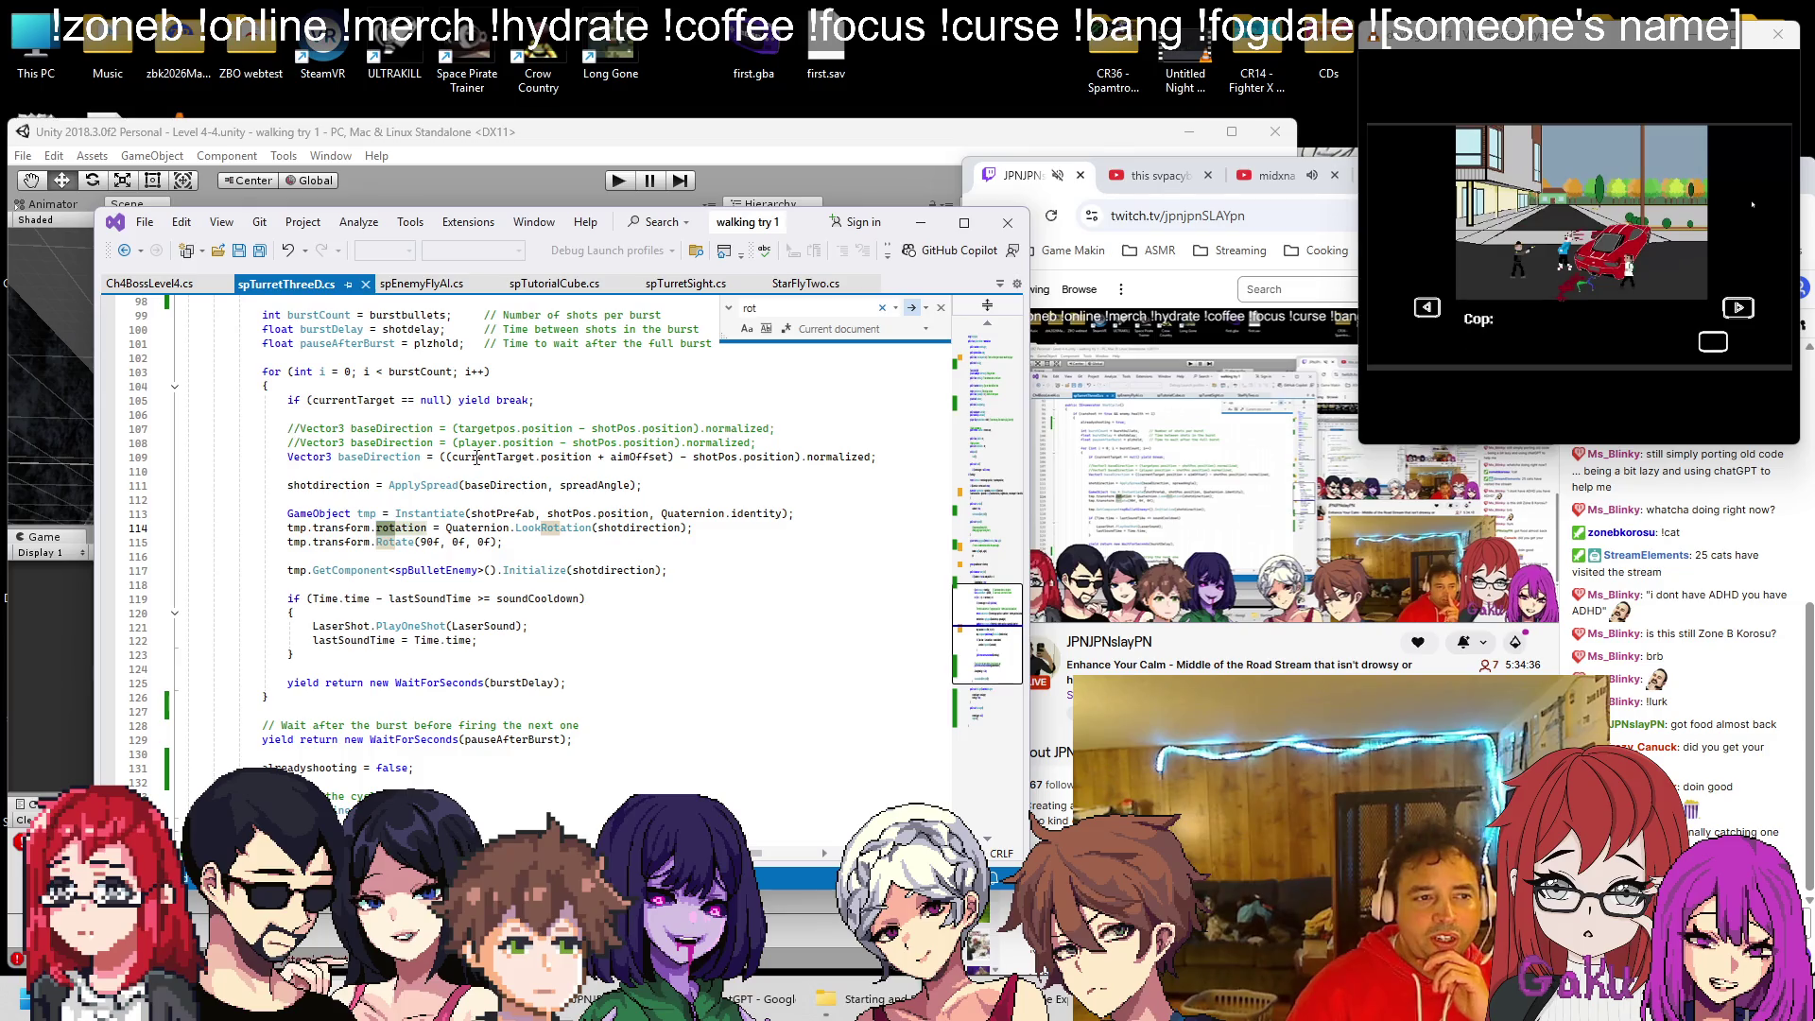
pyautogui.scroll(5, 175, 325)
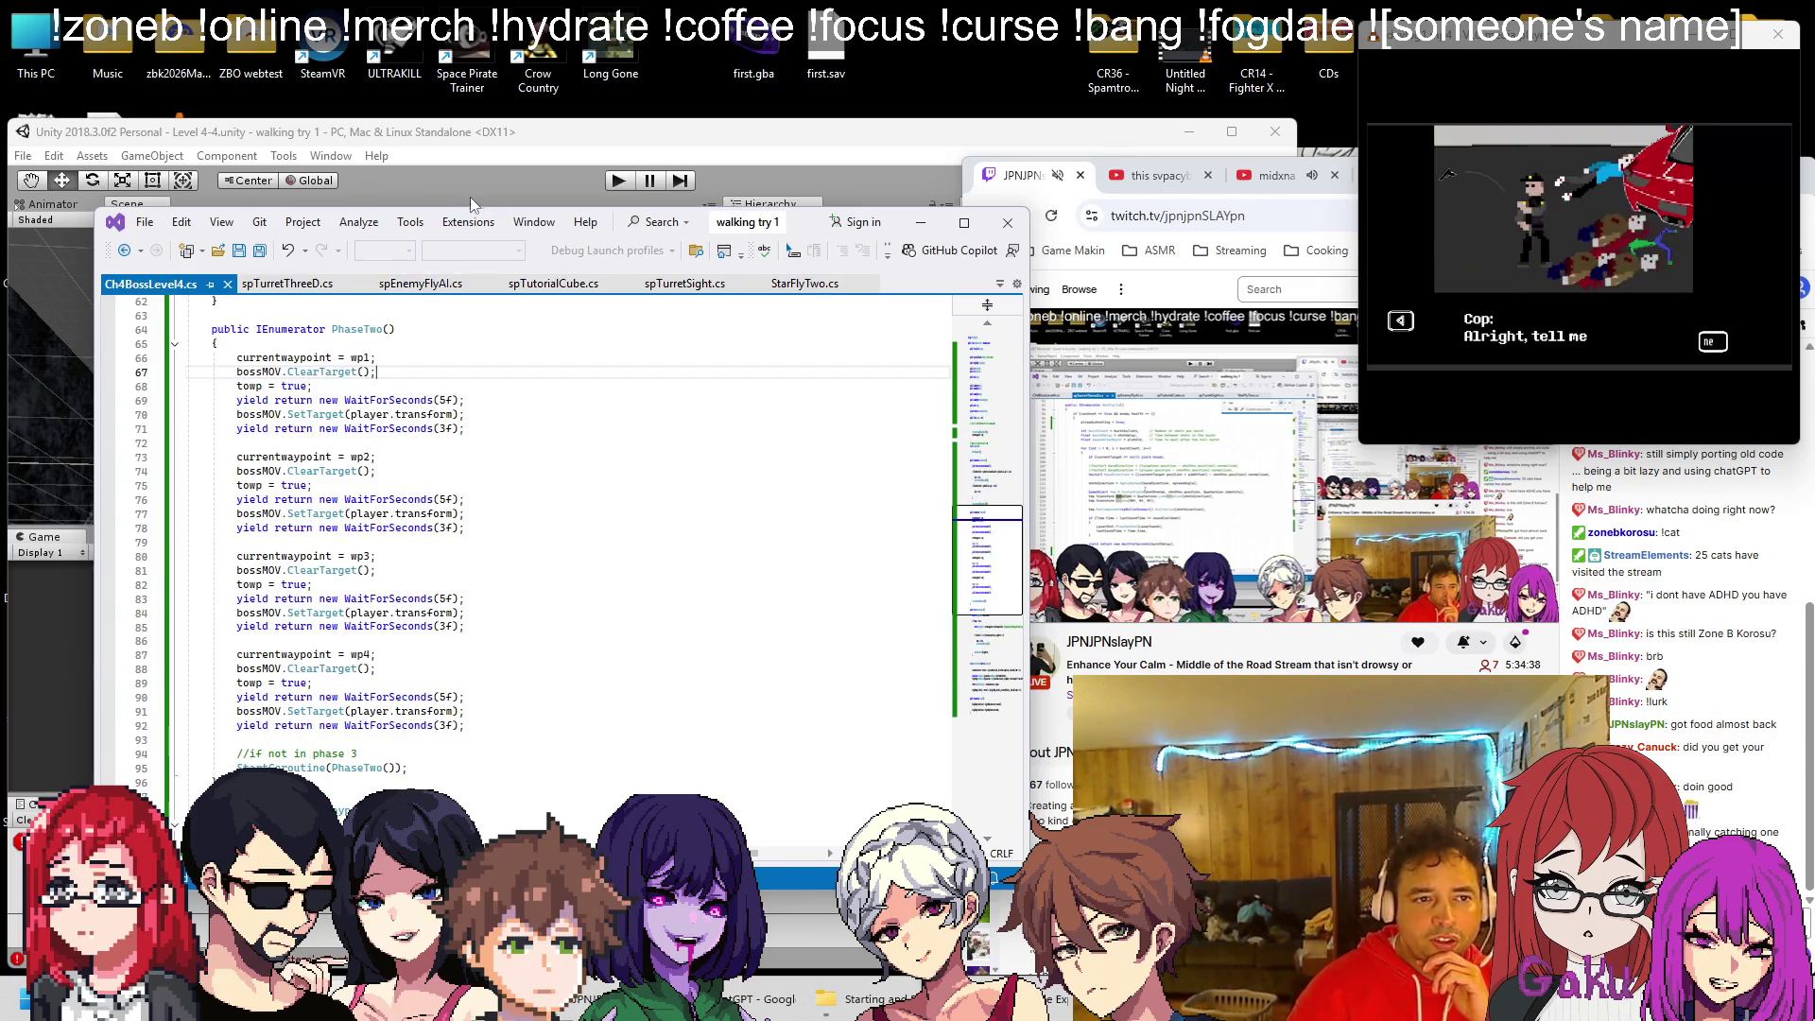
# Back in Unity, collapse the wp through wp (3) entries and orbit the arena view
pyautogui.click(467, 200)
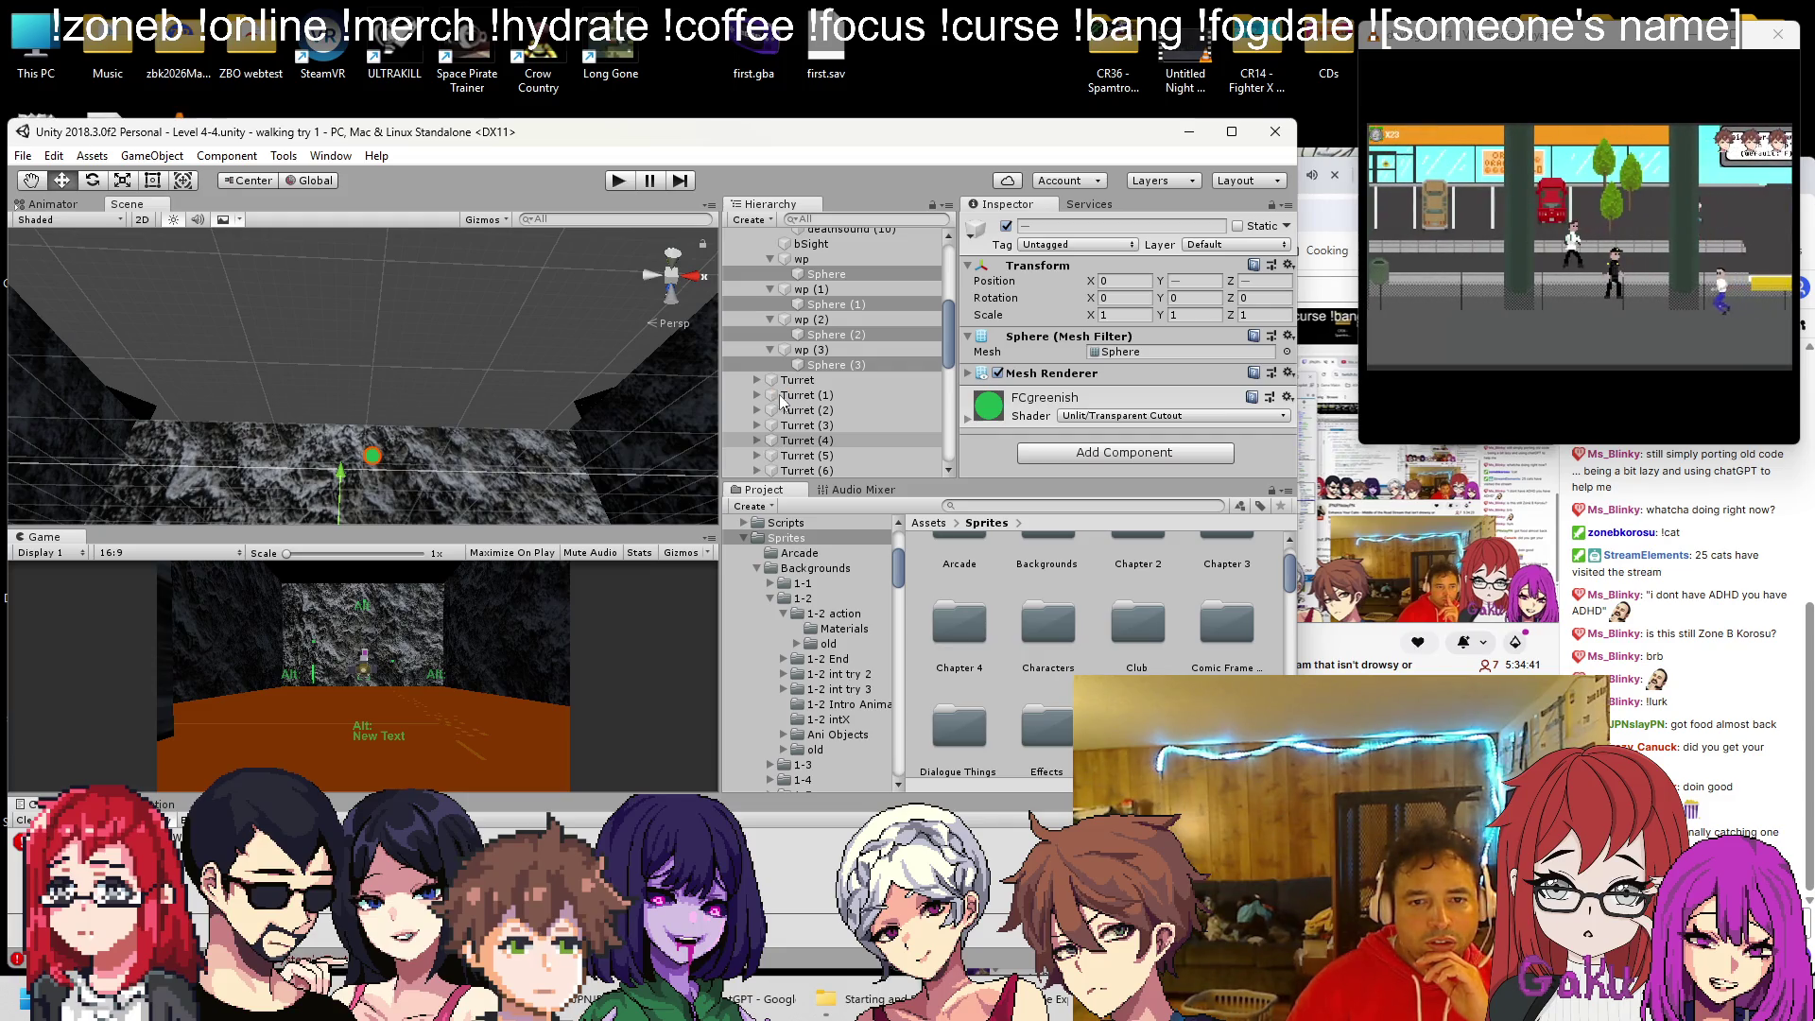
pyautogui.scroll(3, 771, 357)
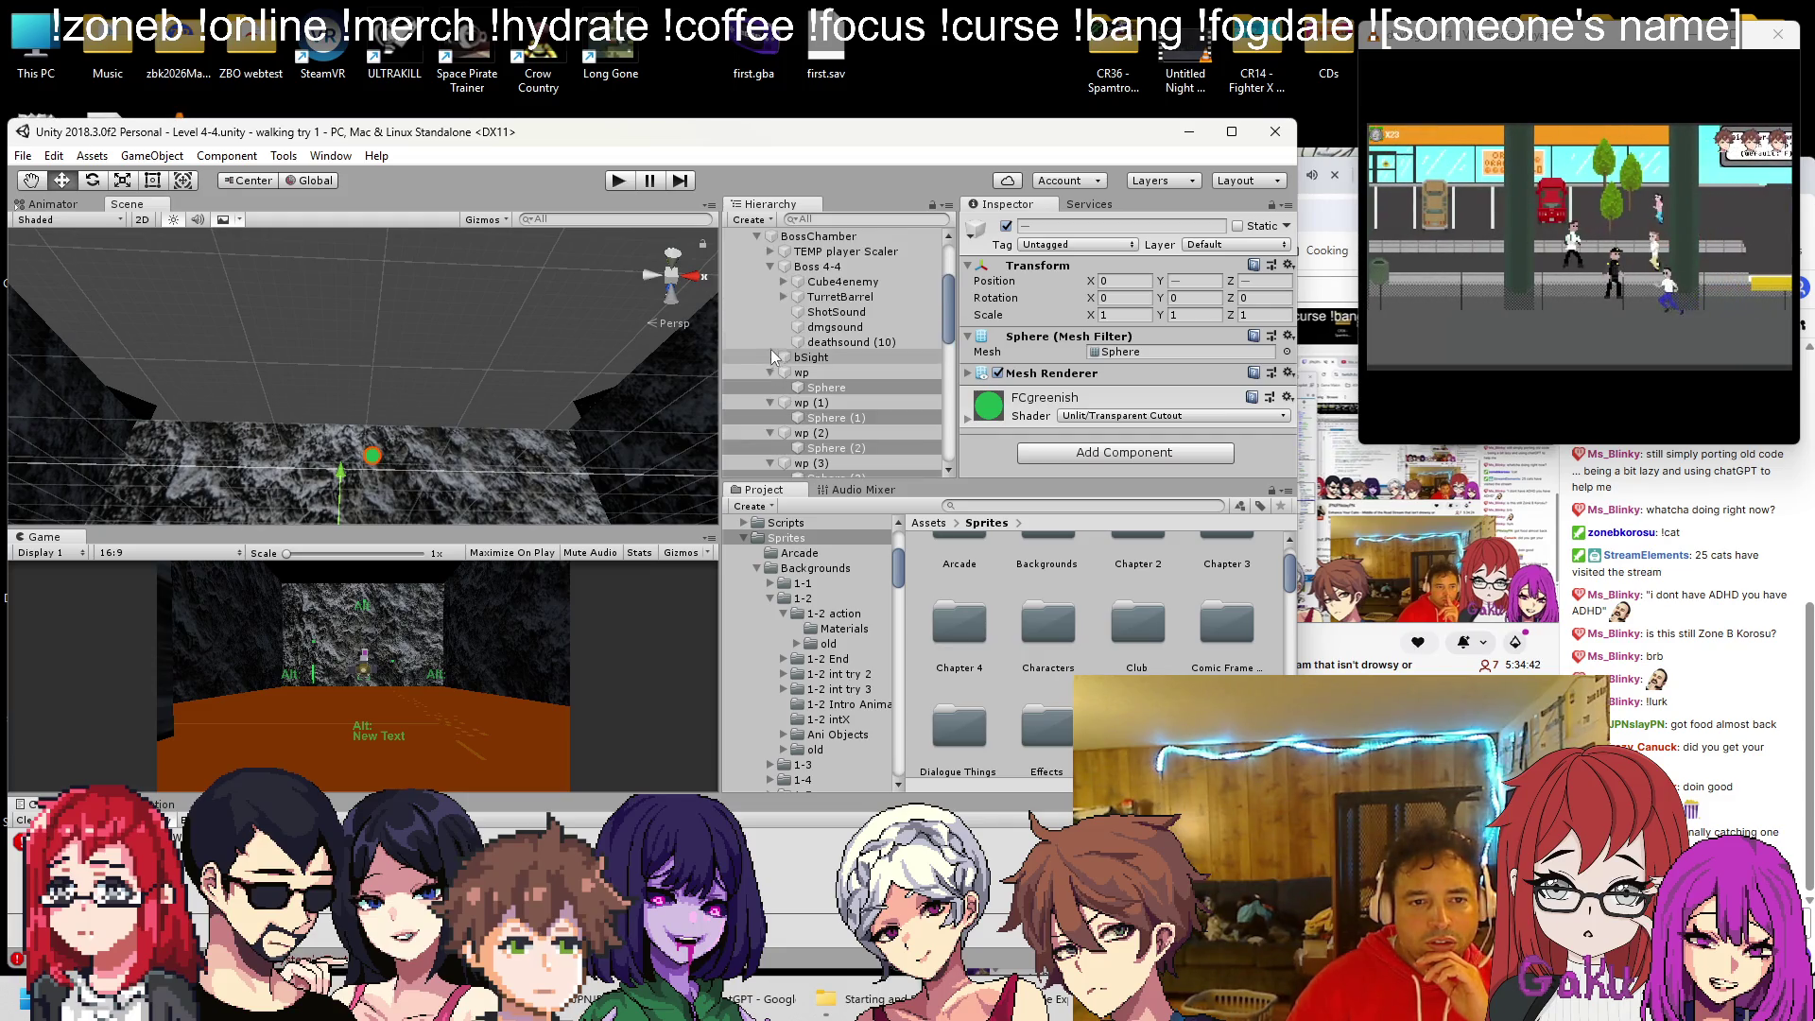
pyautogui.click(771, 373)
pyautogui.click(771, 388)
pyautogui.click(770, 403)
pyautogui.click(770, 418)
pyautogui.moveTo(433, 428); pyautogui.dragTo(631, 398)
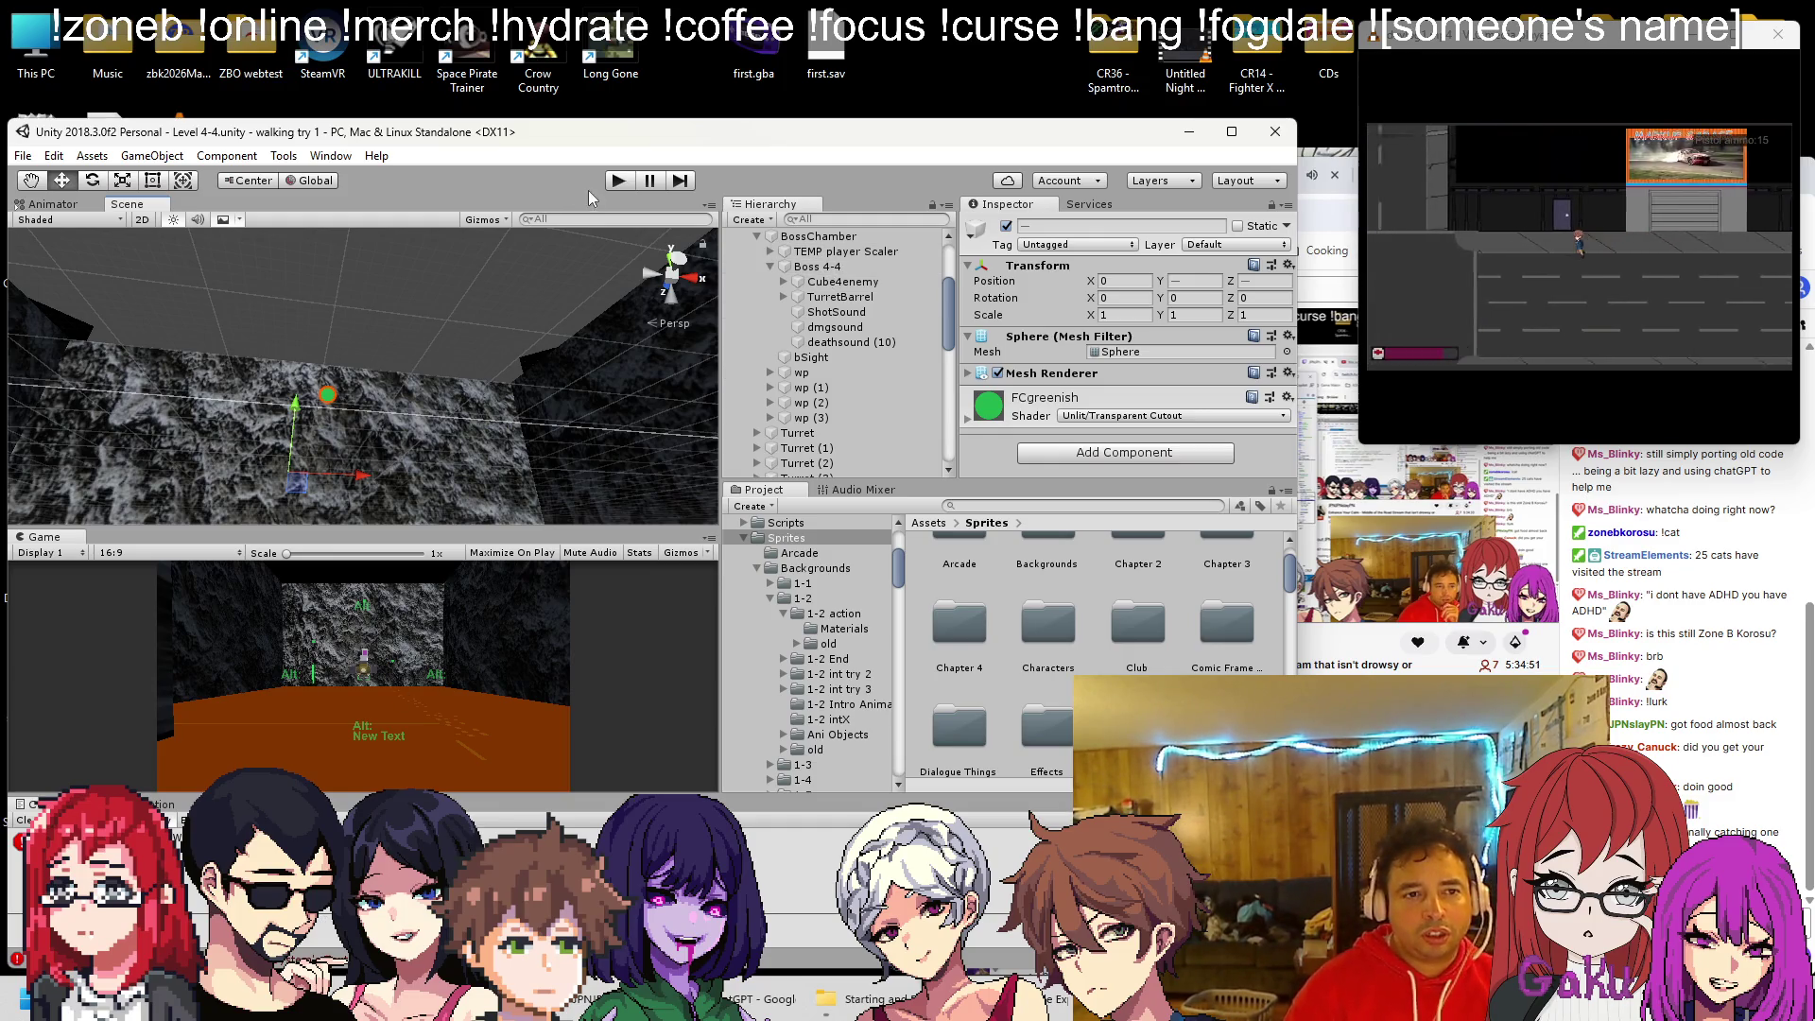
# Start play mode, select Cube4enemy, and set its Health to 60 in the Inspector
pyautogui.click(619, 181)
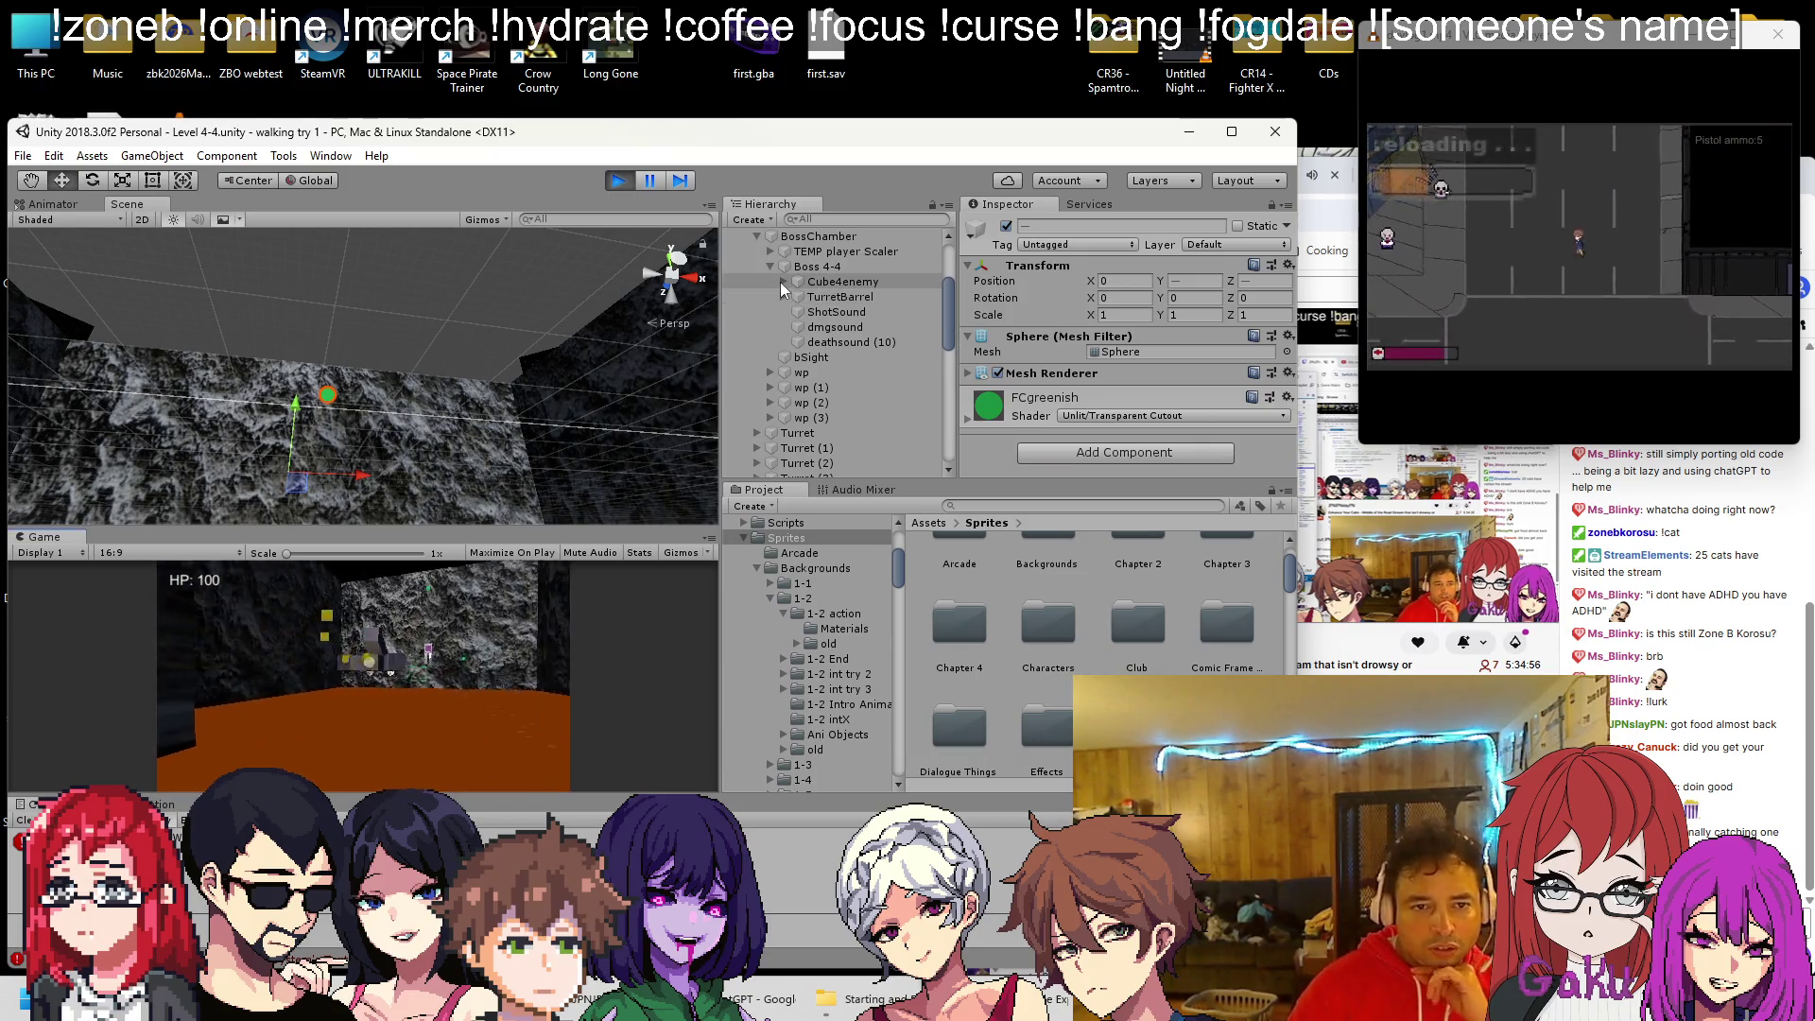
pyautogui.click(782, 282)
pyautogui.click(782, 282)
pyautogui.click(820, 280)
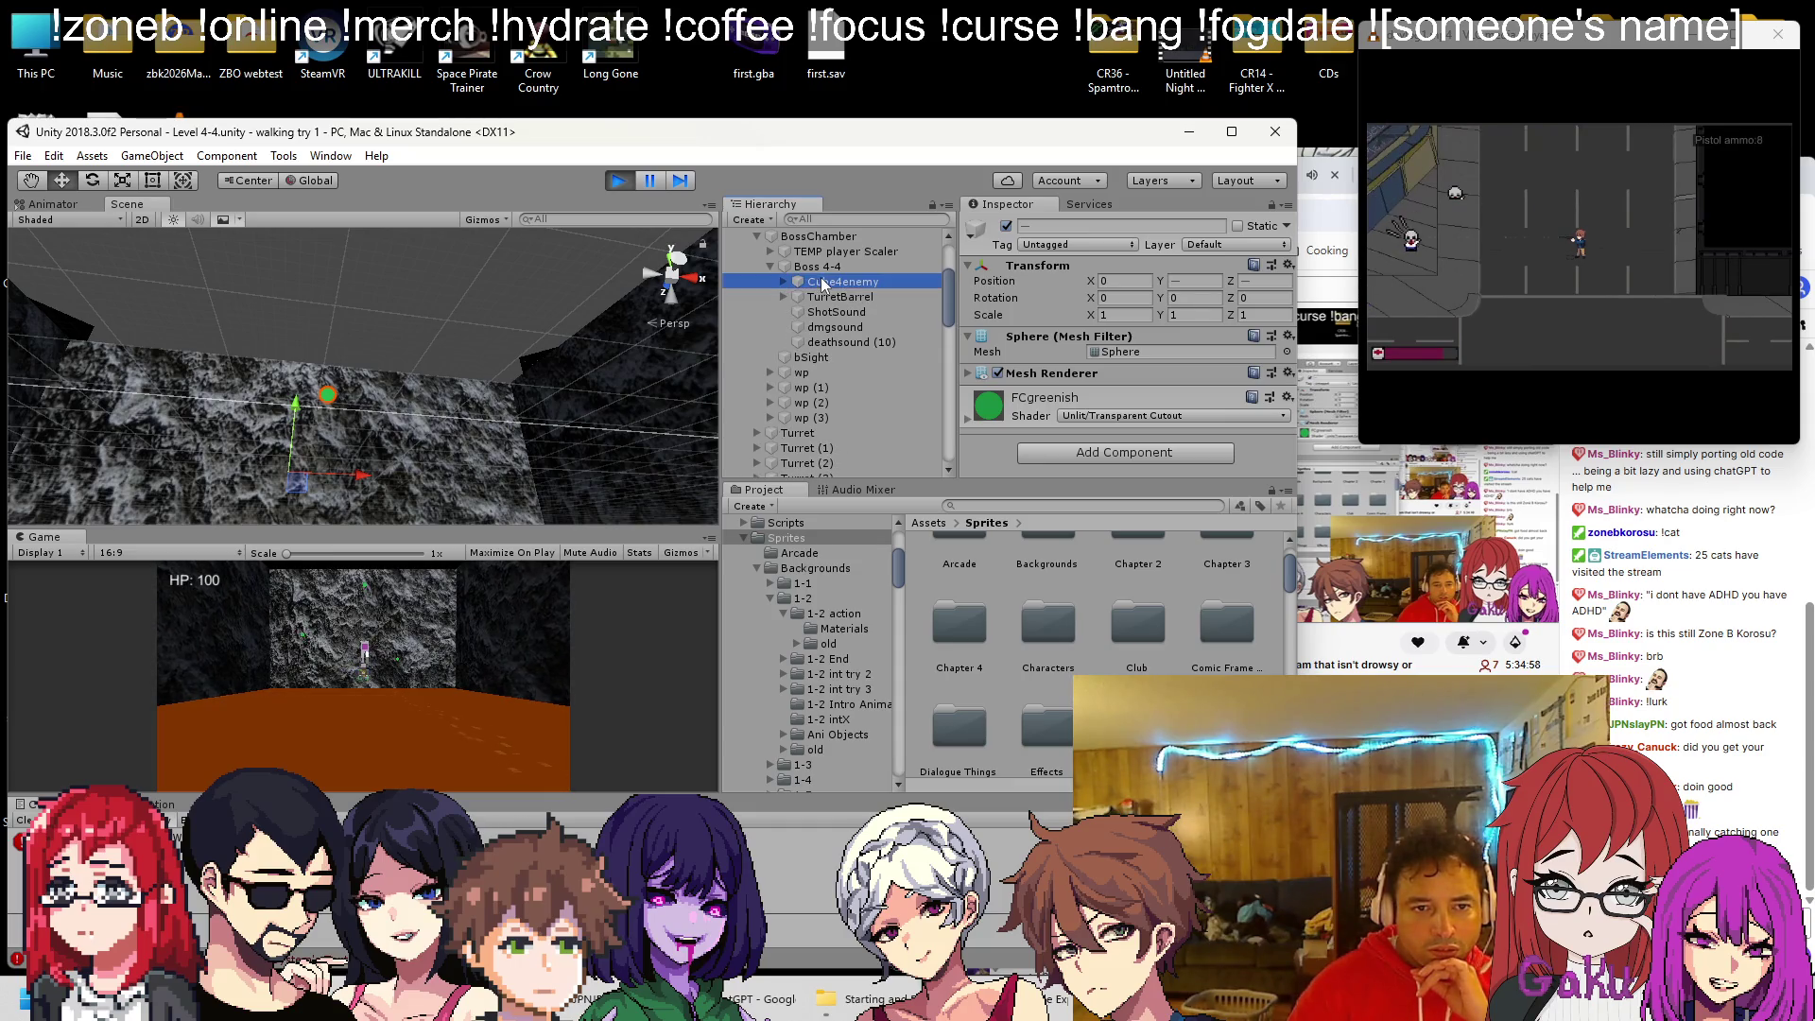
pyautogui.scroll(-10, 1076, 382)
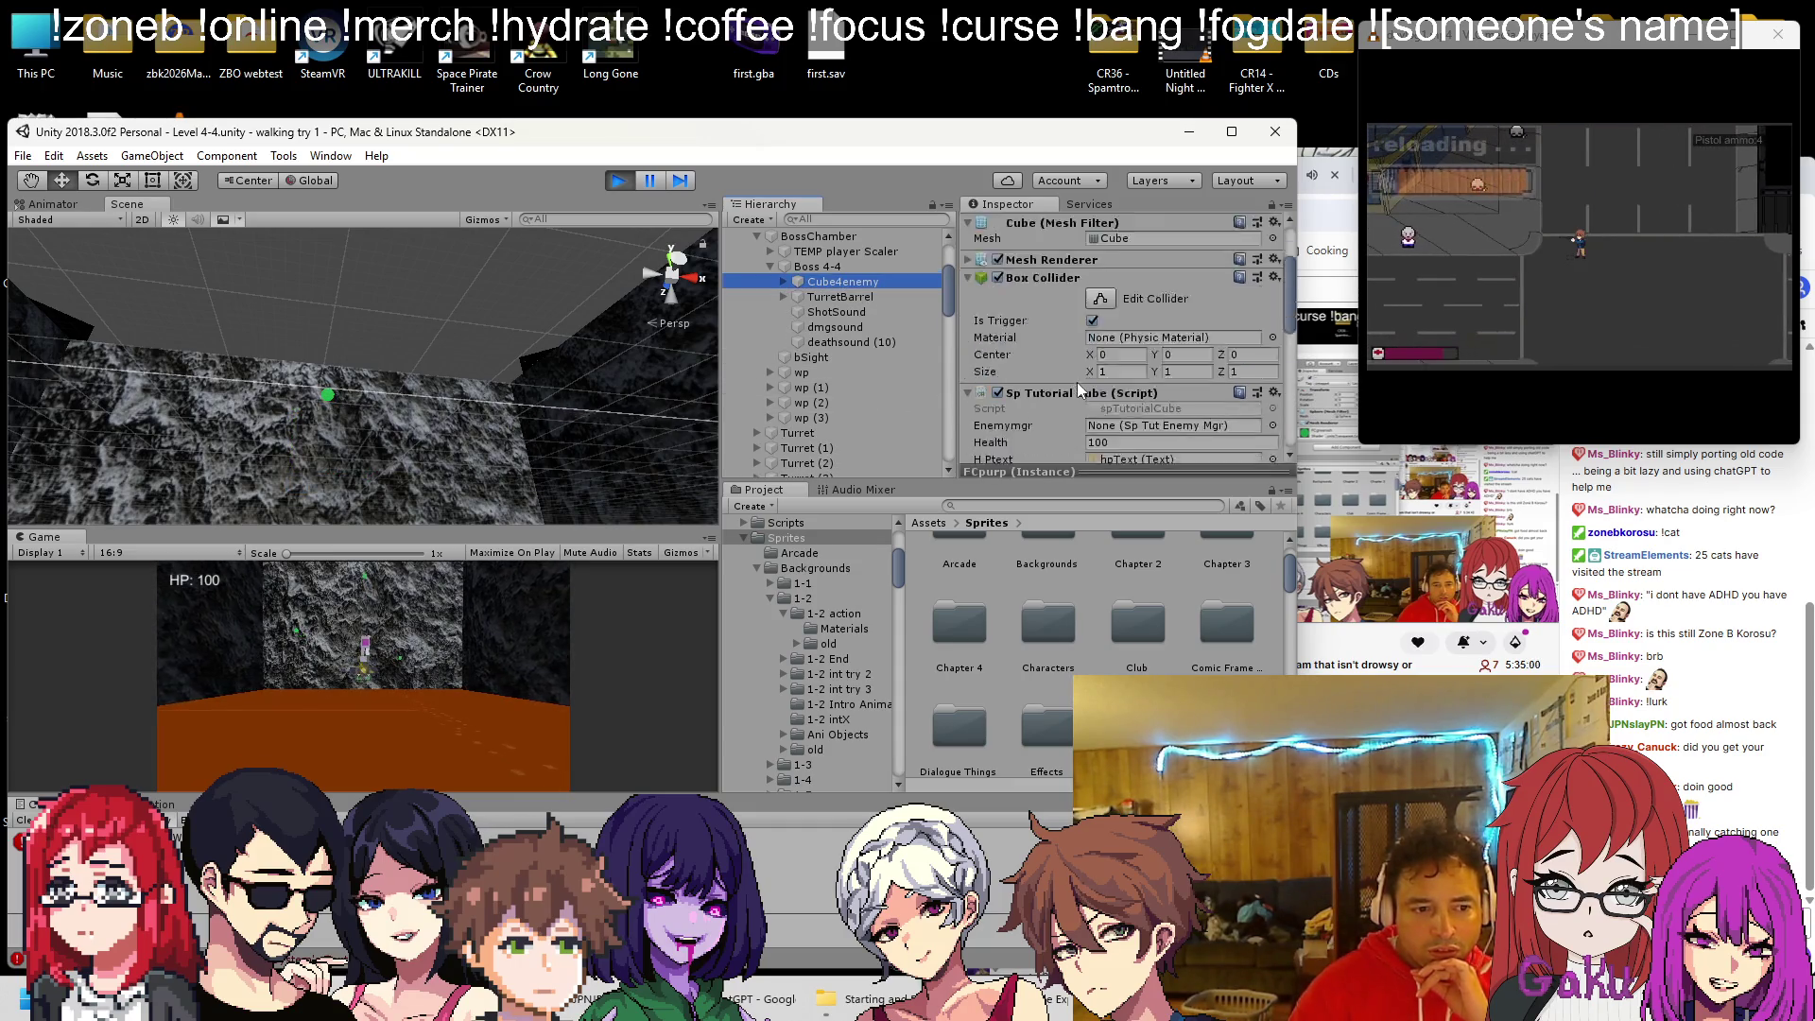
pyautogui.scroll(3, 1135, 326)
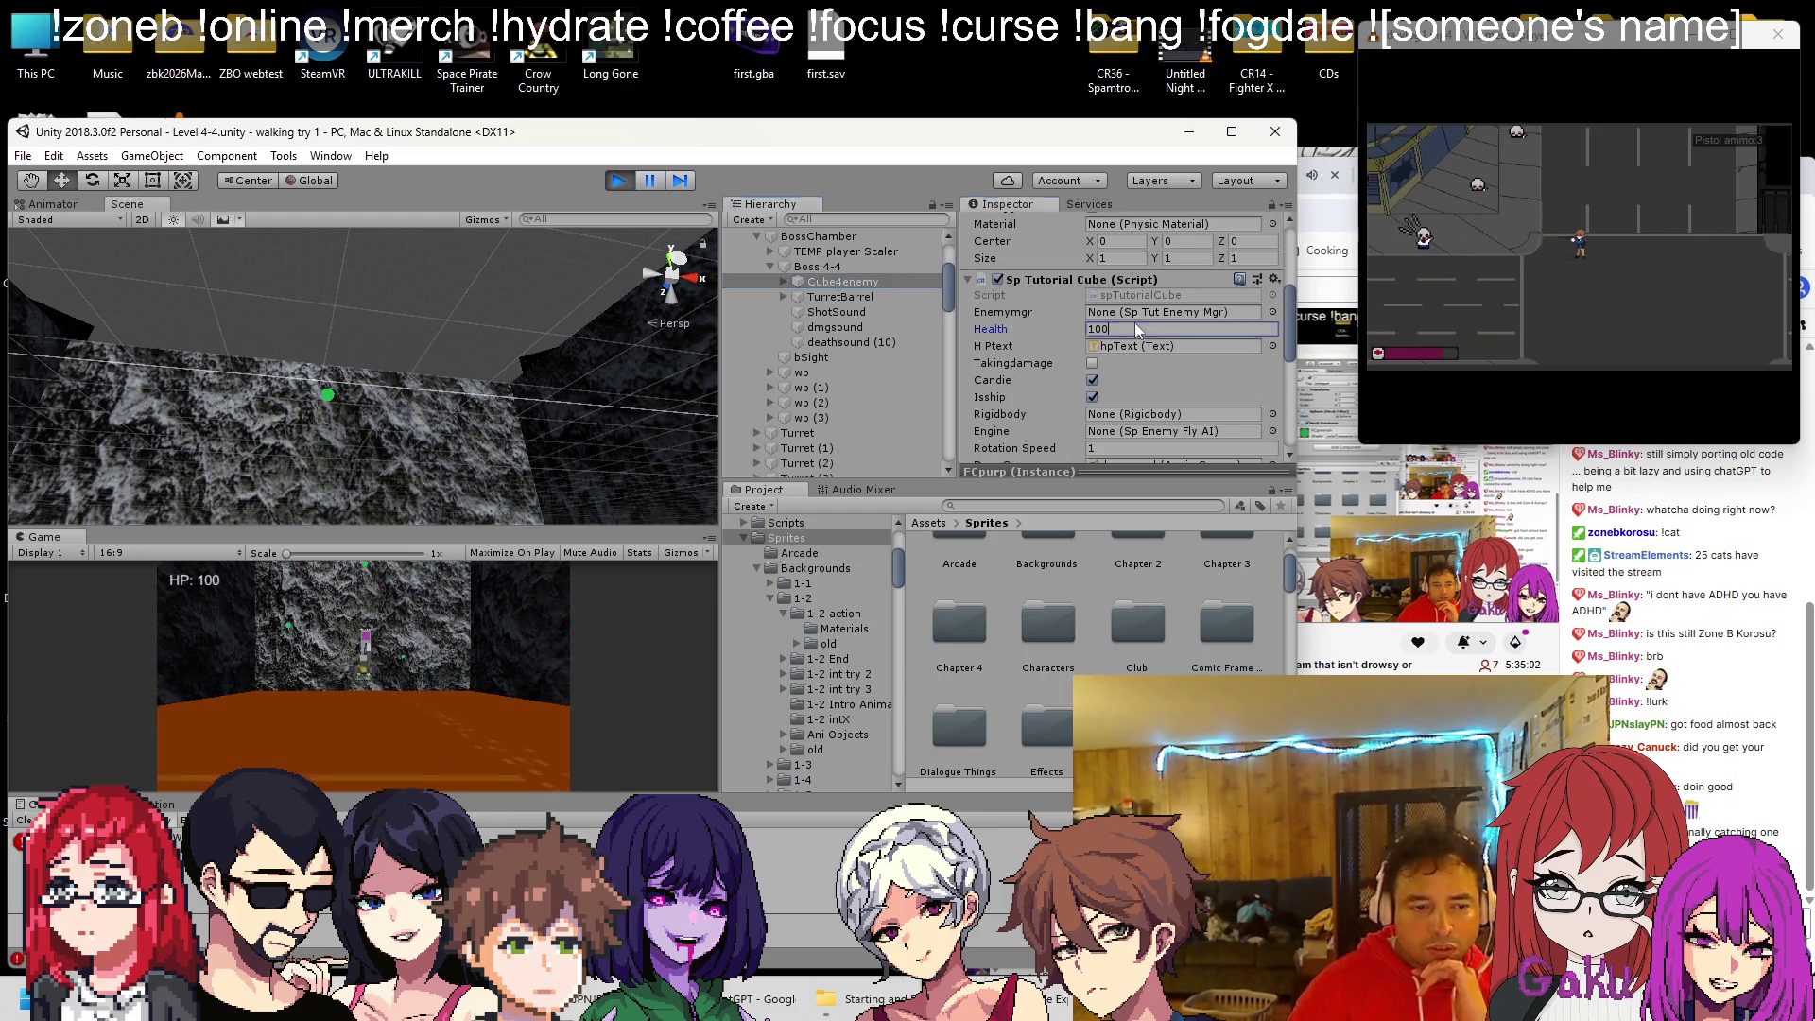
pyautogui.click(1136, 328)
pyautogui.write('60')
pyautogui.press('Return')
# Frame the boss and follow its movement in the Scene view, then stop the playtest
pyautogui.press('f')
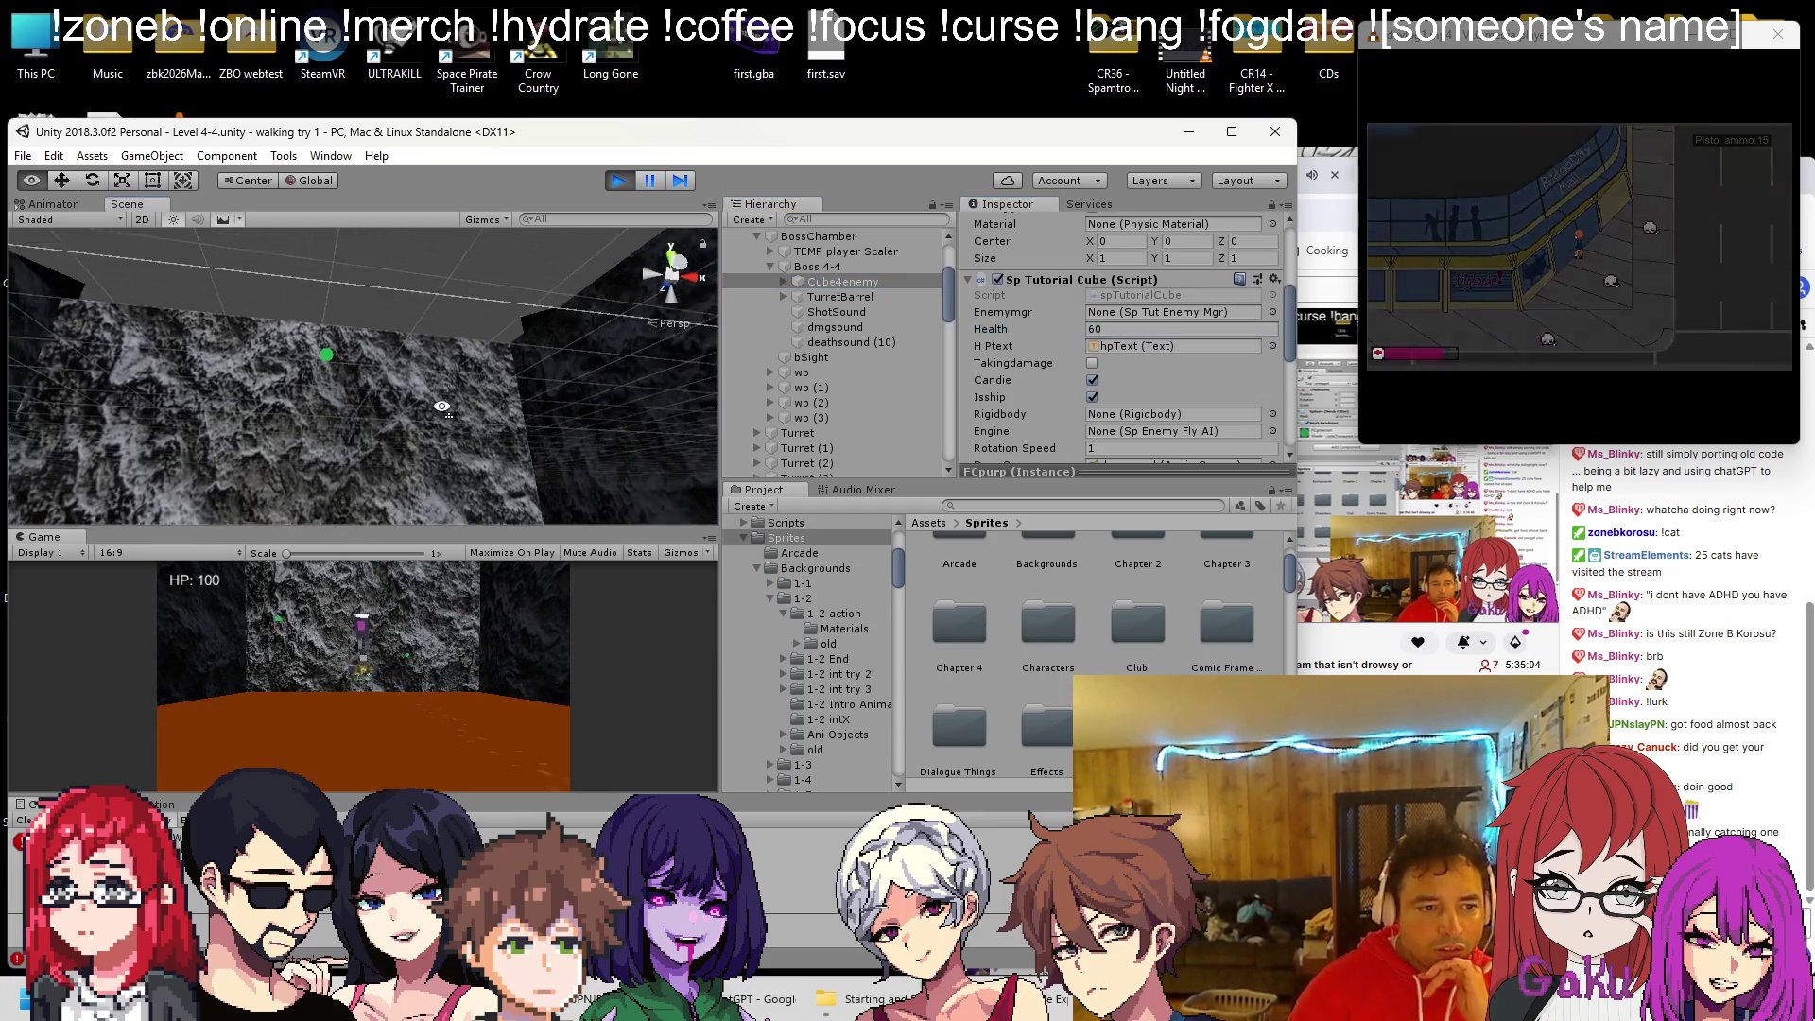
pyautogui.moveTo(435, 461)
pyautogui.mouseDown()
pyautogui.moveTo(405, 421)
pyautogui.moveTo(368, 493)
pyautogui.mouseUp()
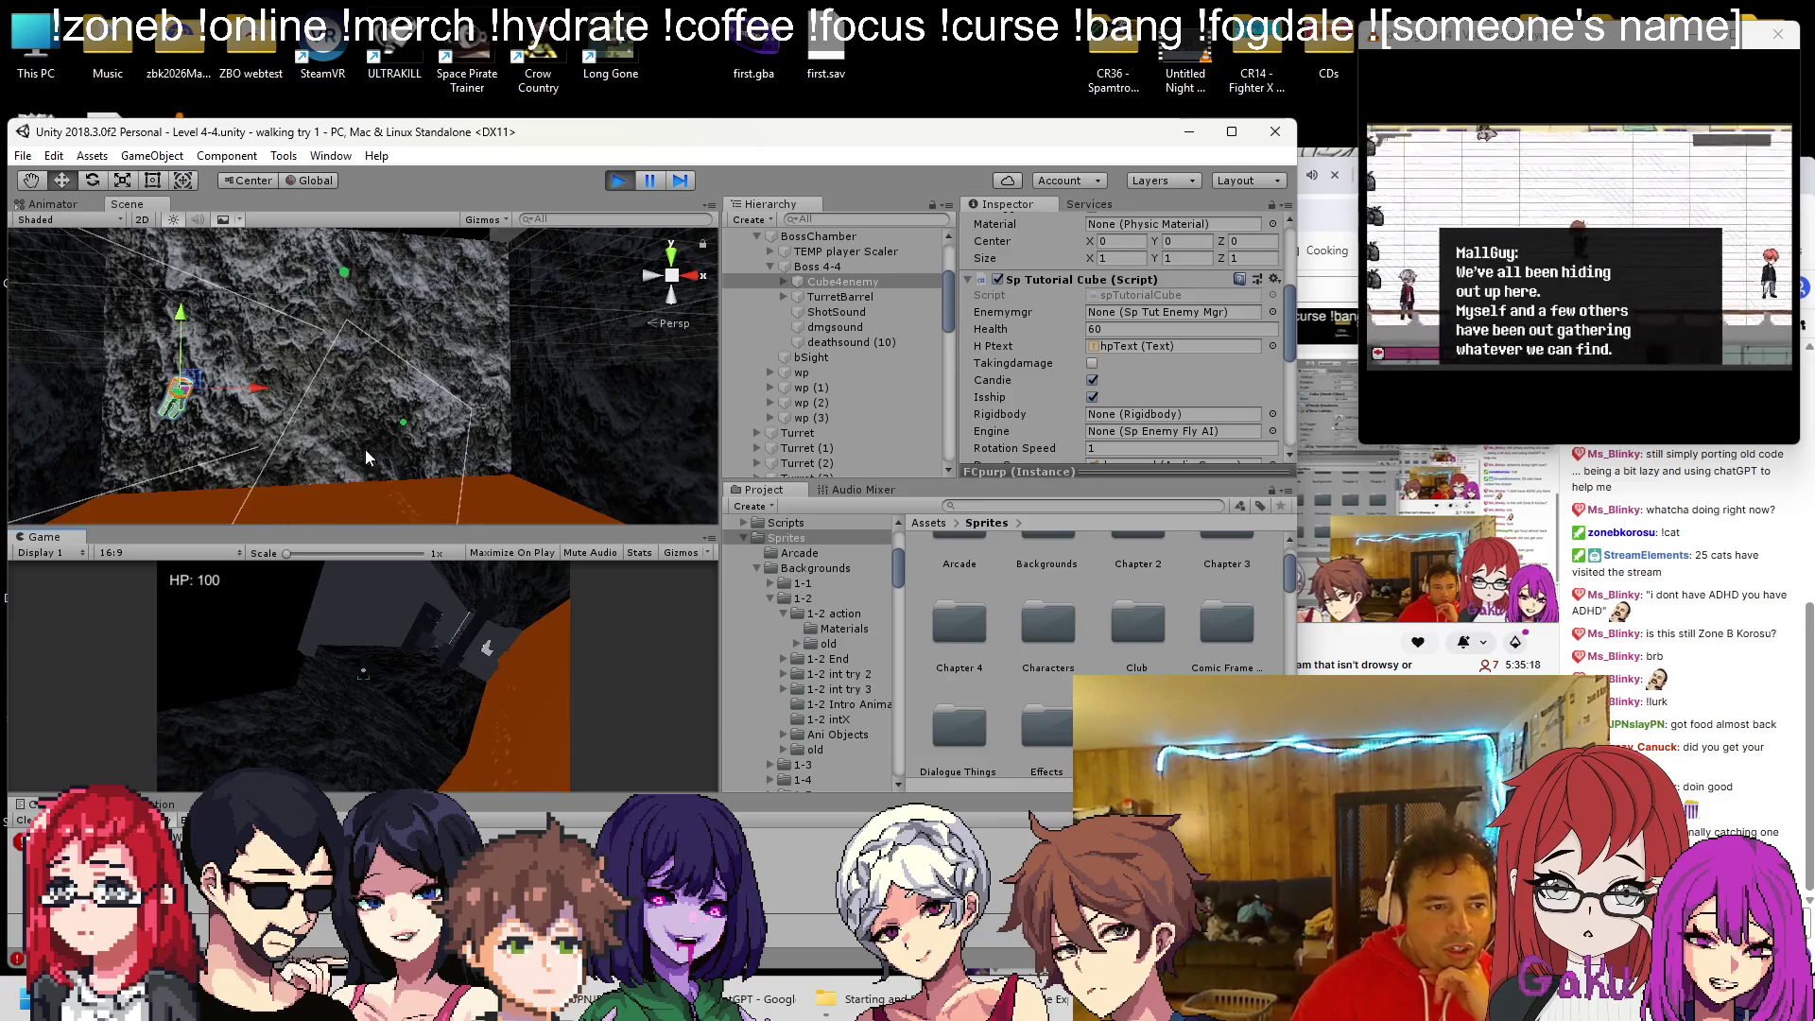
pyautogui.moveTo(365, 449)
pyautogui.mouseDown()
pyautogui.moveTo(402, 429)
pyautogui.moveTo(625, 463)
pyautogui.moveTo(331, 412)
pyautogui.moveTo(252, 340)
pyautogui.moveTo(291, 363)
pyautogui.moveTo(238, 429)
pyautogui.moveTo(261, 445)
pyautogui.mouseUp()
pyautogui.moveTo(393, 412)
pyautogui.mouseDown()
pyautogui.moveTo(439, 384)
pyautogui.moveTo(393, 410)
pyautogui.moveTo(446, 460)
pyautogui.moveTo(363, 402)
pyautogui.moveTo(446, 265)
pyautogui.moveTo(428, 390)
pyautogui.mouseUp()
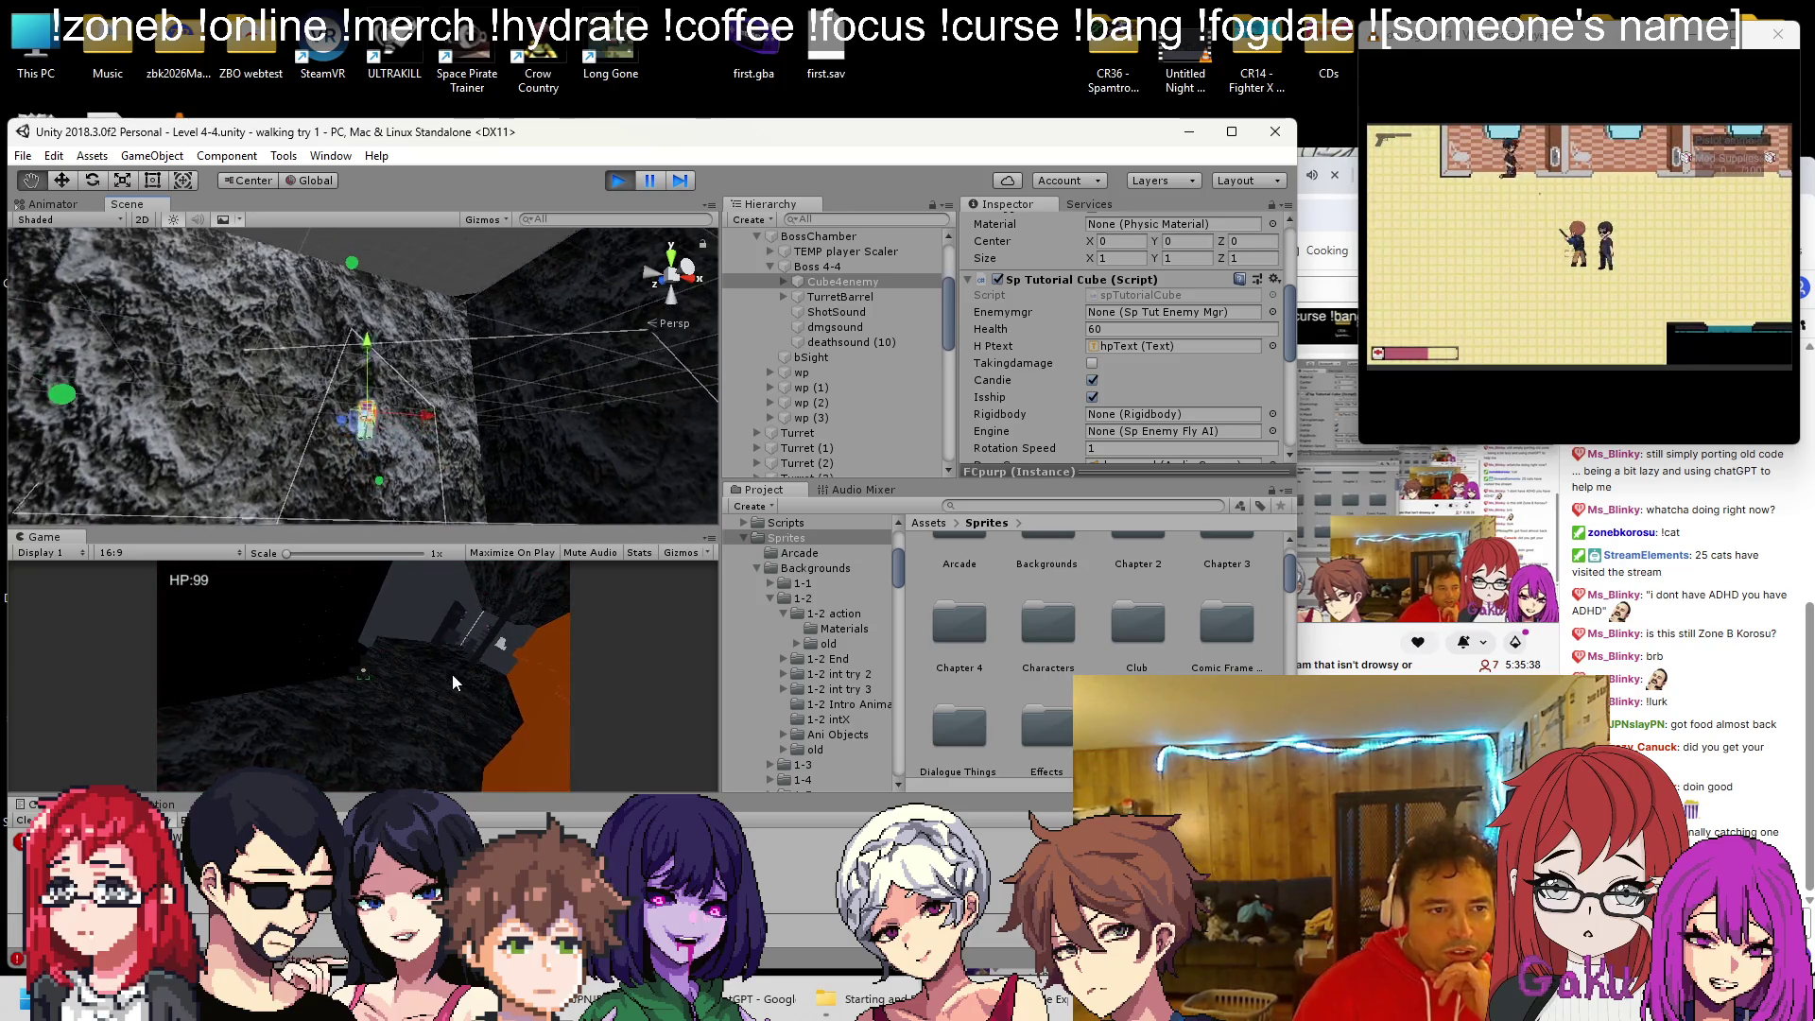
pyautogui.moveTo(353, 465); pyautogui.dragTo(353, 445)
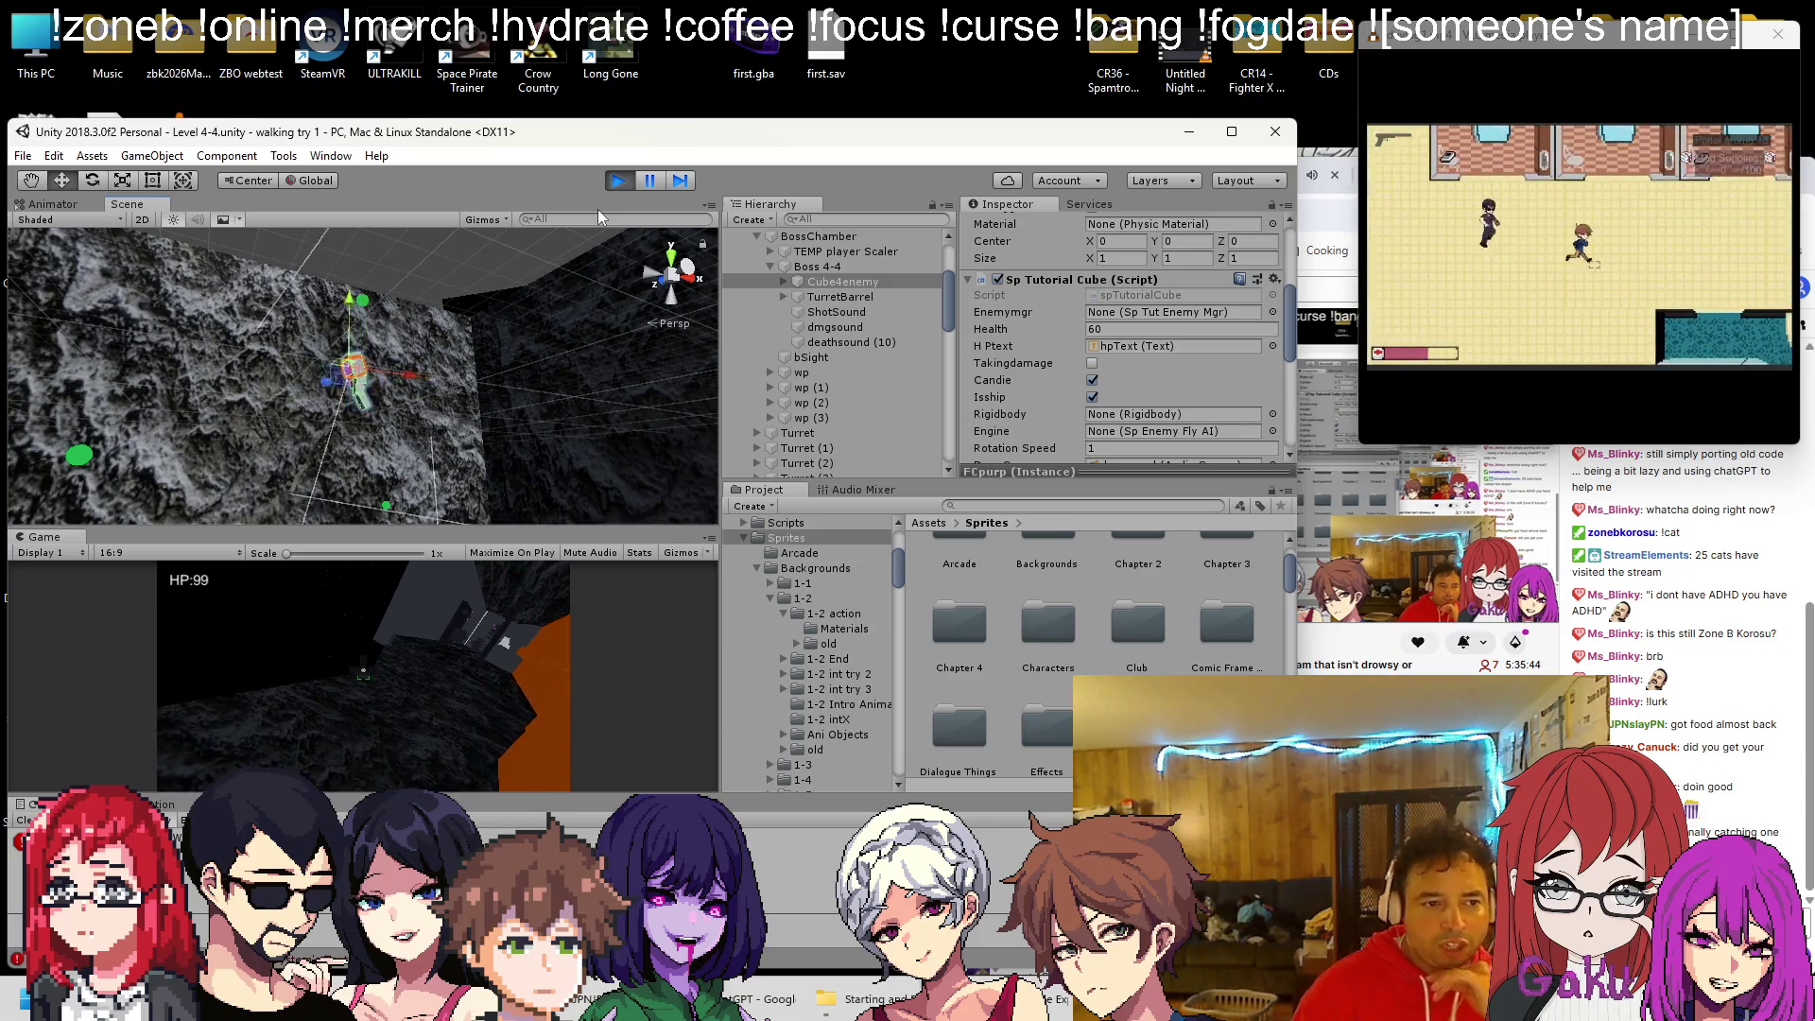
pyautogui.click(615, 181)
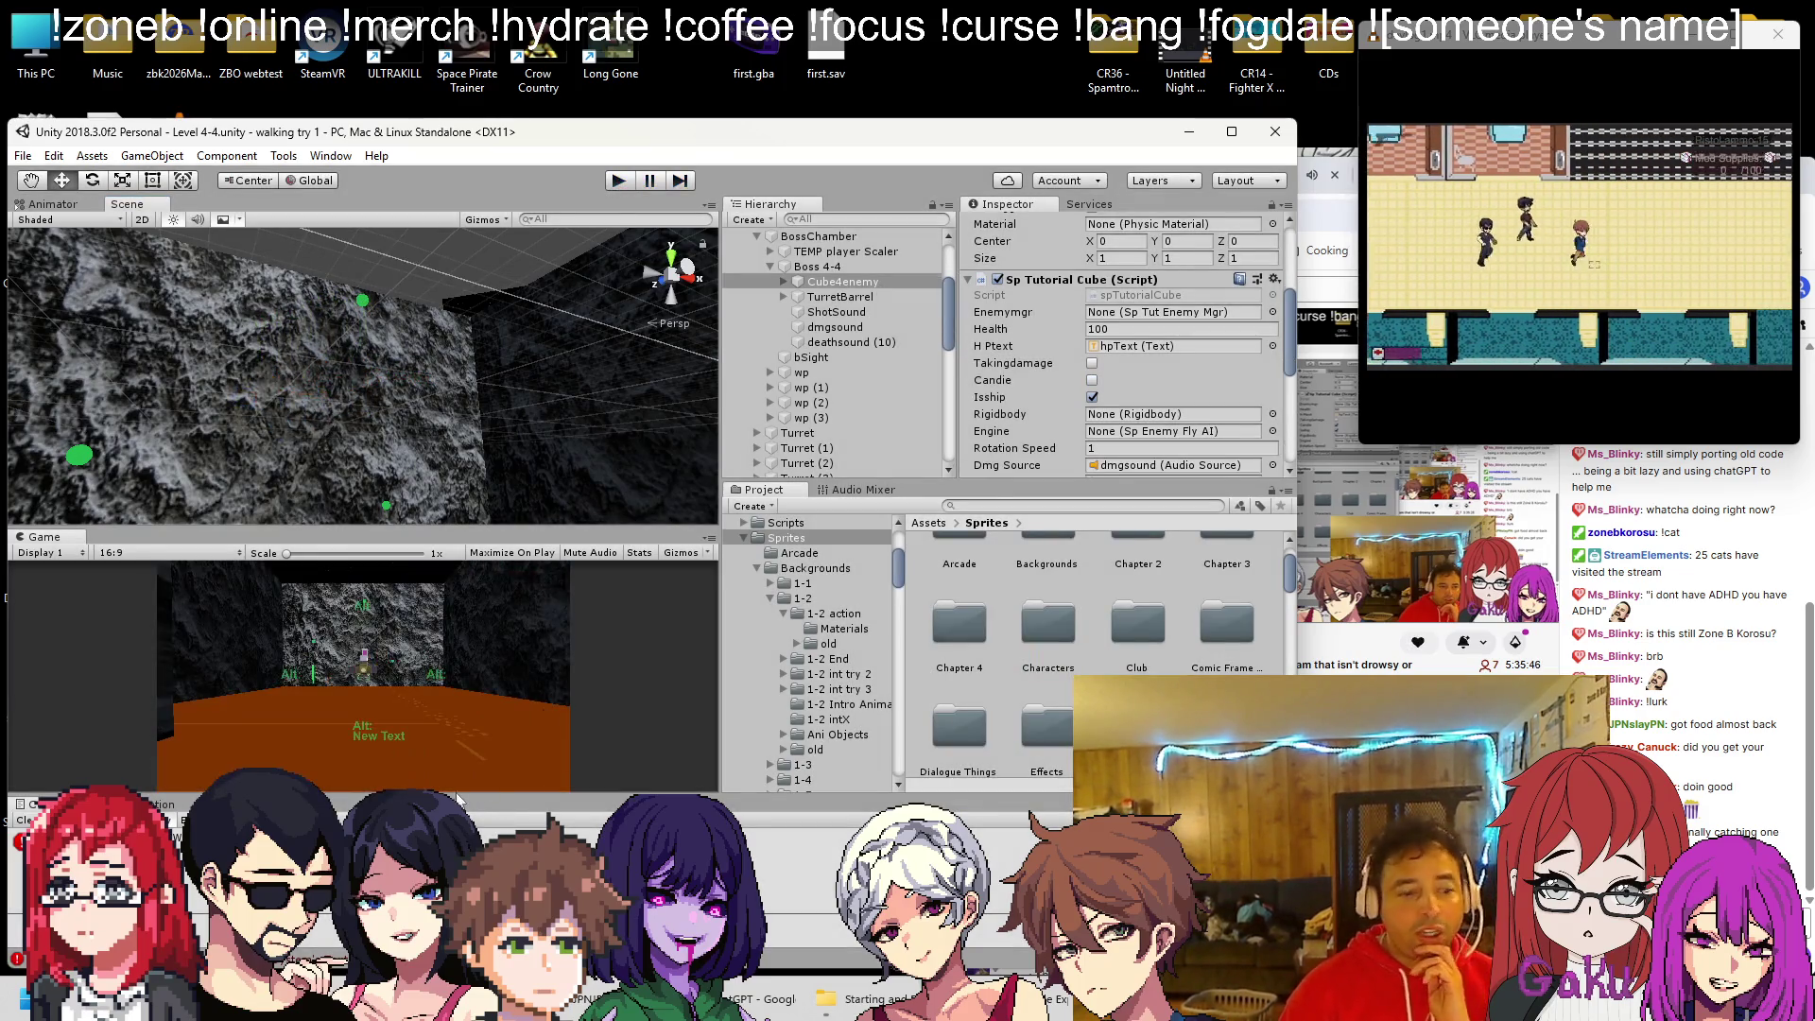
pyautogui.hotkey('alt', 'Tab')
# Change the PhaseTwo WaitForSeconds(5f) waits to 4f, save Ch4BossLevel4.cs, and return to Unity
pyautogui.click(443, 402)
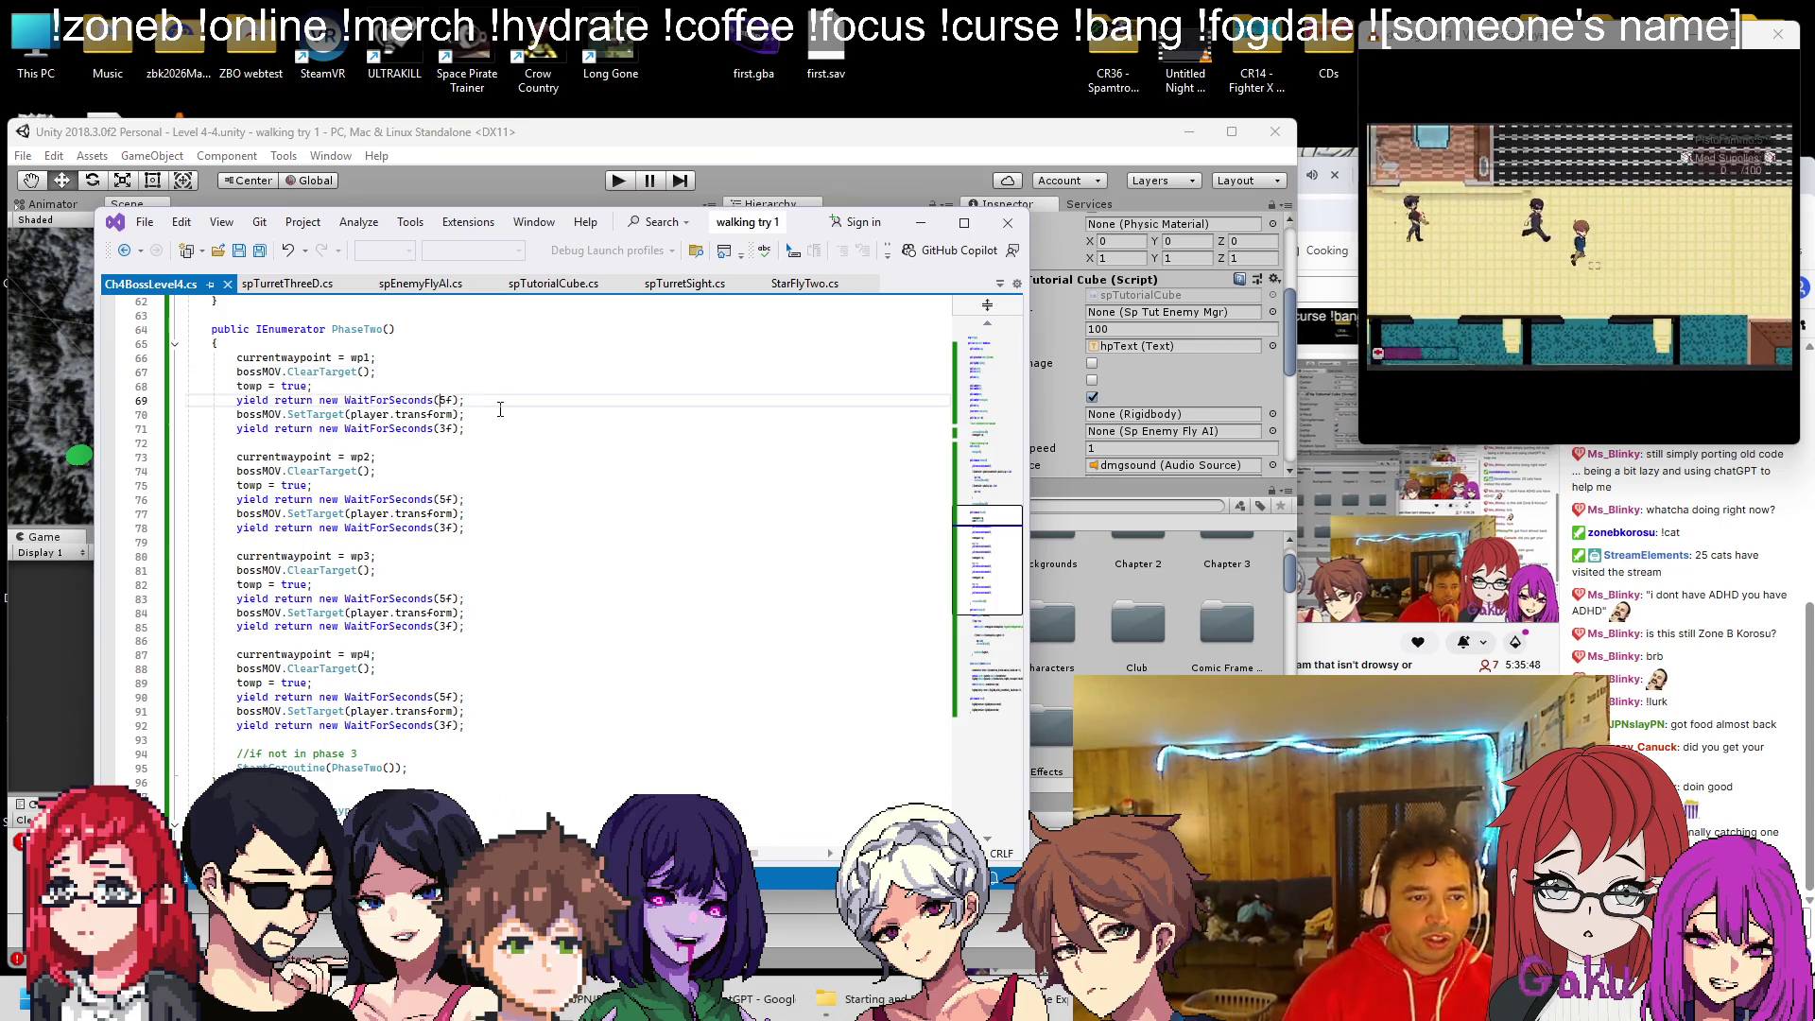
pyautogui.press('Delete')
pyautogui.write('4')
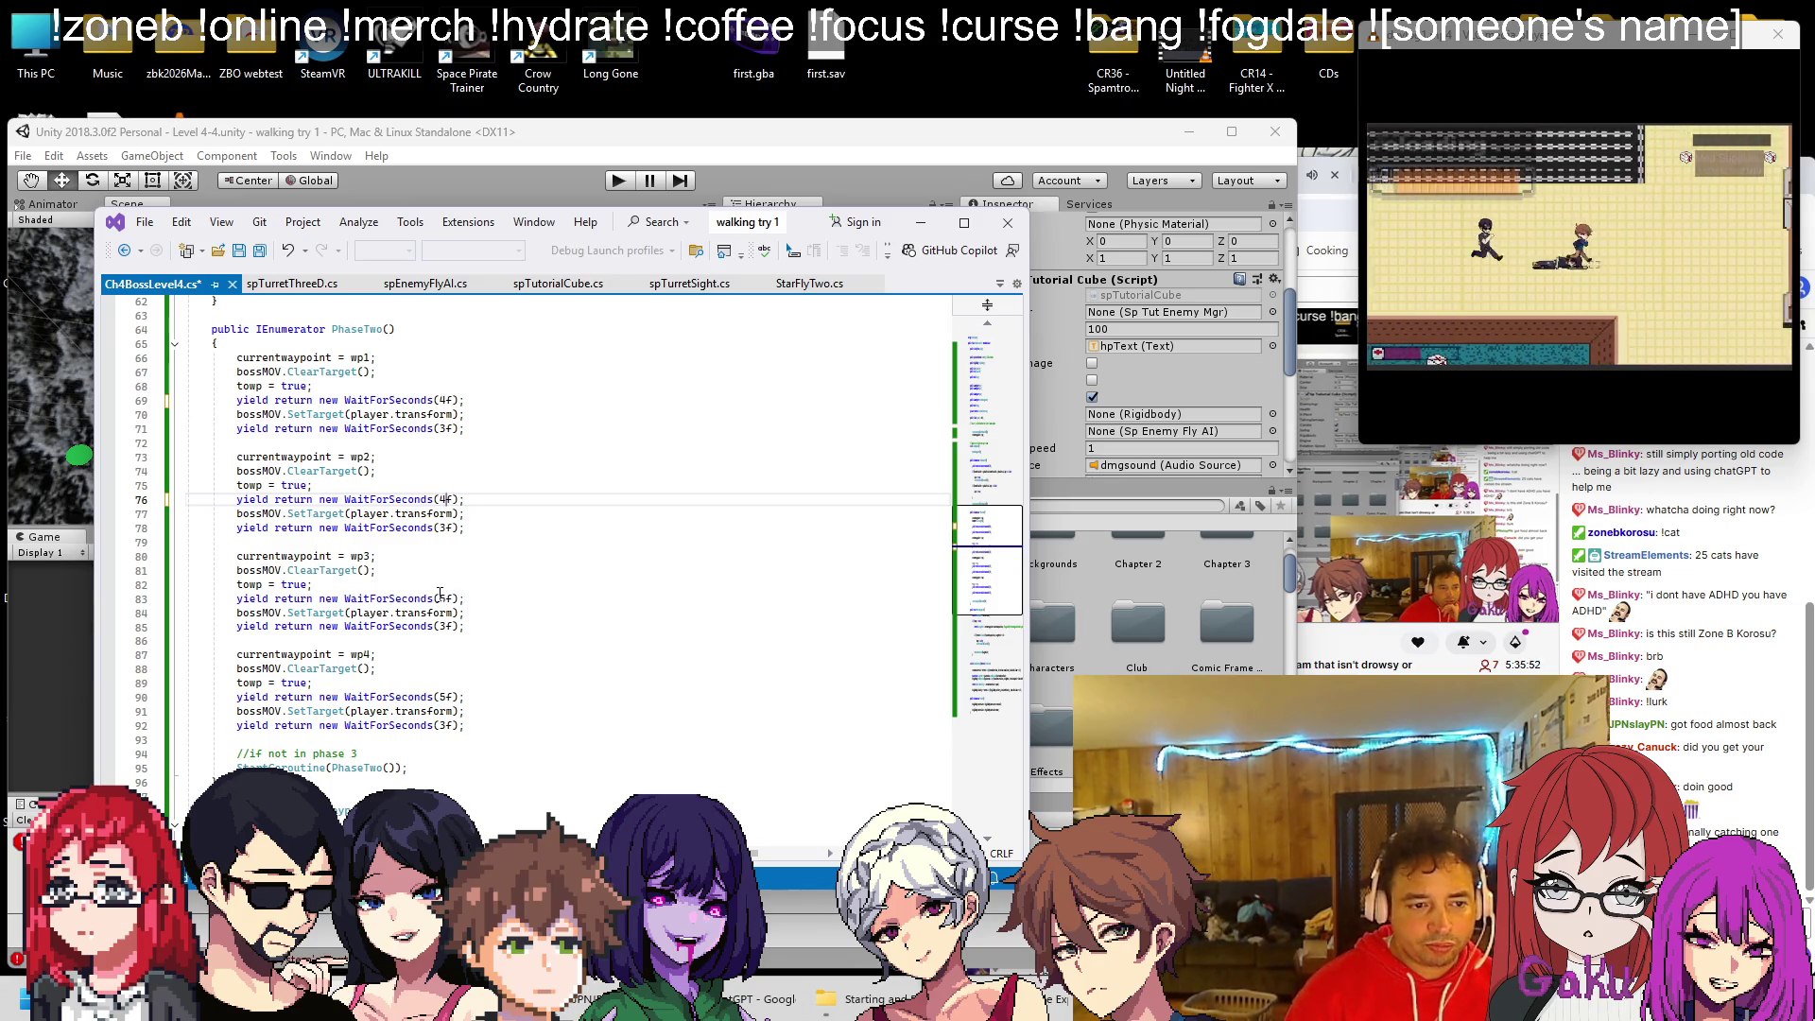
pyautogui.click(438, 697)
pyautogui.press('Delete')
pyautogui.write('4')
pyautogui.hotkey('ctrl', 's')
pyautogui.click(591, 628)
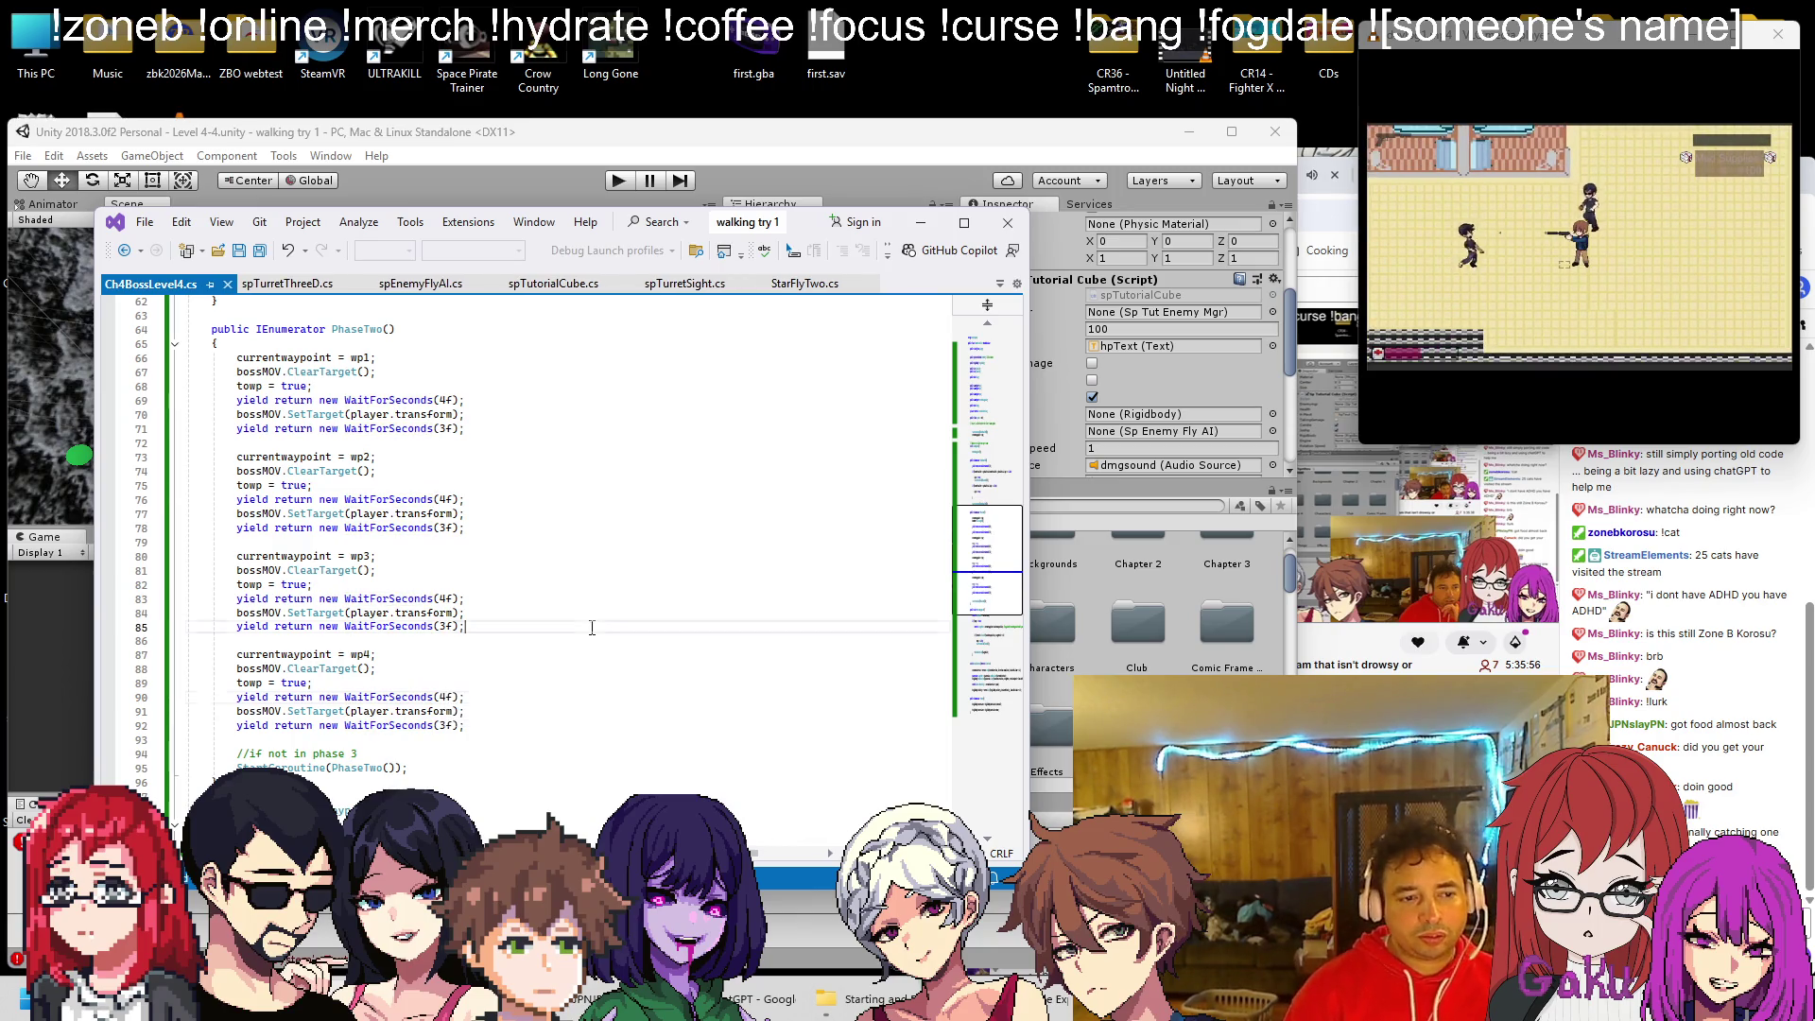
pyautogui.click(745, 135)
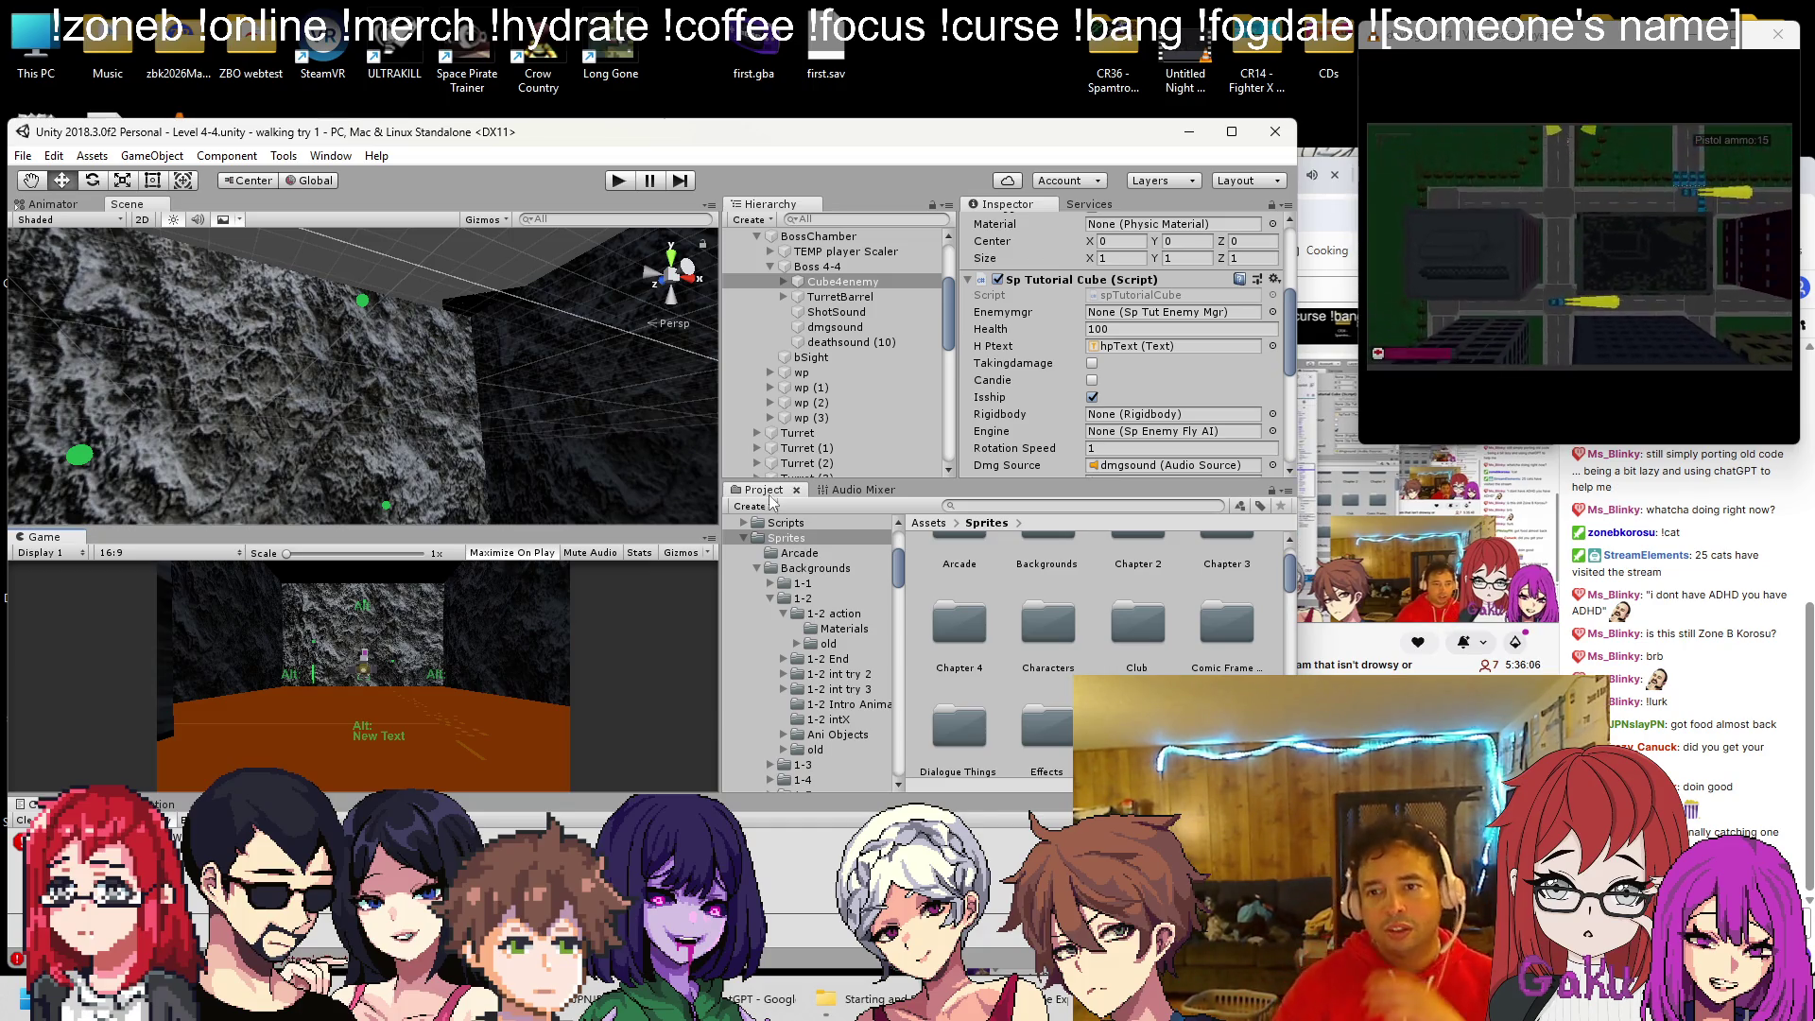
pyautogui.click(1304, 209)
# Search YouTube for 'megaman x boss theme loop' and play the Boss Theme Extended video
pyautogui.click(1271, 176)
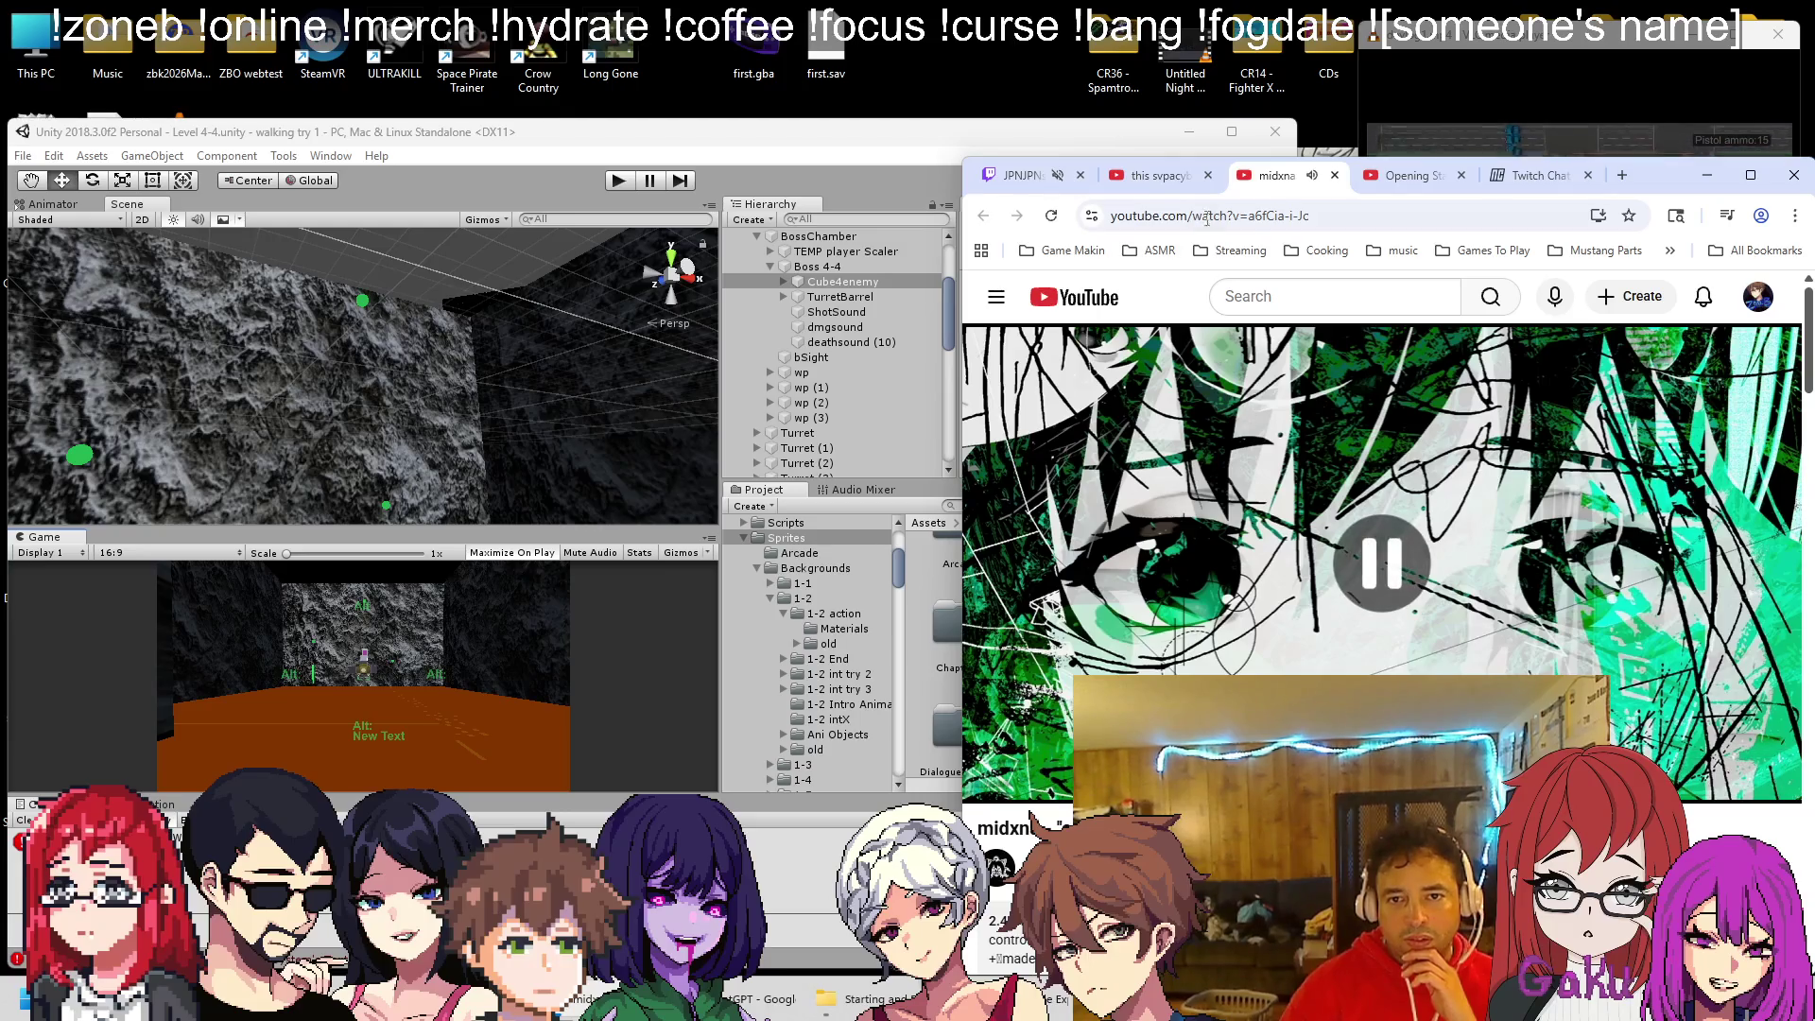
pyautogui.click(1398, 179)
pyautogui.click(1318, 298)
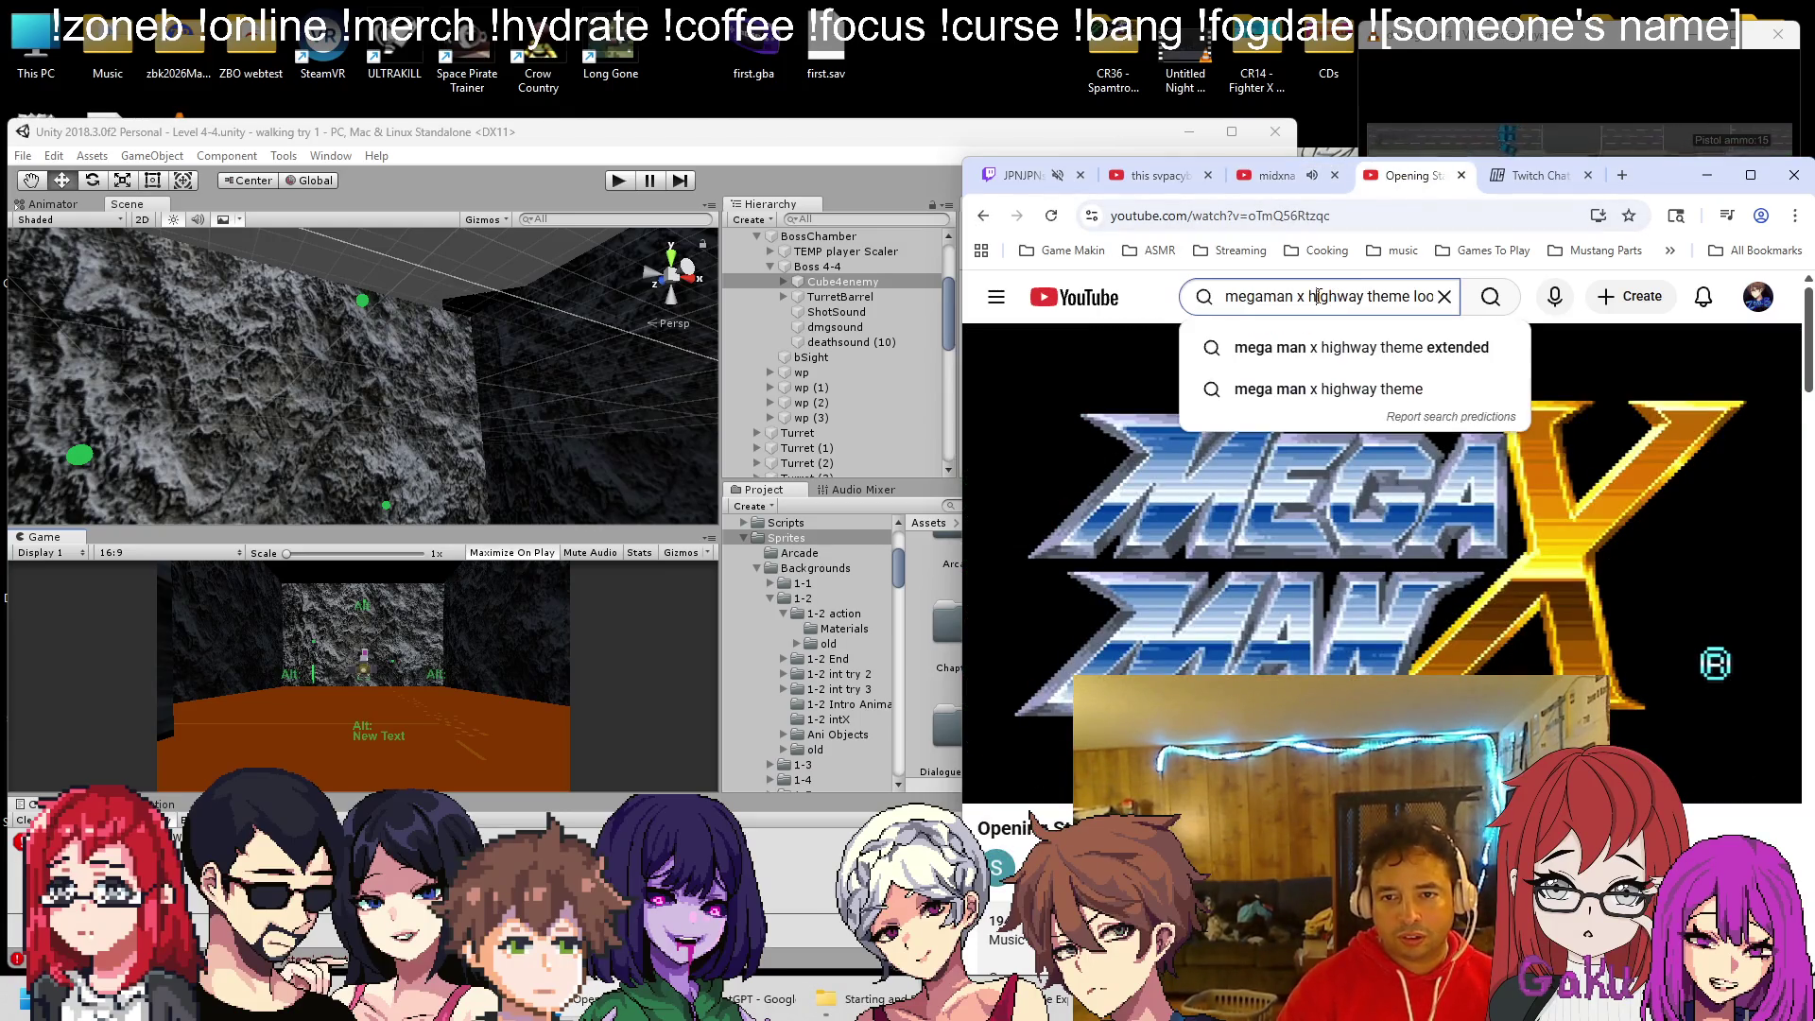
pyautogui.write('boss')
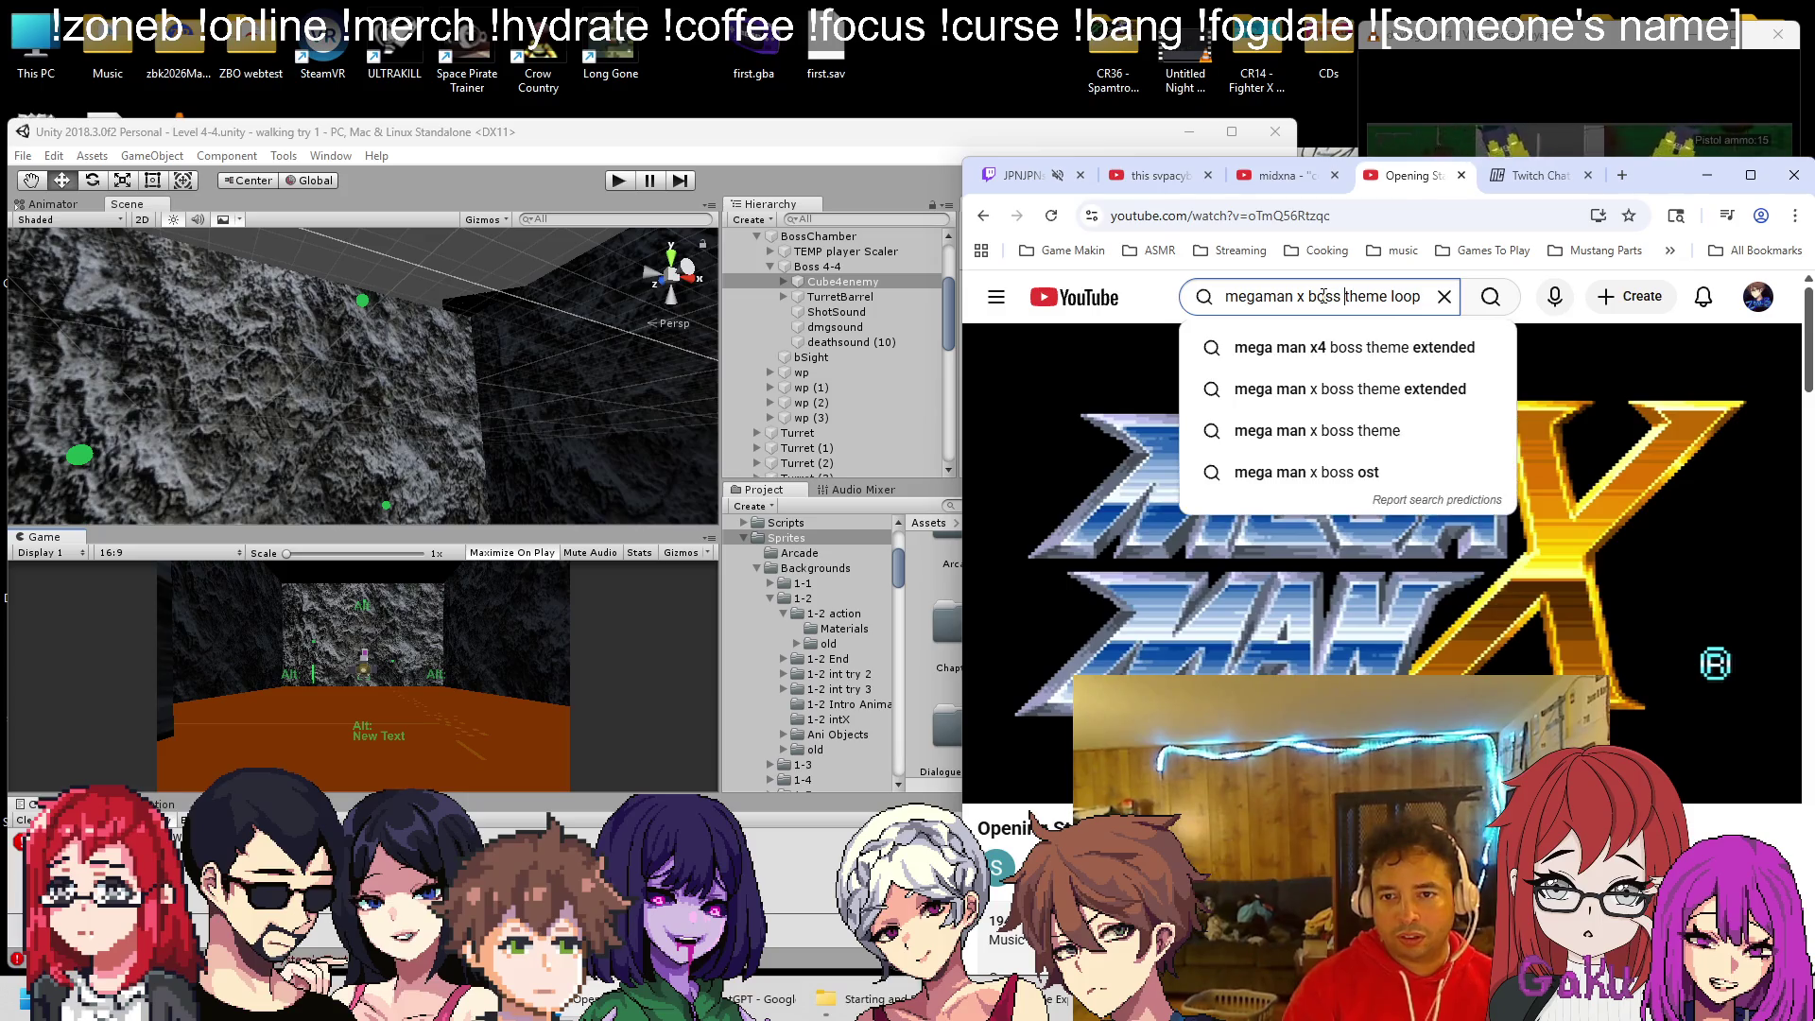
pyautogui.press('Return')
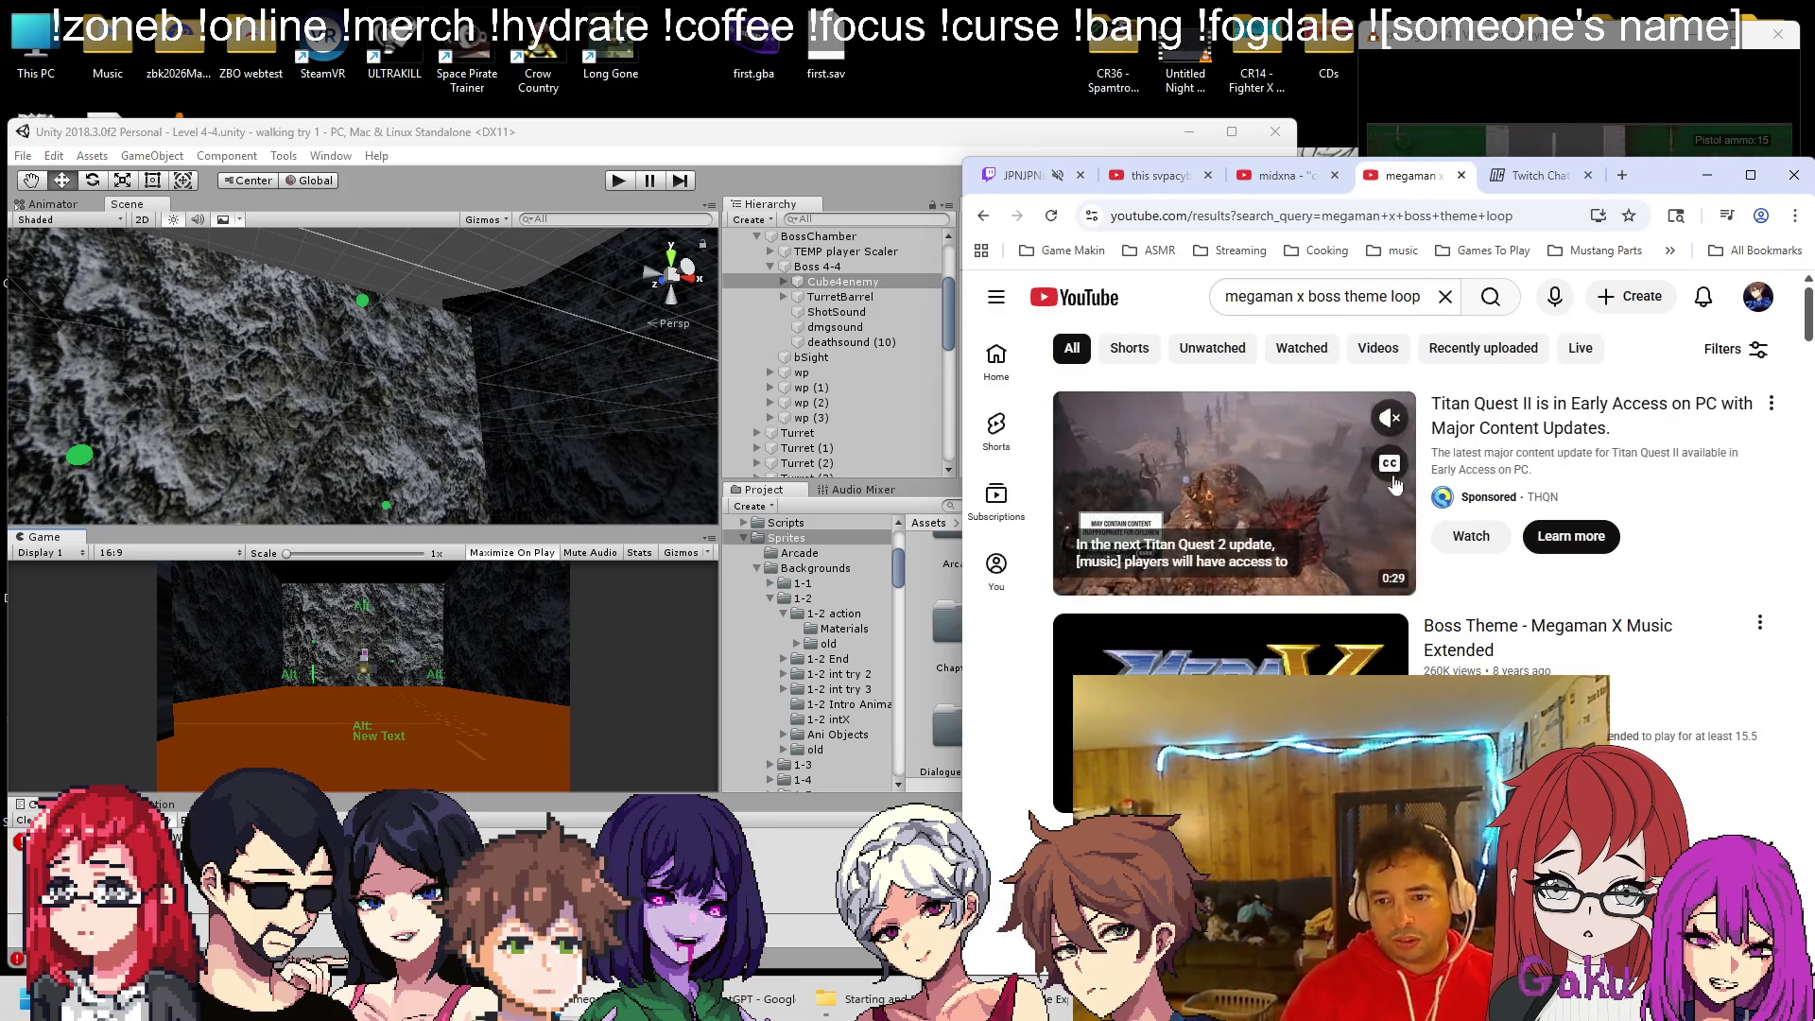
pyautogui.click(1535, 401)
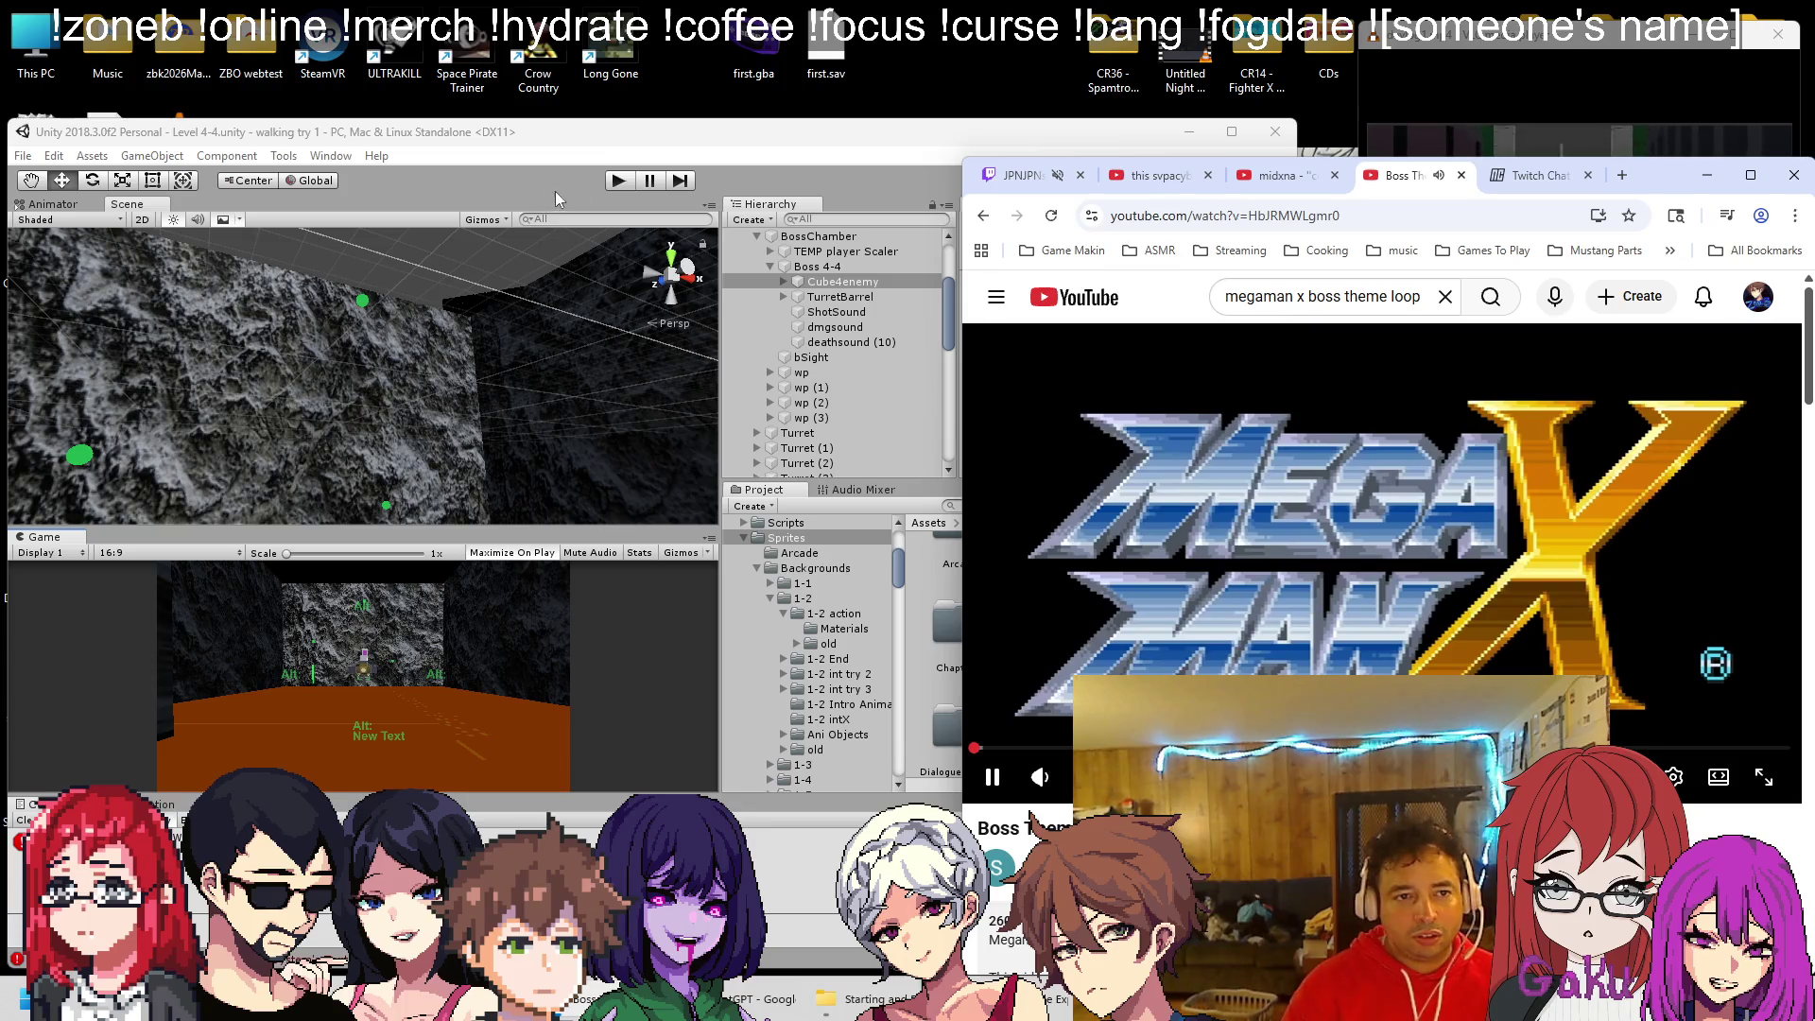
pyautogui.click(621, 173)
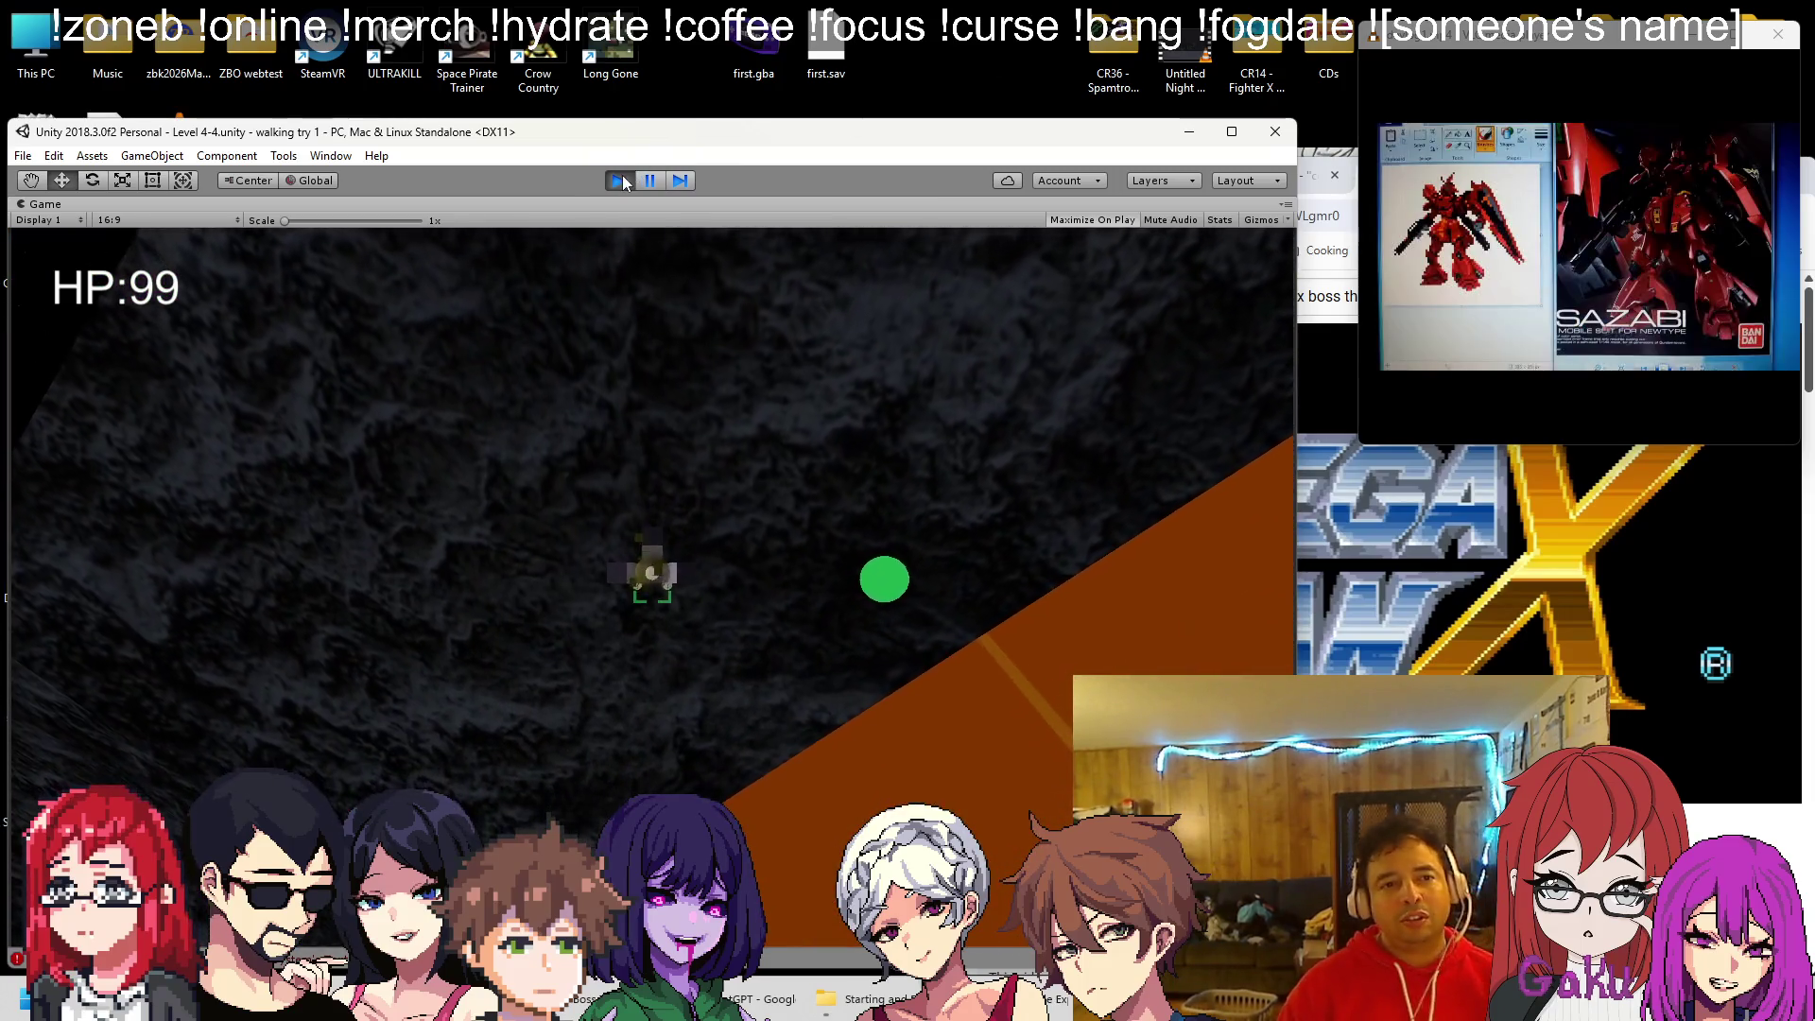
# Stop the boss-level playtest with the shorter waypoint pauses after it runs with HP at 99
pyautogui.click(620, 180)
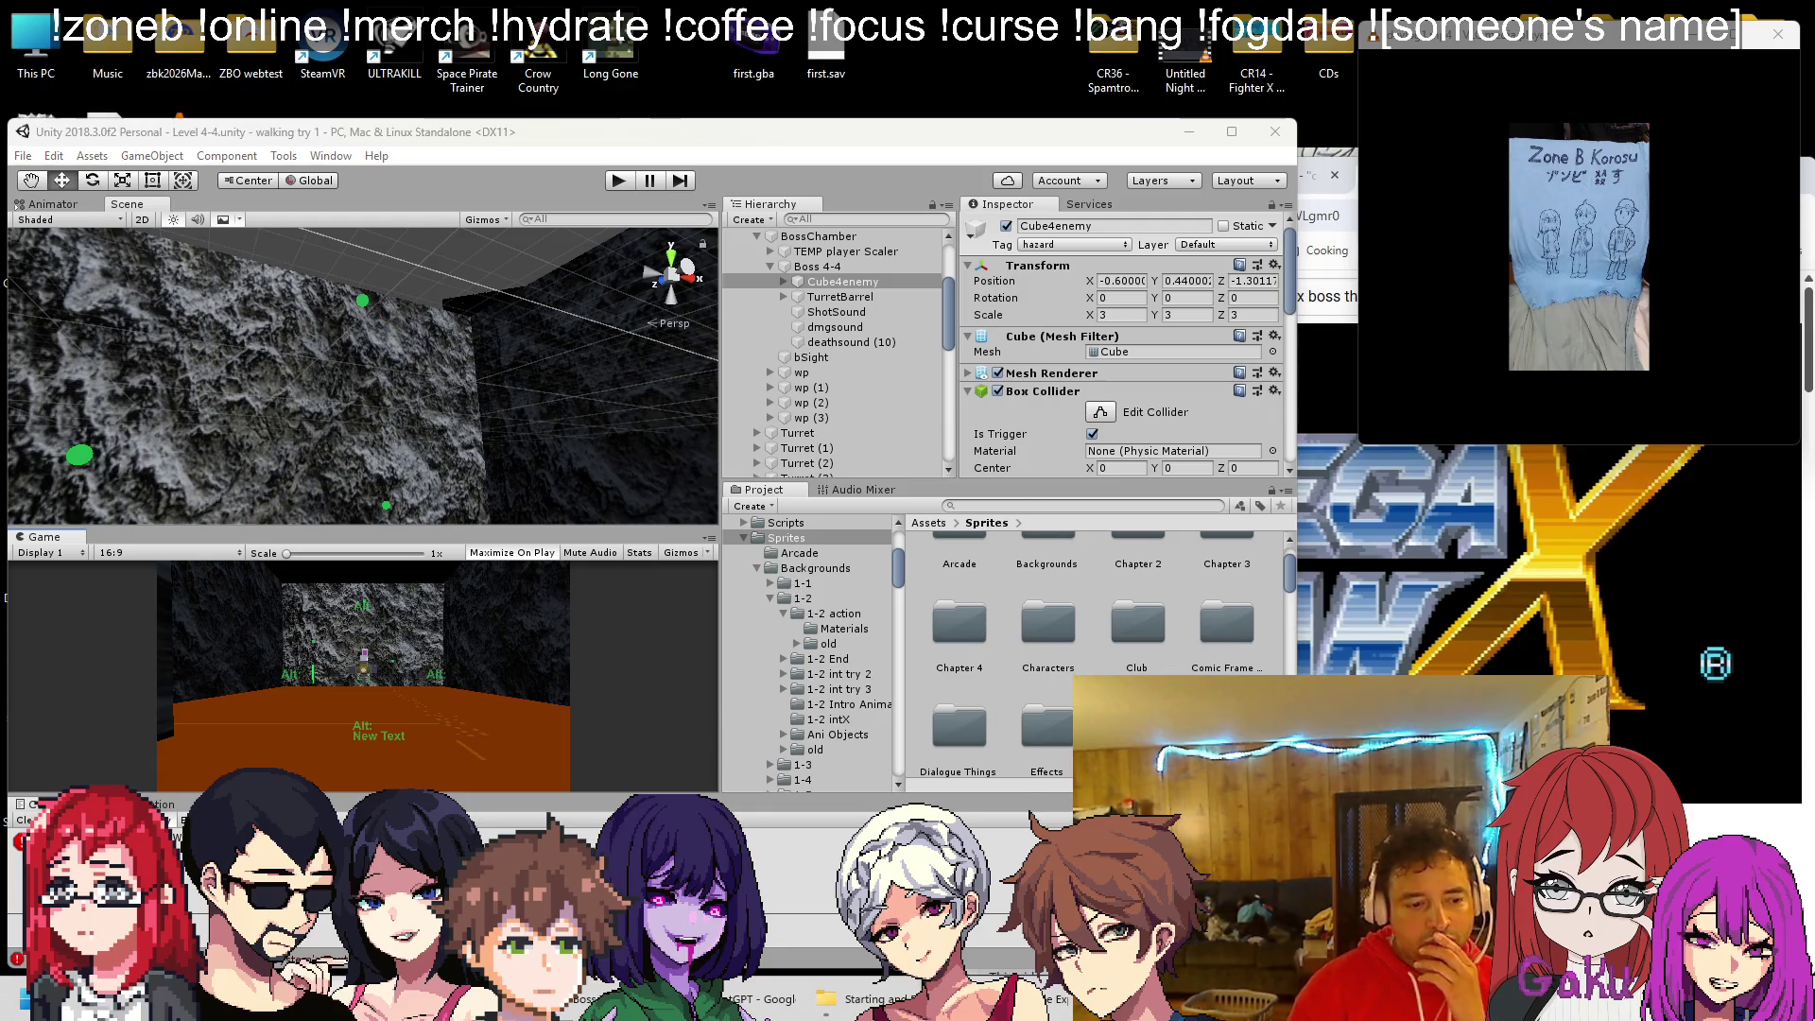
# Review the spTurretThreeD.cs turret script and the Ch4BossLevel4.cs boss script in Visual Studio
pyautogui.hotkey('alt', 'Tab')
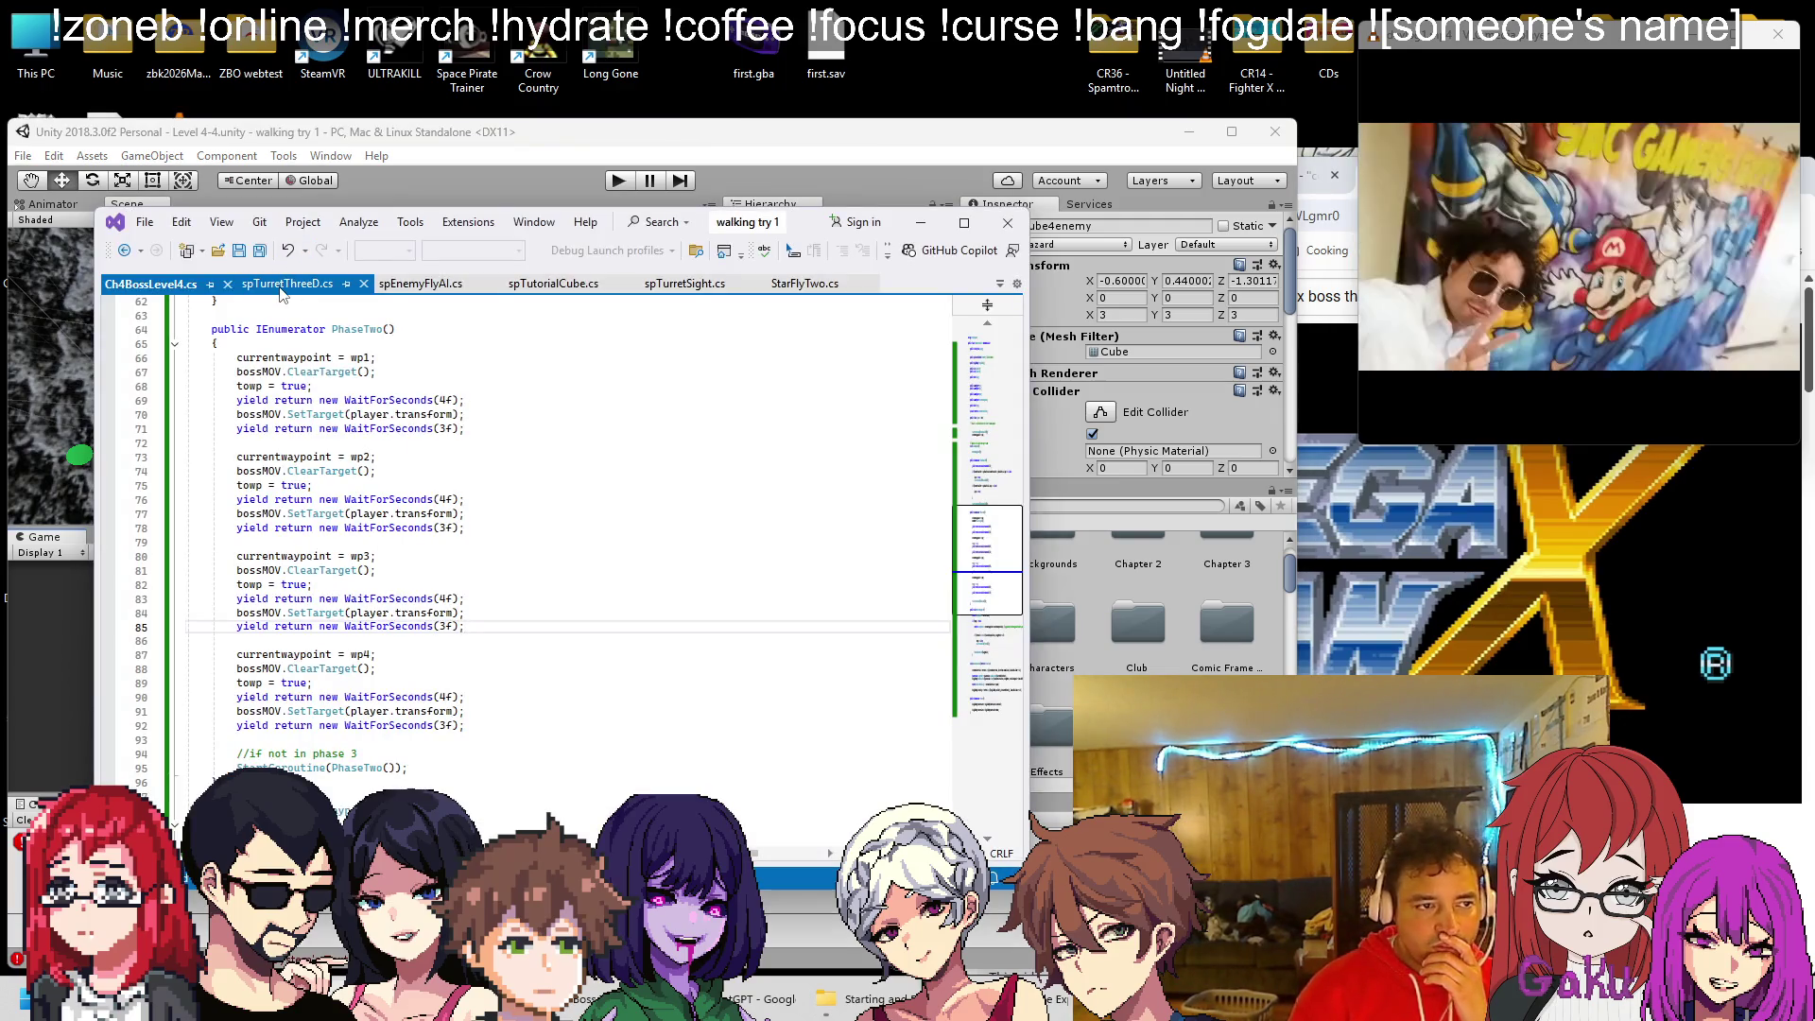
pyautogui.scroll(12, 346, 408)
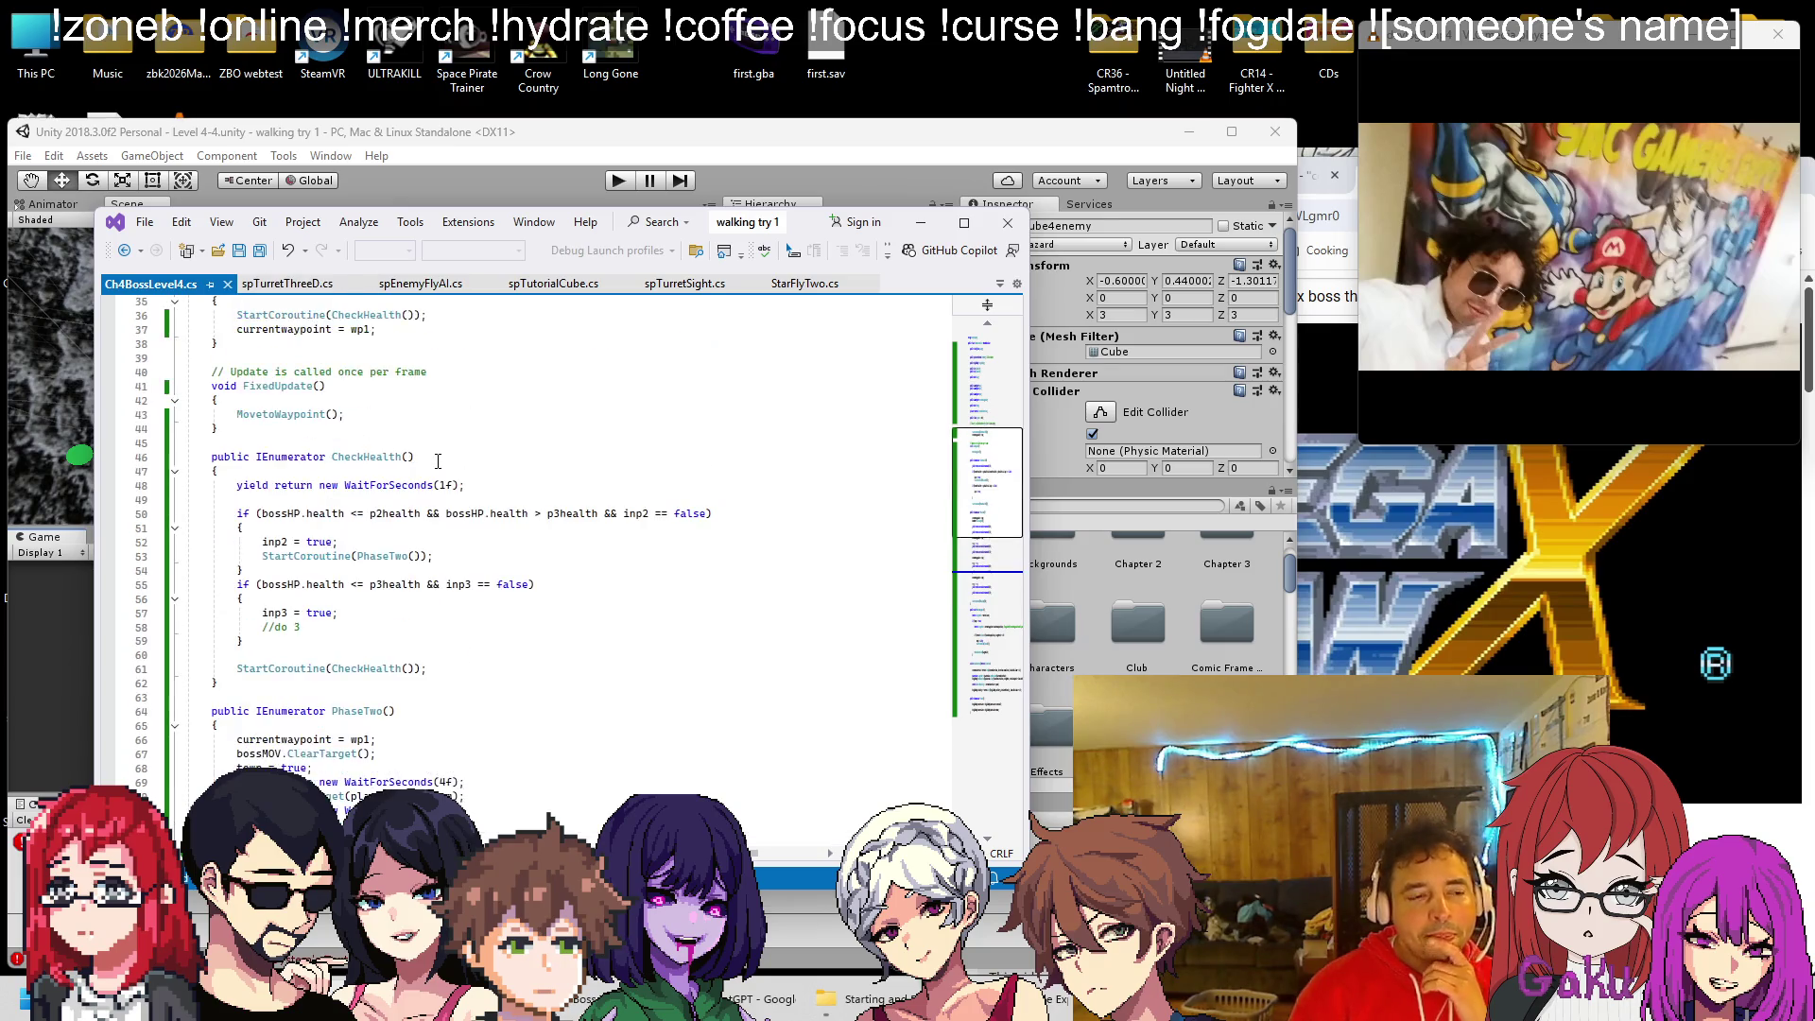
pyautogui.click(287, 283)
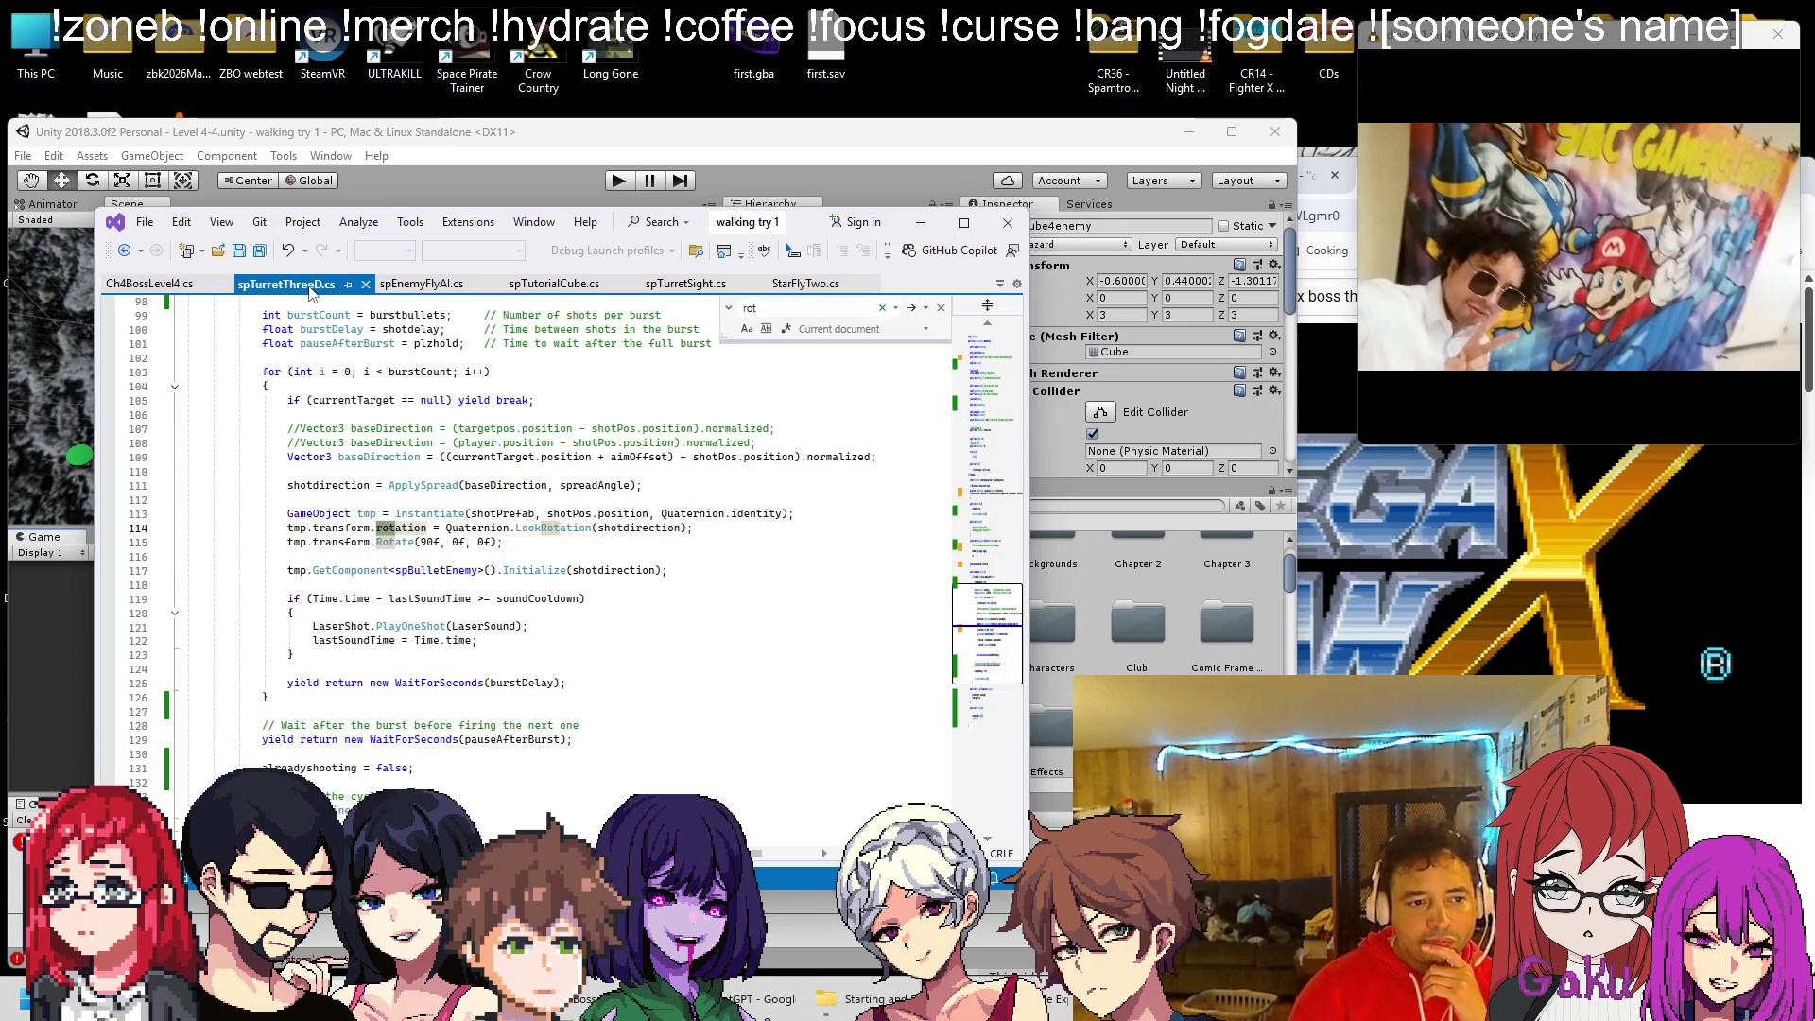
pyautogui.click(165, 286)
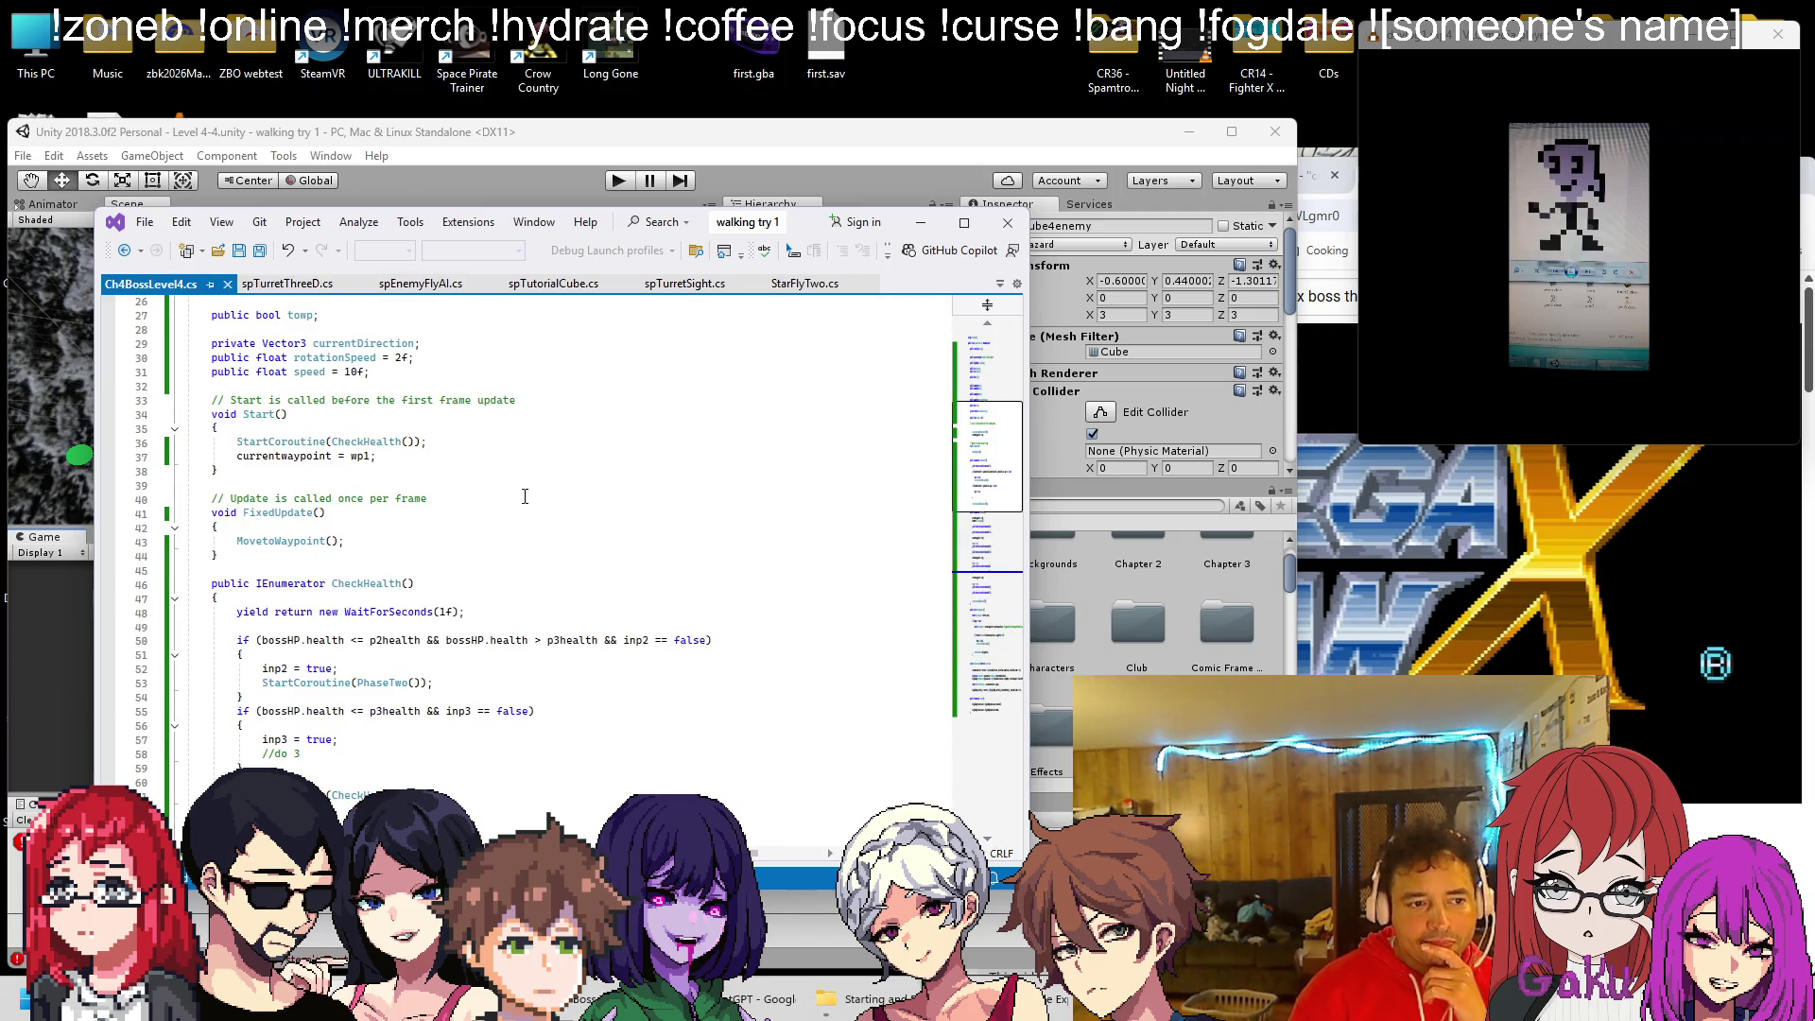
# Pause the midxna video in Chrome, switch to the Twitch tab, and return to Unity
pyautogui.click(1323, 283)
pyautogui.click(1286, 175)
pyautogui.click(1222, 507)
pyautogui.click(1020, 175)
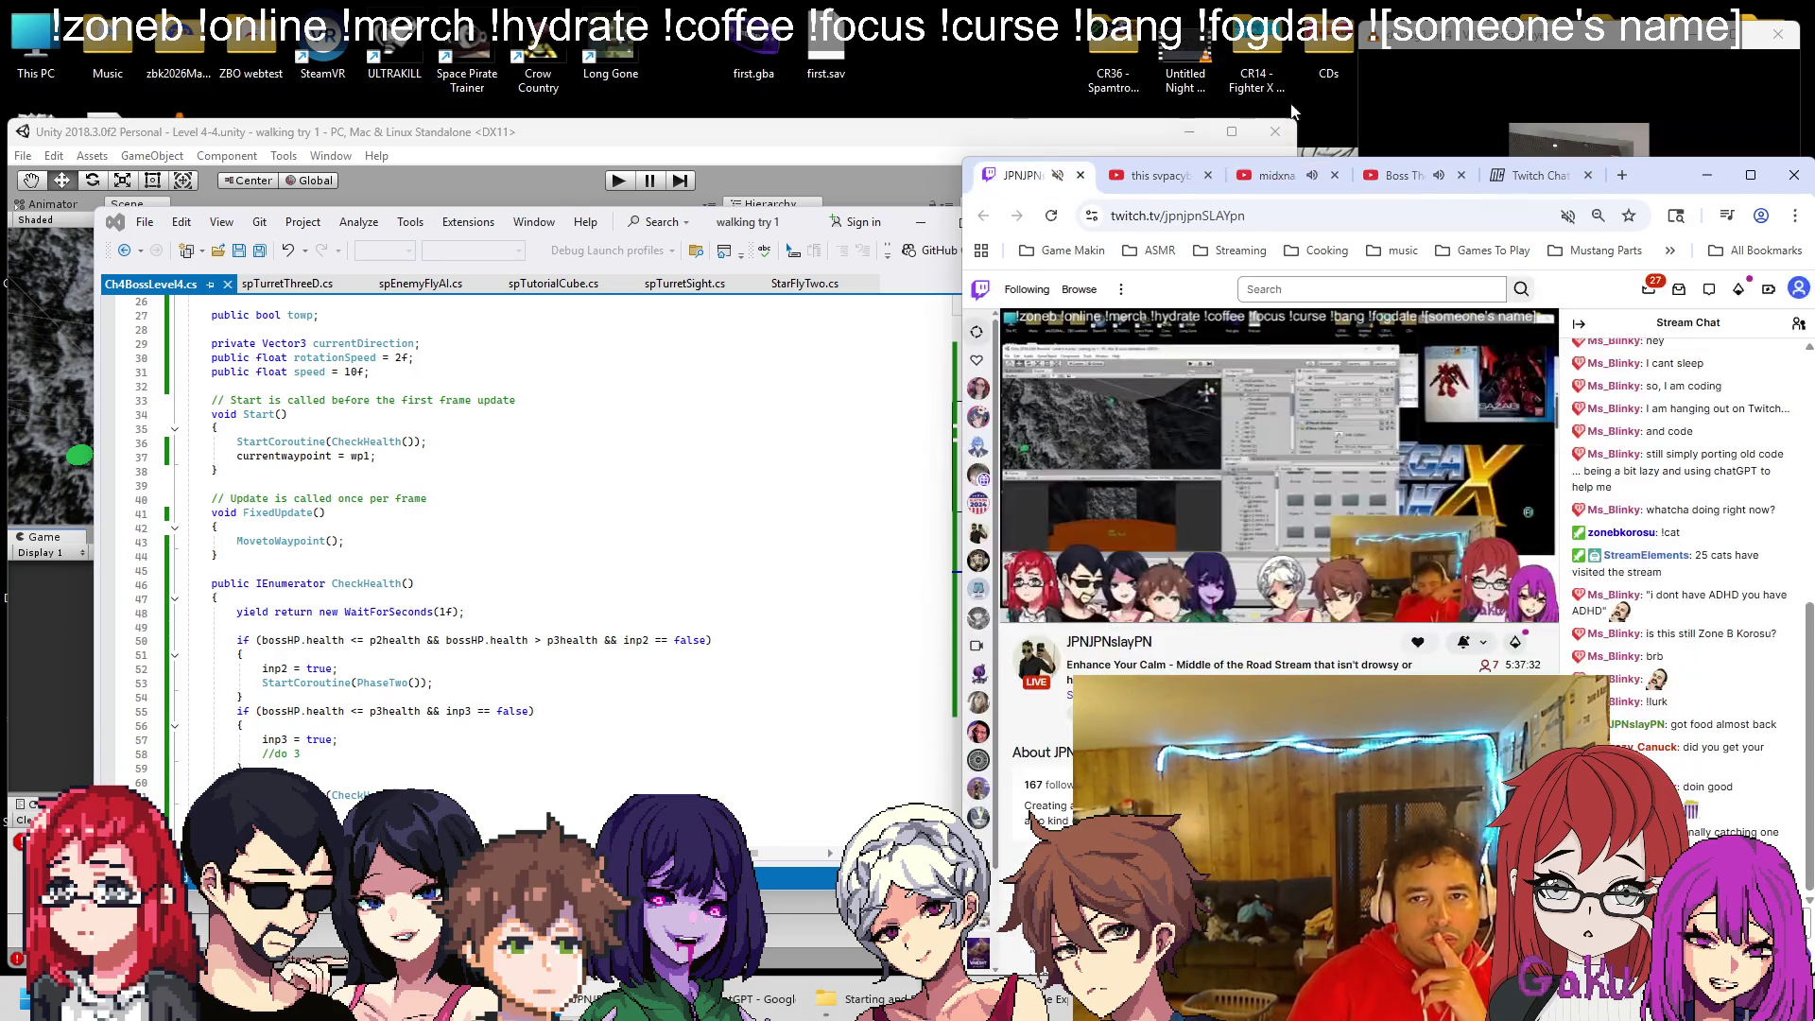
pyautogui.click(567, 142)
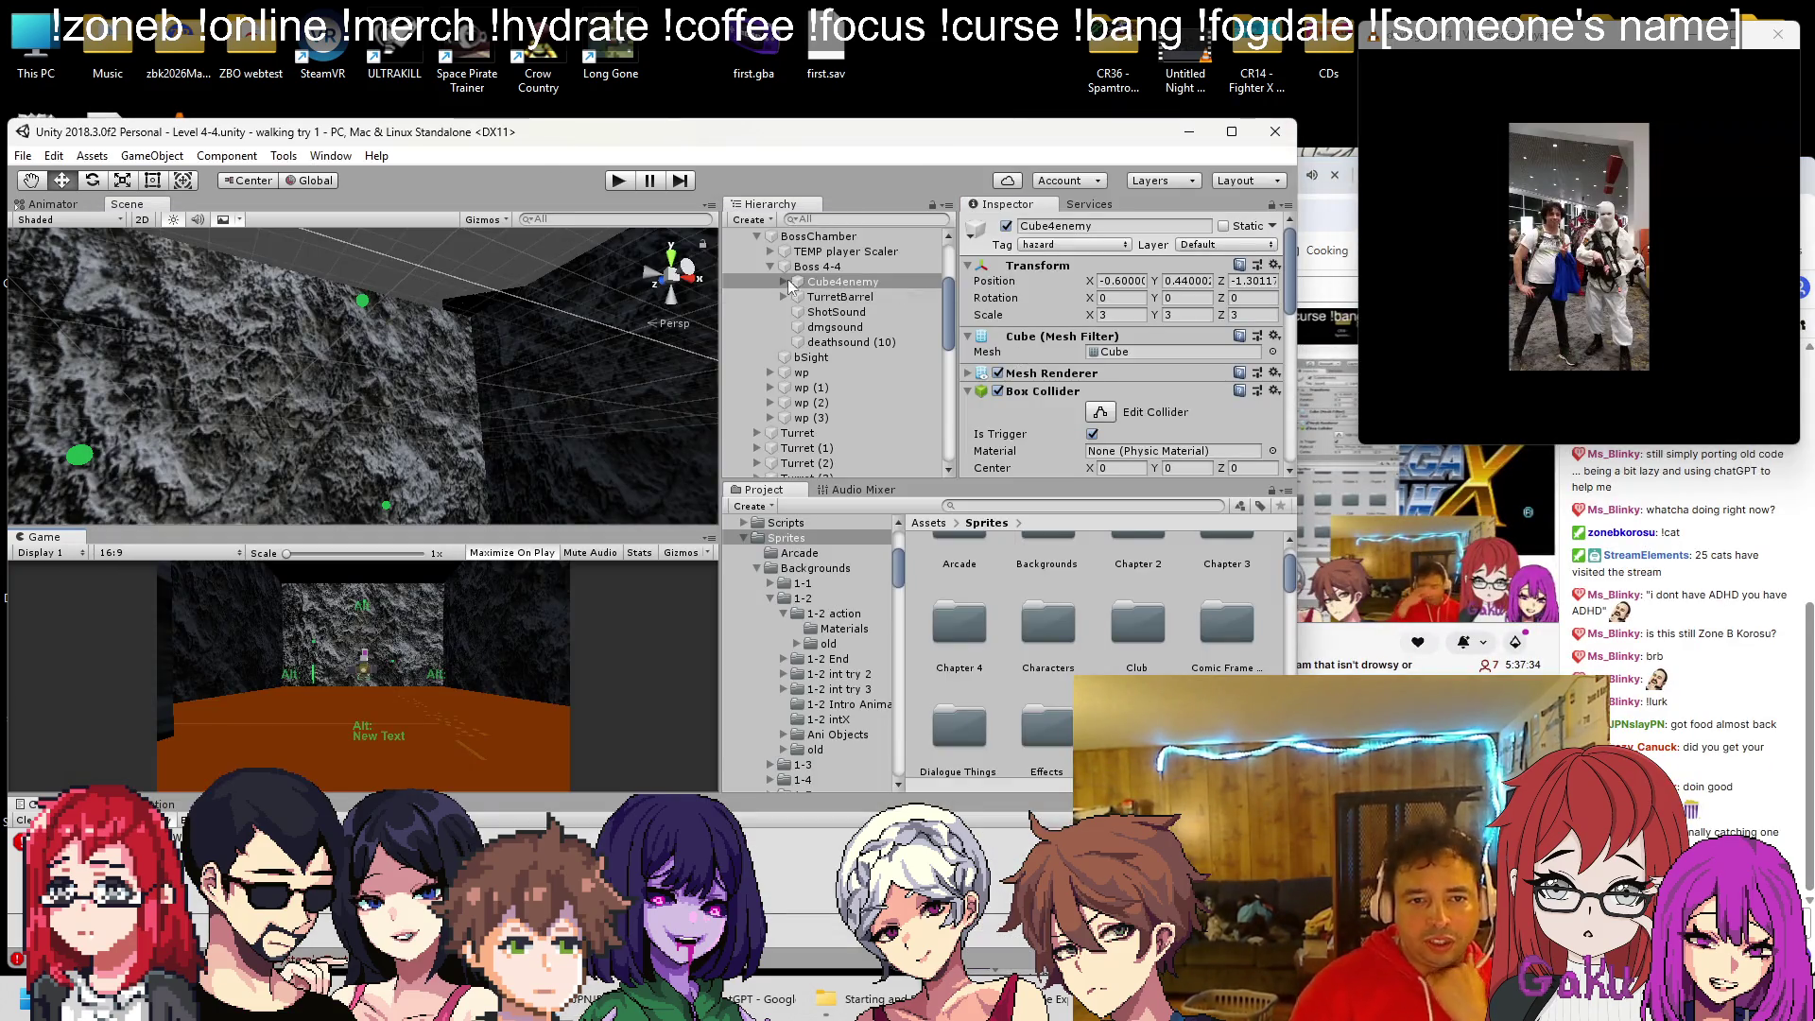
# Select Boss 4-4 and review its turret script and boss script (P2 health 70, P3 health 25, waypoints)
pyautogui.click(817, 266)
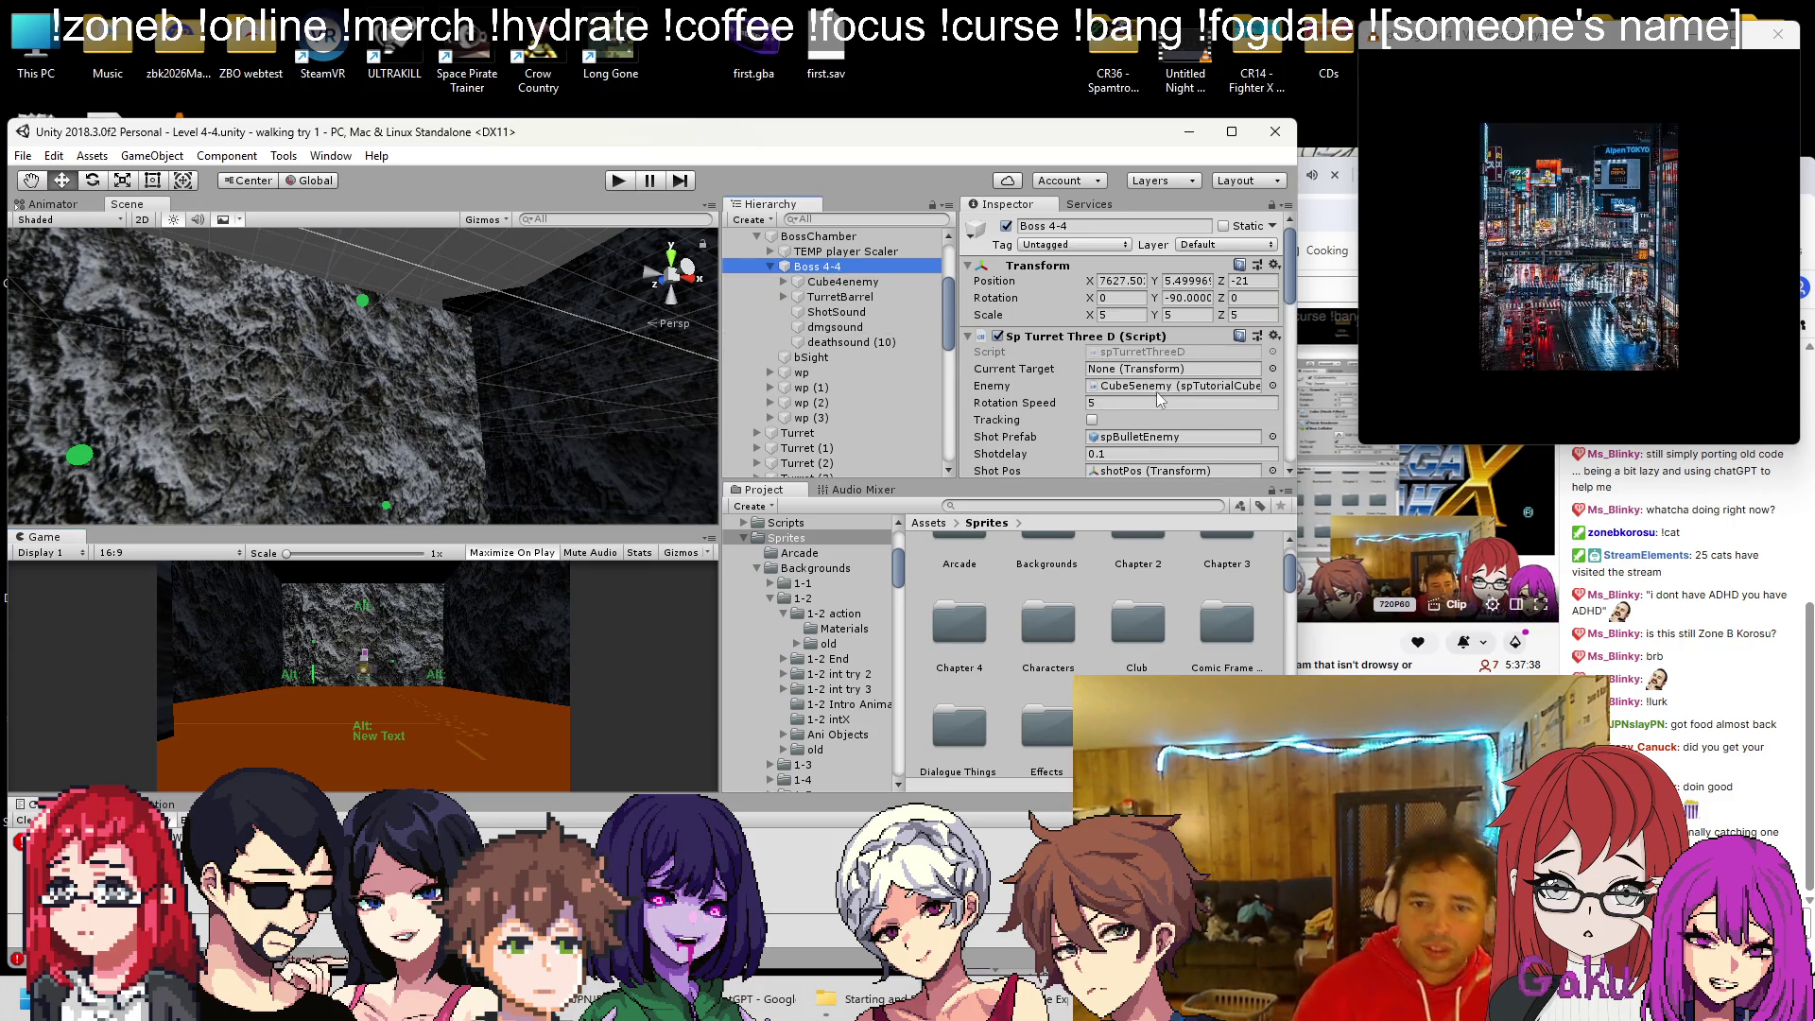
pyautogui.scroll(-3, 1160, 401)
pyautogui.scroll(-10, 1160, 390)
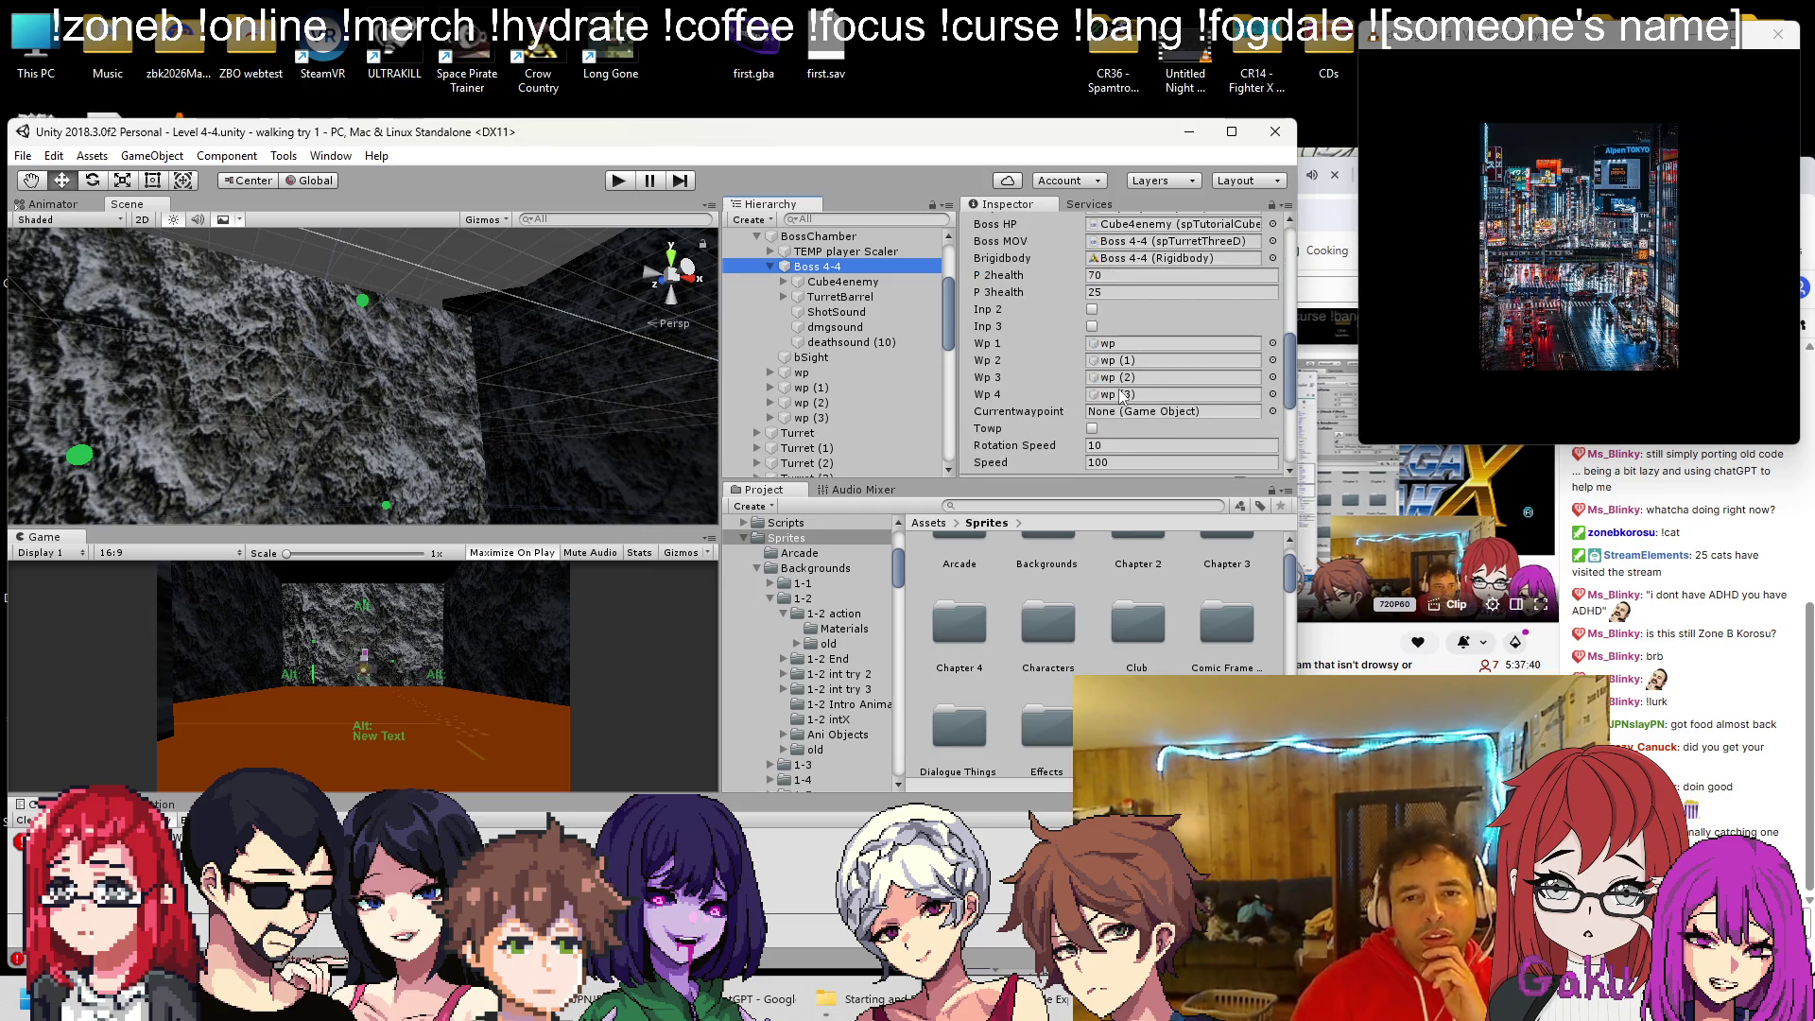
pyautogui.scroll(5, 1111, 390)
pyautogui.scroll(6, 1103, 393)
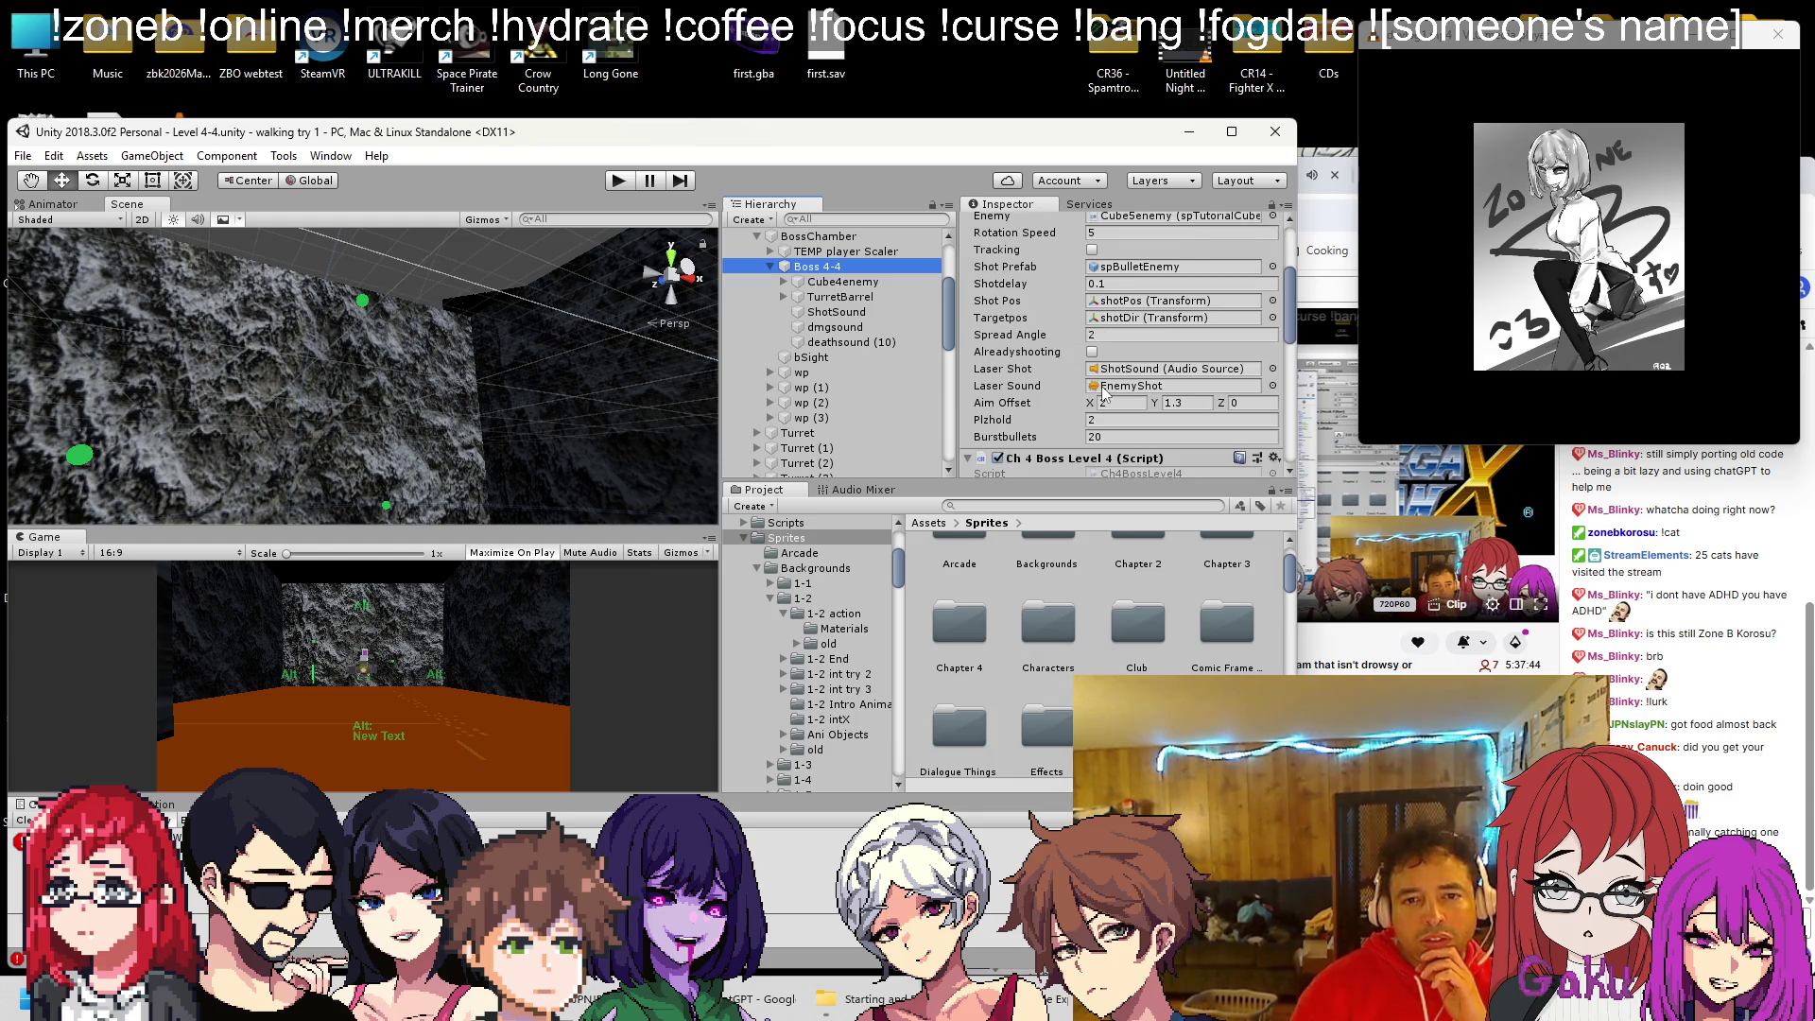
pyautogui.scroll(-10, 1103, 393)
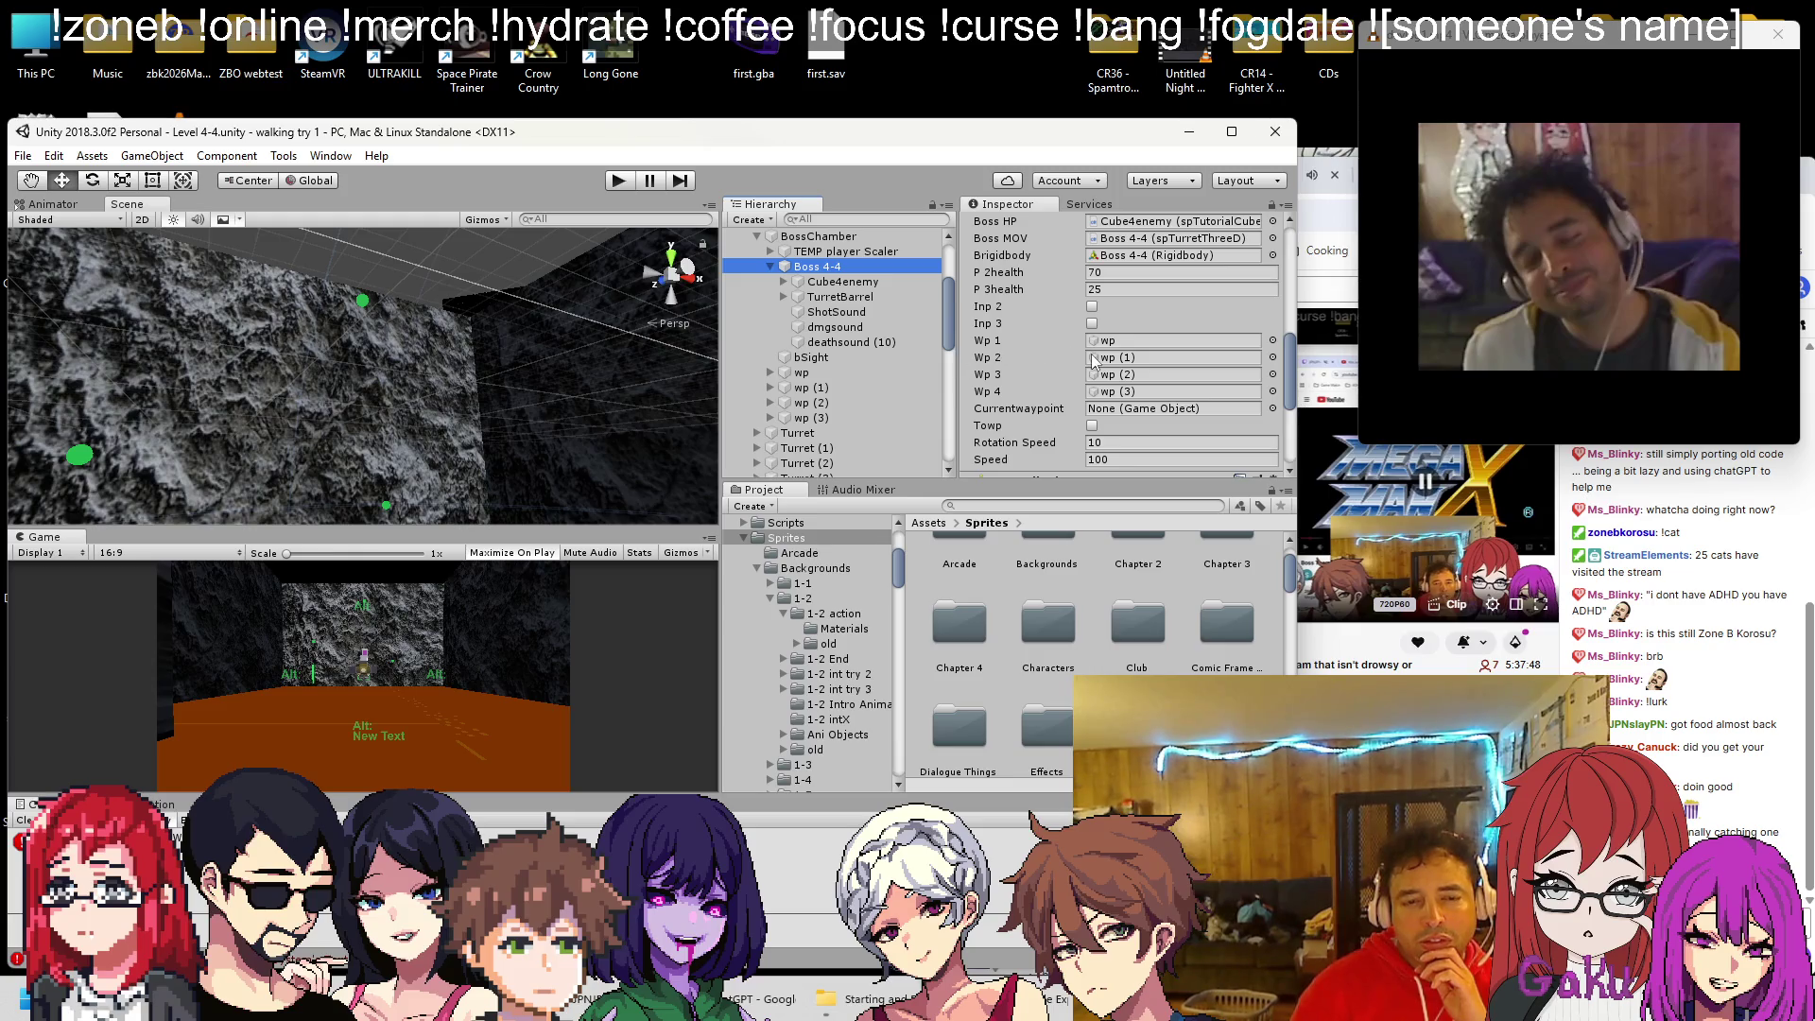
pyautogui.scroll(3, 1064, 338)
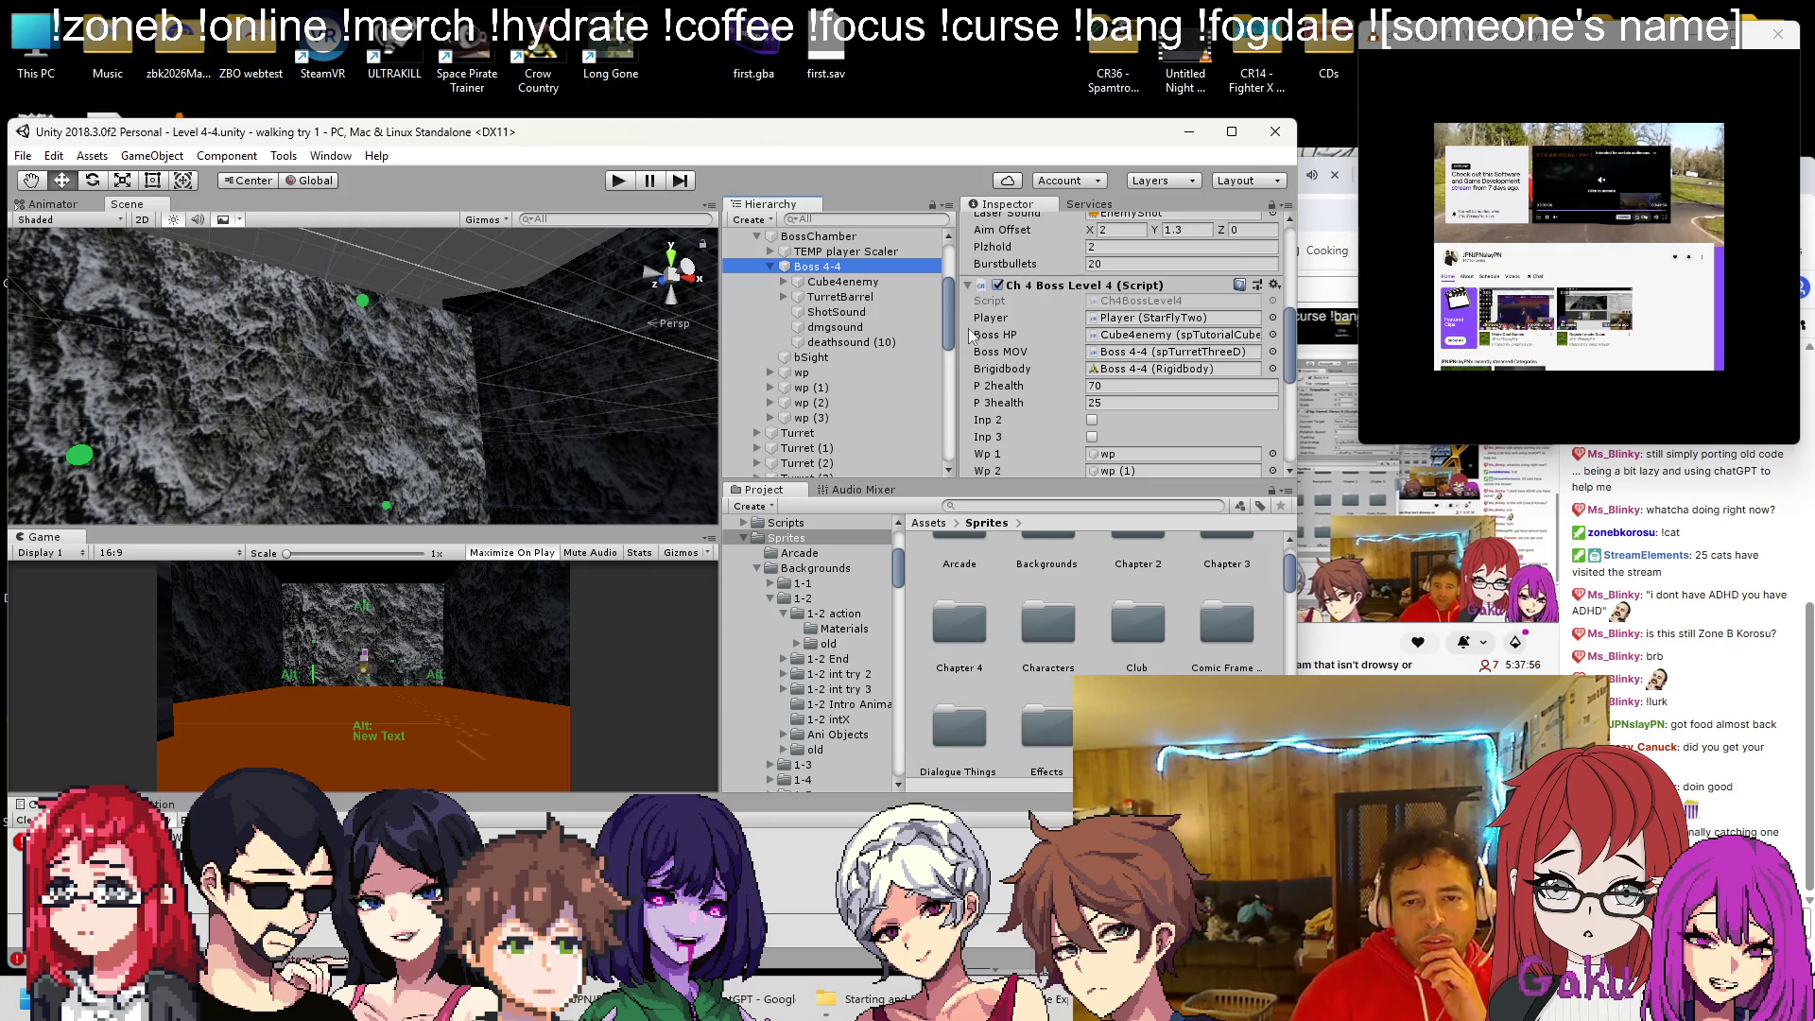
pyautogui.scroll(5, 1125, 359)
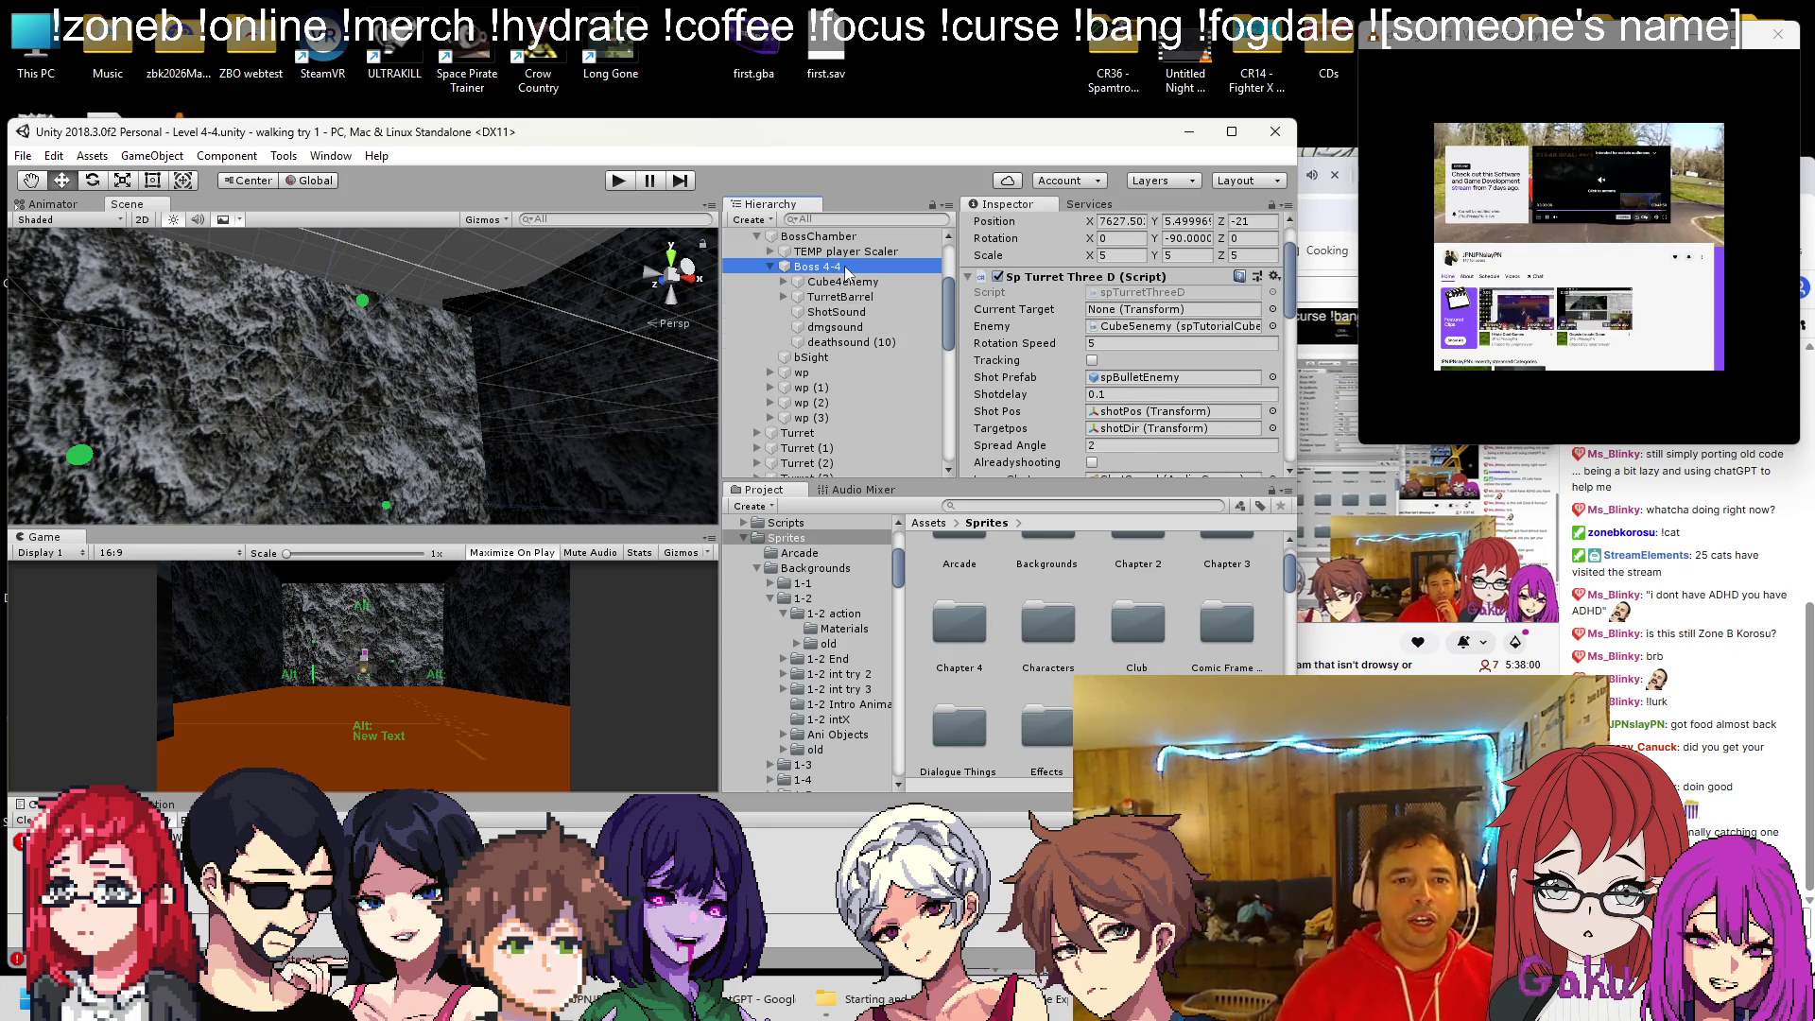
# Duplicate Boss 4-4, move the copy under BossChamber below TEMP player Scaler, and rename it BossMovement
pyautogui.hotkey('ctrl', 'd')
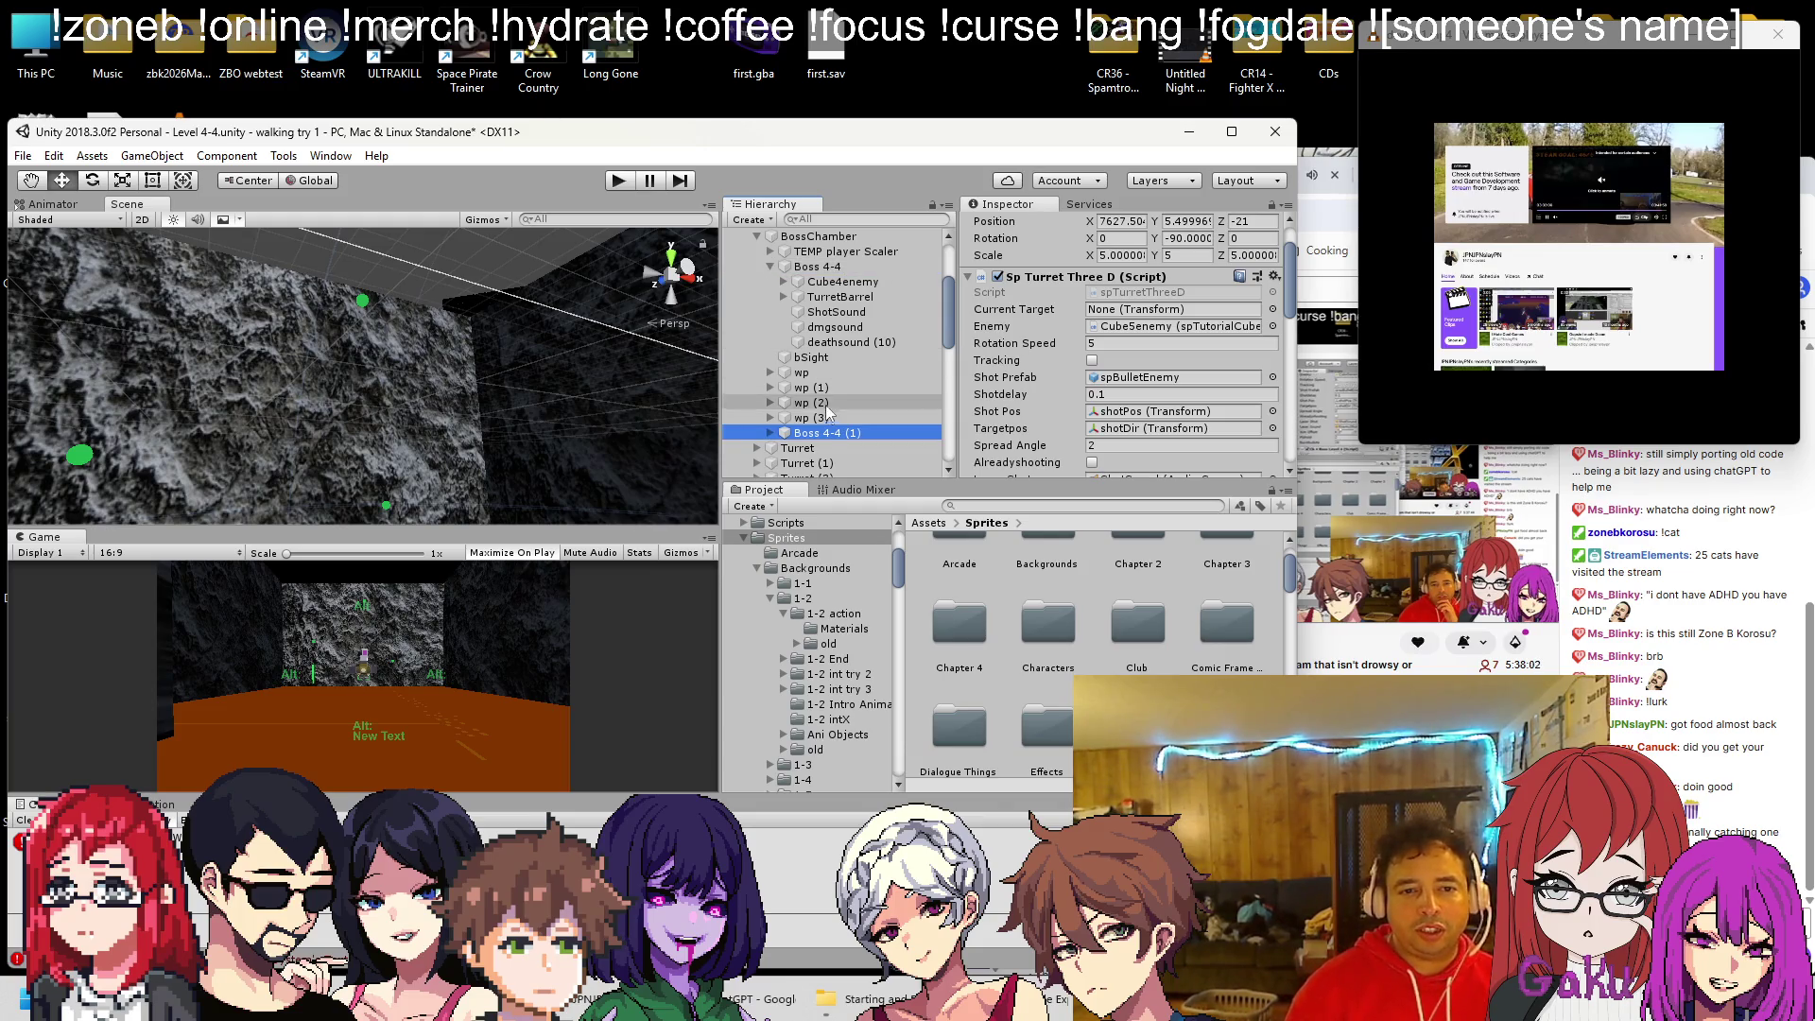
pyautogui.moveTo(828, 433); pyautogui.dragTo(828, 271)
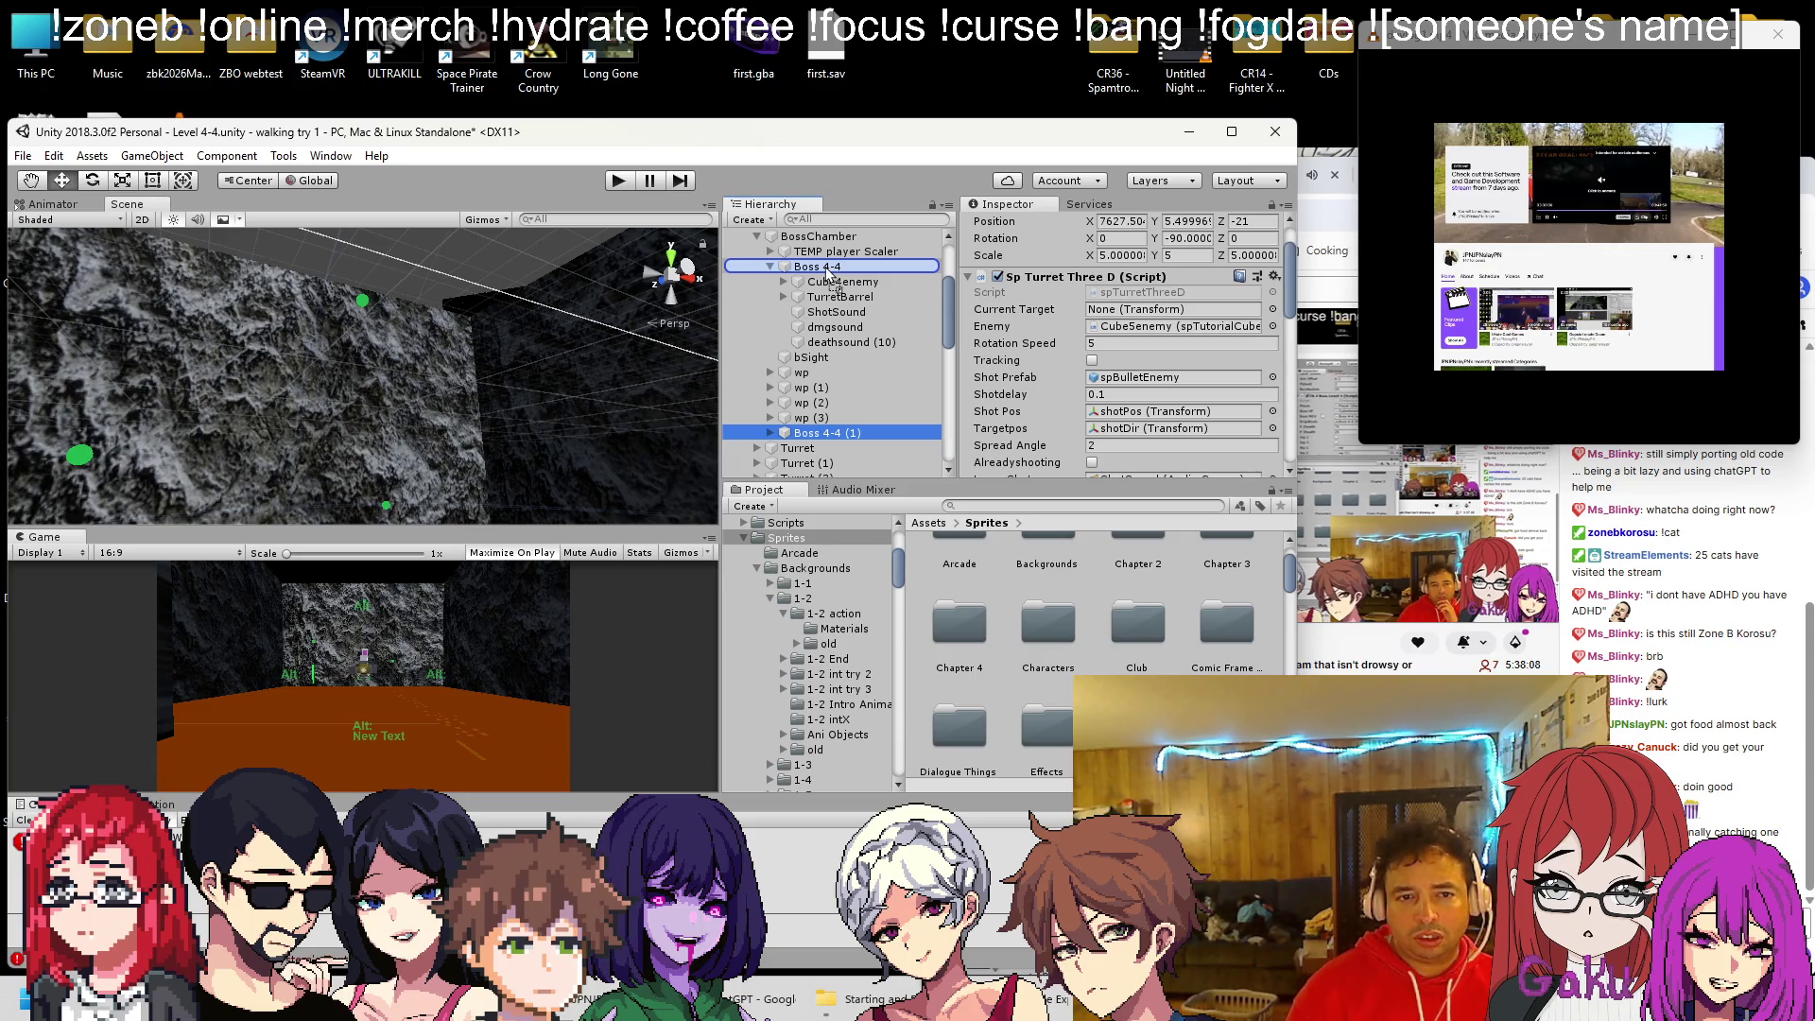
pyautogui.moveTo(829, 271); pyautogui.dragTo(825, 269)
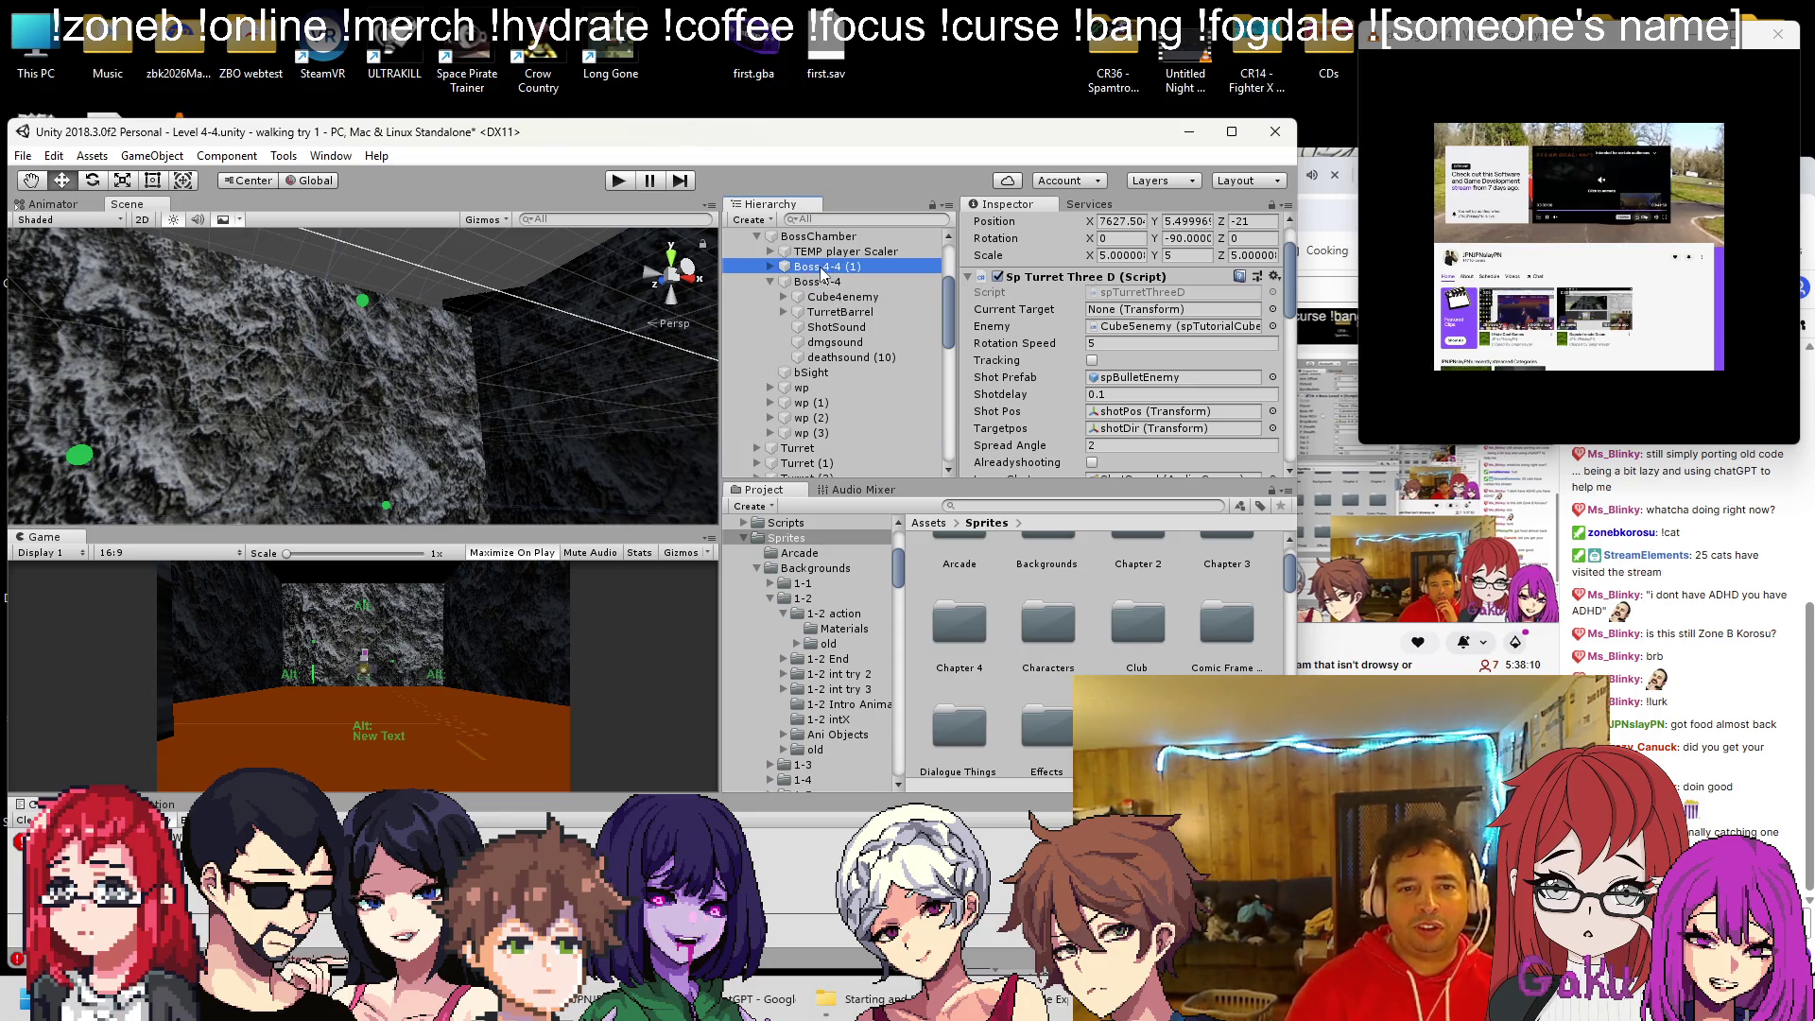
pyautogui.press('Right')
pyautogui.rightClick(828, 269)
pyautogui.click(883, 328)
pyautogui.press('BackSpace')
pyautogui.press('BackSpace')
pyautogui.press('BackSpace')
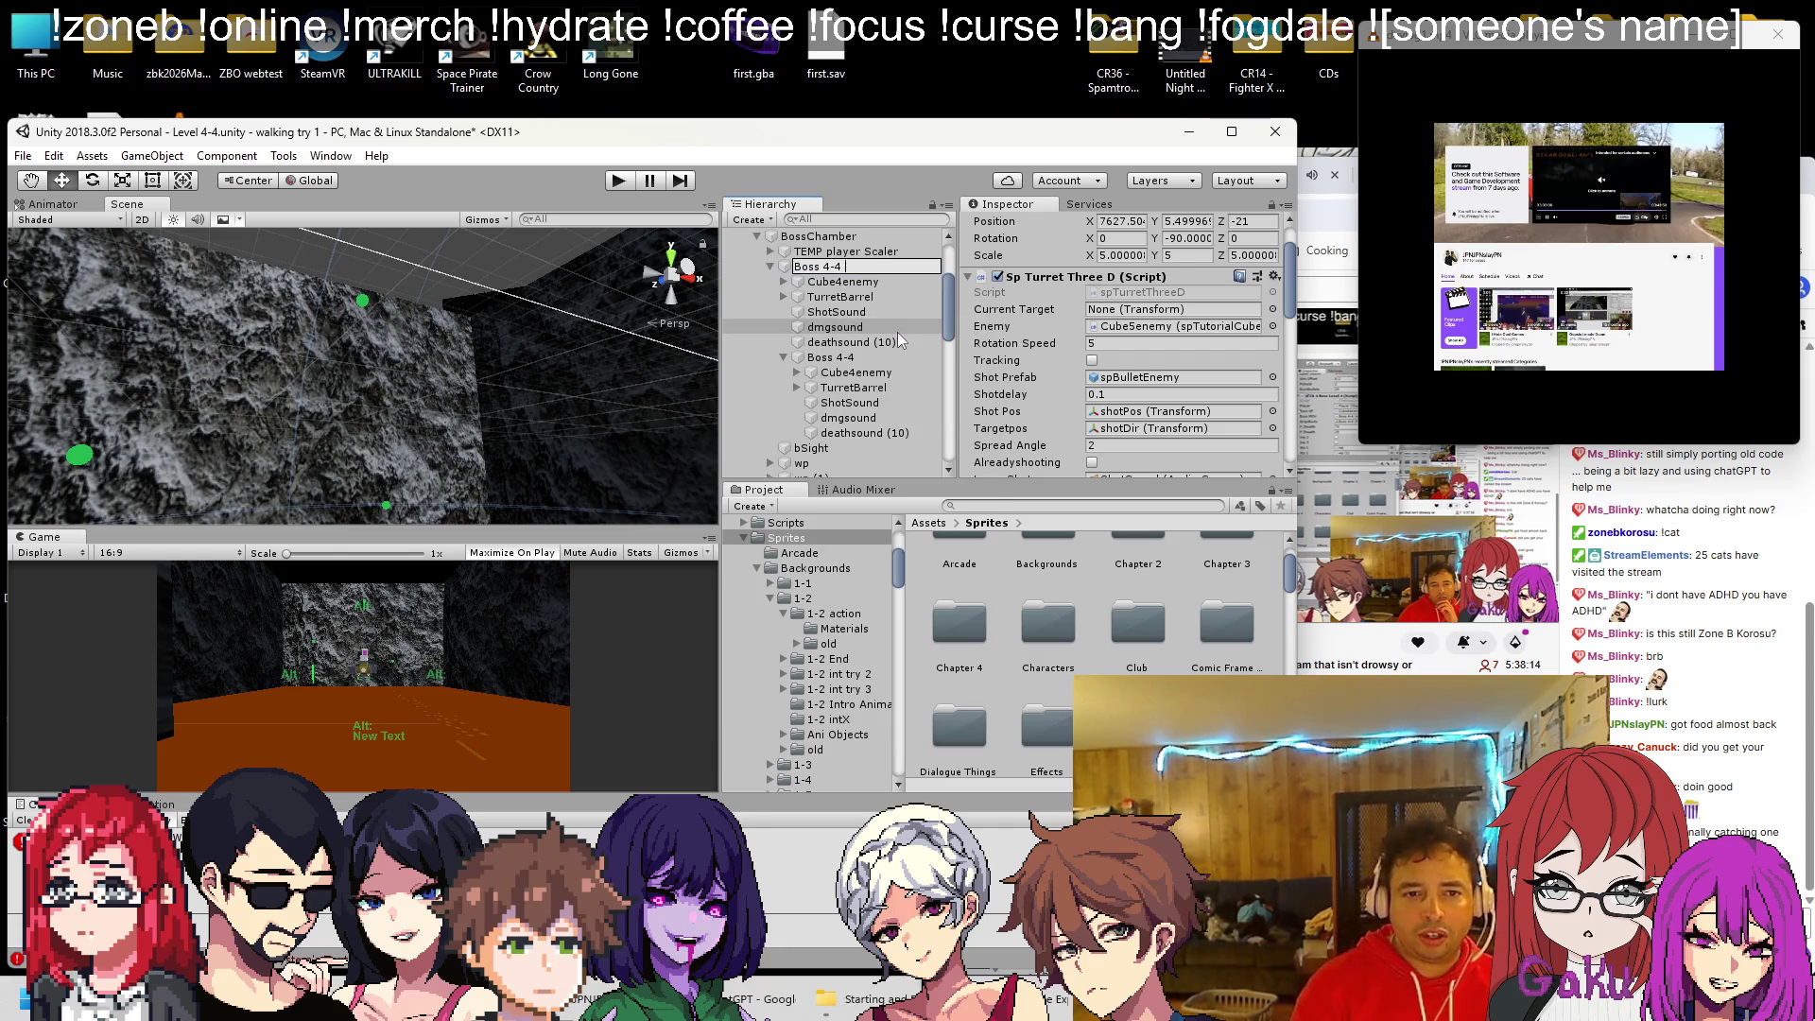
pyautogui.write('Movement')
pyautogui.press('Return')
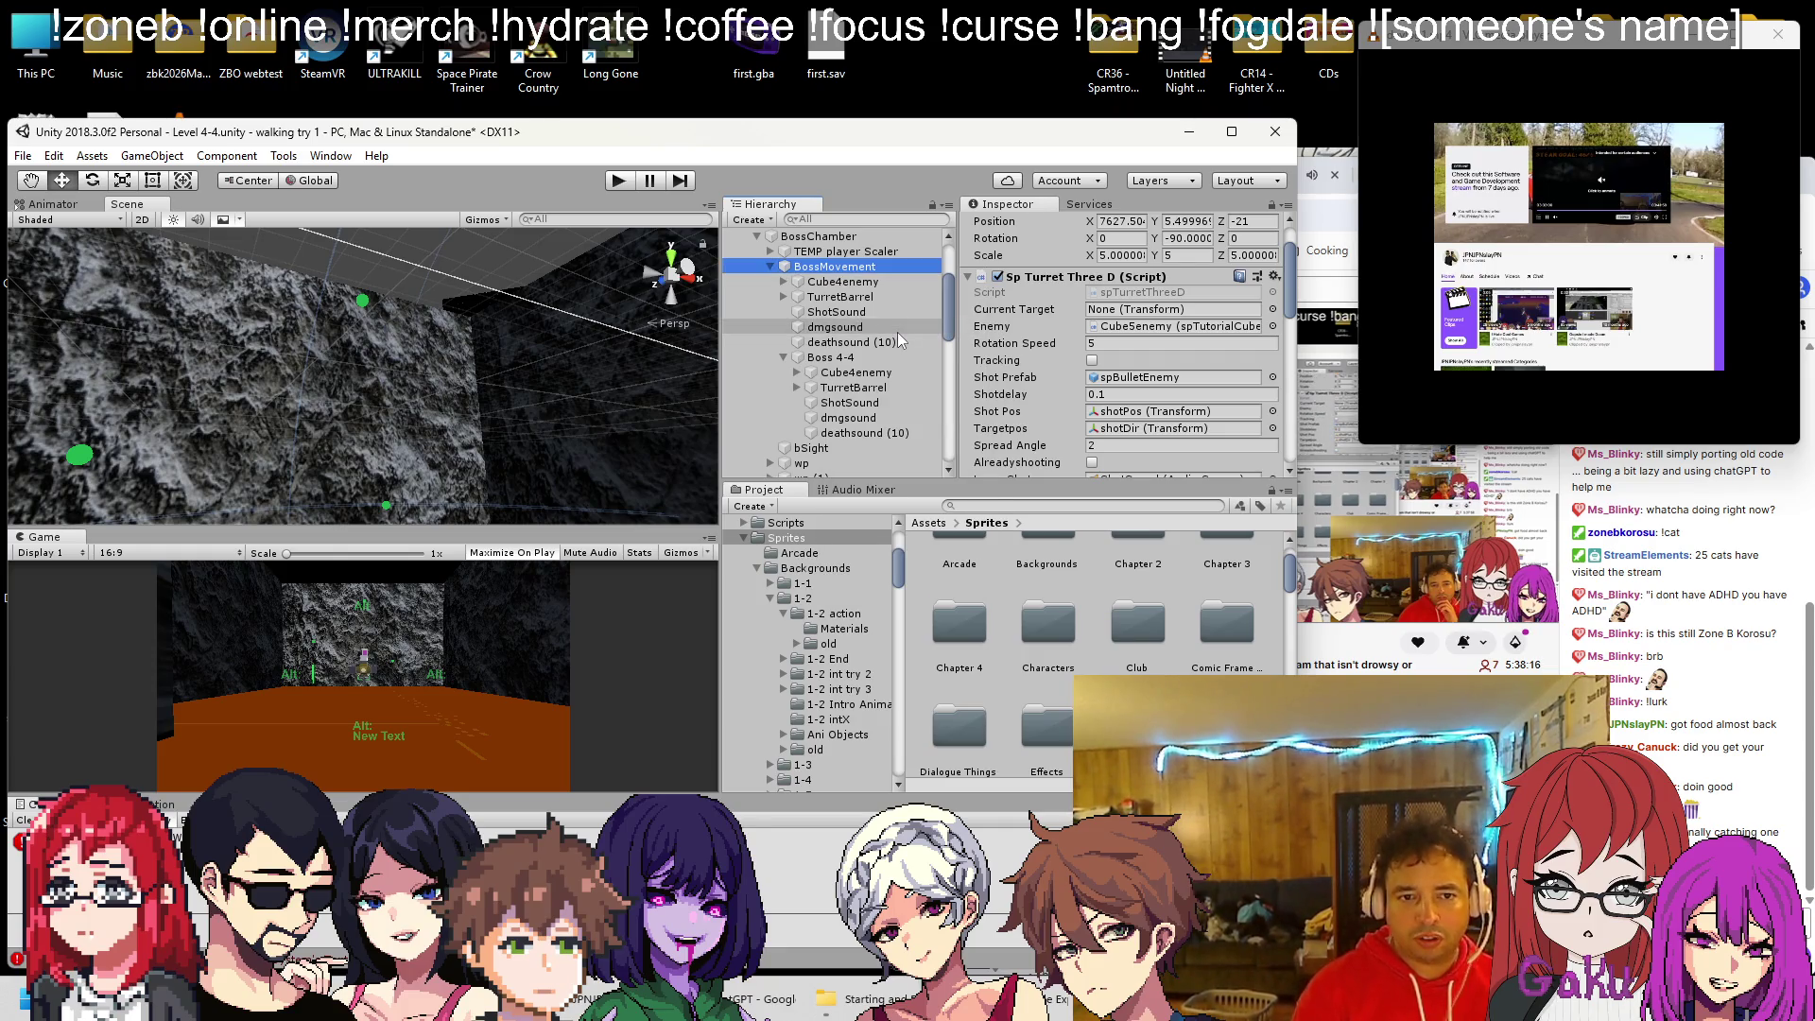
pyautogui.click(769, 267)
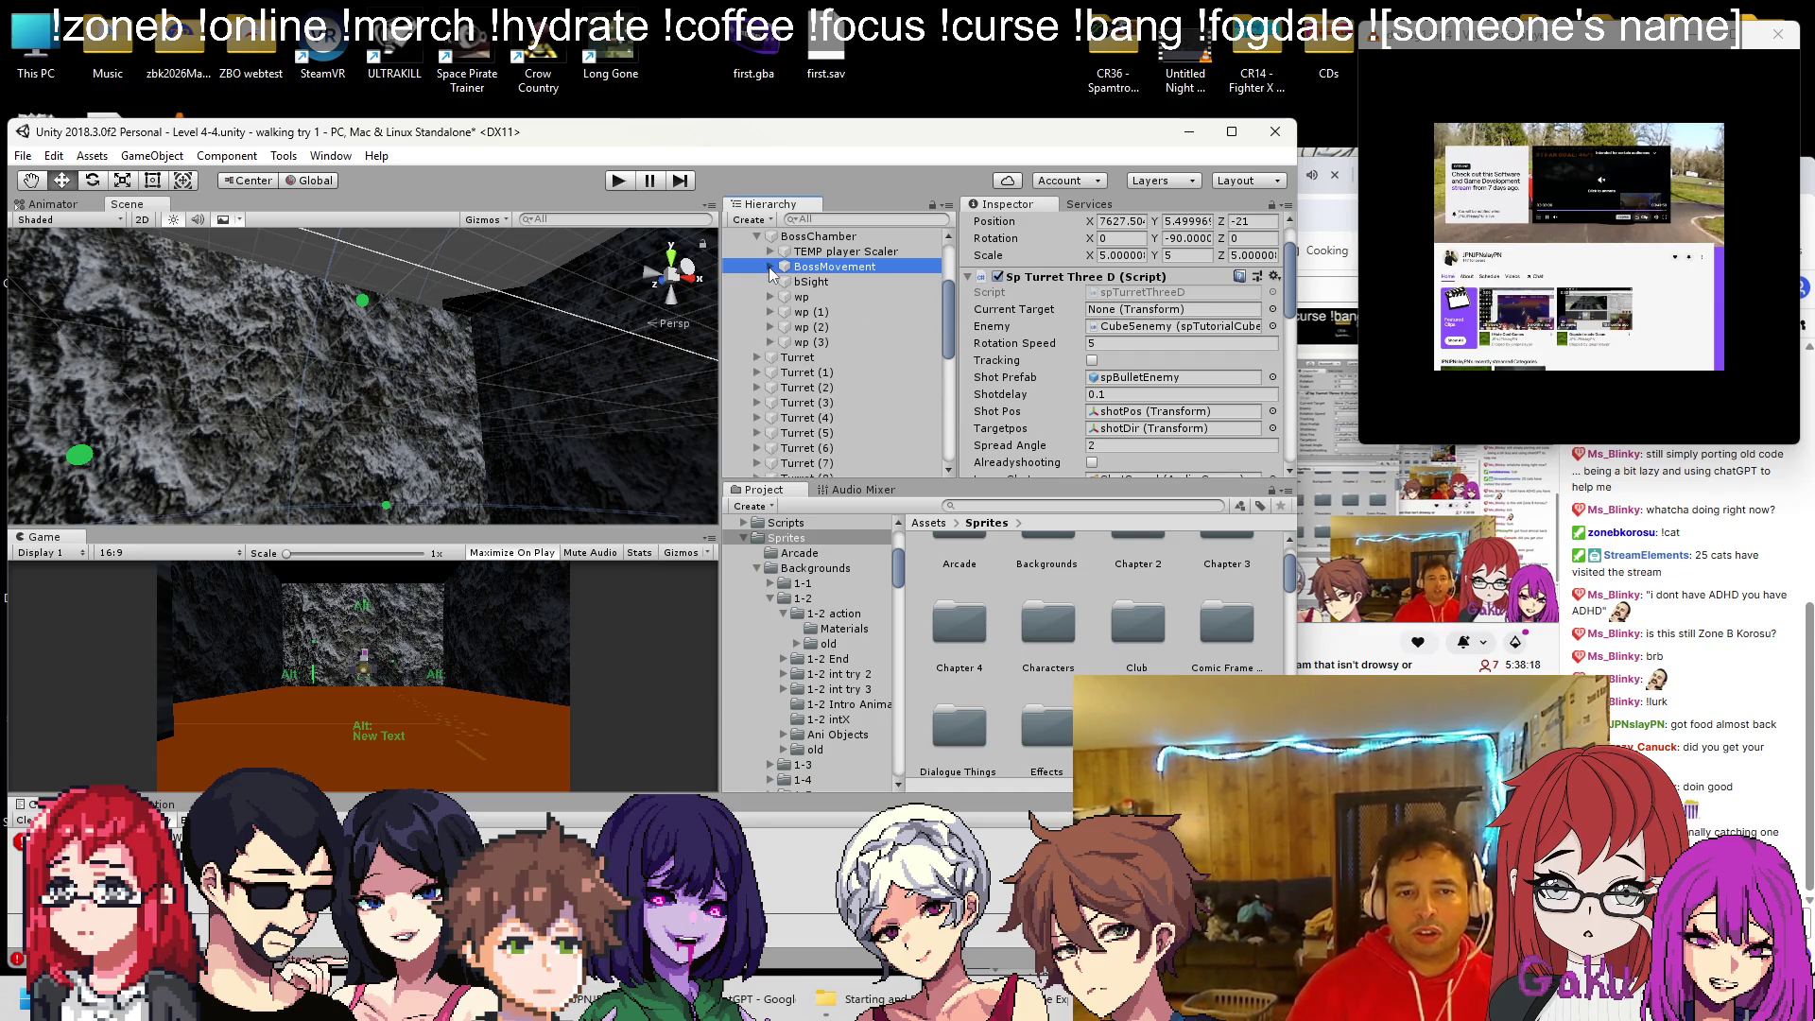
pyautogui.click(770, 269)
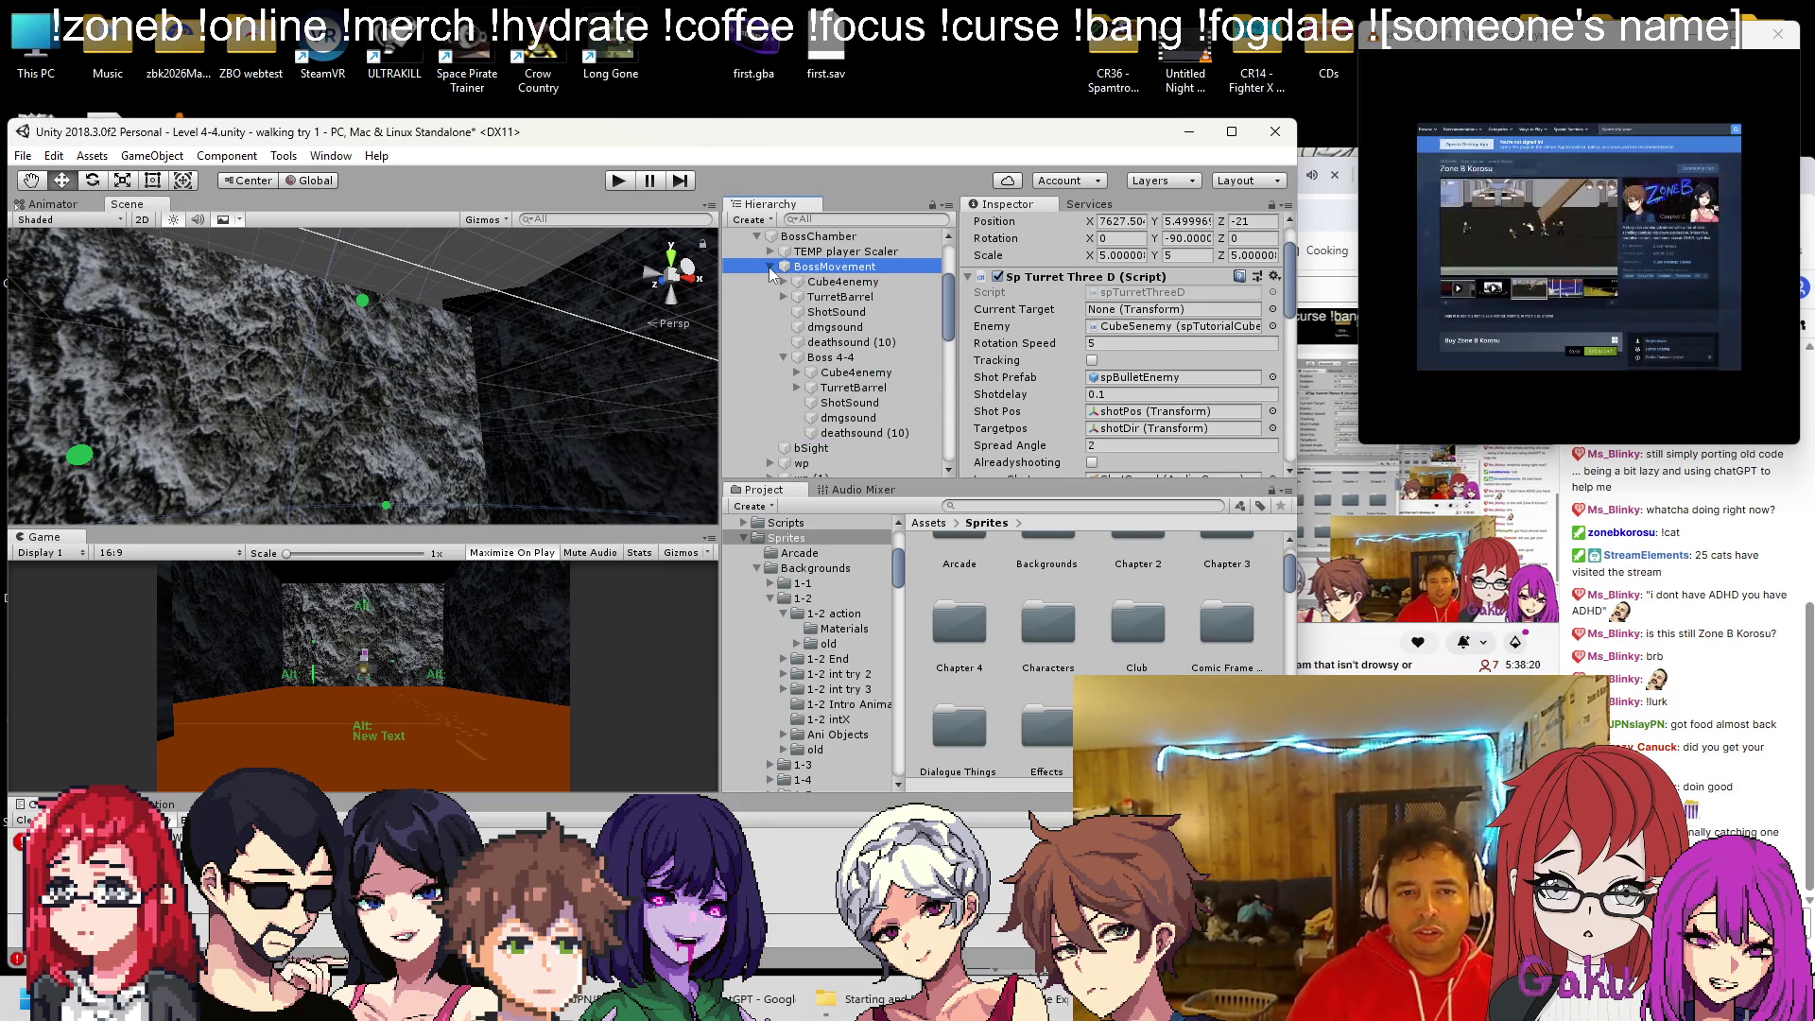
pyautogui.click(837, 342)
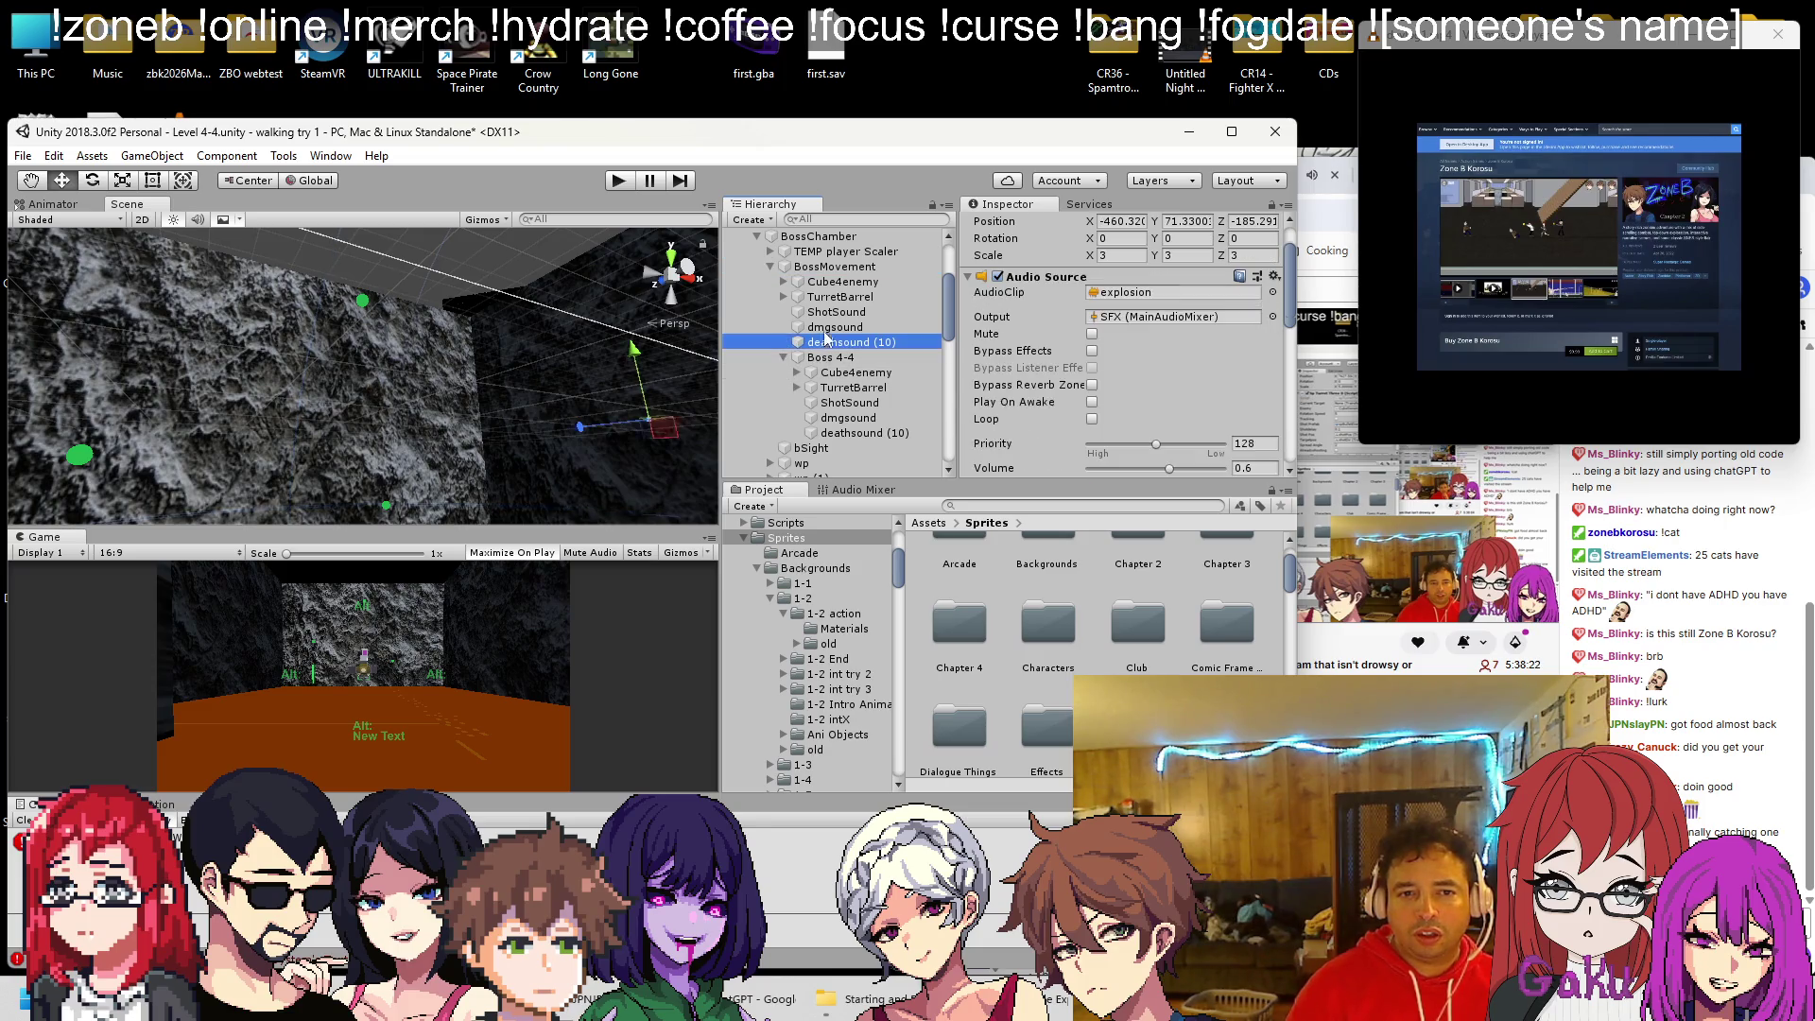
# Delete BossMovement's duplicated sound objects, TurretBarrel and Cube4enemy children
pyautogui.keyDown('shift'); pyautogui.click(834, 315); pyautogui.keyUp('shift')
pyautogui.press('Delete')
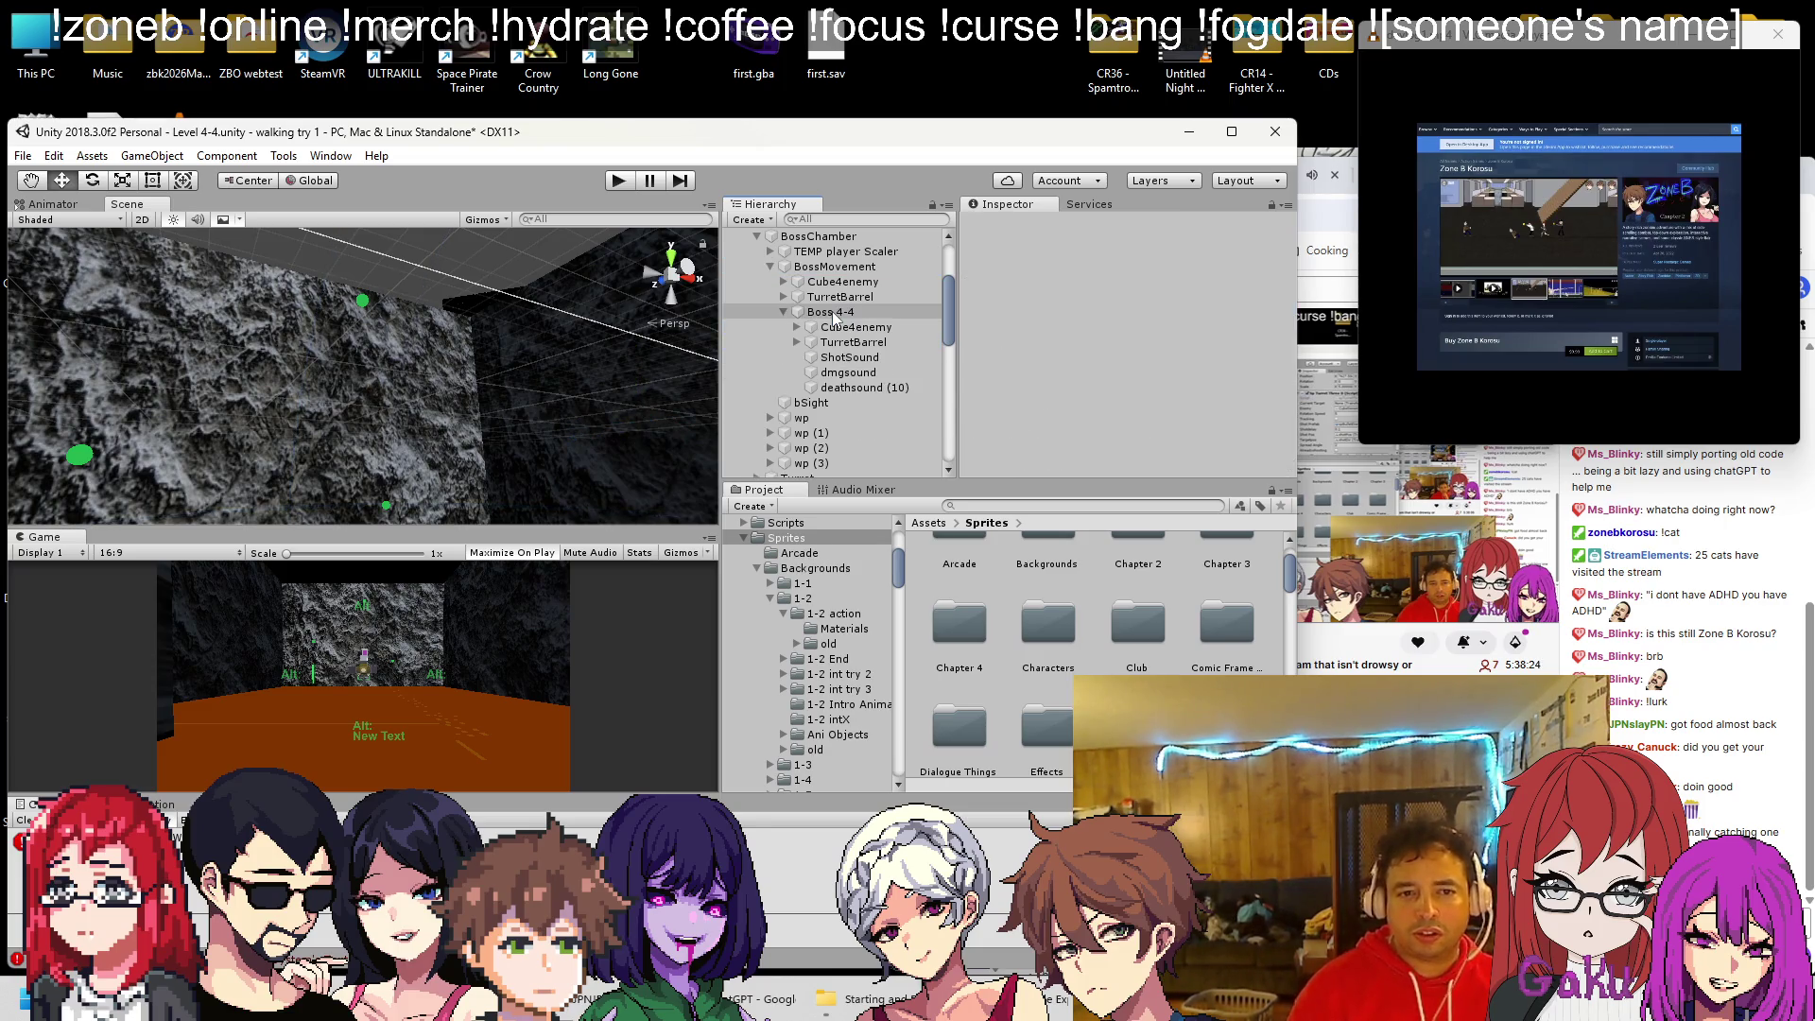
pyautogui.click(832, 301)
pyautogui.press('Delete')
pyautogui.click(842, 283)
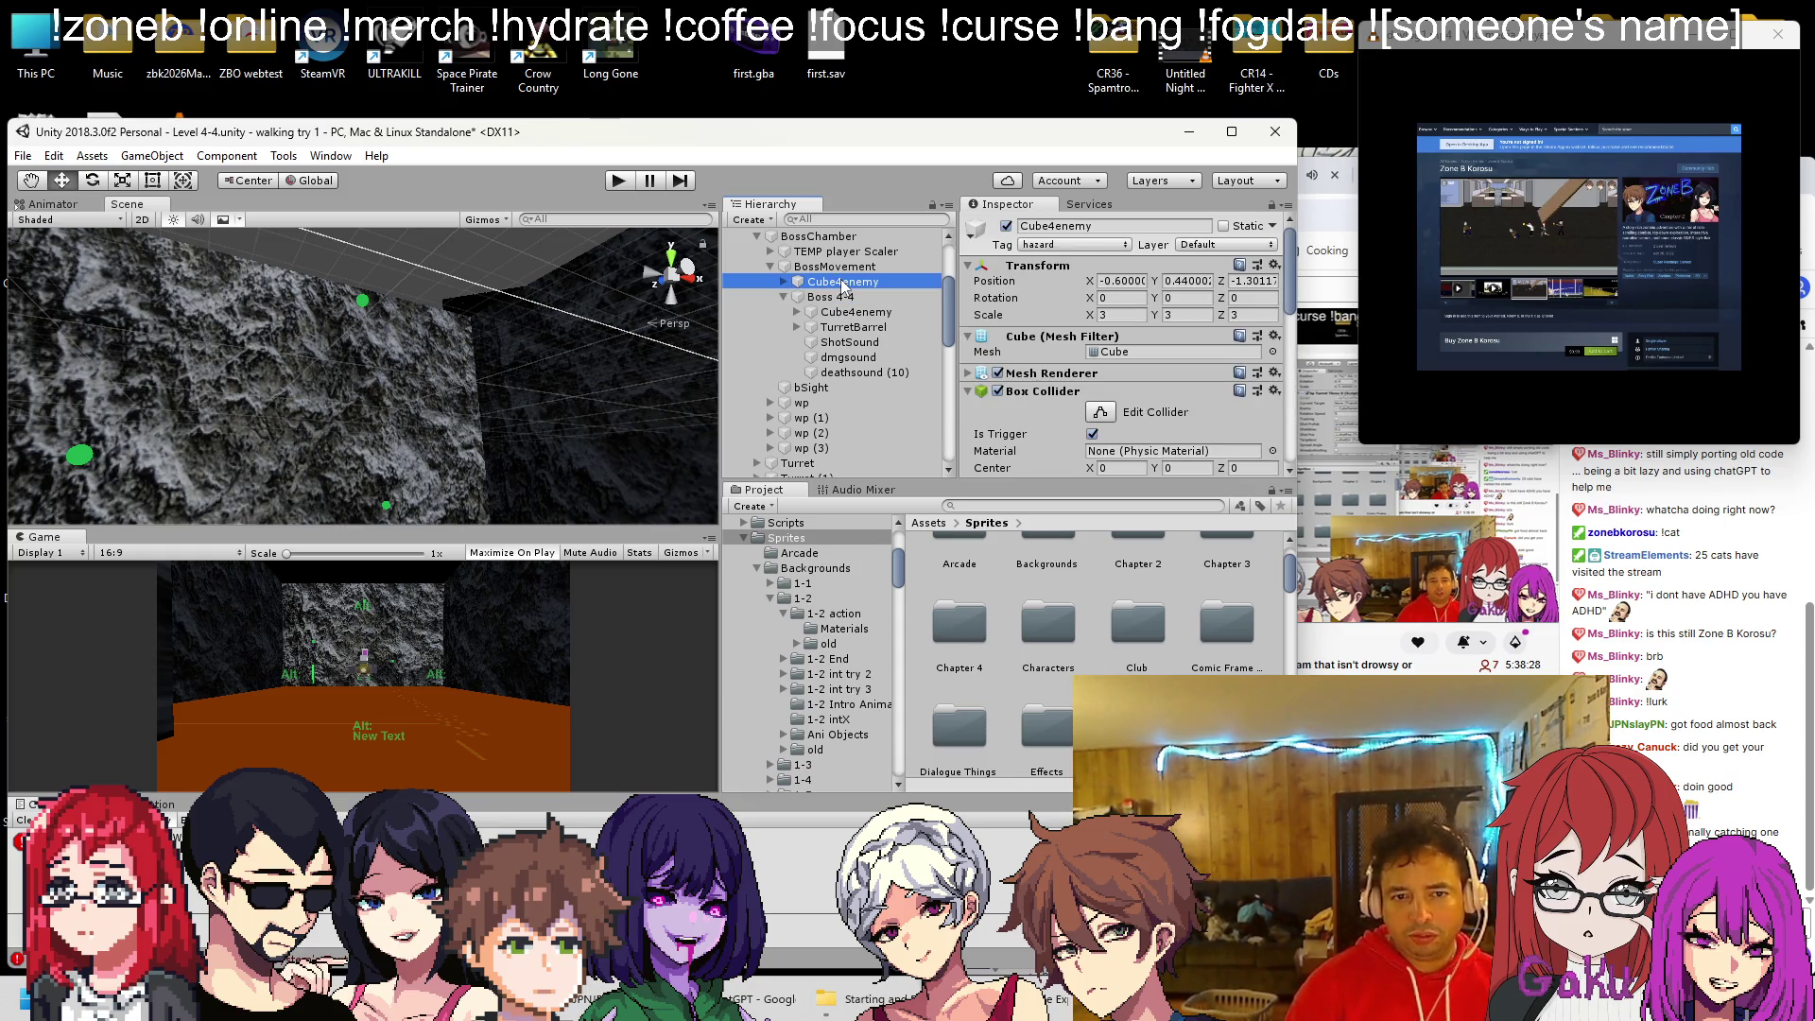
pyautogui.press('Delete')
# Remove the Sp Turret Three D script component from BossMovement
pyautogui.click(835, 265)
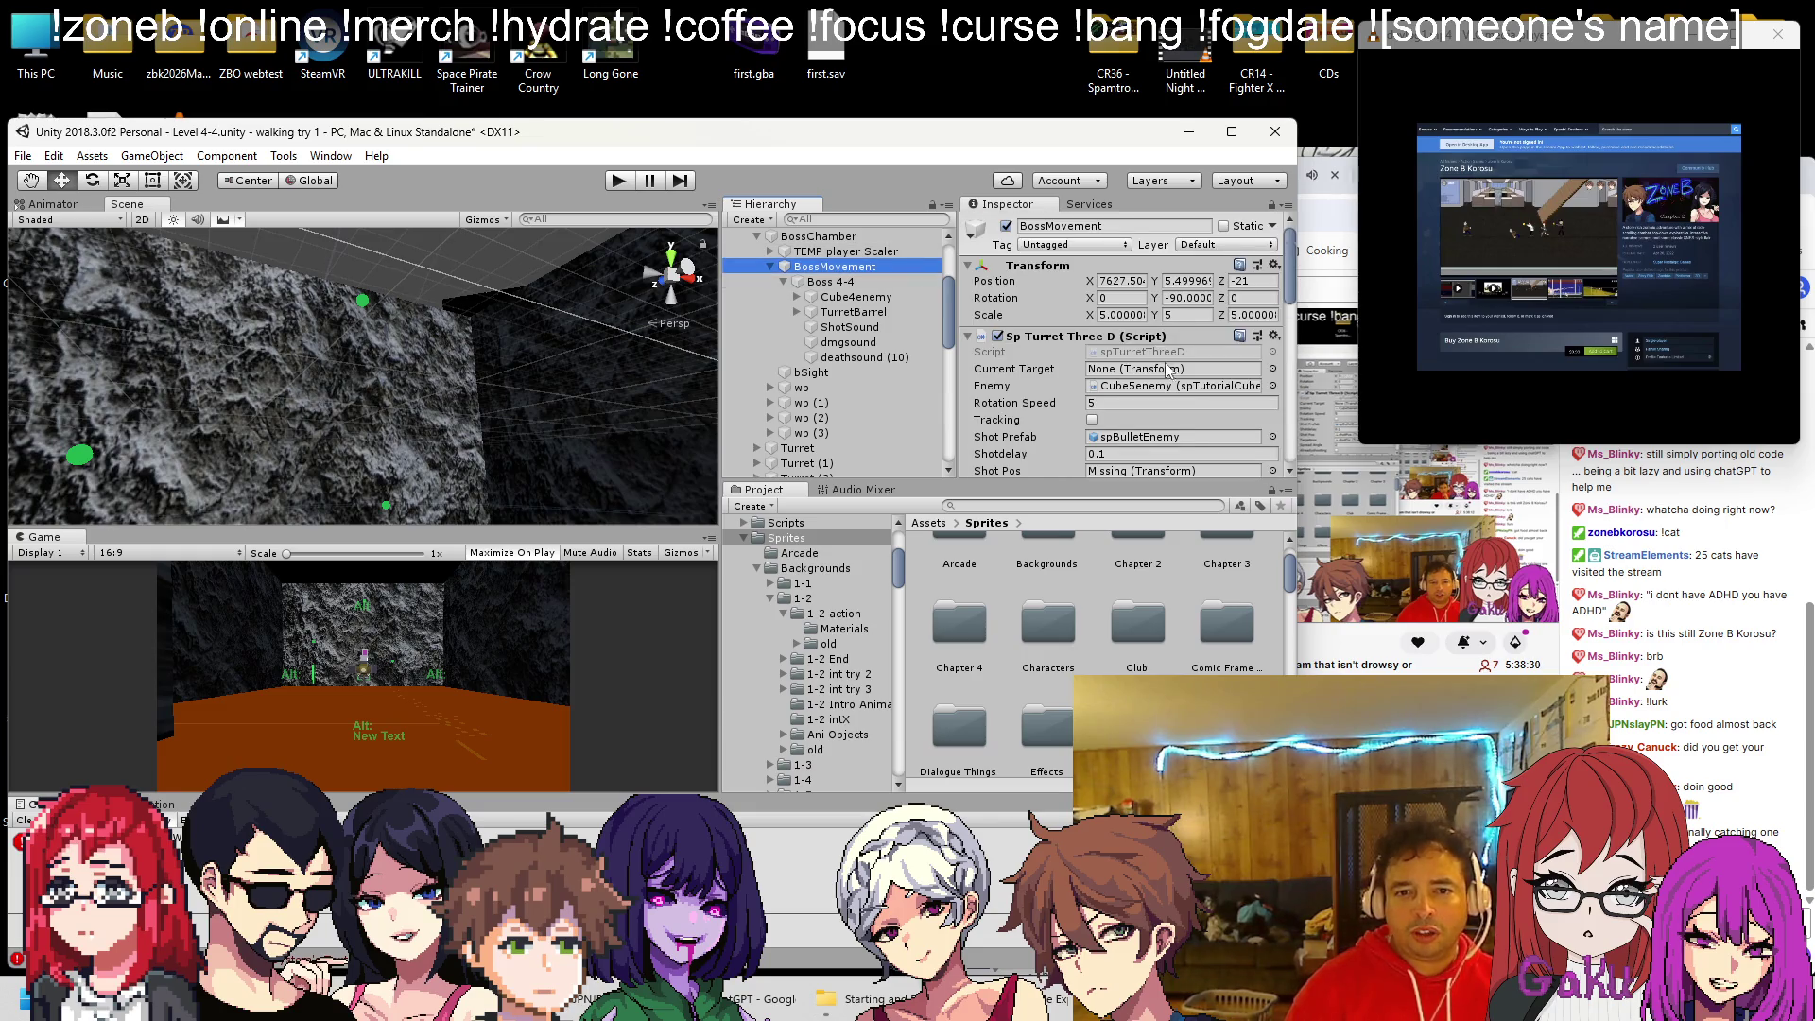
pyautogui.scroll(-3, 1170, 370)
pyautogui.rightClick(1052, 280)
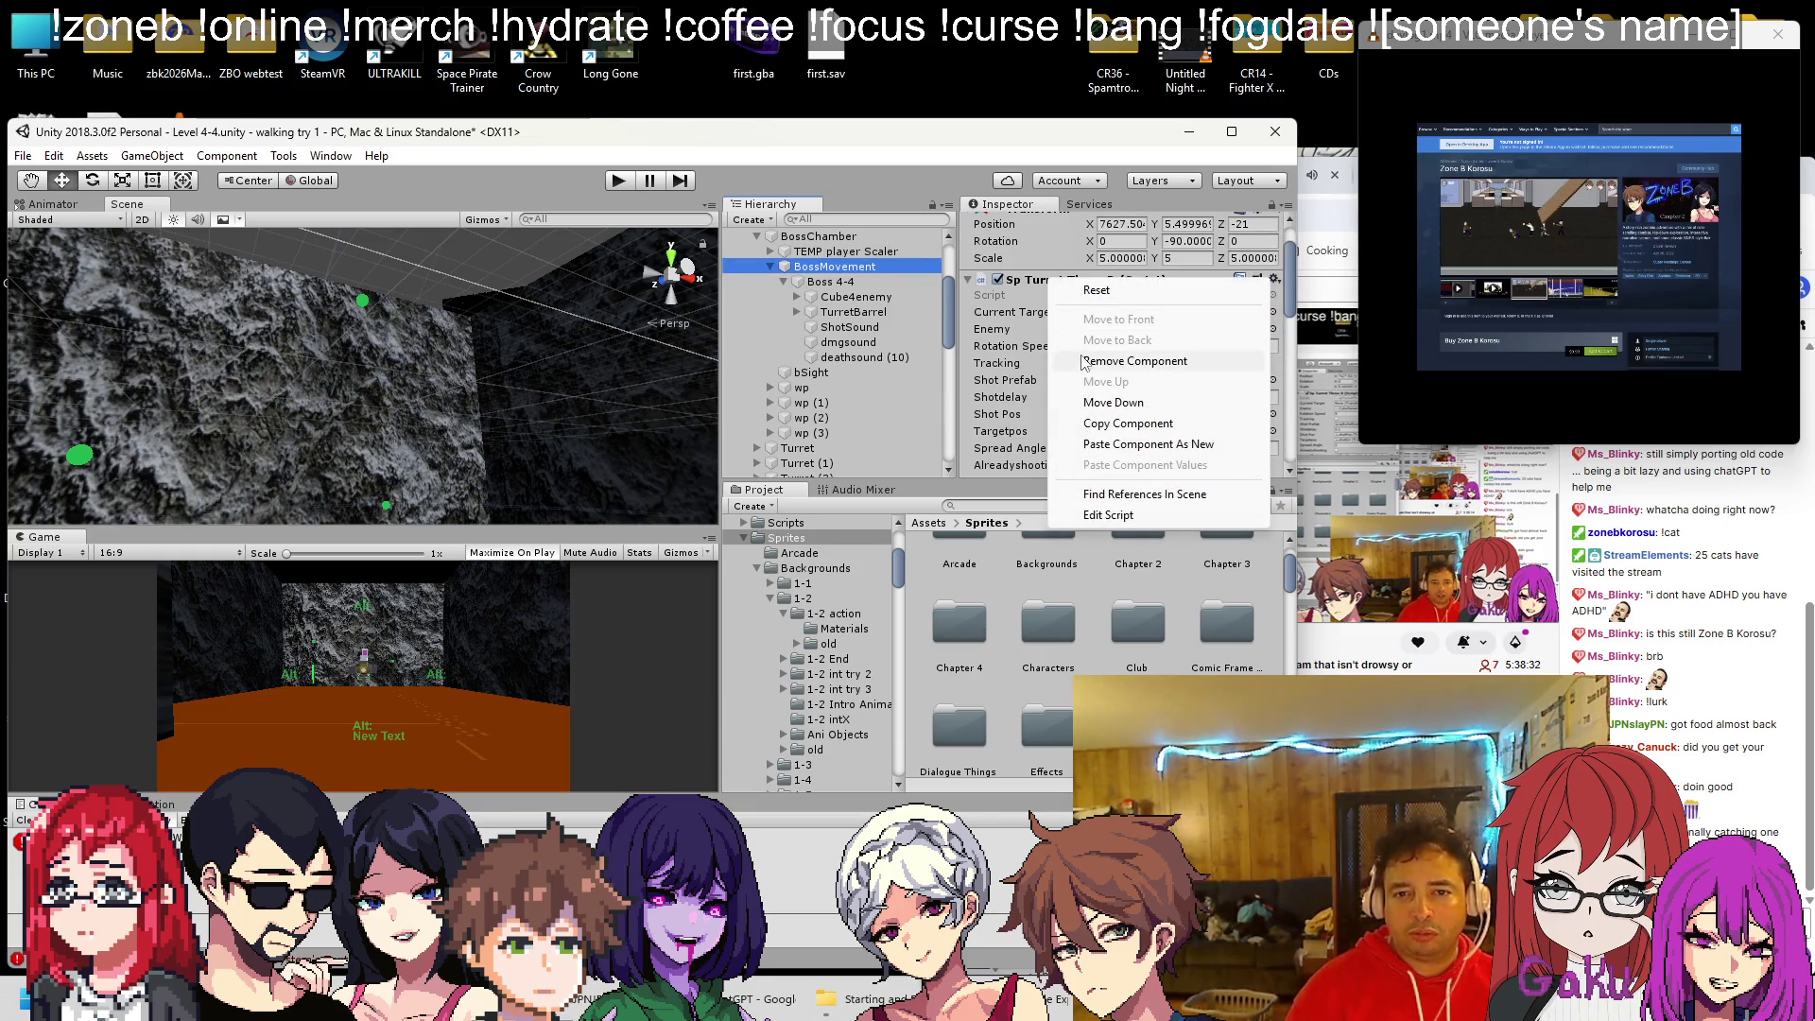
pyautogui.click(1070, 329)
pyautogui.scroll(-3, 1070, 329)
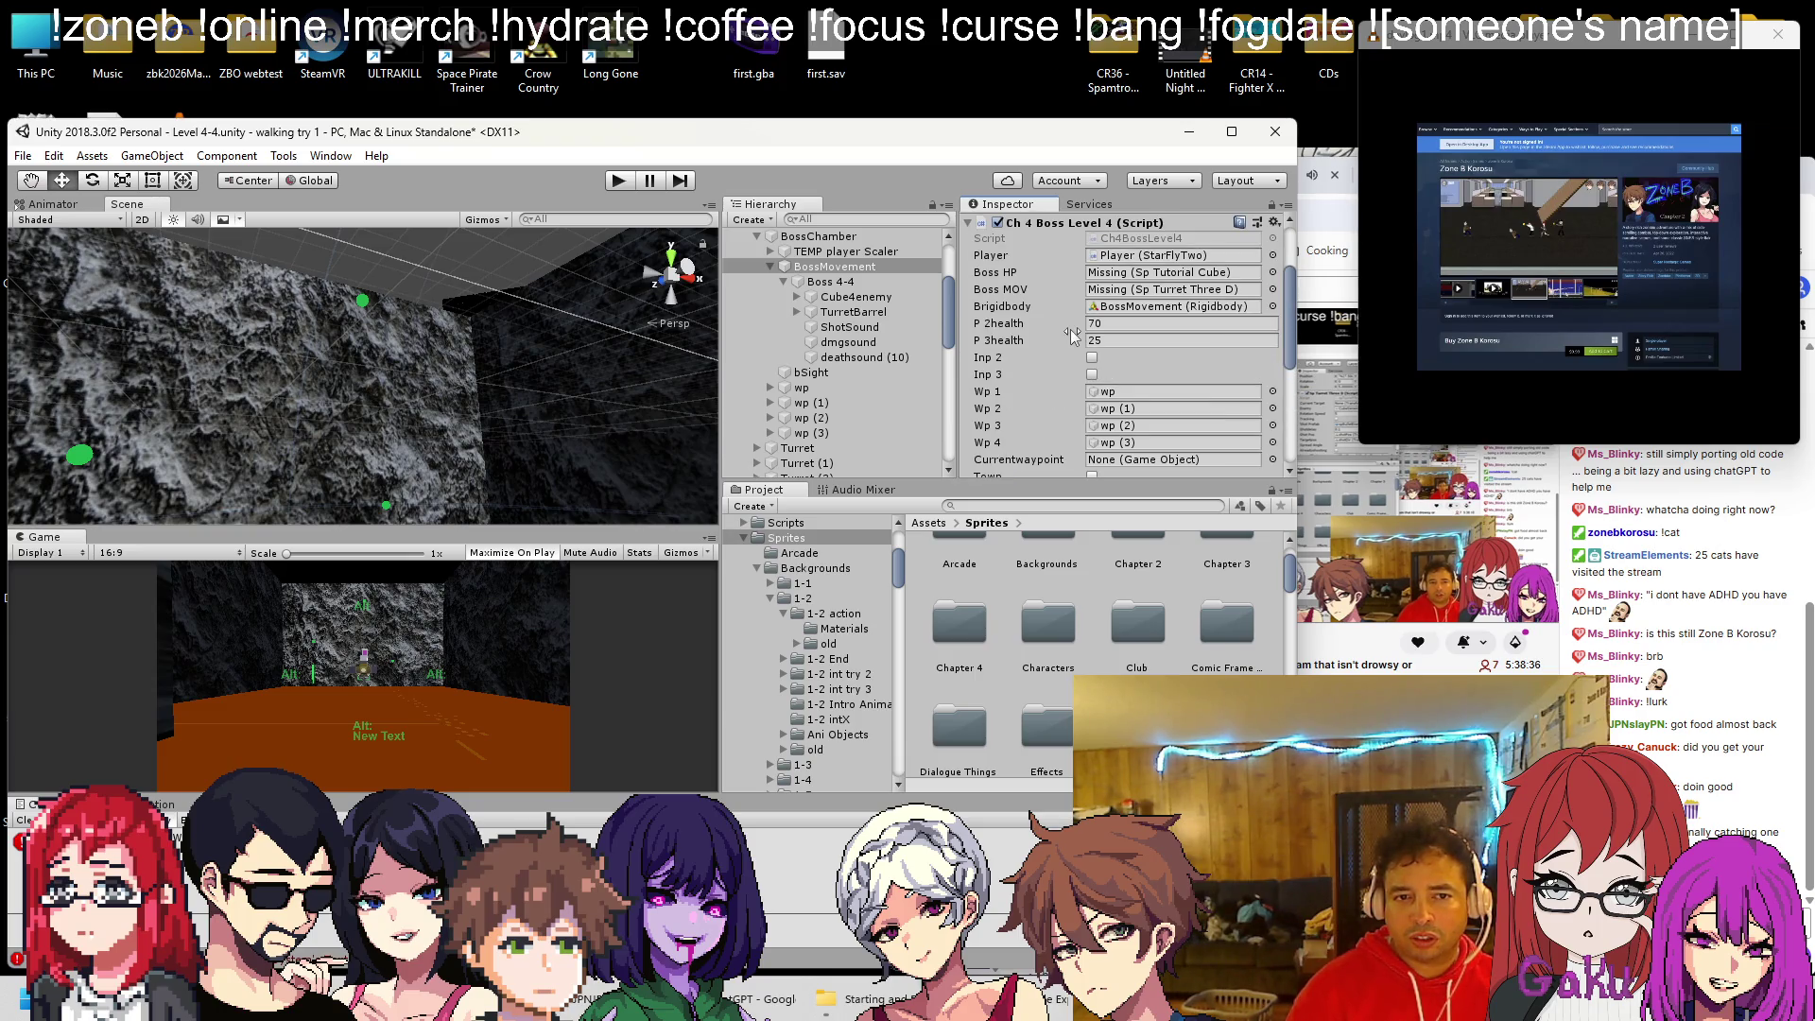
pyautogui.scroll(-5, 1069, 329)
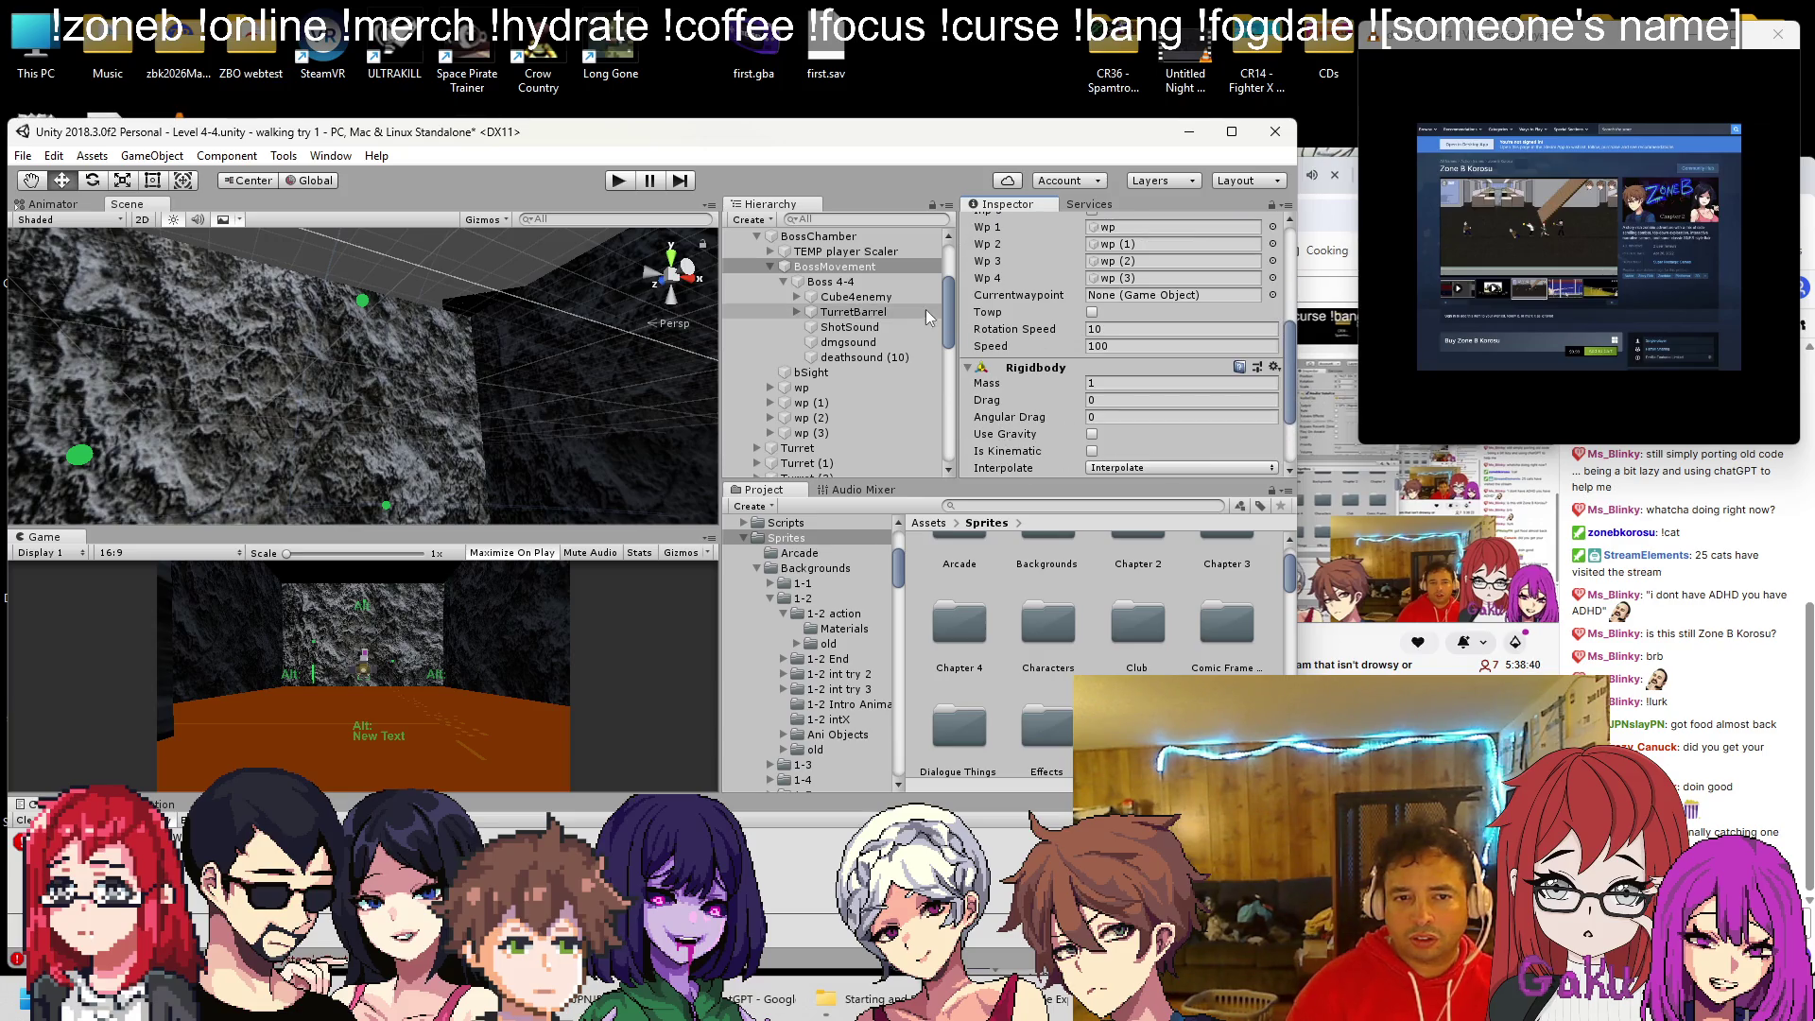
# Remove the Rigidbody and Ch 4 Boss Level 4 script from the nested Boss 4-4
pyautogui.click(821, 282)
pyautogui.scroll(-2, 1012, 338)
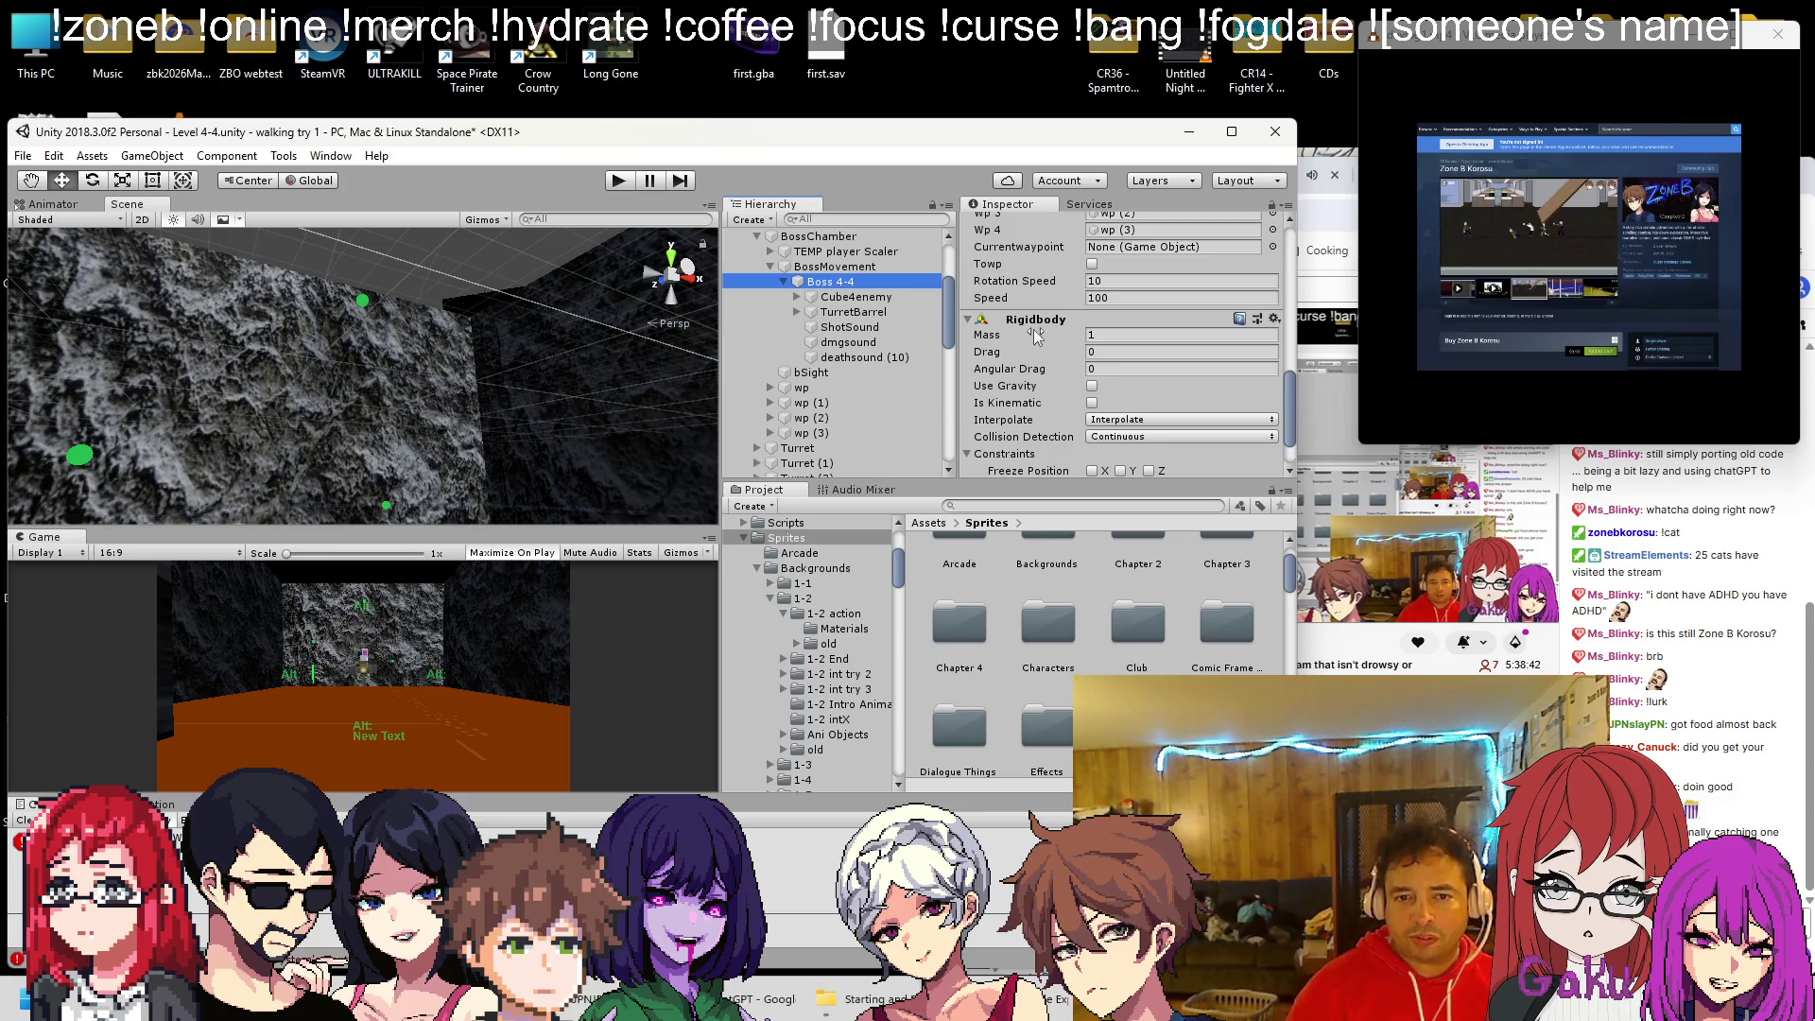
pyautogui.rightClick(1047, 321)
pyautogui.click(1122, 404)
pyautogui.scroll(3, 1095, 392)
pyautogui.rightClick(1083, 365)
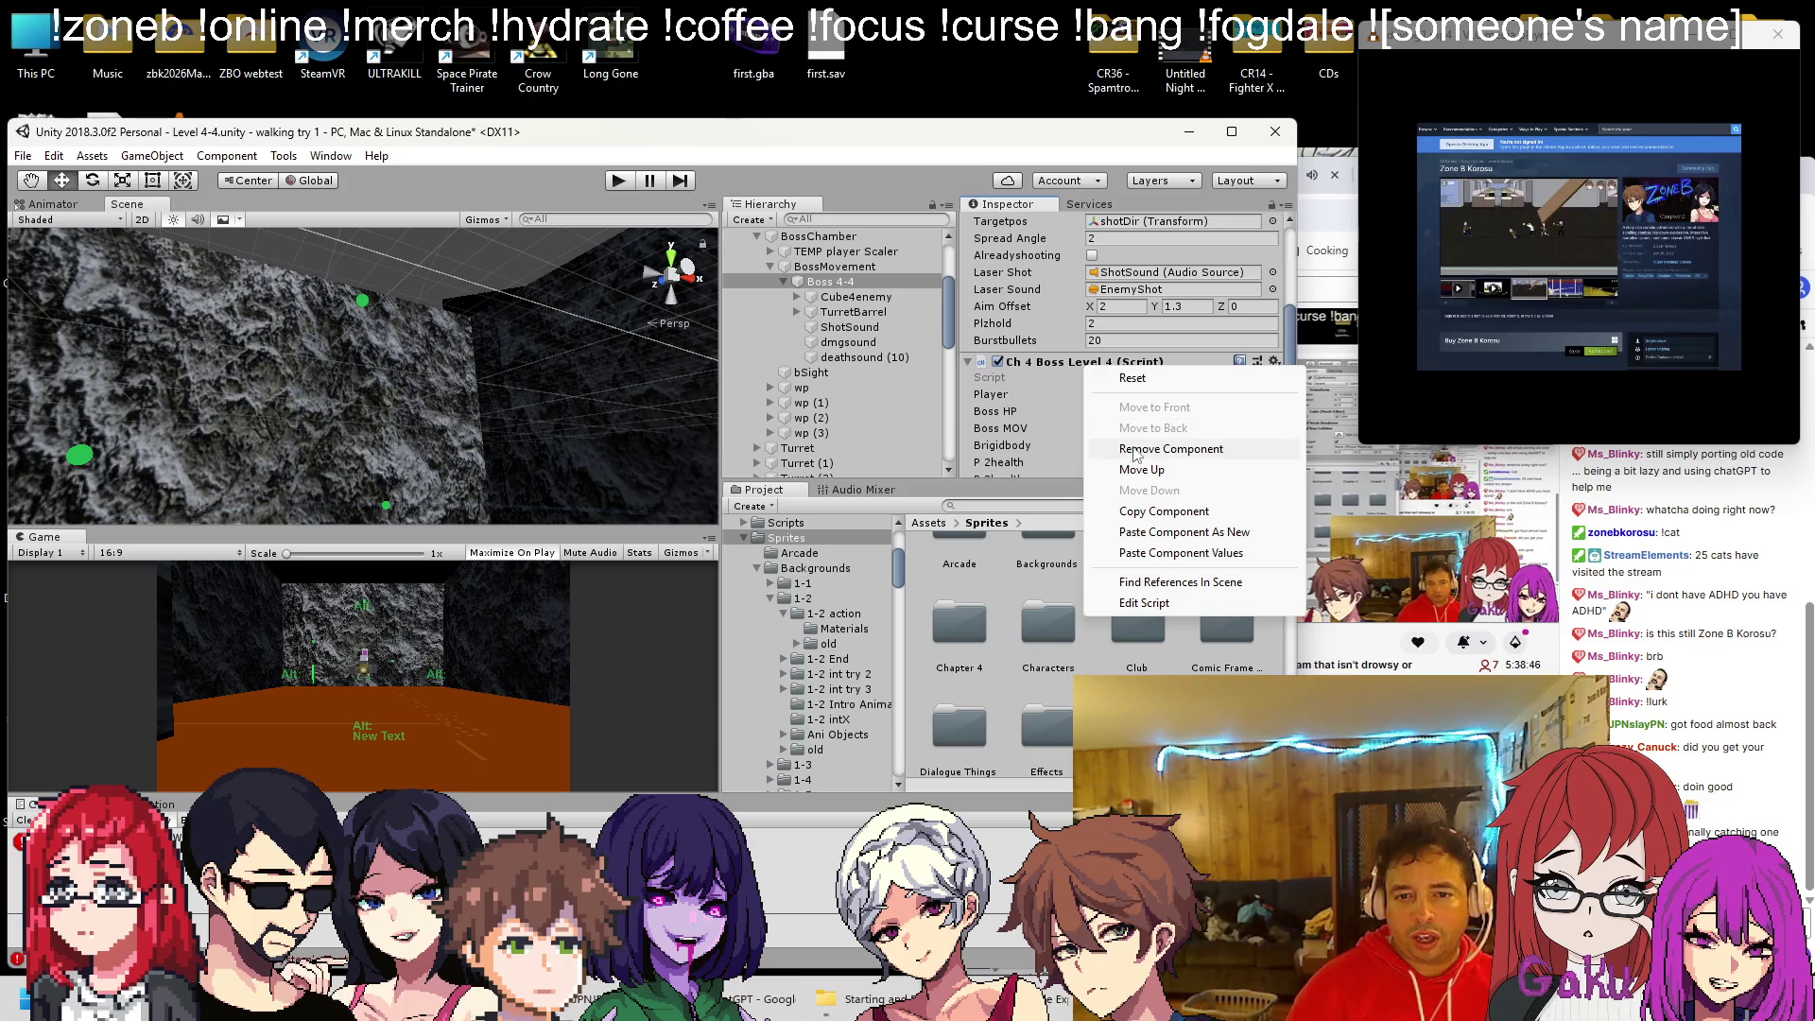
pyautogui.click(1108, 402)
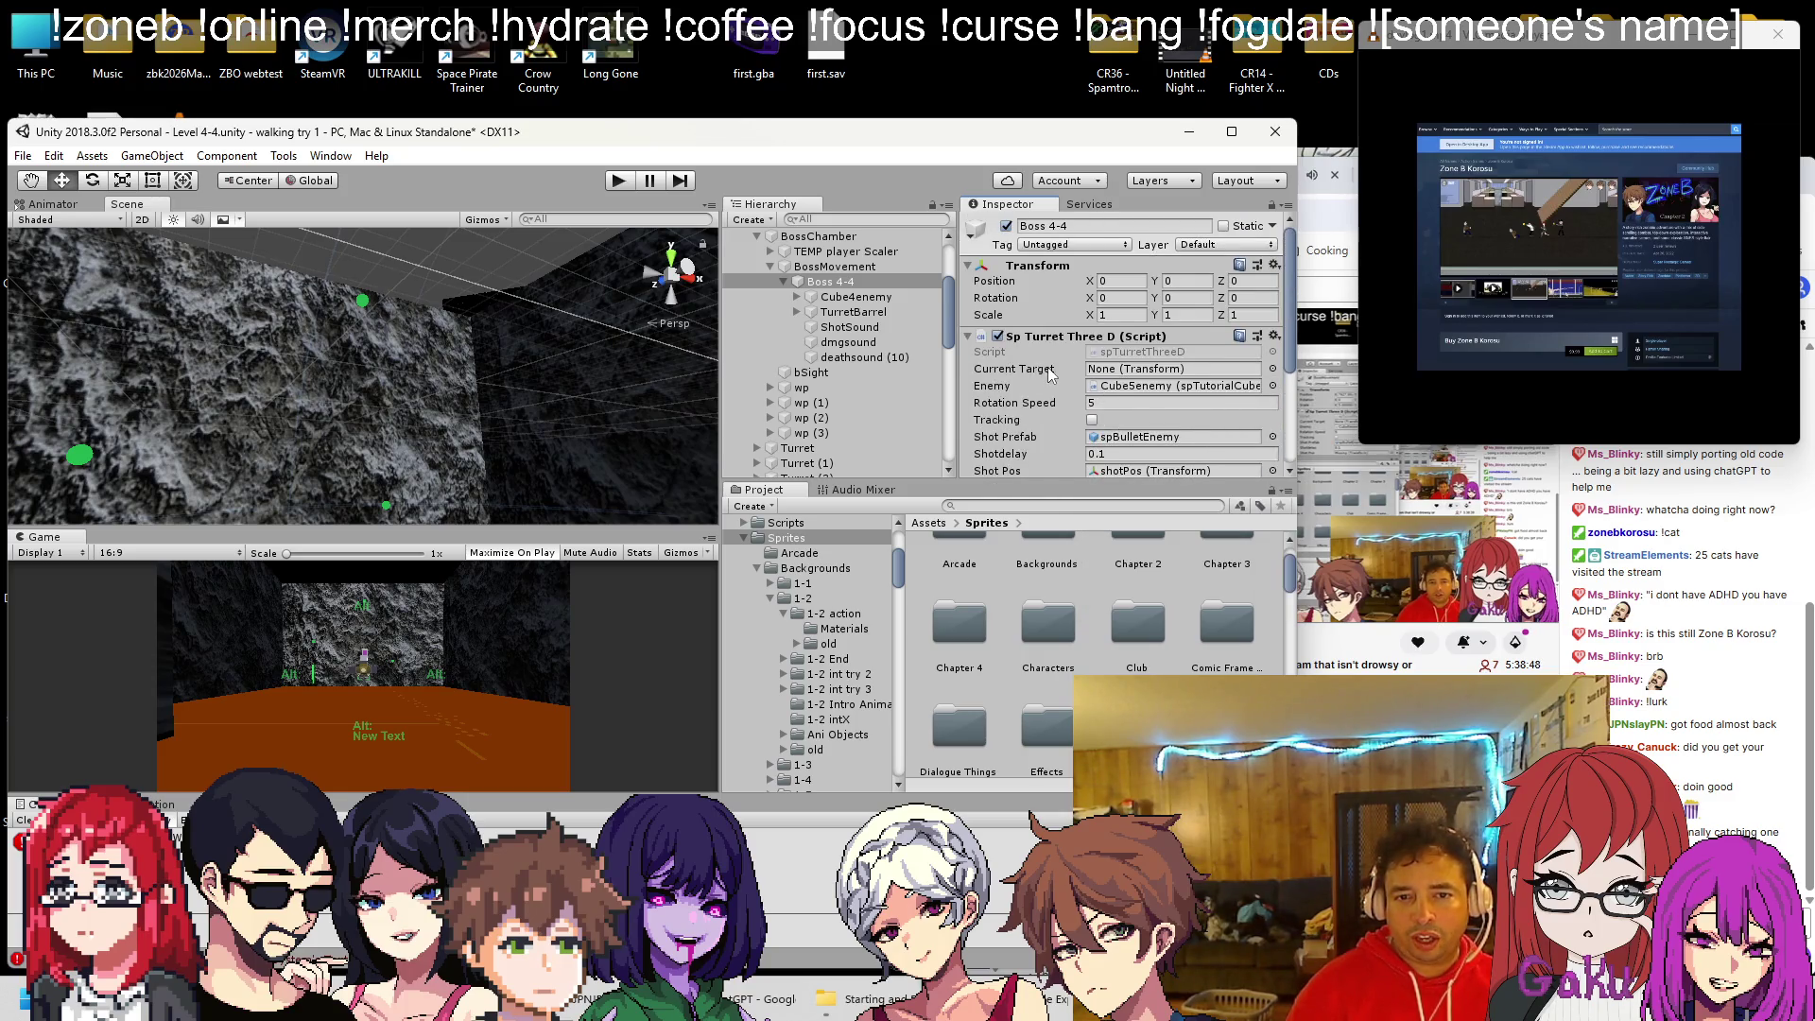
pyautogui.scroll(-5, 1047, 370)
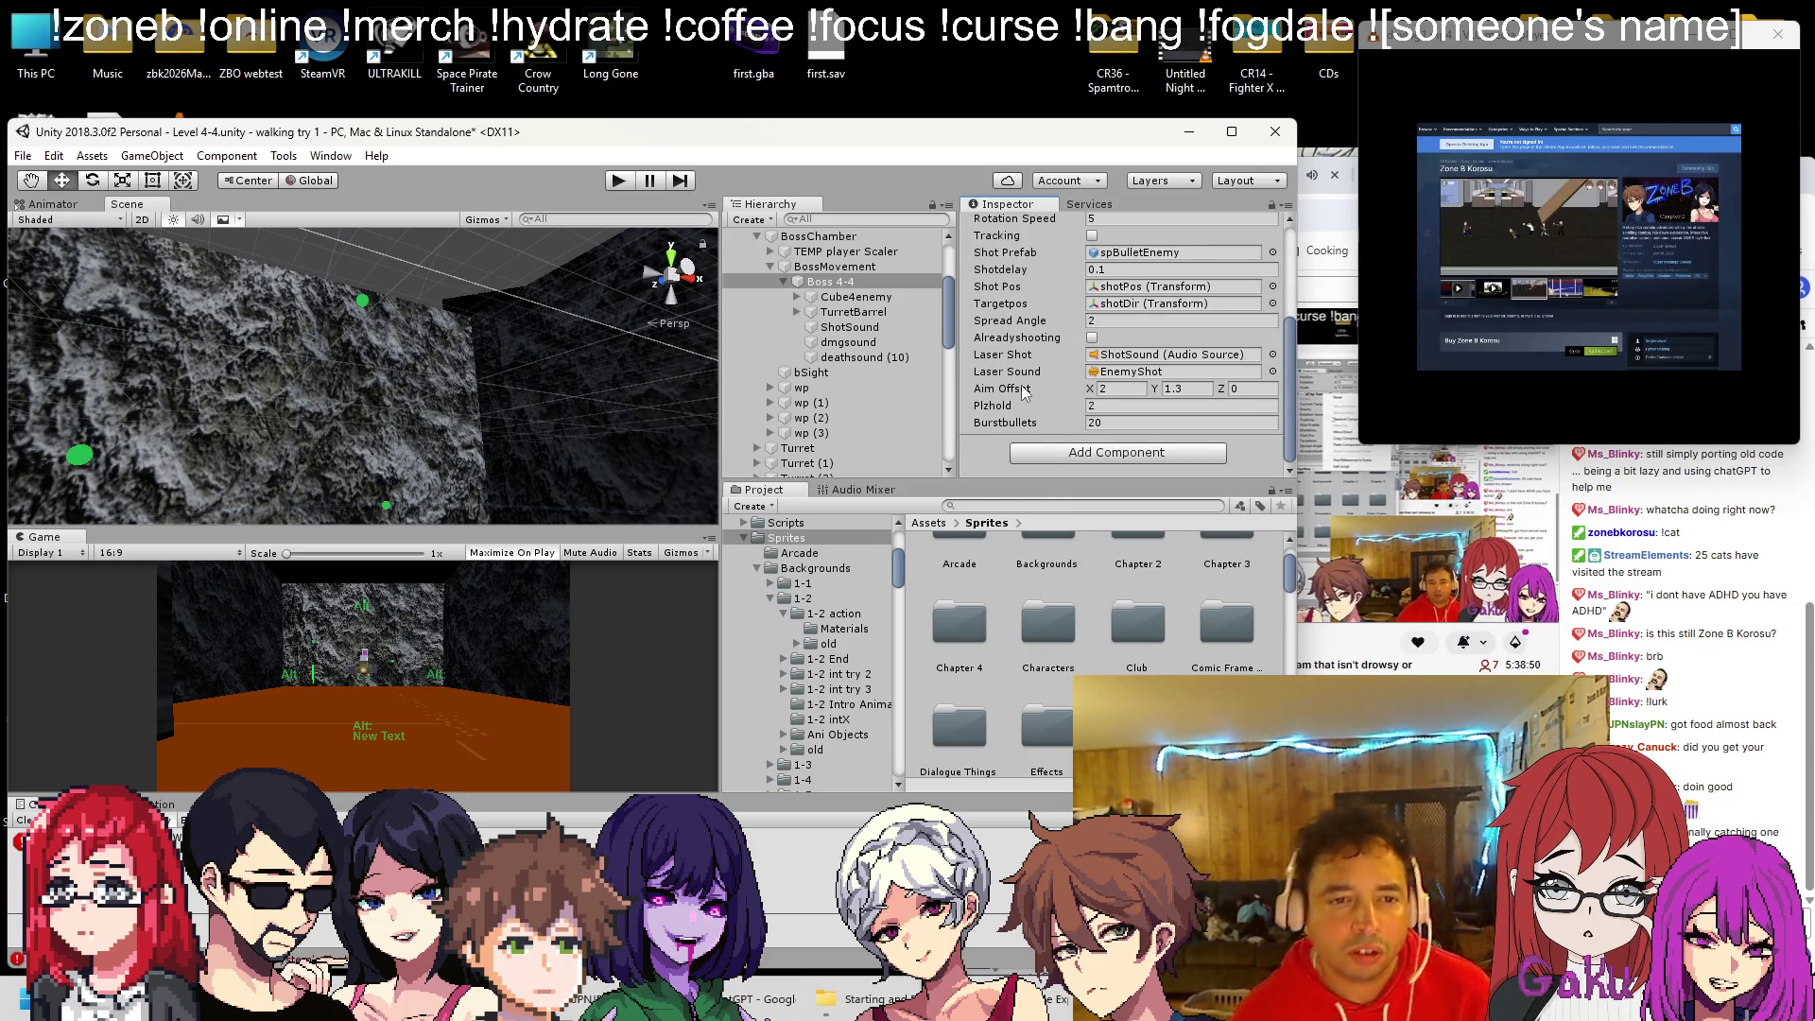
pyautogui.rightClick(846, 281)
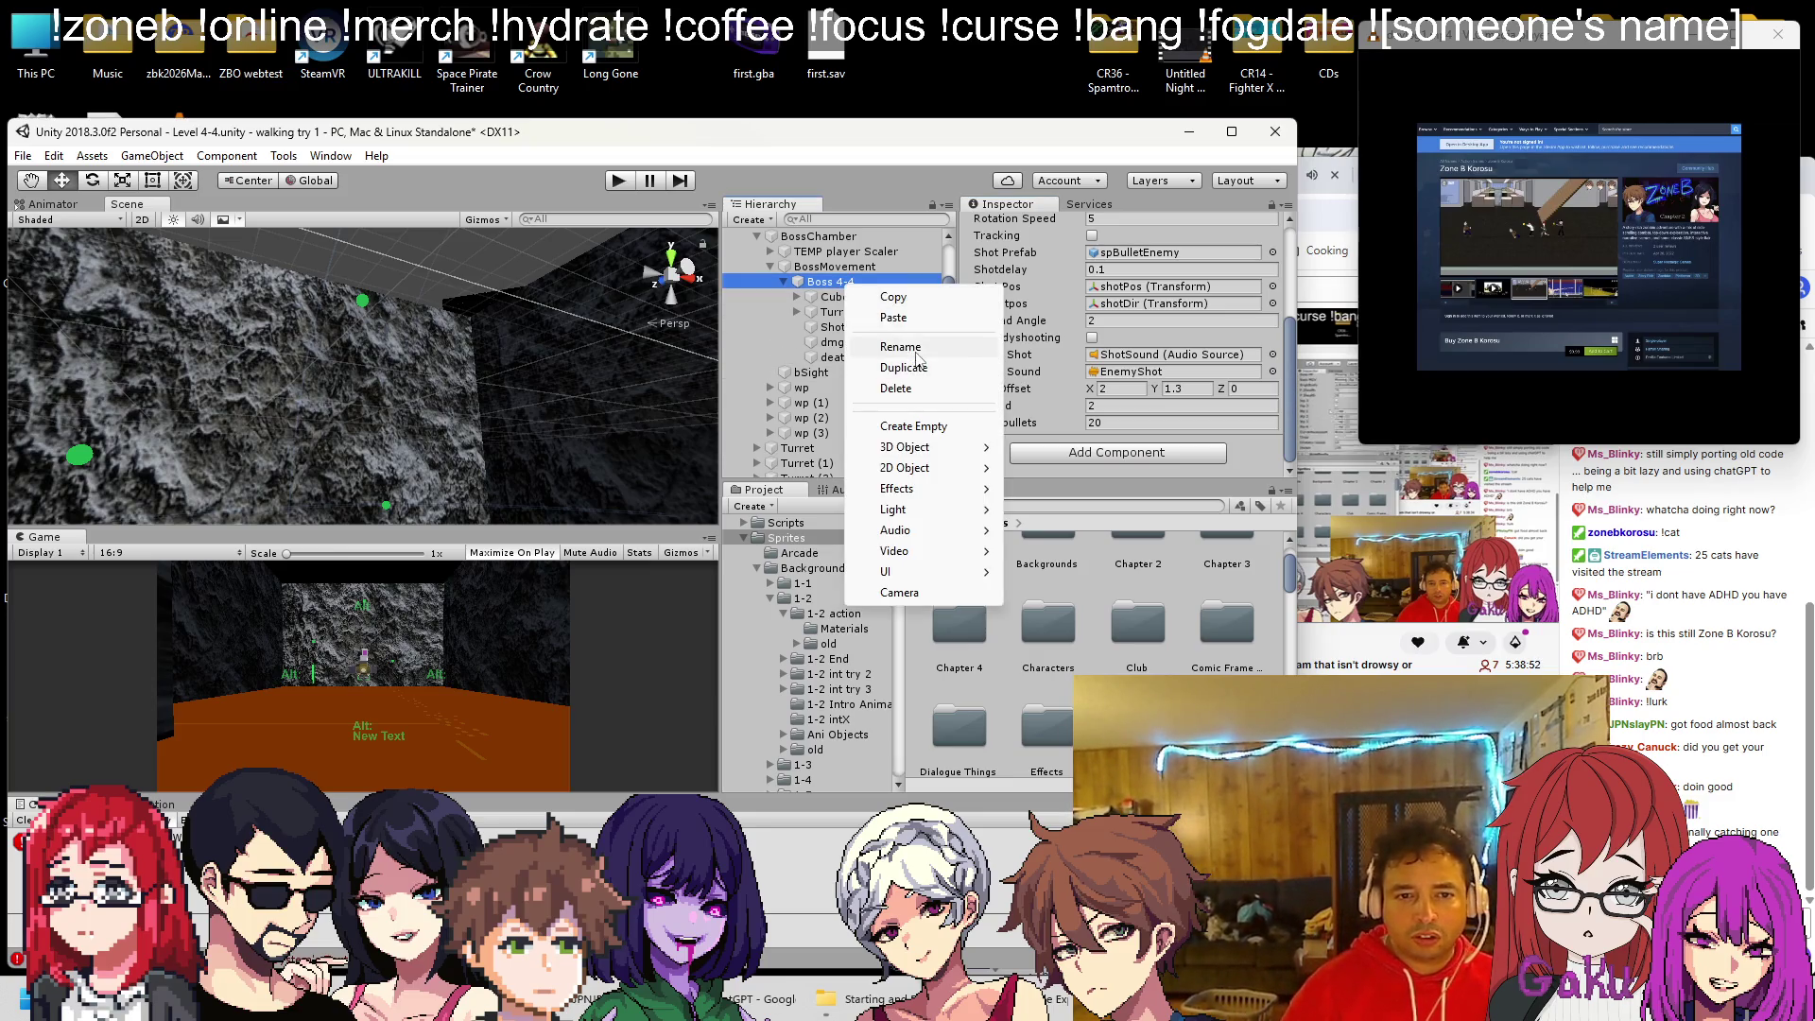
# Rename the nested Boss 4-4 to BossCannon
pyautogui.click(903, 347)
pyautogui.write('BossCa')
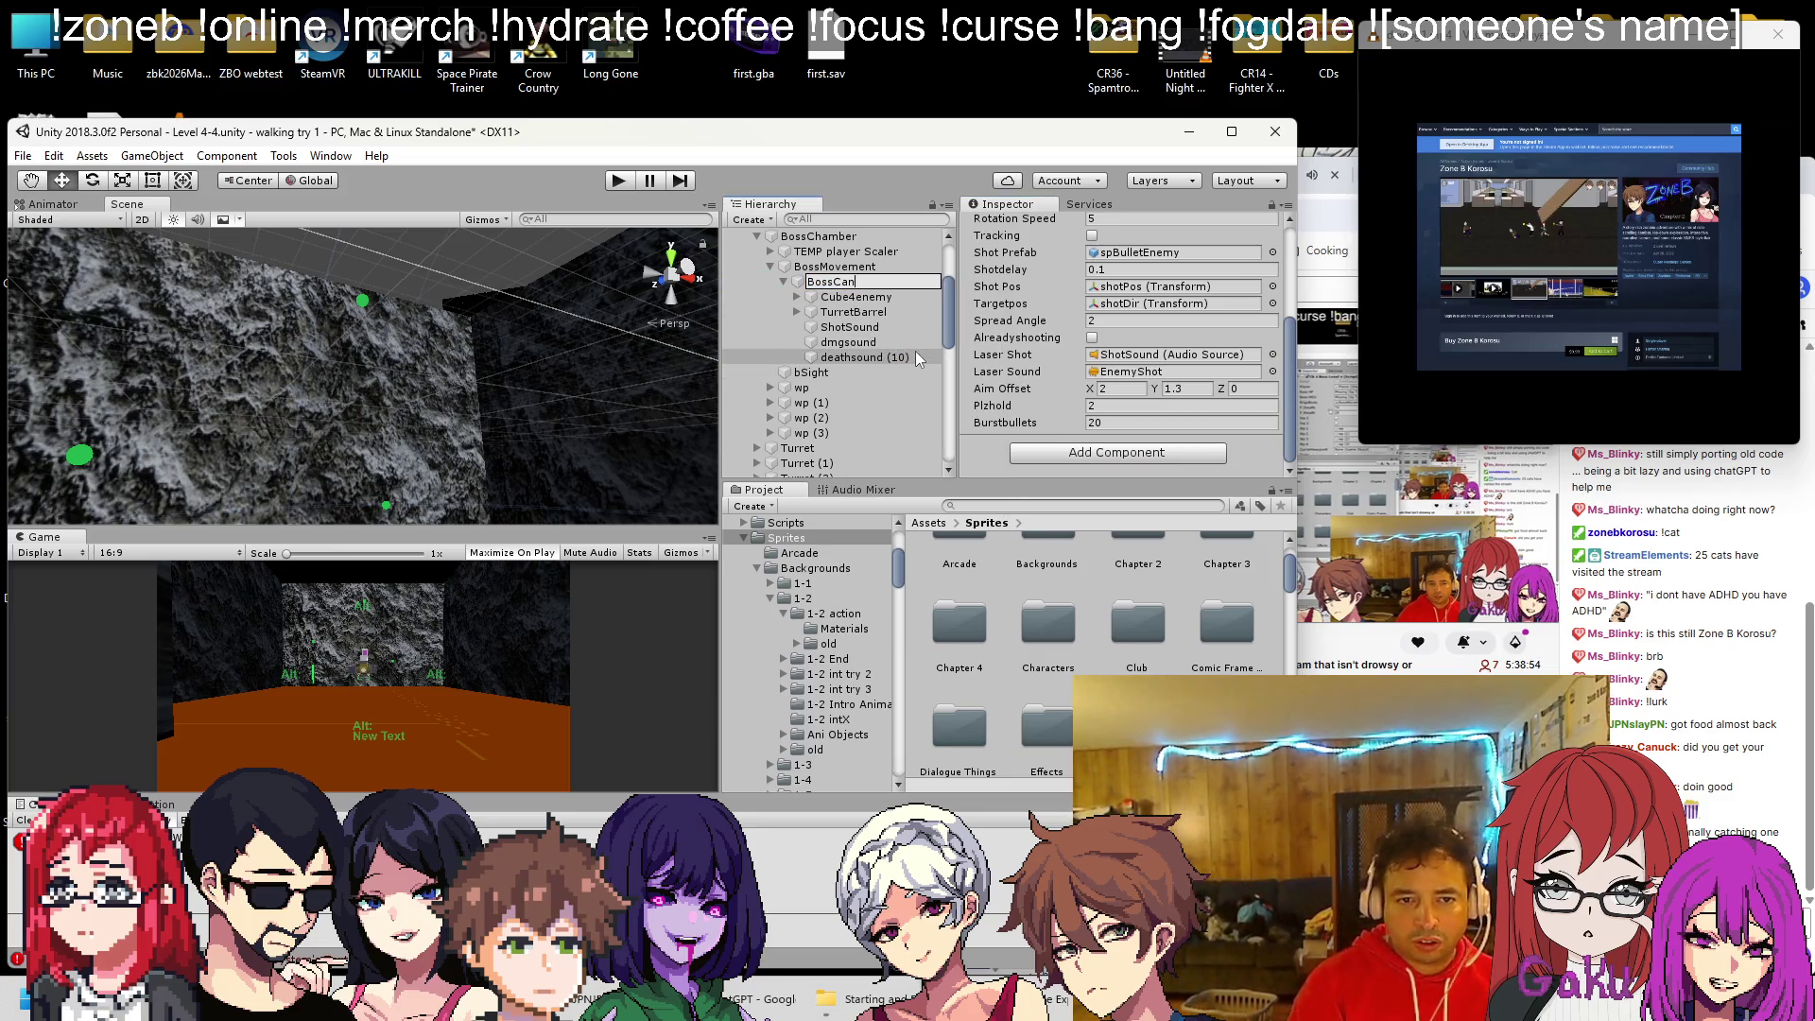
pyautogui.write('non')
pyautogui.press('Return')
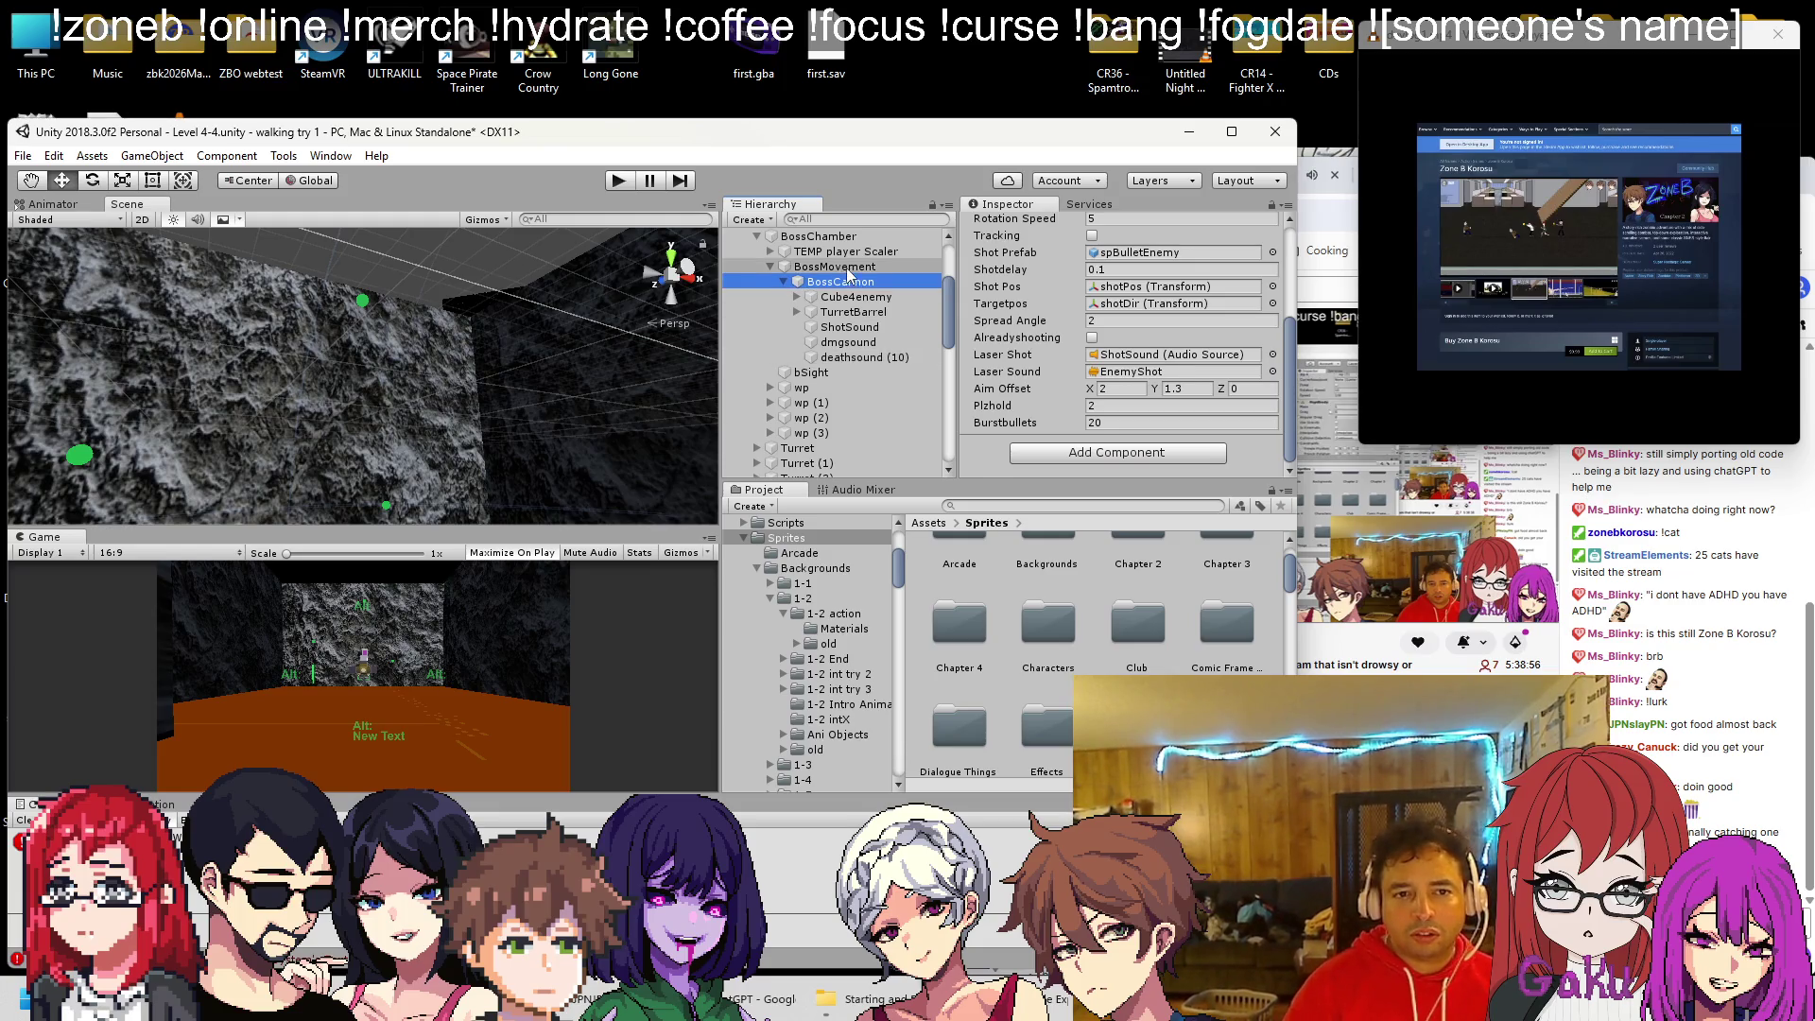
# Set BossMovement's Boss HP to Cube4enemy and Boss MOV to BossCannon, then save the scene
pyautogui.click(847, 268)
pyautogui.scroll(3, 1094, 357)
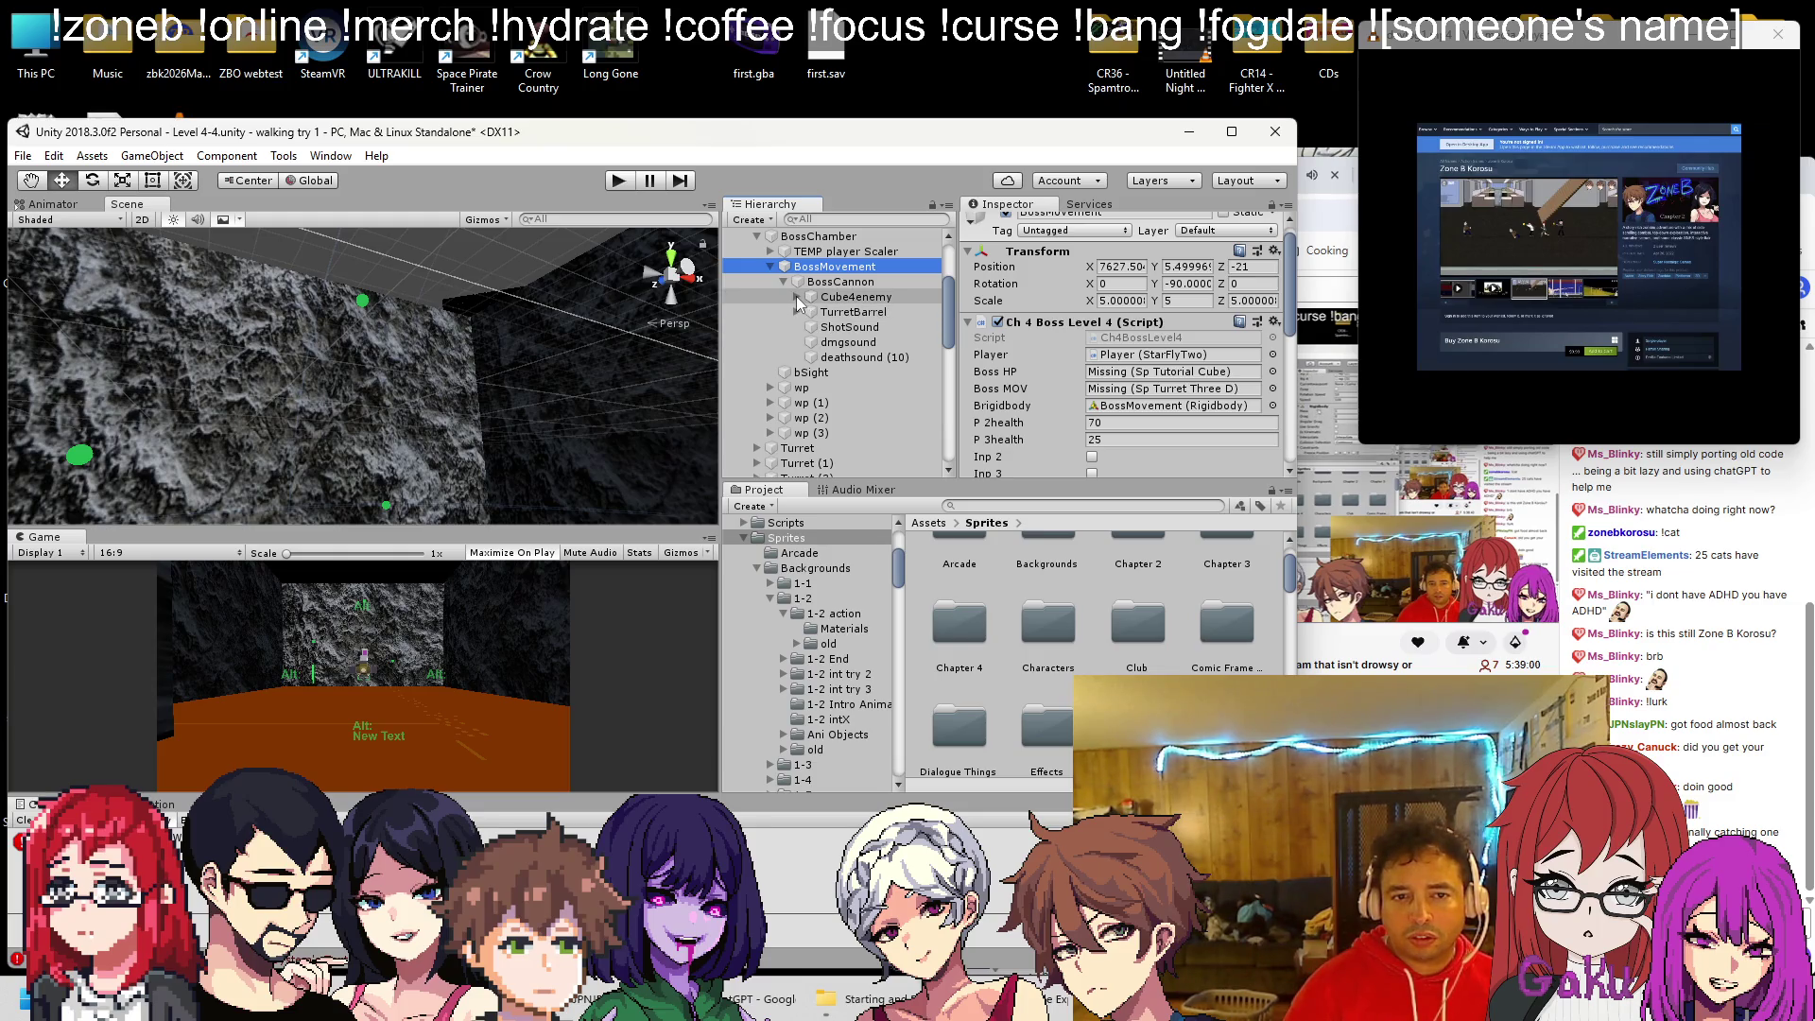
pyautogui.moveTo(796, 297); pyautogui.dragTo(1043, 347)
pyautogui.moveTo(1169, 382); pyautogui.dragTo(1170, 374)
pyautogui.moveTo(851, 283); pyautogui.dragTo(1169, 389)
pyautogui.hotkey('ctrl', 's')
# Start a playtest of Level 4-4 with the restructured boss
pyautogui.scroll(-5, 1134, 367)
pyautogui.scroll(2, 1135, 354)
pyautogui.scroll(-2, 1134, 354)
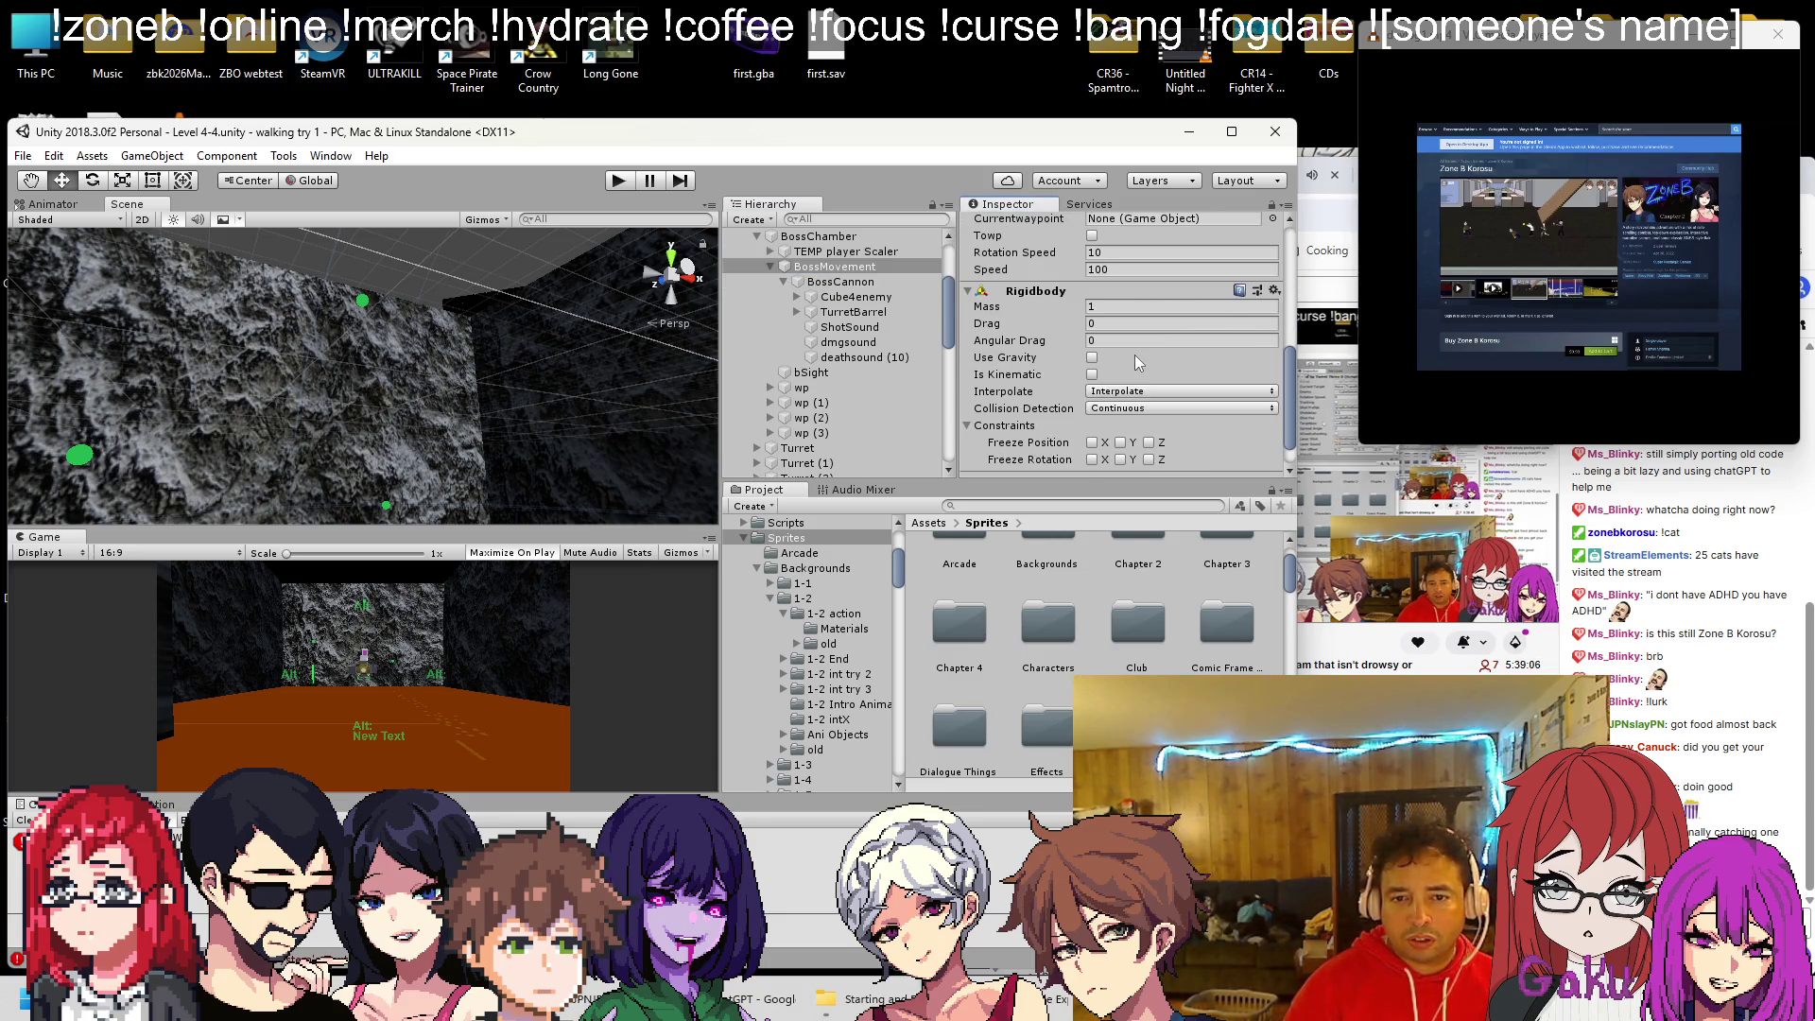
pyautogui.click(617, 181)
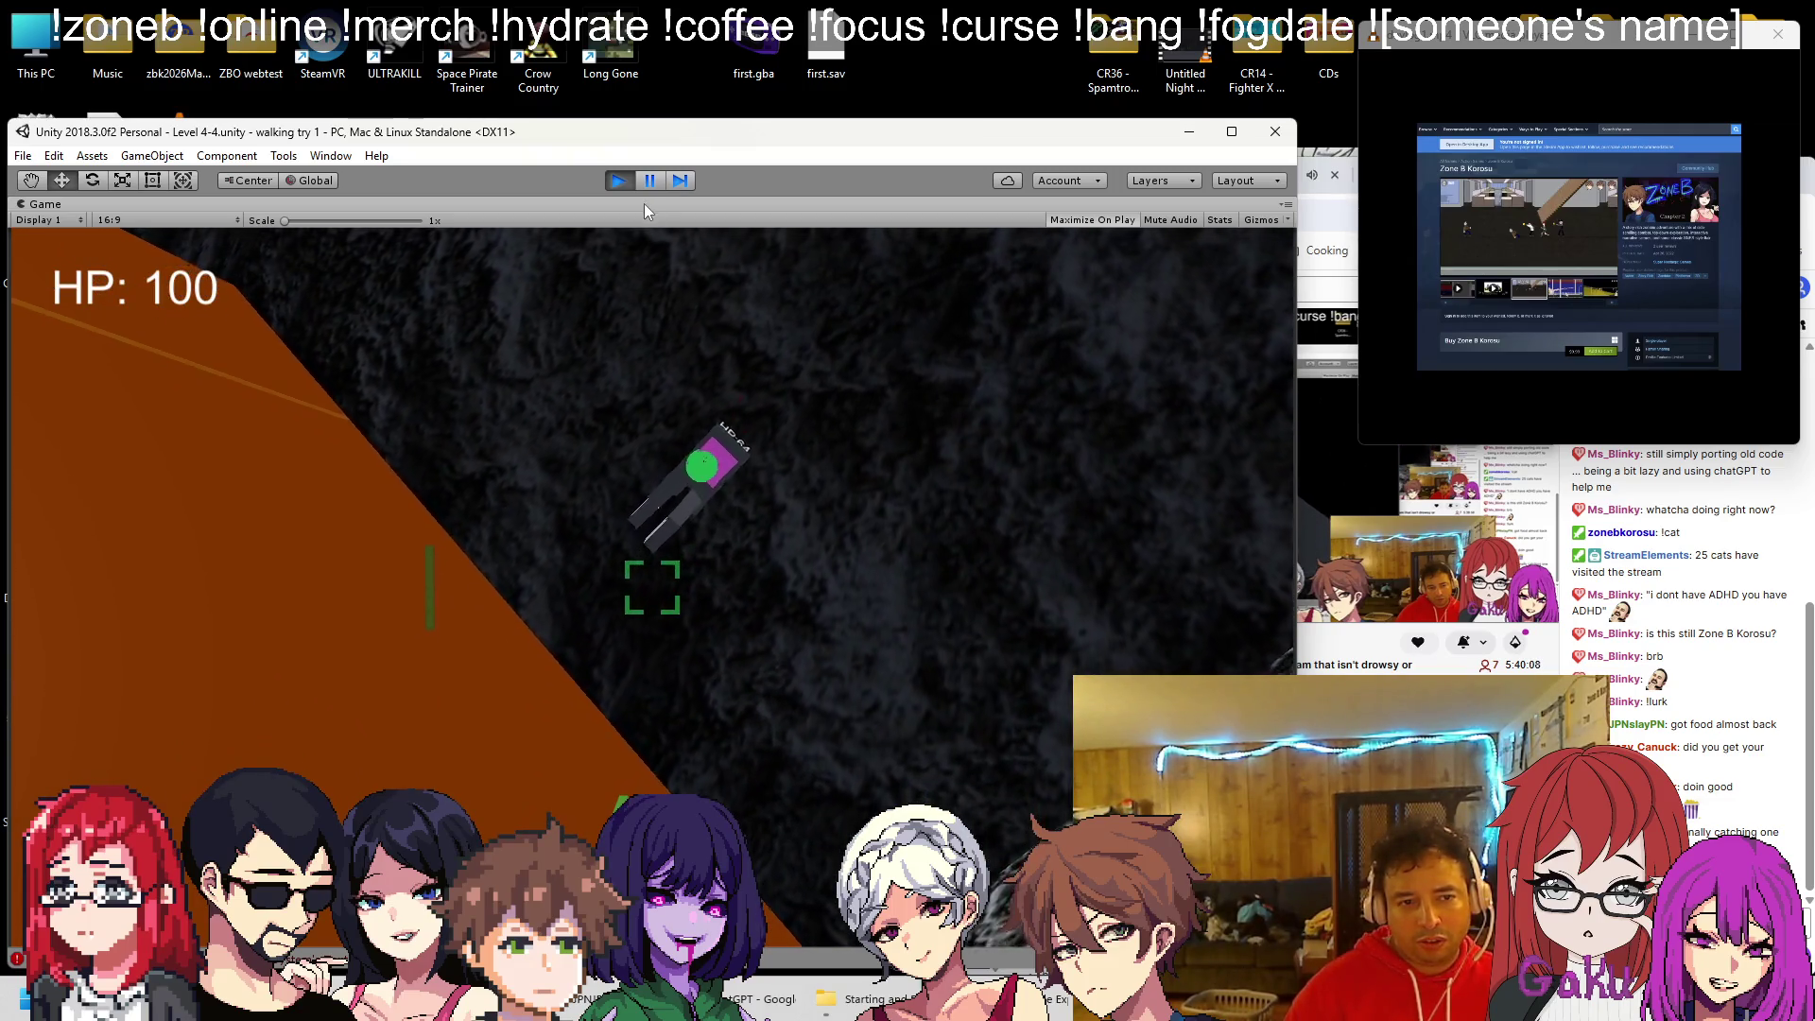
pyautogui.click(619, 180)
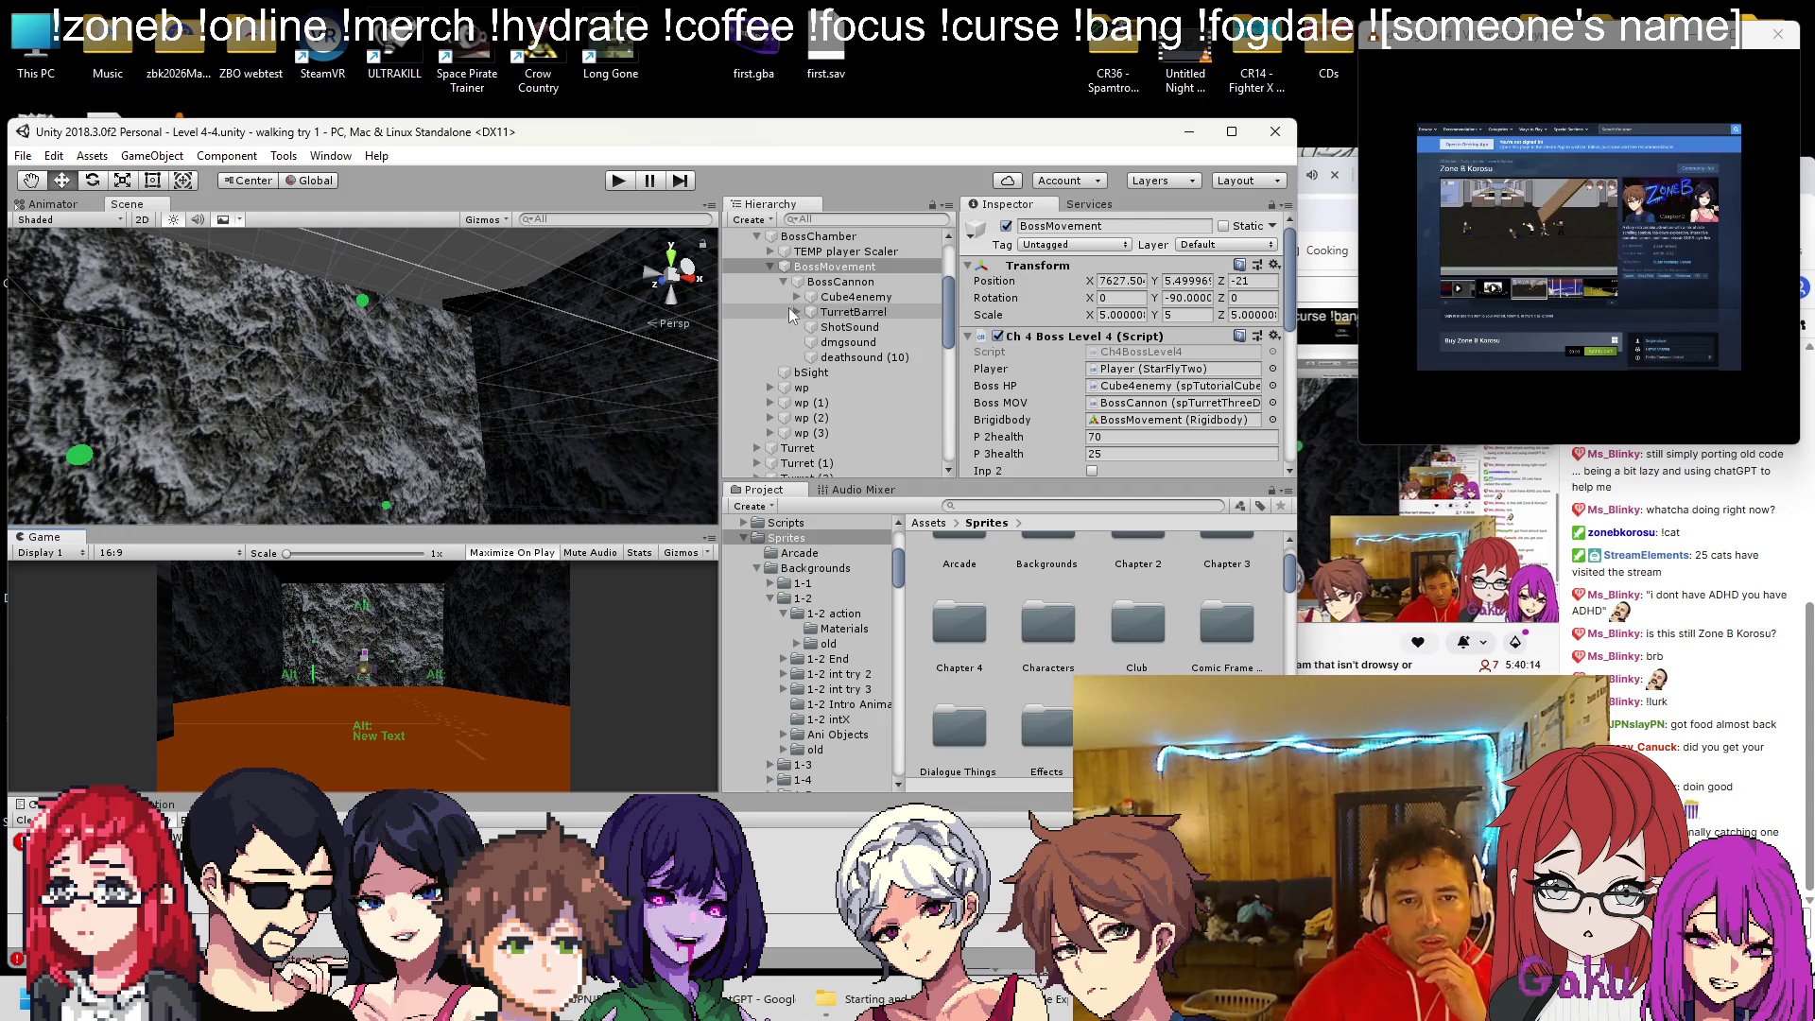
# Drag MechHolder from Cube4enemy's Canvas to become BossCannon's first child, then start a playtest
pyautogui.click(797, 298)
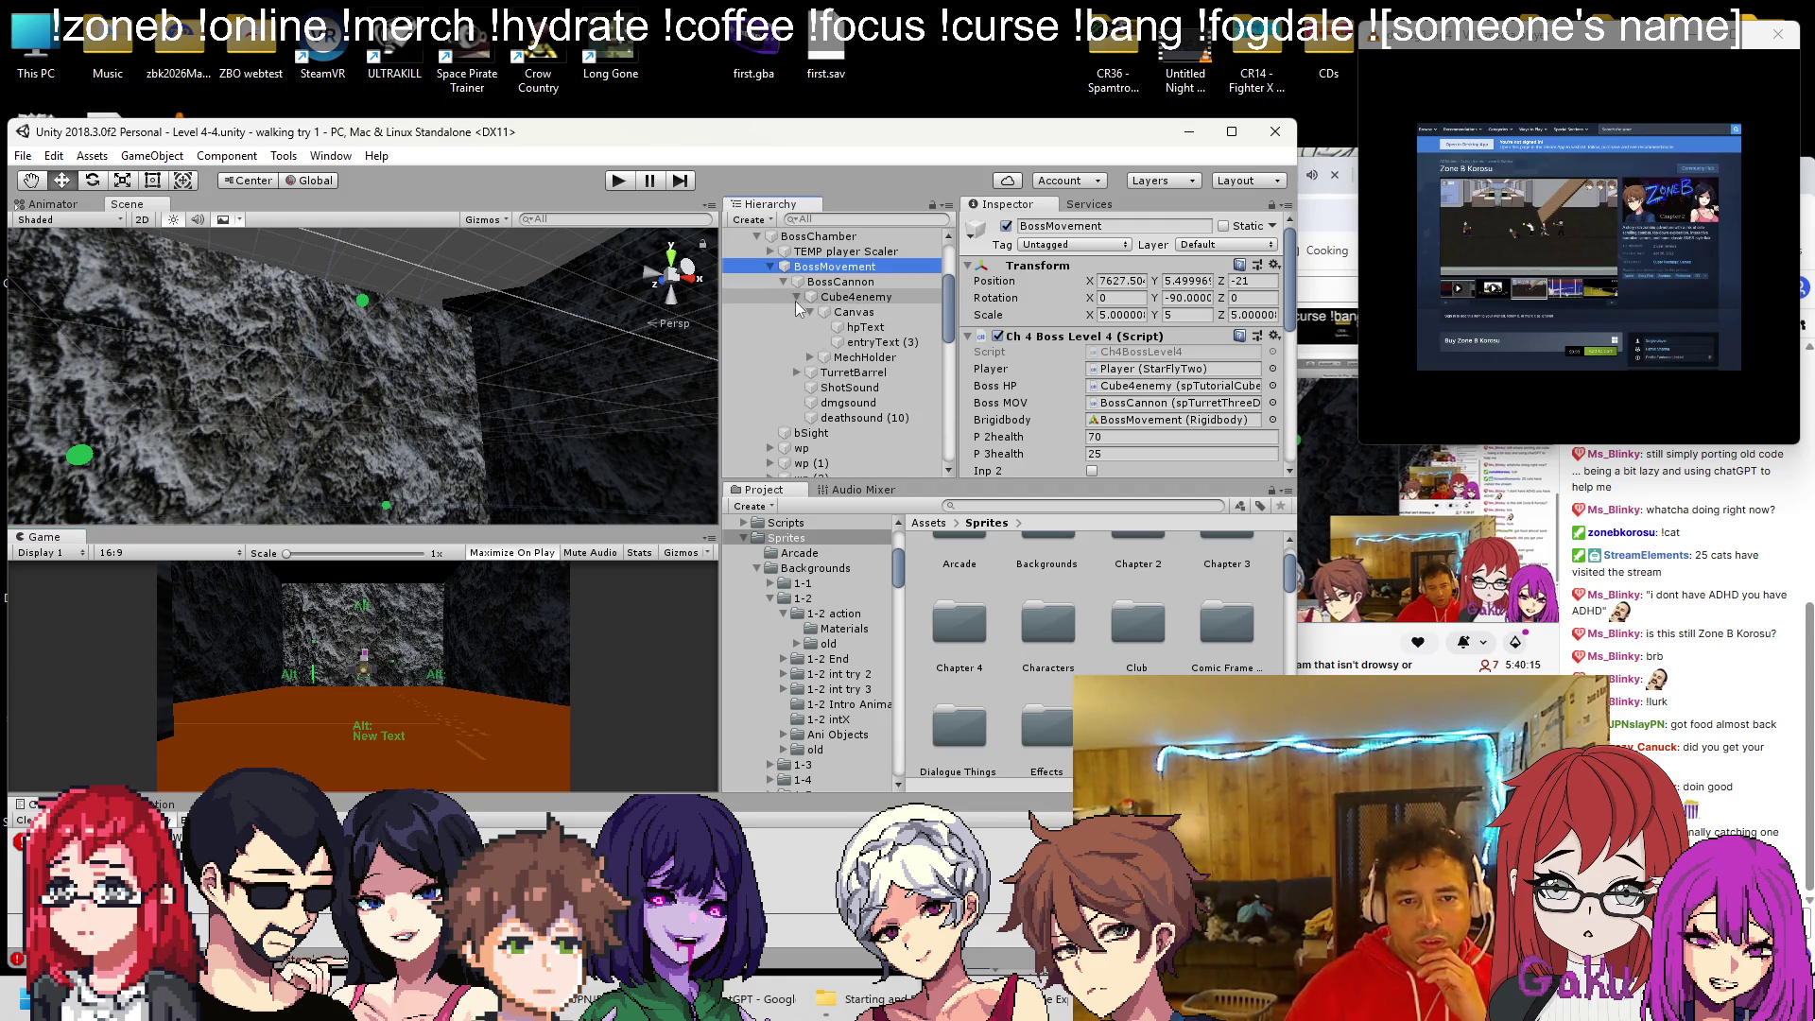
pyautogui.click(838, 360)
pyautogui.moveTo(837, 364); pyautogui.dragTo(836, 282)
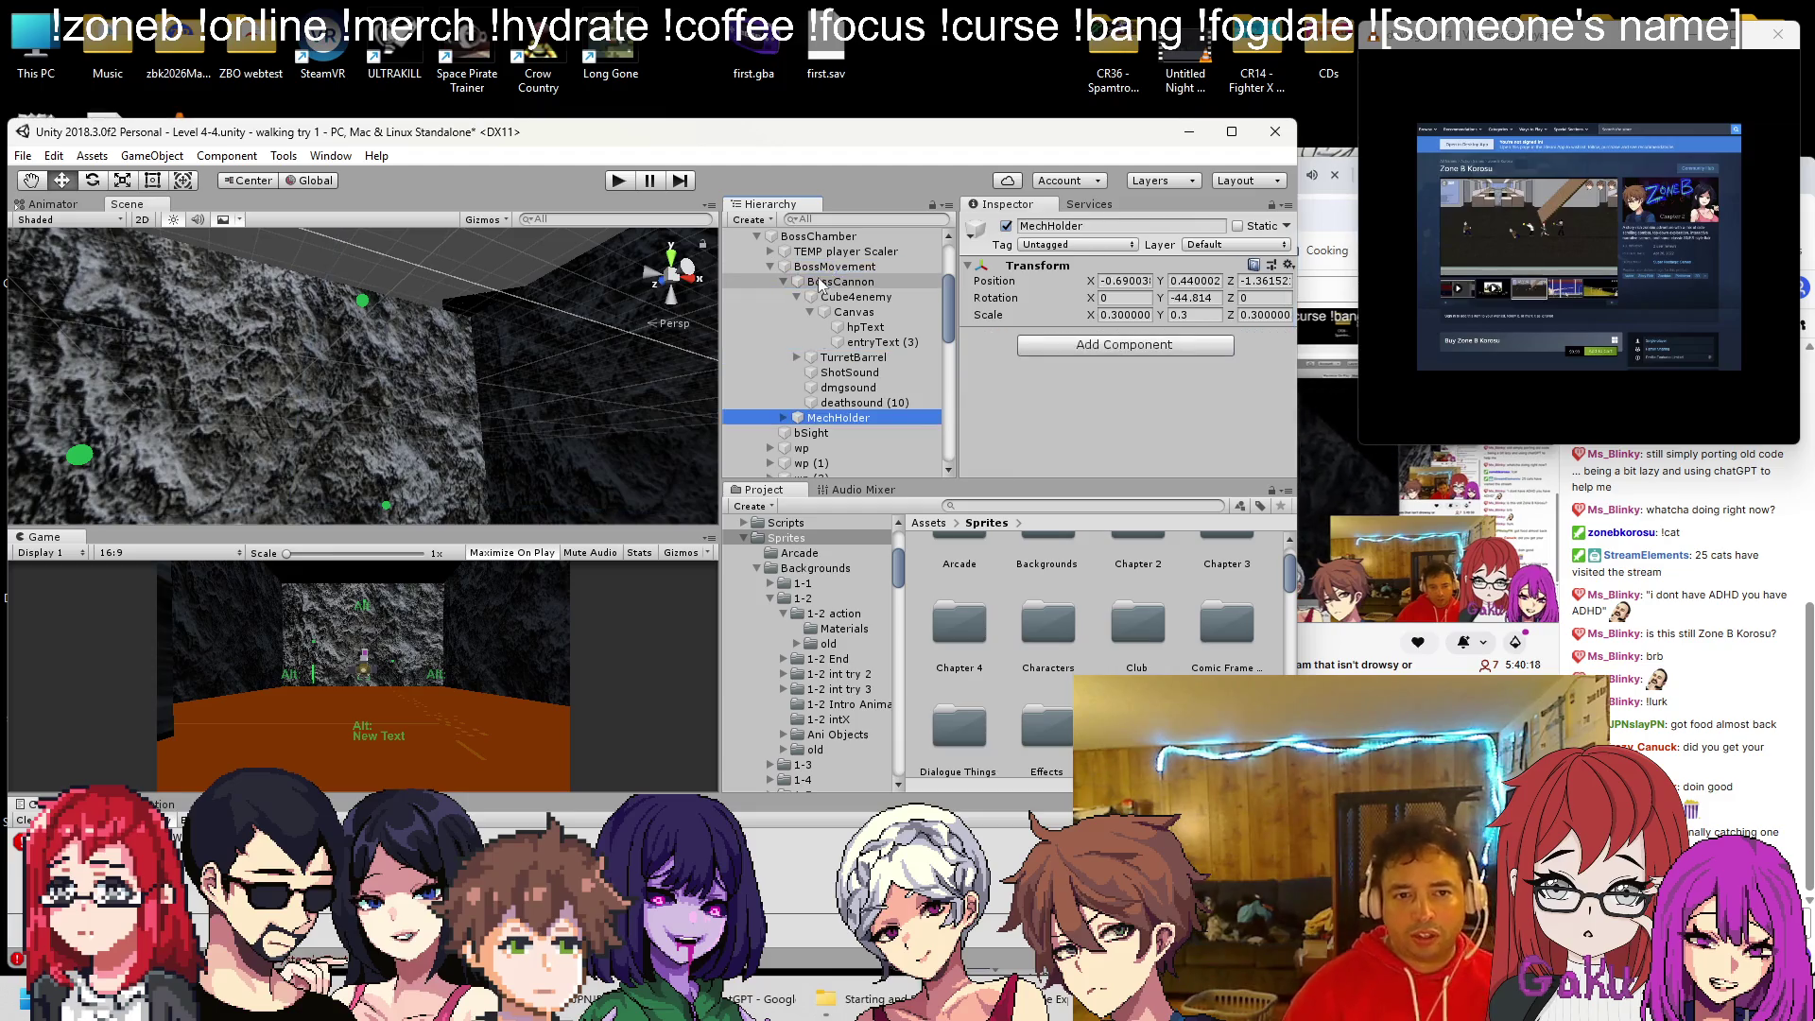
pyautogui.moveTo(850, 418); pyautogui.dragTo(844, 297)
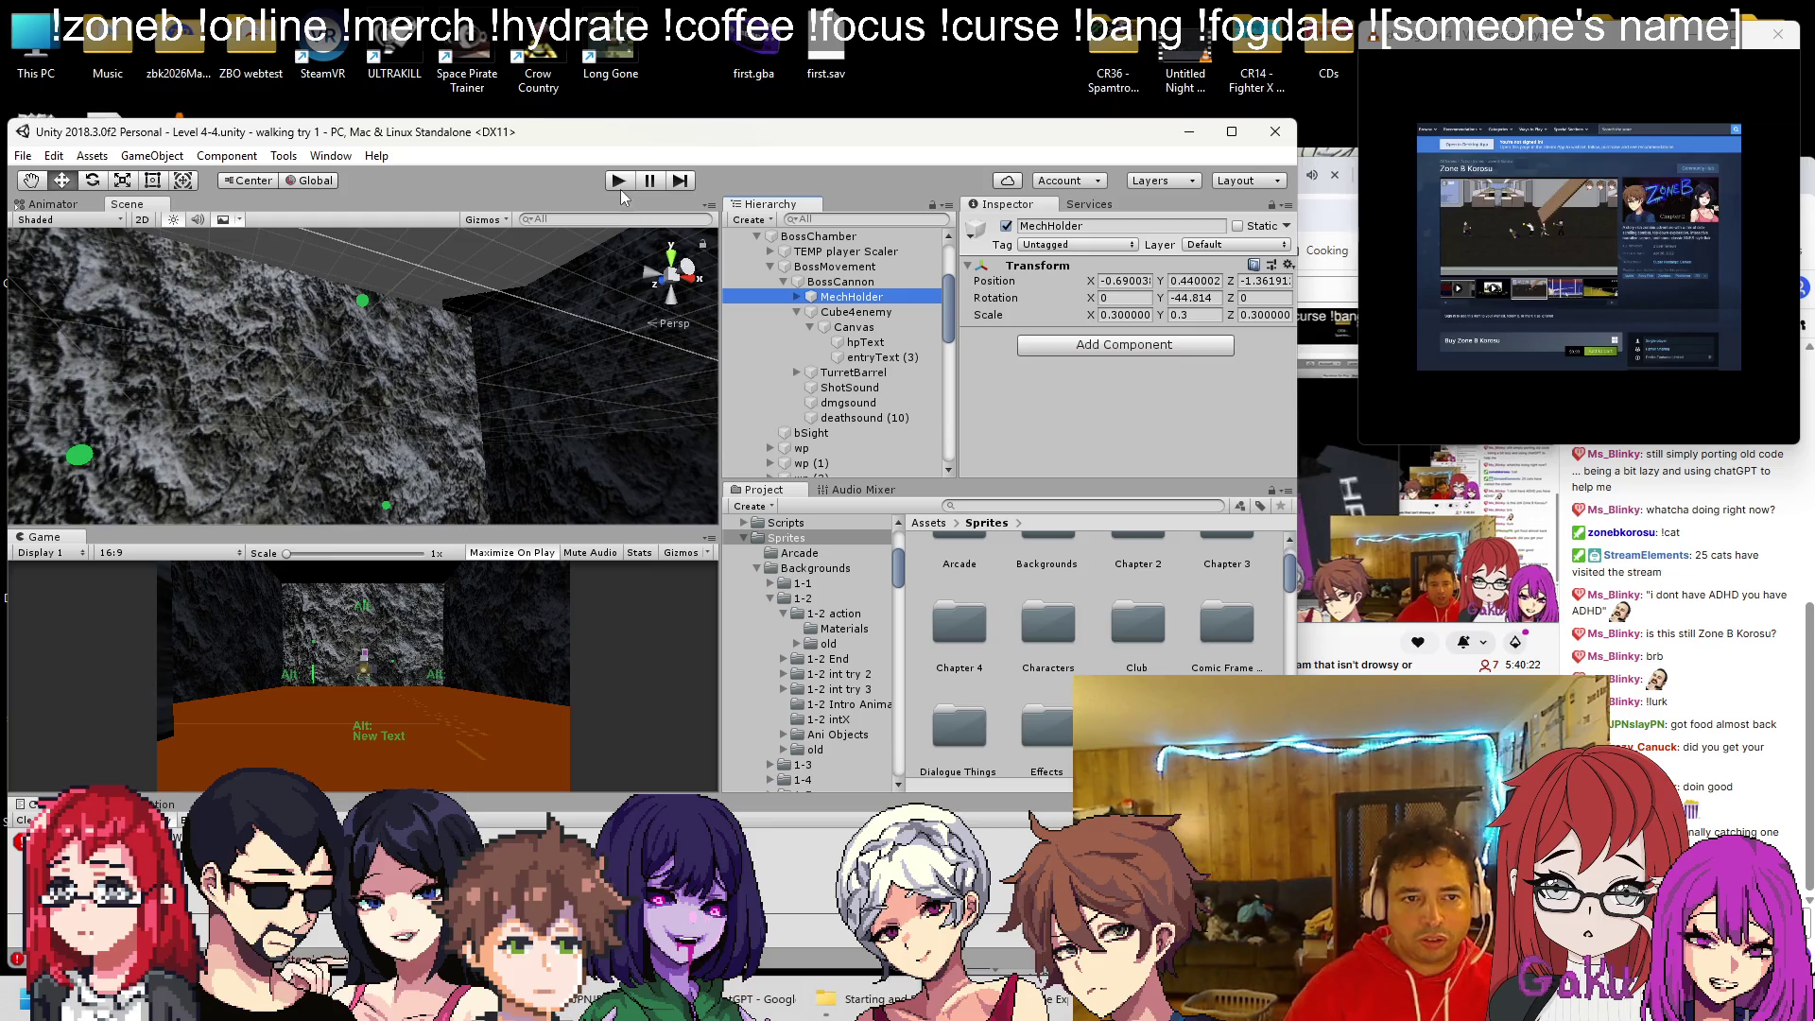
pyautogui.click(617, 187)
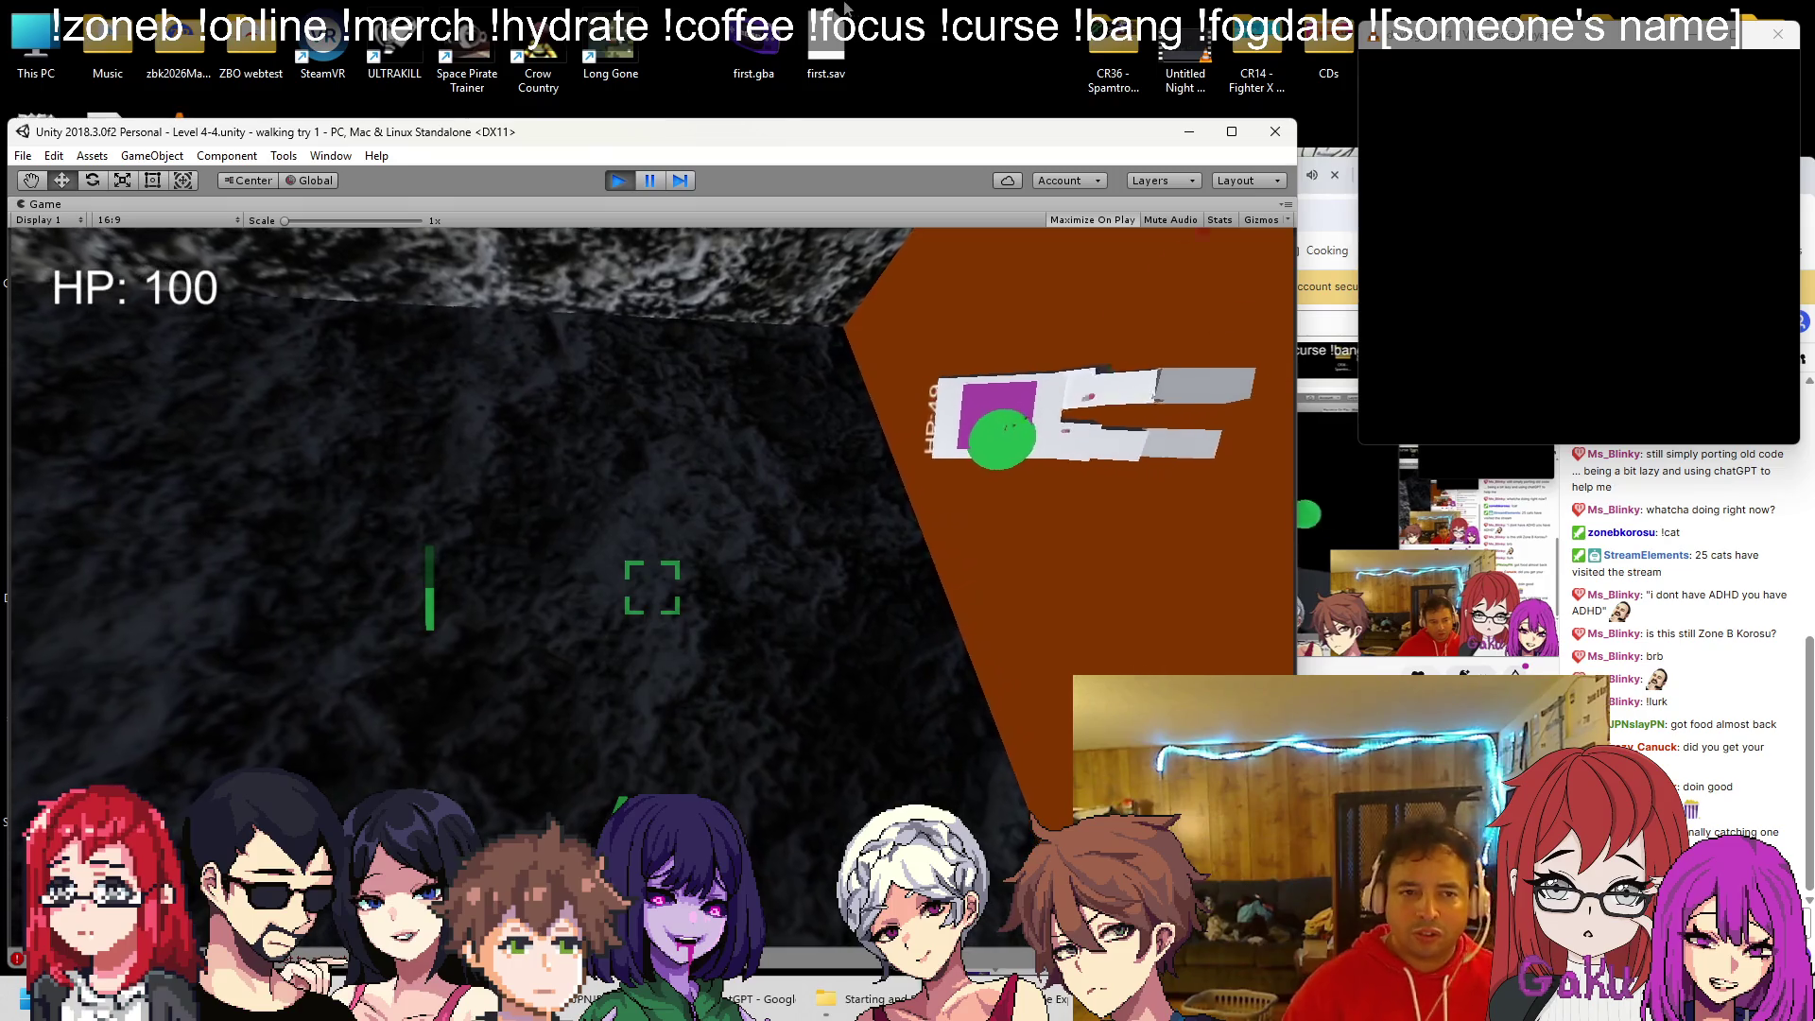
# Stop the mech-cannon boss playtest with HP still at 100
pyautogui.click(605, 179)
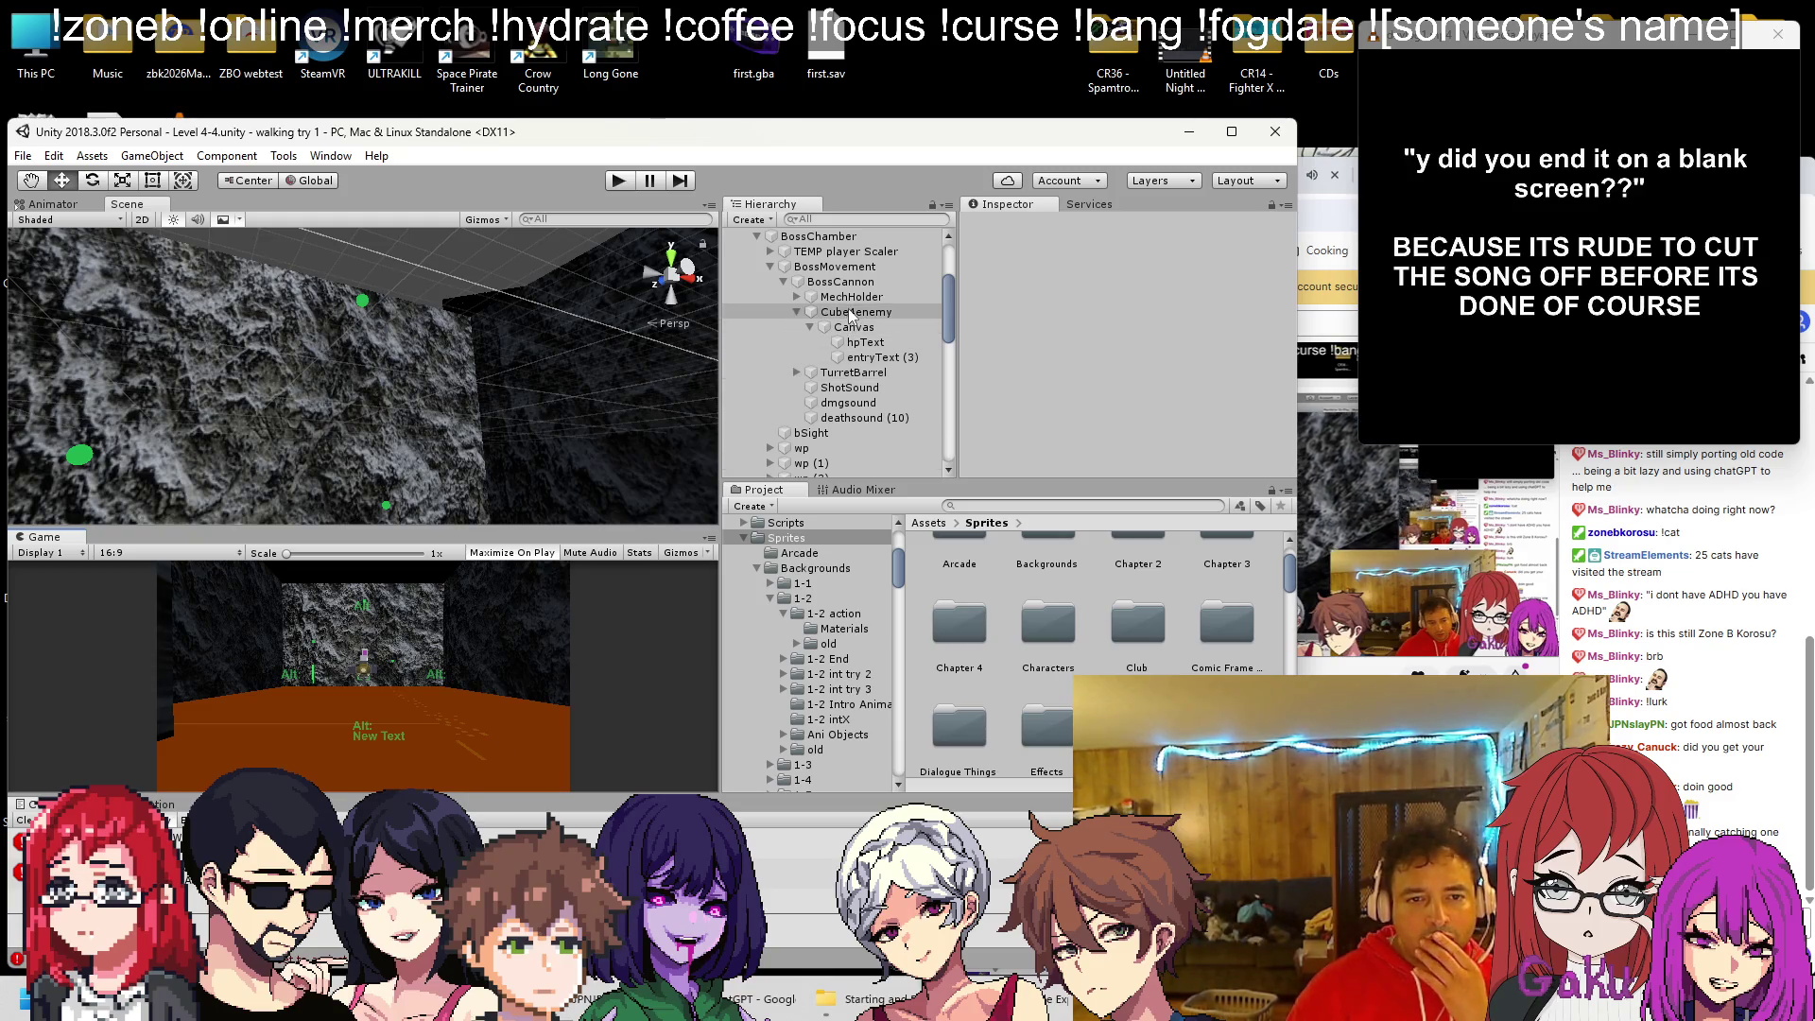
# Inspect BossCannon's cannon settings in the Inspector
pyautogui.click(898, 282)
pyautogui.scroll(-3, 1127, 342)
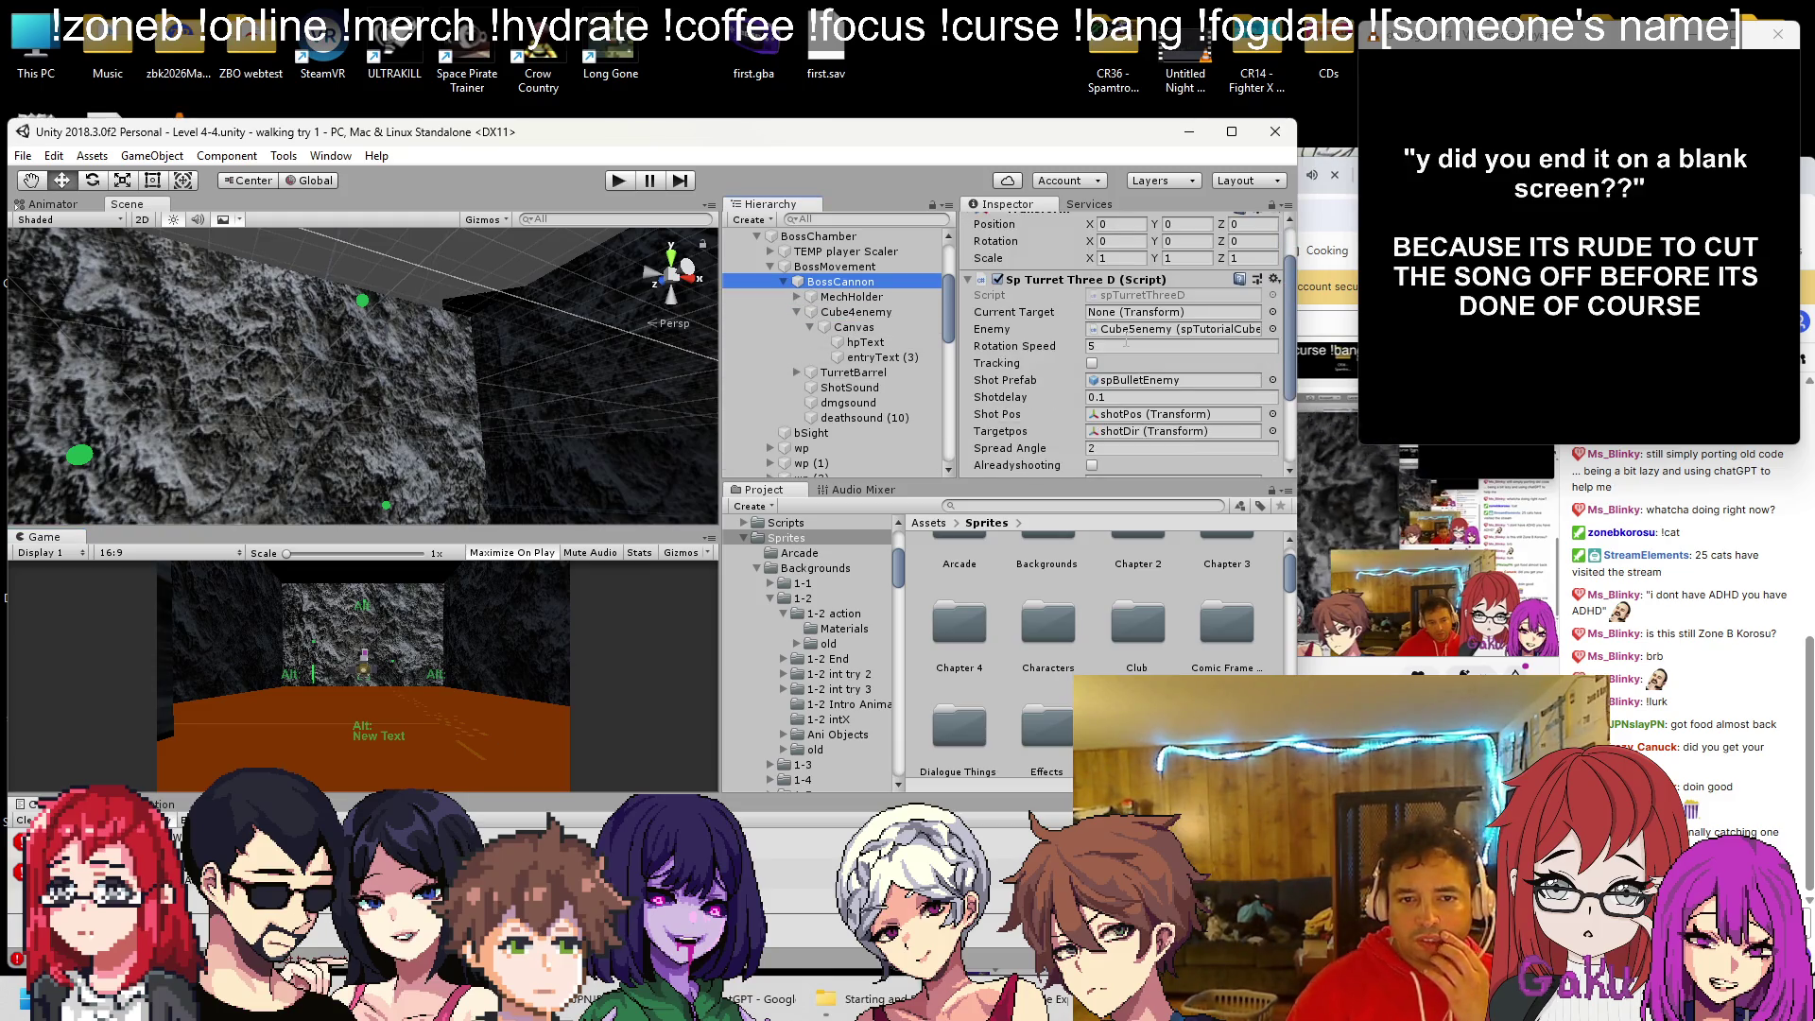
pyautogui.scroll(-3, 1147, 350)
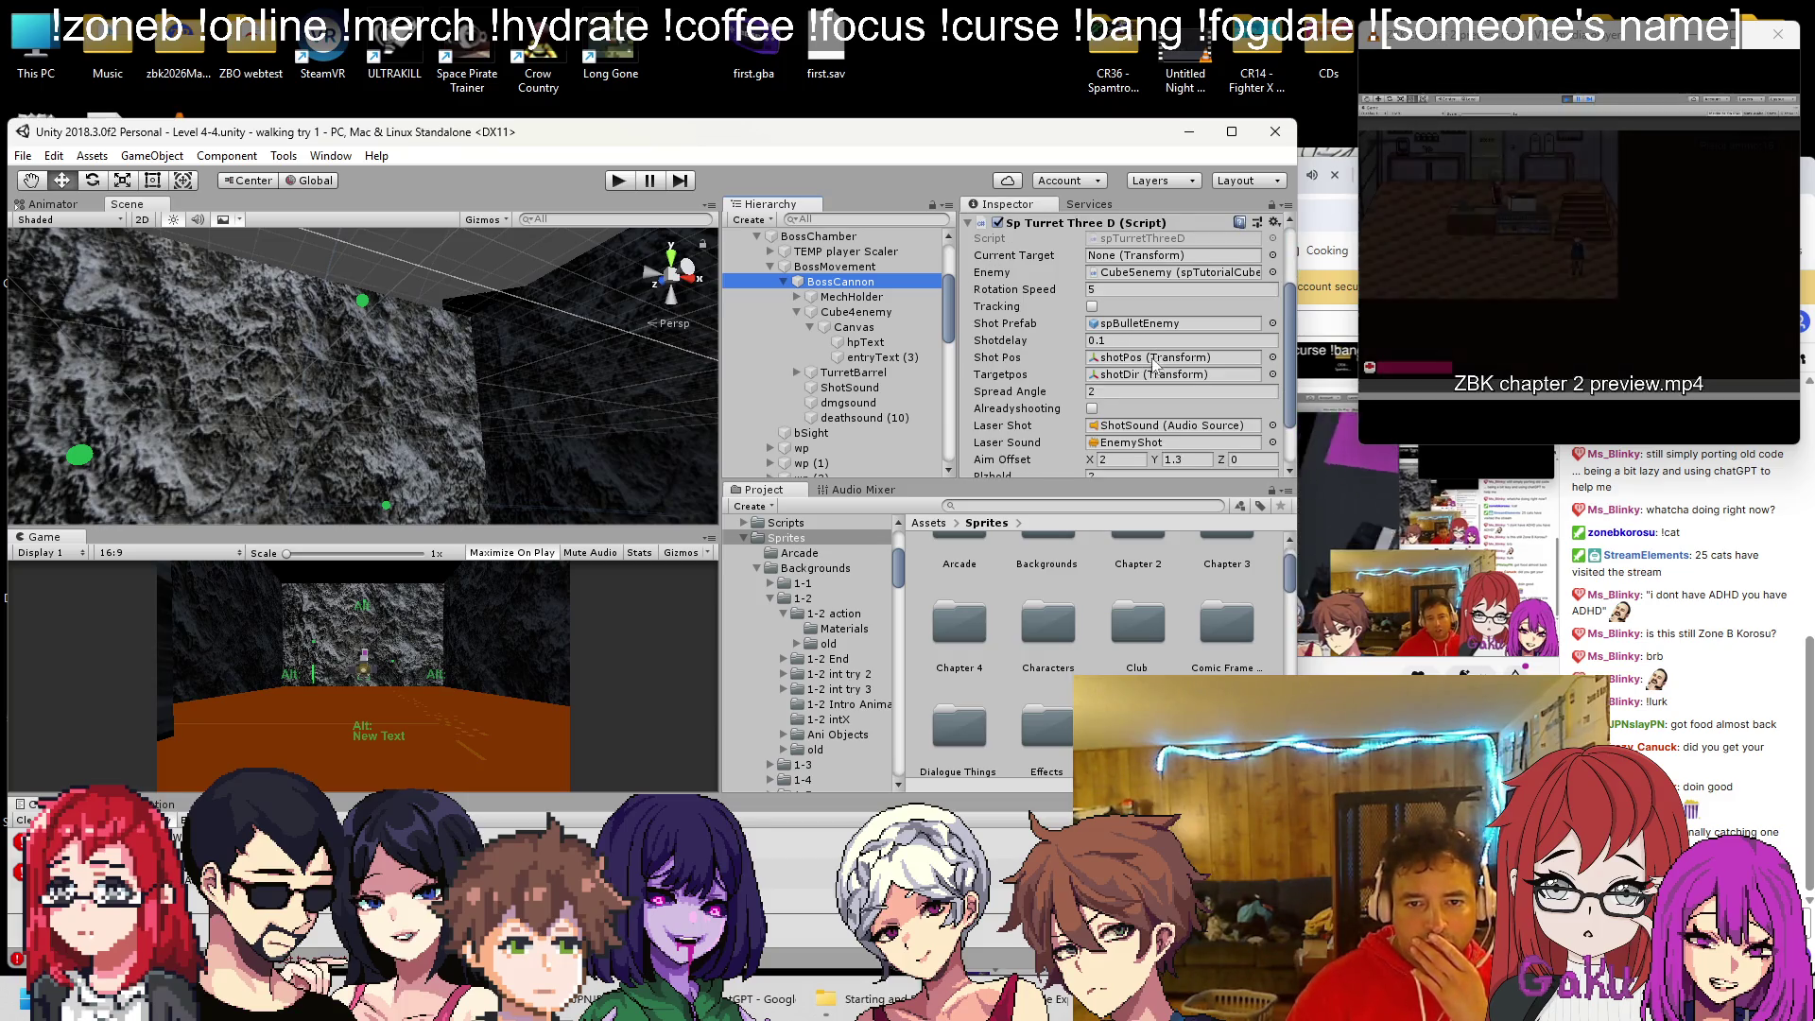
pyautogui.scroll(-3, 1141, 366)
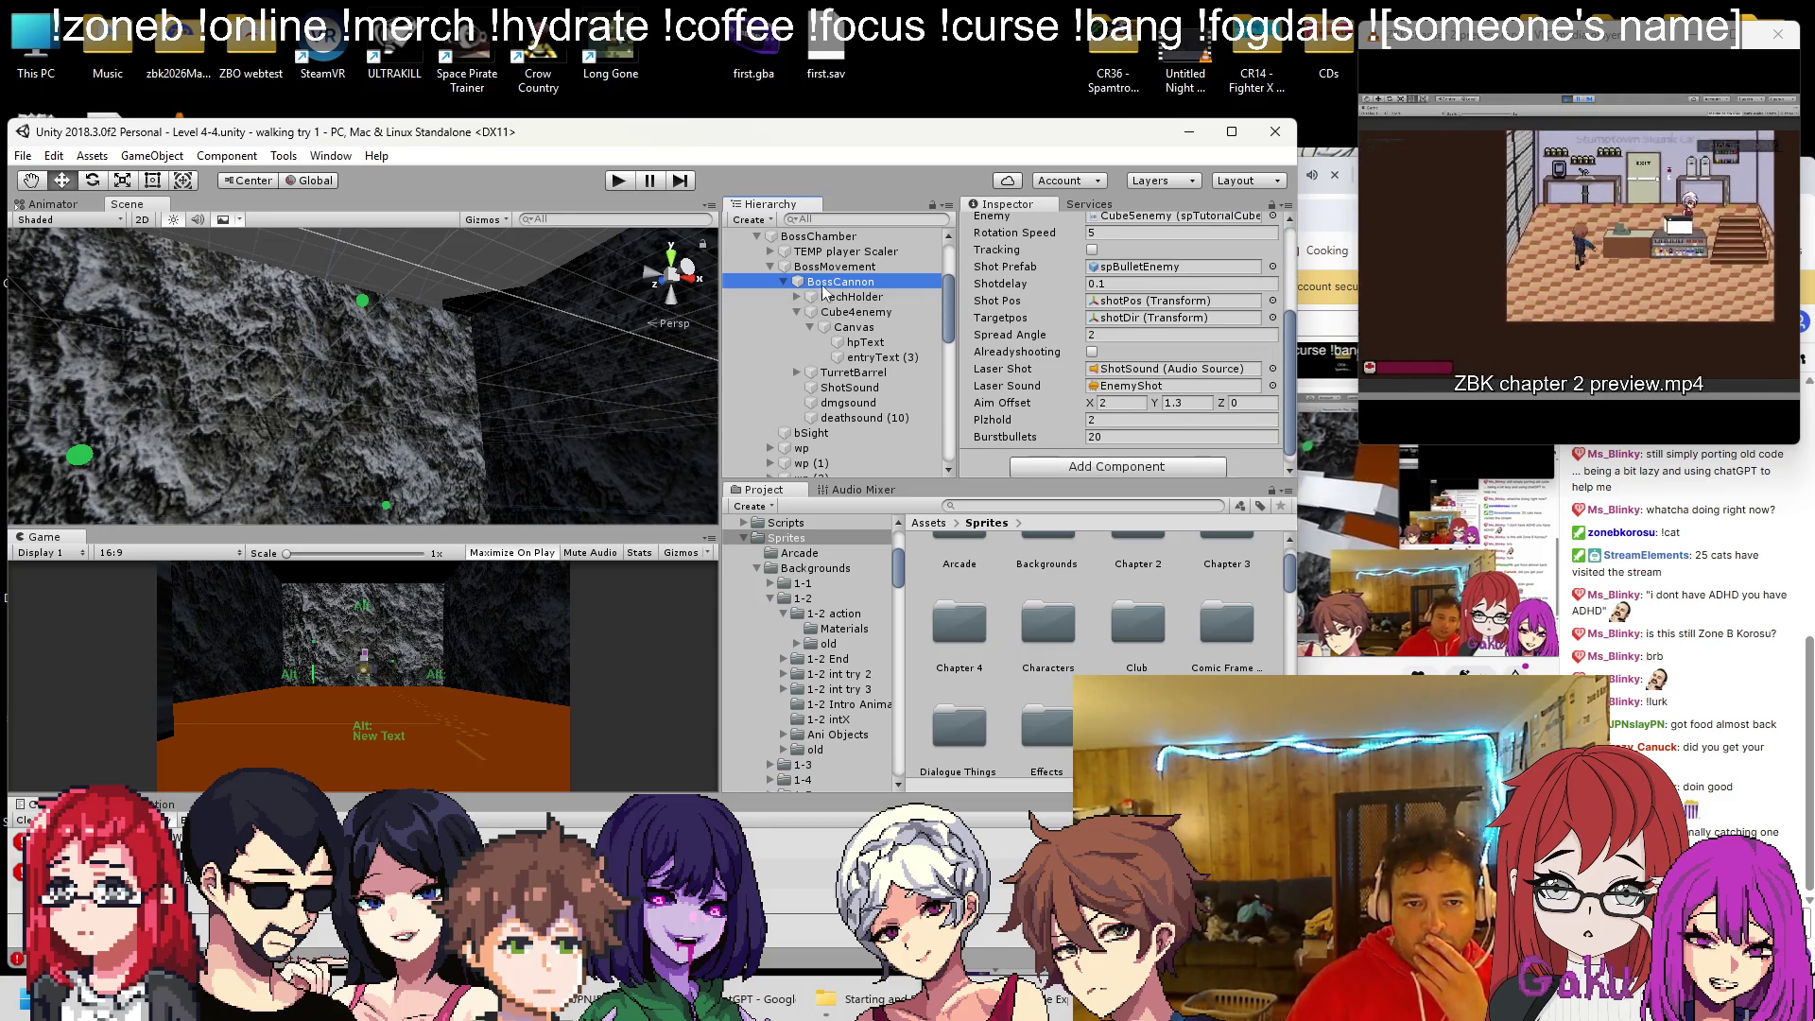
# Place MechHolder under BossMovement above BossCannon, save the scene, and start a playtest
pyautogui.moveTo(832, 297); pyautogui.dragTo(844, 268)
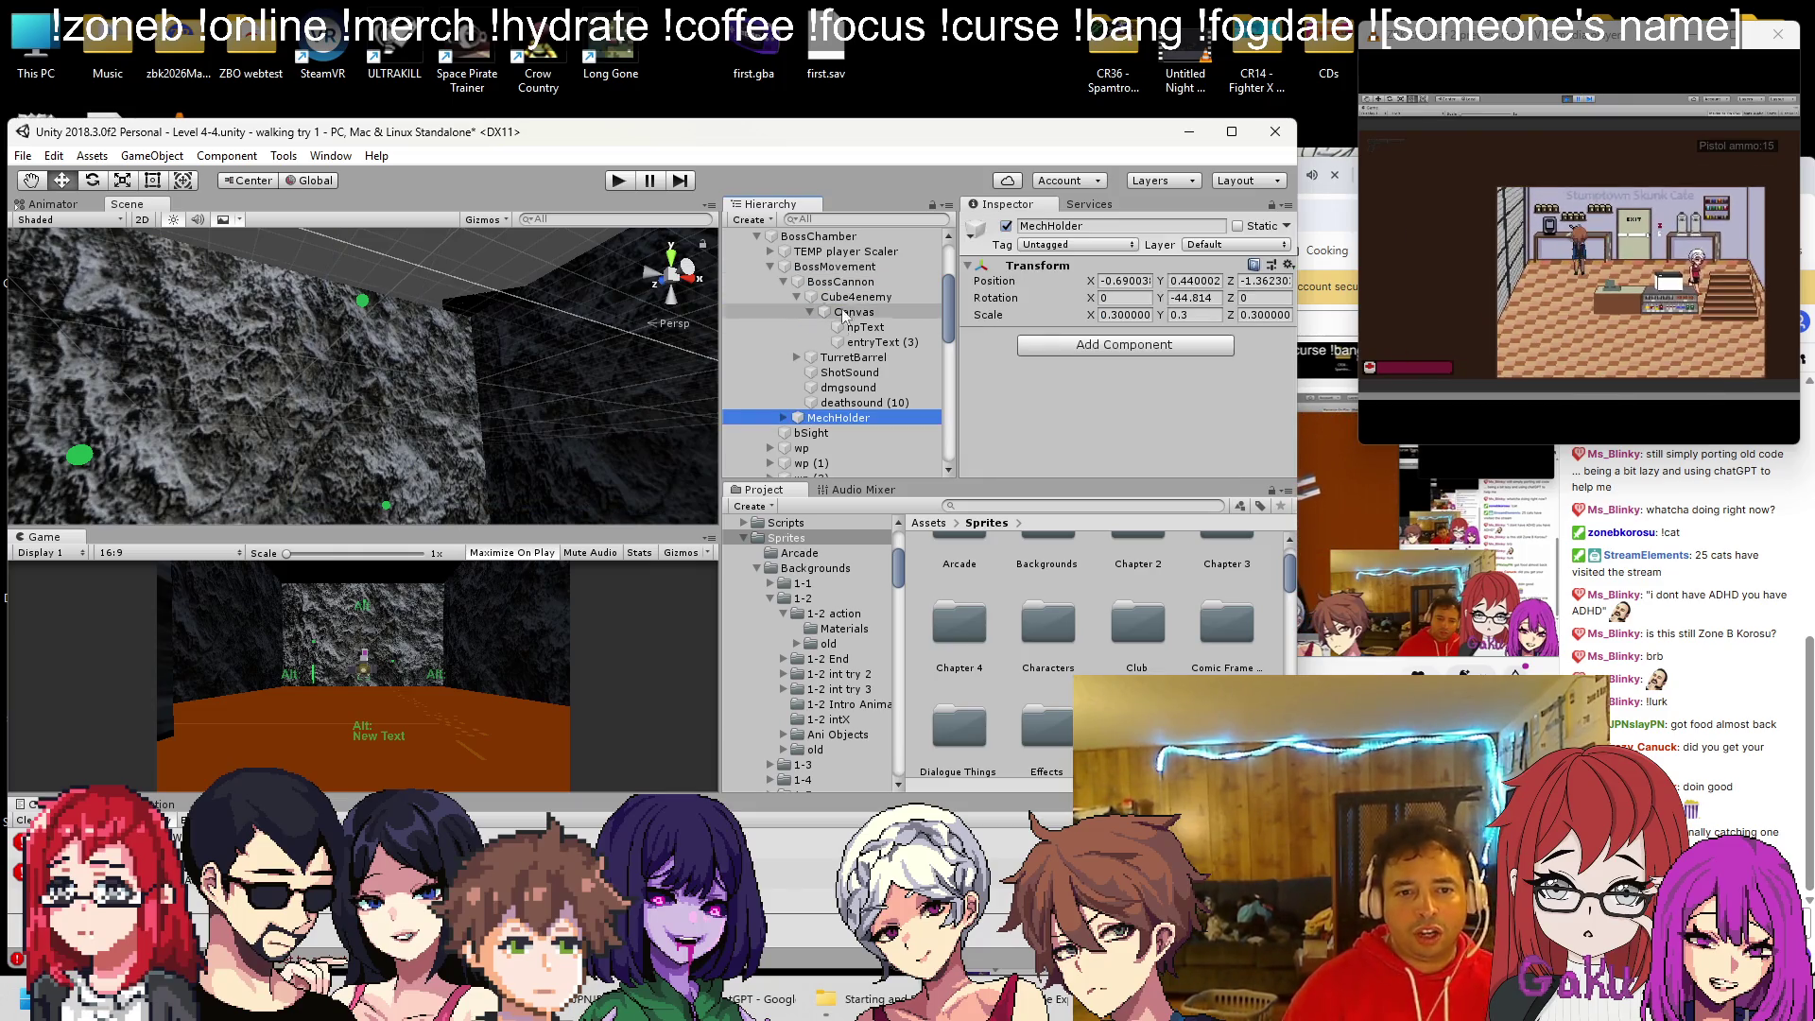
pyautogui.click(796, 297)
pyautogui.moveTo(837, 371); pyautogui.dragTo(818, 280)
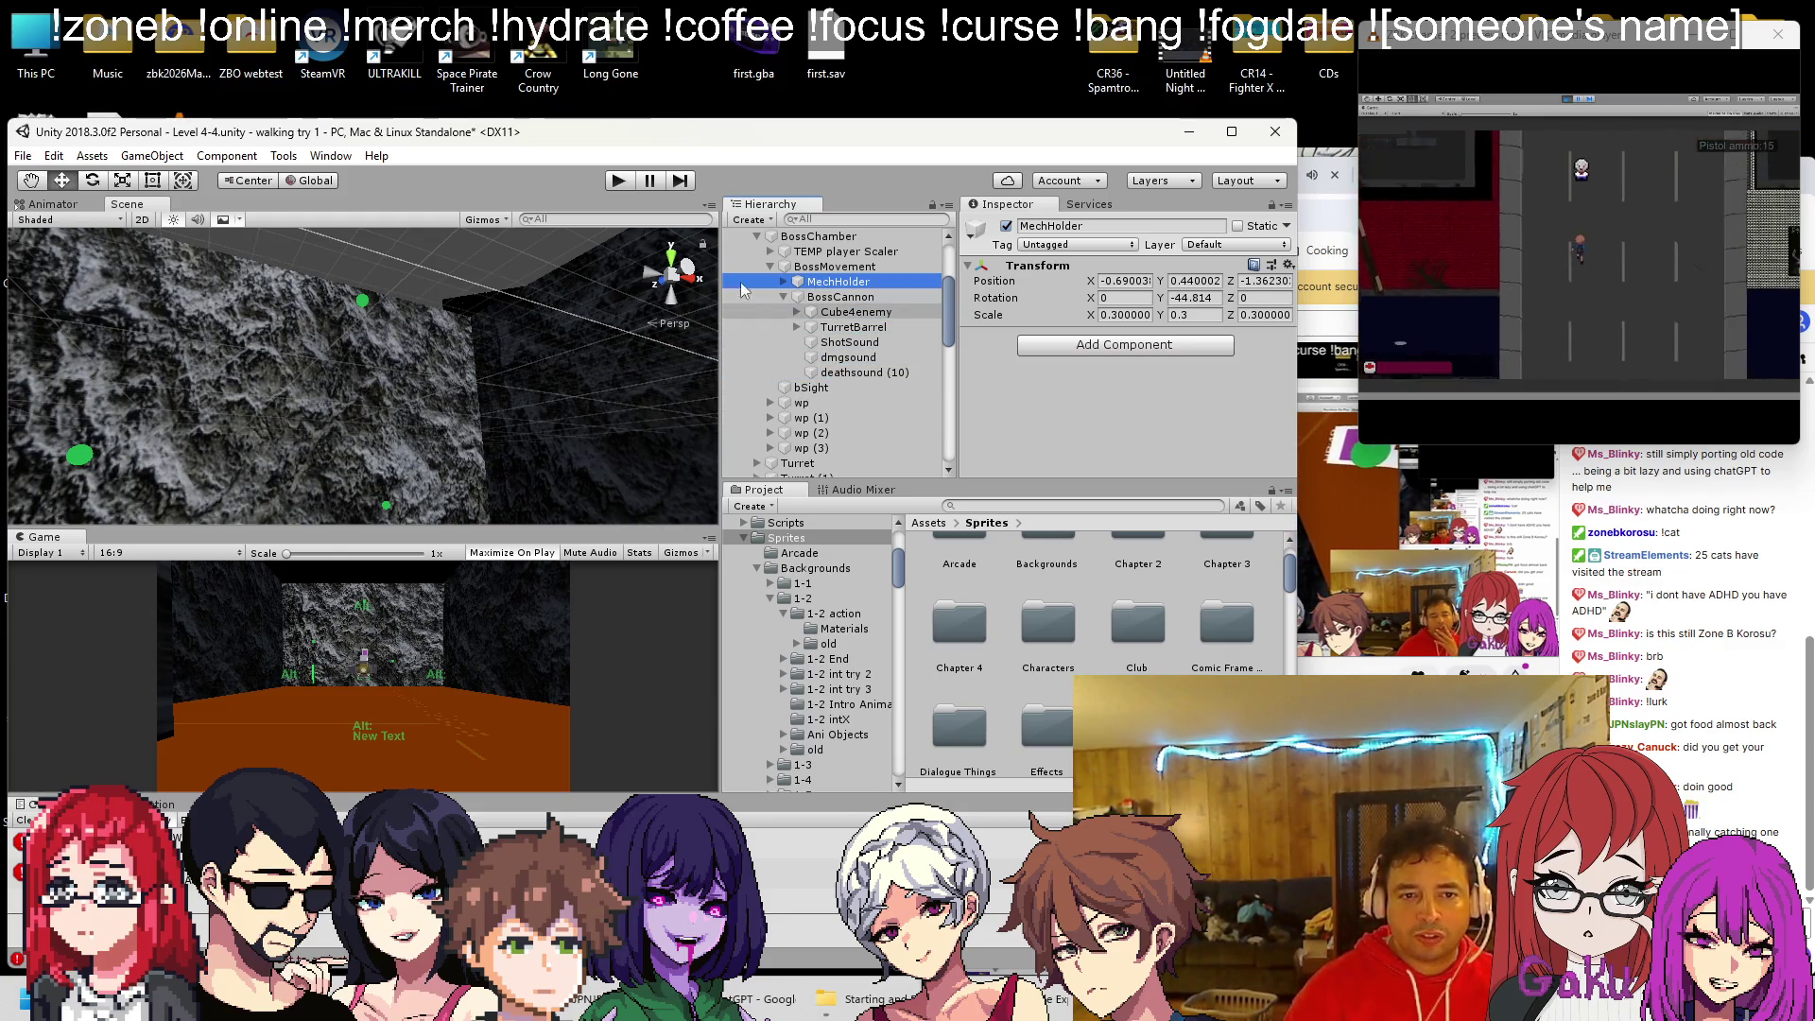
pyautogui.hotkey('ctrl', 's')
pyautogui.click(612, 186)
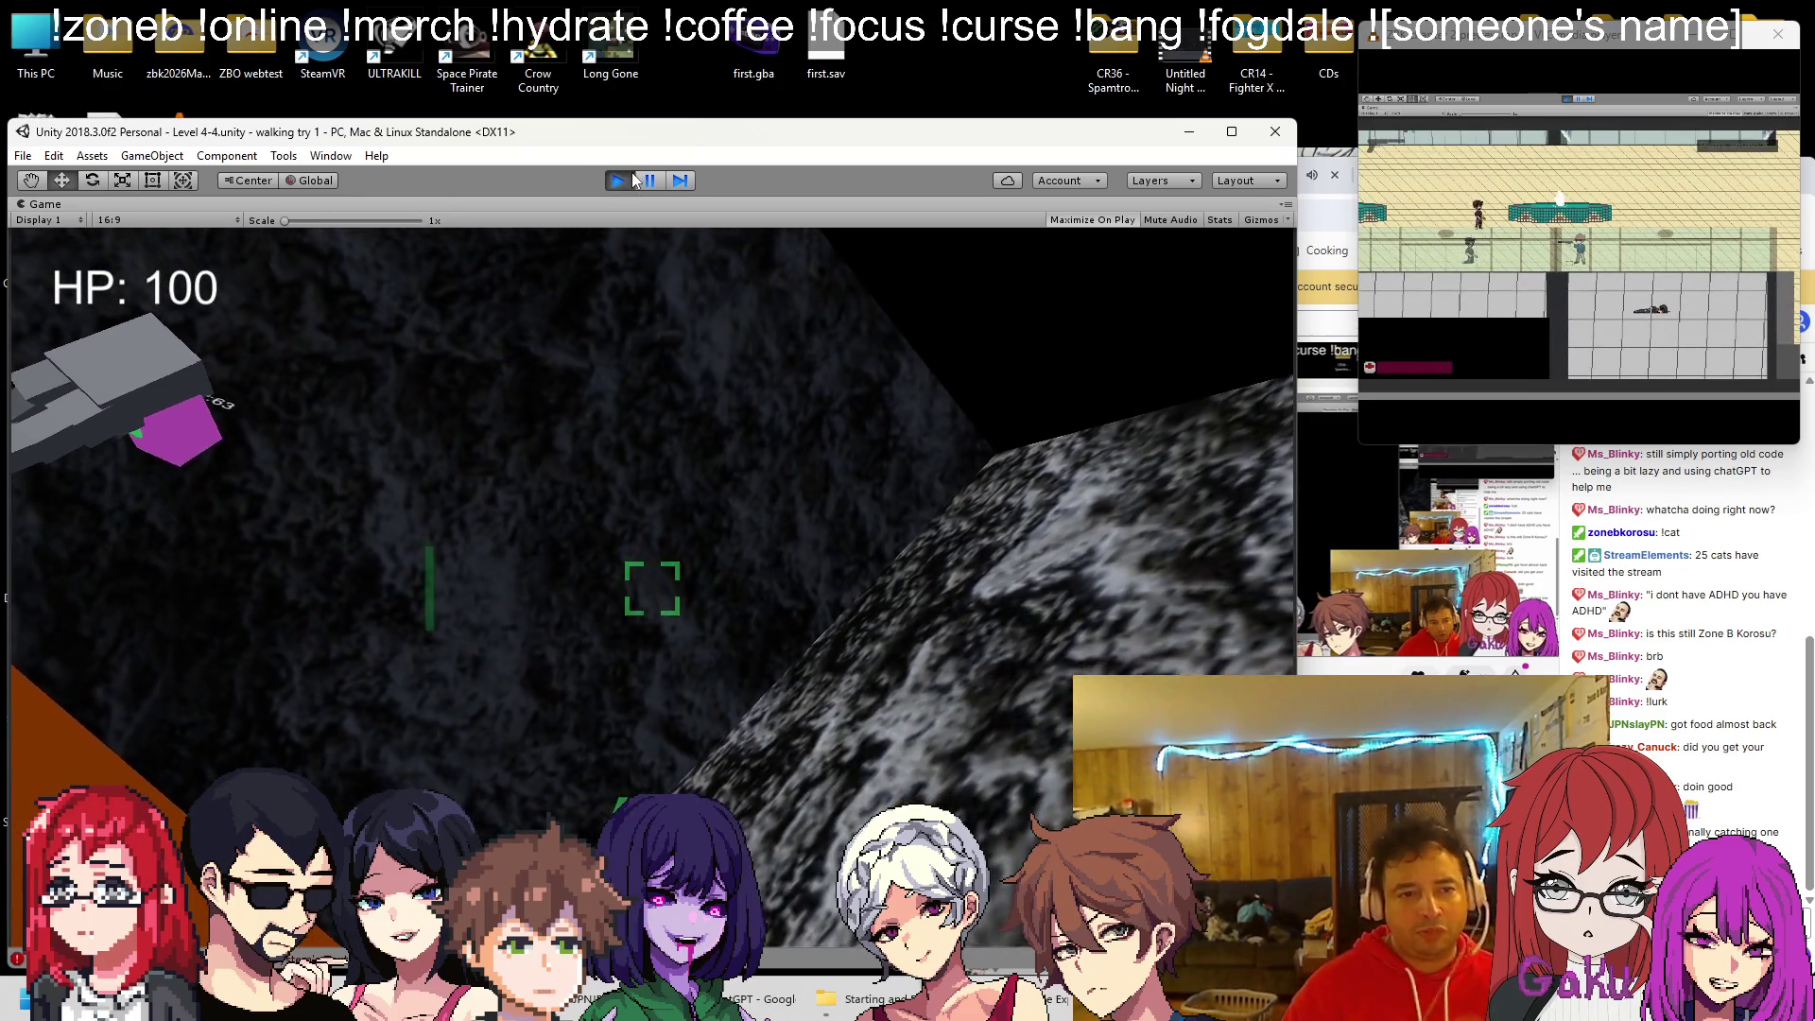
# End the playtest of the relocated mech boss with Ctrl+P
pyautogui.hotkey('ctrl', 'p')
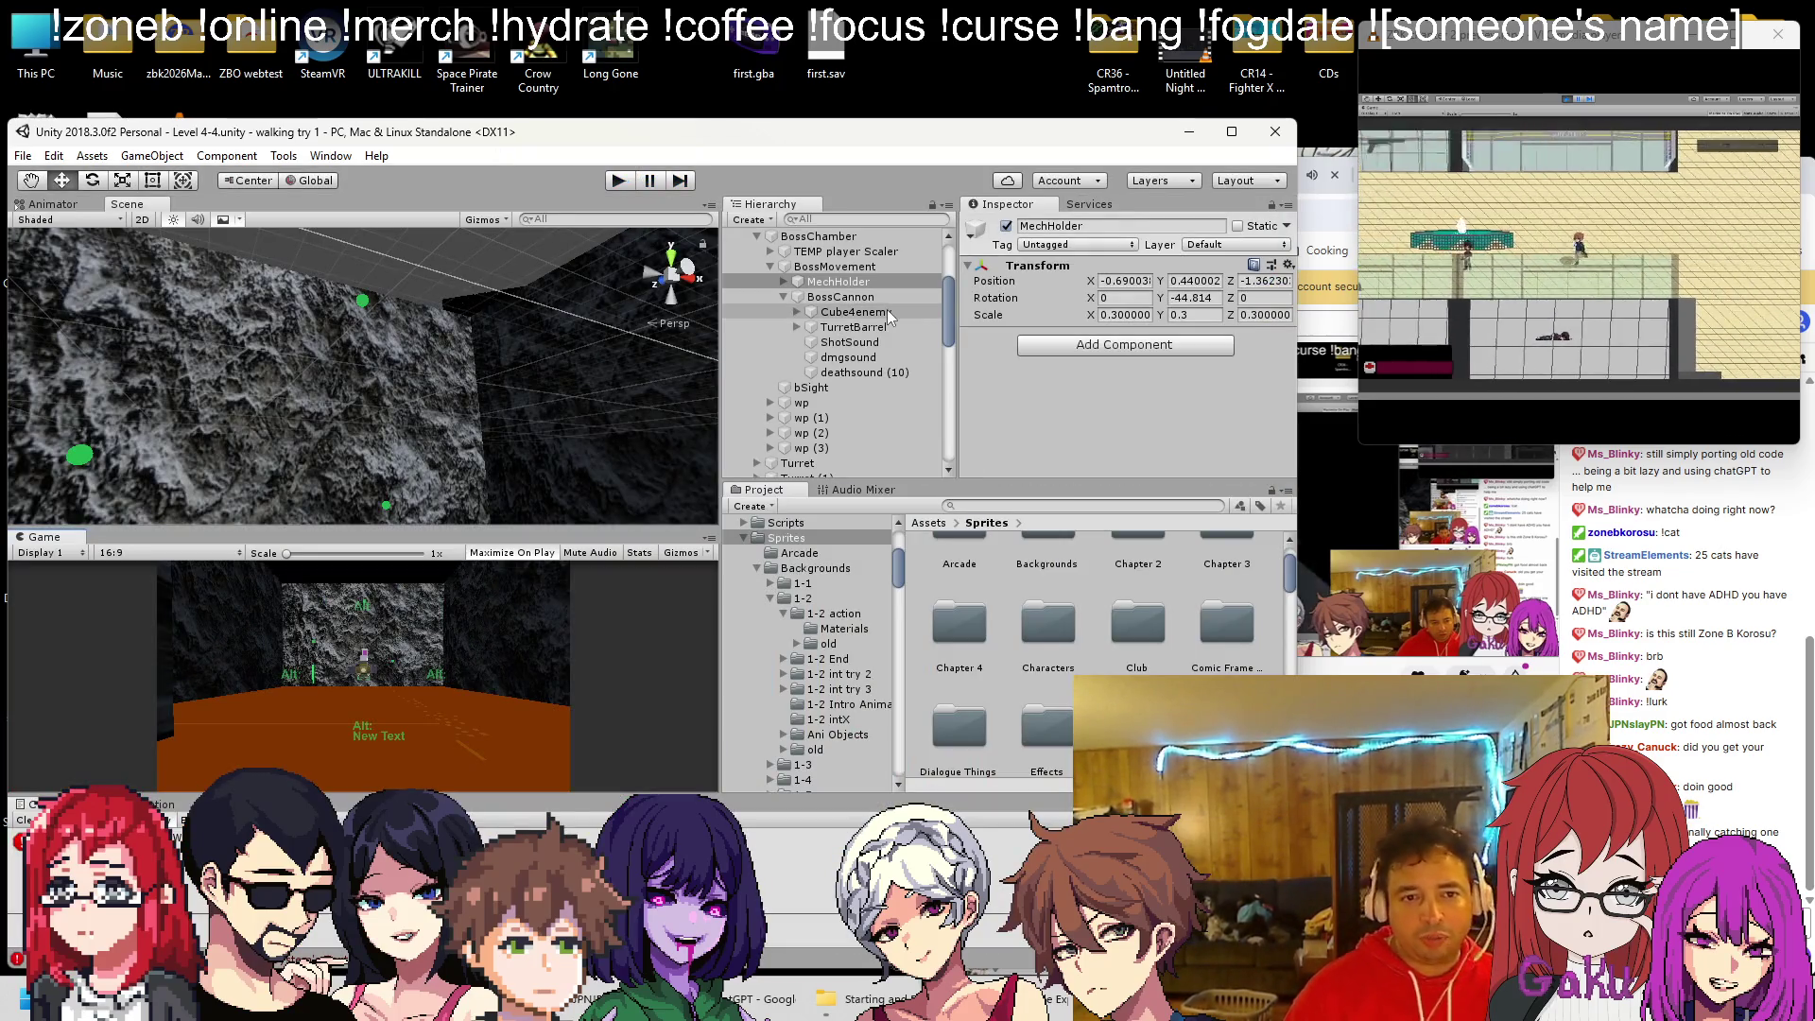
# Disable Walker (1)'s Mesh Renderer in MechHolder to reveal the mech legs, then select Cube4enemy and playtest
pyautogui.doubleClick(870, 281)
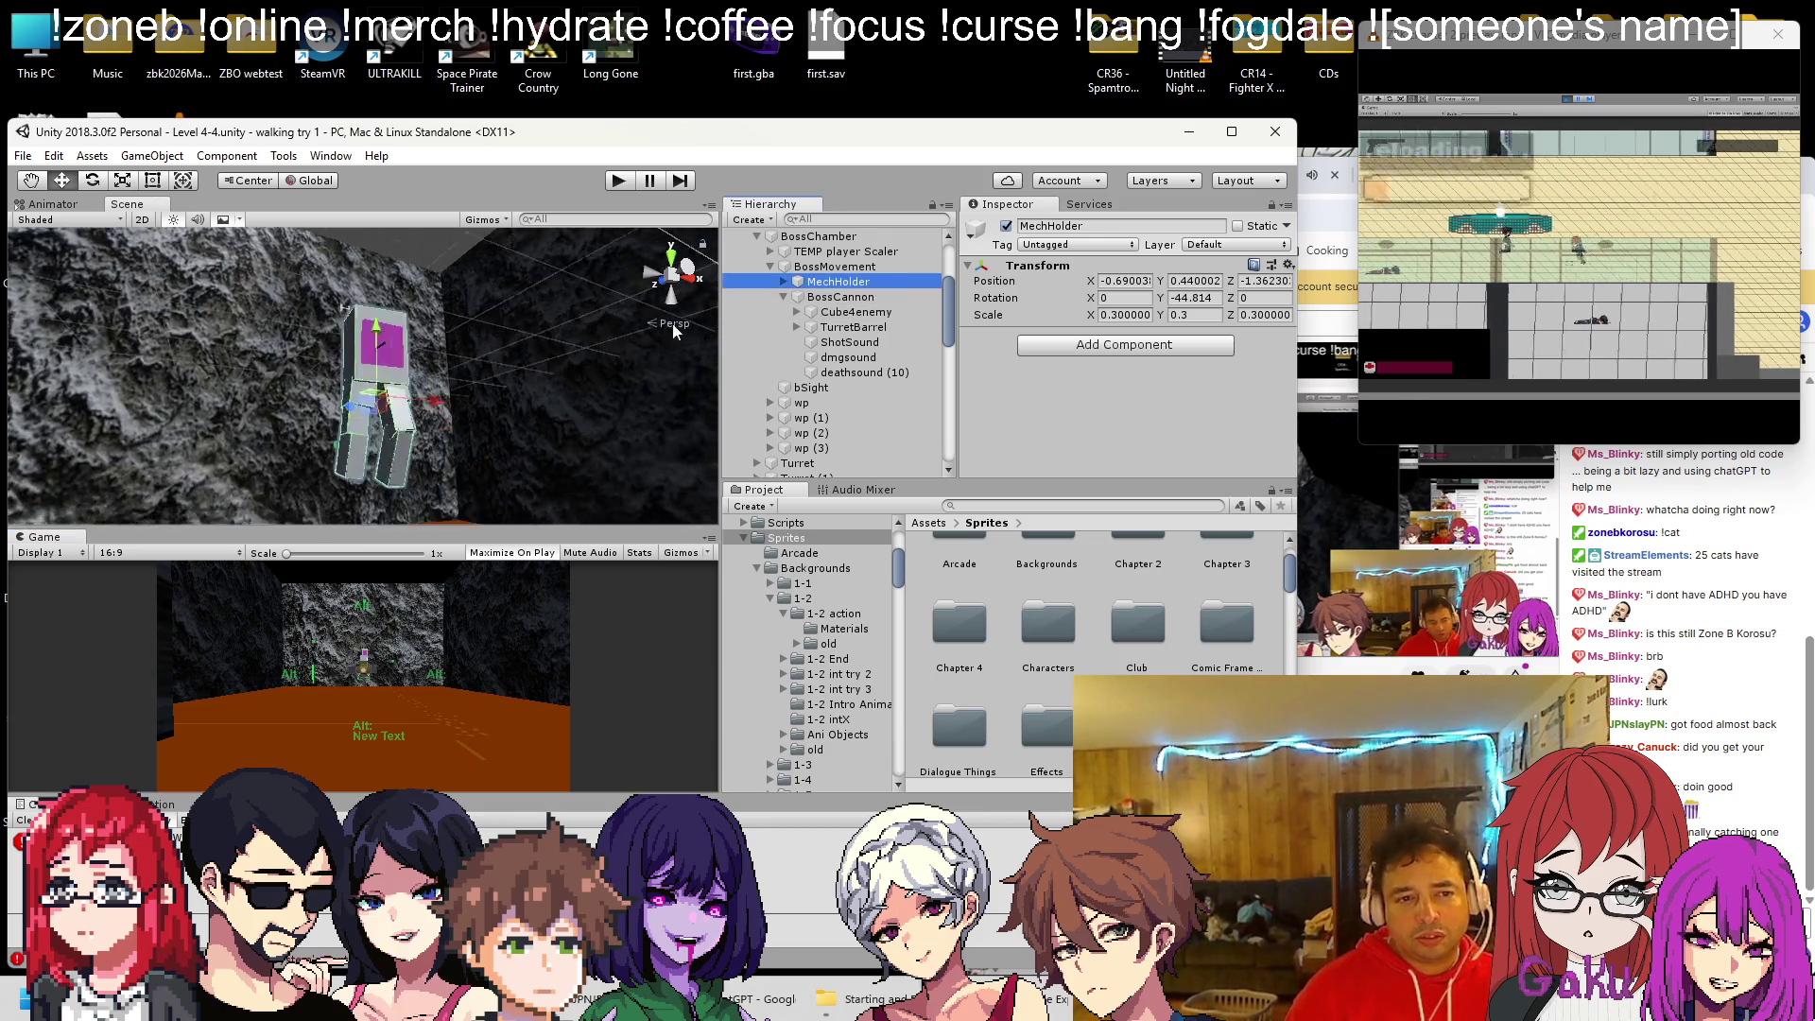
pyautogui.moveTo(514, 342)
pyautogui.mouseDown()
pyautogui.moveTo(427, 420)
pyautogui.moveTo(514, 508)
pyautogui.mouseUp()
pyautogui.click(439, 401)
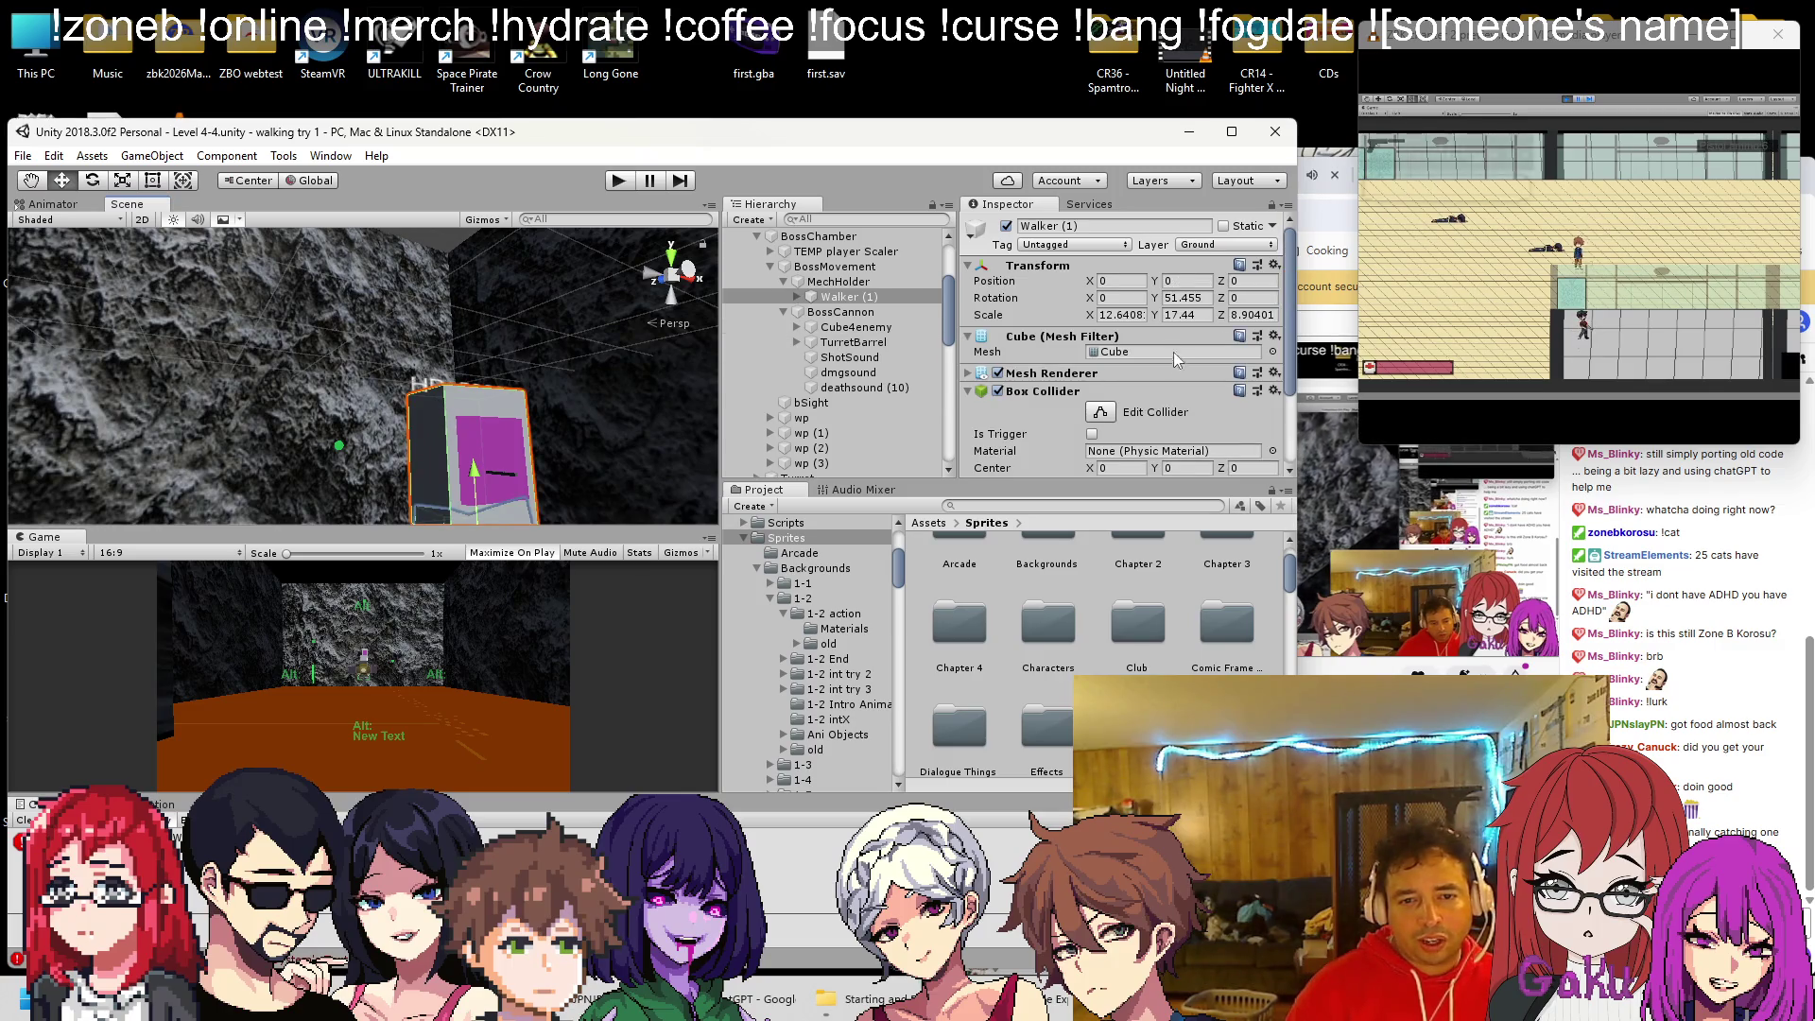
pyautogui.click(997, 374)
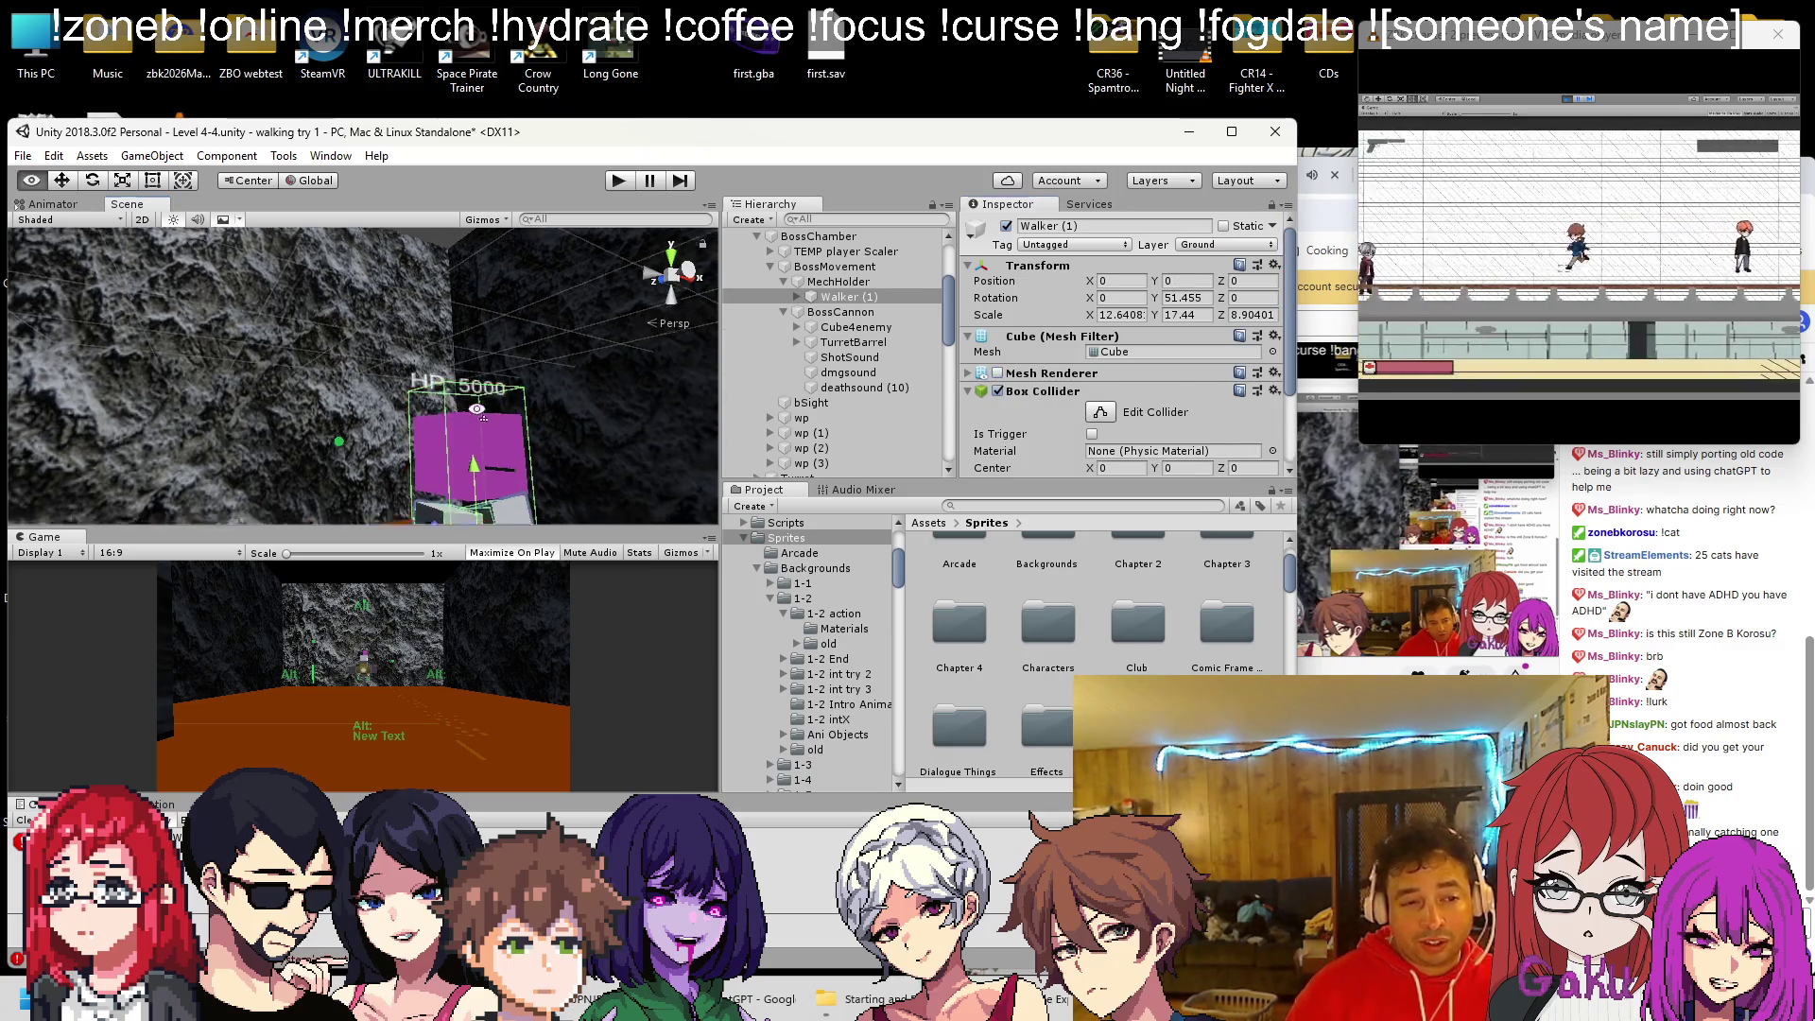
pyautogui.click(475, 397)
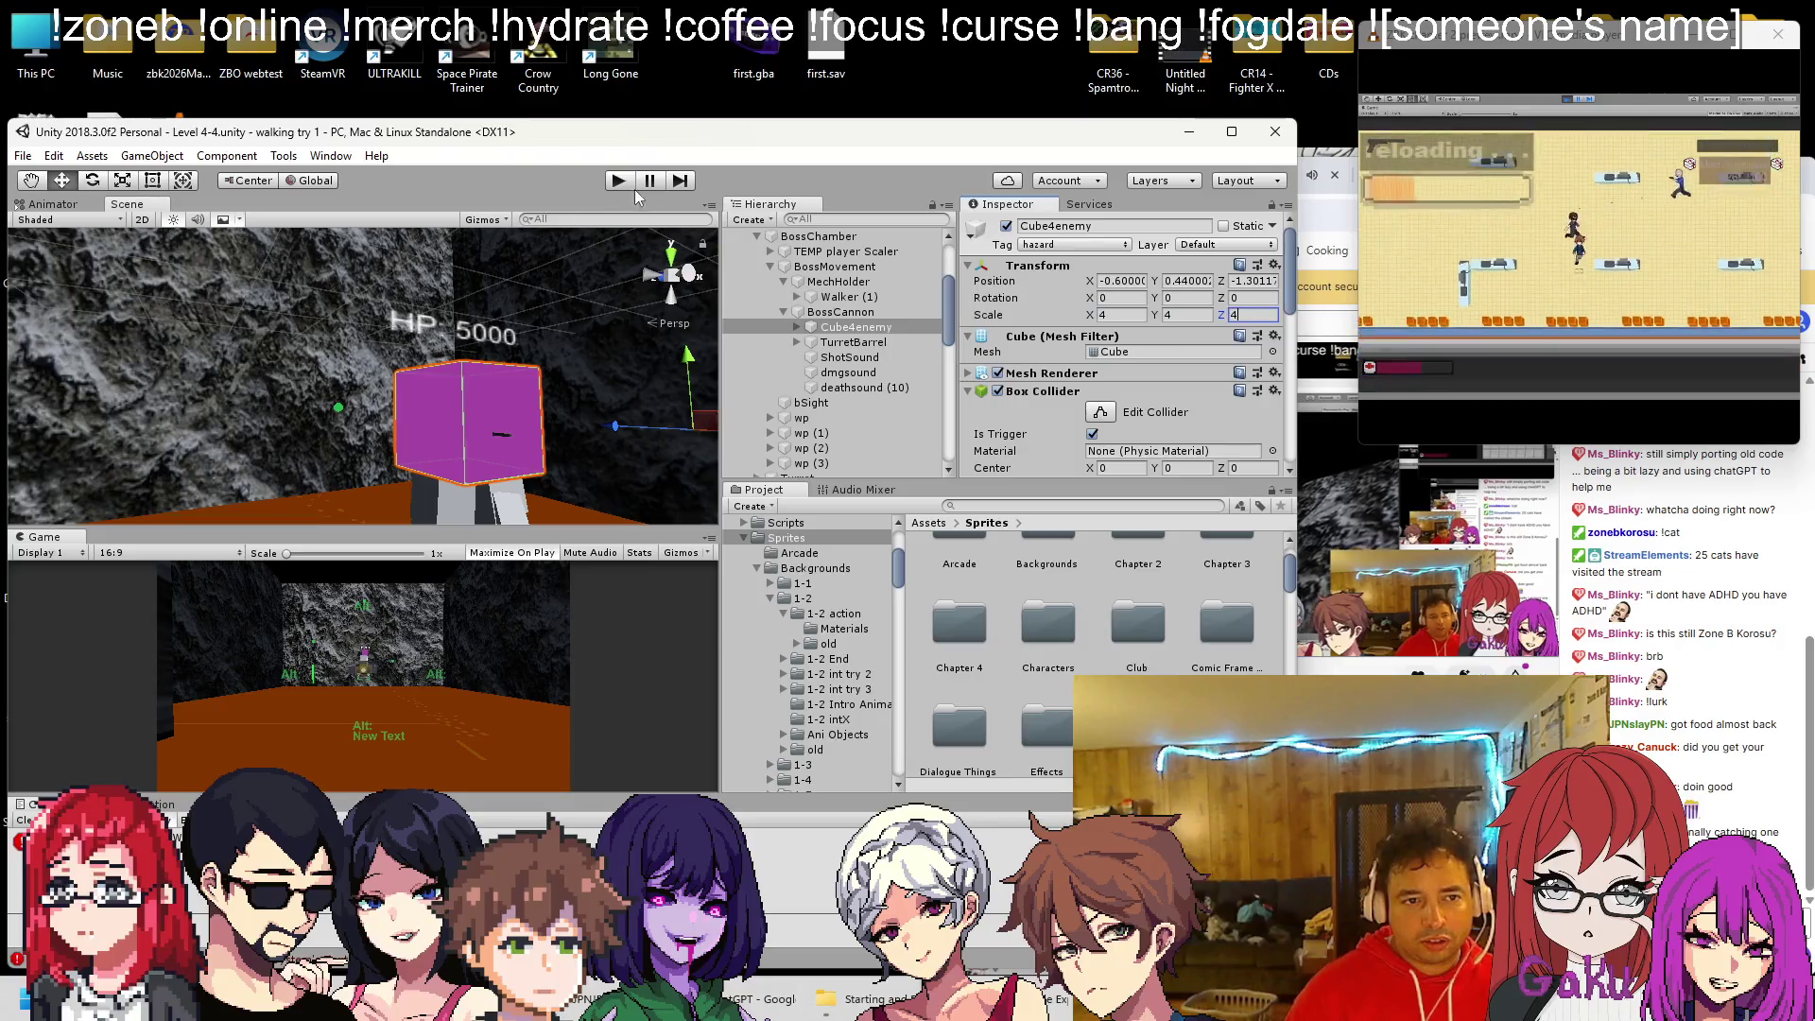
pyautogui.click(620, 180)
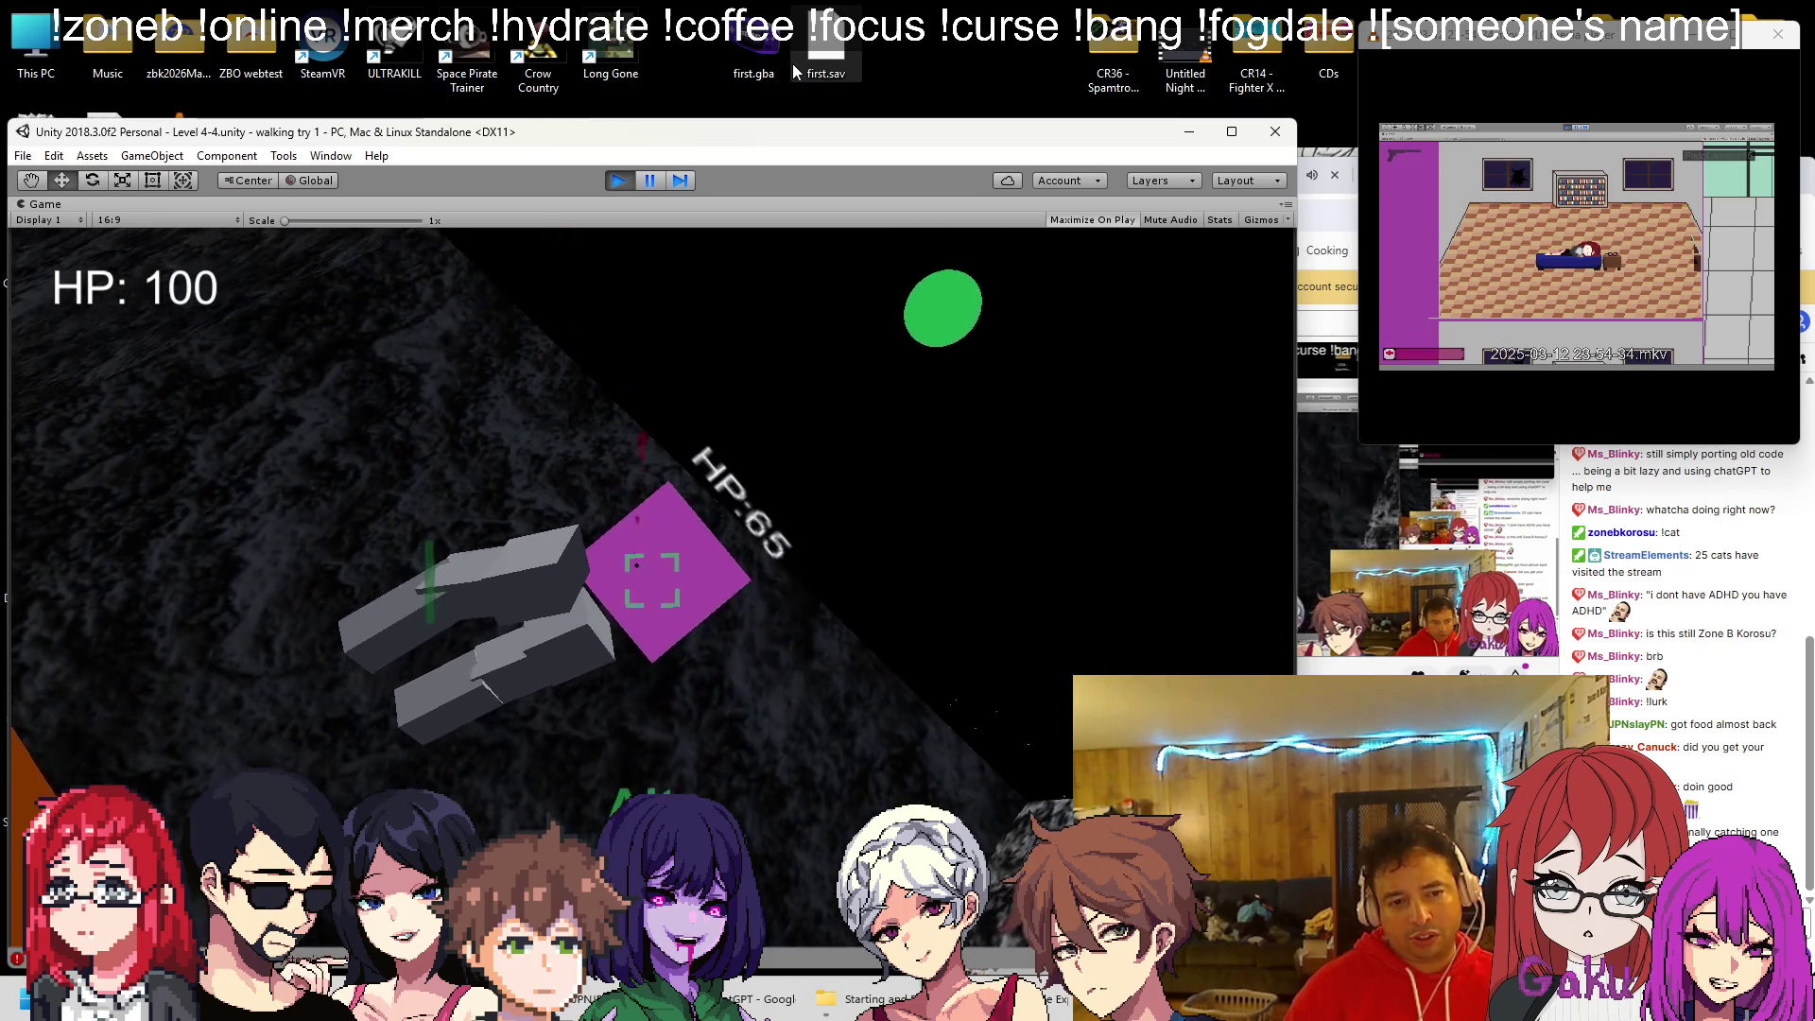
# Stop the playtest, change BossCannon's Burstbullets from 20 to 40, and save the scene
pyautogui.click(622, 179)
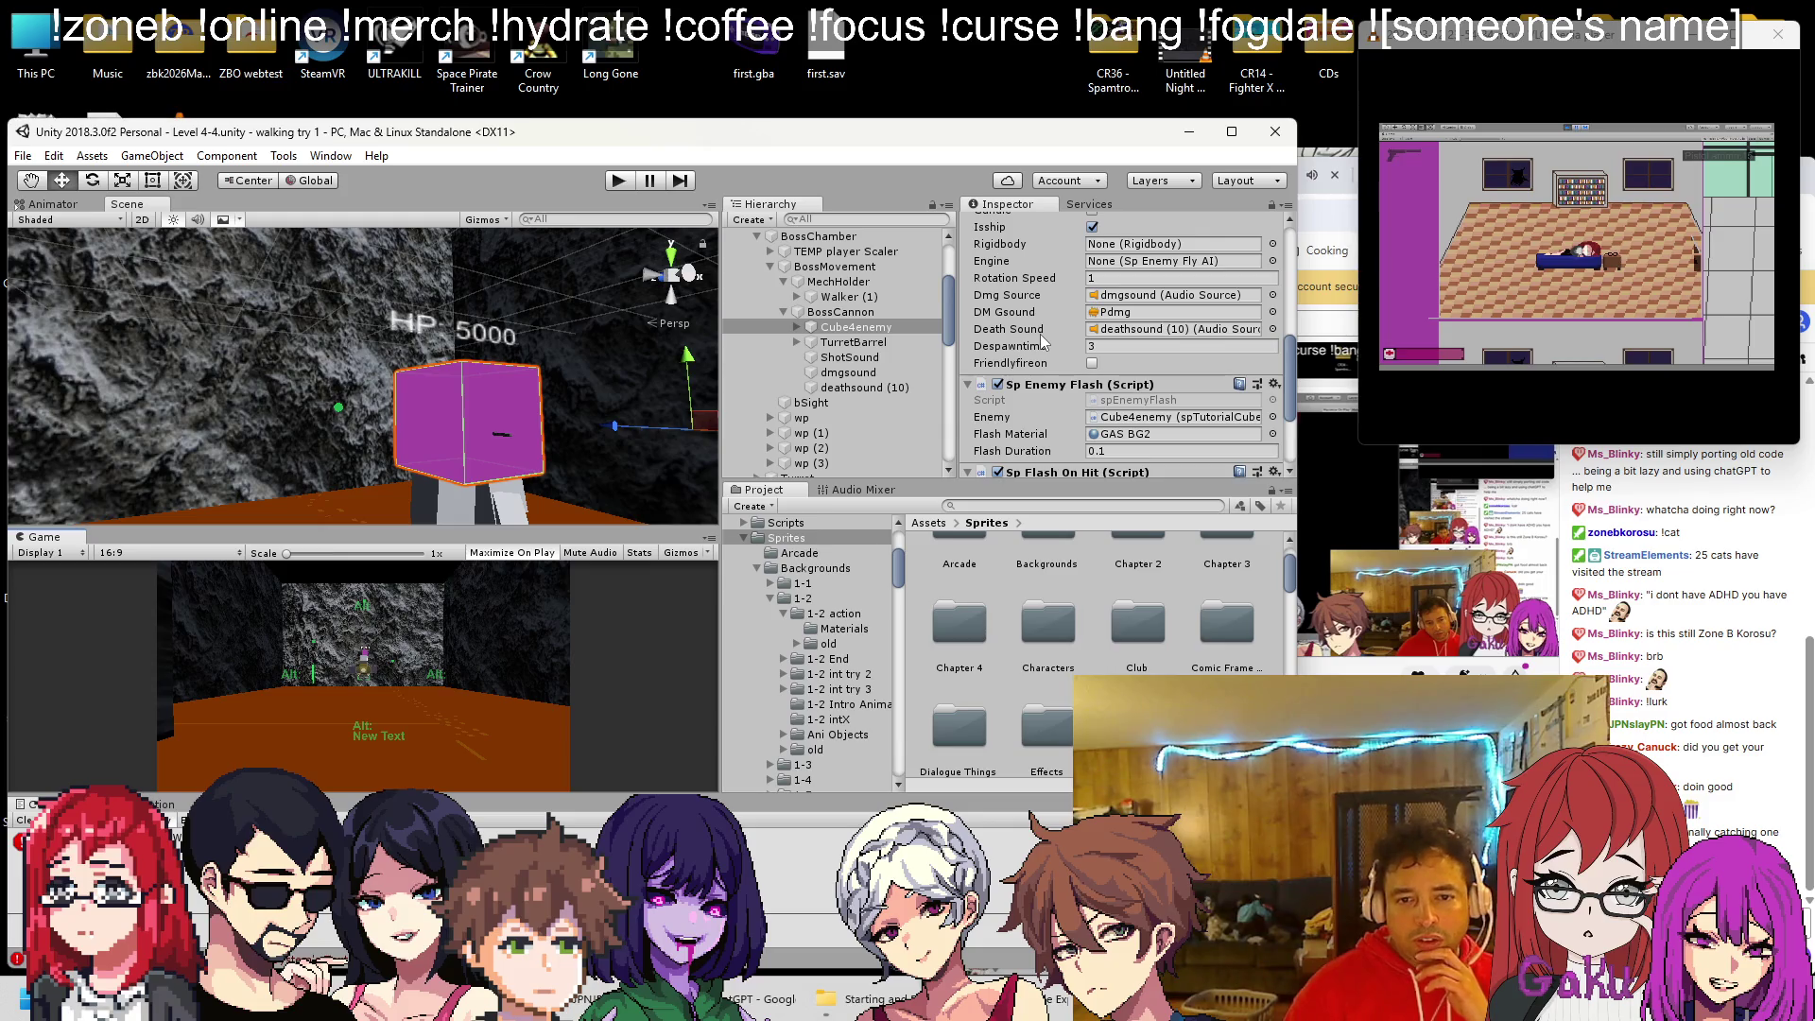
pyautogui.click(851, 312)
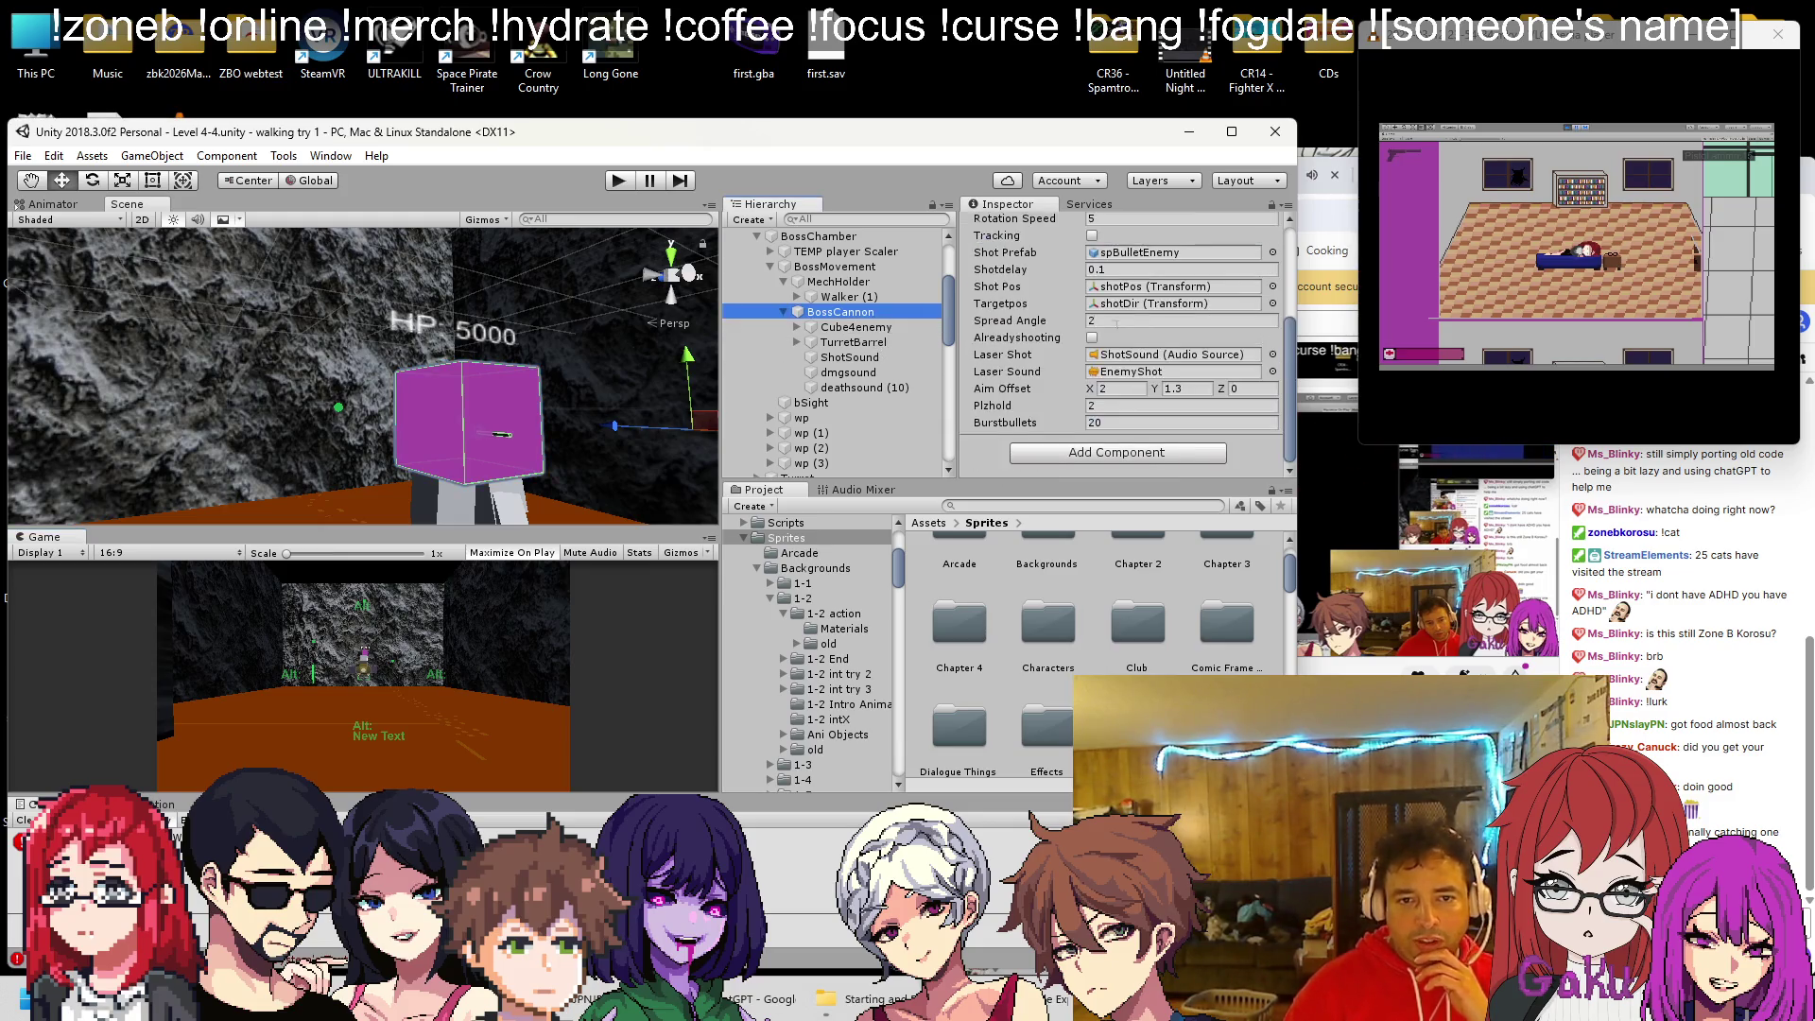
pyautogui.click(1144, 423)
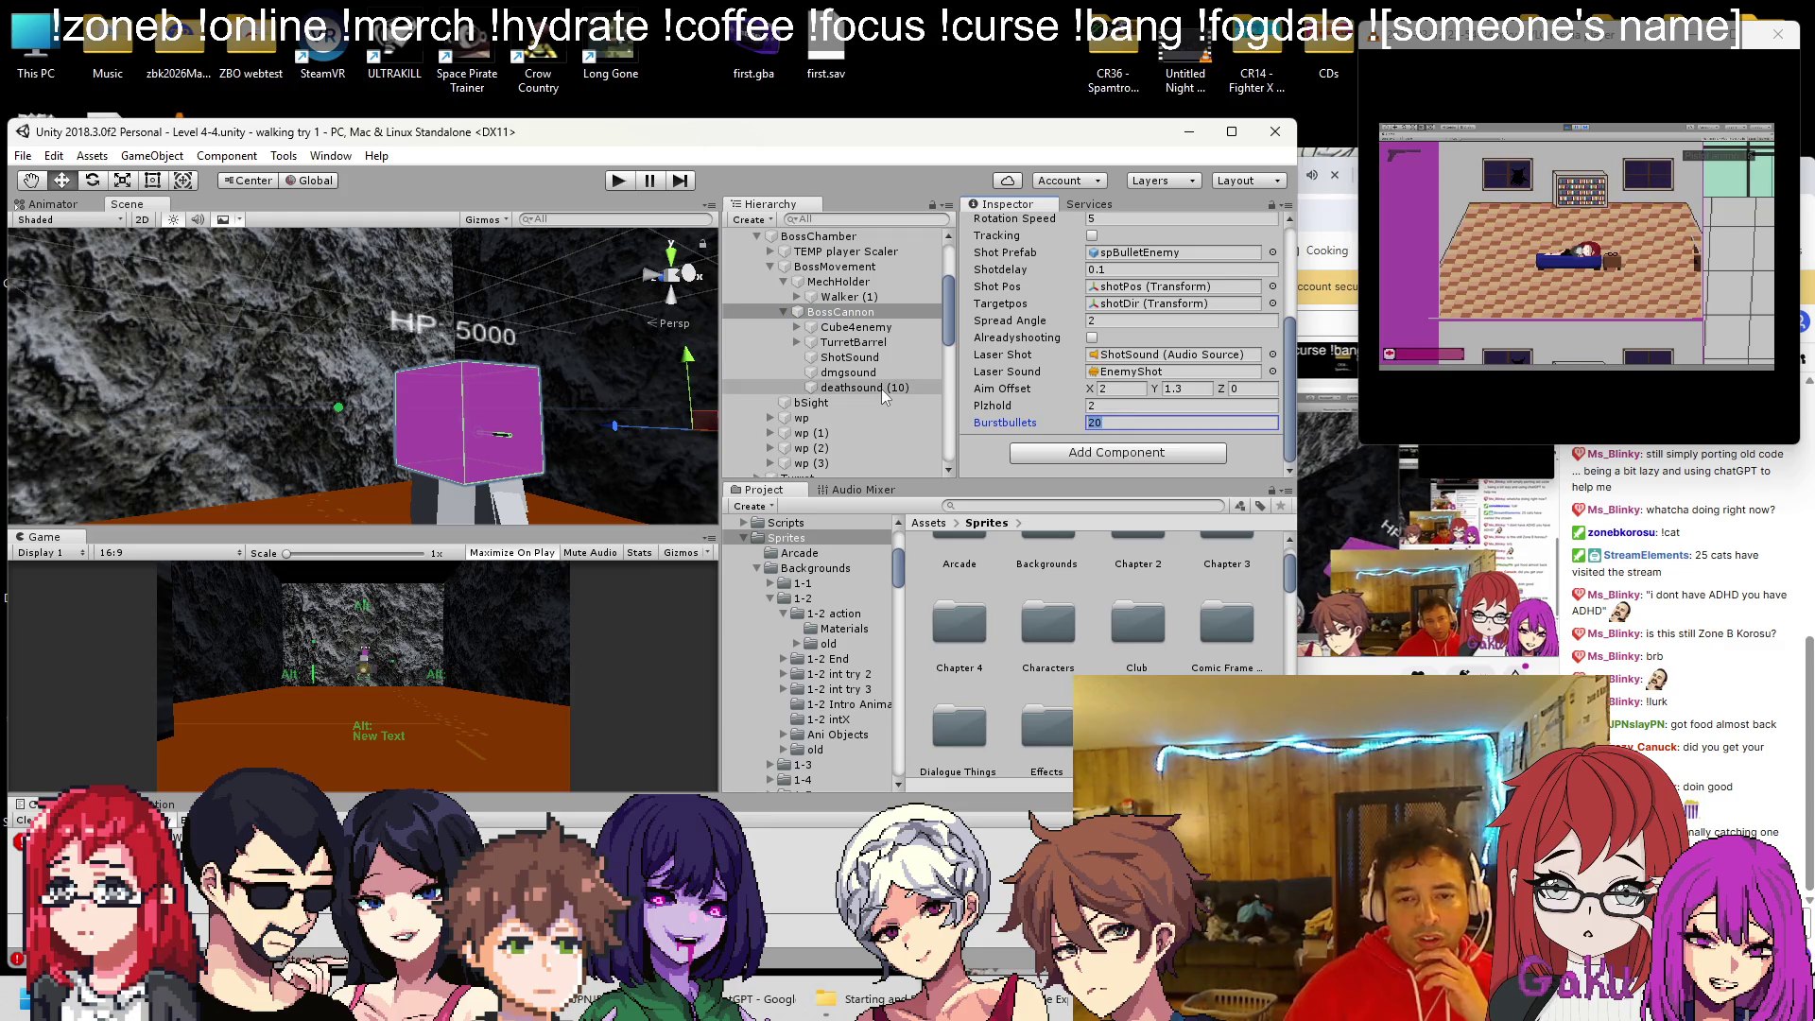
pyautogui.write('40')
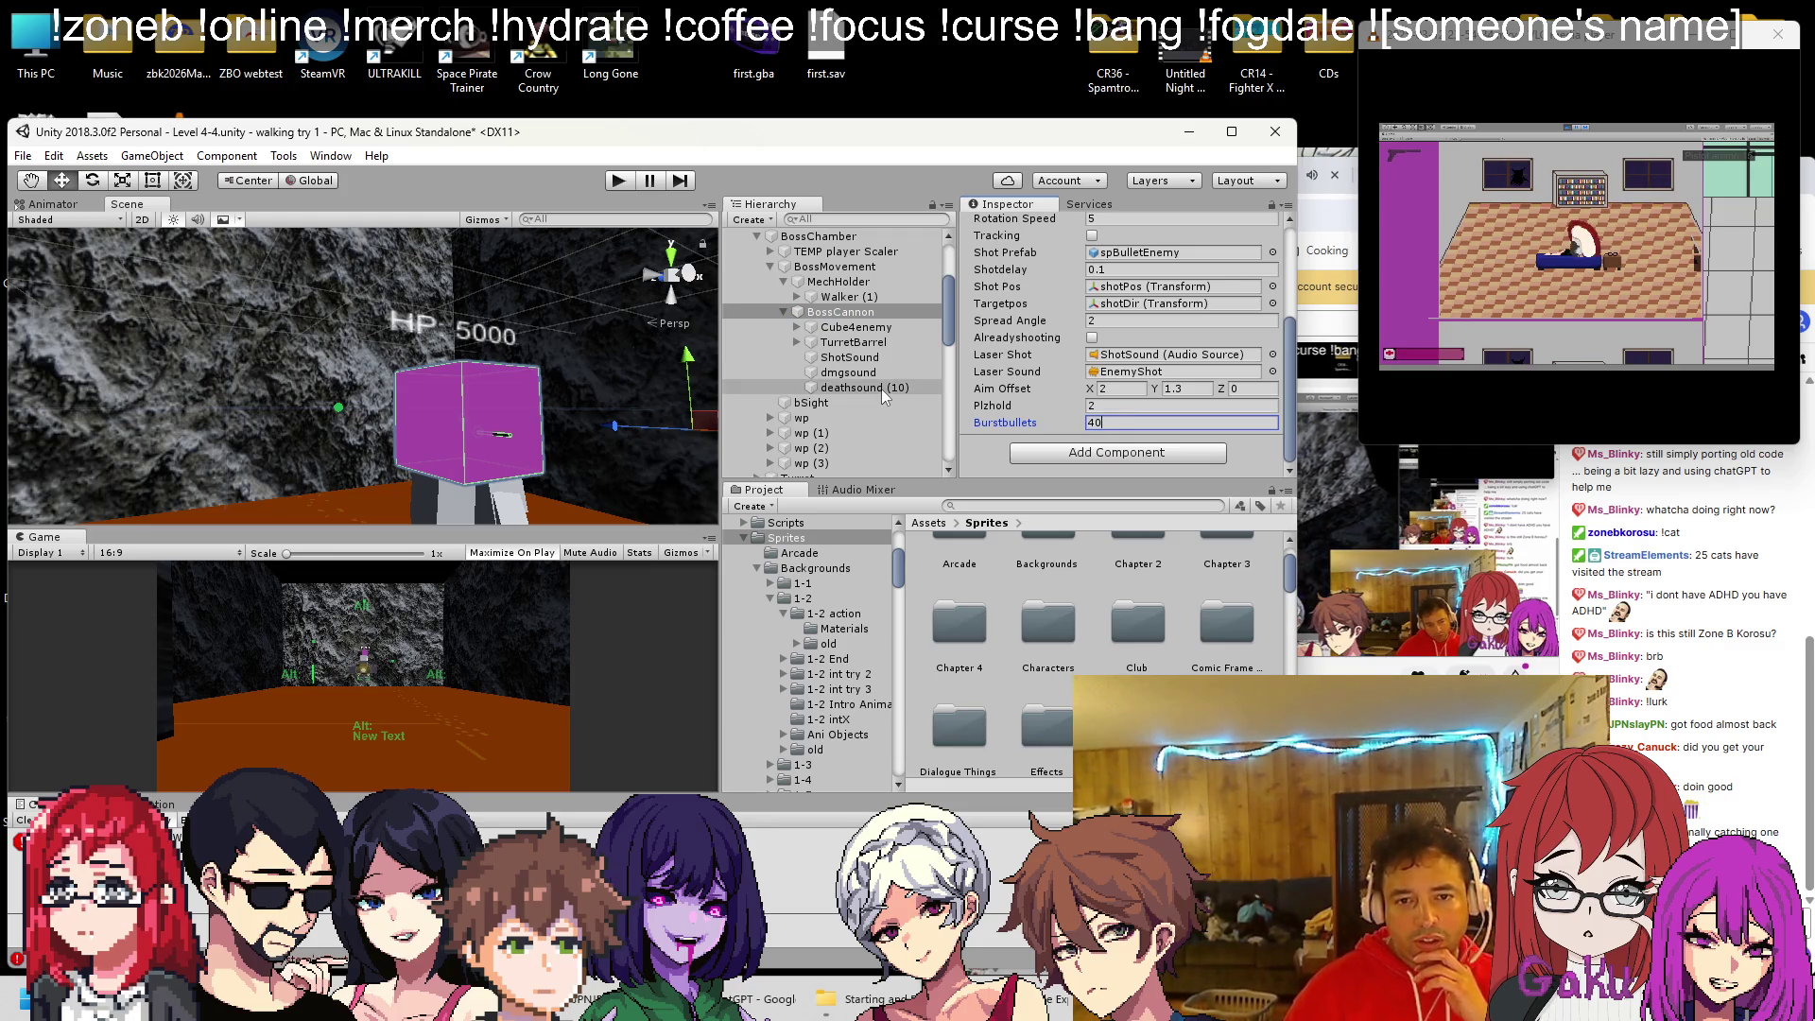
pyautogui.scroll(3, 1095, 359)
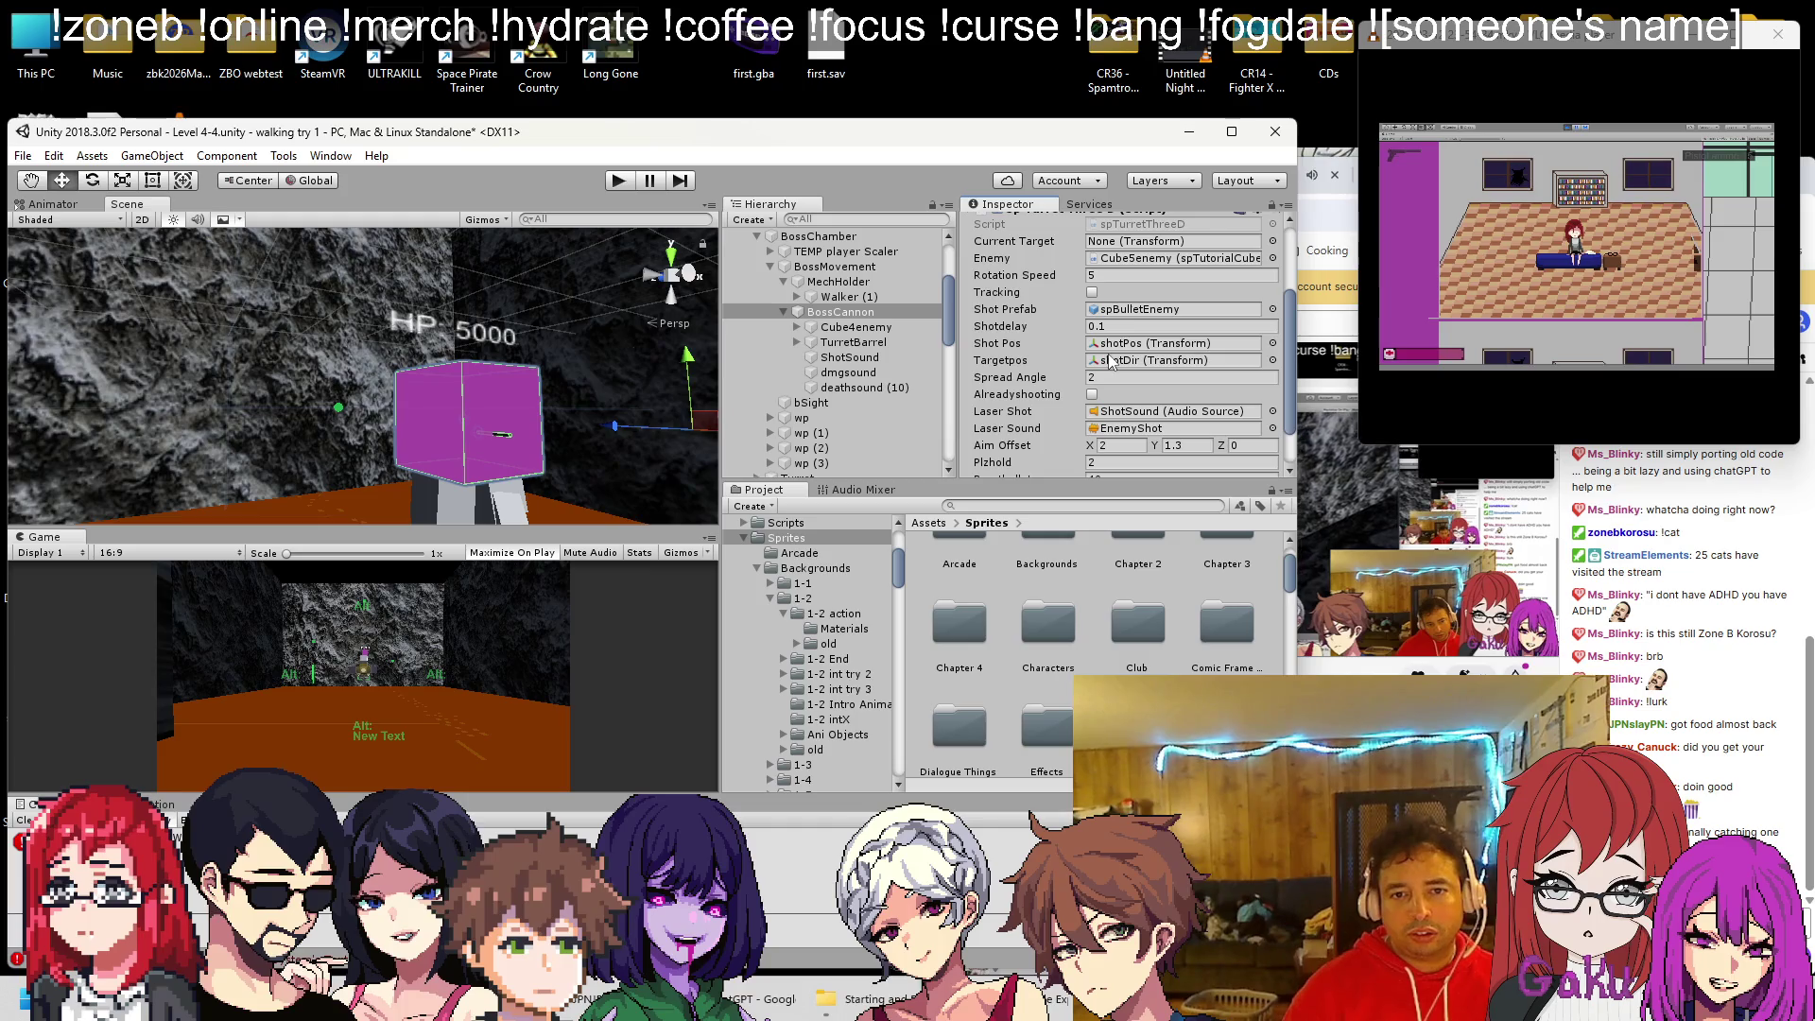
pyautogui.hotkey('ctrl', 's')
pyautogui.scroll(4, 1115, 355)
pyautogui.scroll(-6, 1134, 359)
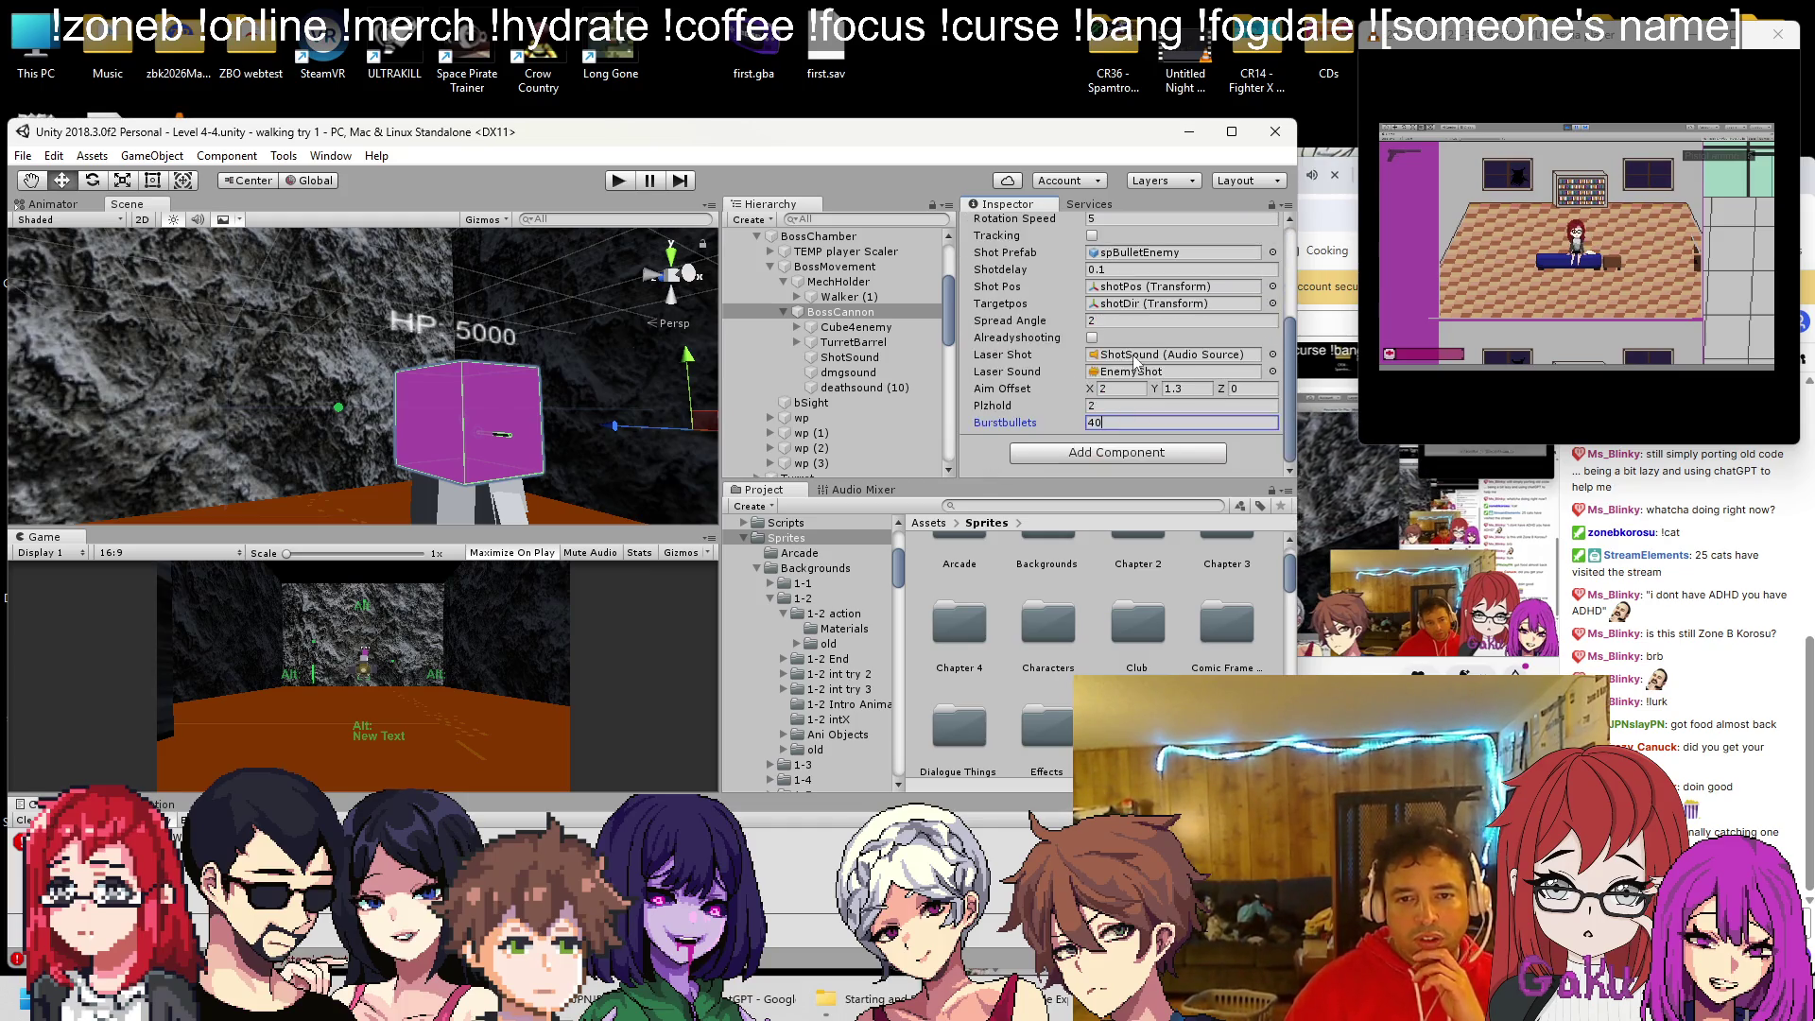
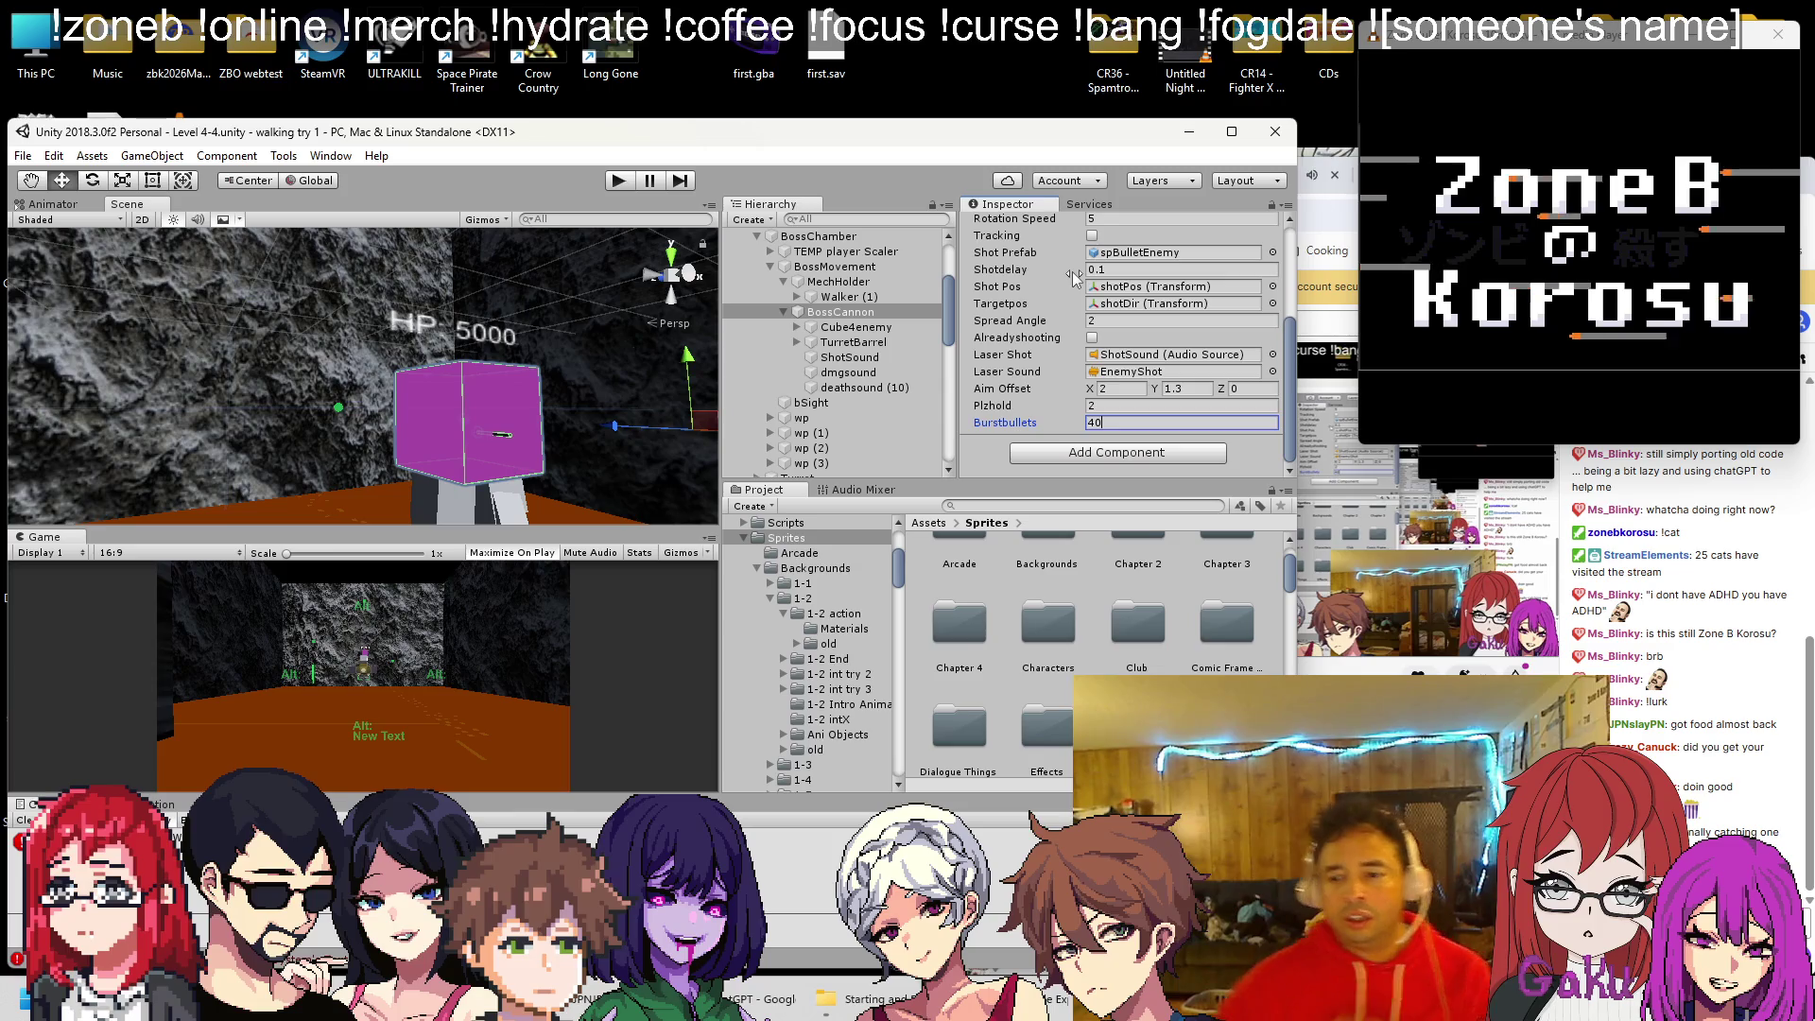
# Check the music video tab in the browser, then return to the Unity editor
pyautogui.click(1323, 312)
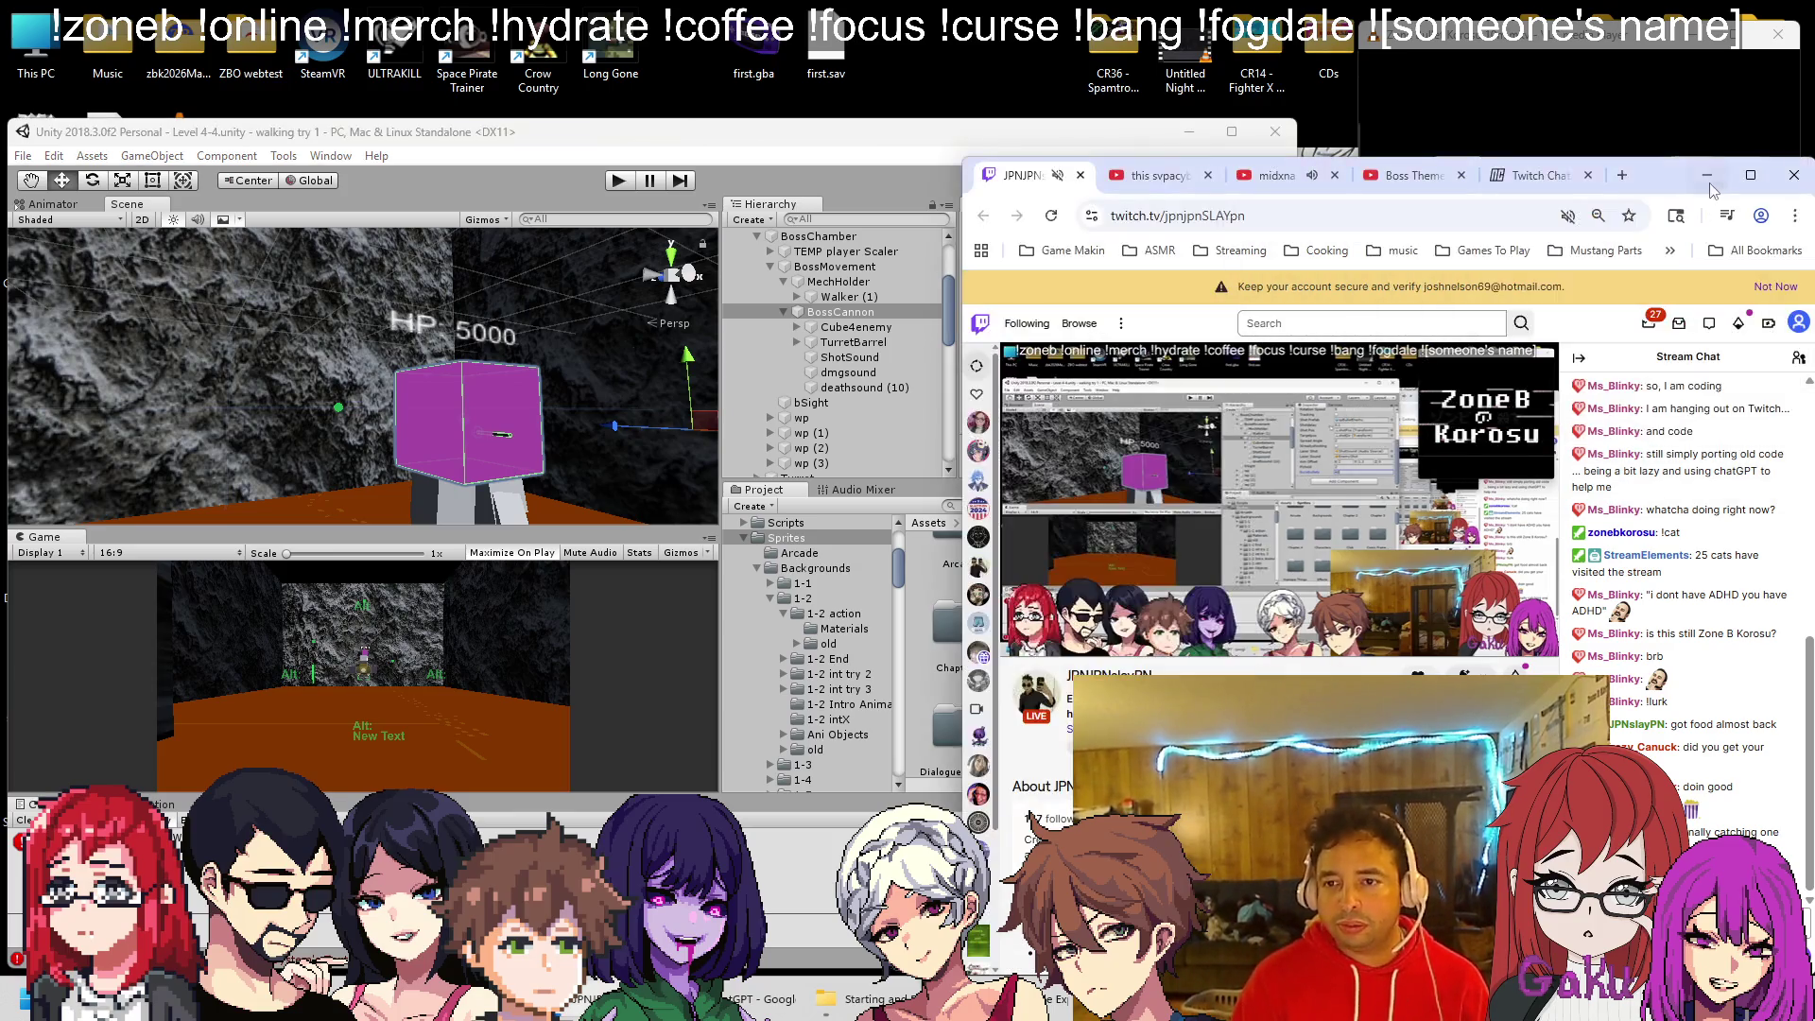
pyautogui.click(1271, 176)
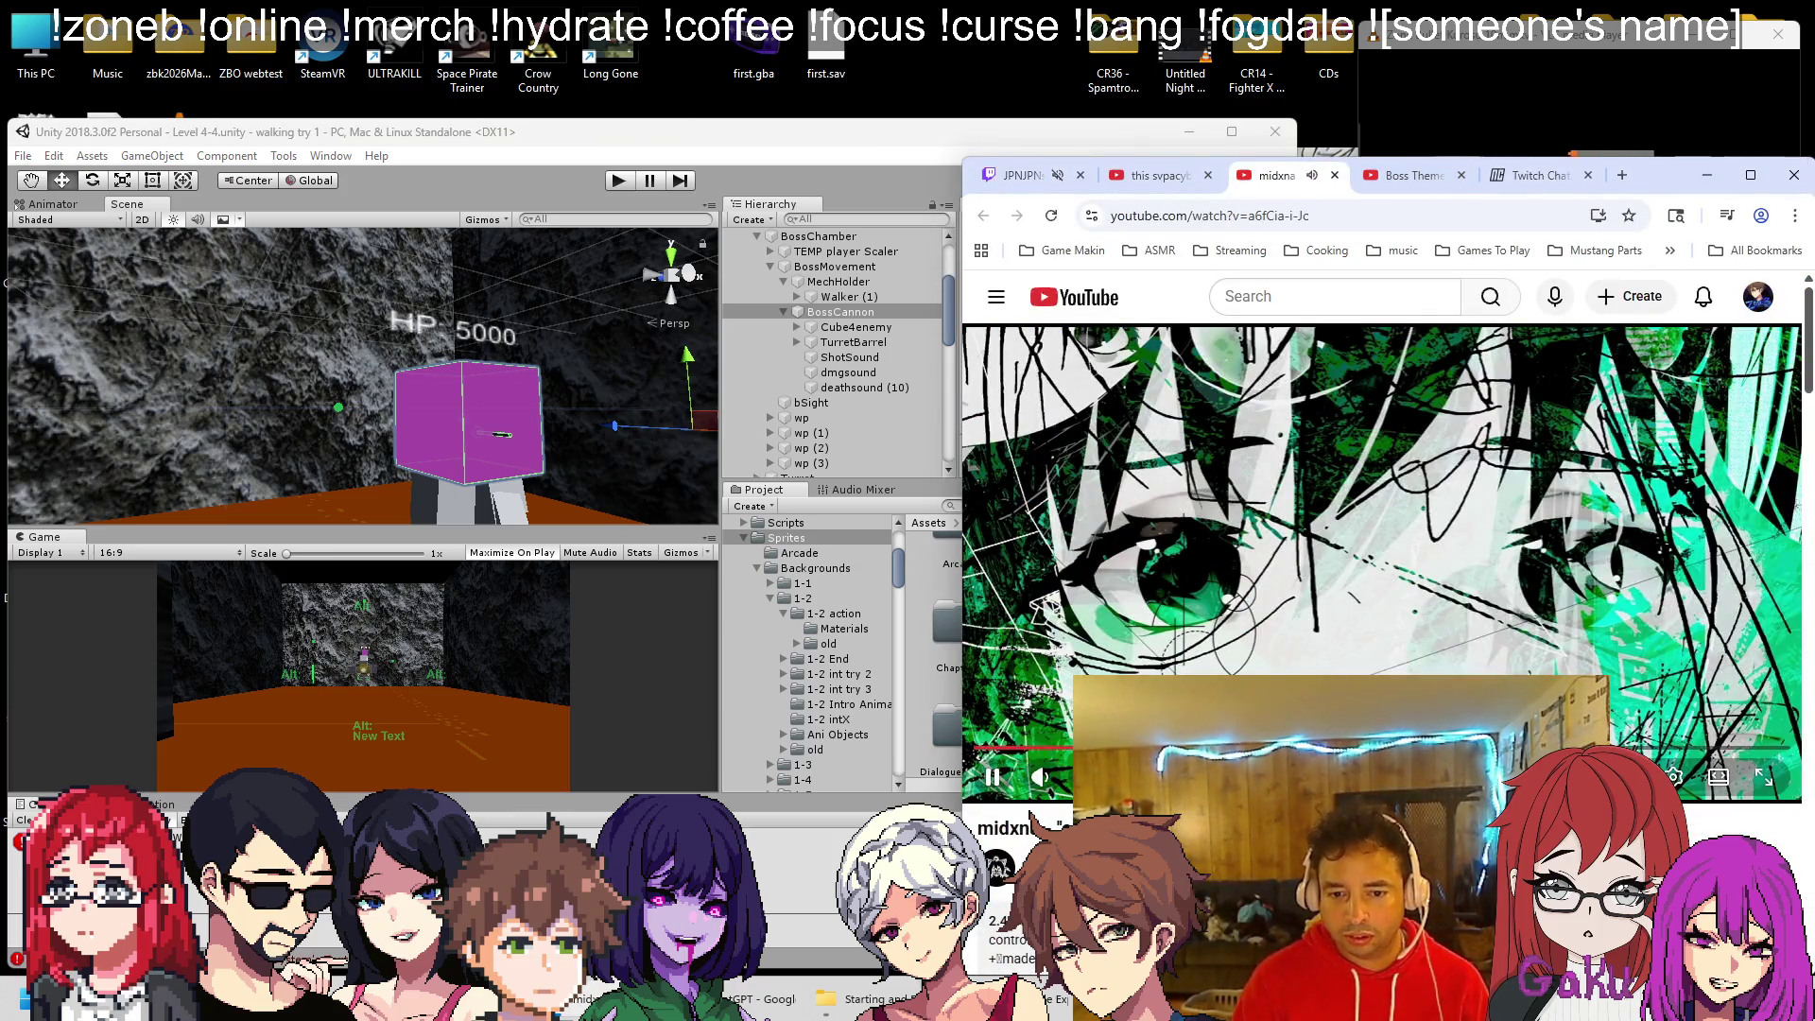
pyautogui.click(1048, 176)
pyautogui.click(1503, 88)
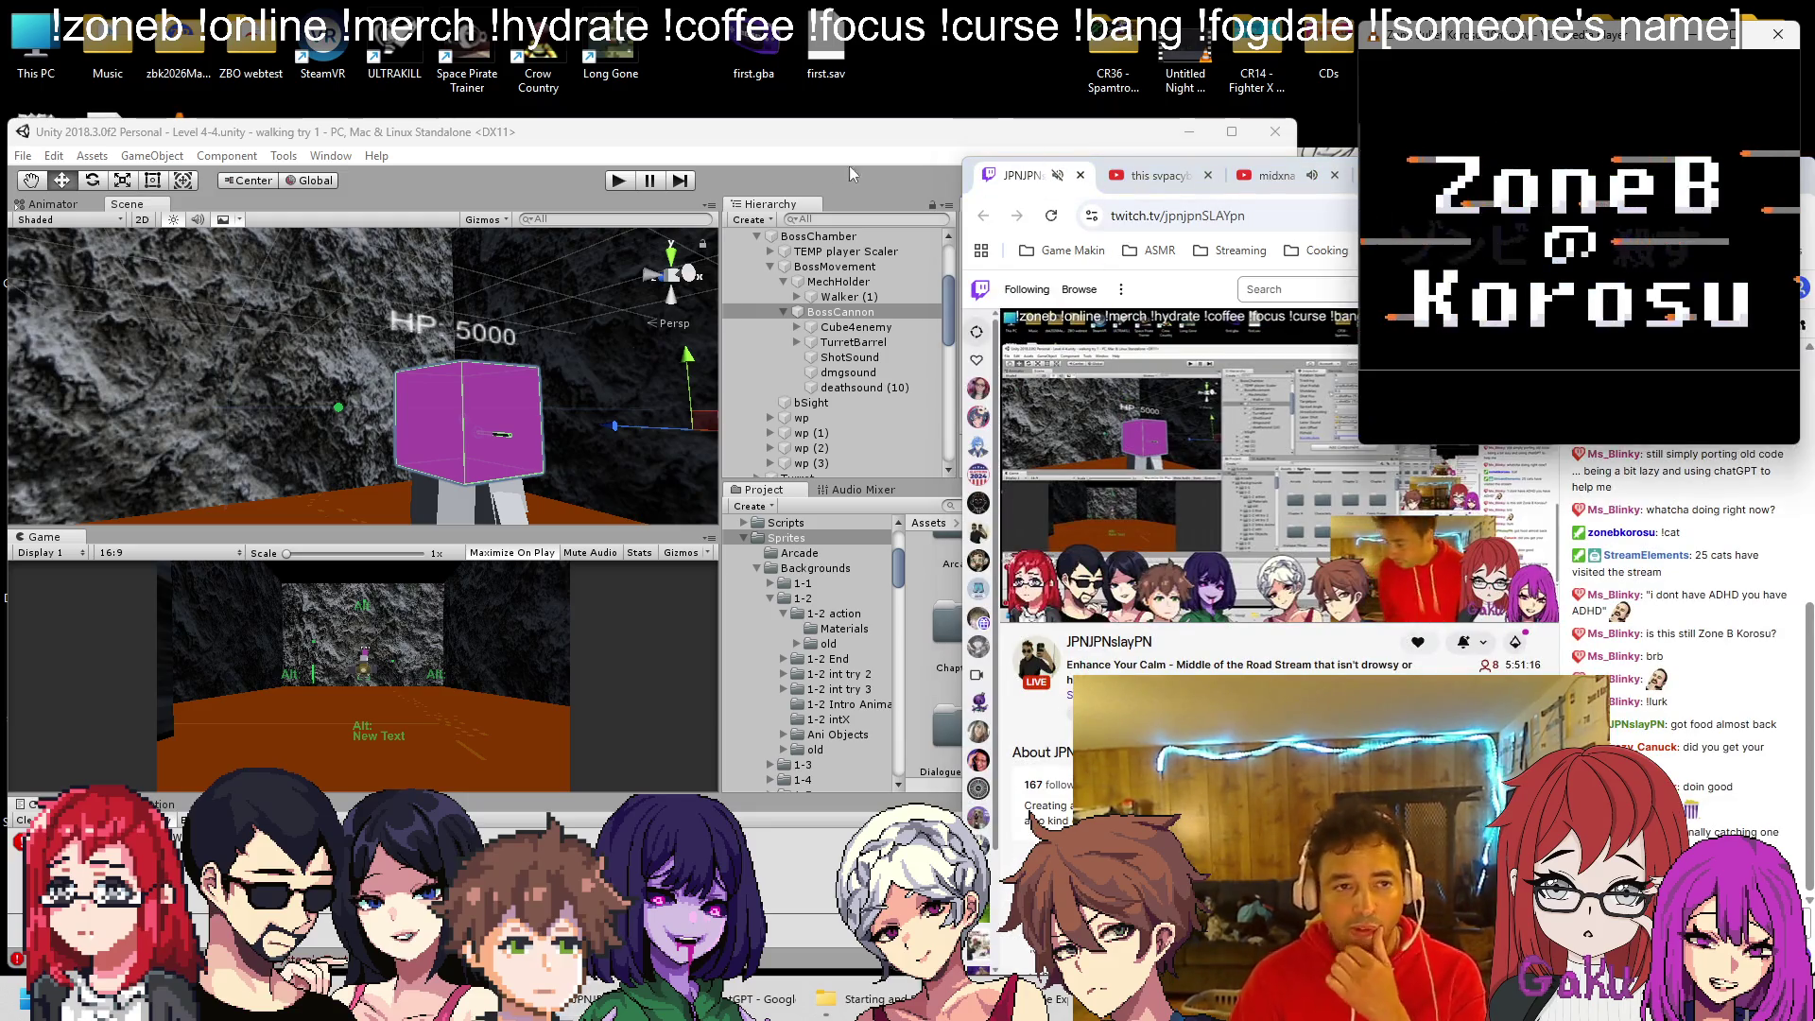
pyautogui.click(862, 162)
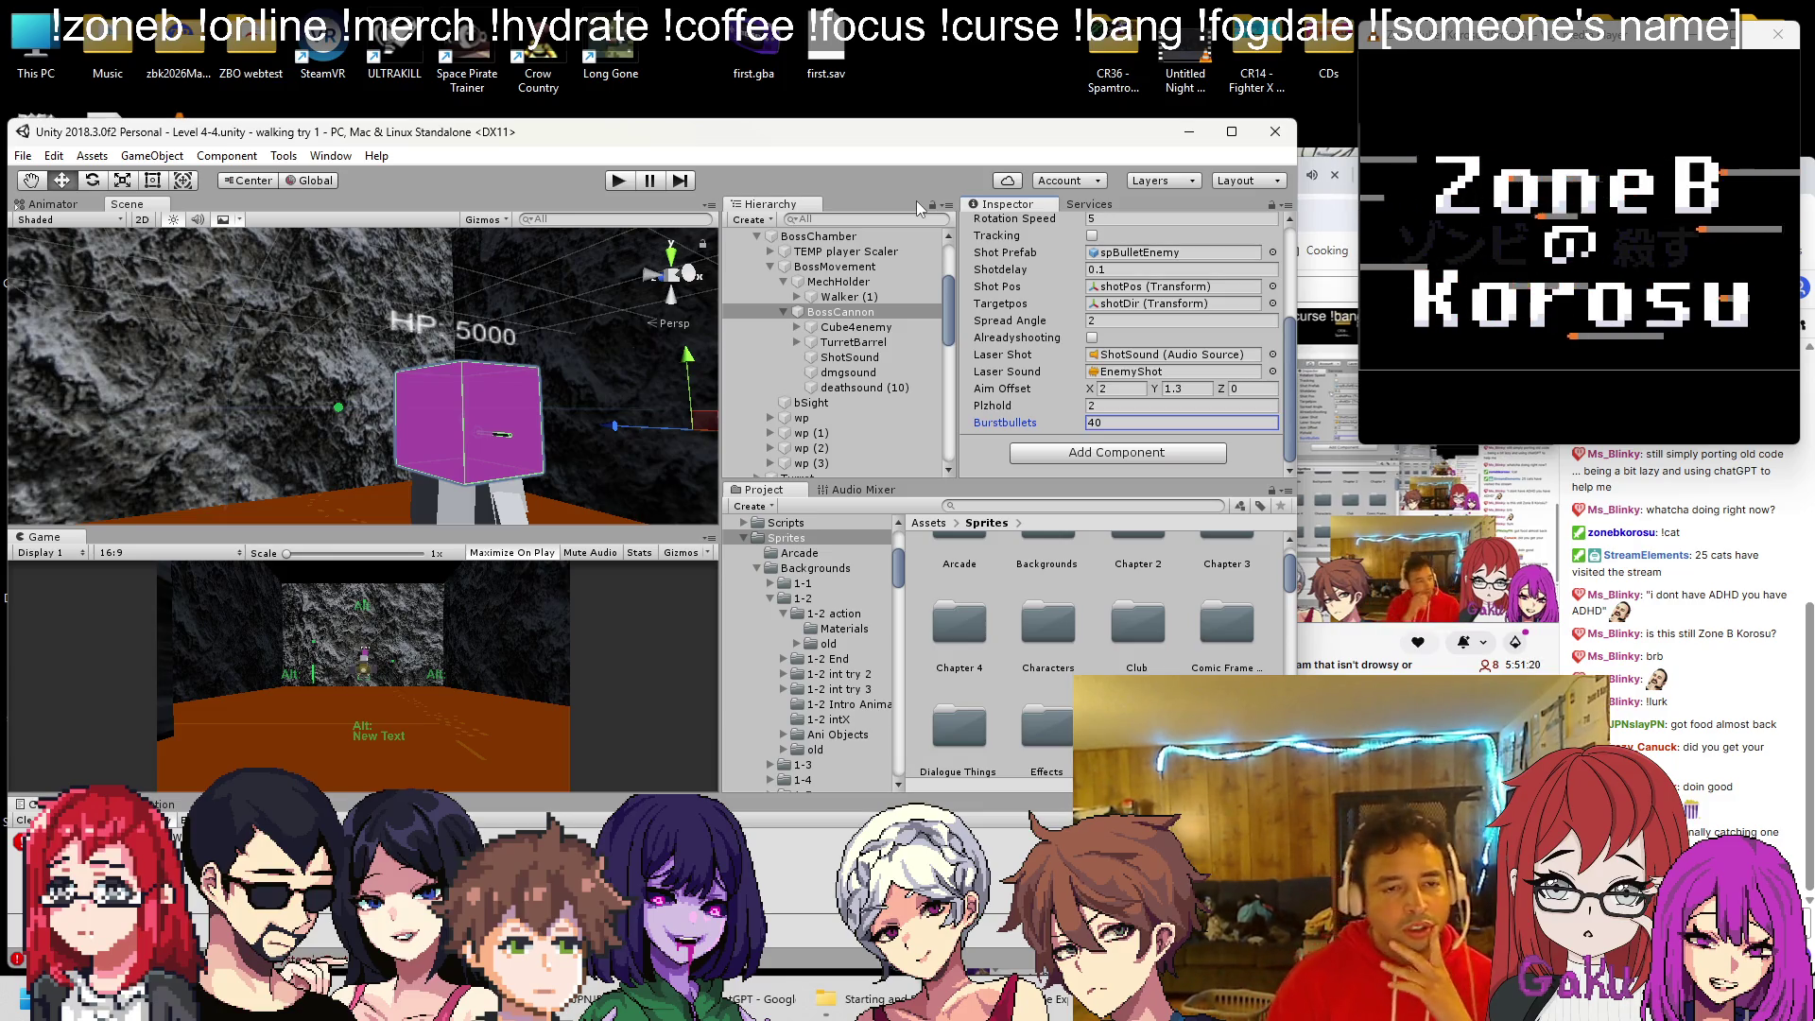
# Hide the four Sphere markers under wp through wp (3) by disabling their Mesh Renderer
pyautogui.moveTo(628, 269)
pyautogui.mouseDown()
pyautogui.moveTo(416, 407)
pyautogui.moveTo(246, 445)
pyautogui.moveTo(414, 390)
pyautogui.moveTo(378, 422)
pyautogui.mouseUp()
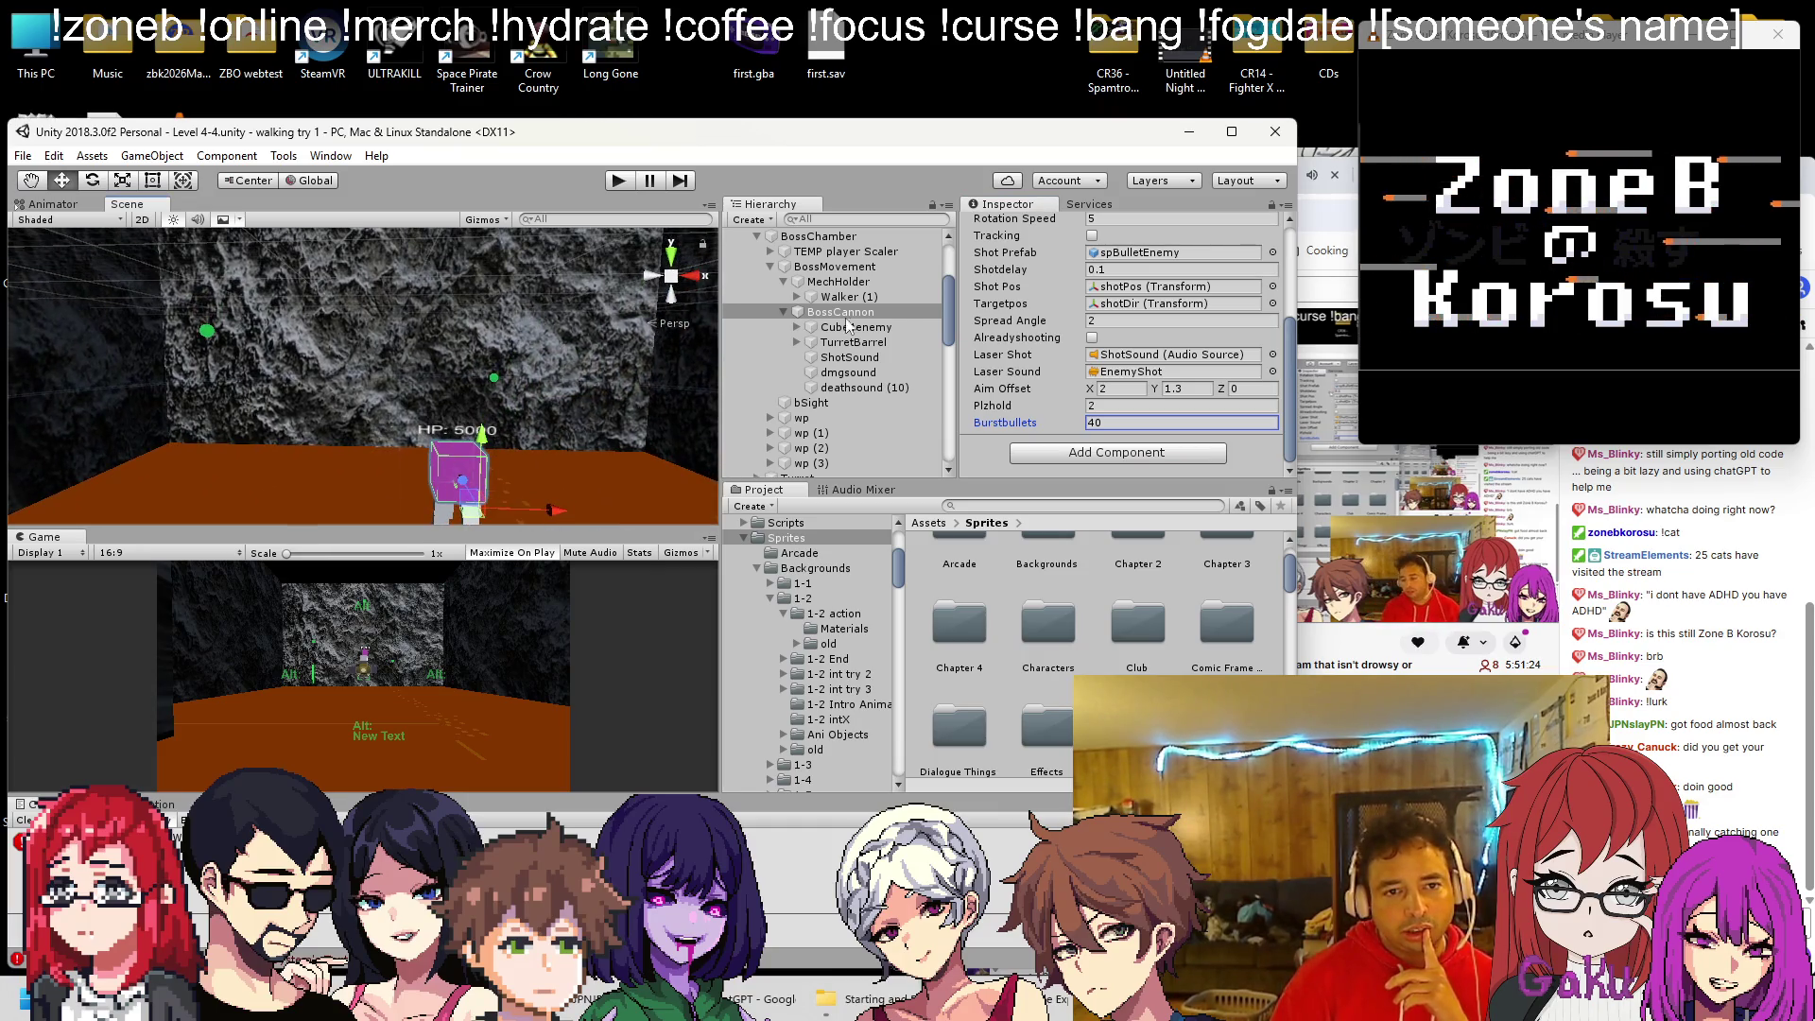
pyautogui.scroll(-3, 808, 411)
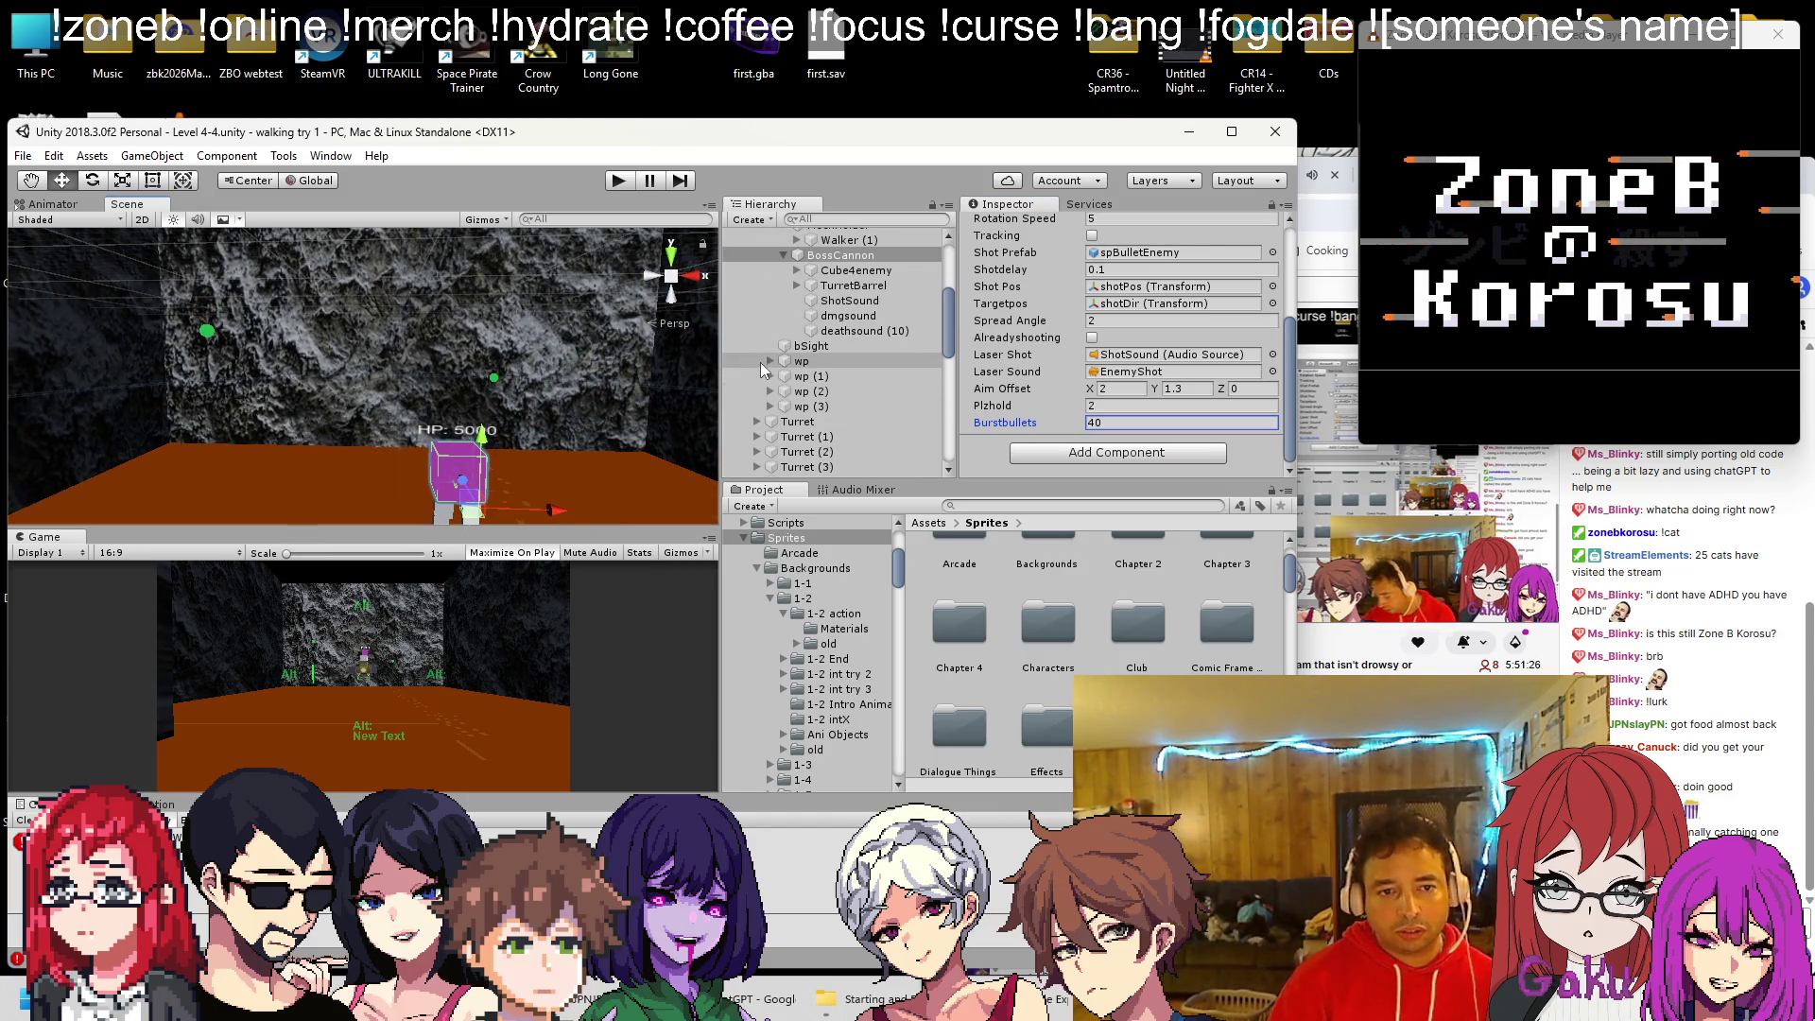
pyautogui.click(767, 361)
pyautogui.click(768, 390)
pyautogui.click(771, 421)
pyautogui.click(771, 452)
pyautogui.click(828, 467)
pyautogui.keyDown('ctrl'); pyautogui.click(828, 436); pyautogui.keyUp('ctrl')
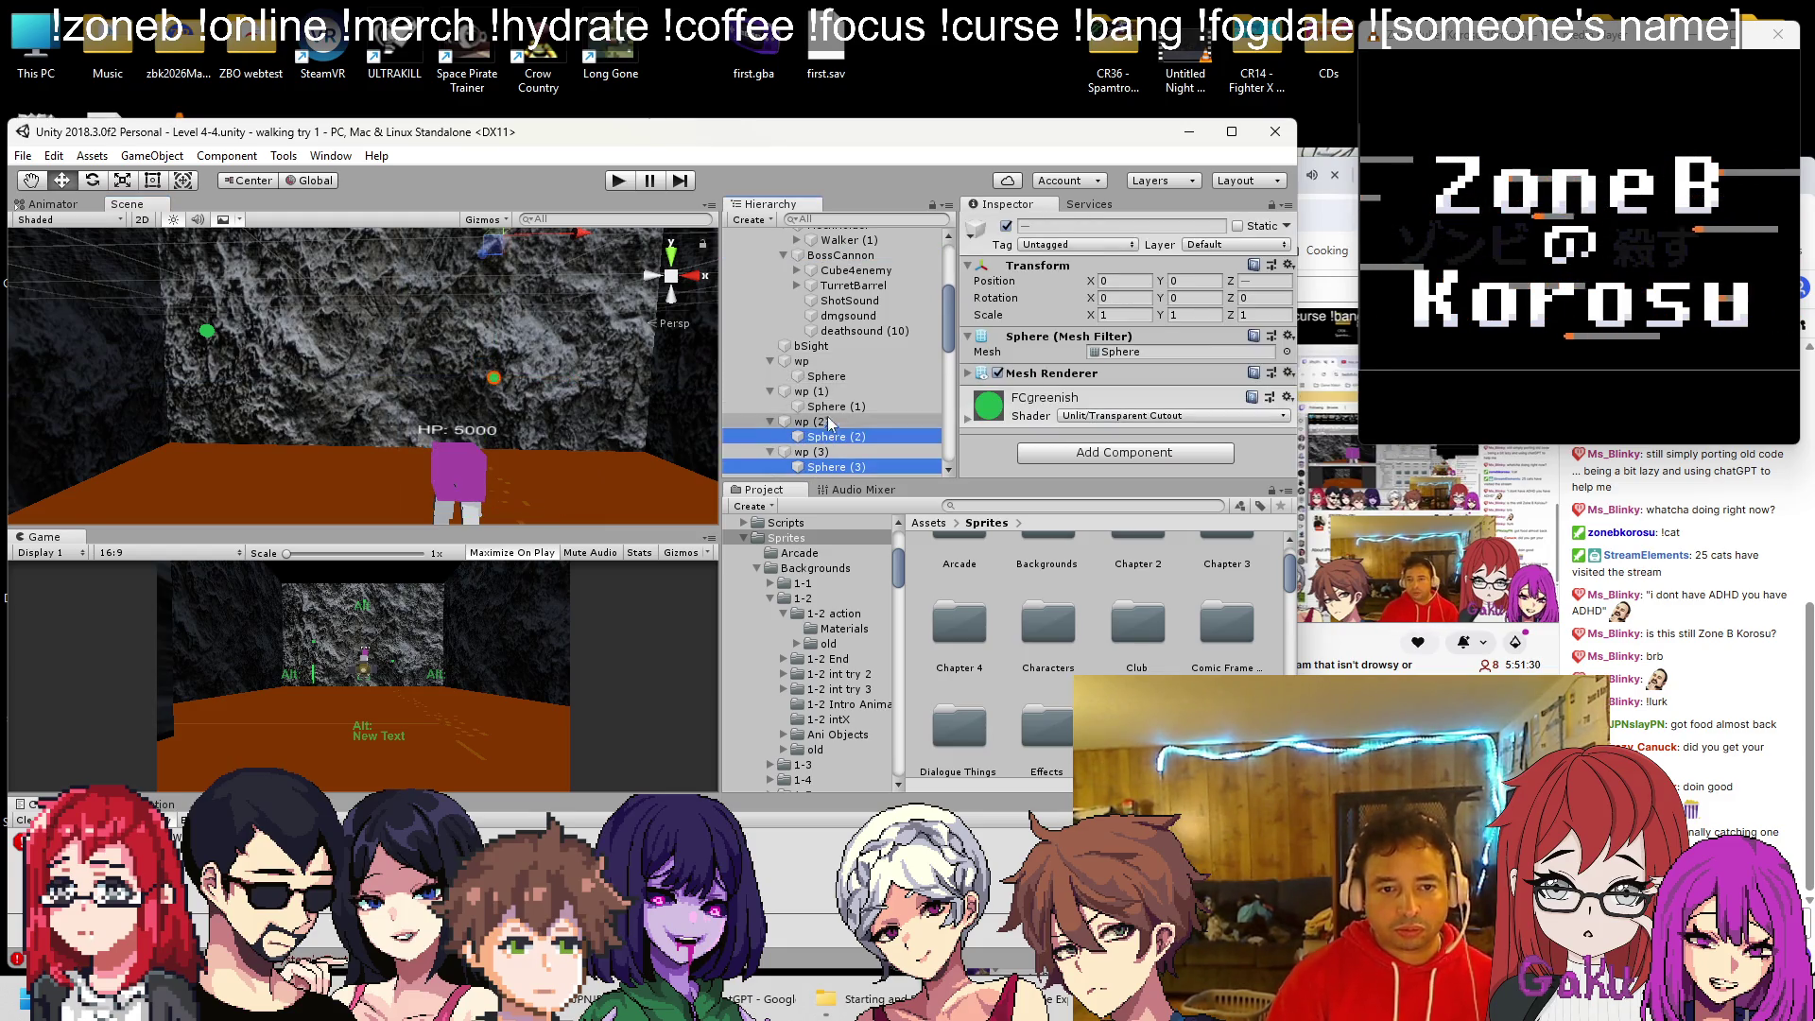
pyautogui.keyDown('ctrl'); pyautogui.click(828, 406); pyautogui.keyUp('ctrl')
pyautogui.keyDown('ctrl'); pyautogui.click(826, 376); pyautogui.keyUp('ctrl')
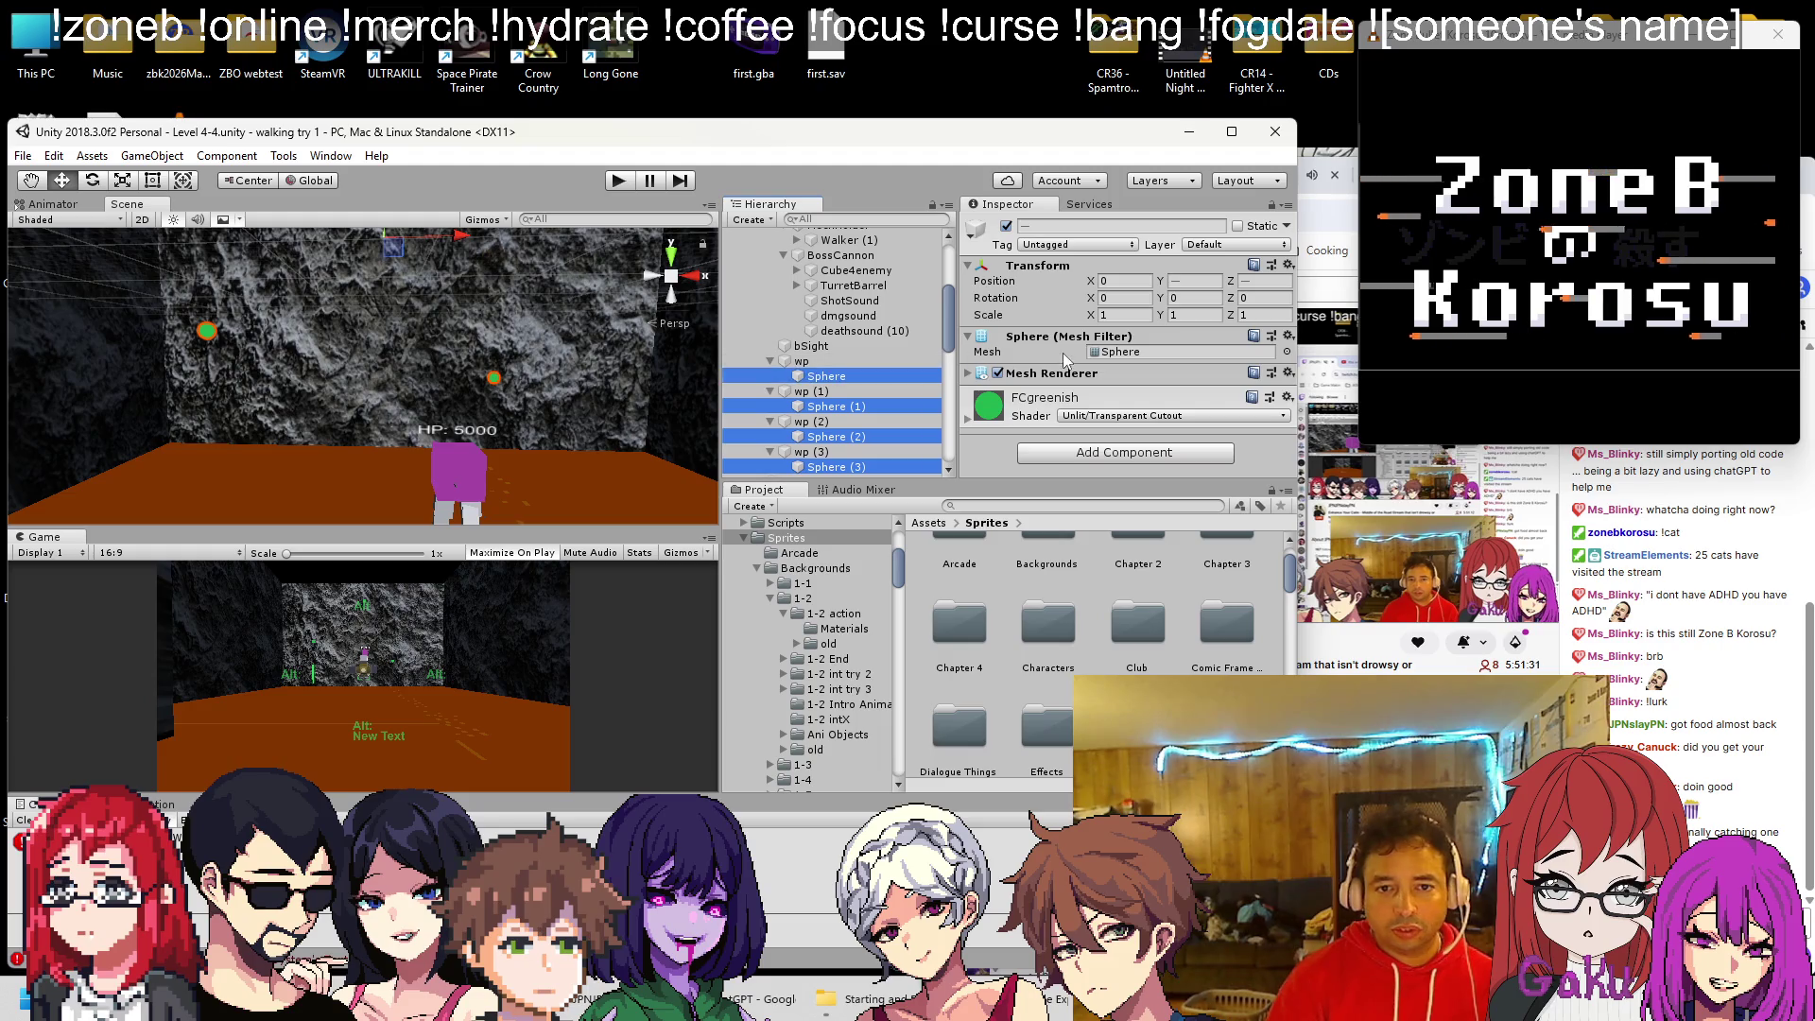
pyautogui.click(997, 374)
# Start Play mode to test the level
pyautogui.scroll(-5, 525, 373)
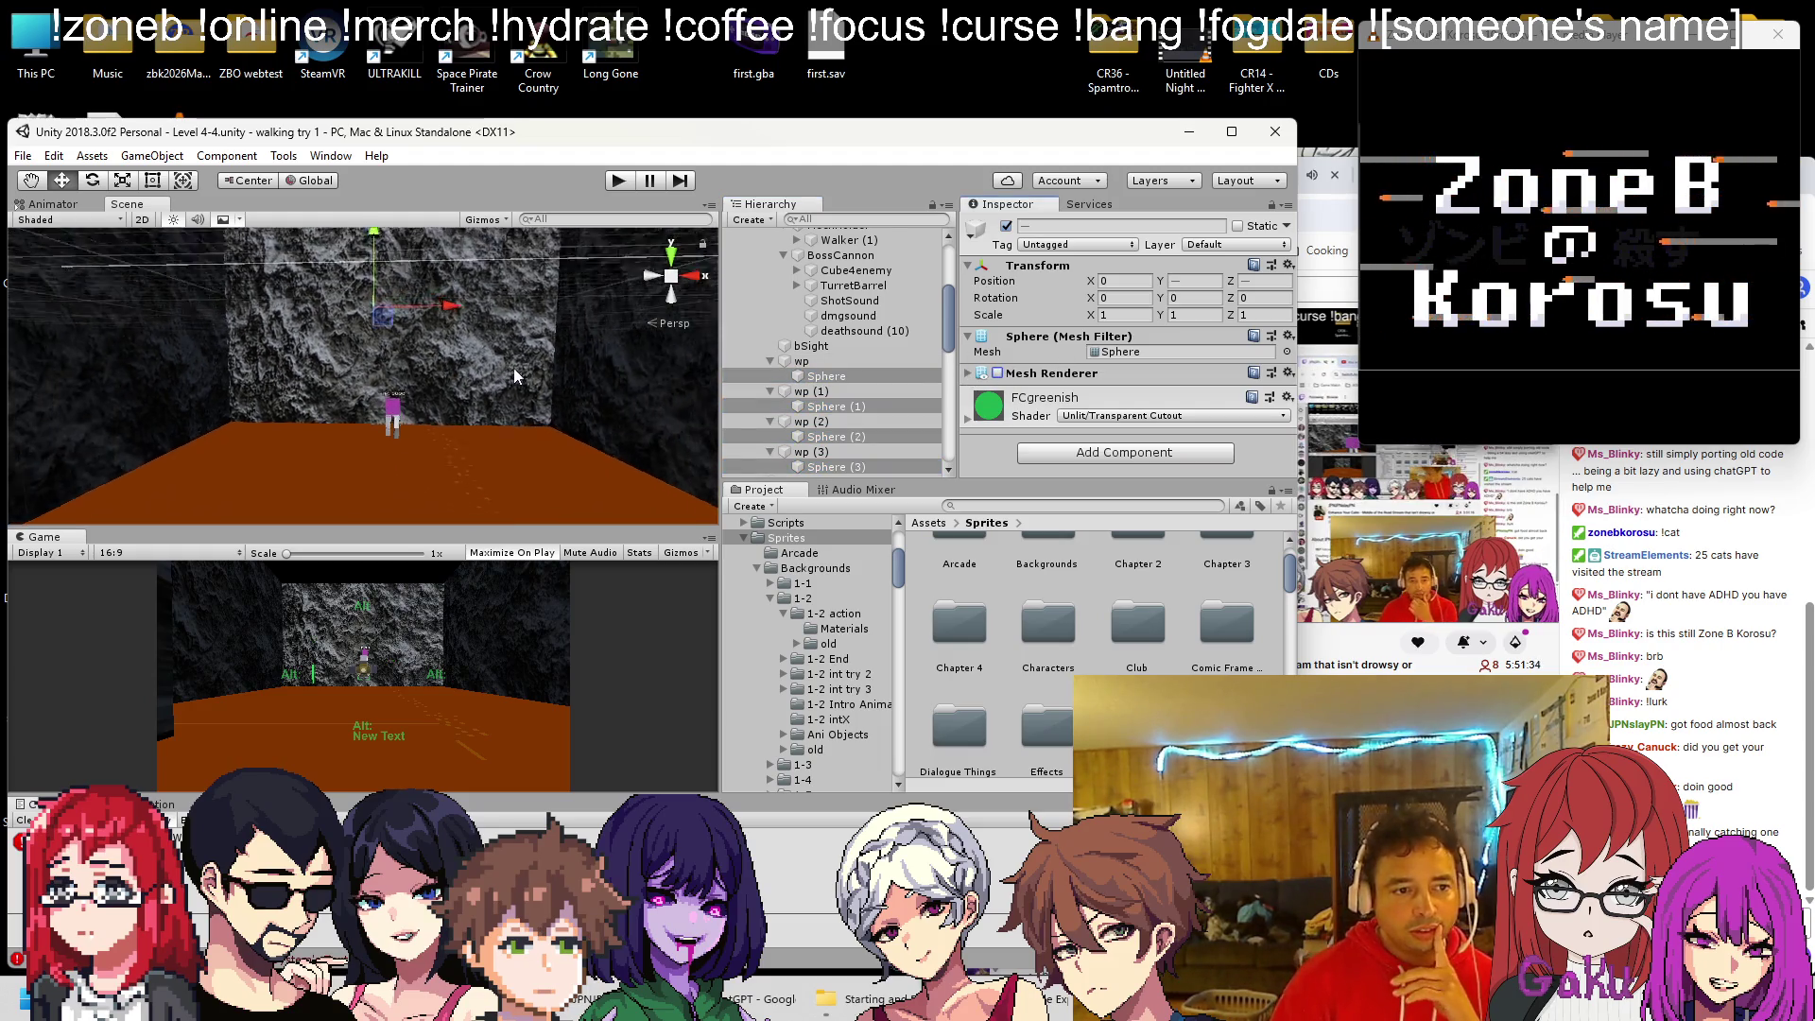
pyautogui.scroll(-2, 514, 371)
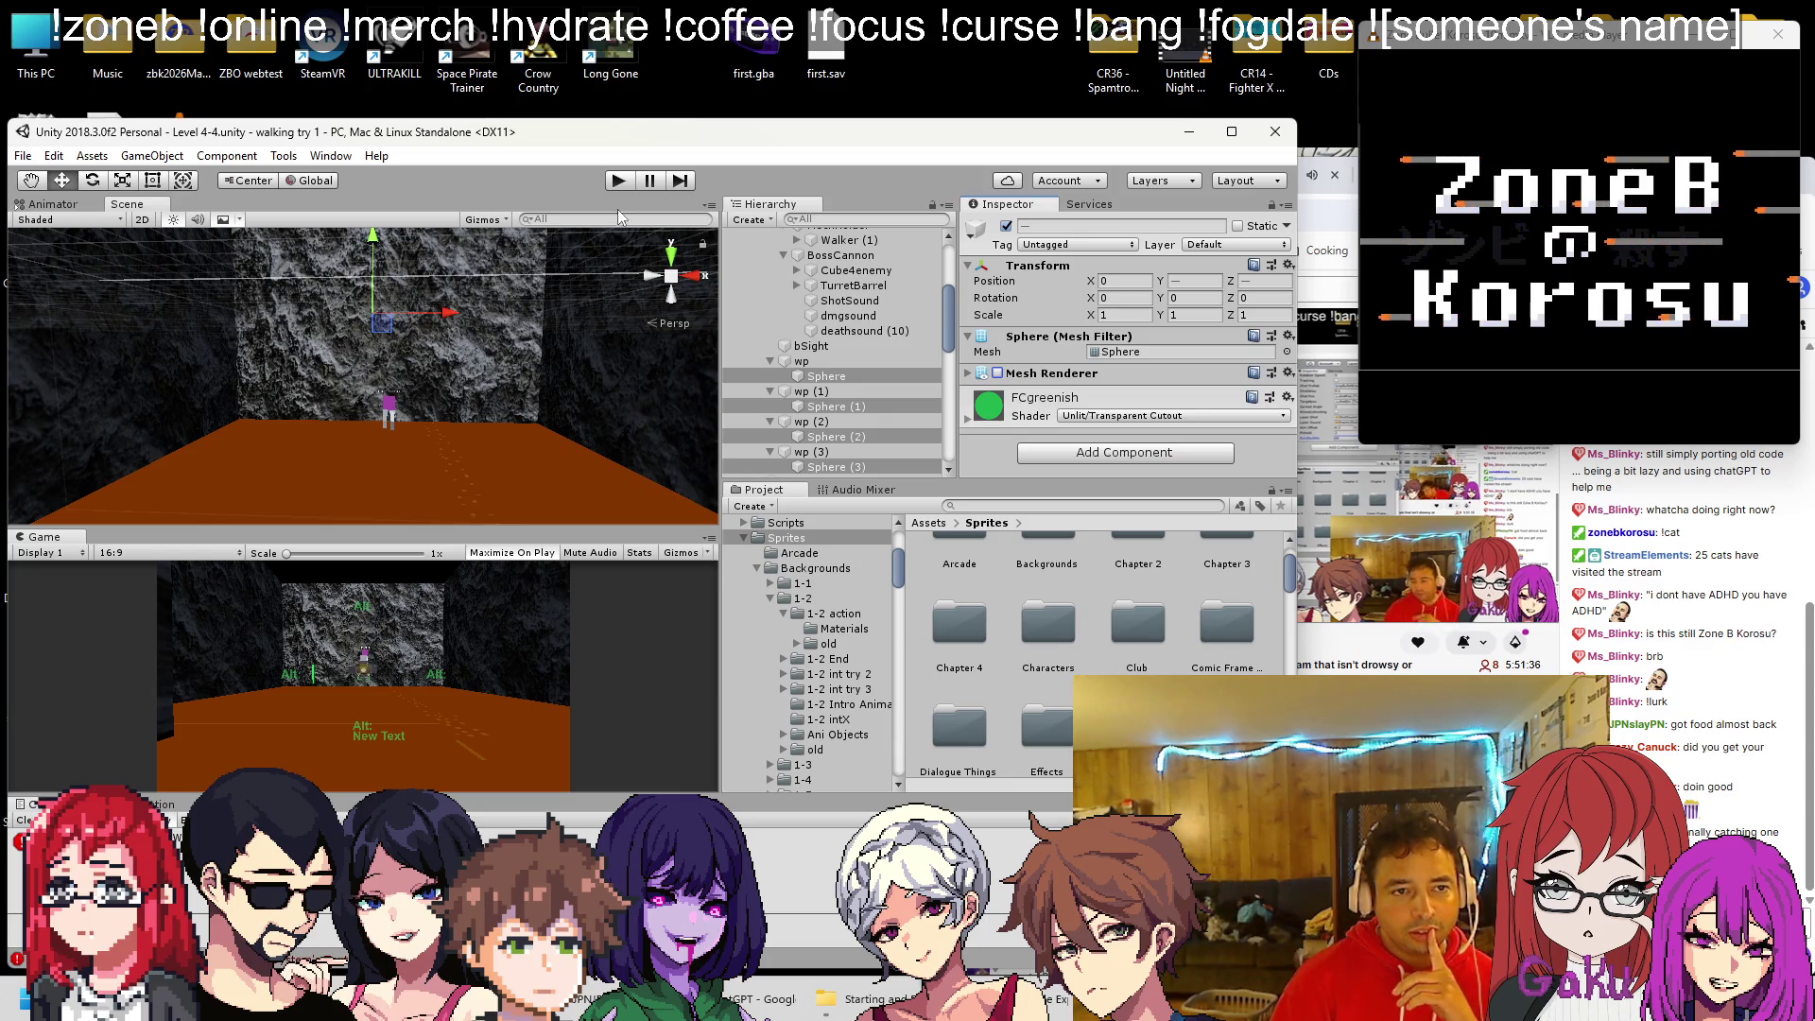
pyautogui.click(617, 183)
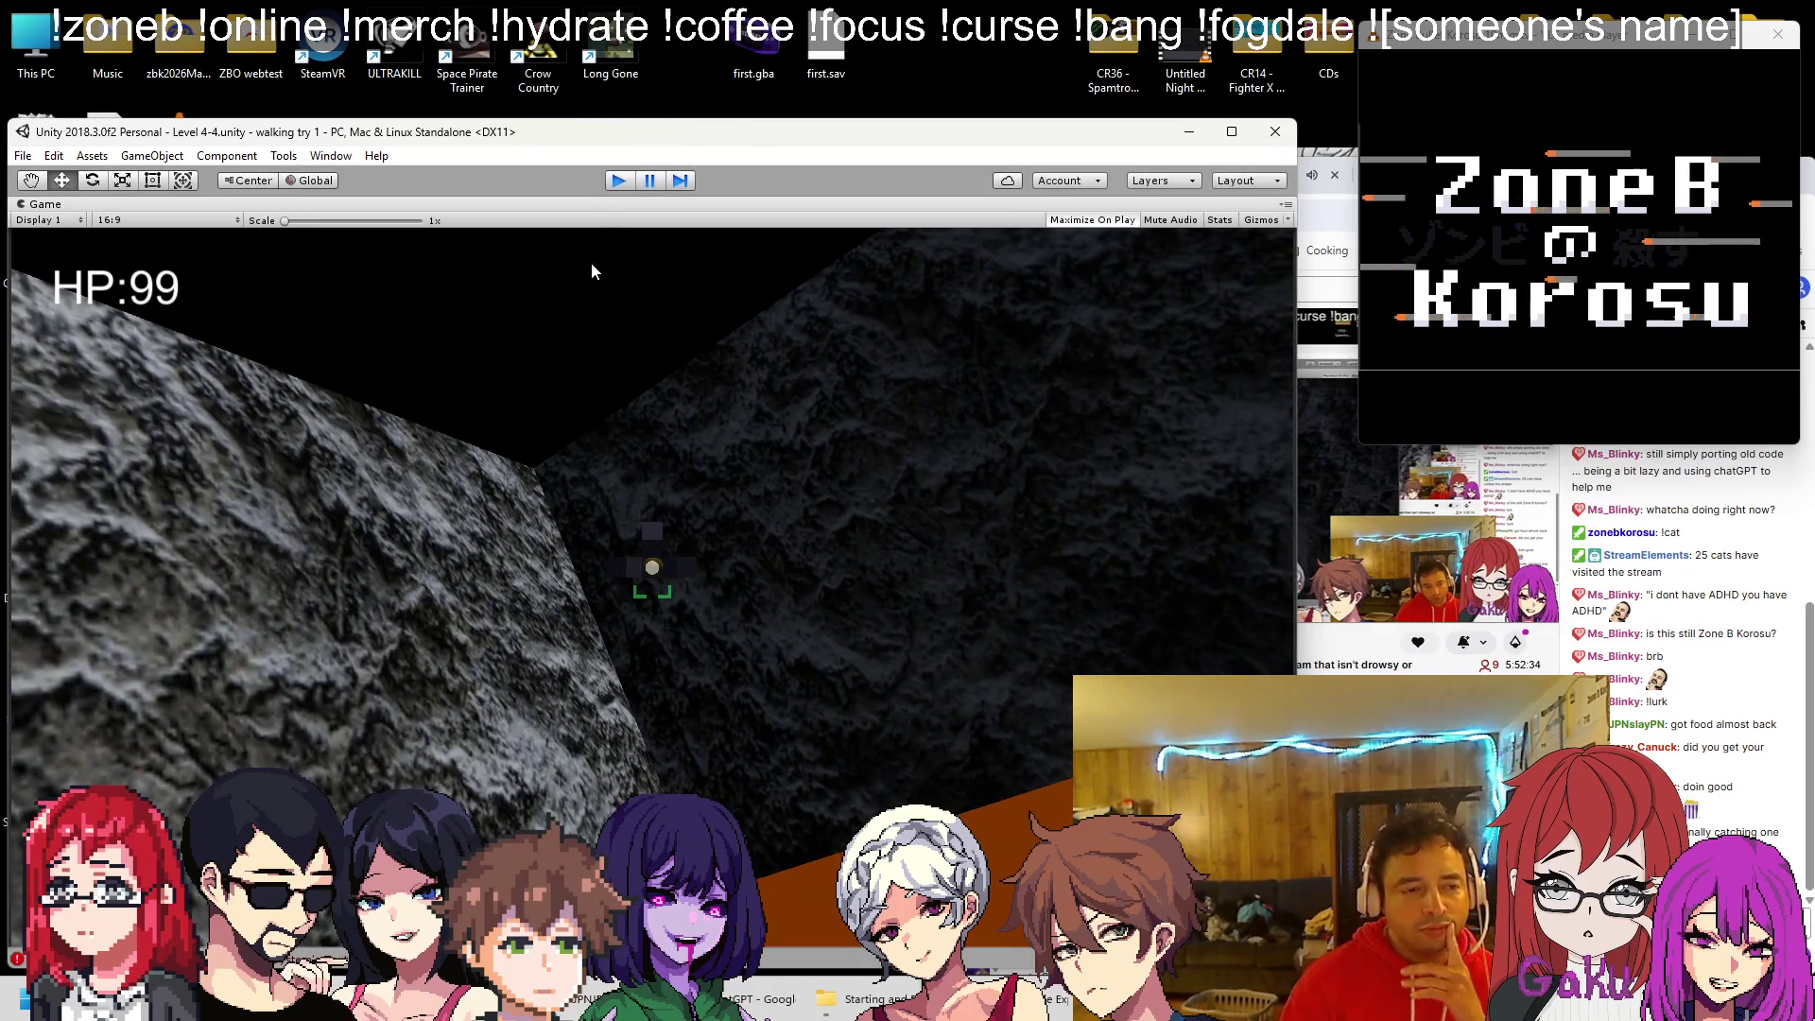
# End the boss playtest with Ctrl+P and return to editing
pyautogui.hotkey('ctrl', 'p')
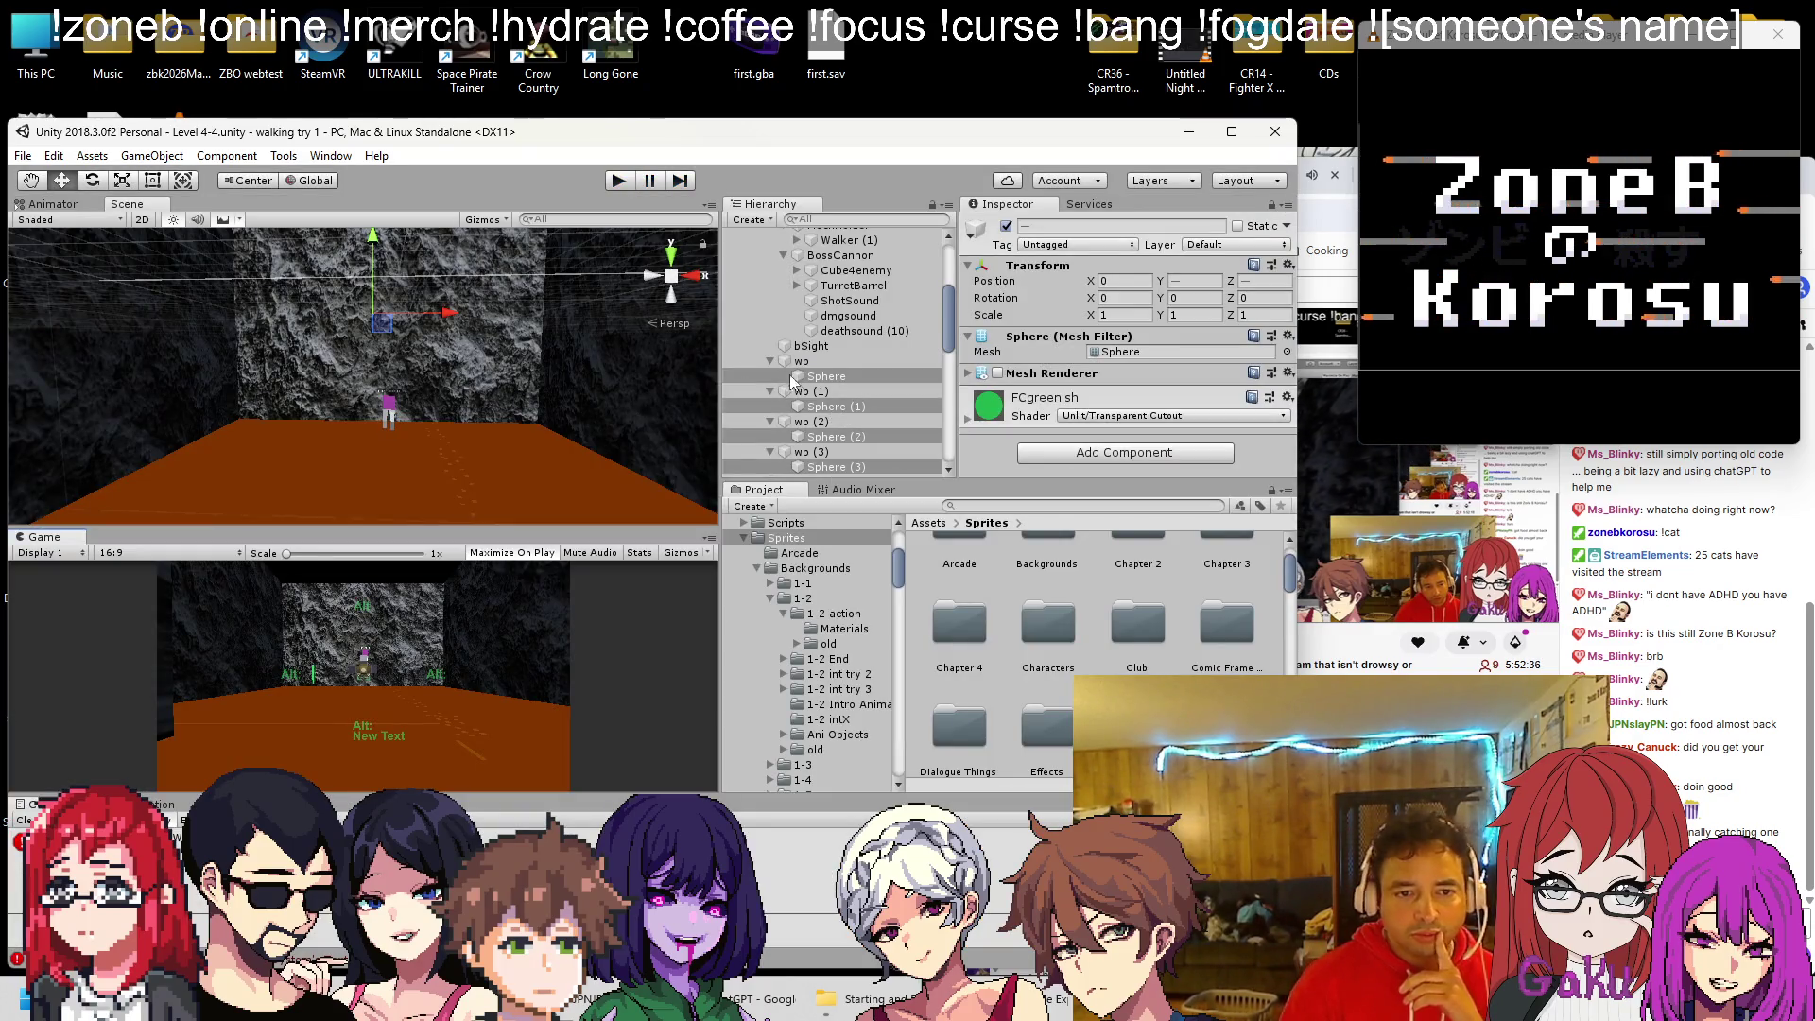
# Collapse the waypoint groups and delete the MechHolder walker from BossCannon
pyautogui.click(771, 361)
pyautogui.click(770, 377)
pyautogui.click(770, 391)
pyautogui.click(770, 407)
pyautogui.scroll(4, 811, 408)
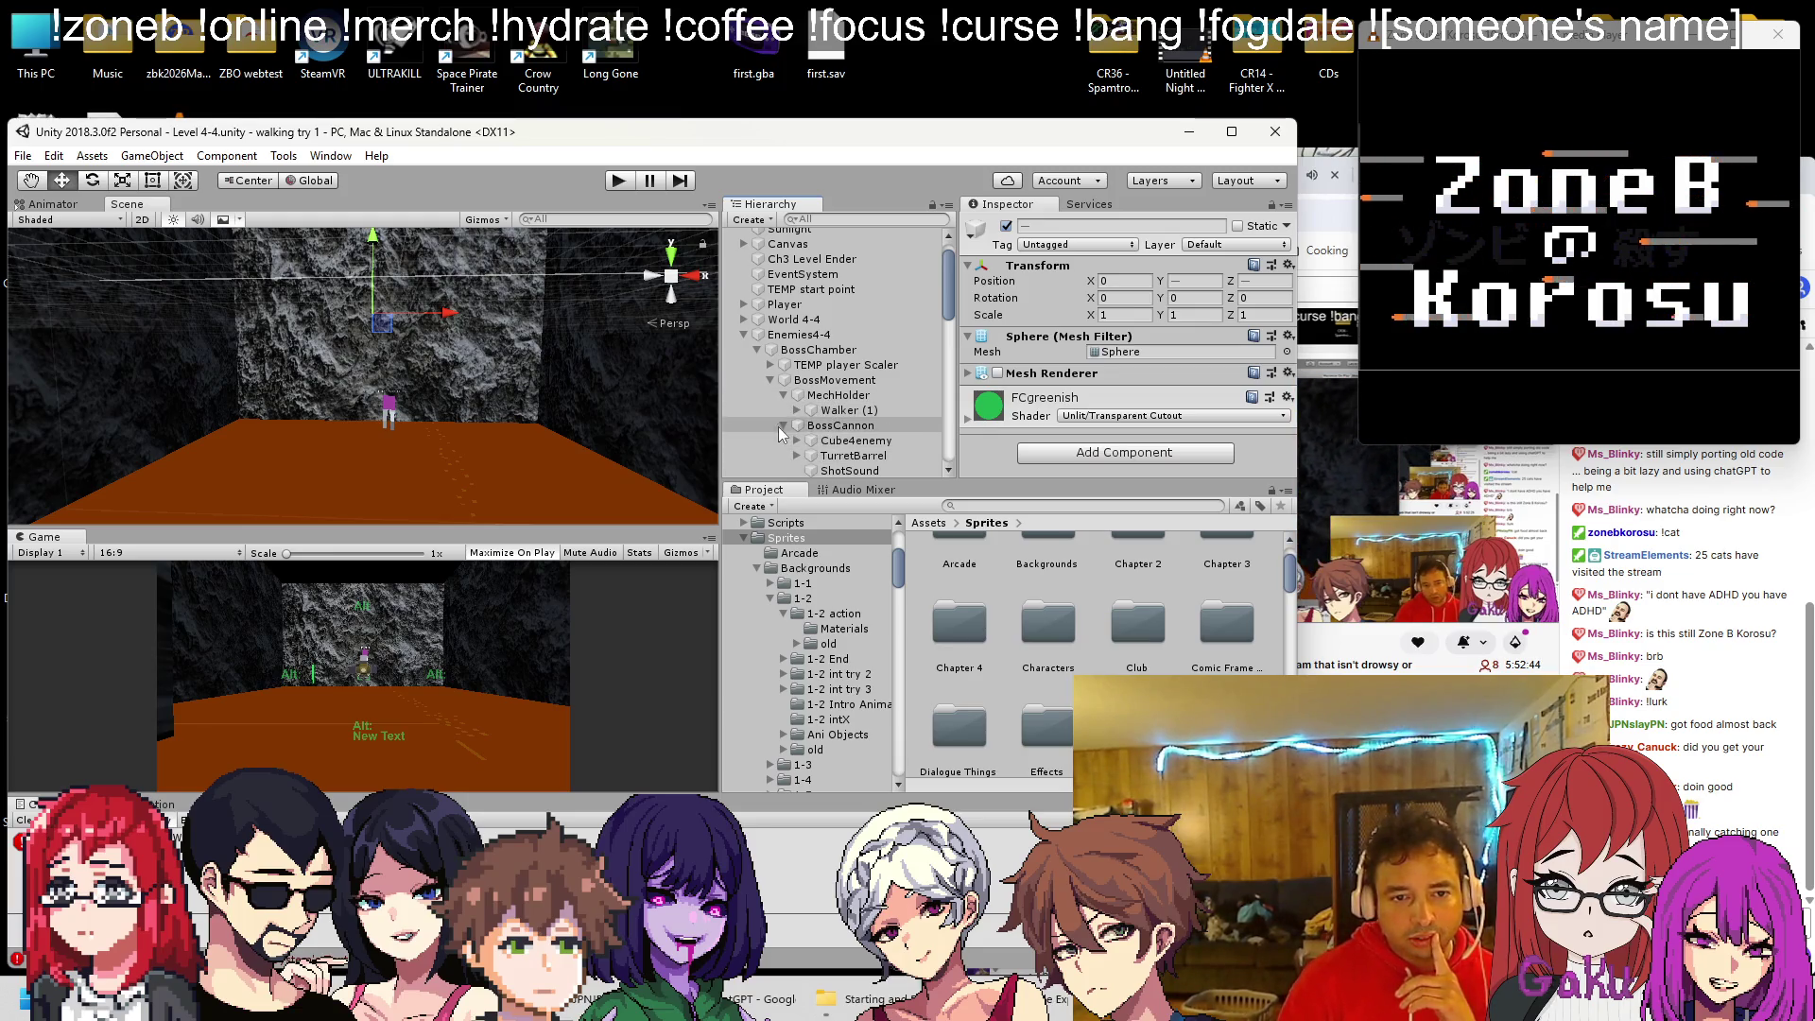
pyautogui.doubleClick(811, 425)
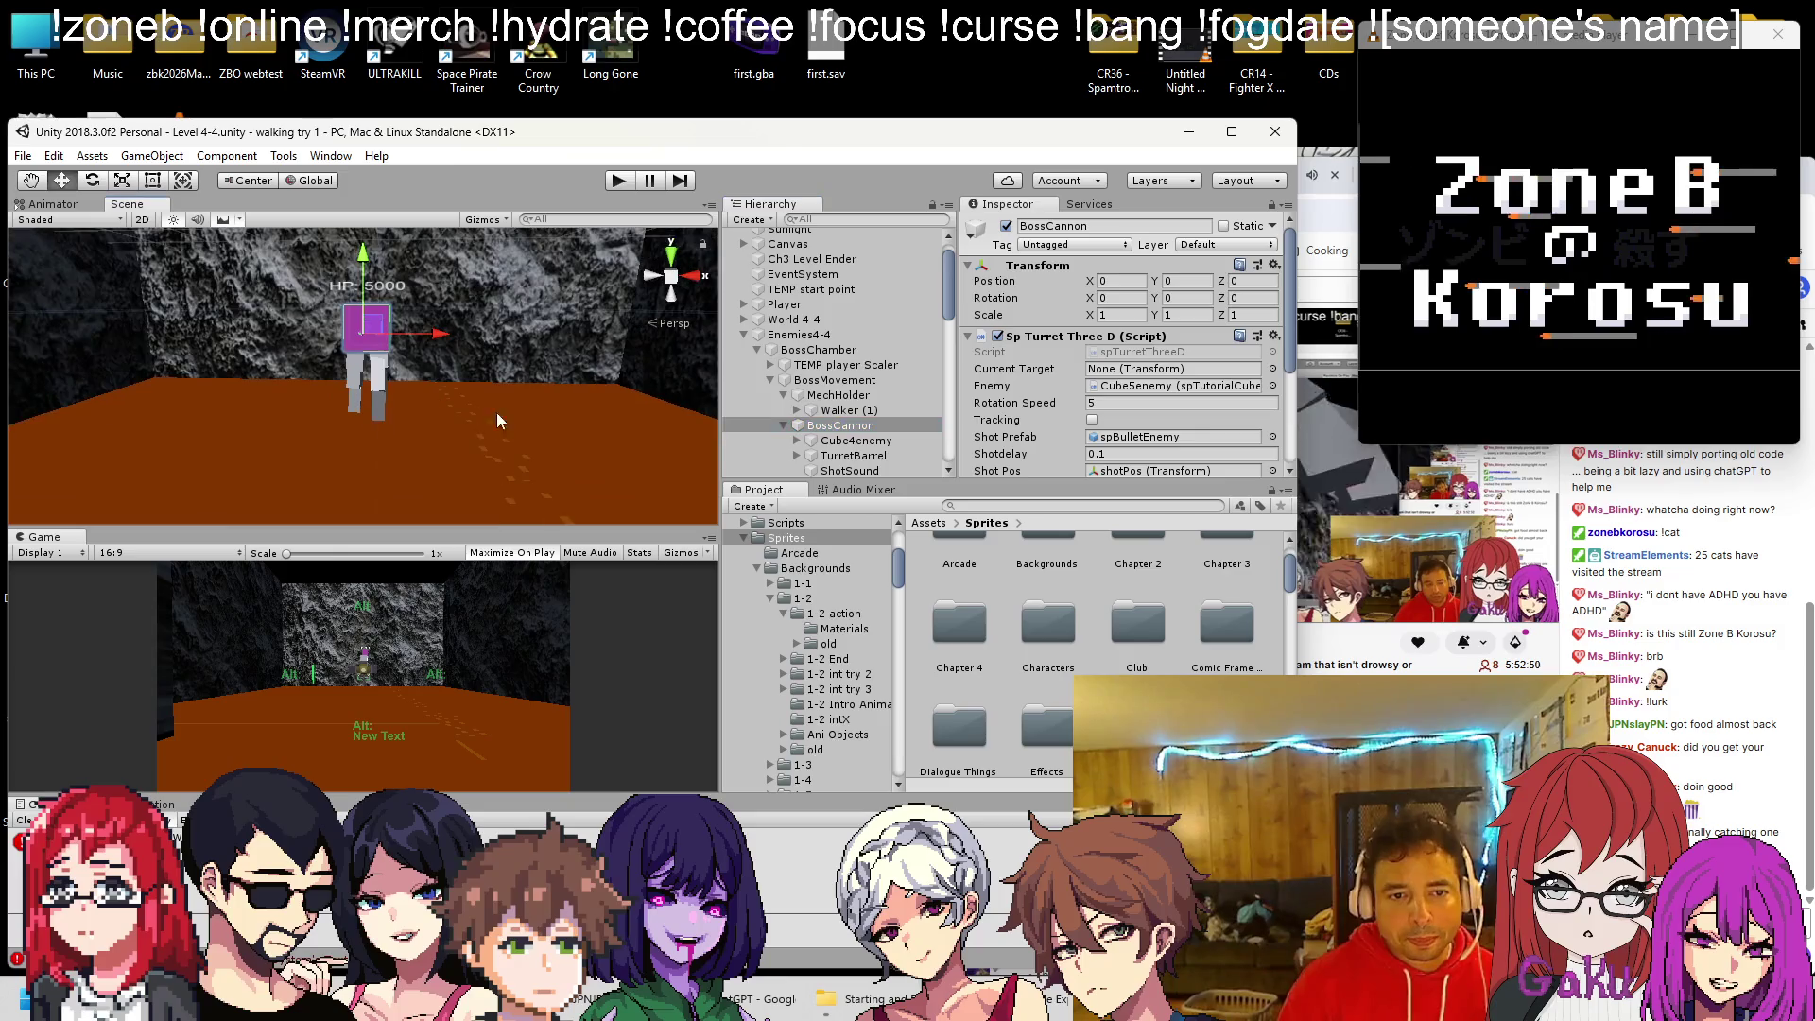
pyautogui.click(825, 396)
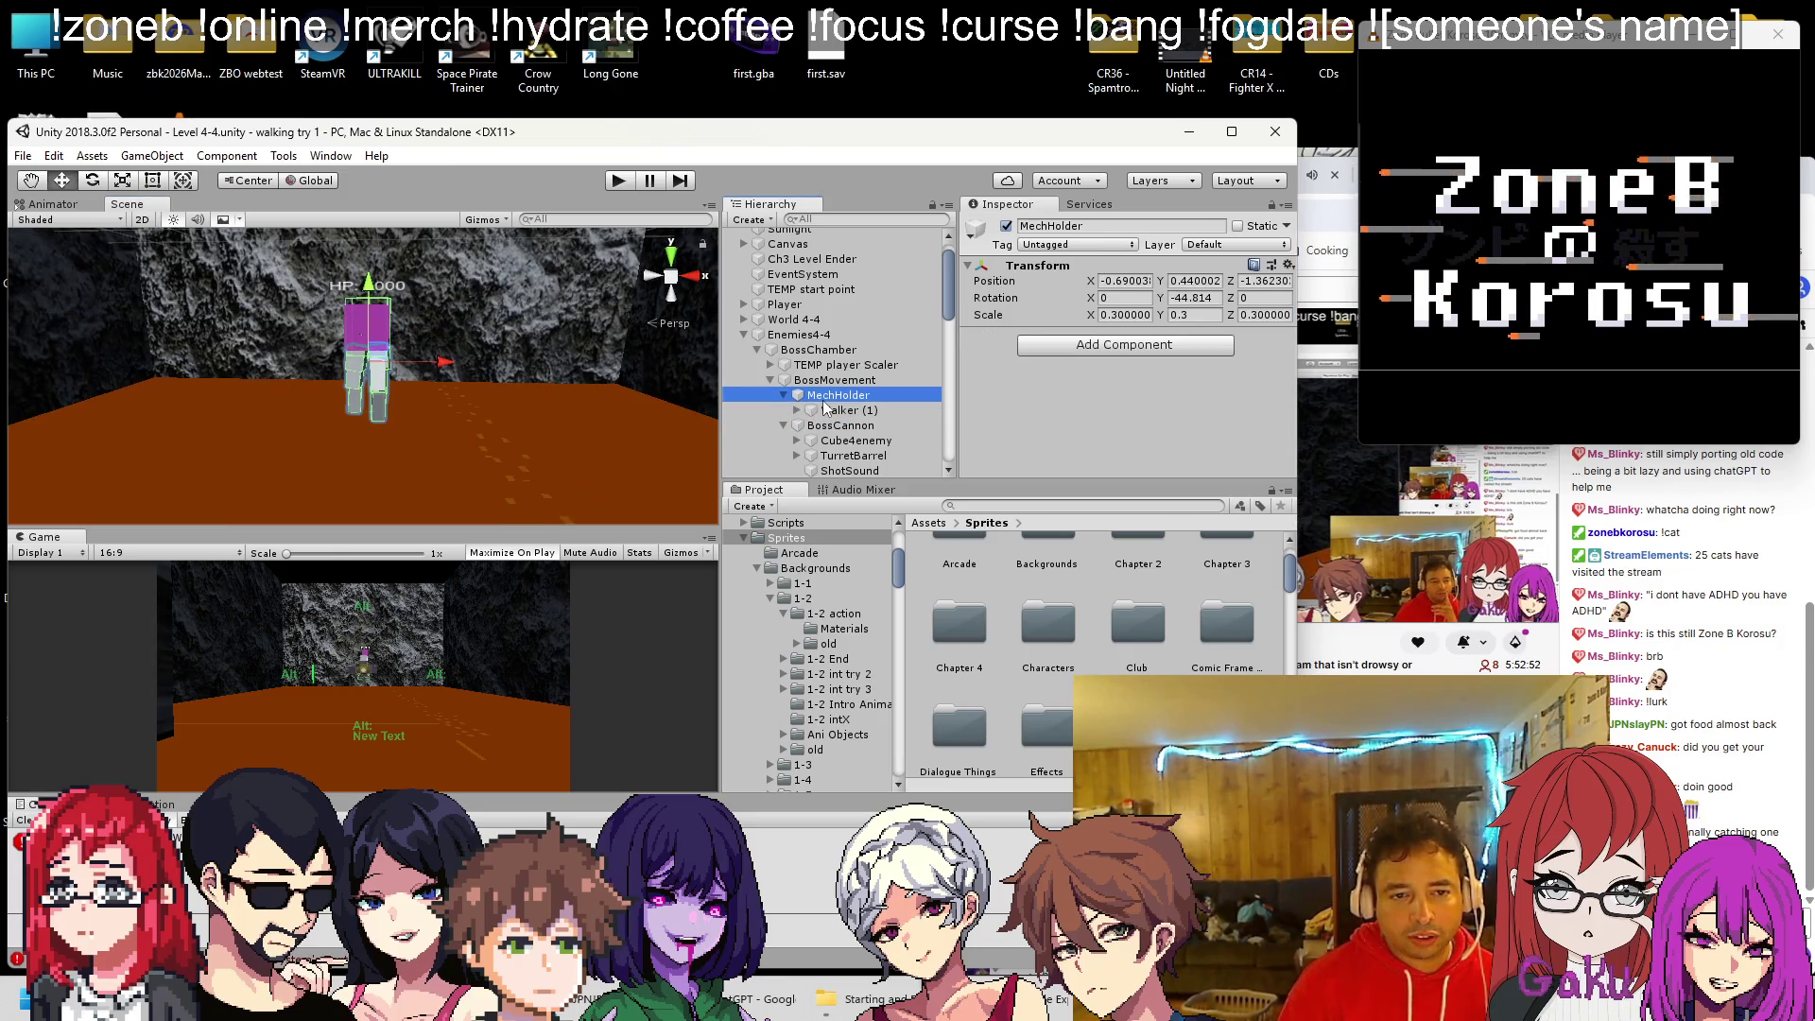
pyautogui.press('Delete')
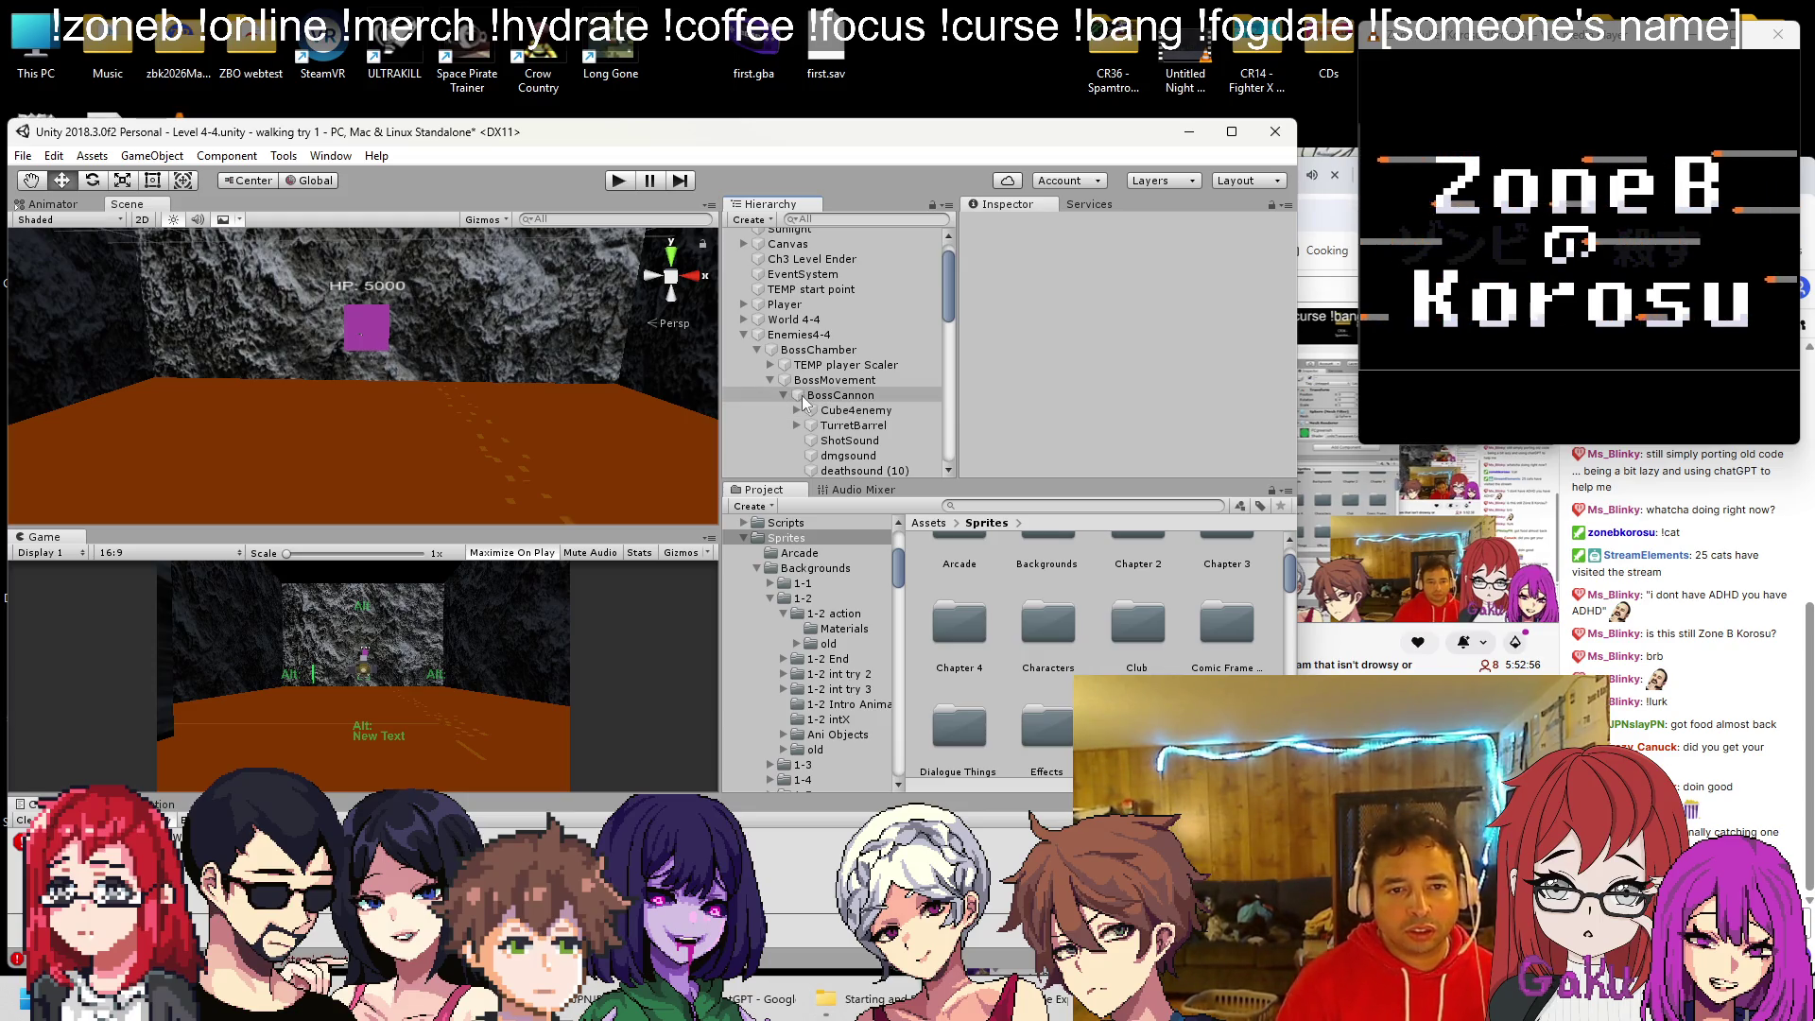
# Frame the first Turret and duplicate it into Turret (10) under BossCannon
pyautogui.scroll(-5, 841, 388)
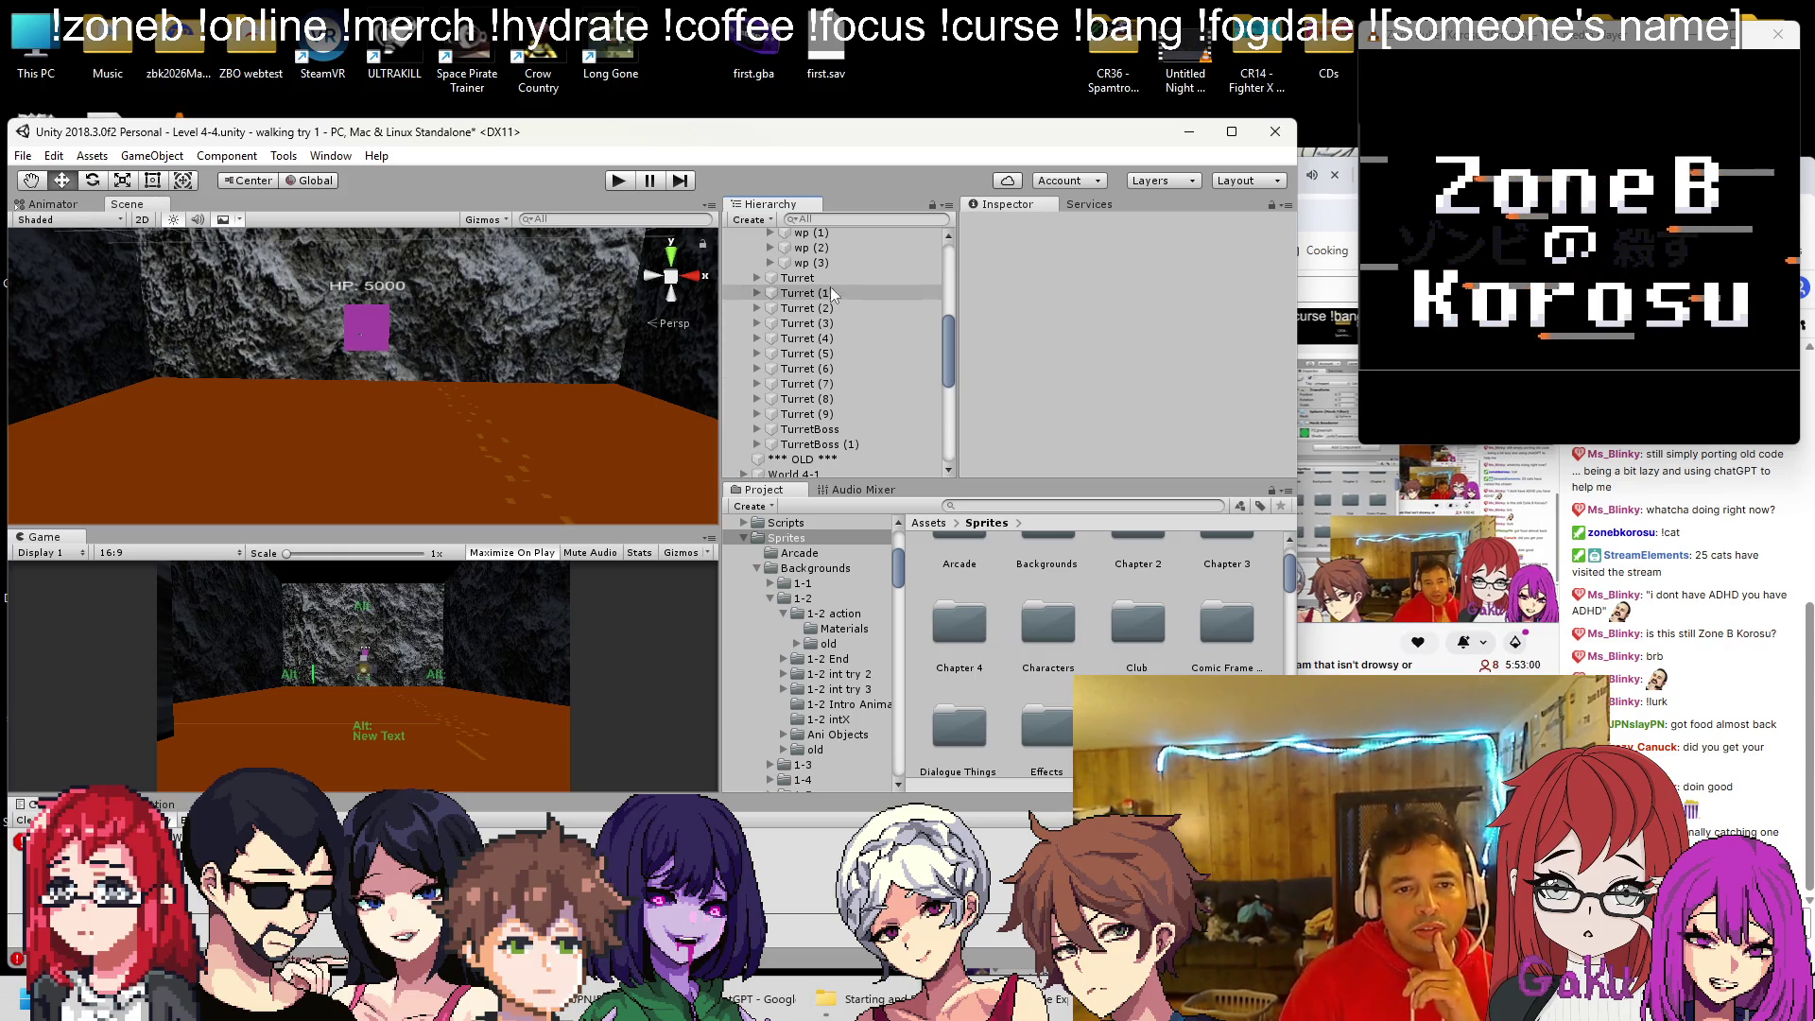
pyautogui.click(803, 278)
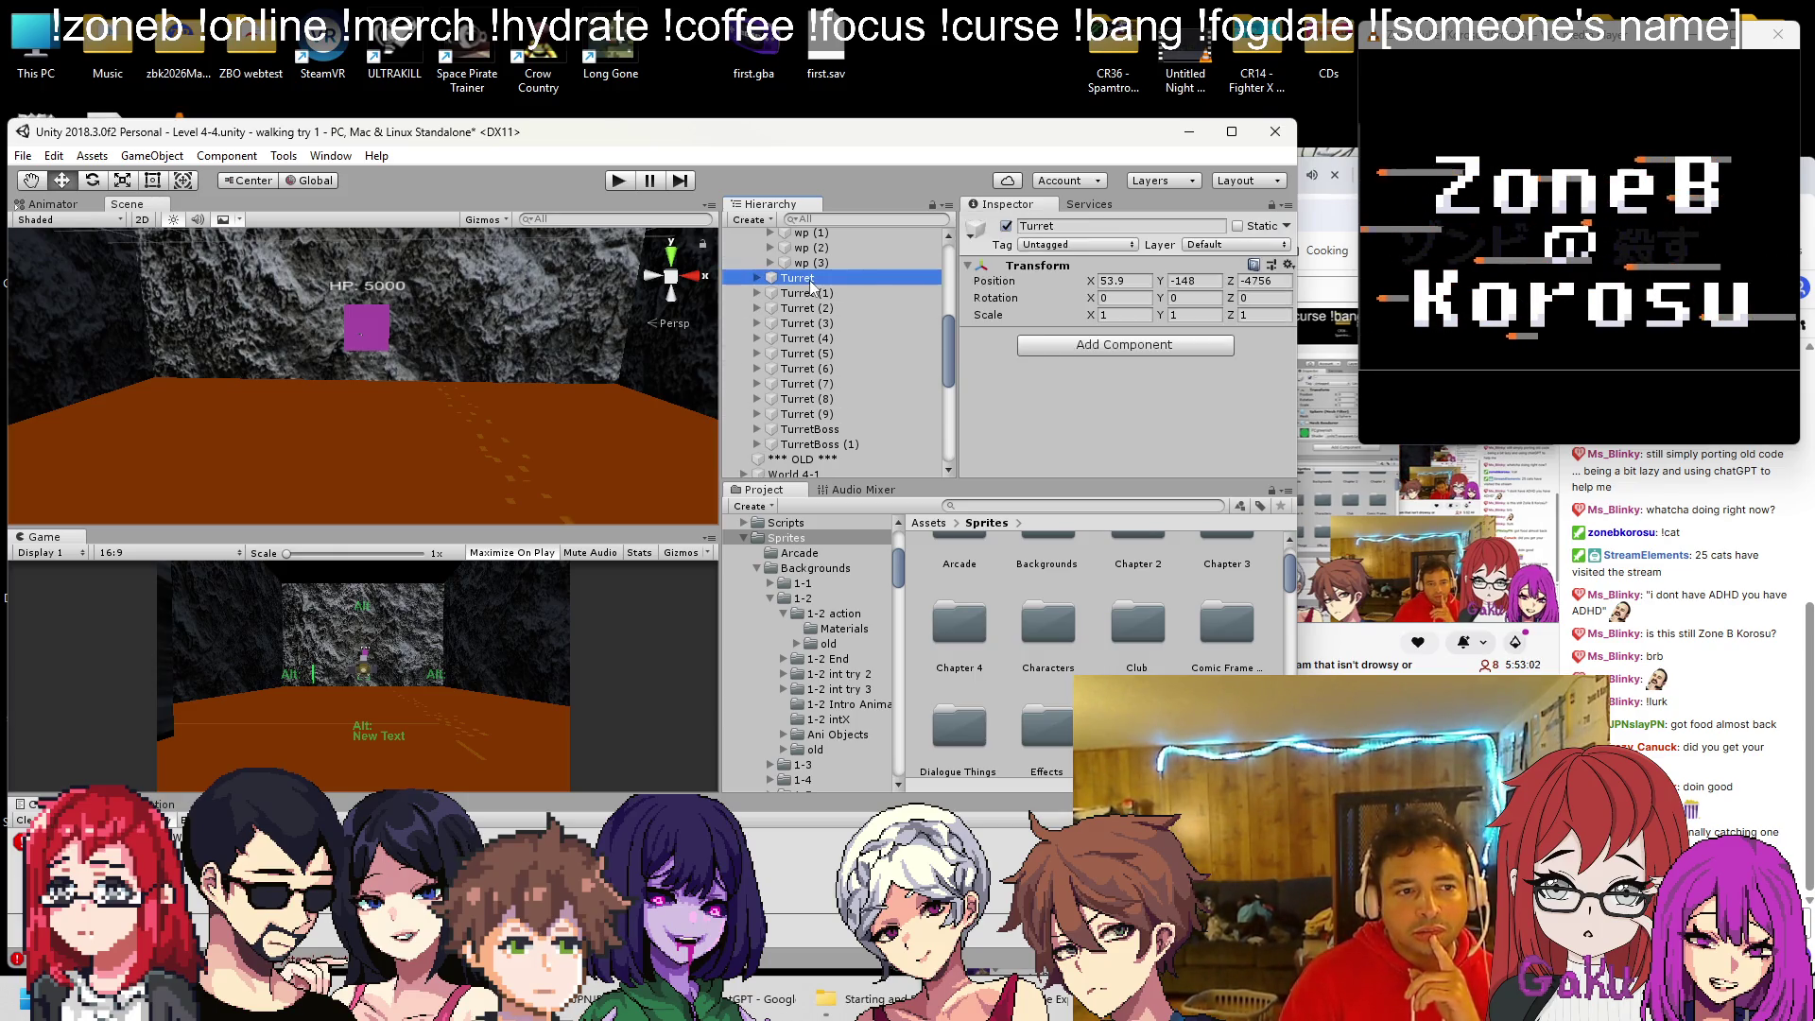
pyautogui.press('f')
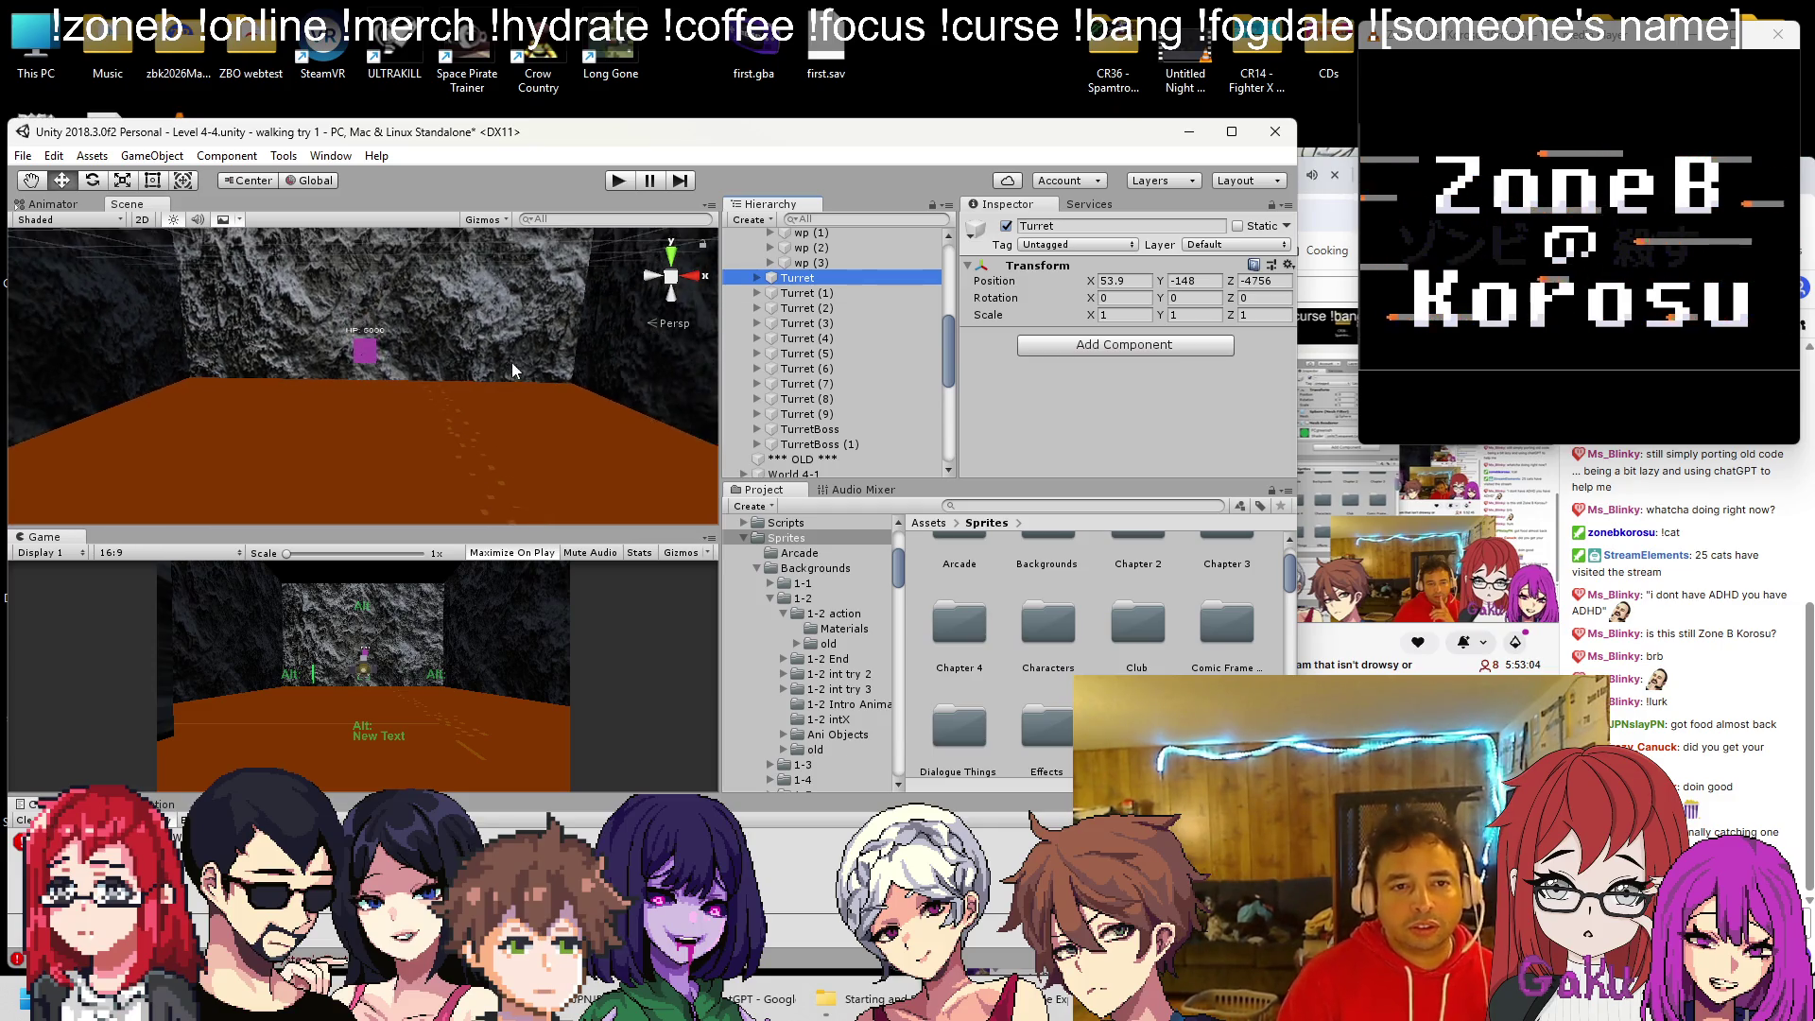
pyautogui.hotkey('ctrl', 'd')
pyautogui.moveTo(798, 452)
pyautogui.mouseDown()
pyautogui.moveTo(828, 234)
pyautogui.moveTo(834, 418)
pyautogui.mouseUp()
# Zero the turret copy's position, then move it beside the boss cube to 1.77, -9.14, -14.76
pyautogui.click(1120, 281)
pyautogui.write('0')
pyautogui.press('Return')
pyautogui.press('f')
pyautogui.scroll(-5, 298, 441)
pyautogui.moveTo(465, 399); pyautogui.dragTo(191, 337)
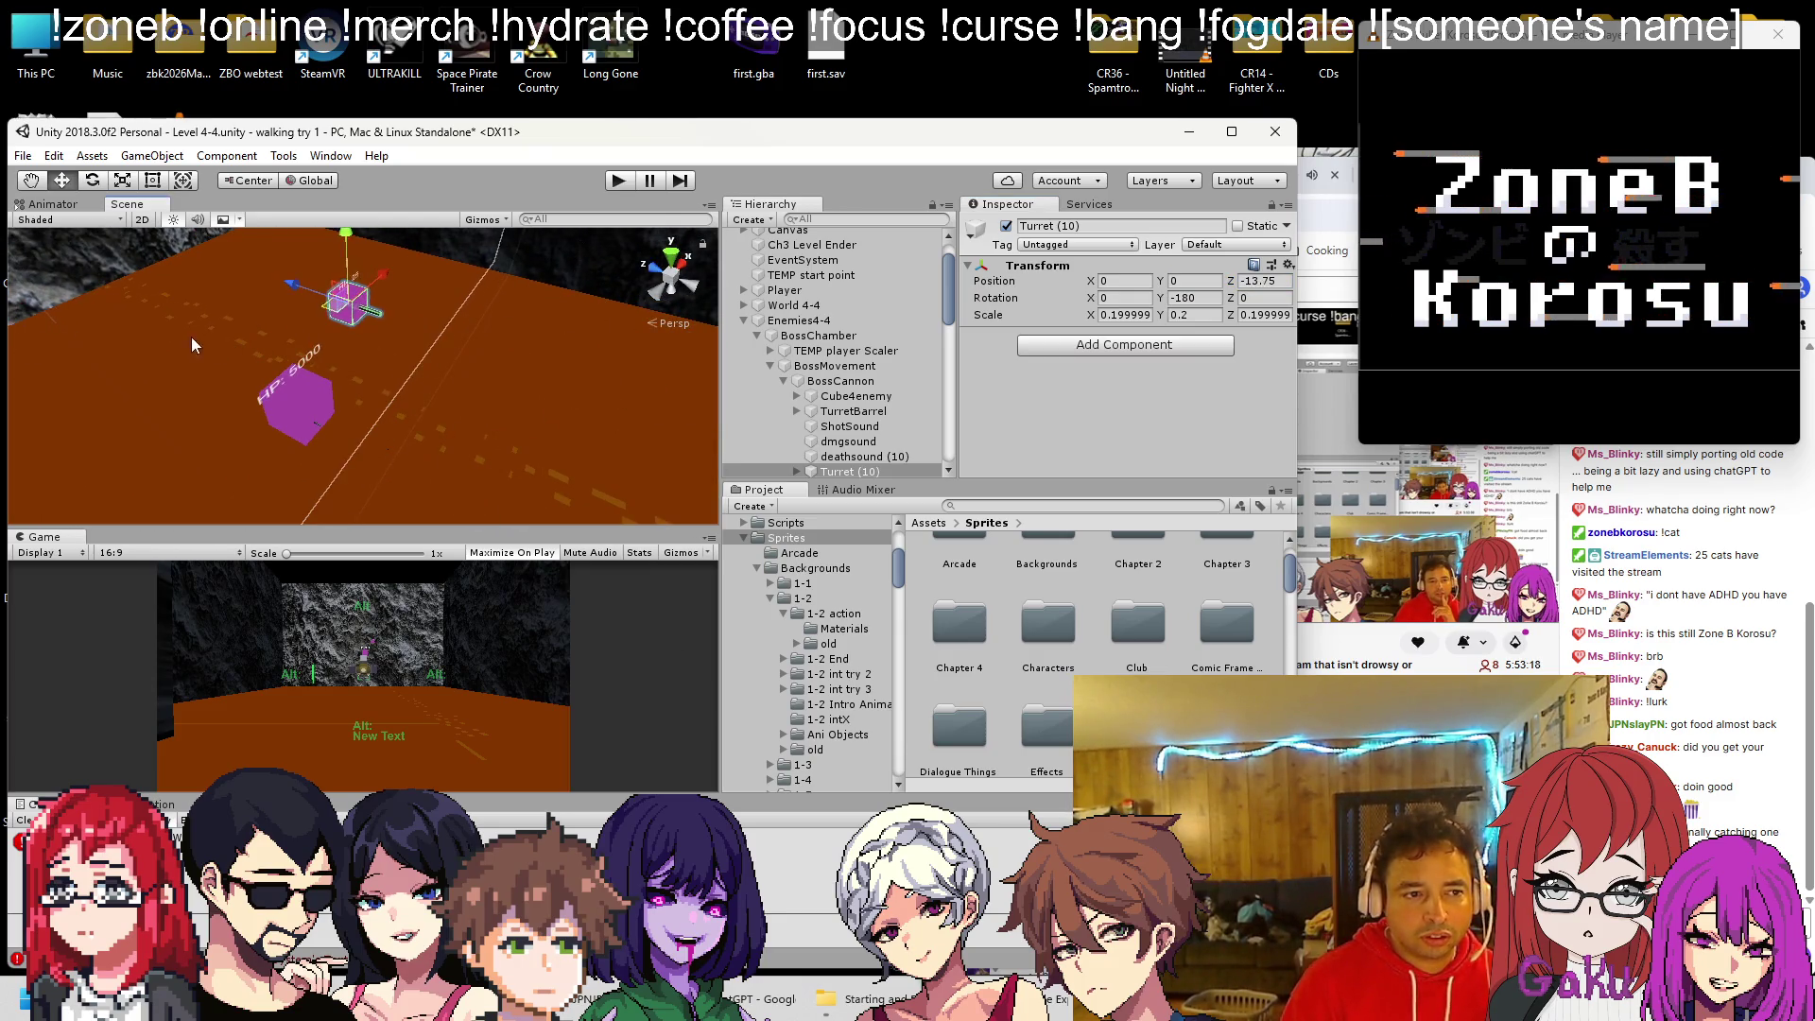
pyautogui.moveTo(334, 326)
pyautogui.mouseDown()
pyautogui.moveTo(335, 352)
pyautogui.moveTo(195, 338)
pyautogui.moveTo(321, 338)
pyautogui.moveTo(236, 350)
pyautogui.mouseUp()
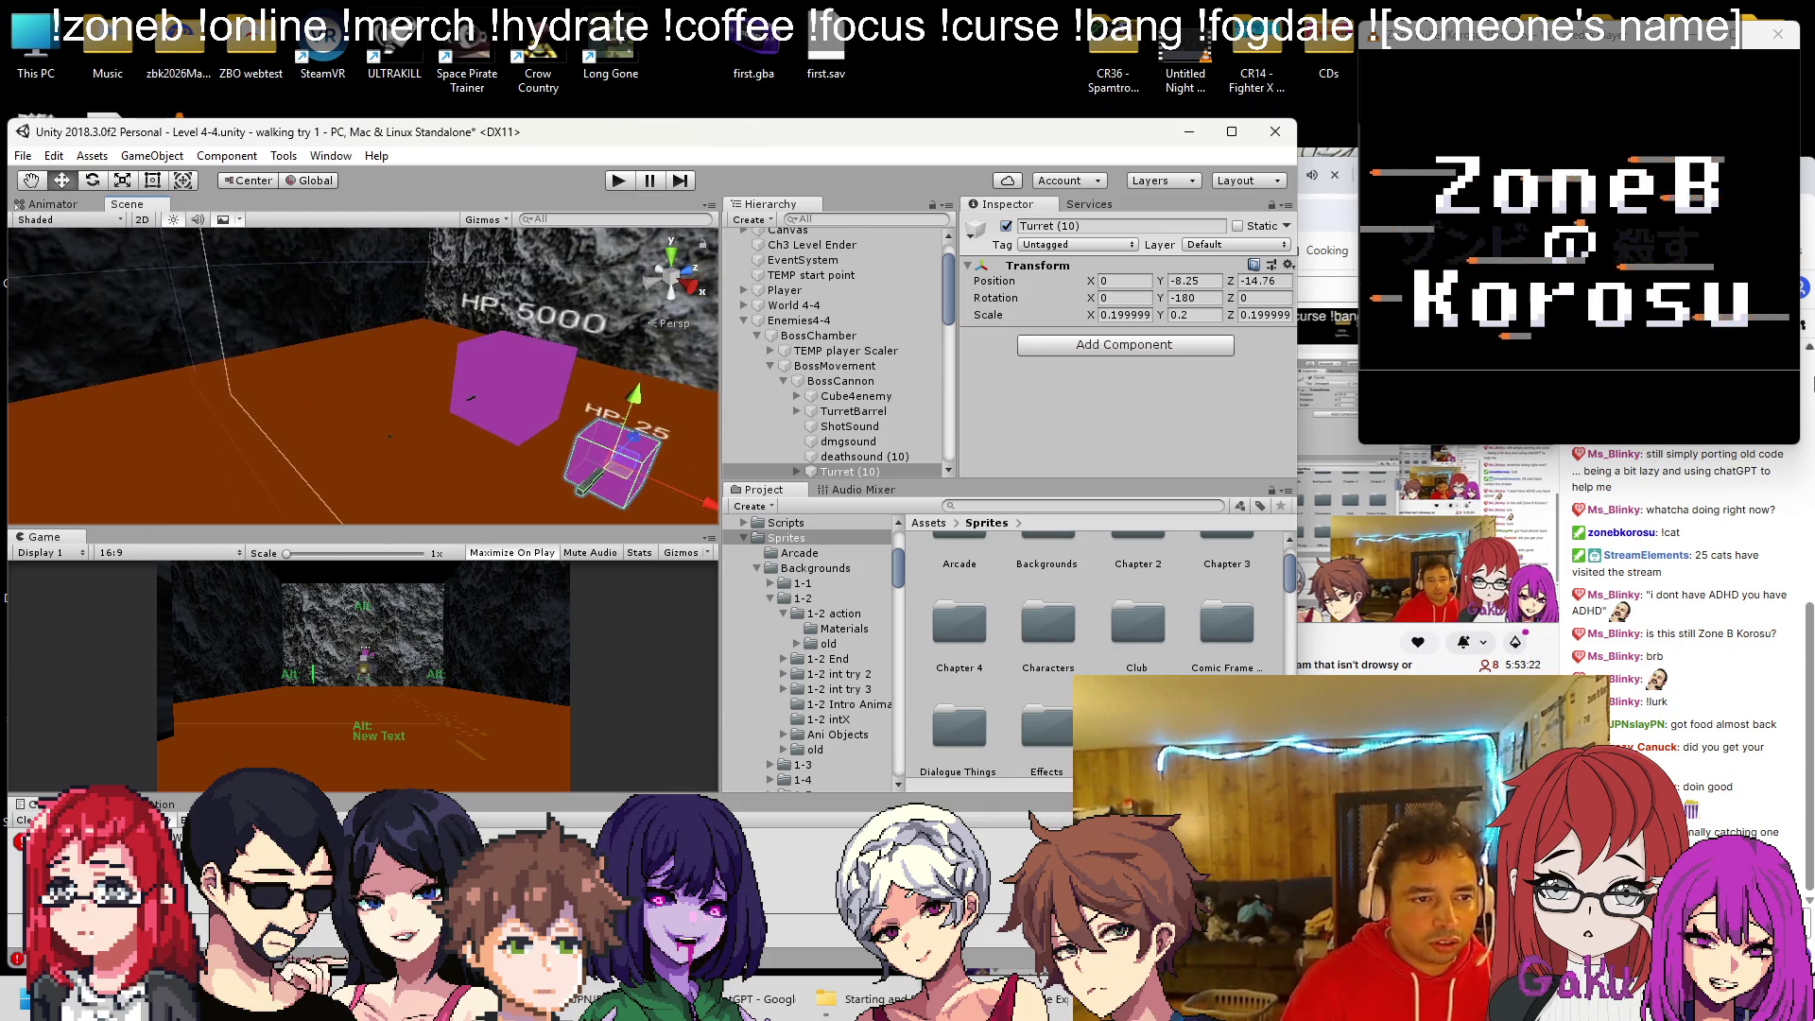
pyautogui.moveTo(529, 374)
pyautogui.mouseDown()
pyautogui.moveTo(264, 336)
pyautogui.moveTo(392, 384)
pyautogui.moveTo(606, 389)
pyautogui.mouseUp()
pyautogui.moveTo(707, 445)
pyautogui.mouseDown()
pyautogui.moveTo(522, 406)
pyautogui.moveTo(603, 436)
pyautogui.mouseUp()
pyautogui.moveTo(546, 315); pyautogui.dragTo(571, 348)
# Expand CubeSenemy > Canvas and inspect the hpText label reading HP: 25
pyautogui.click(797, 470)
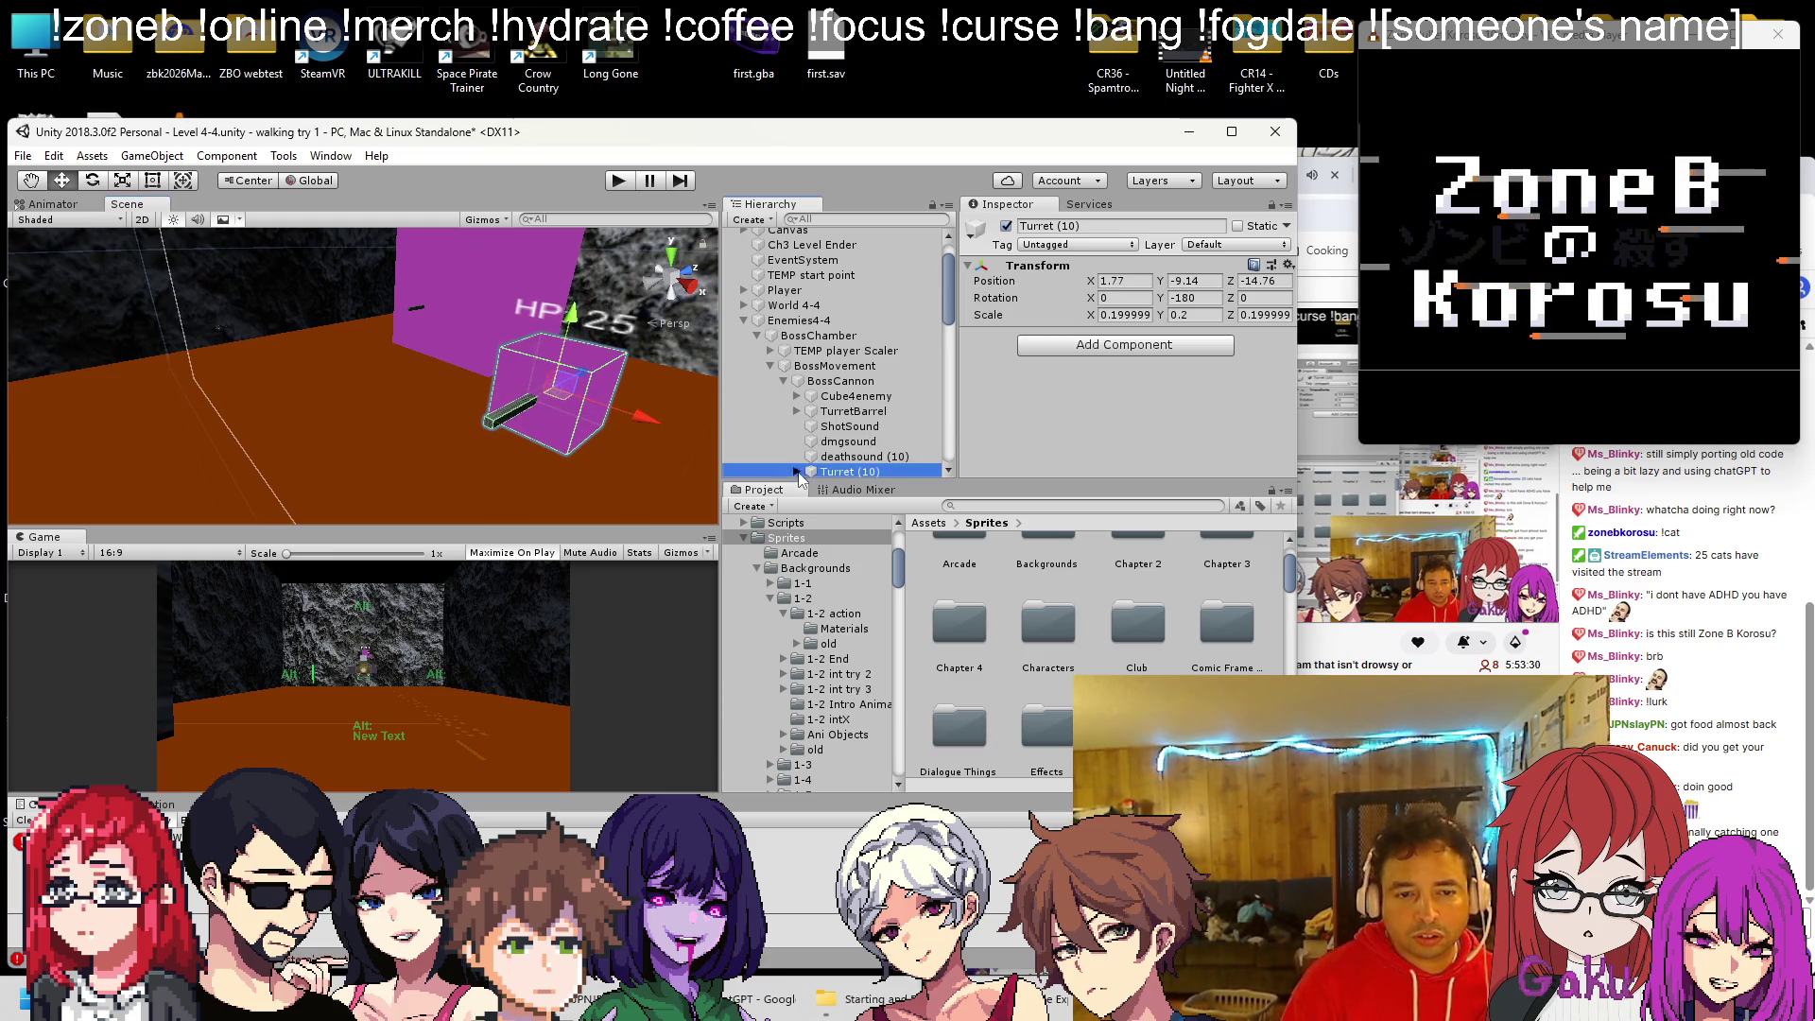
pyautogui.scroll(-3, 831, 427)
pyautogui.click(810, 317)
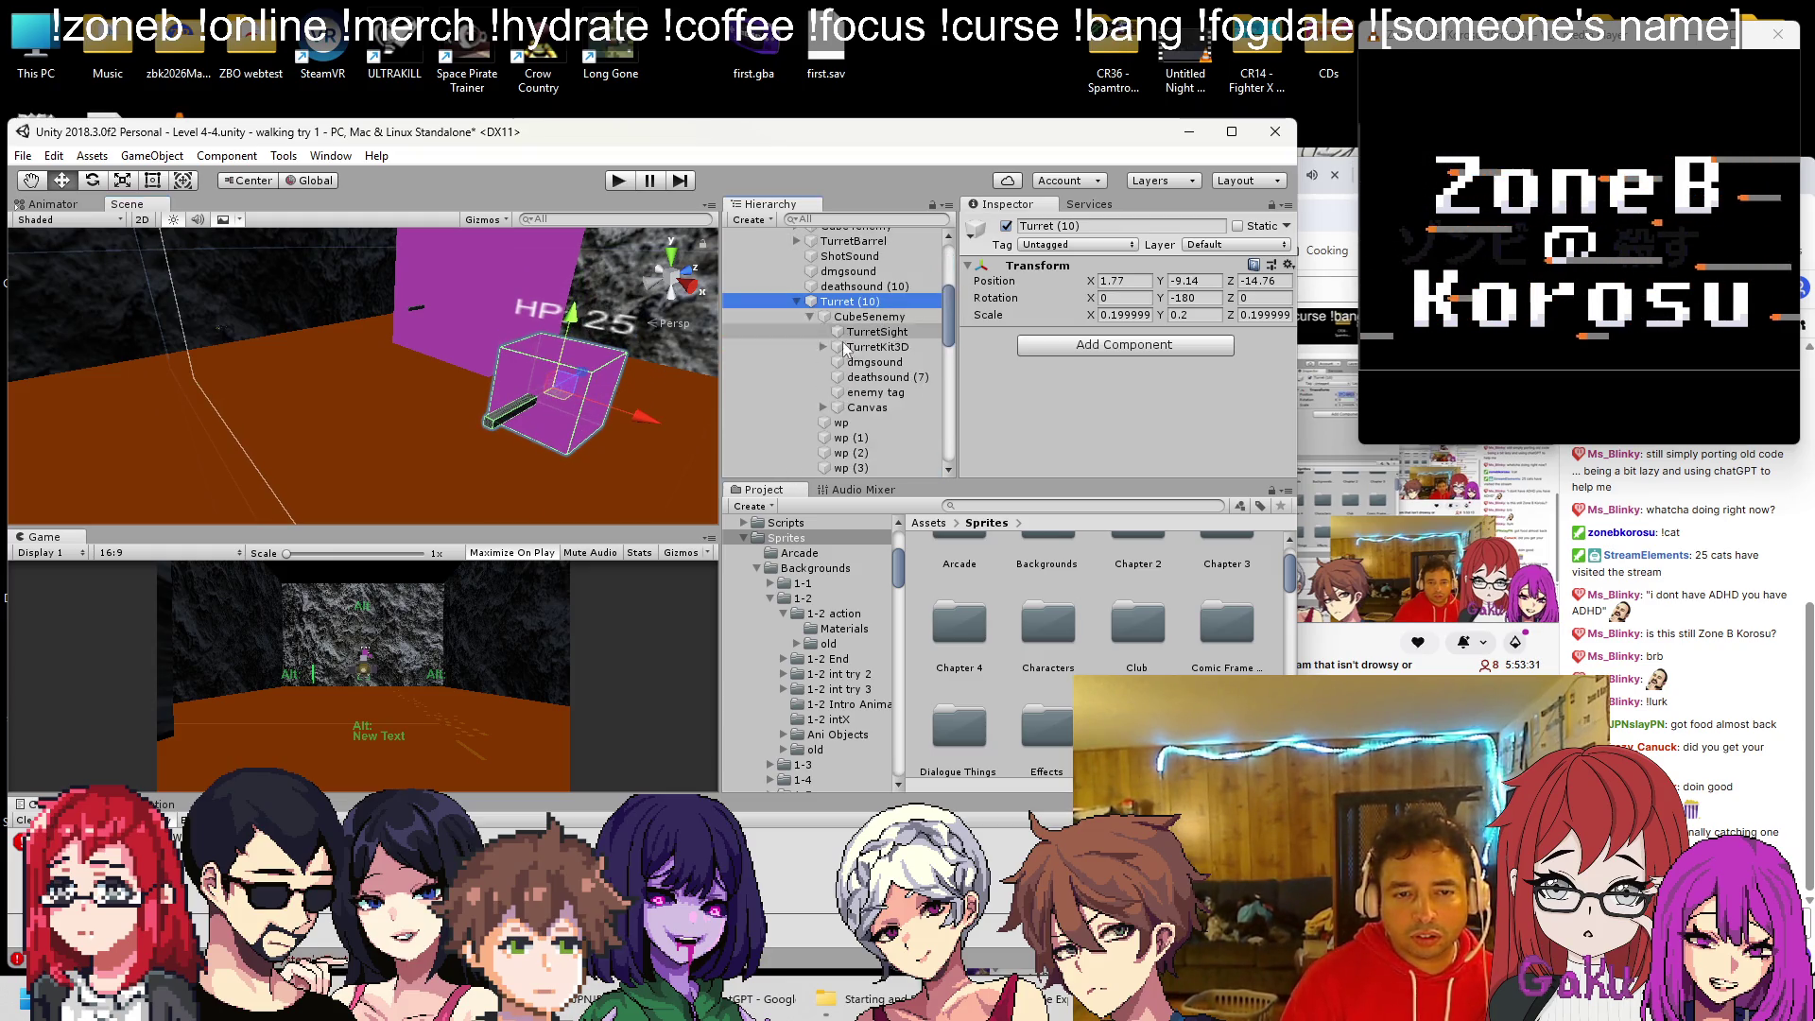
pyautogui.click(828, 407)
pyautogui.click(822, 407)
pyautogui.click(864, 423)
pyautogui.scroll(-3, 1025, 373)
pyautogui.click(1042, 358)
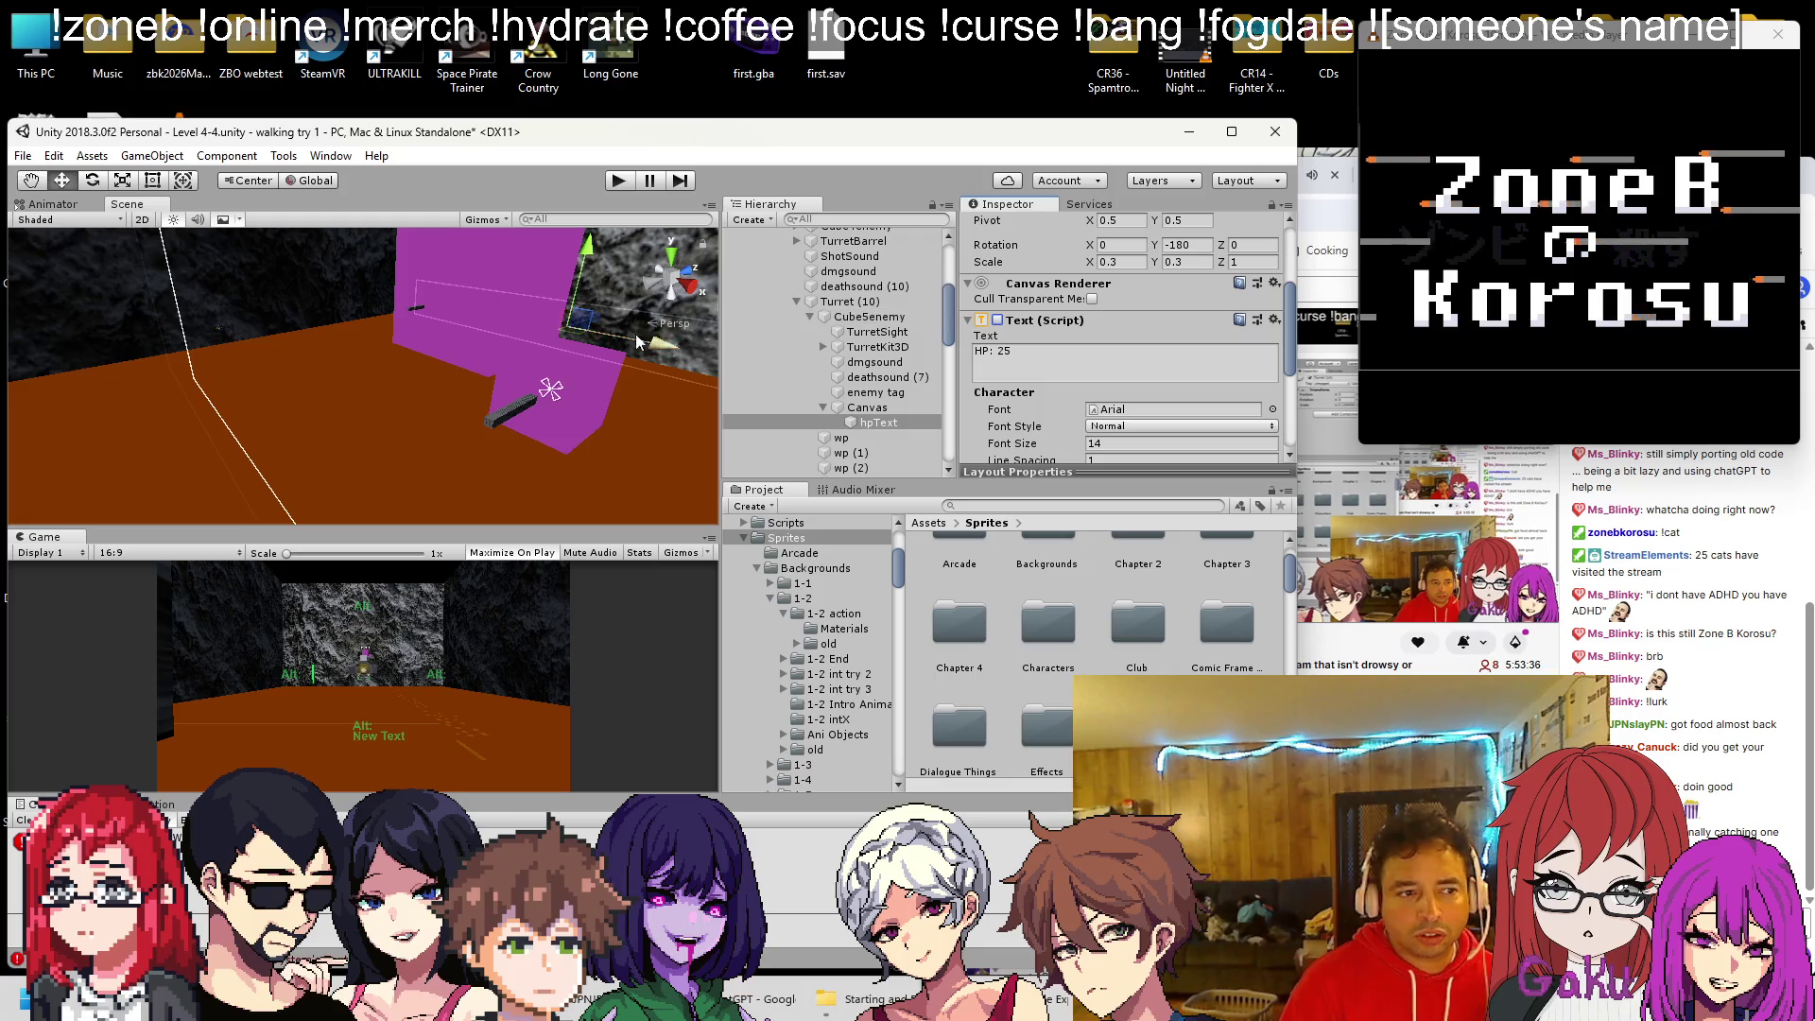
pyautogui.scroll(4, 895, 336)
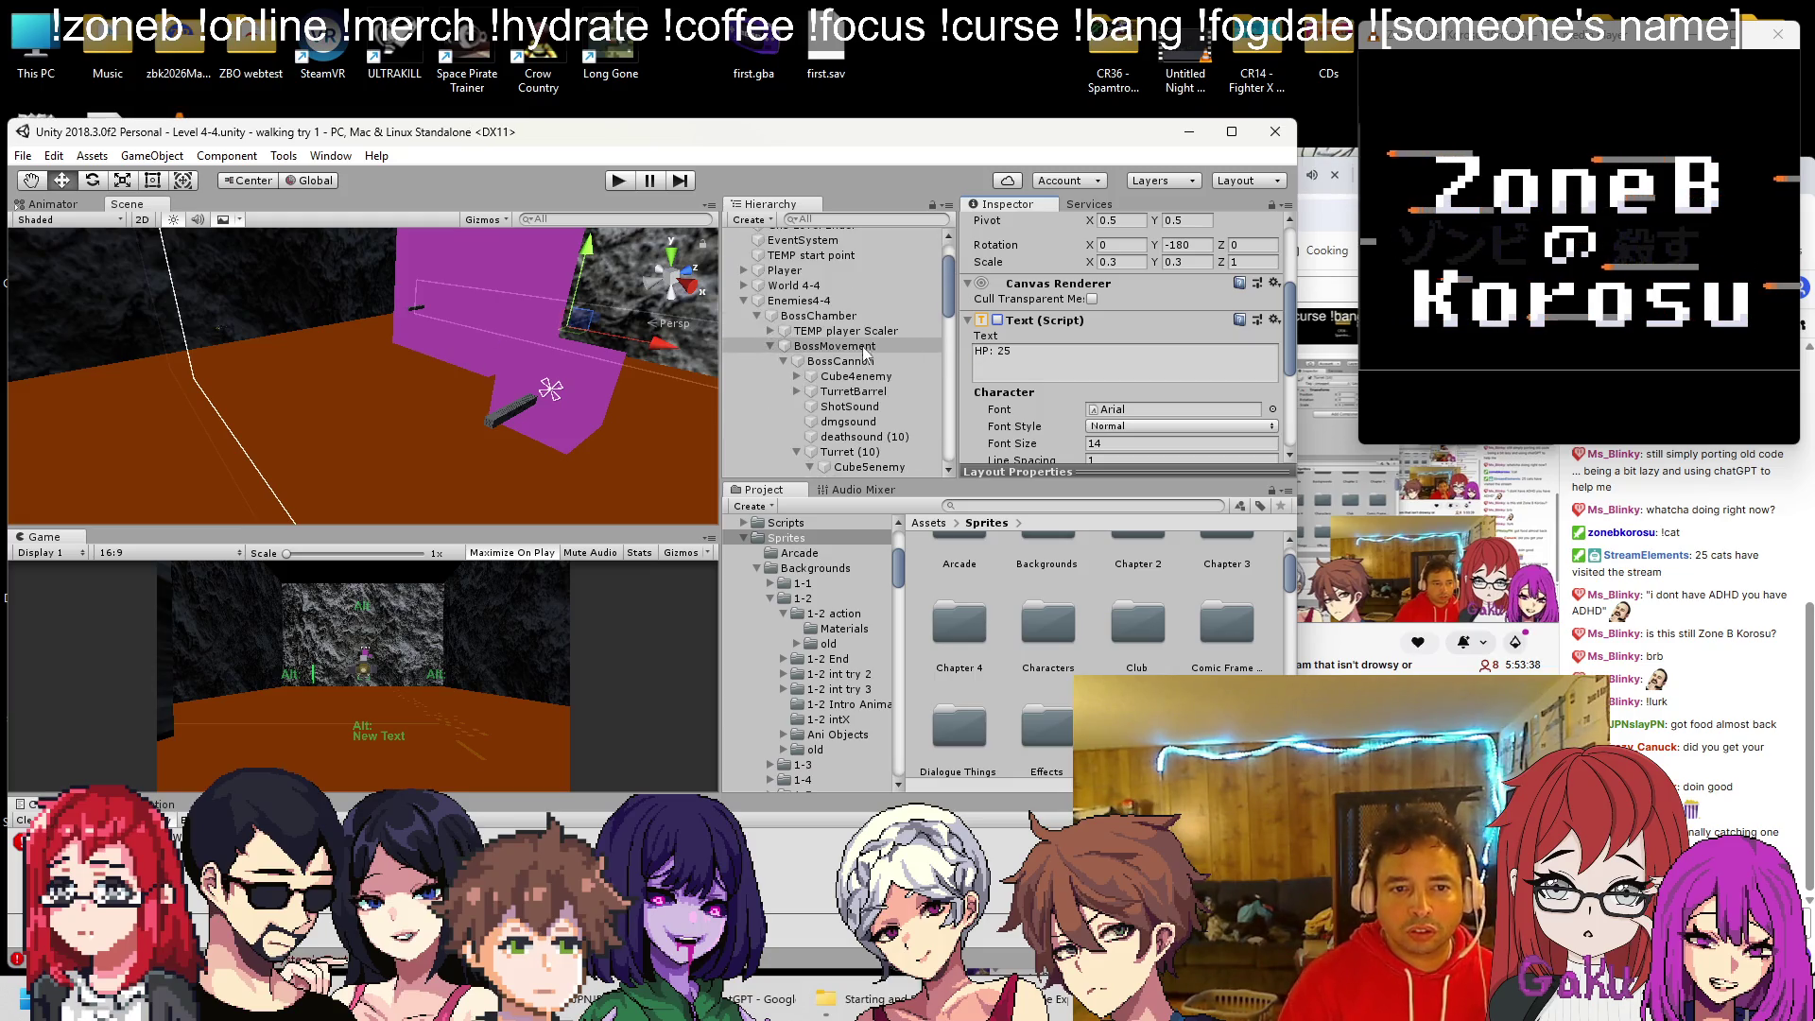
pyautogui.click(865, 332)
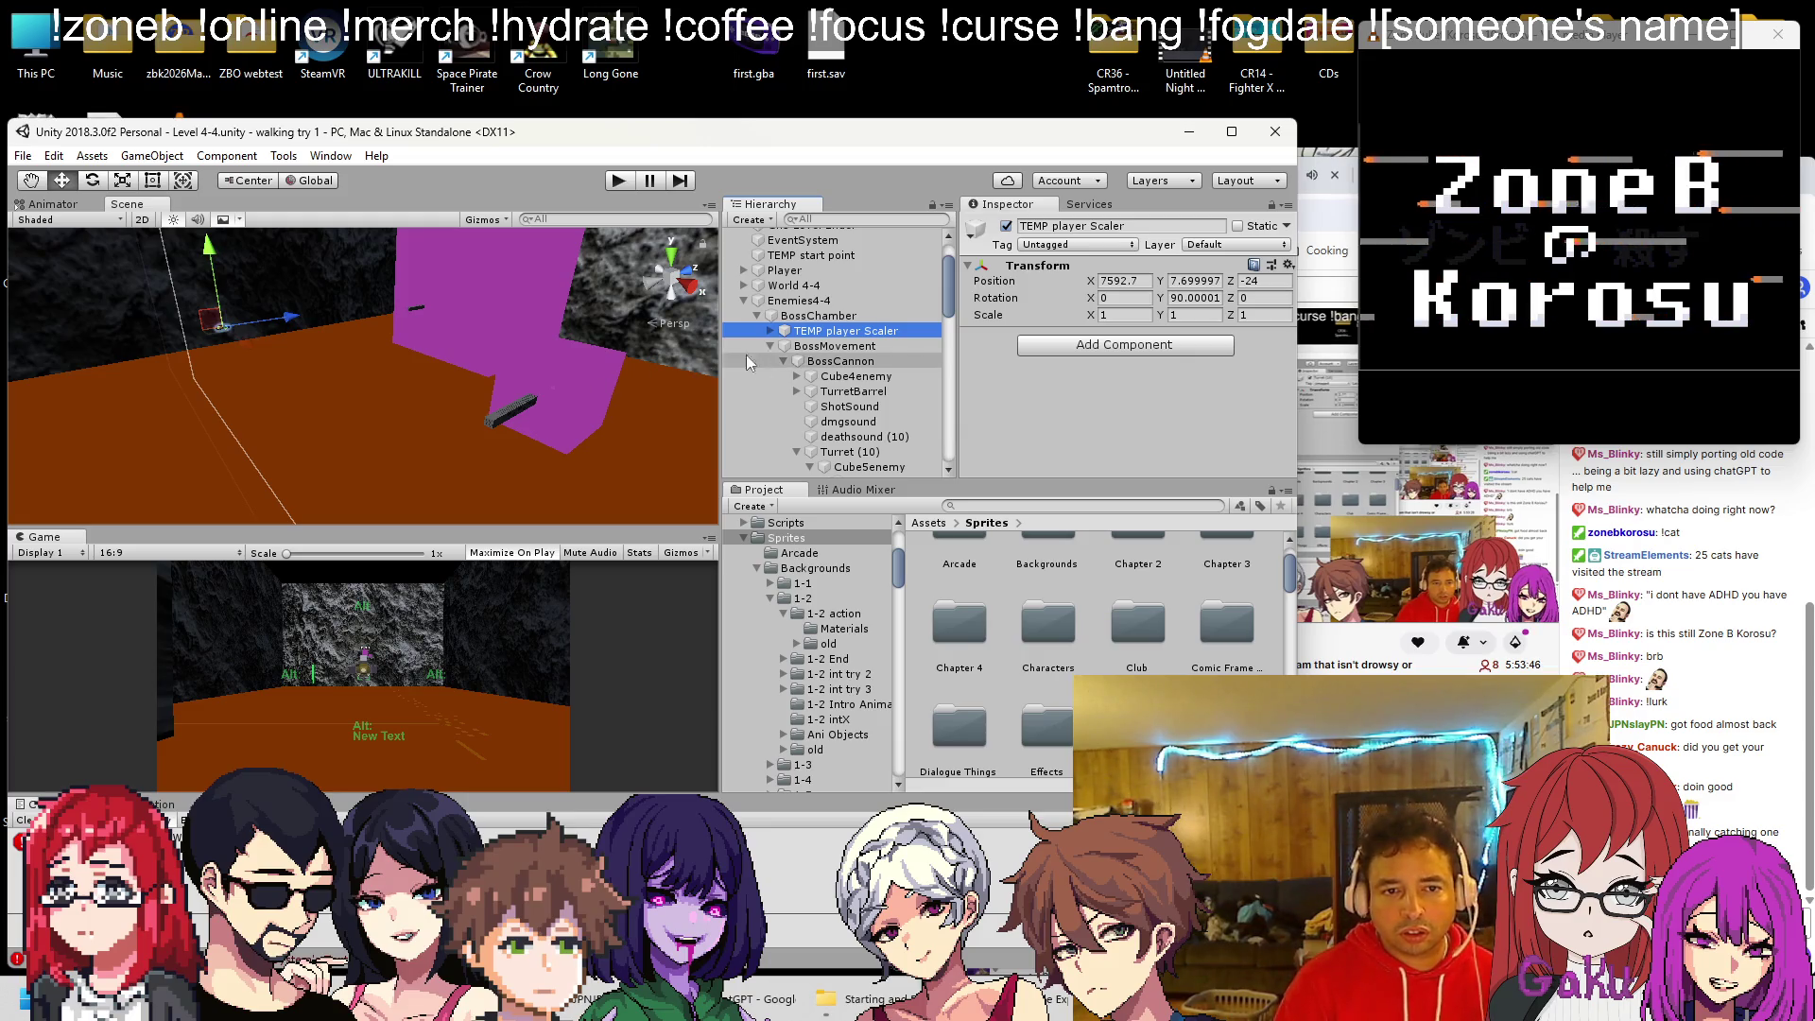
# Delete the TEMP player Scaler and move the turret's CubeSenemy cube, entering 50
pyautogui.press('Delete')
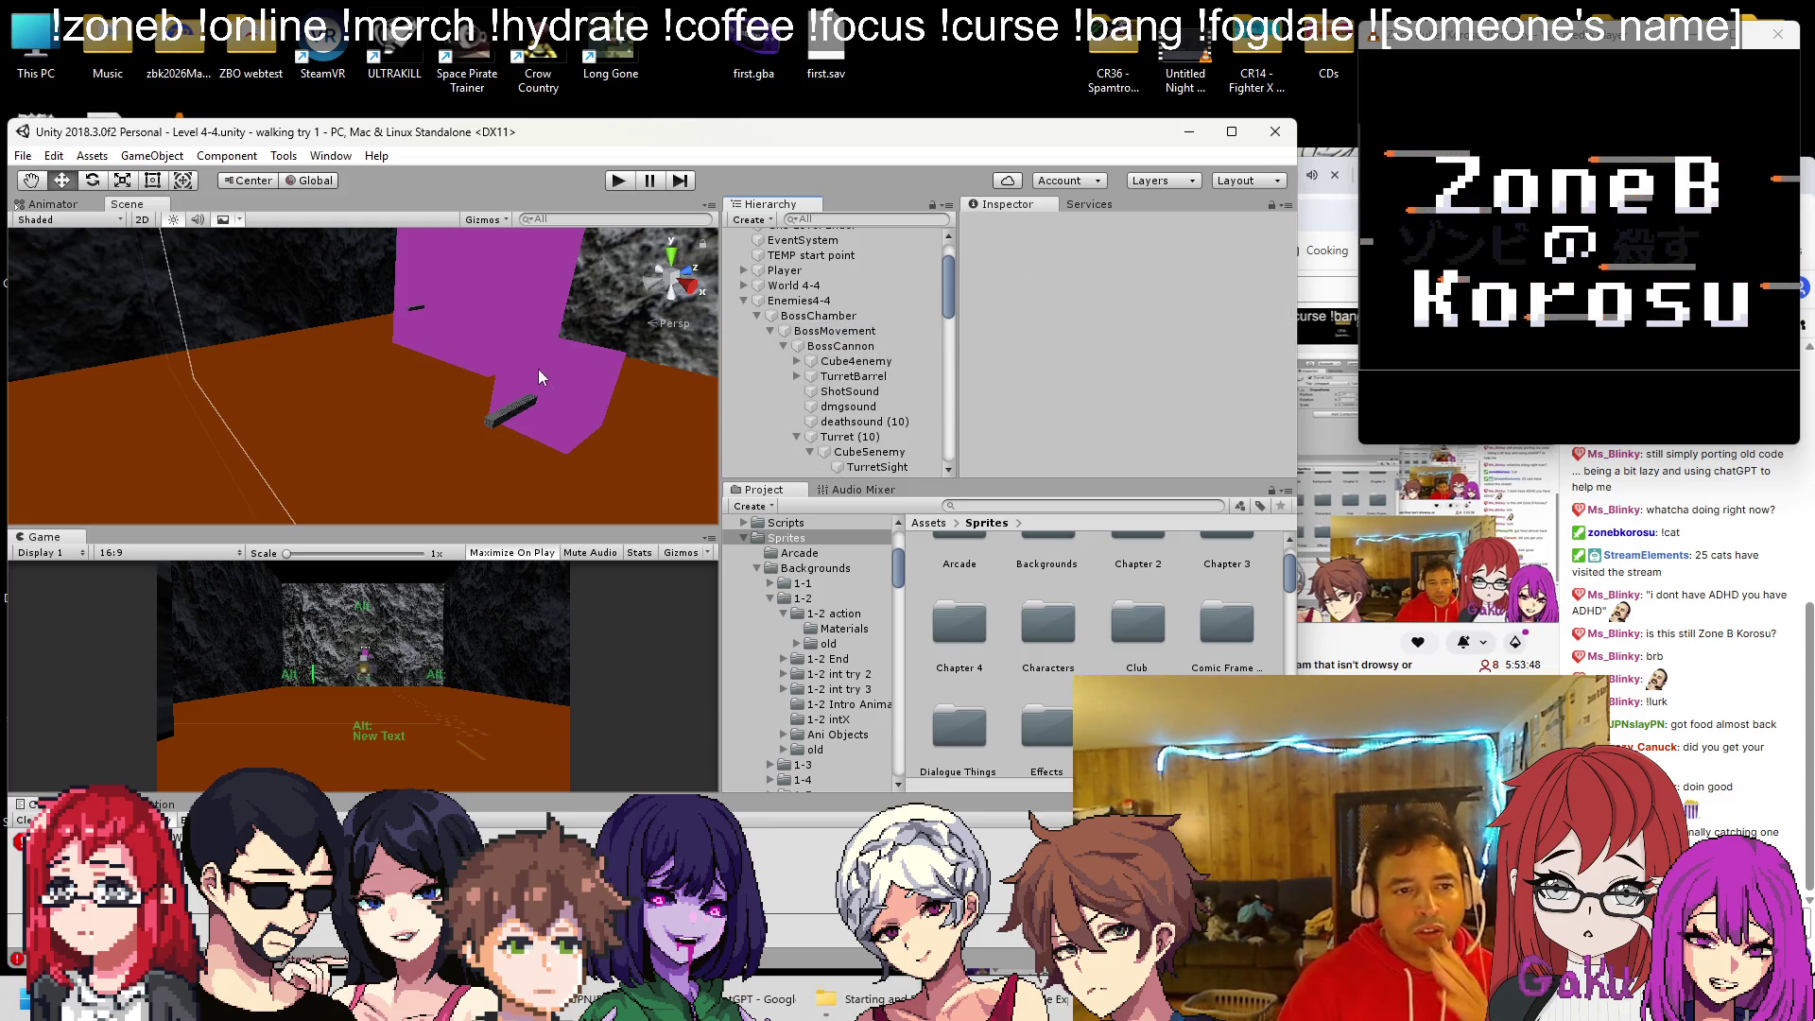
pyautogui.click(573, 393)
pyautogui.moveTo(573, 393)
pyautogui.mouseDown()
pyautogui.moveTo(607, 383)
pyautogui.moveTo(548, 403)
pyautogui.moveTo(605, 400)
pyautogui.moveTo(529, 342)
pyautogui.moveTo(620, 327)
pyautogui.moveTo(488, 376)
pyautogui.moveTo(659, 401)
pyautogui.moveTo(445, 465)
pyautogui.moveTo(306, 435)
pyautogui.moveTo(482, 477)
pyautogui.mouseUp()
pyautogui.click(797, 437)
pyautogui.press('w')
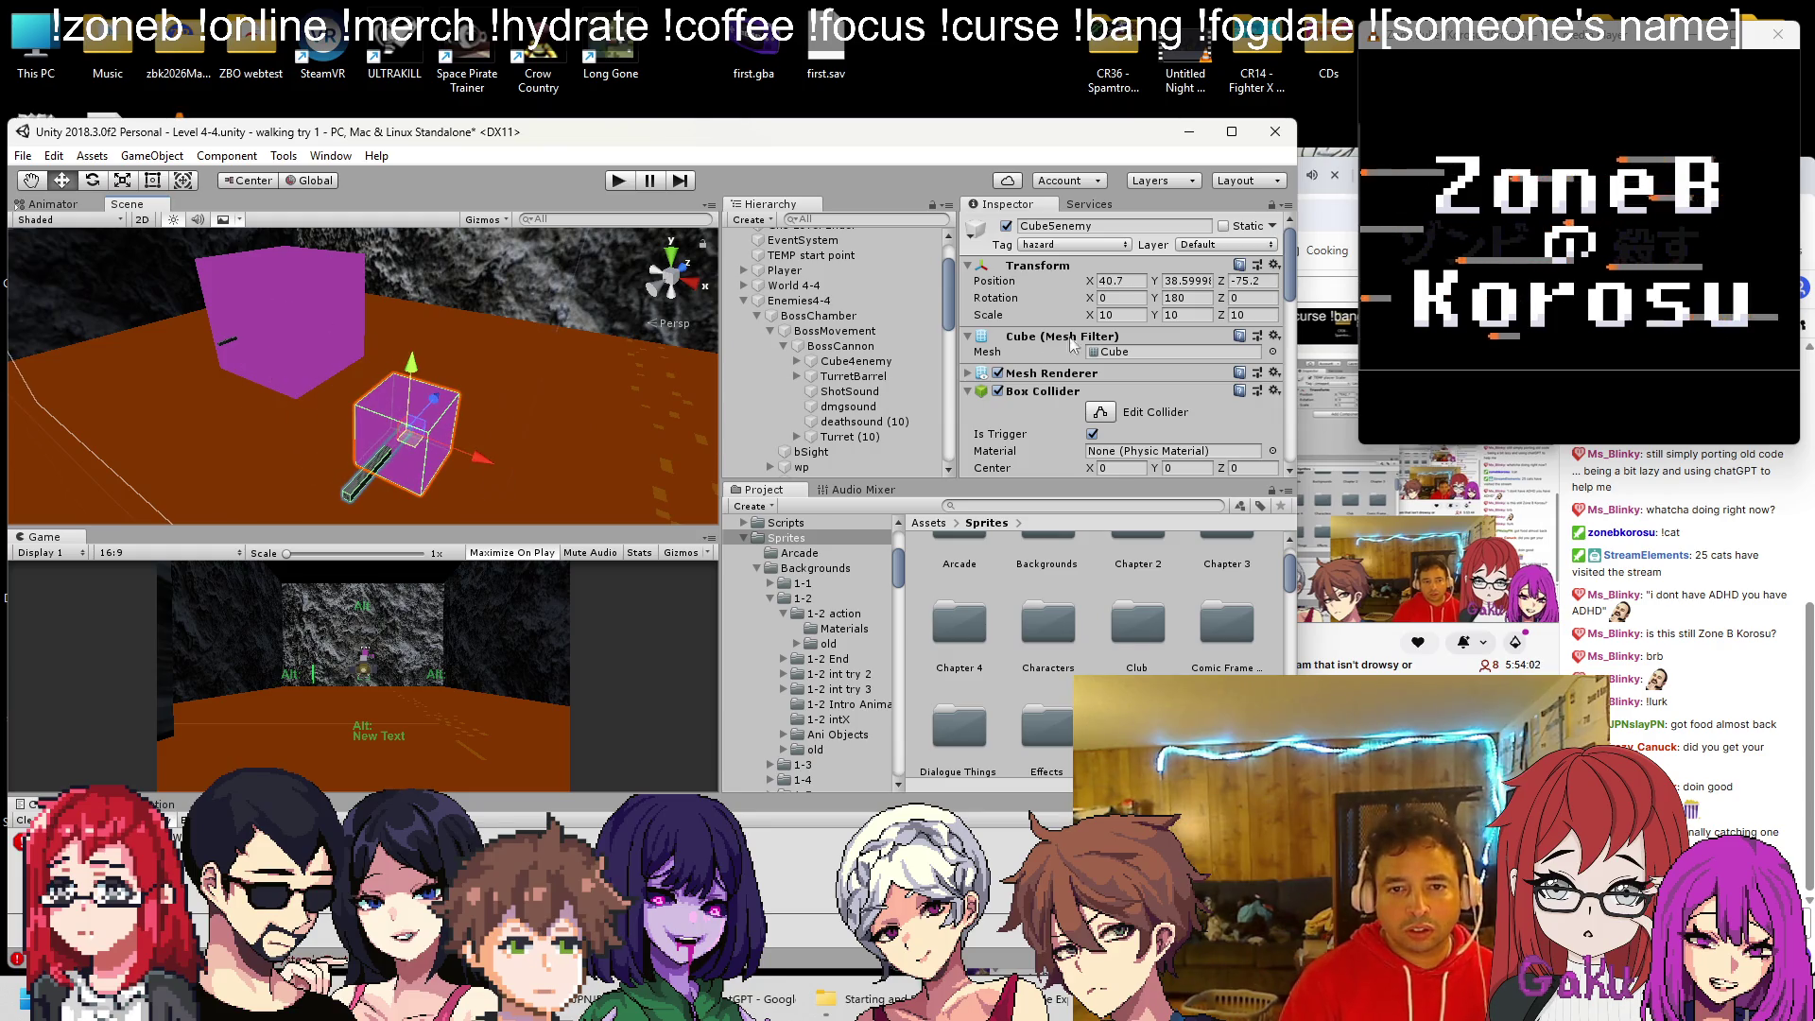
pyautogui.write('50')
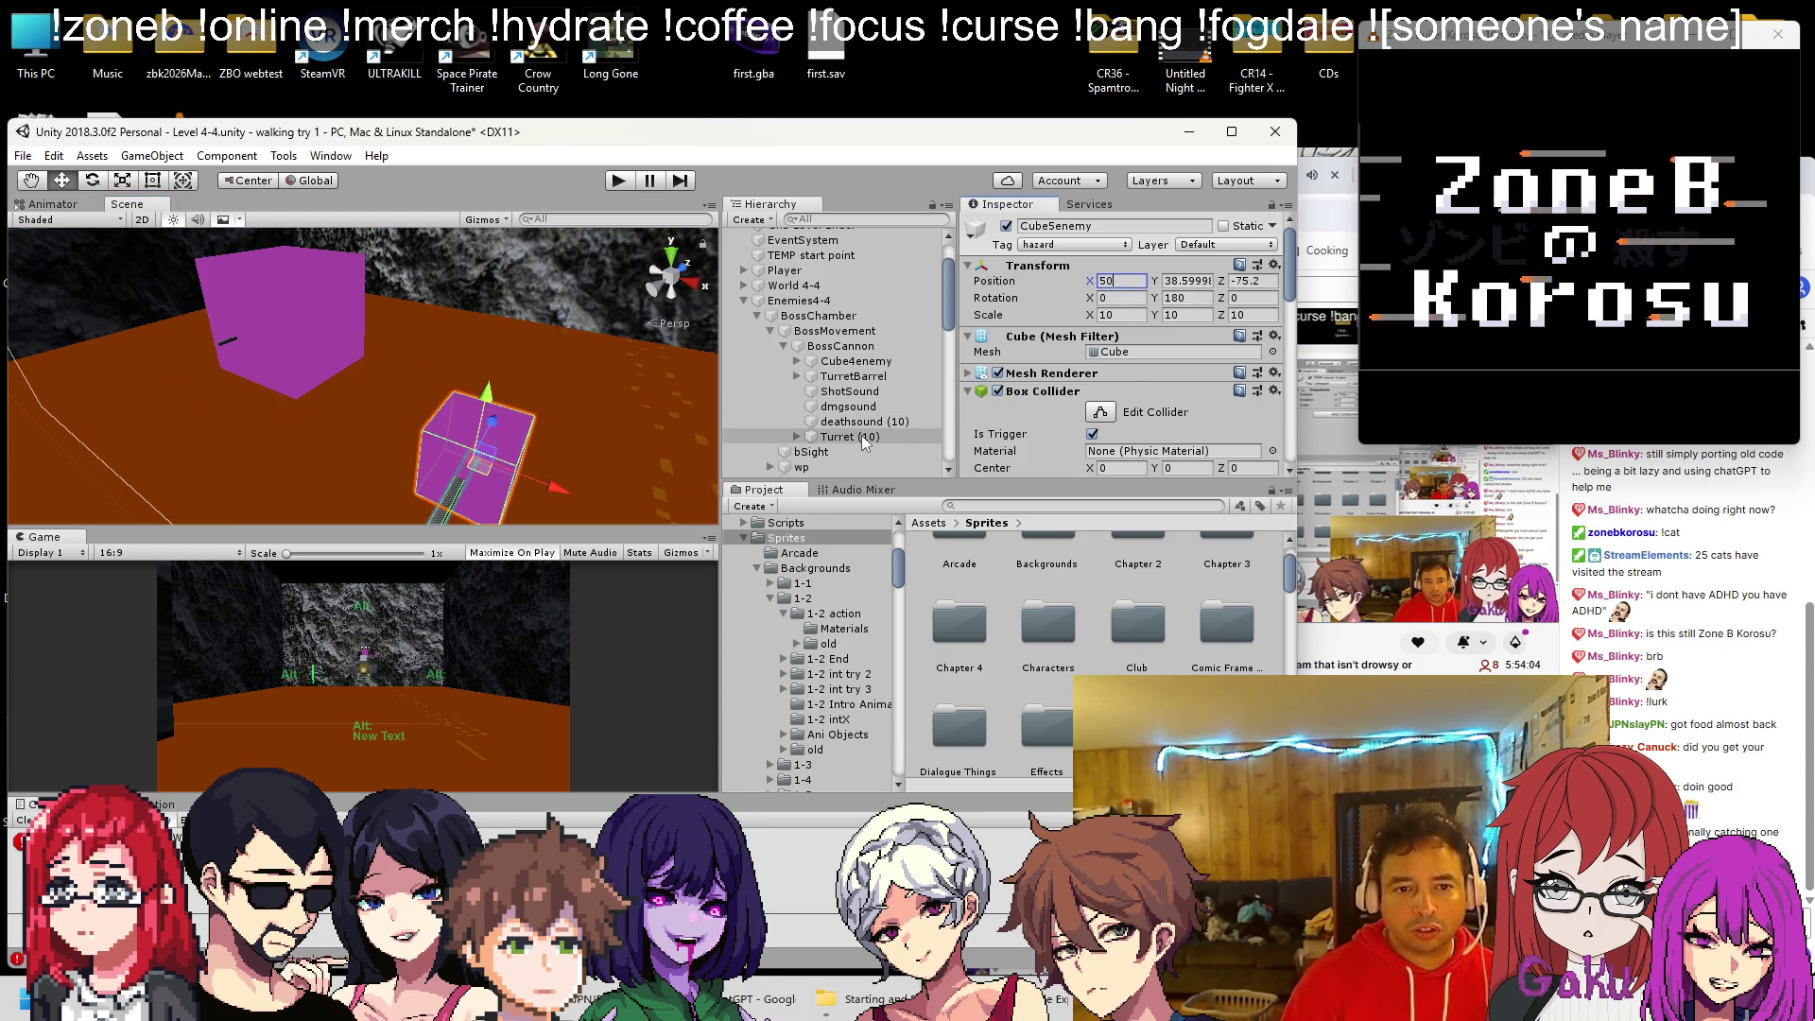
# Duplicate Turret (10) into Turret (11) at Position X -50
pyautogui.click(860, 435)
pyautogui.hotkey('ctrl', 'd')
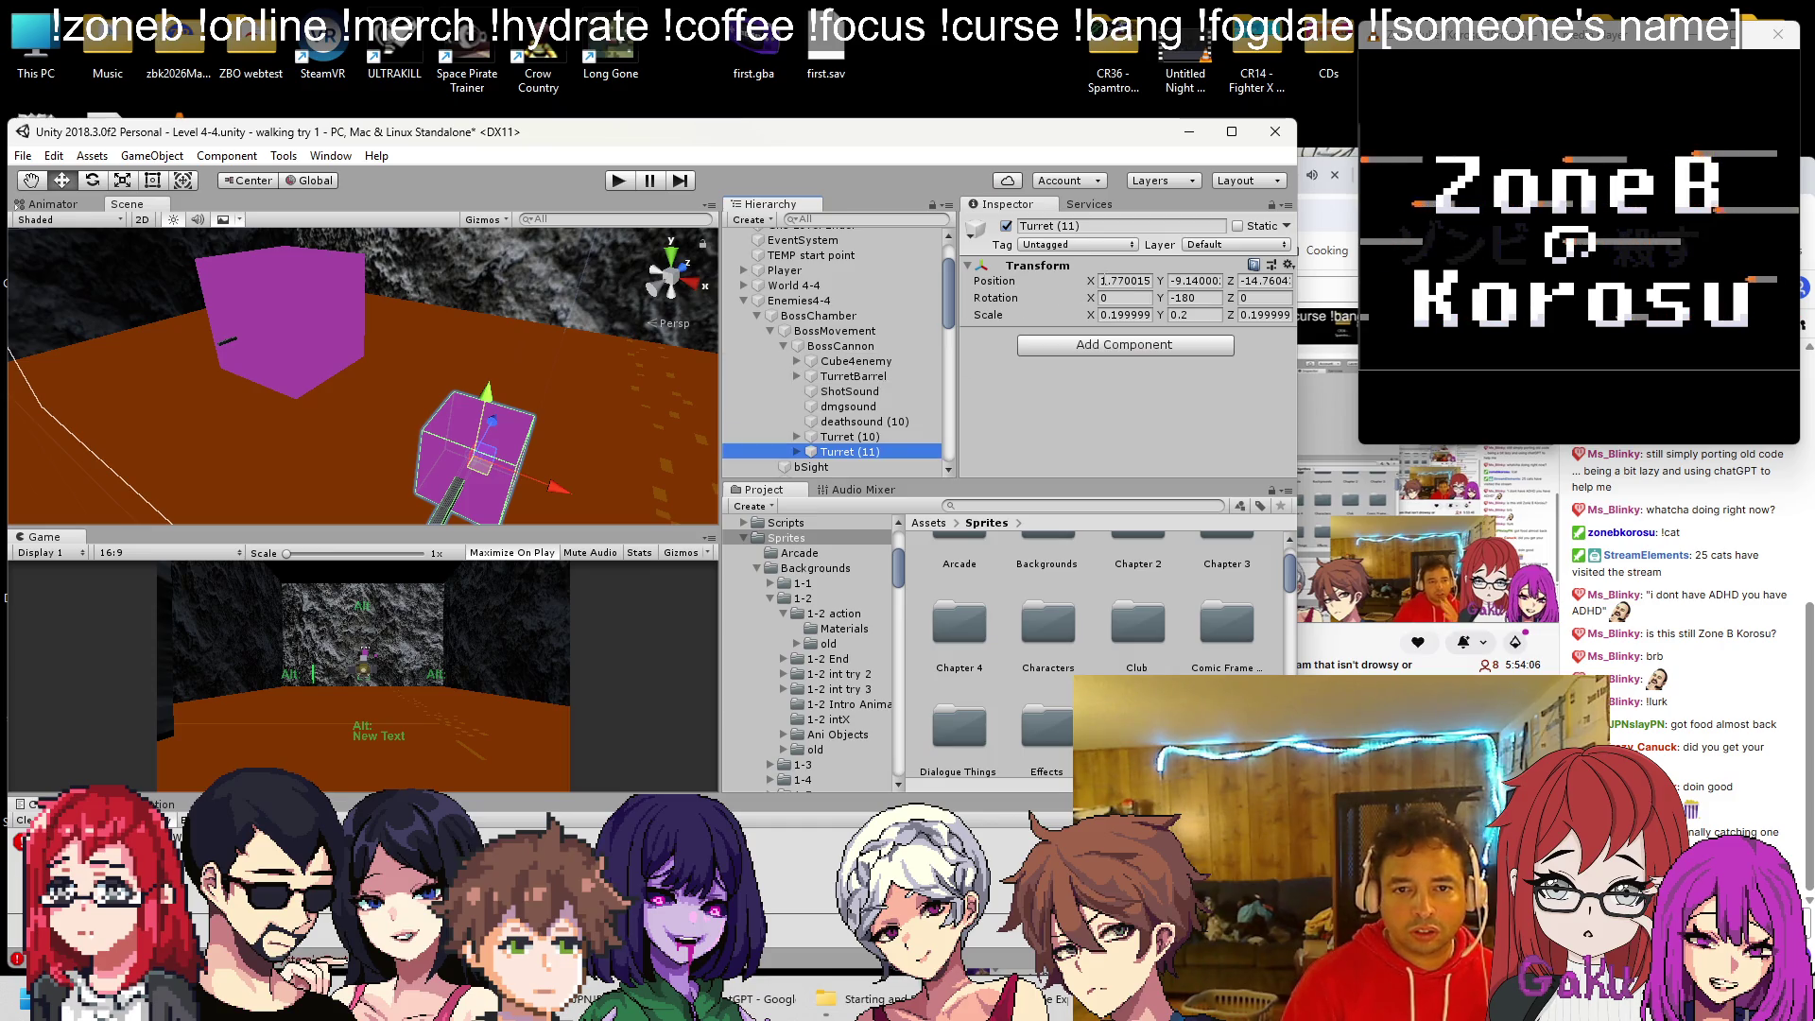
pyautogui.click(1125, 281)
pyautogui.write('-50')
pyautogui.moveTo(387, 253)
pyautogui.mouseDown()
pyautogui.moveTo(284, 282)
pyautogui.moveTo(307, 343)
pyautogui.moveTo(465, 333)
pyautogui.moveTo(559, 411)
pyautogui.moveTo(369, 367)
pyautogui.moveTo(357, 321)
pyautogui.moveTo(430, 307)
pyautogui.mouseUp()
# Duplicate both turrets into Turret (12) and (13), raise them, and start Play mode
pyautogui.scroll(4, 439, 377)
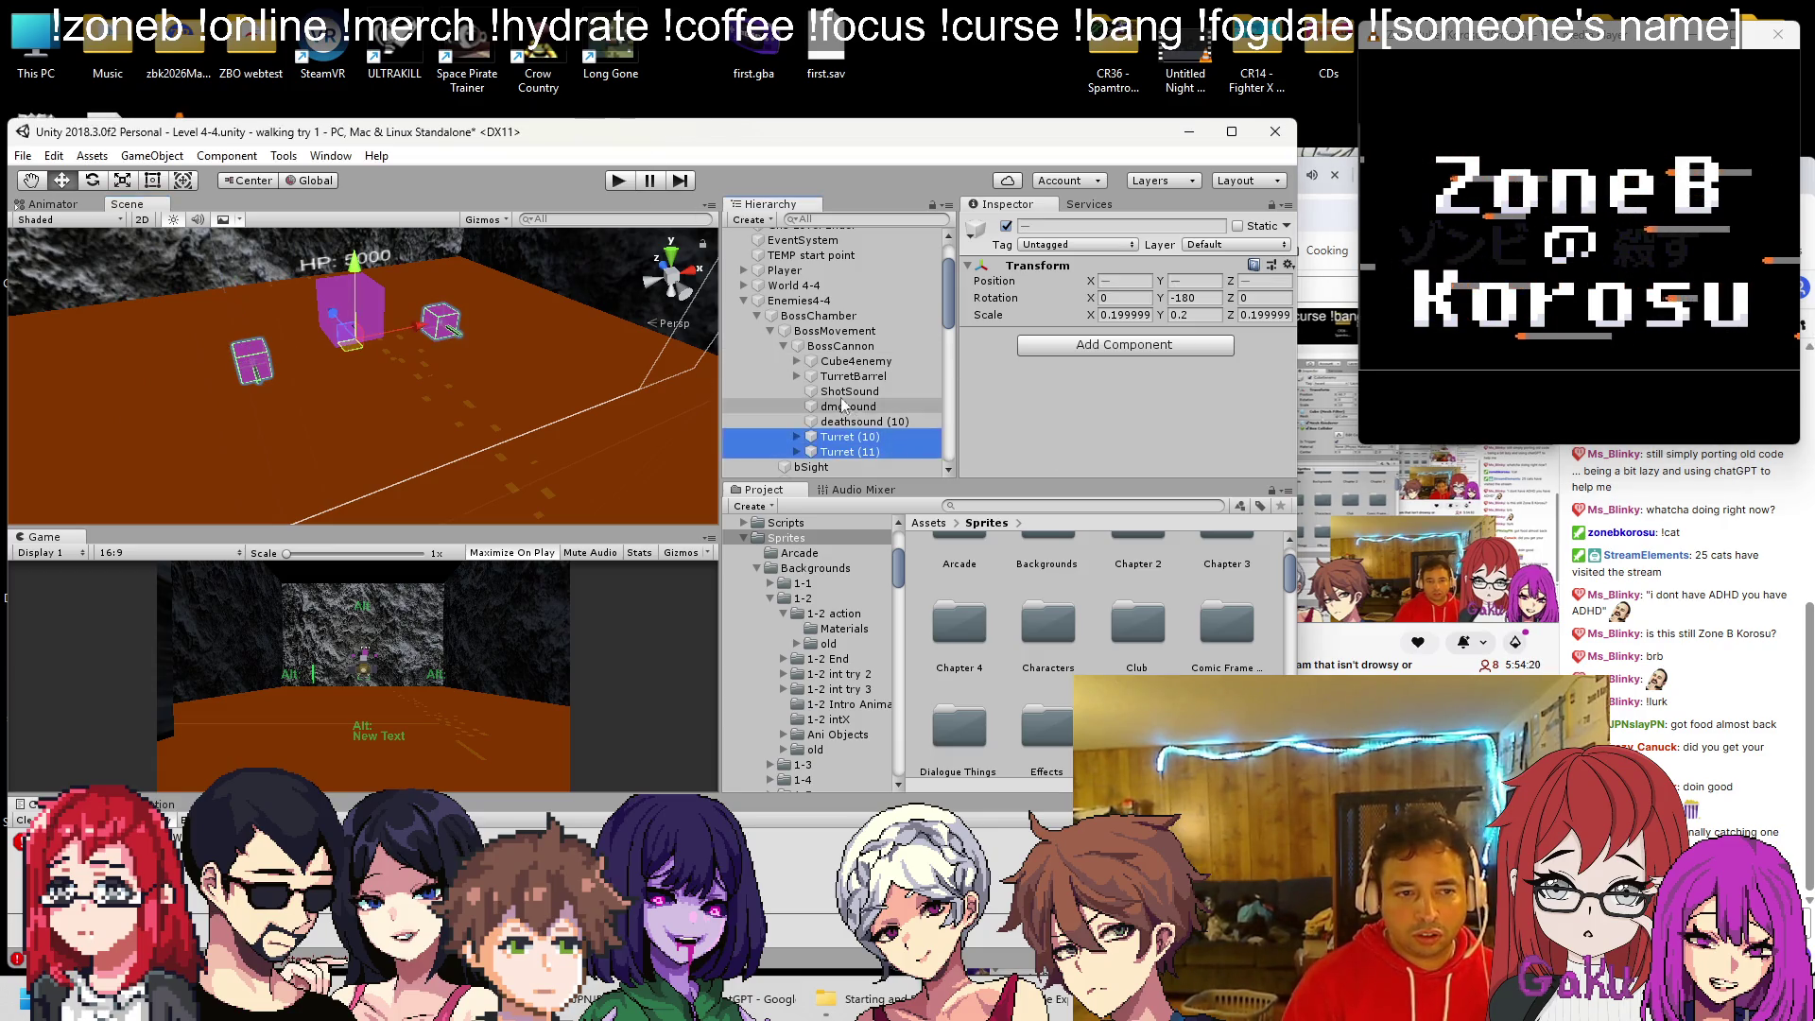
pyautogui.hotkey('ctrl', 'd')
pyautogui.moveTo(361, 274); pyautogui.dragTo(354, 255)
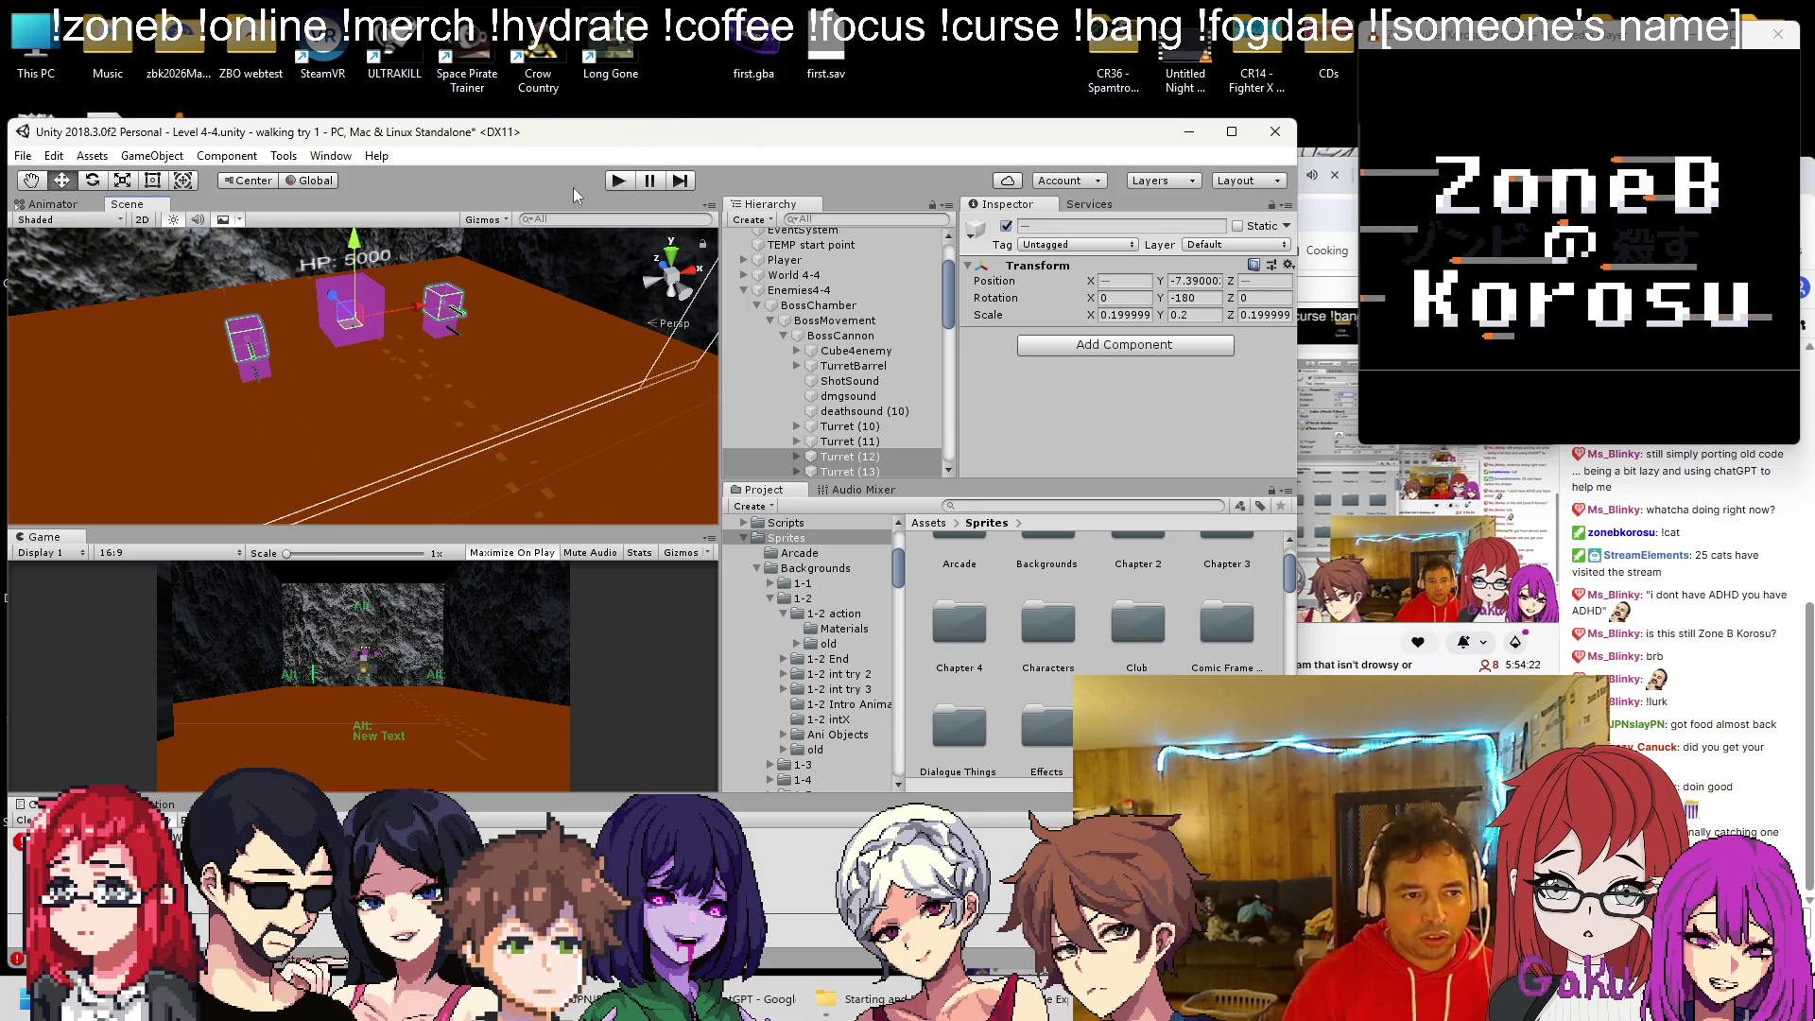
pyautogui.click(622, 184)
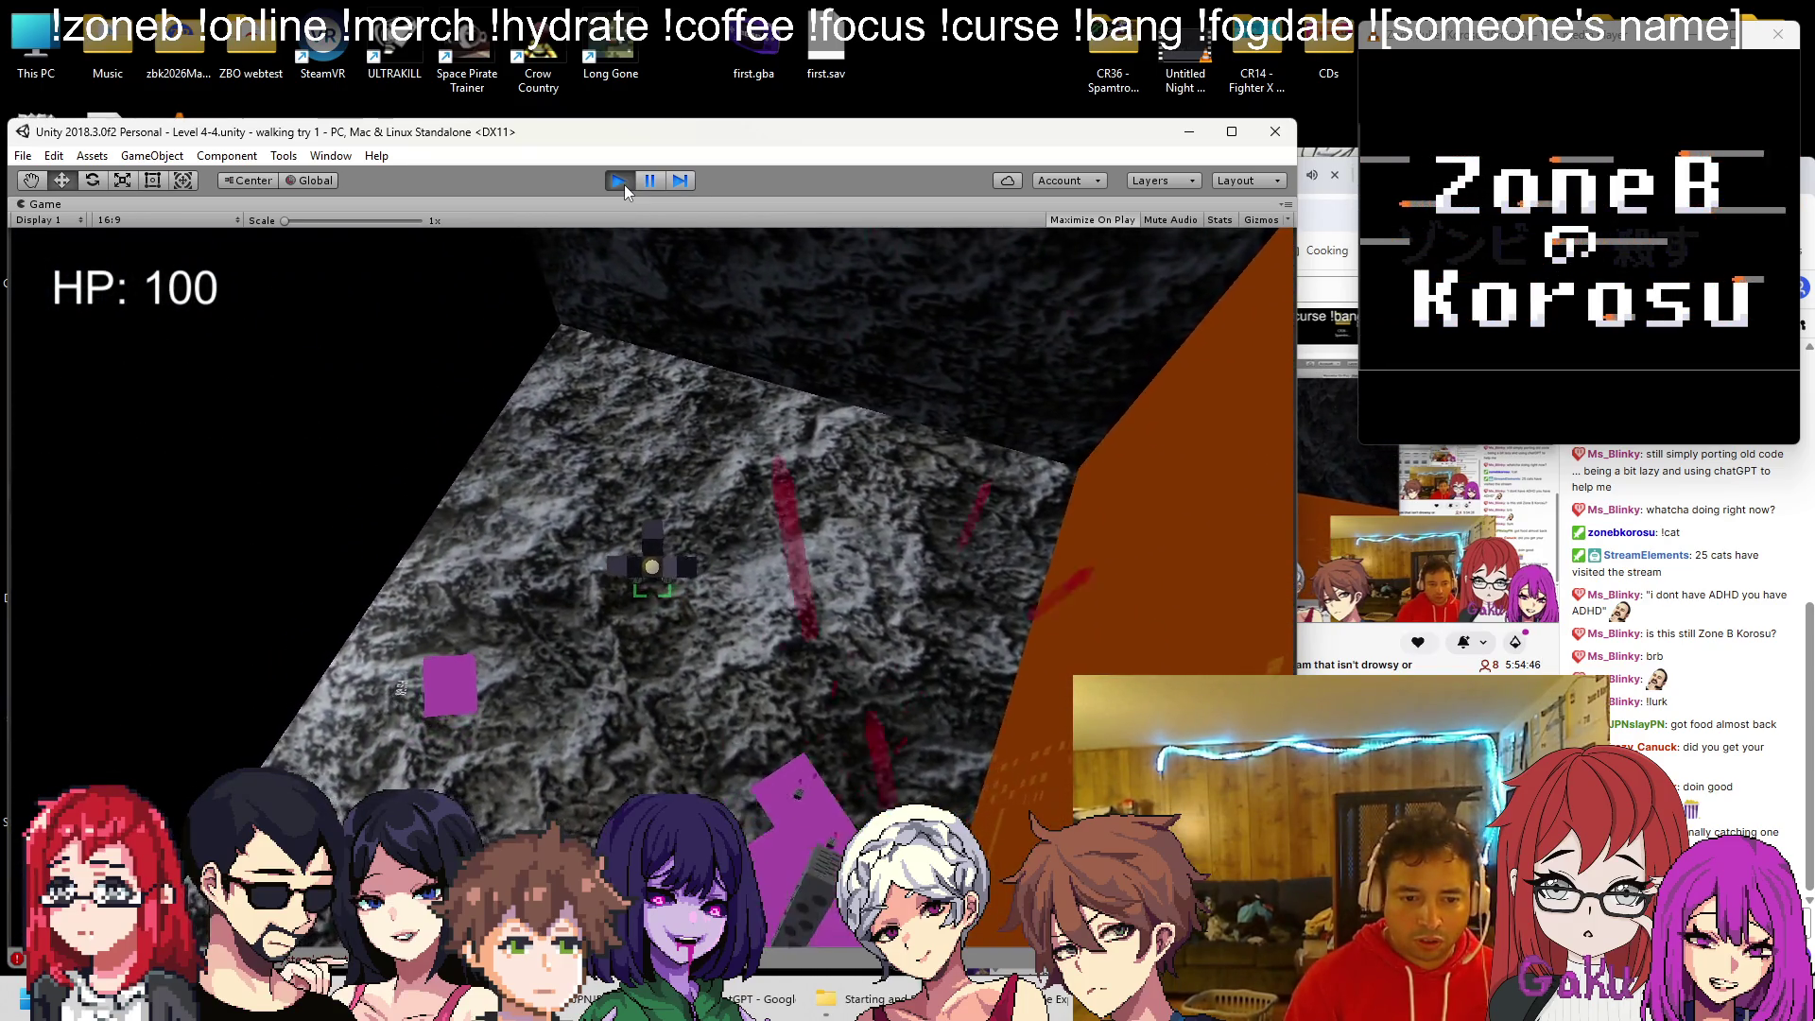
# Stop the game after watching the four turrets fire
pyautogui.click(618, 182)
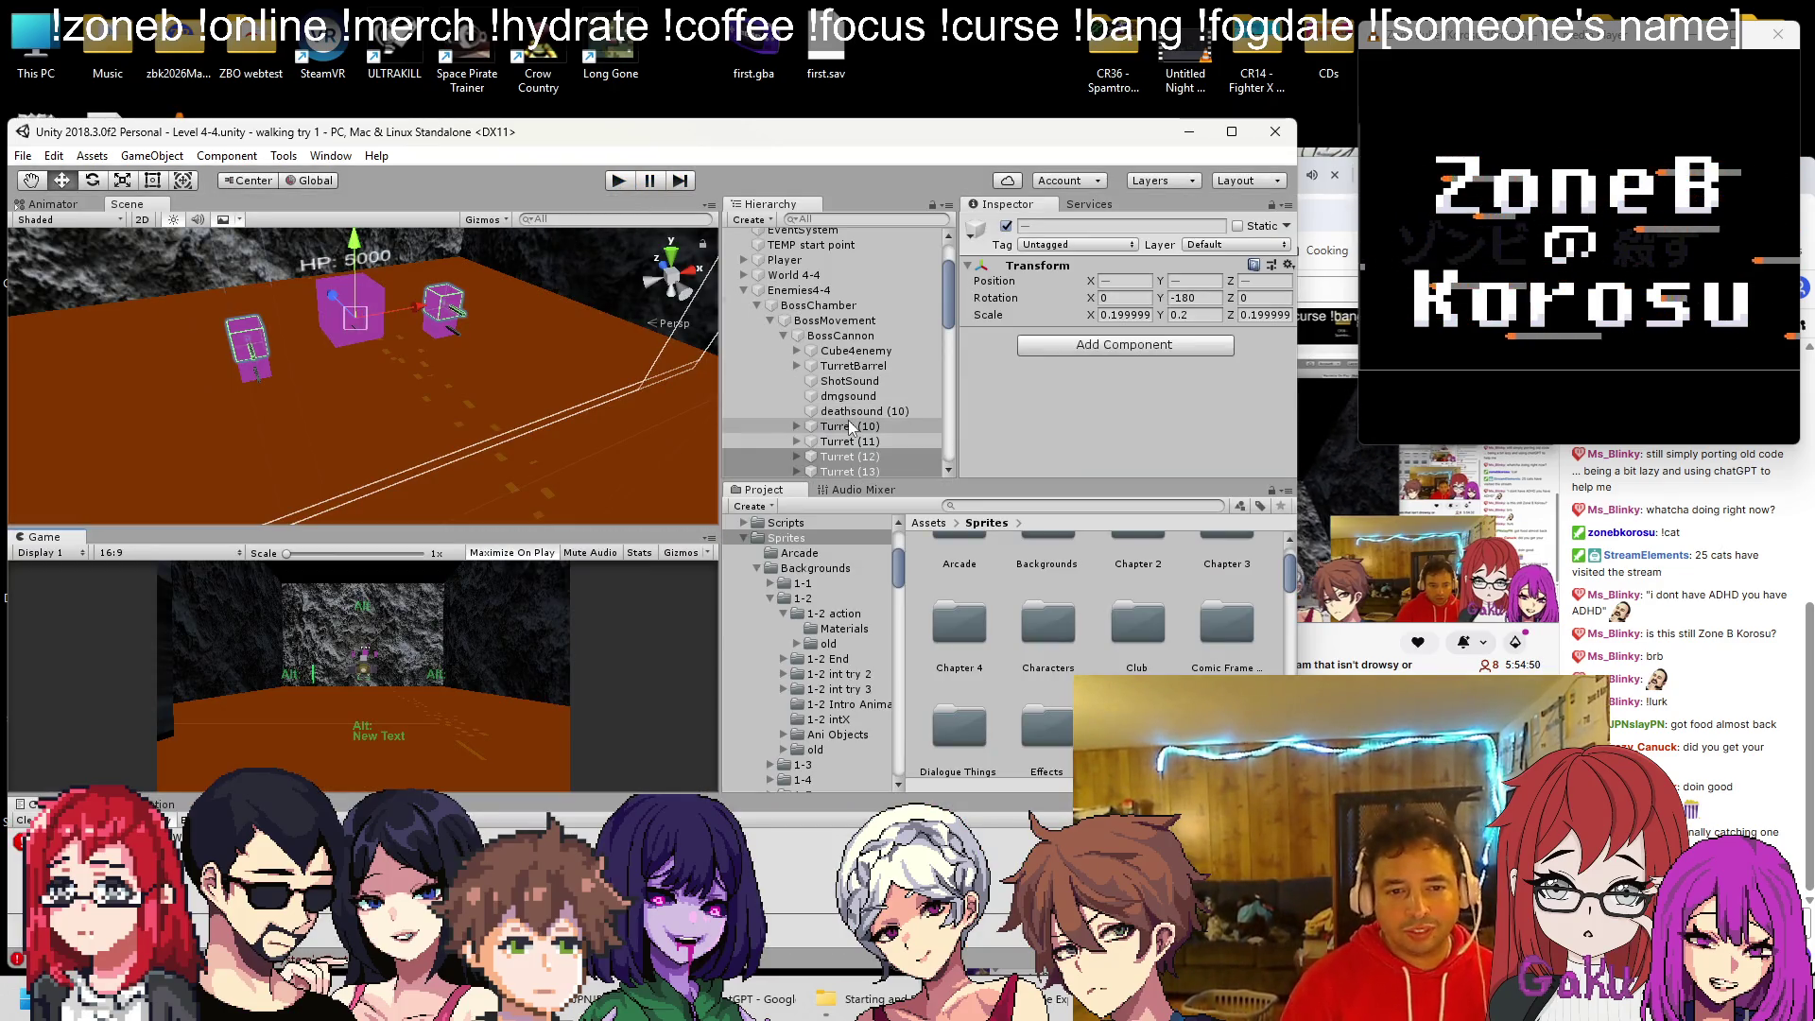
# Delete Turret (10)-(13) and rename Cube4enemy to BossHP
pyautogui.press('Delete')
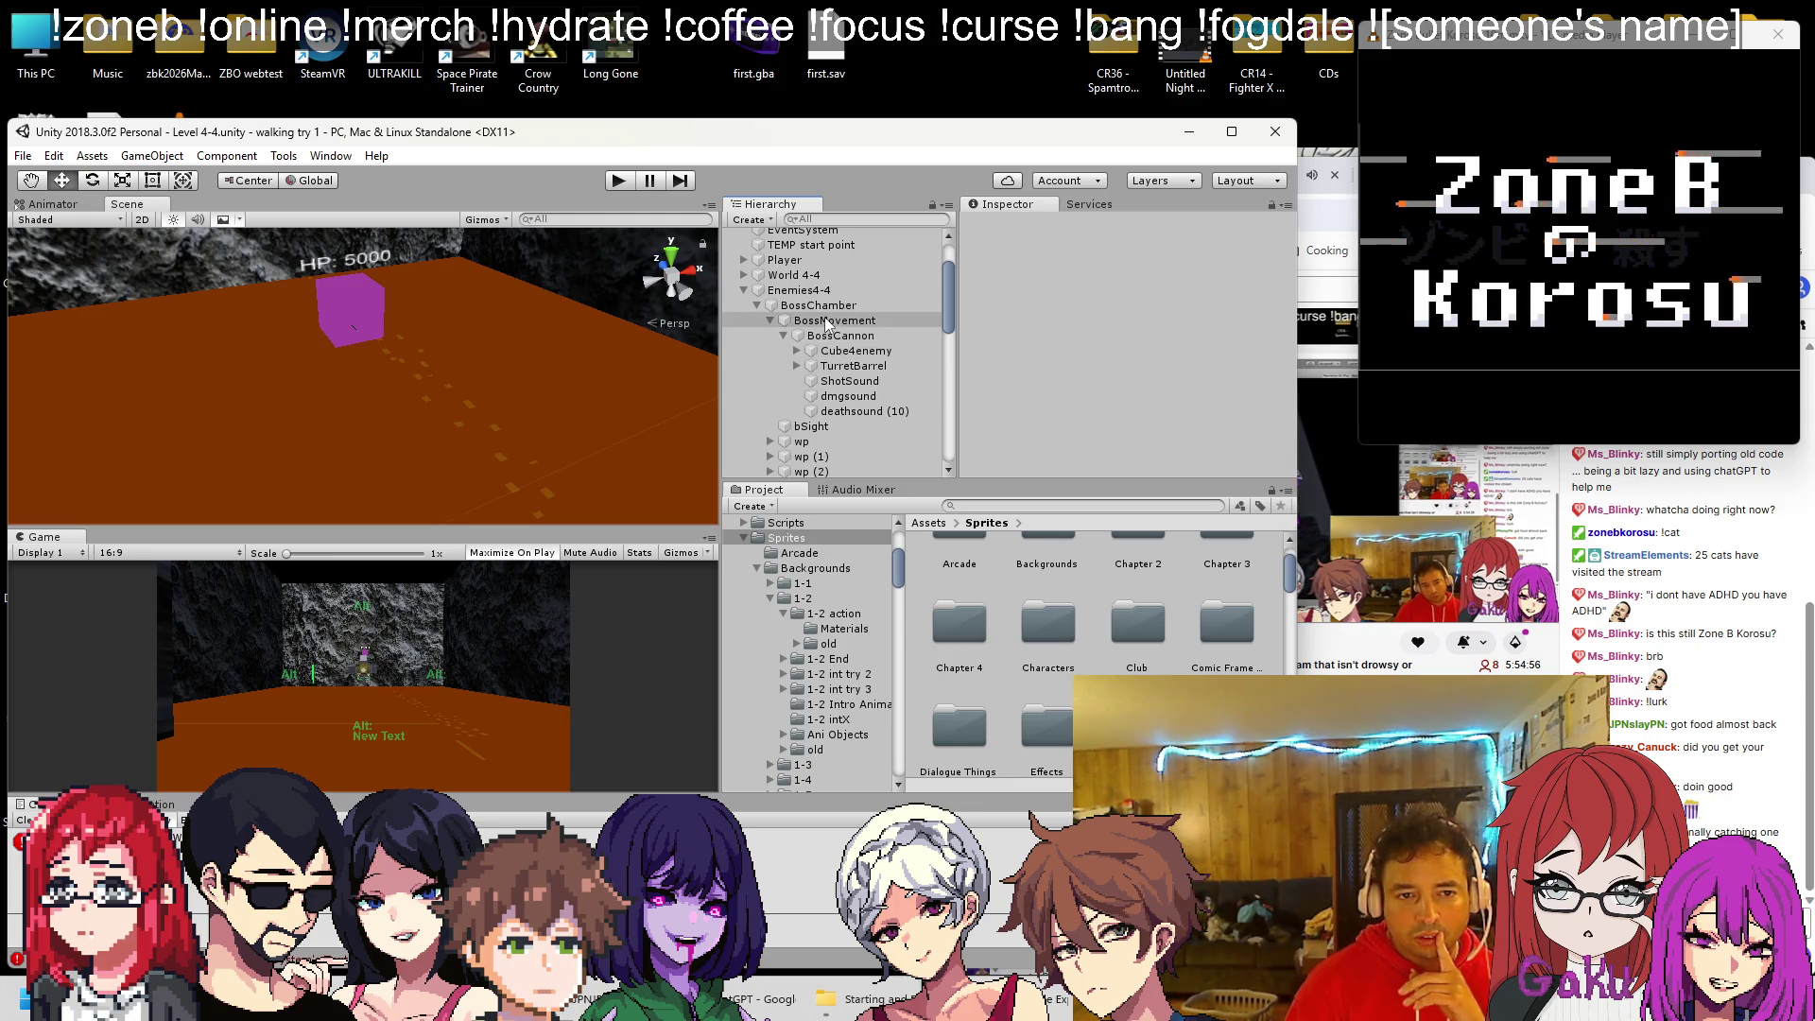
pyautogui.scroll(-3, 1051, 366)
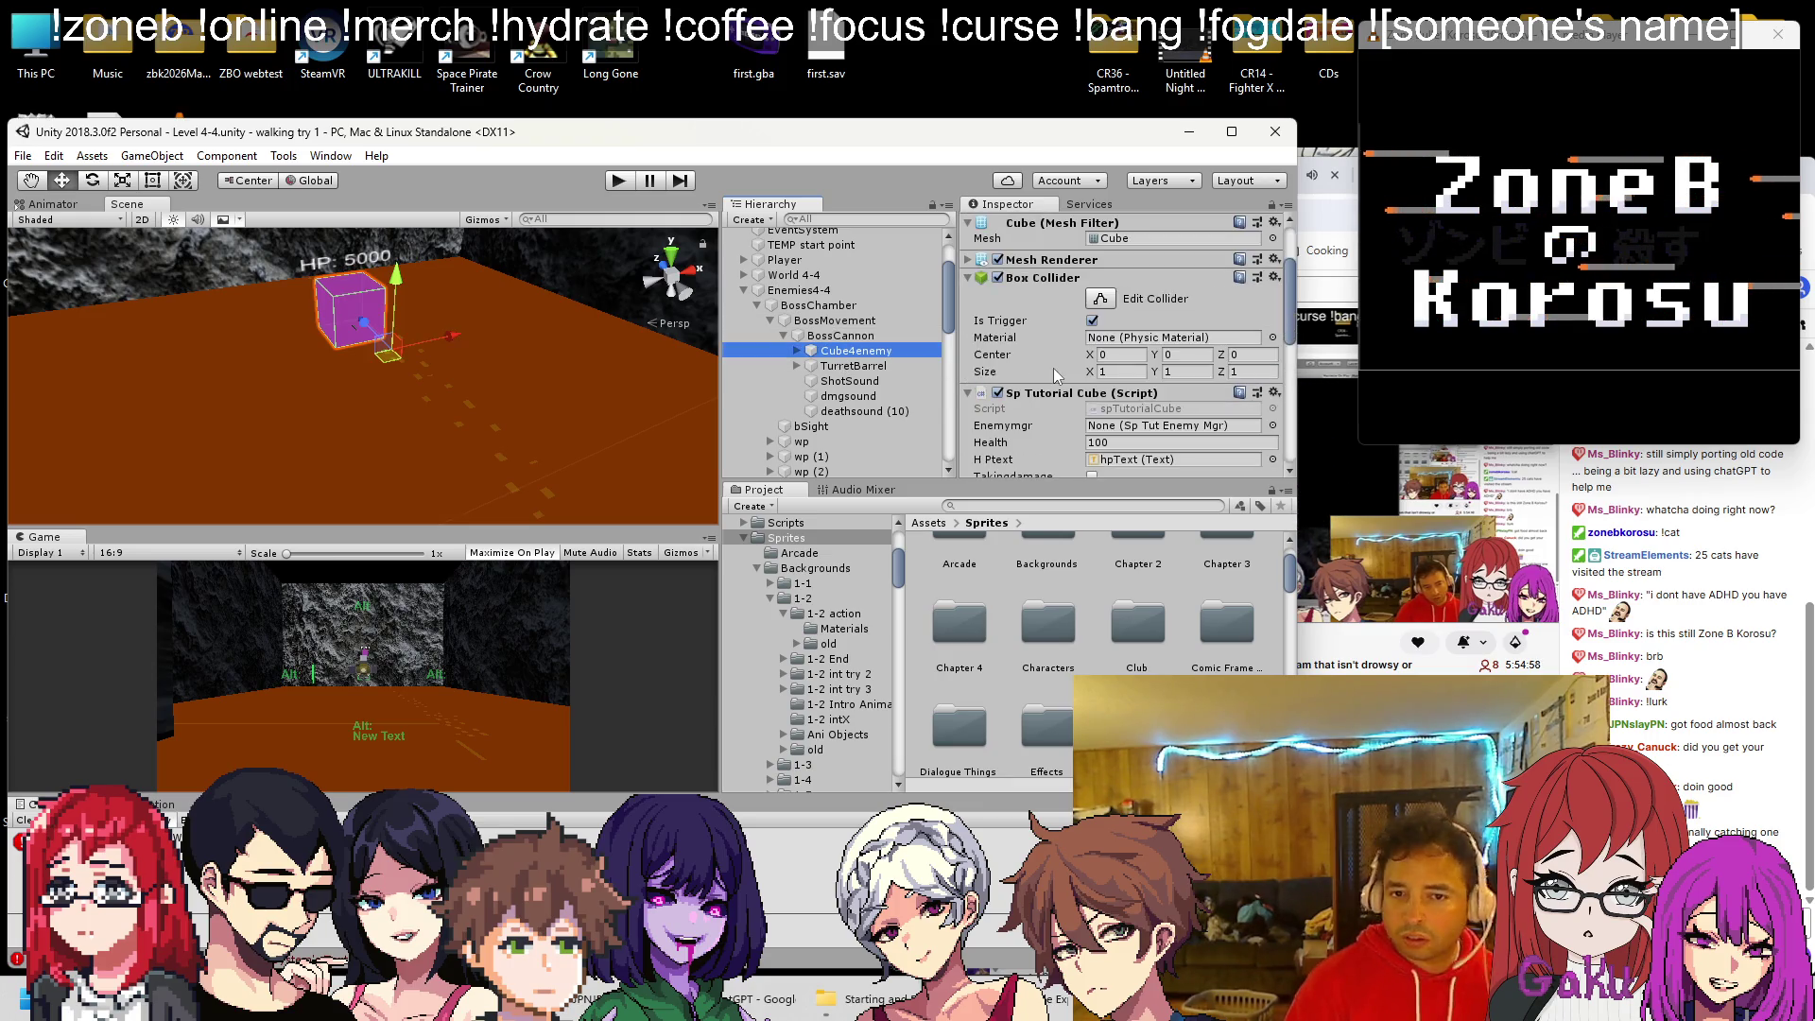
pyautogui.rightClick(873, 357)
pyautogui.click(915, 407)
pyautogui.write('BossHP')
pyautogui.press('Return')
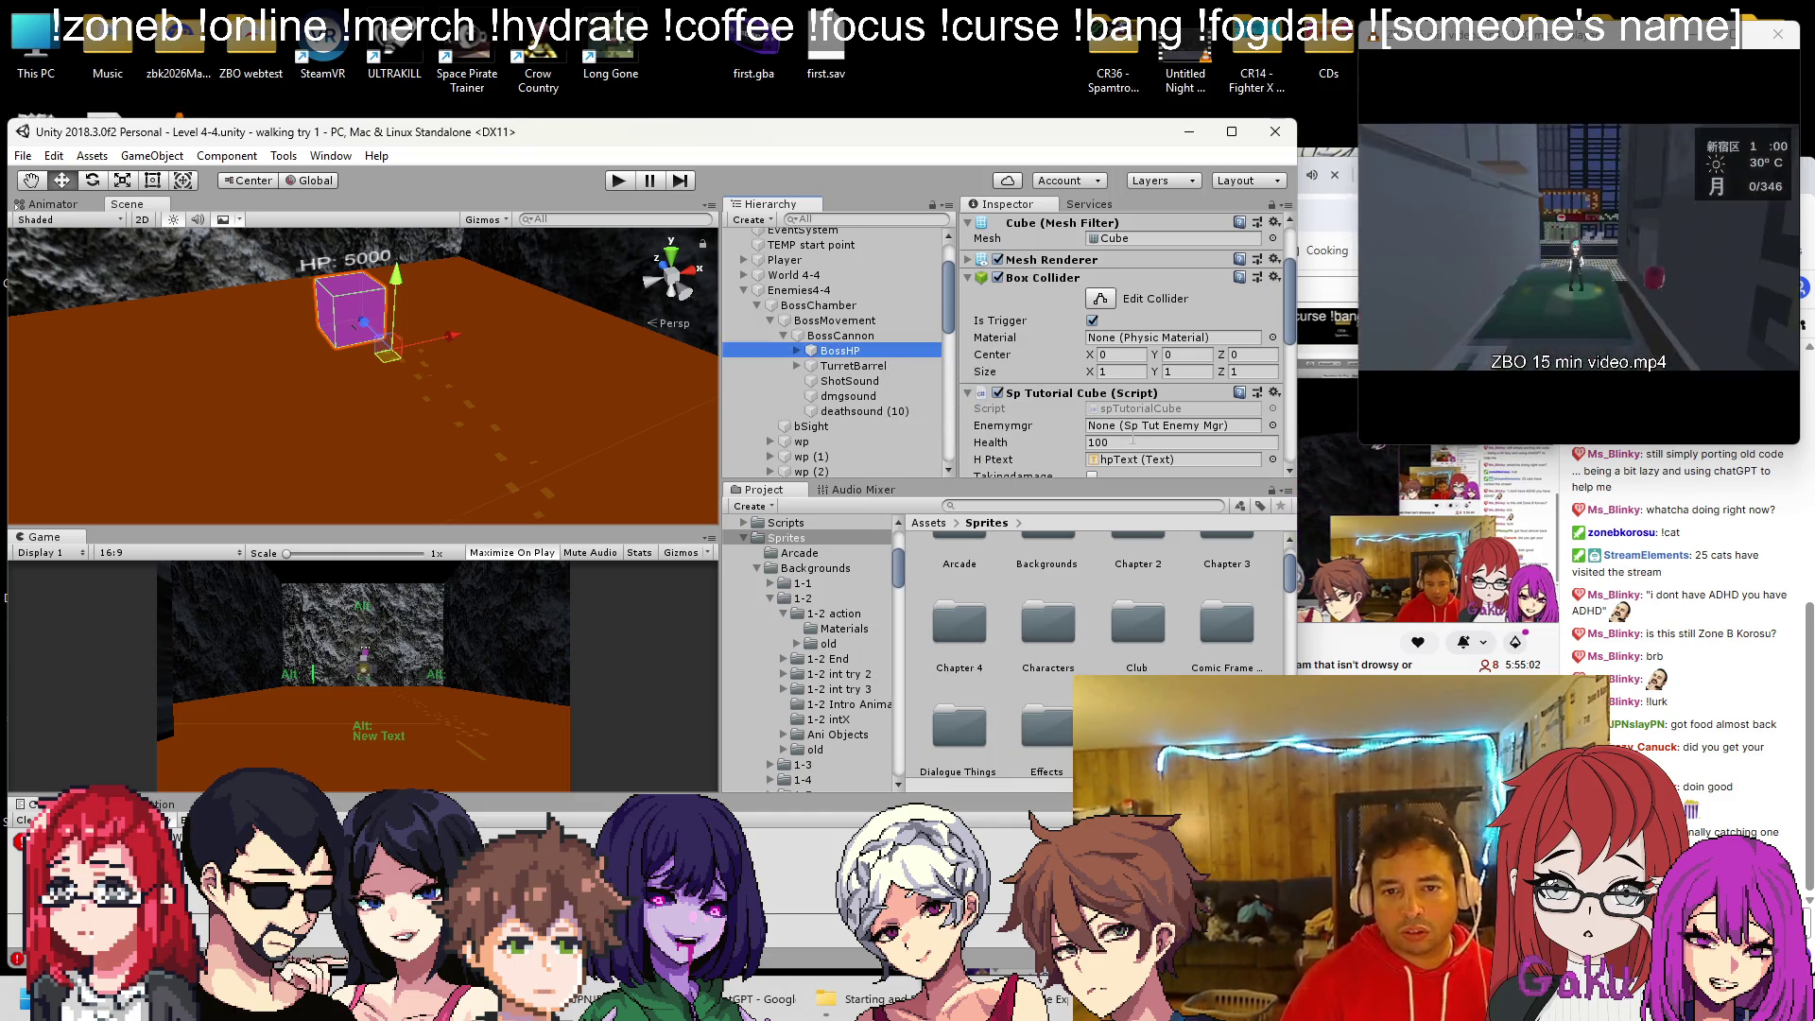
# Set the BossHP cube's Health to 1000 after briefly entering 5000
pyautogui.click(1134, 441)
pyautogui.write('5000')
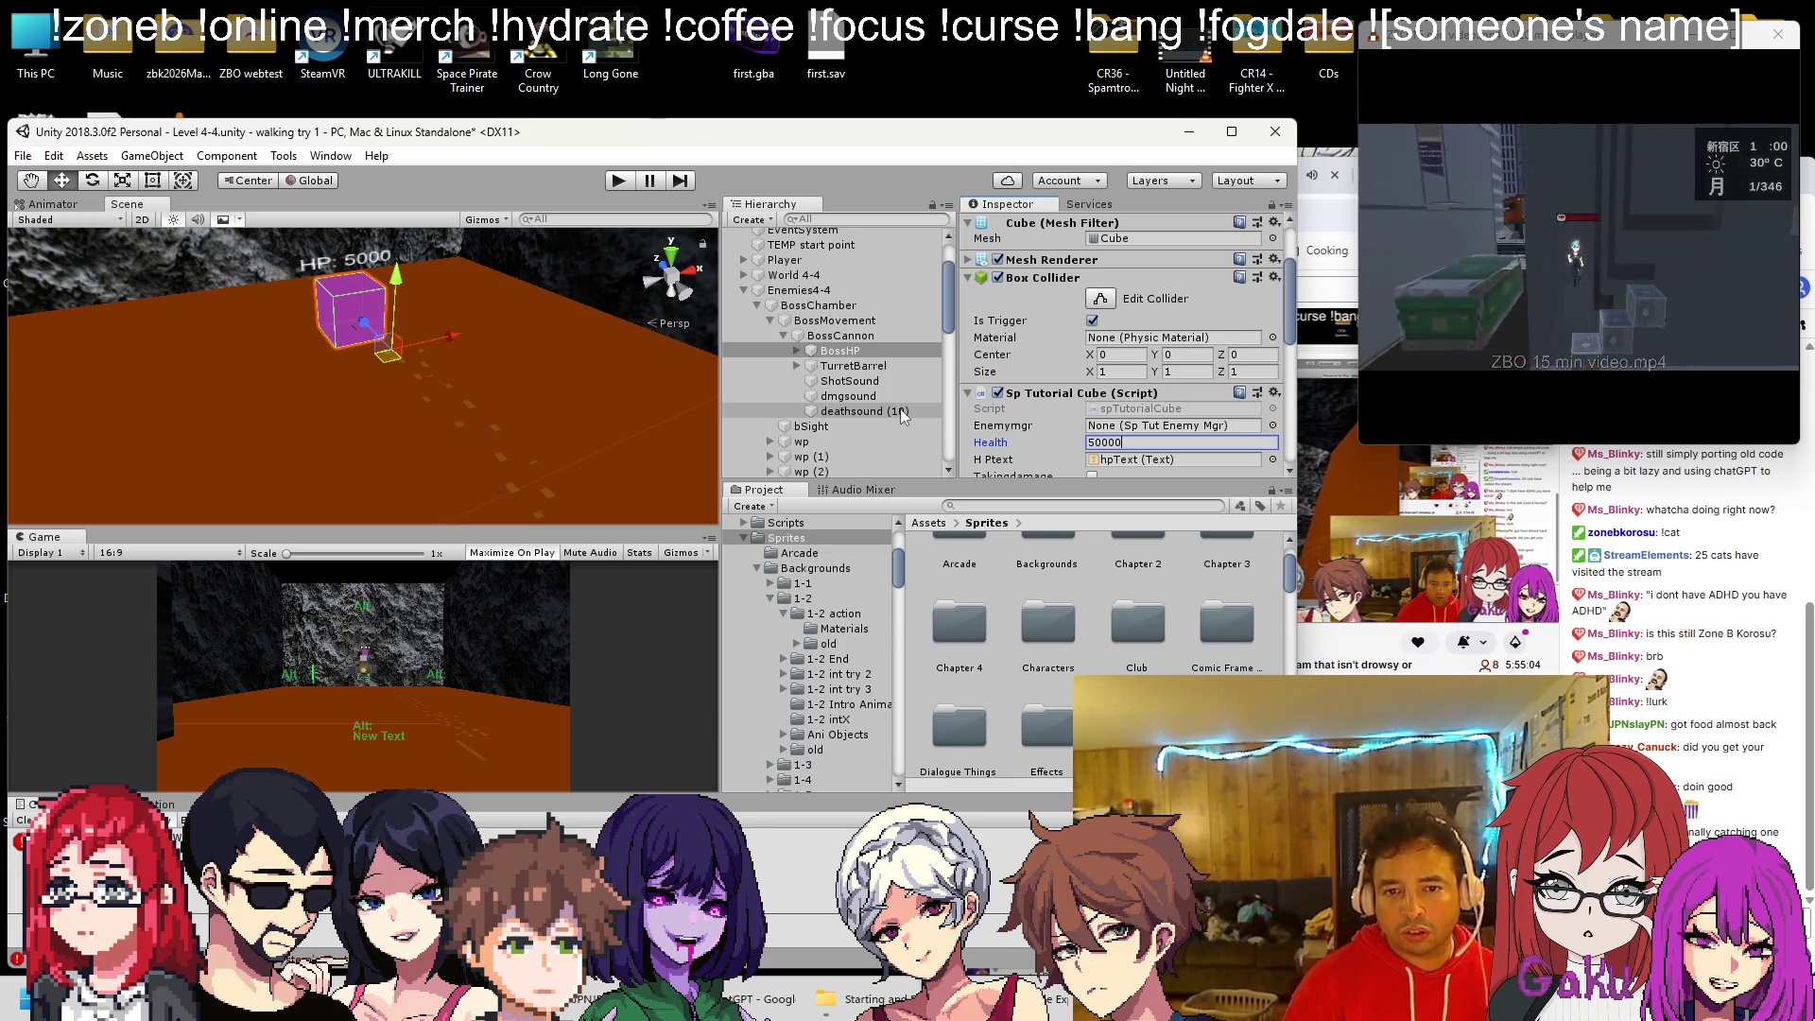
pyautogui.click(859, 308)
pyautogui.click(835, 321)
pyautogui.scroll(-5, 1030, 339)
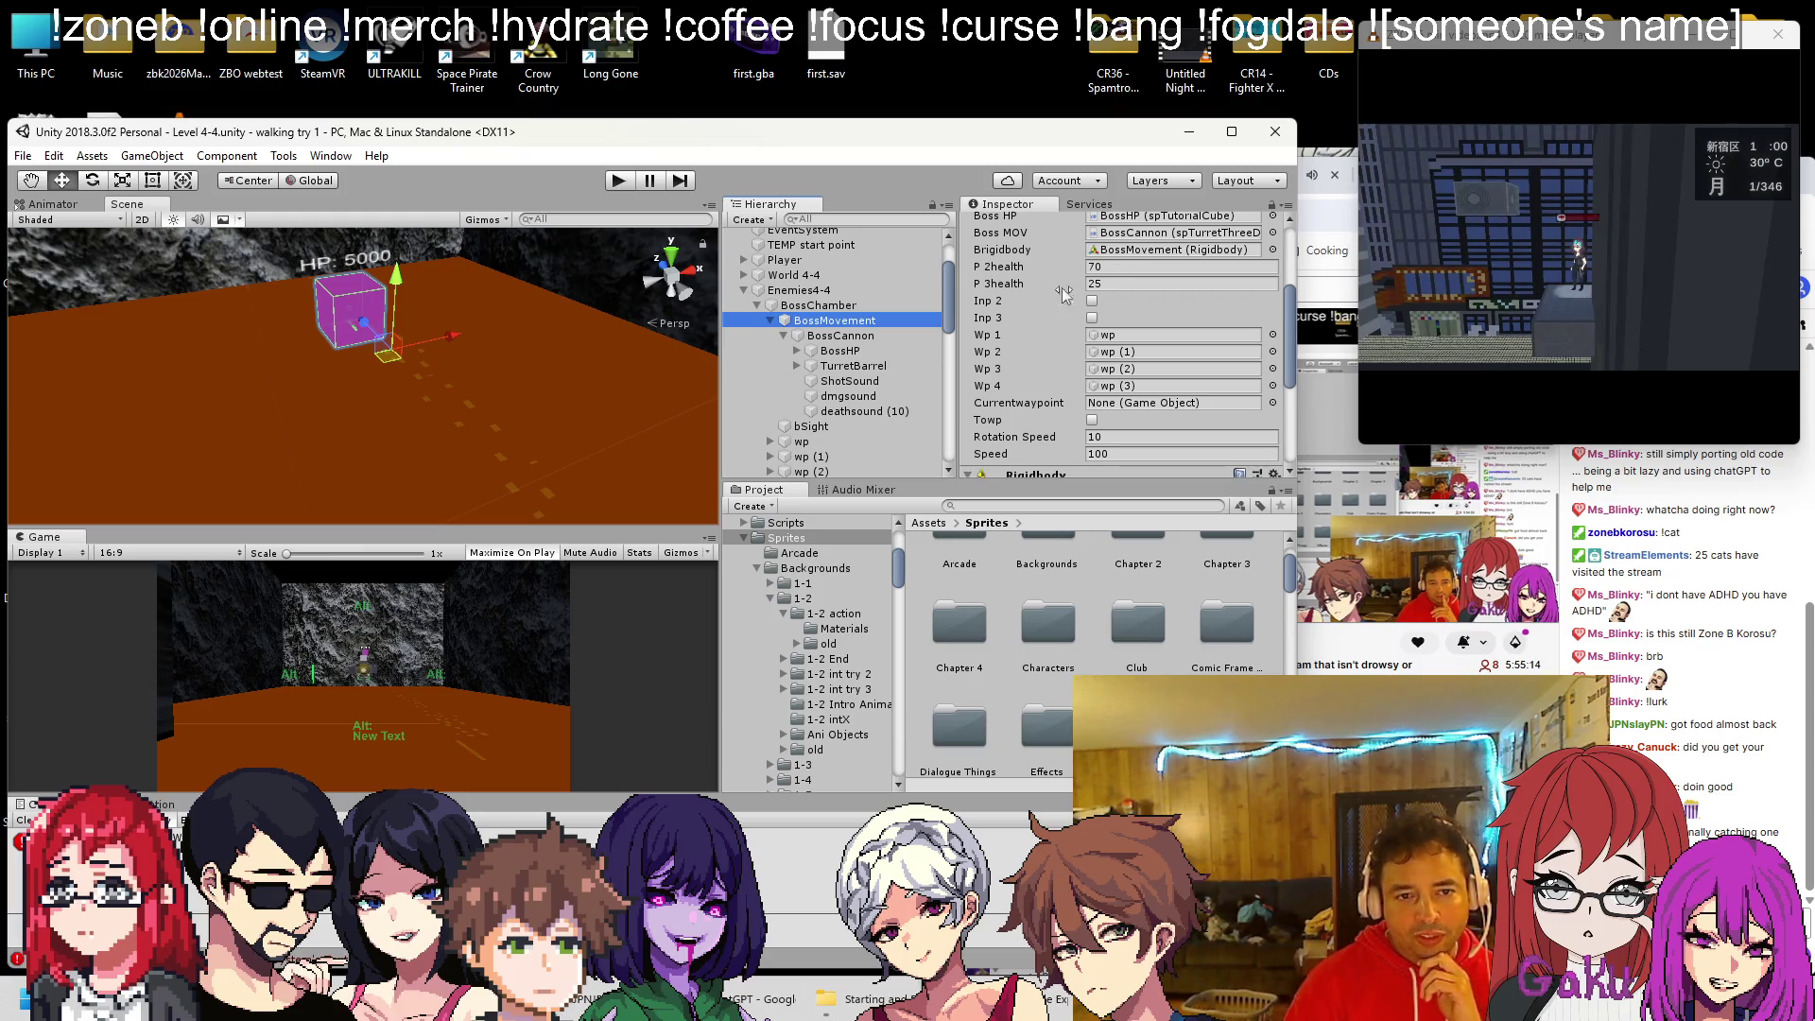
pyautogui.click(851, 351)
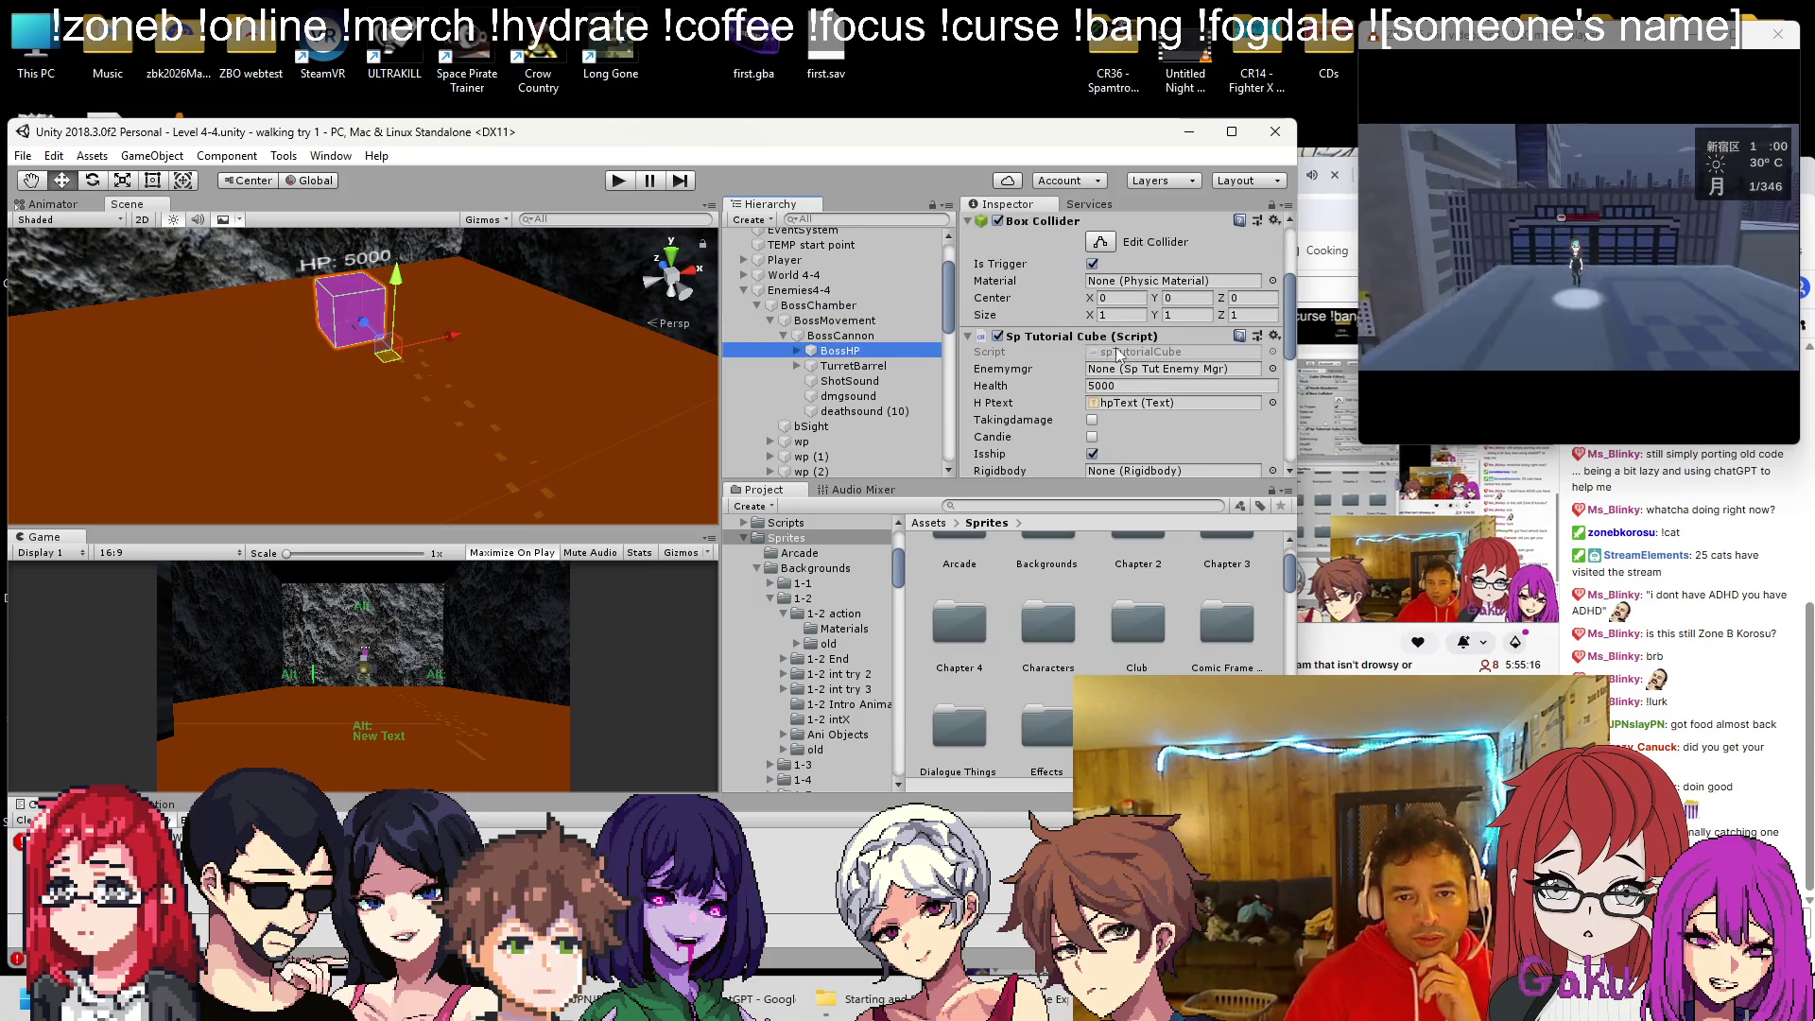
pyautogui.click(1131, 386)
pyautogui.write('1000')
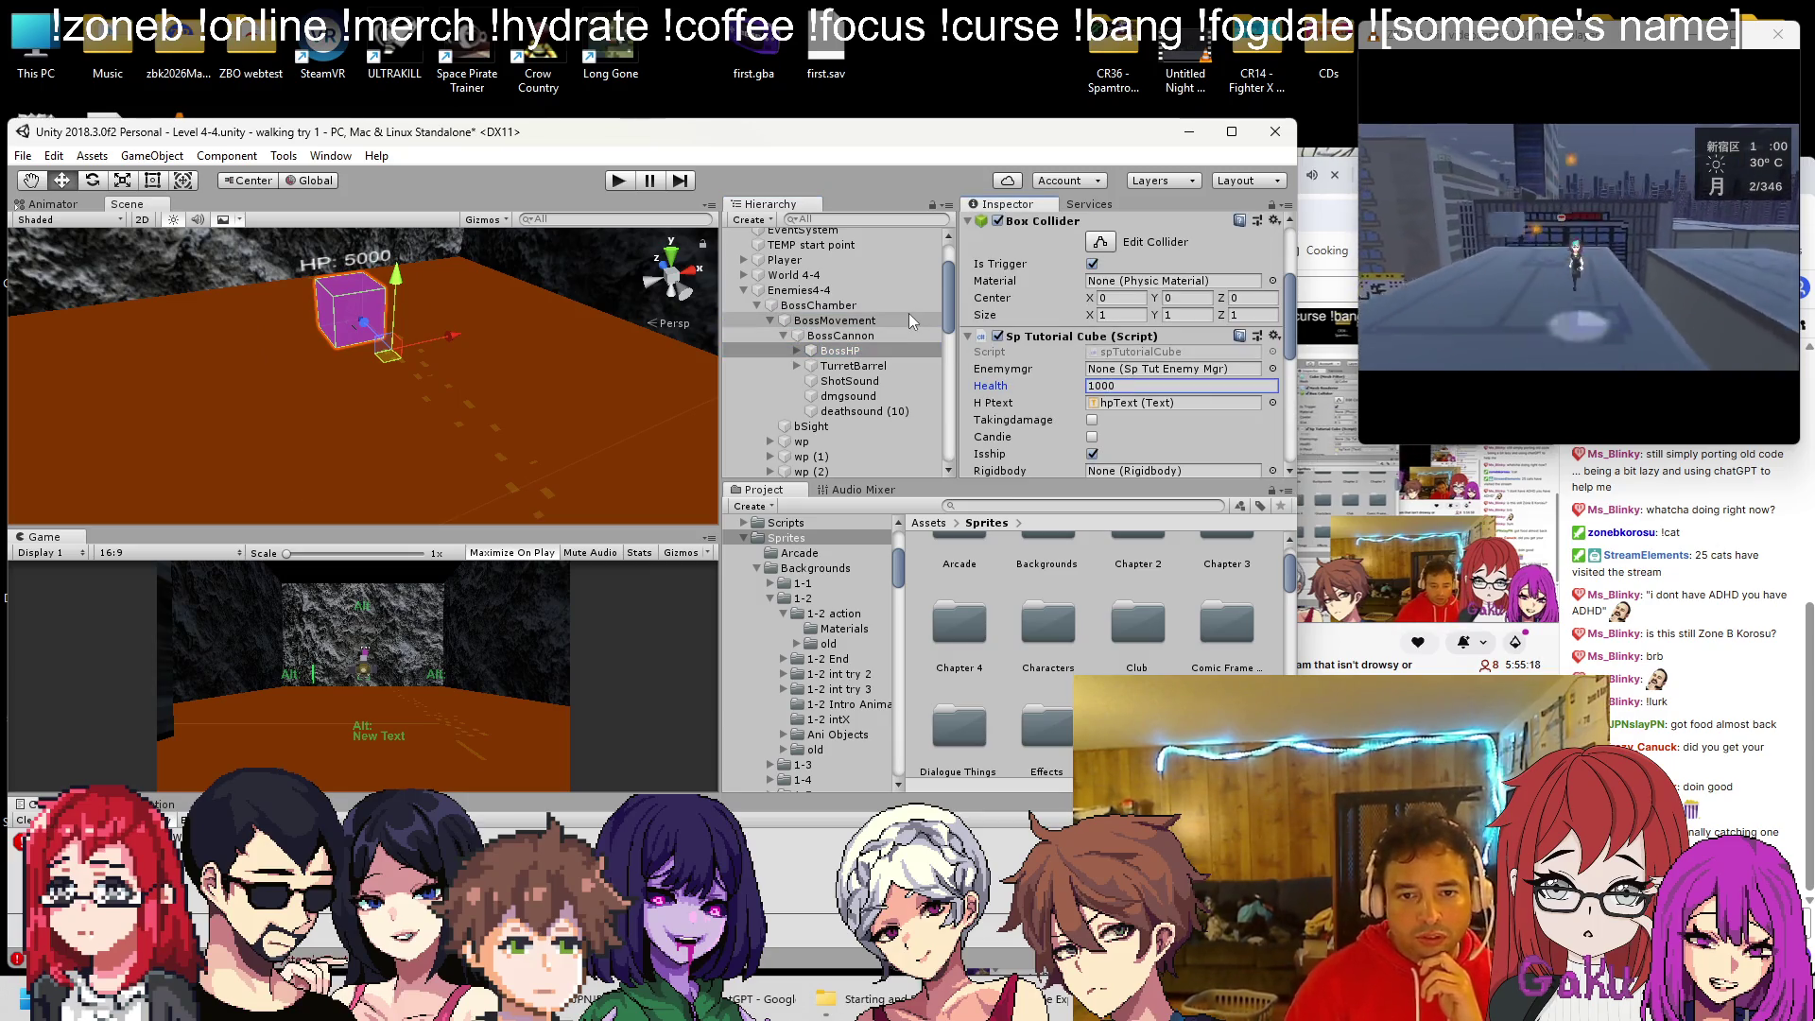
# Review the HP label and BossMovement's boss script settings (P 2health 700, P 3health 250)
pyautogui.click(842, 322)
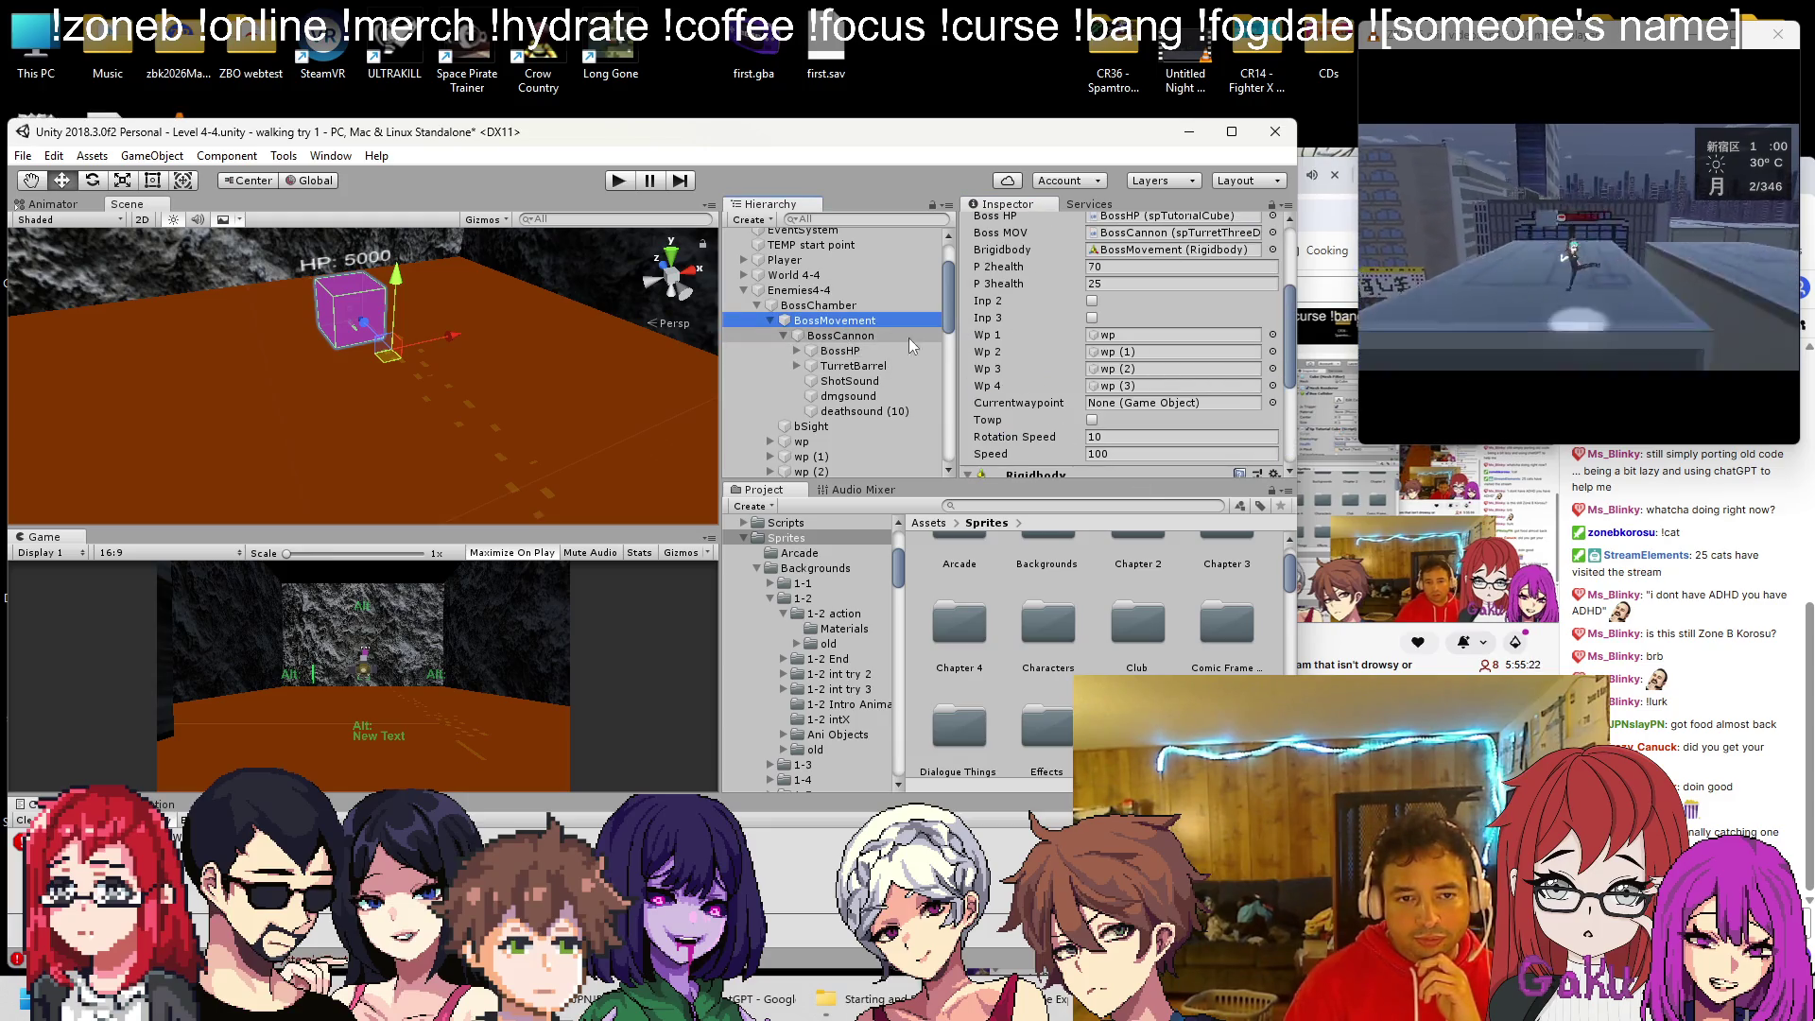
pyautogui.click(356, 264)
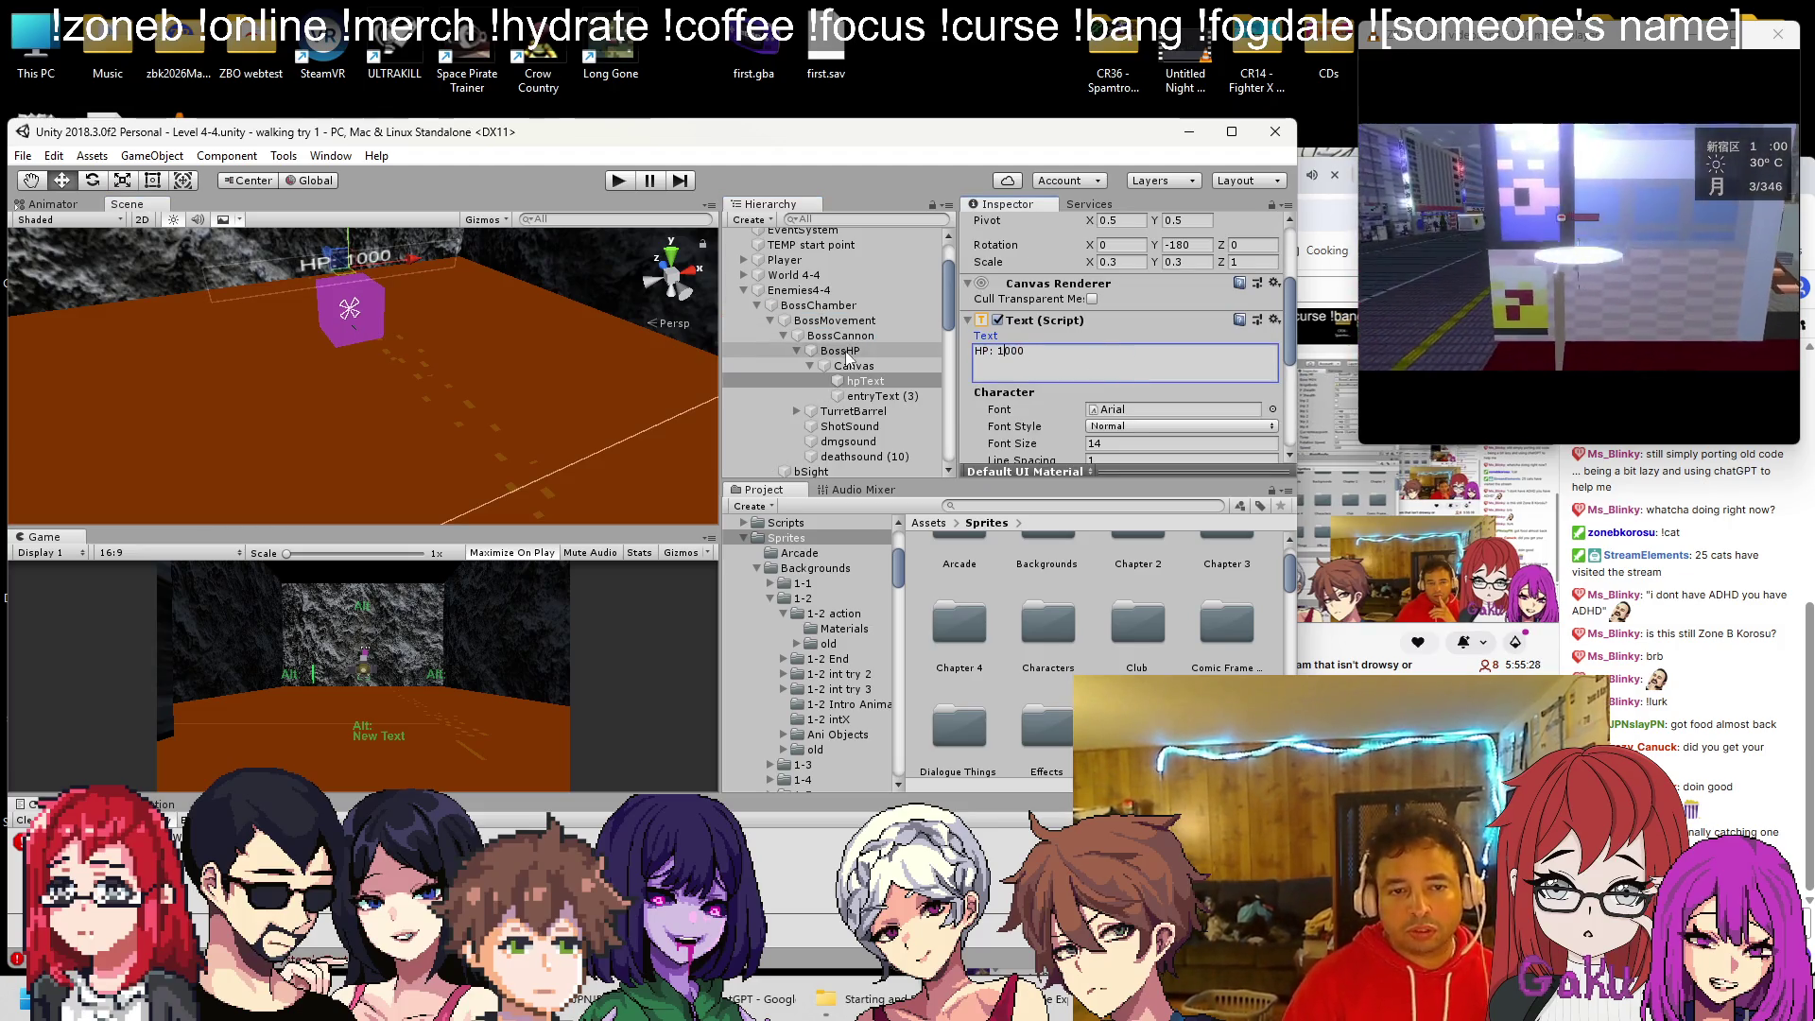
pyautogui.click(834, 321)
pyautogui.scroll(-3, 1125, 378)
pyautogui.scroll(3, 1131, 383)
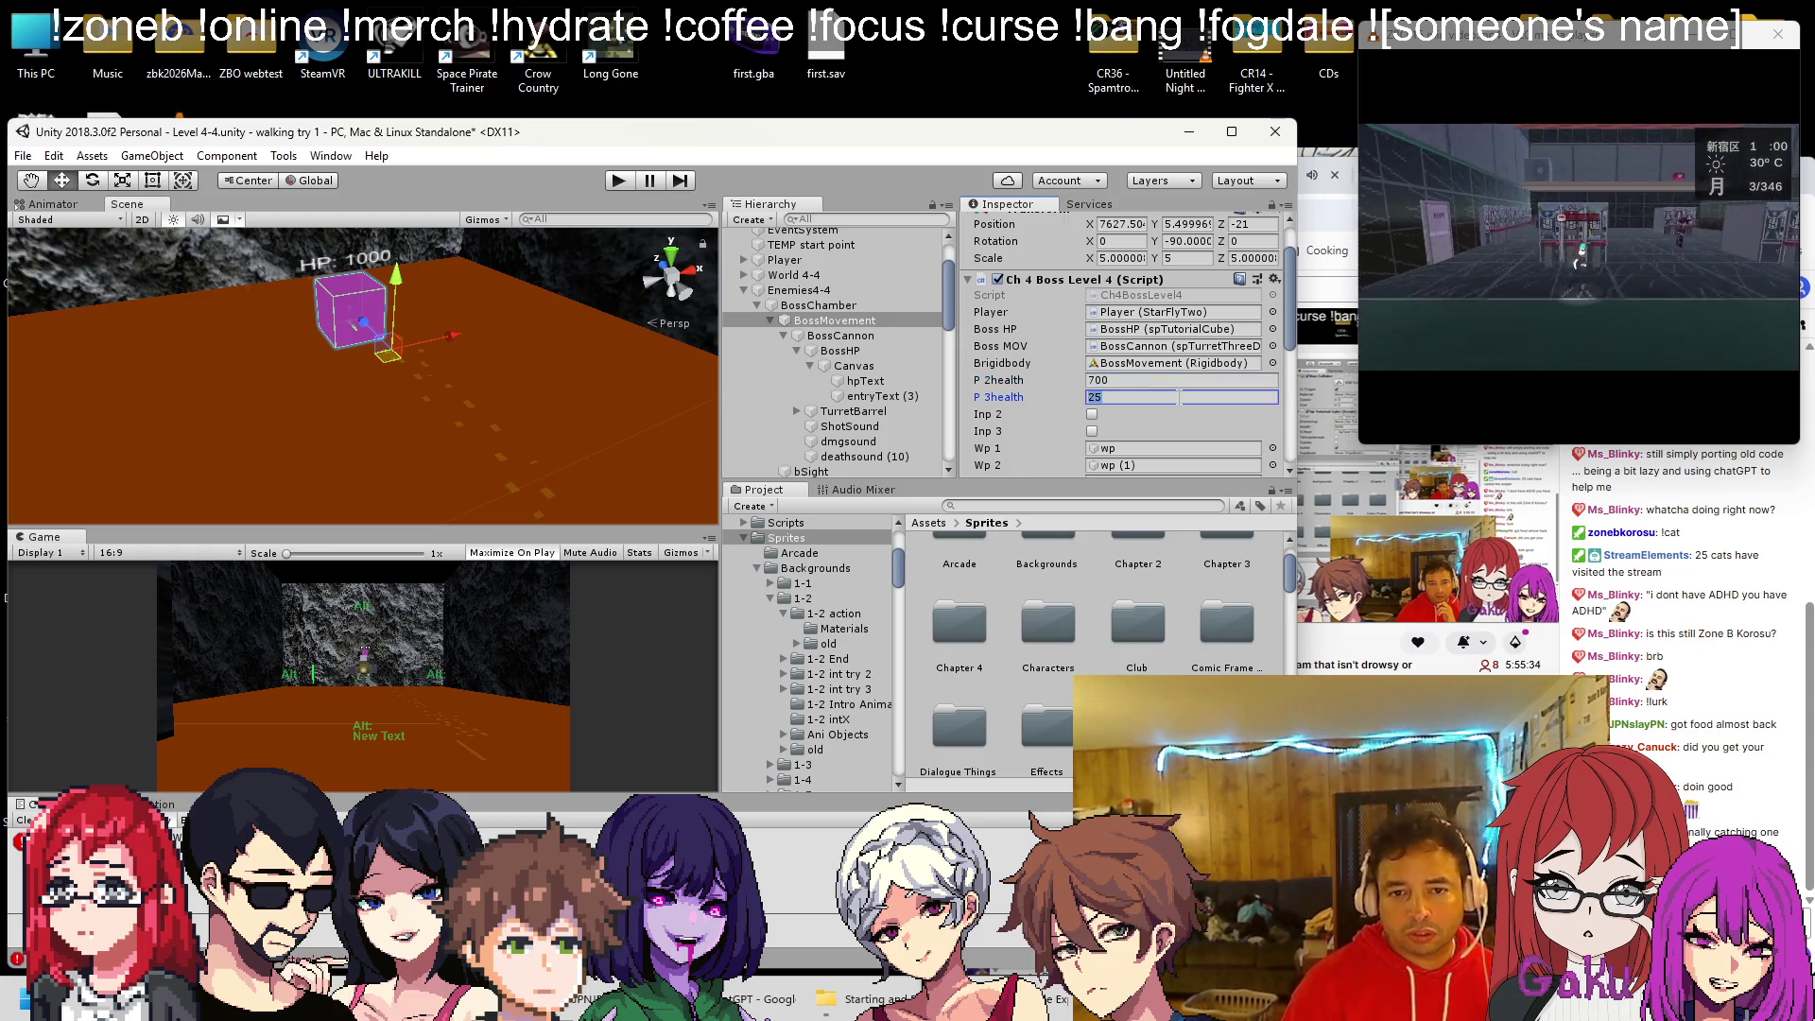
pyautogui.click(617, 180)
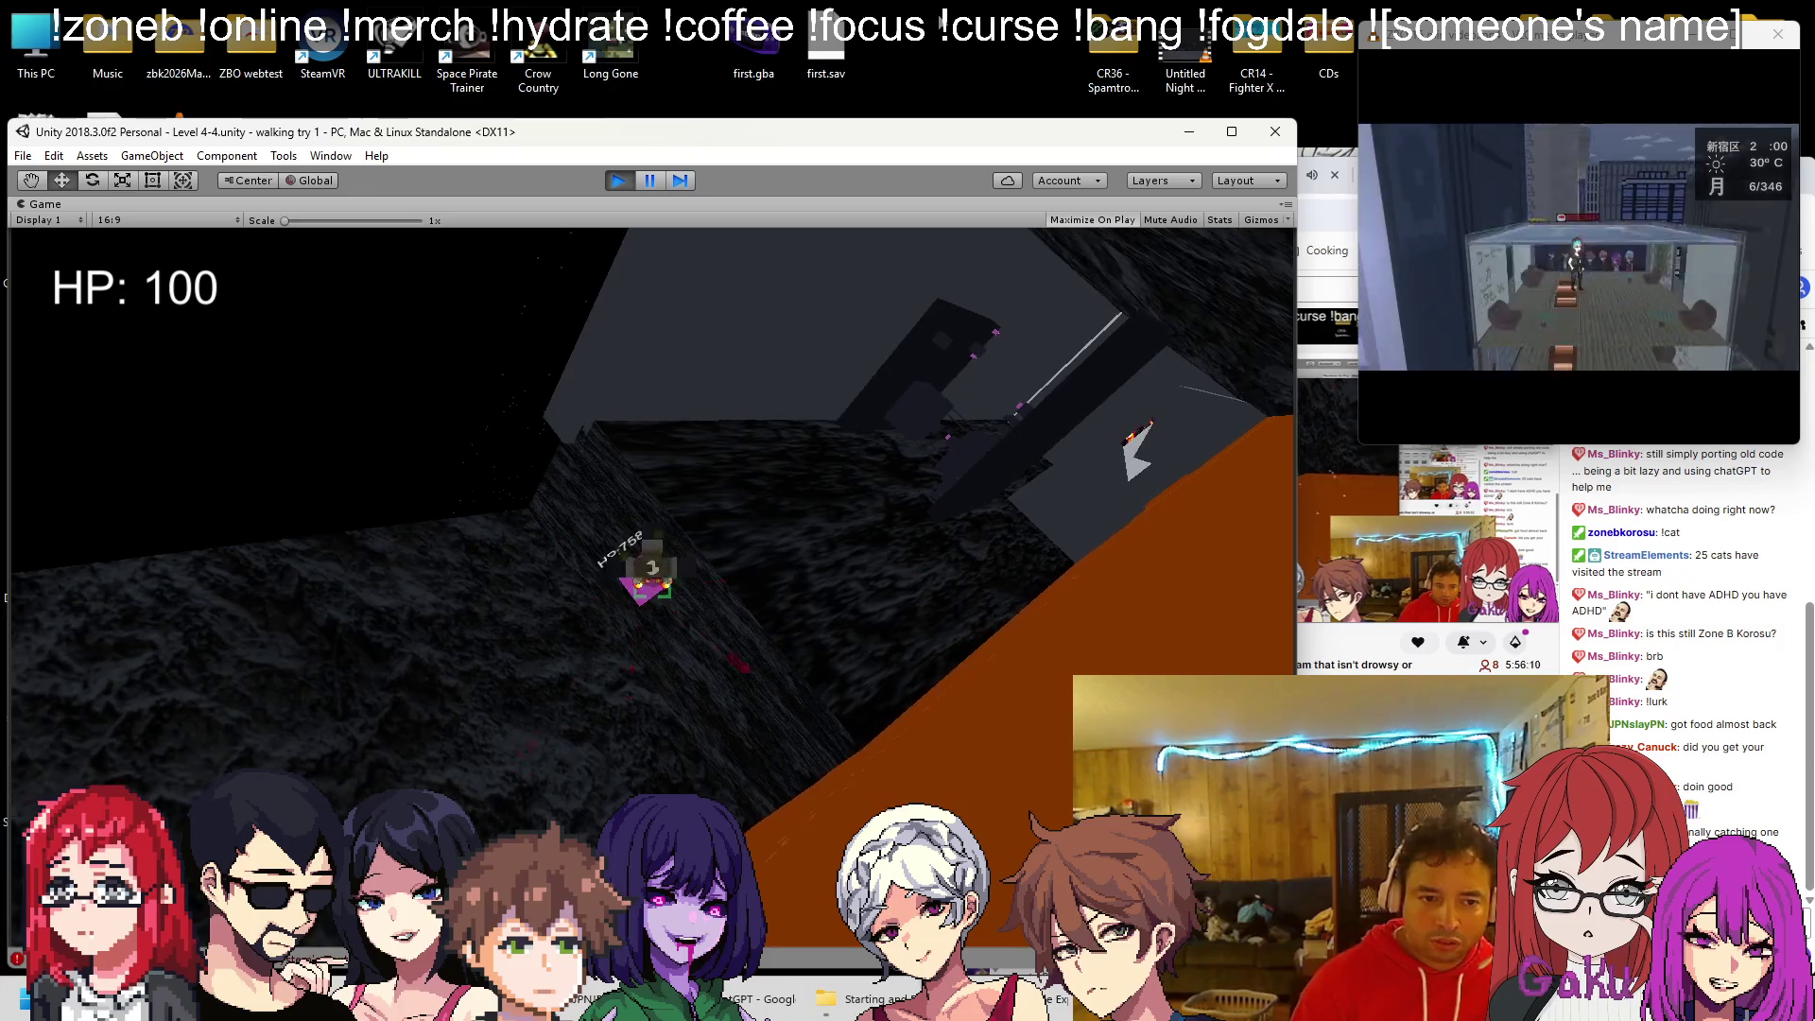
pyautogui.click(618, 180)
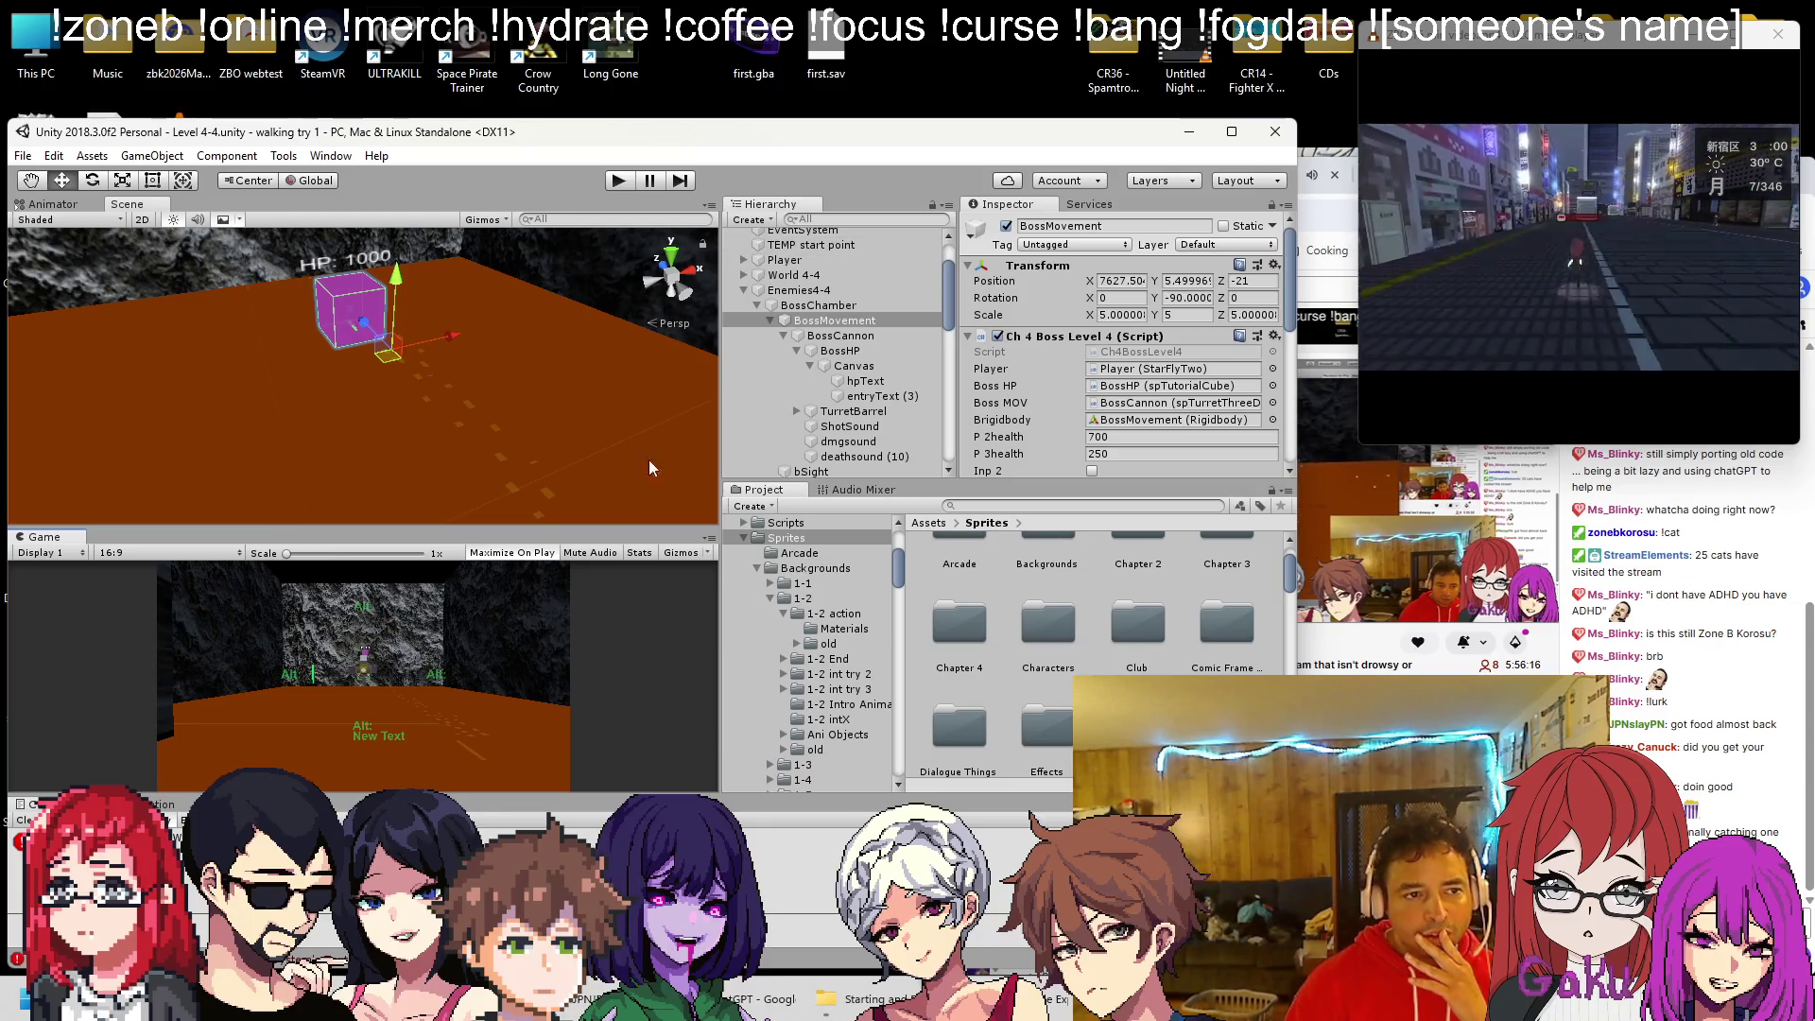
pyautogui.hotkey('alt', 'Tab')
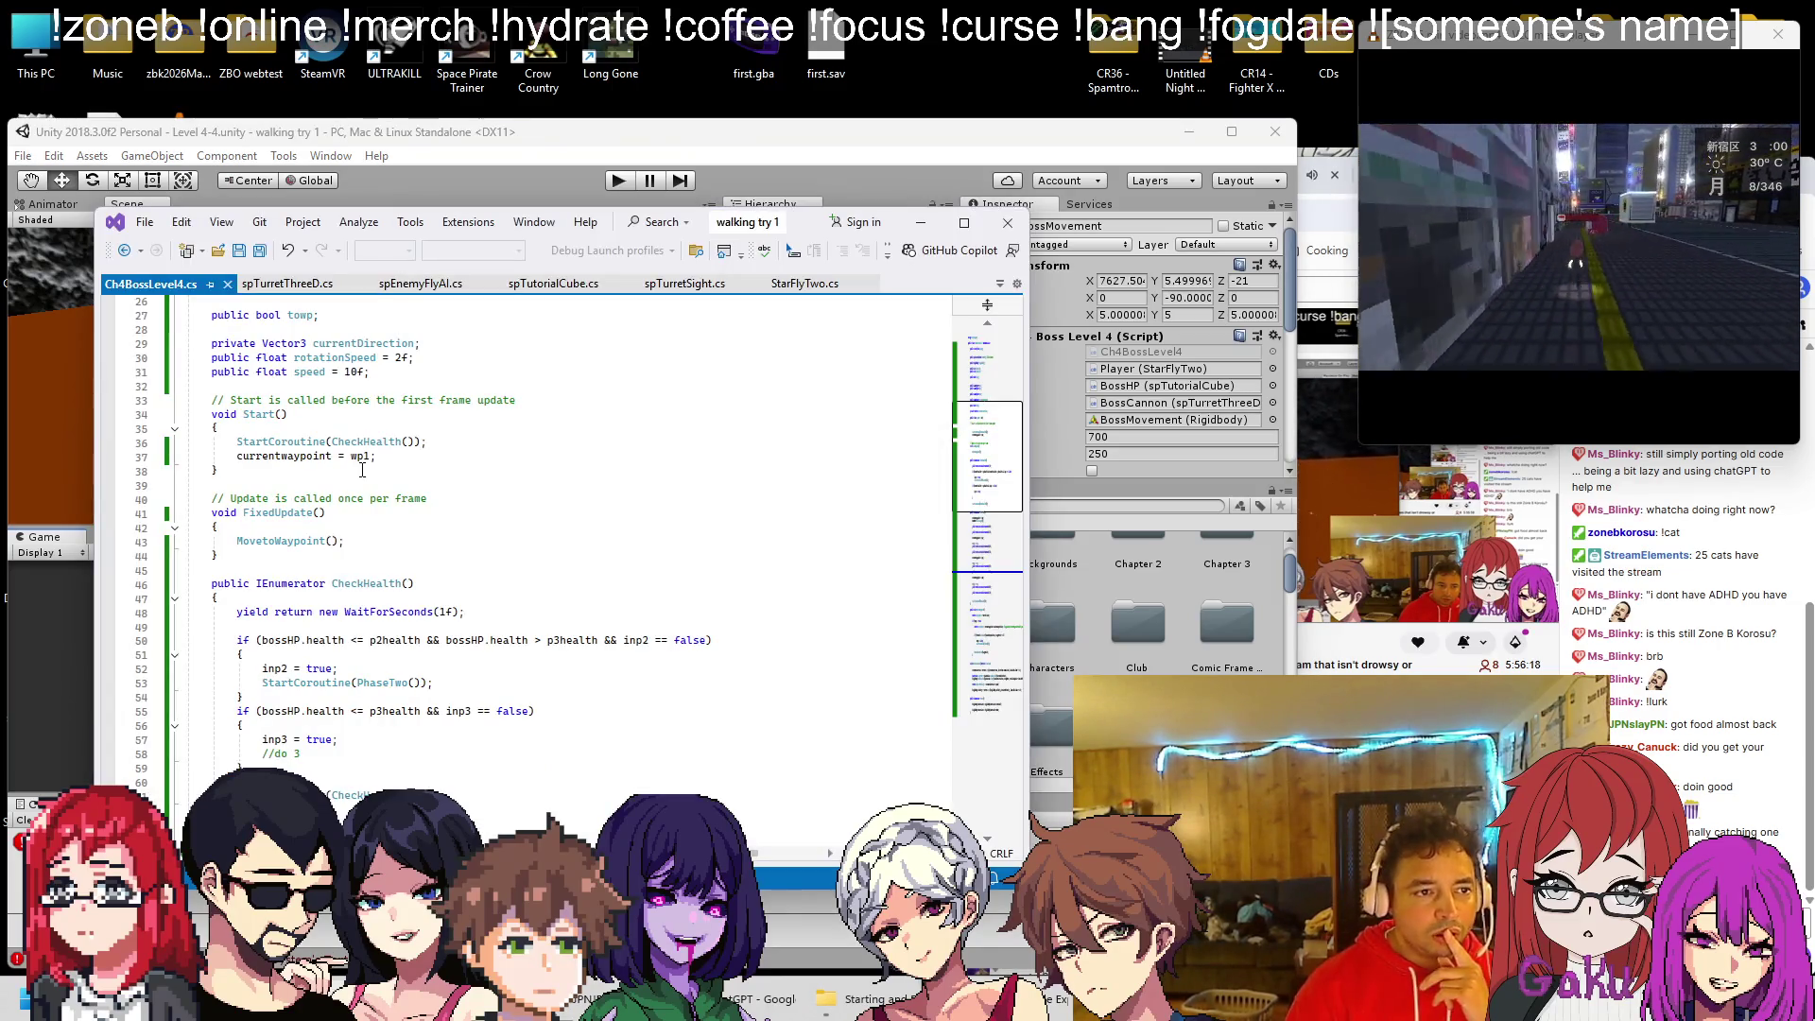
pyautogui.scroll(-5, 332, 401)
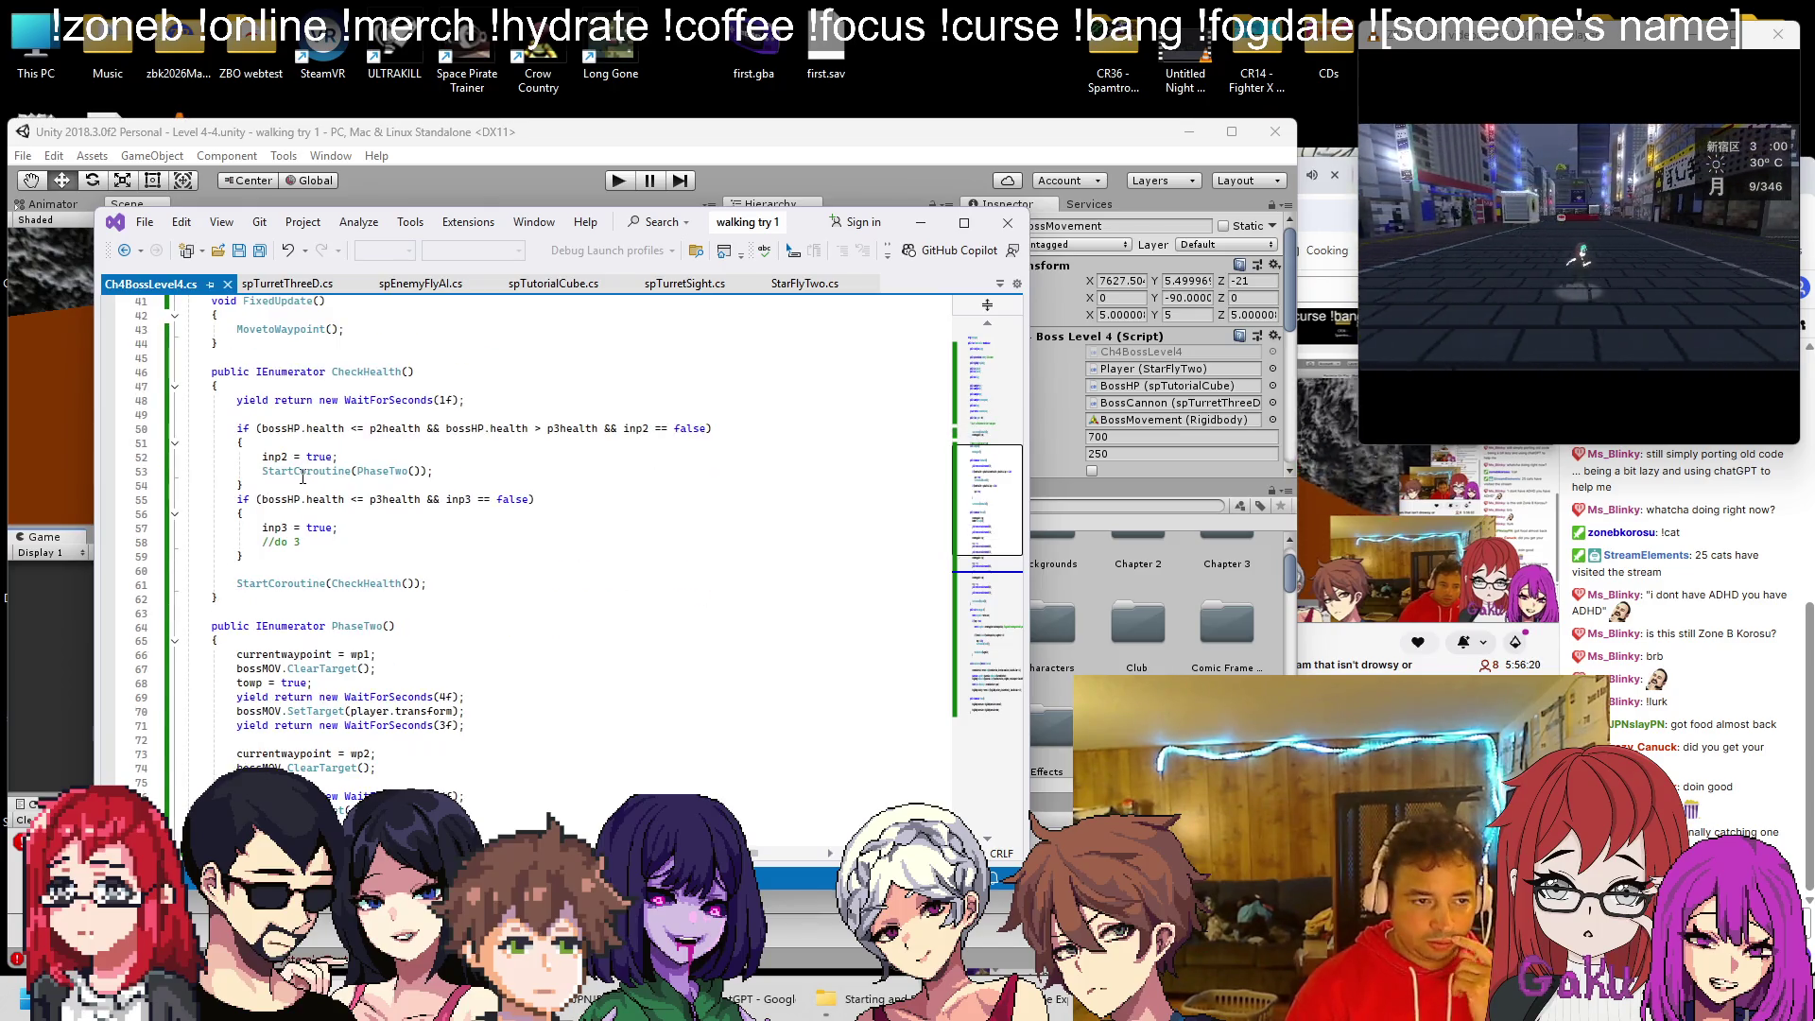
pyautogui.scroll(13, 303, 479)
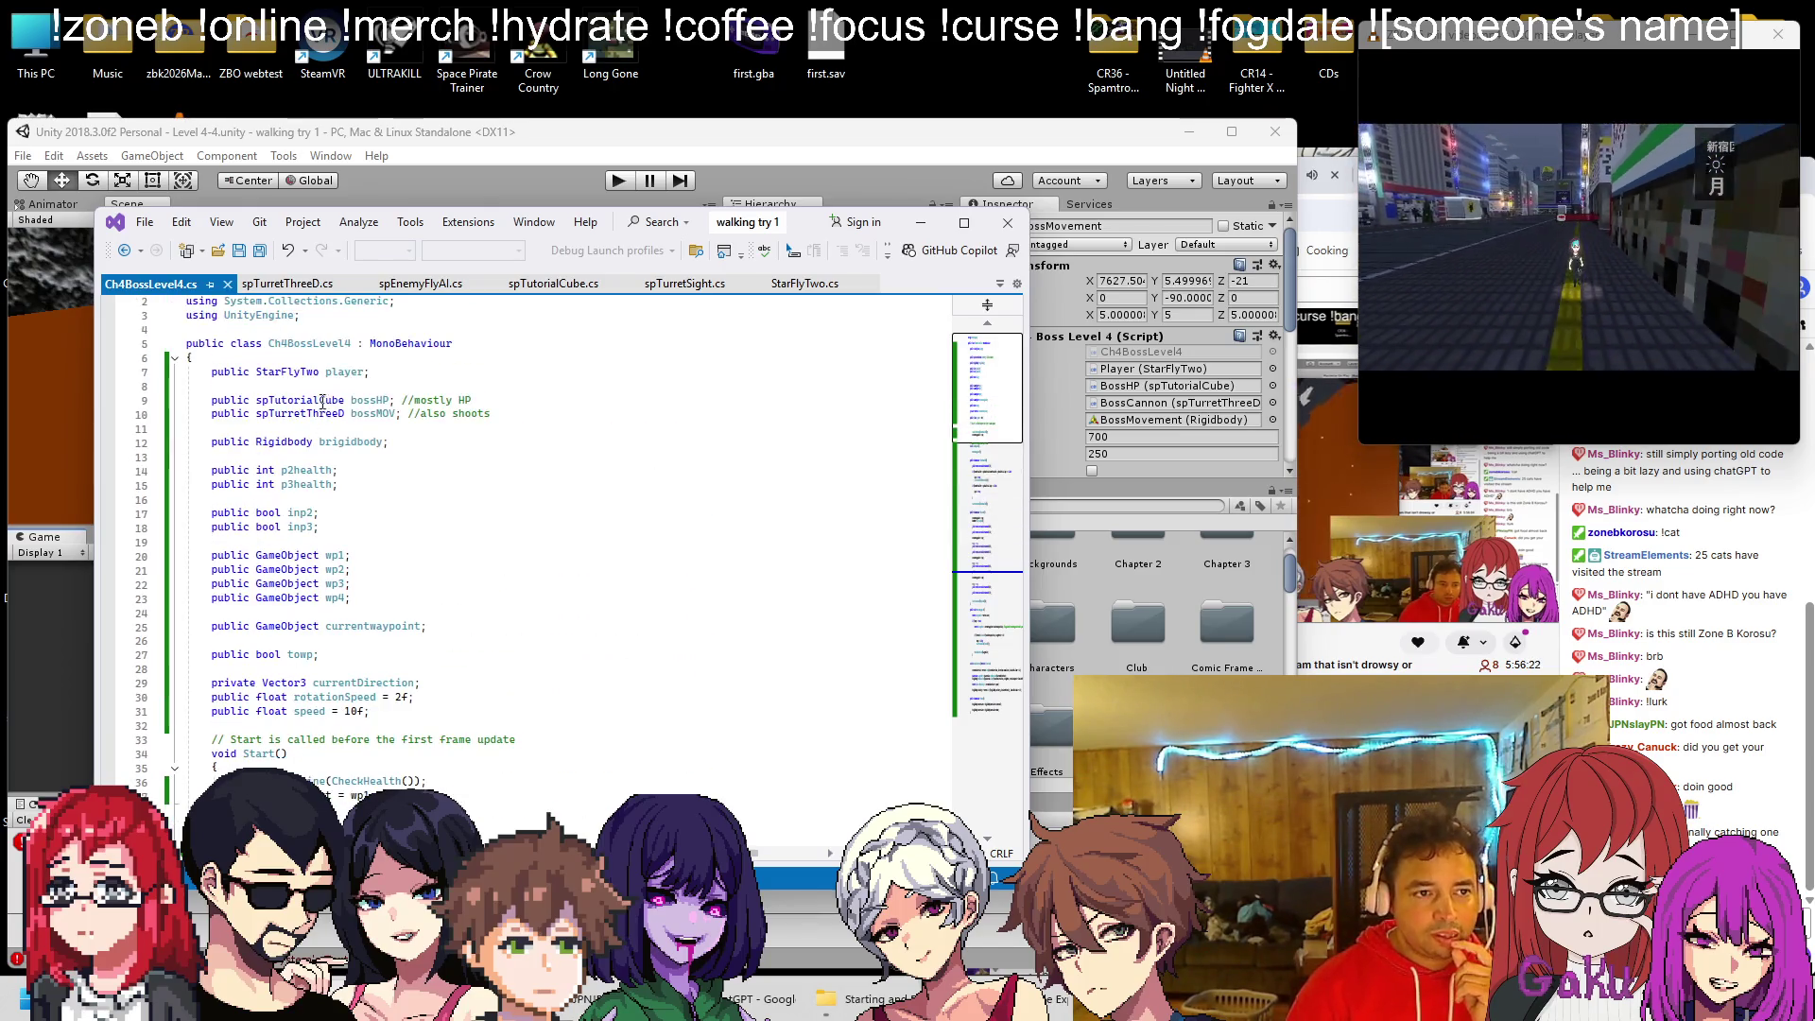
pyautogui.click(541, 154)
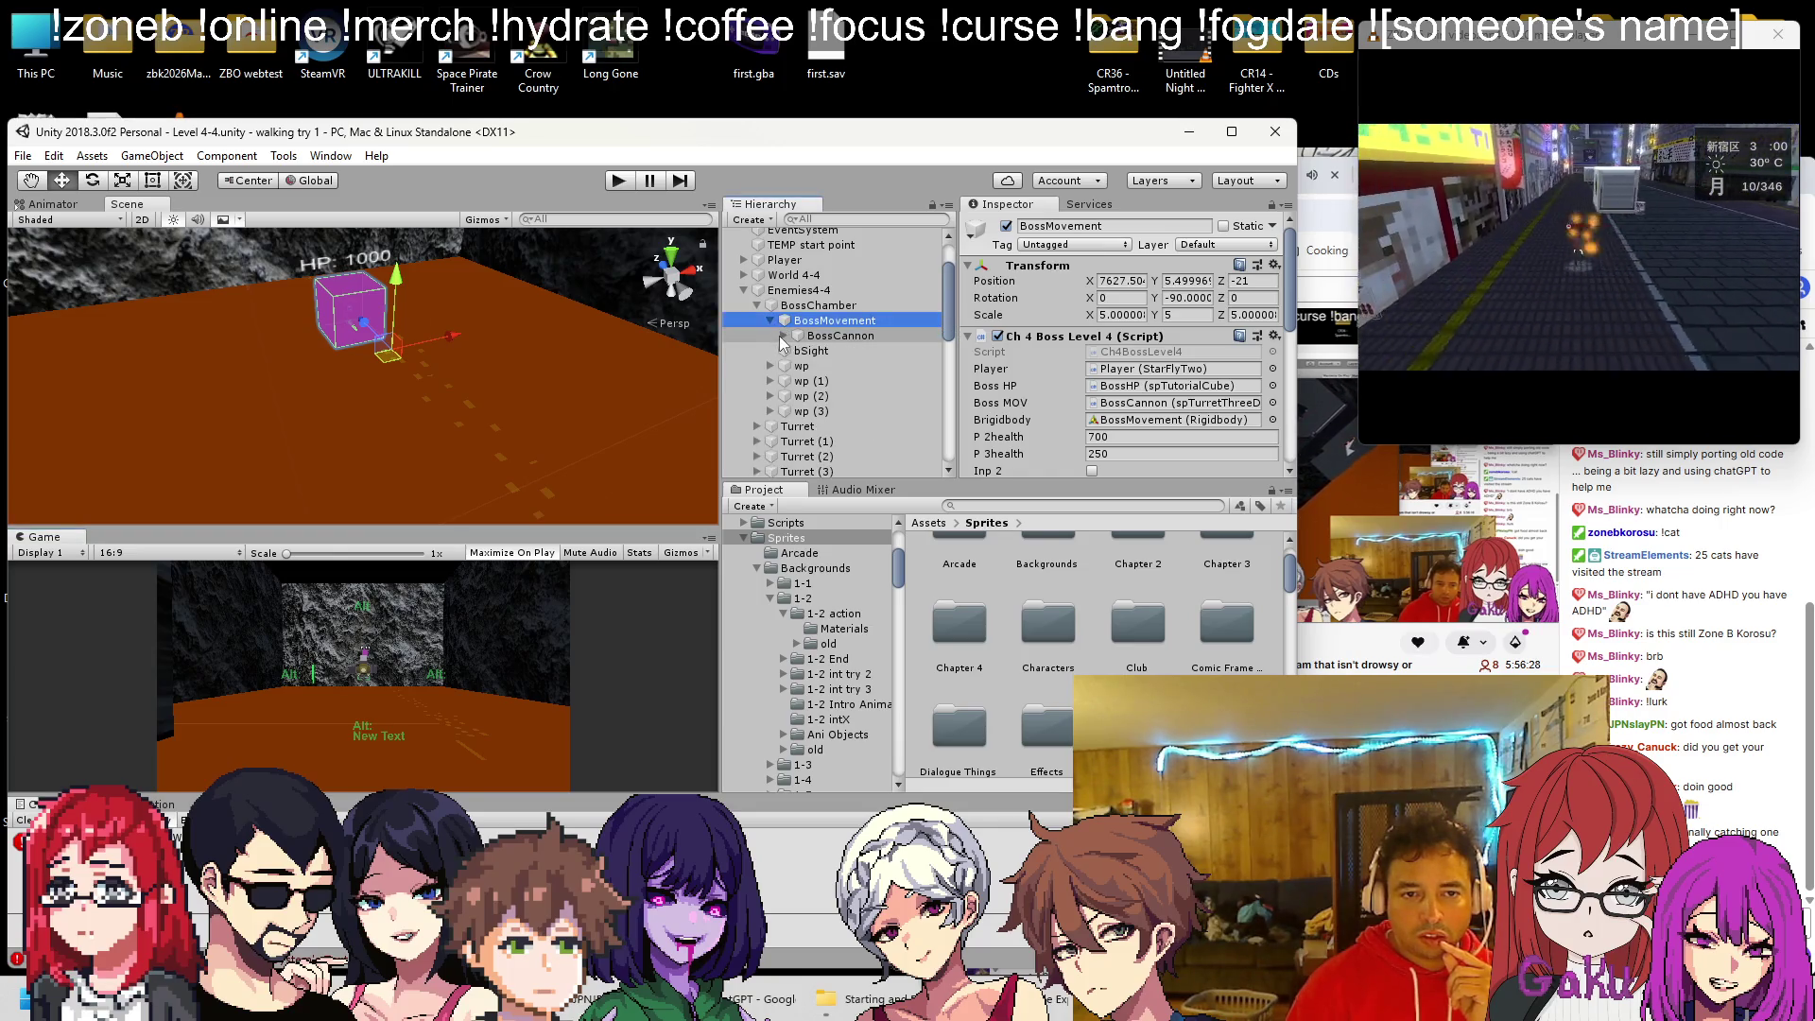
# Duplicate bSight twice into bSight (1) and bSight (2), then start Play mode
pyautogui.click(803, 351)
pyautogui.scroll(-3, 1038, 377)
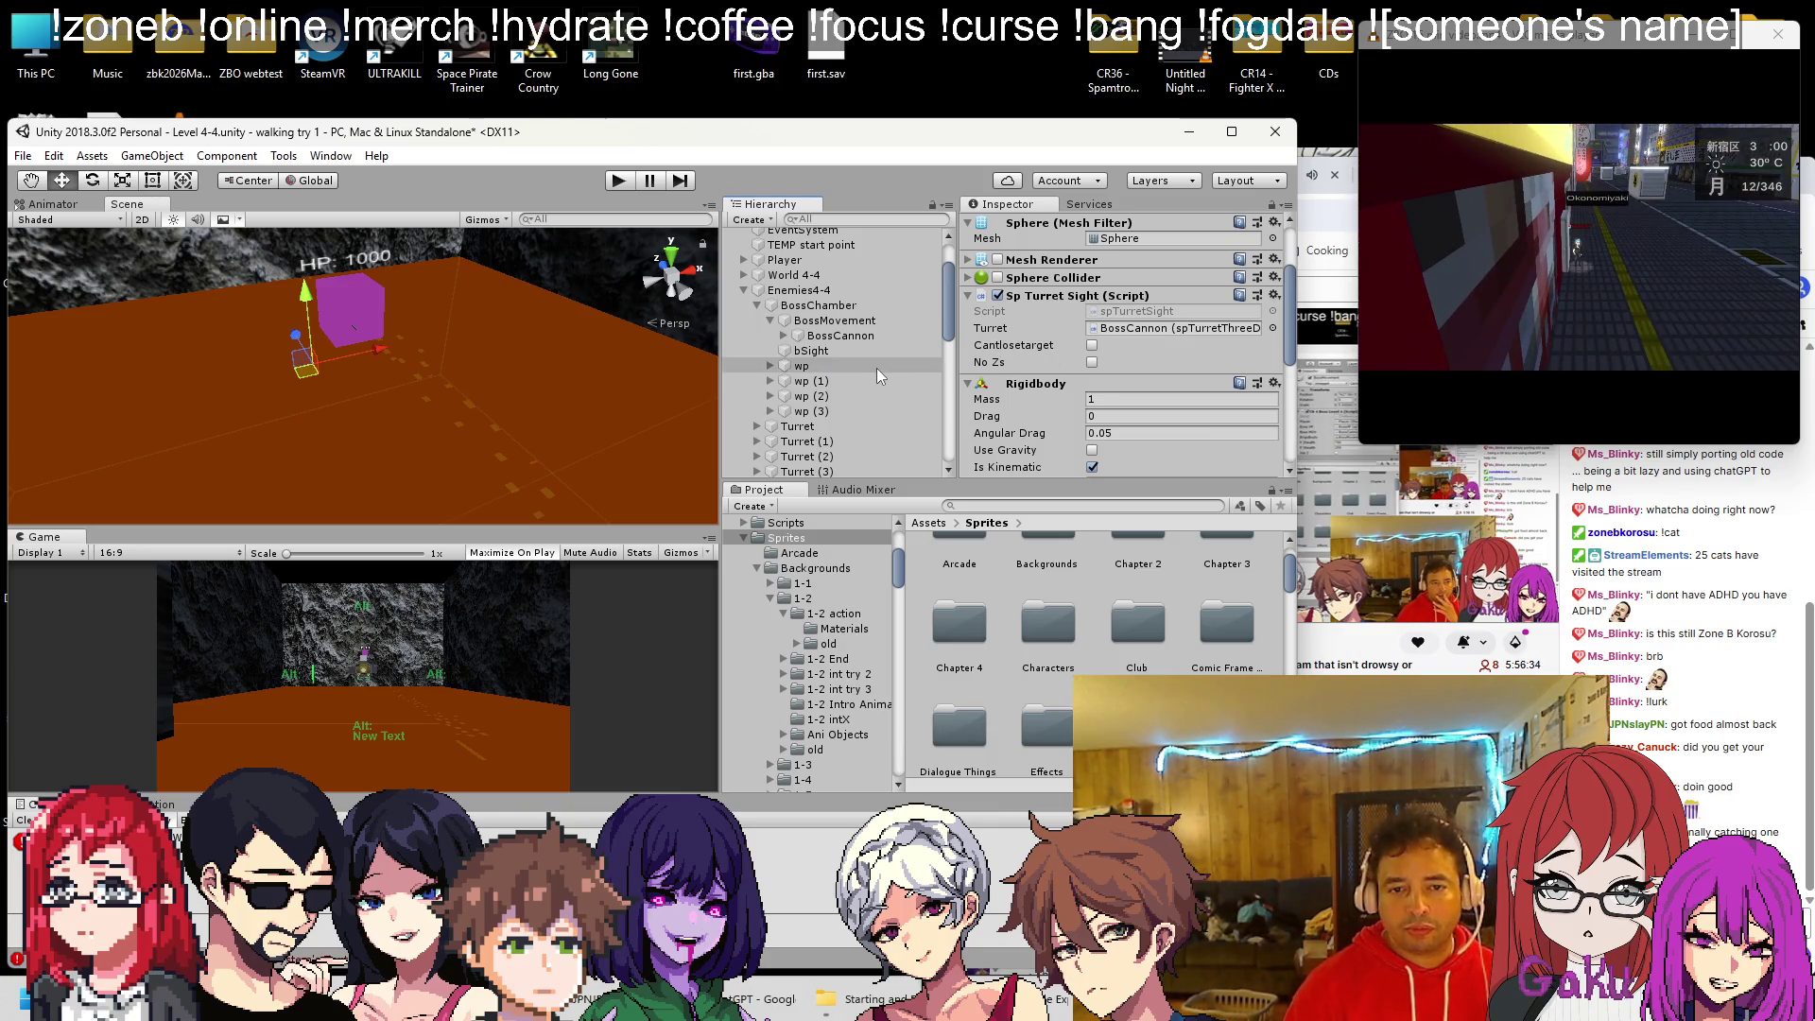
pyautogui.hotkey('ctrl', 'd')
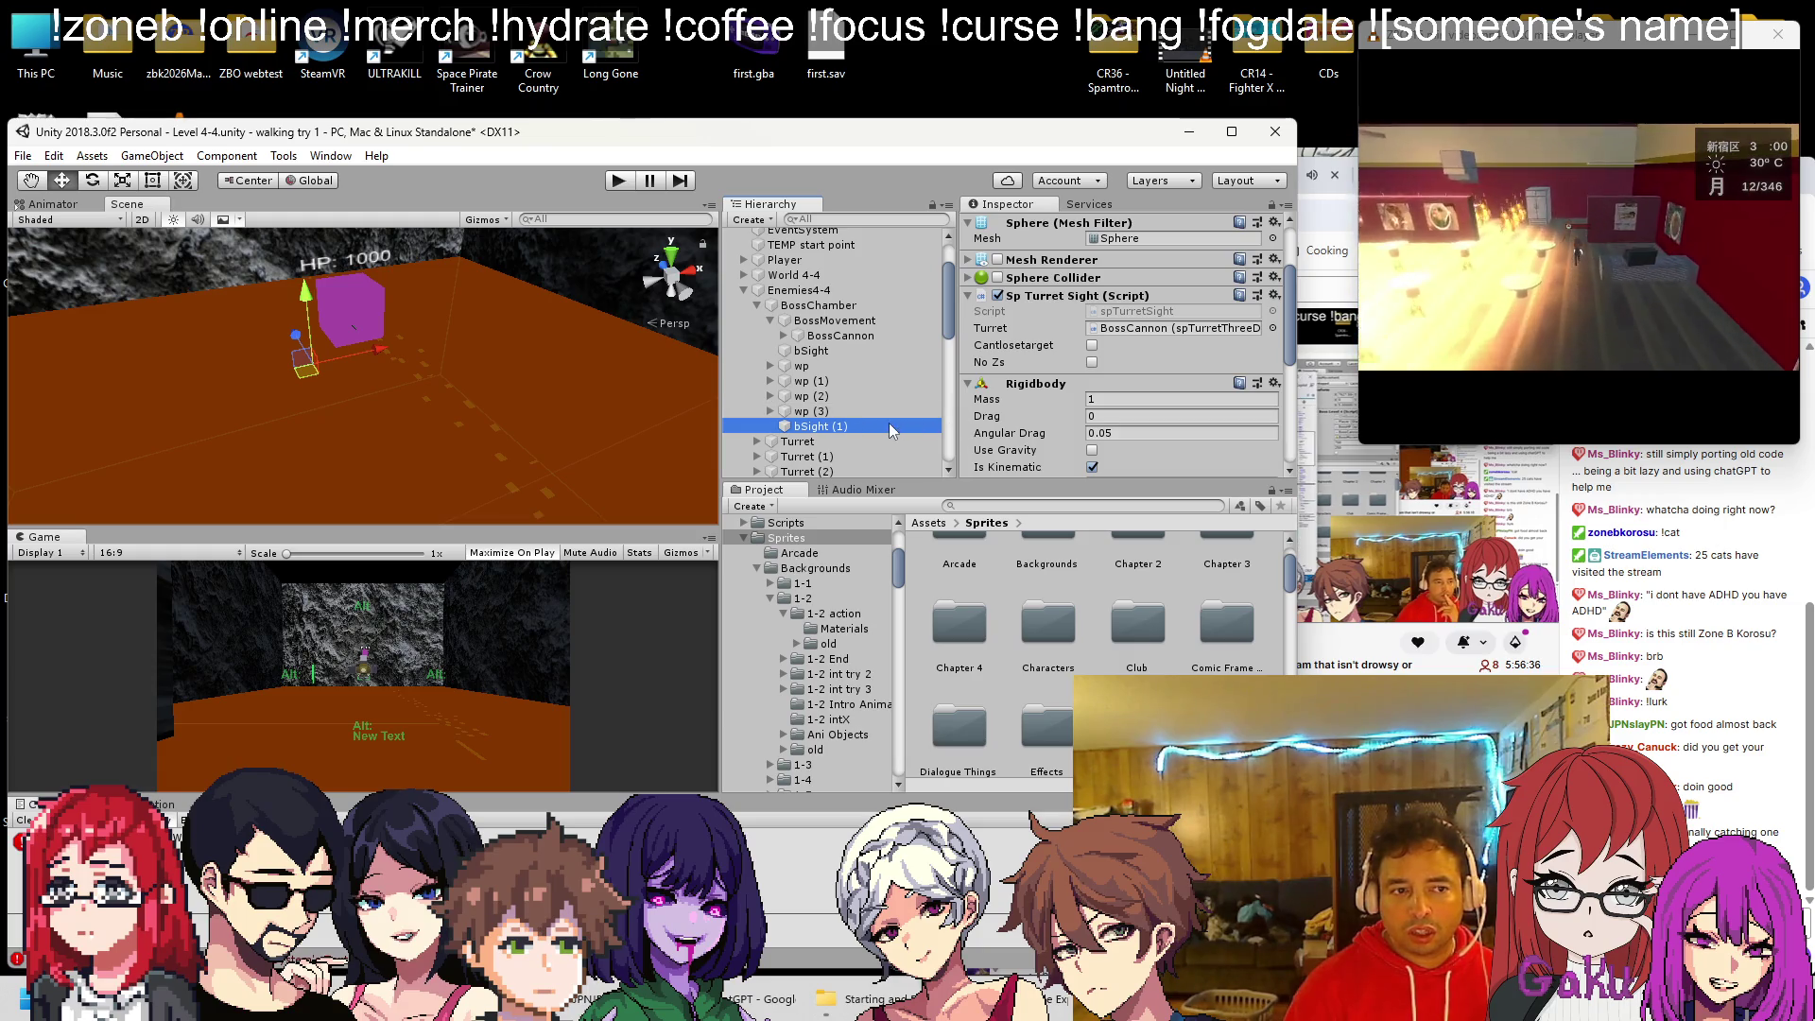
pyautogui.hotkey('ctrl', 'd')
pyautogui.click(866, 425)
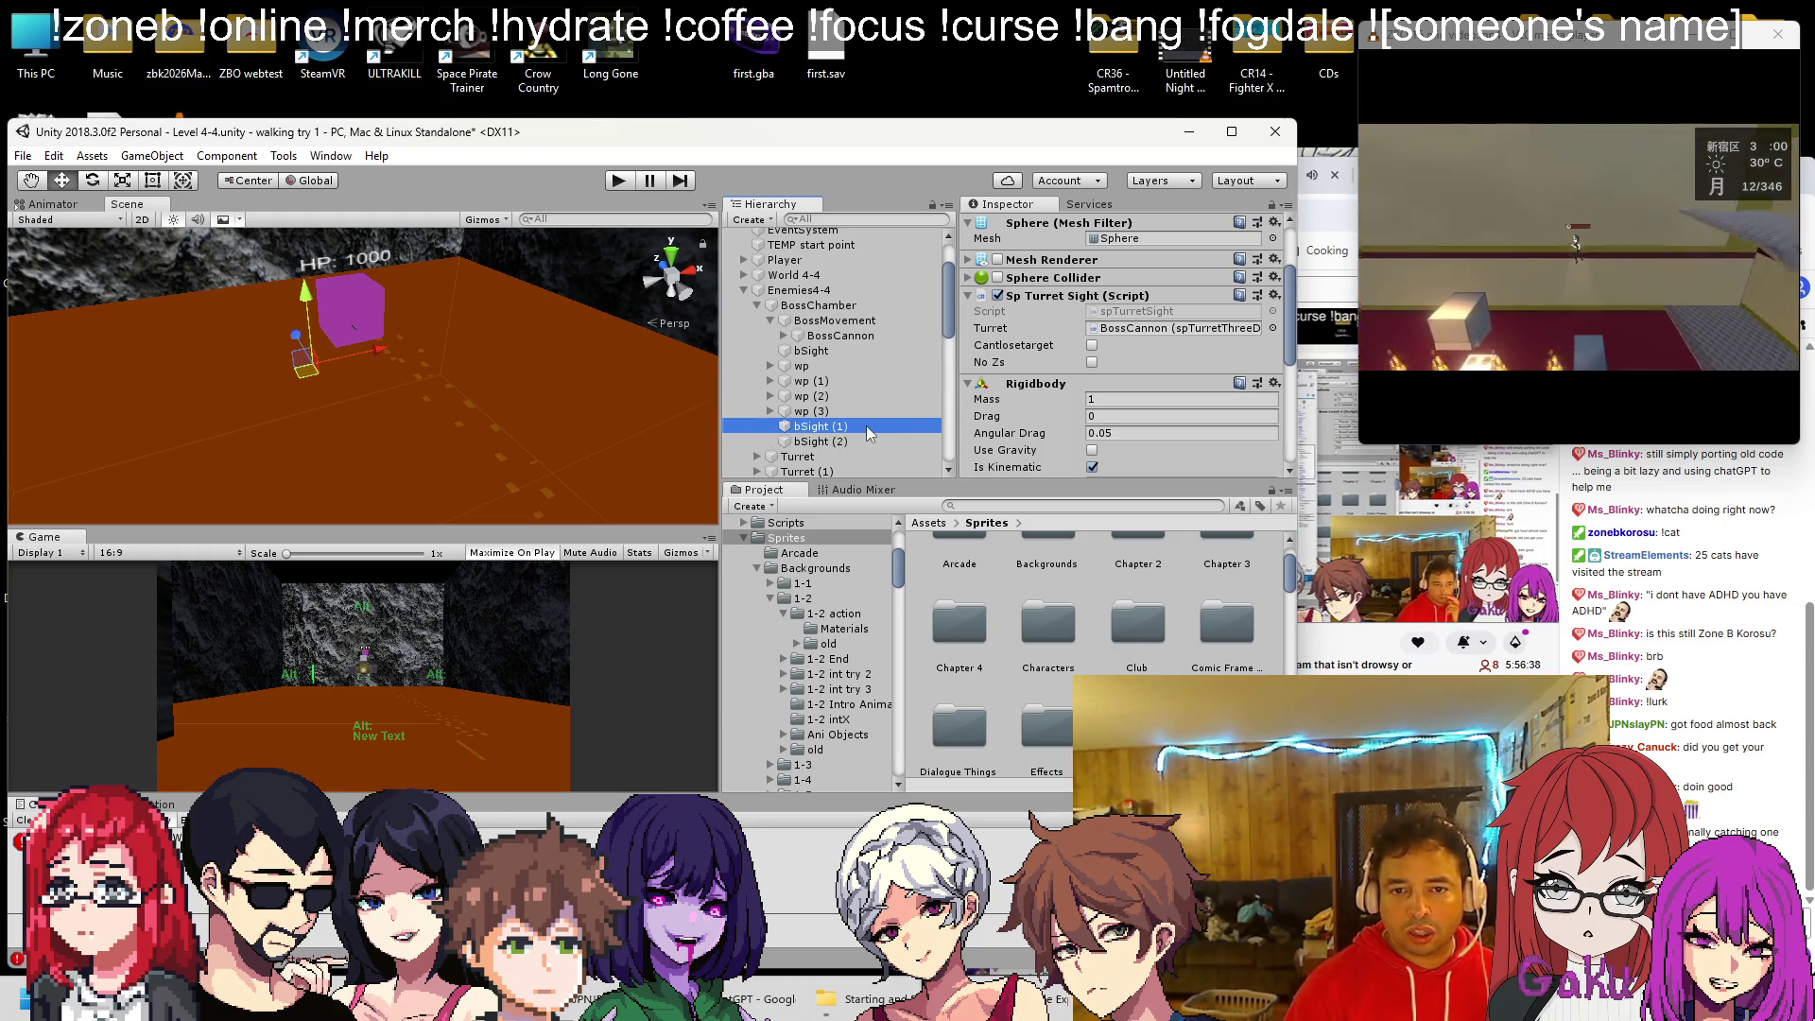
pyautogui.press('Down')
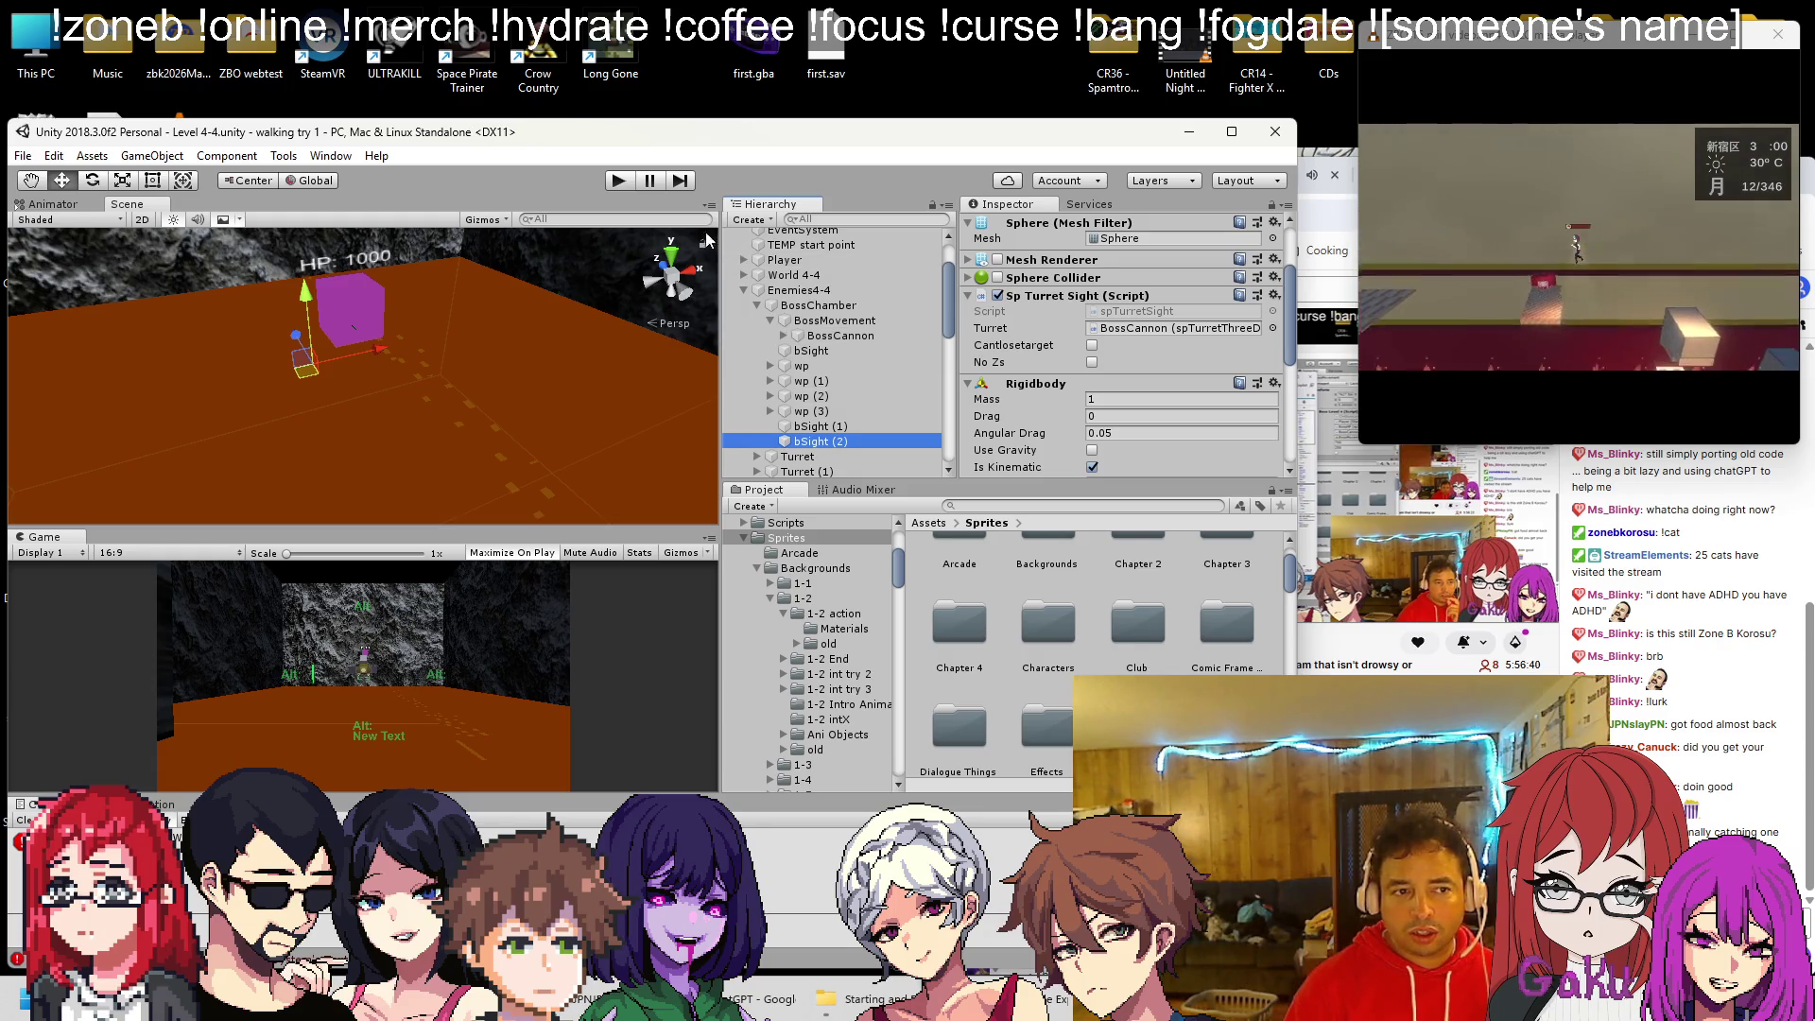
pyautogui.click(622, 182)
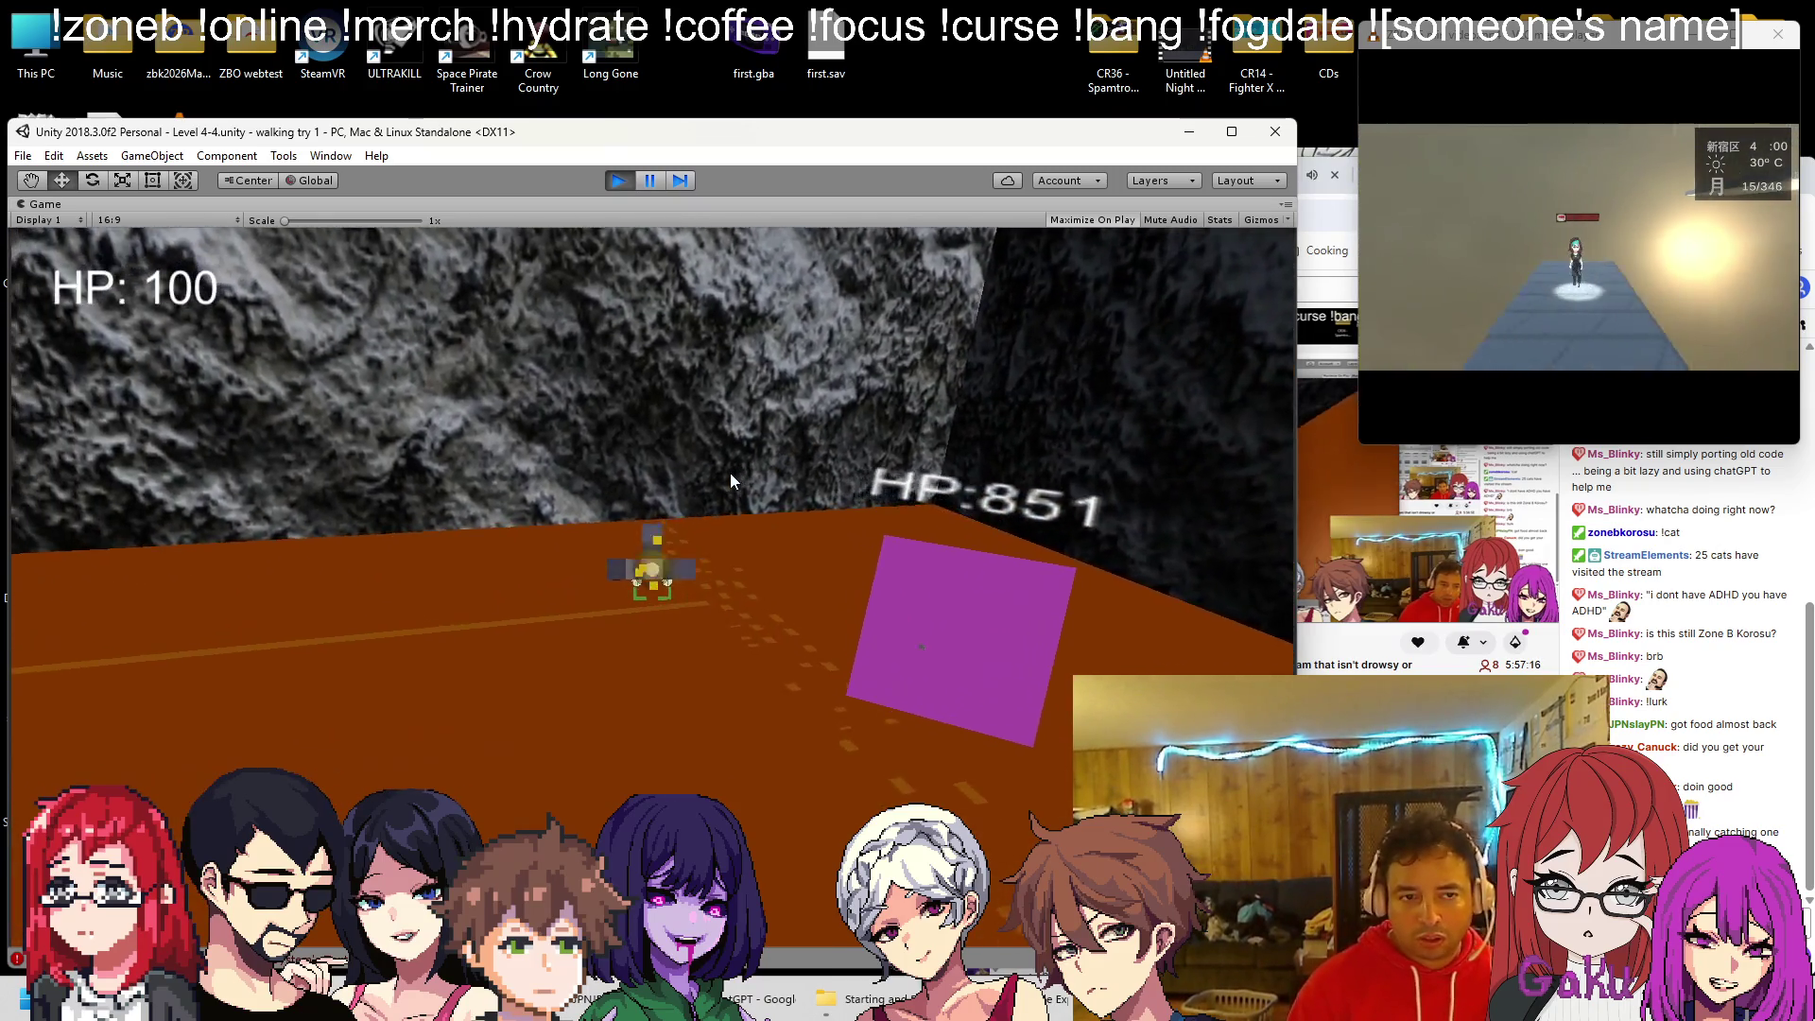
# While playing, set BossCannon's Rotation Speed to 20, then pause and resume the game
pyautogui.hotkey('shift', 'space')
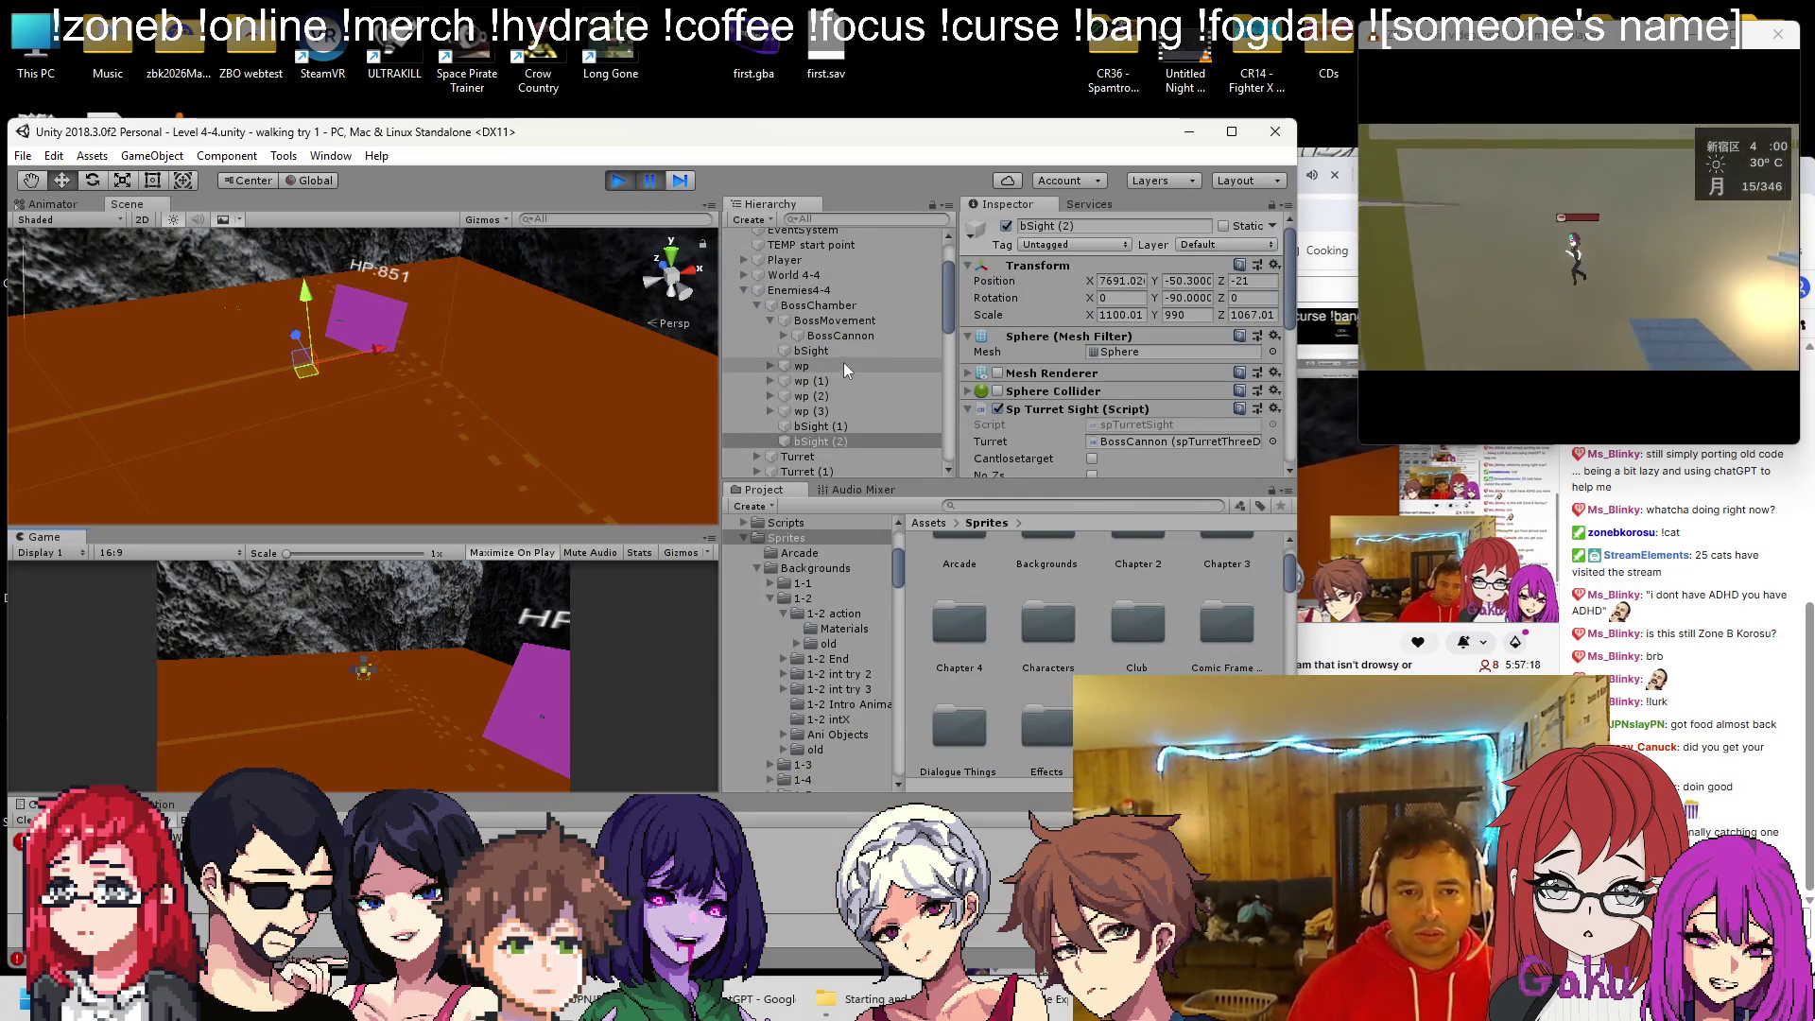
pyautogui.click(828, 336)
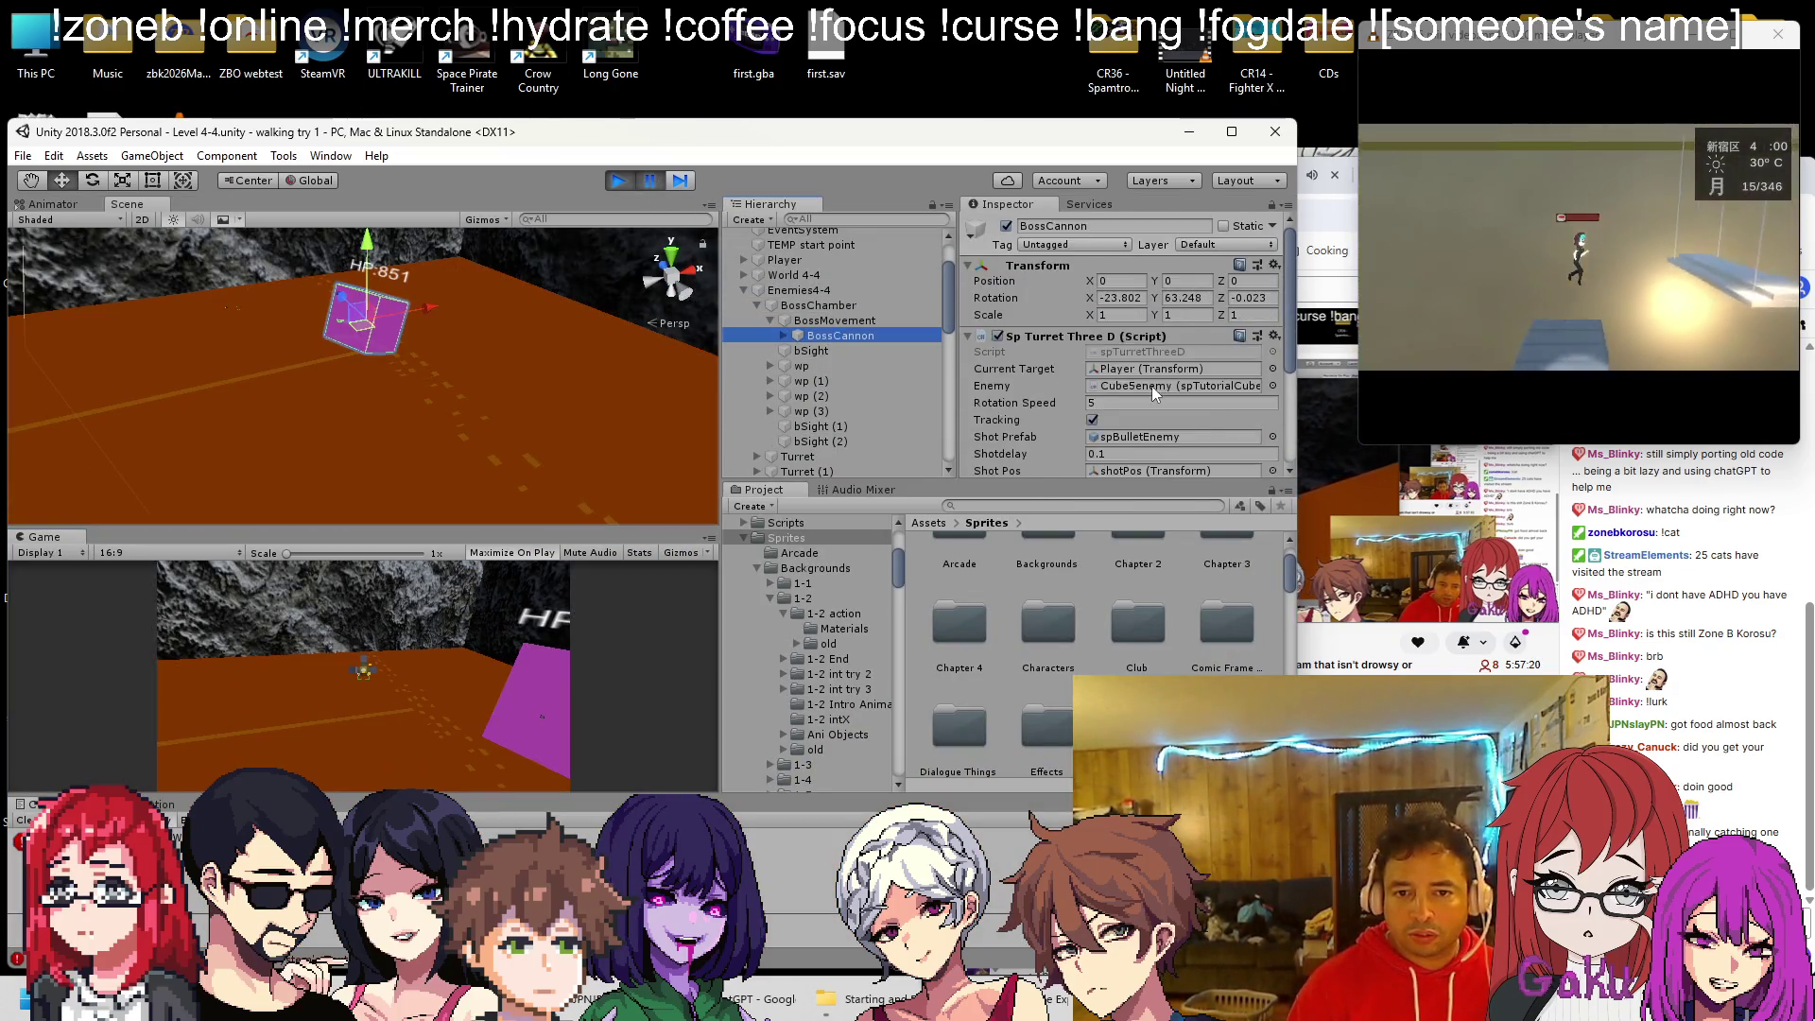
pyautogui.scroll(-5, 1131, 387)
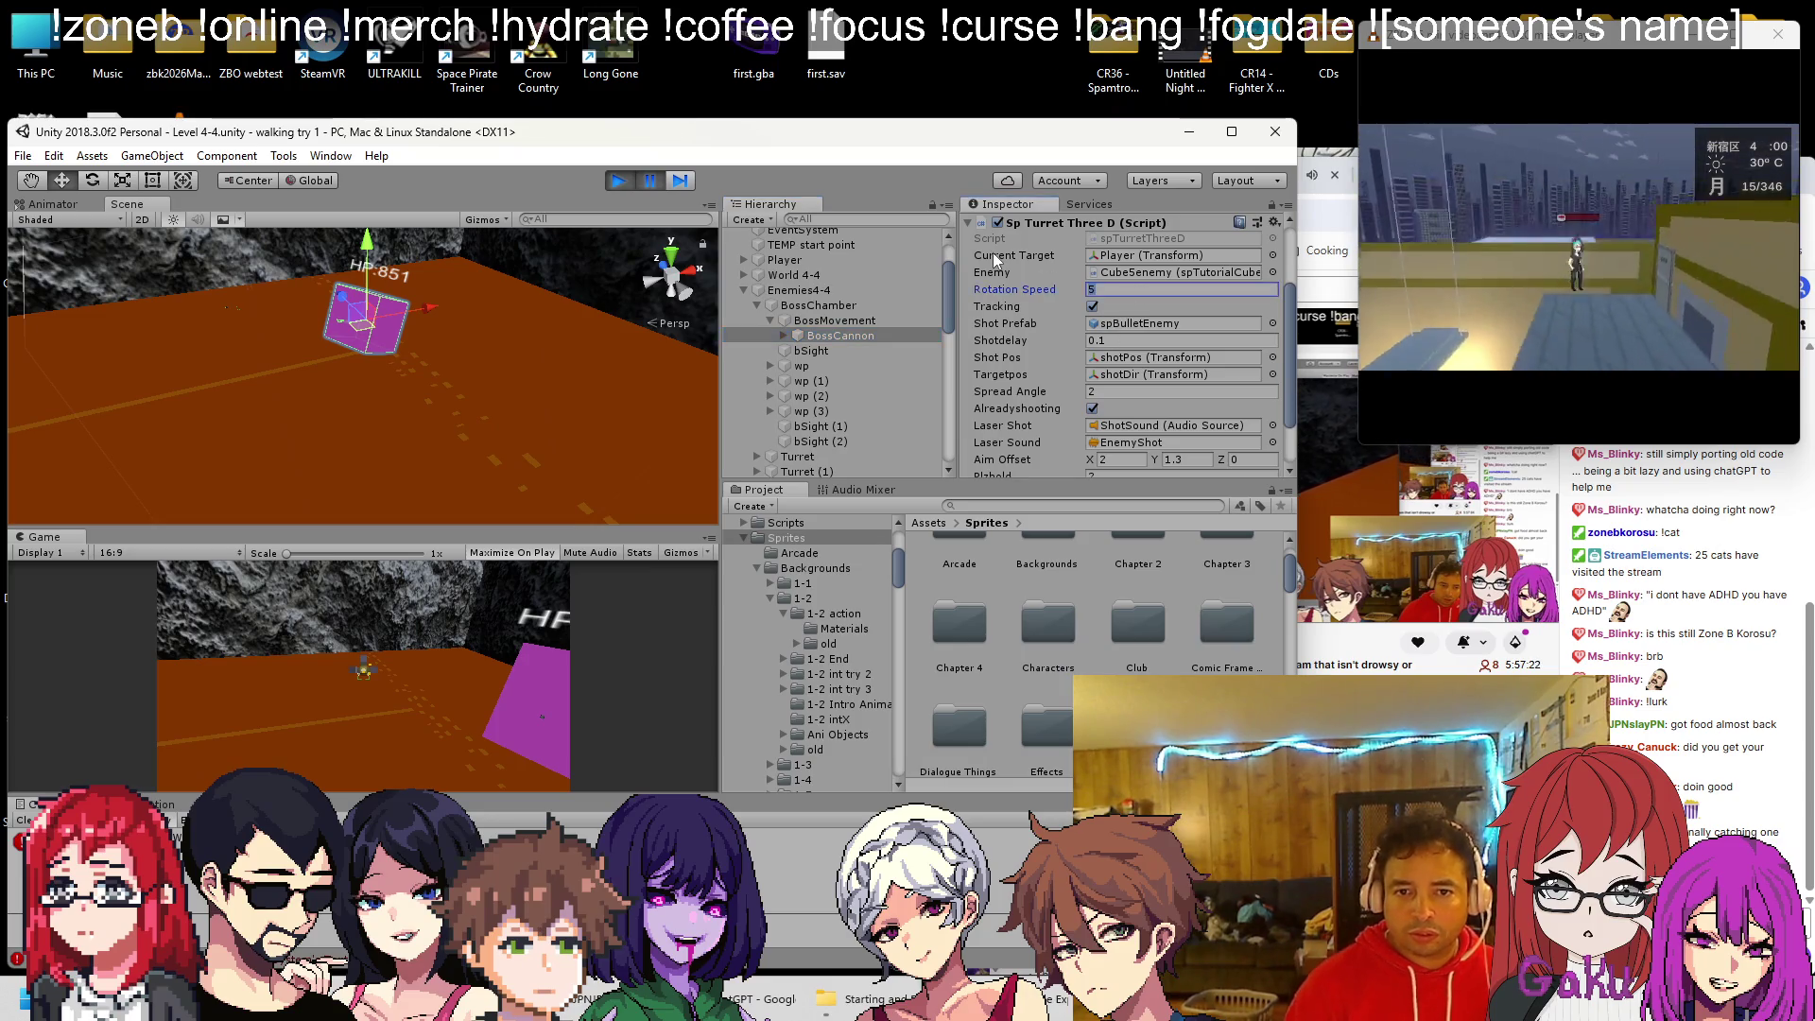
pyautogui.hotkey('shift', 'space')
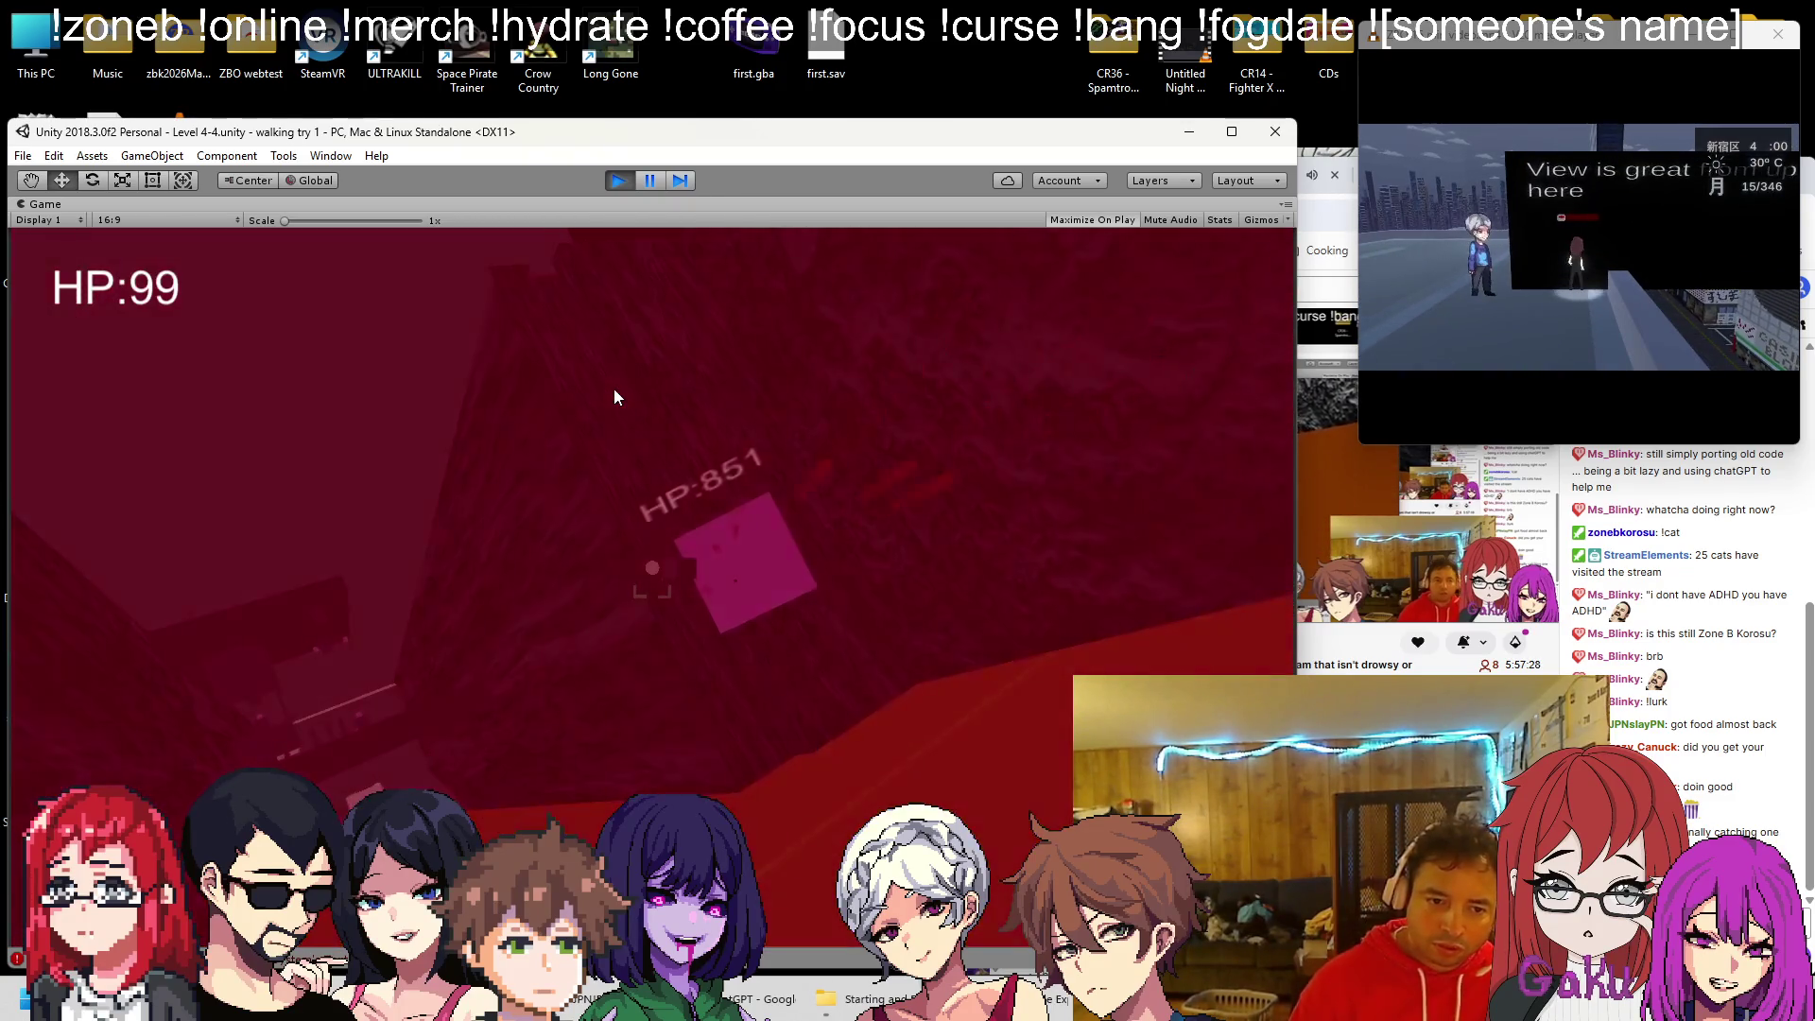
pyautogui.hotkey('shift', 'space')
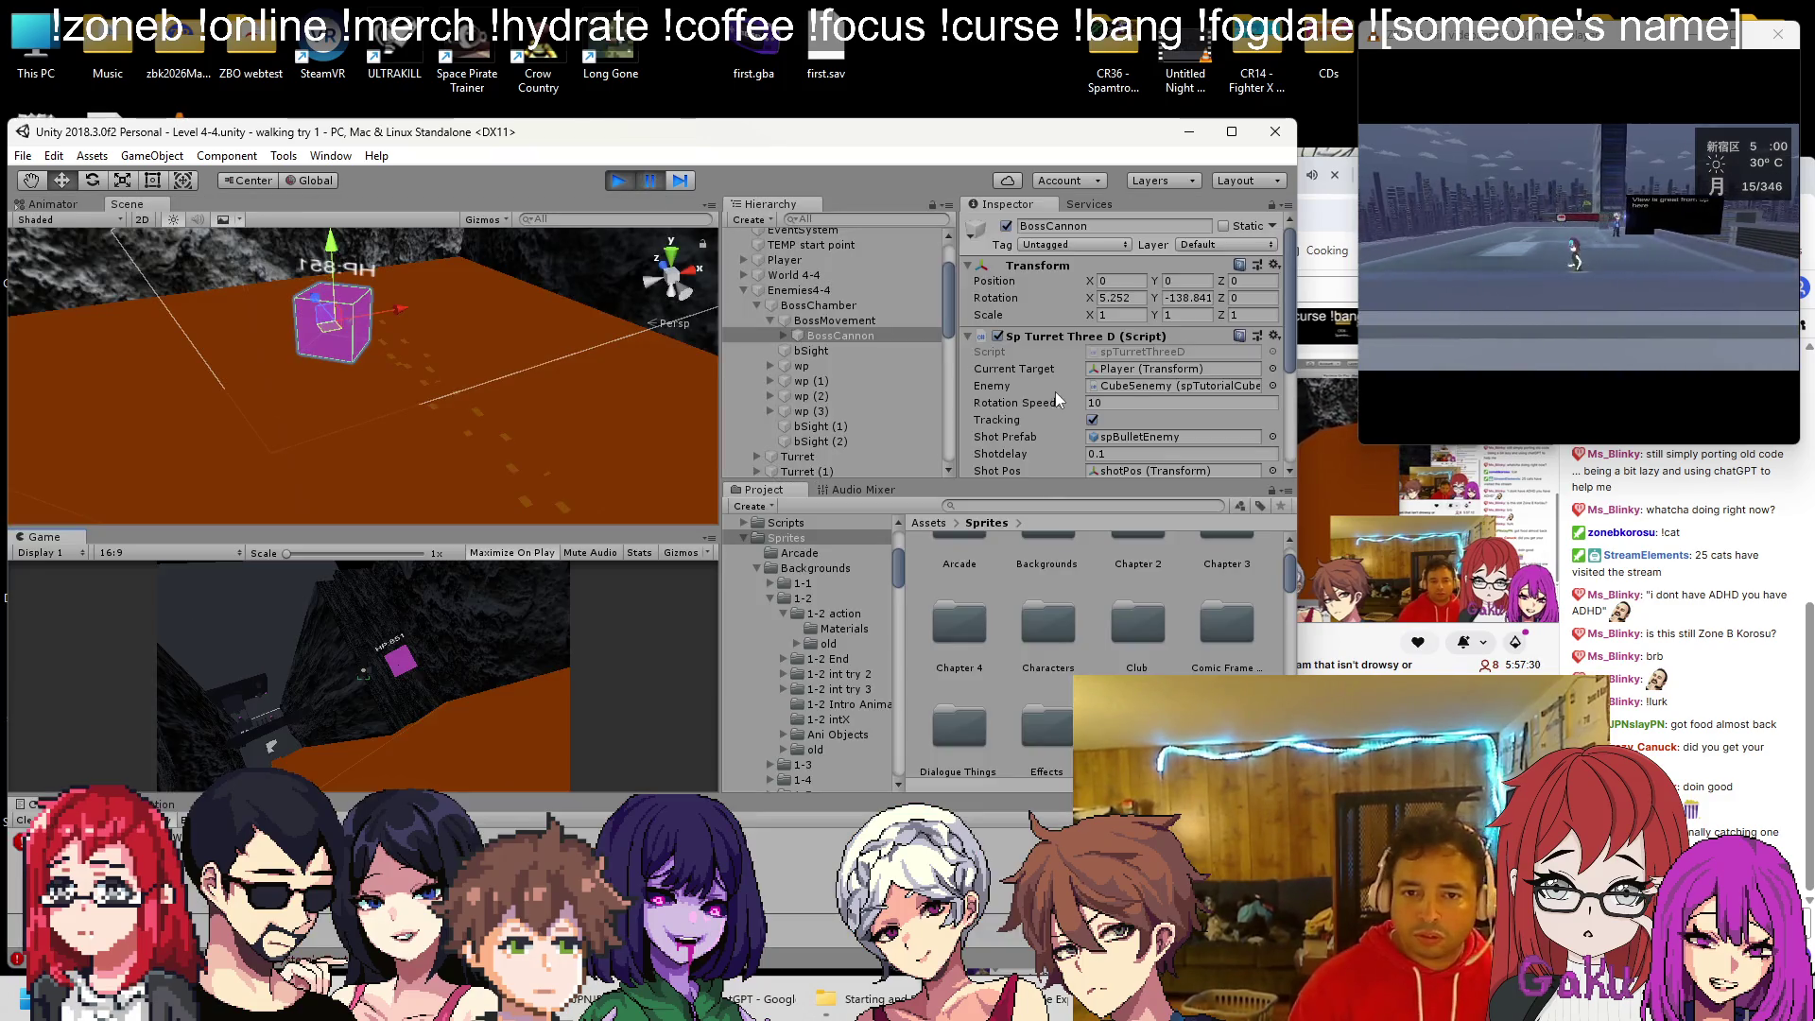
pyautogui.write('0')
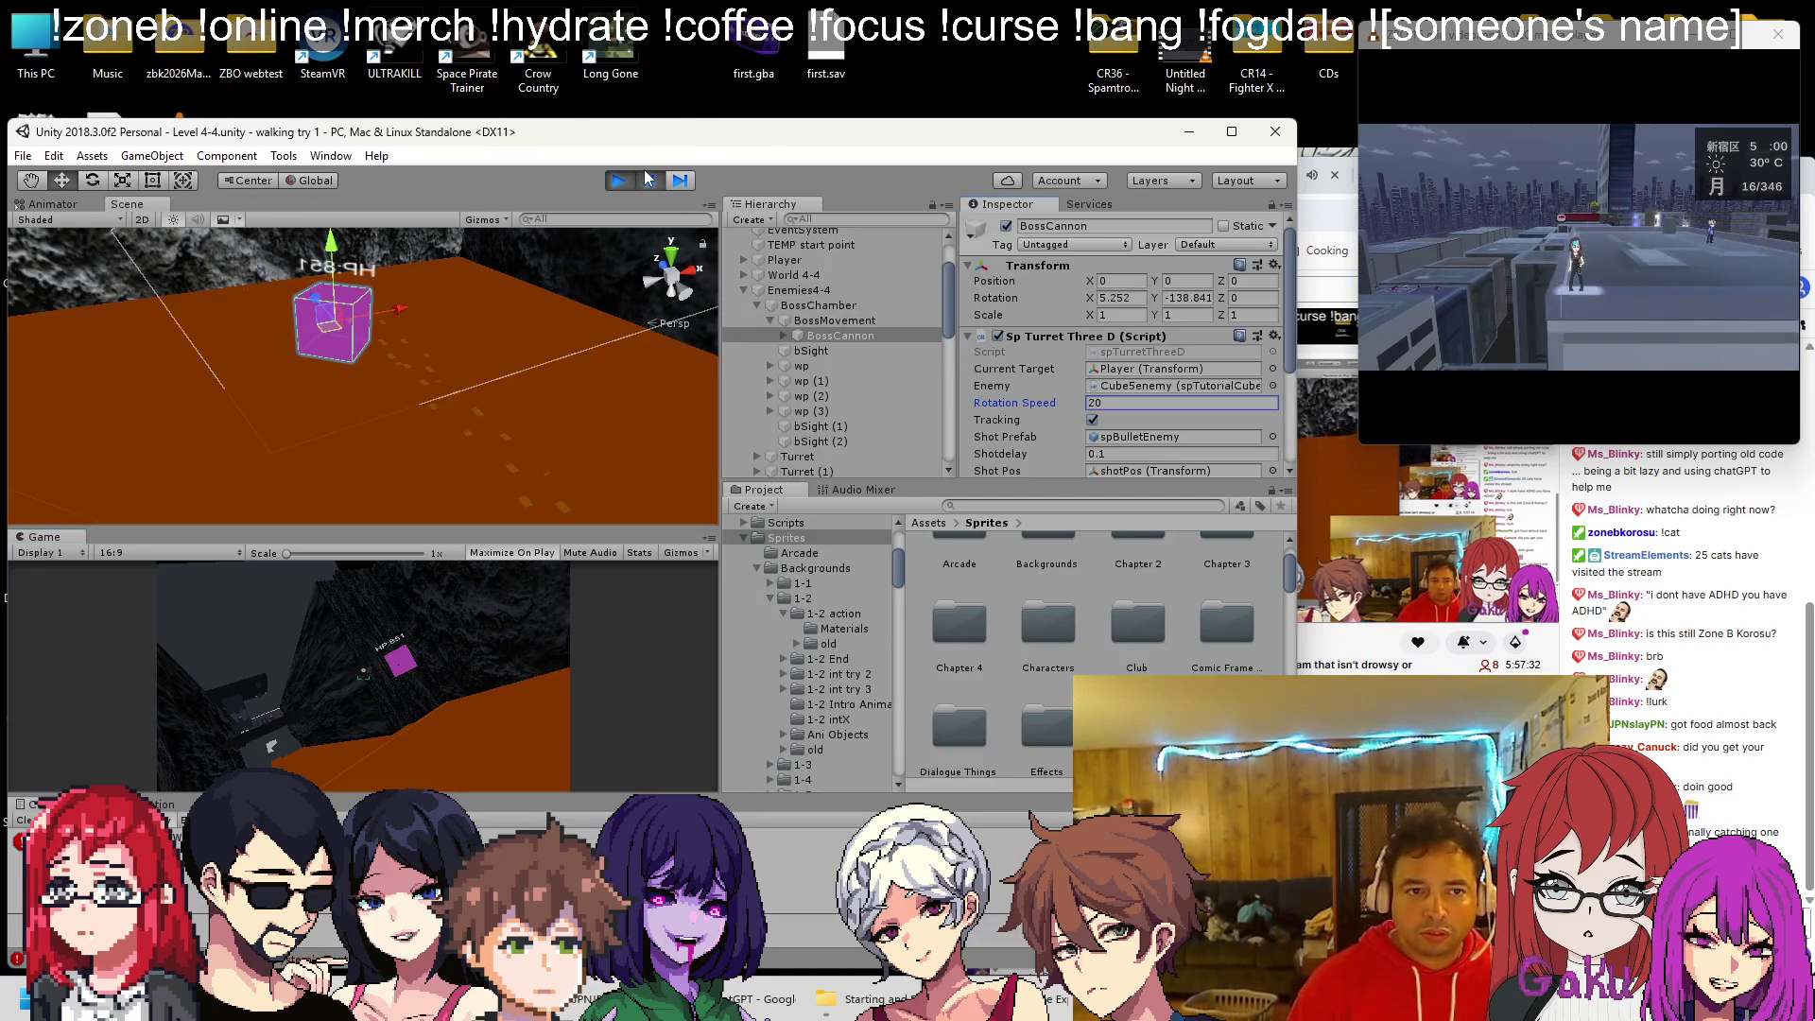
pyautogui.hotkey('shift', 'space')
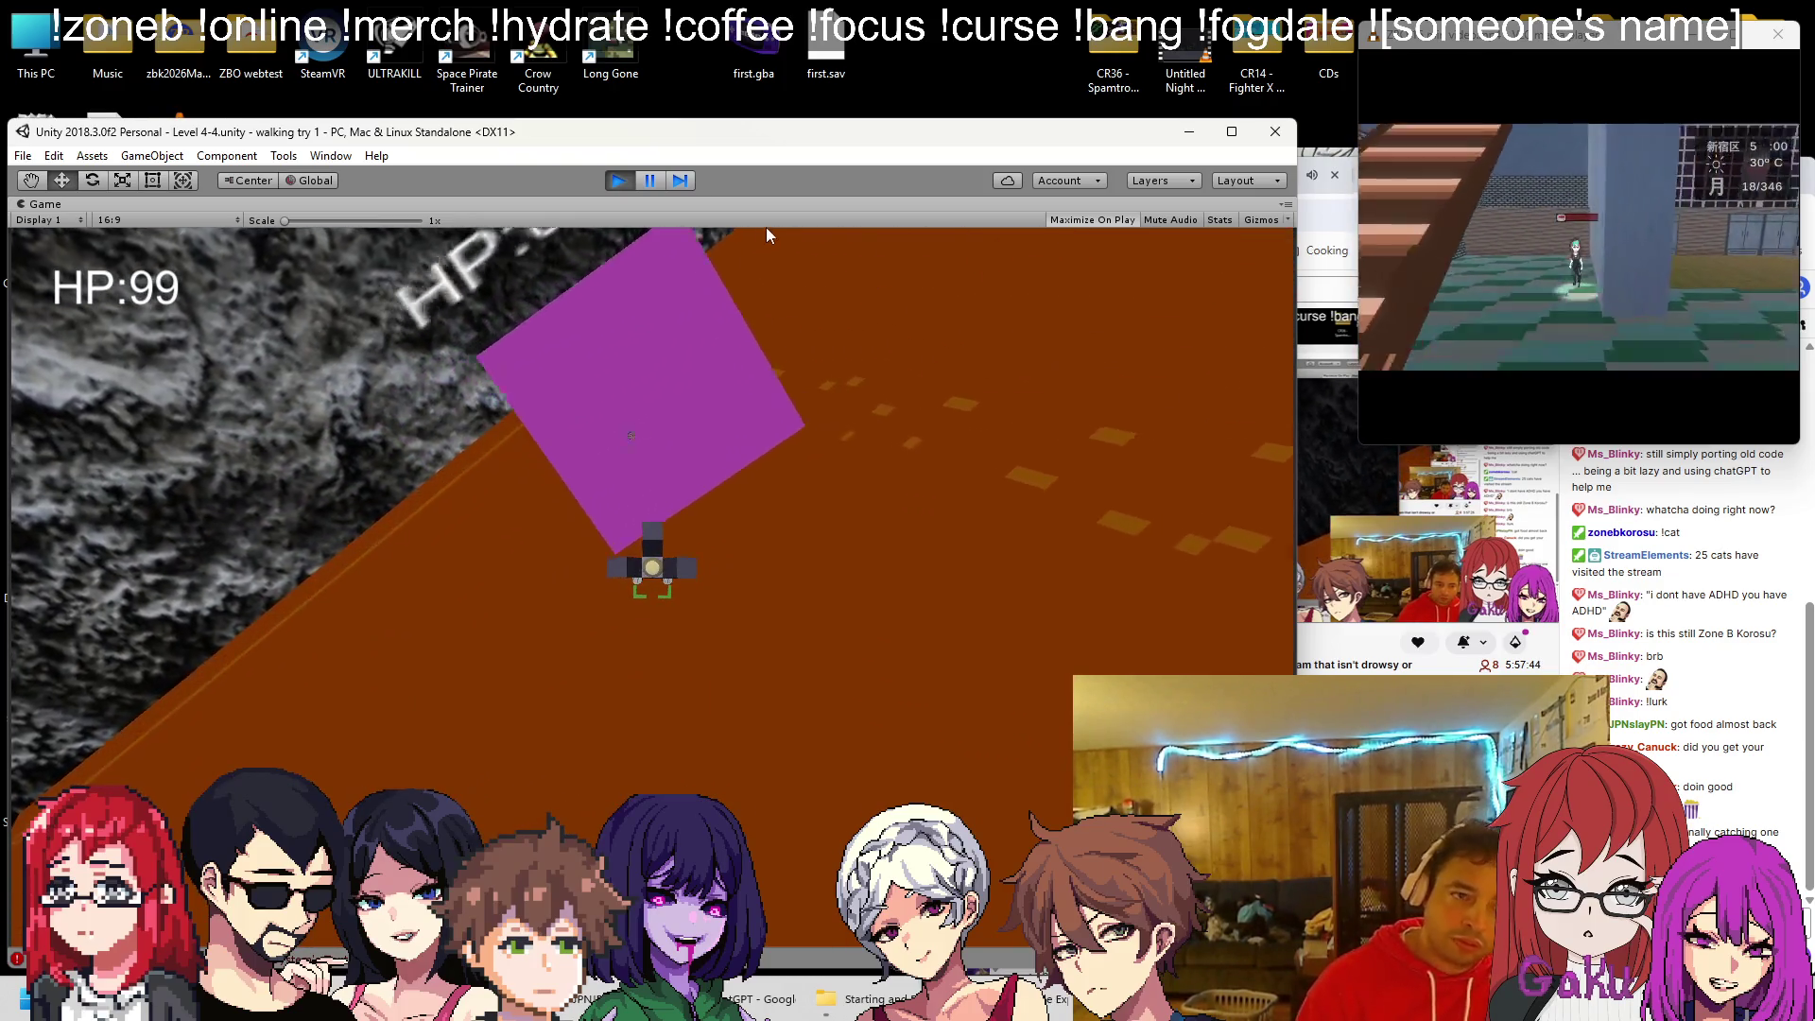
pyautogui.click(638, 189)
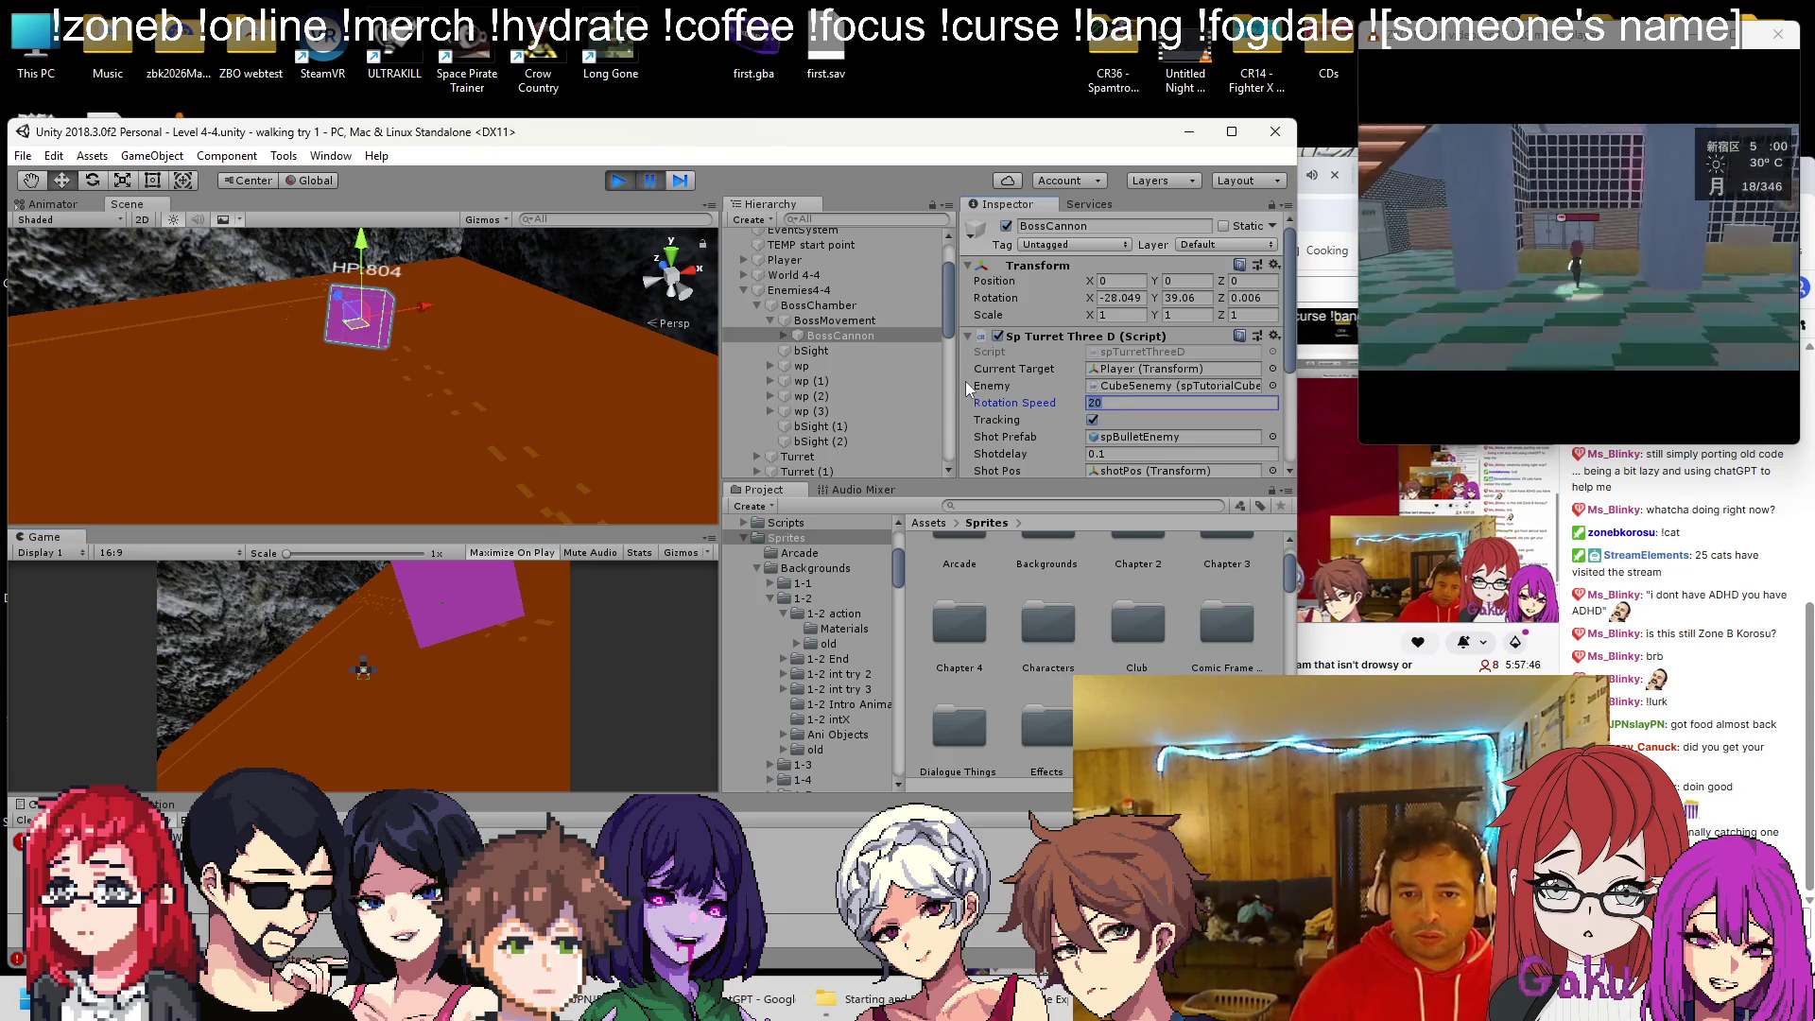
pyautogui.click(648, 181)
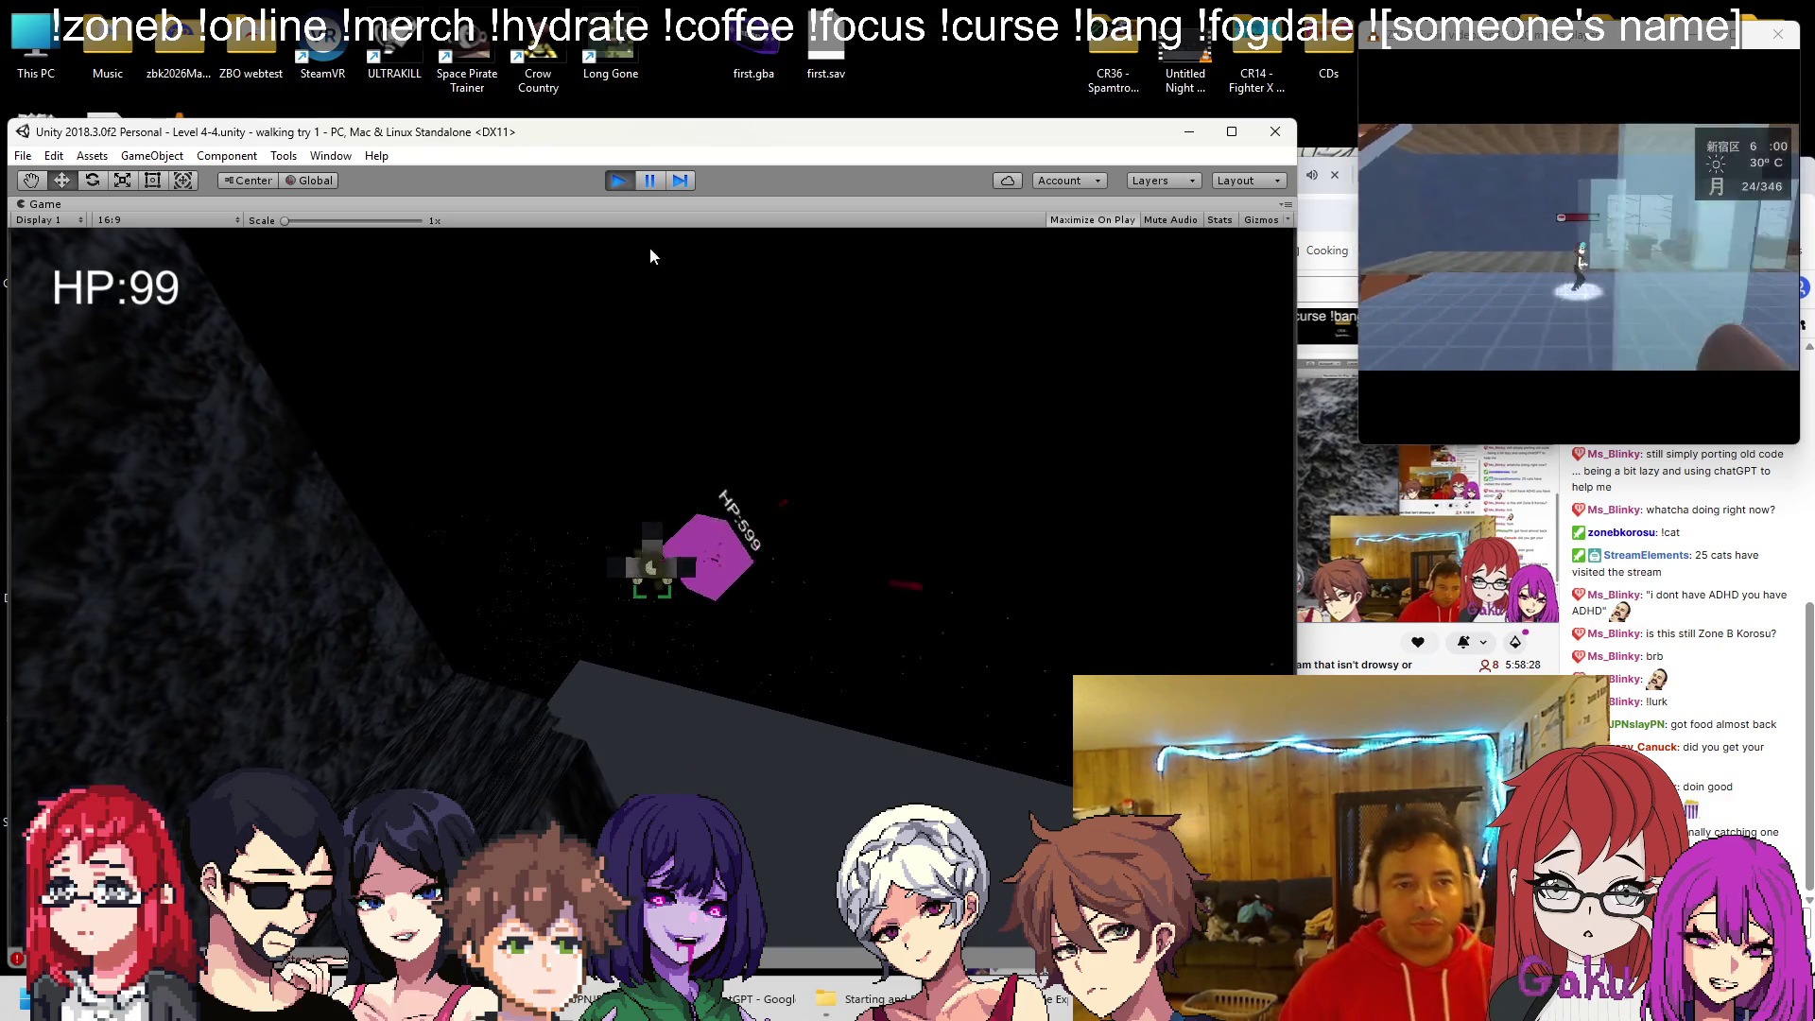
# Stop Play mode after watching the faster turret fire
pyautogui.click(617, 182)
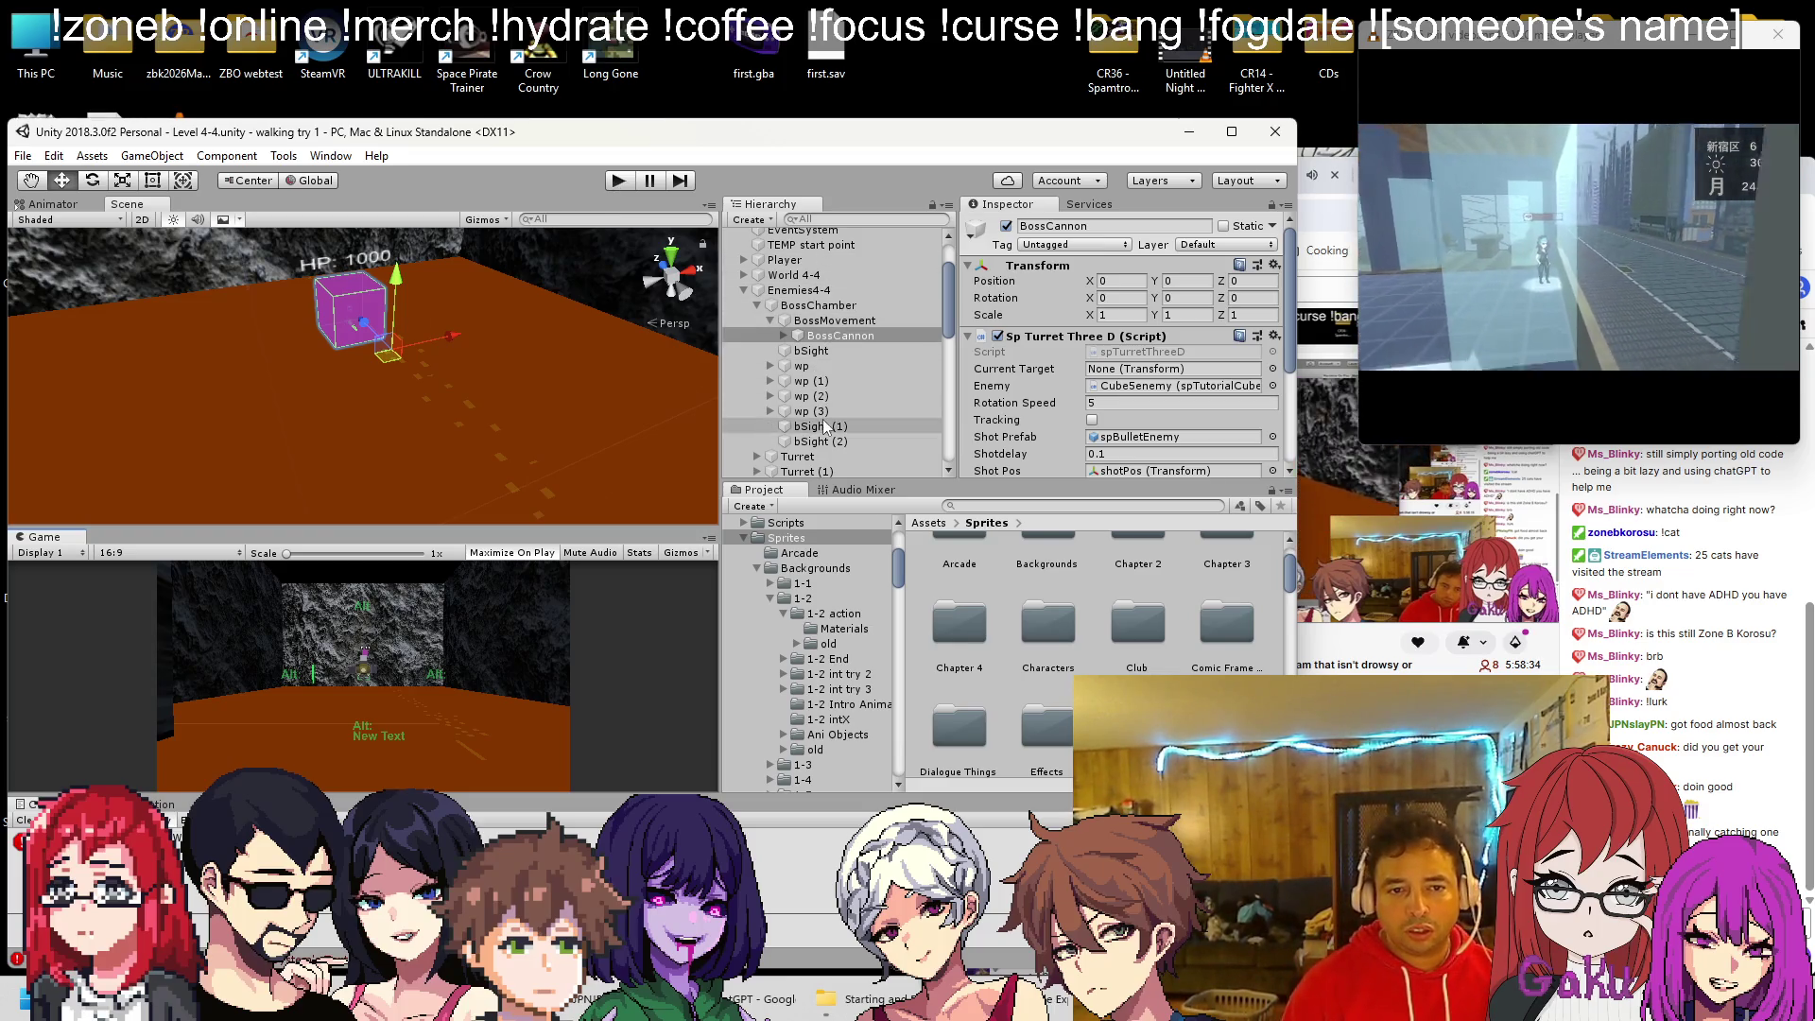
# Place bSight under wp (3), duplicate it into bSight (3)–(9), then play-test BossCannon
pyautogui.moveTo(825, 420); pyautogui.dragTo(826, 428)
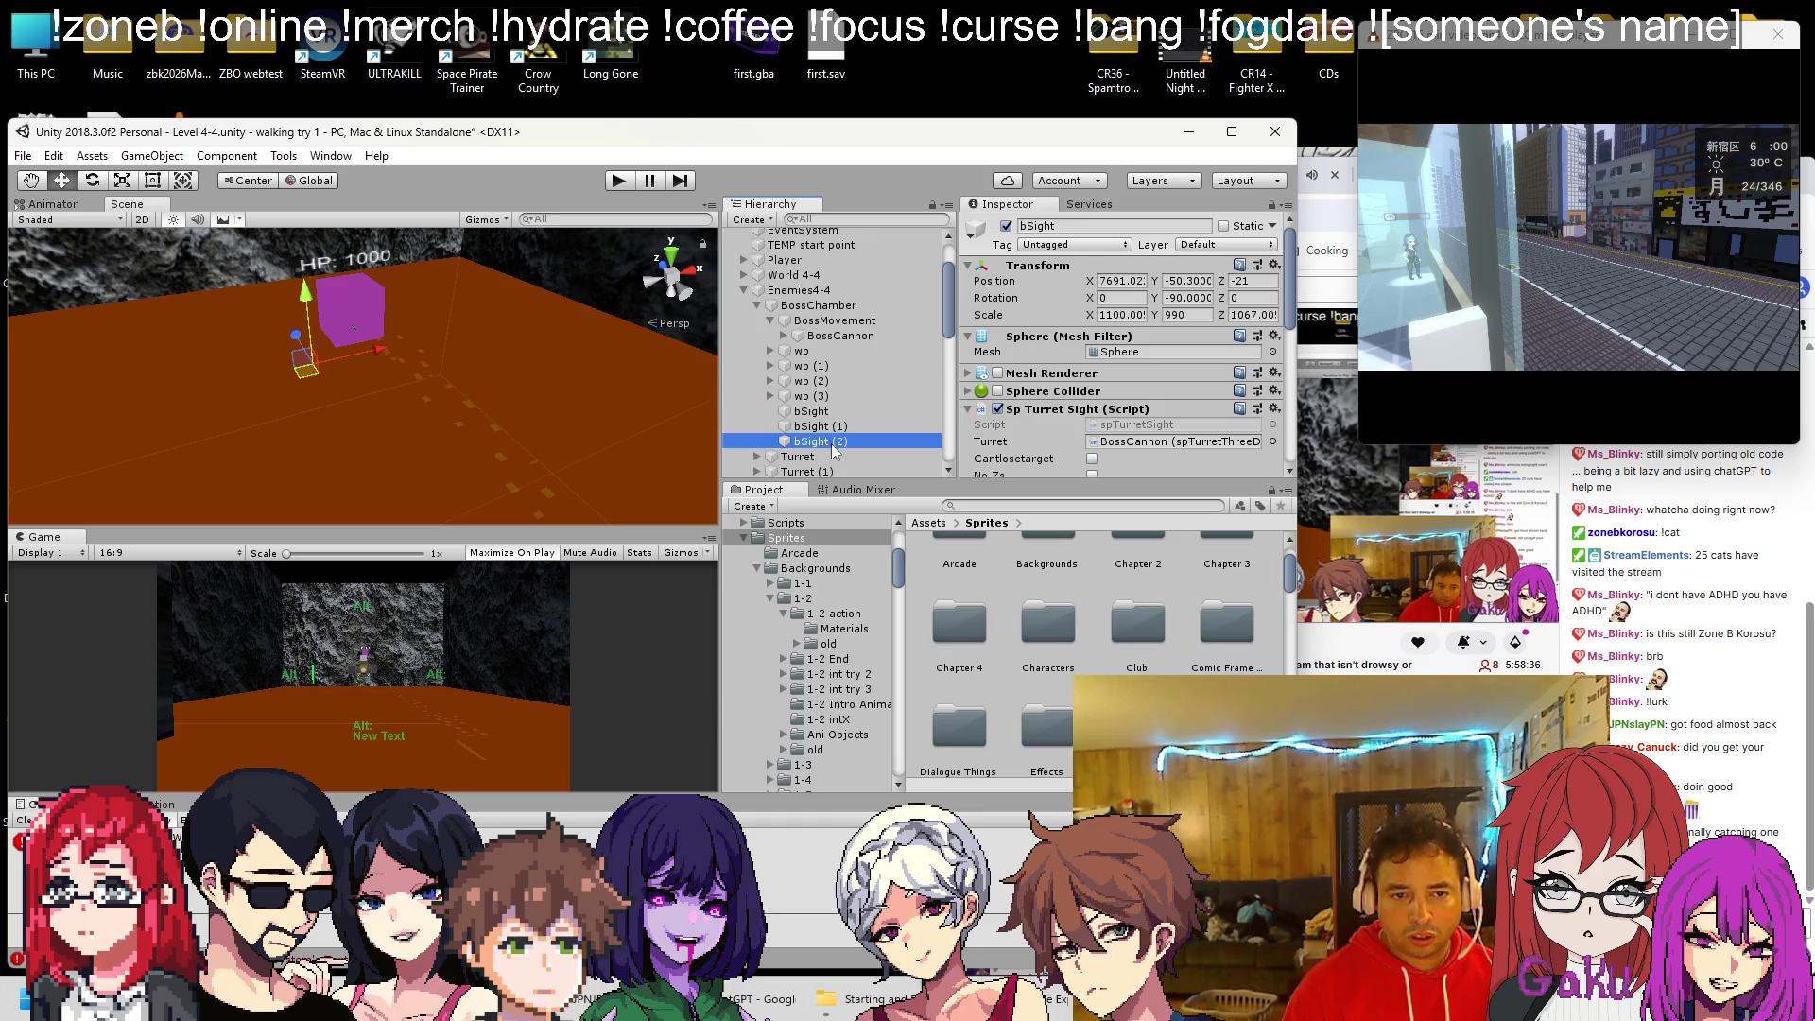
pyautogui.hotkey('ctrl', 'd')
pyautogui.hotkey('ctrl', 'd')
pyautogui.hotkey('ctrl', 'd')
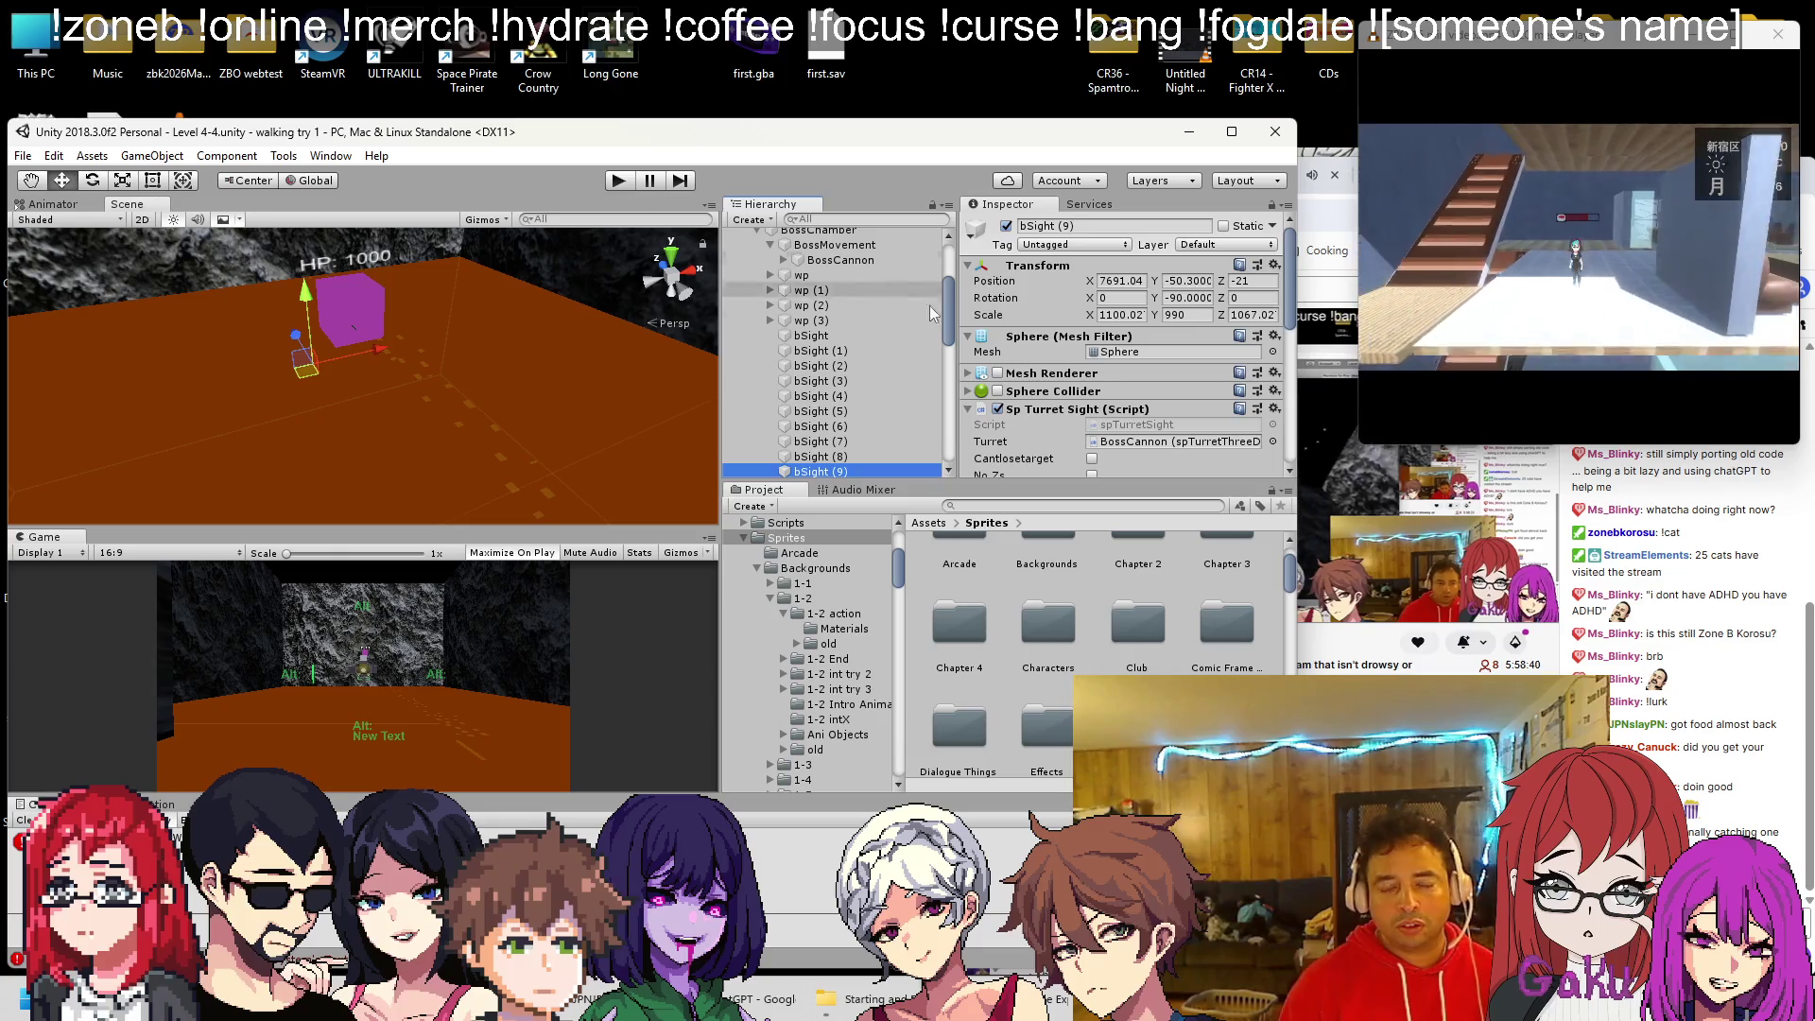
pyautogui.scroll(-5, 1042, 353)
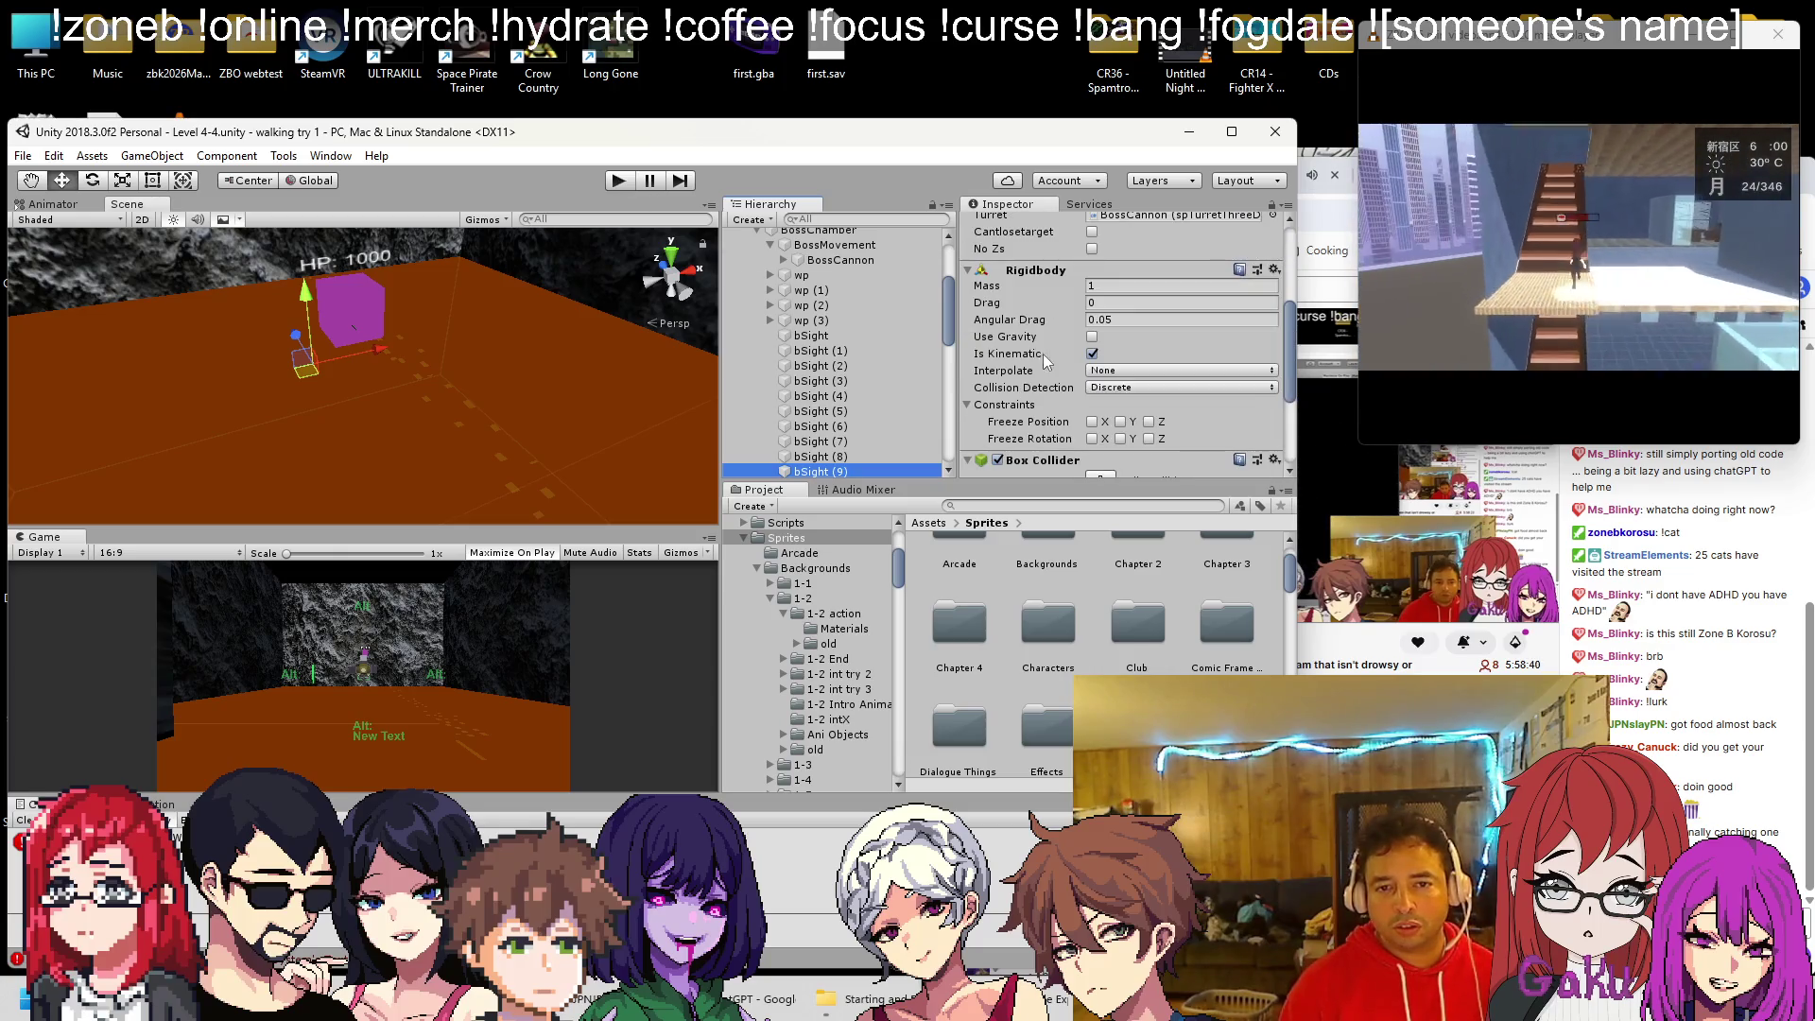
pyautogui.click(853, 251)
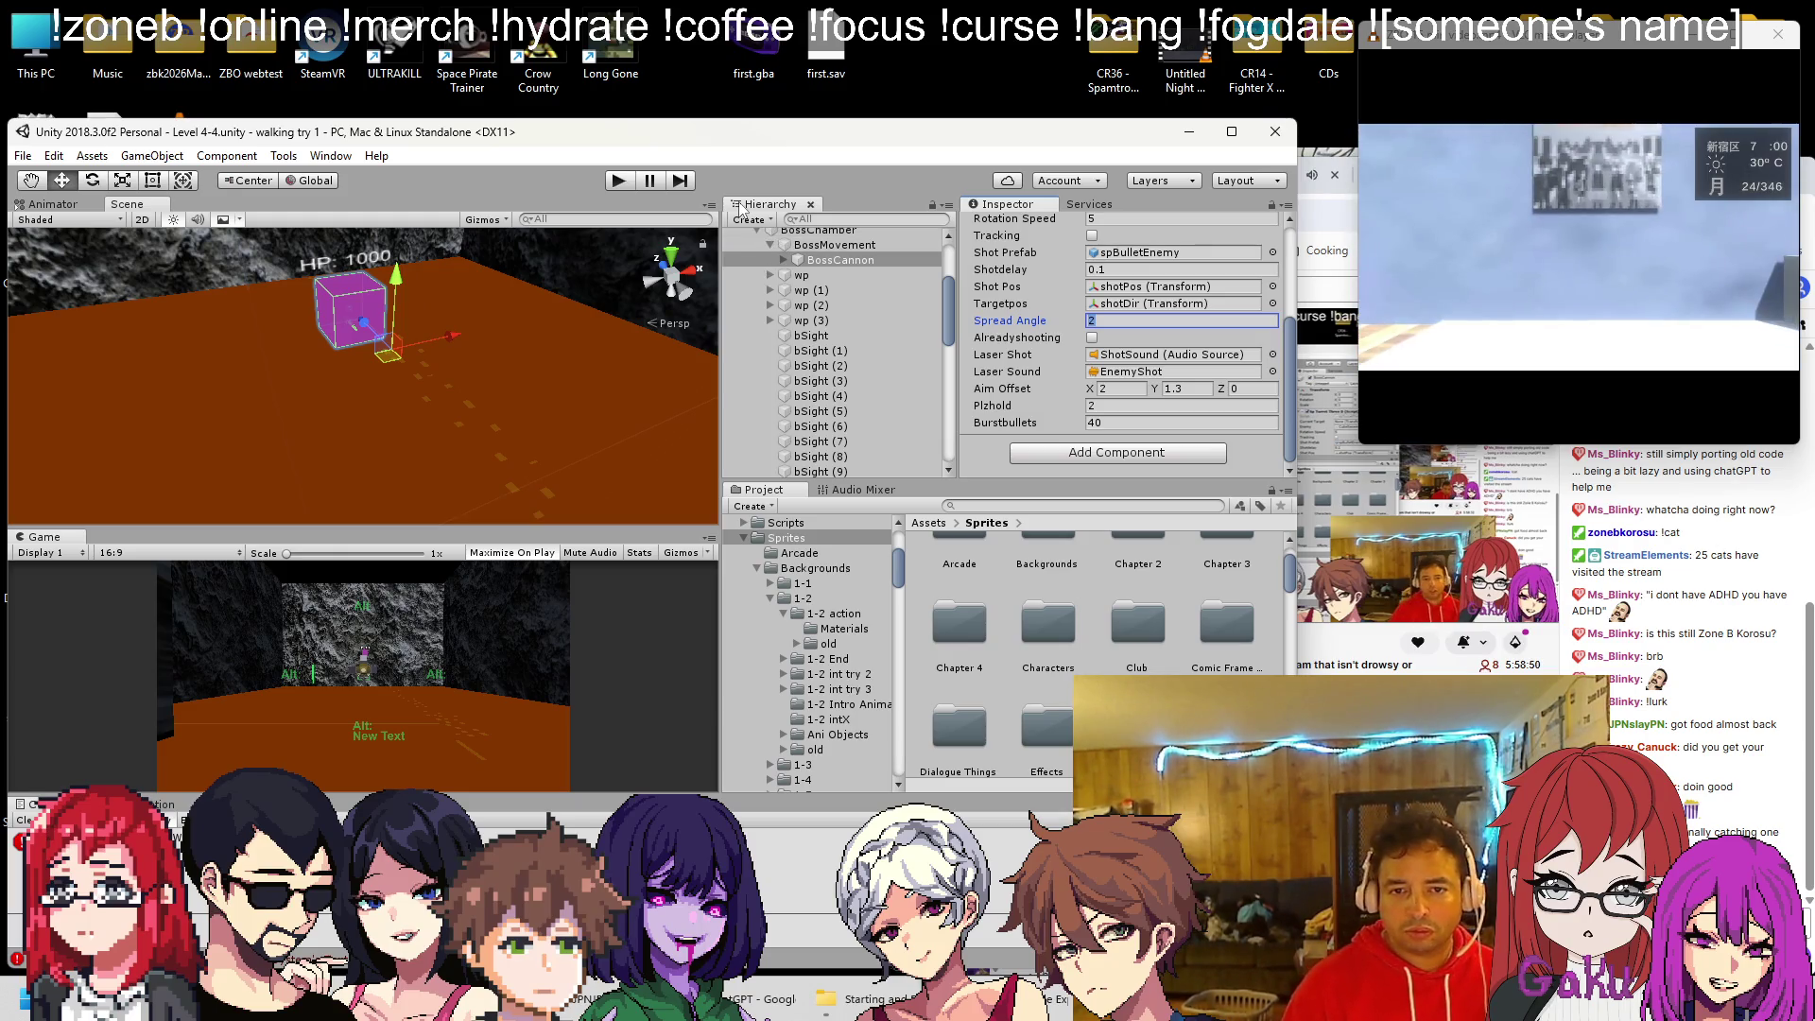
pyautogui.click(620, 183)
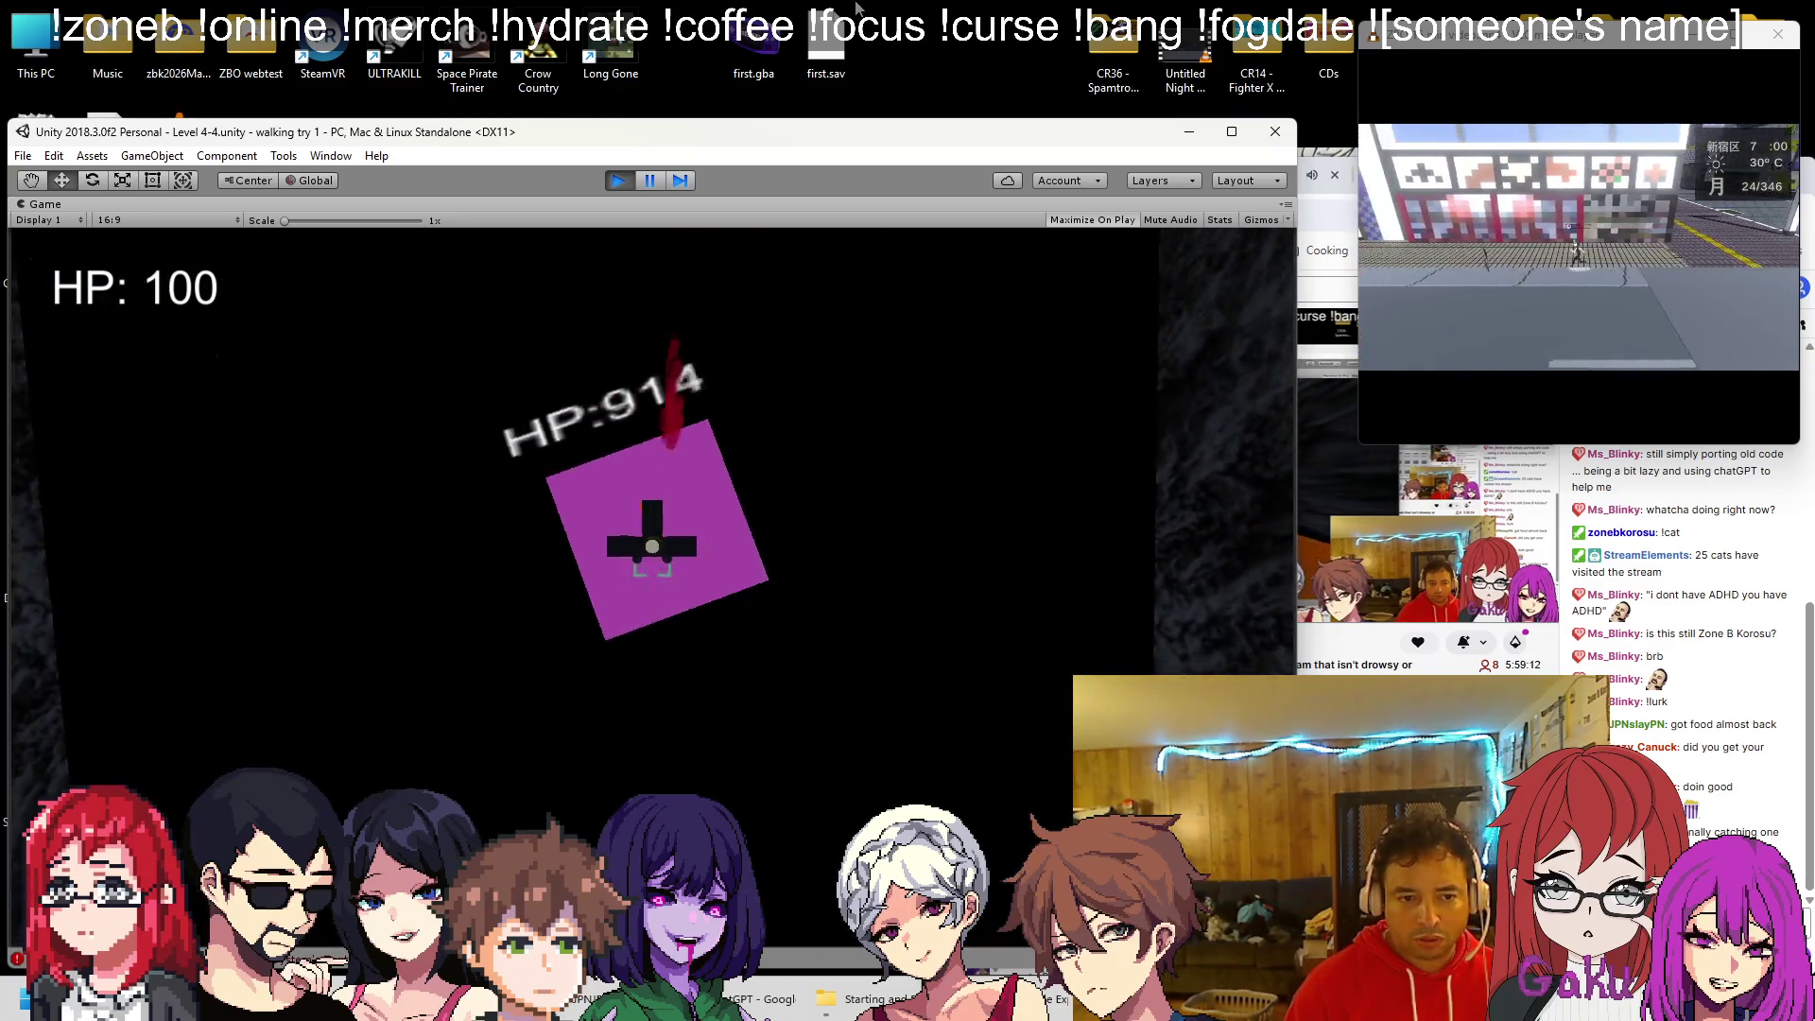
# Set BossCannon's Burstbullets to 50, play-test the bigger burst, then bring Chrome forward
pyautogui.click(616, 181)
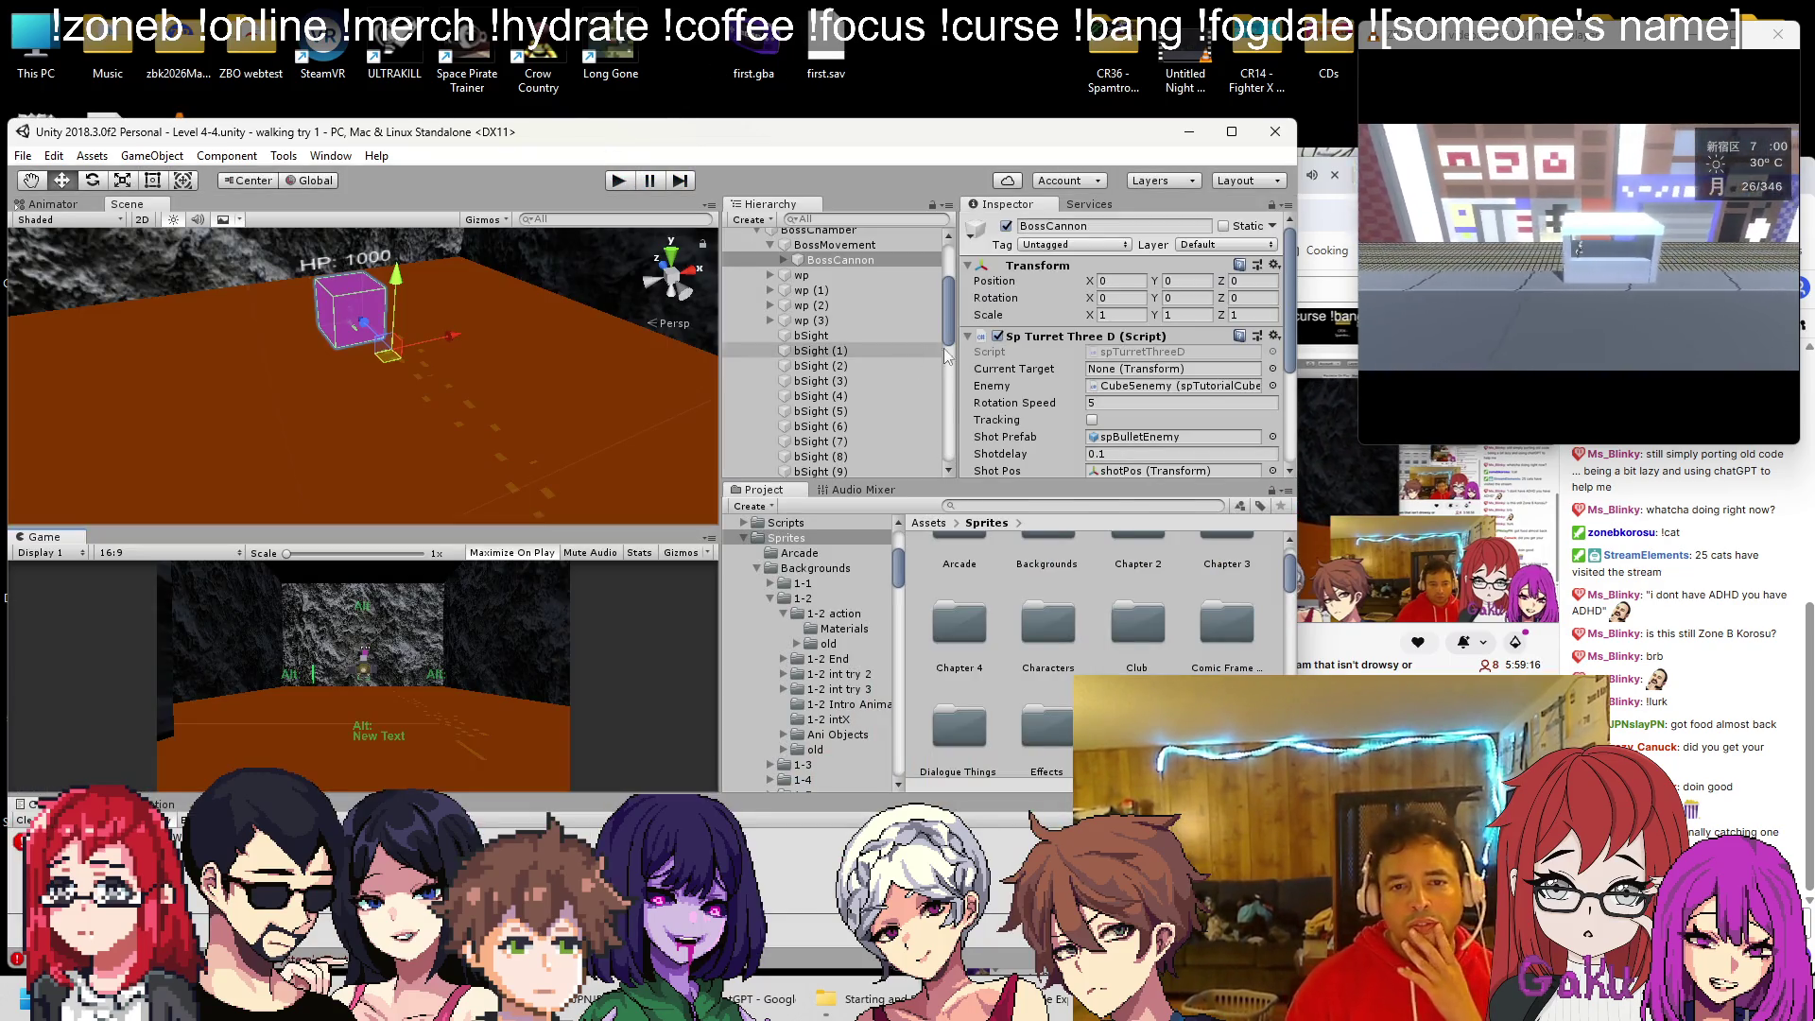
pyautogui.scroll(-3, 1059, 353)
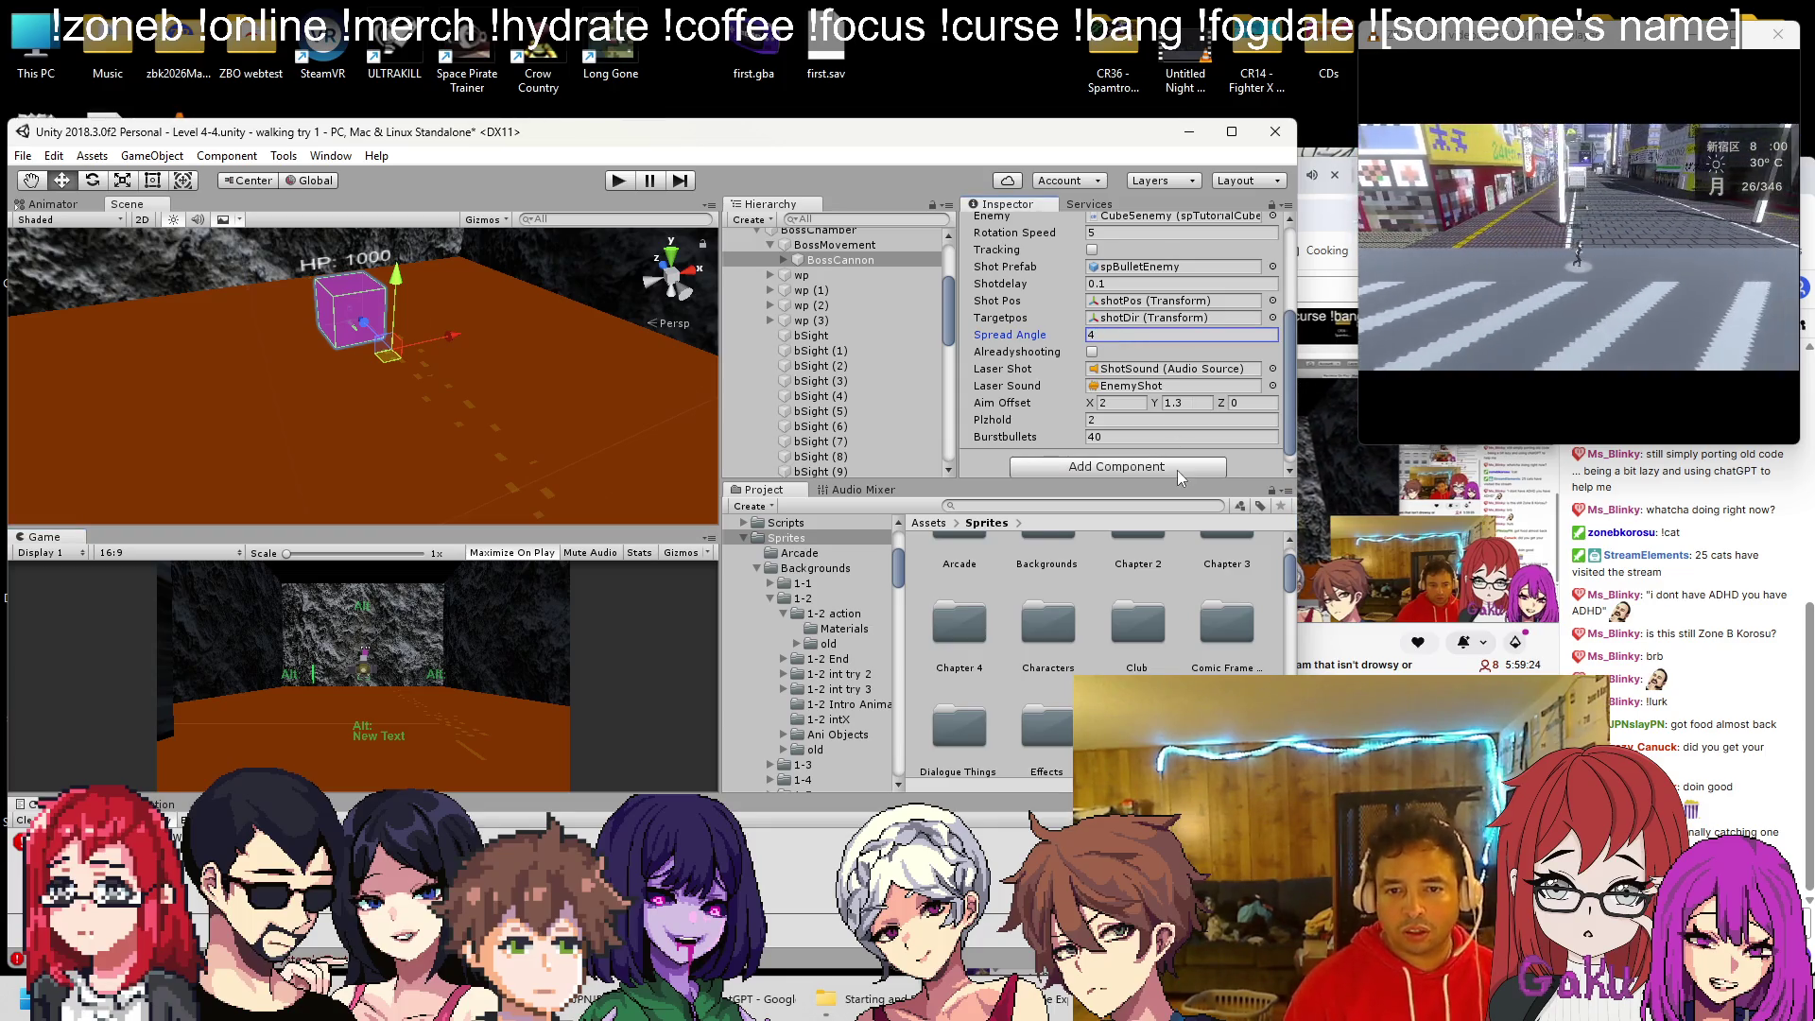
pyautogui.click(1177, 437)
pyautogui.write('50')
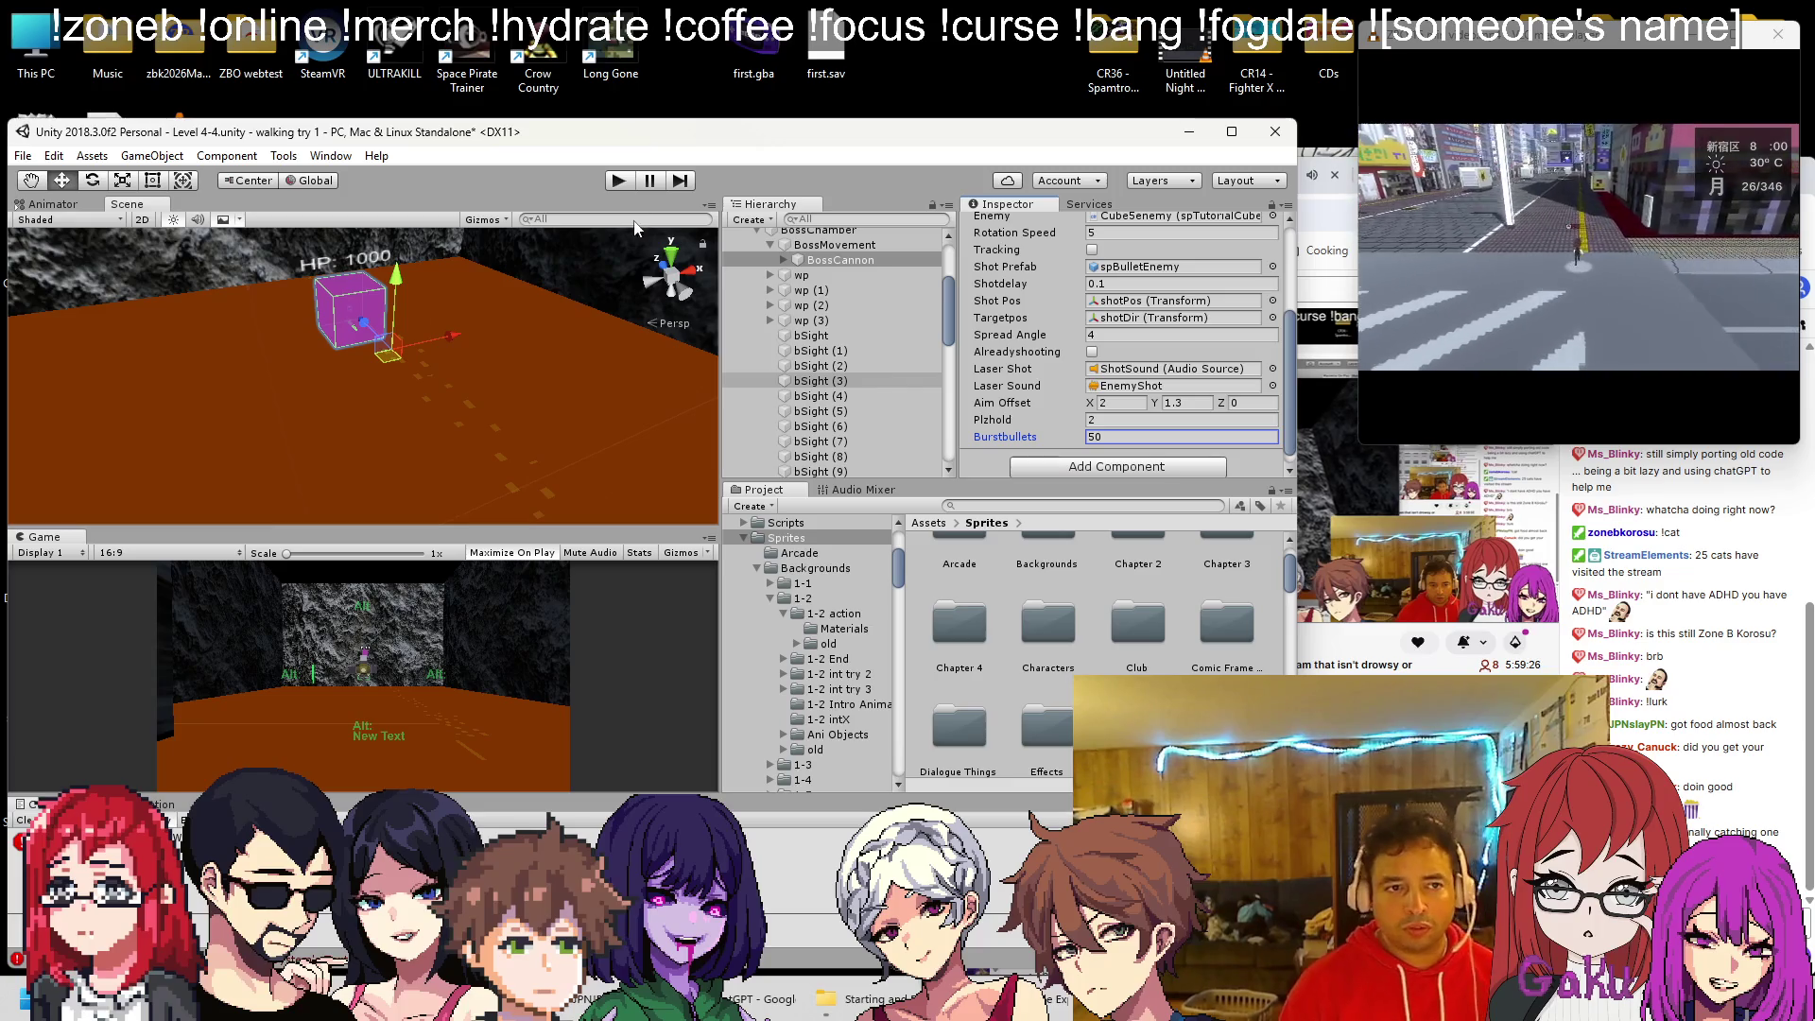
pyautogui.click(620, 182)
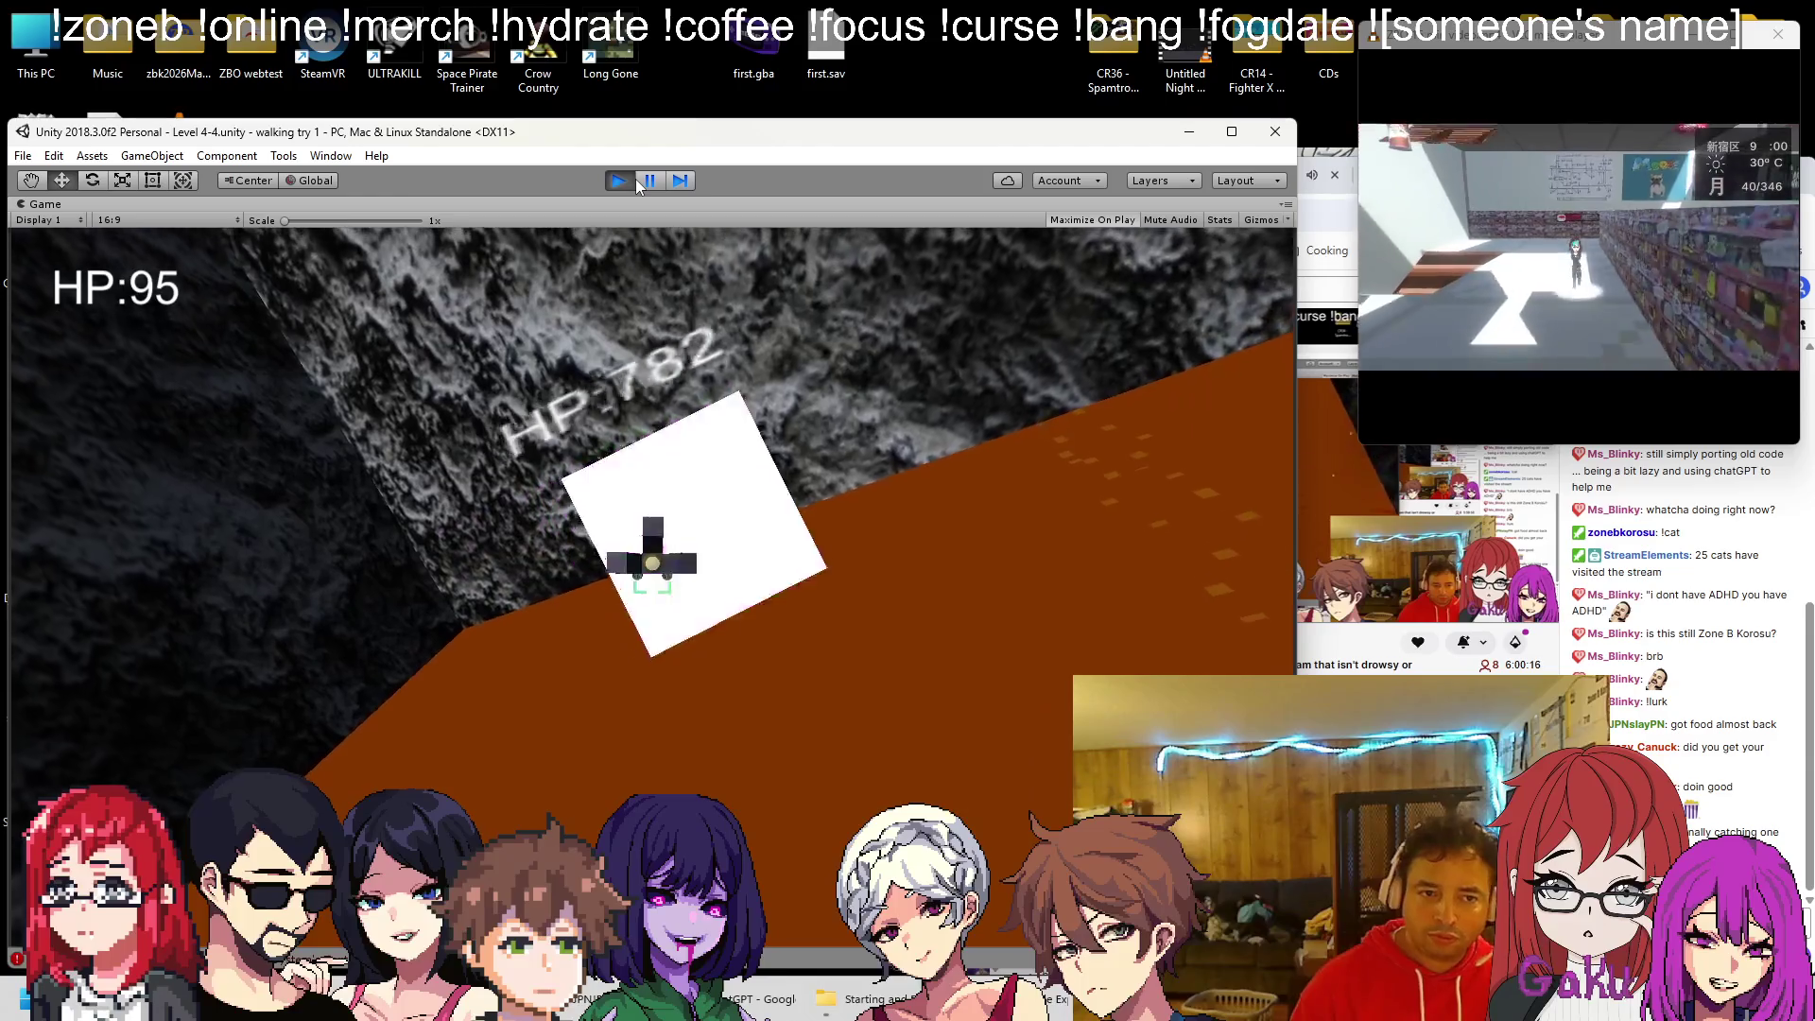
pyautogui.click(1304, 180)
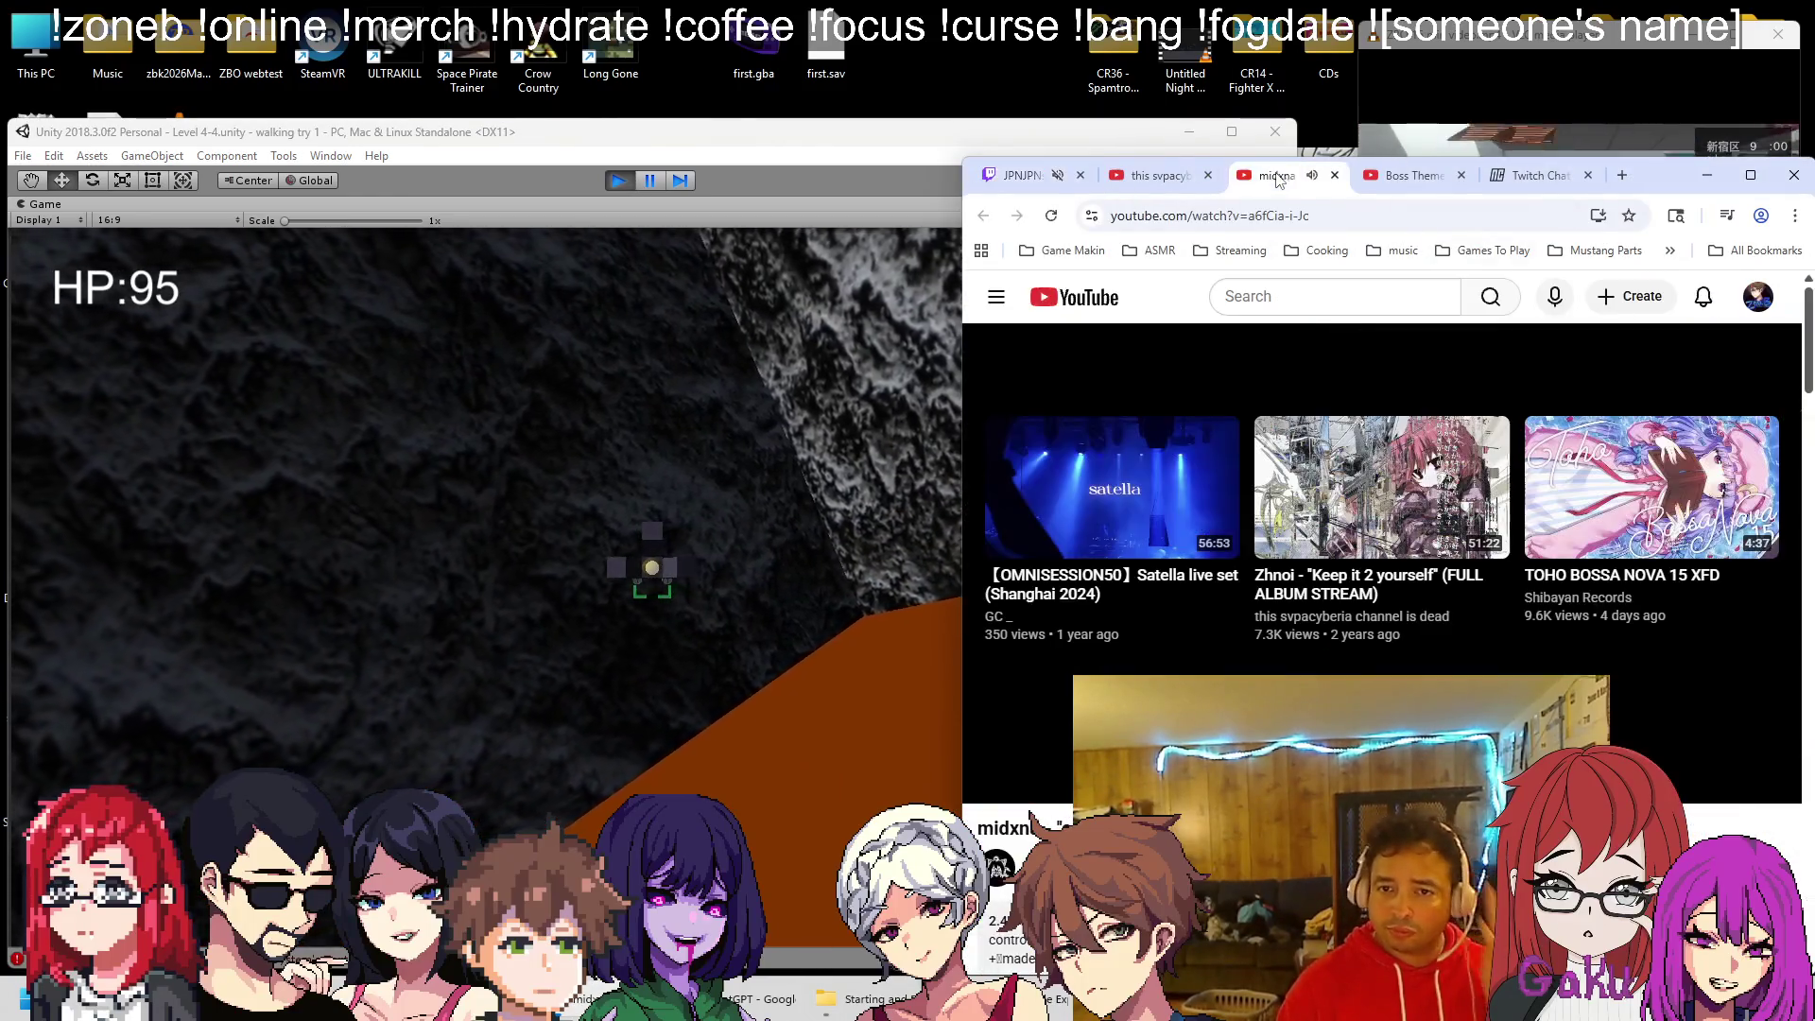
# Start a new video from the channel's videos page, close the old video tab, and return to Unity
pyautogui.click(1160, 175)
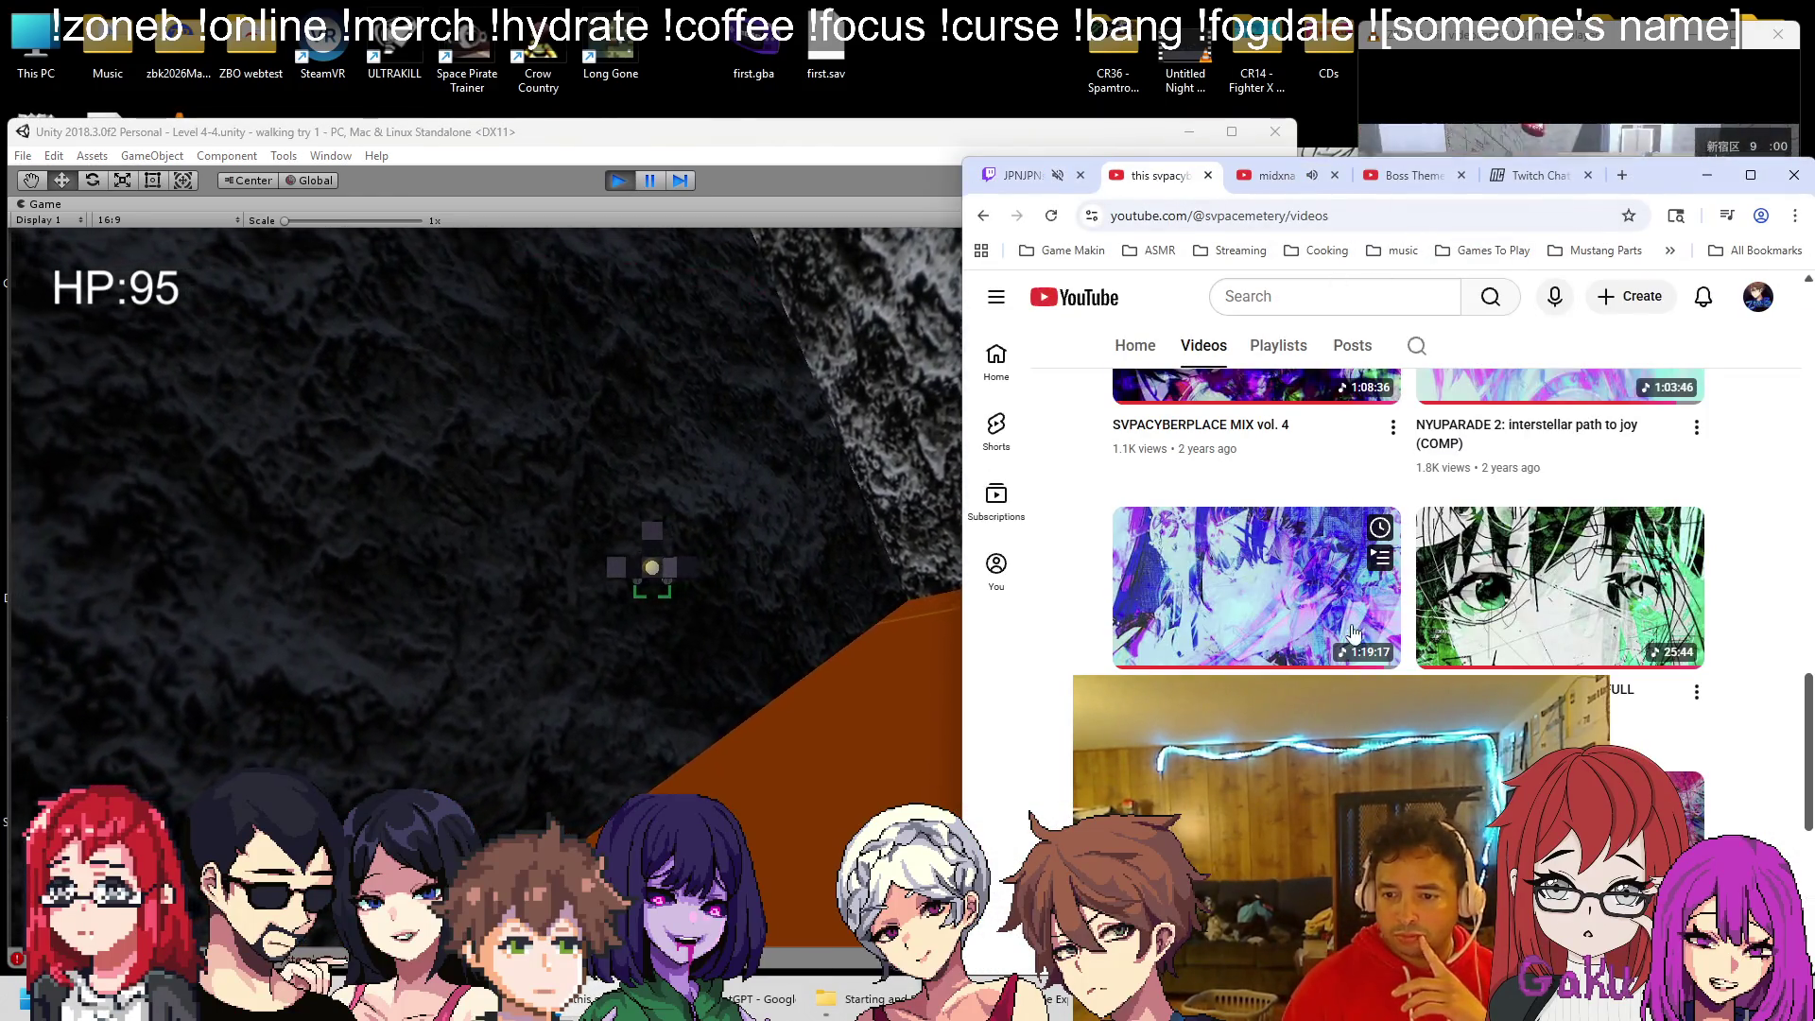
pyautogui.middleClick(1350, 634)
pyautogui.click(1228, 176)
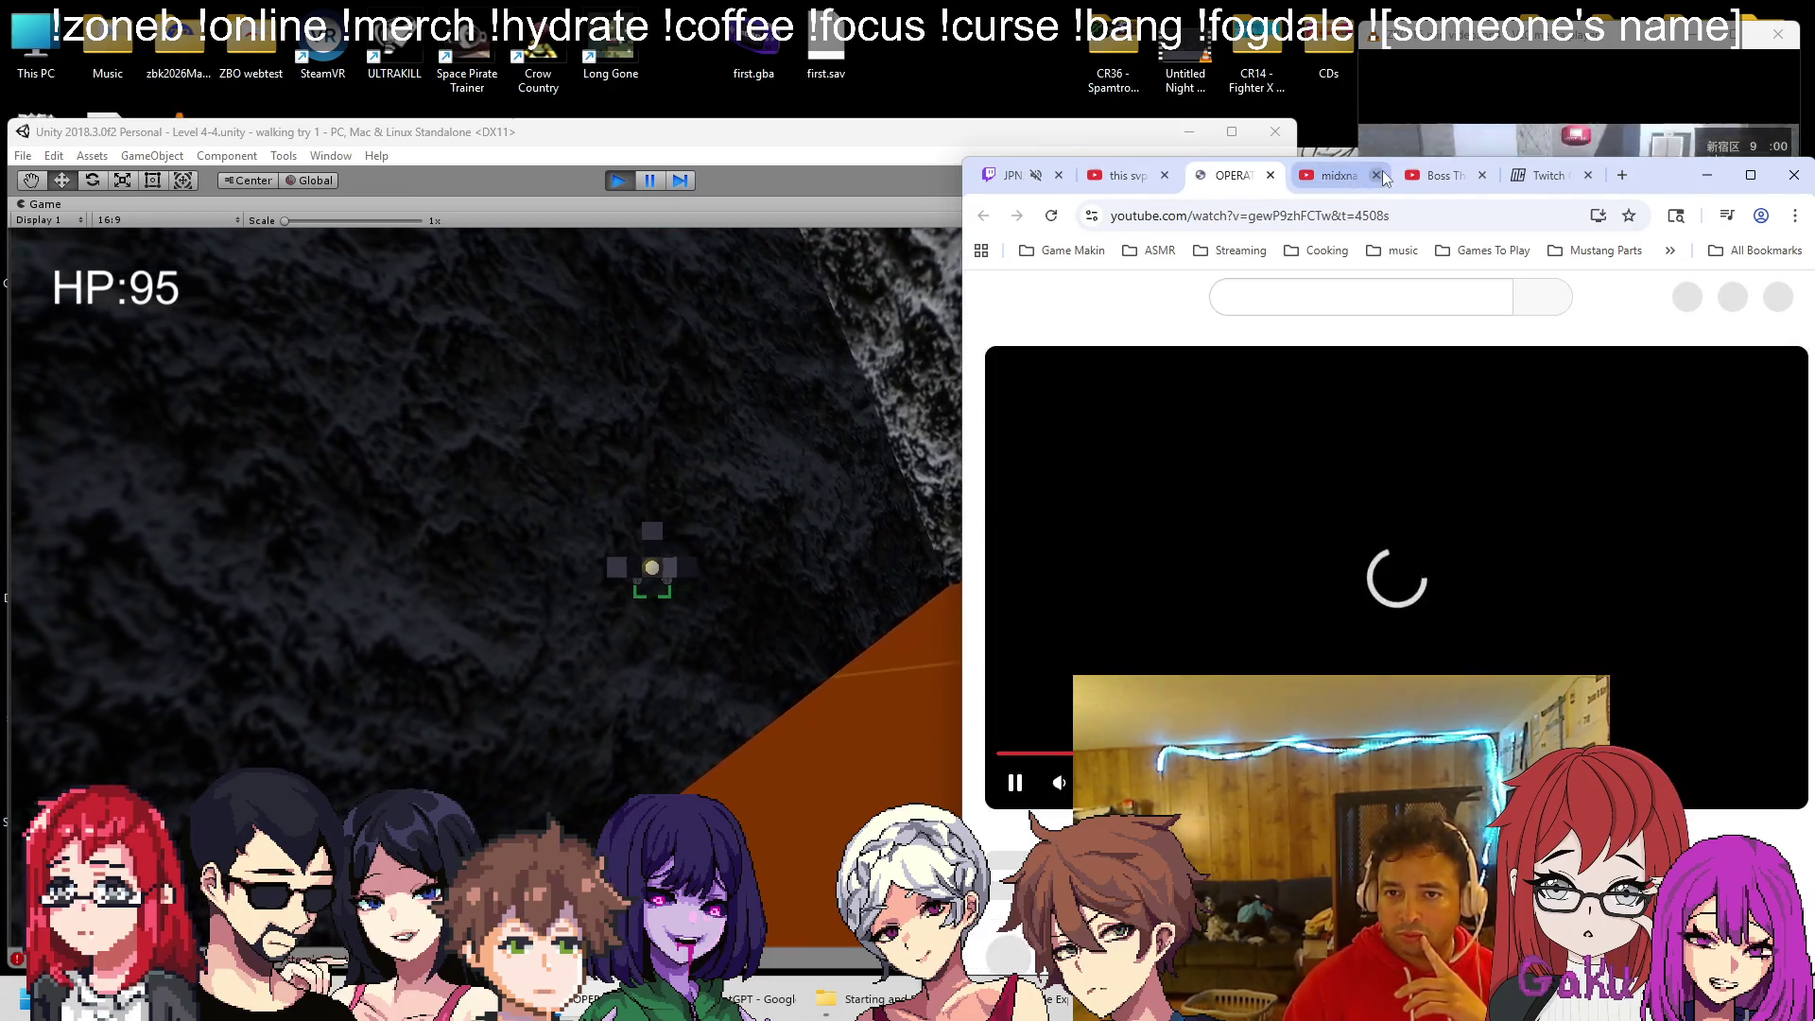
pyautogui.click(1377, 176)
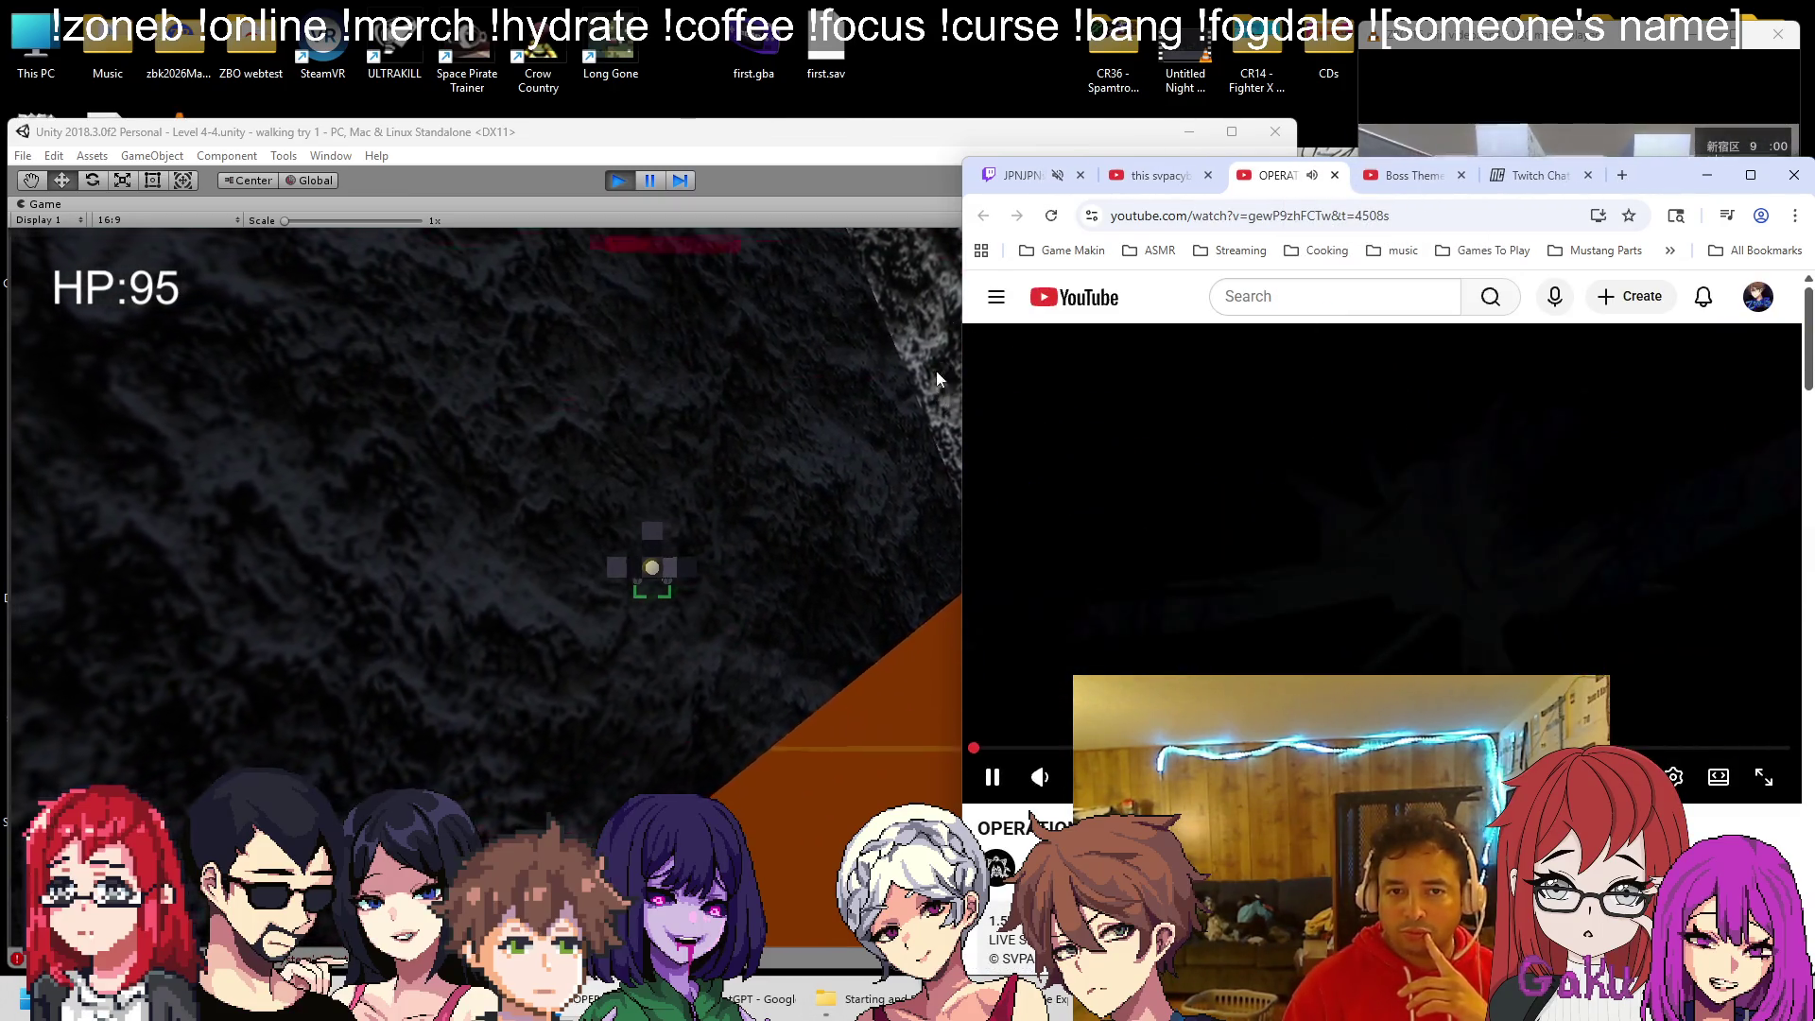
pyautogui.click(1021, 176)
pyautogui.click(588, 346)
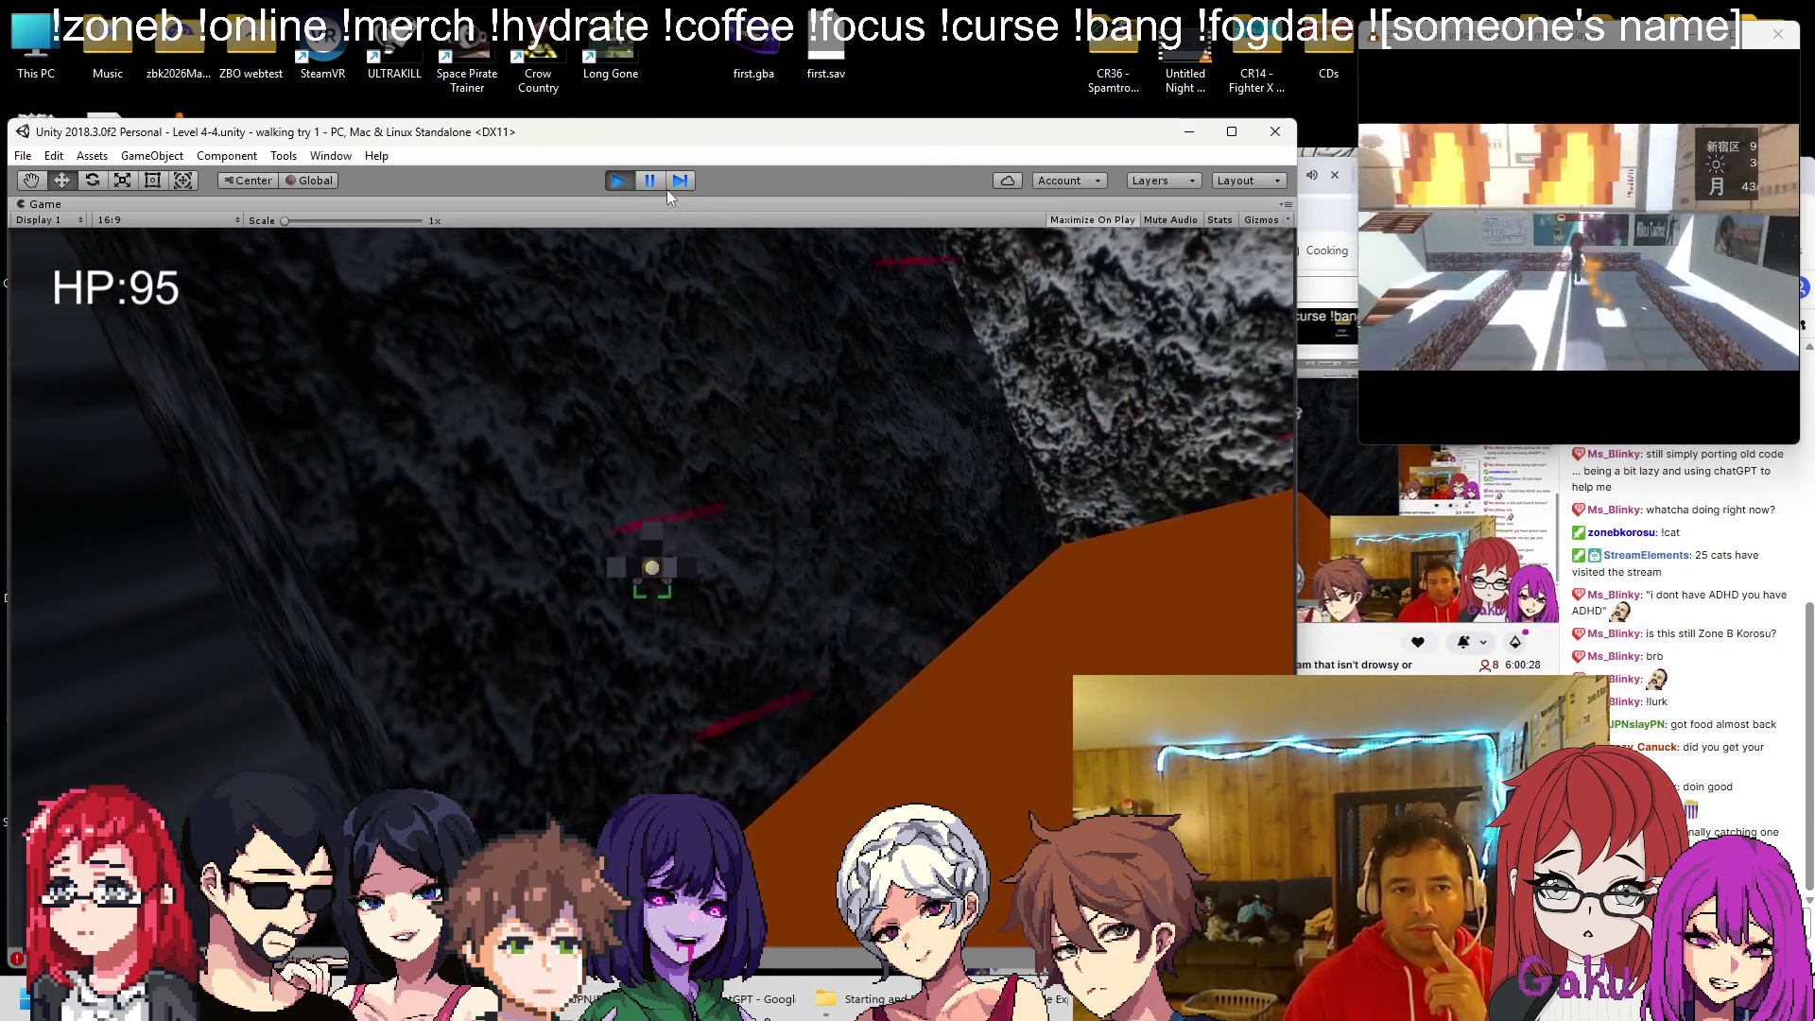
# Set Spread Angle to 6 and play-test it, then restart Play mode for rotation speed 10
pyautogui.click(617, 183)
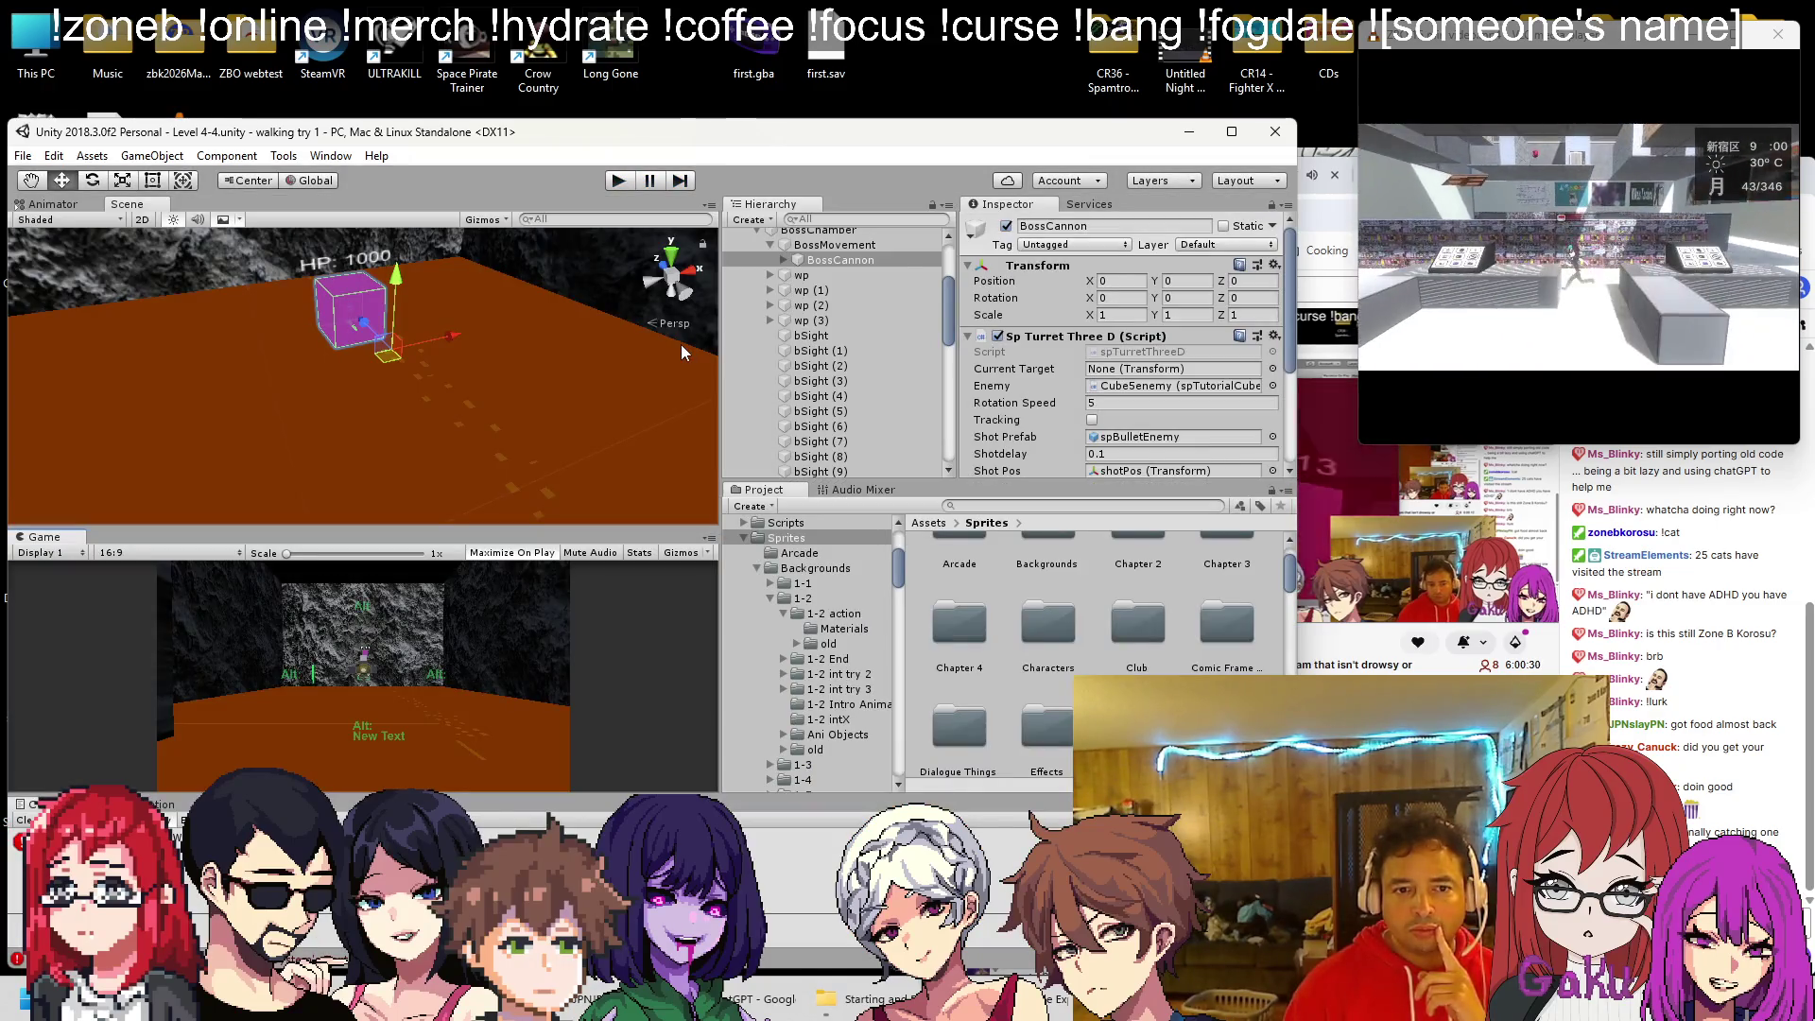
pyautogui.scroll(-2, 908, 368)
pyautogui.scroll(-3, 1075, 409)
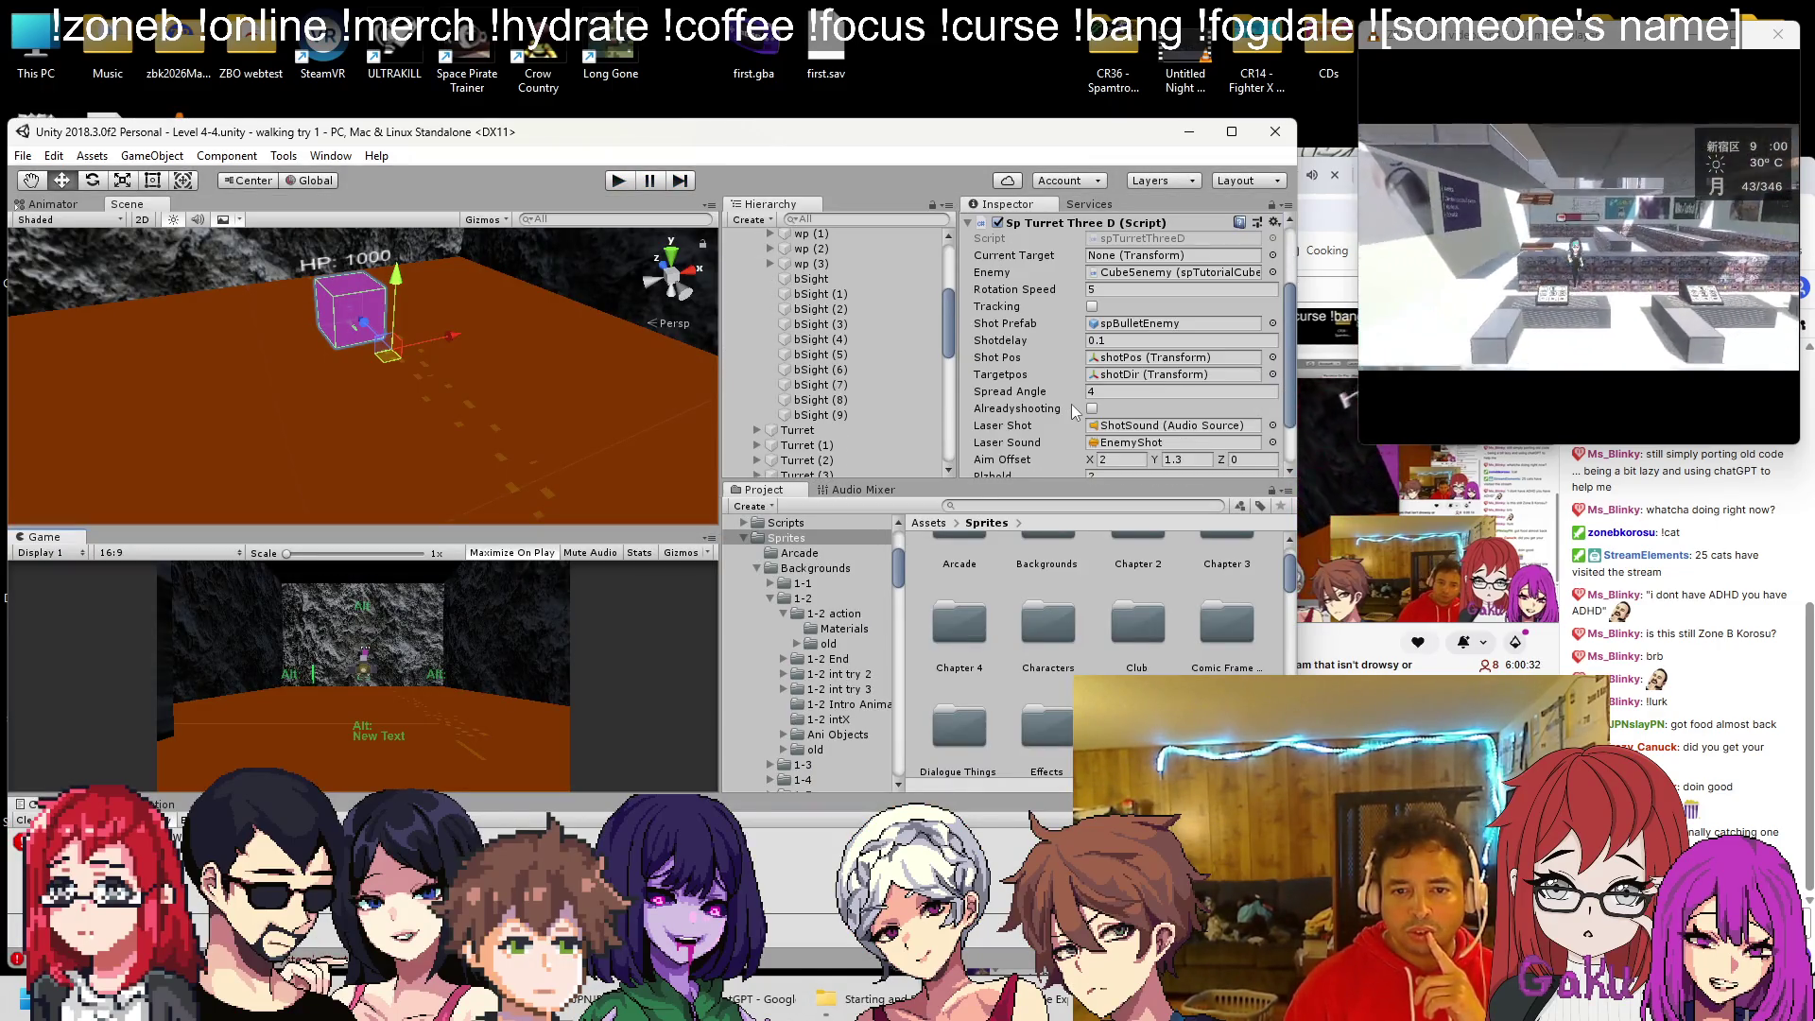
pyautogui.scroll(-2, 1075, 409)
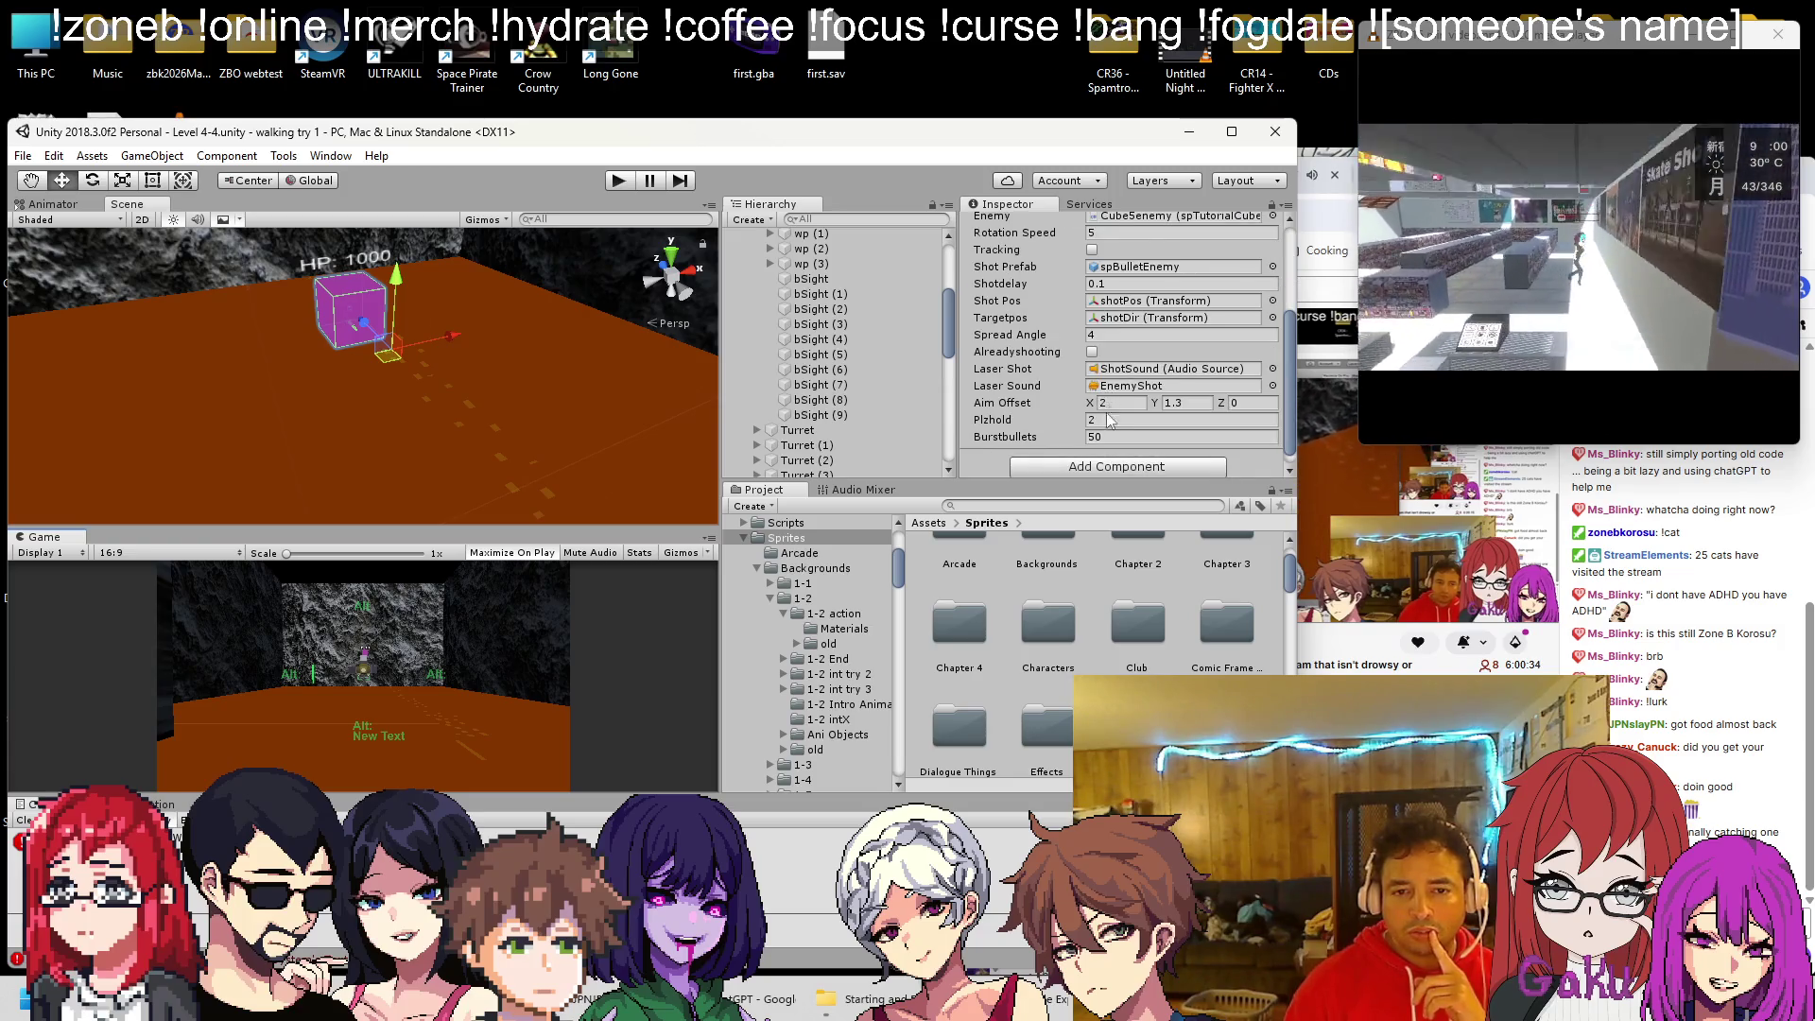
pyautogui.click(1035, 333)
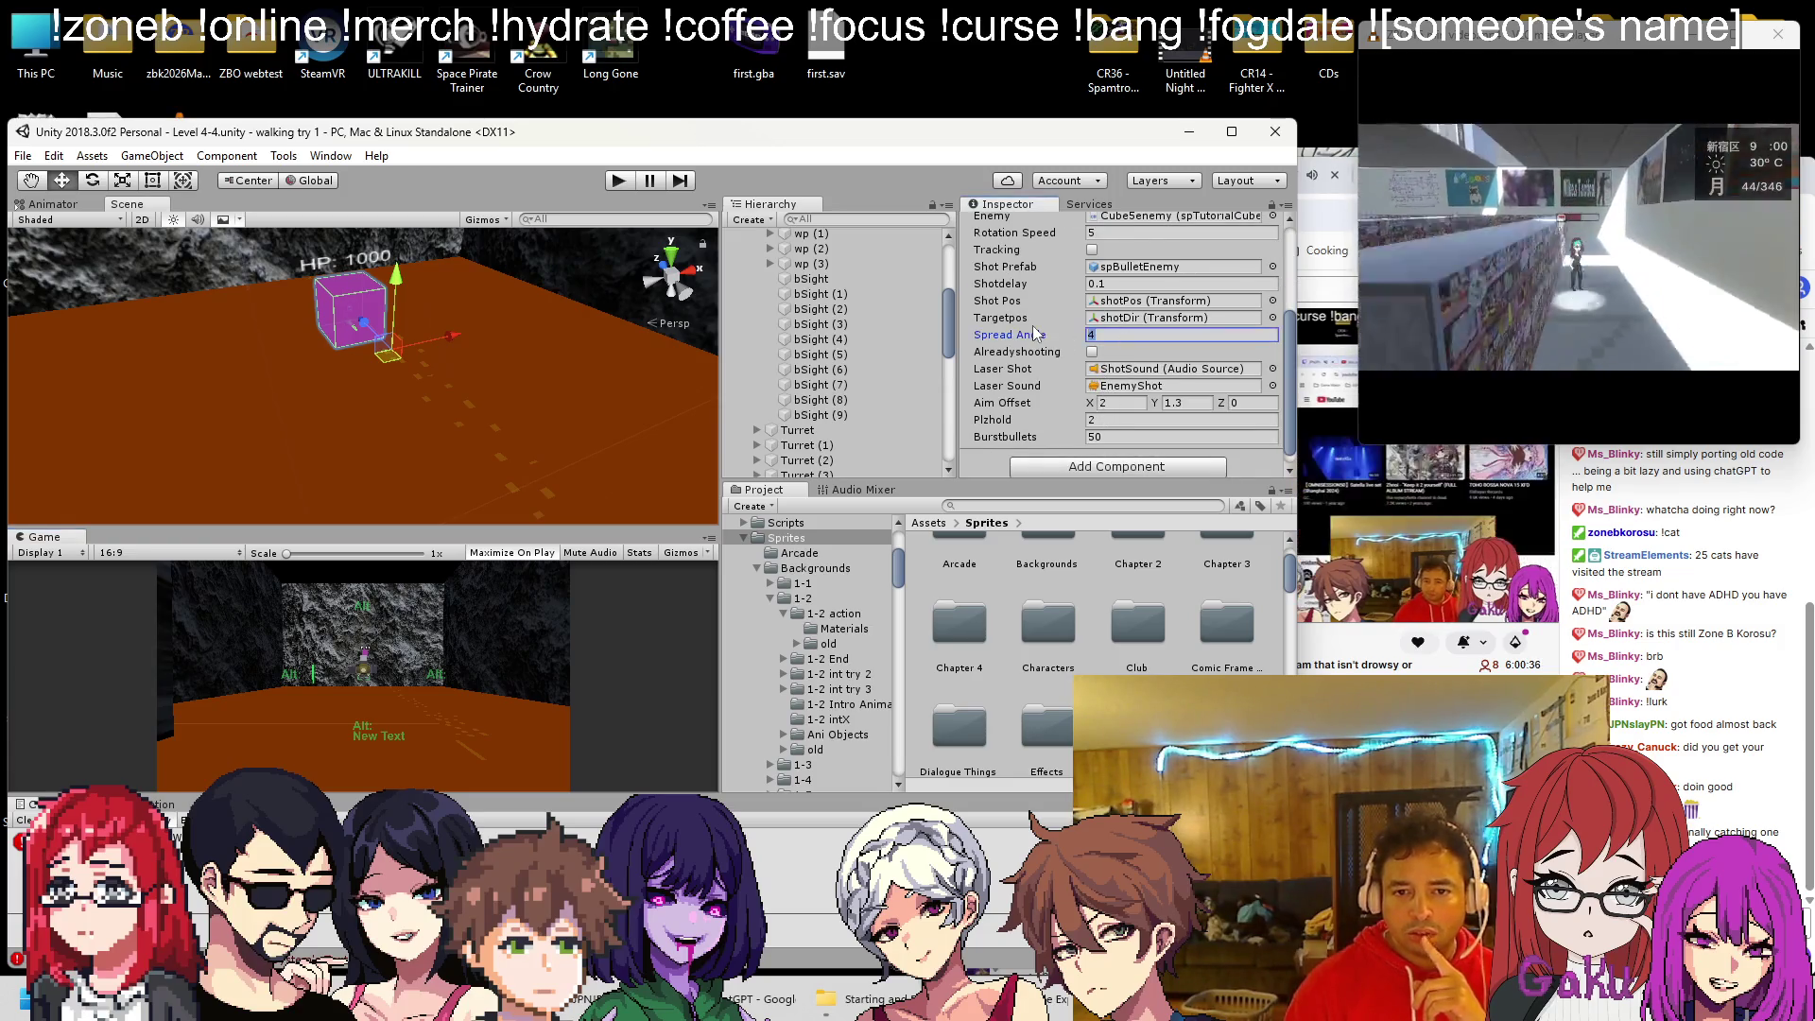
pyautogui.write('6')
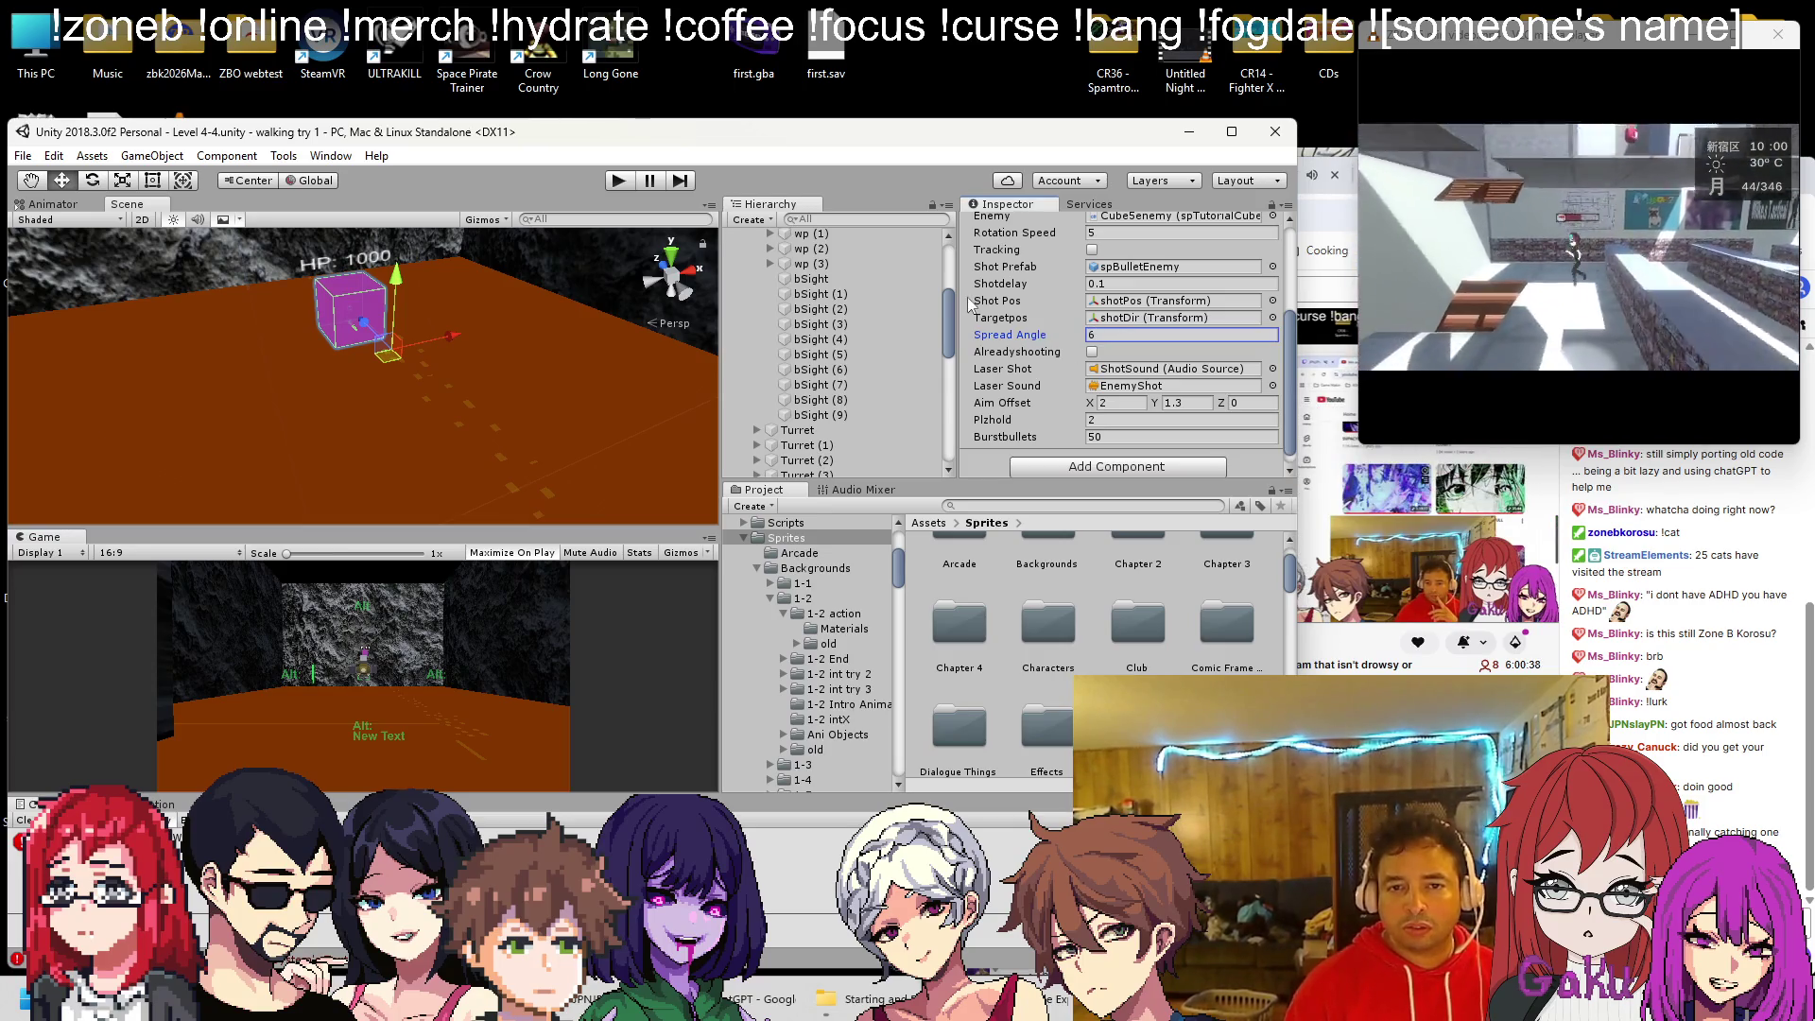
pyautogui.click(618, 181)
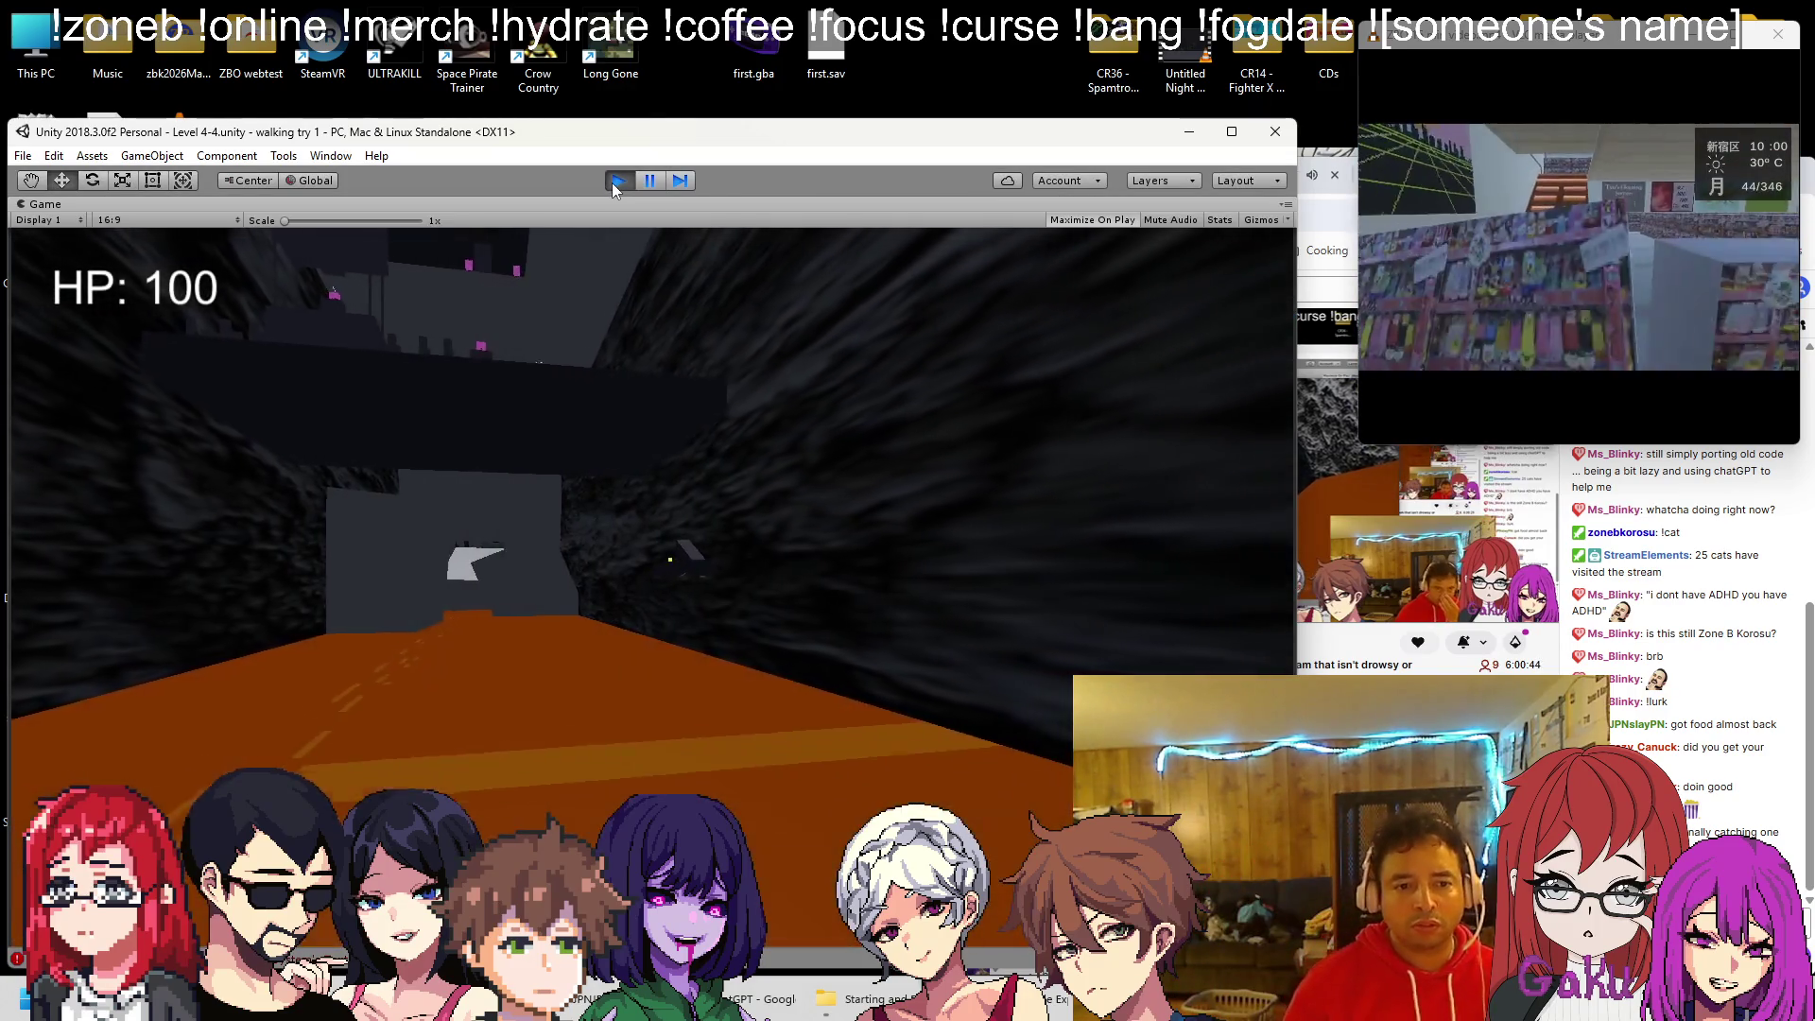
pyautogui.hotkey('ctrl', 'p')
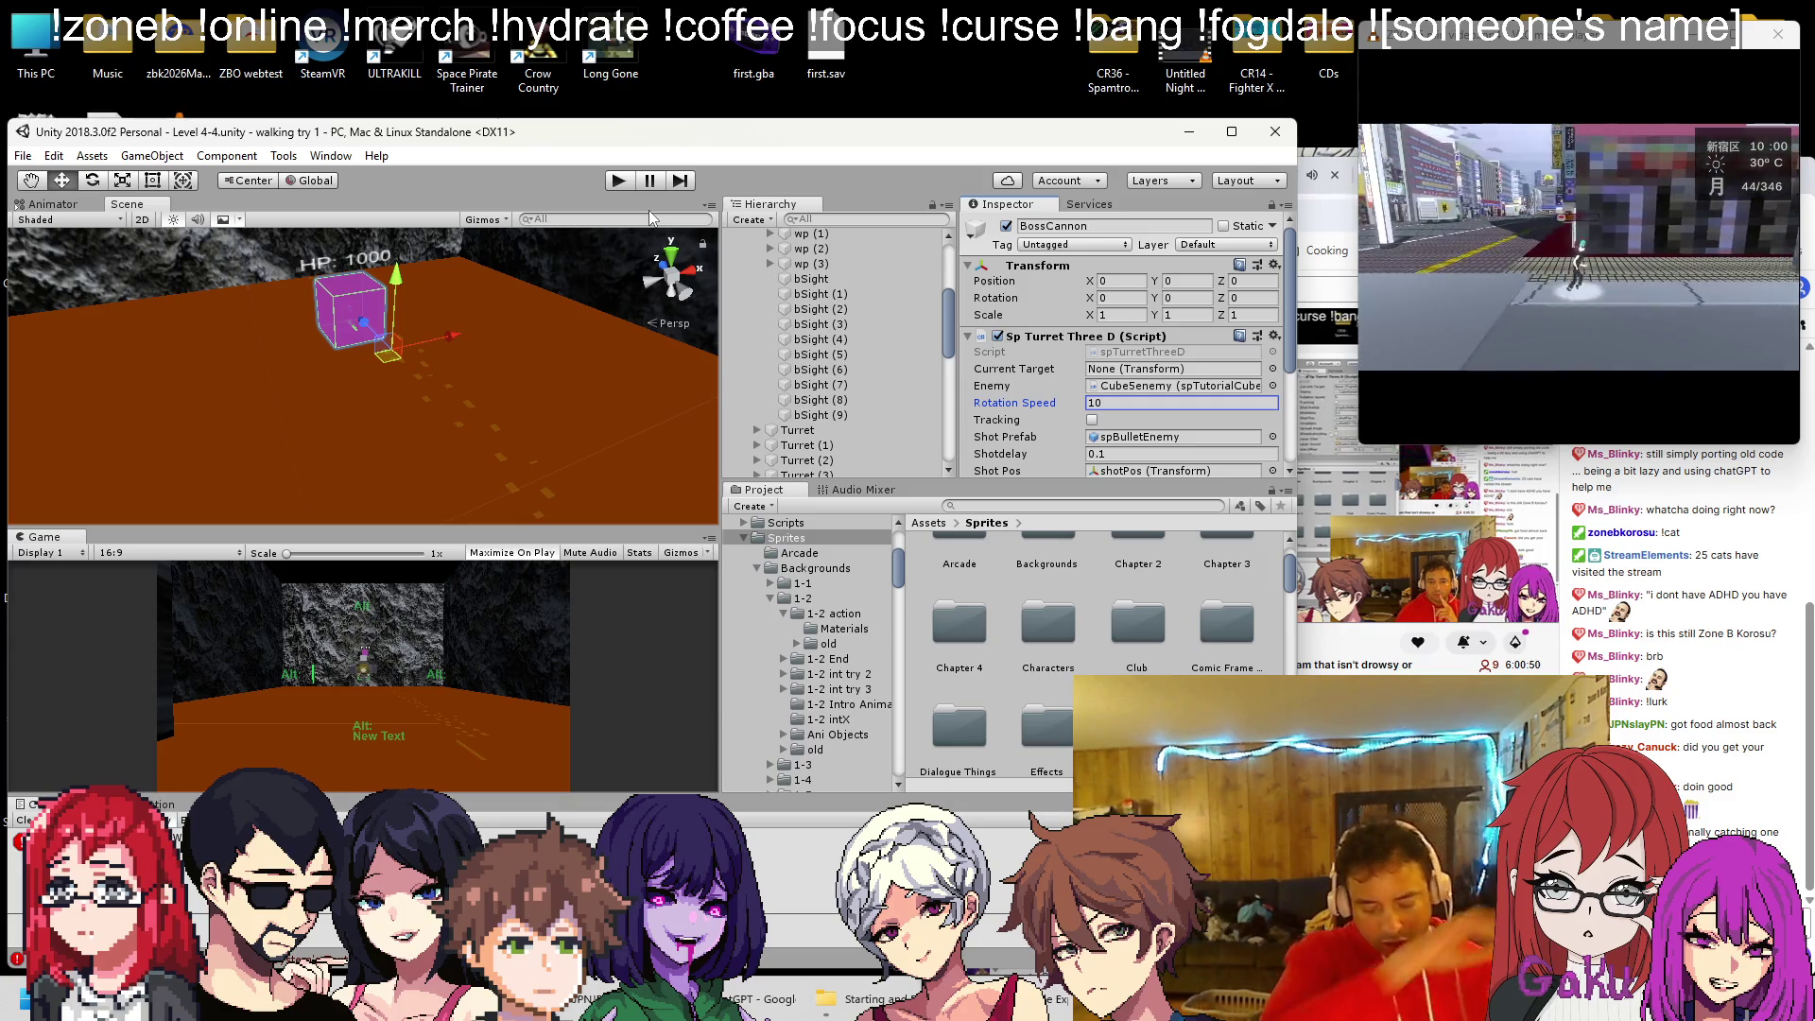
pyautogui.click(617, 186)
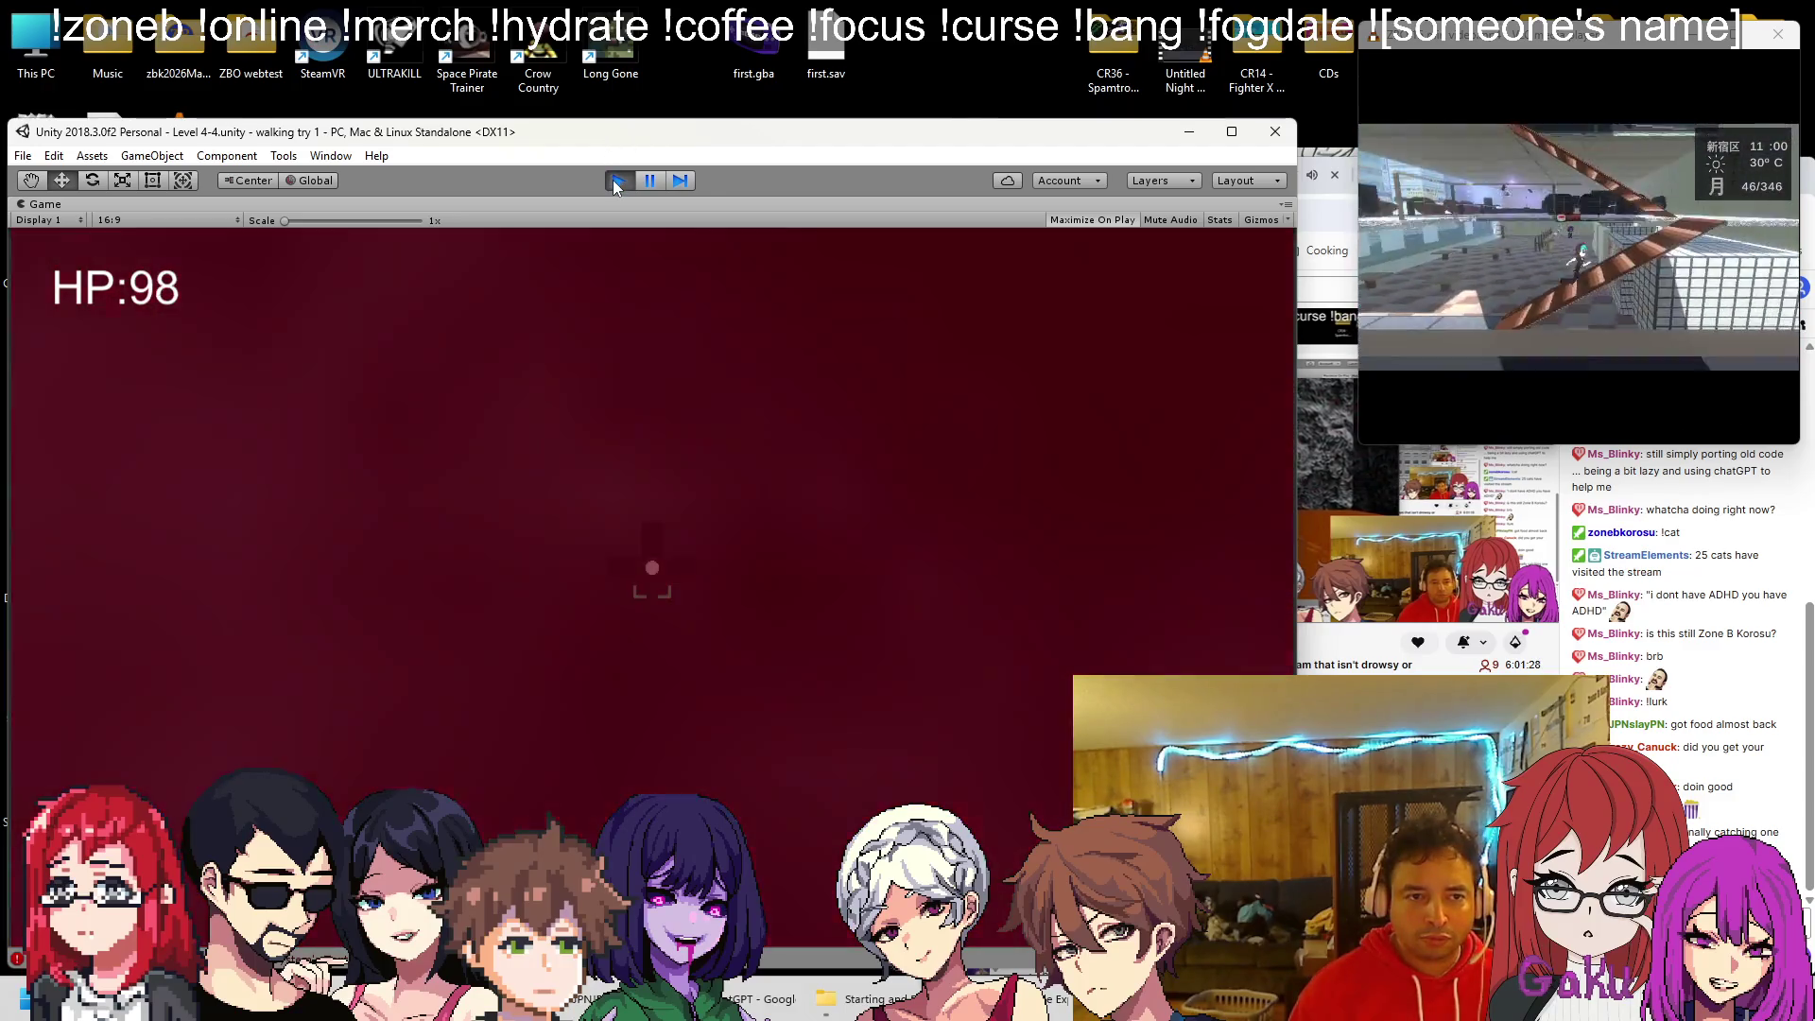
pyautogui.click(614, 181)
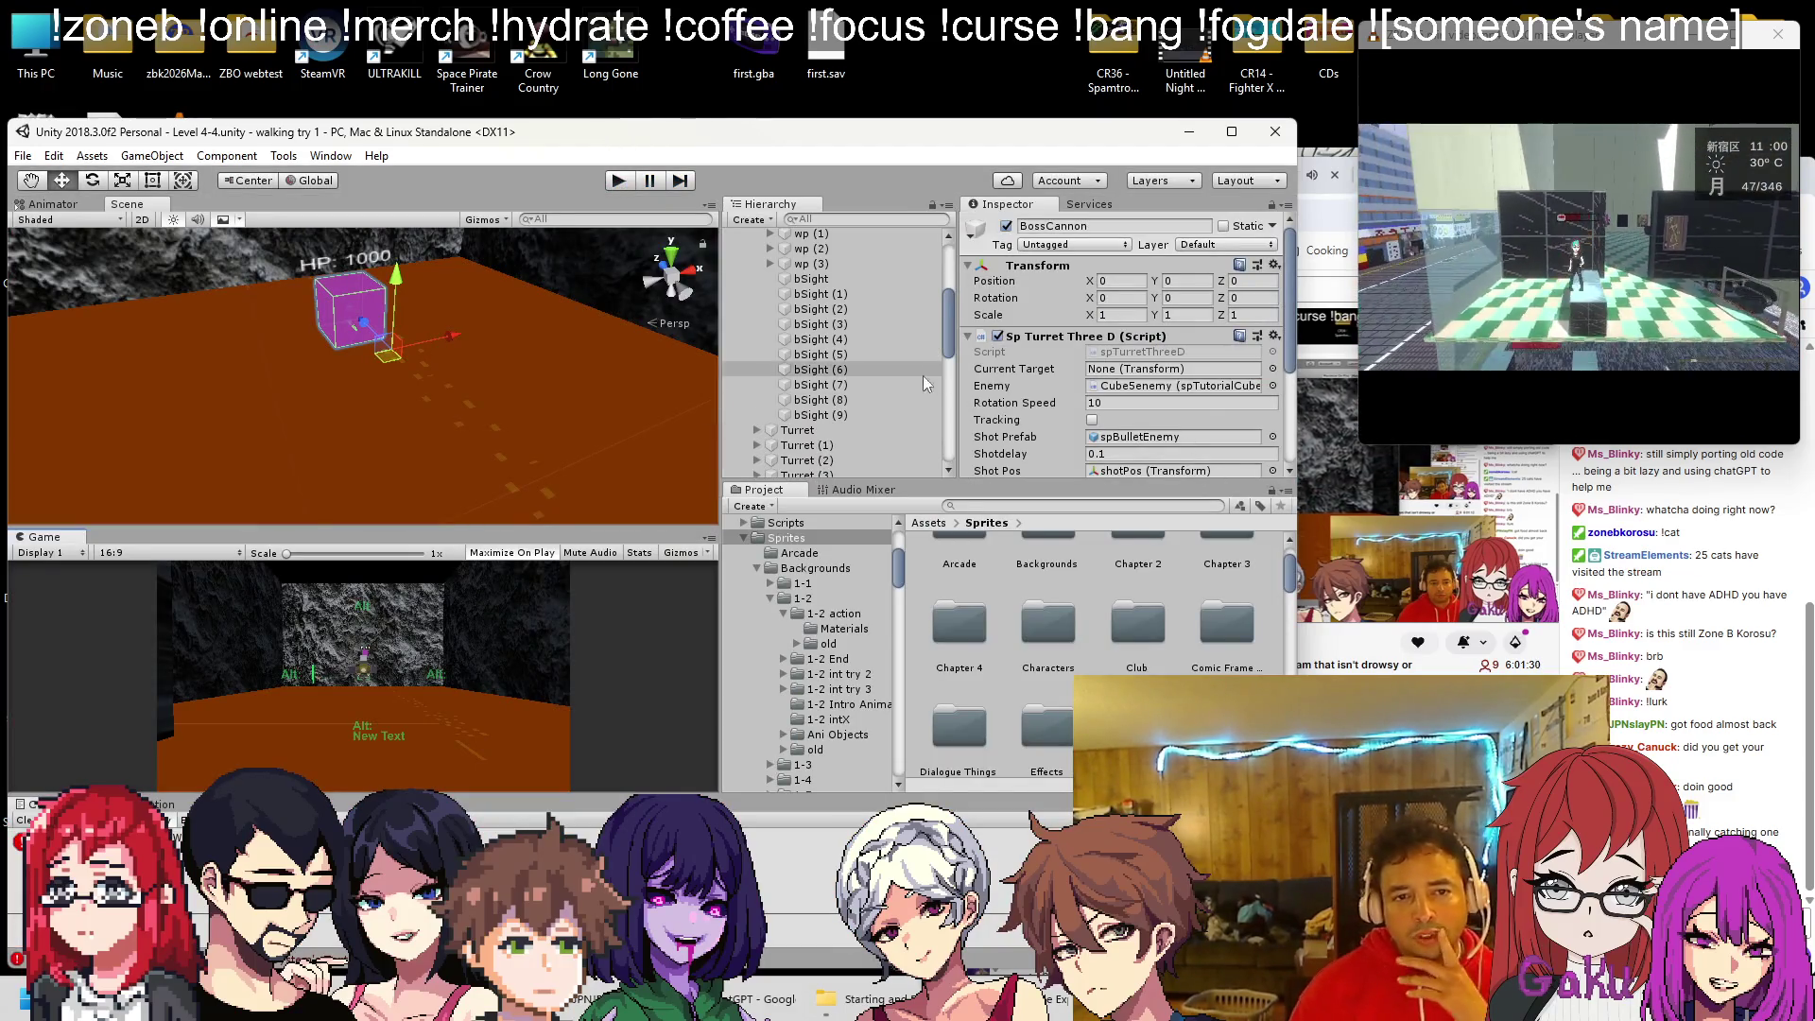
# Play-test the boss cannon again with its changed Burstbullets count
pyautogui.scroll(-2, 925, 376)
pyautogui.scroll(-5, 1028, 375)
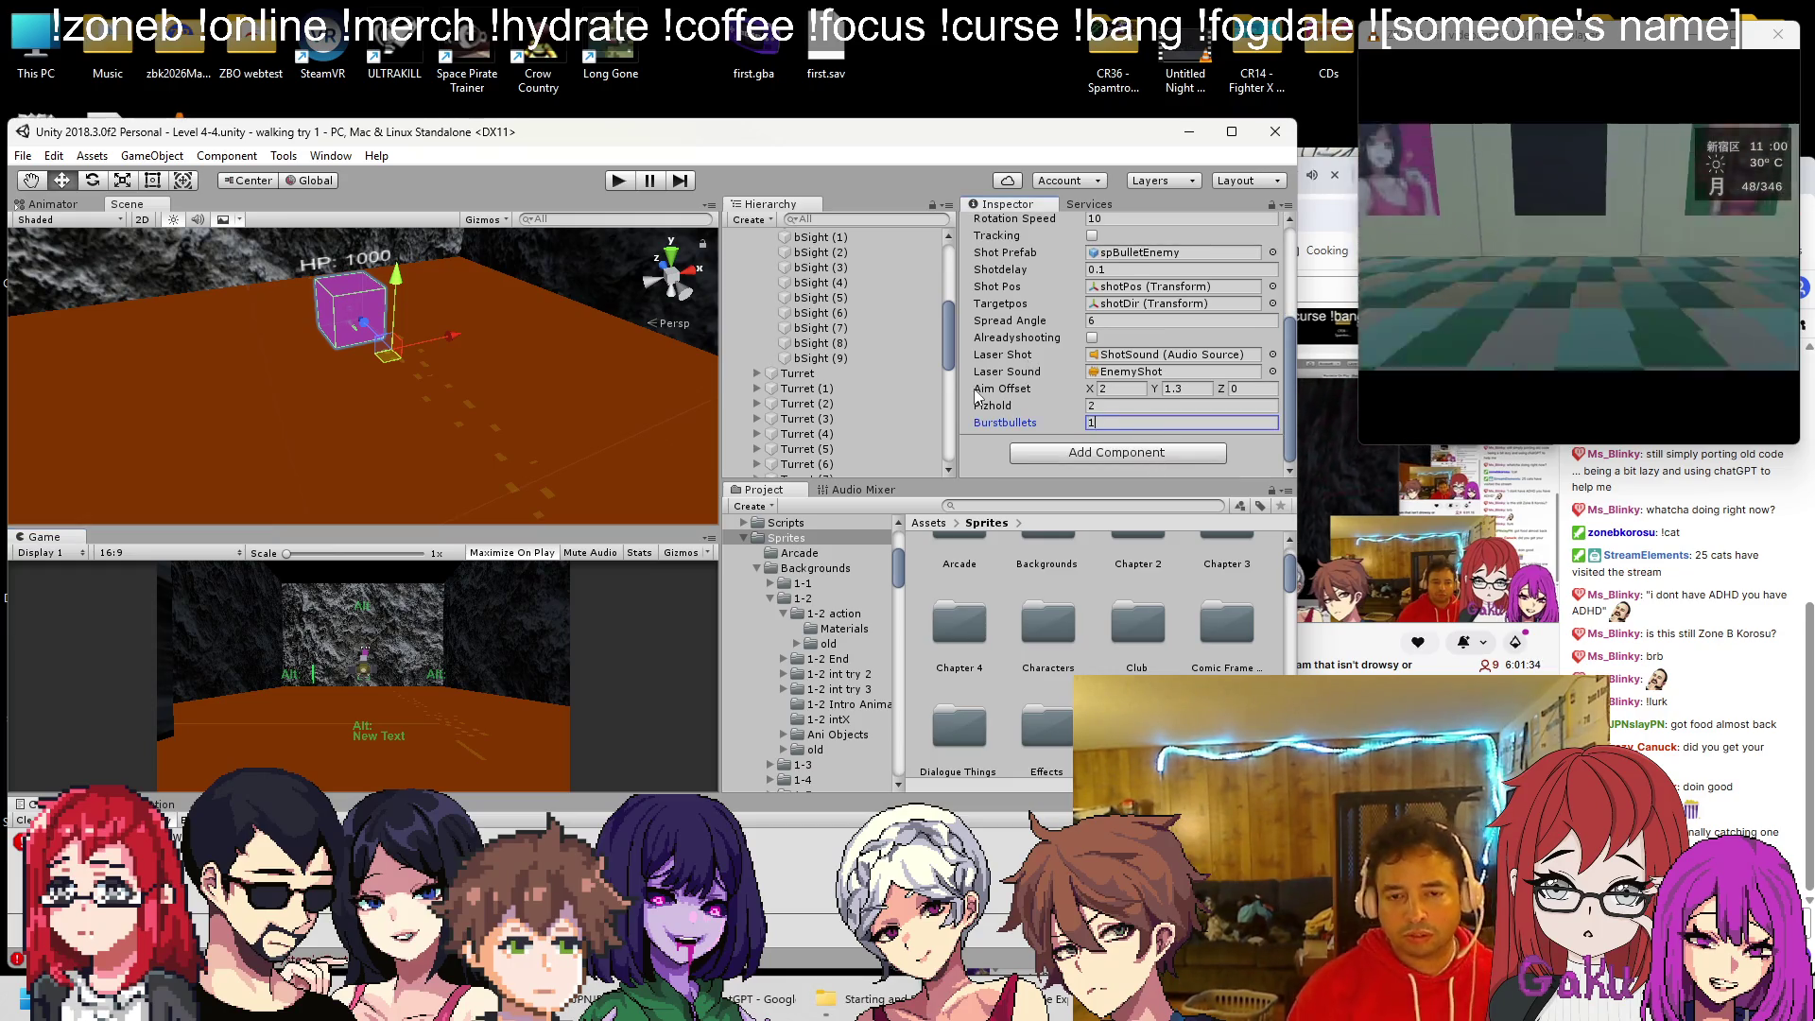
pyautogui.click(618, 182)
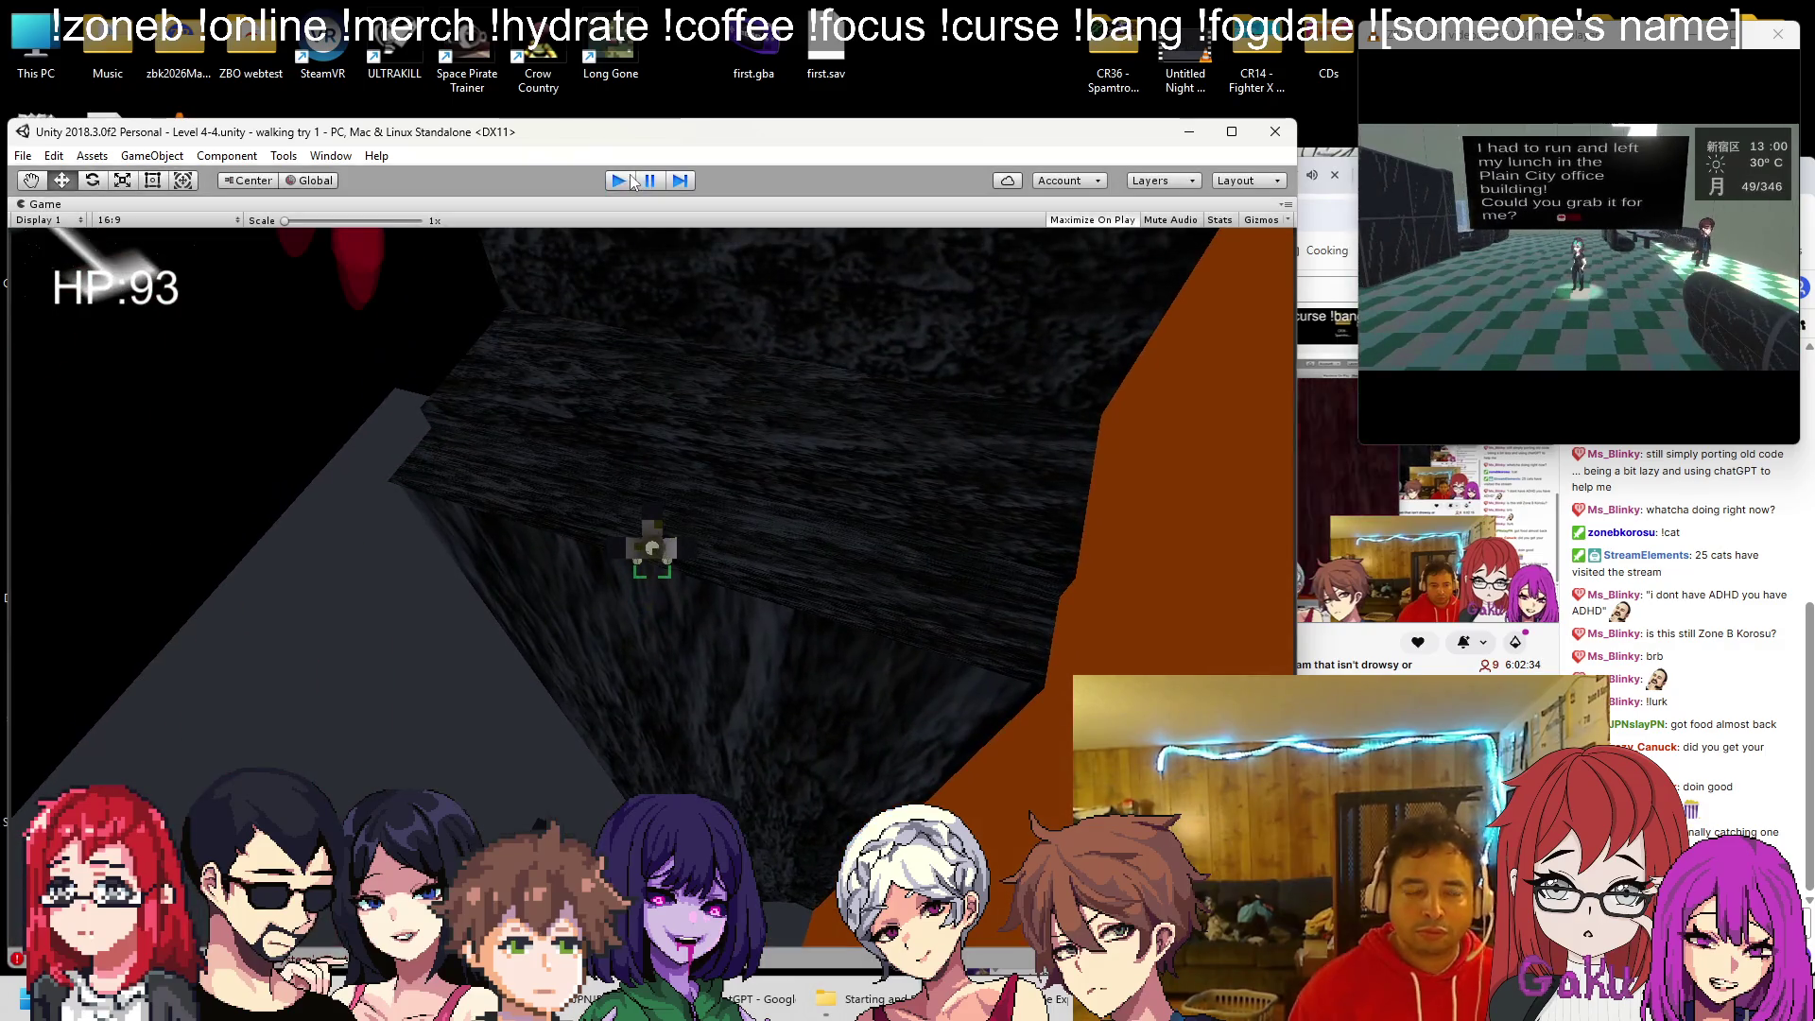
# Exit Play mode and scroll to BossCannon's Burstbullets and Spread Angle fields
pyautogui.hotkey('ctrl', 'p')
pyautogui.scroll(-5, 1090, 367)
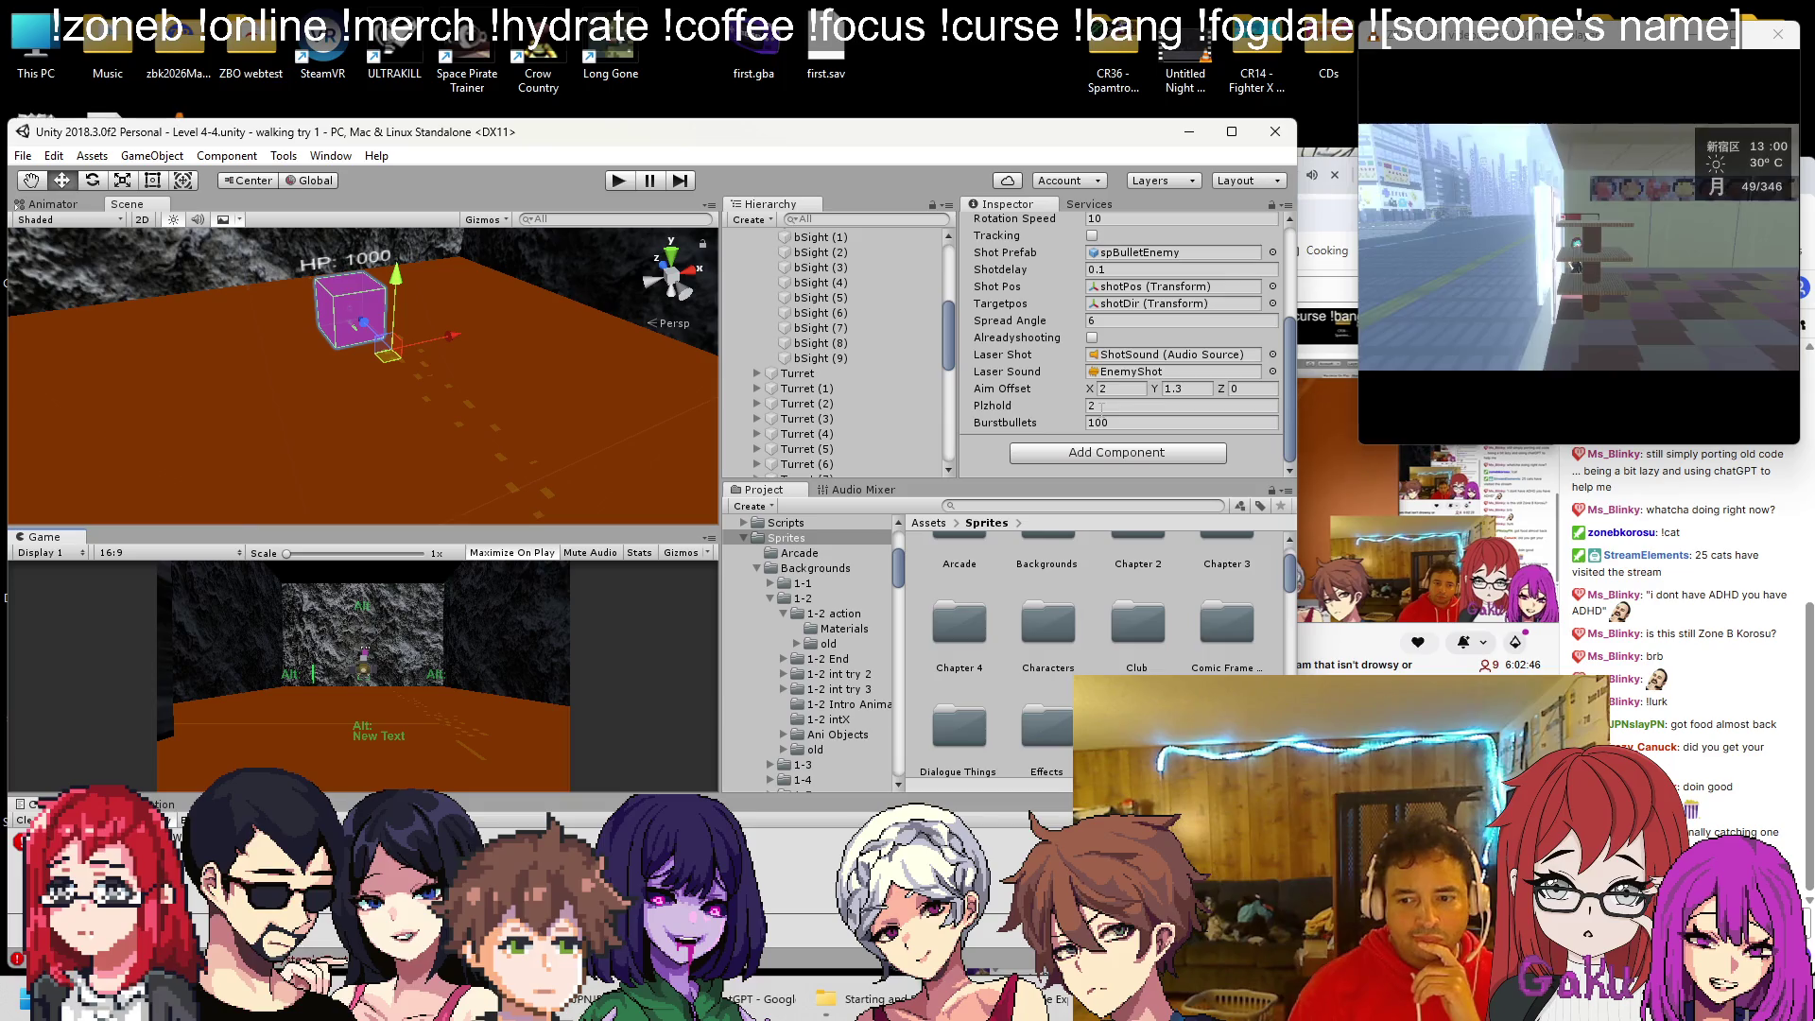
# Set Burstbullets to 50 and Aim Offset to 0, then play-test the boss turret
pyautogui.scroll(3, 1137, 438)
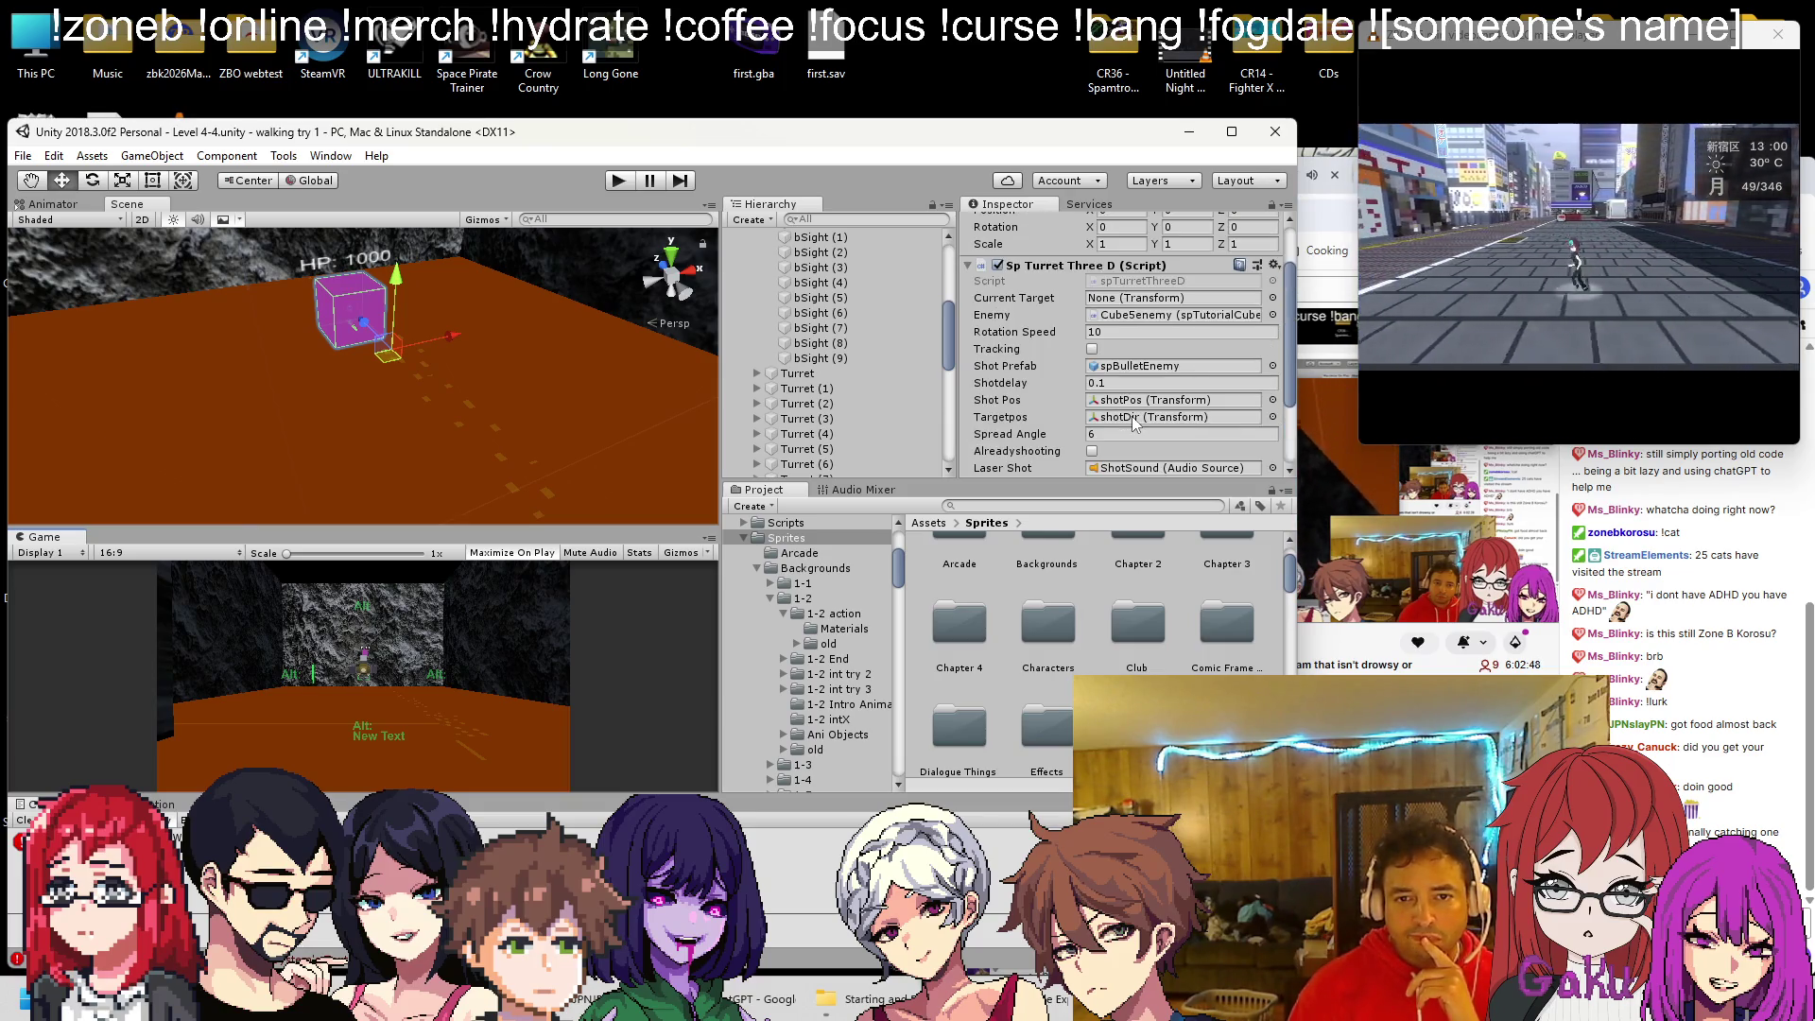
pyautogui.scroll(-3, 1135, 422)
pyautogui.click(1131, 422)
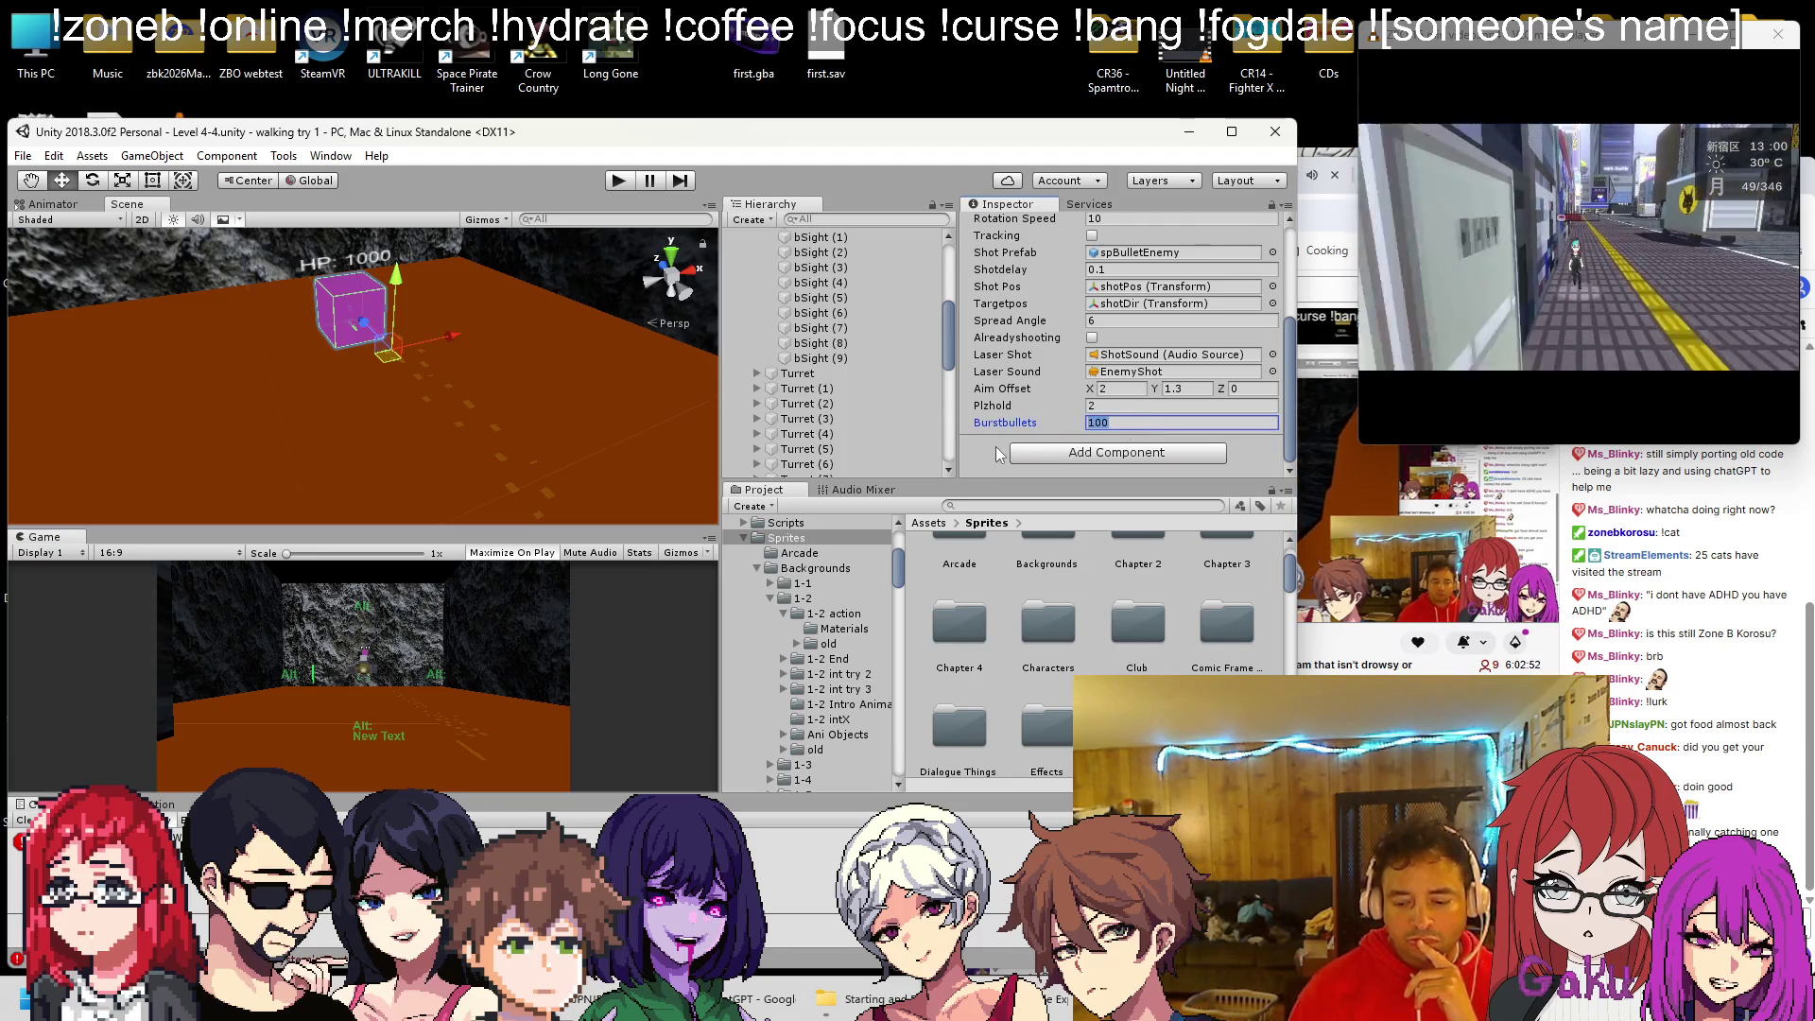
pyautogui.write('50')
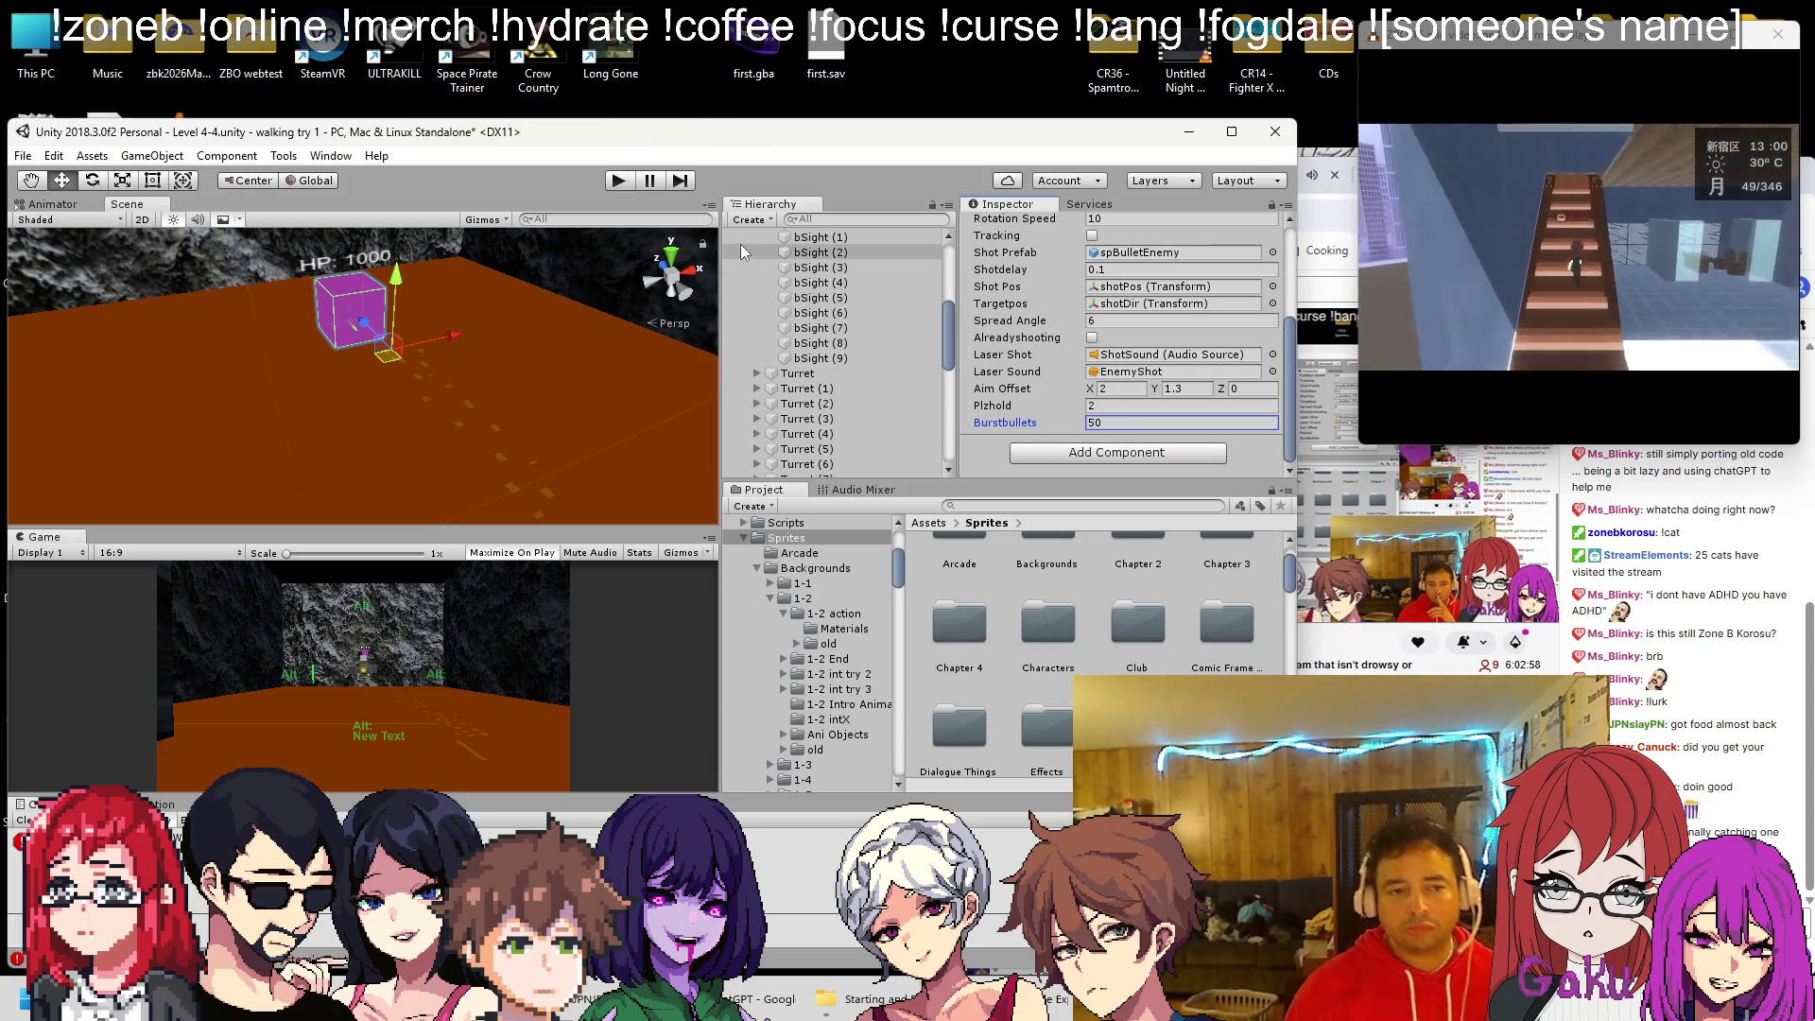
pyautogui.click(1137, 395)
pyautogui.write('0')
pyautogui.press('Tab')
pyautogui.write('0')
pyautogui.click(620, 184)
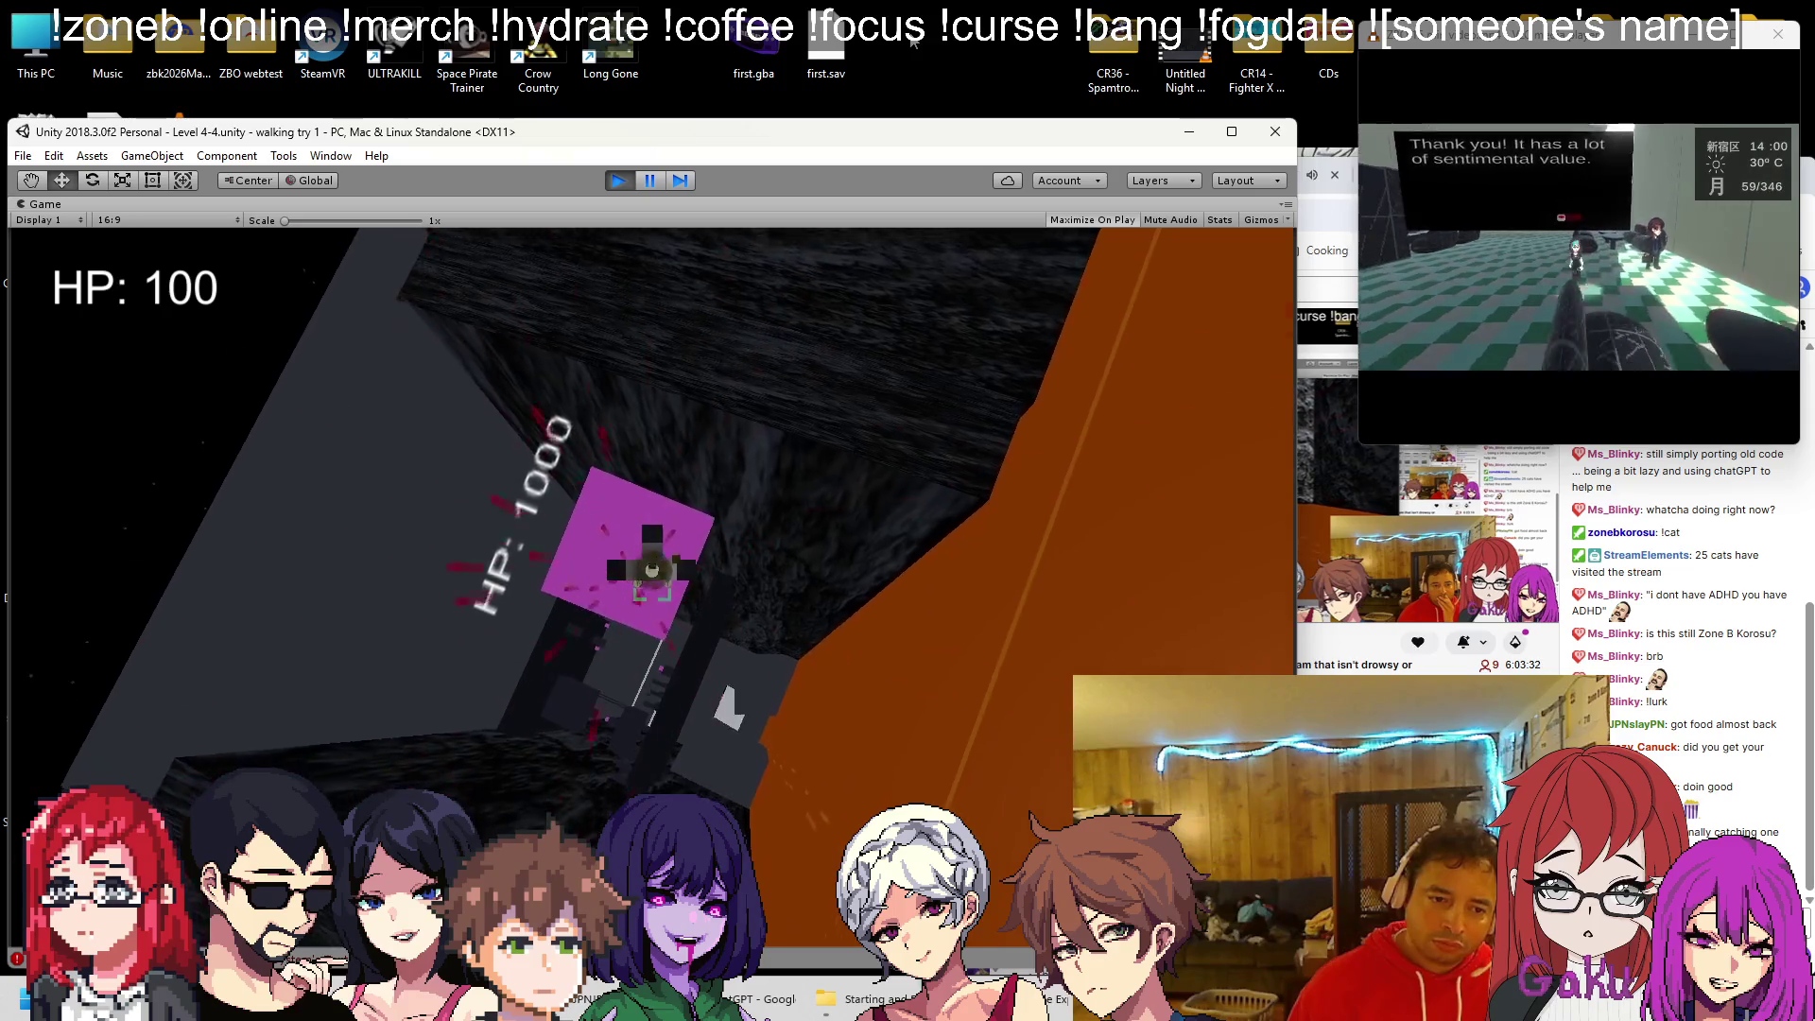
pyautogui.press('Escape')
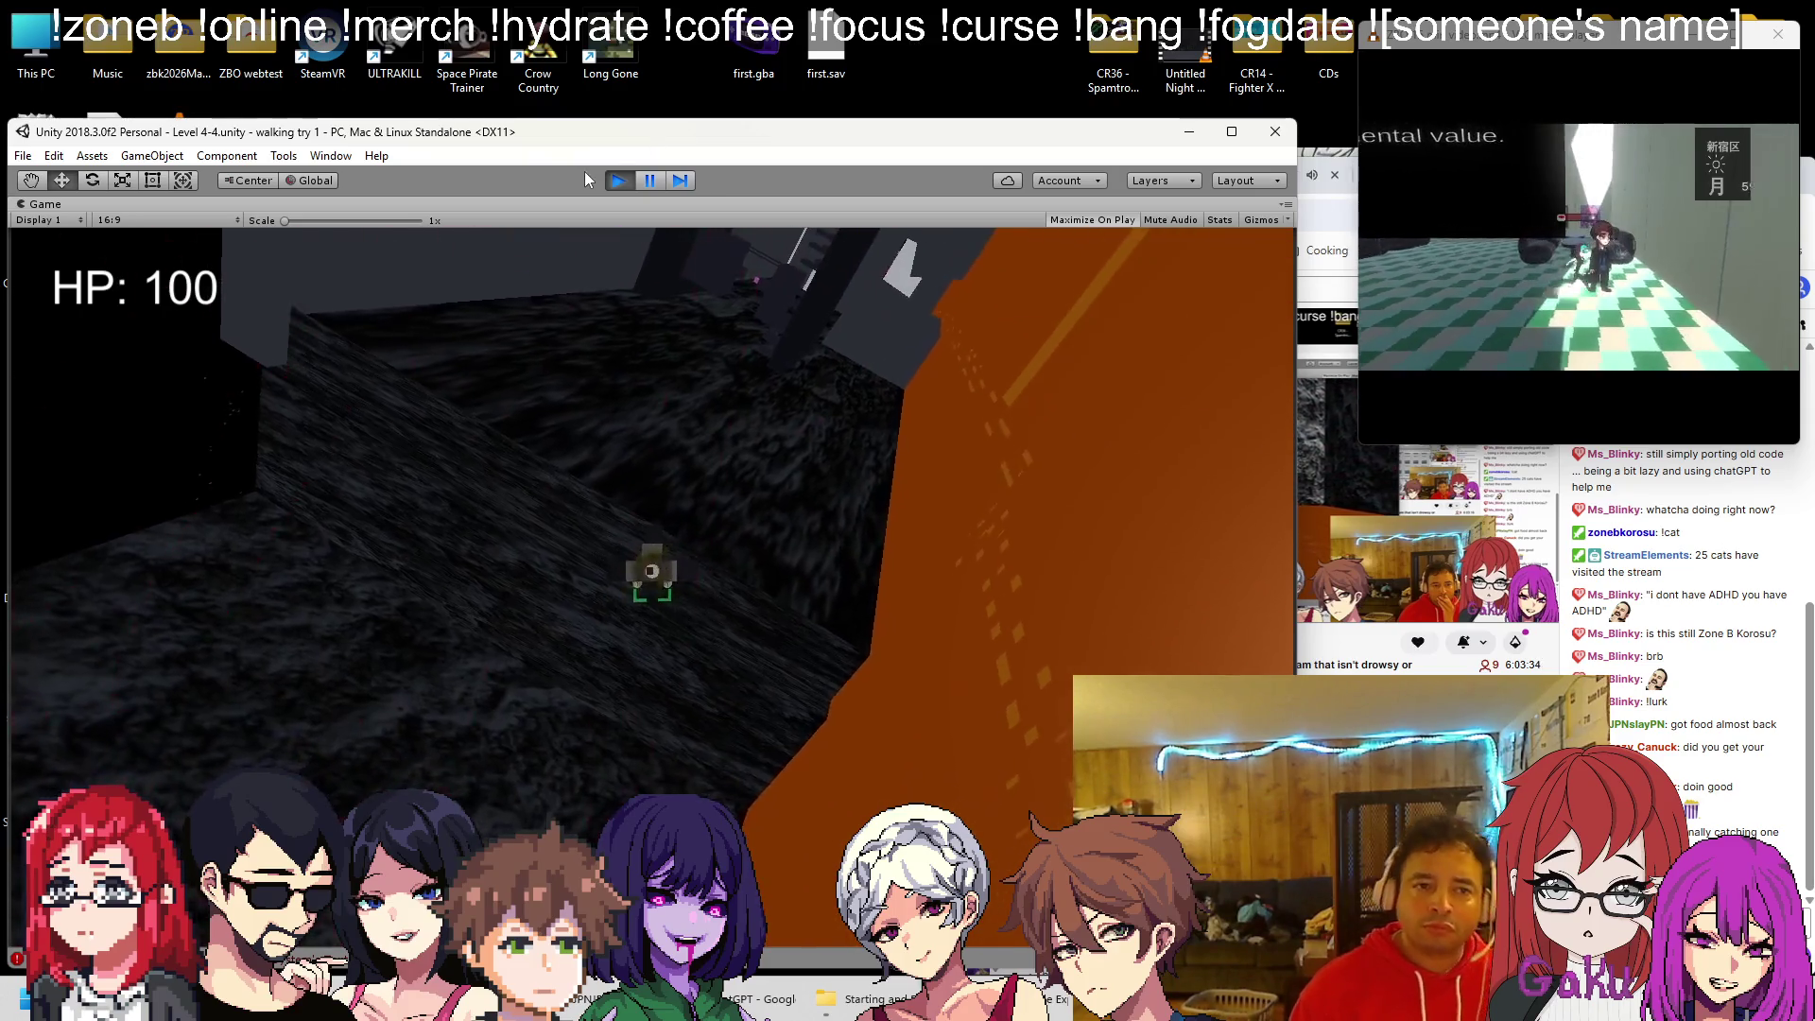
# Stop Play mode and open spTurretThreeD.cs in Visual Studio via Edit Script
pyautogui.click(610, 182)
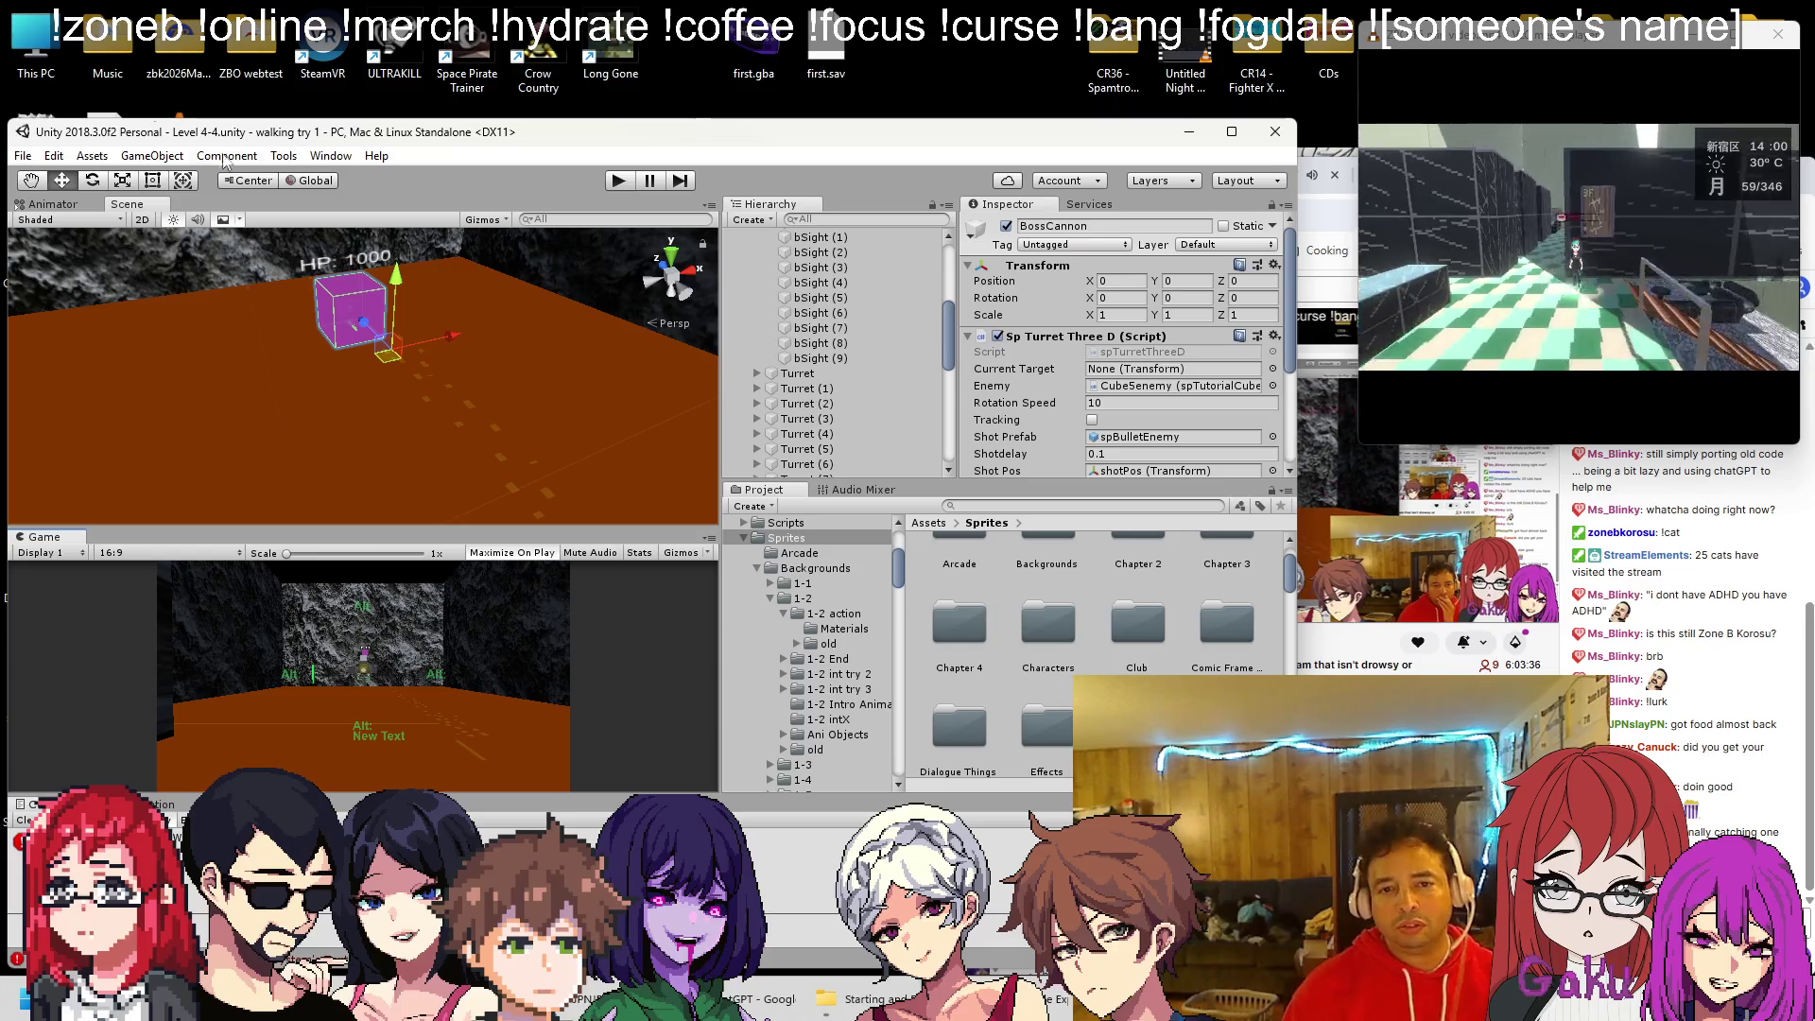
pyautogui.scroll(-5, 1108, 304)
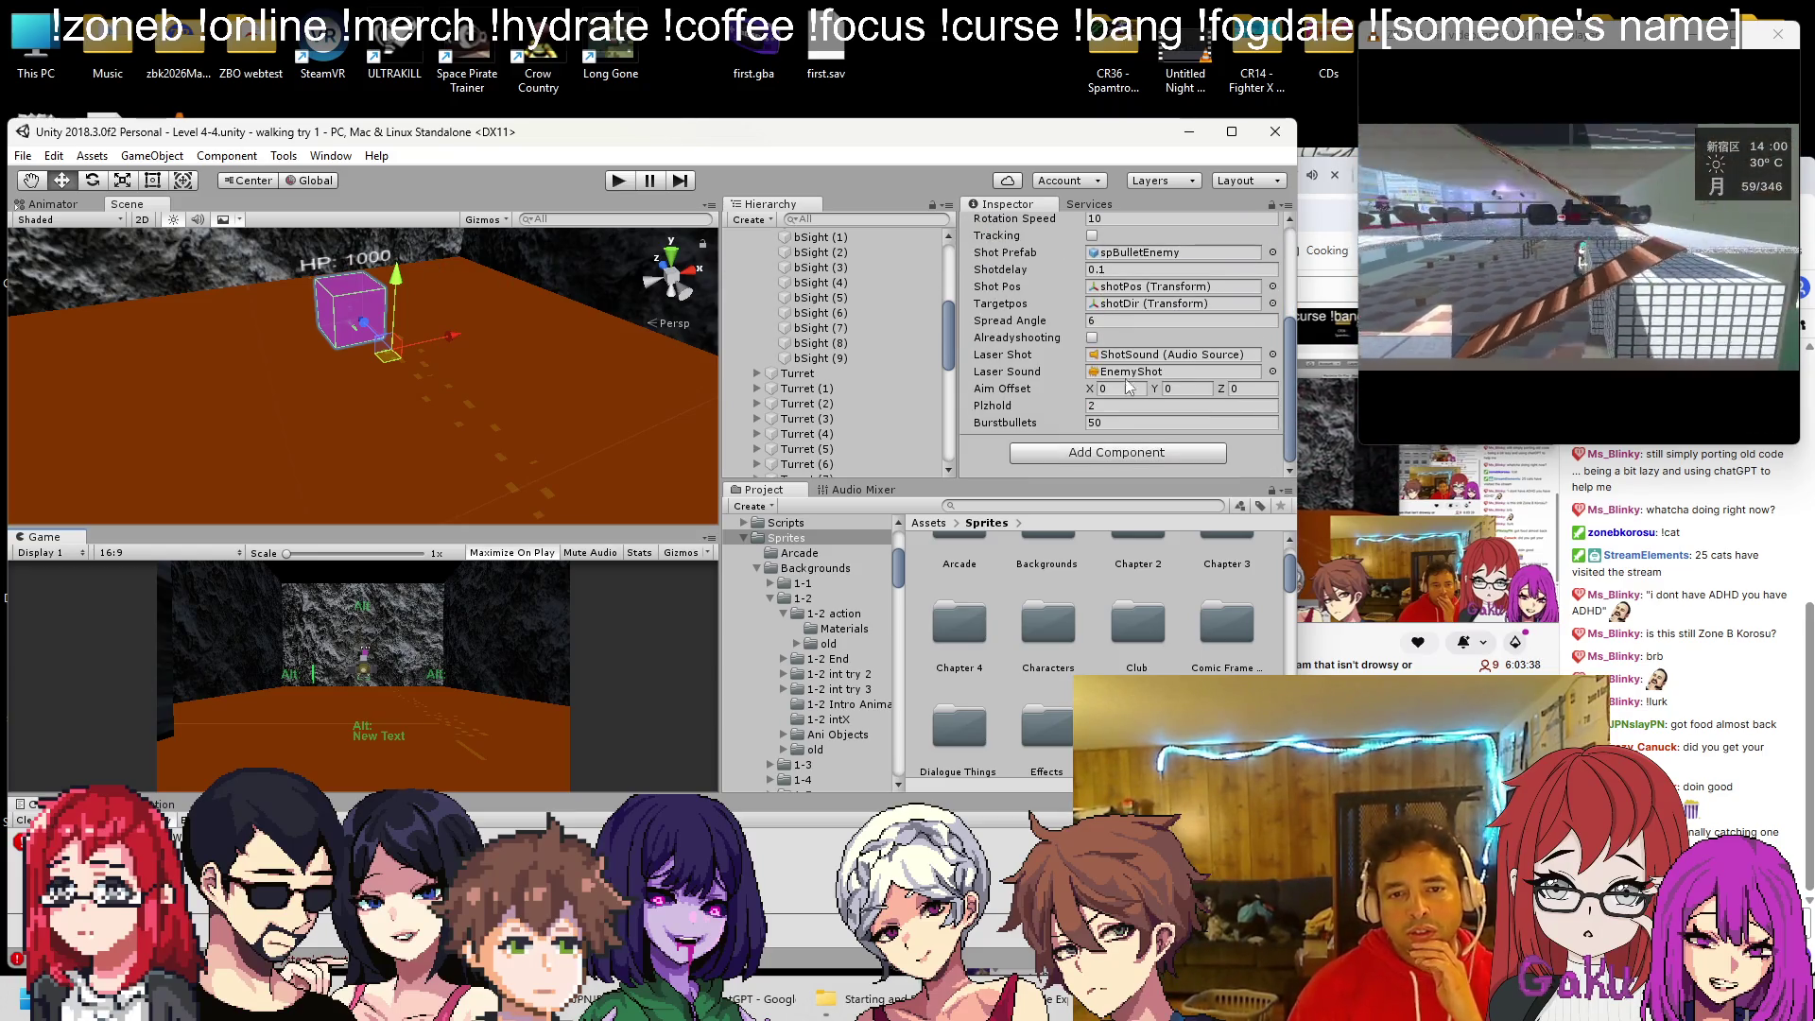
pyautogui.scroll(5, 1048, 335)
pyautogui.rightClick(1044, 324)
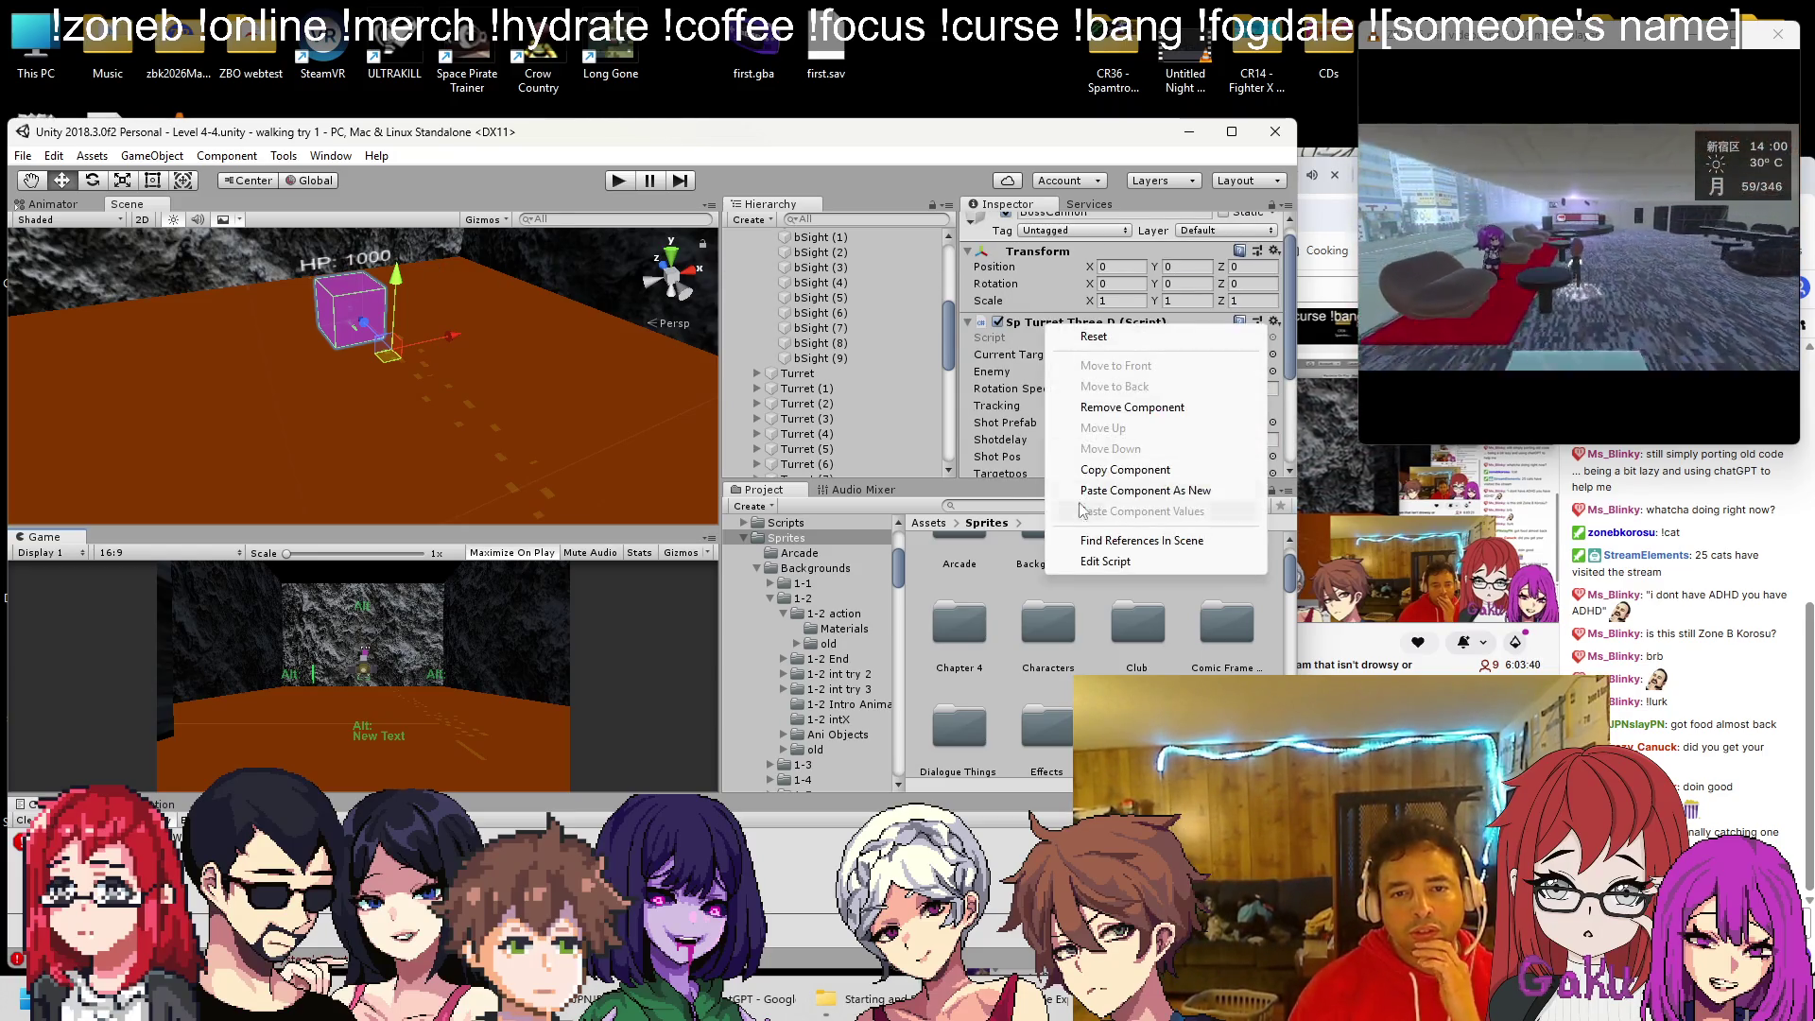
pyautogui.click(1099, 560)
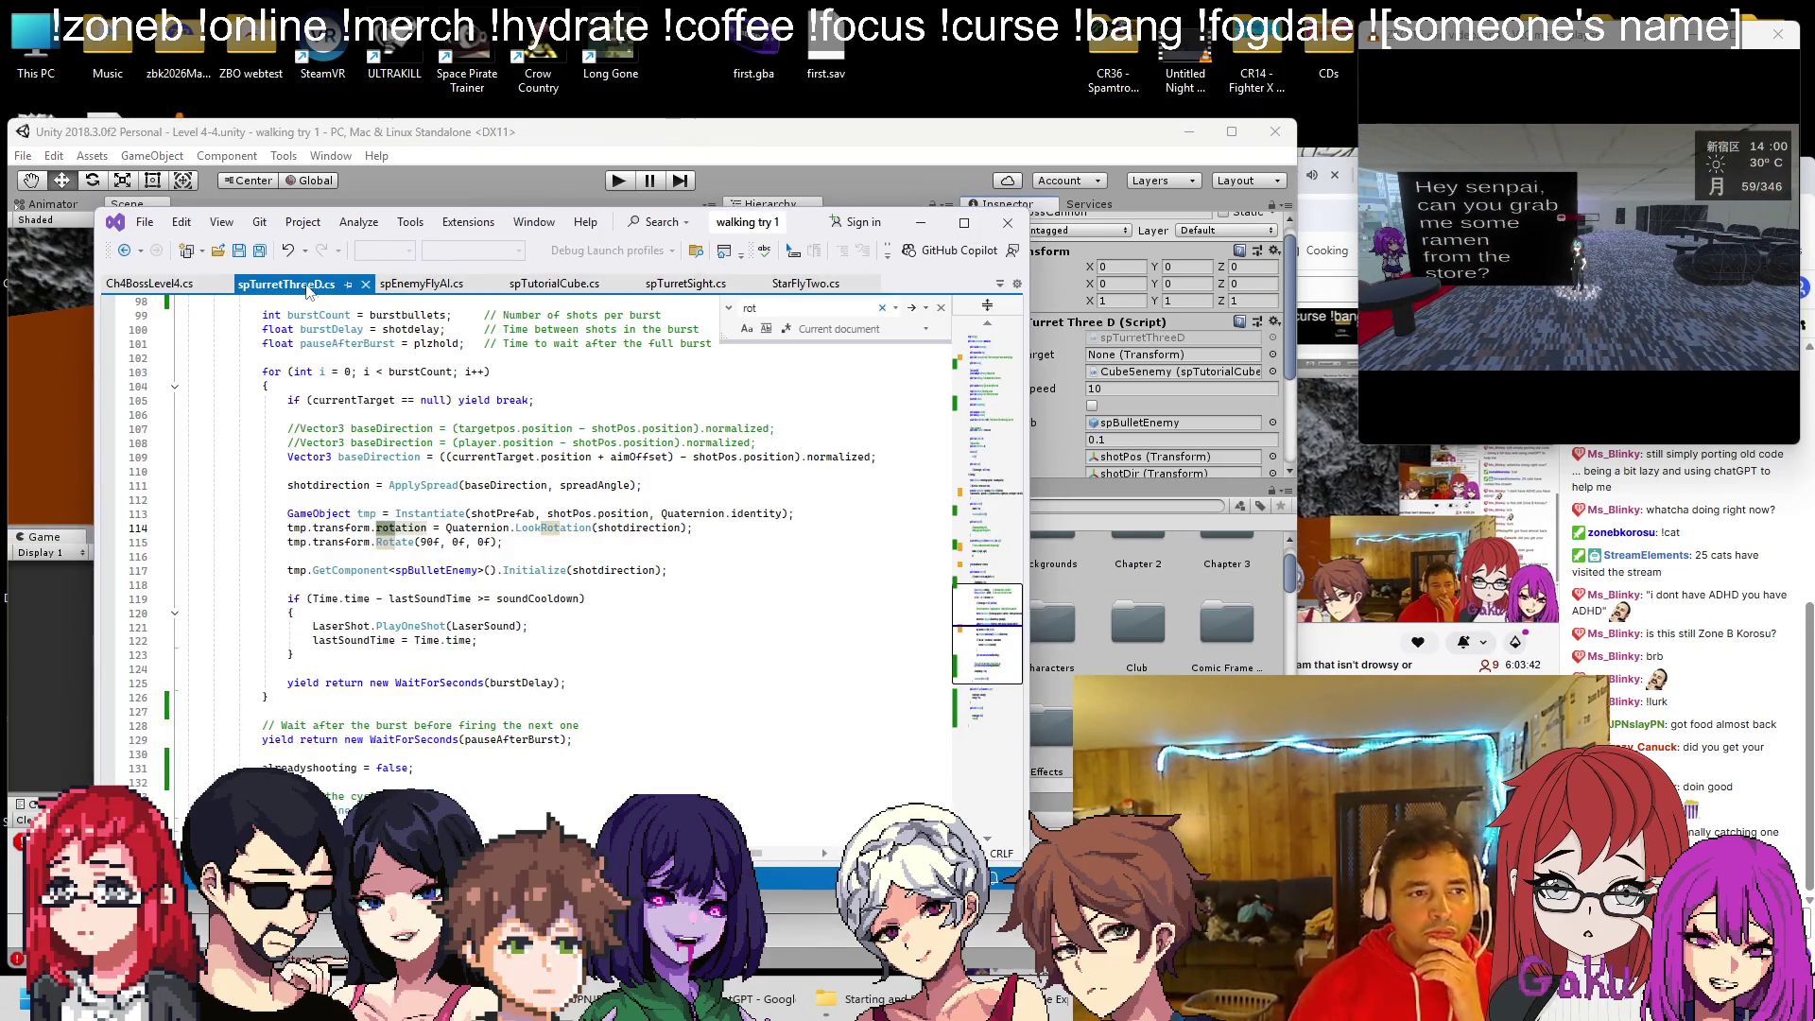
pyautogui.moveTo(235, 286); pyautogui.dragTo(214, 293)
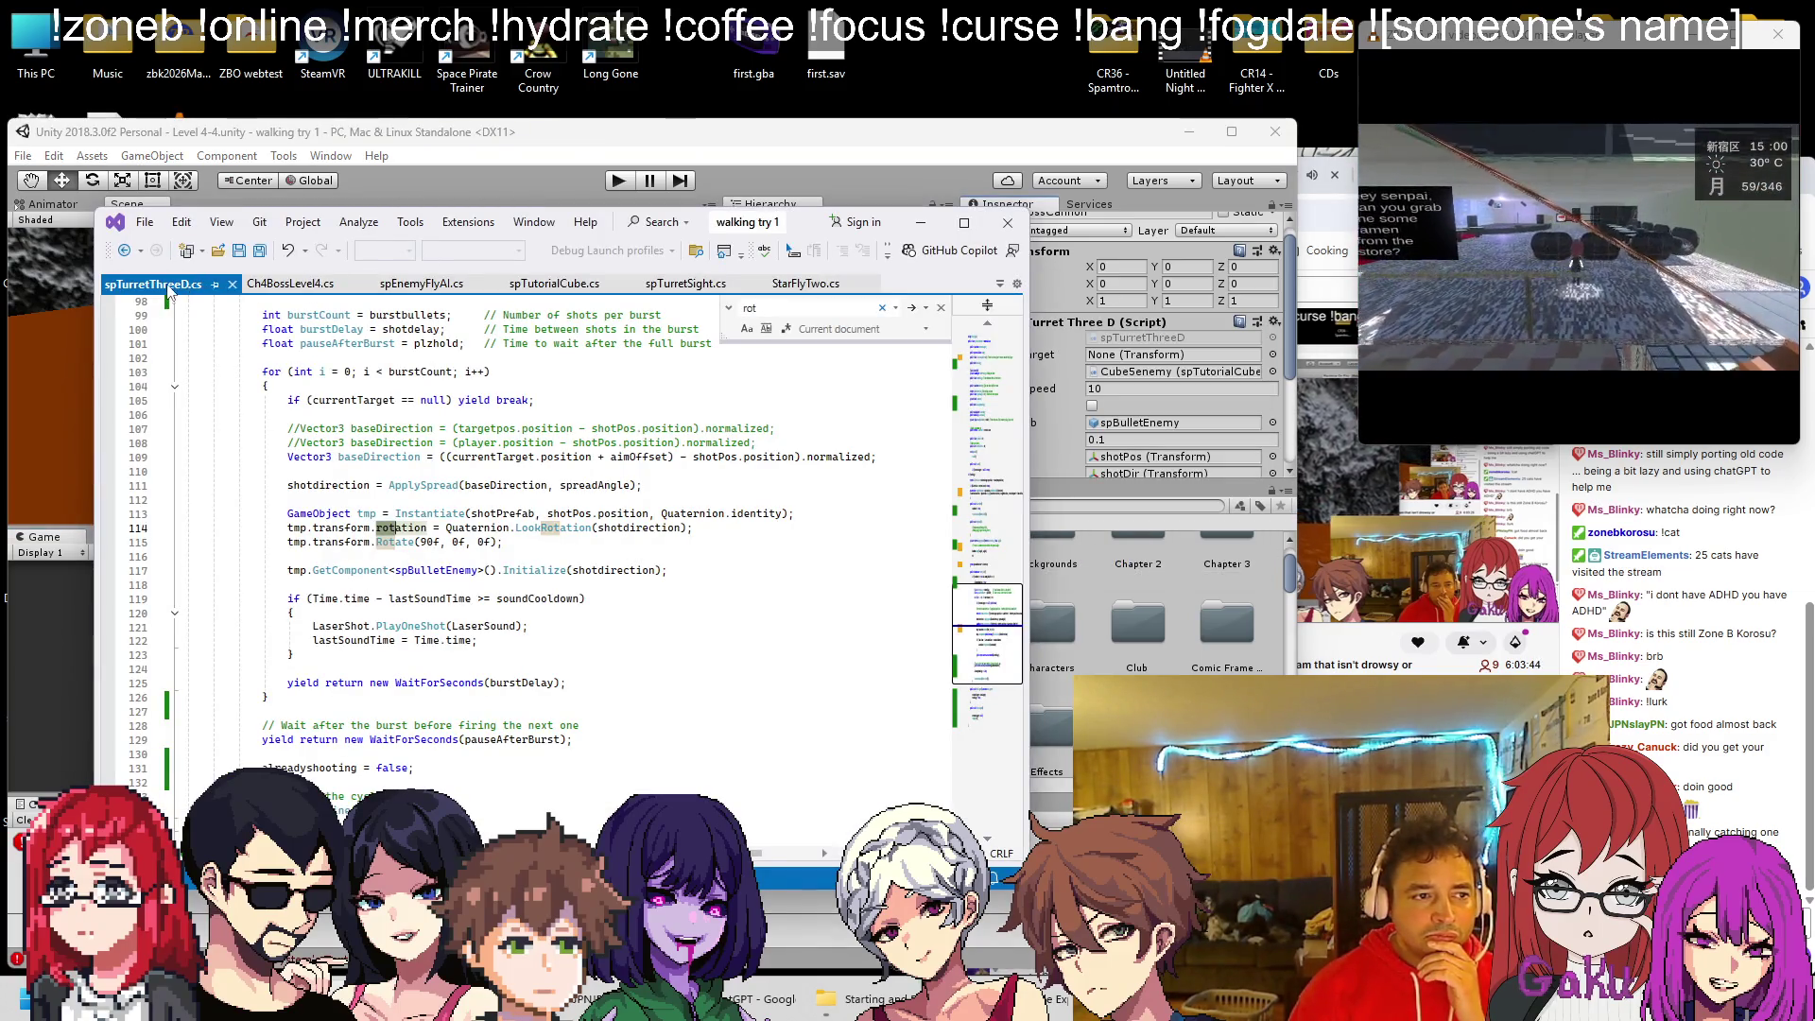
pyautogui.scroll(20, 421, 422)
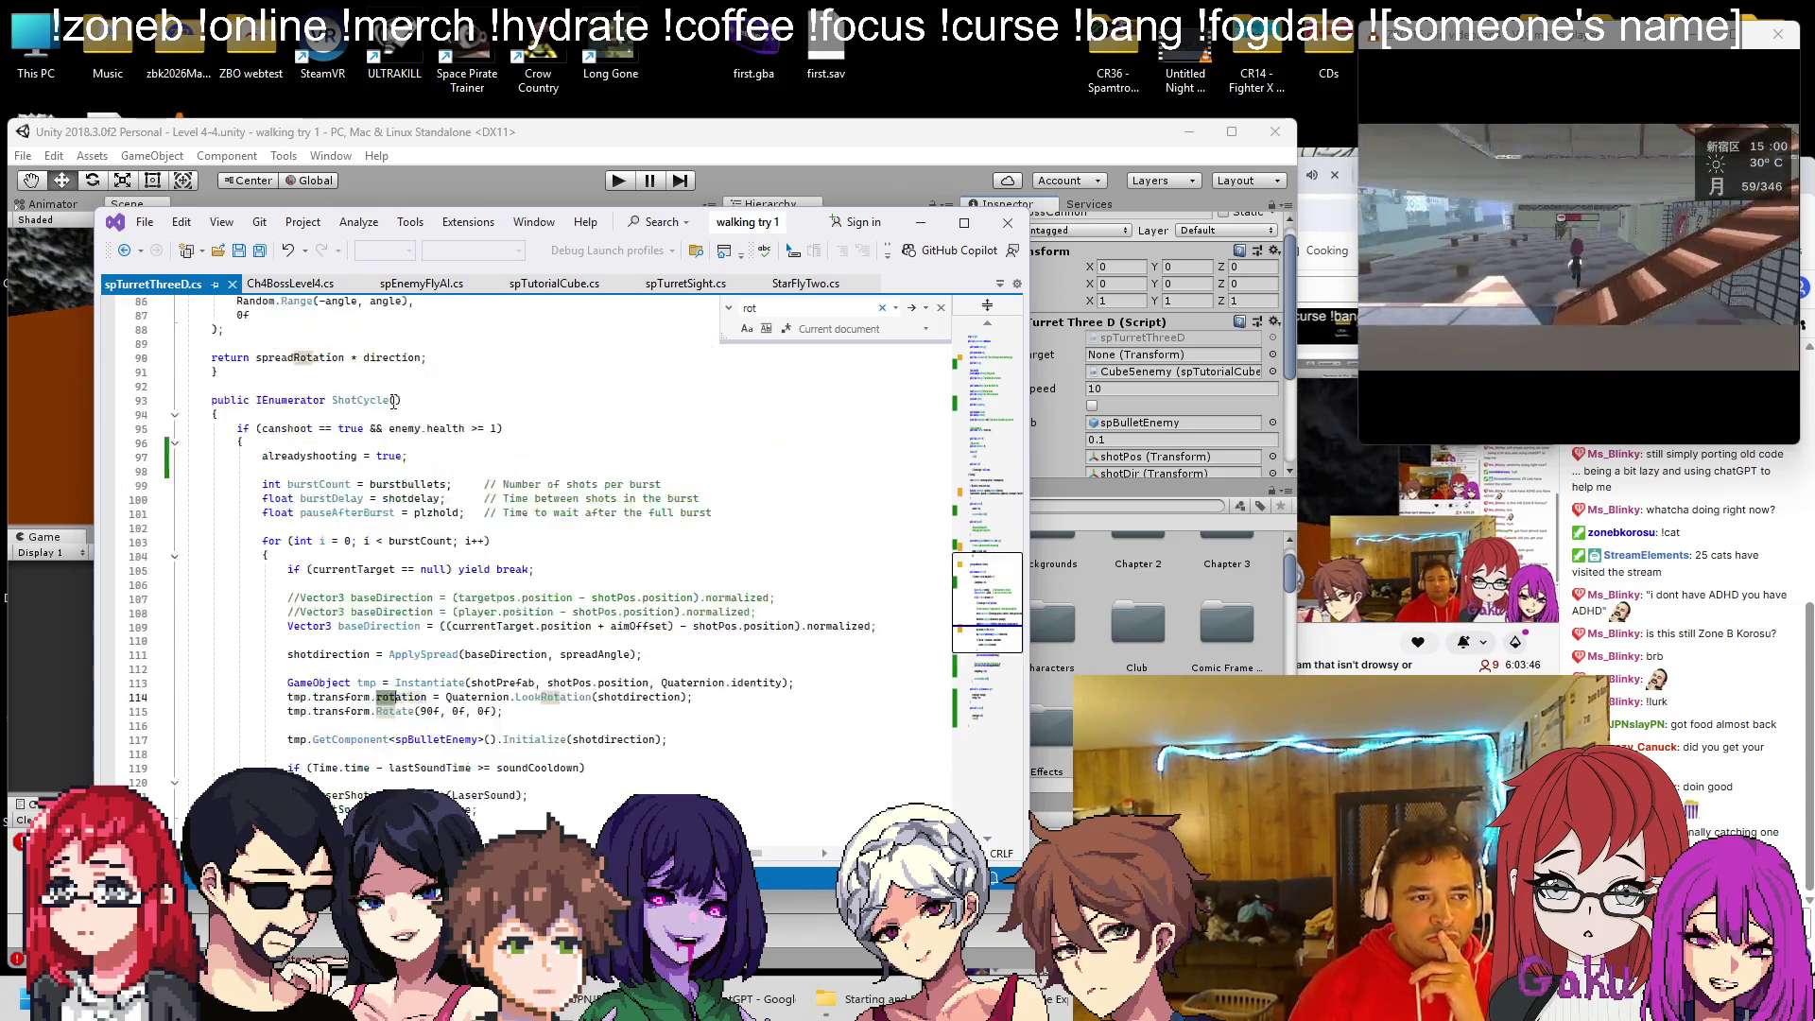
# Search for aimOffset and step through all its occurrences in the script
pyautogui.click(940, 307)
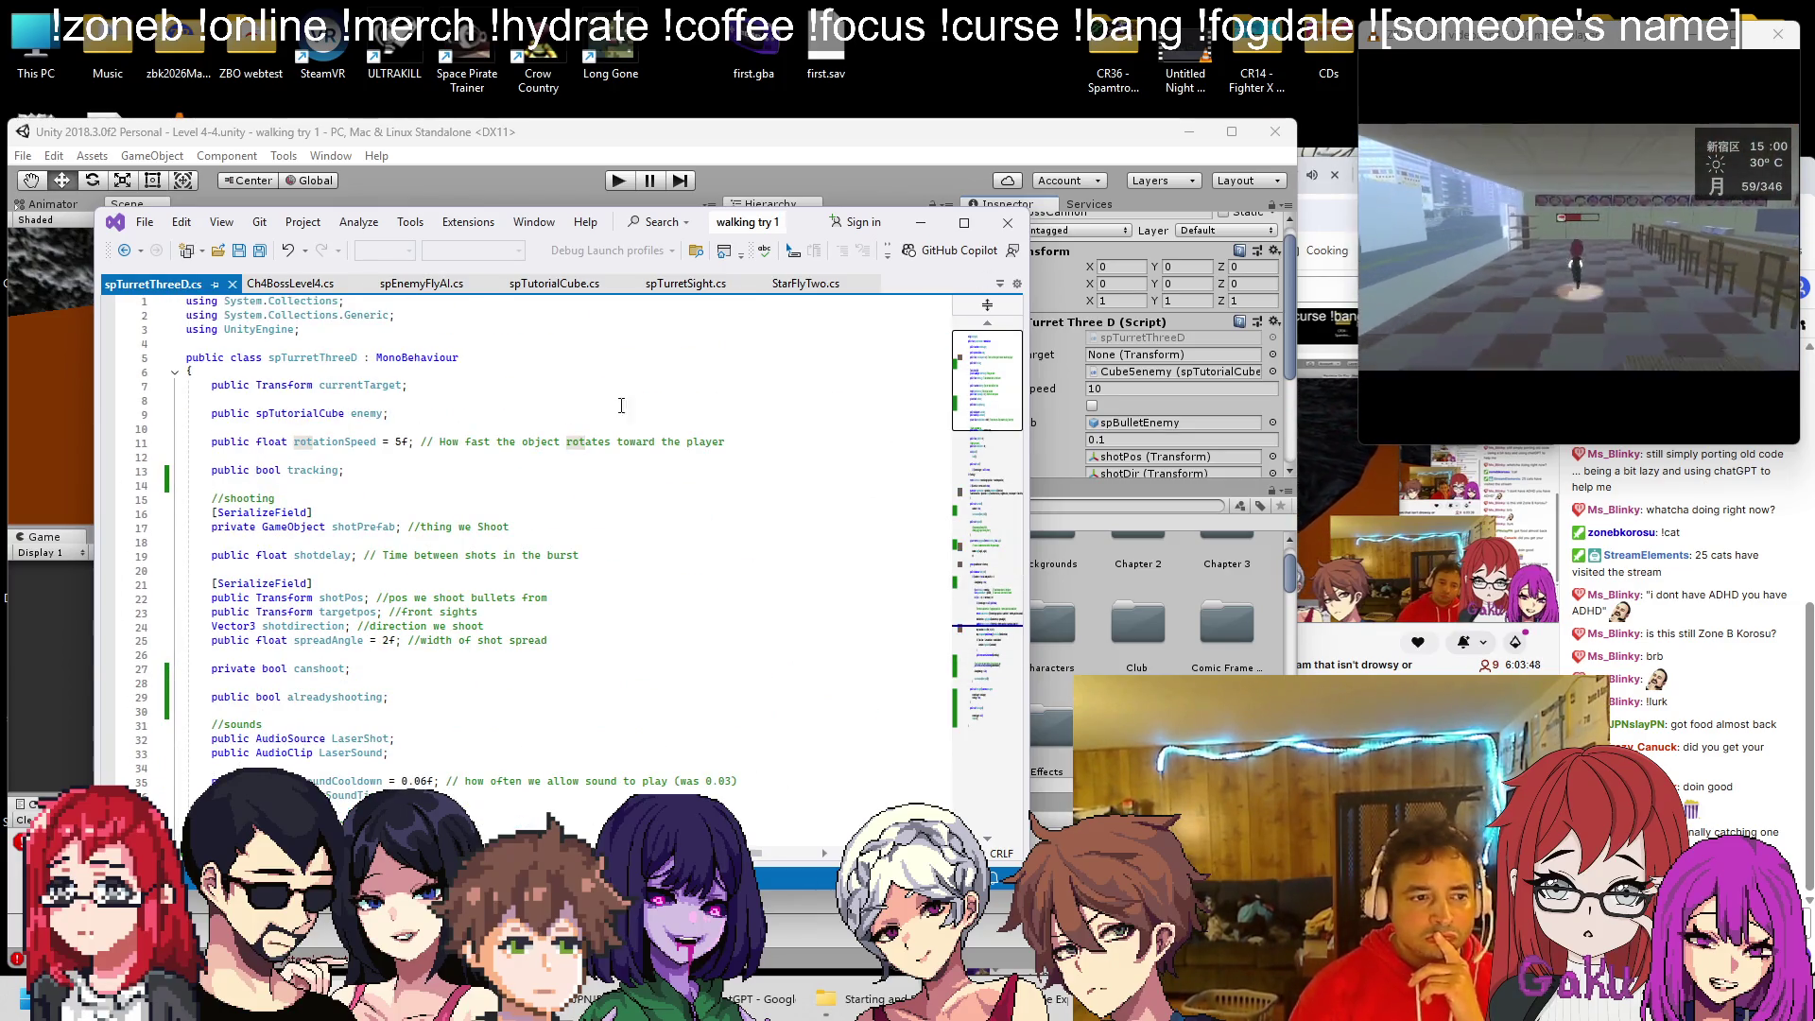
pyautogui.scroll(-5, 295, 437)
pyautogui.scroll(-1, 298, 445)
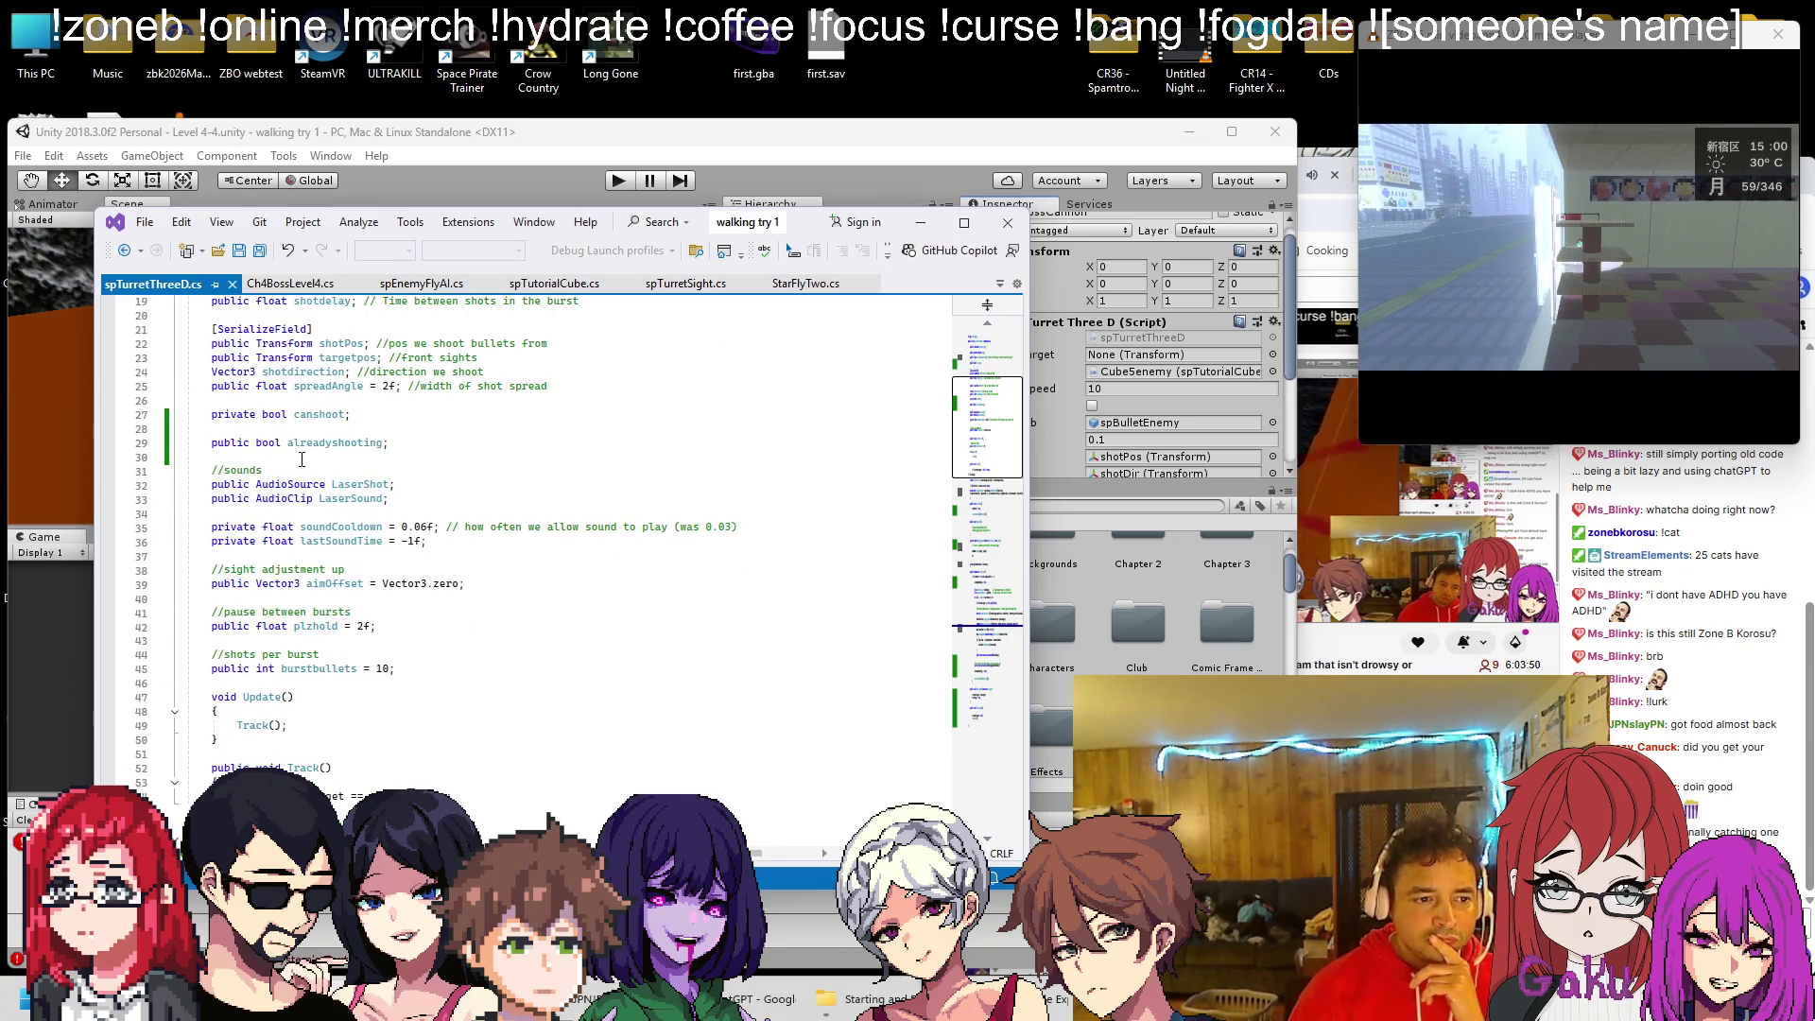
pyautogui.doubleClick(337, 585)
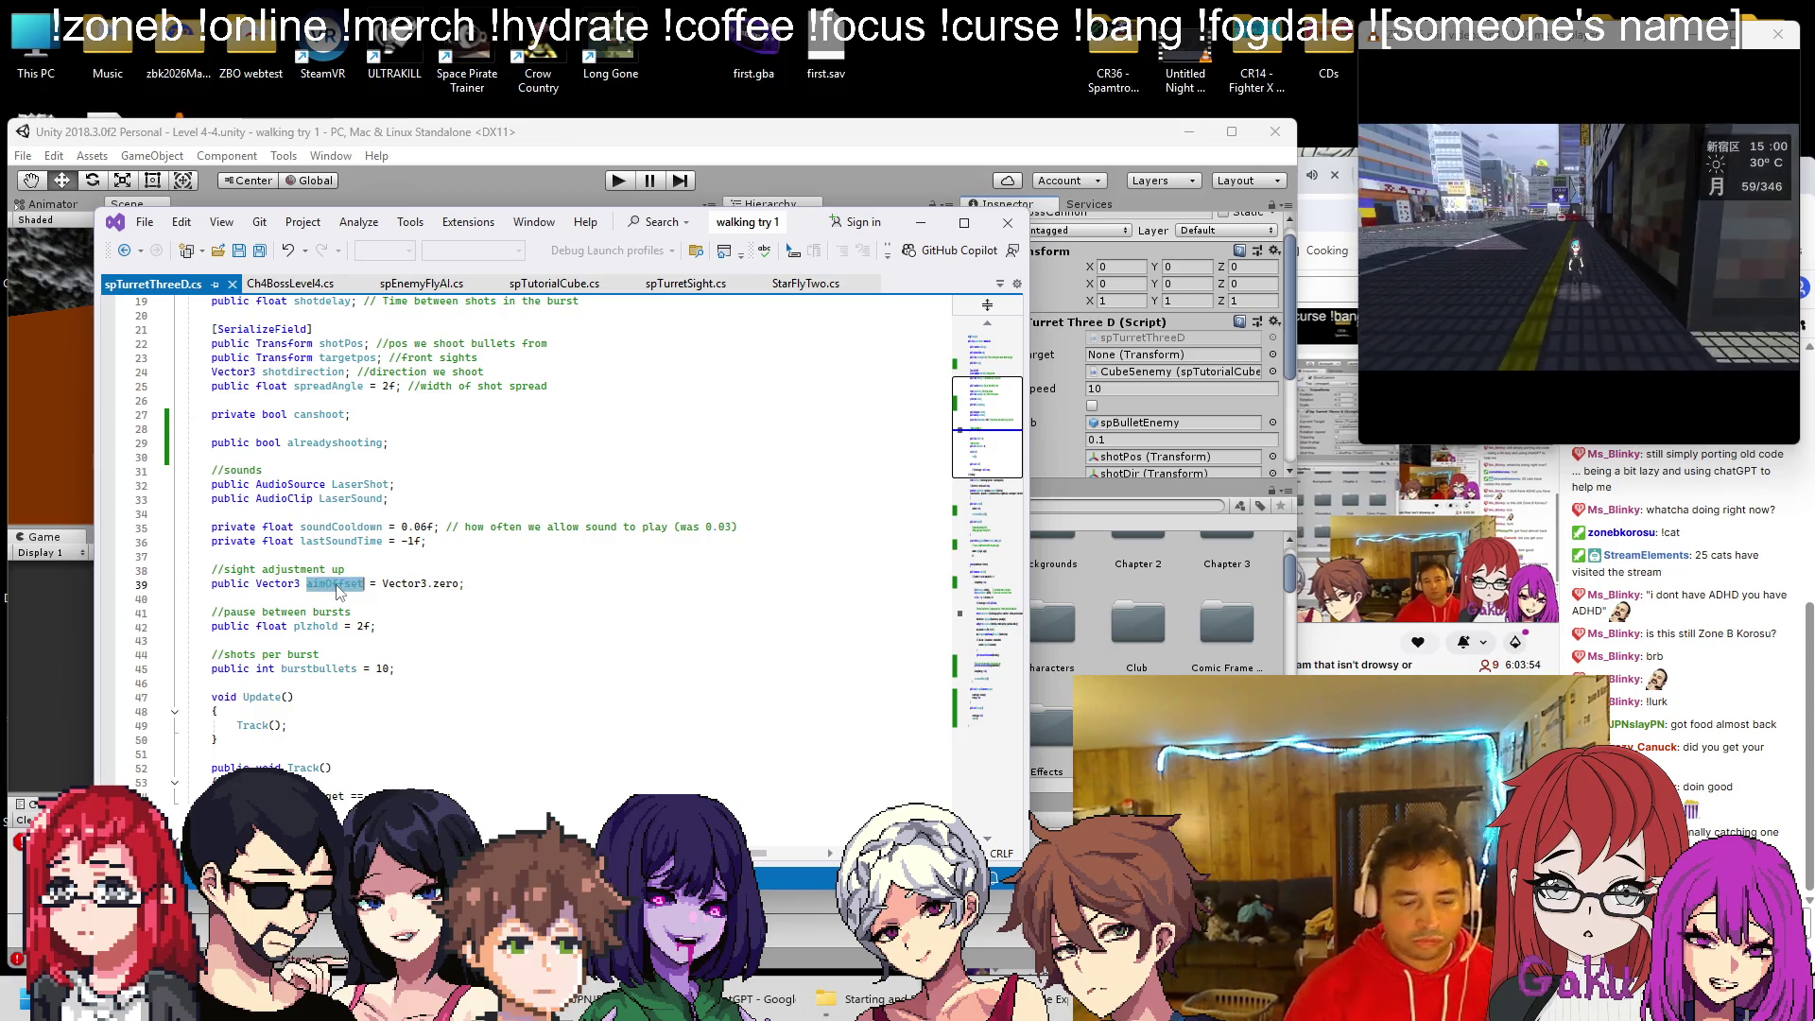
pyautogui.hotkey('ctrl', 'f')
pyautogui.click(910, 308)
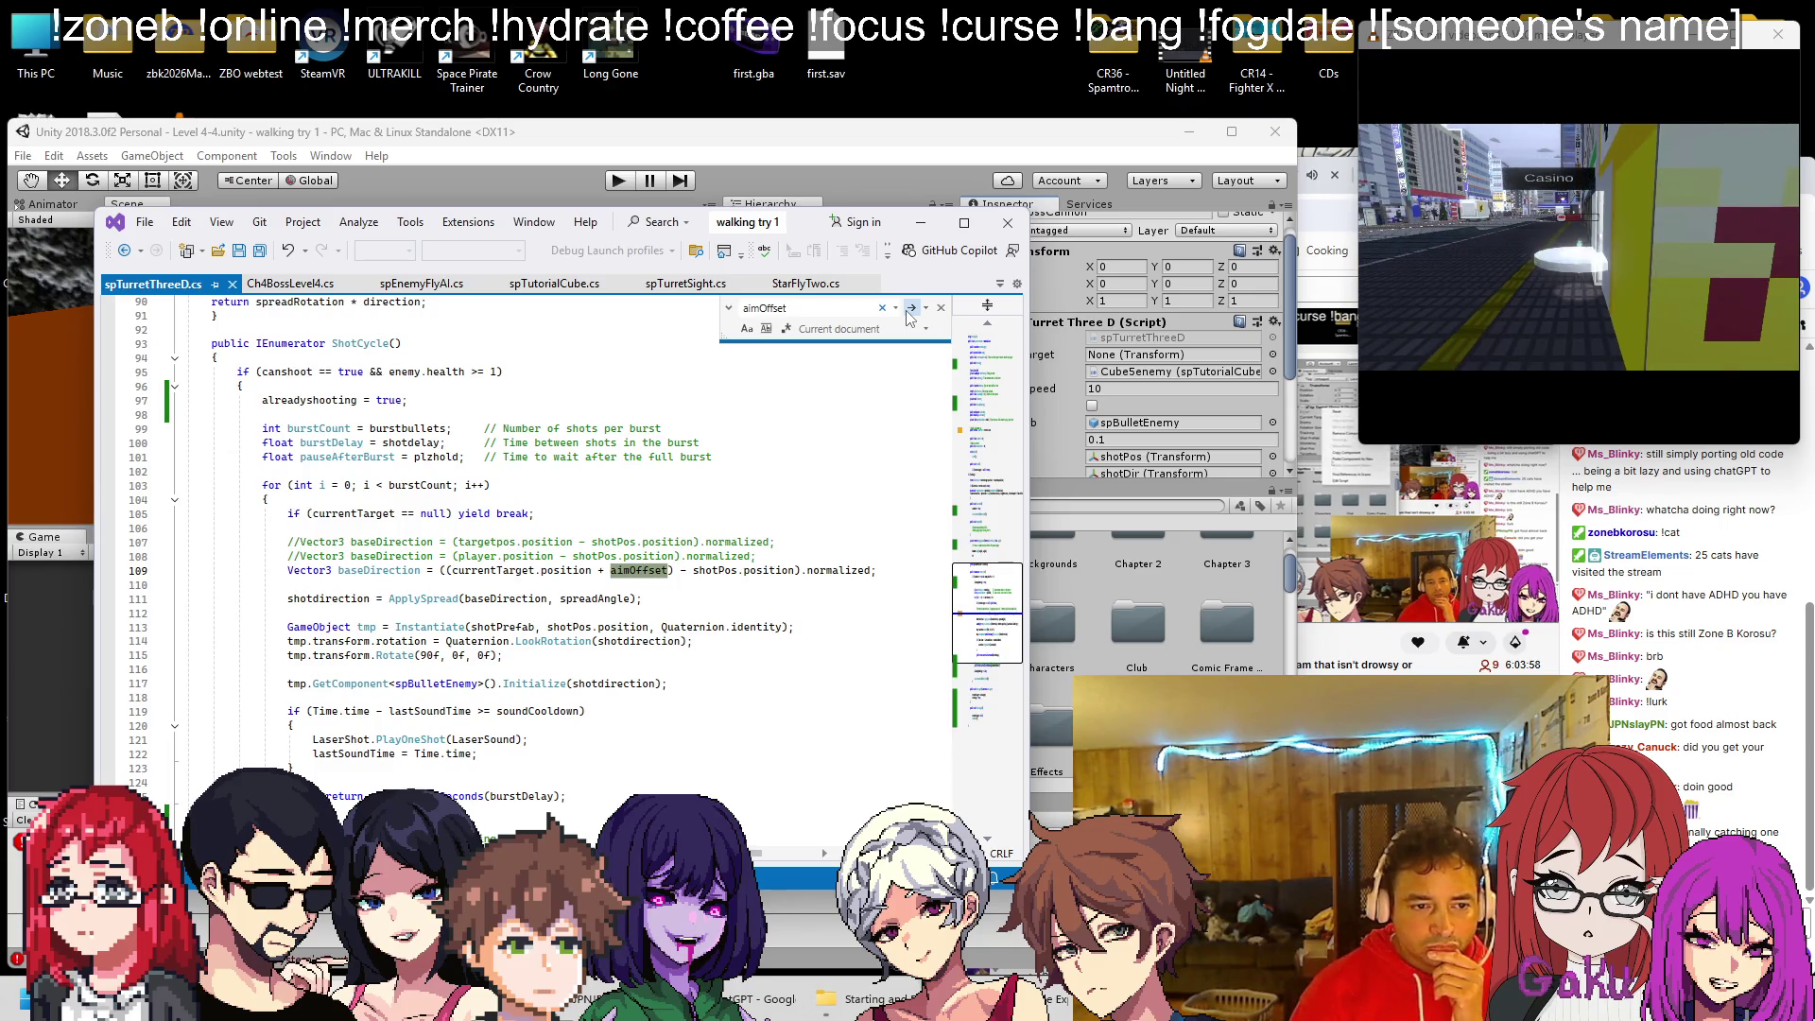
pyautogui.click(909, 308)
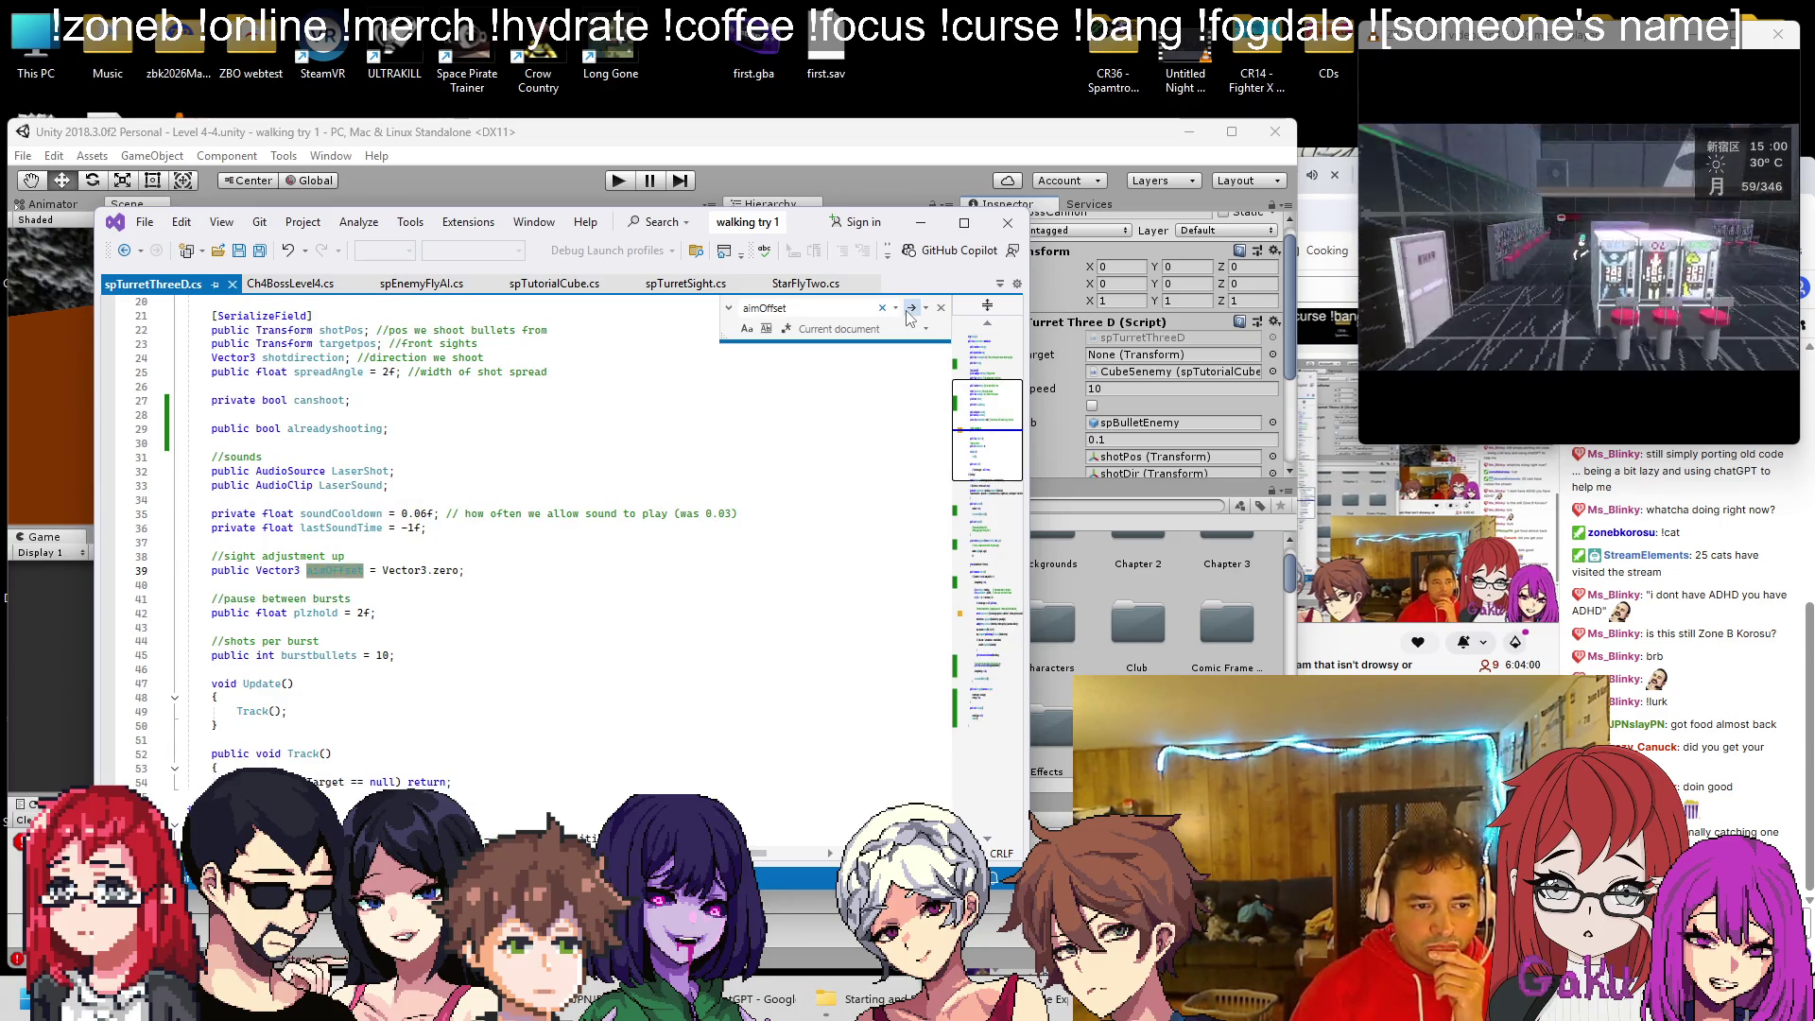
pyautogui.click(910, 309)
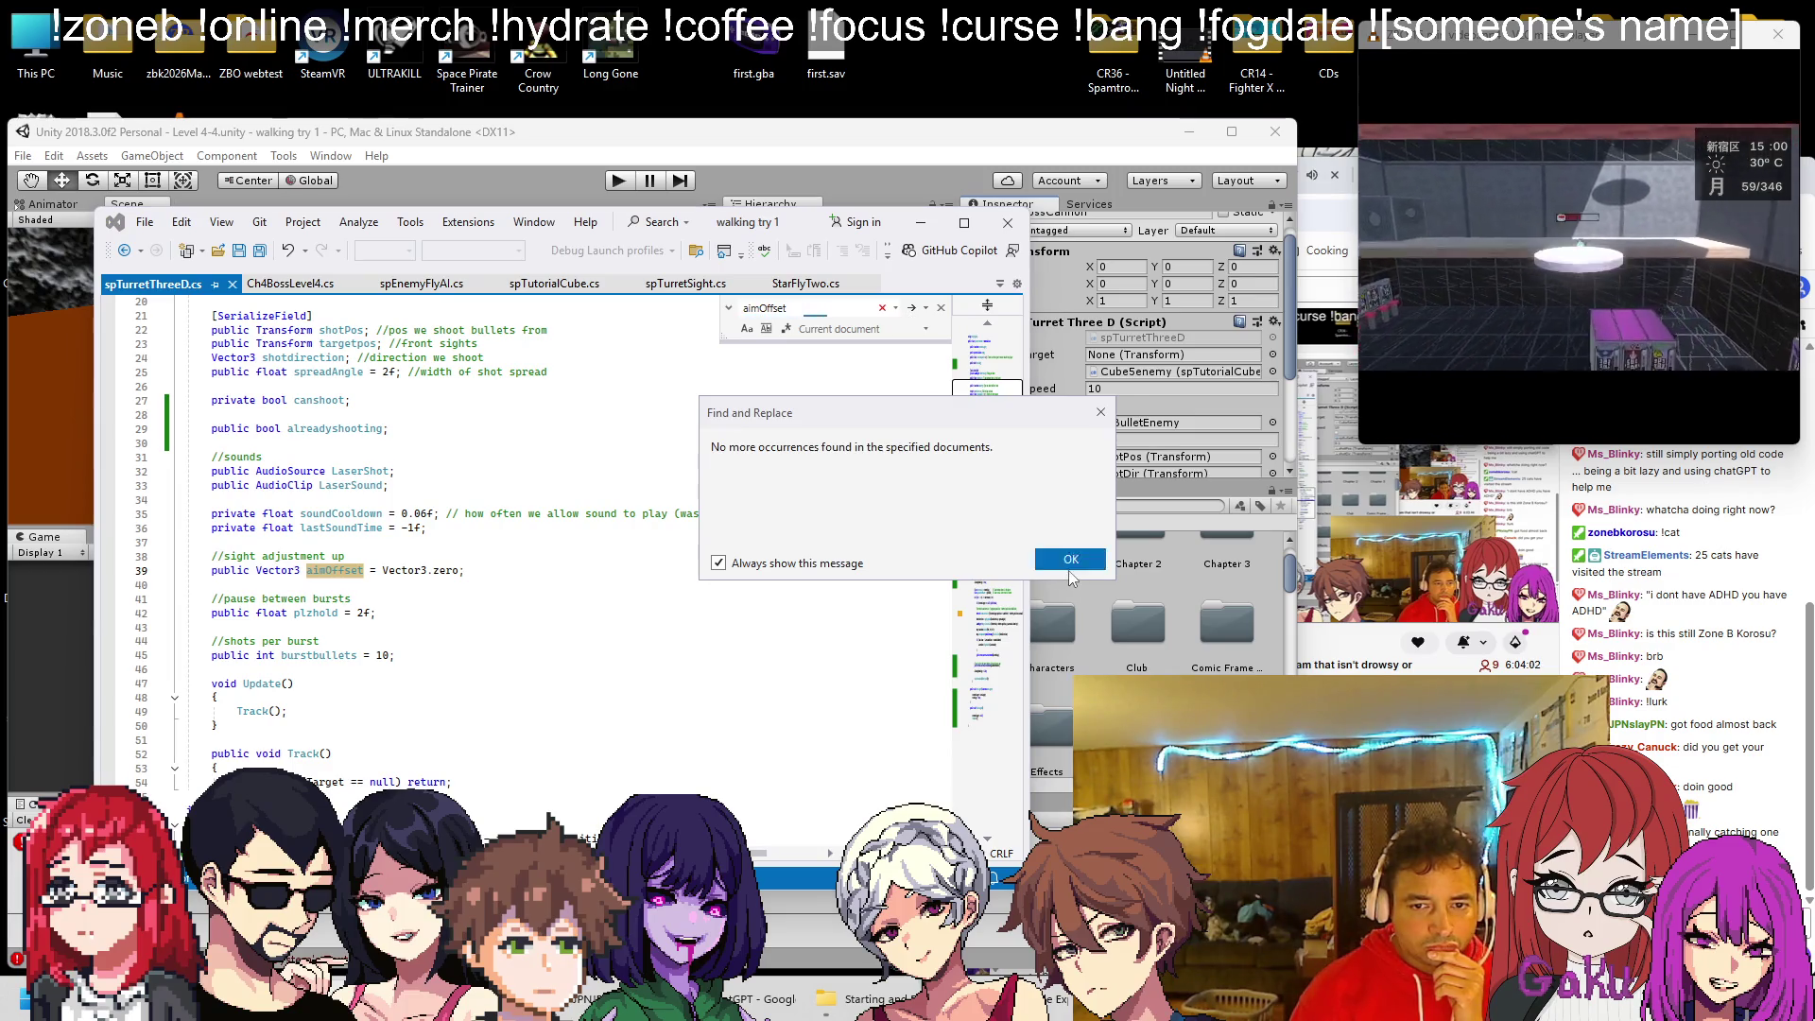
pyautogui.click(1068, 570)
# Insert a new empty line below the burstbullets declaration
pyautogui.scroll(-15, 632, 525)
pyautogui.scroll(10, 544, 535)
pyautogui.scroll(3, 478, 537)
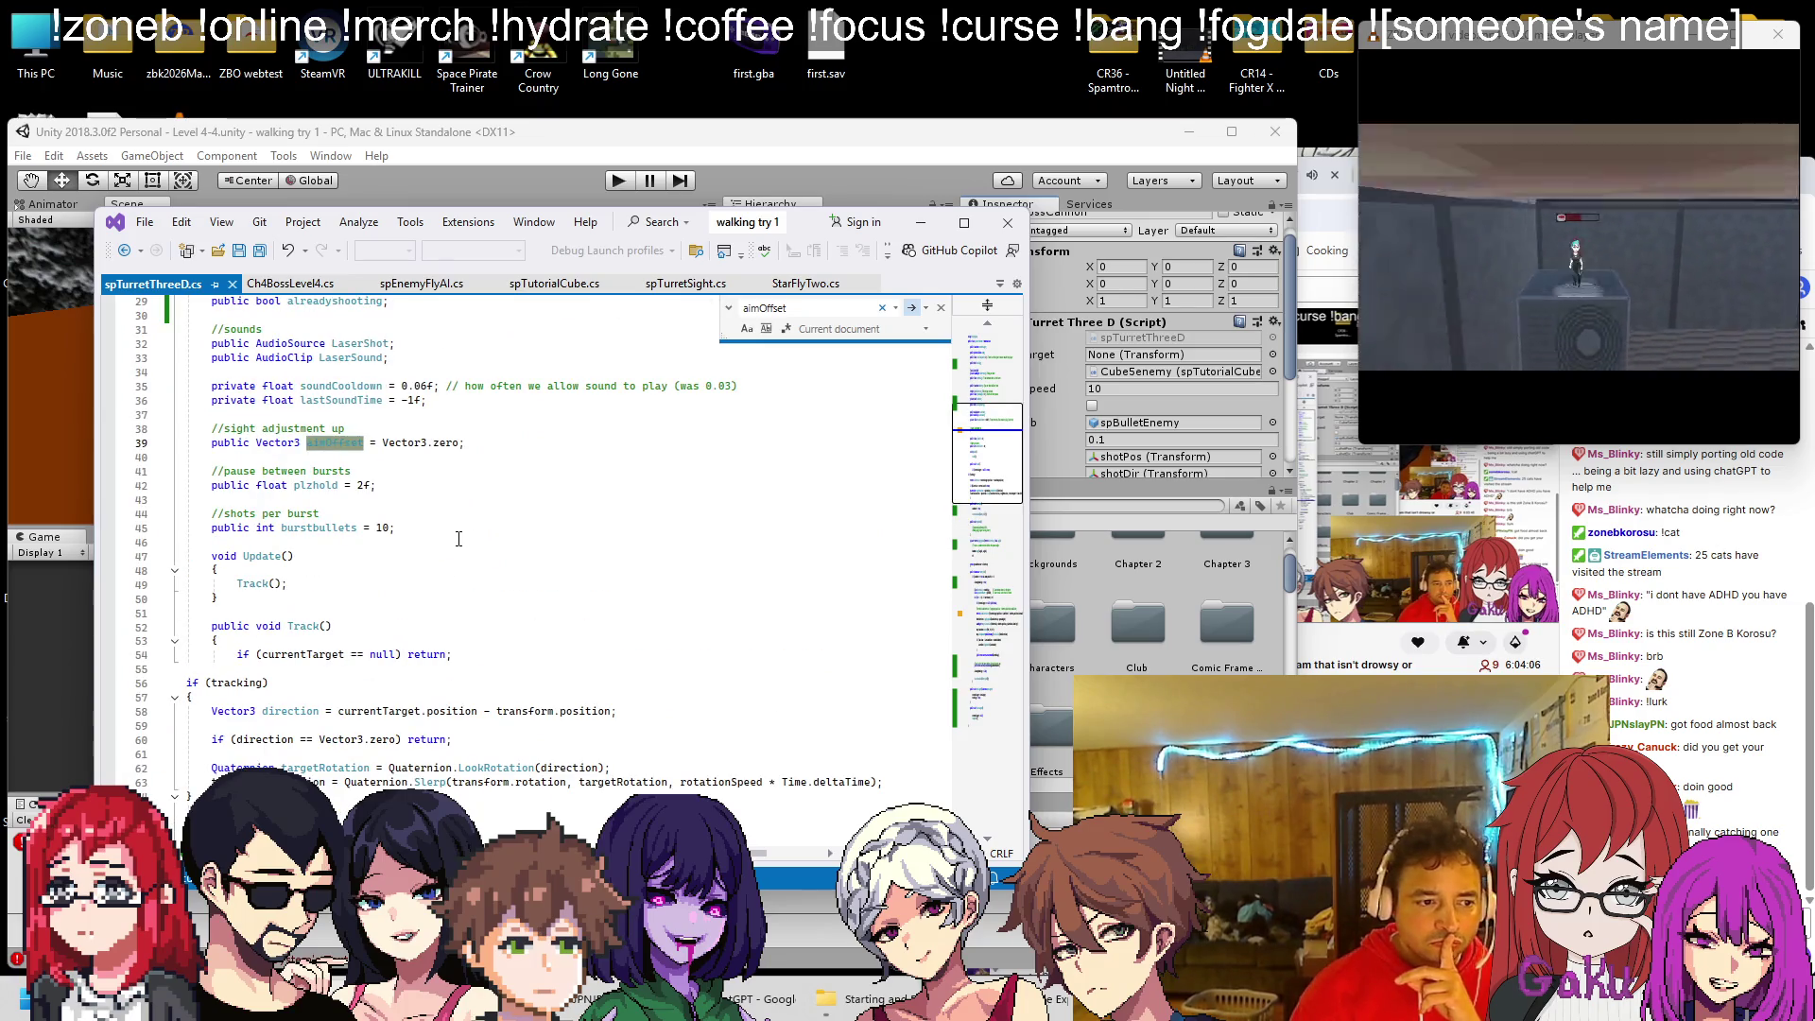
pyautogui.click(448, 530)
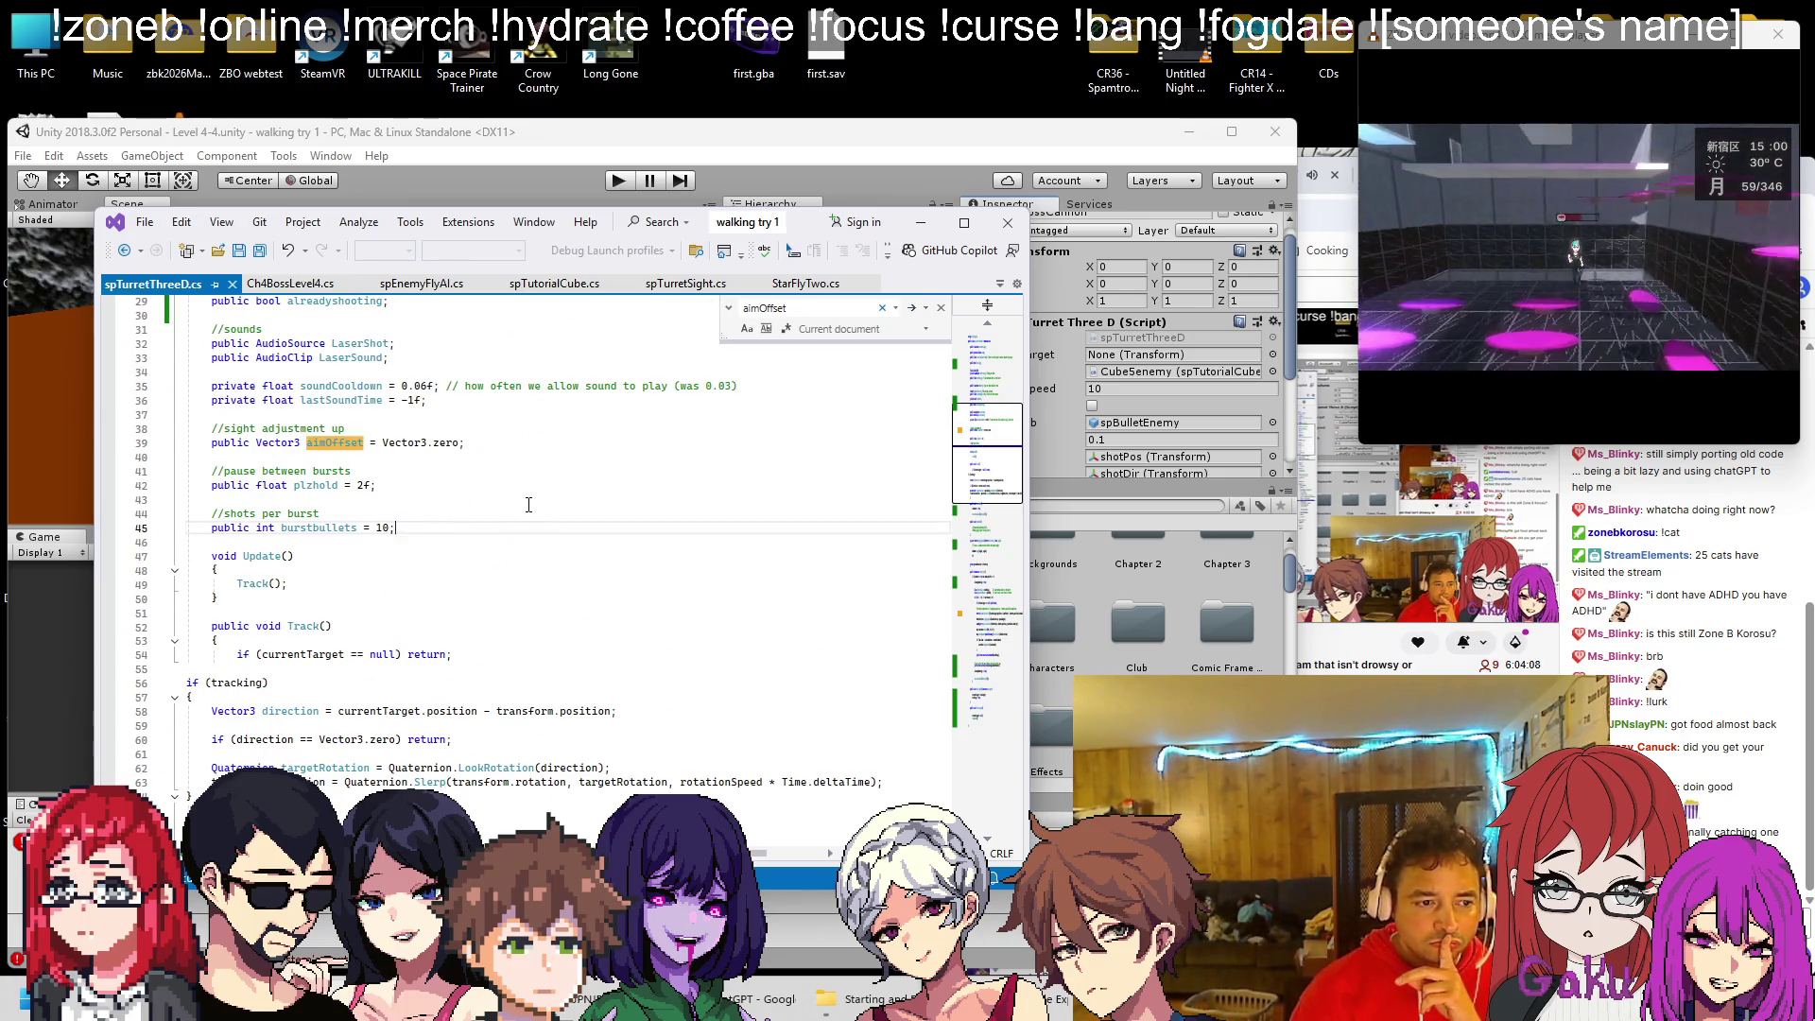
pyautogui.scroll(2, 528, 504)
pyautogui.press('Return')
pyautogui.press('Return')
# Declare 'public bool sweeping;' below burstbullets, save, and open a line after ClearTarget
pyautogui.write('public bool sweep;')
pyautogui.hotkey('ctrl', 's')
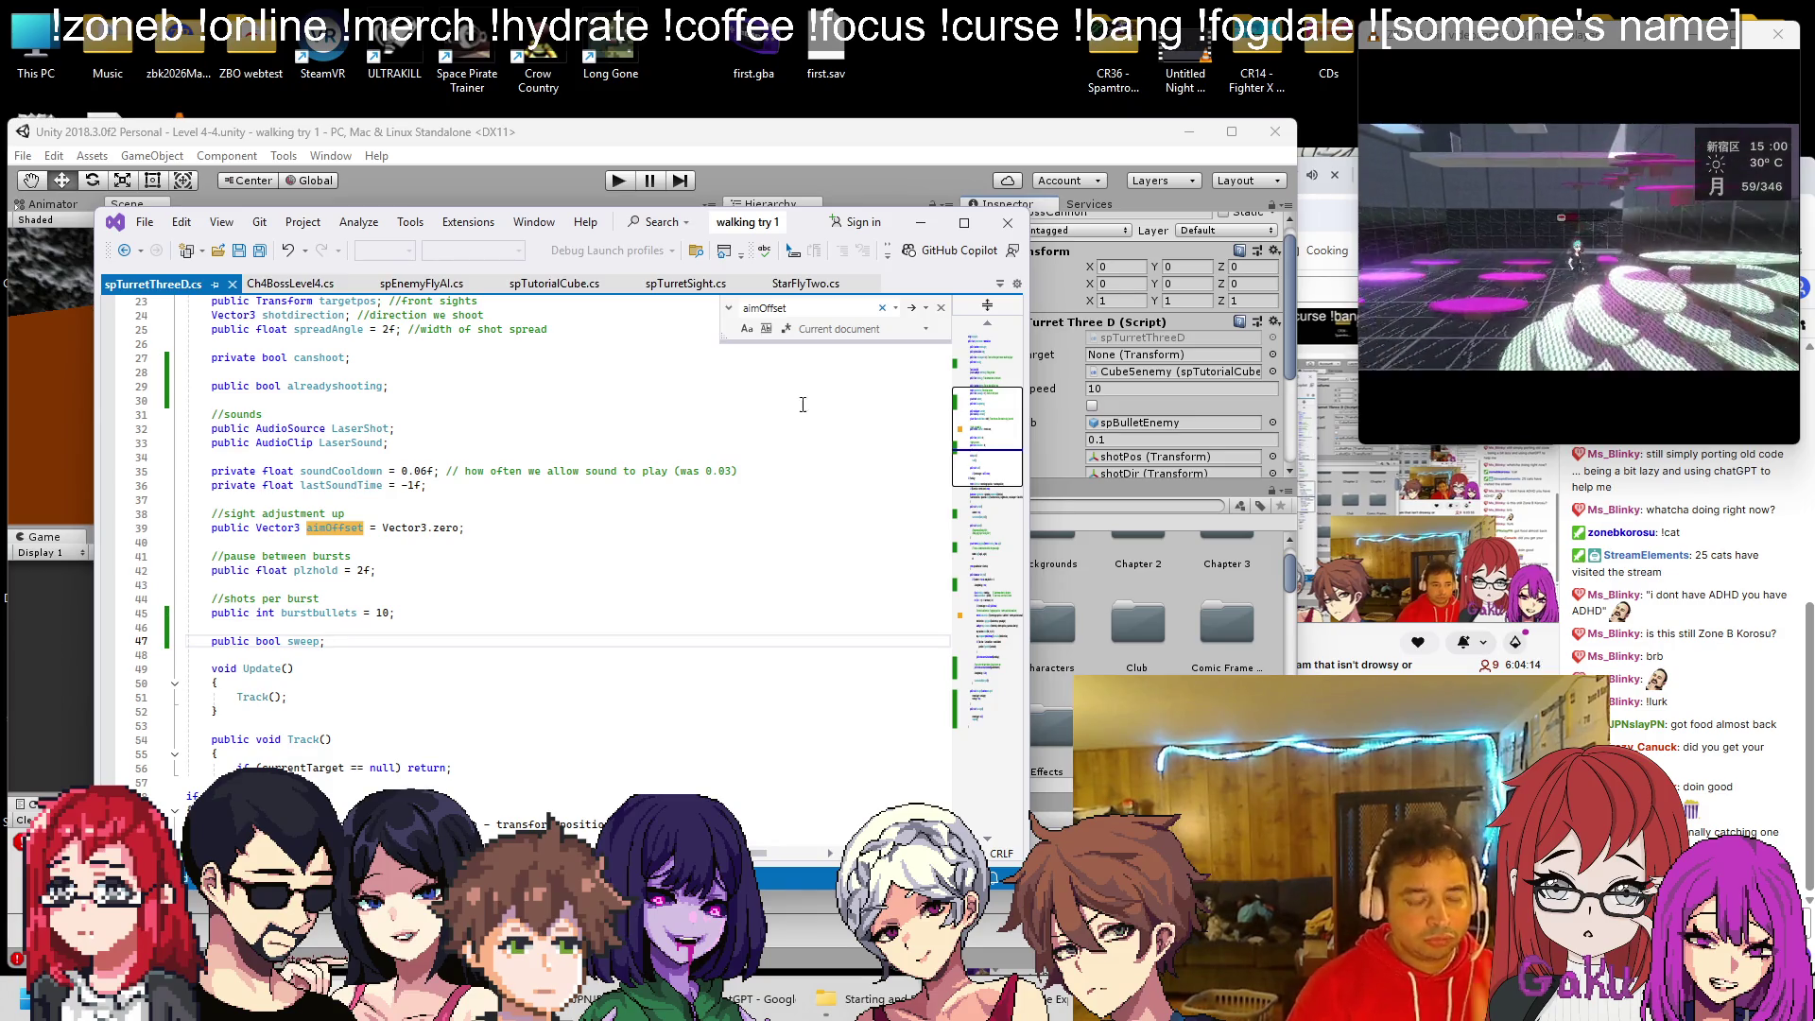
pyautogui.write('ing')
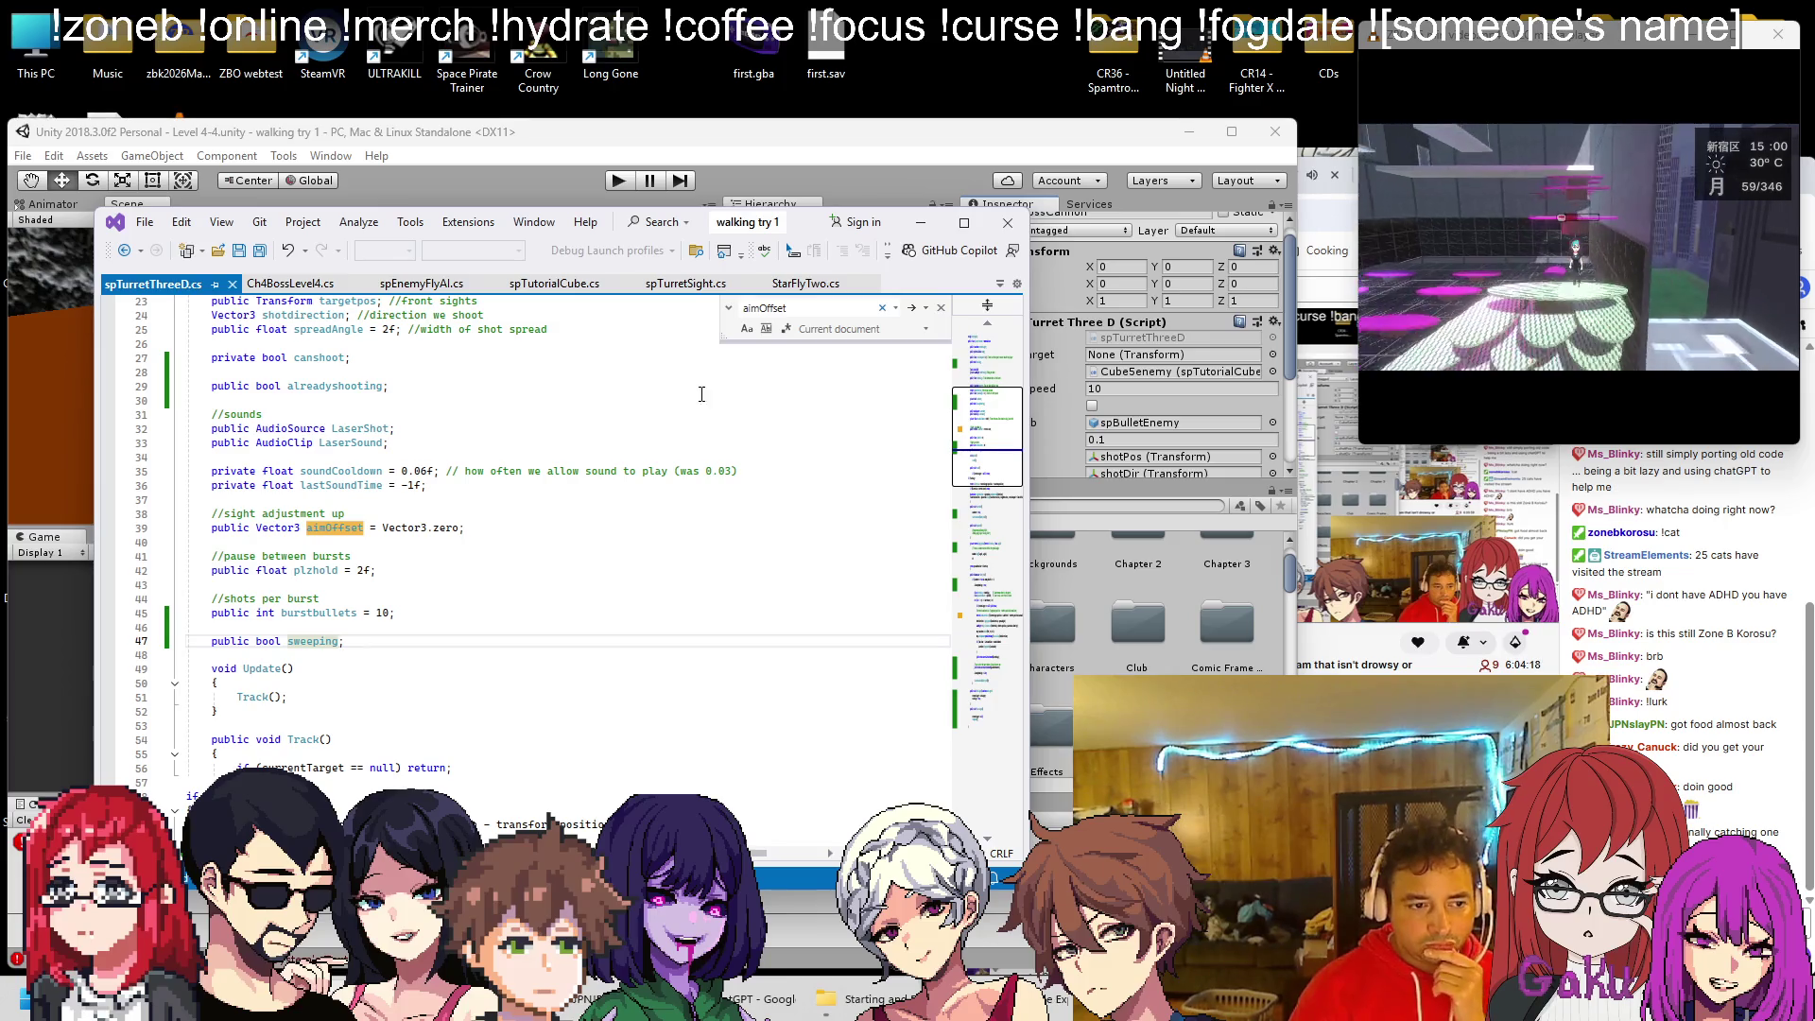
pyautogui.scroll(-16, 612, 475)
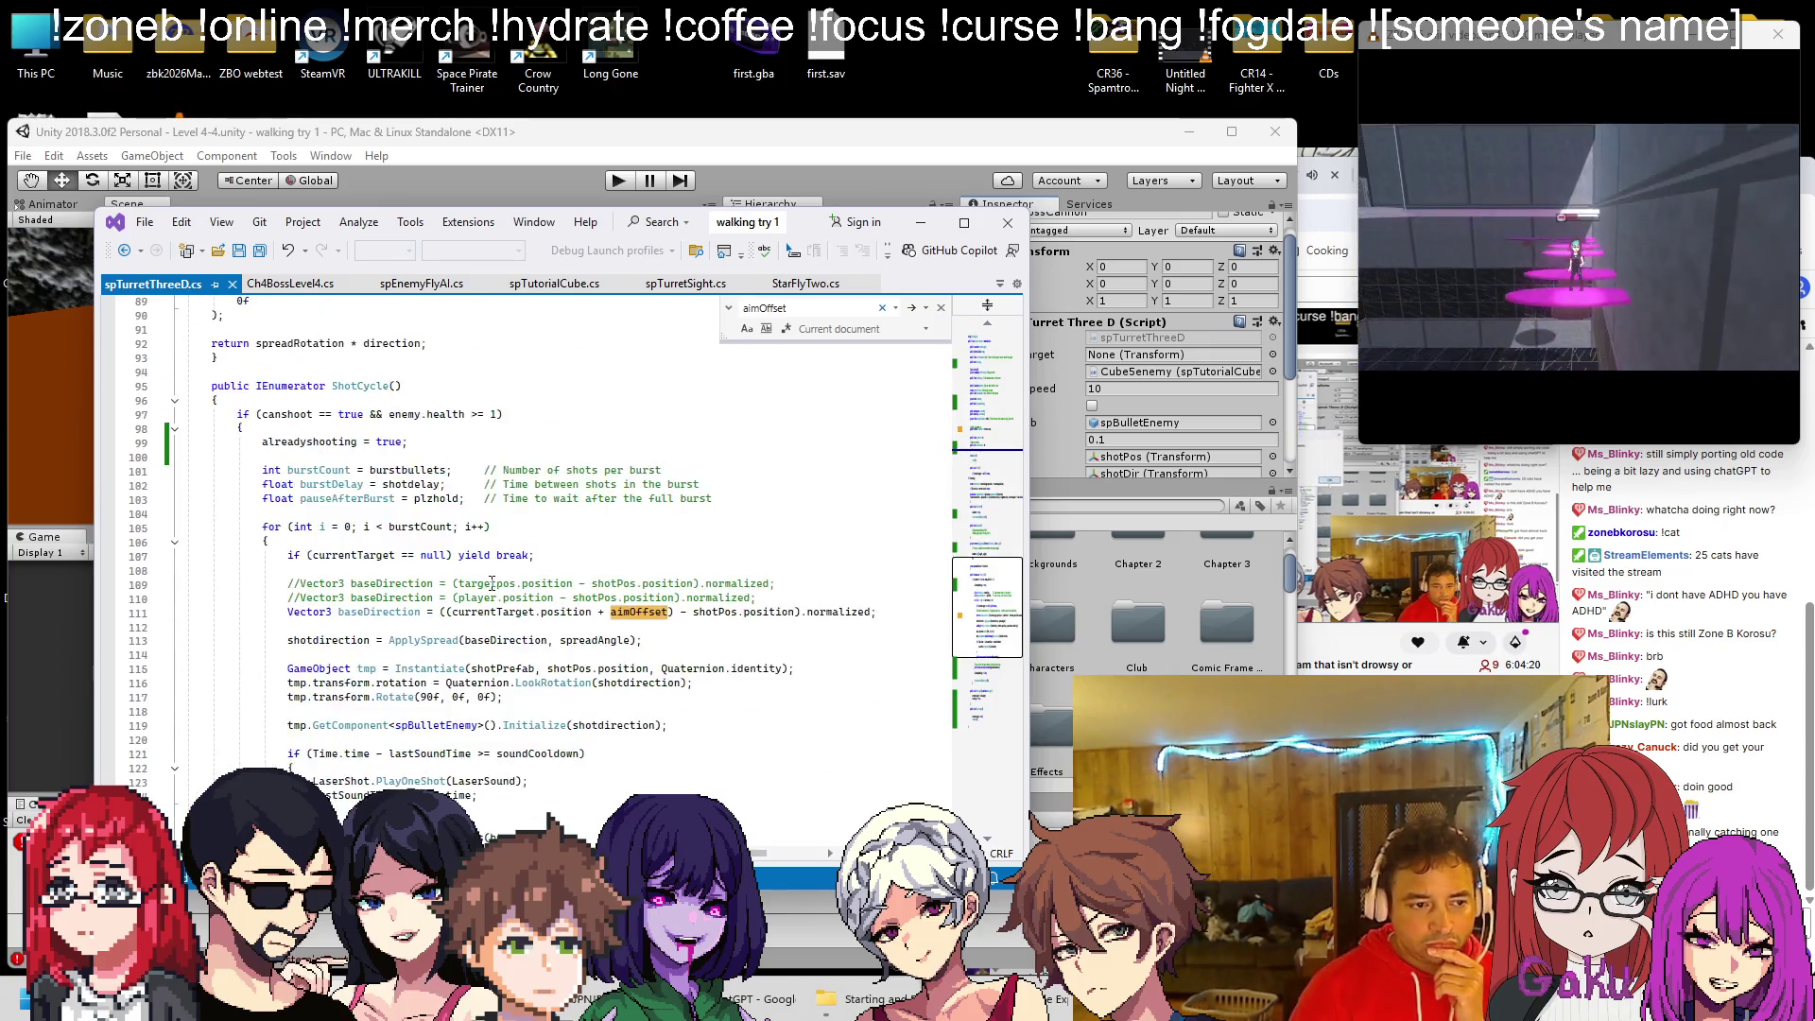
pyautogui.scroll(8, 495, 578)
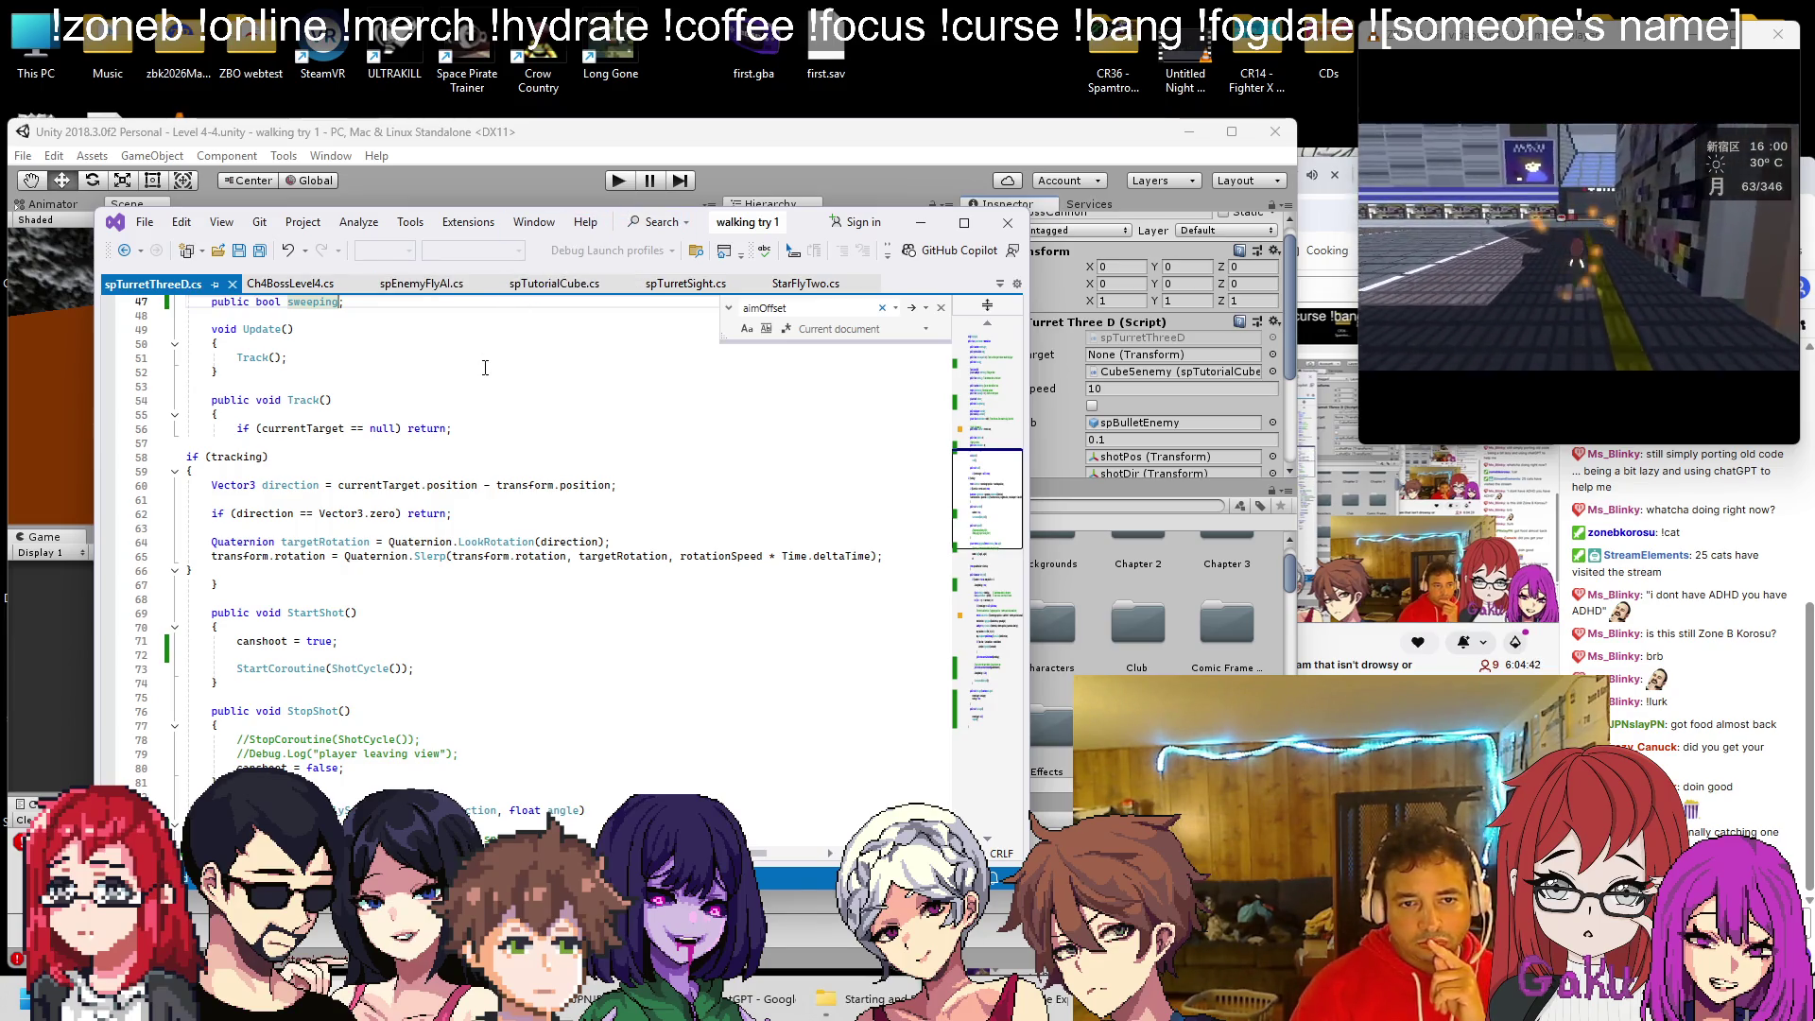
pyautogui.scroll(-20, 485, 368)
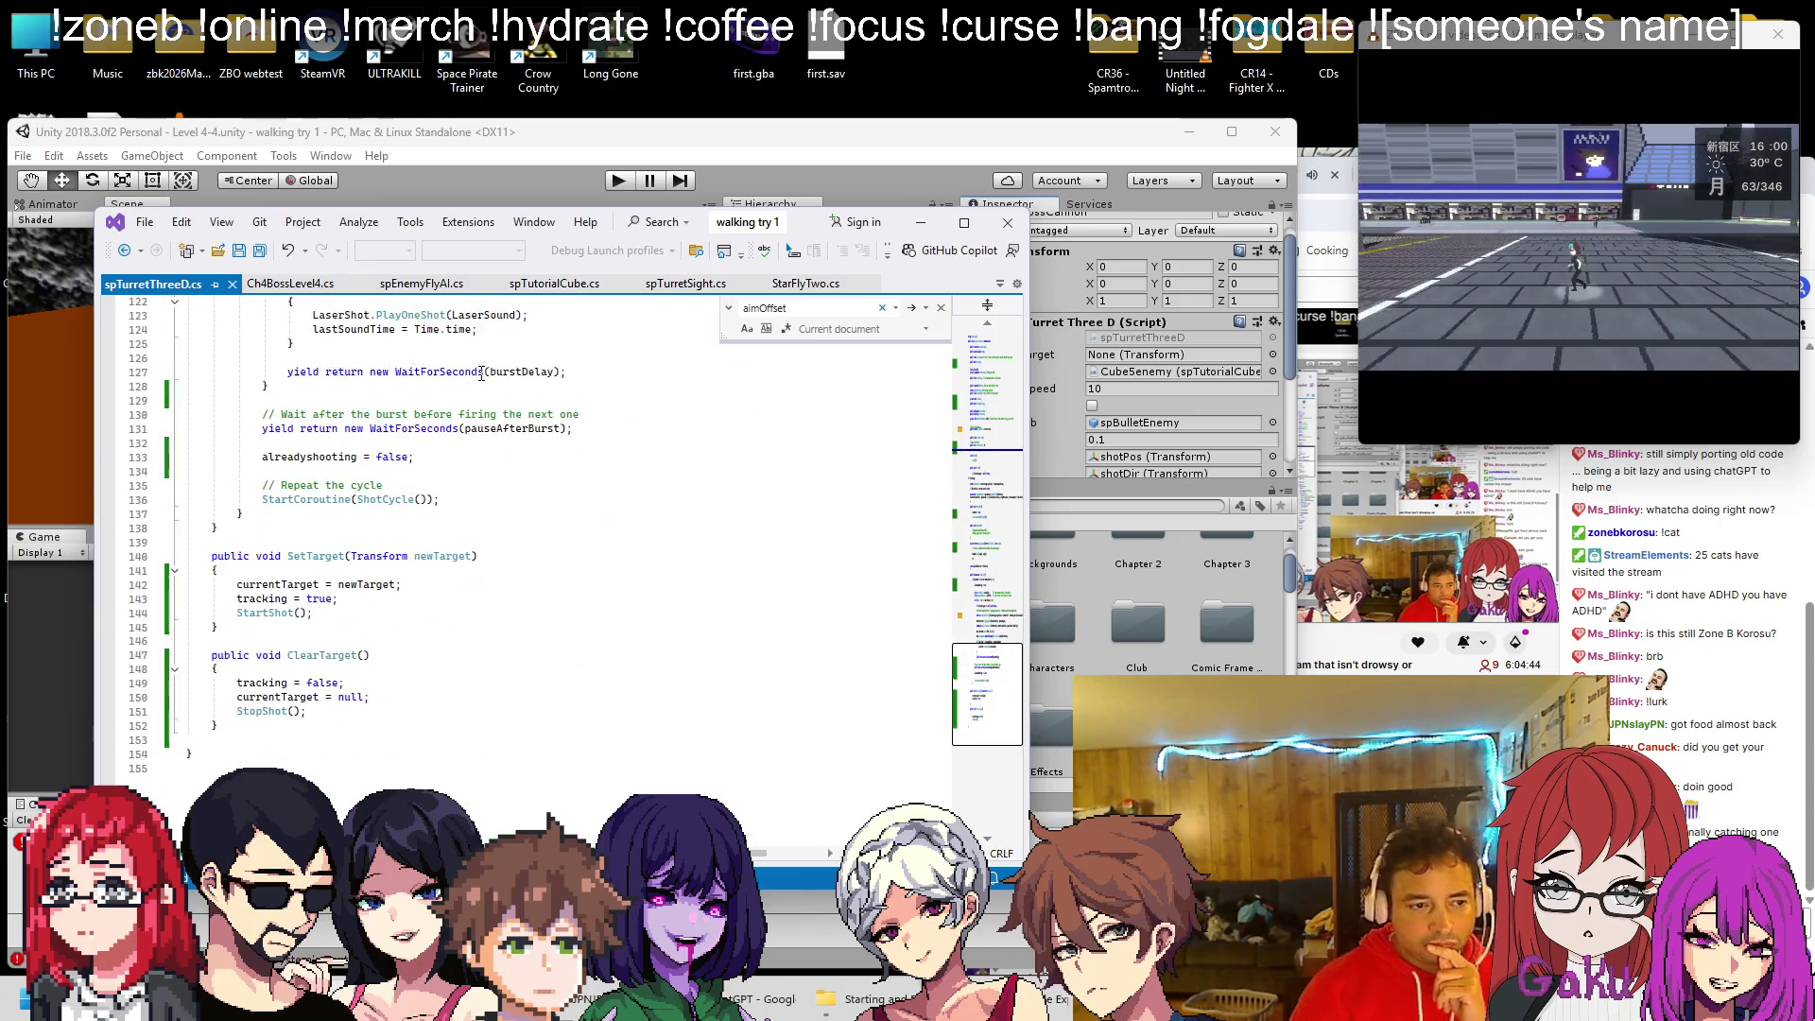
pyautogui.press('Return')
pyautogui.press('Return')
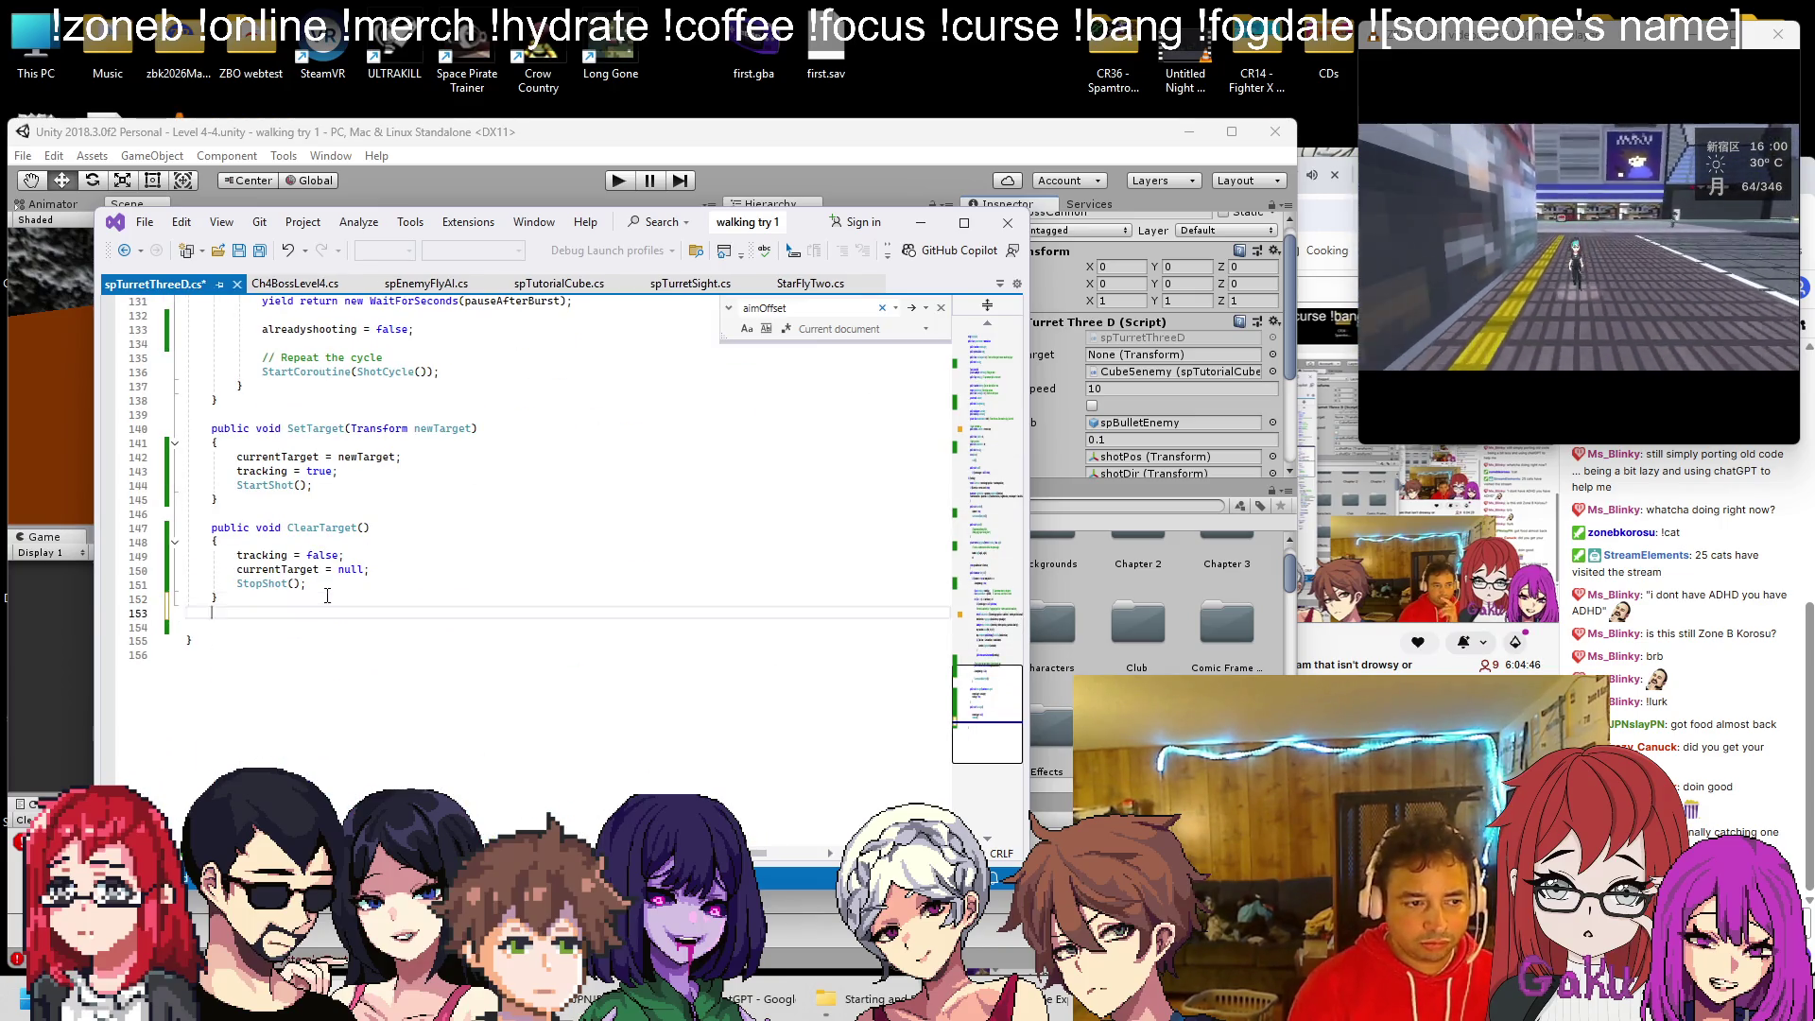
# Glance at Ch4BossLevel4.cs, then delete the stray 'public' on line 154 of spTurretThreeD.cs
pyautogui.write('public')
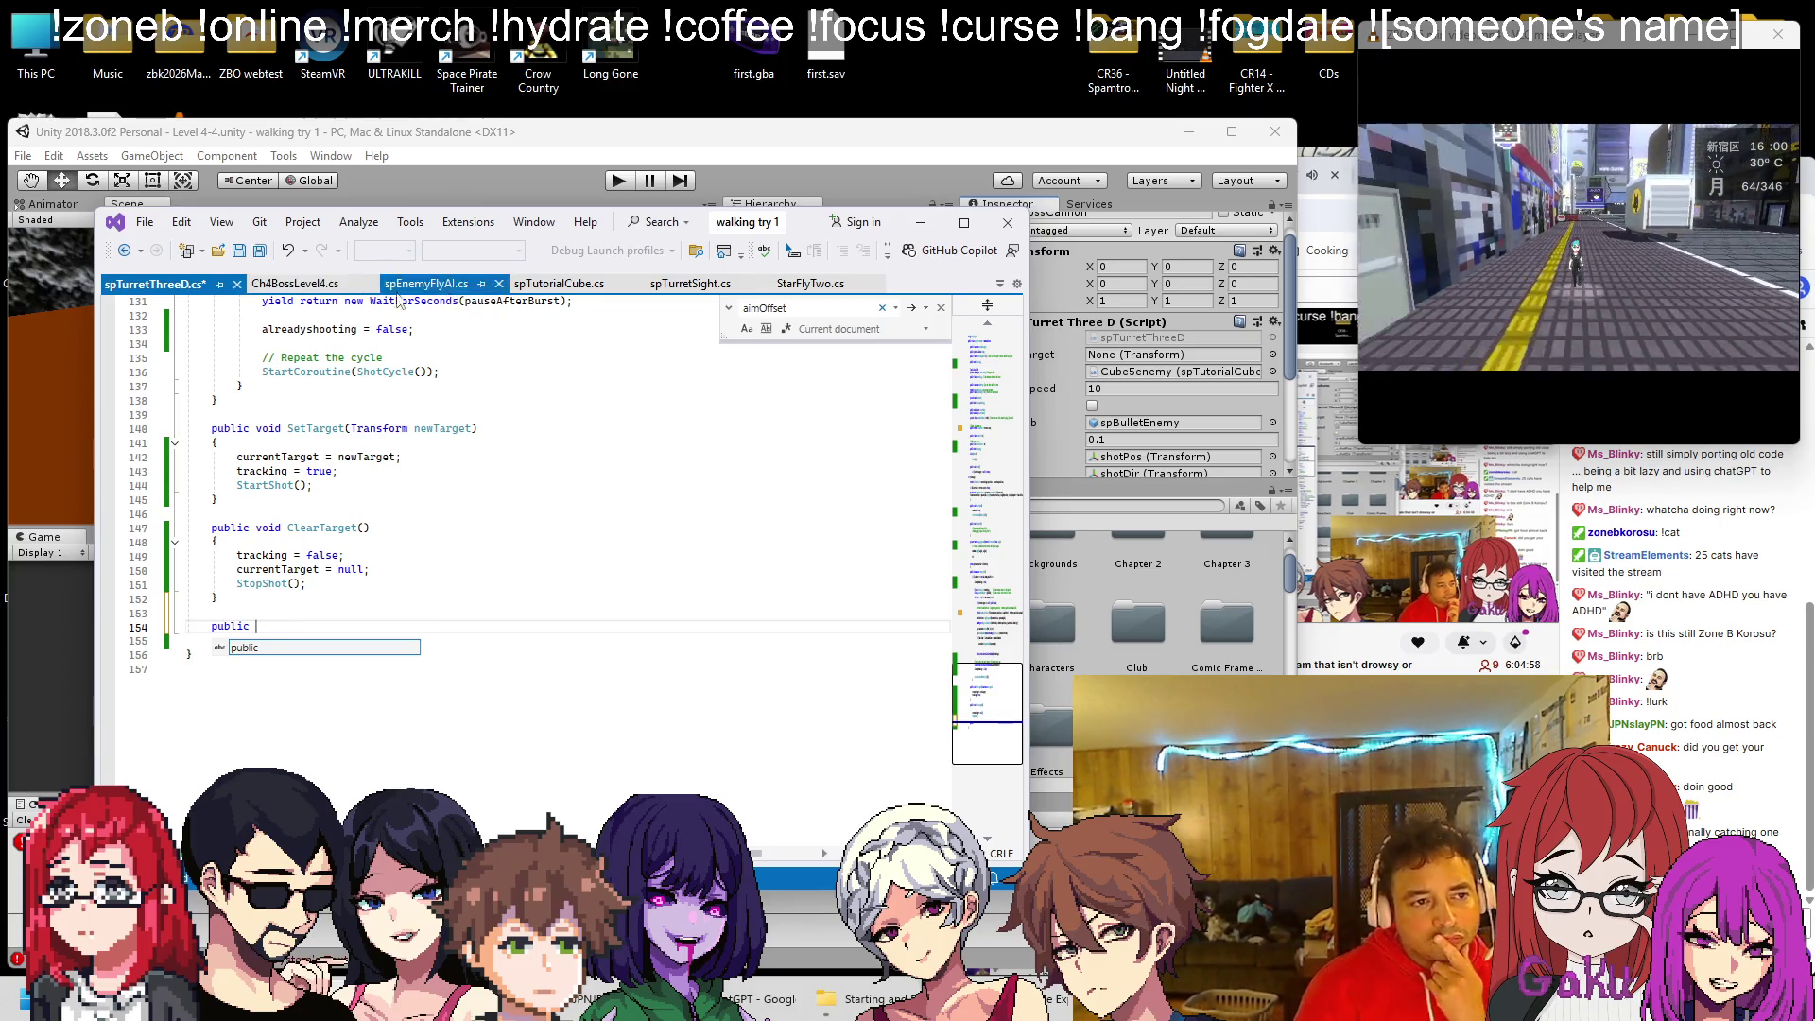
pyautogui.click(275, 293)
pyautogui.scroll(-15, 478, 591)
pyautogui.scroll(-3, 478, 591)
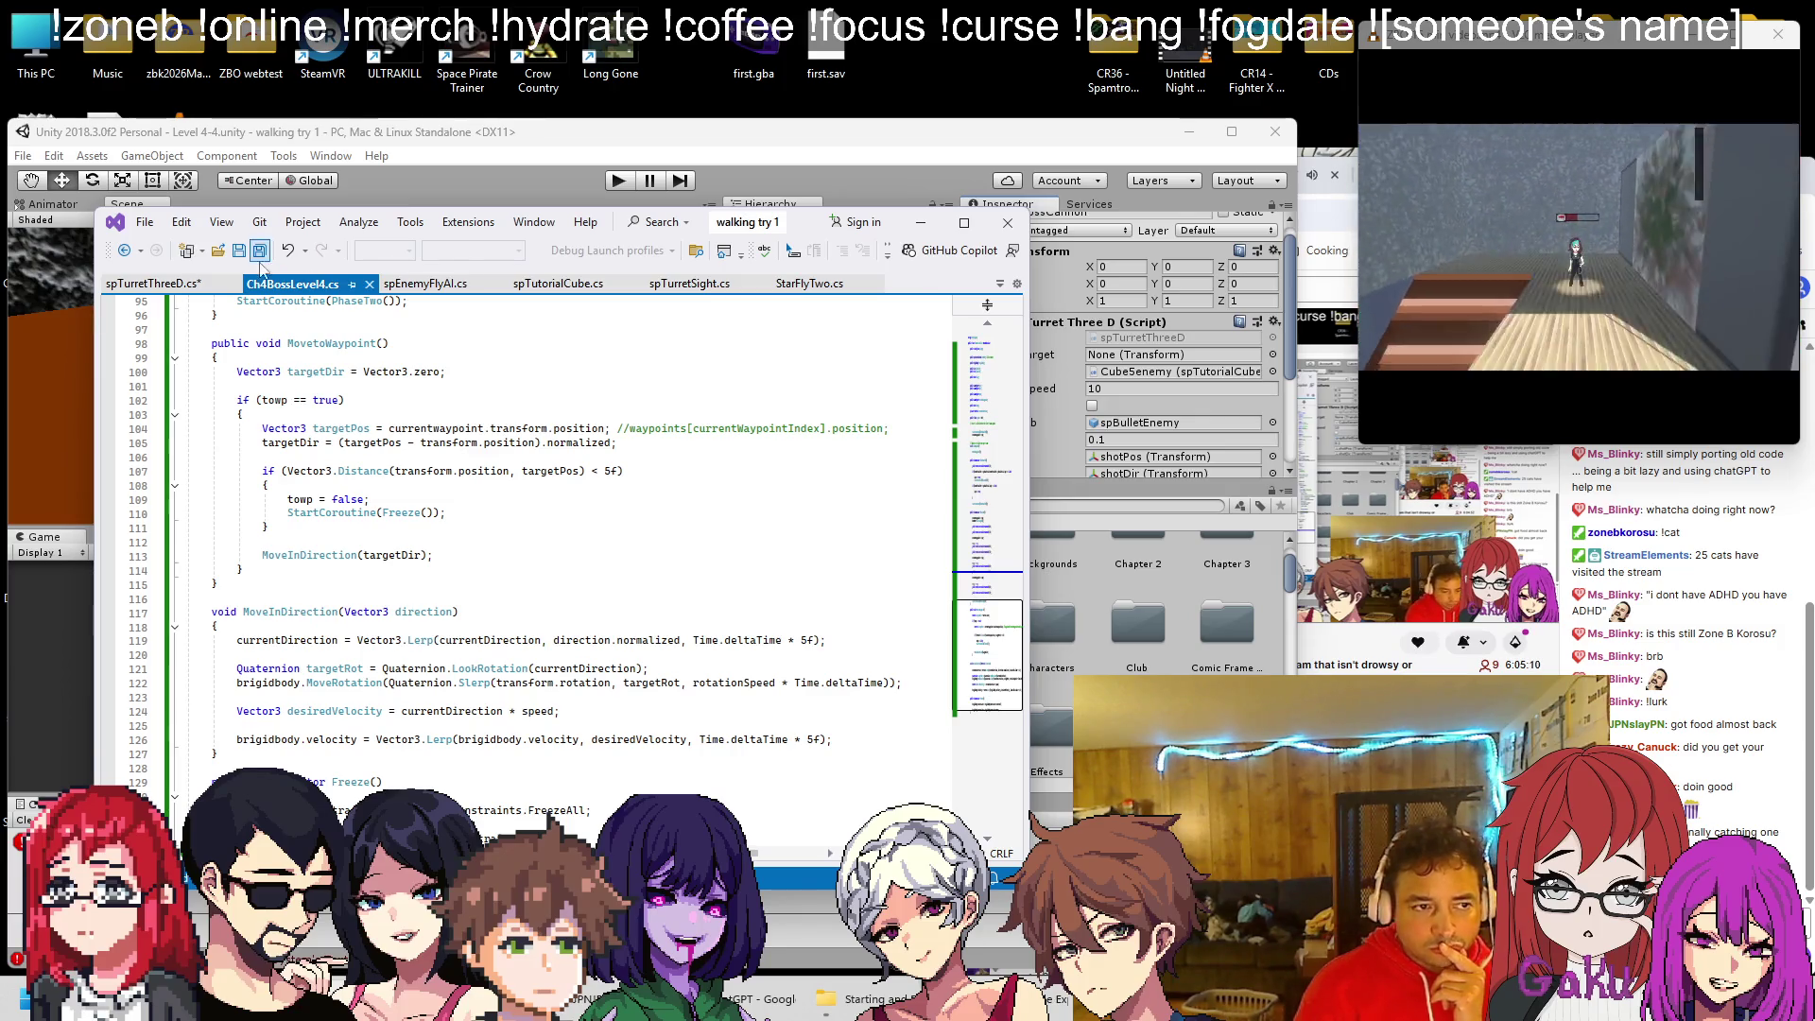
pyautogui.click(153, 283)
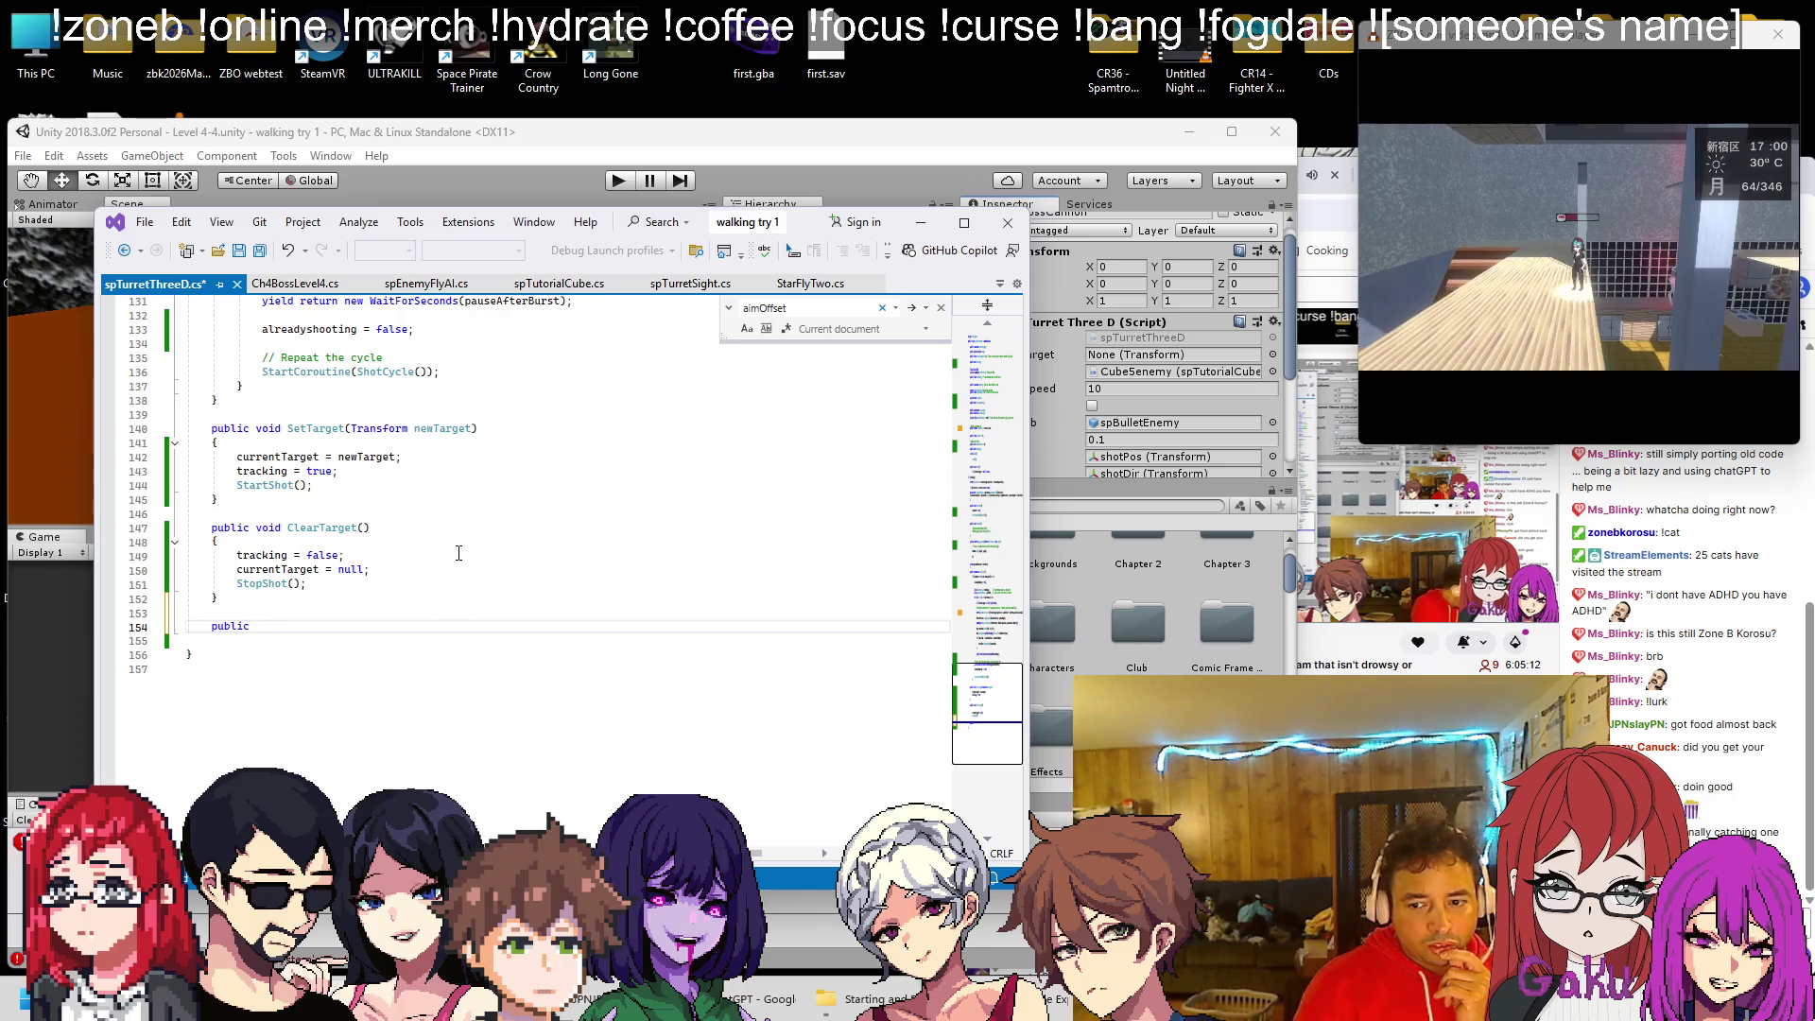
pyautogui.scroll(13, 485, 559)
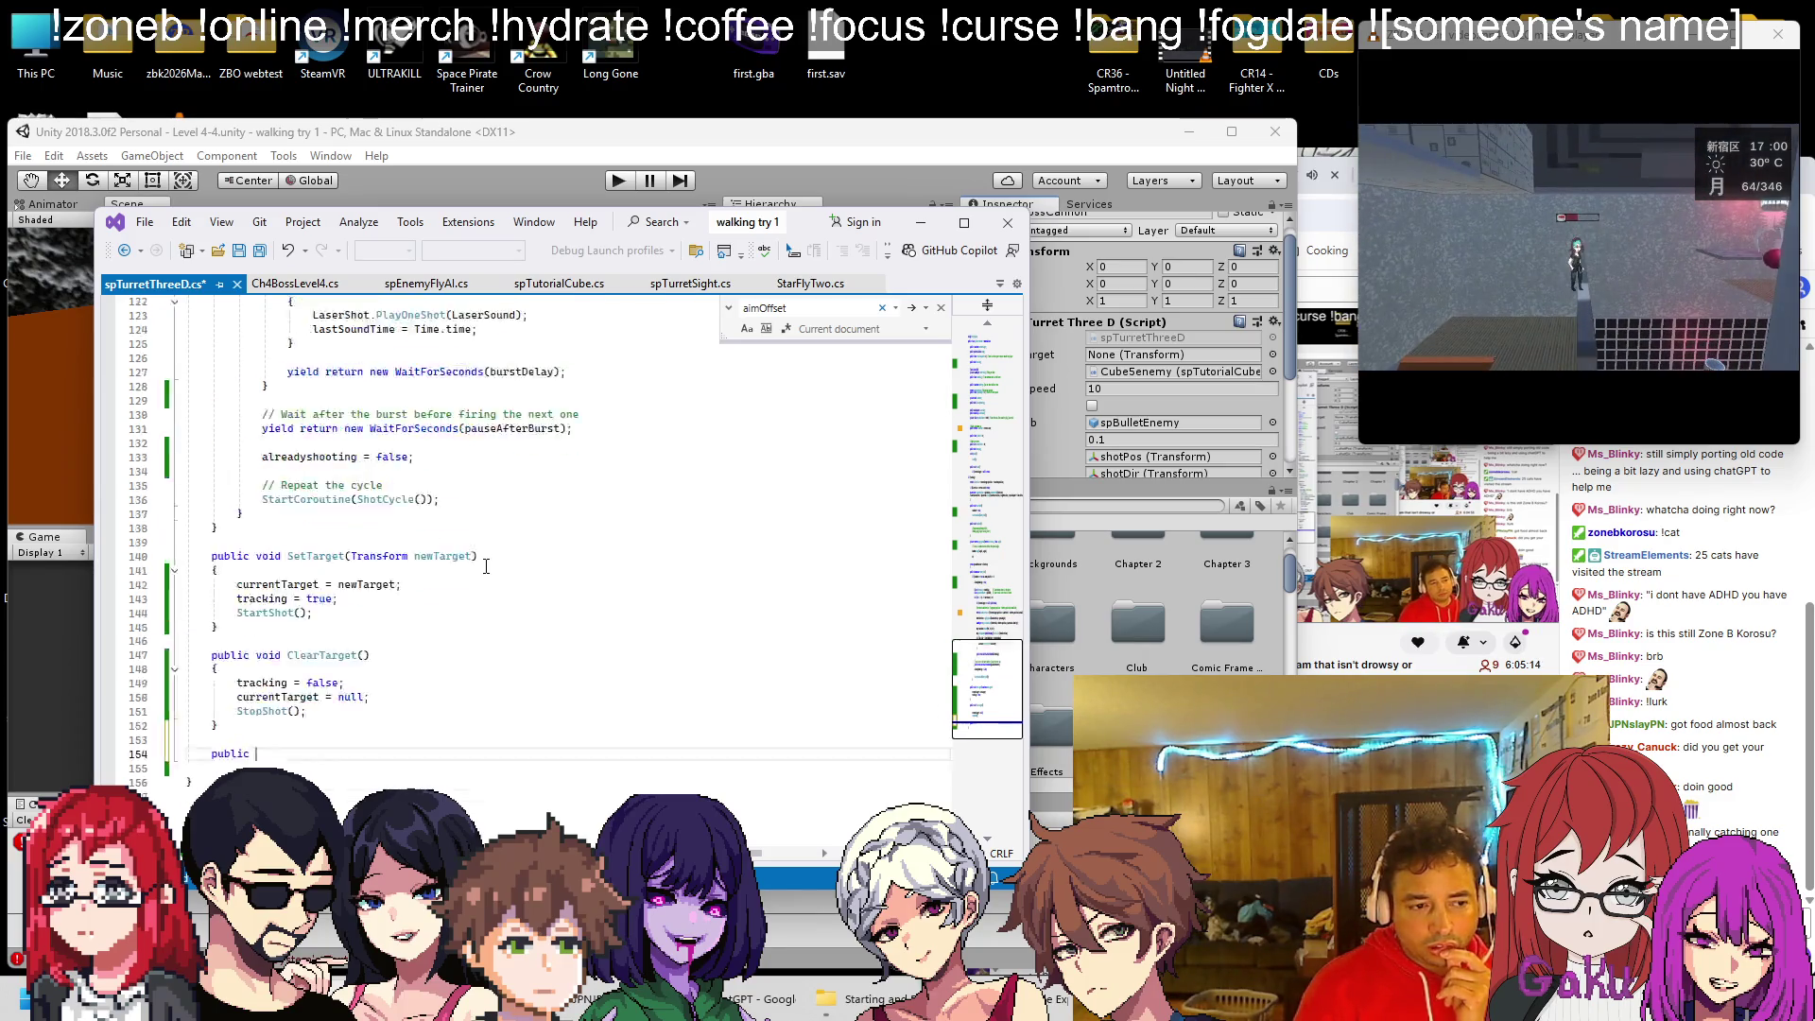
pyautogui.scroll(-13, 458, 611)
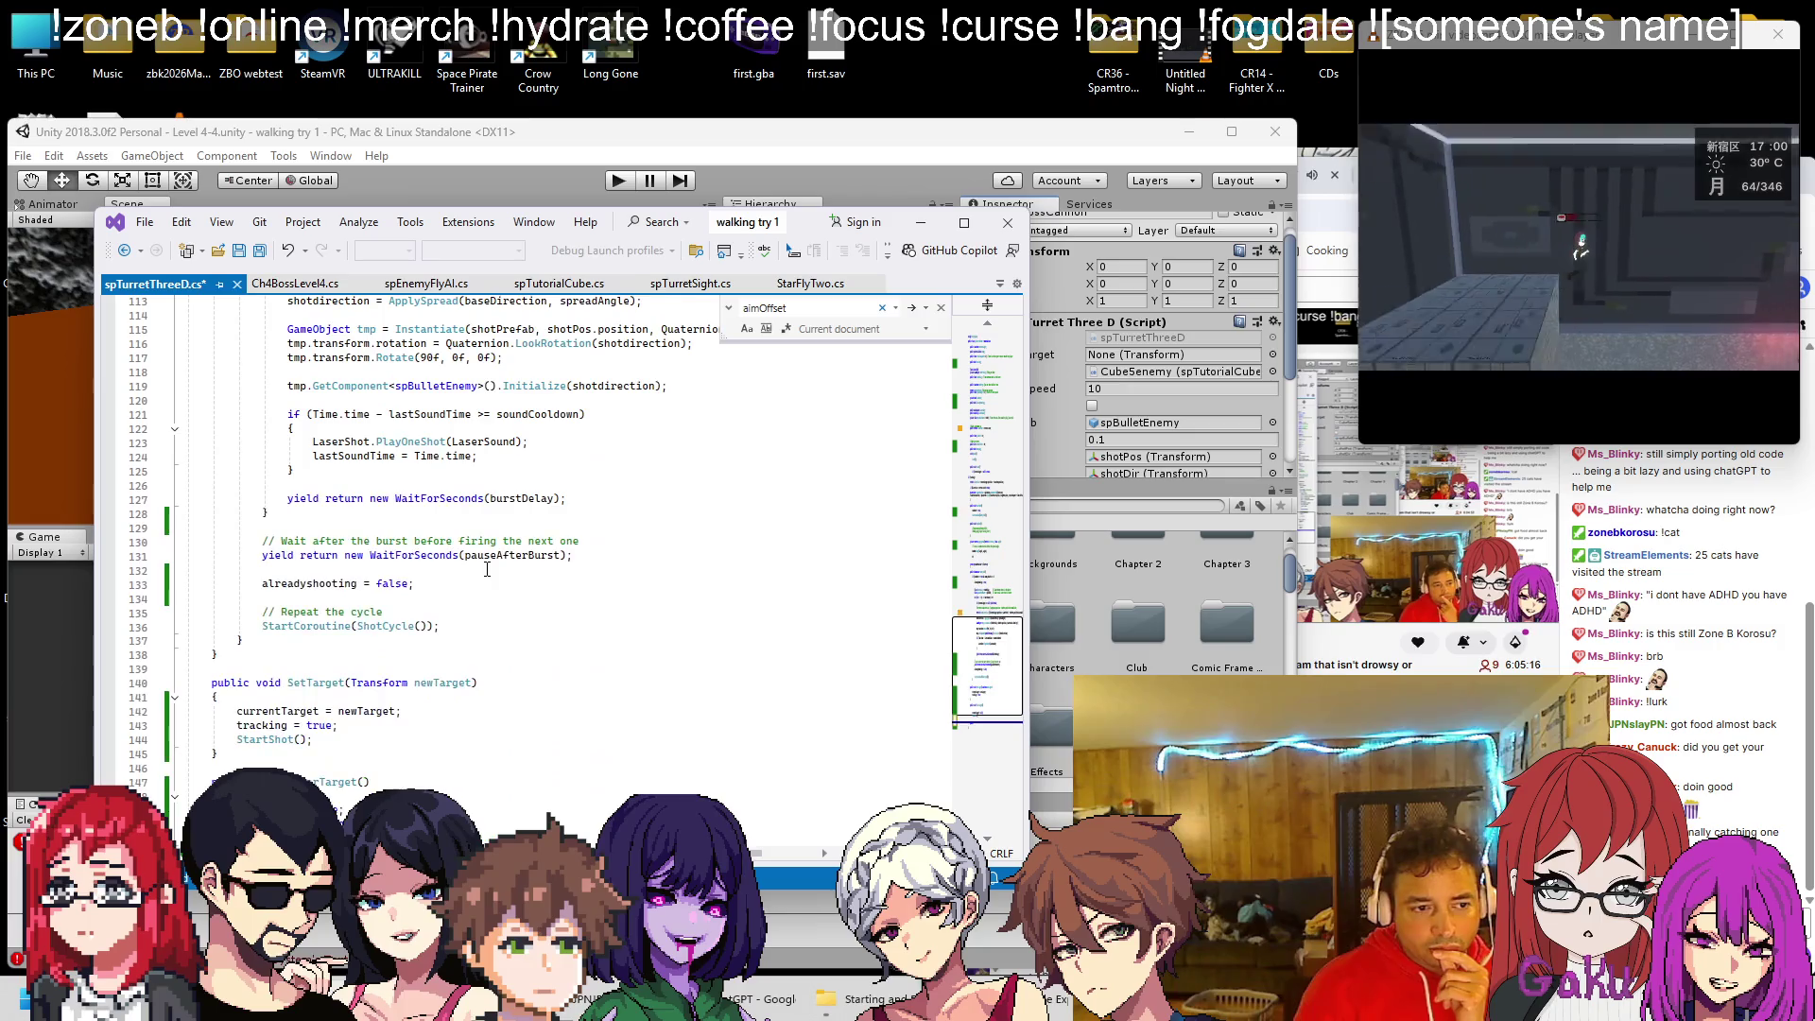
pyautogui.hotkey('shift', 'Home')
pyautogui.press('BackSpace')
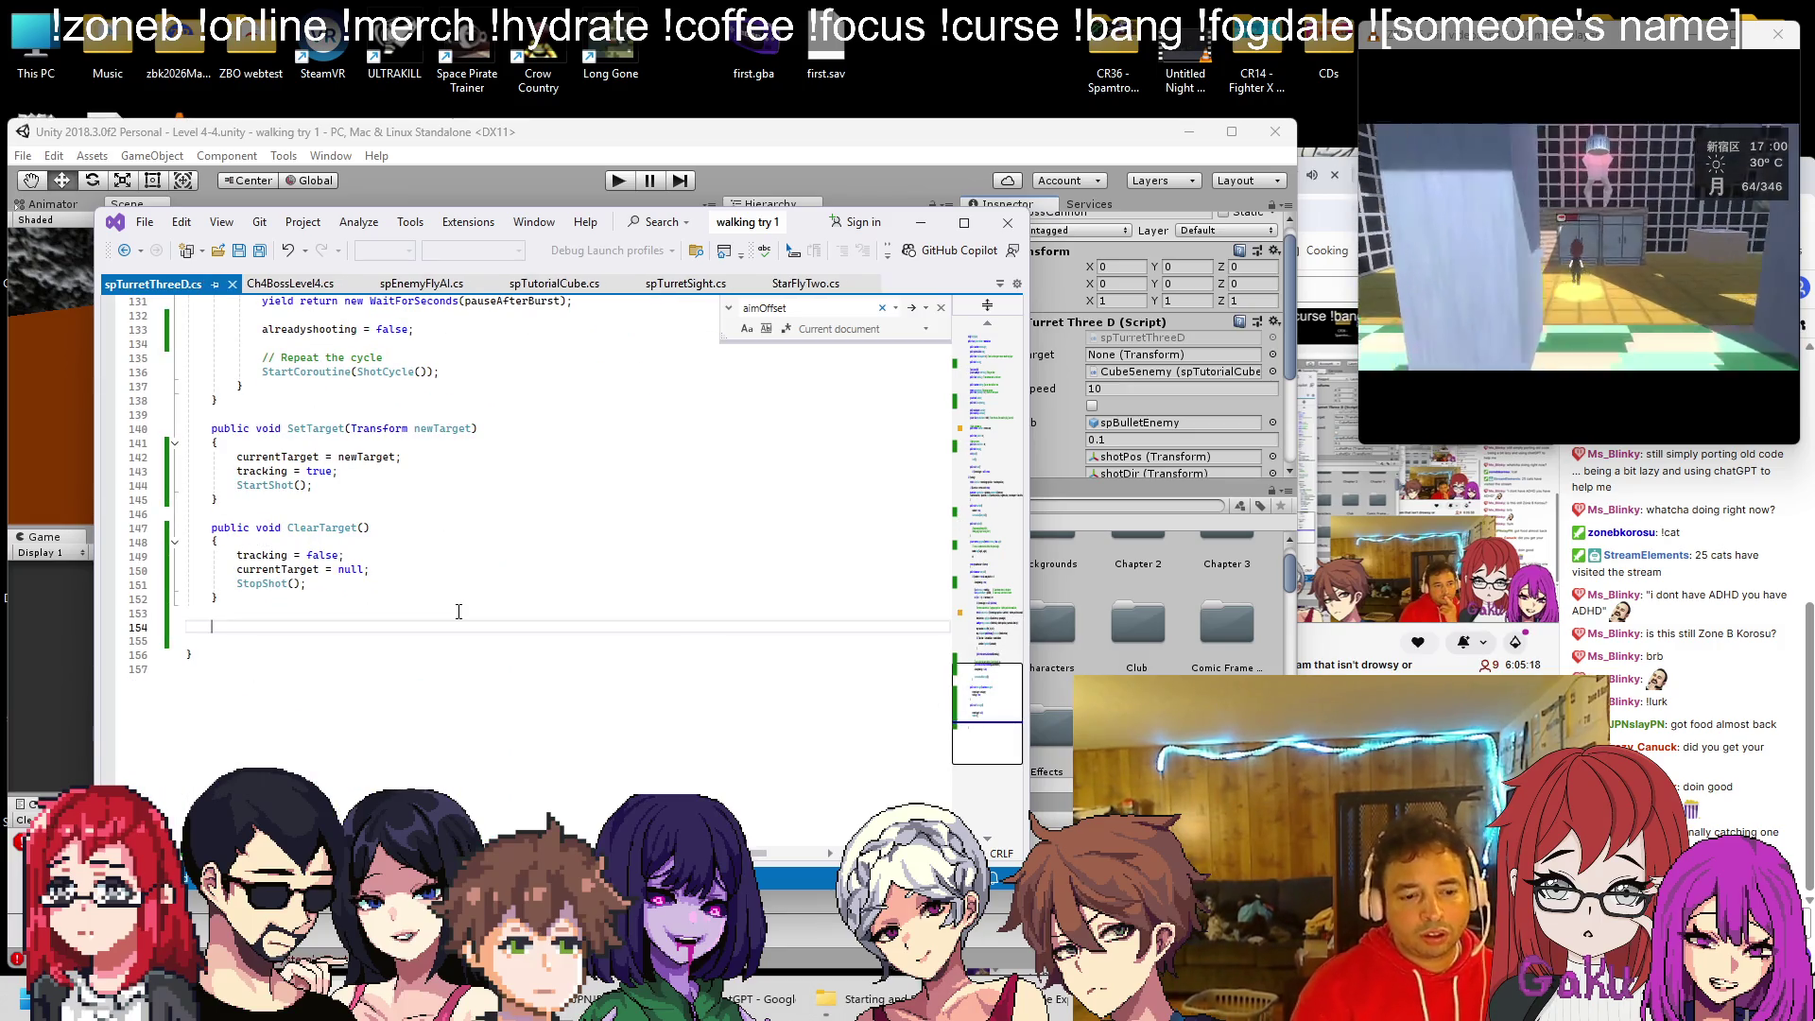
# Select the aimOffset declaration on line 39 and bring up the ChatGPT conversation
pyautogui.scroll(20, 552, 704)
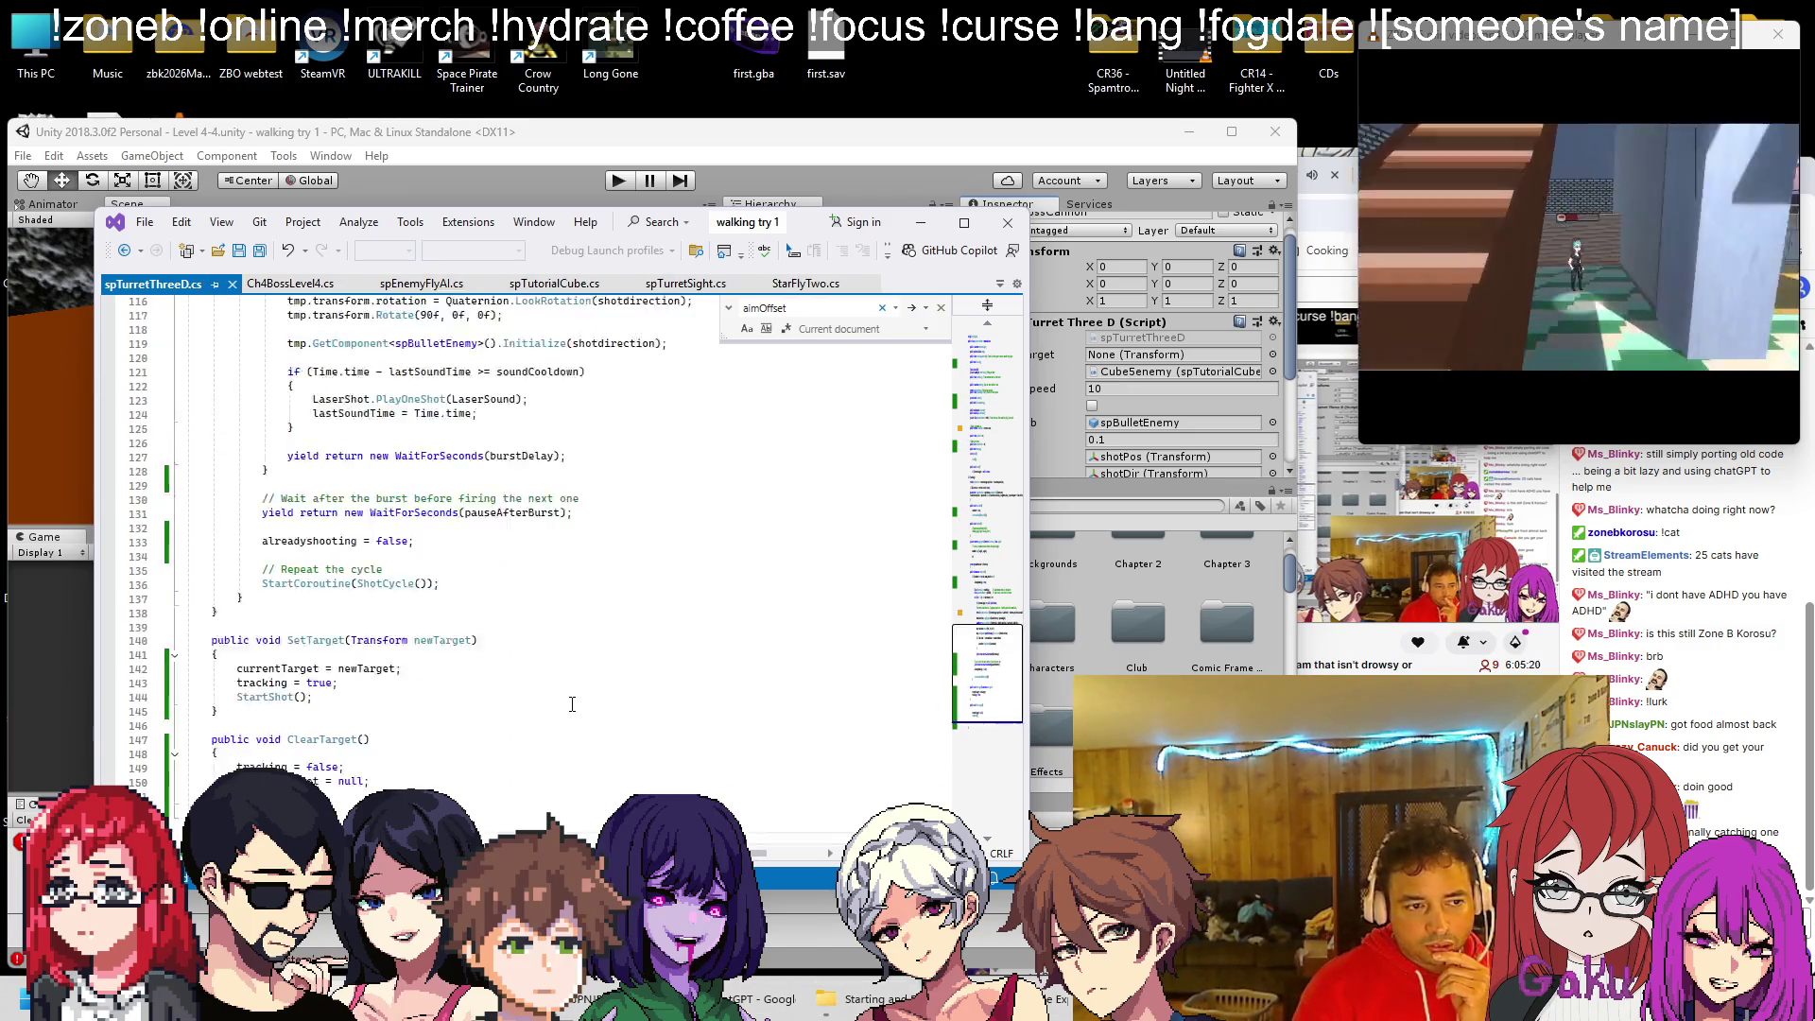
pyautogui.scroll(16, 552, 704)
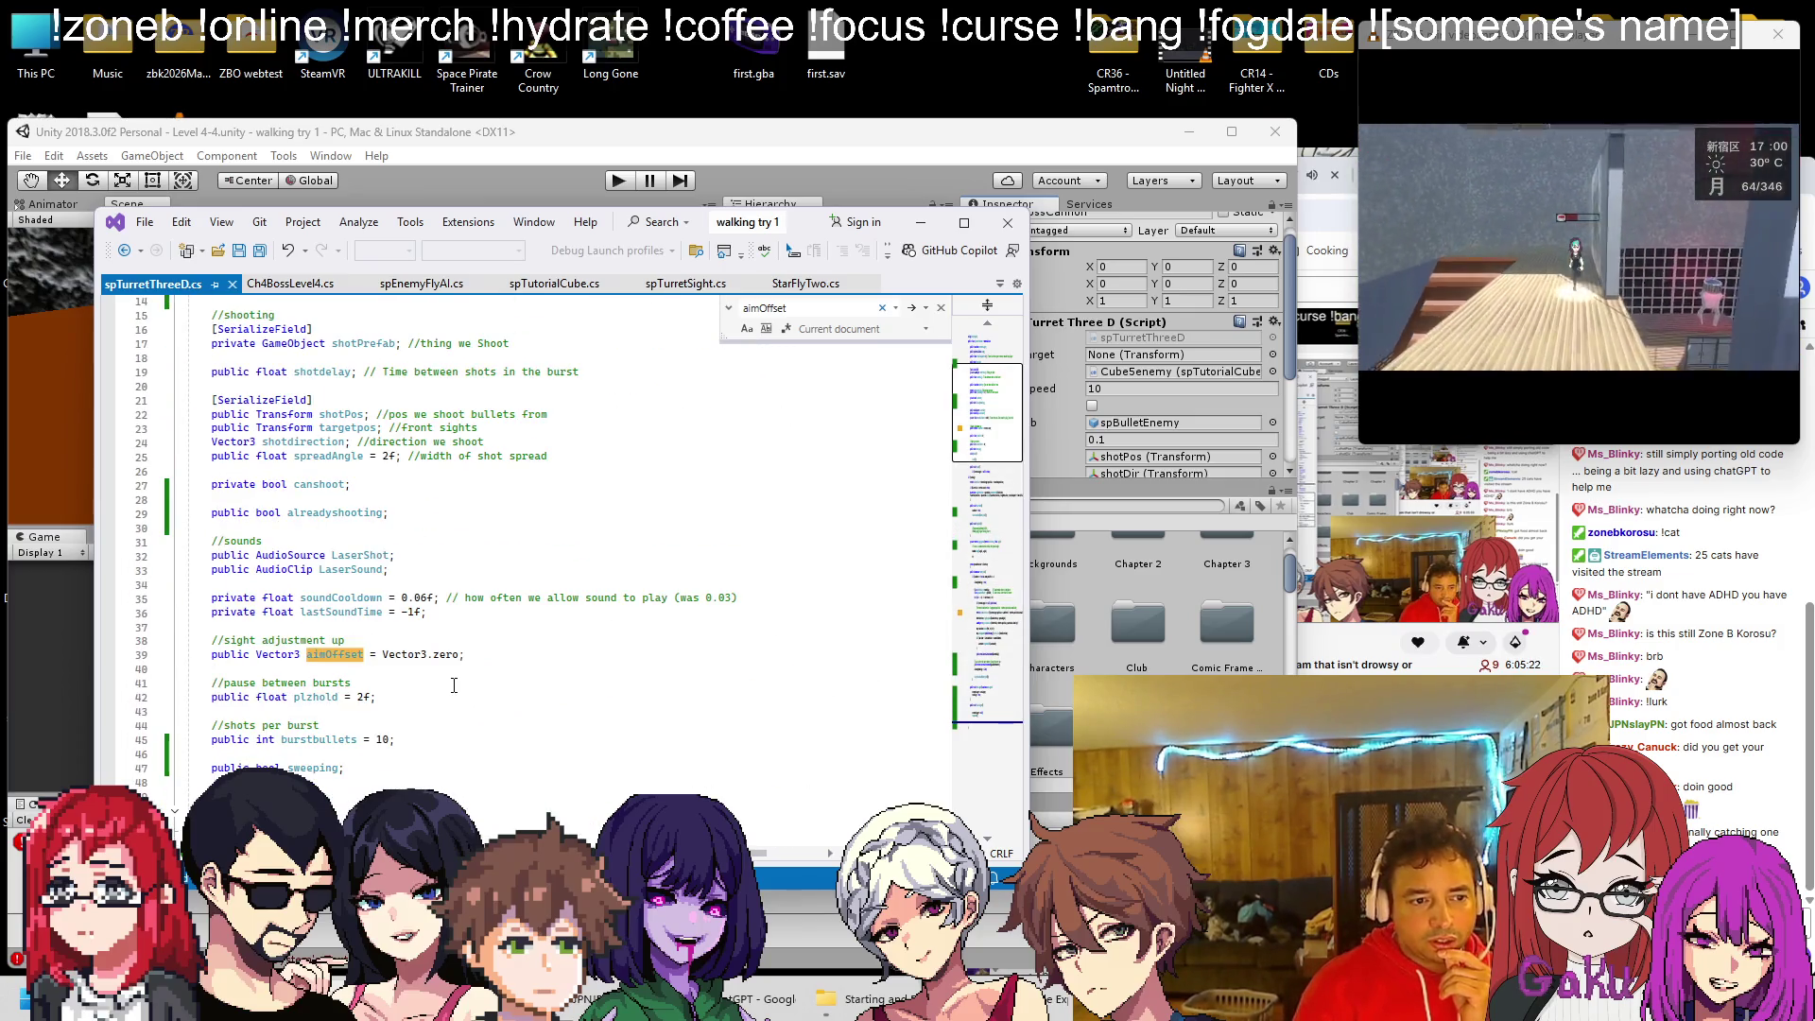
pyautogui.click(475, 656)
pyautogui.tripleClick(475, 656)
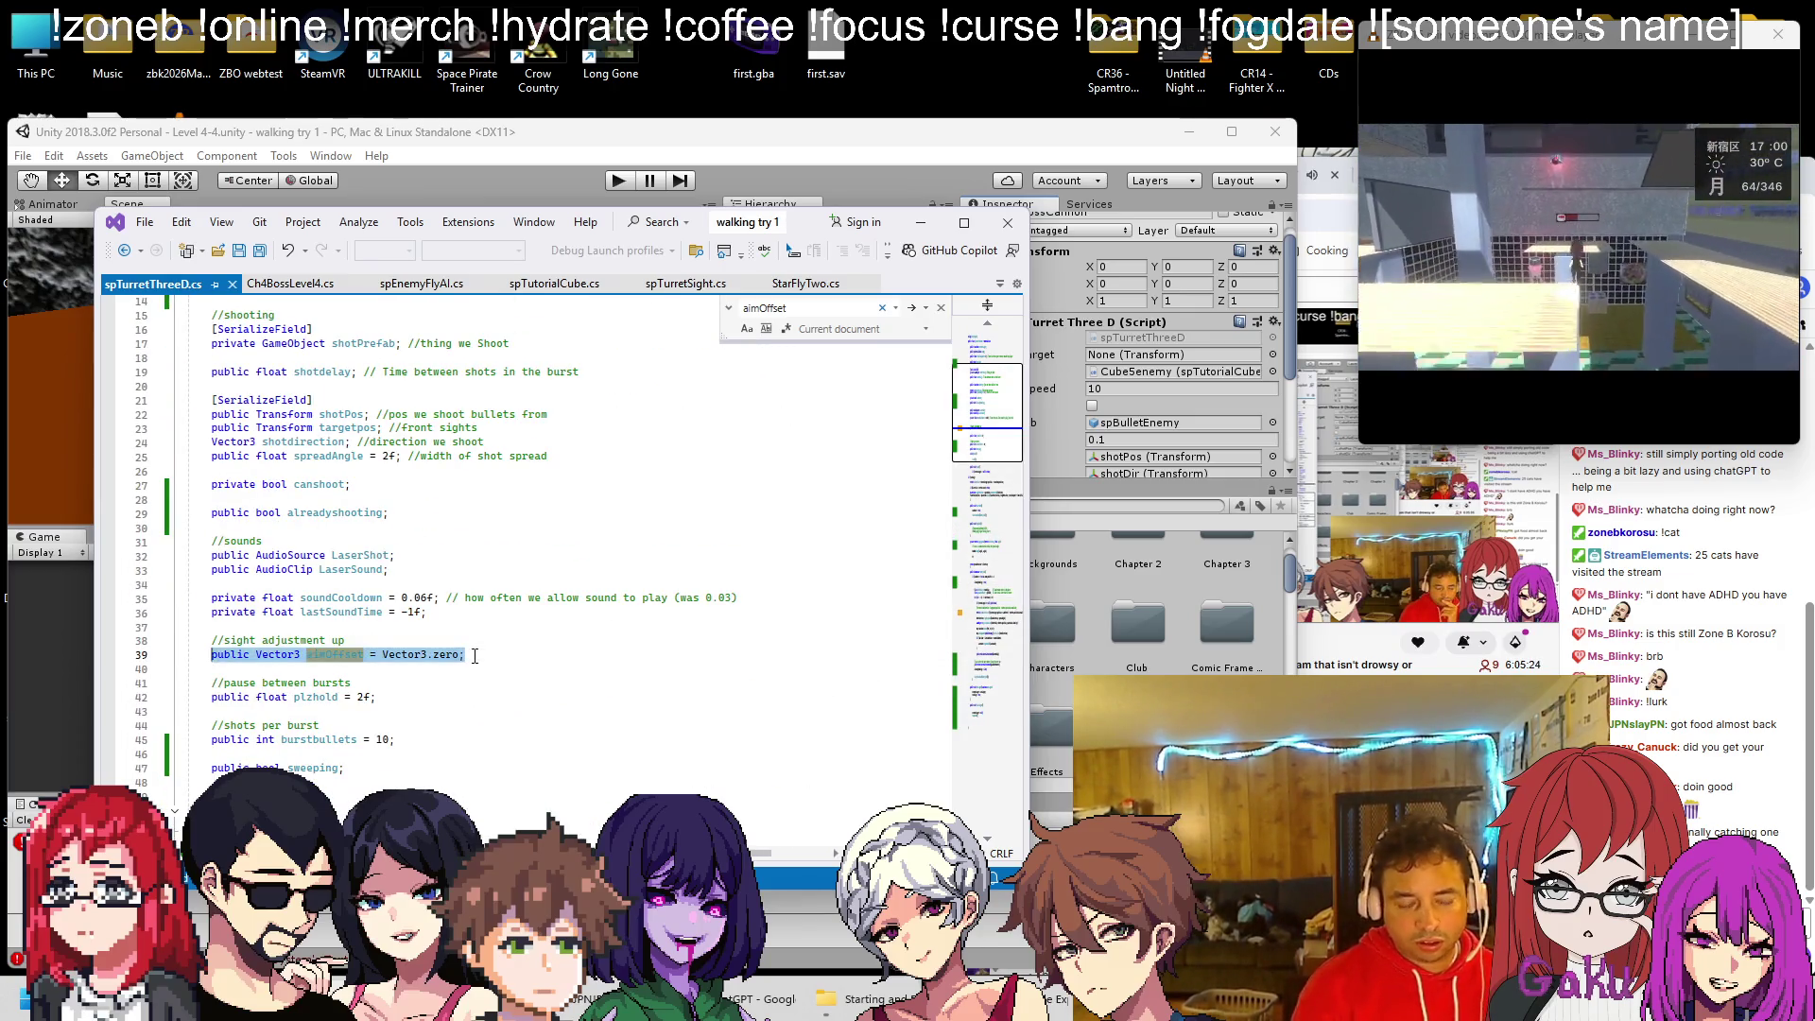
pyautogui.click(734, 995)
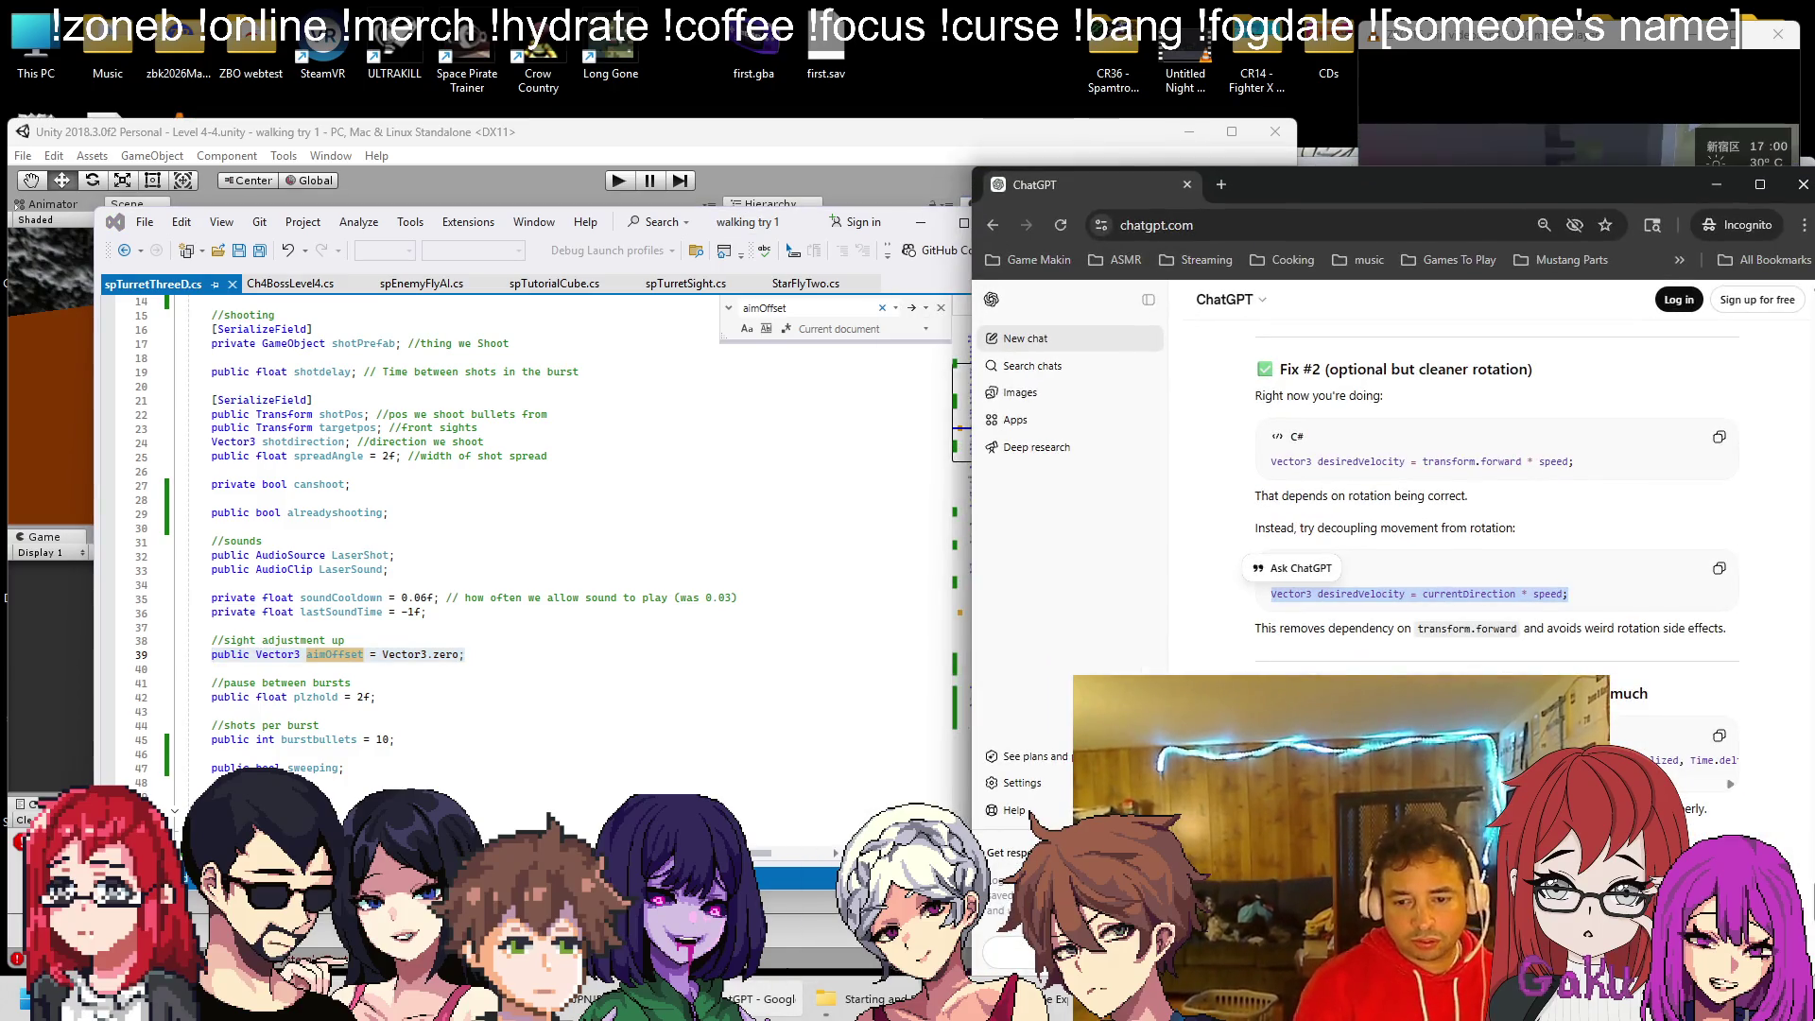
# Ask ChatGPT how to sweep aimOffset randomly, then select the Step 1 offset and sweep variables
pyautogui.press('Escape')
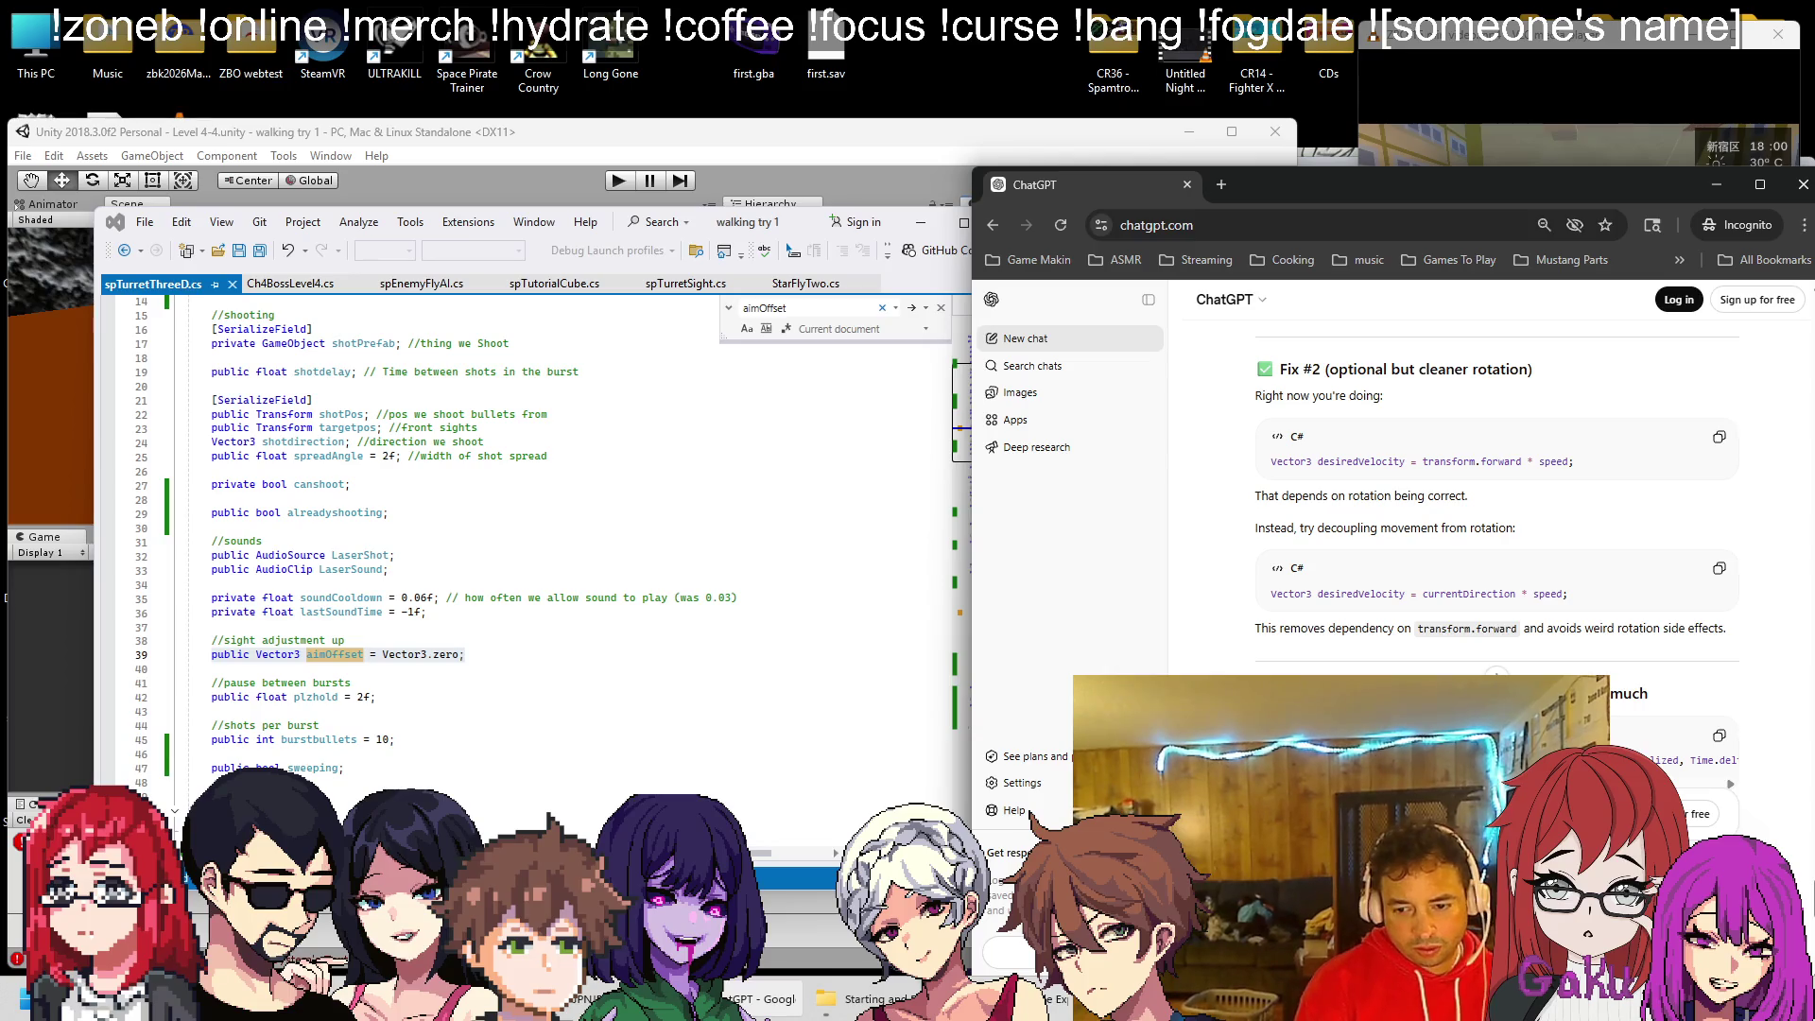
pyautogui.press('Return')
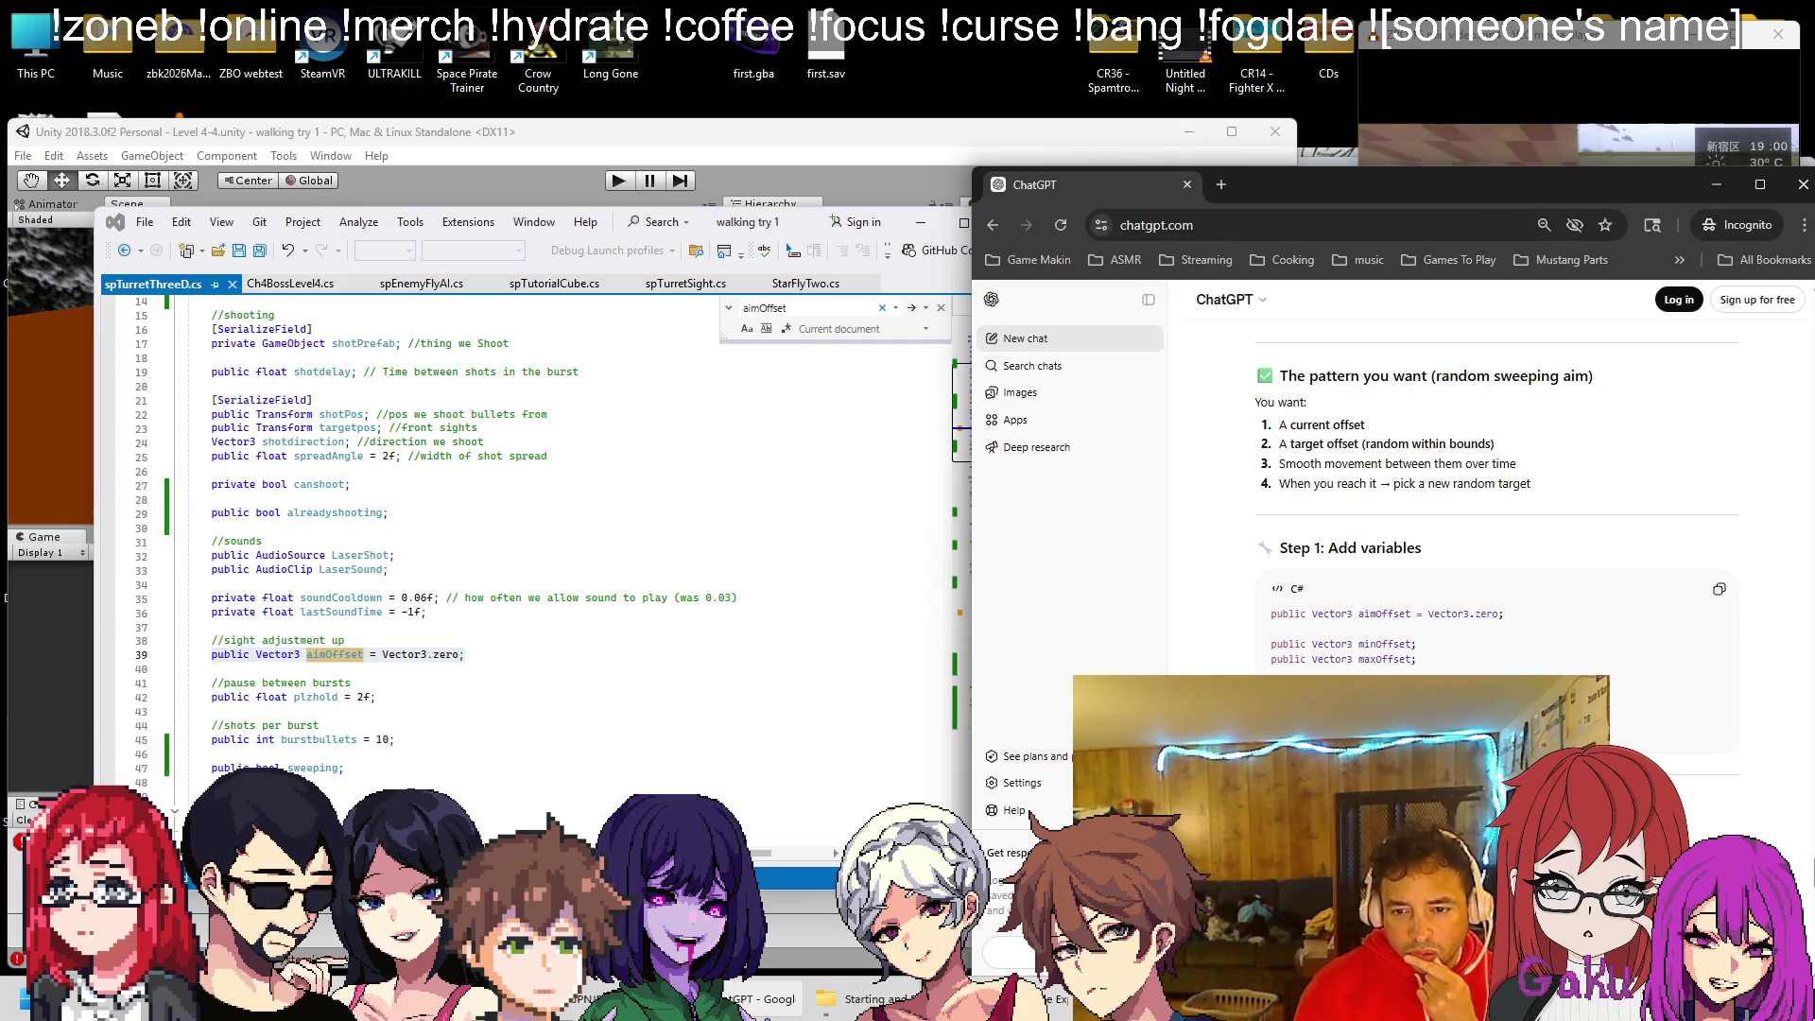
pyautogui.scroll(-1, 1333, 662)
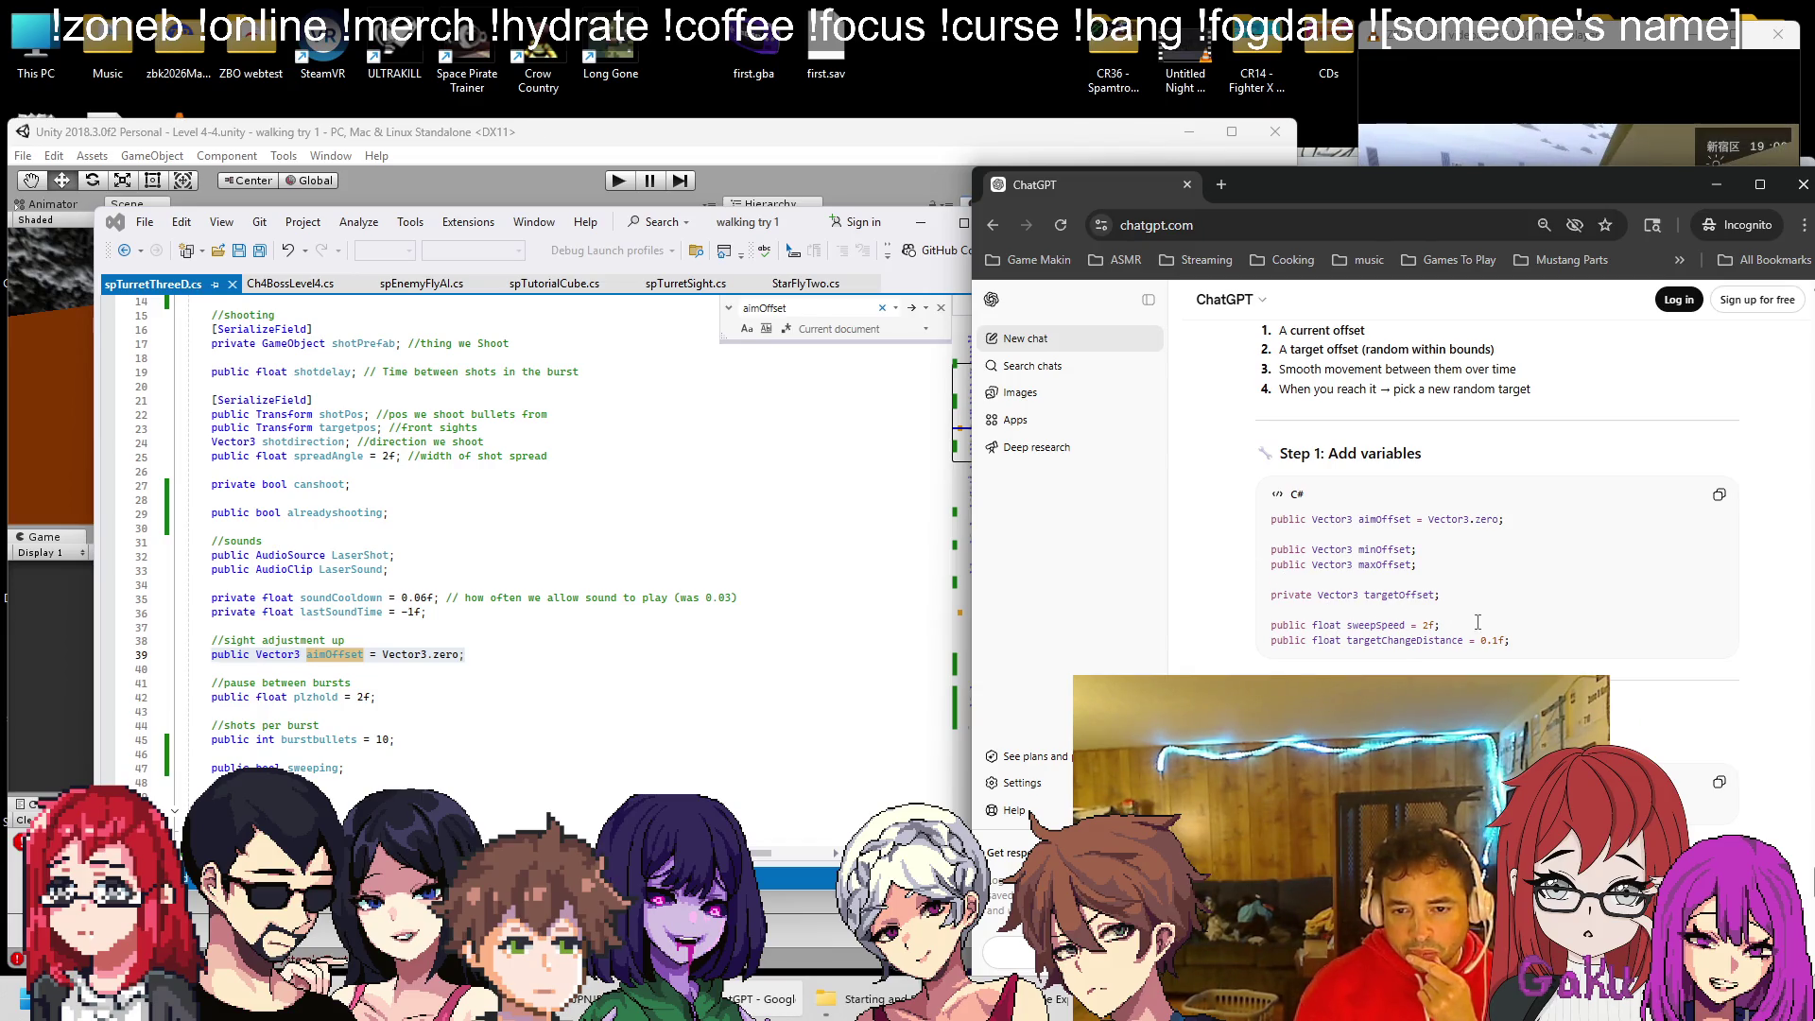
pyautogui.moveTo(1524, 639); pyautogui.dragTo(1269, 550)
pyautogui.hotkey('ctrl', 'c')
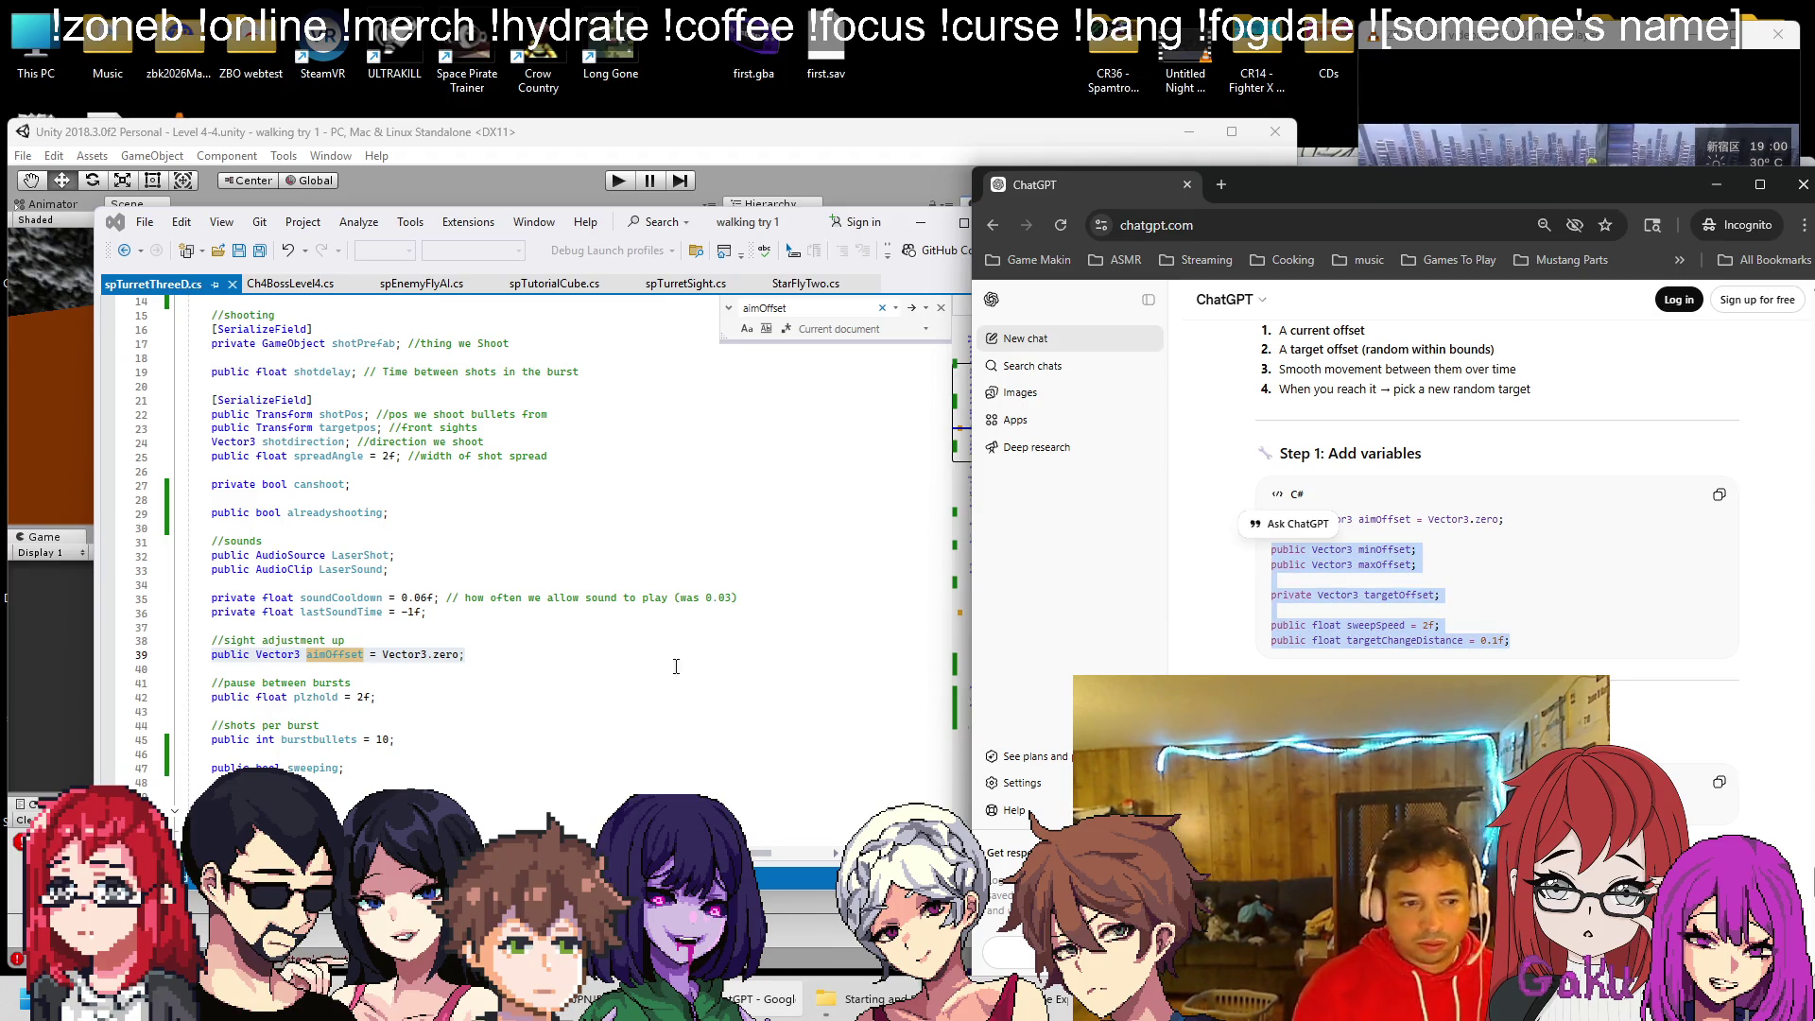
# Paste minOffset, maxOffset, targetOffset, sweepSpeed and targetChangeDistance below aimOffset and save
pyautogui.click(698, 660)
pyautogui.press('Return')
pyautogui.hotkey('ctrl', 'v')
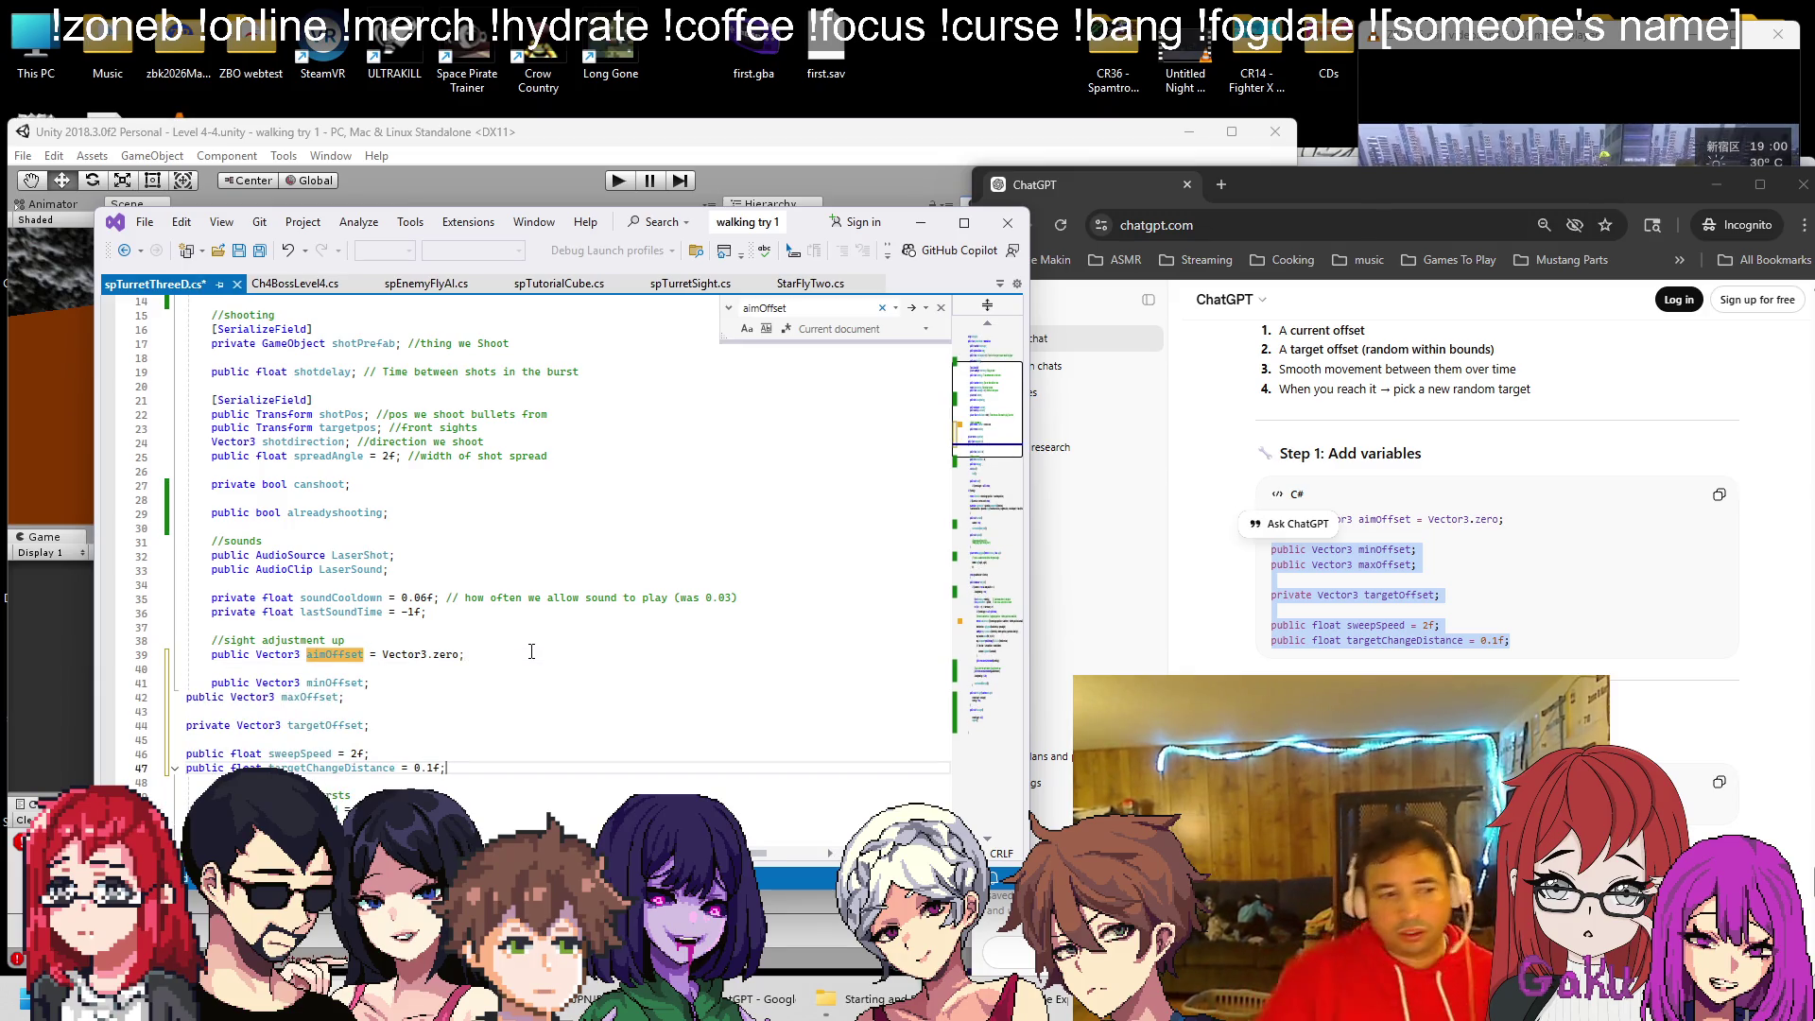
pyautogui.hotkey('ctrl', 's')
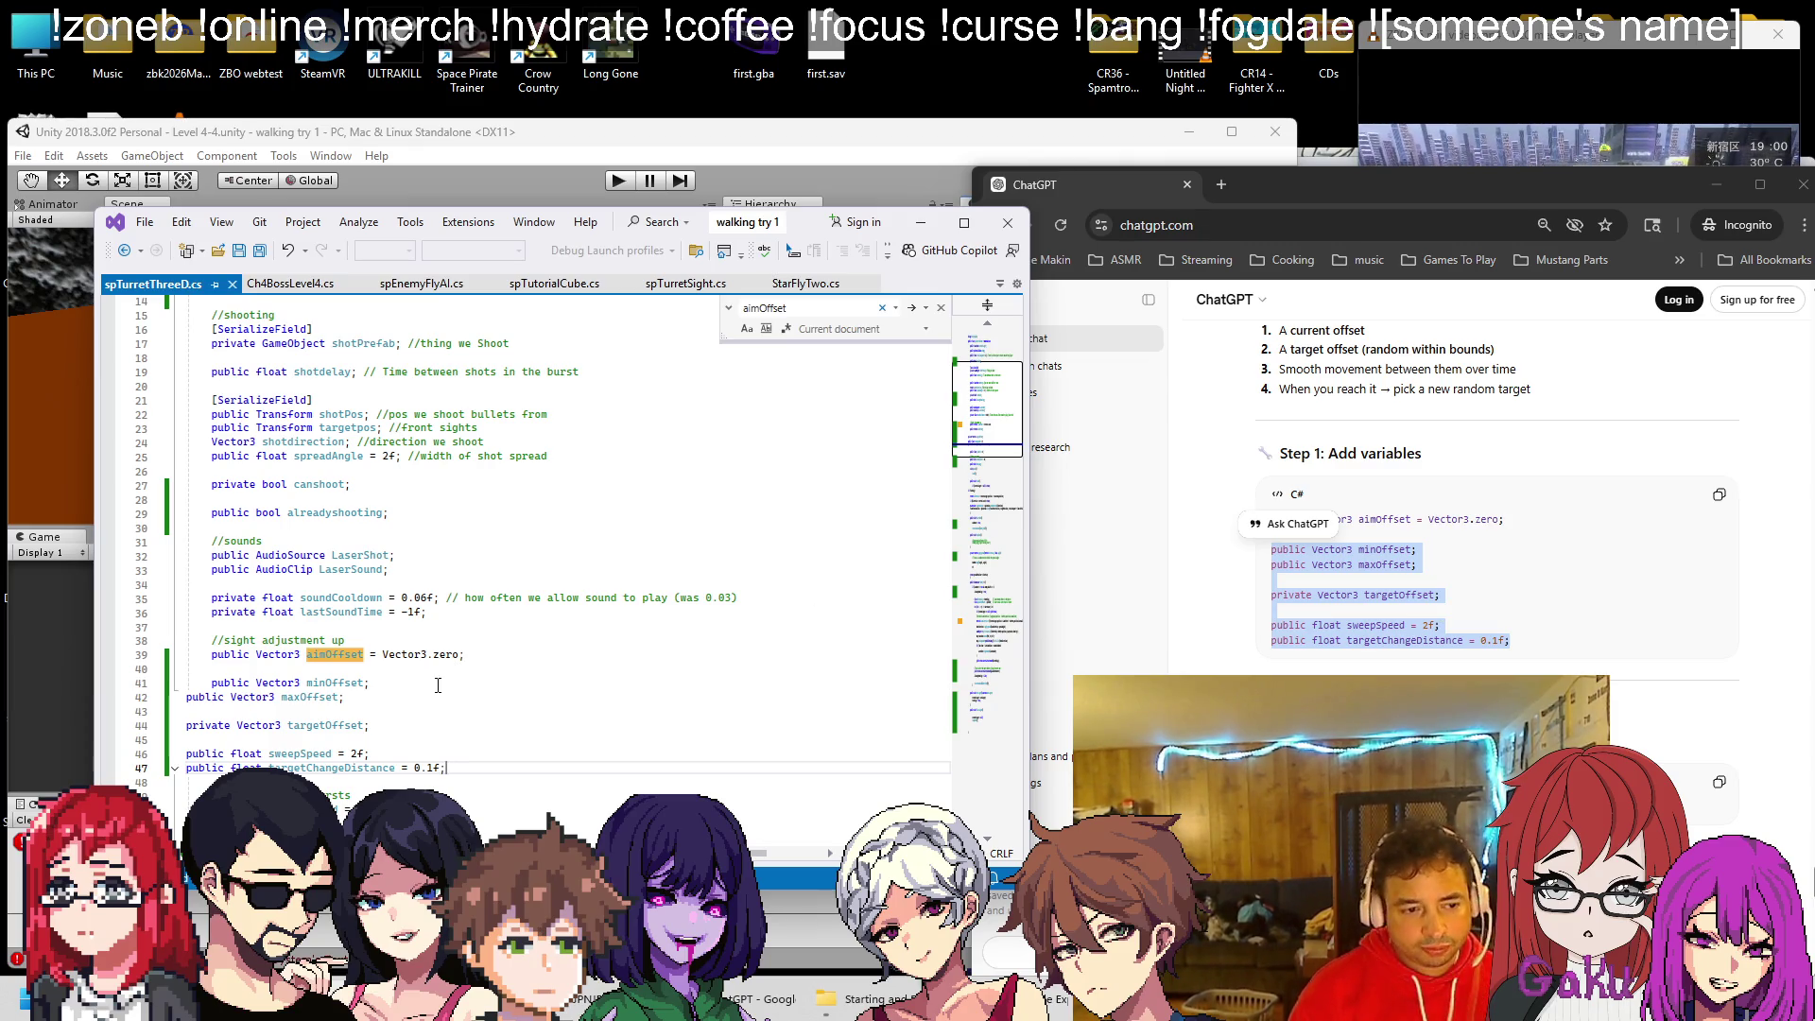
# Add a //test comment line after minOffset and save the turret script
pyautogui.click(438, 684)
pyautogui.press('Return')
pyautogui.press('Return')
pyautogui.write('//test')
pyautogui.hotkey('ctrl', 's')
pyautogui.click(1512, 472)
pyautogui.scroll(-3, 1512, 473)
pyautogui.click(321, 599)
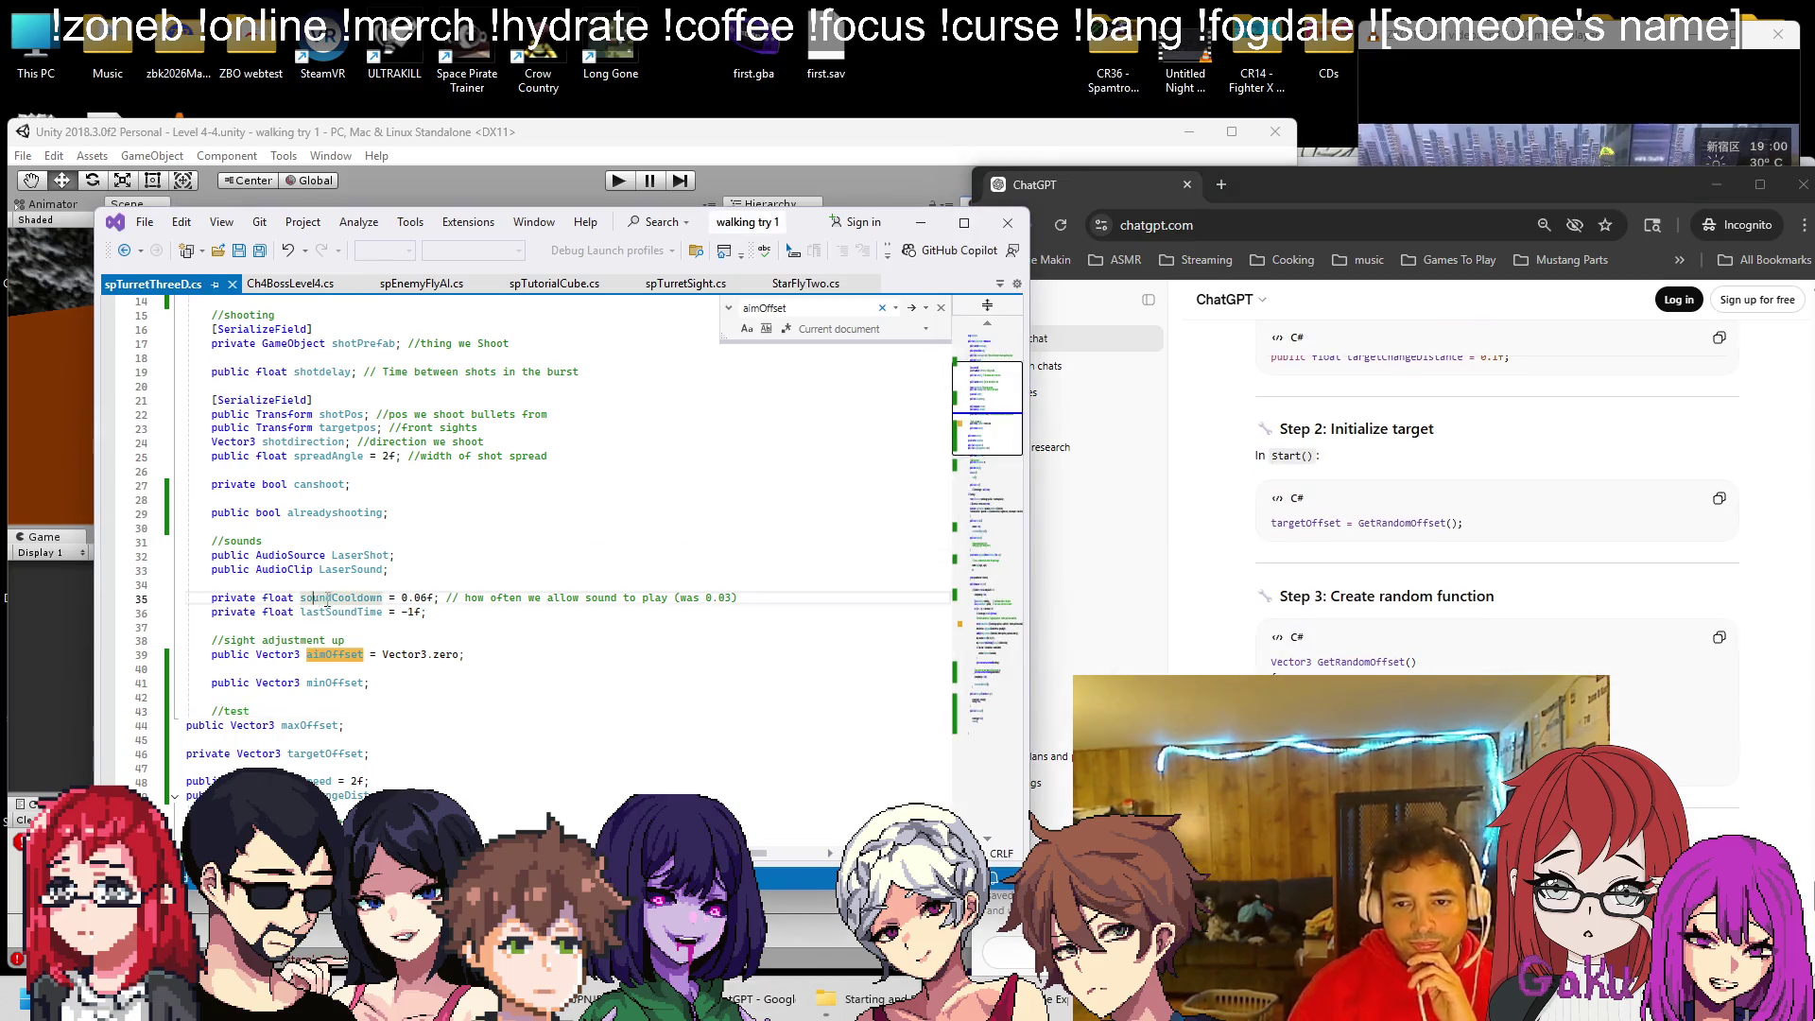
pyautogui.scroll(-7, 392, 576)
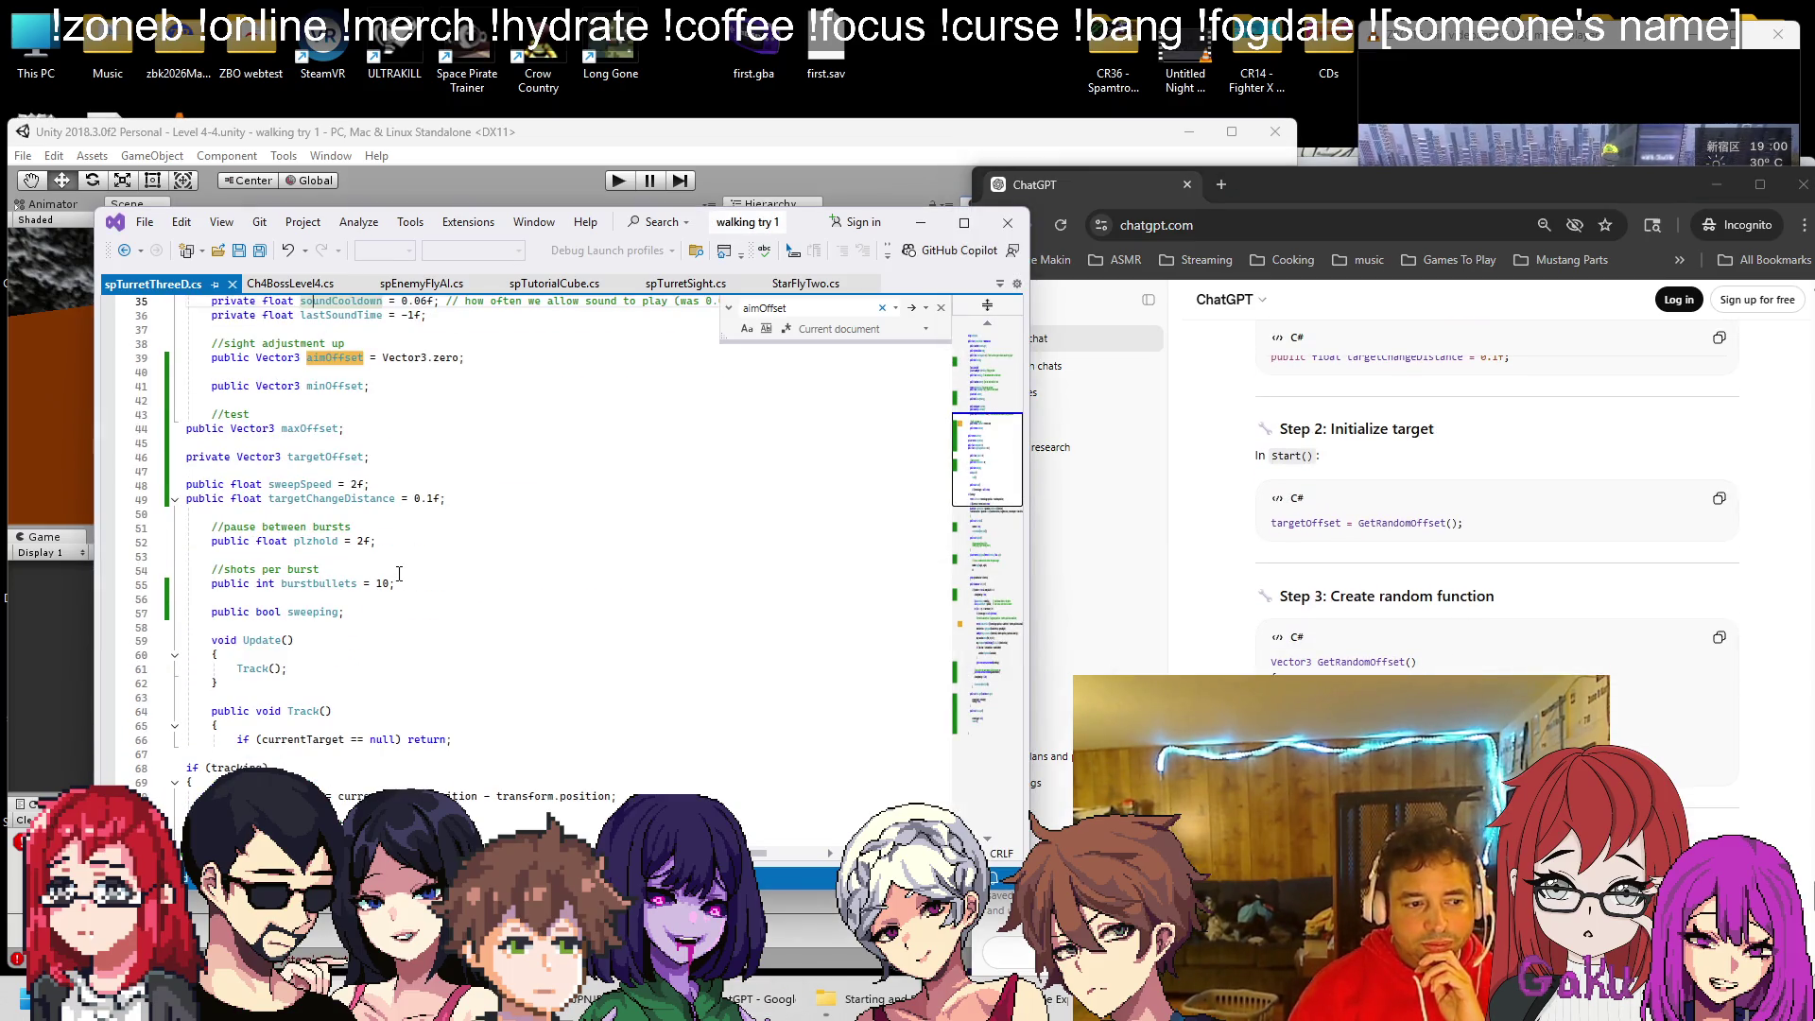
# Add a Start() method above Update that sets targetOffset = GetRandomOffset(), and save
pyautogui.moveTo(1520, 529); pyautogui.dragTo(1269, 527)
pyautogui.hotkey('ctrl', 'c')
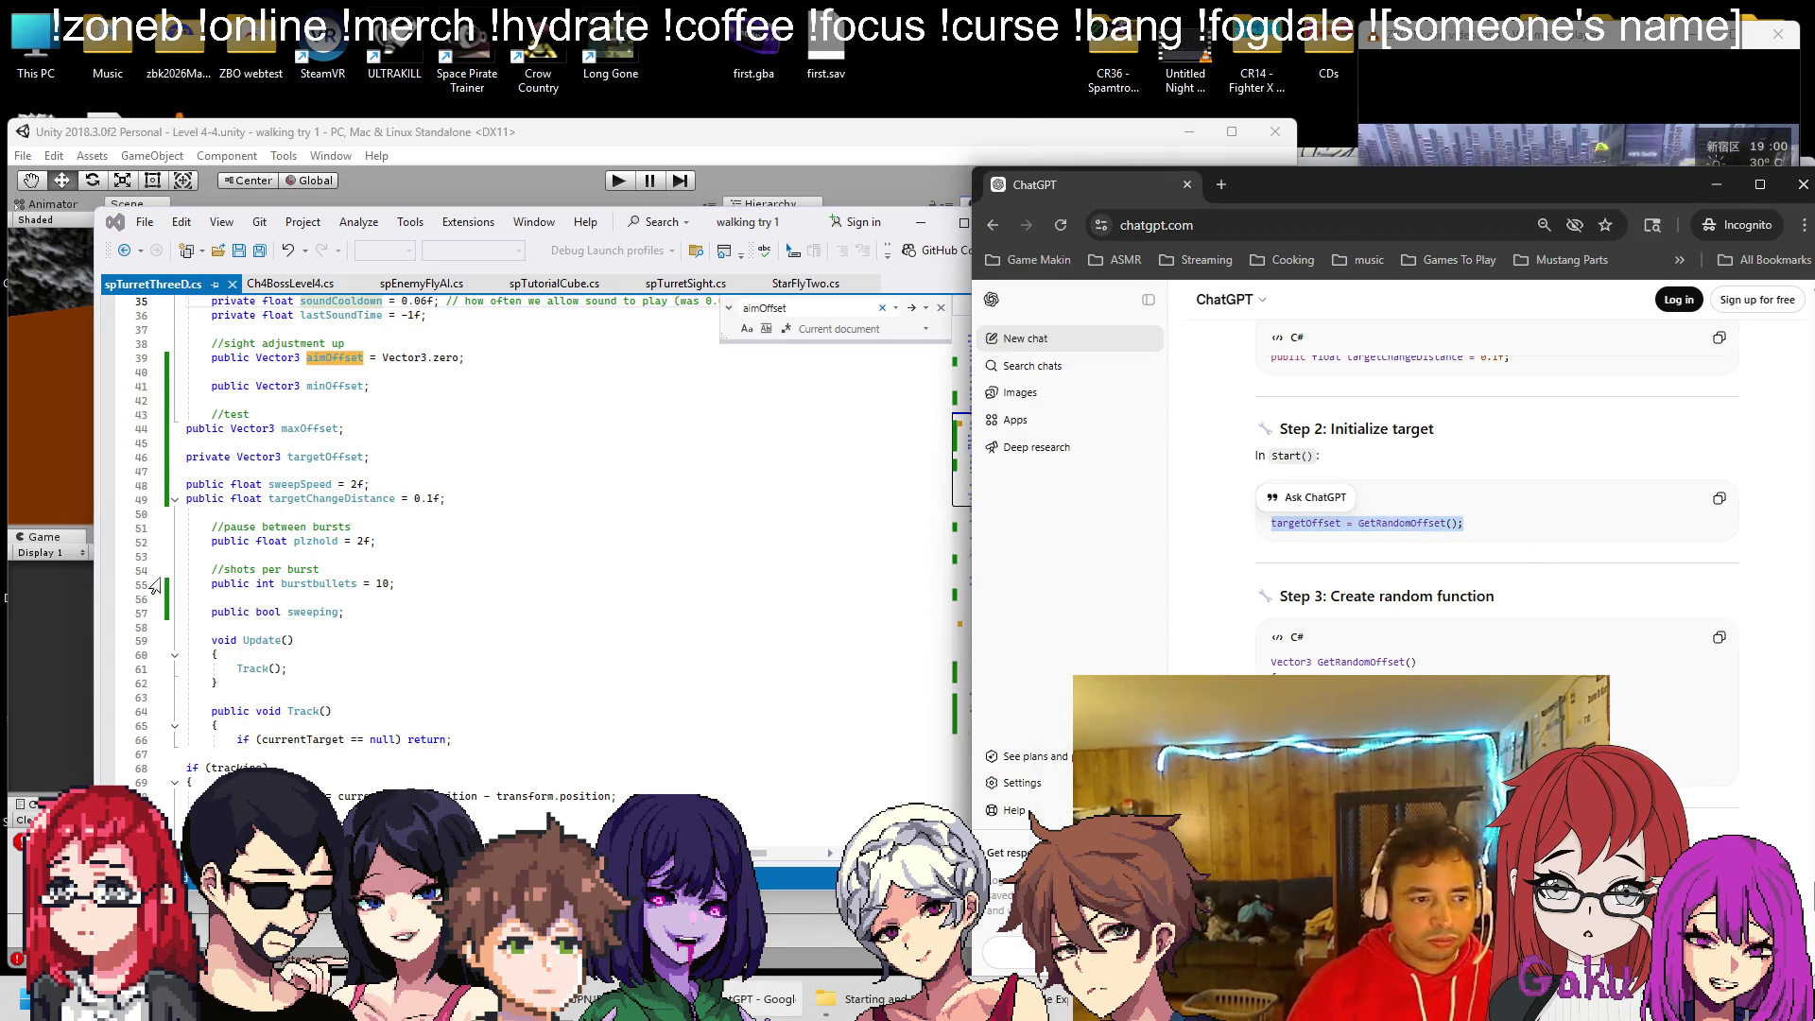
pyautogui.click(302, 619)
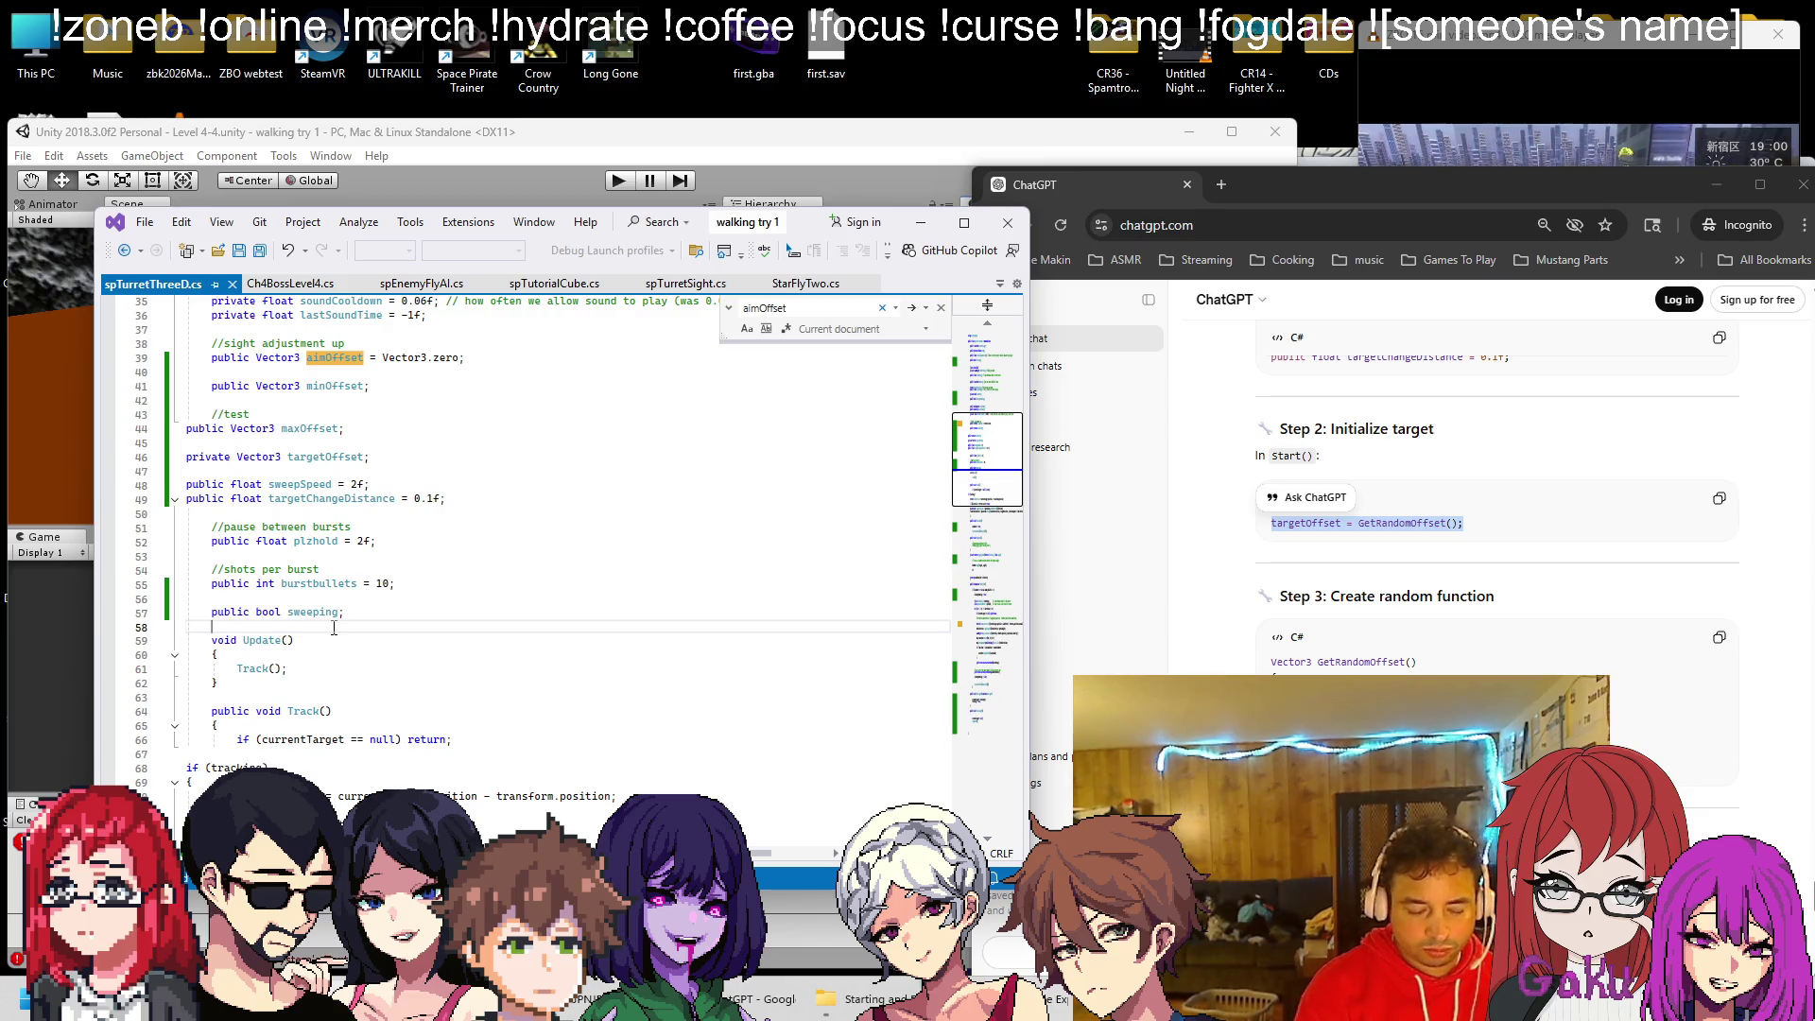
pyautogui.press('Return')
pyautogui.write('void Start()')
pyautogui.press('Return')
pyautogui.write('{')
pyautogui.press('Return')
pyautogui.hotkey('ctrl', 'v')
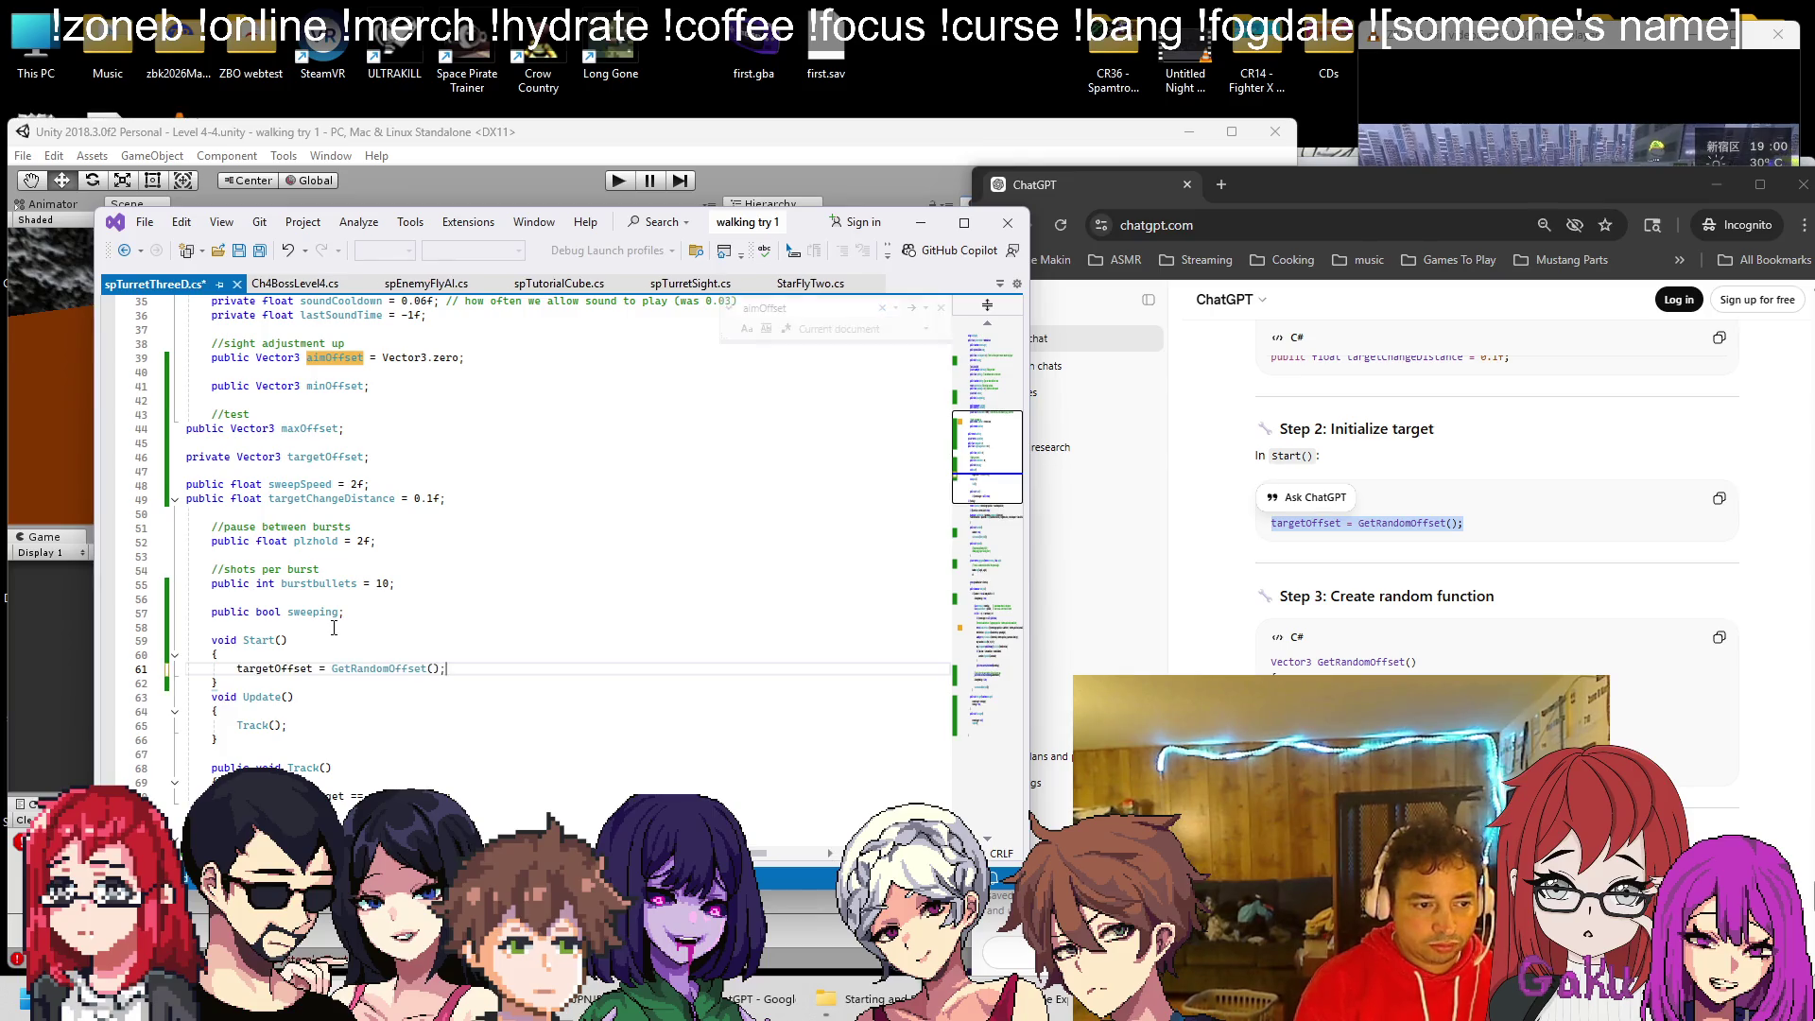
pyautogui.press('Down')
pyautogui.press('Return')
pyautogui.hotkey('ctrl', 's')
pyautogui.scroll(-2, 1296, 578)
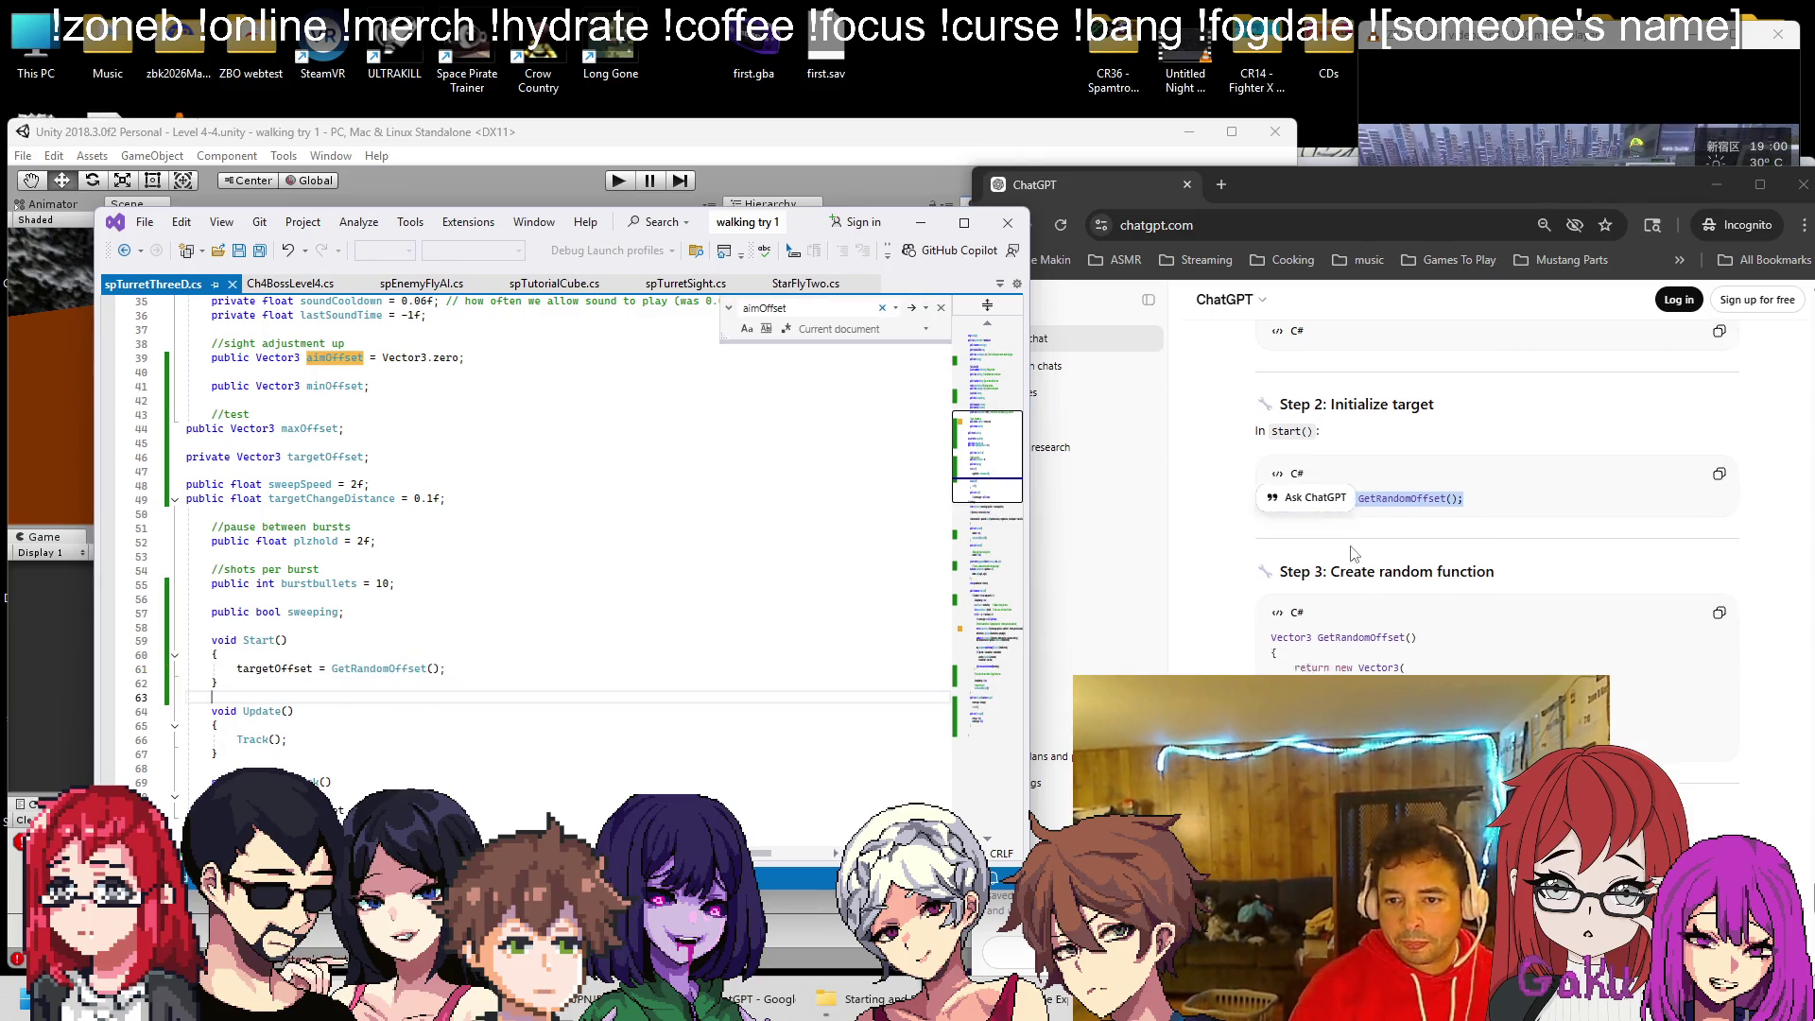
# Paste ChatGPT's GetRandomOffset() method below ClearTarget and indent its body lines
pyautogui.click(1296, 578)
pyautogui.moveTo(1296, 578); pyautogui.dragTo(1266, 482)
pyautogui.hotkey('ctrl', 'c')
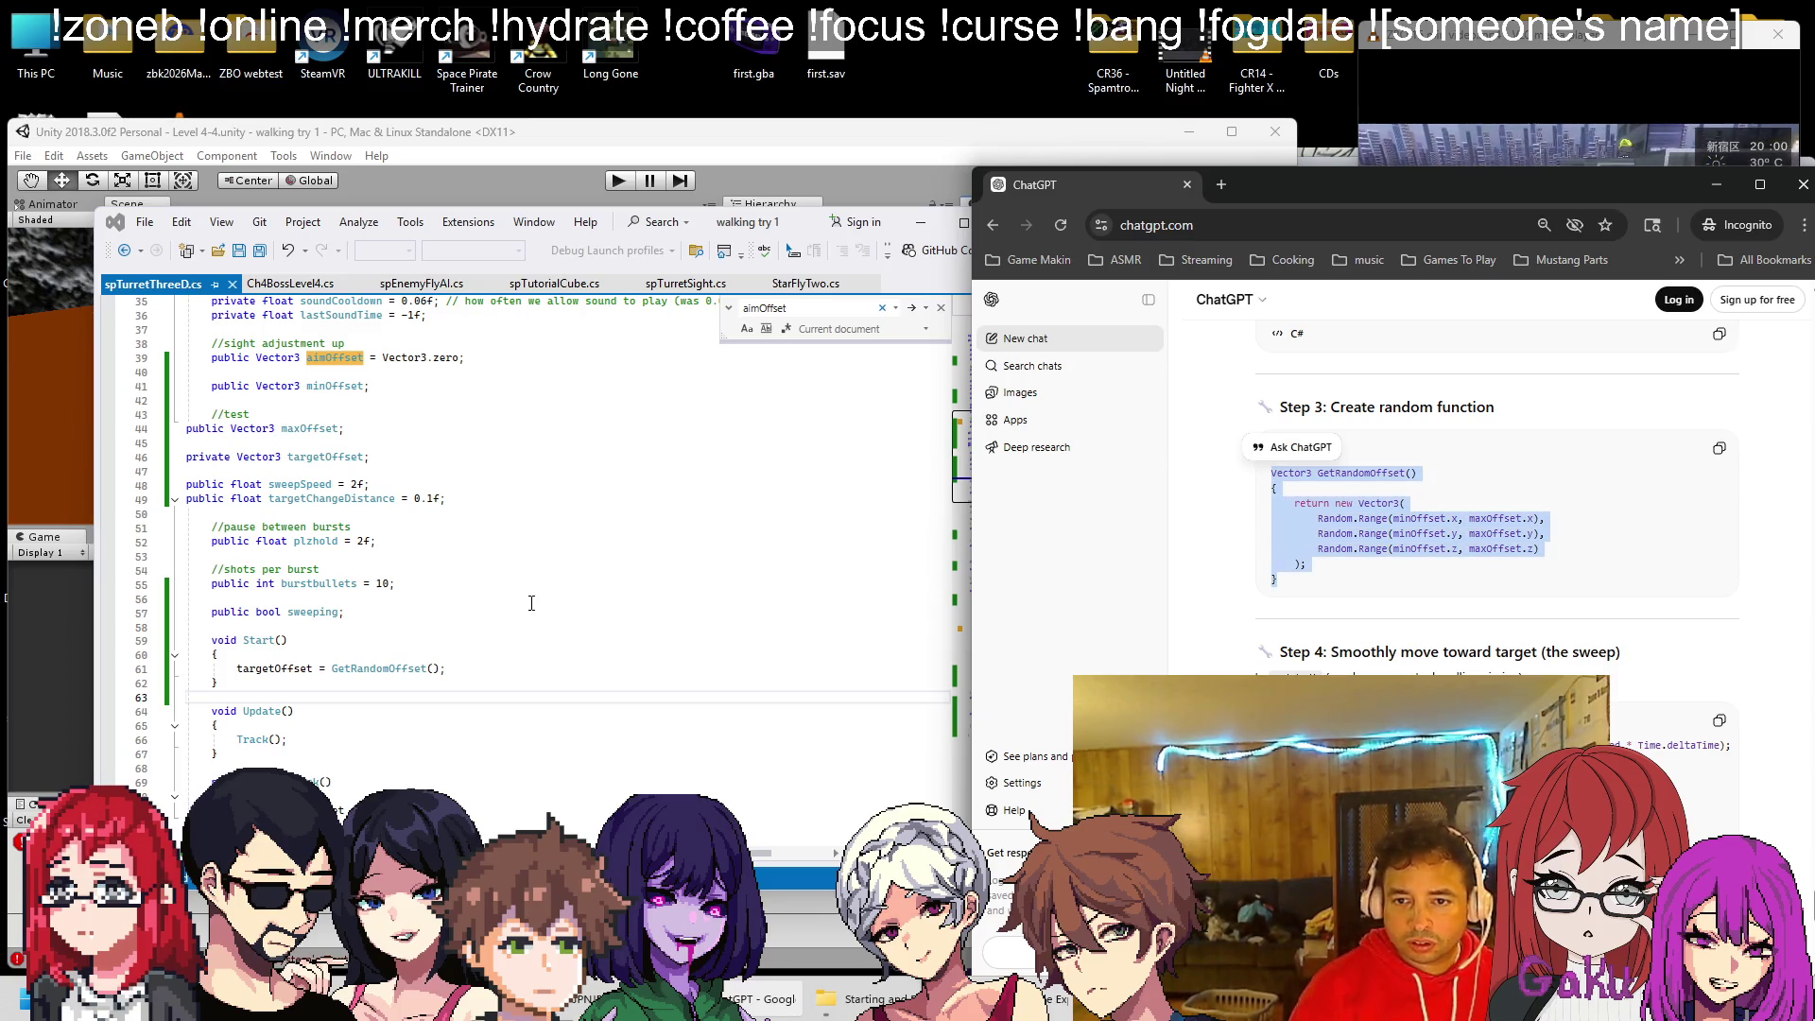
pyautogui.click(531, 603)
pyautogui.scroll(-20, 510, 624)
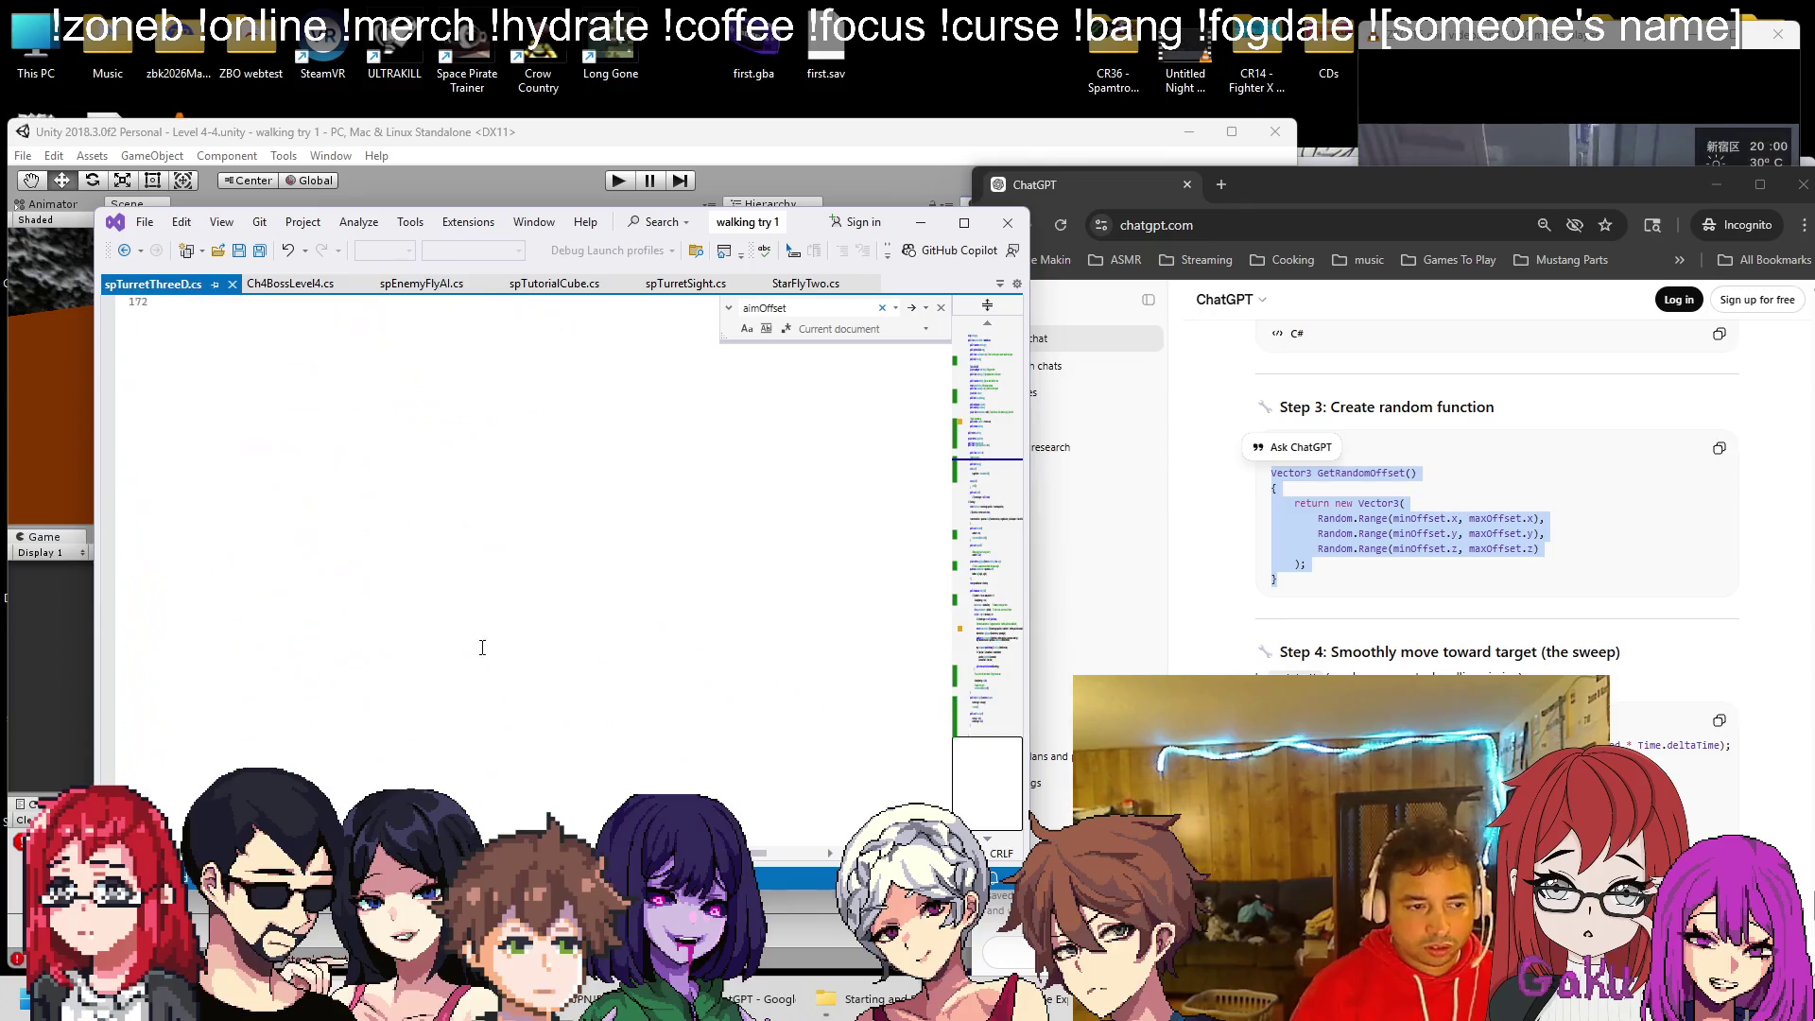
pyautogui.scroll(6, 351, 539)
pyautogui.click(305, 518)
pyautogui.hotkey('ctrl', 'v')
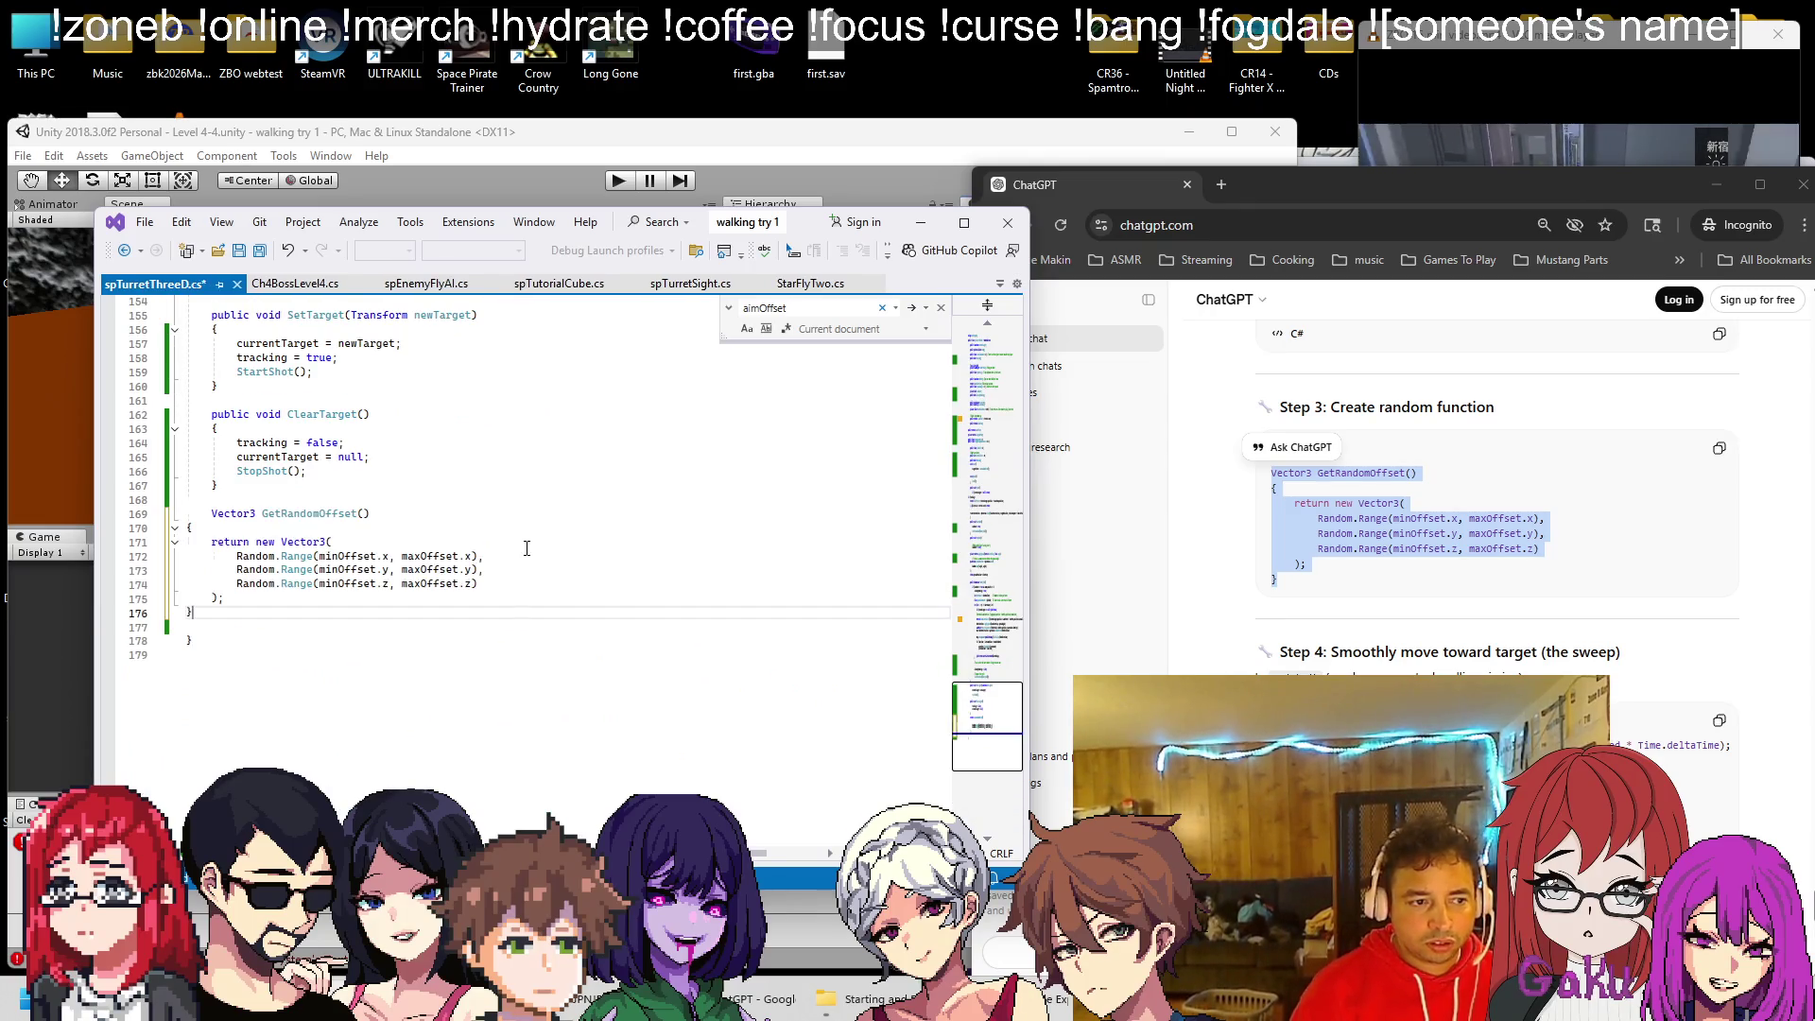
pyautogui.press('Down')
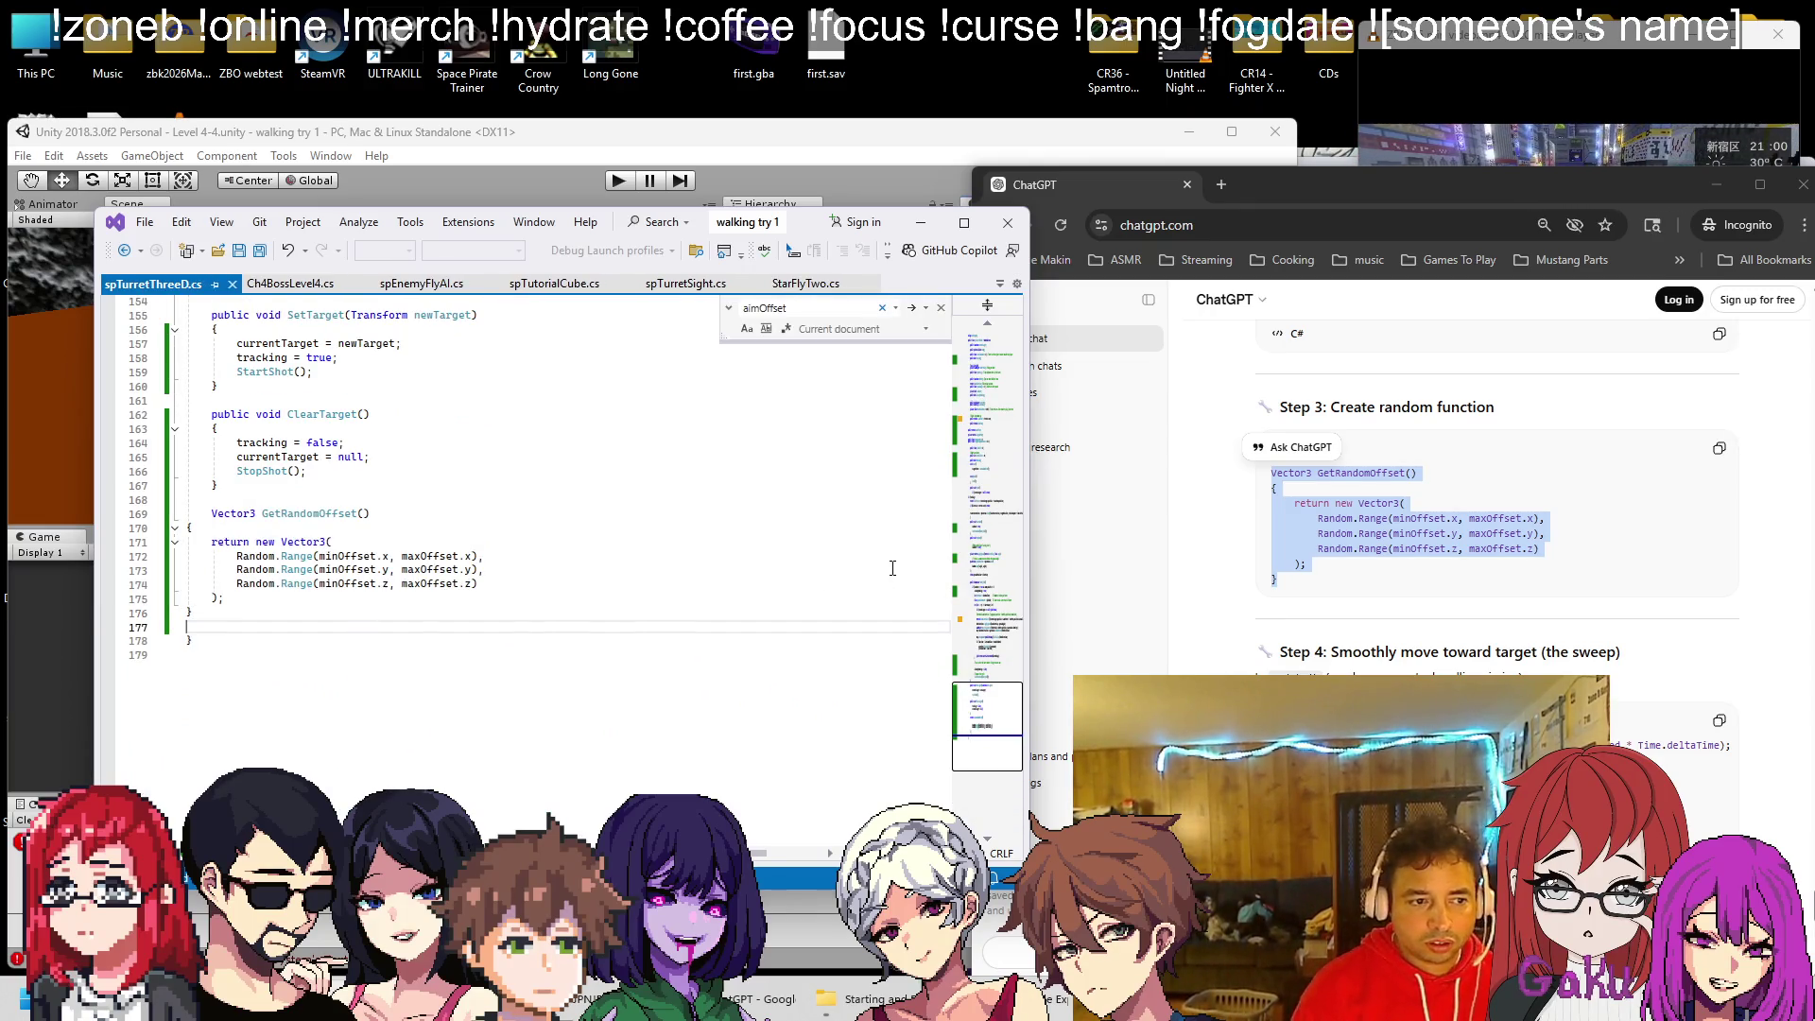
pyautogui.press('BackSpace')
pyautogui.press('Up')
pyautogui.press('Up')
pyautogui.press('Up')
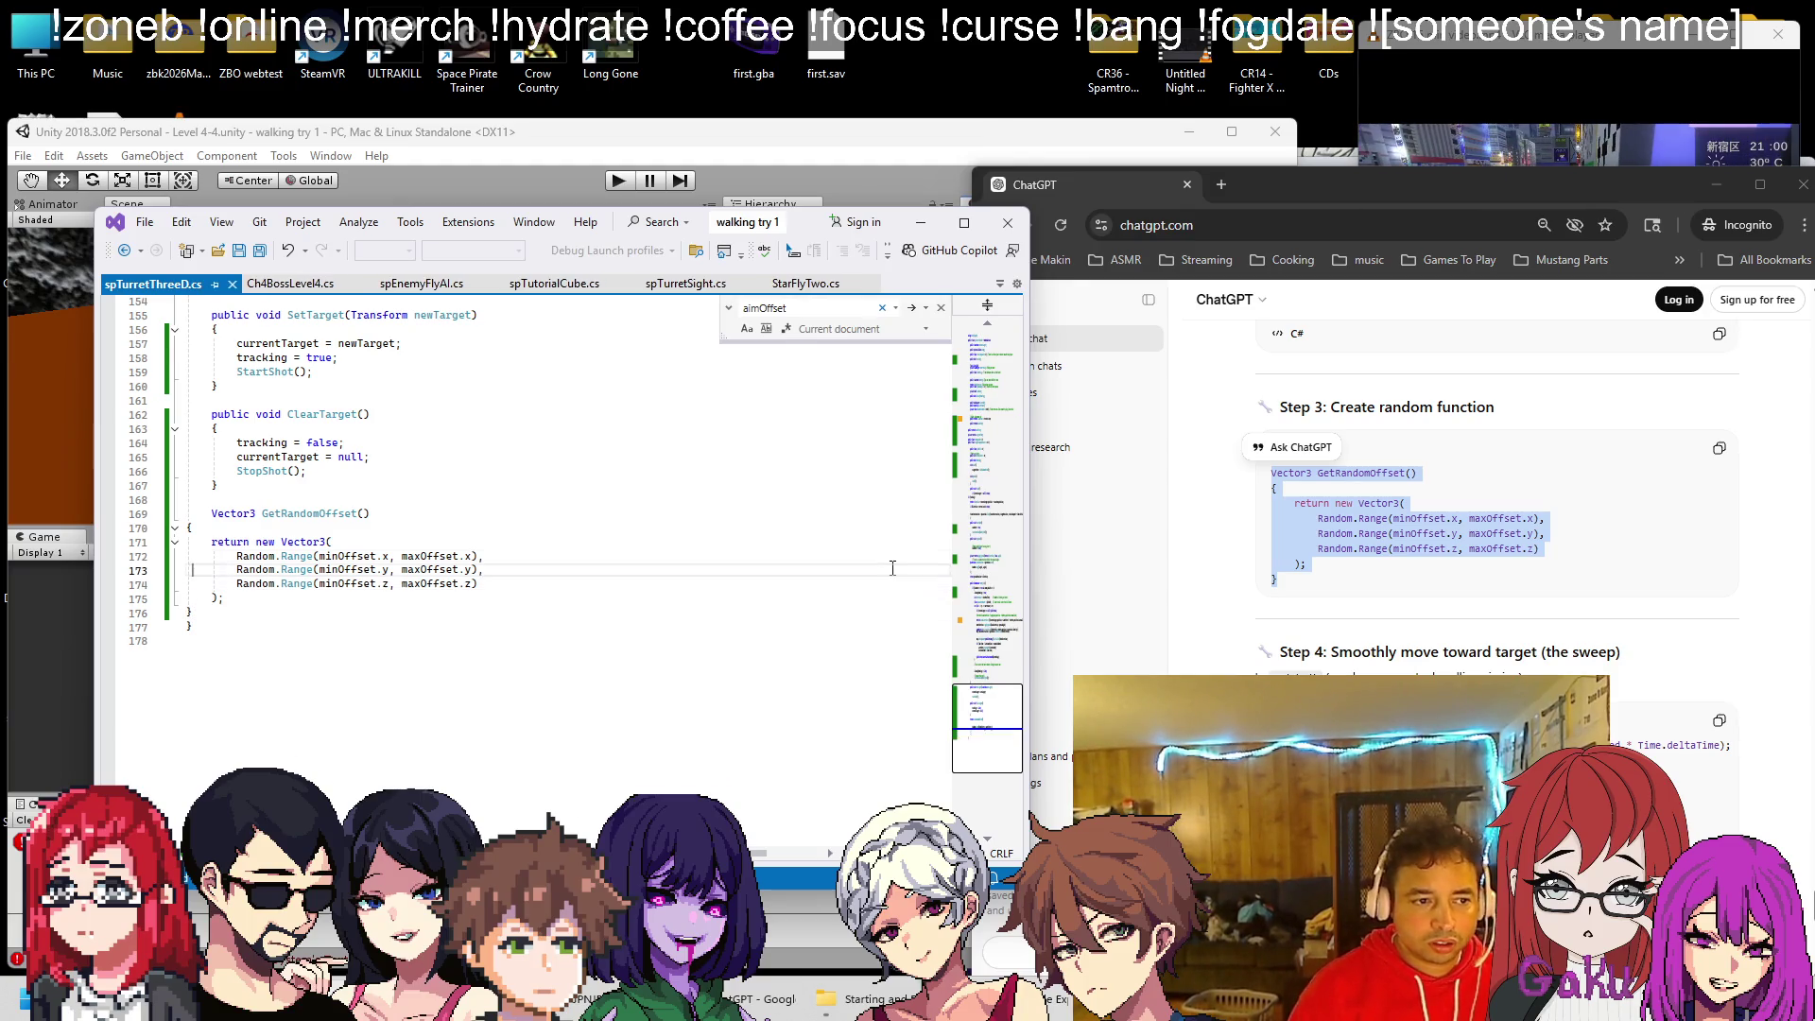
pyautogui.press('Tab')
pyautogui.press('Down')
pyautogui.press('Tab')
pyautogui.press('Down')
pyautogui.press('Tab')
pyautogui.press('Down')
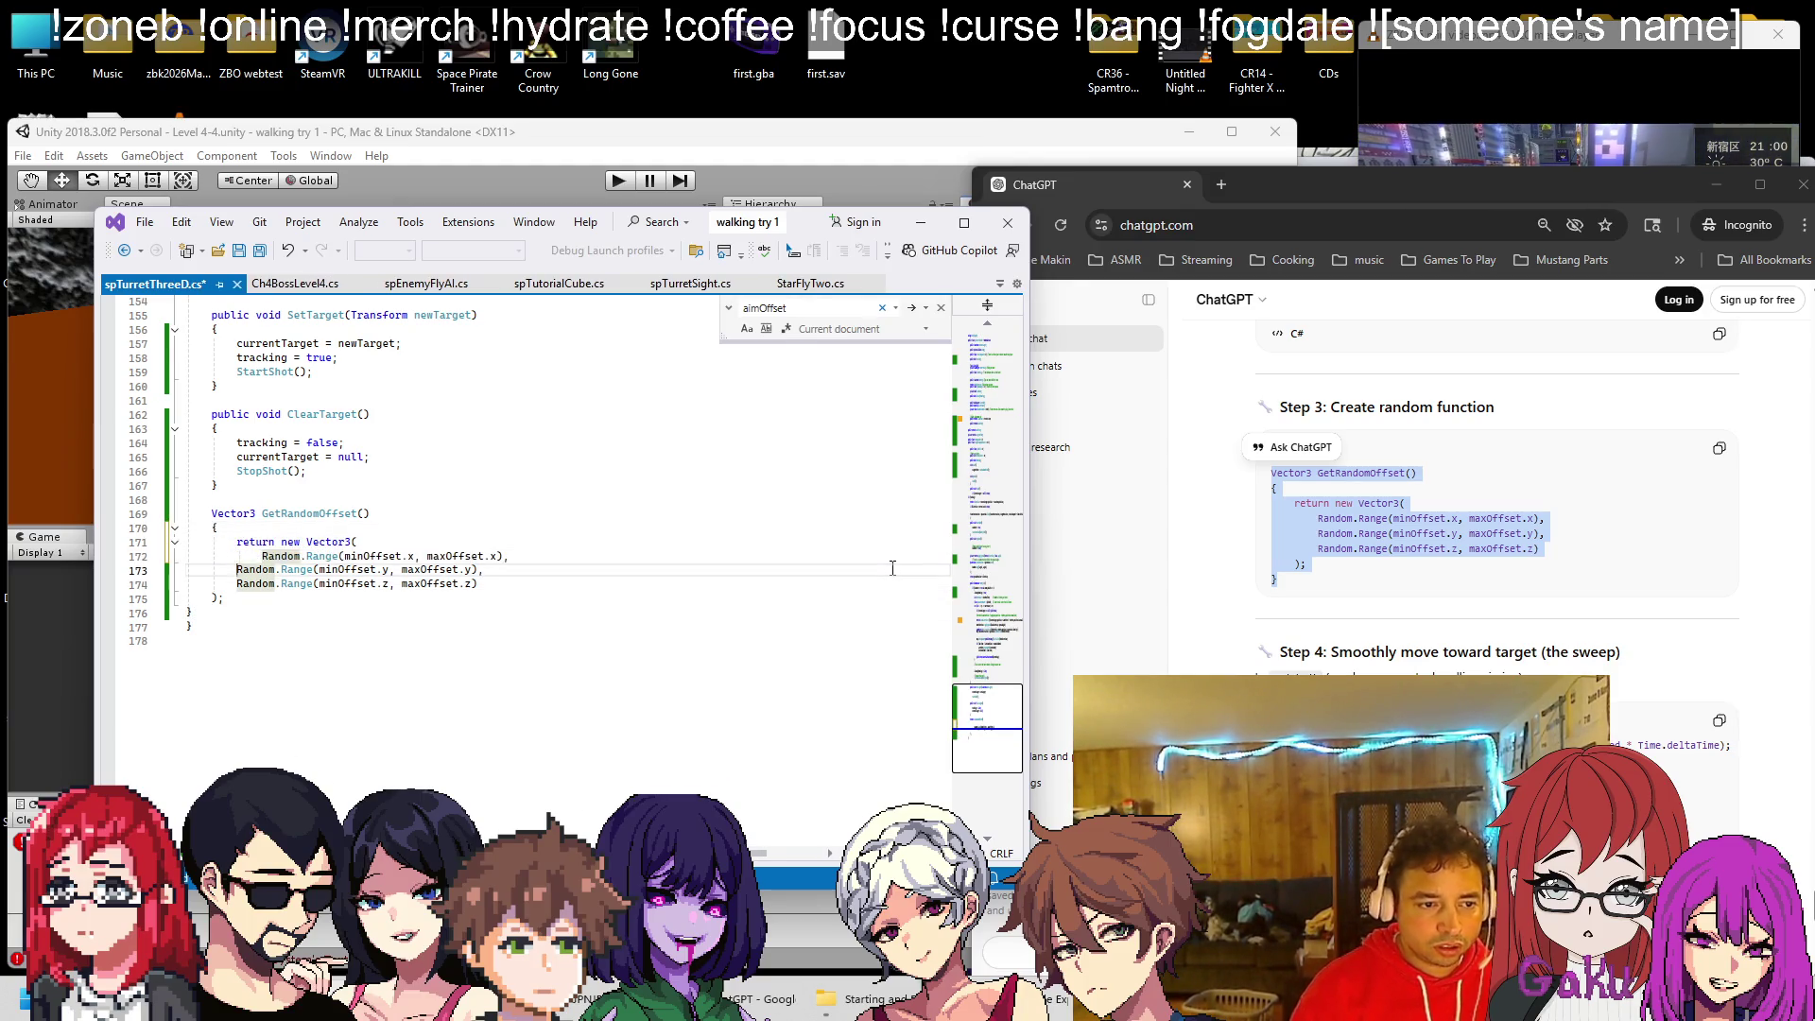
pyautogui.press('Tab')
pyautogui.press('Down')
pyautogui.press('Tab')
pyautogui.press('Down')
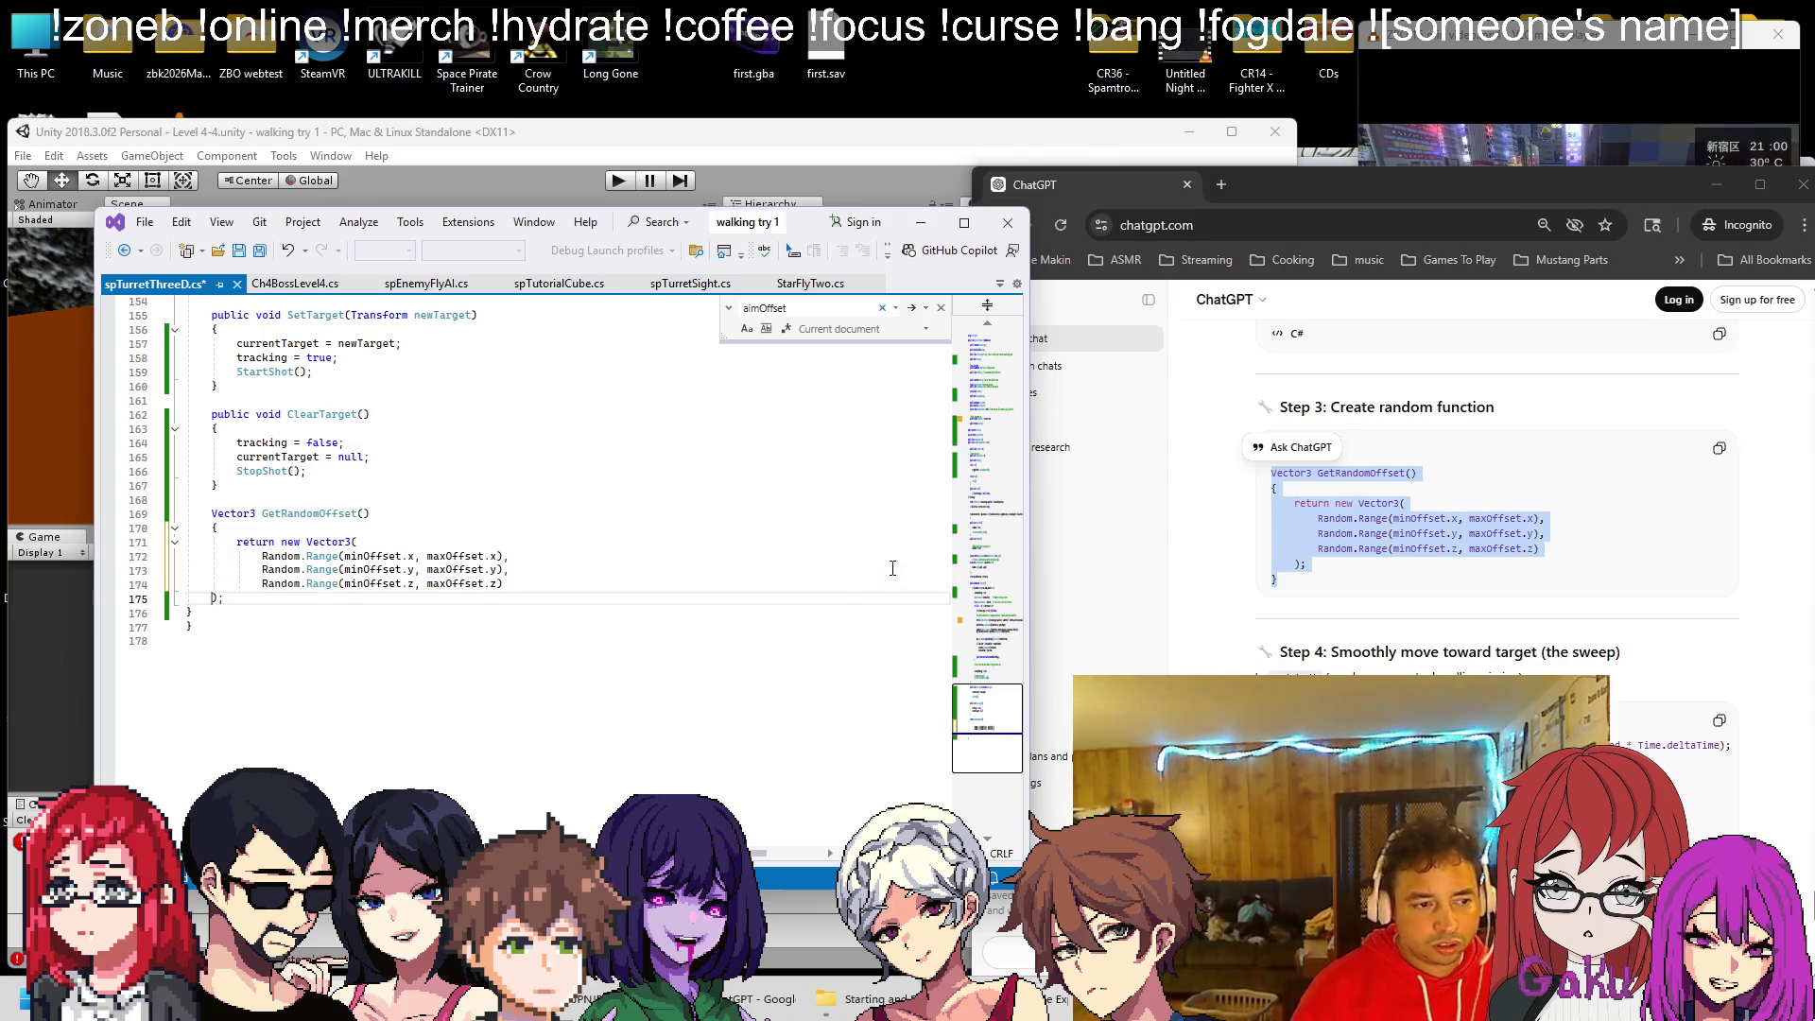
pyautogui.hotkey('ctrl', 's')
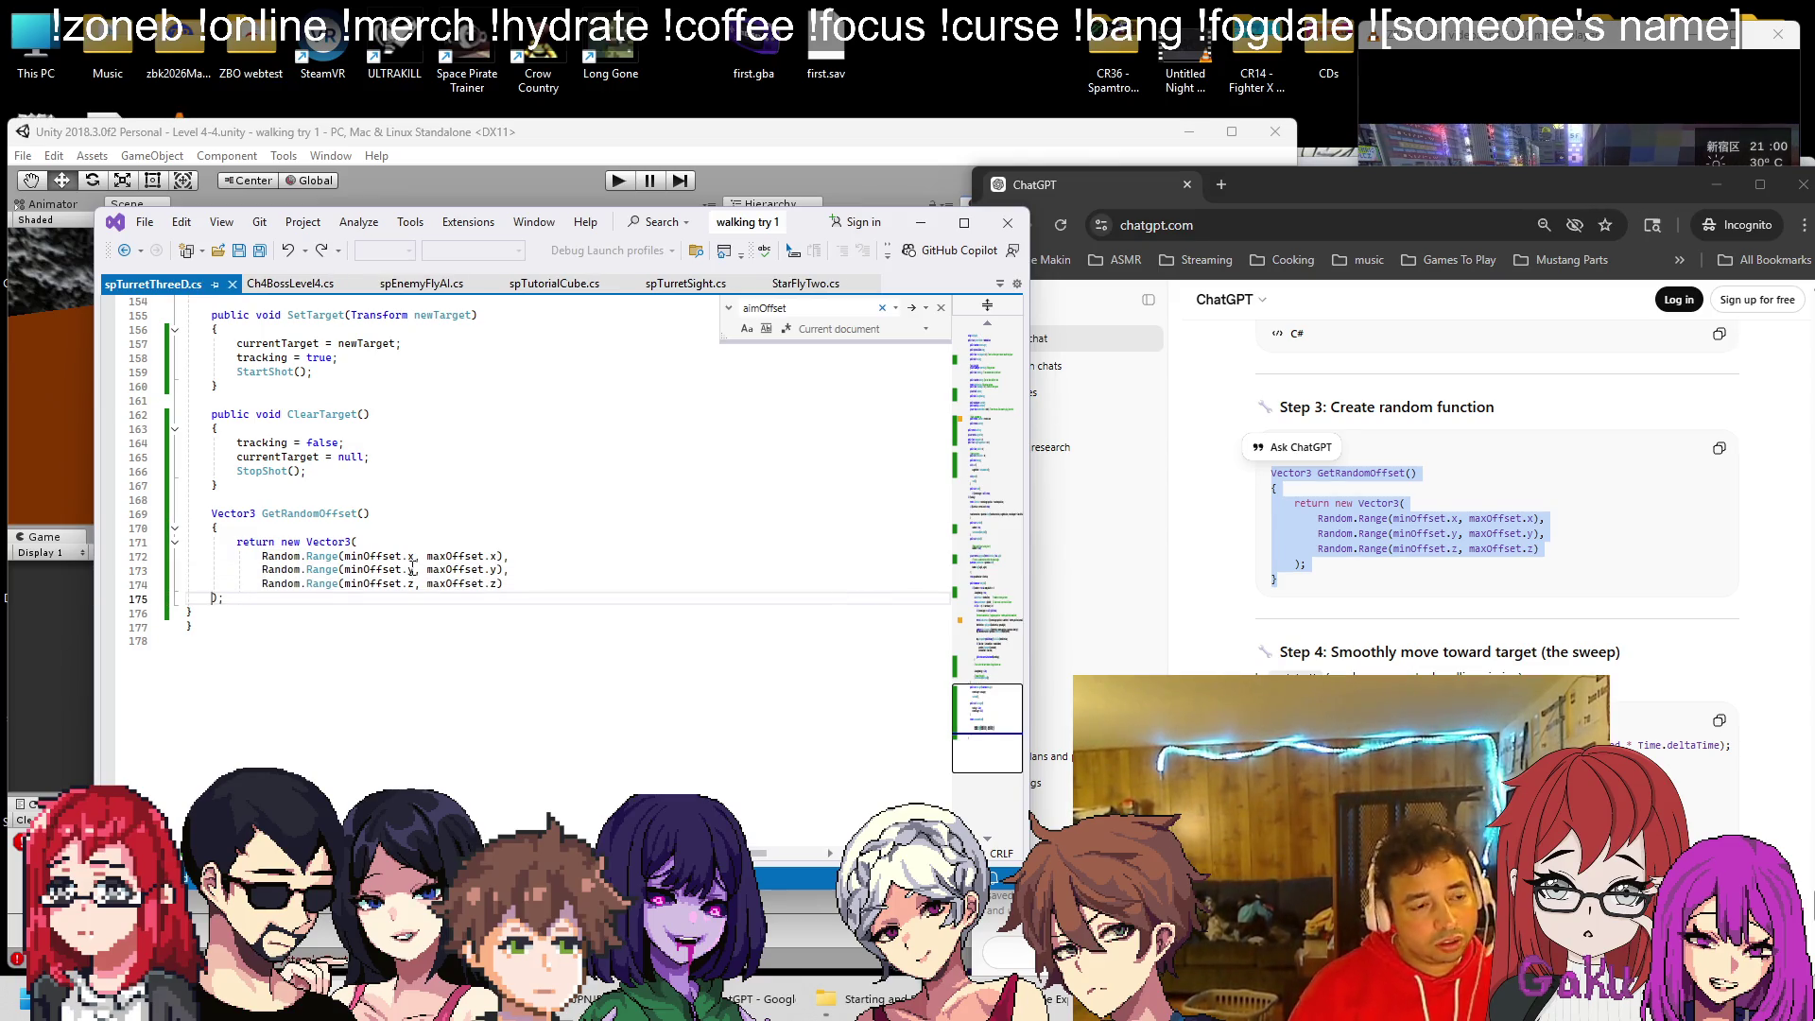
# Indent GetRandomOffset's closing parenthesis and closing brace, then save the script
pyautogui.scroll(5, 378, 614)
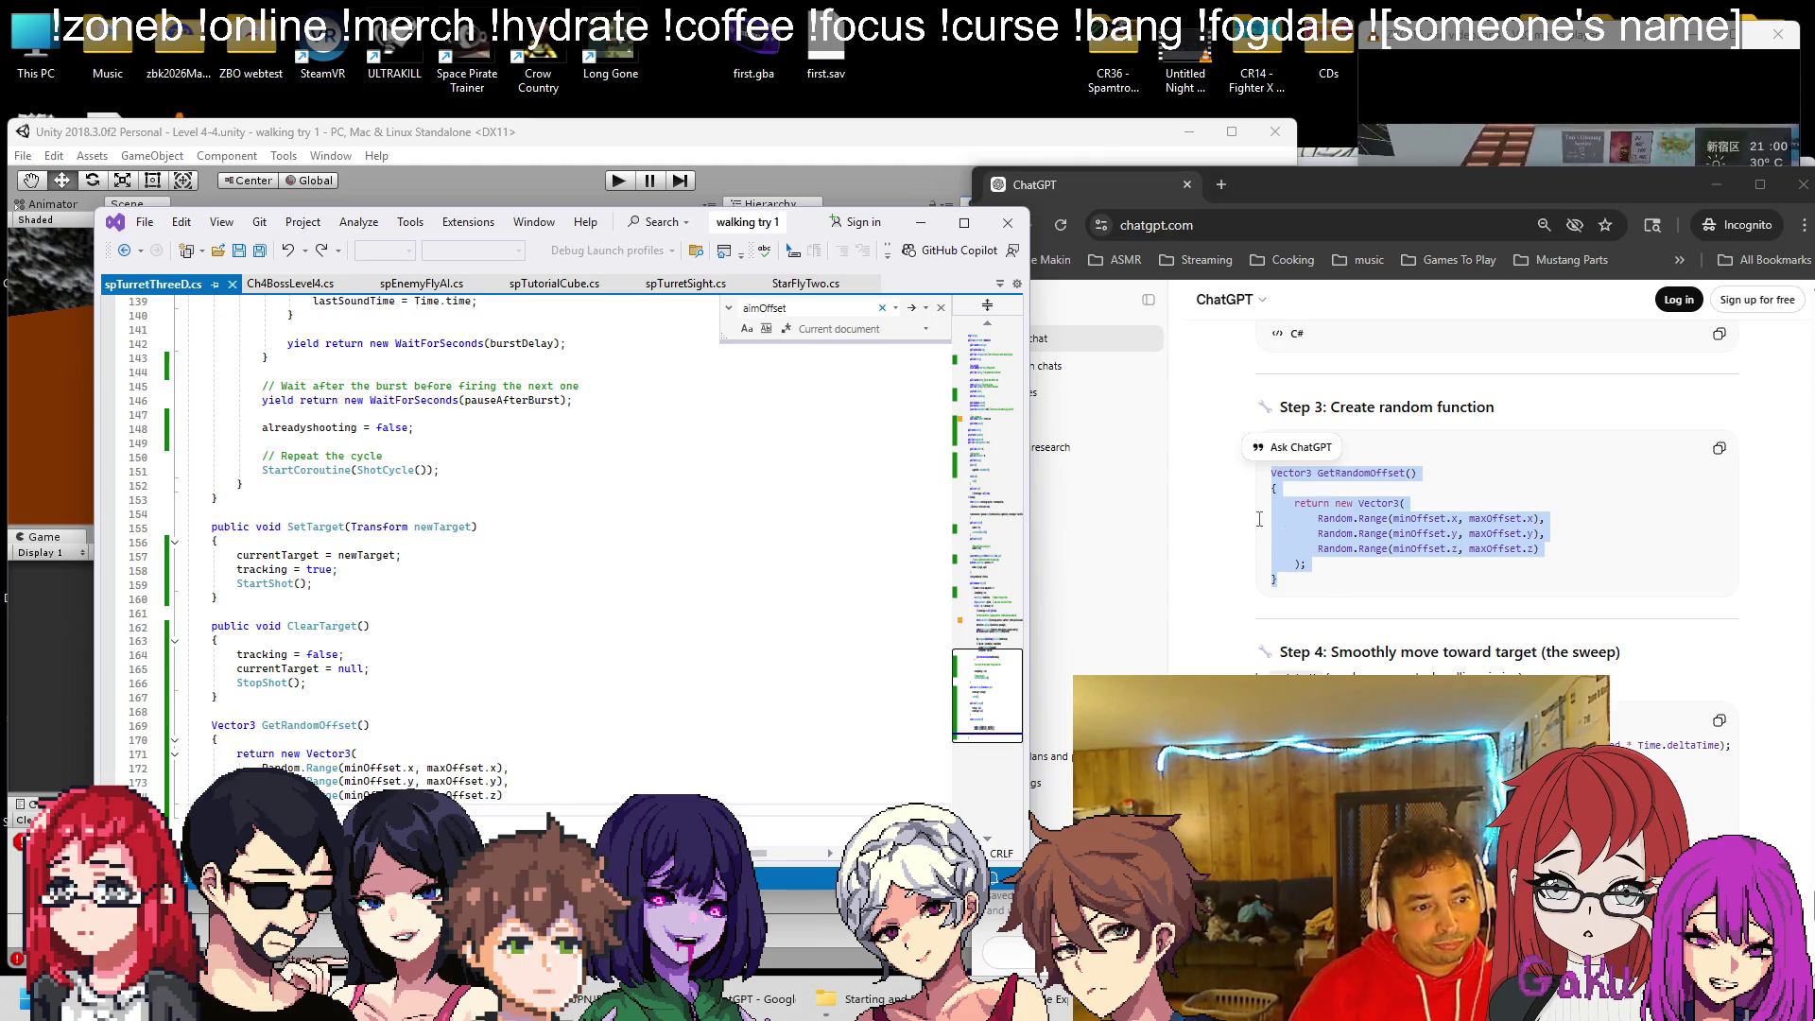
pyautogui.scroll(-2, 613, 539)
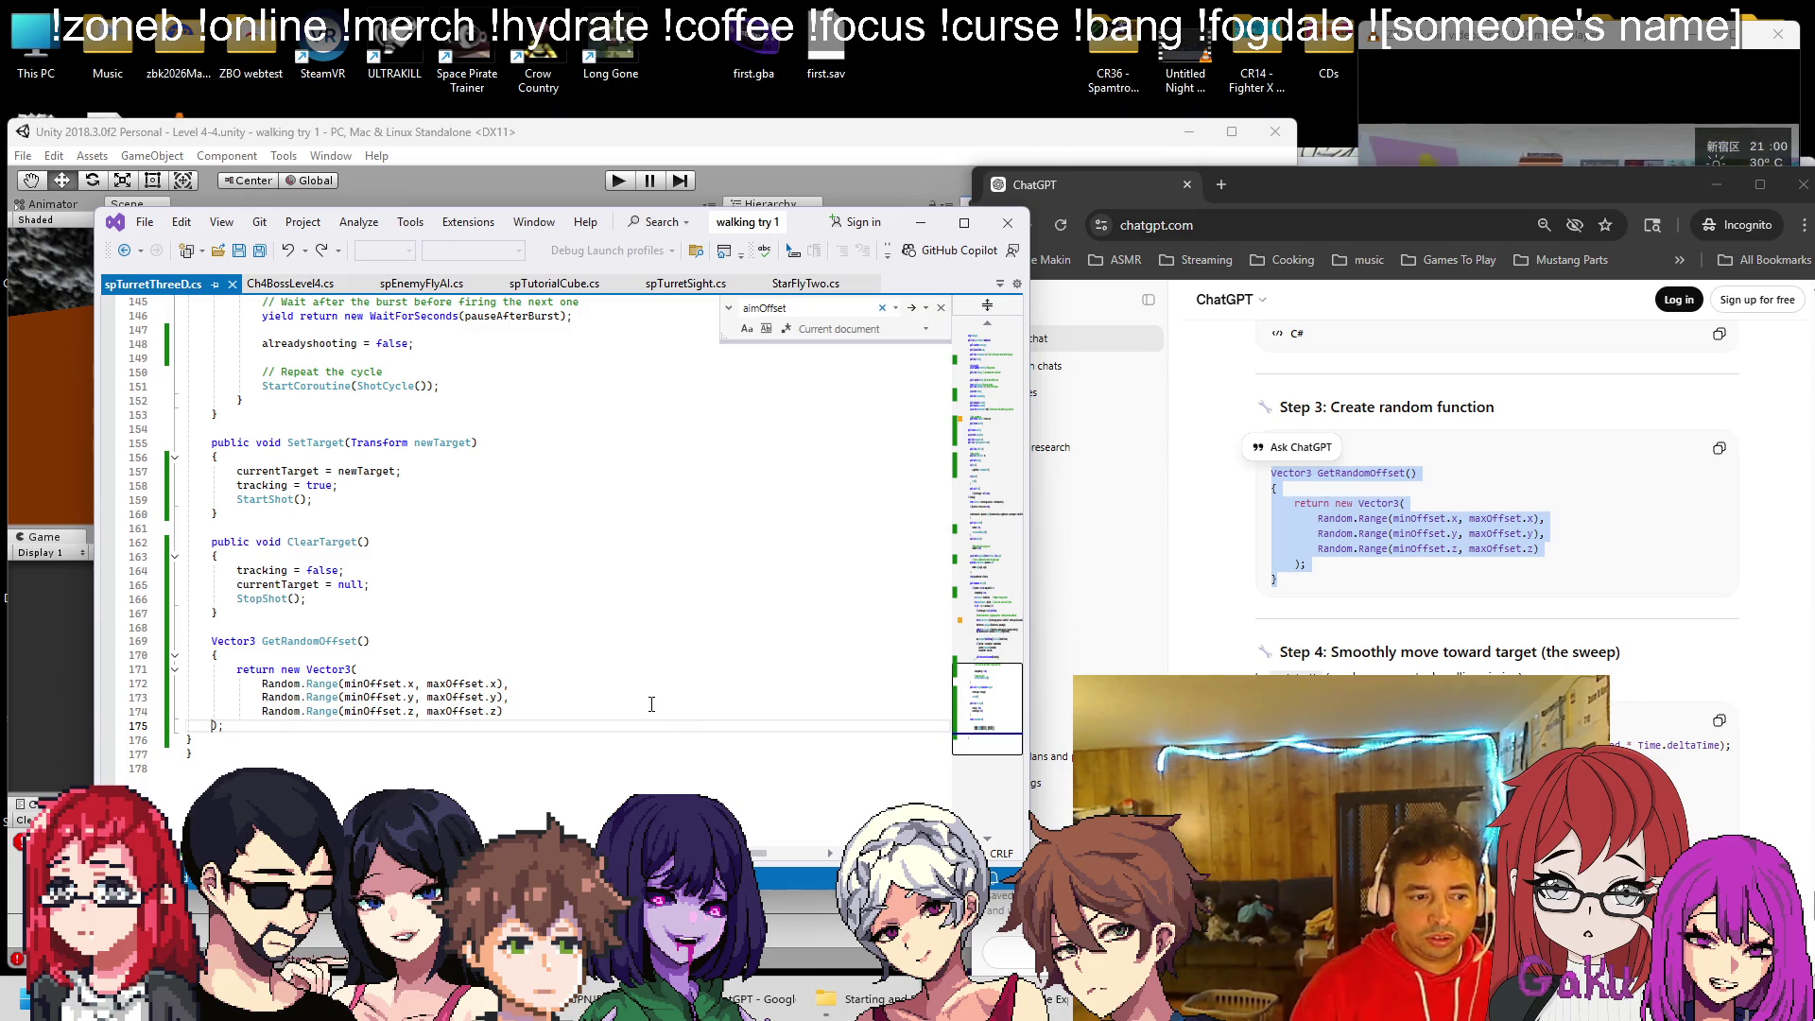
pyautogui.press('Tab')
pyautogui.press('Down')
pyautogui.press('Home')
pyautogui.press('Tab')
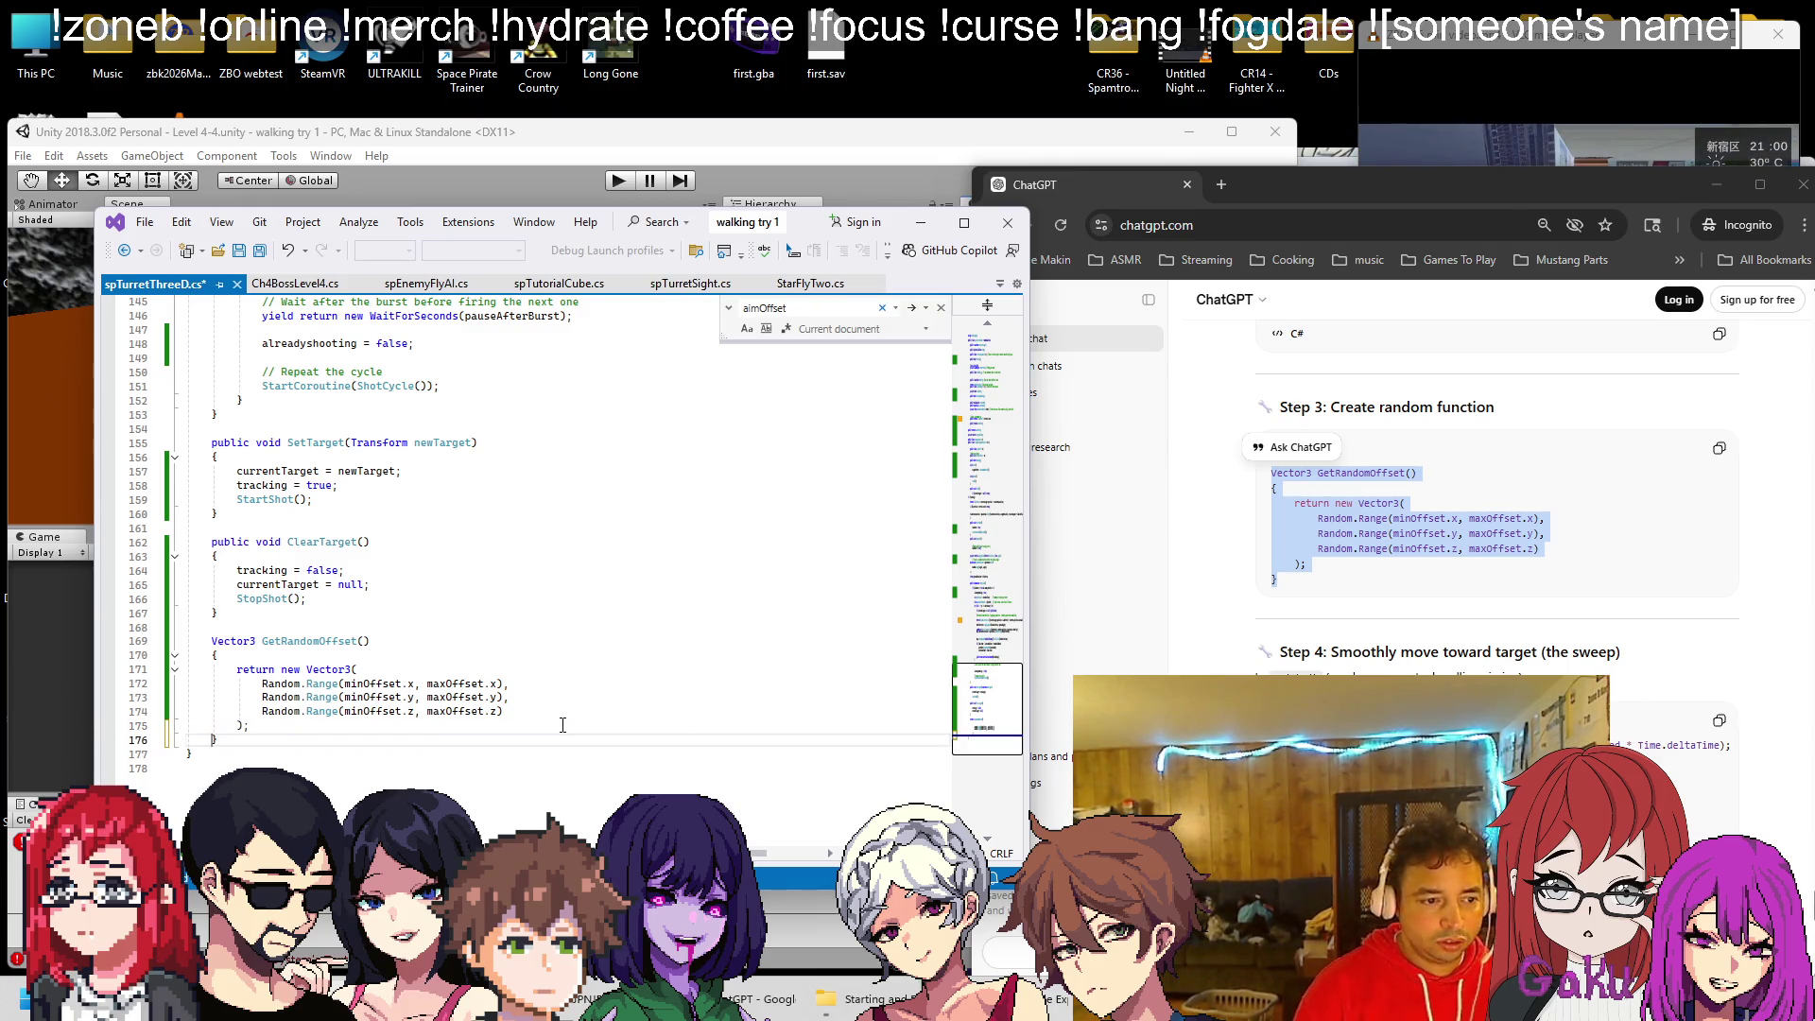
pyautogui.hotkey('ctrl', 's')
pyautogui.scroll(-2, 1470, 605)
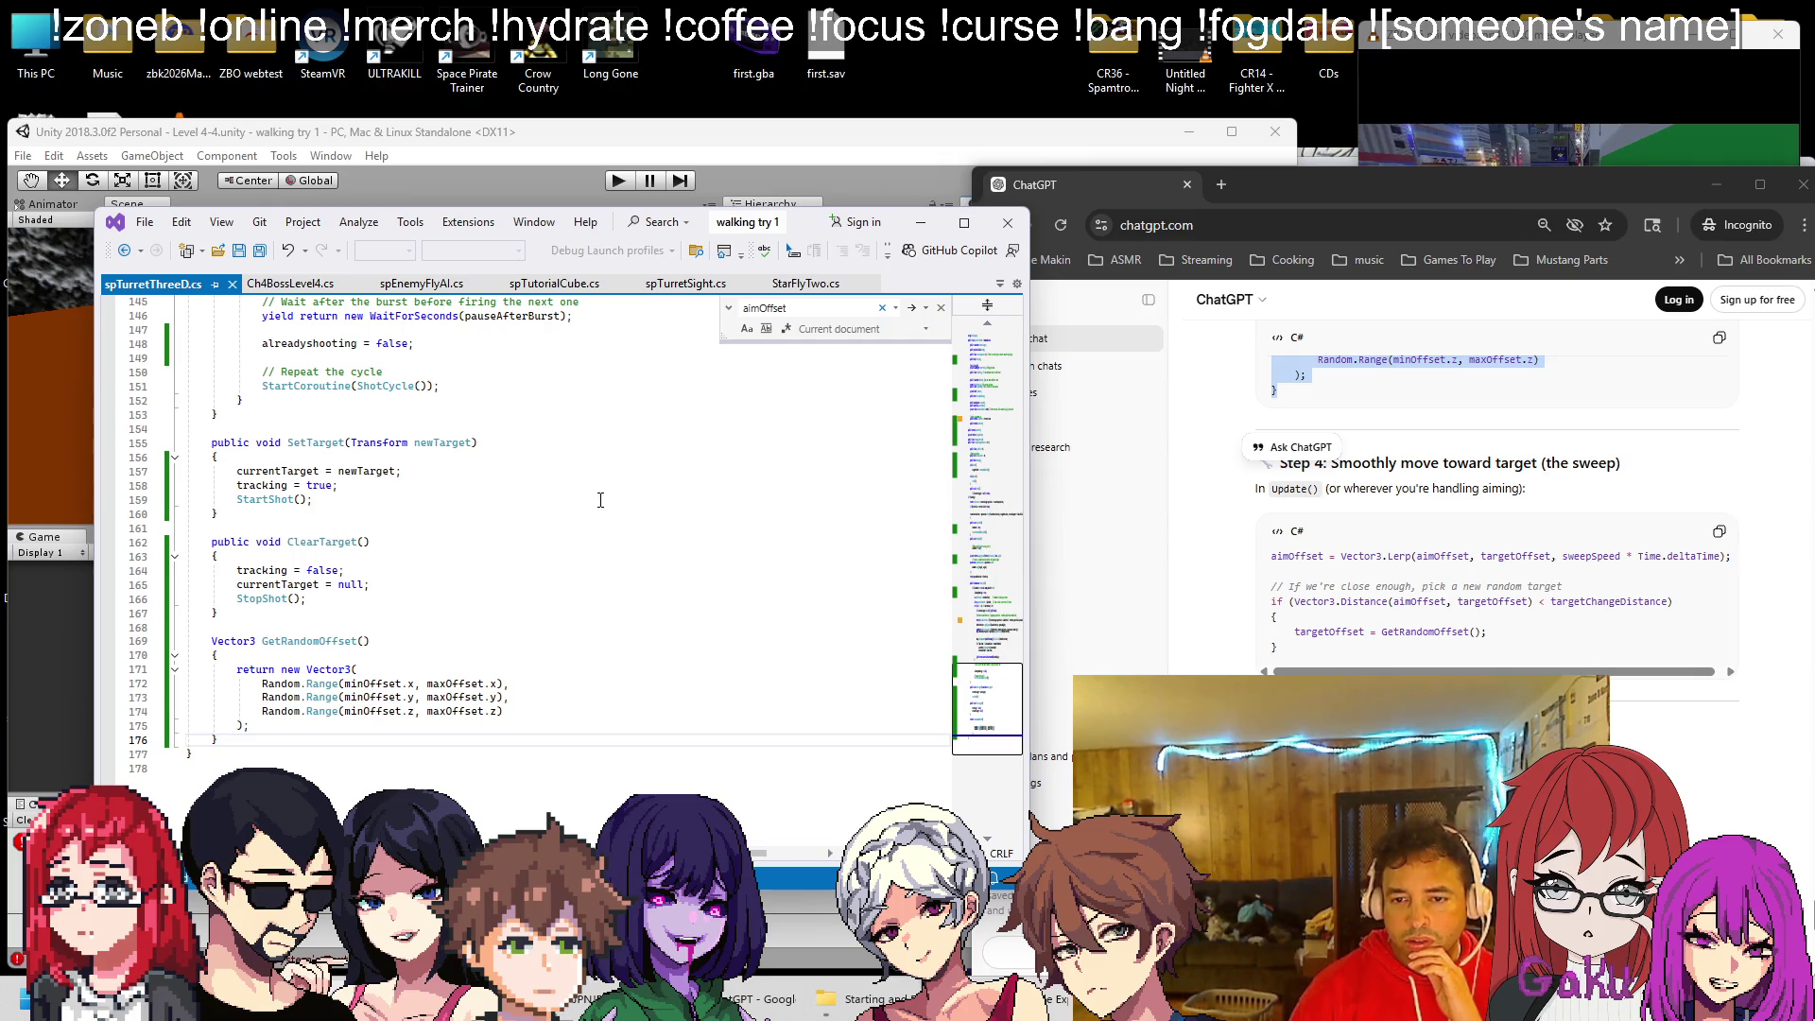
# Step through the aimOffset uses in the turret script, reaching line 126
pyautogui.scroll(13, 649, 507)
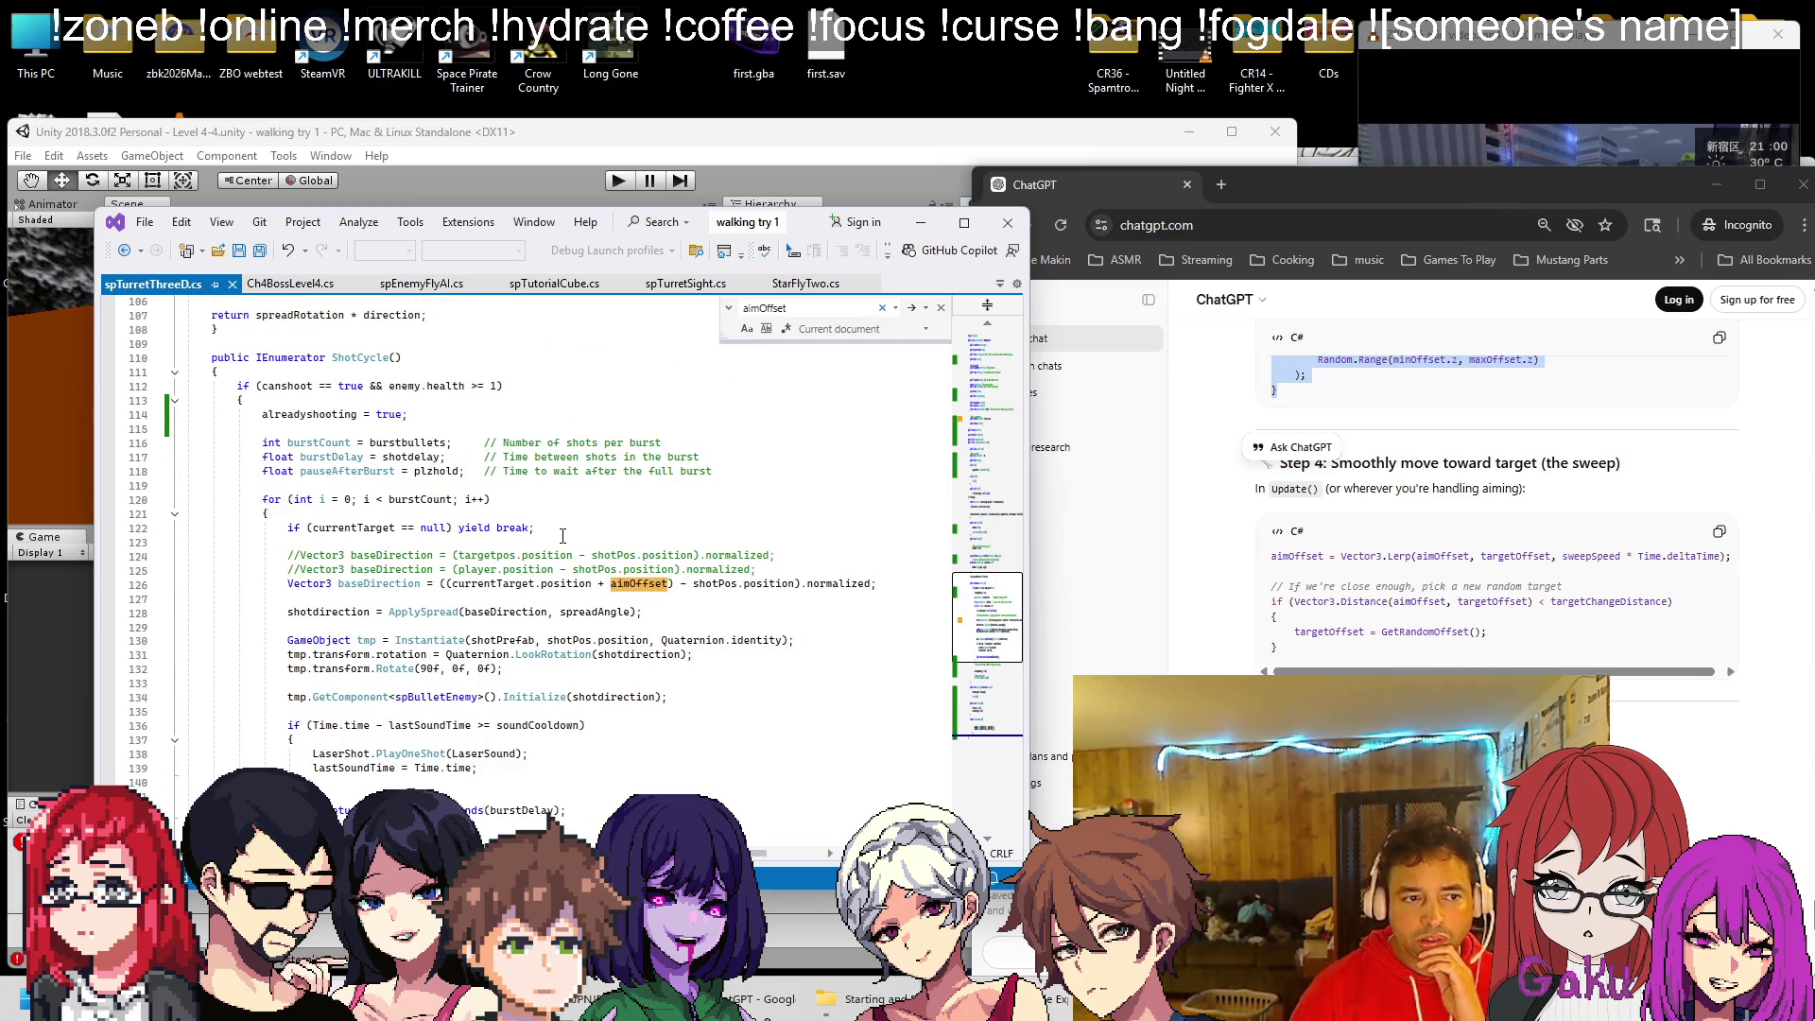
pyautogui.scroll(-4, 562, 535)
pyautogui.scroll(14, 561, 532)
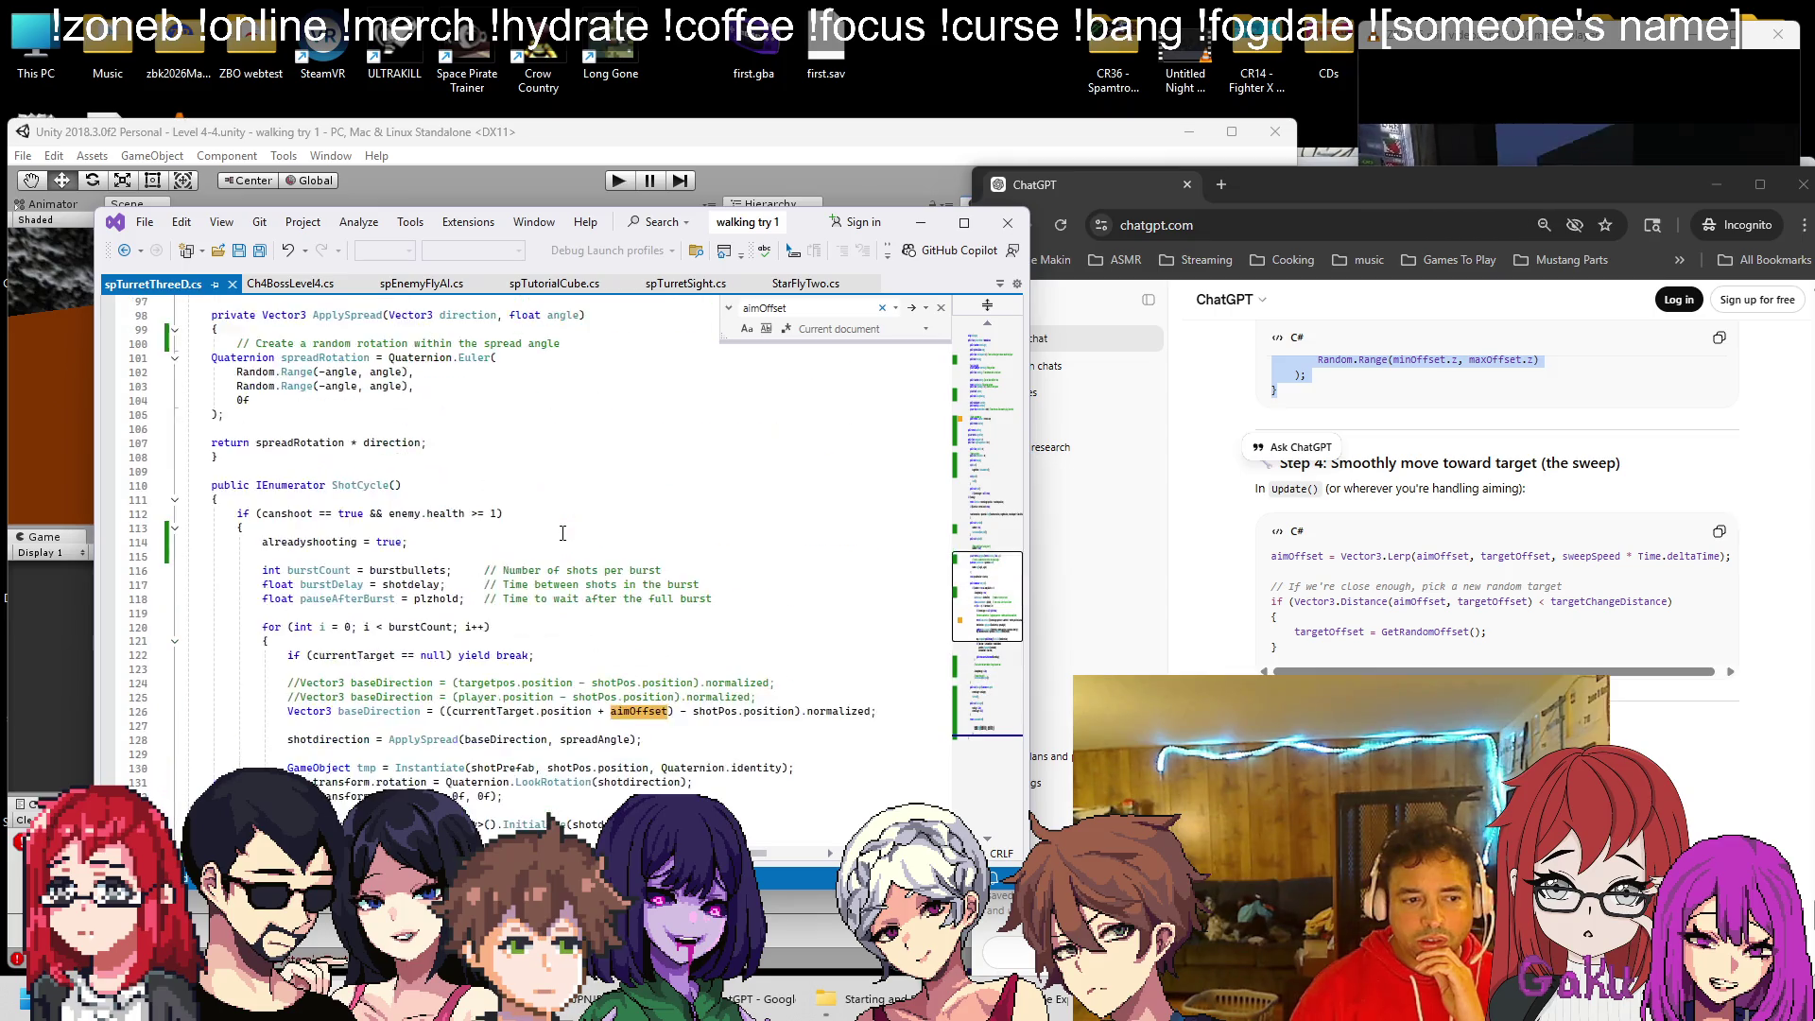
pyautogui.scroll(20, 562, 532)
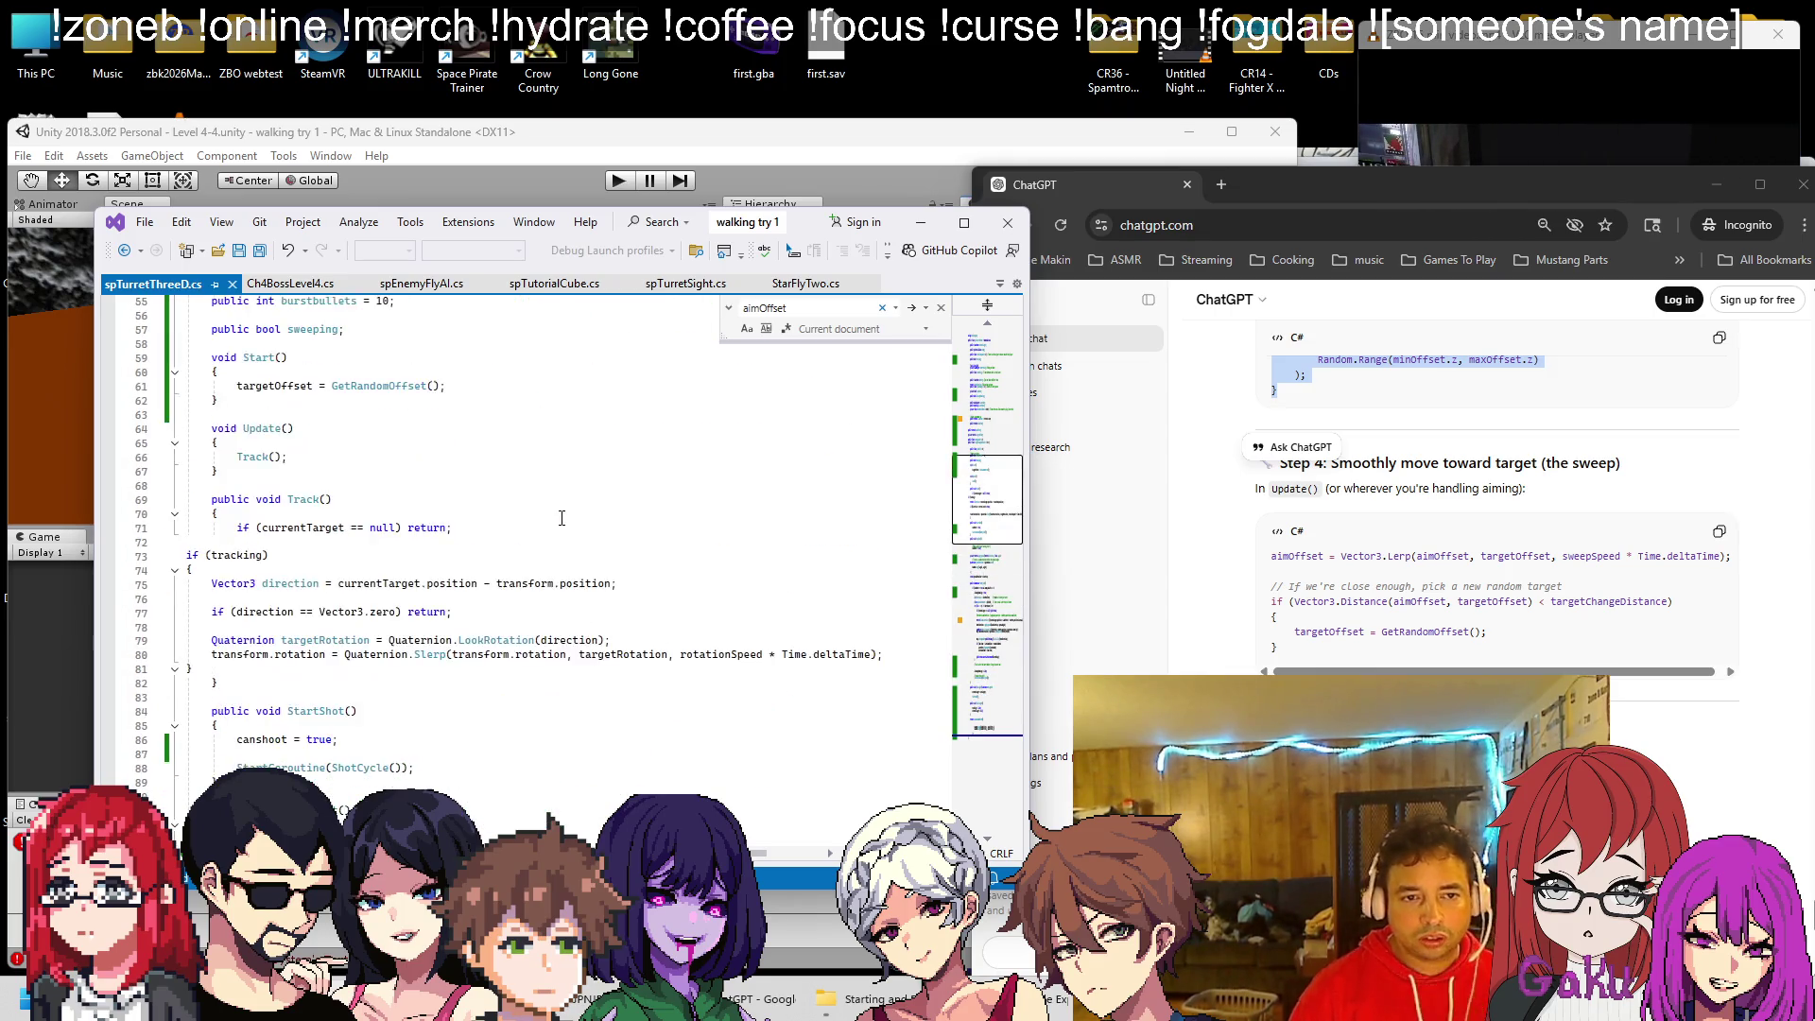
pyautogui.click(915, 309)
pyautogui.click(915, 309)
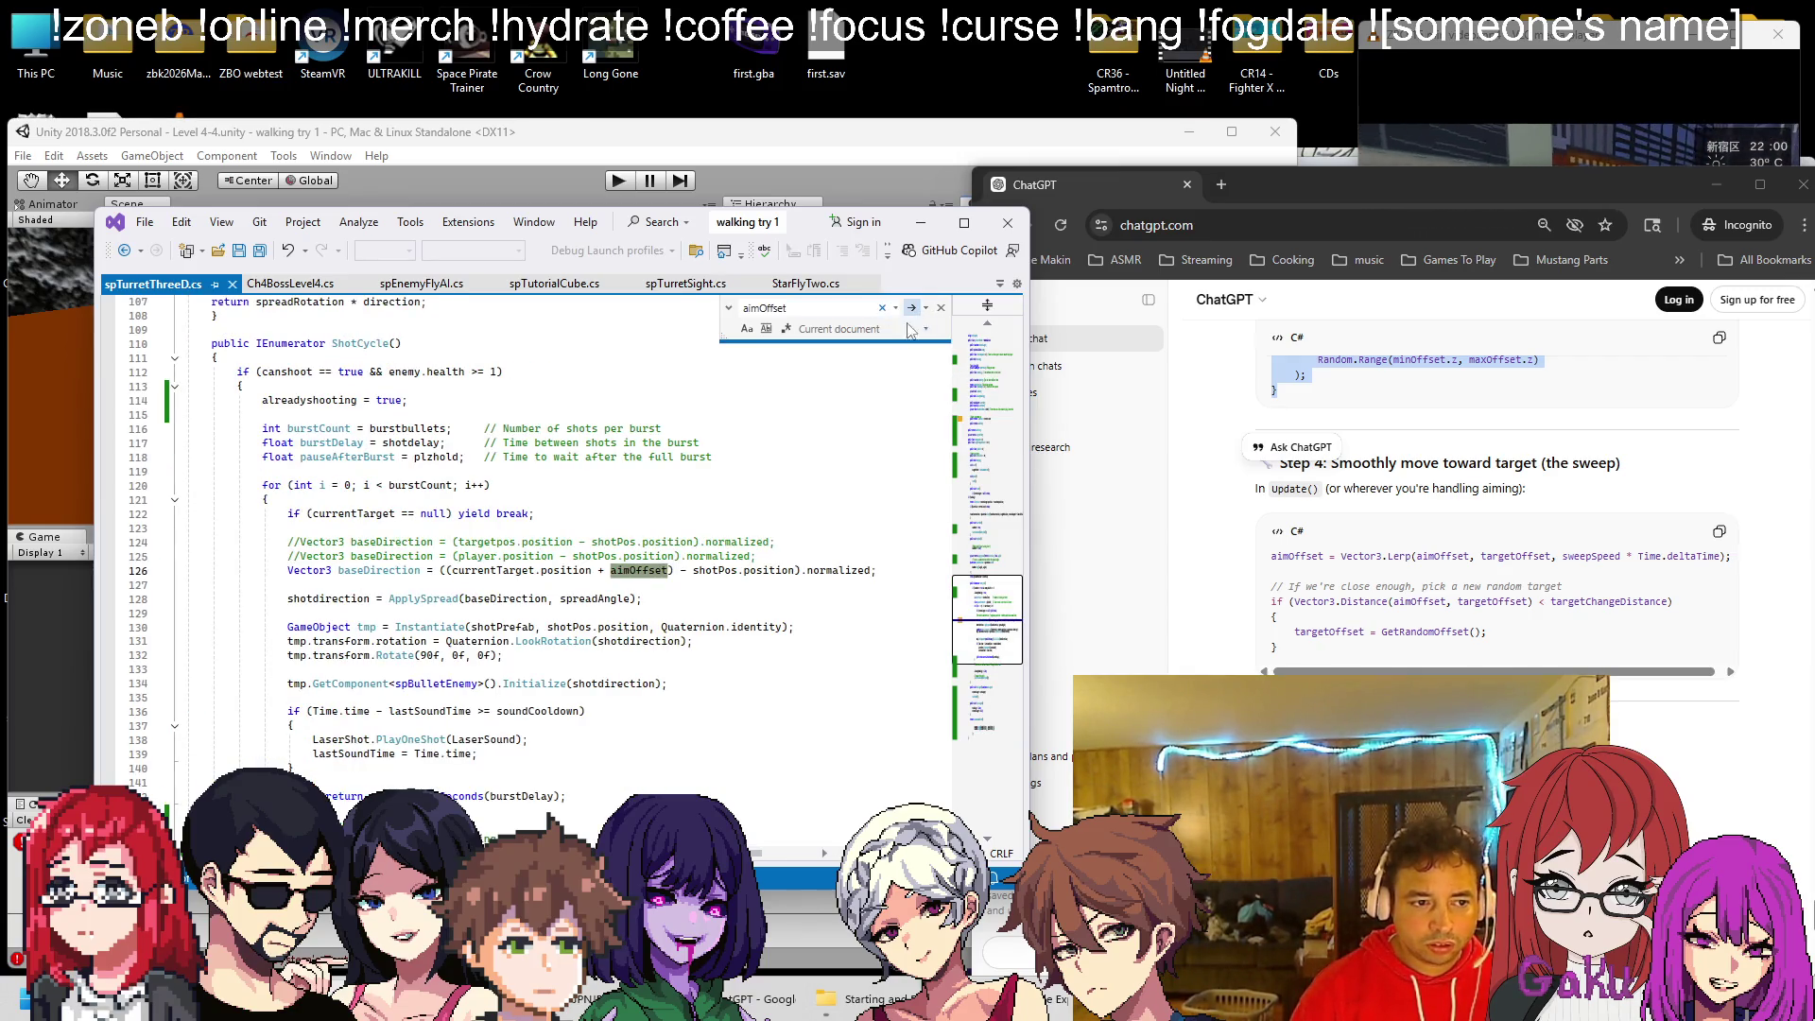
# Select ChatGPT's Step 4 Lerp sweep code to reuse in the script
pyautogui.scroll(-1, 710, 580)
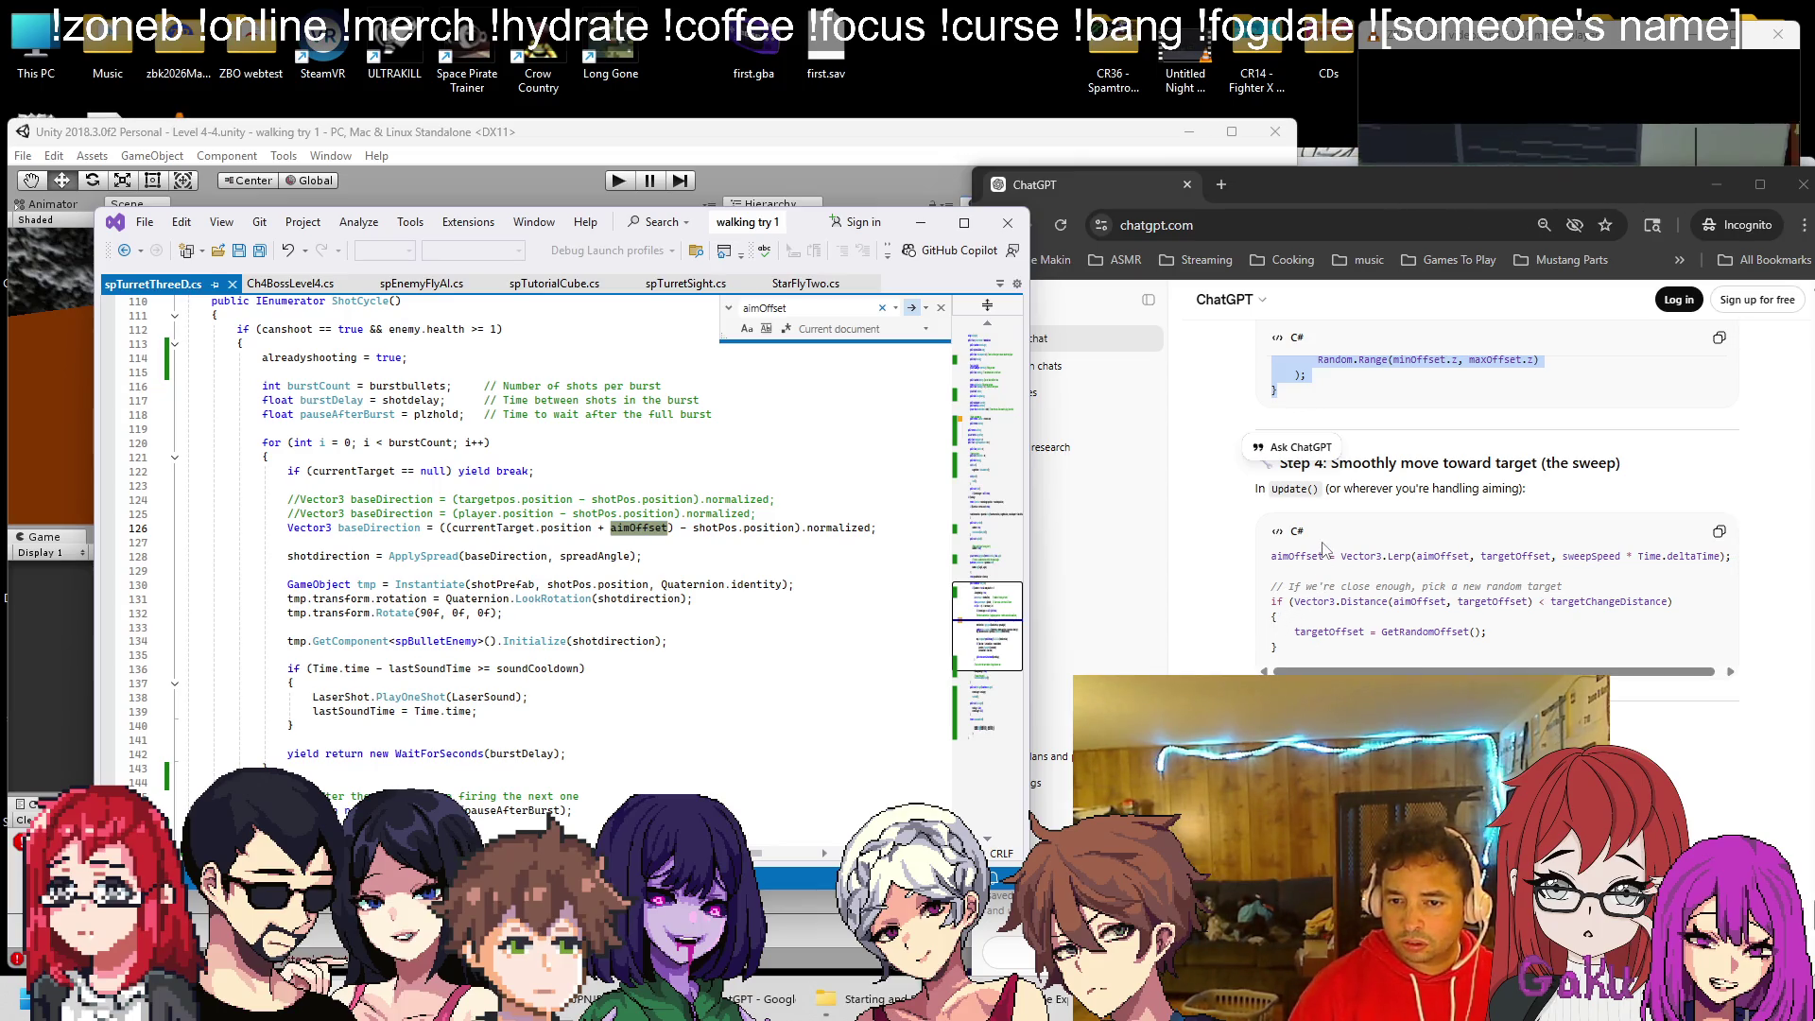
pyautogui.scroll(-5, 1365, 579)
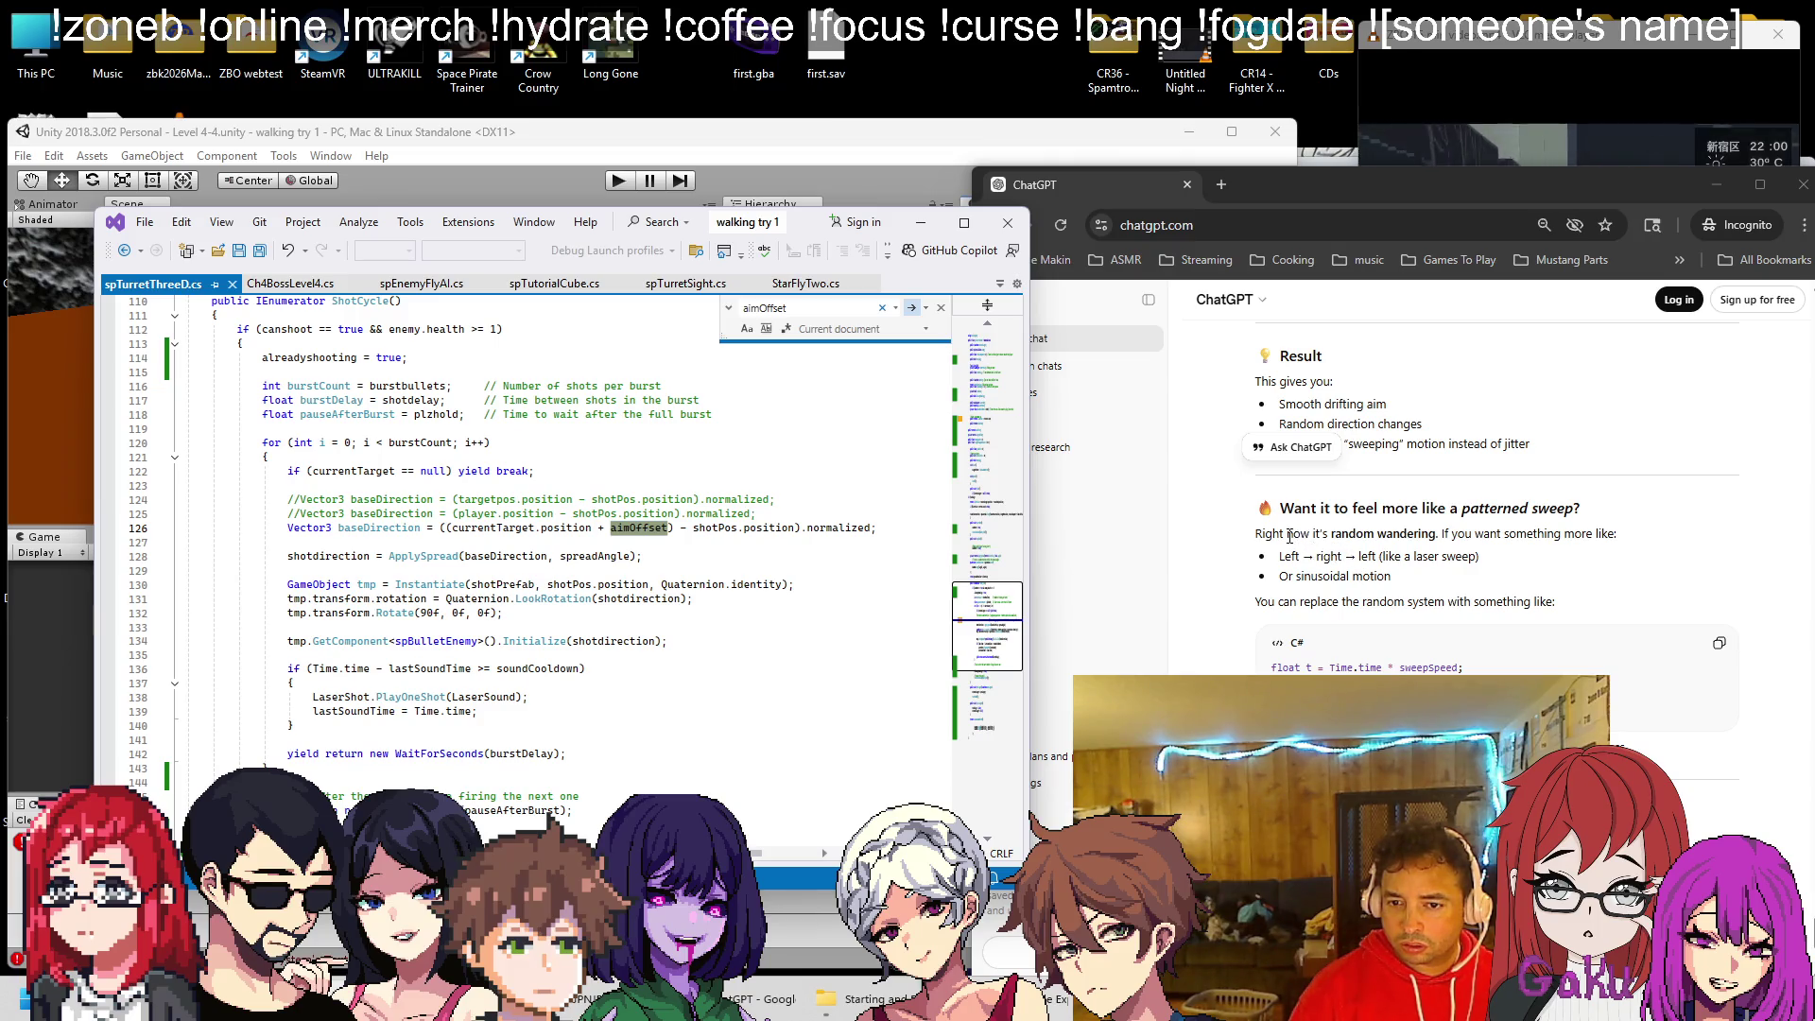
pyautogui.scroll(-2, 1289, 536)
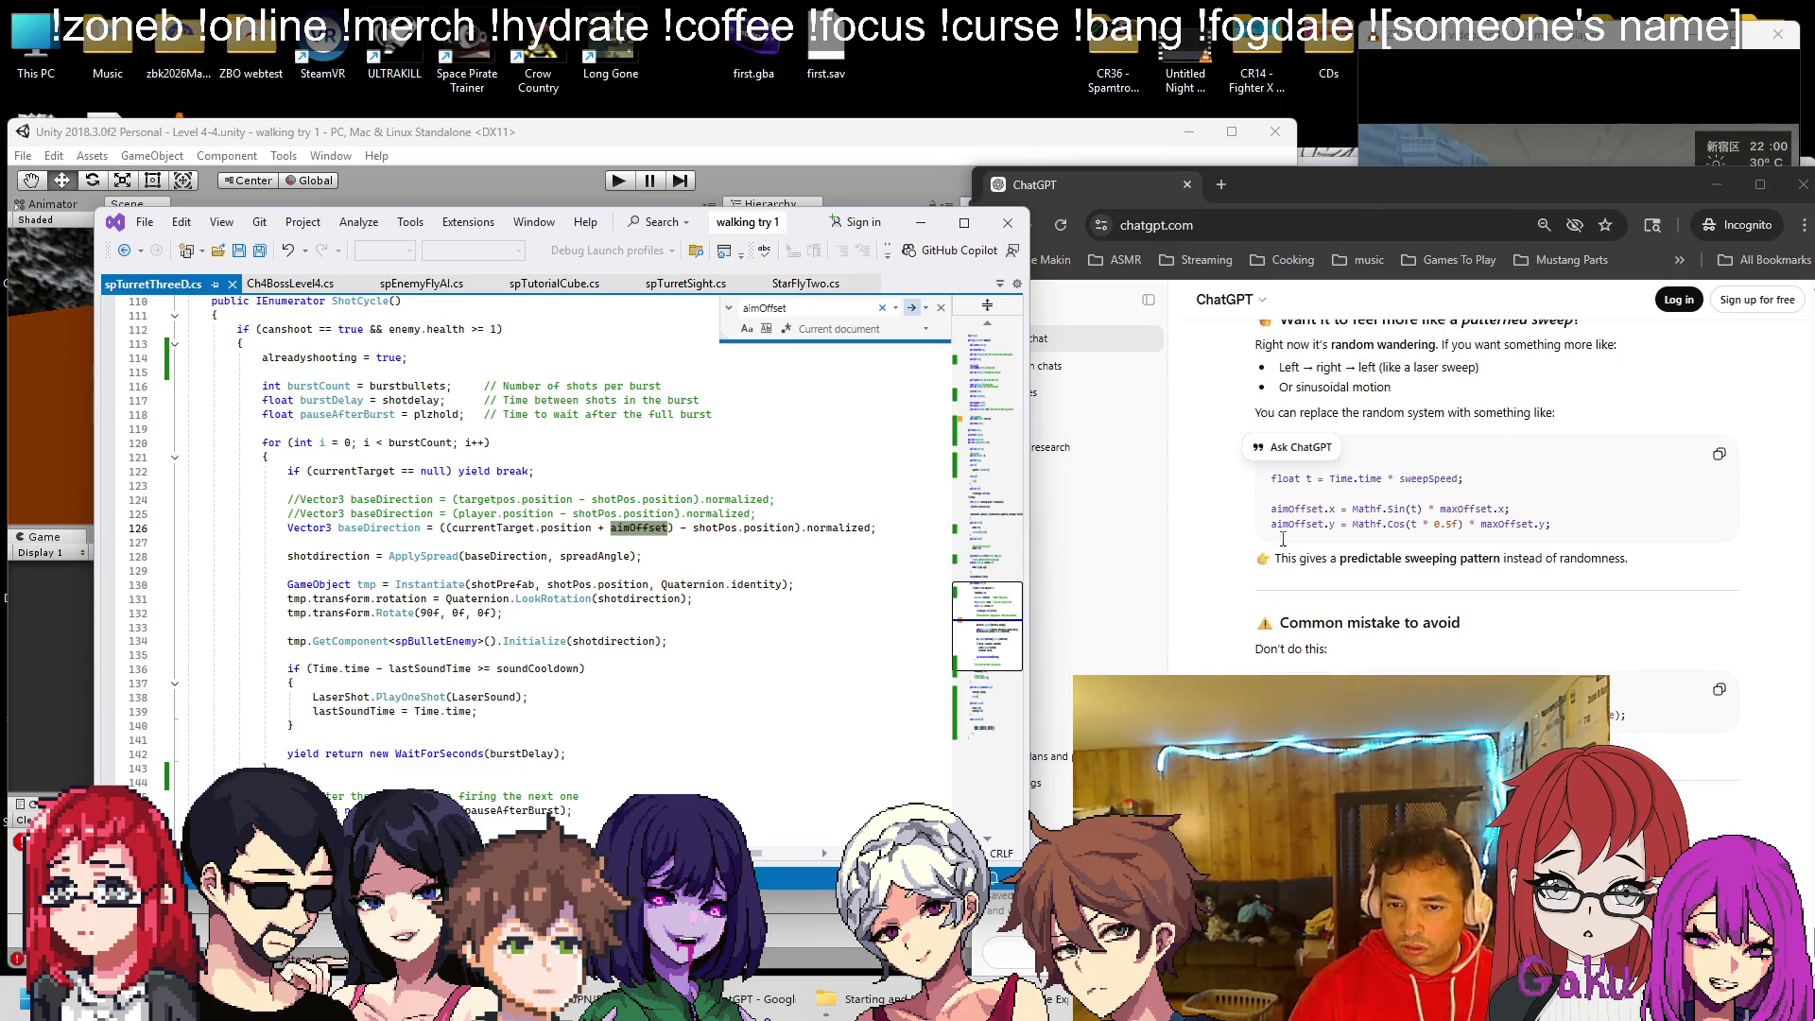
pyautogui.scroll(6, 1283, 538)
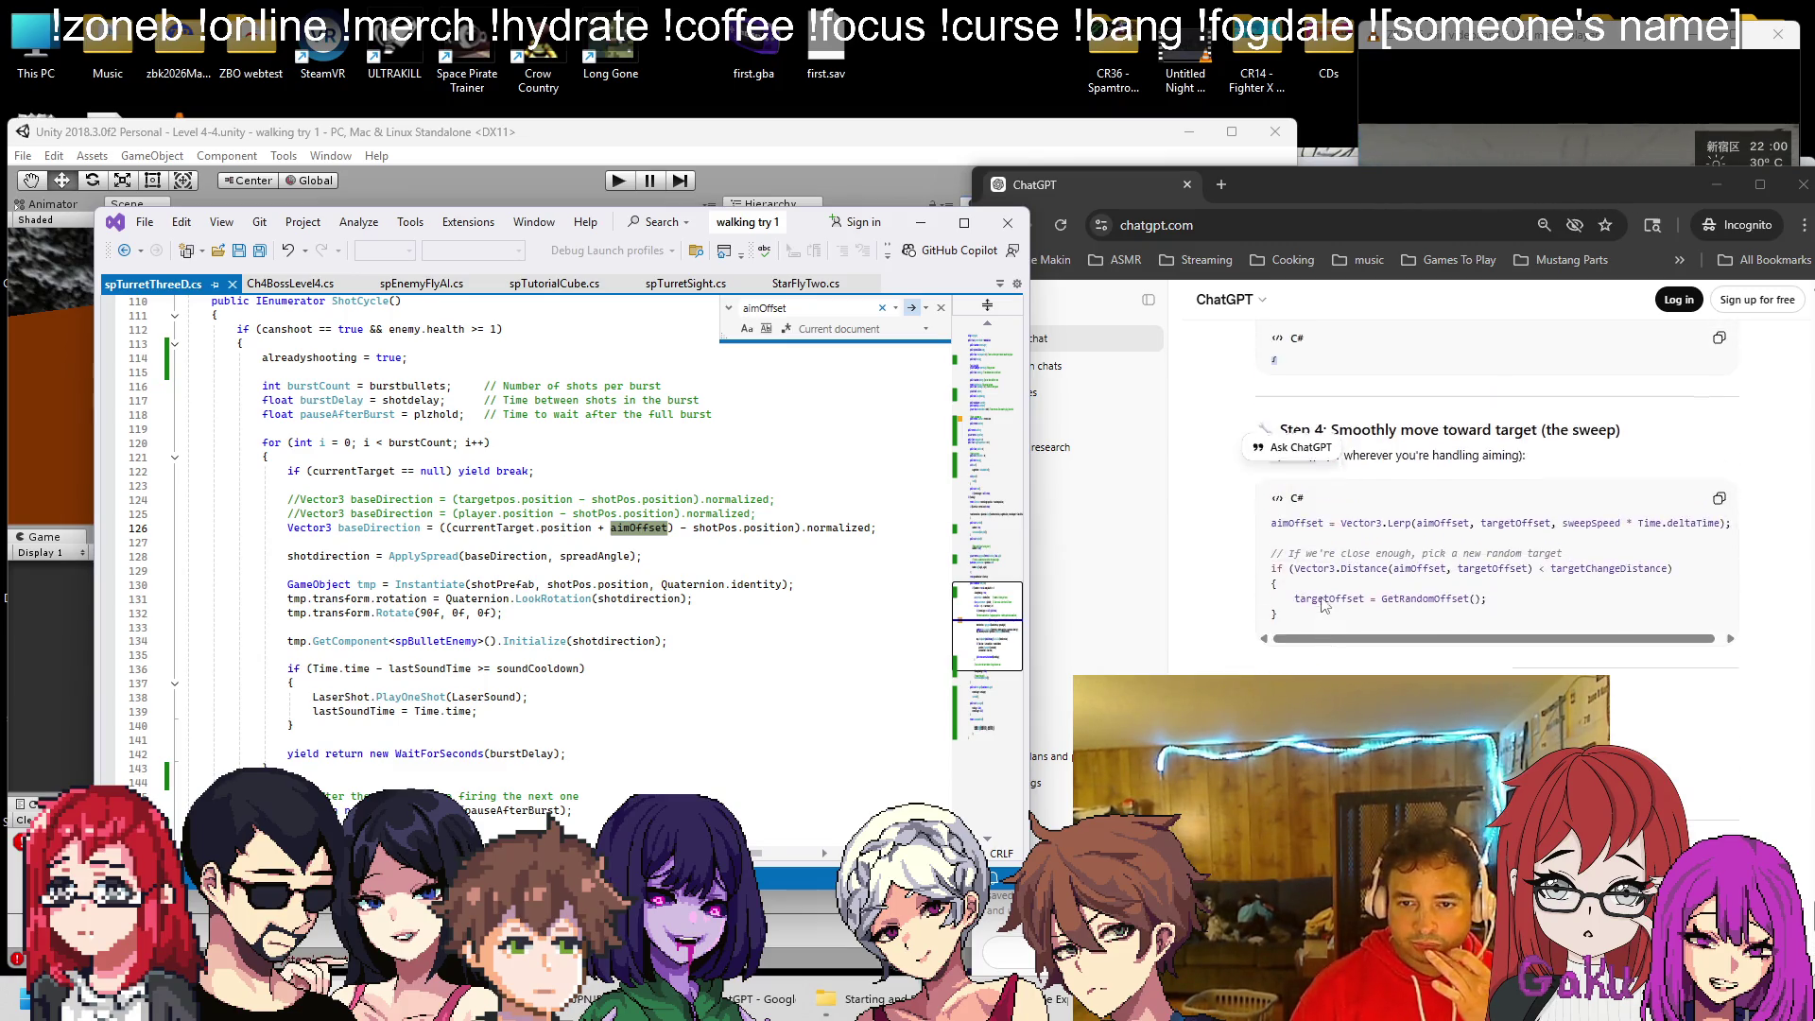
pyautogui.moveTo(1309, 644); pyautogui.dragTo(1271, 559)
pyautogui.click(572, 653)
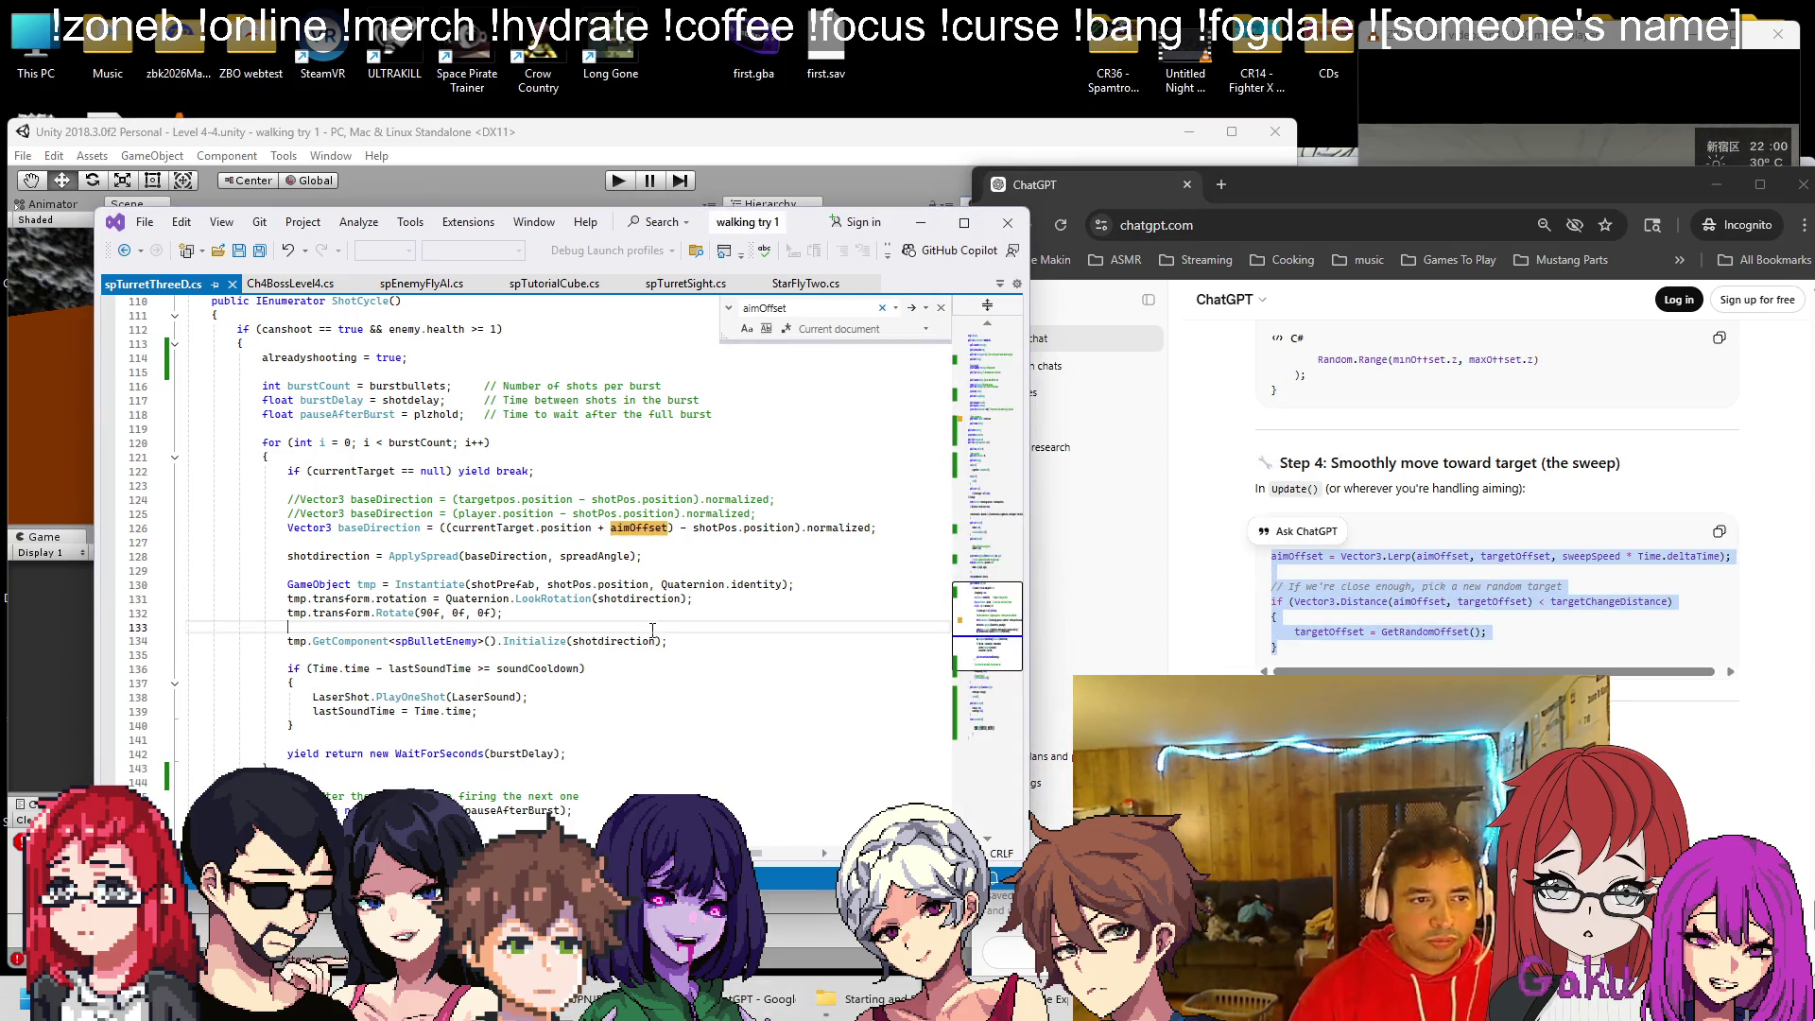
# Add an if (sweeping == true) block after Track() in Update containing the pasted Lerp code
pyautogui.scroll(14, 572, 652)
pyautogui.scroll(4, 439, 613)
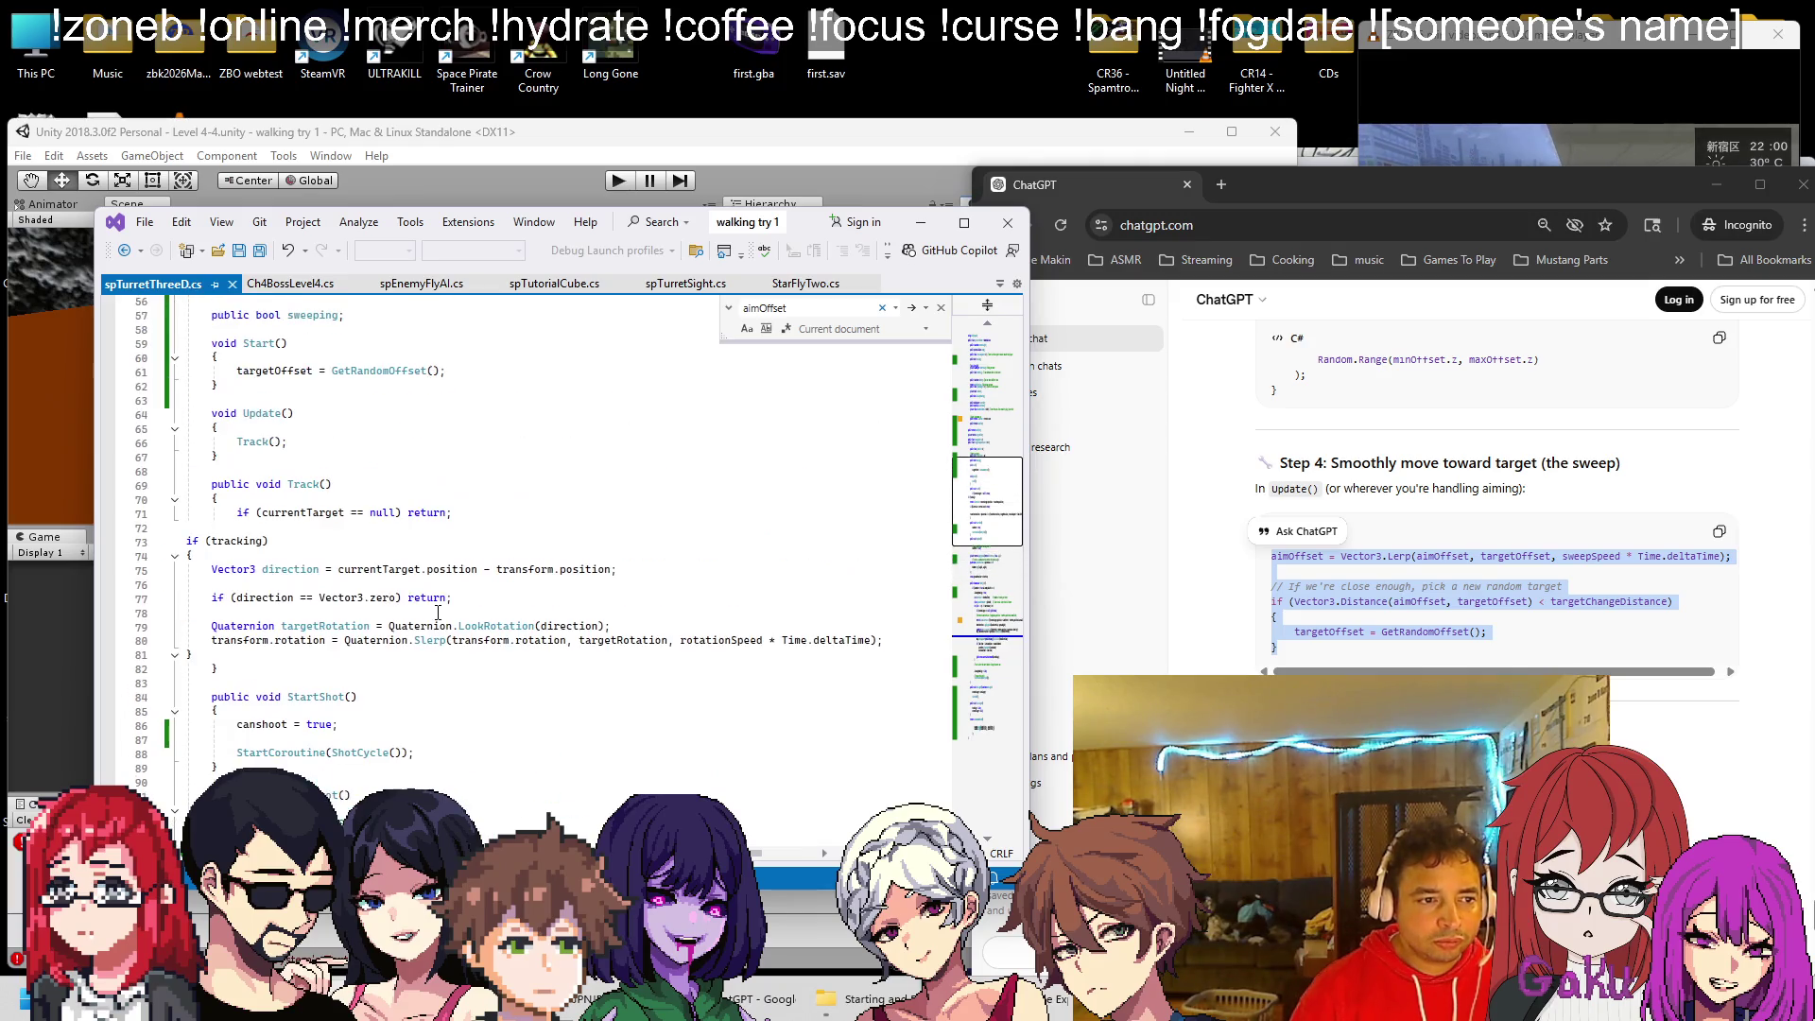
pyautogui.click(365, 442)
pyautogui.press('Return')
pyautogui.press('Return')
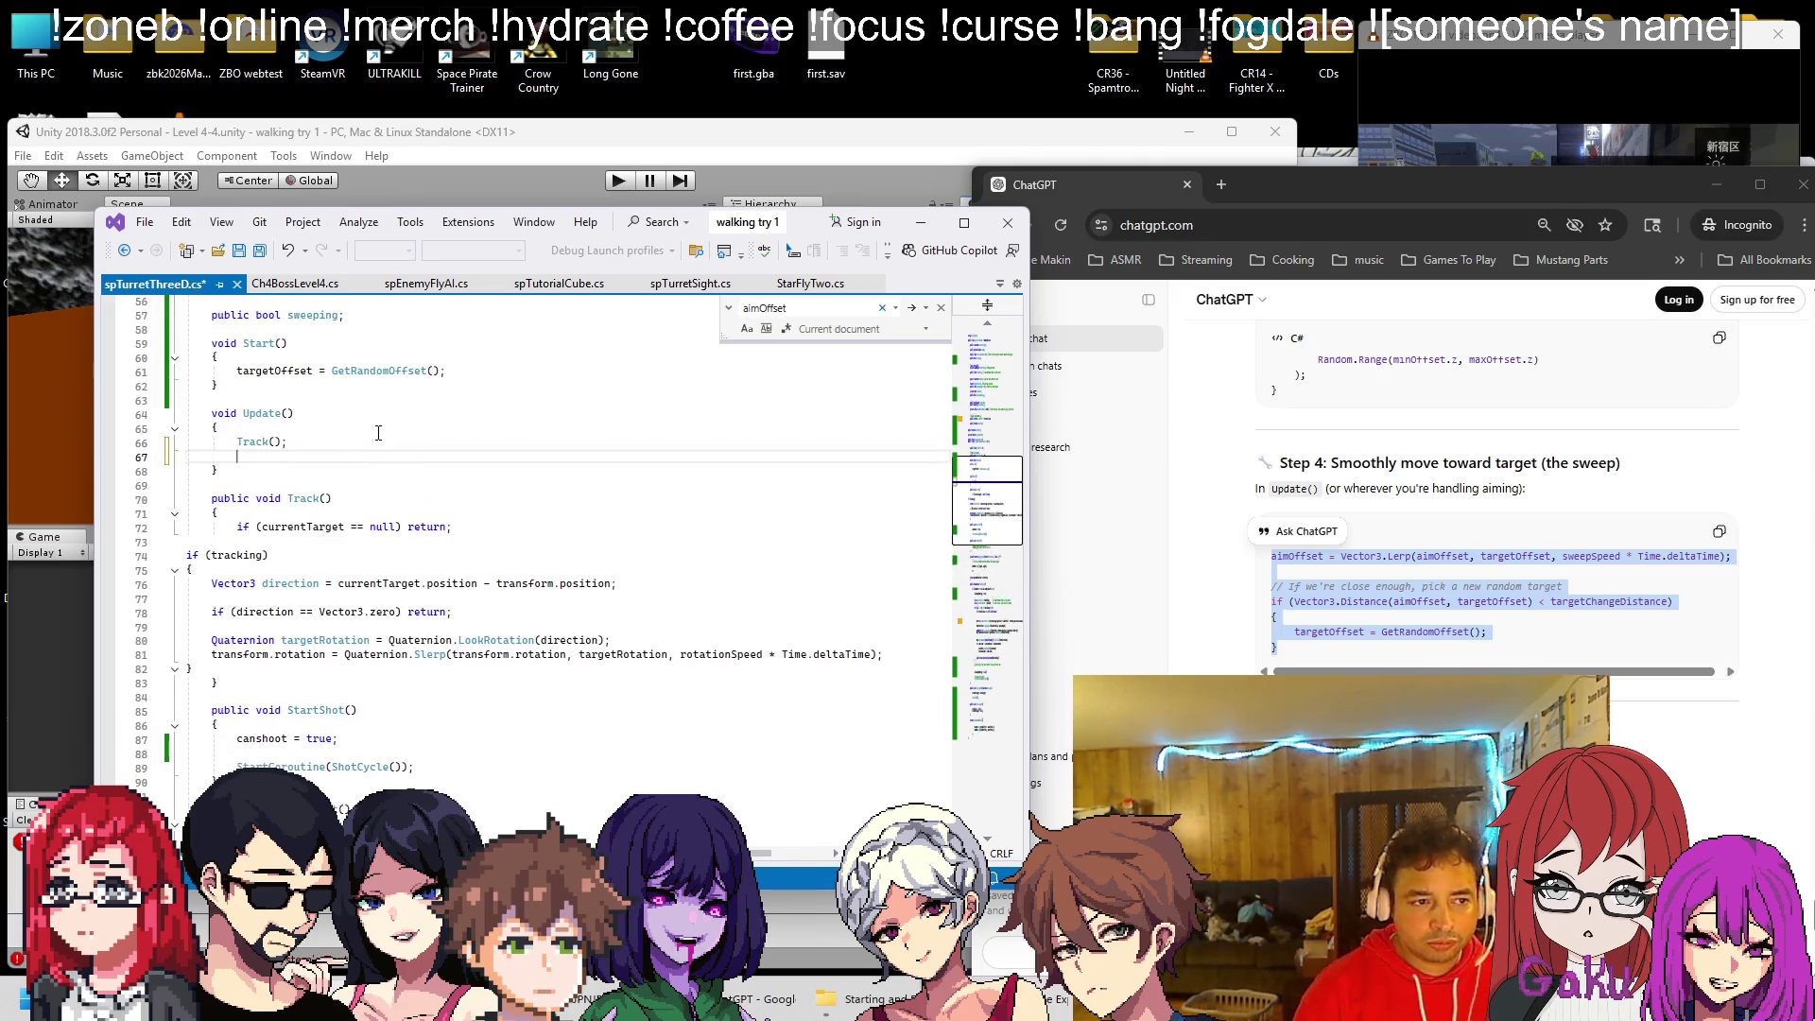
pyautogui.write('if "')
pyautogui.press('BackSpace')
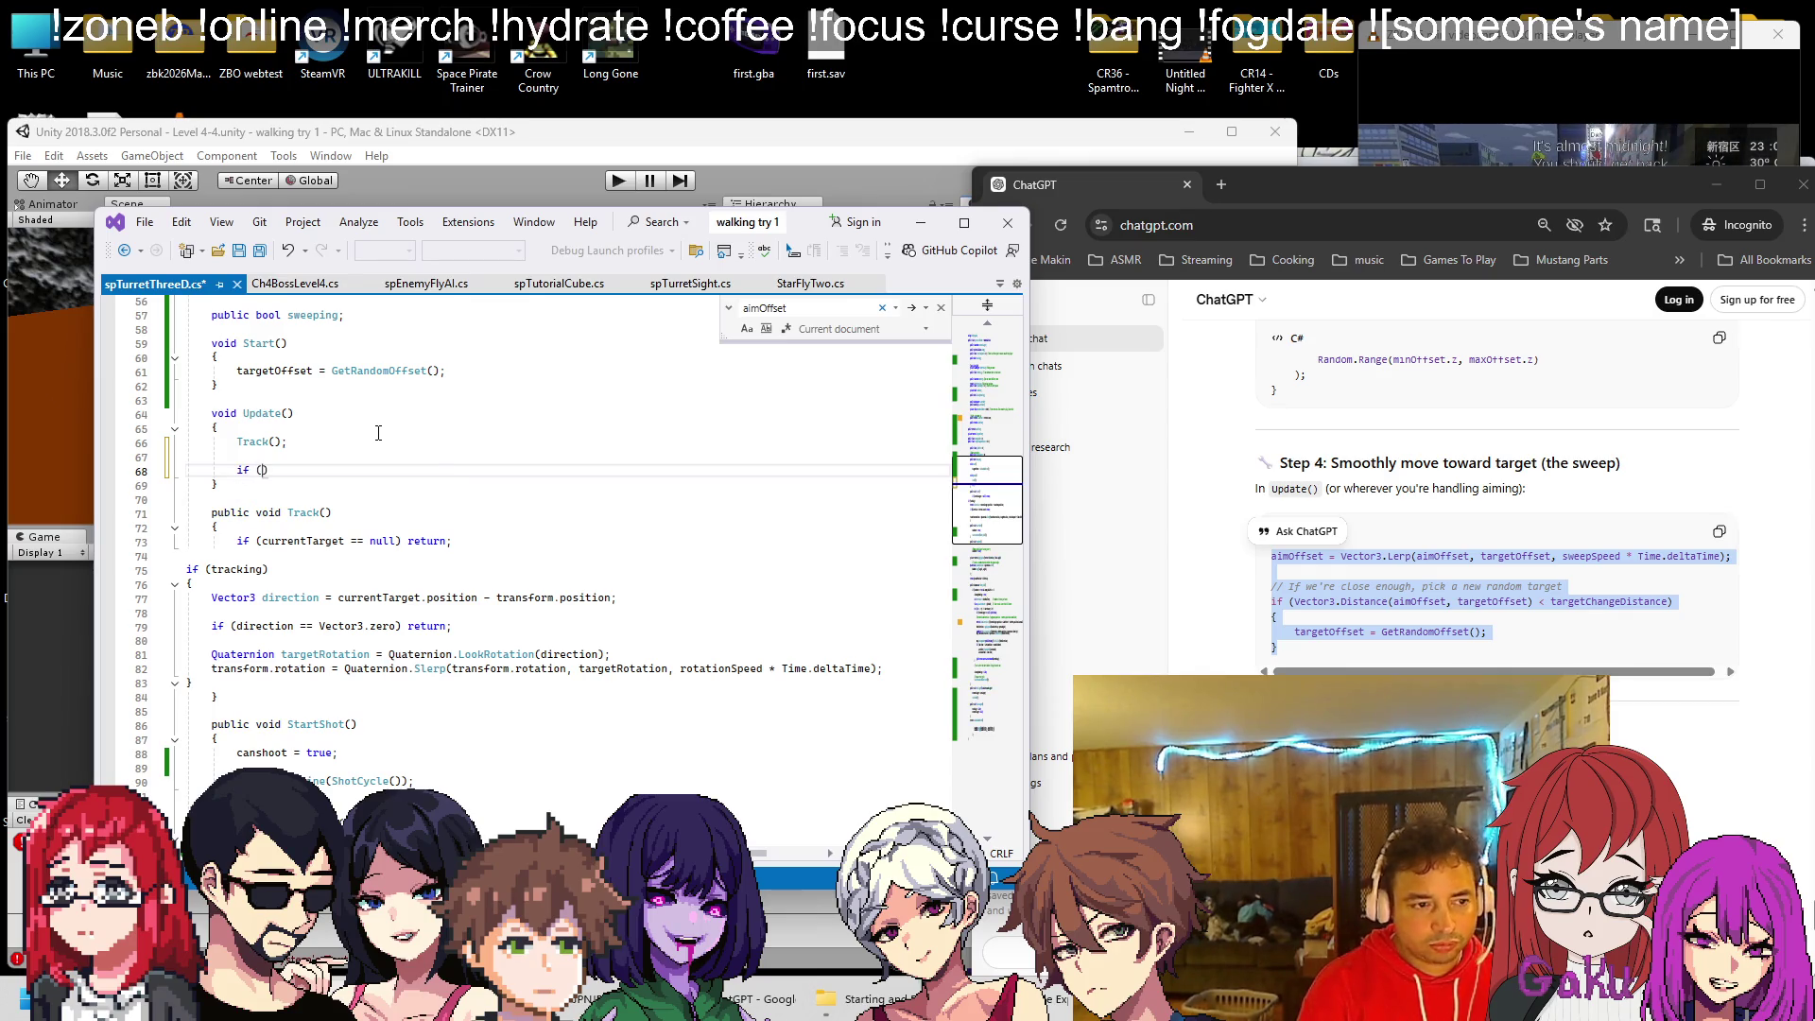
pyautogui.write('sweep')
pyautogui.press('Escape')
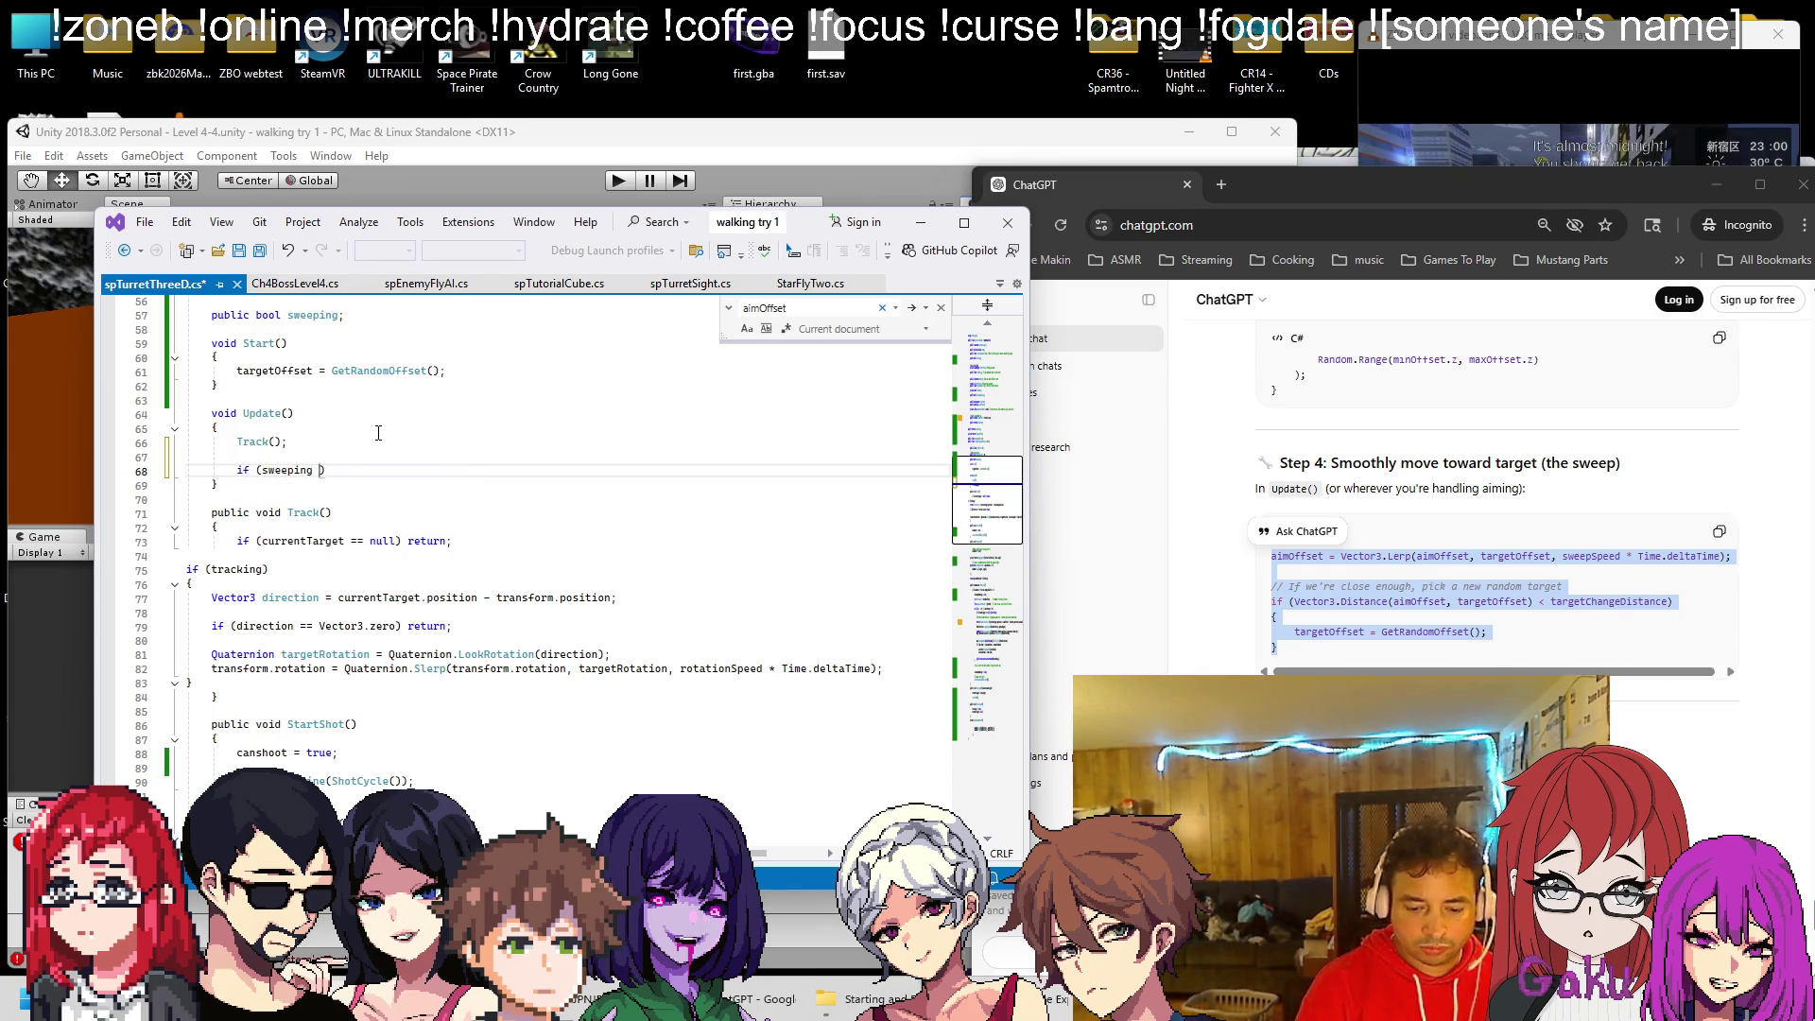
pyautogui.write('== true')
pyautogui.press('Return')
pyautogui.write('{')
pyautogui.press('Return')
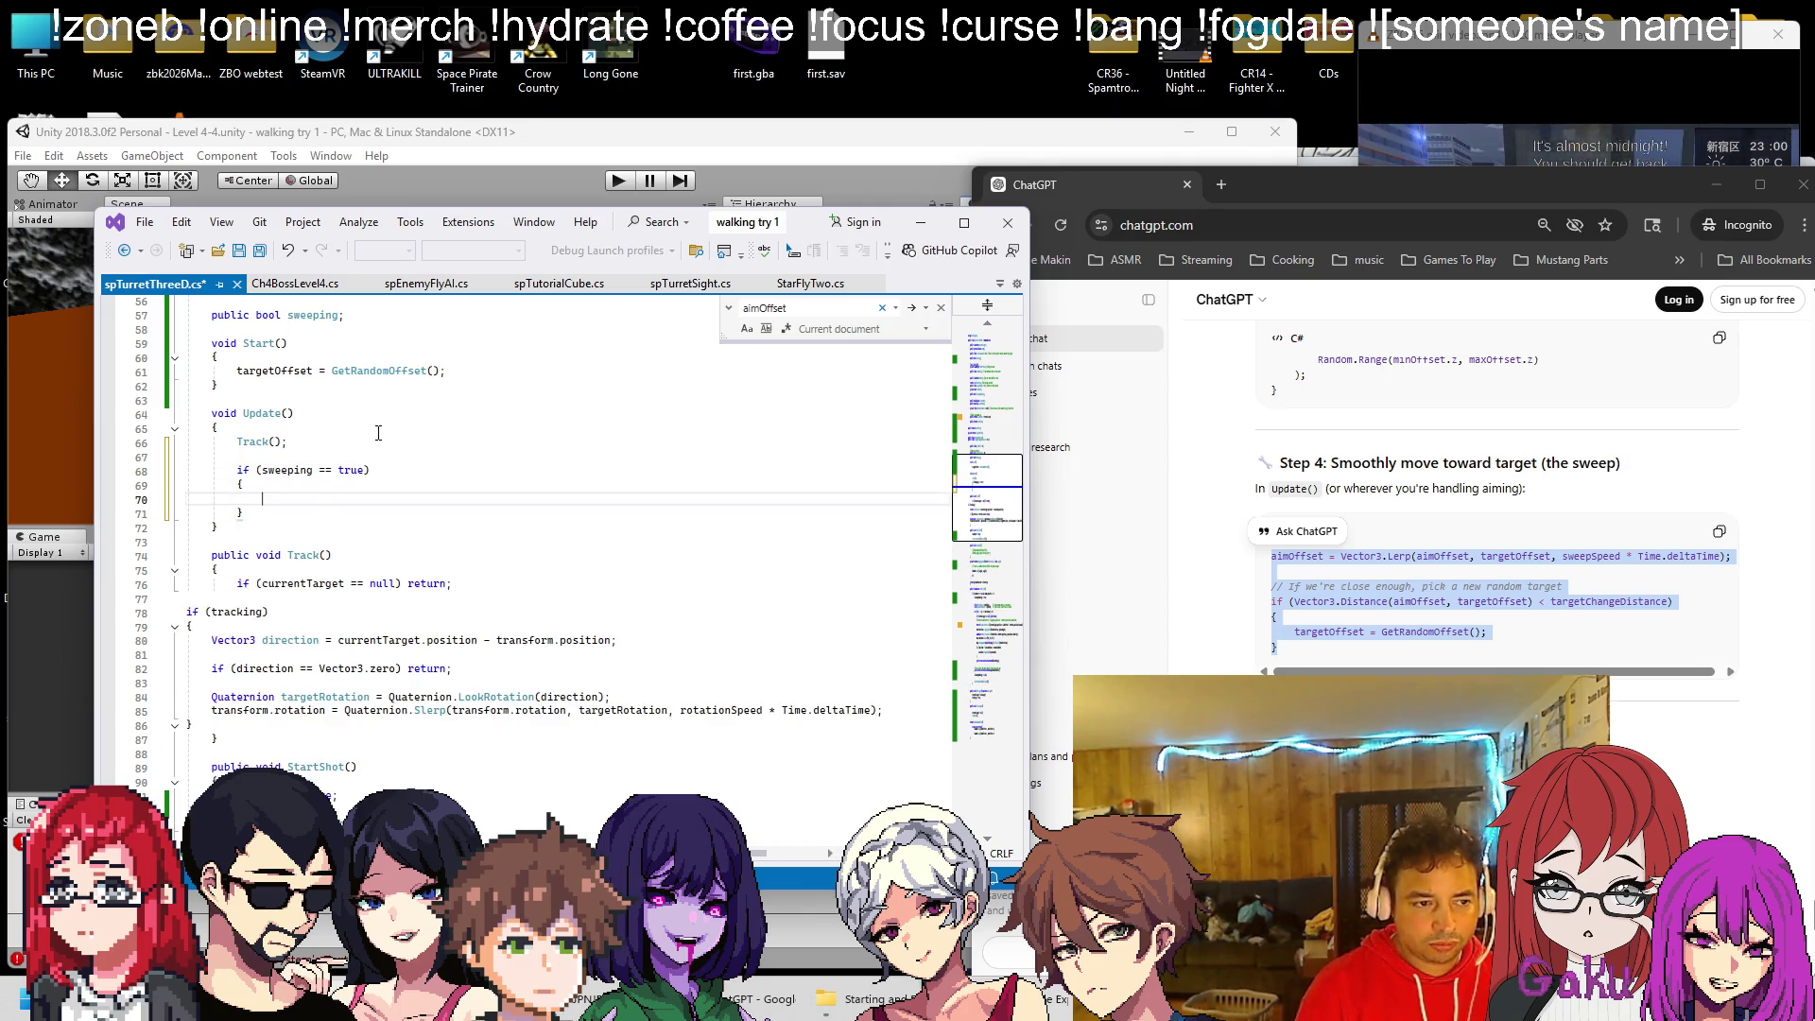
pyautogui.write("aimOffset = Vector3.Lerp(aimOffset, targetOffset, sweepSpeed * Time.deltaTime);  // If we're close enough, pick a new random target if (Vector3.Distance(aimOffset, targetOffset) < targetChangeDistance) {     targetOffset = GetRandomOffset(); }")
# Copy the whole turret script and send it to ChatGPT for review
pyautogui.hotkey('ctrl', 'a')
pyautogui.hotkey('alt', 'Tab')
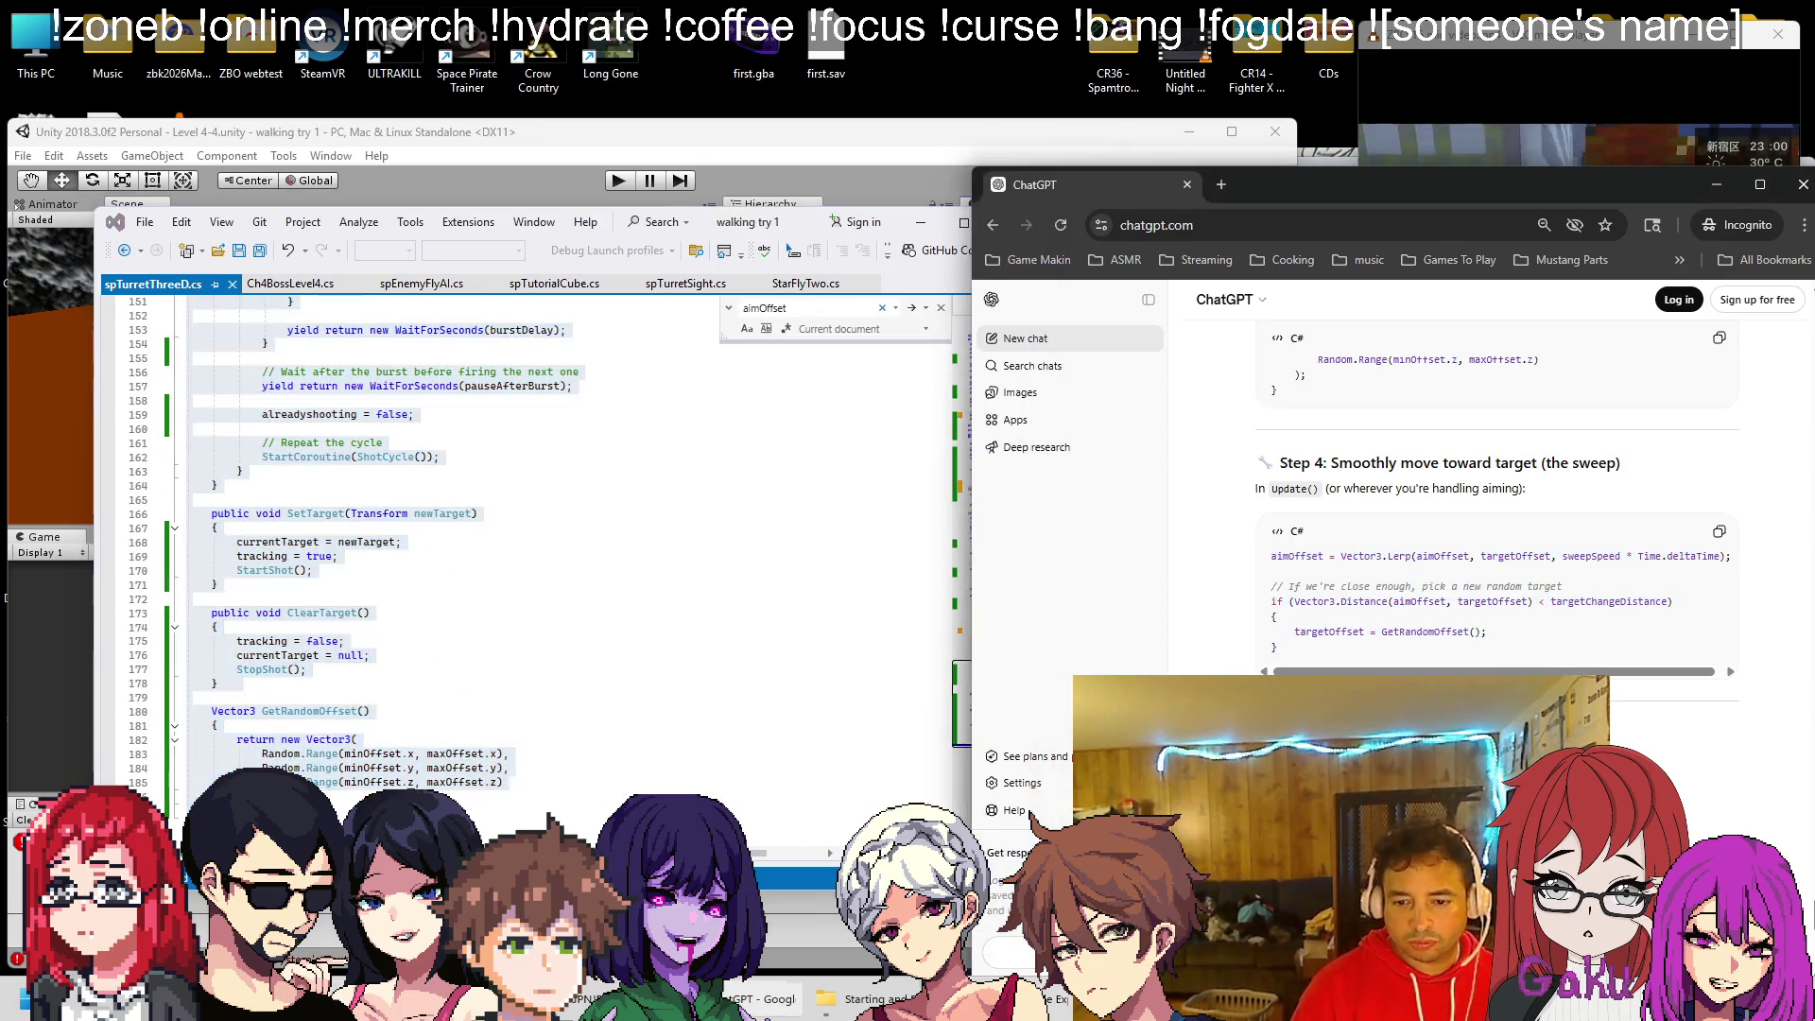
pyautogui.hotkey('ctrl', 'v')
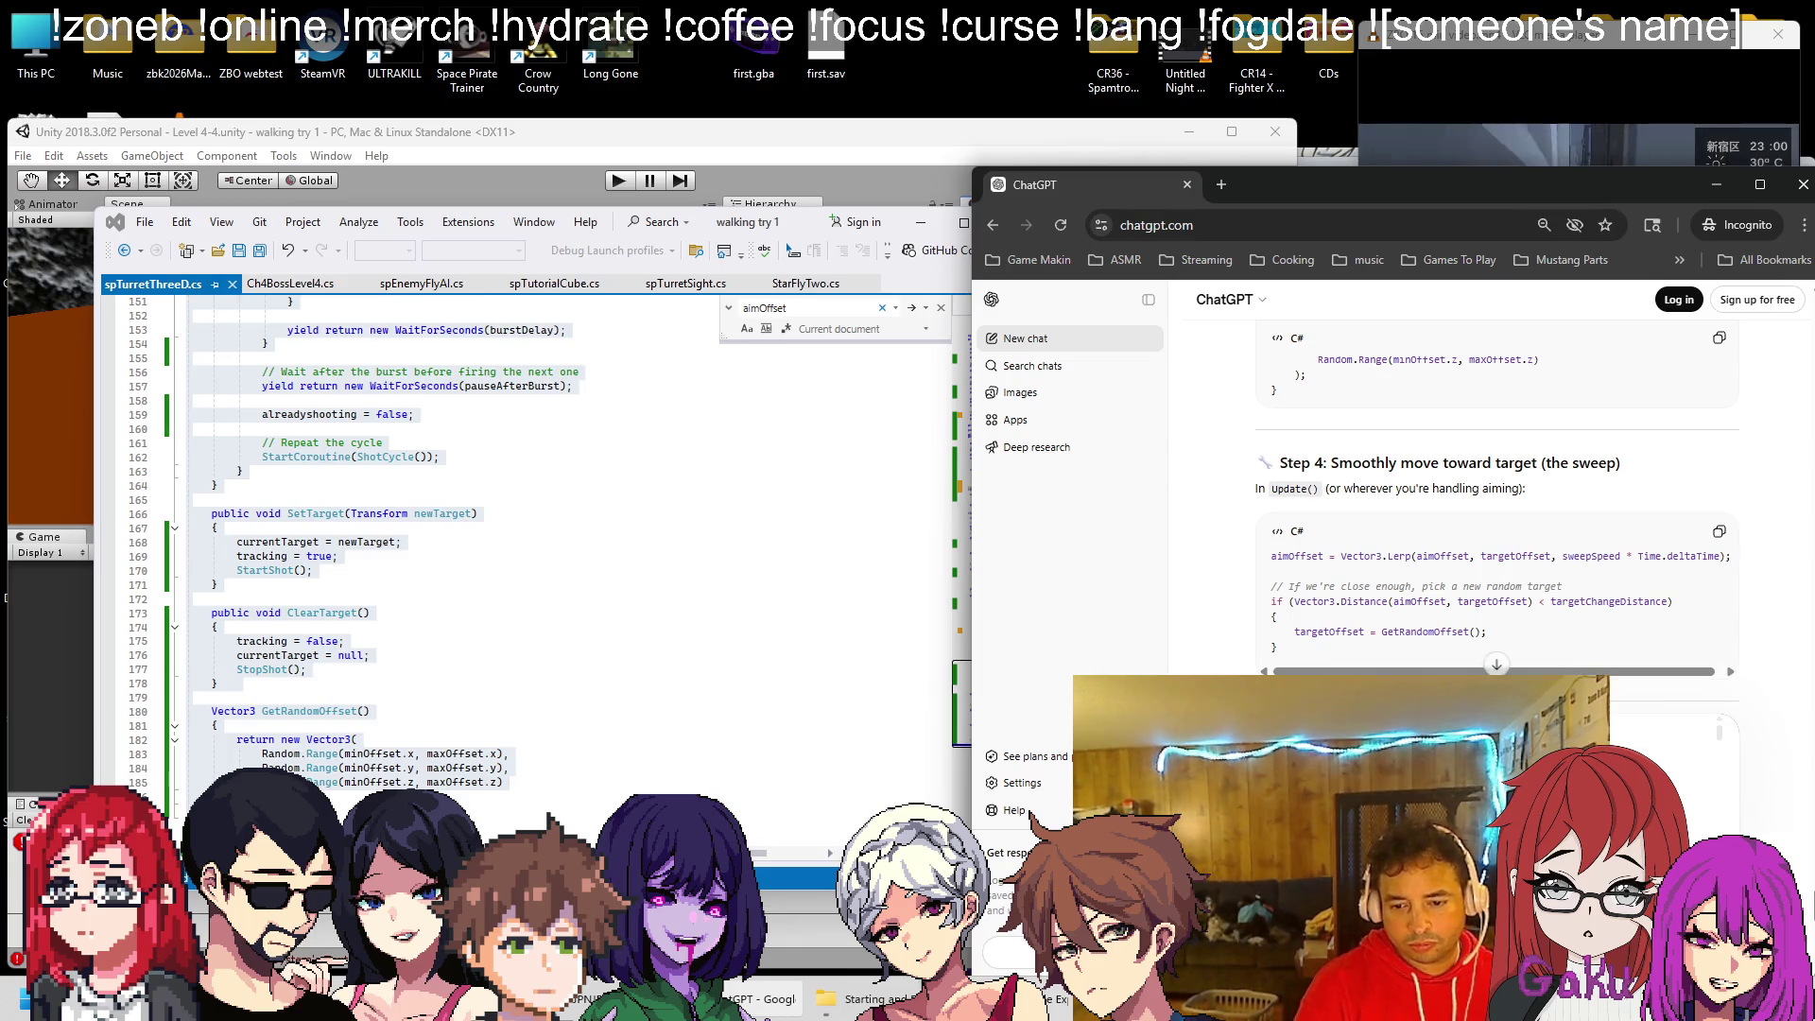
pyautogui.press('Return')
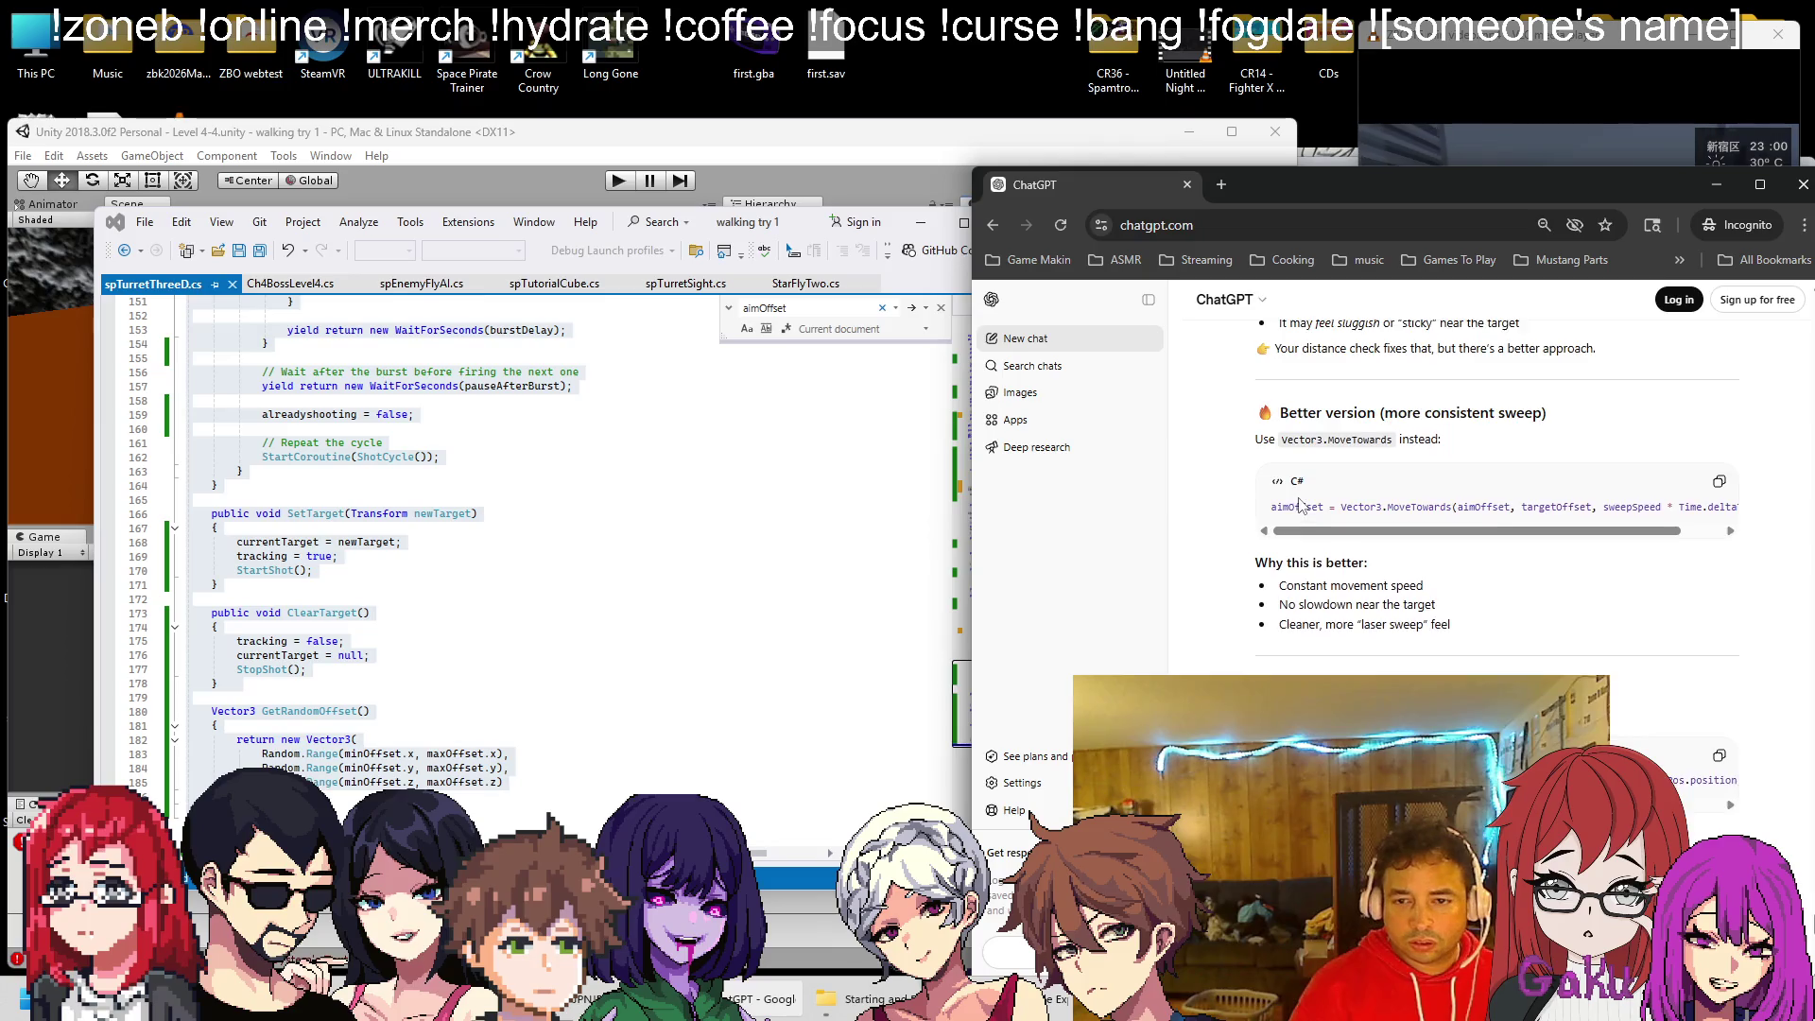
# Replace the Lerp line on line 70 with ChatGPT's Vector3.MoveTowards version
pyautogui.scroll(3, 1269, 510)
pyautogui.moveTo(1278, 517); pyautogui.dragTo(1810, 526)
pyautogui.hotkey('ctrl', 'c')
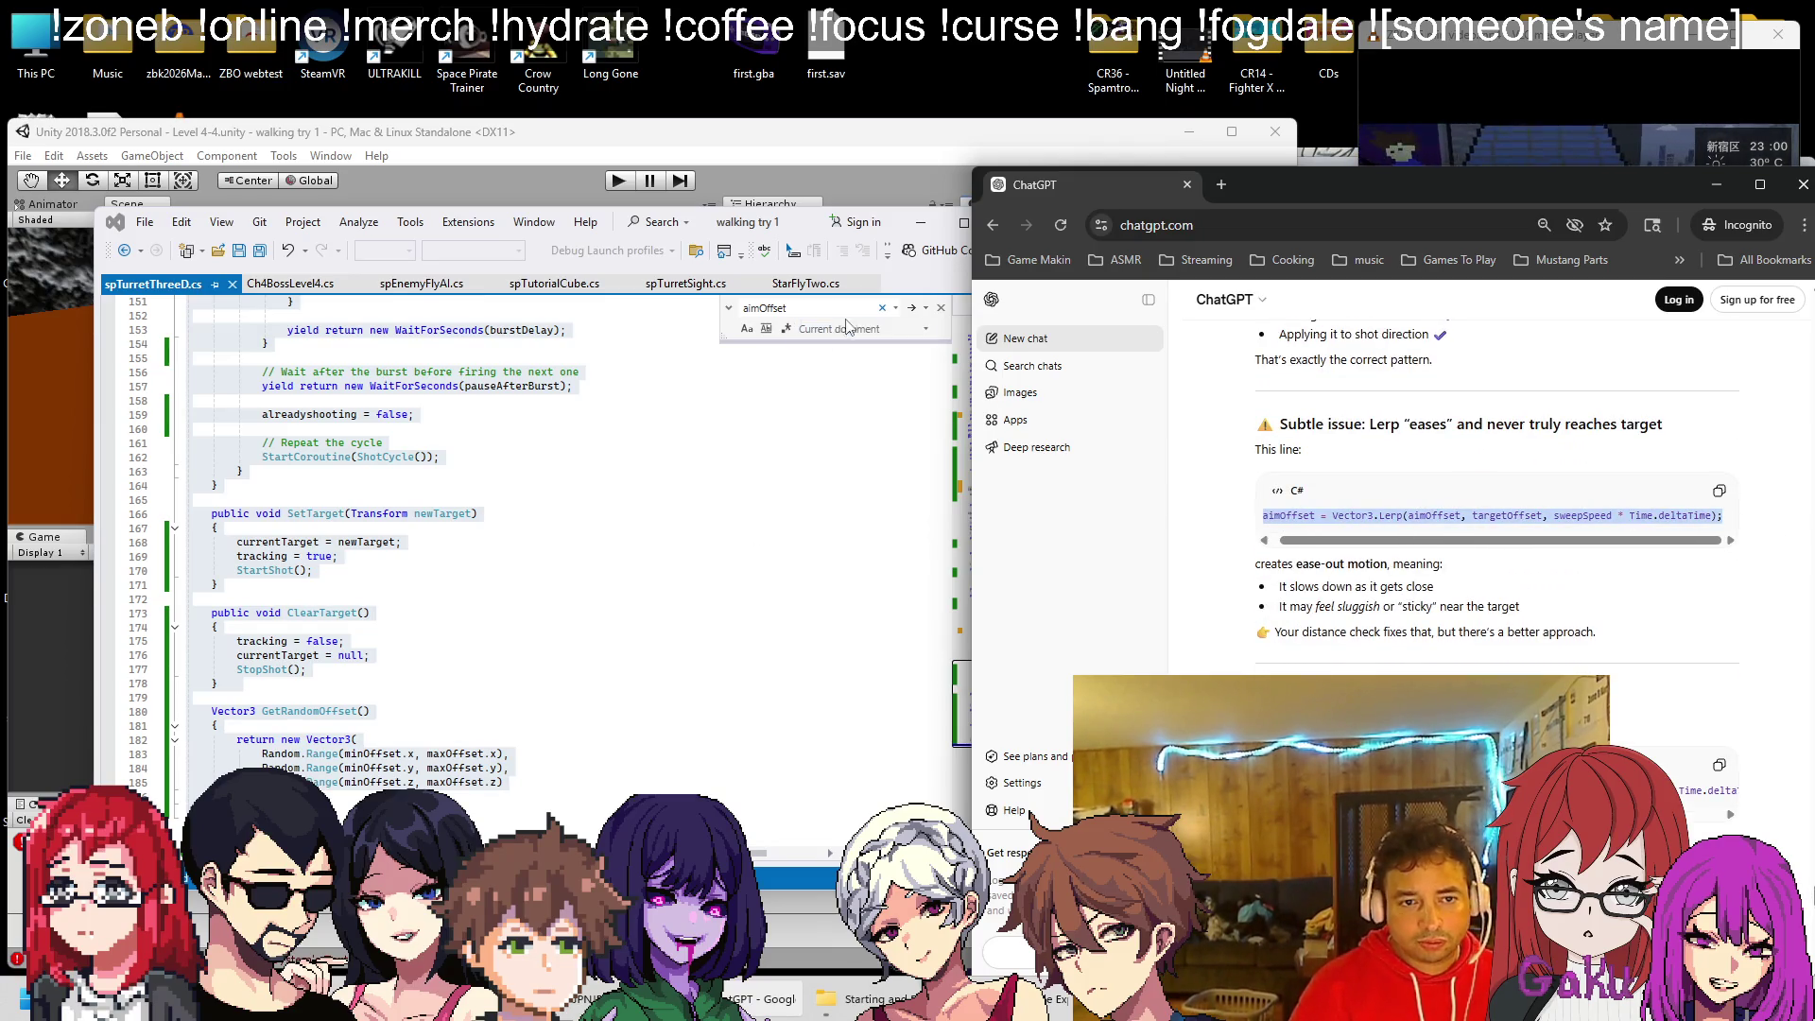
pyautogui.click(756, 308)
pyautogui.hotkey('ctrl', 'v')
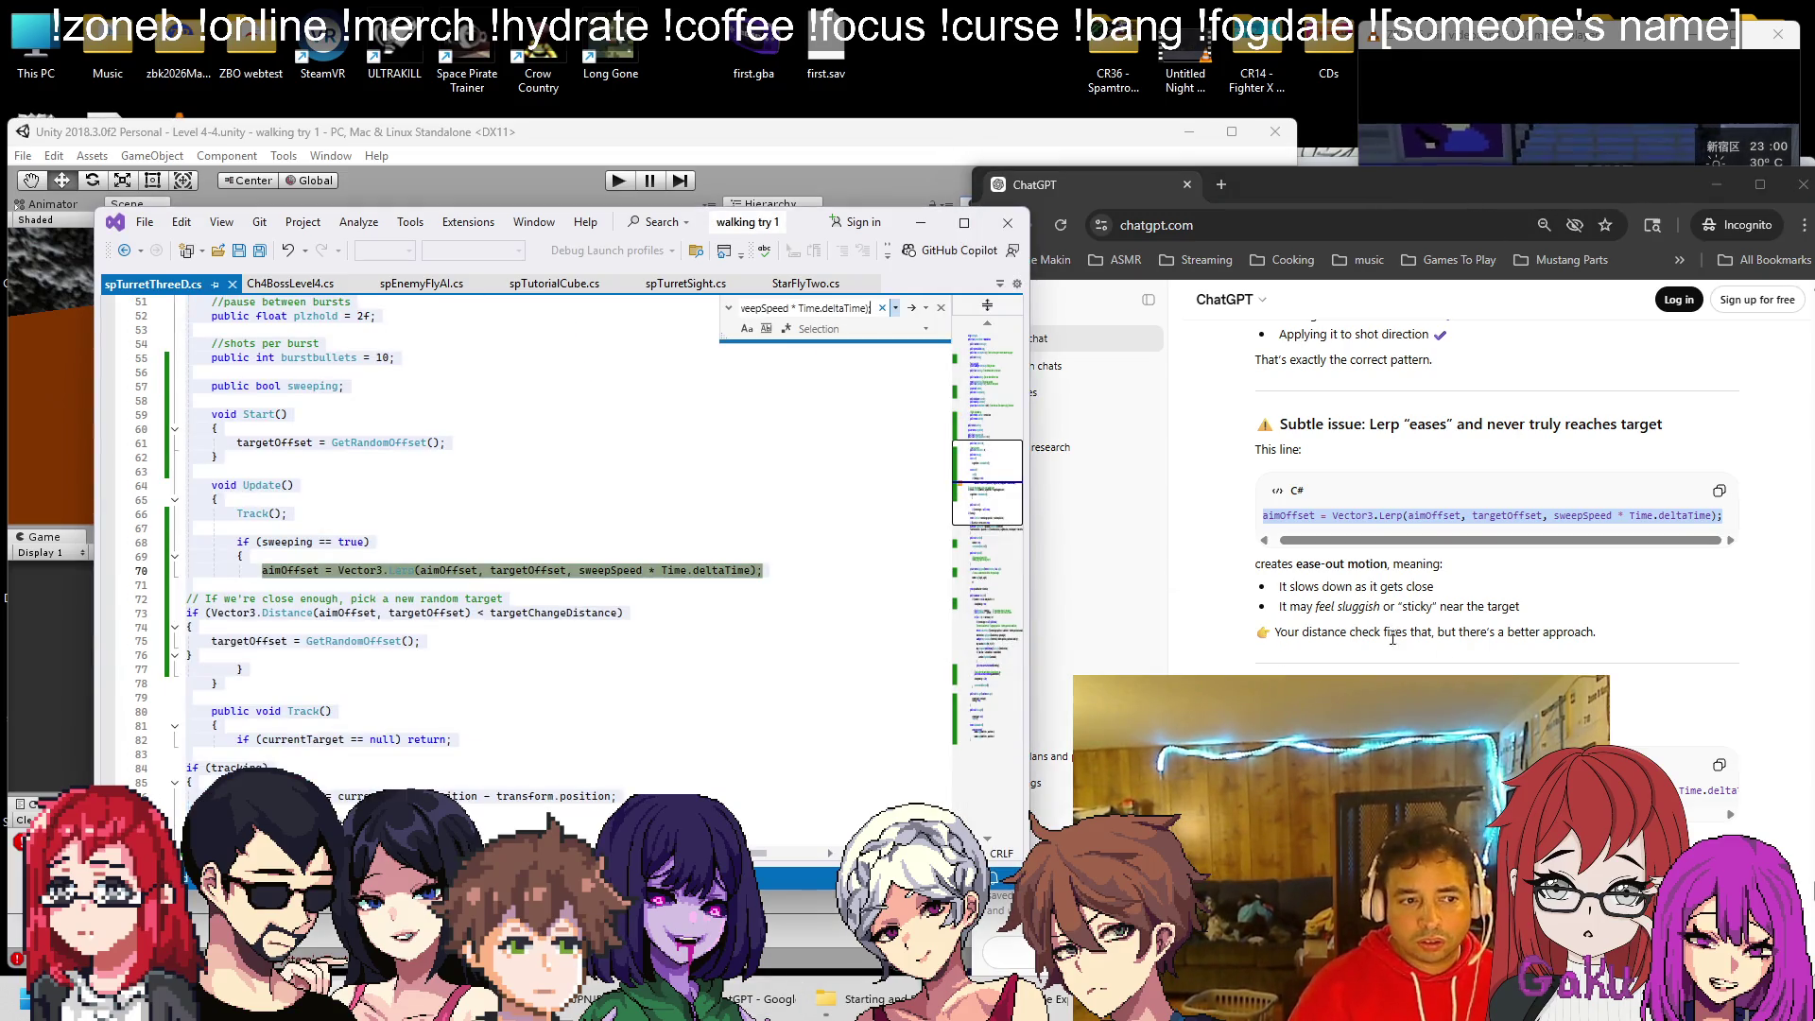
pyautogui.scroll(-2, 1432, 659)
pyautogui.click(1296, 605)
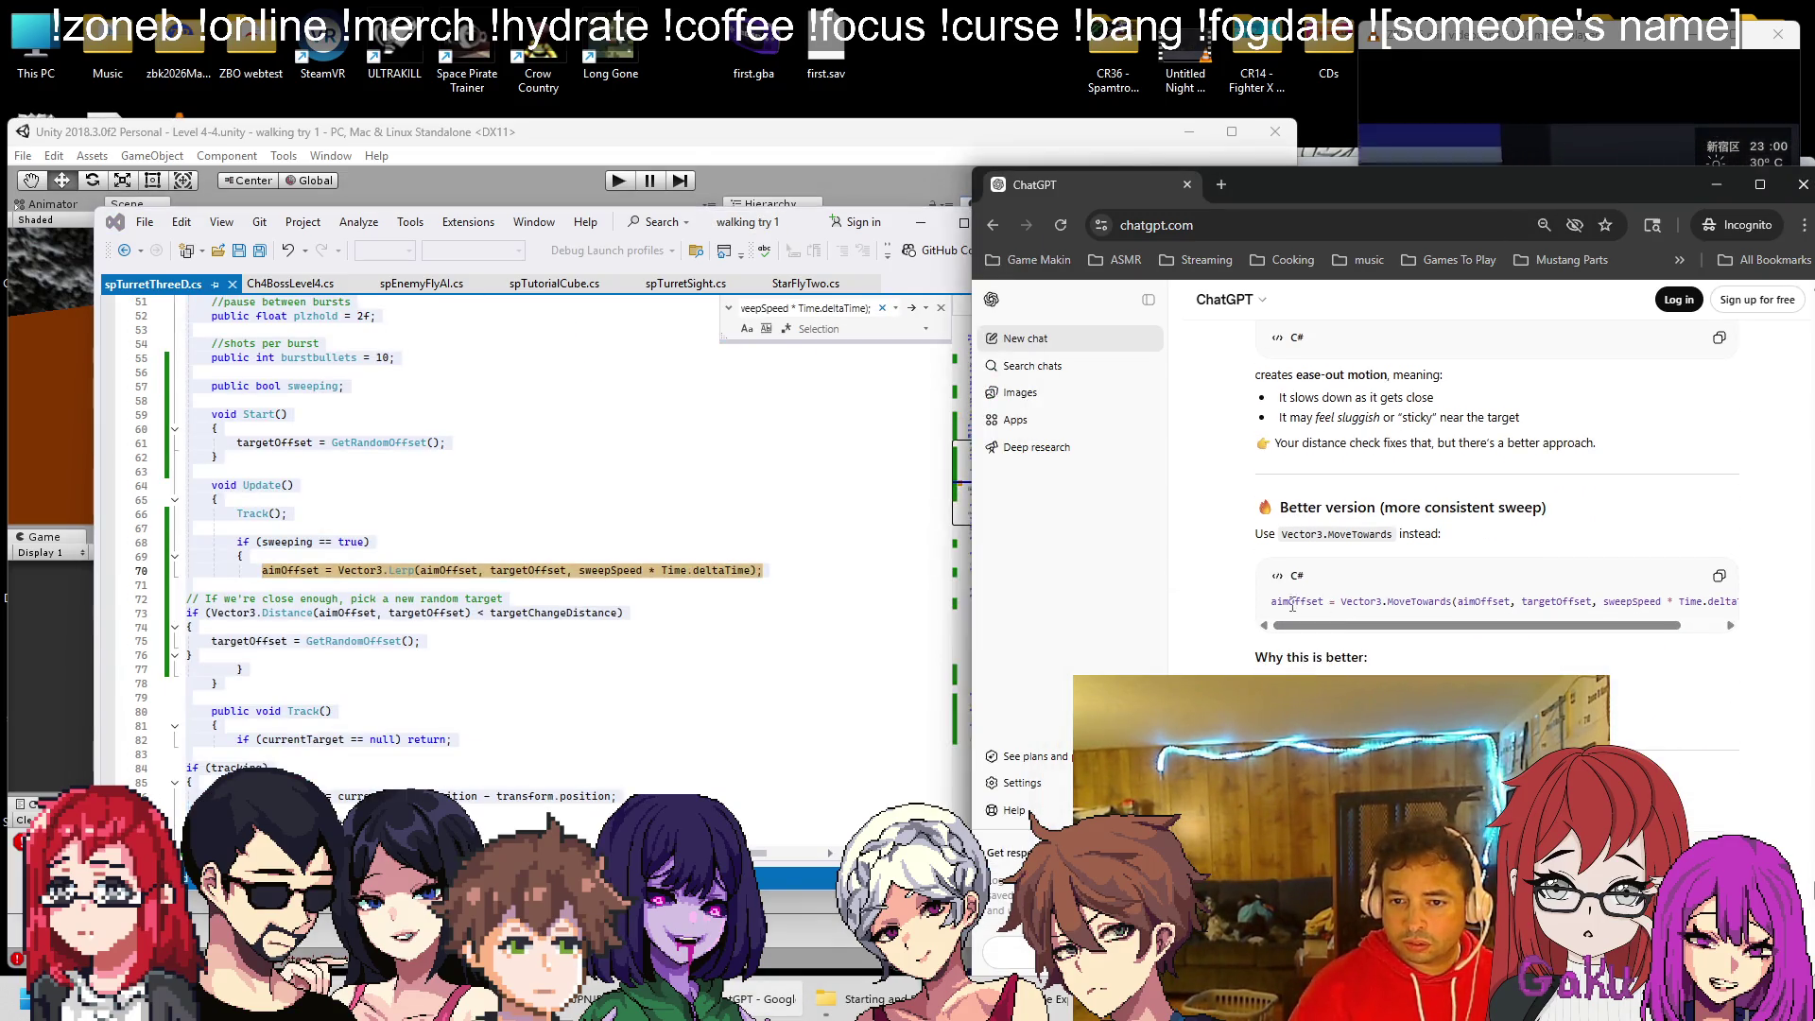
pyautogui.moveTo(1273, 605)
pyautogui.mouseDown()
pyautogui.moveTo(1616, 605)
pyautogui.moveTo(1512, 401)
pyautogui.moveTo(1716, 610)
pyautogui.mouseUp()
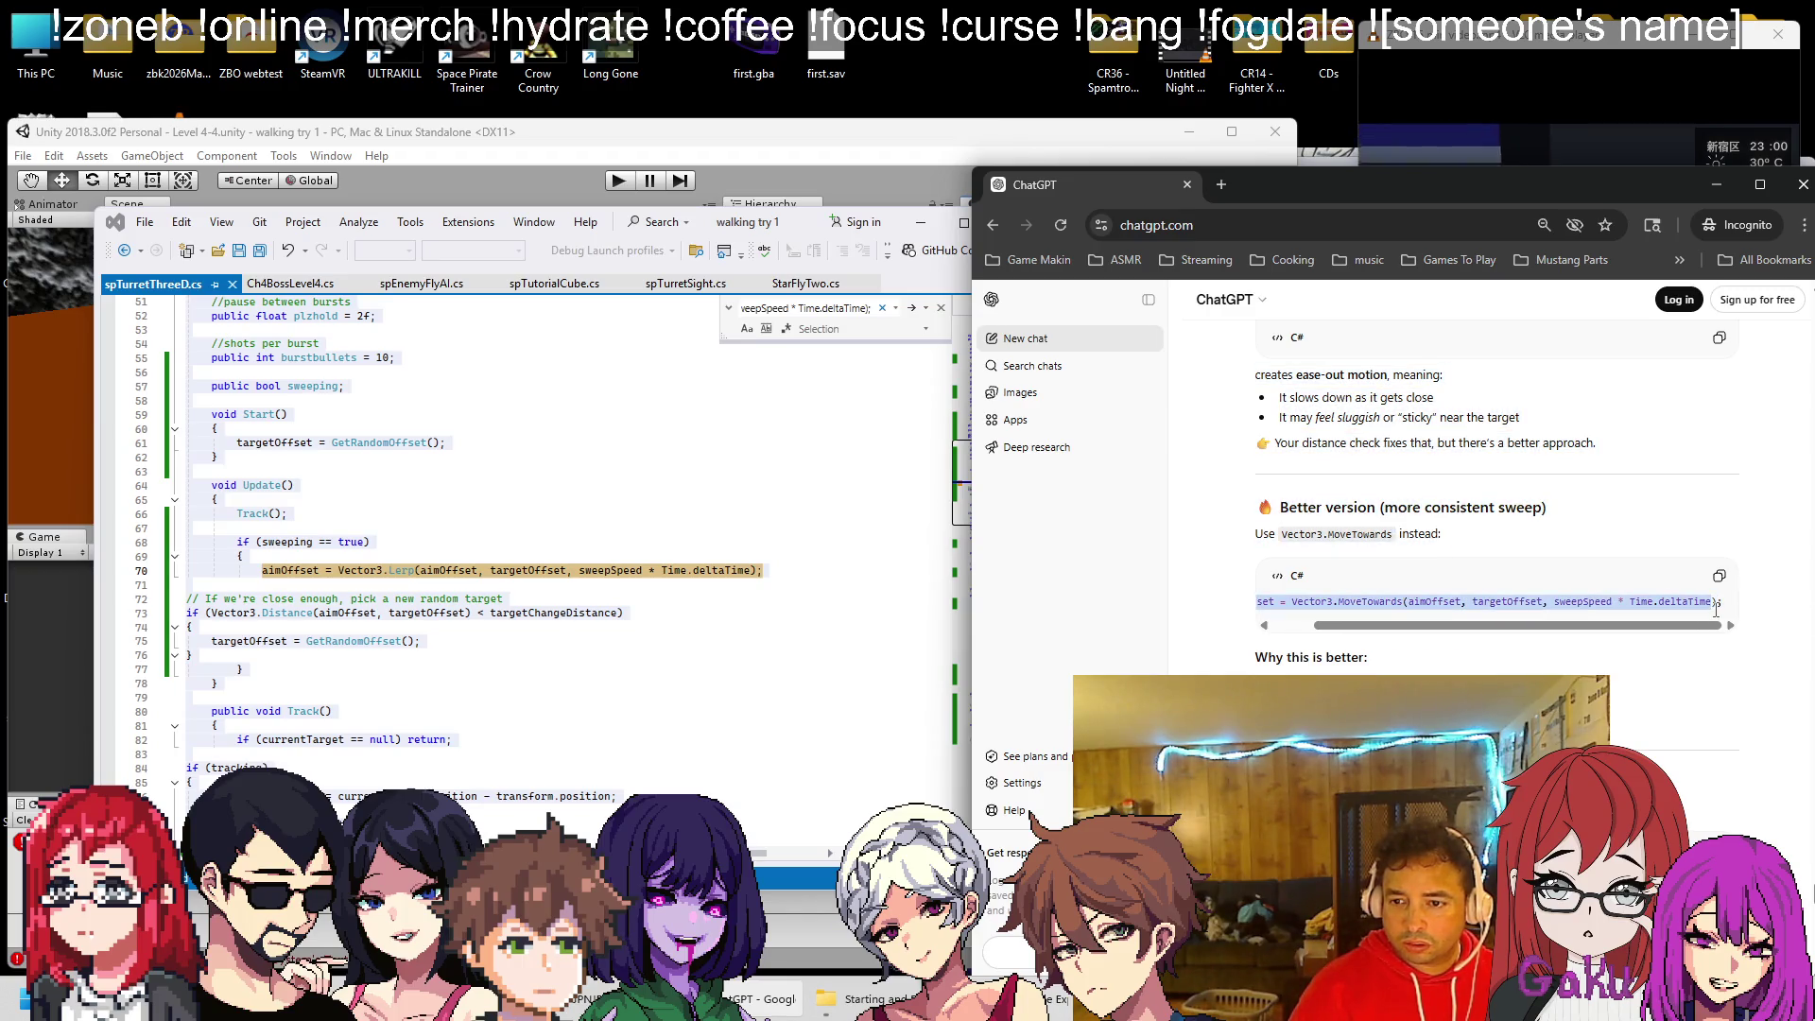
pyautogui.click(550, 589)
pyautogui.click(774, 571)
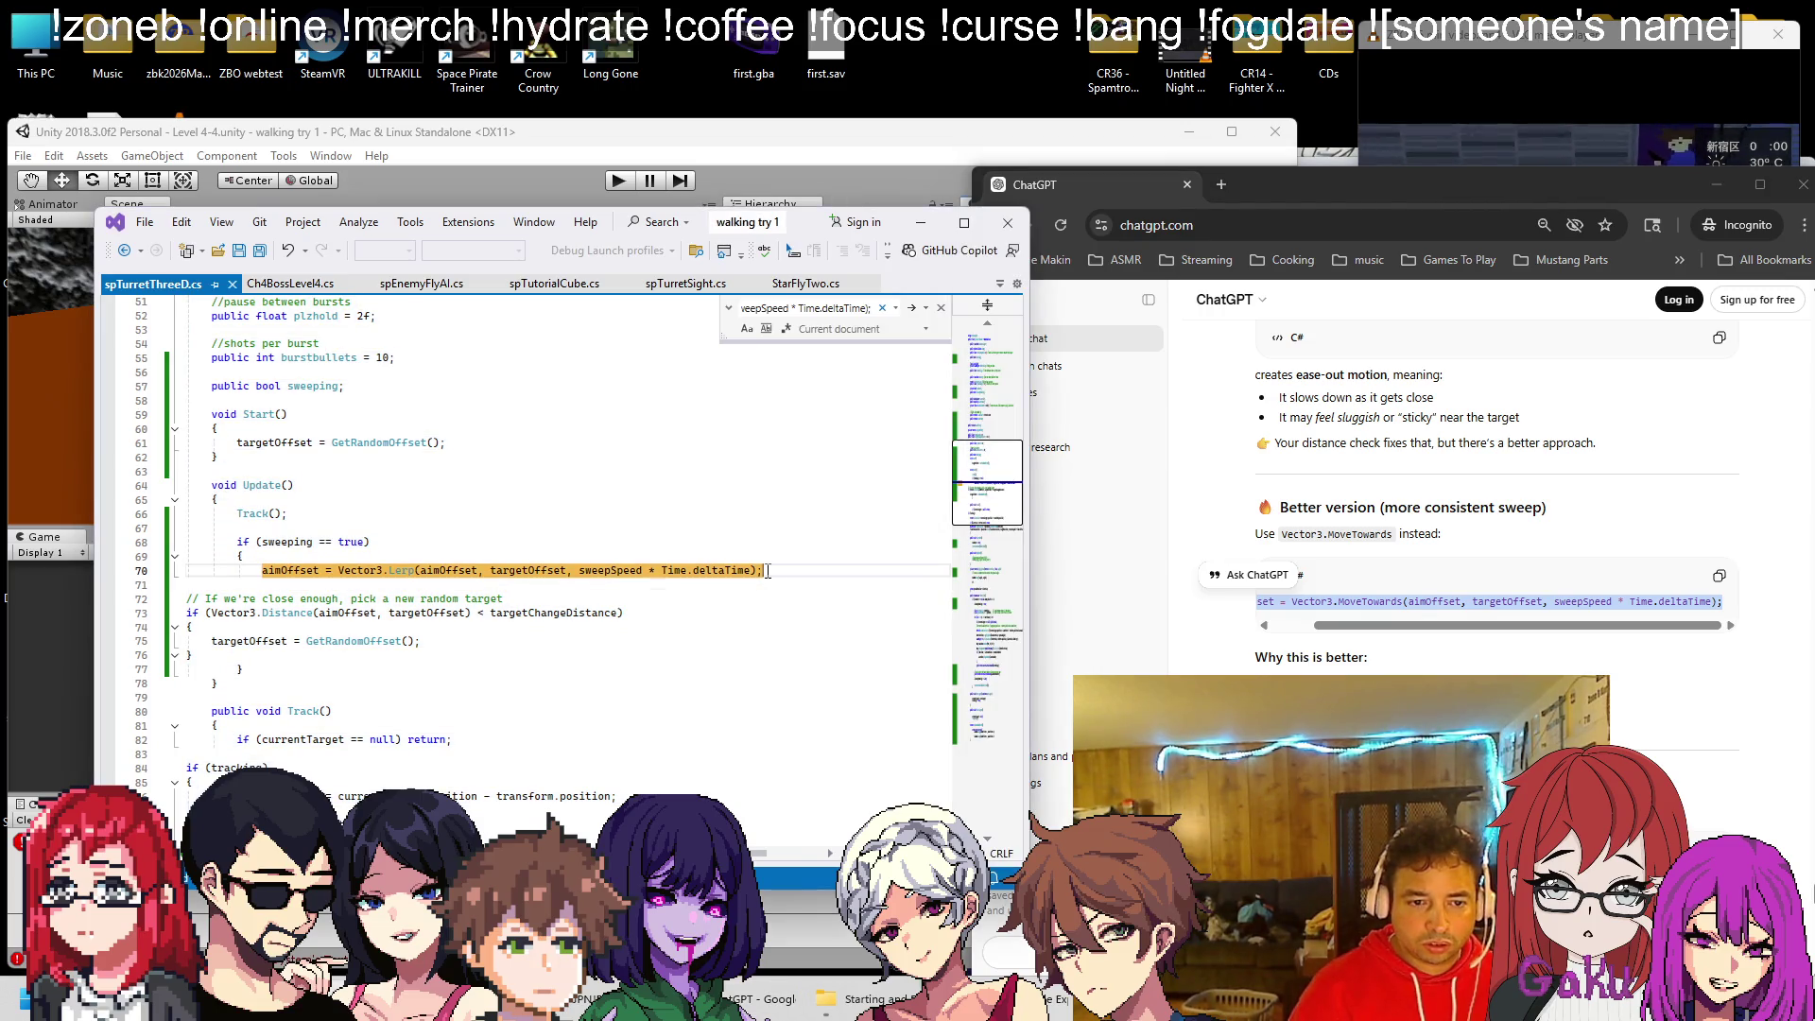
pyautogui.write('aimOffset = Vector3.MoveTowards(aimOffset, targetOffset, sweepSpeed * Time.deltaTime);')
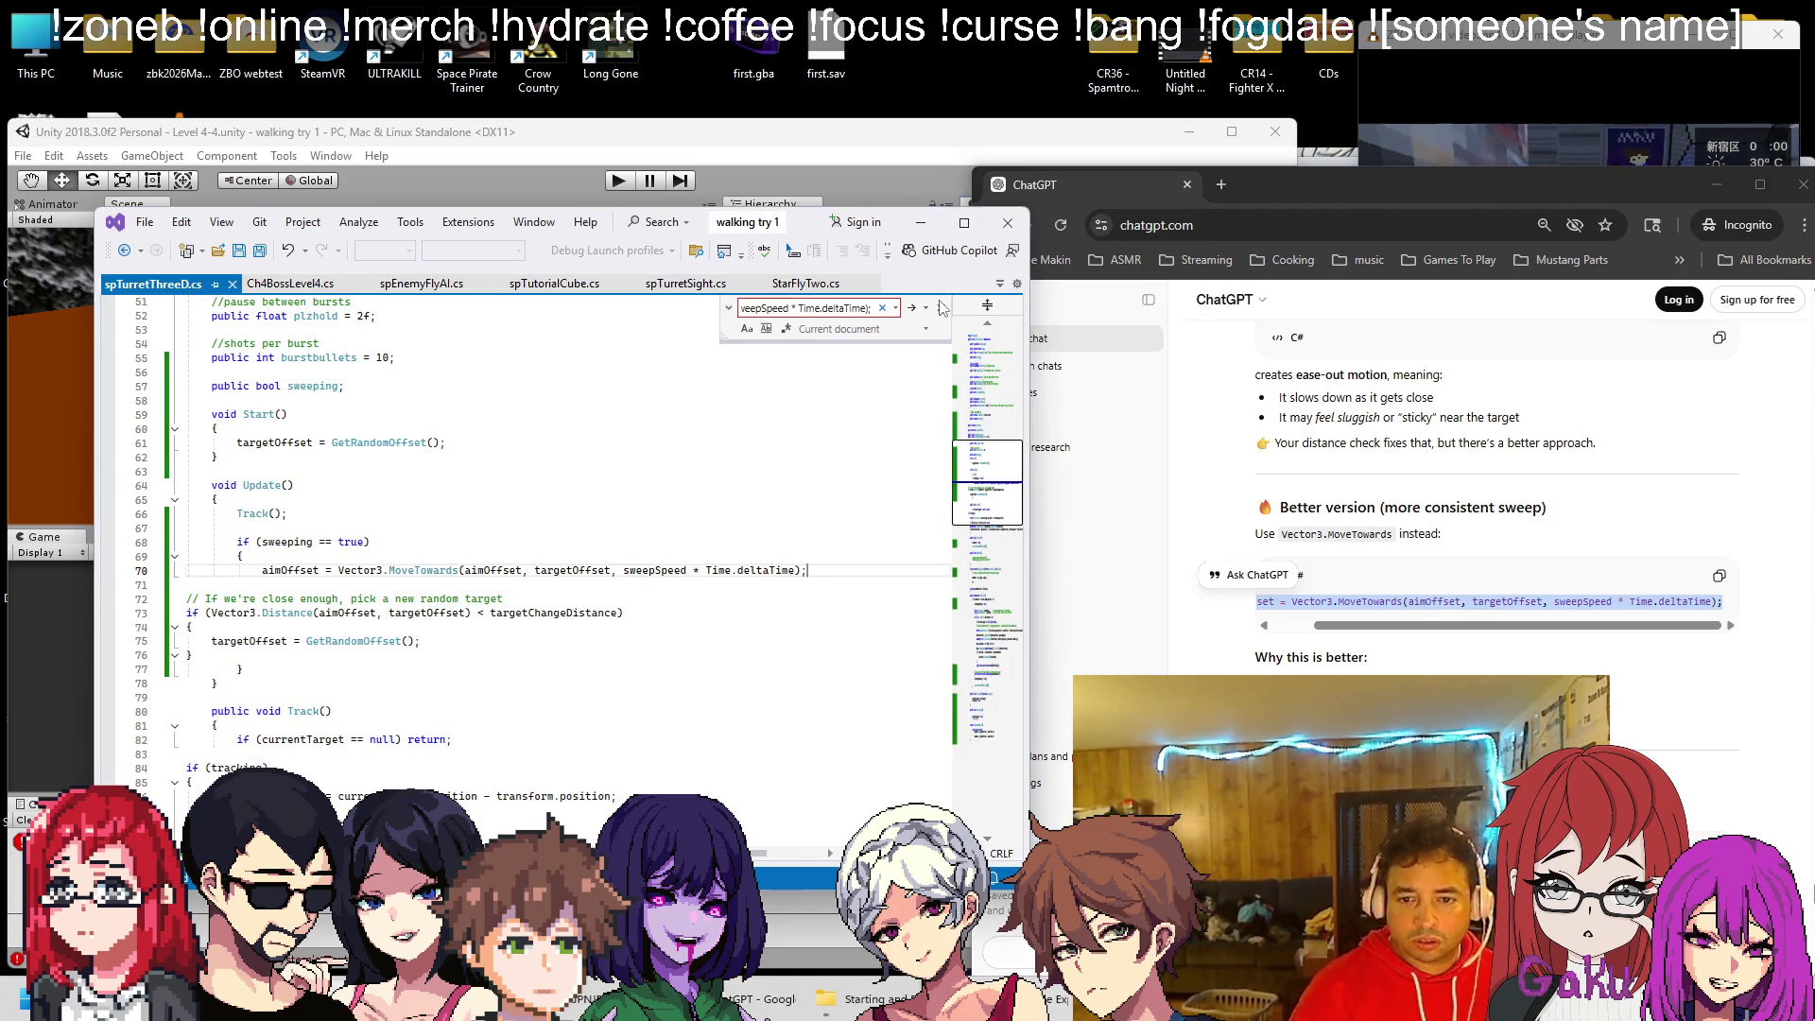
# Close the search box and review the updated sweep code in Update
pyautogui.click(938, 309)
pyautogui.scroll(-2, 1446, 621)
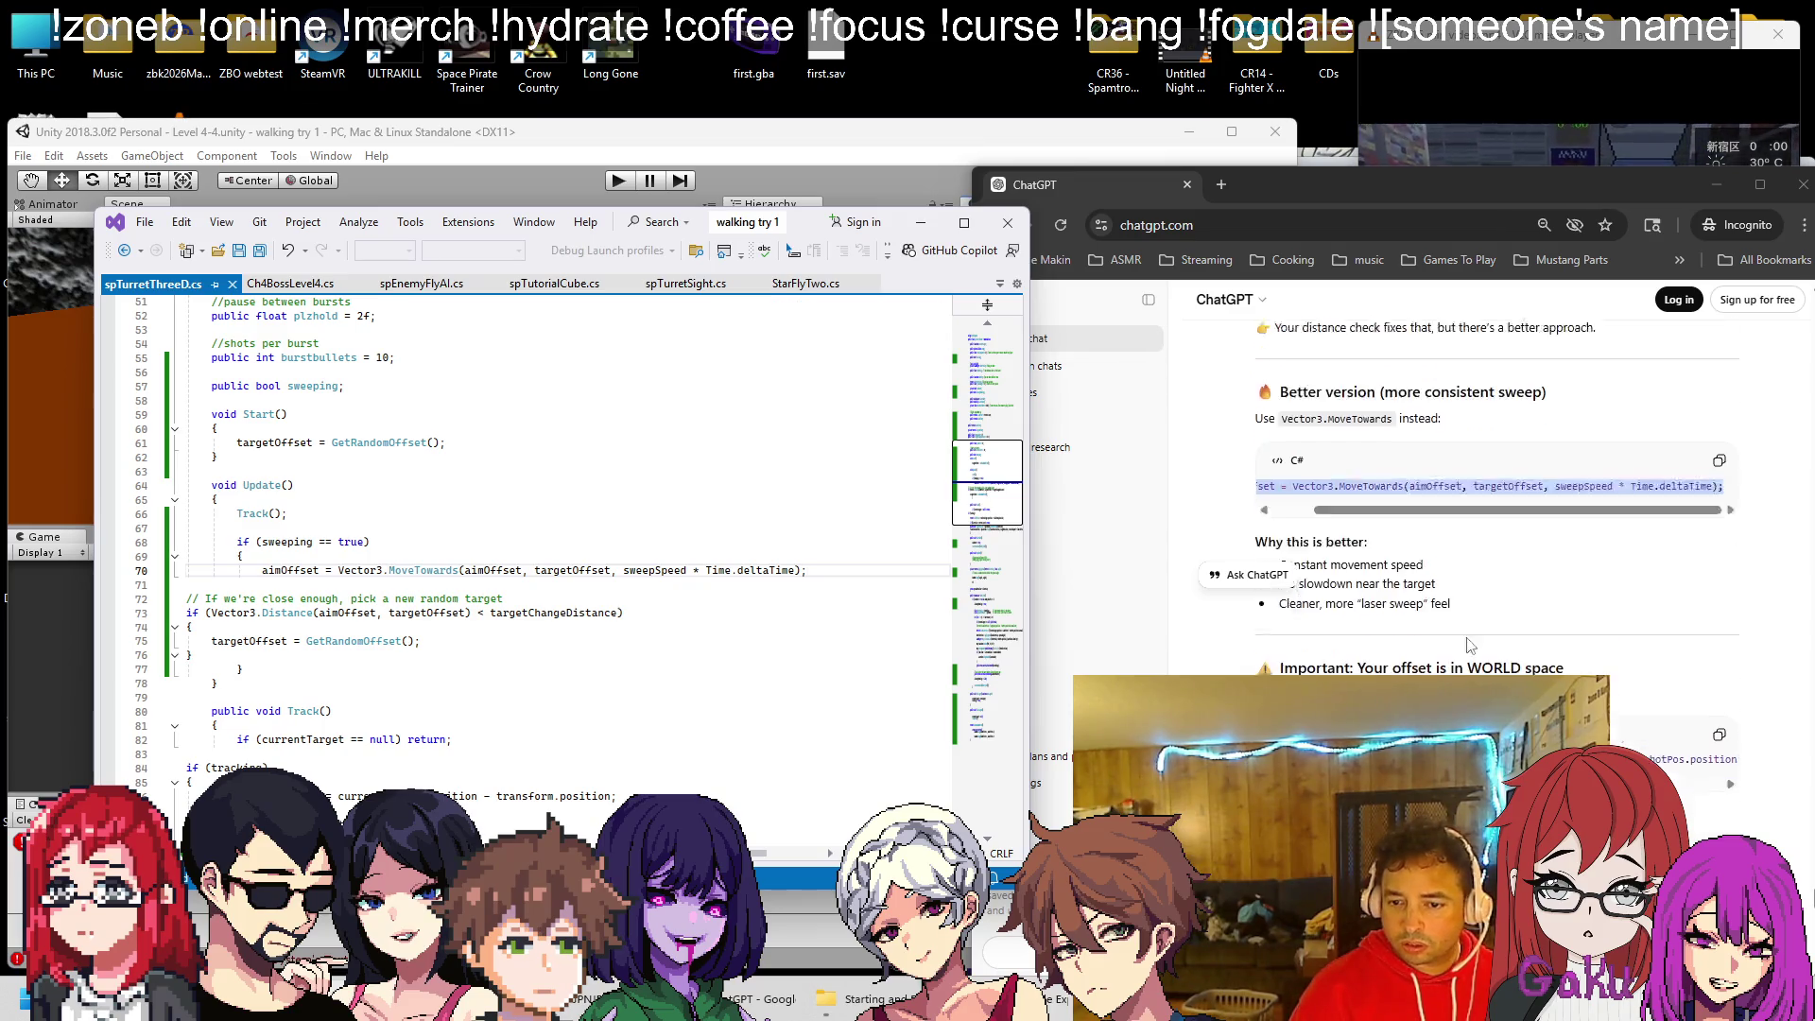
pyautogui.scroll(-1, 1420, 602)
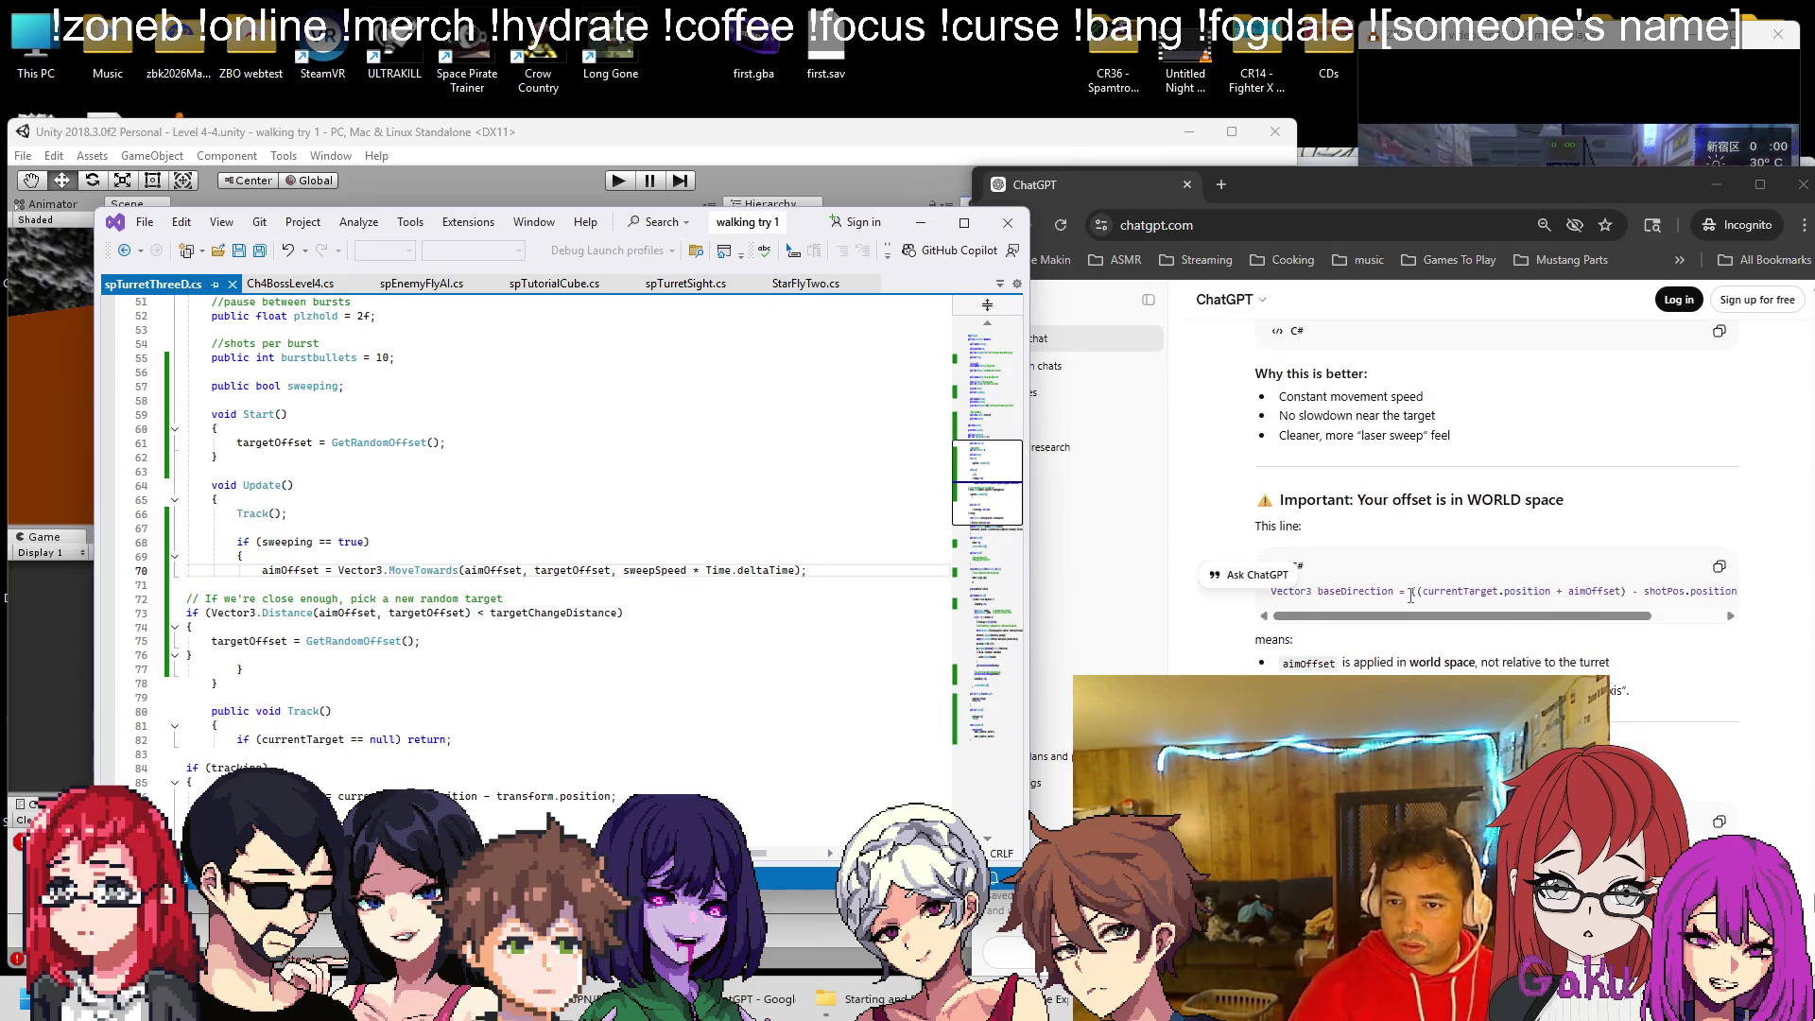
pyautogui.scroll(1, 1399, 567)
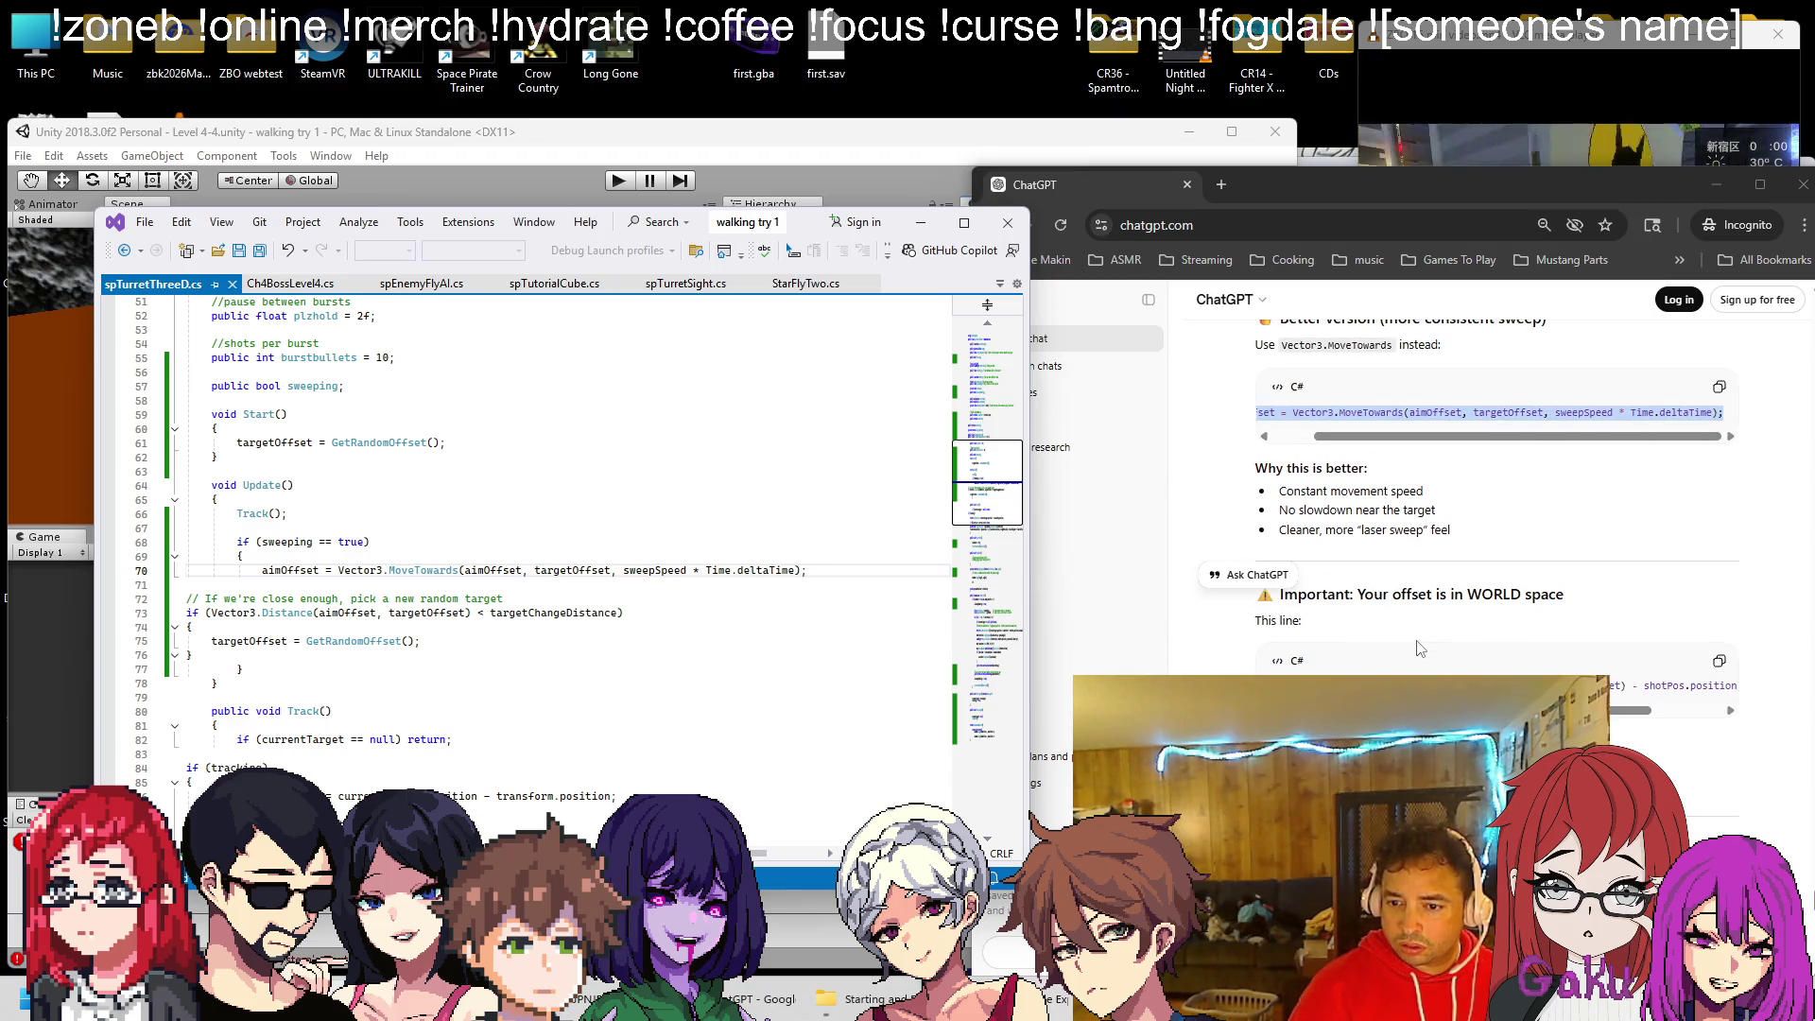
pyautogui.scroll(-1, 1413, 645)
pyautogui.scroll(-1, 1388, 667)
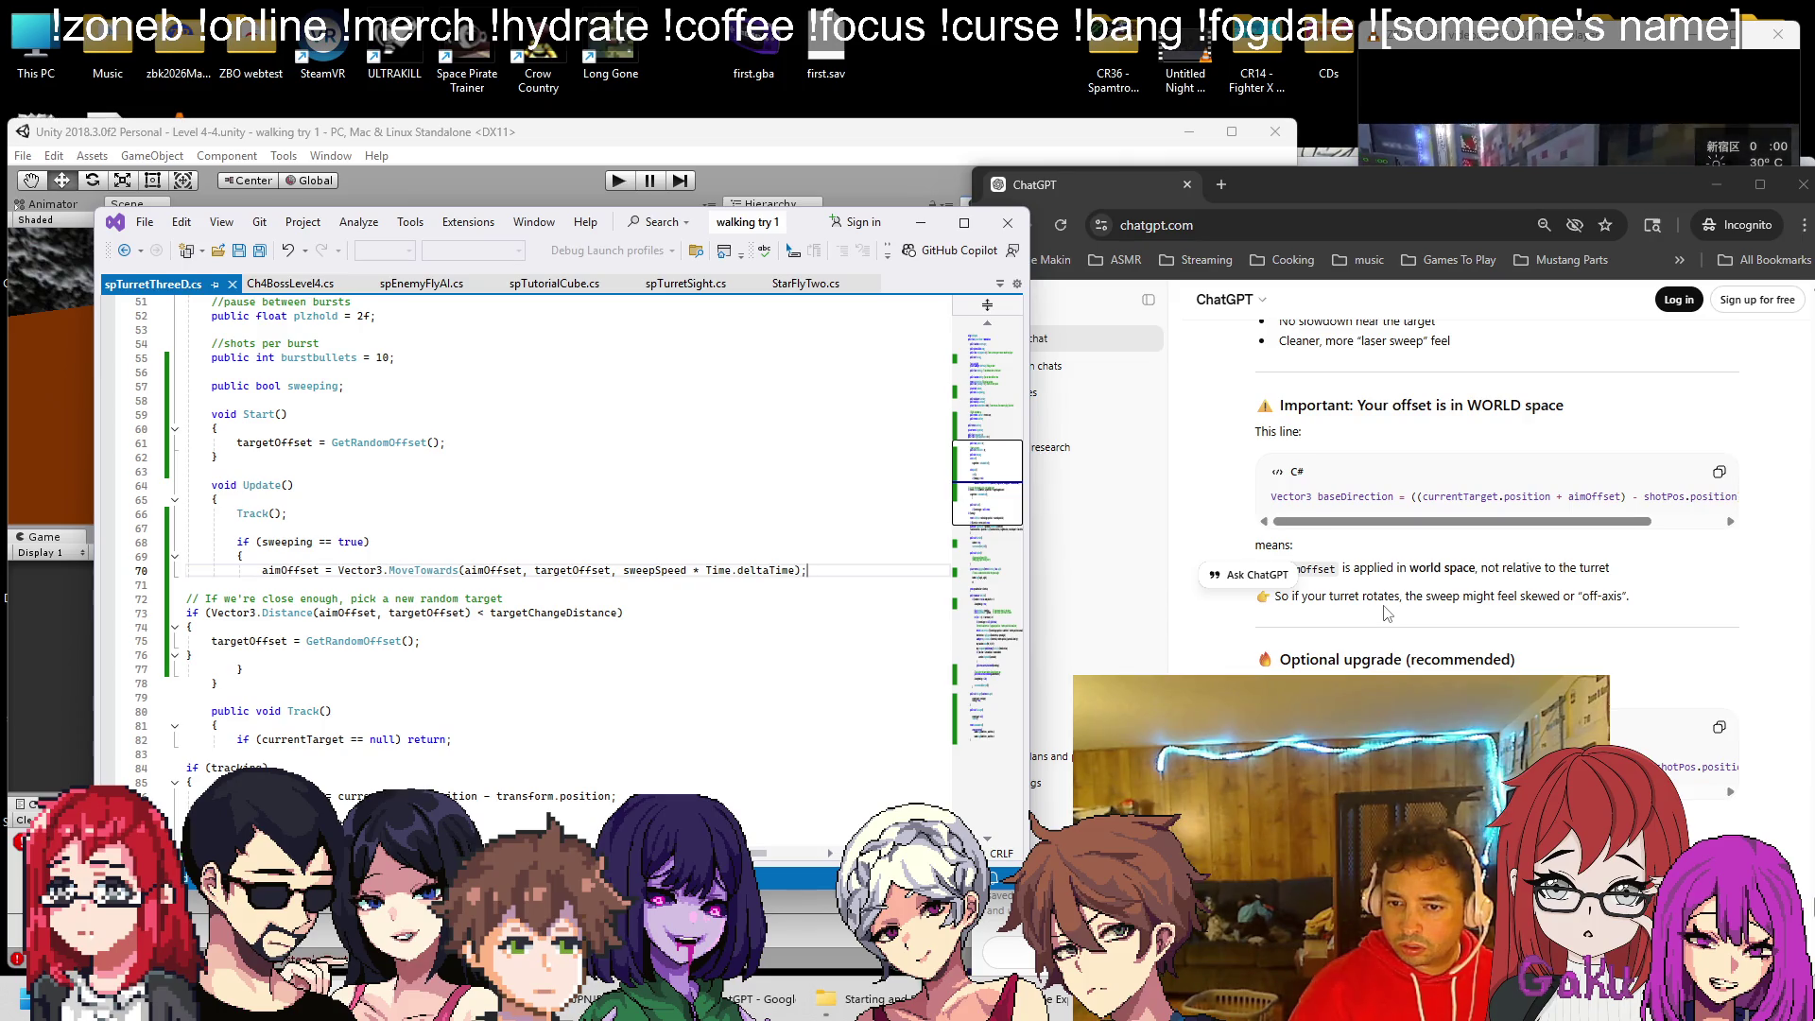
pyautogui.scroll(-1, 1368, 622)
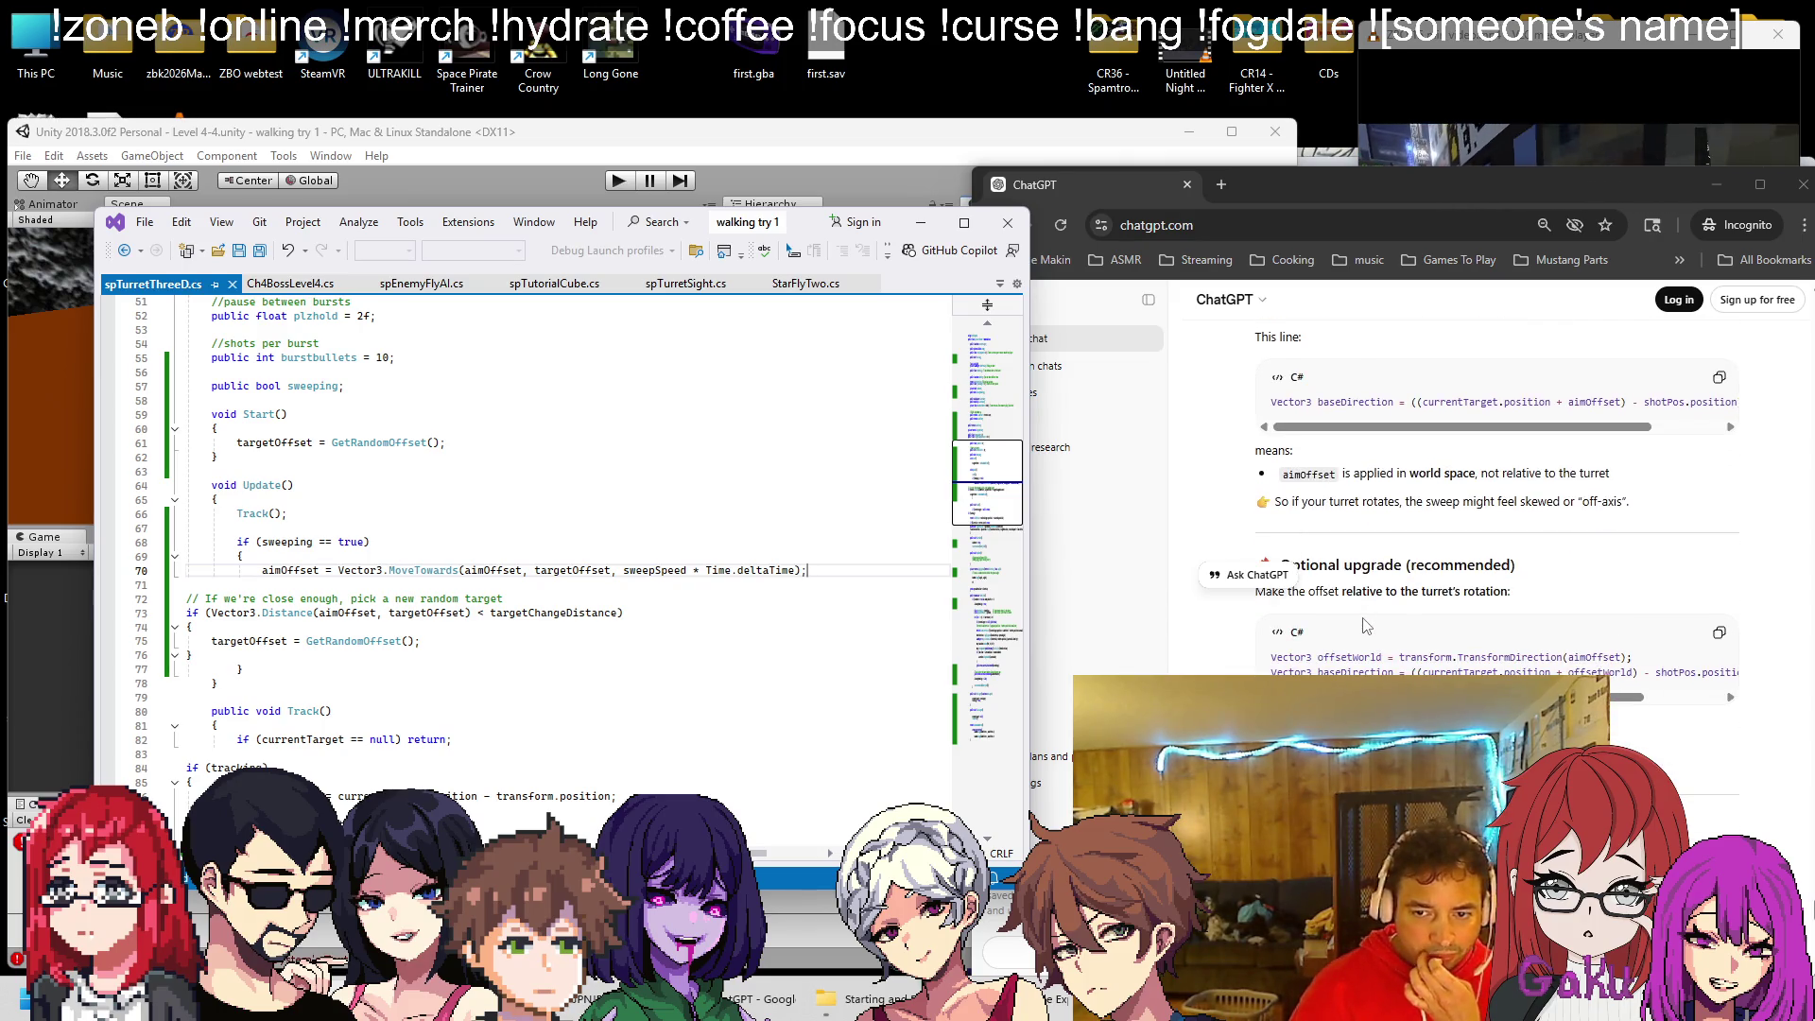
pyautogui.scroll(-2, 1366, 629)
pyautogui.scroll(2, 1364, 638)
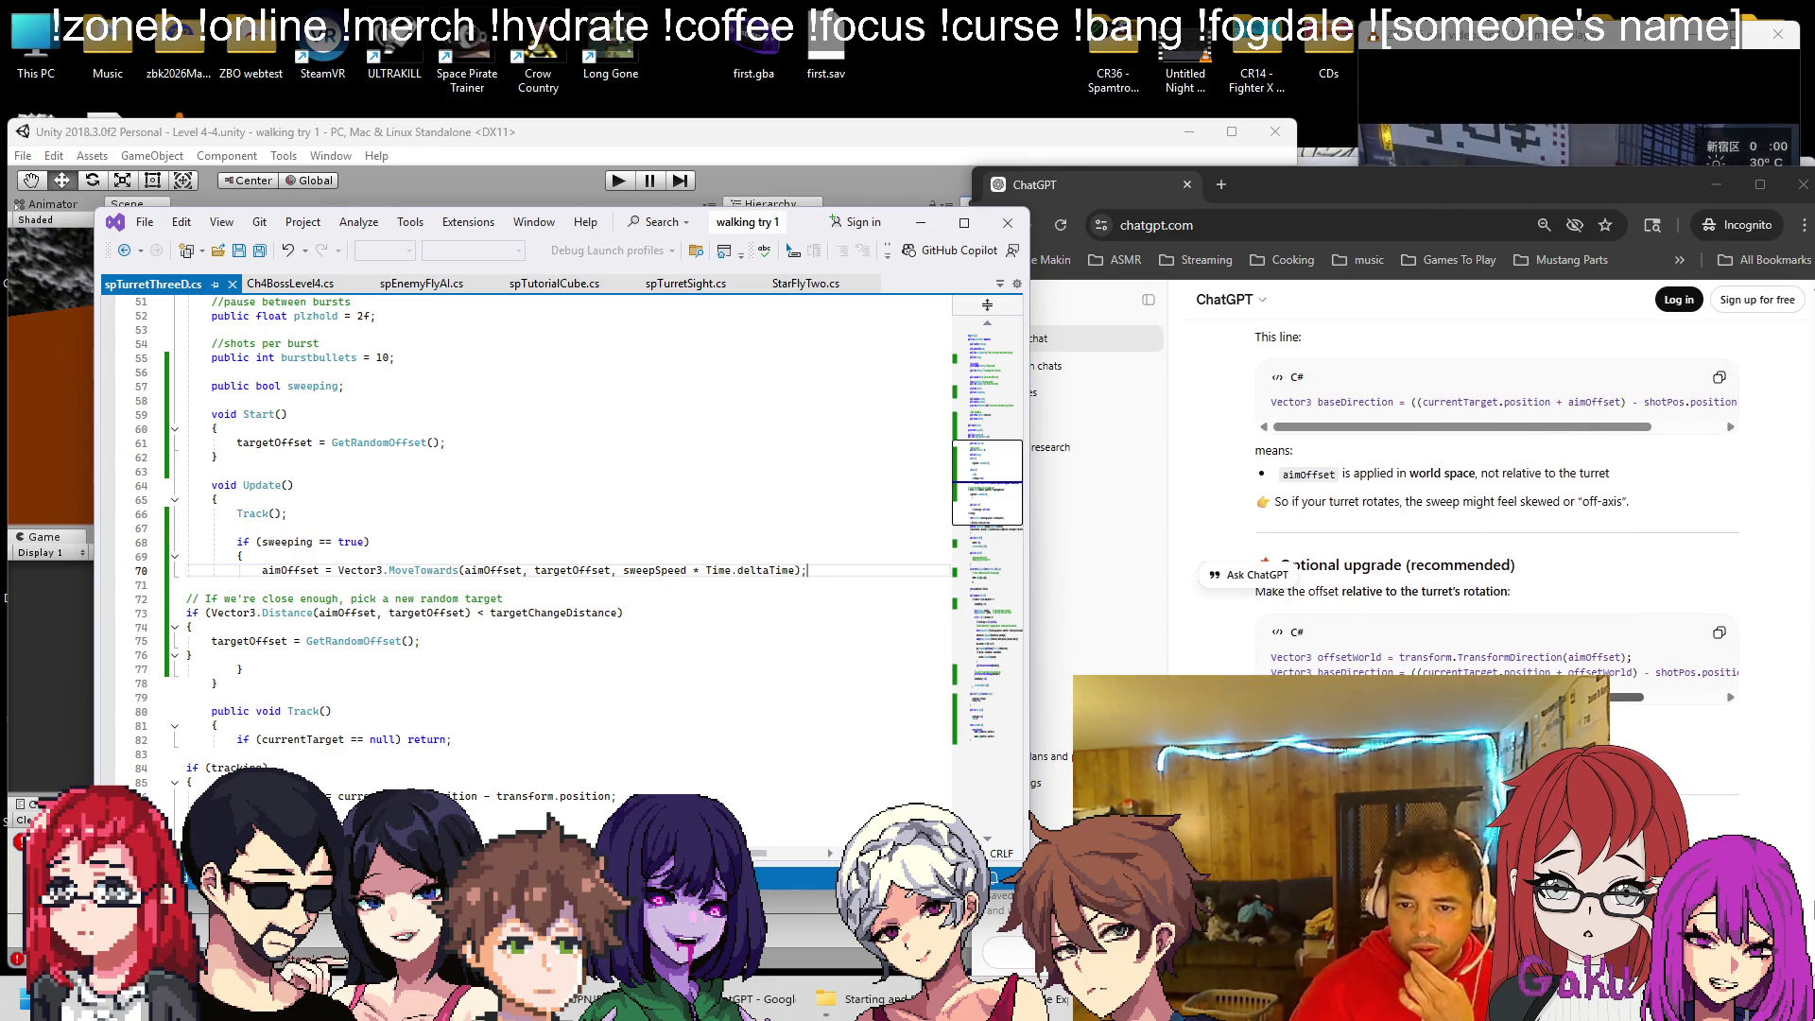
pyautogui.scroll(-1, 1306, 659)
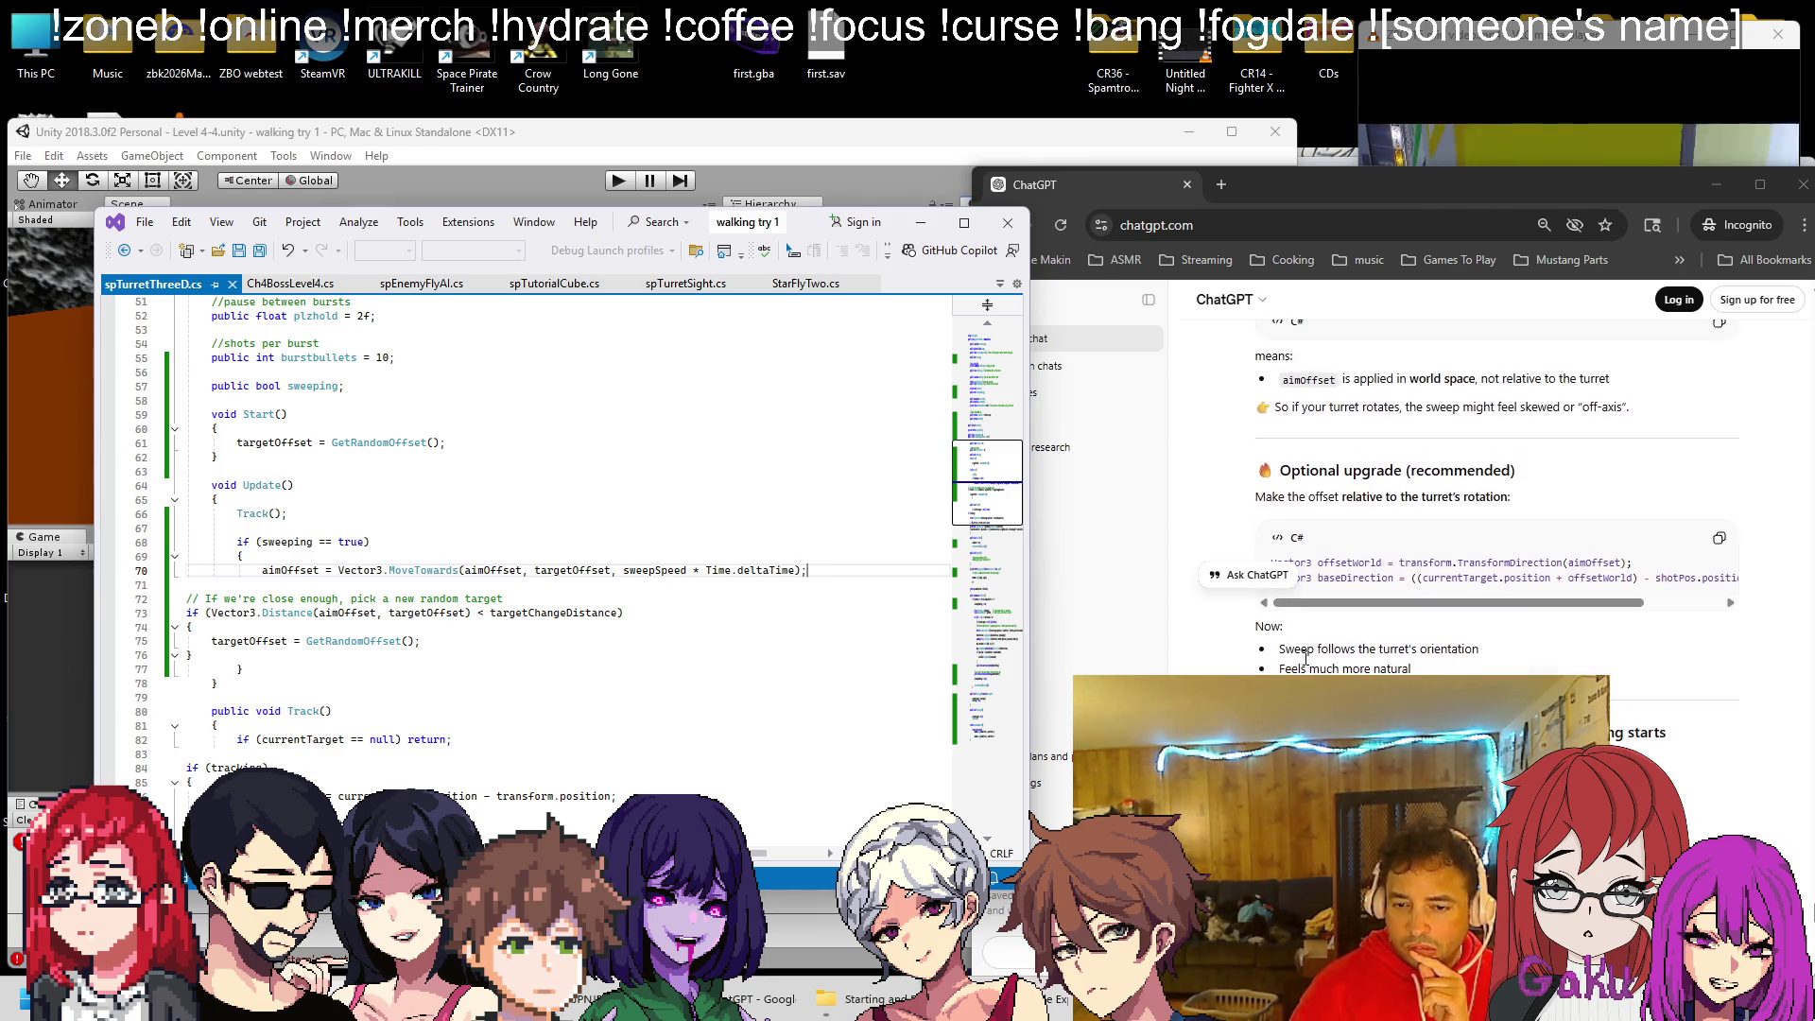
# Dismiss ChatGPT's login prompt and scroll to the 'Find this in your ShotCycle()' offsetWorld instructions
pyautogui.scroll(-1, 1306, 646)
pyautogui.scroll(2, 1305, 646)
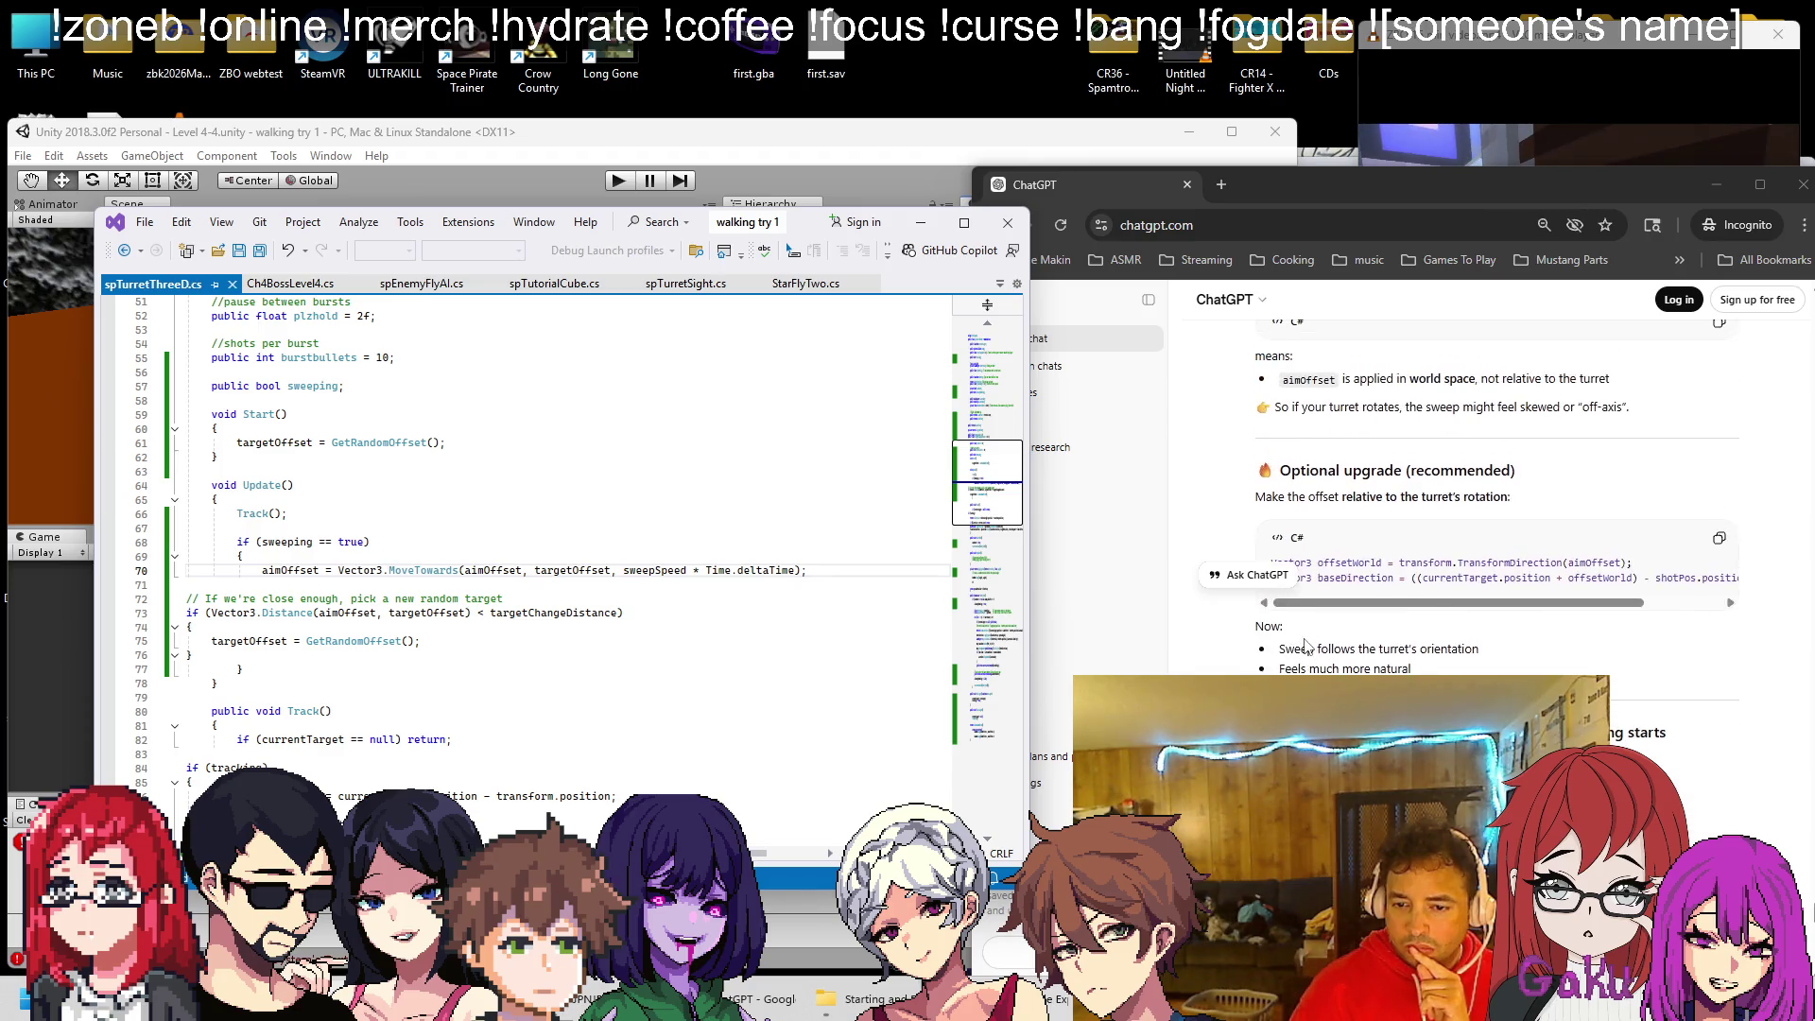
pyautogui.scroll(-1, 1295, 653)
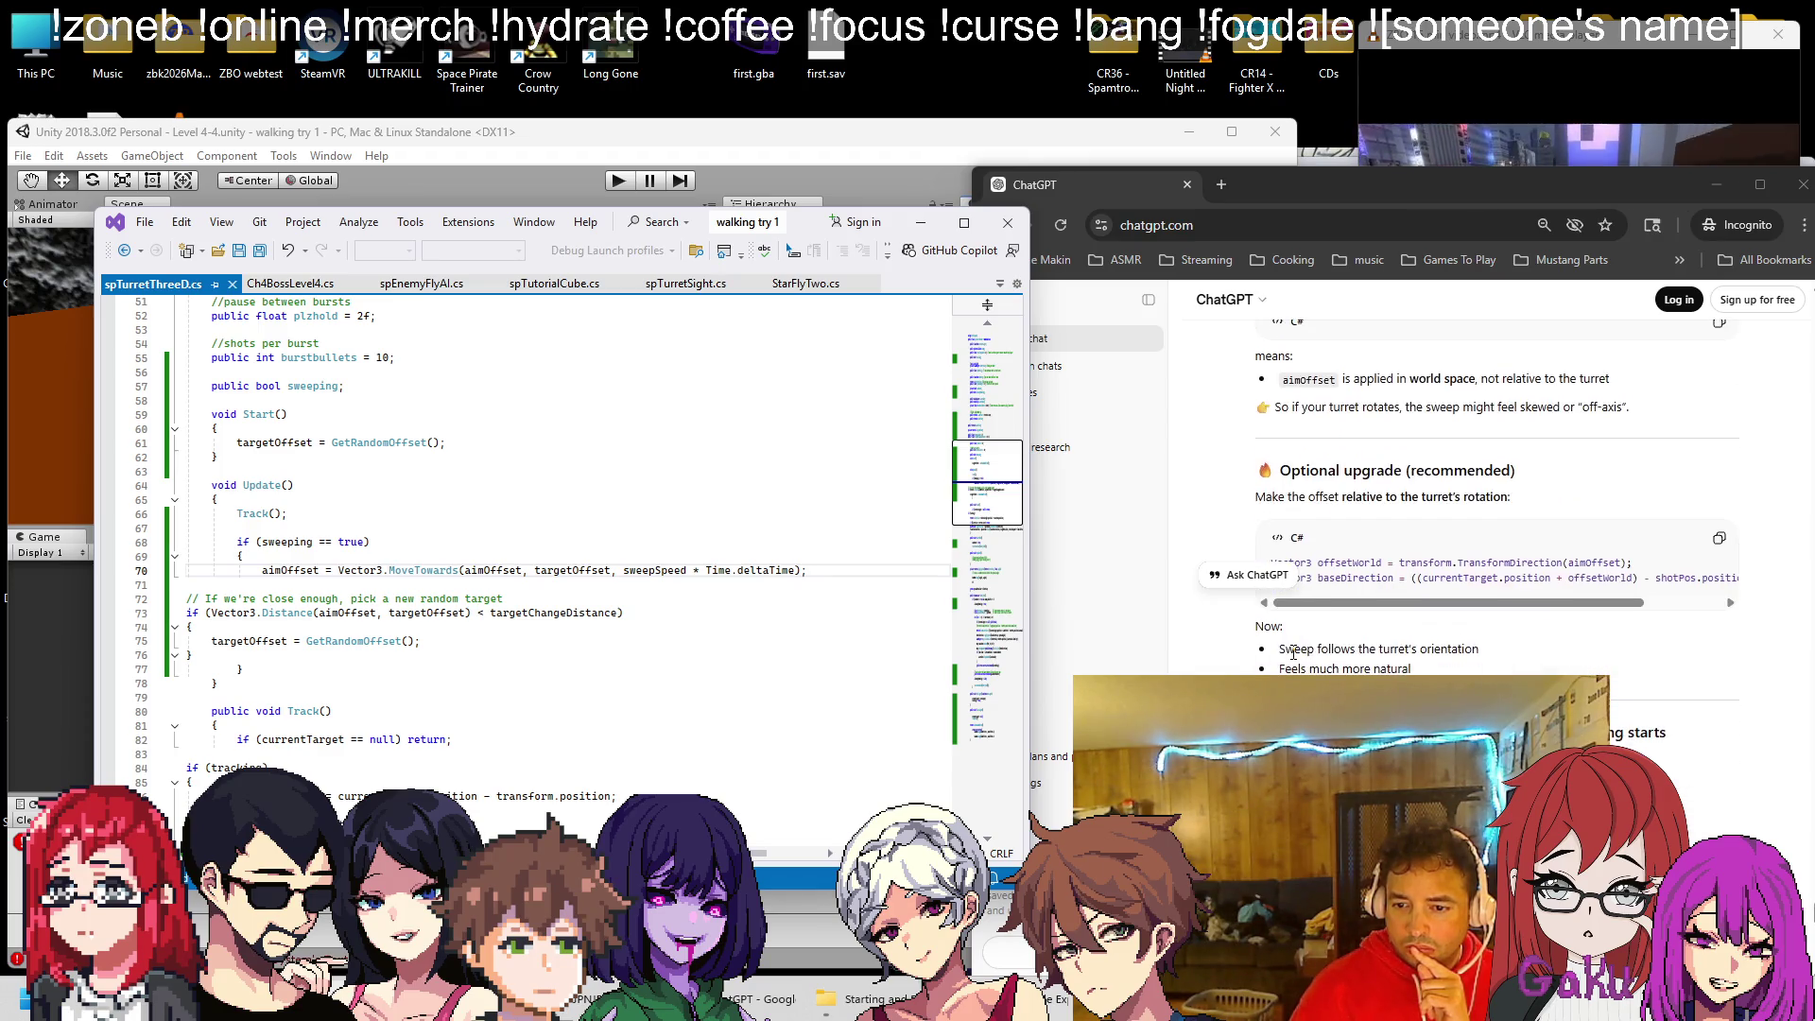
pyautogui.scroll(1, 1294, 652)
pyautogui.scroll(1, 1265, 659)
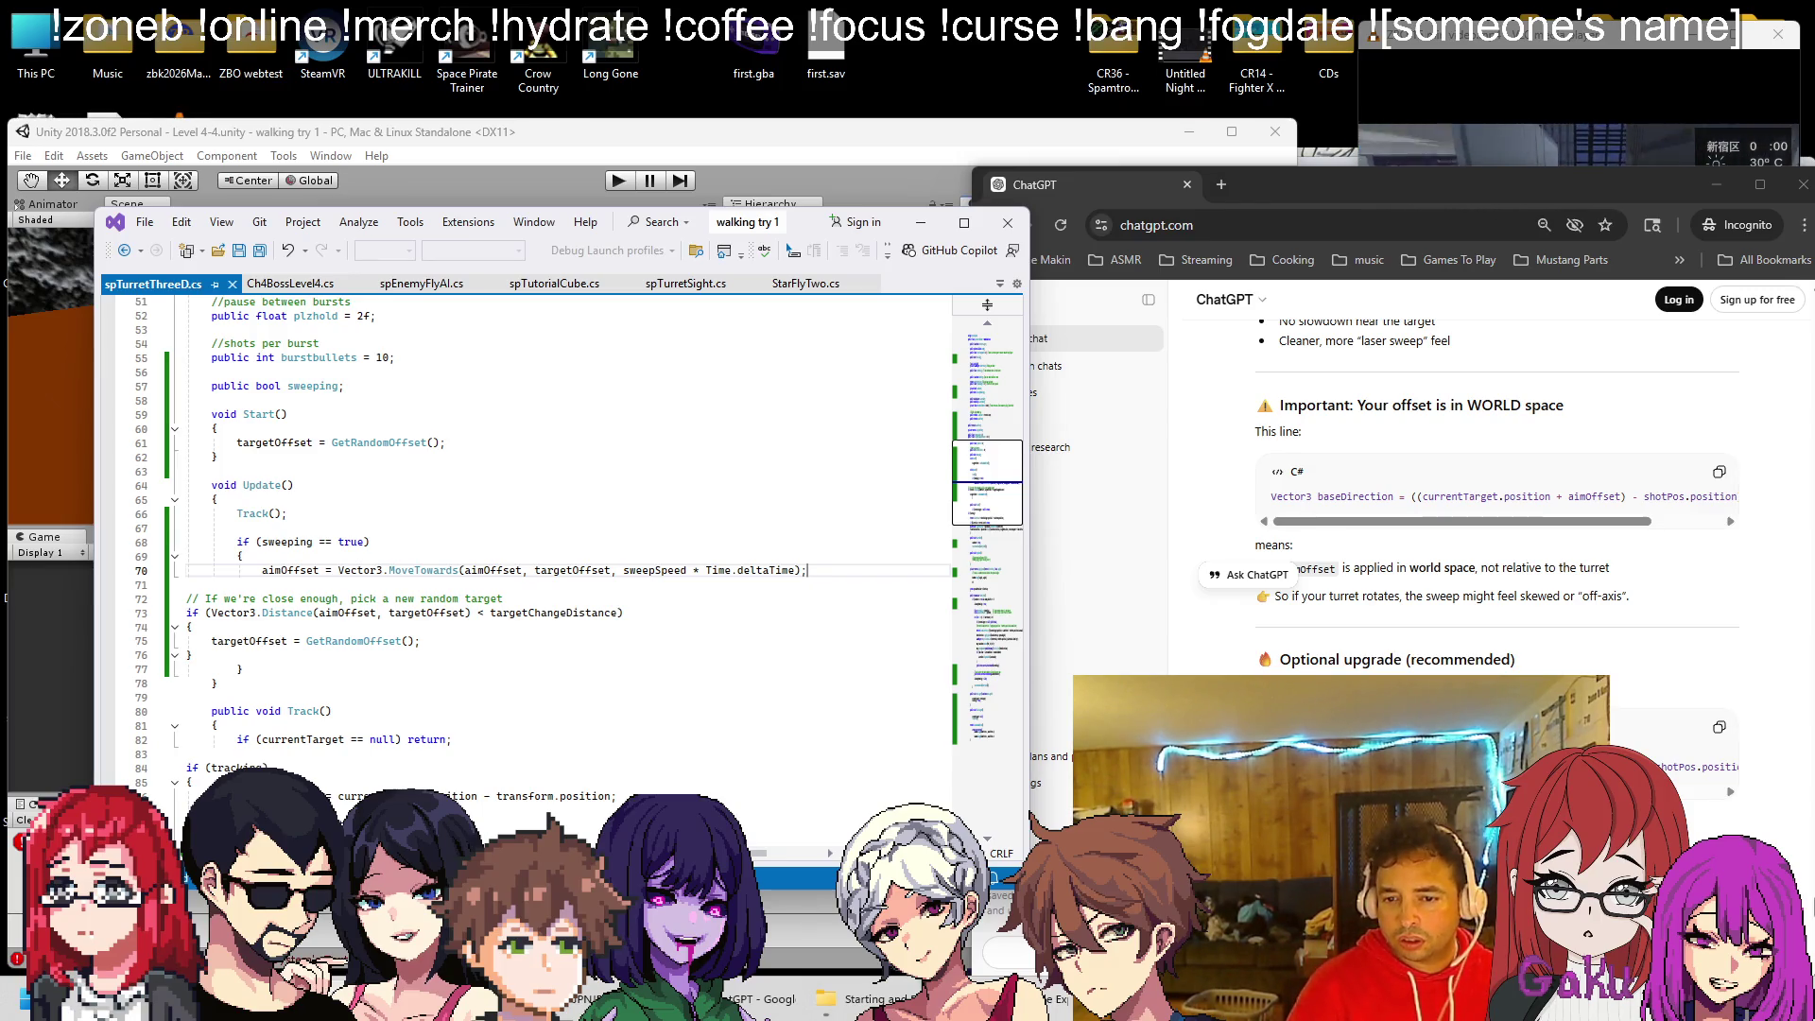
pyautogui.moveTo(1271, 766)
pyautogui.mouseDown()
pyautogui.moveTo(1806, 767)
pyautogui.moveTo(1723, 767)
pyautogui.mouseUp()
pyautogui.scroll(-8, 1723, 767)
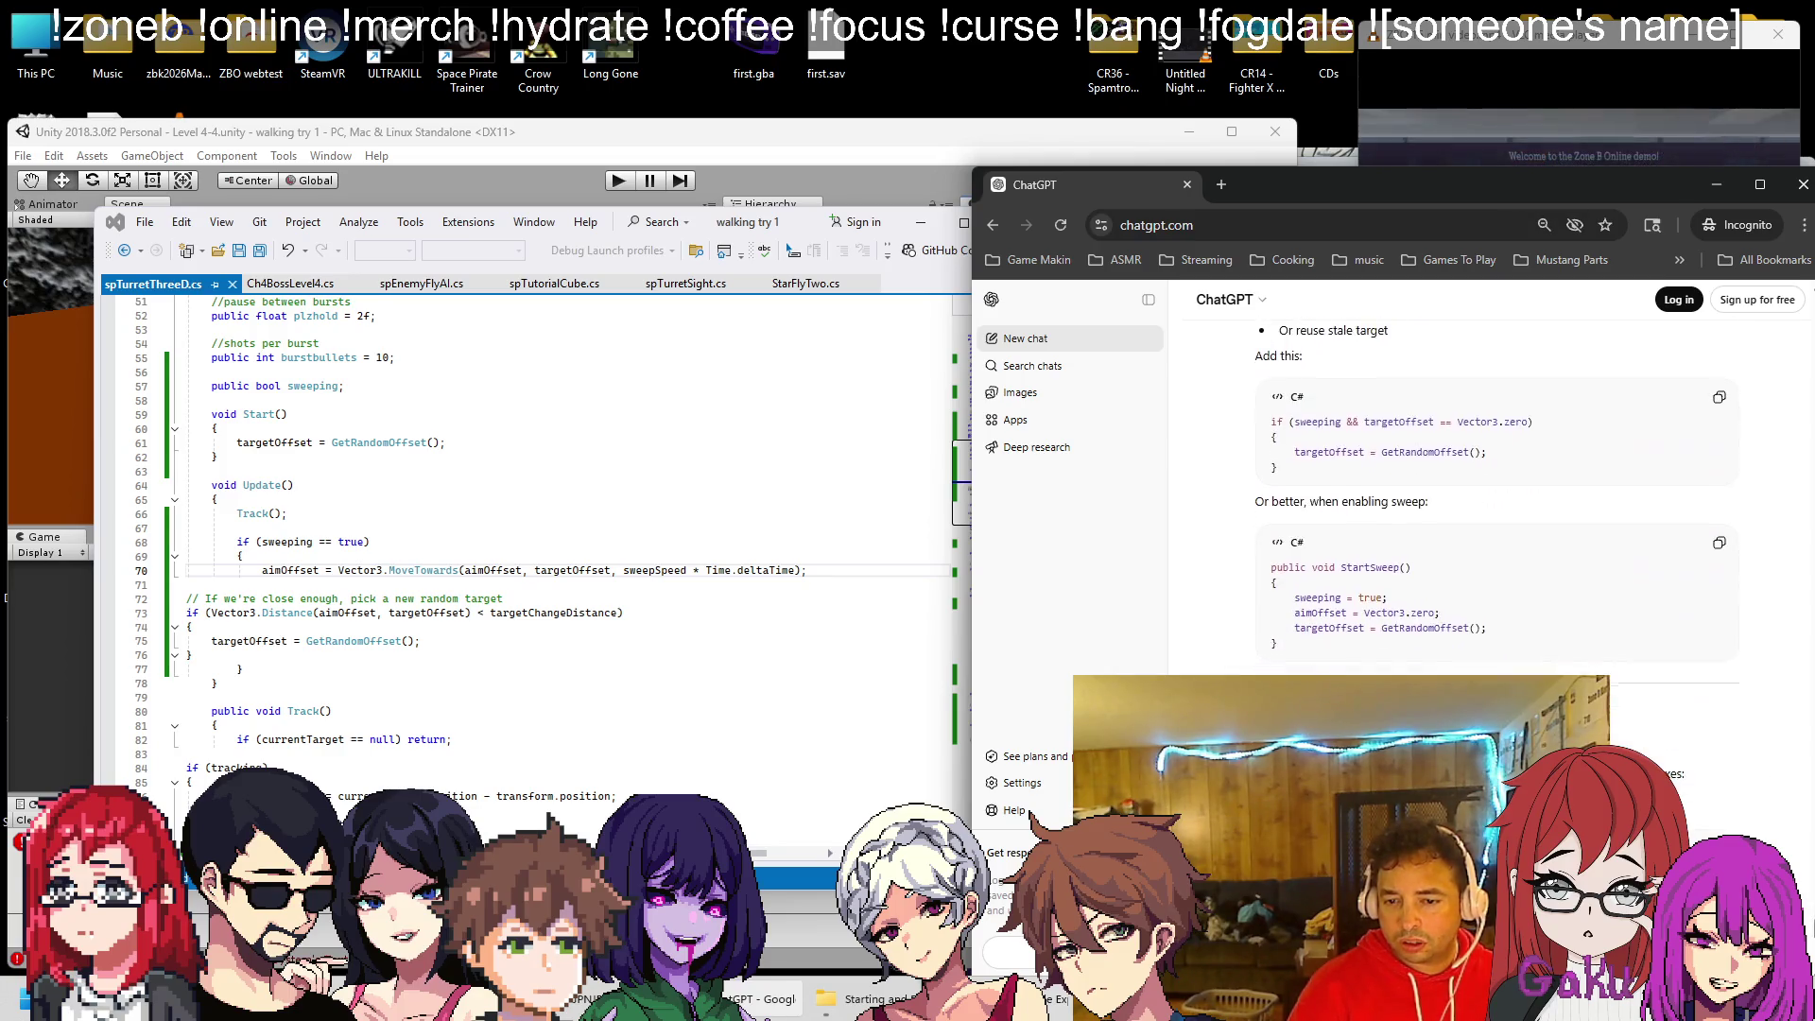
pyautogui.scroll(1, 1724, 768)
pyautogui.scroll(3, 1723, 767)
pyautogui.scroll(-6, 1723, 767)
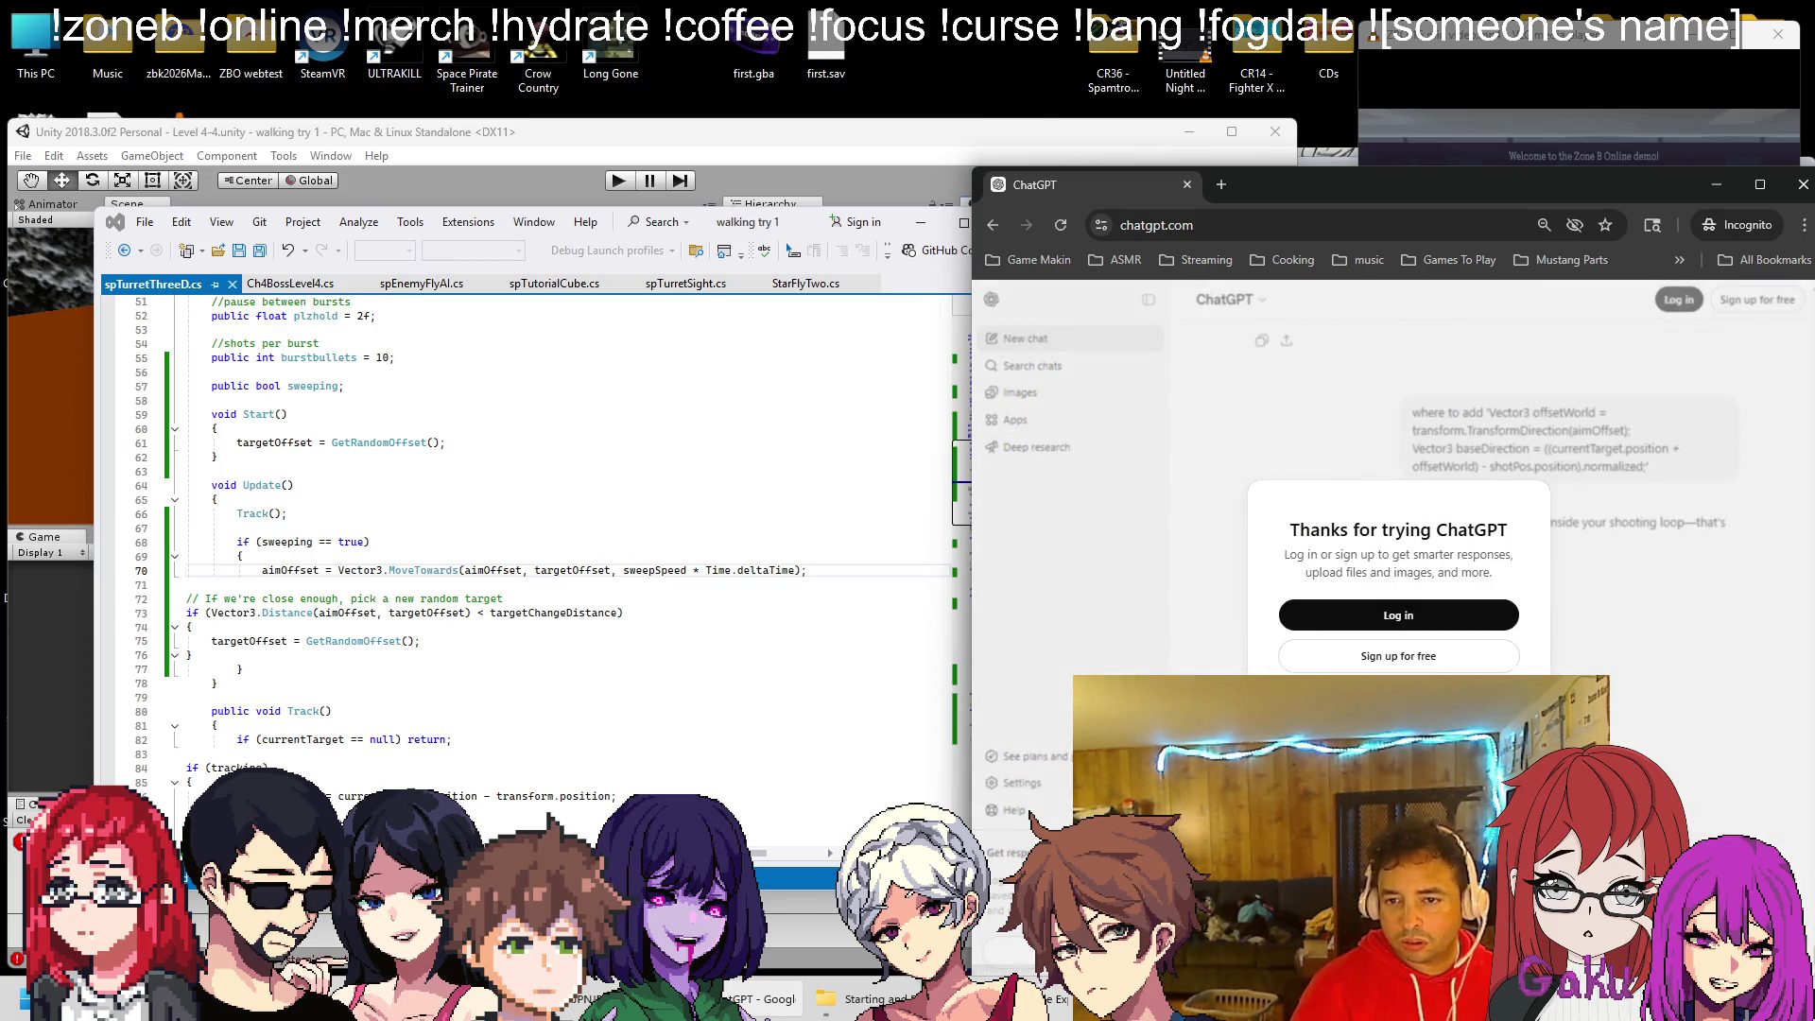
pyautogui.press('Escape')
pyautogui.scroll(-2, 1497, 615)
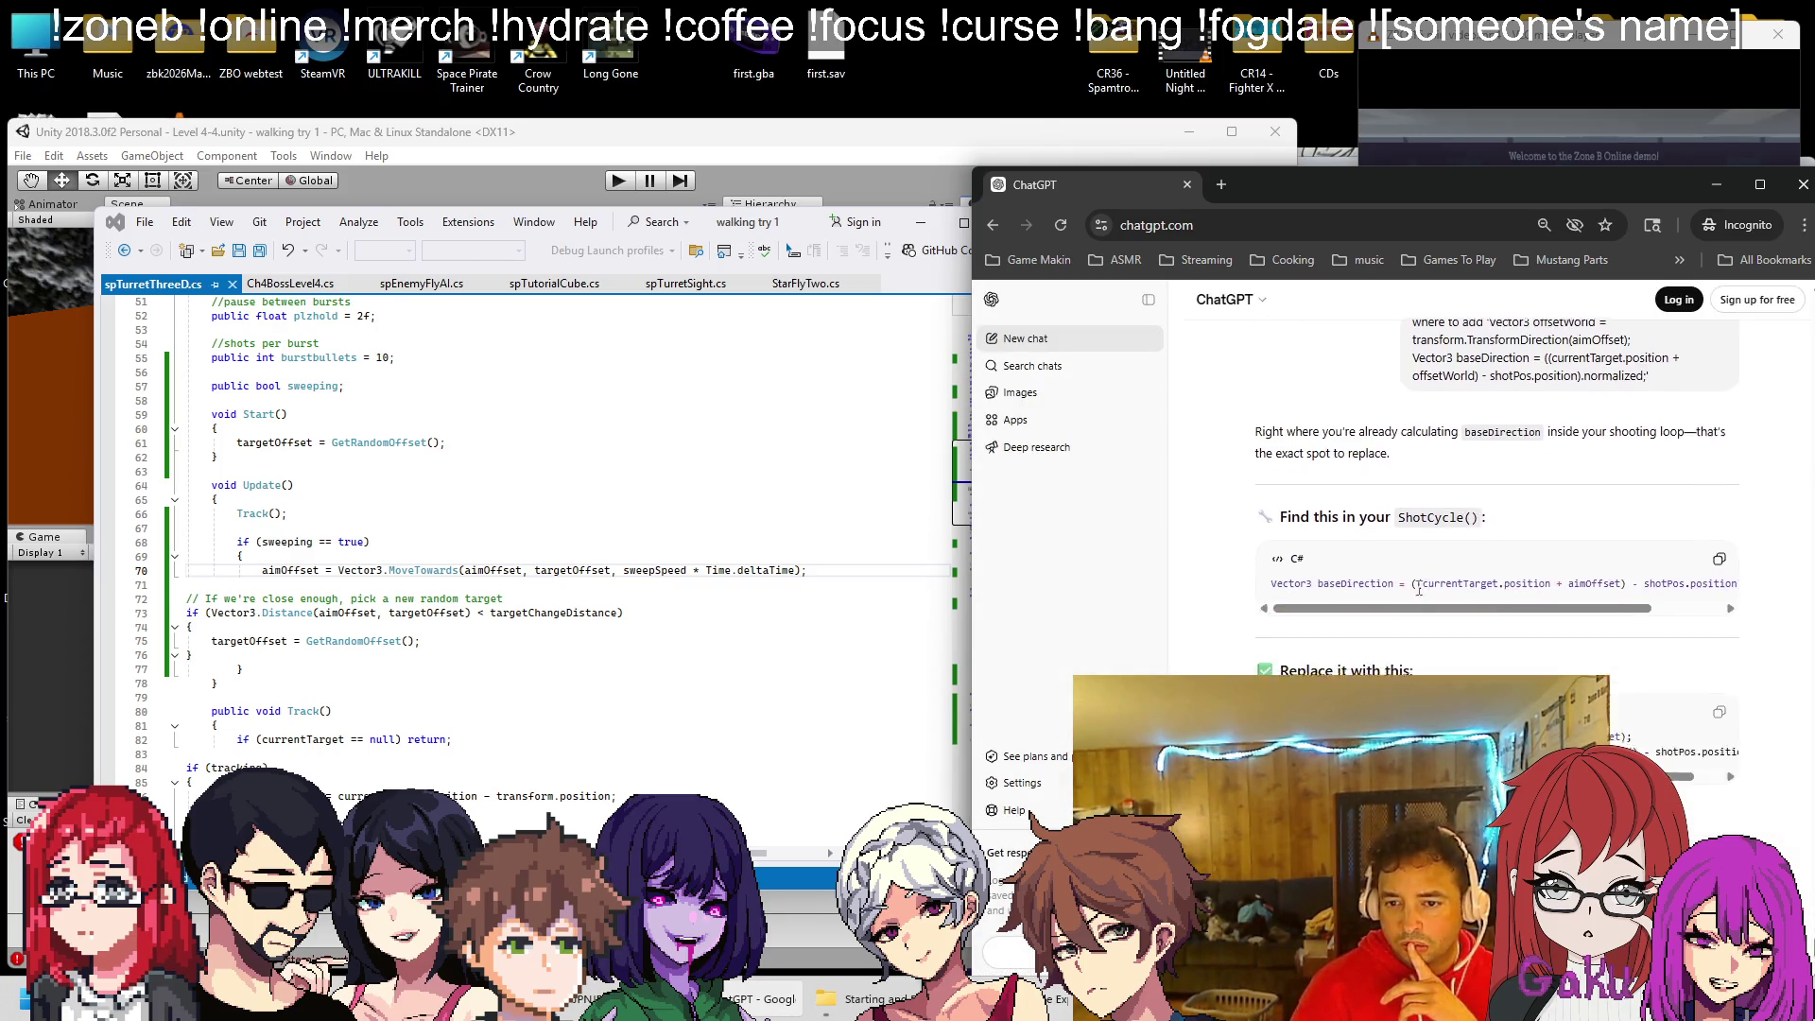
# Search the current document for 'shotcycle' to find the ShotCycle method
pyautogui.click(634, 457)
pyautogui.hotkey('ctrl', 'f')
pyautogui.write('shotcycle')
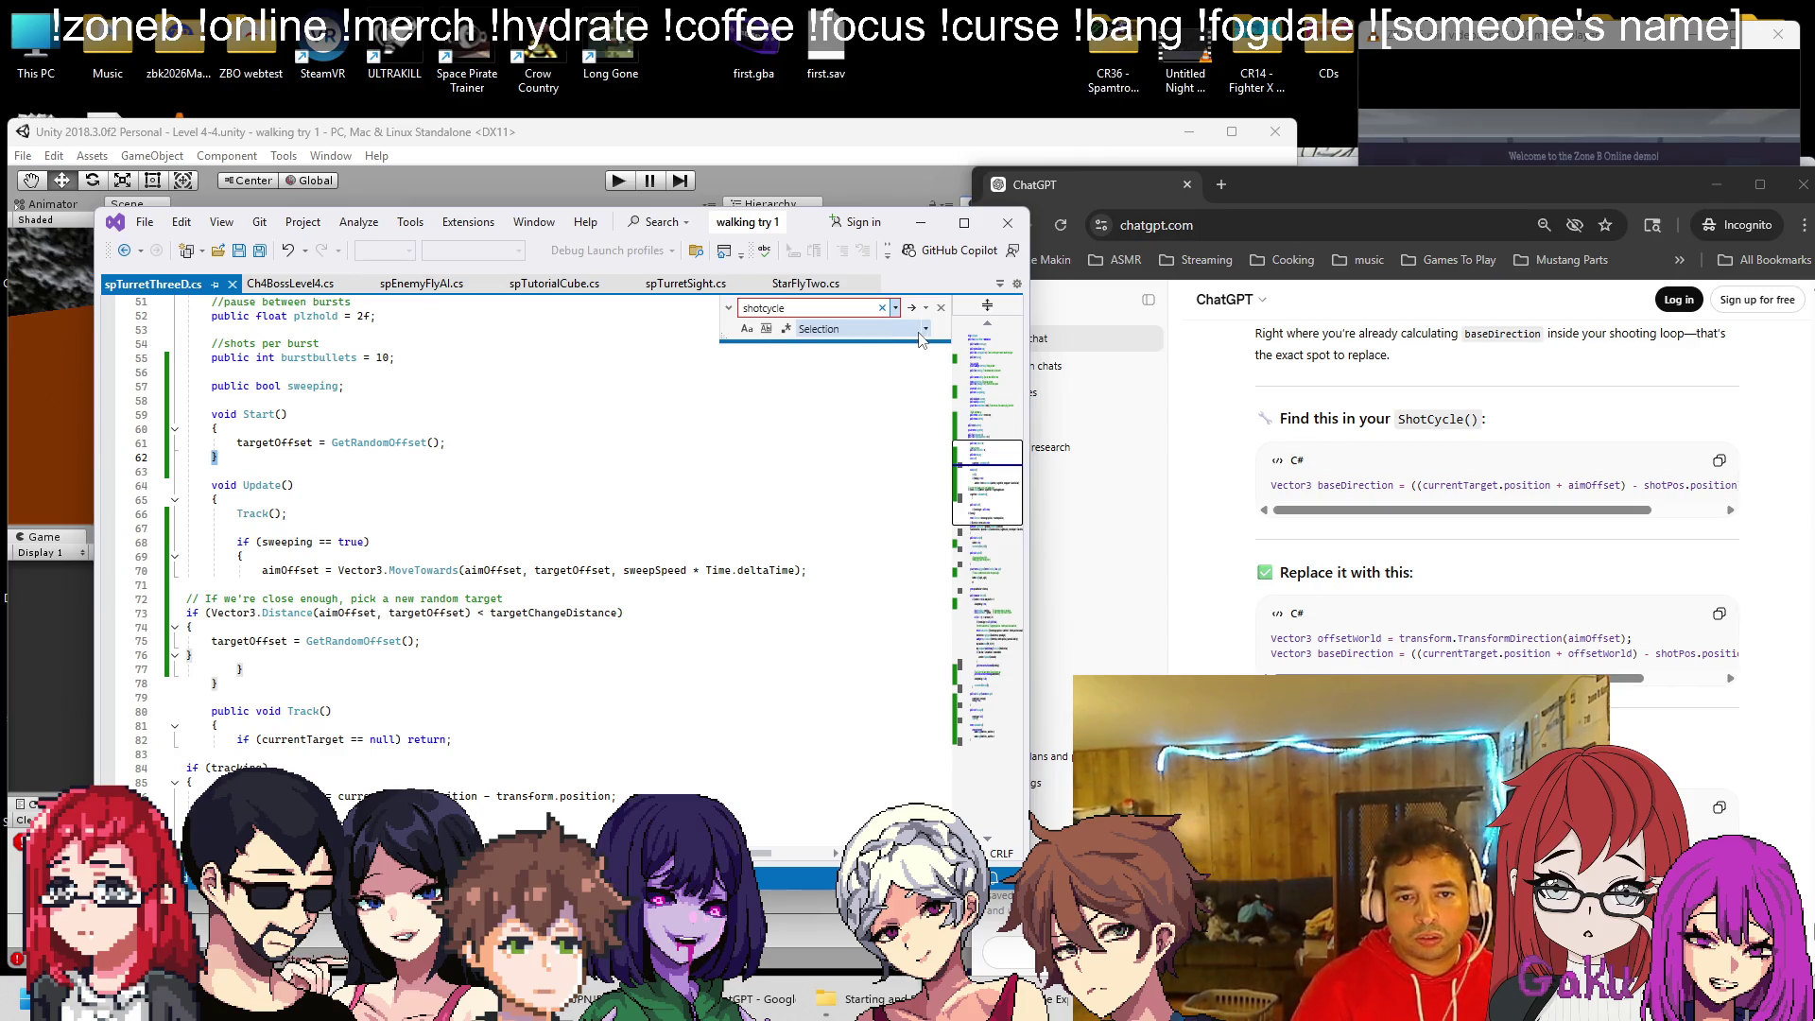
pyautogui.click(856, 328)
pyautogui.click(868, 372)
pyautogui.click(908, 311)
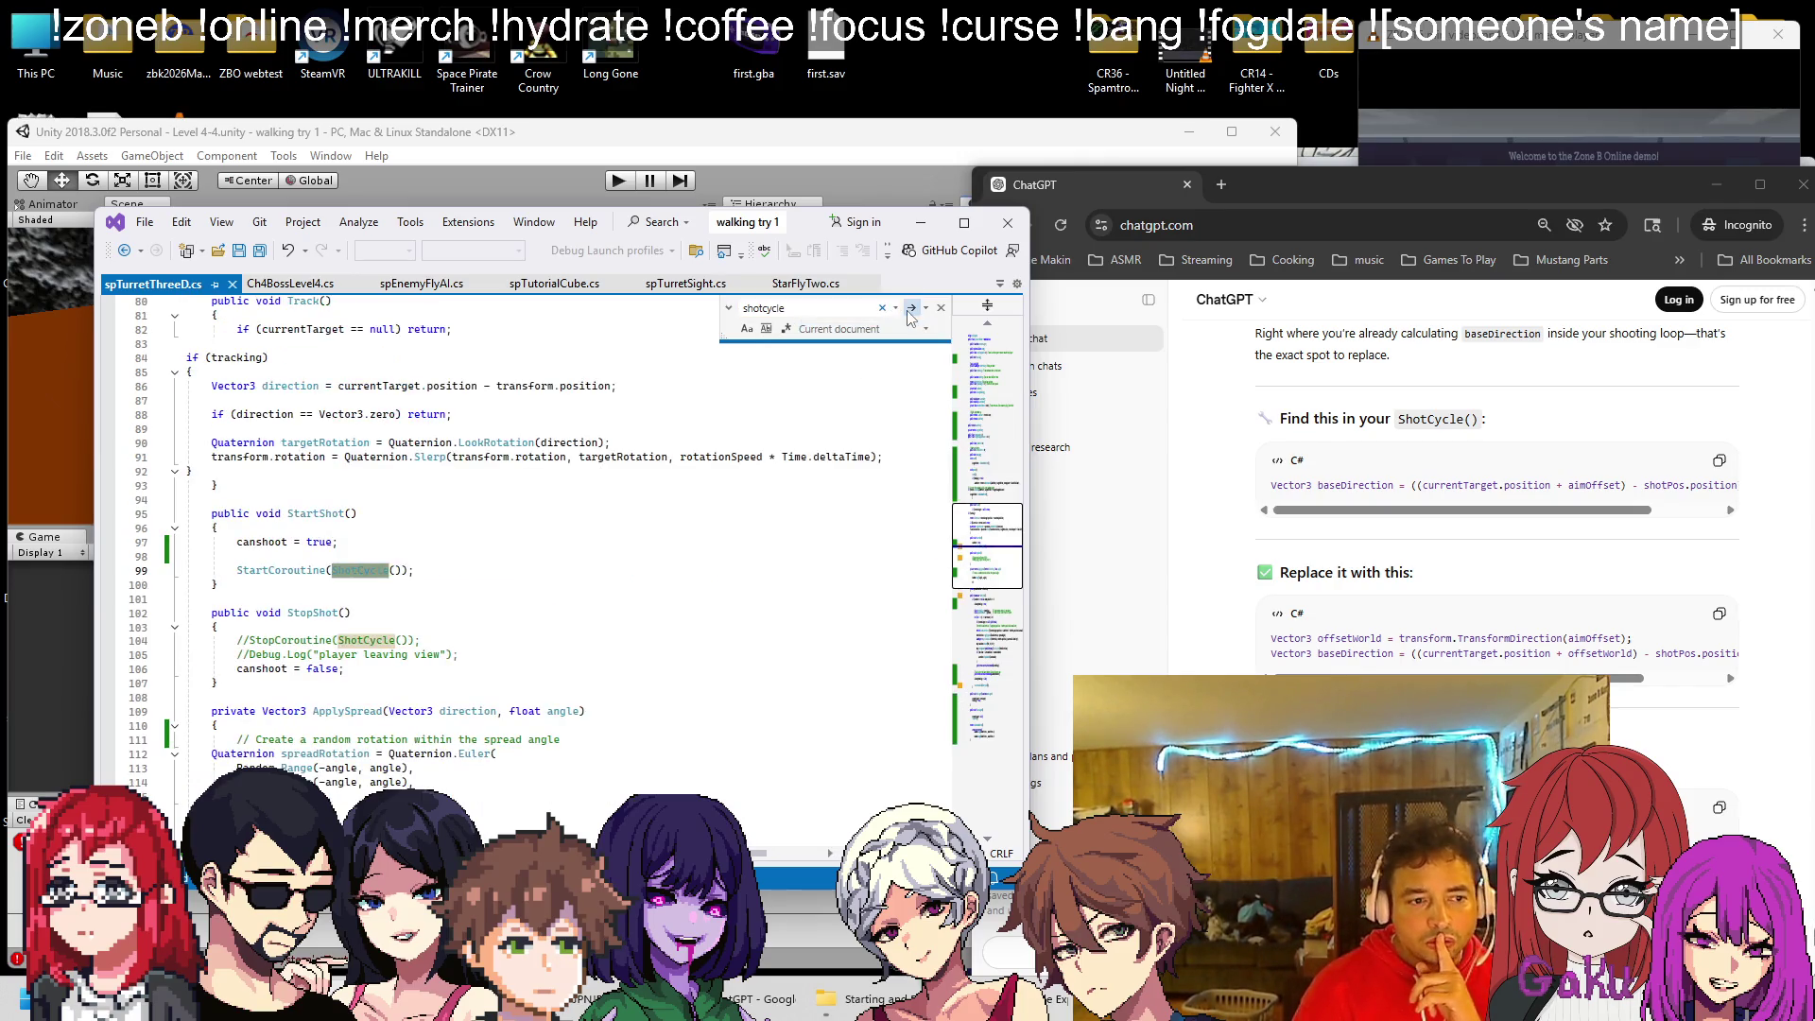
pyautogui.scroll(-3, 589, 544)
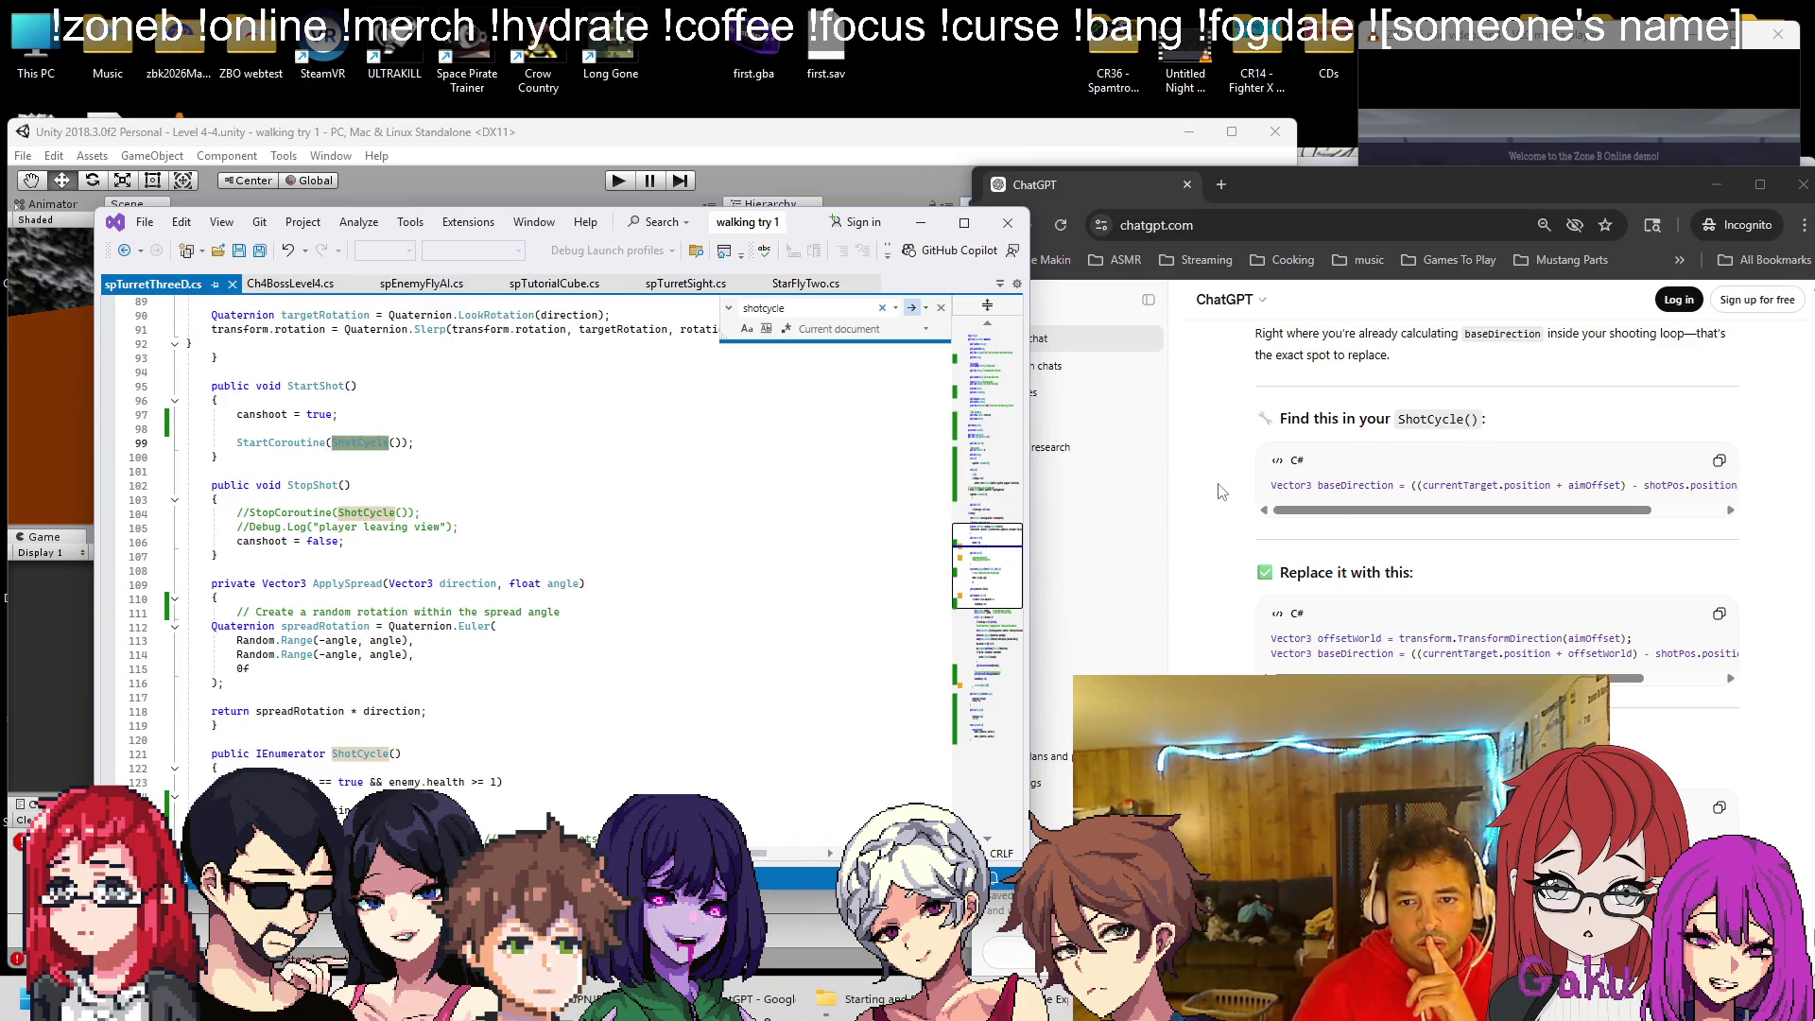
# Find the copied baseDirection line on line 137, then return to the Unity editor
pyautogui.moveTo(1279, 488)
pyautogui.mouseDown()
pyautogui.moveTo(1550, 488)
pyautogui.moveTo(1607, 407)
pyautogui.moveTo(1763, 491)
pyautogui.mouseUp()
pyautogui.click(730, 338)
pyautogui.hotkey('ctrl', 'v')
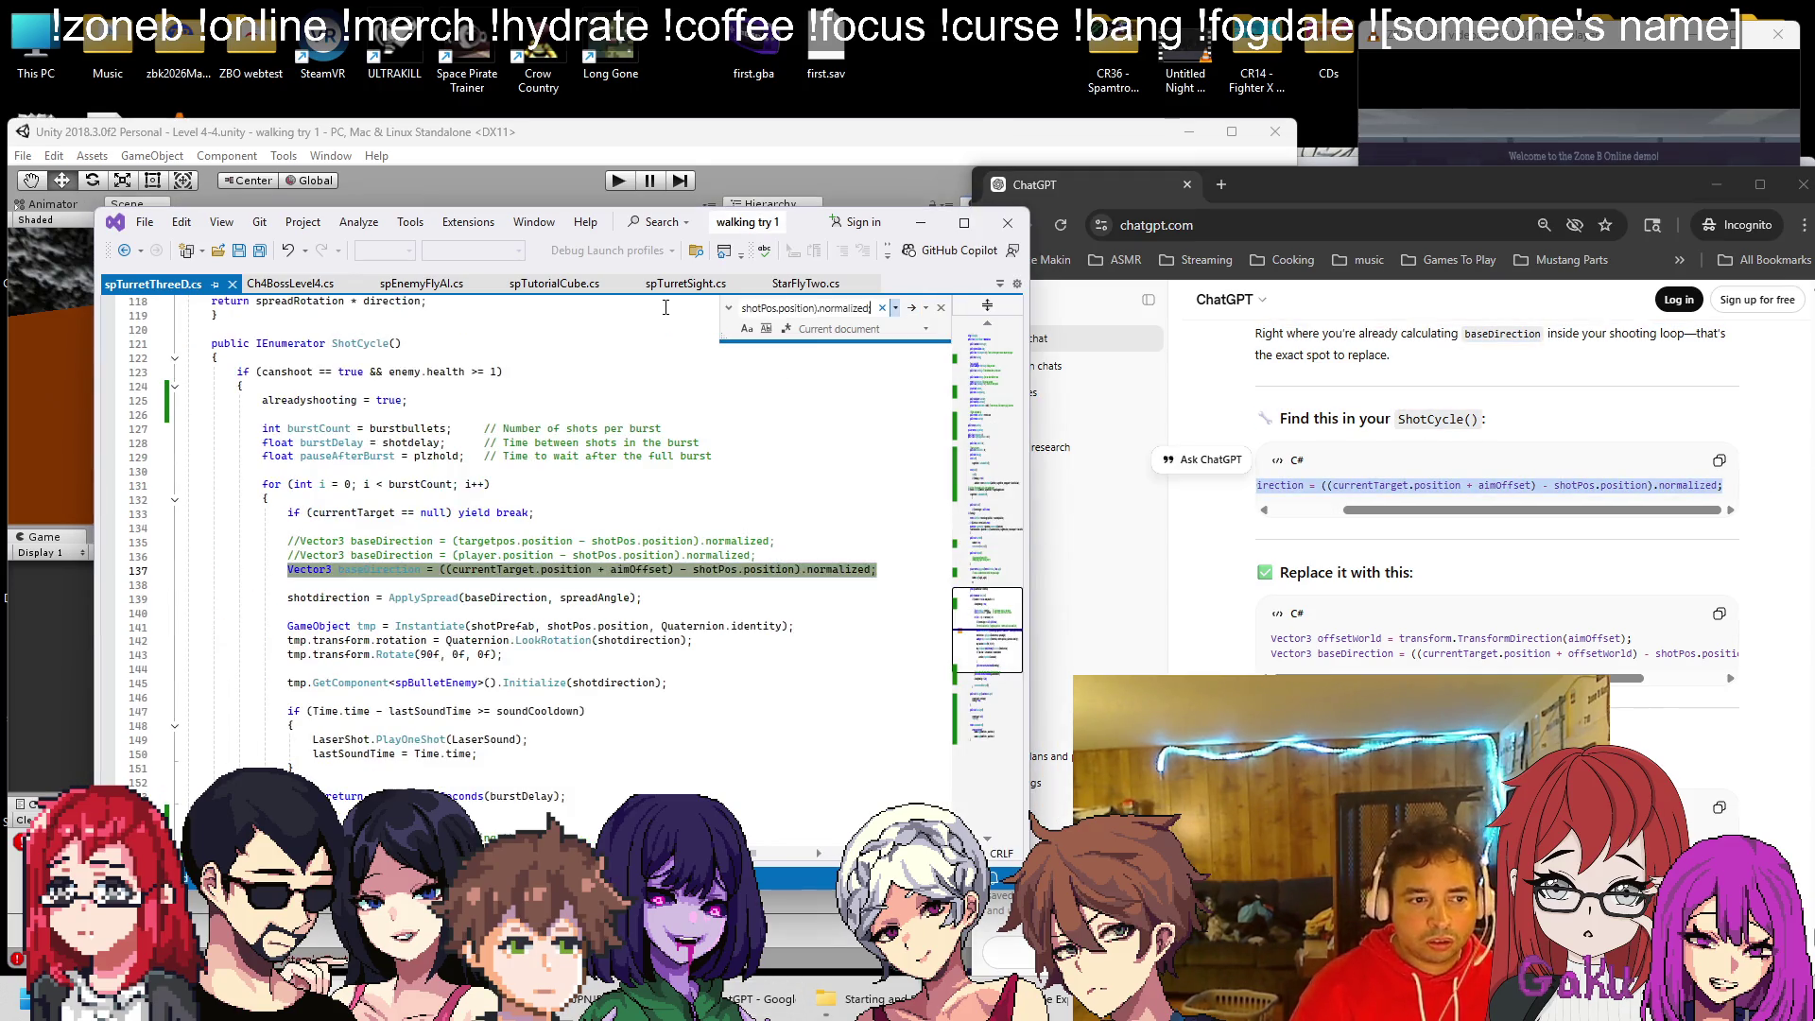
pyautogui.moveTo(1284, 636); pyautogui.dragTo(1812, 658)
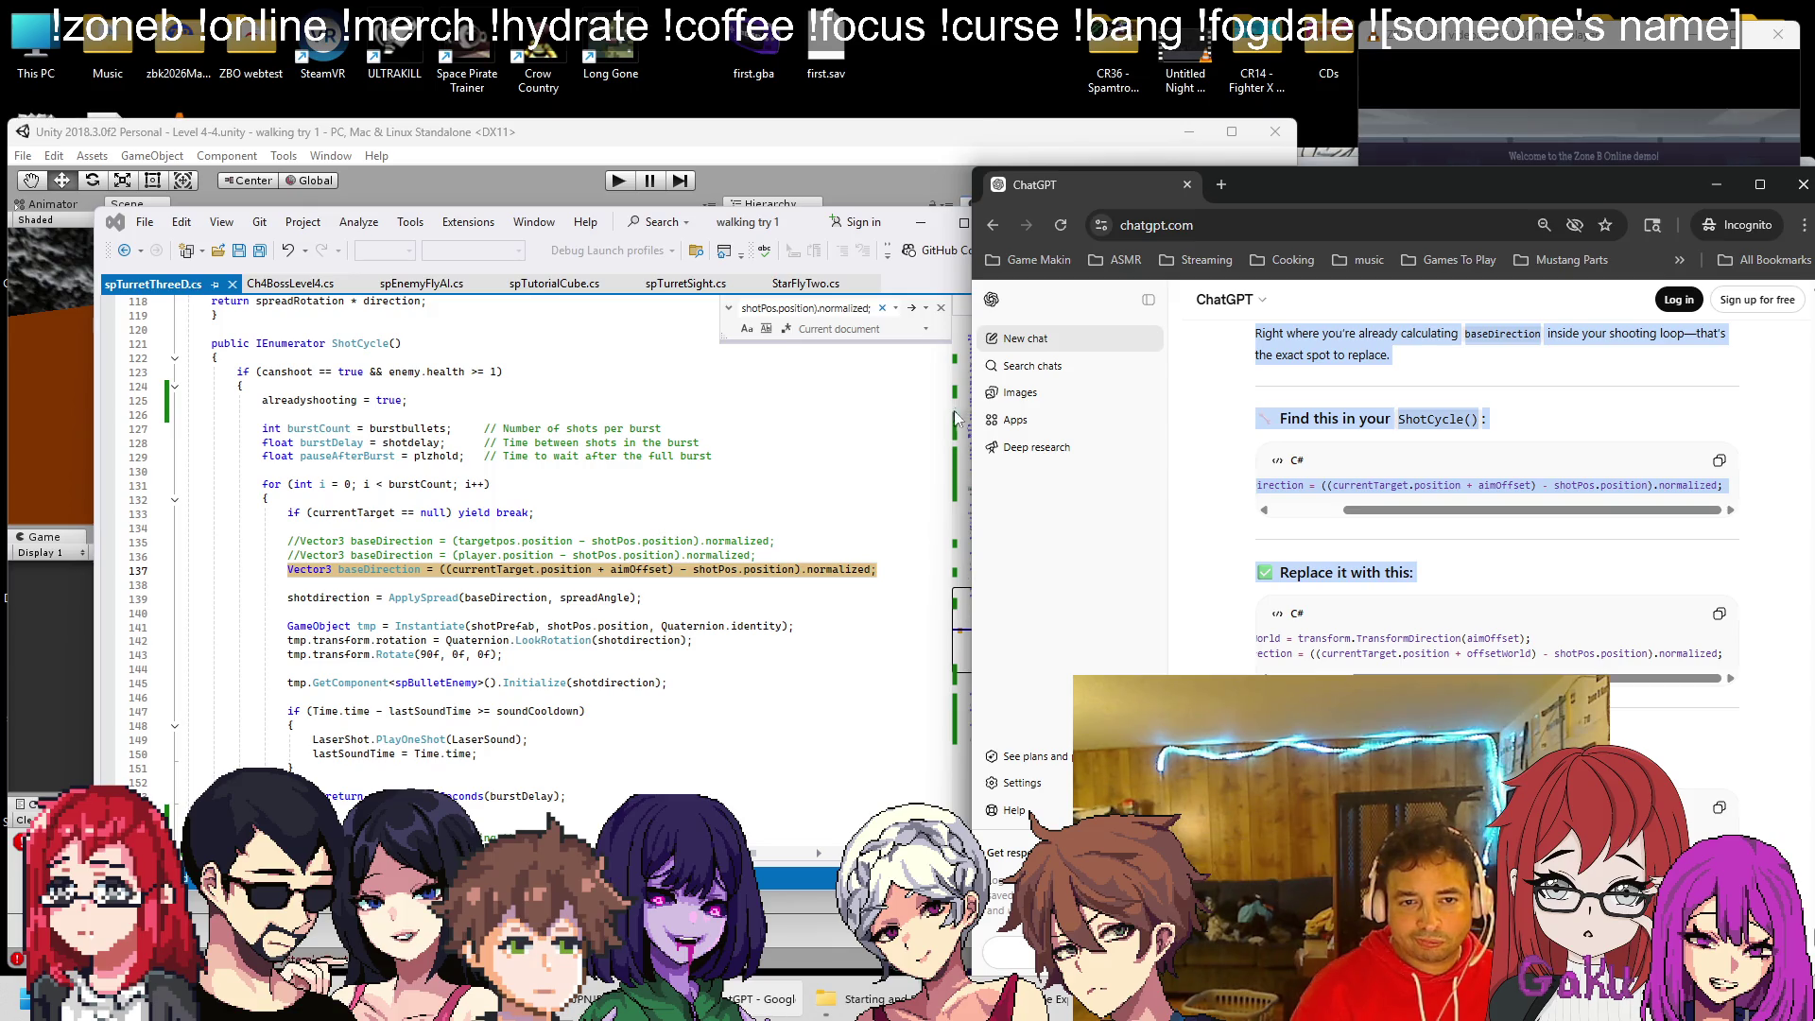
pyautogui.click(939, 311)
pyautogui.click(762, 152)
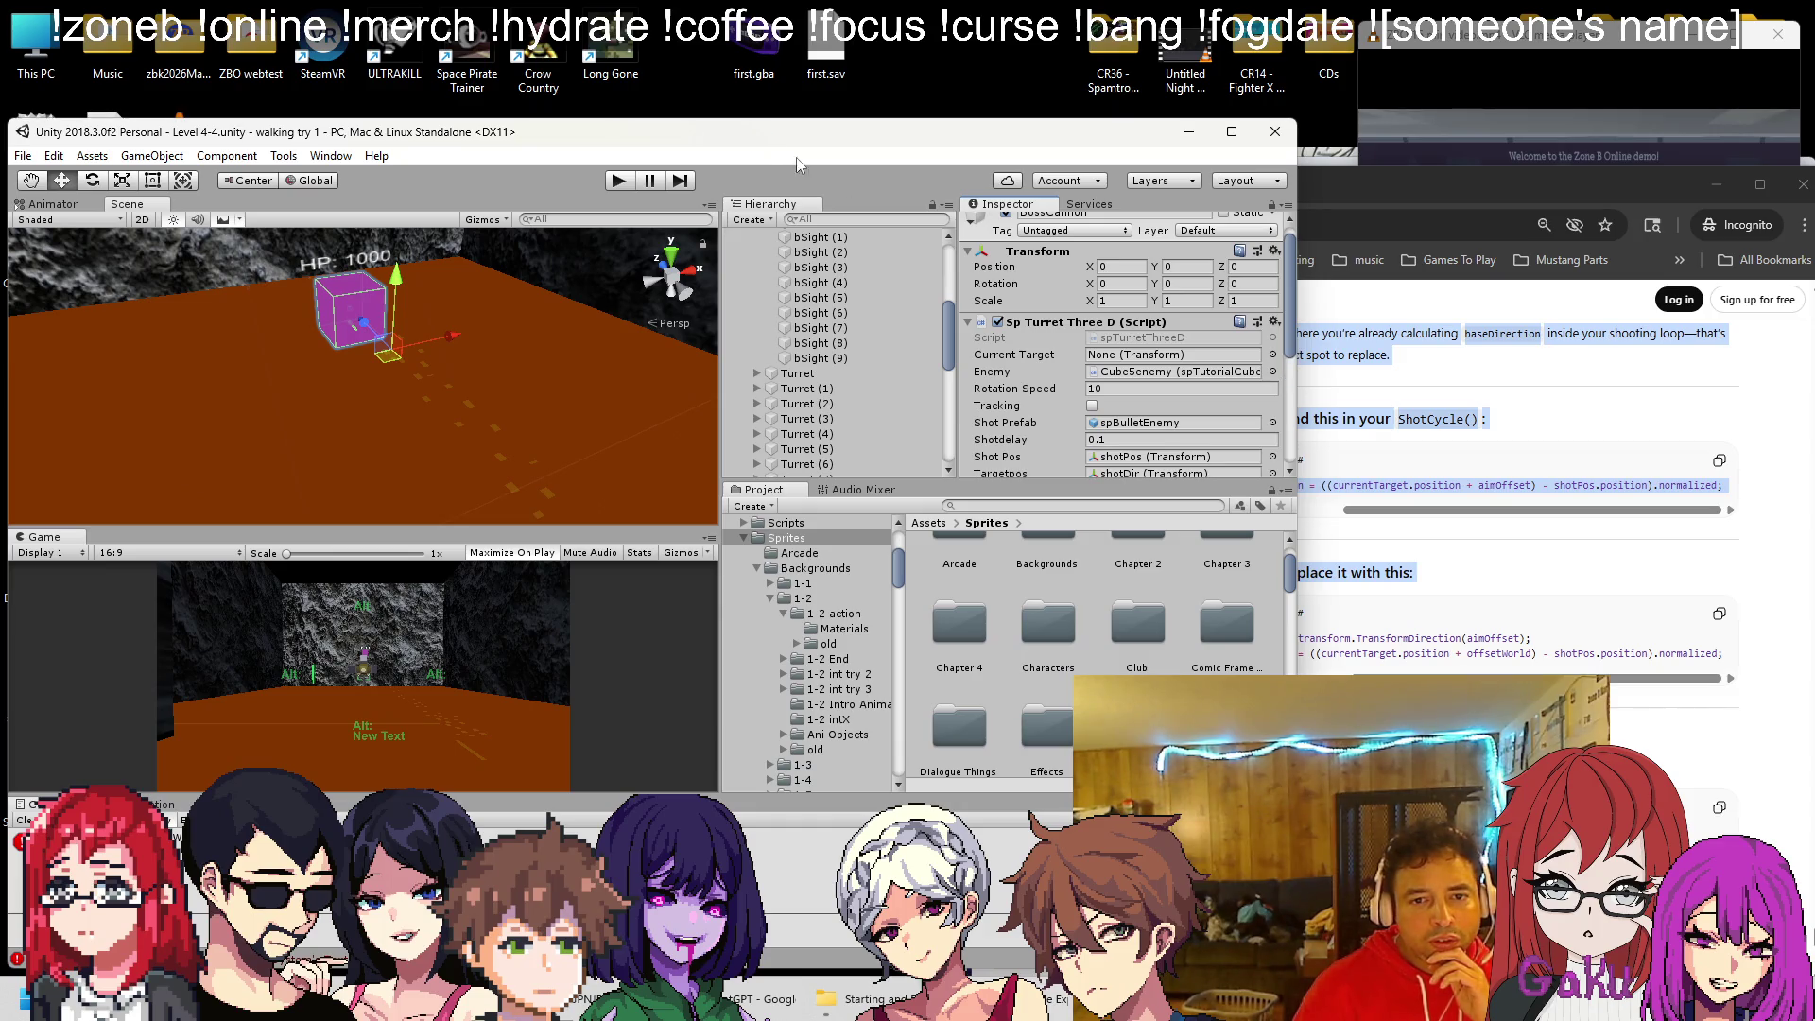
# Save the boss room scene and playtest the turret's firing in Play mode, then stop
pyautogui.scroll(-5, 1064, 367)
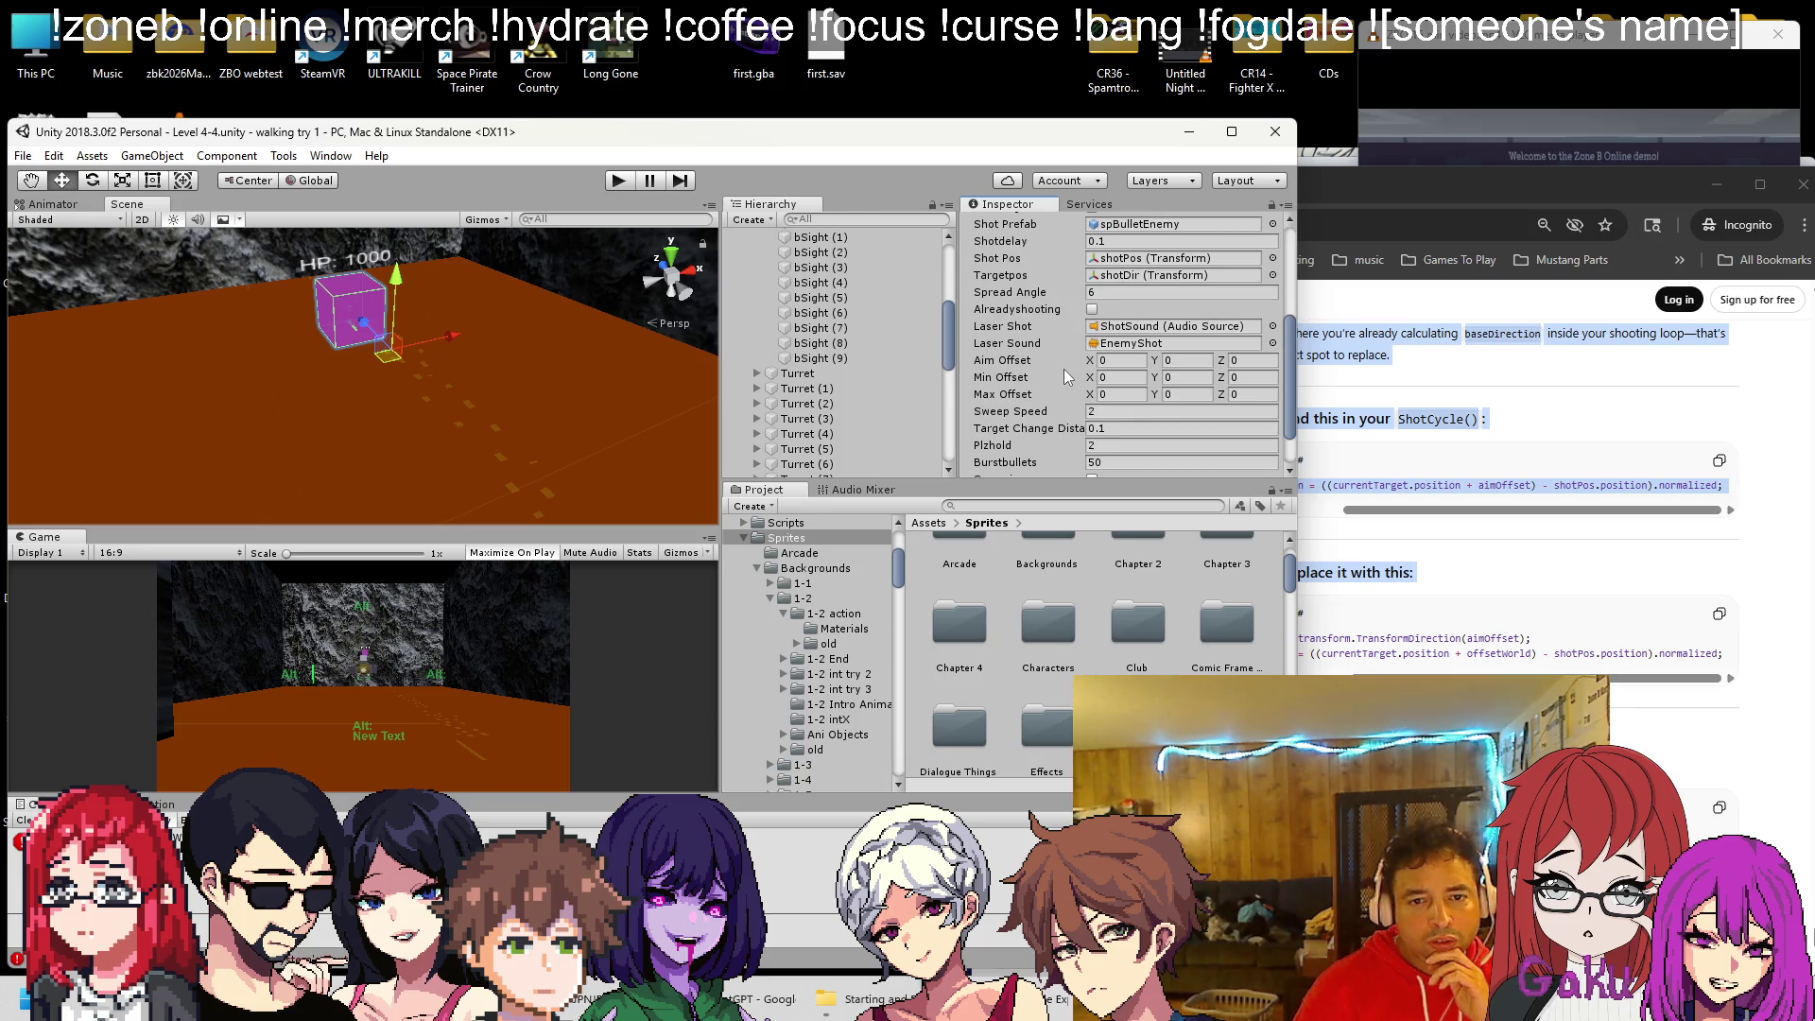
pyautogui.scroll(-2, 1064, 374)
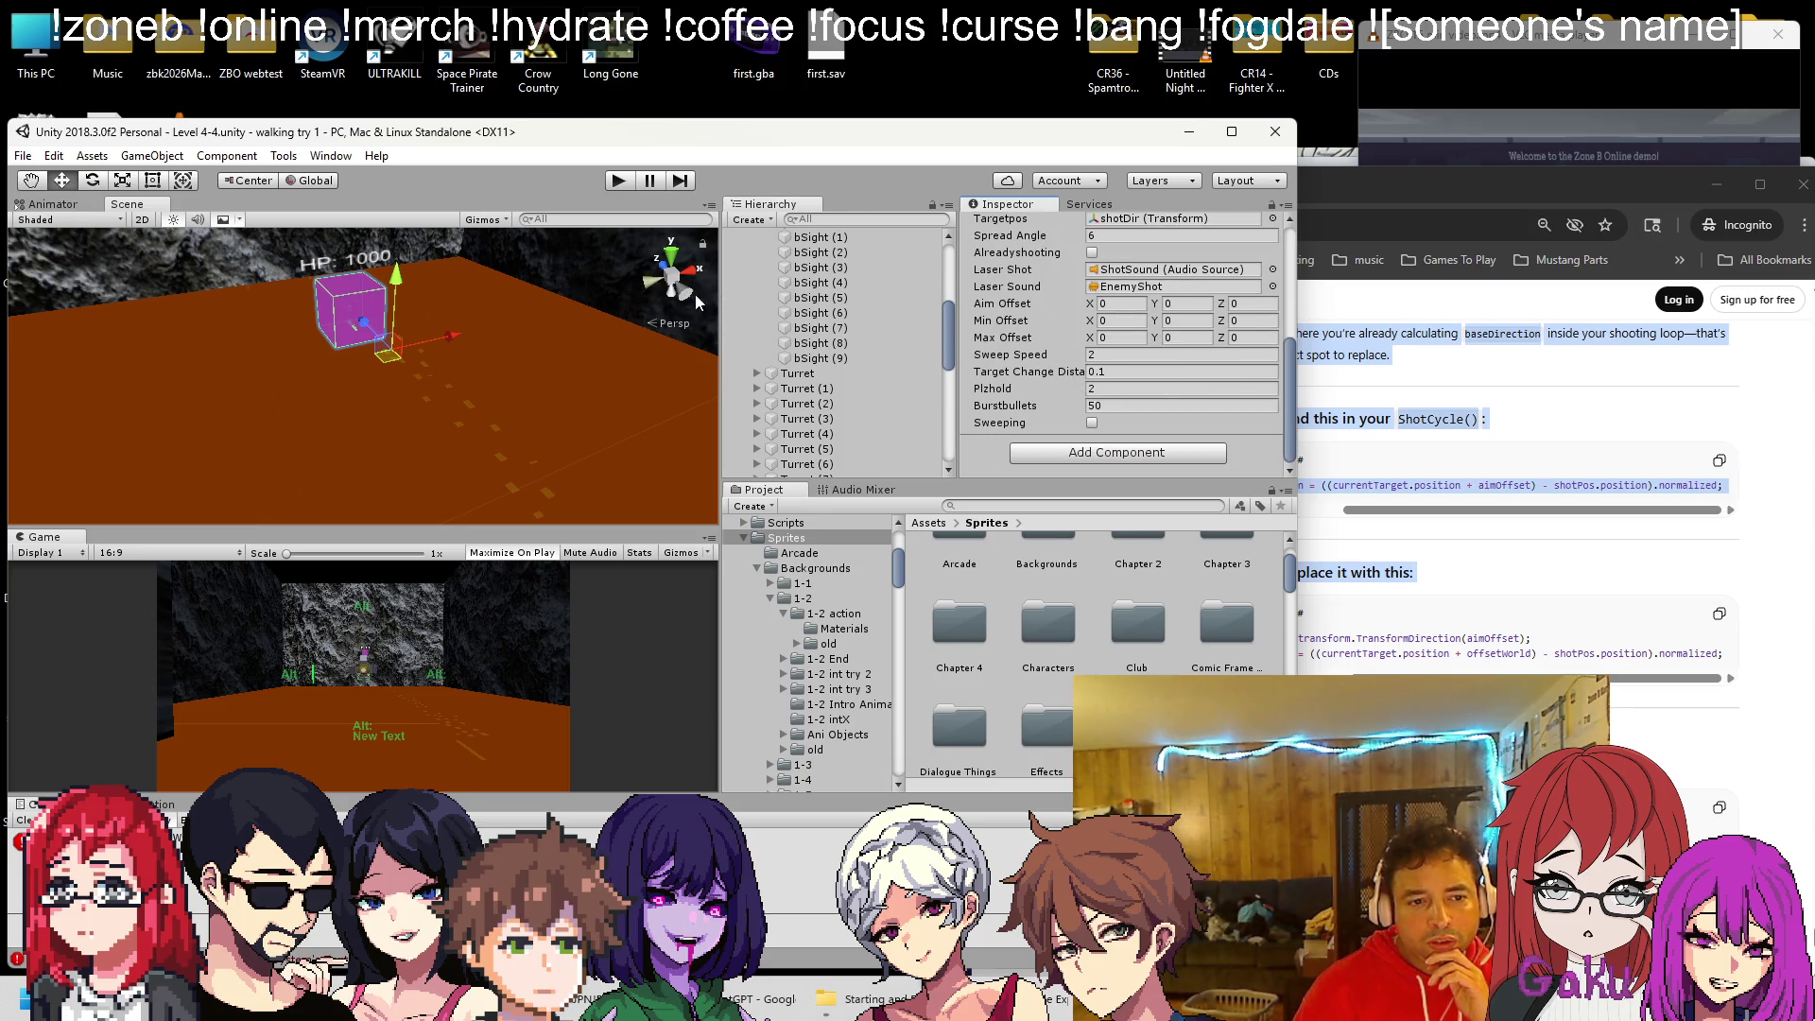
pyautogui.hotkey('ctrl', 's')
pyautogui.click(618, 179)
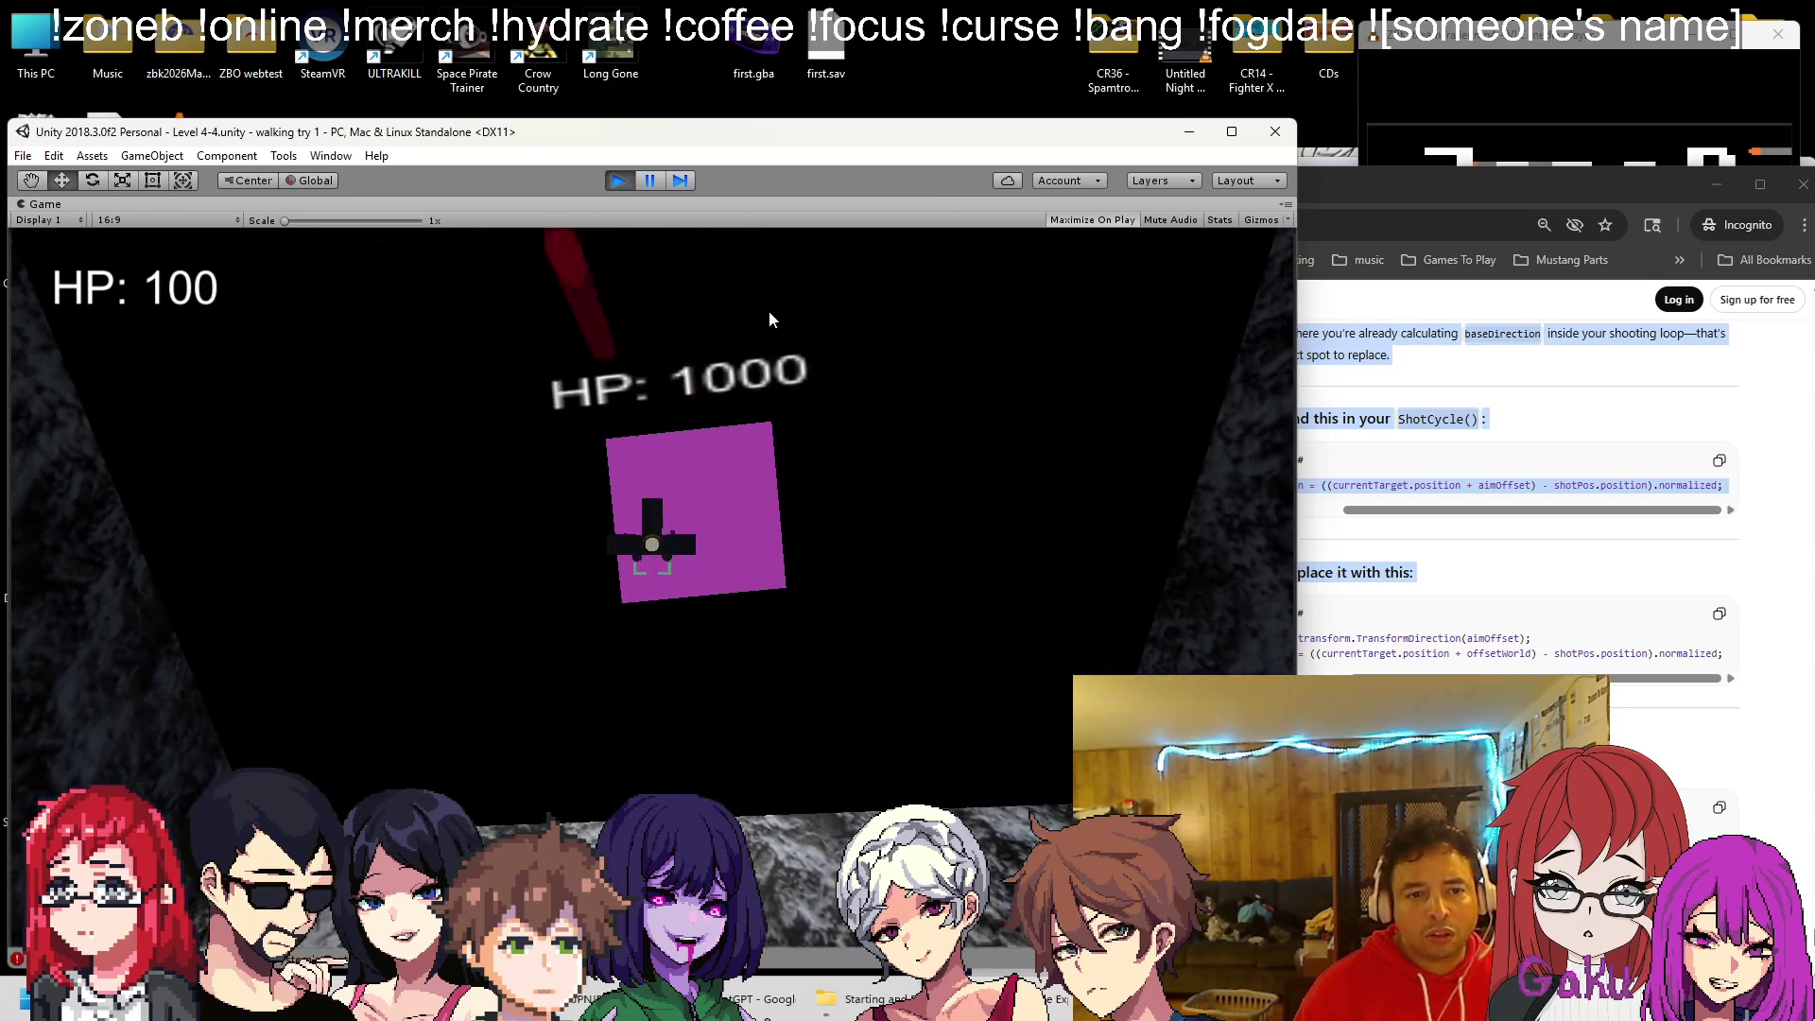
pyautogui.click(619, 181)
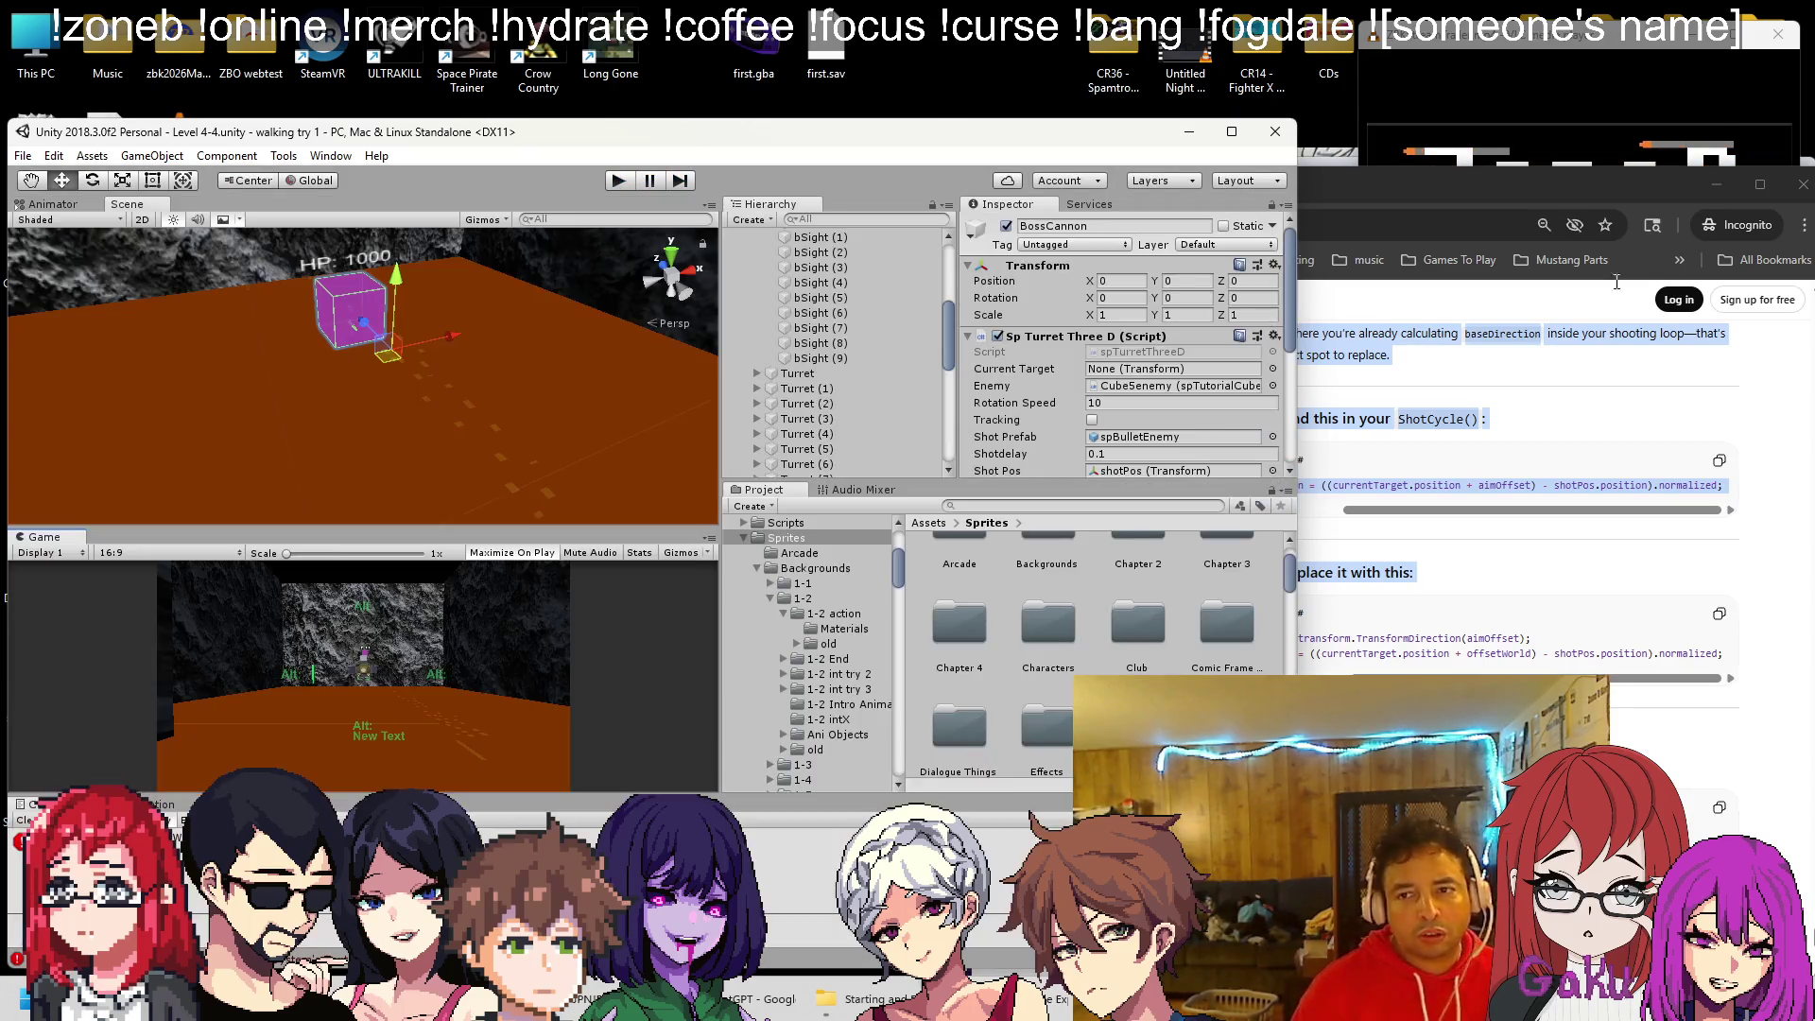
# Set the boss cannon's Spread Angle to 0 in the Inspector
pyautogui.scroll(4, 945, 255)
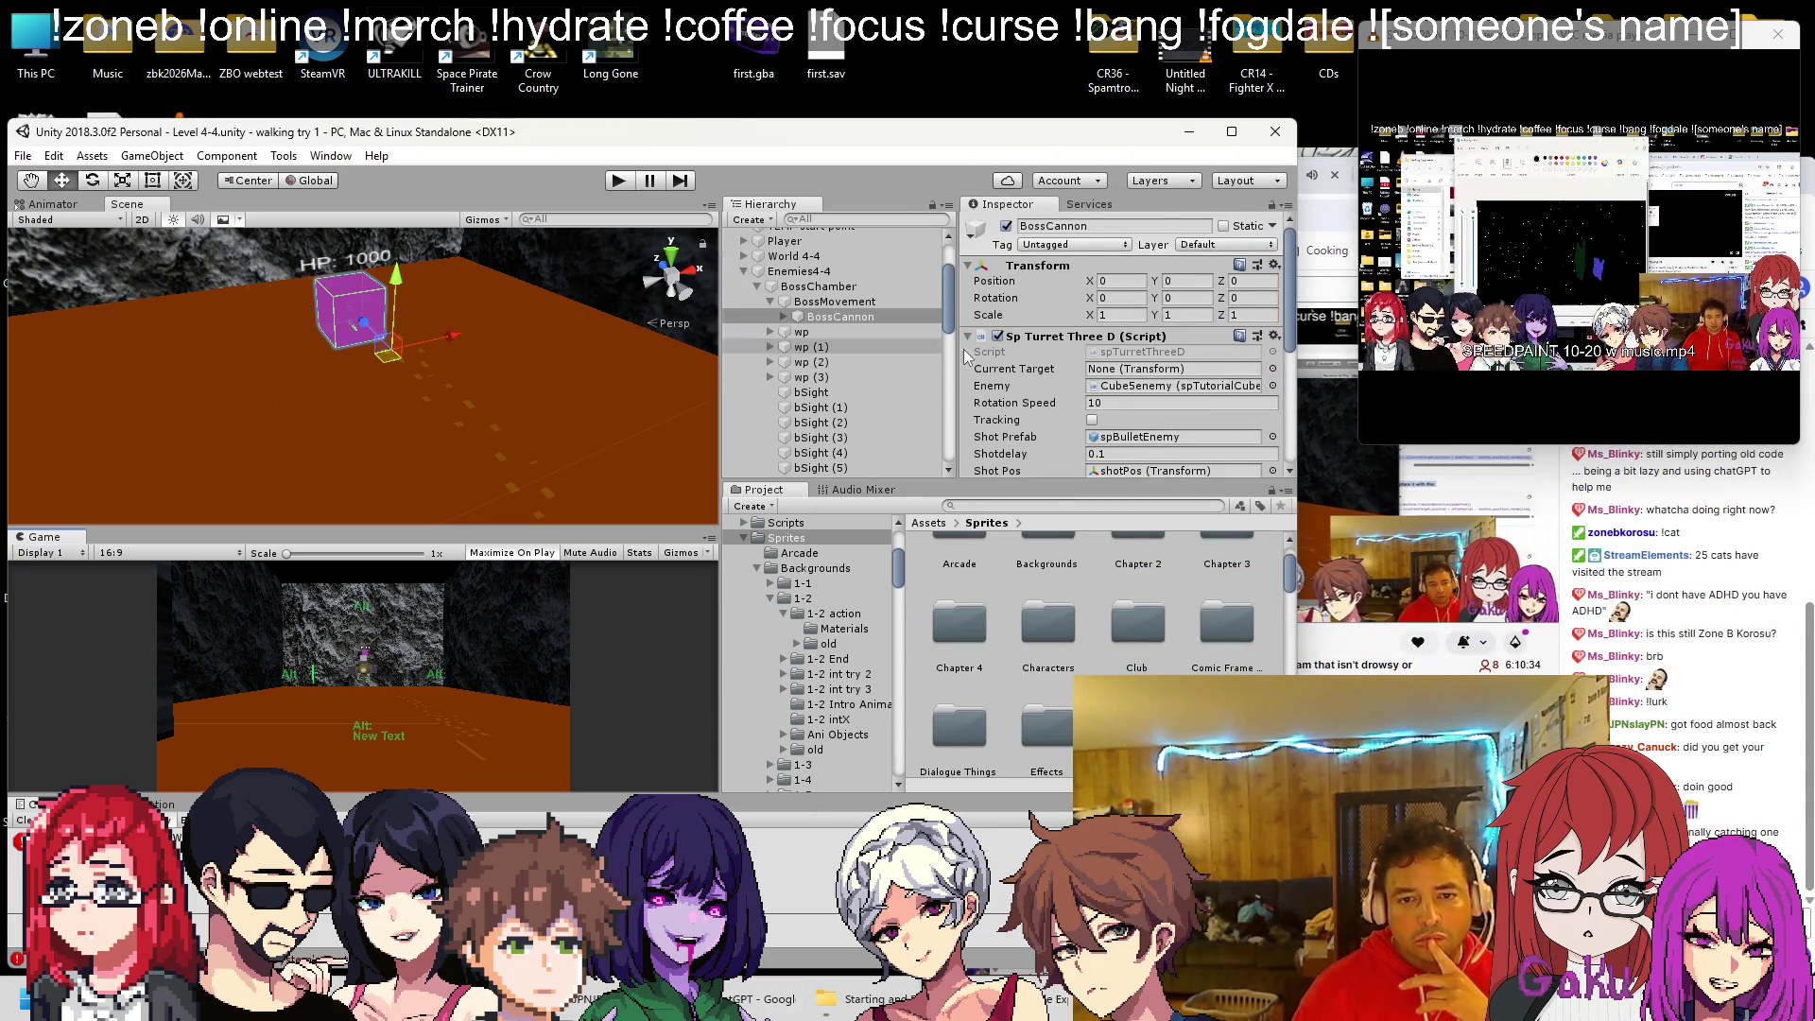
pyautogui.scroll(-6, 1127, 376)
pyautogui.scroll(3, 1127, 376)
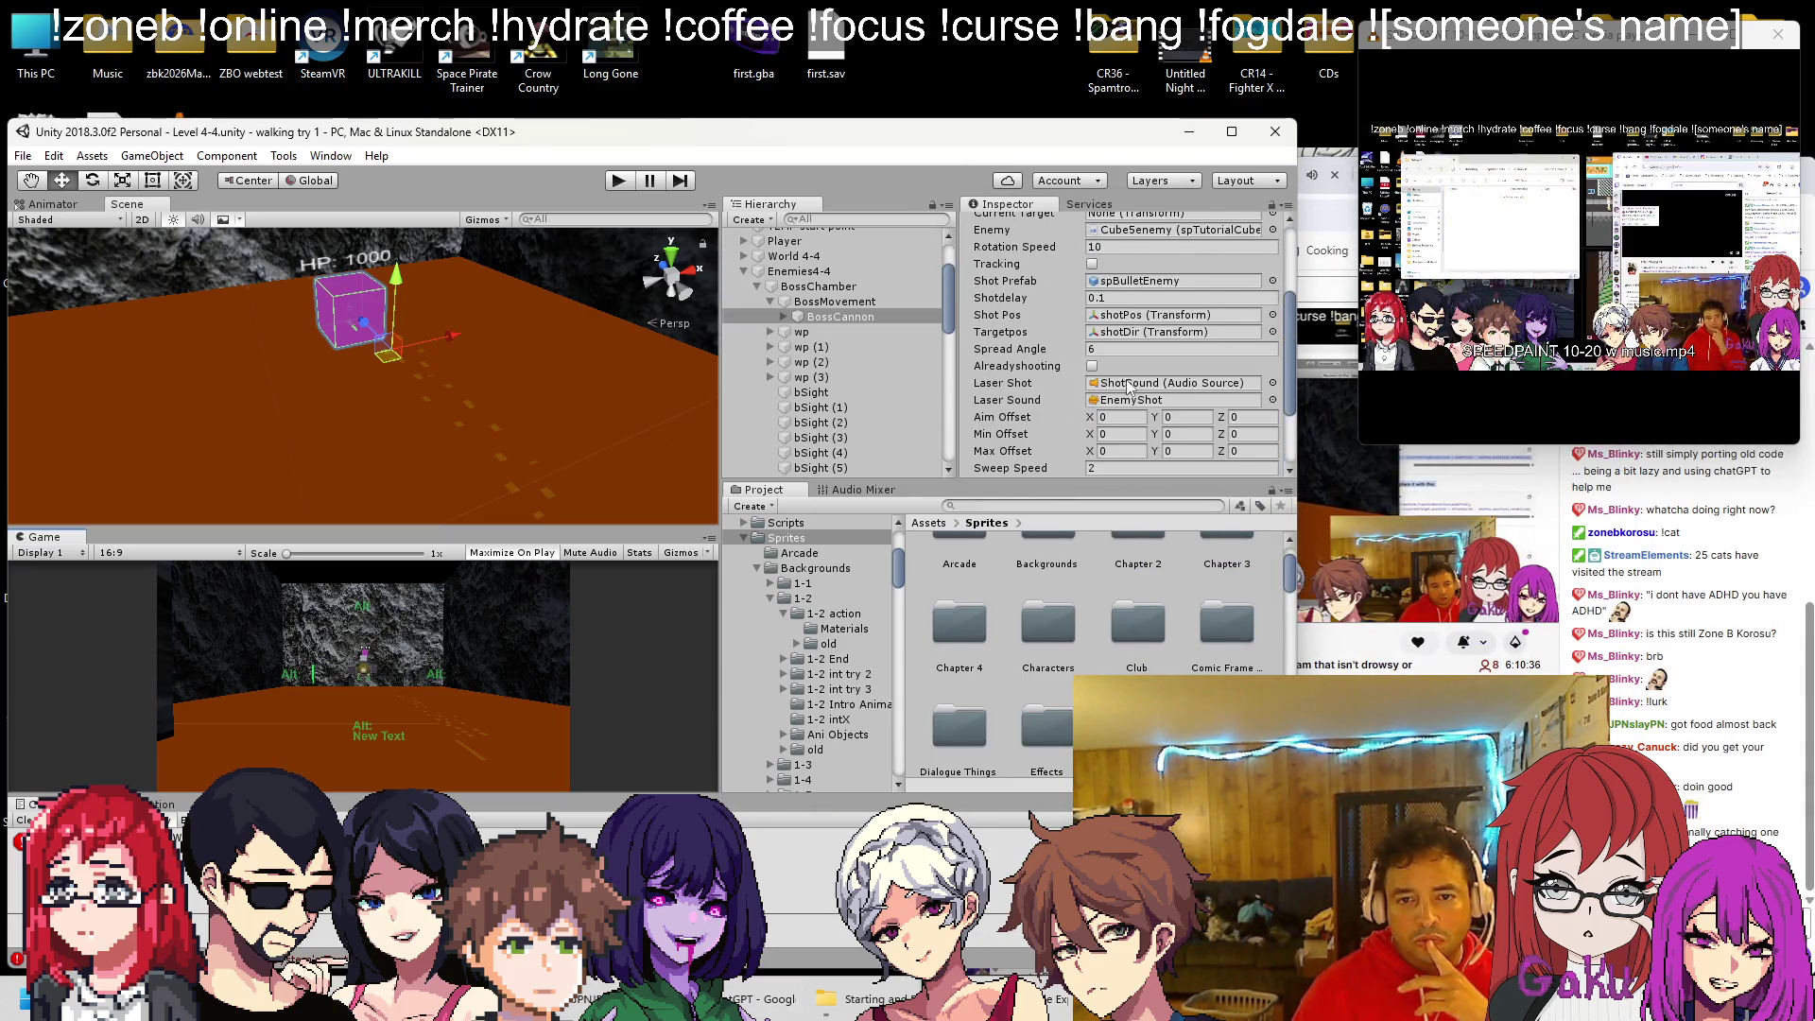
pyautogui.click(1032, 346)
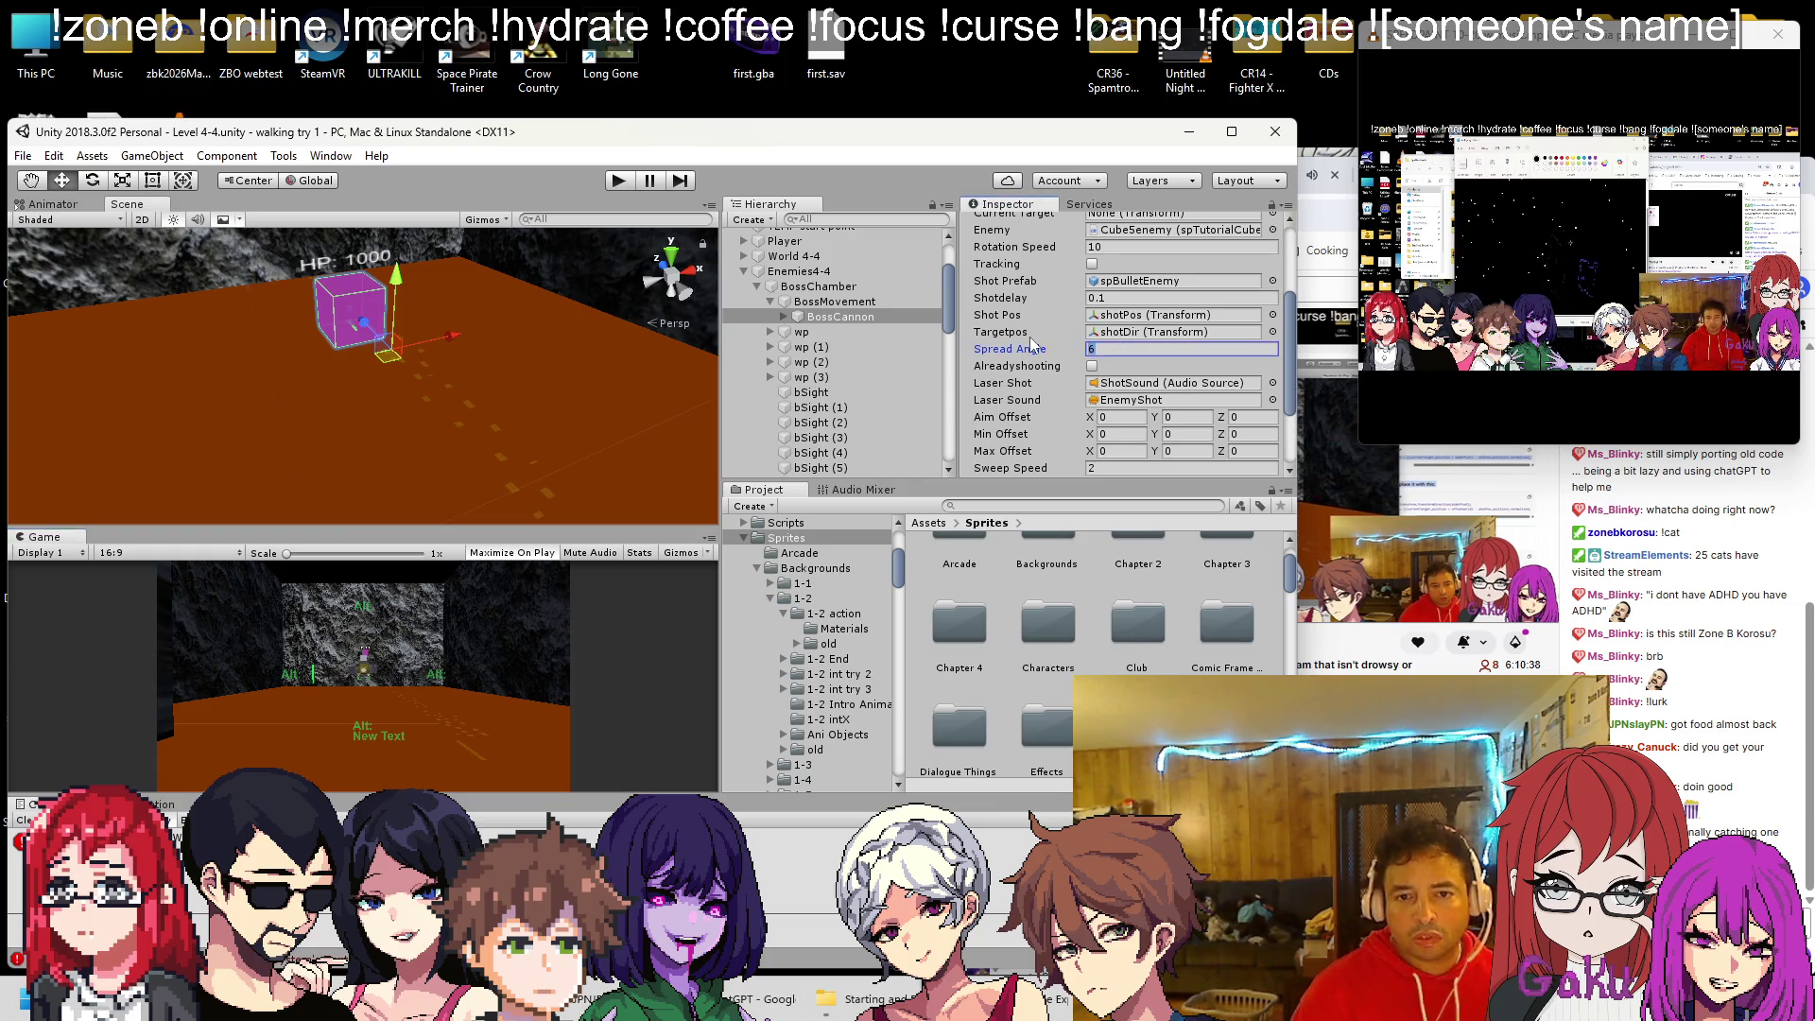
pyautogui.click(1181, 349)
pyautogui.write('0')
# Play-test the level with the zero spread angle, then select BossCannon to inspect it
pyautogui.click(619, 183)
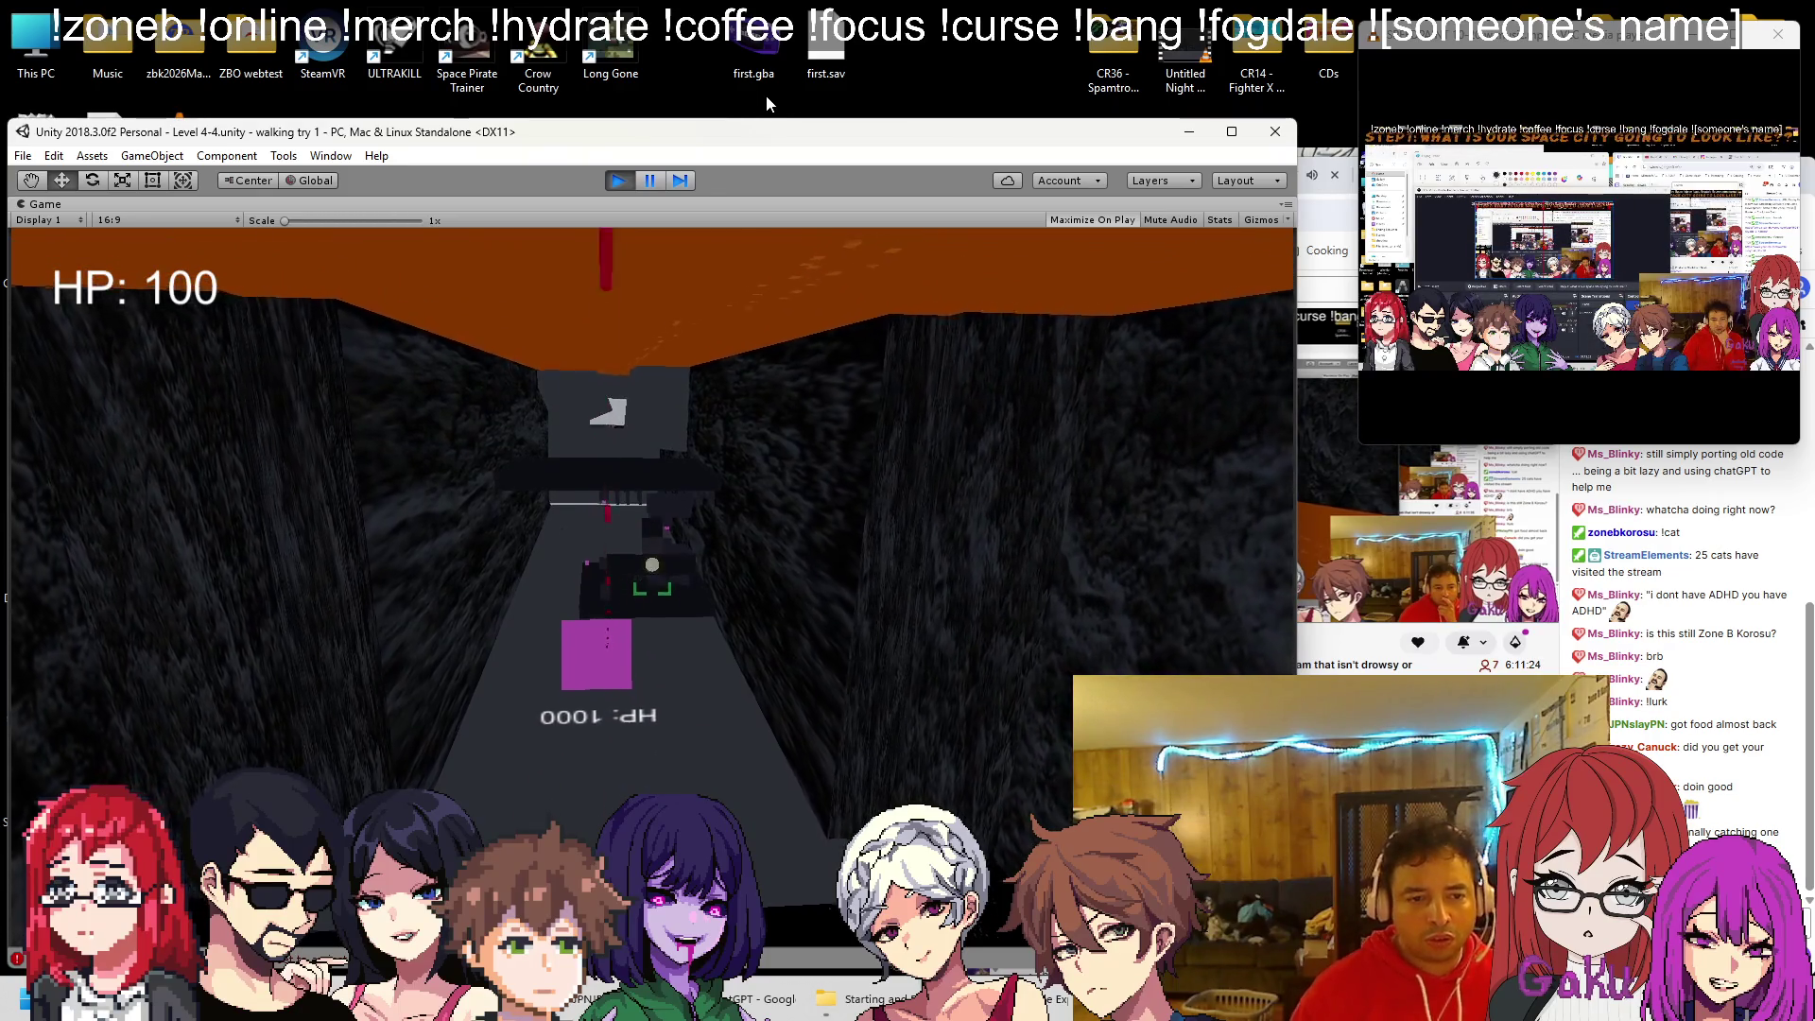
pyautogui.click(623, 181)
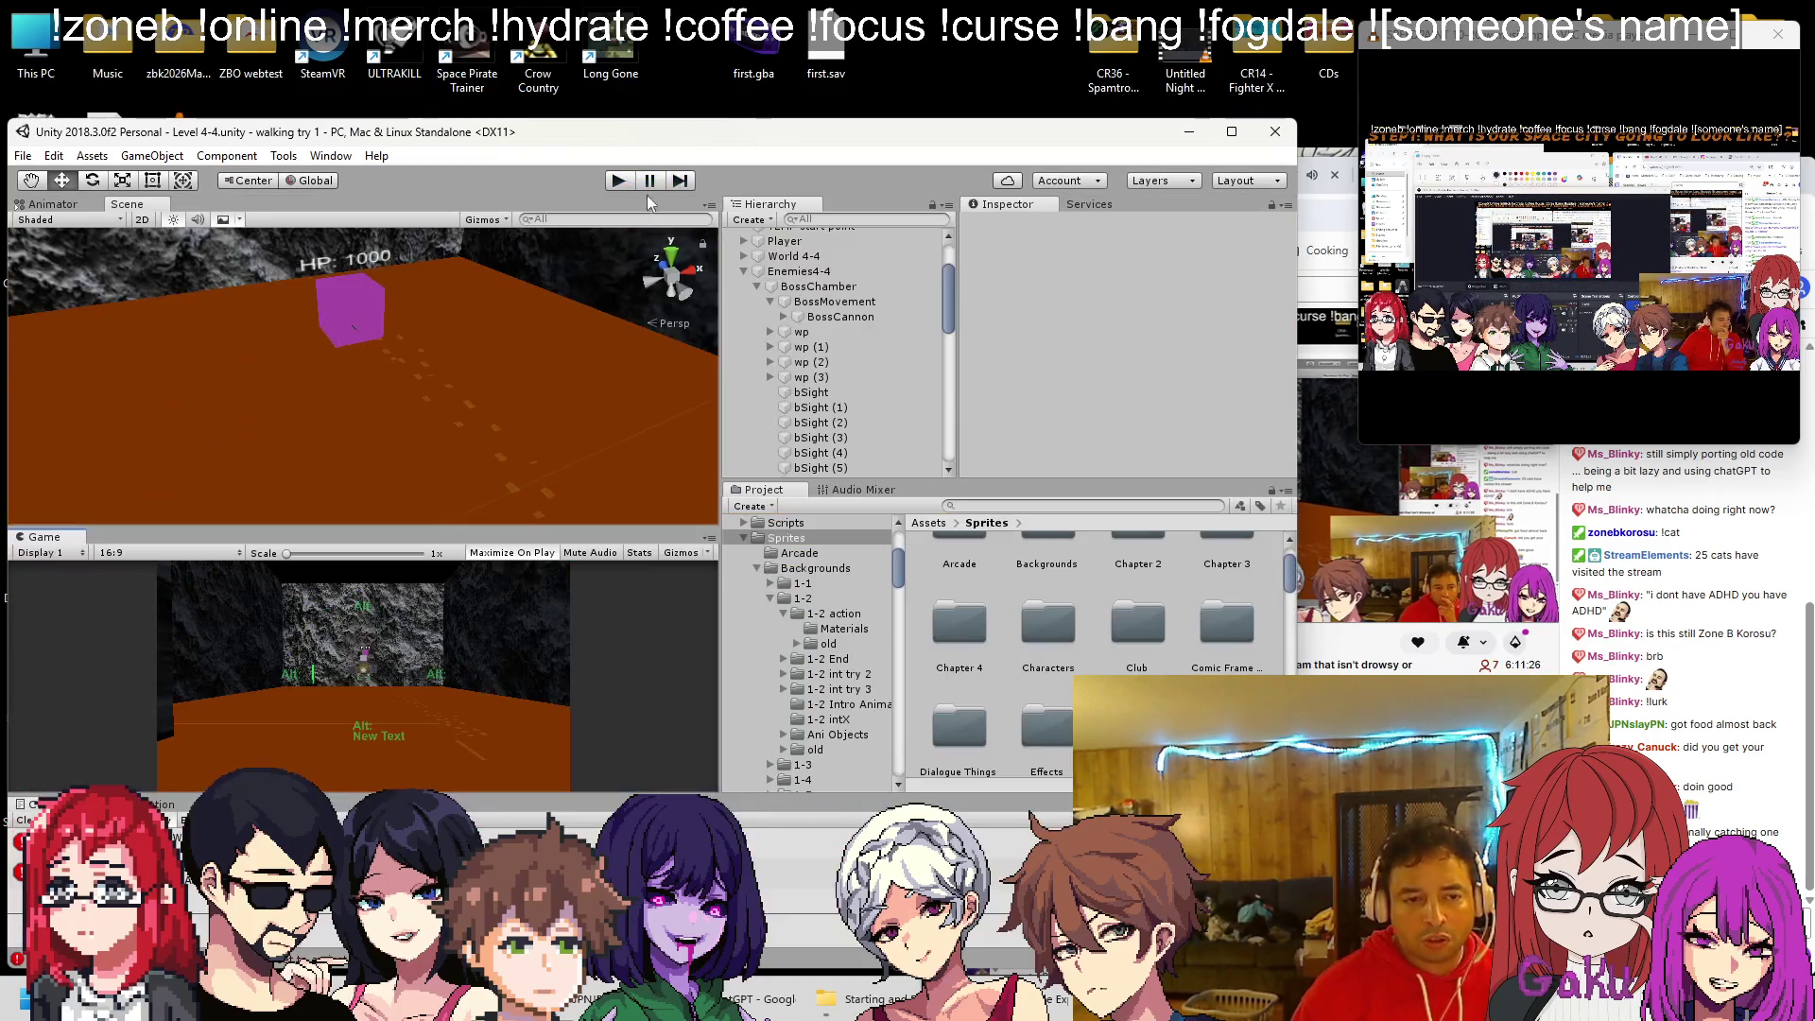
pyautogui.click(825, 317)
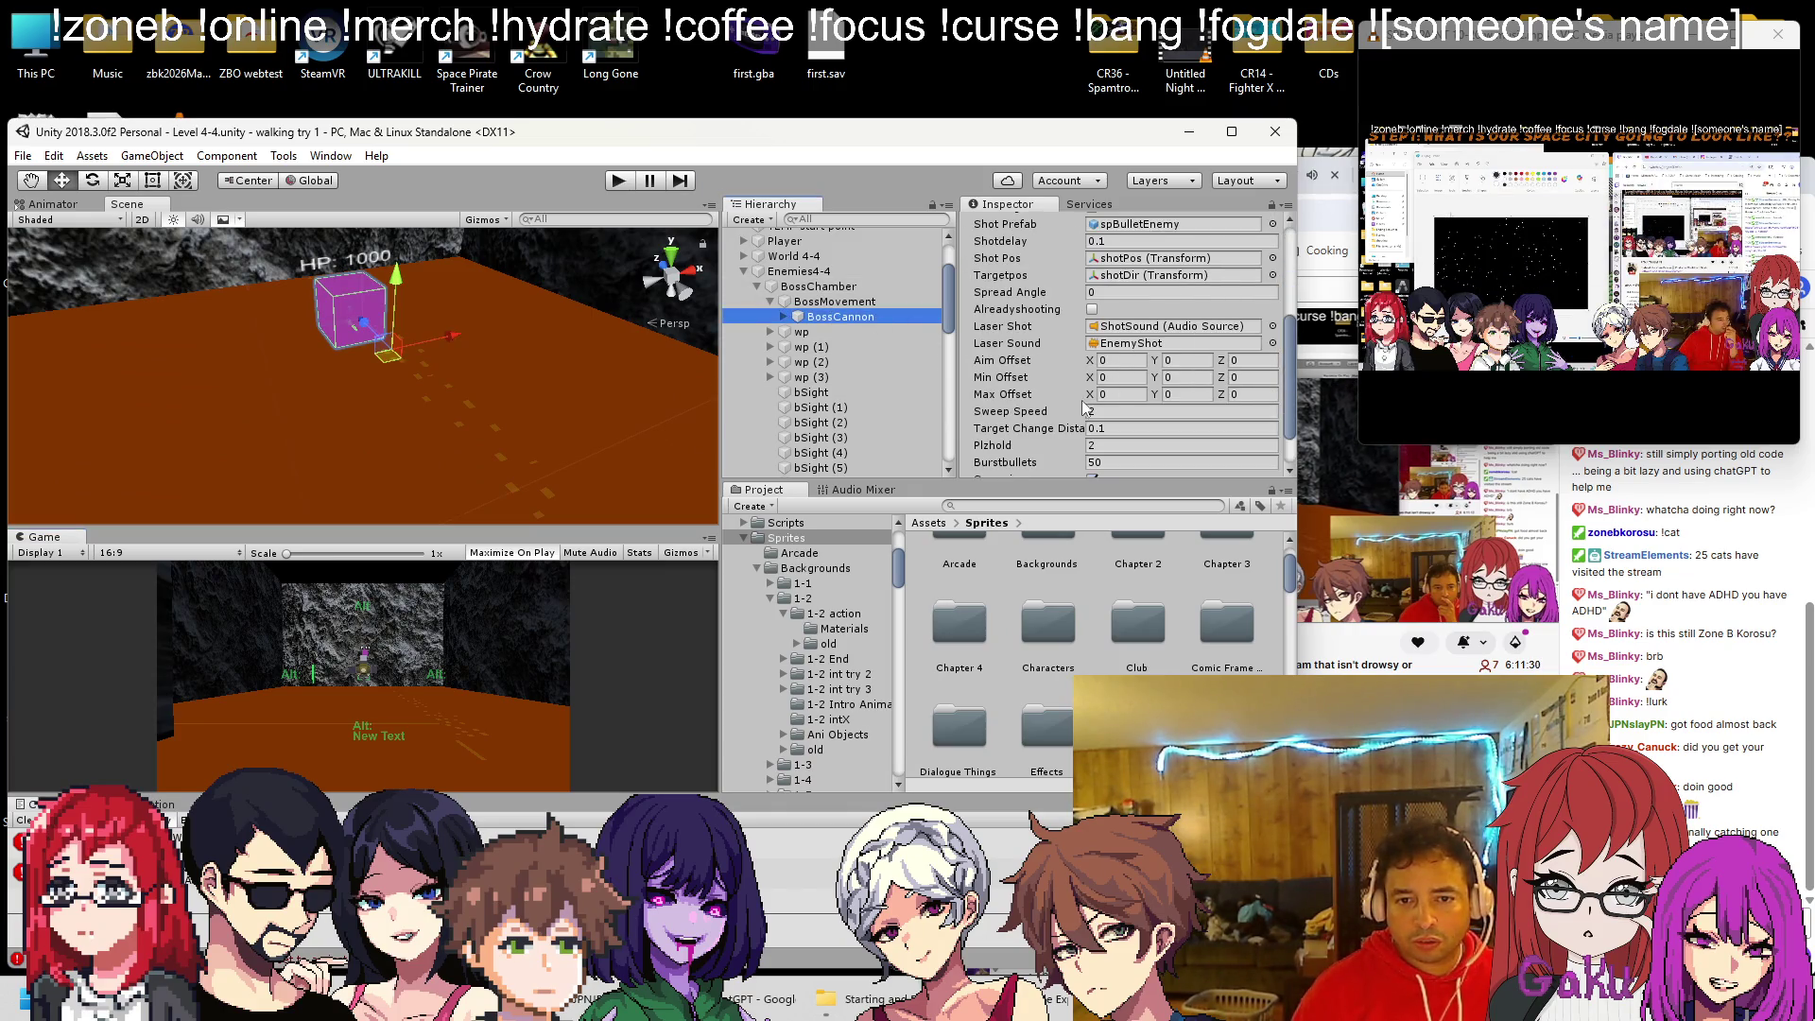
pyautogui.scroll(-2, 1083, 407)
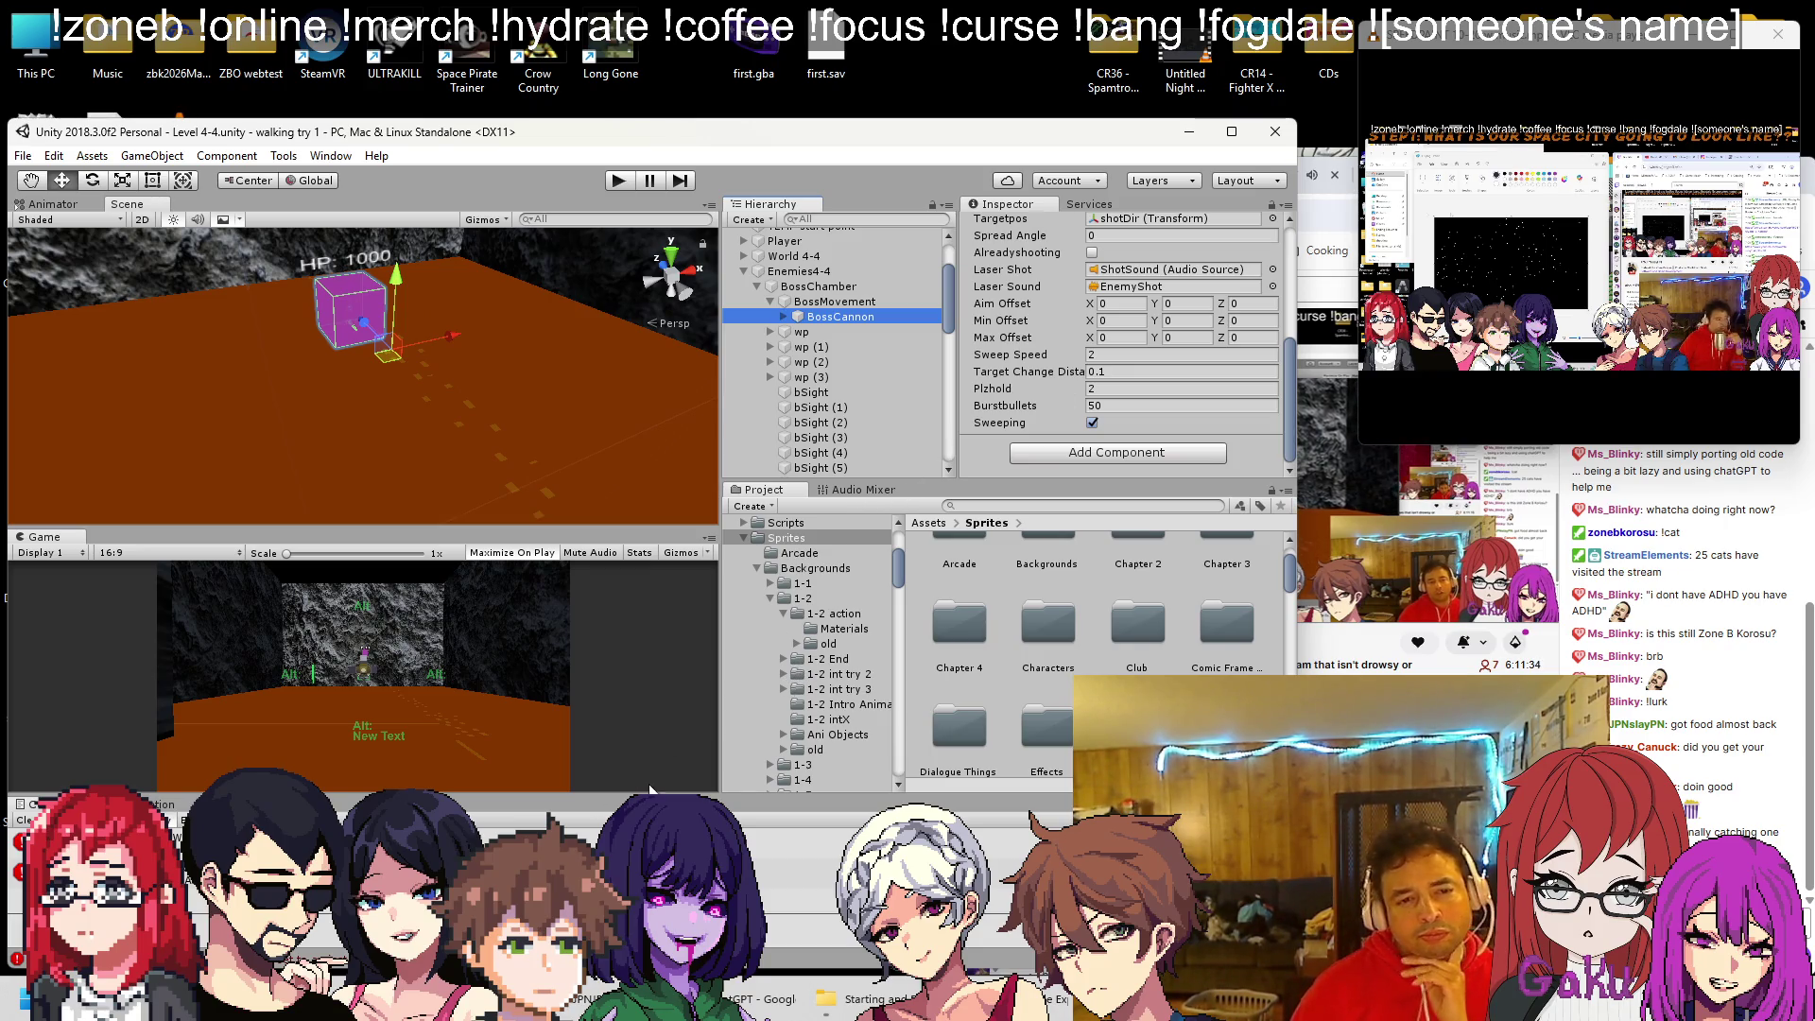
# Return to spTurretThreeD.cs at the ShotCycle baseDirection line in Visual Studio
pyautogui.hotkey('alt', 'Tab')
pyautogui.scroll(7, 531, 581)
pyautogui.scroll(-5, 527, 591)
pyautogui.scroll(3, 524, 597)
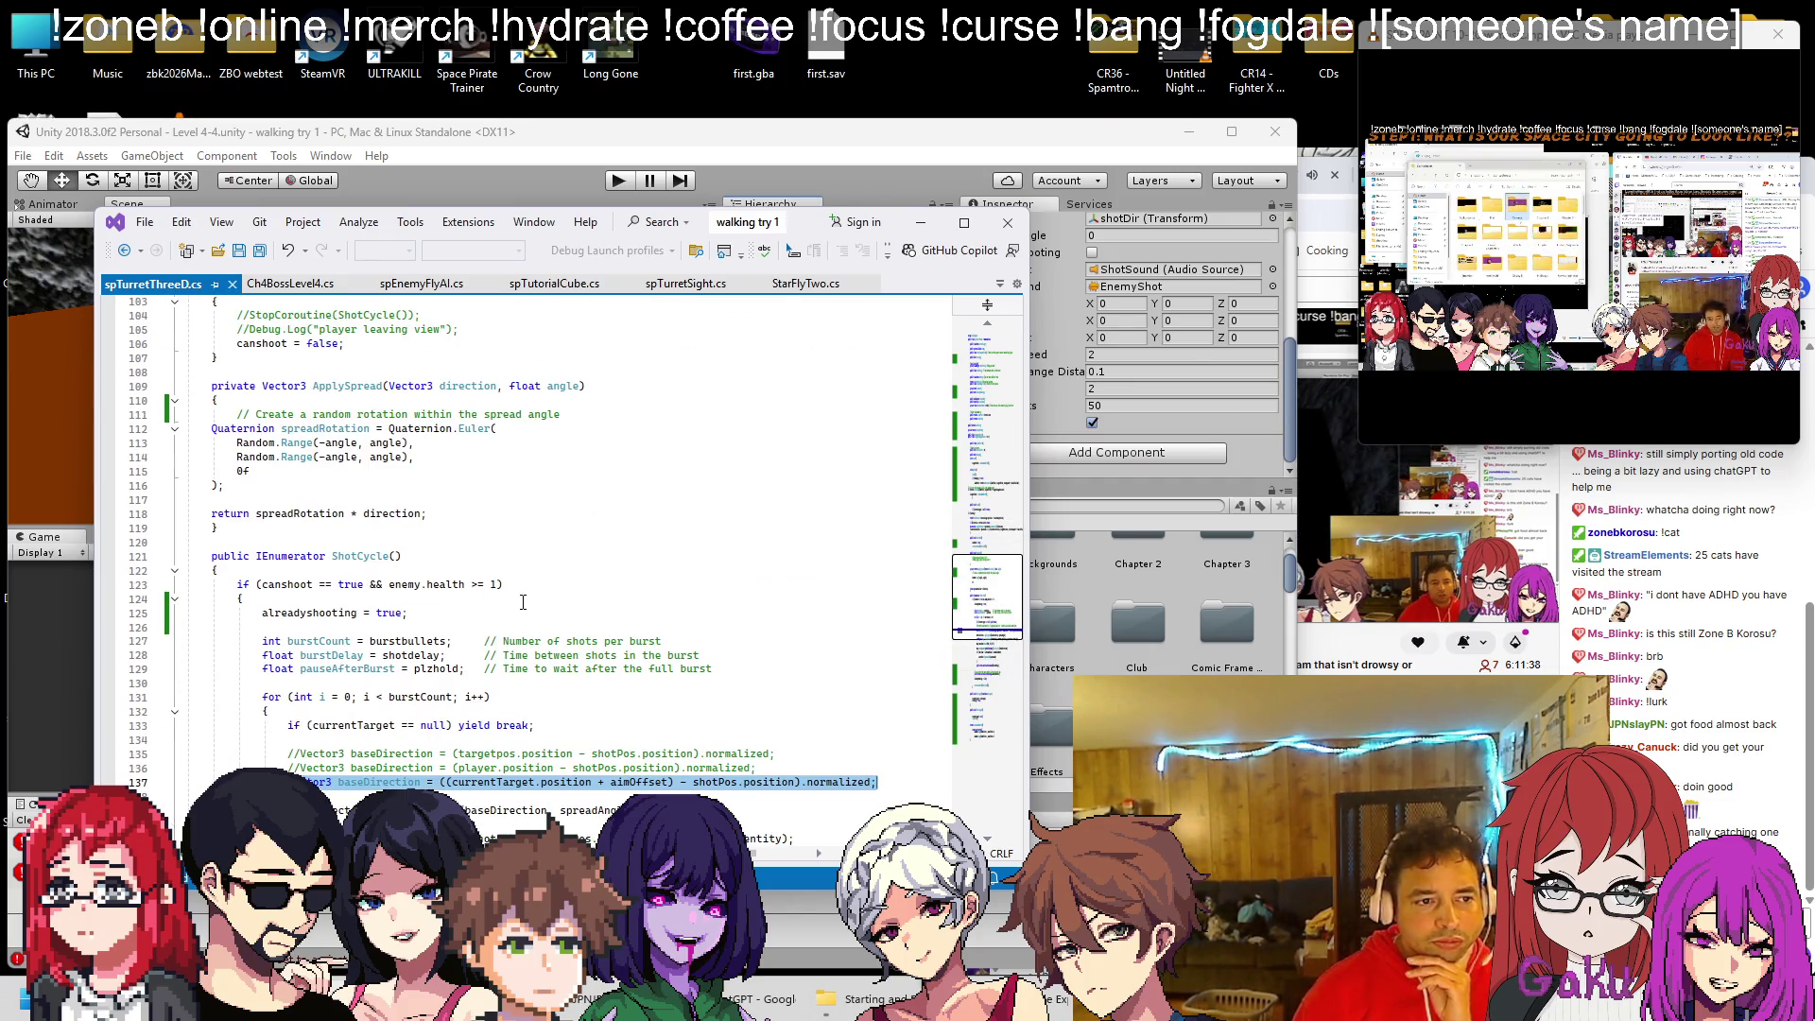
# Indent the maxOffset and targetOffset declarations to match the surrounding fields
pyautogui.scroll(-20, 523, 602)
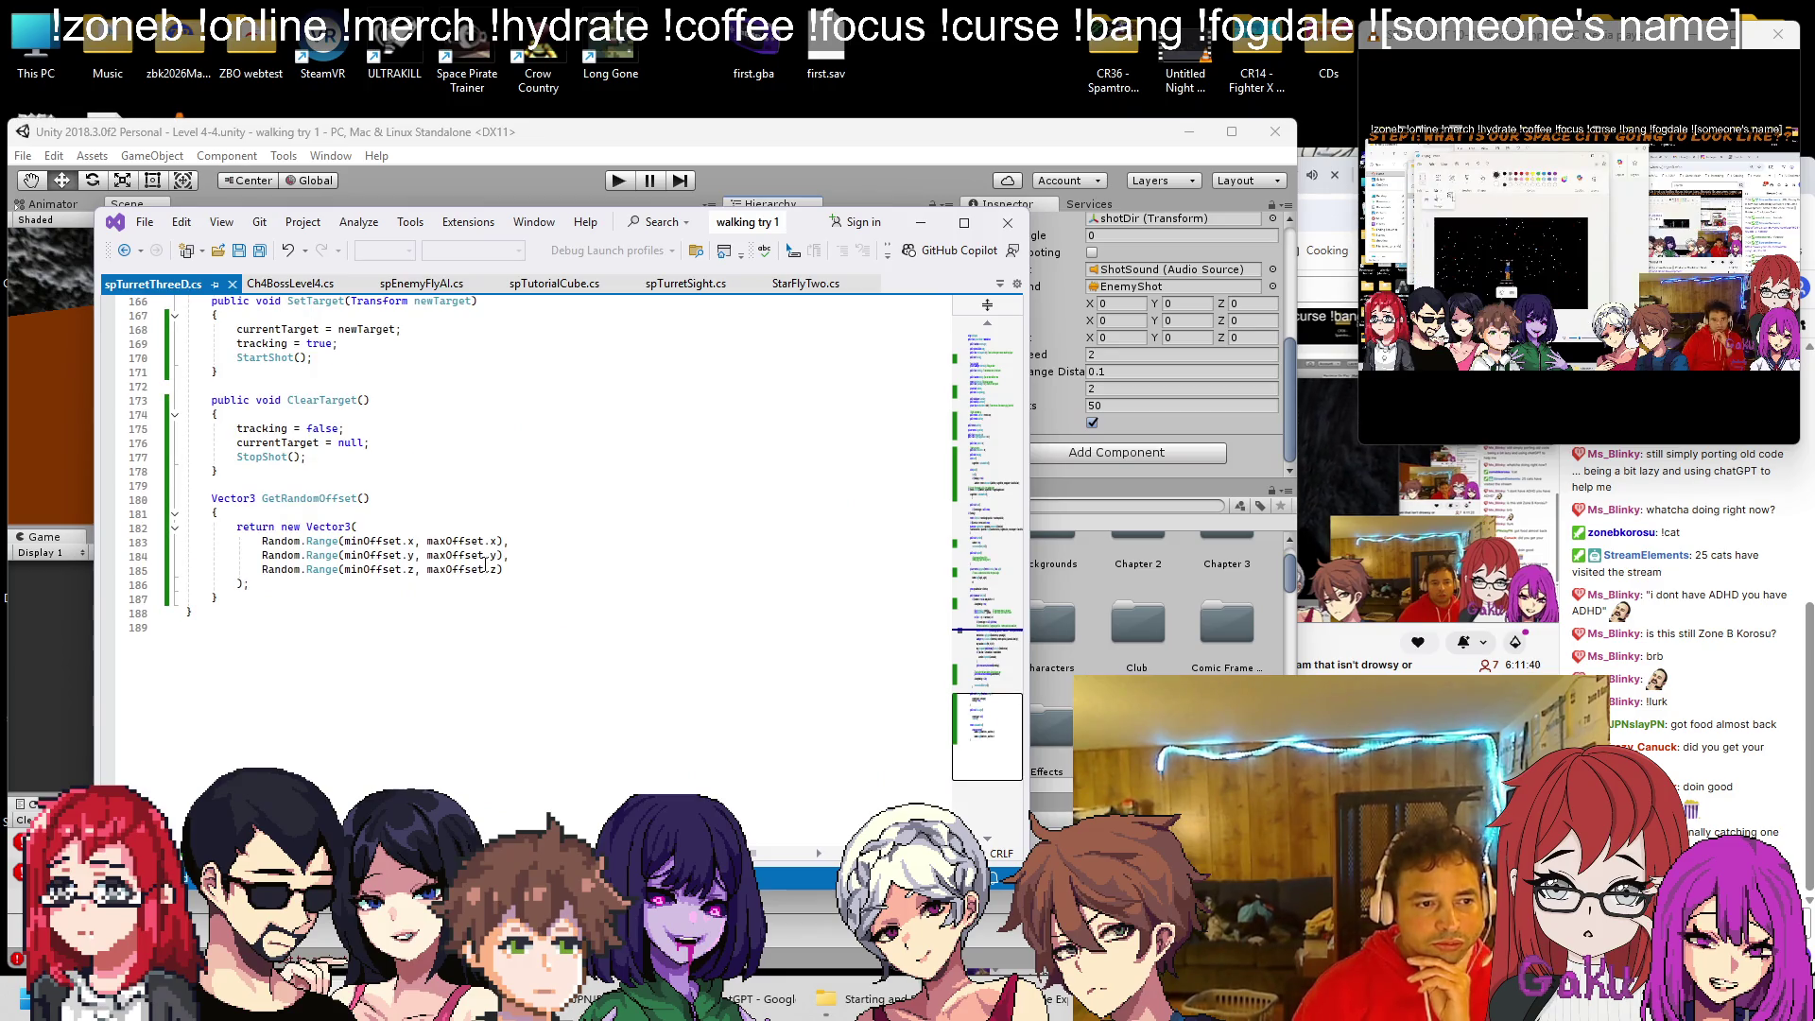
pyautogui.scroll(12, 472, 574)
pyautogui.scroll(2, 496, 568)
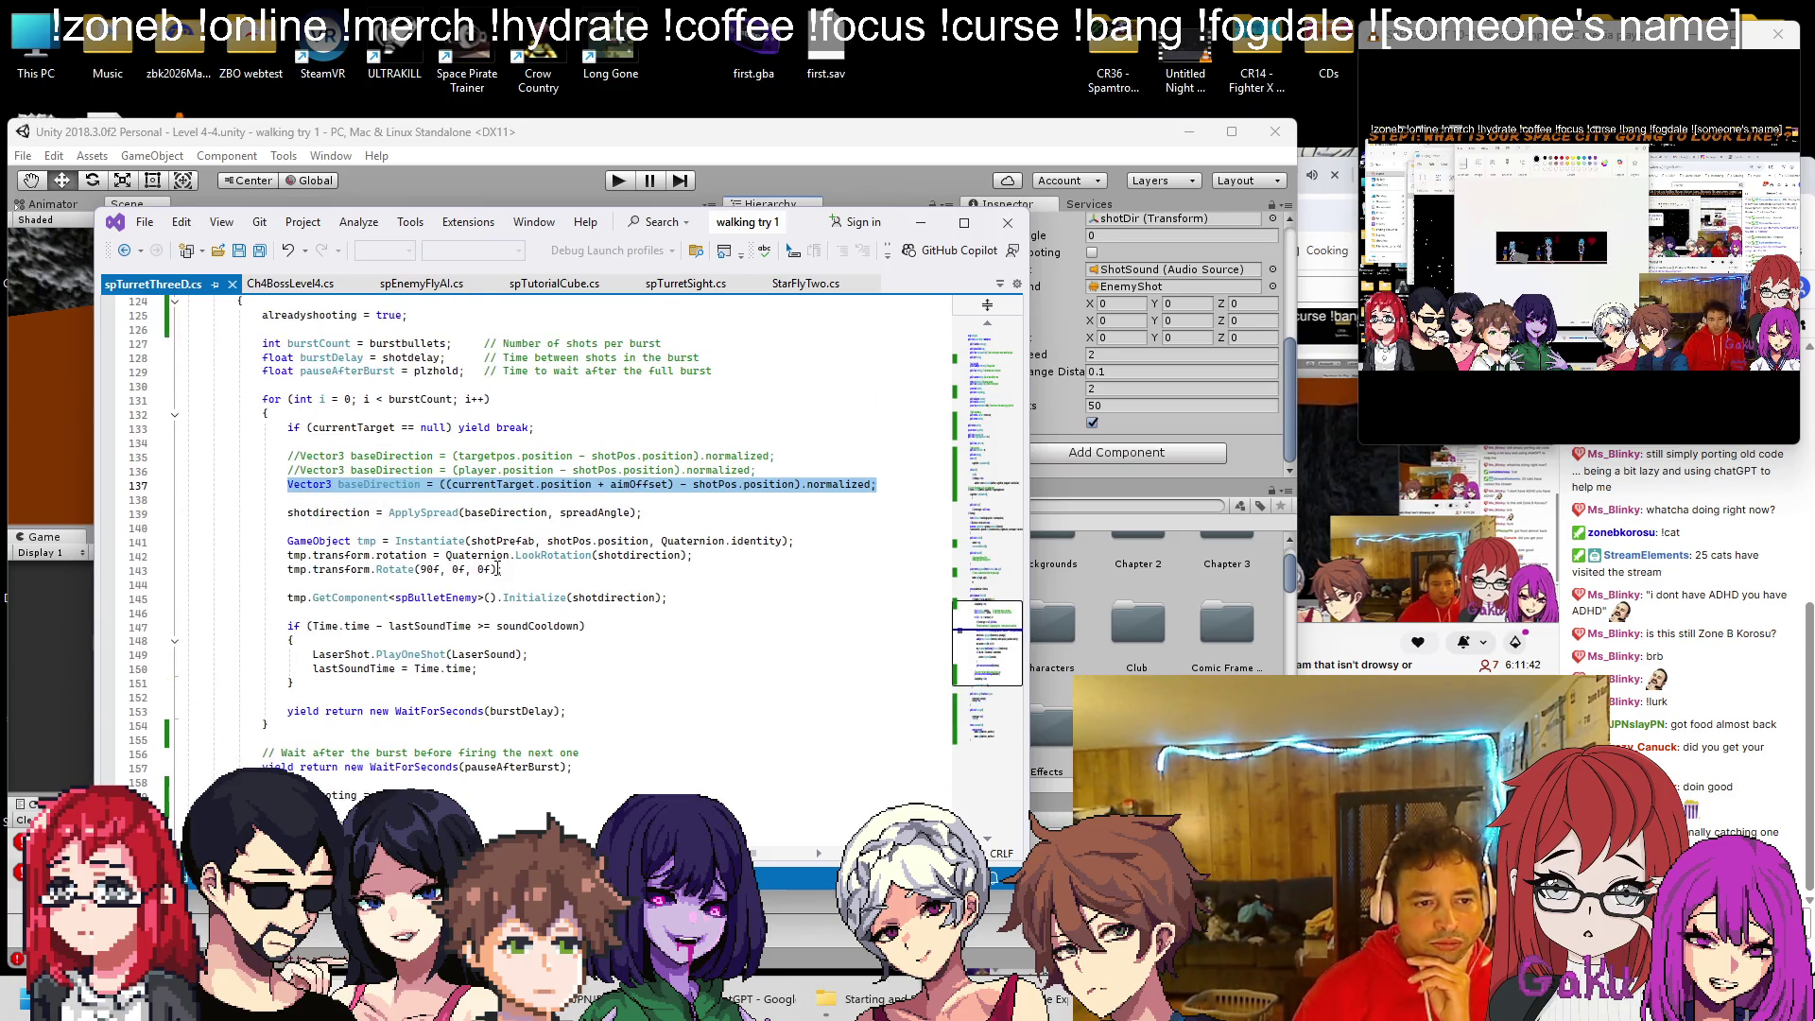
pyautogui.scroll(2, 499, 572)
pyautogui.scroll(20, 500, 574)
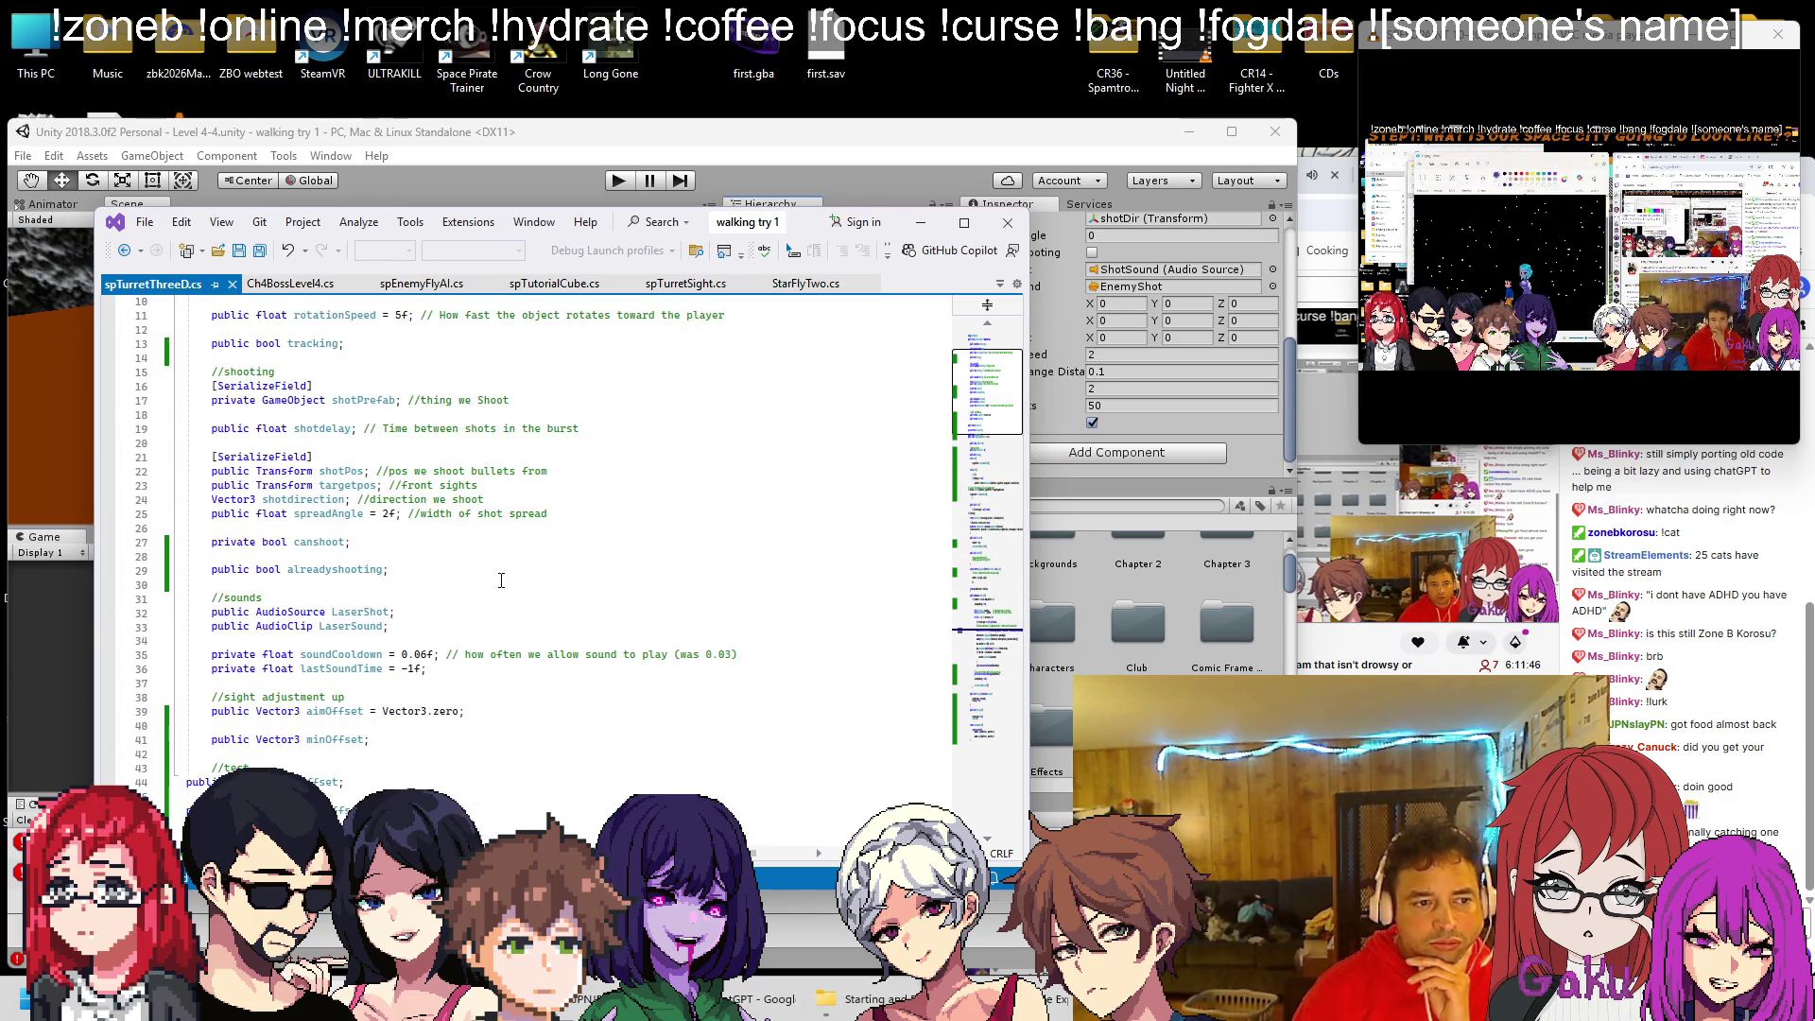
pyautogui.scroll(-3, 501, 579)
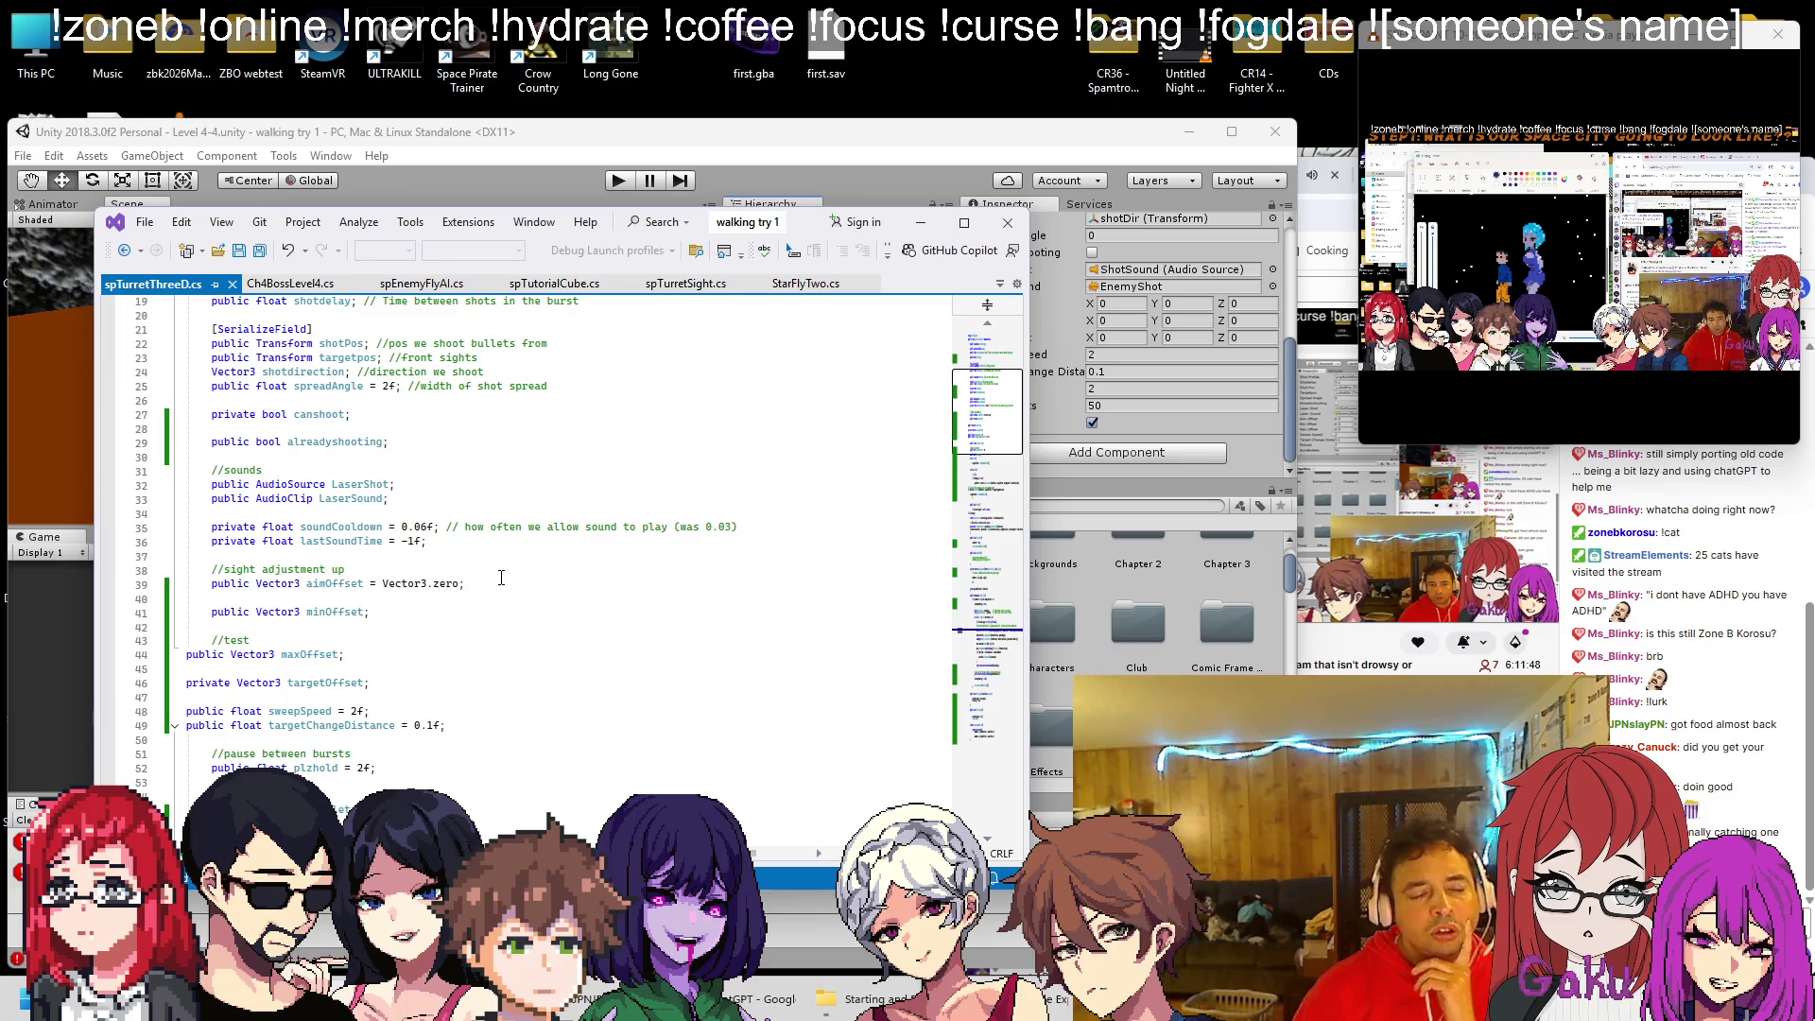
pyautogui.scroll(-2, 501, 577)
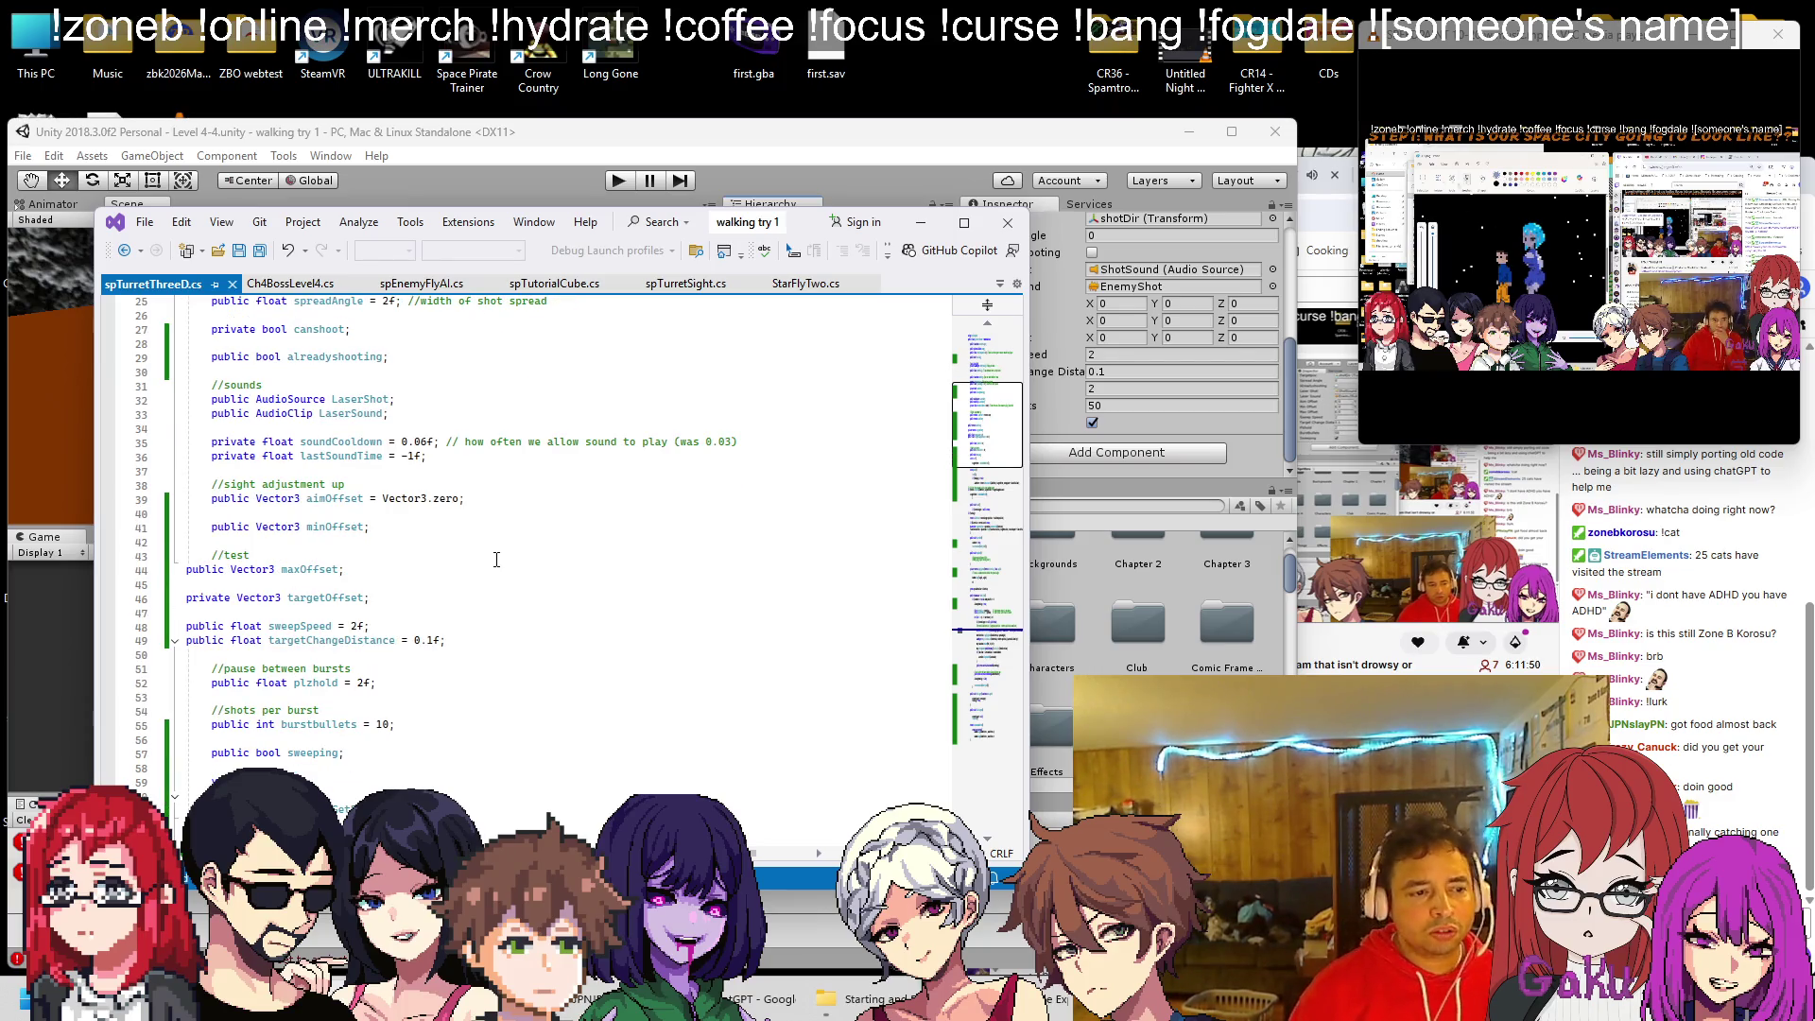
pyautogui.click(397, 571)
pyautogui.press('Home')
pyautogui.press('Tab')
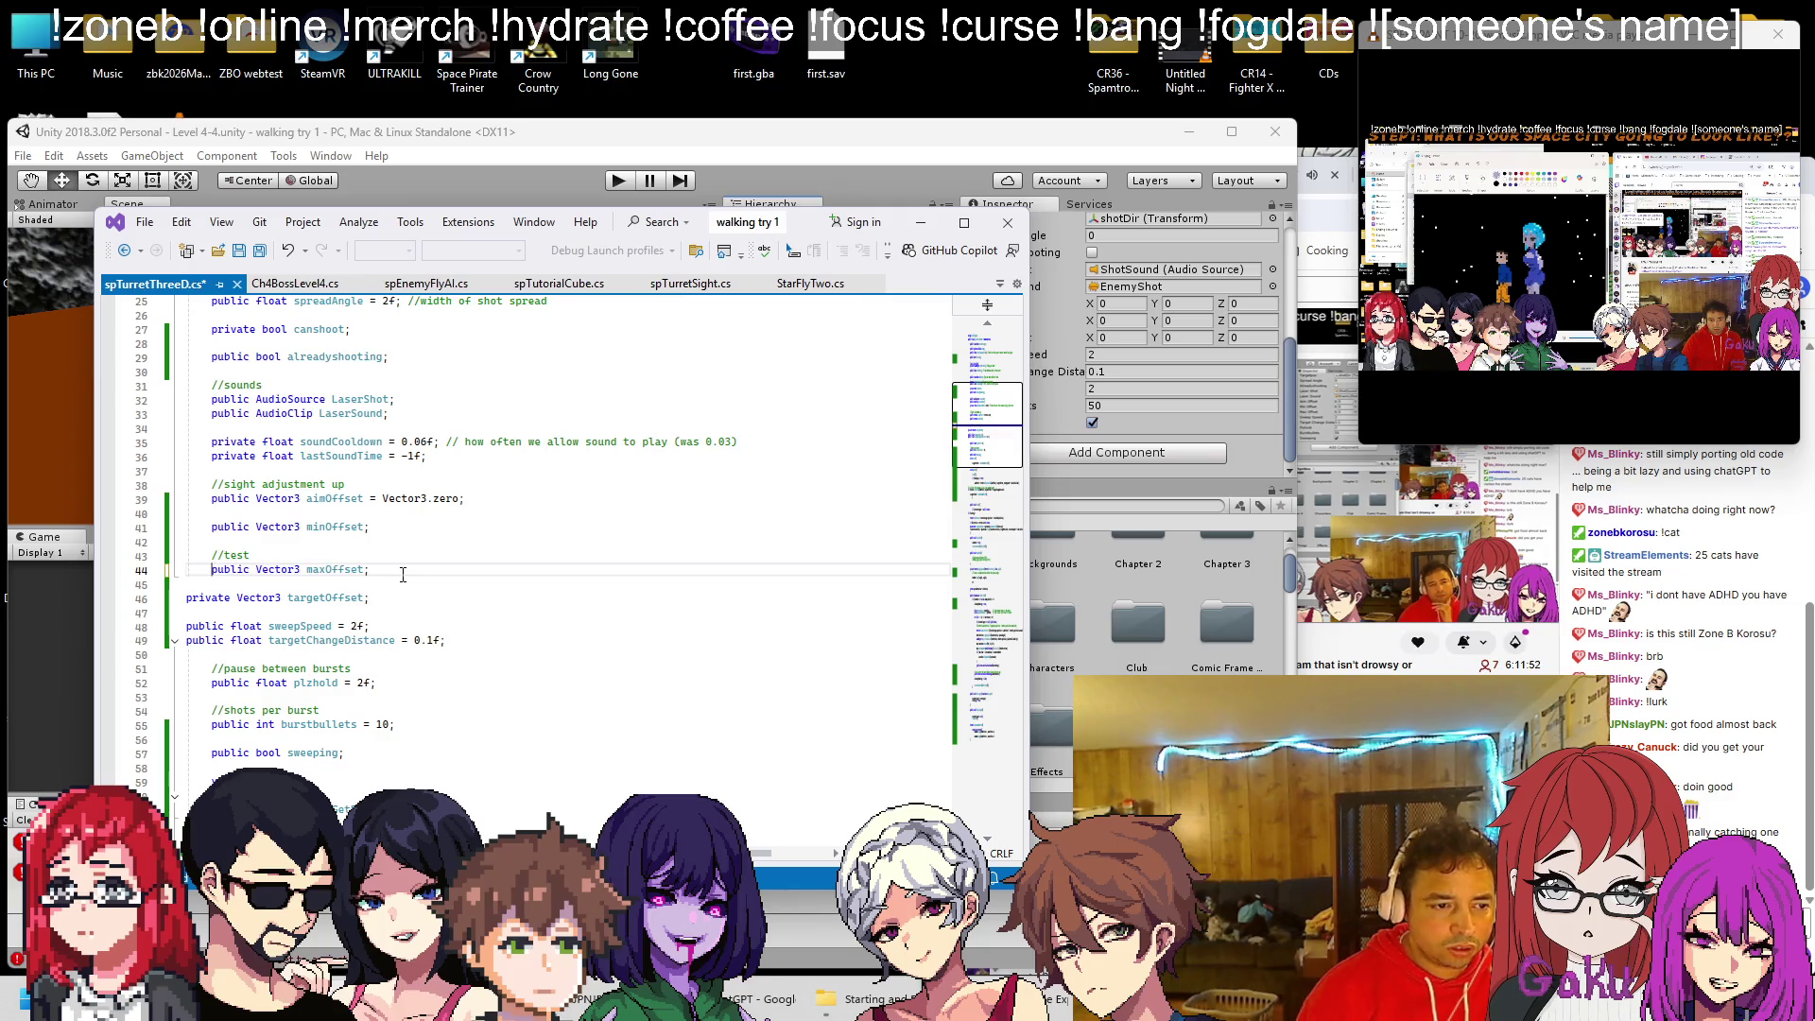
pyautogui.press('Down')
pyautogui.press('Down')
pyautogui.press('Home')
pyautogui.press('Tab')
# Indent the sweepSpeed and targetChangeDistance declarations, then return to Unity
pyautogui.press('Down')
pyautogui.press('Down')
pyautogui.press('Home')
pyautogui.press('Tab')
pyautogui.press('Down')
pyautogui.press('Home')
pyautogui.press('Tab')
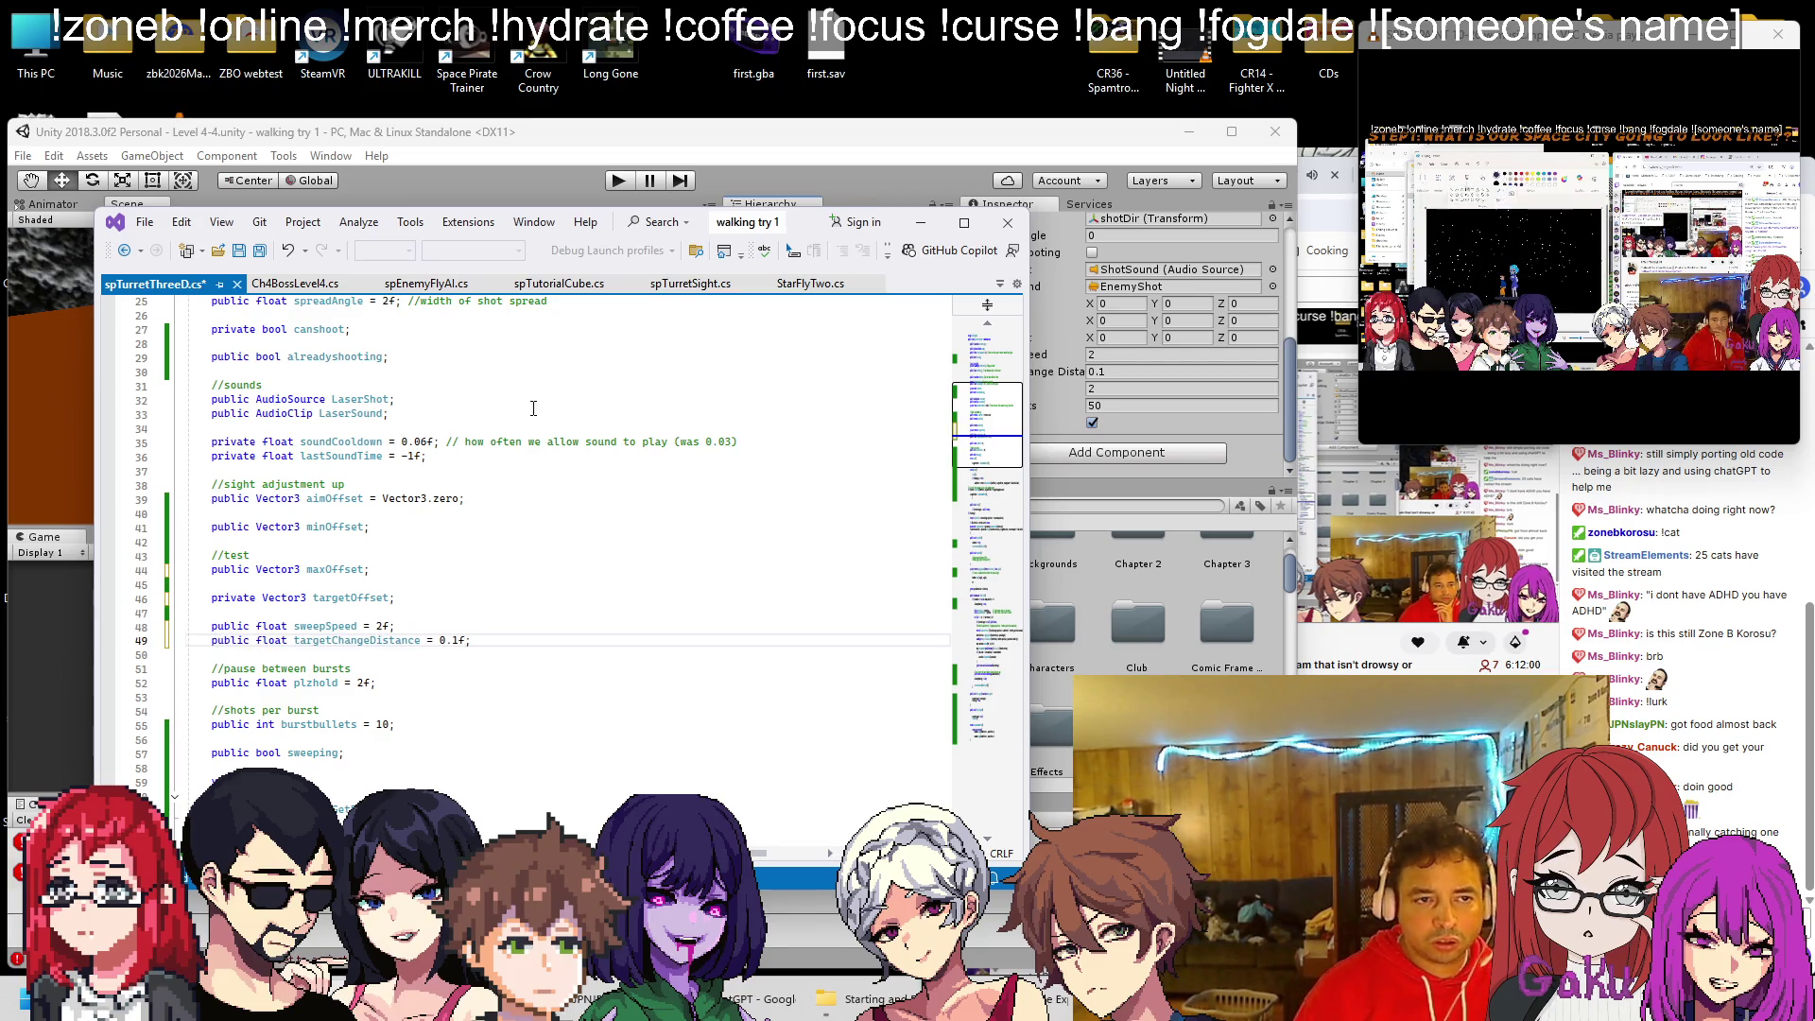
pyautogui.click(732, 166)
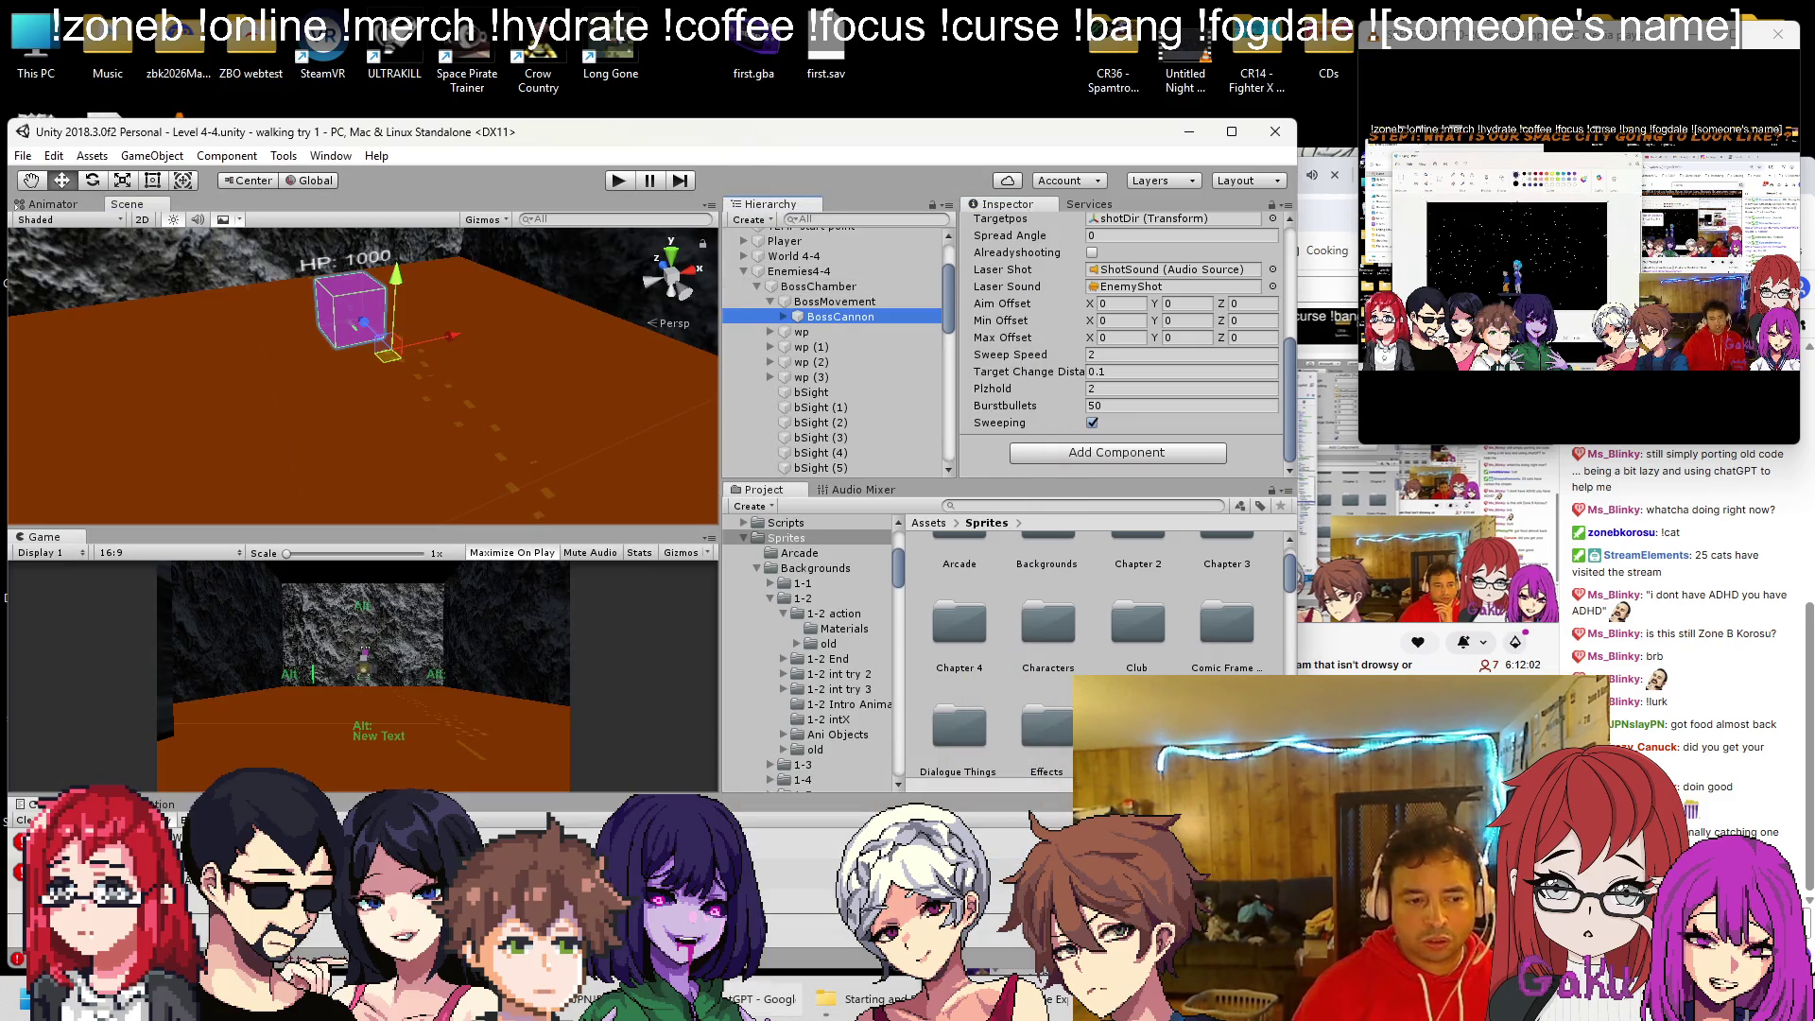
# Clear the console, set Target Change Distance to 1, and play-test the sweep
pyautogui.click(21, 821)
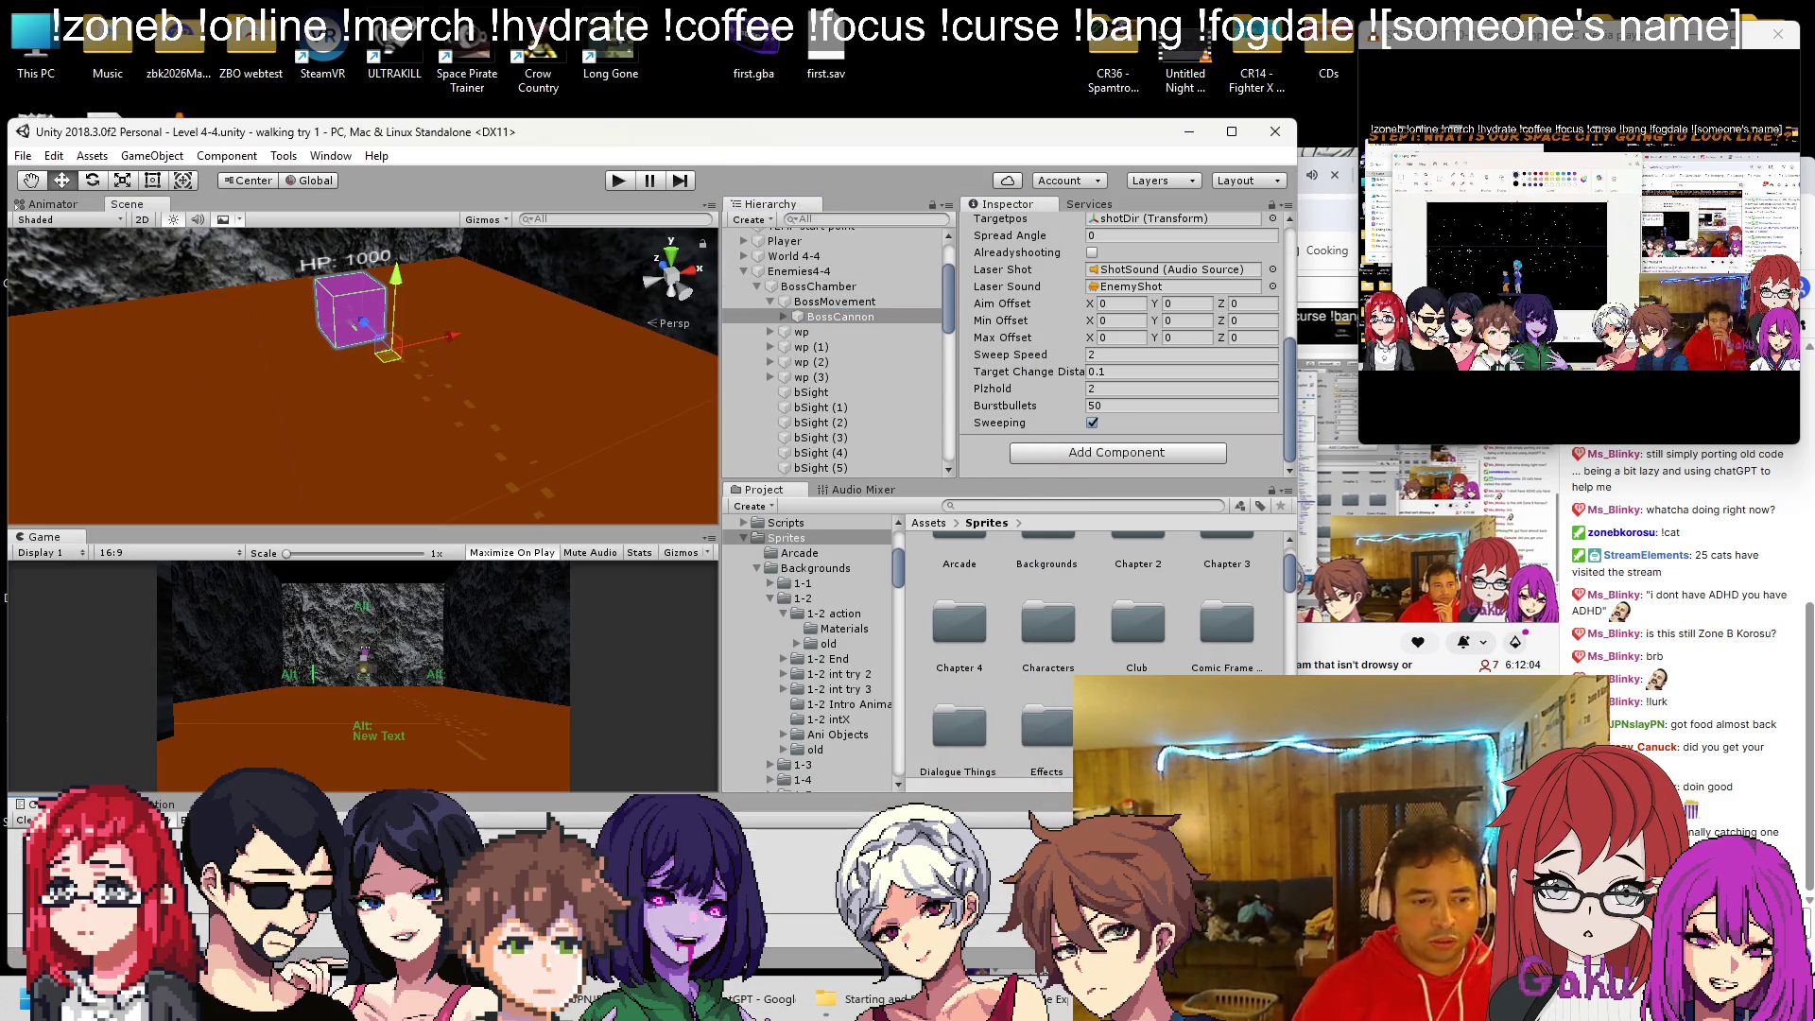
pyautogui.hotkey('alt', 'Tab')
pyautogui.hotkey('alt', 'Tab')
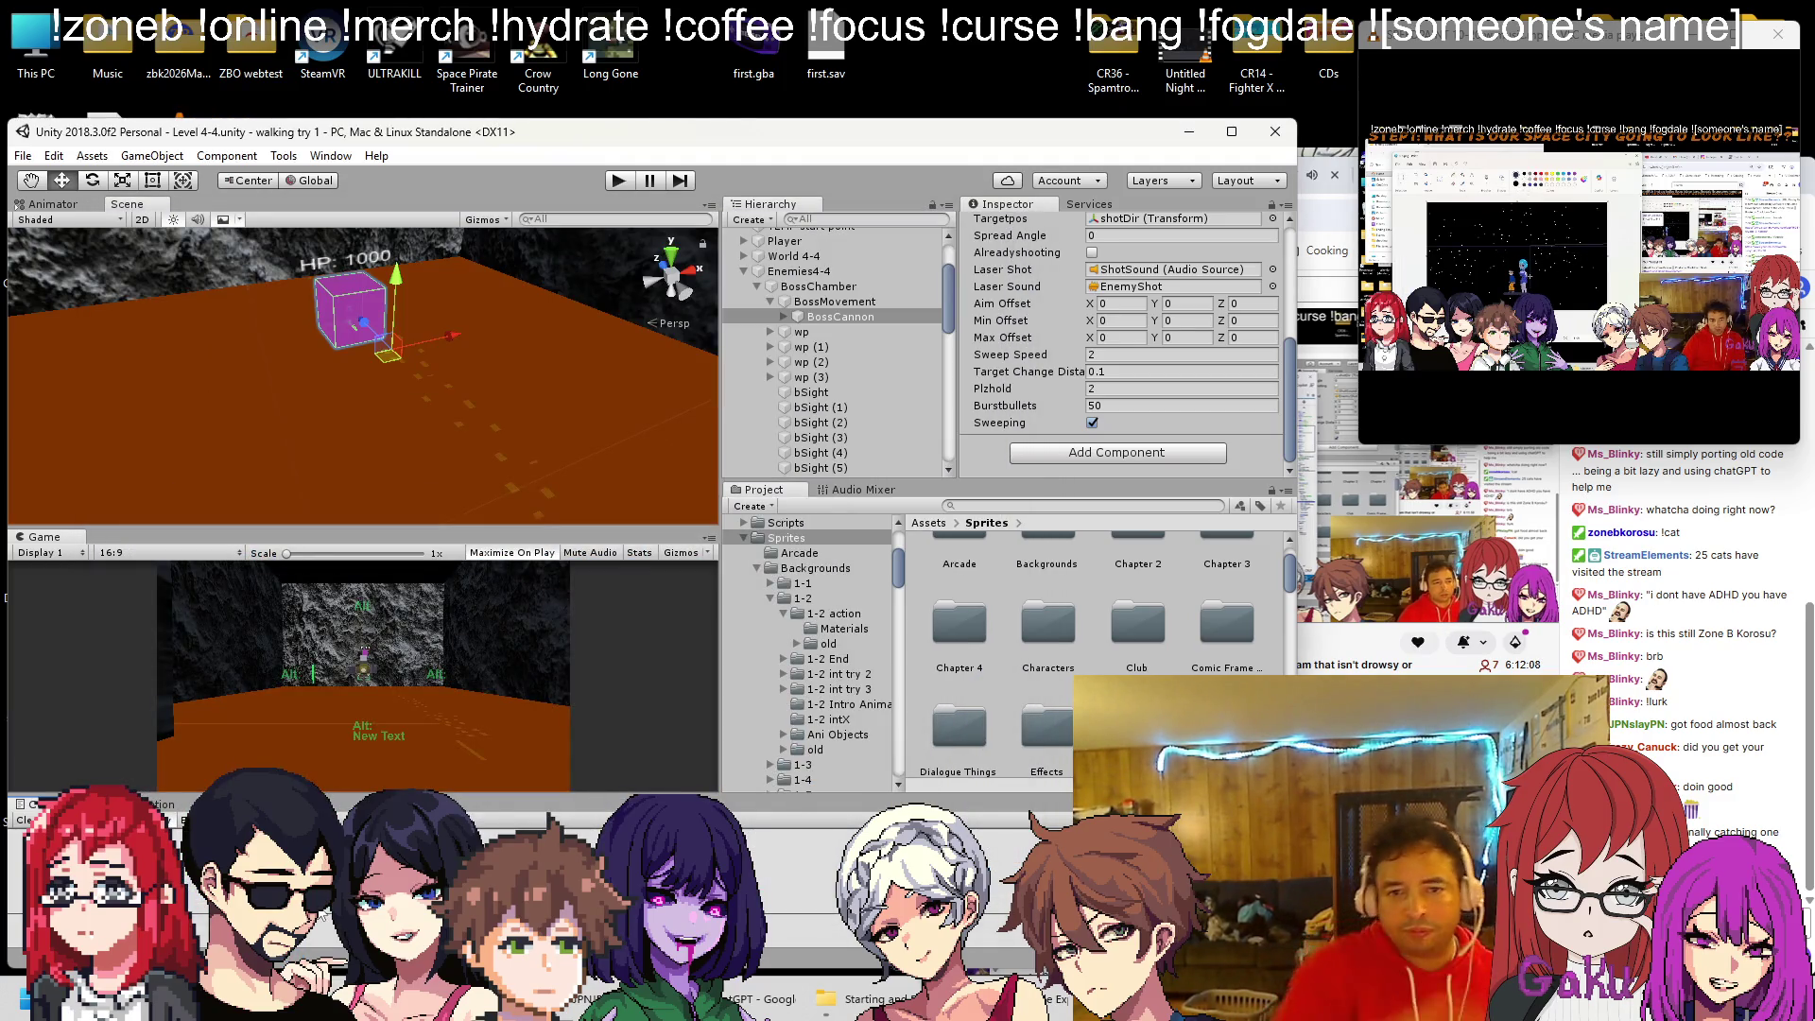
pyautogui.click(1164, 372)
pyautogui.write('1')
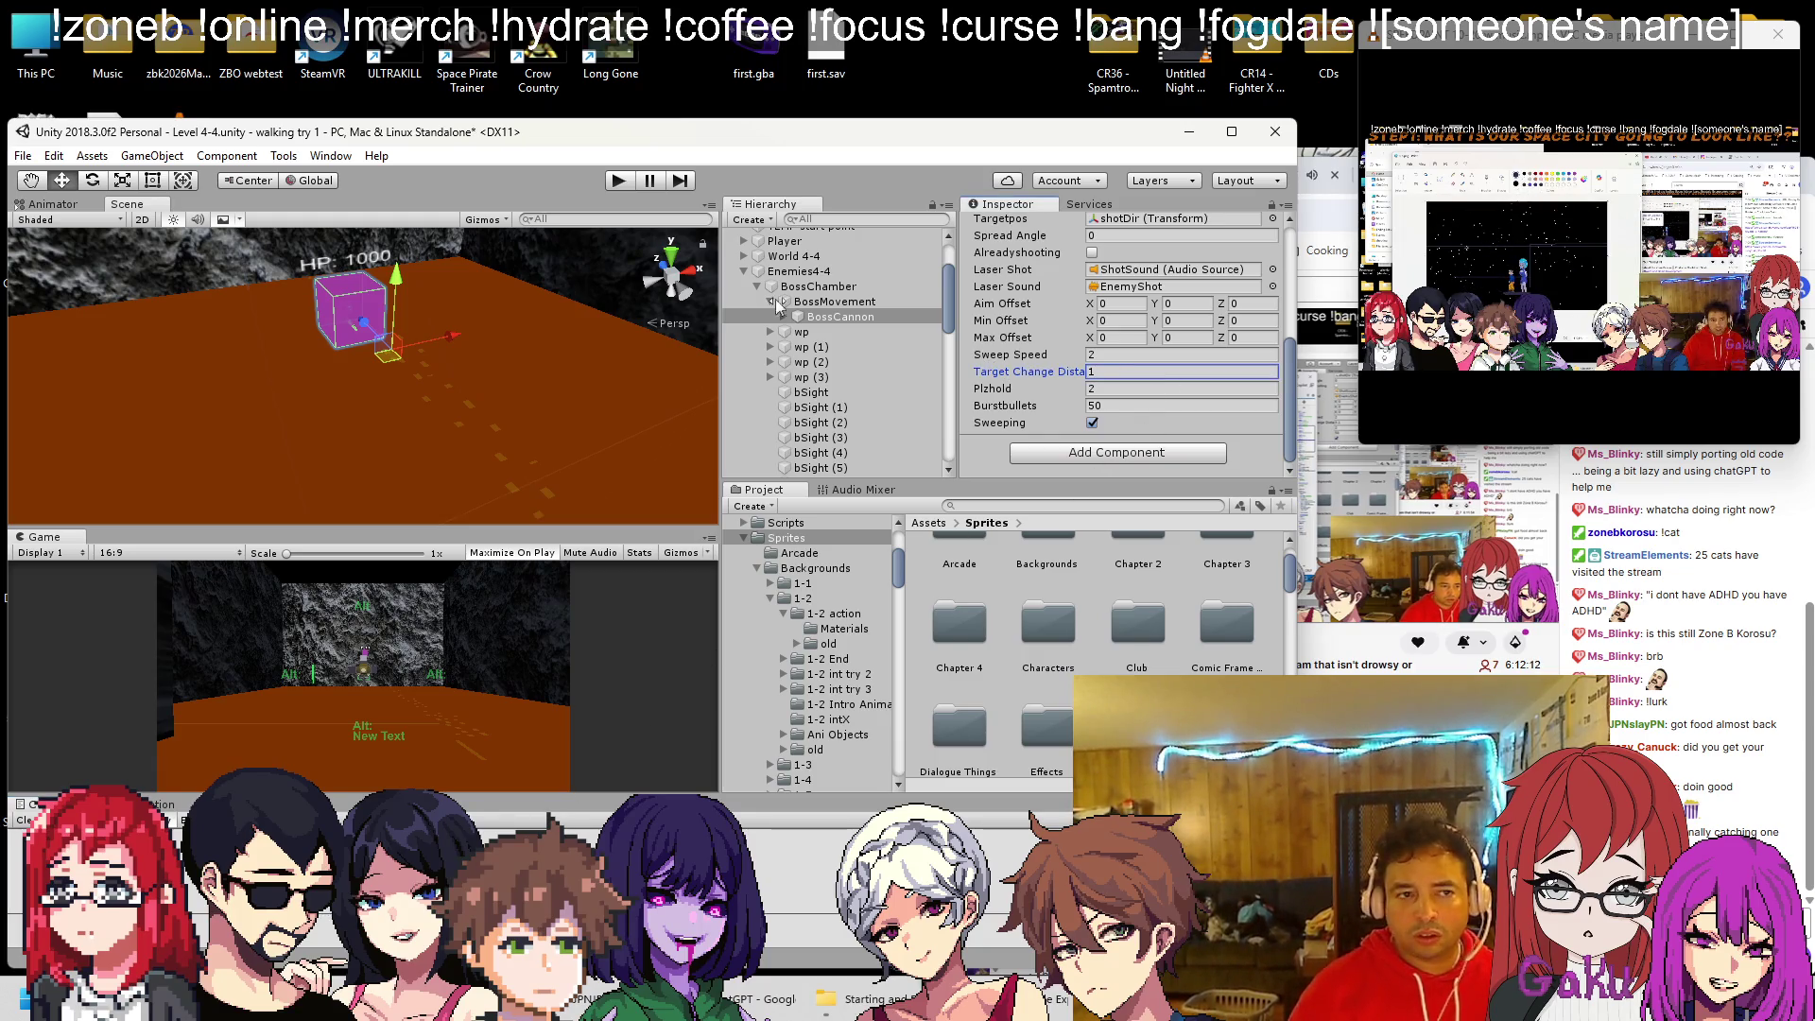
pyautogui.click(617, 181)
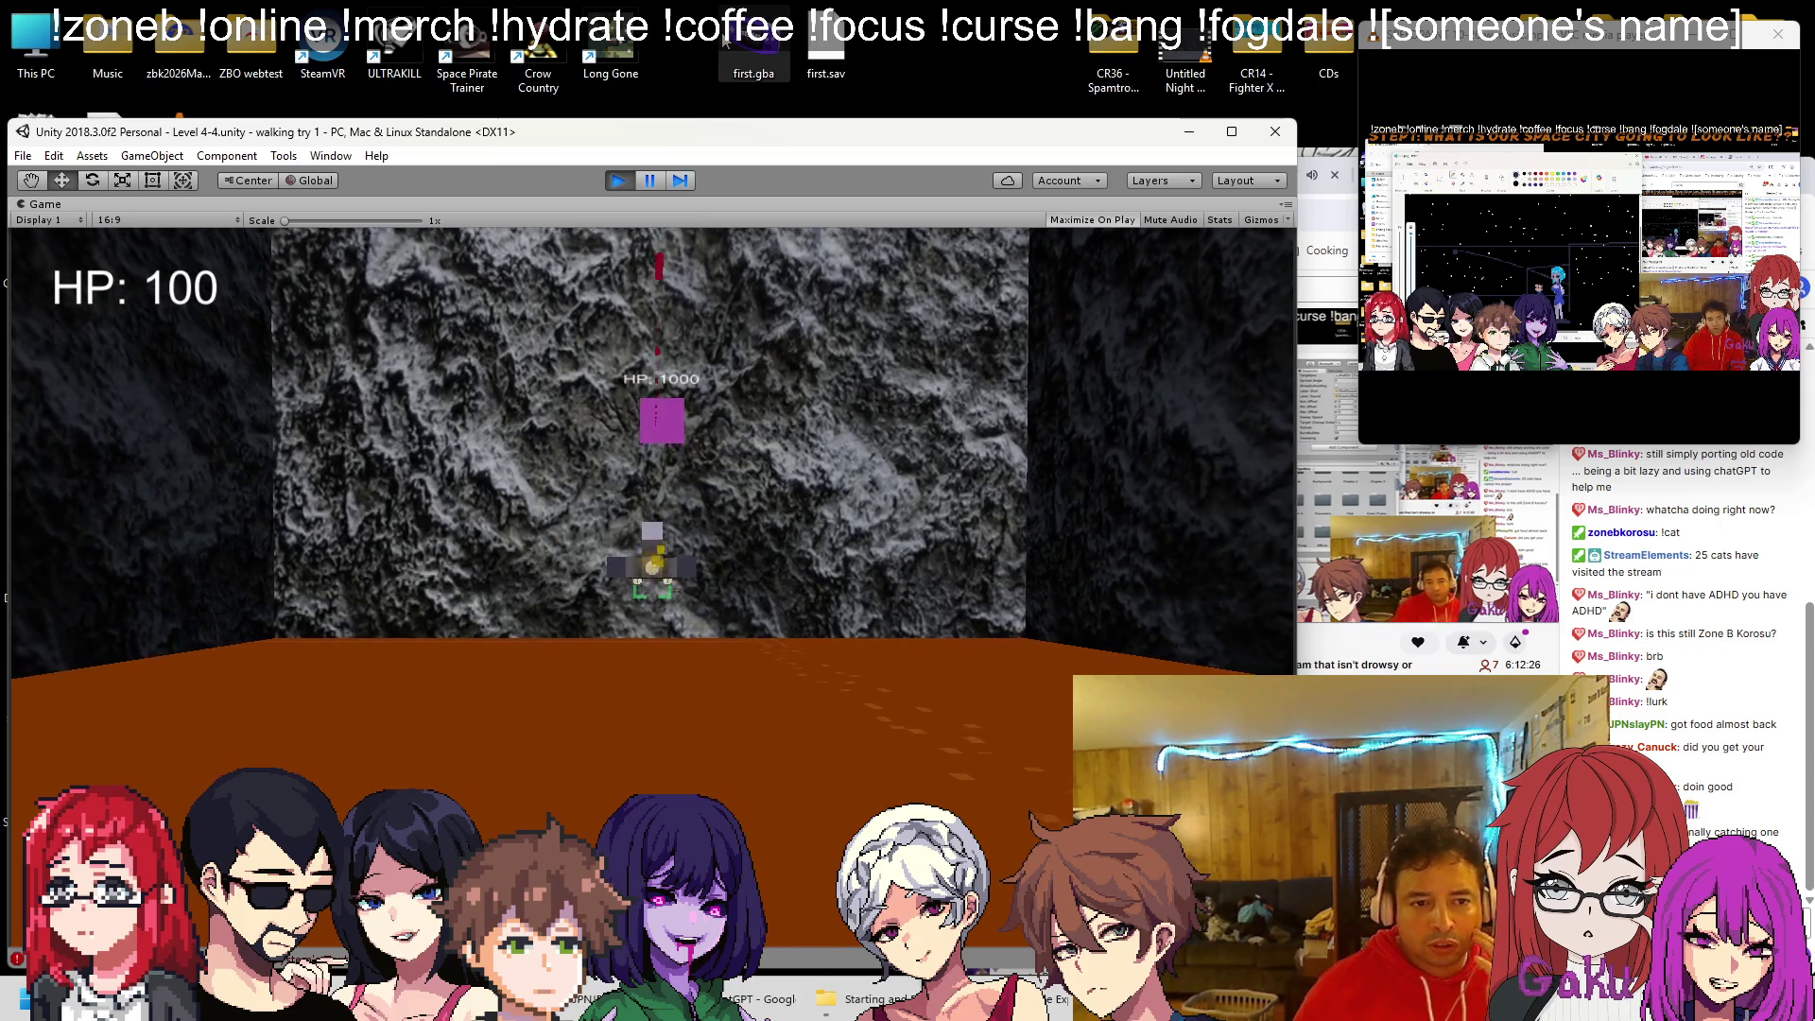
pyautogui.click(618, 180)
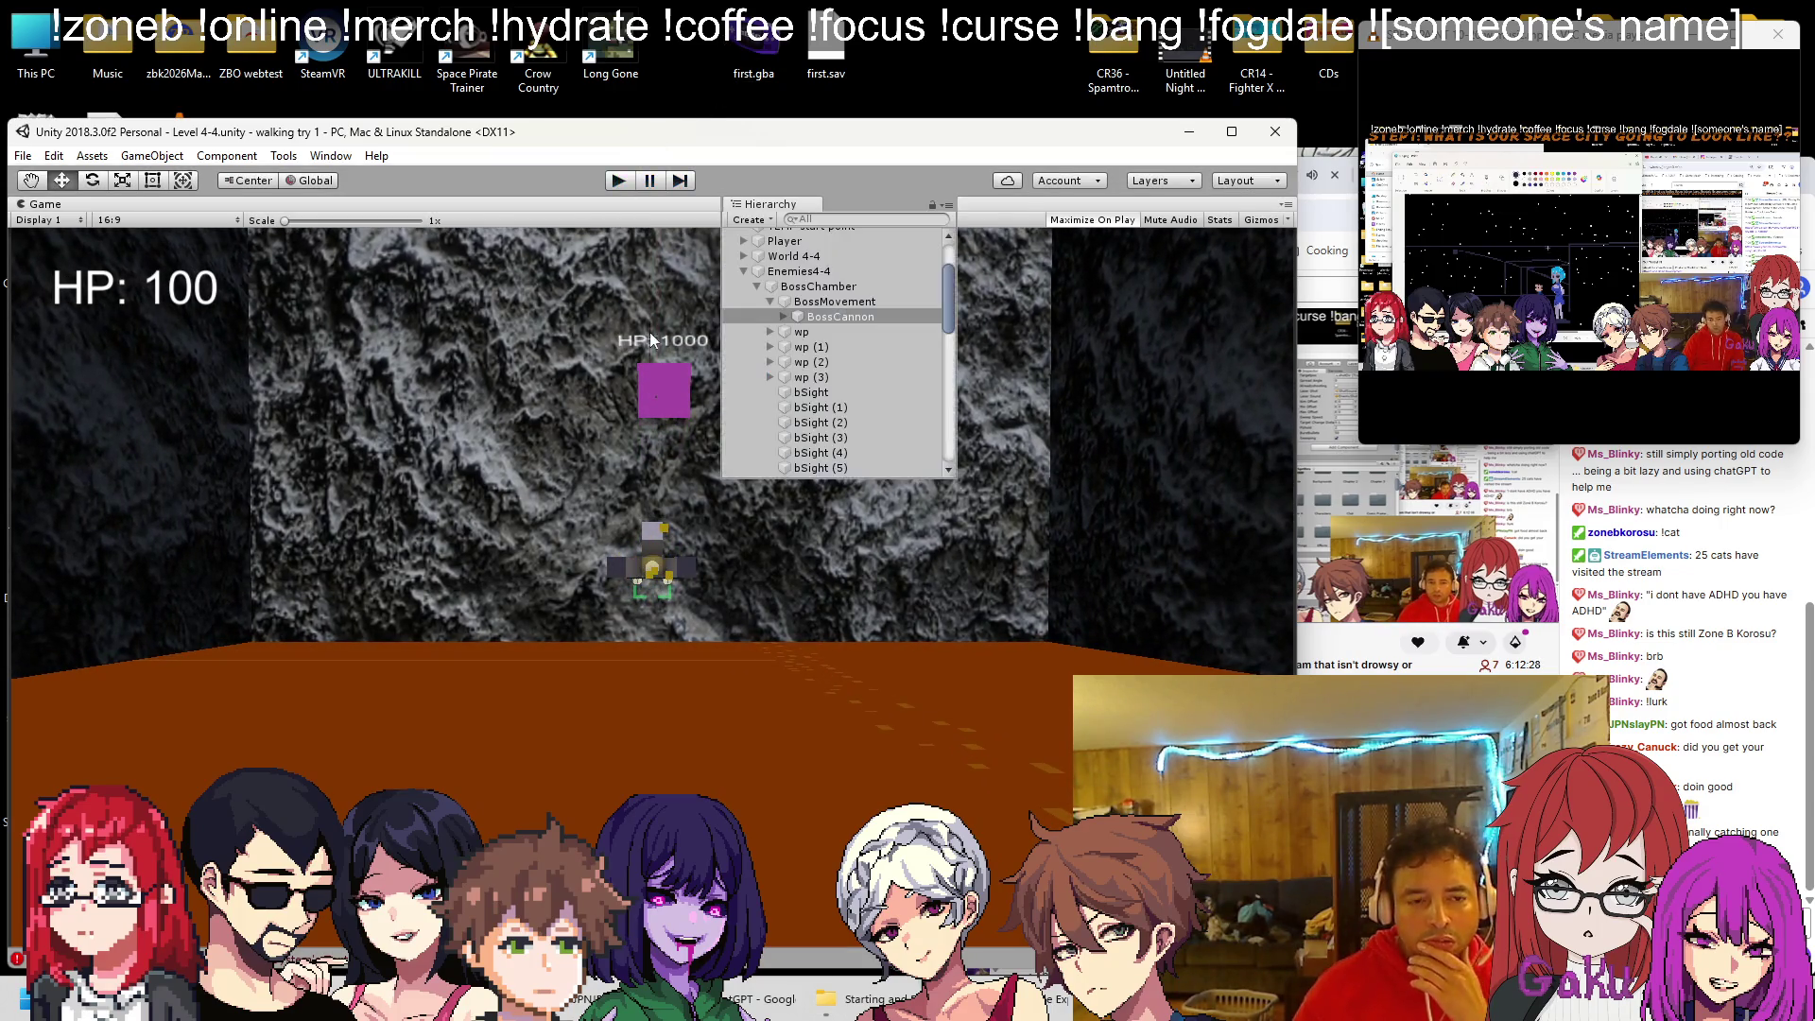
# Raise Target Change Distance to 10 and save the scene
pyautogui.scroll(-5, 1114, 438)
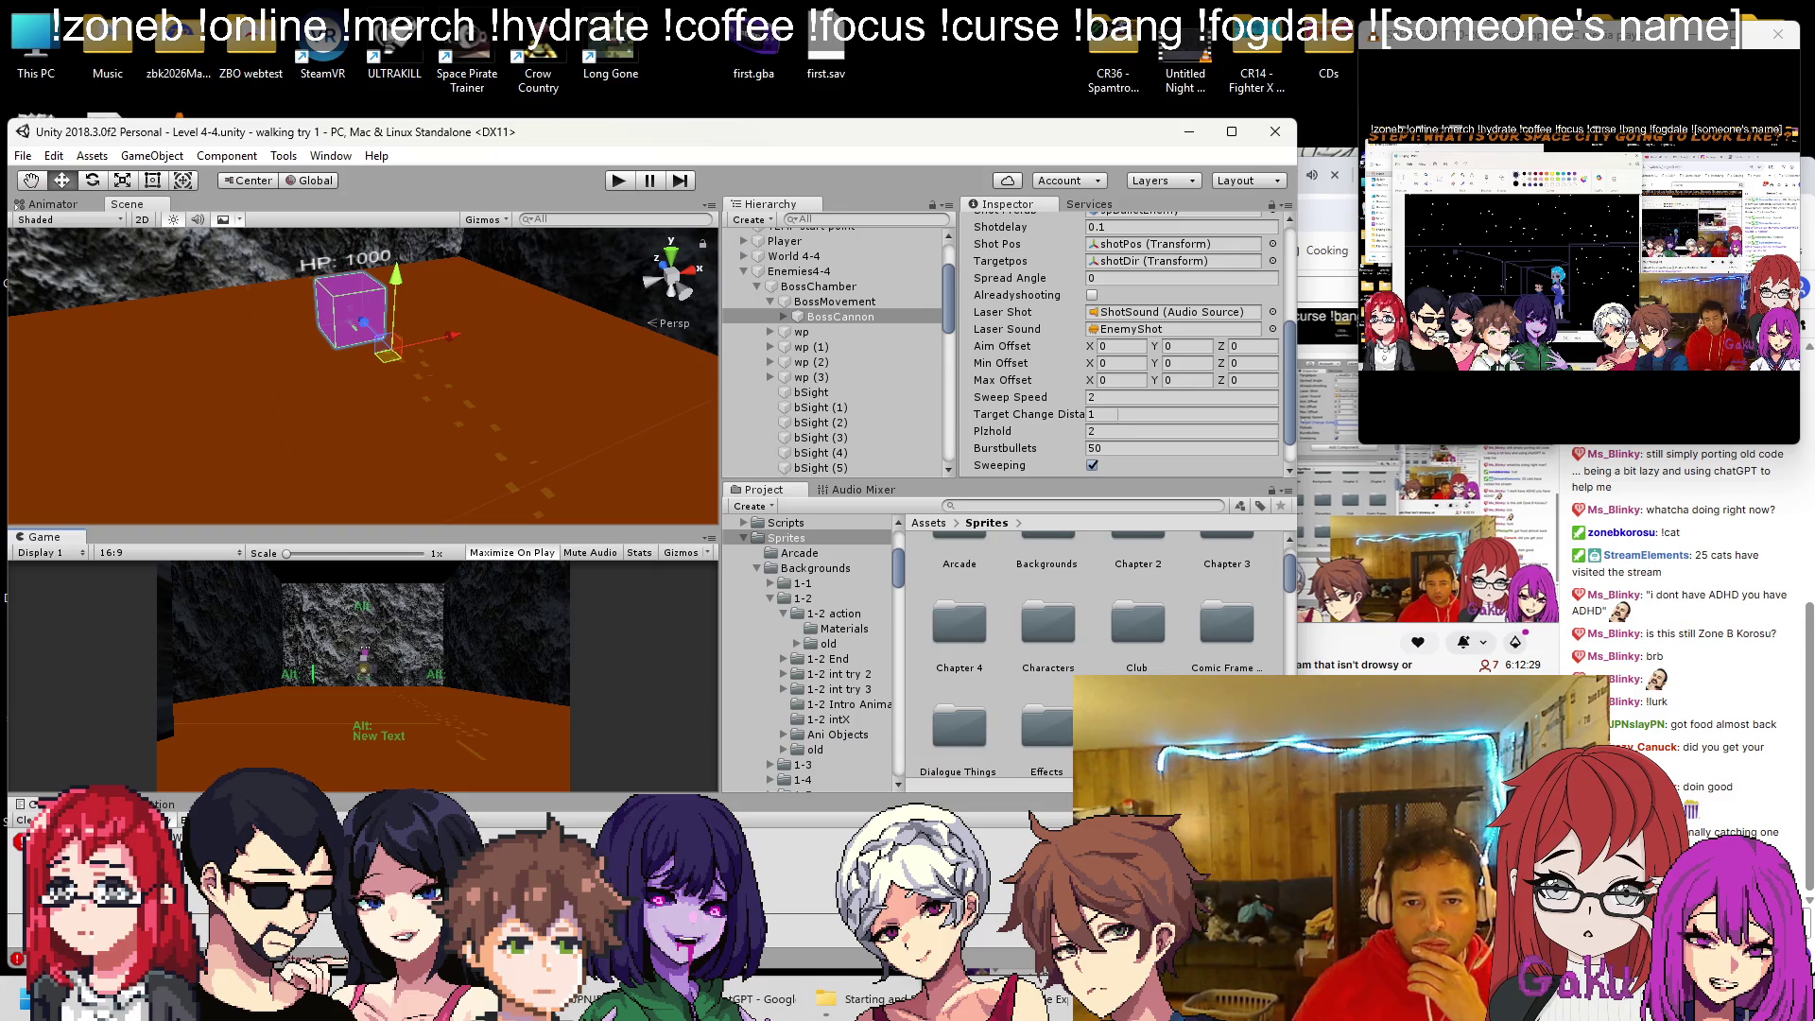
pyautogui.click(1125, 416)
pyautogui.write('10')
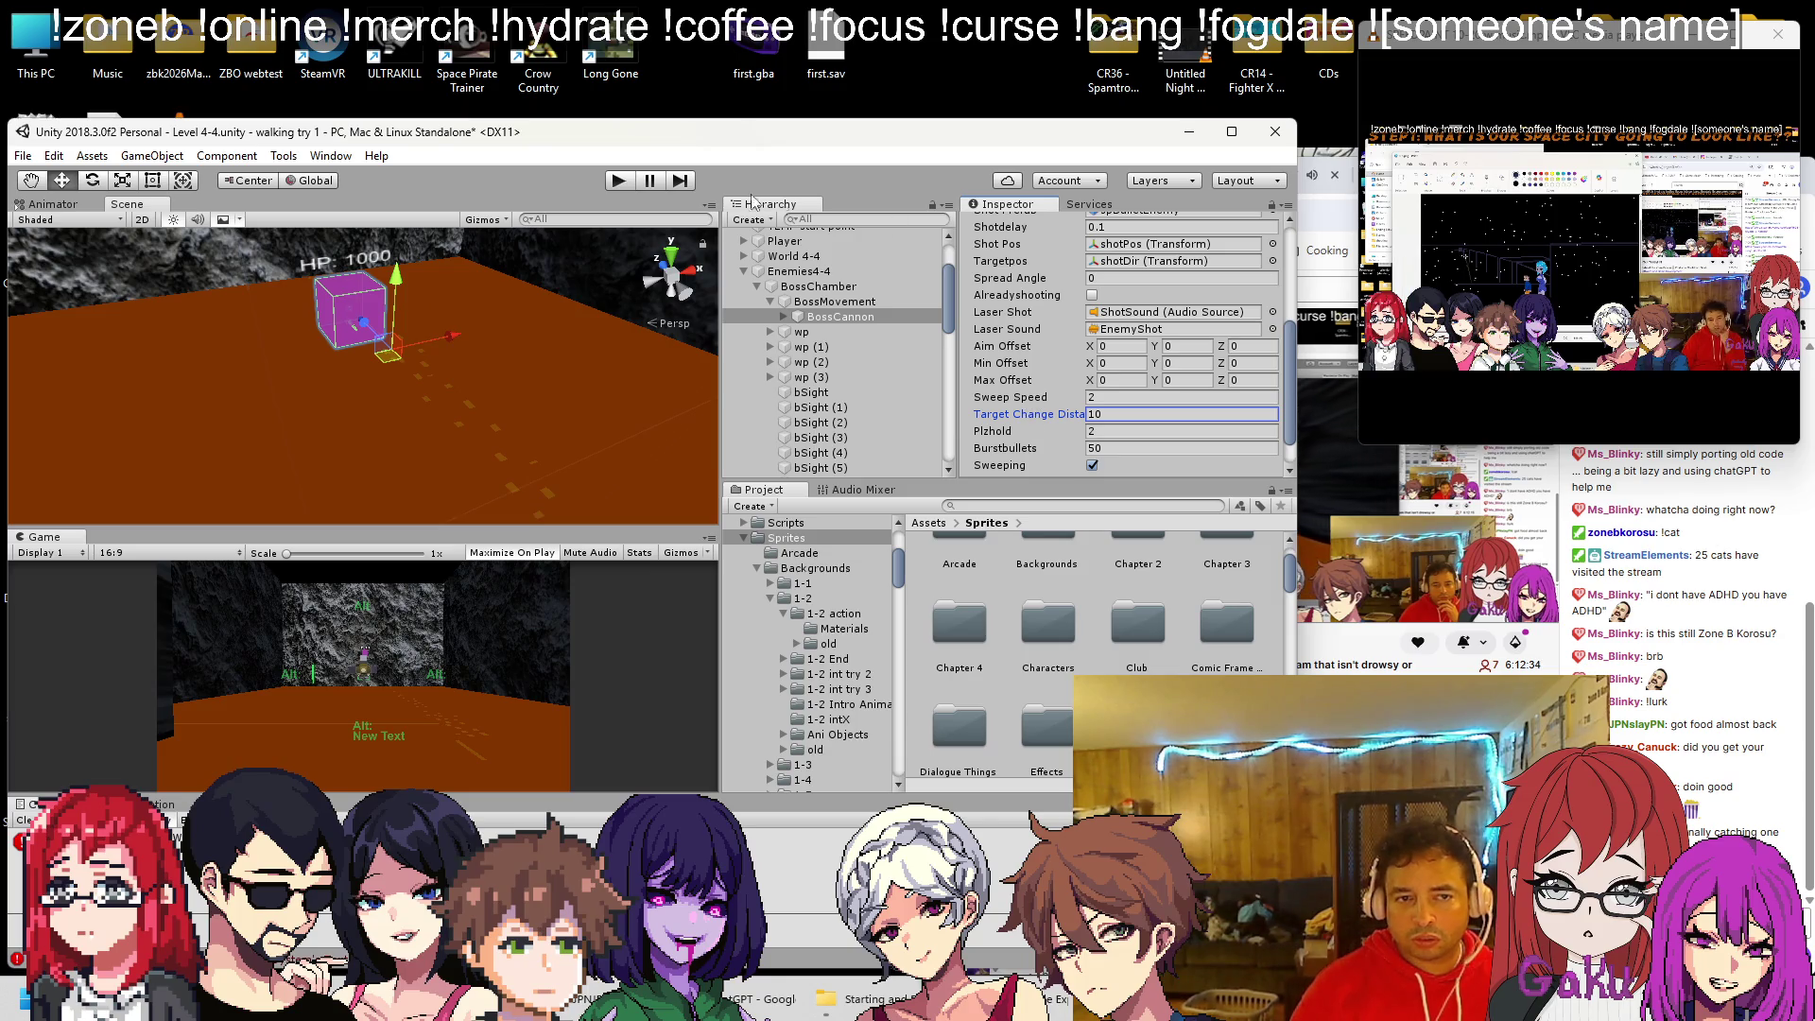
pyautogui.hotkey('ctrl', 's')
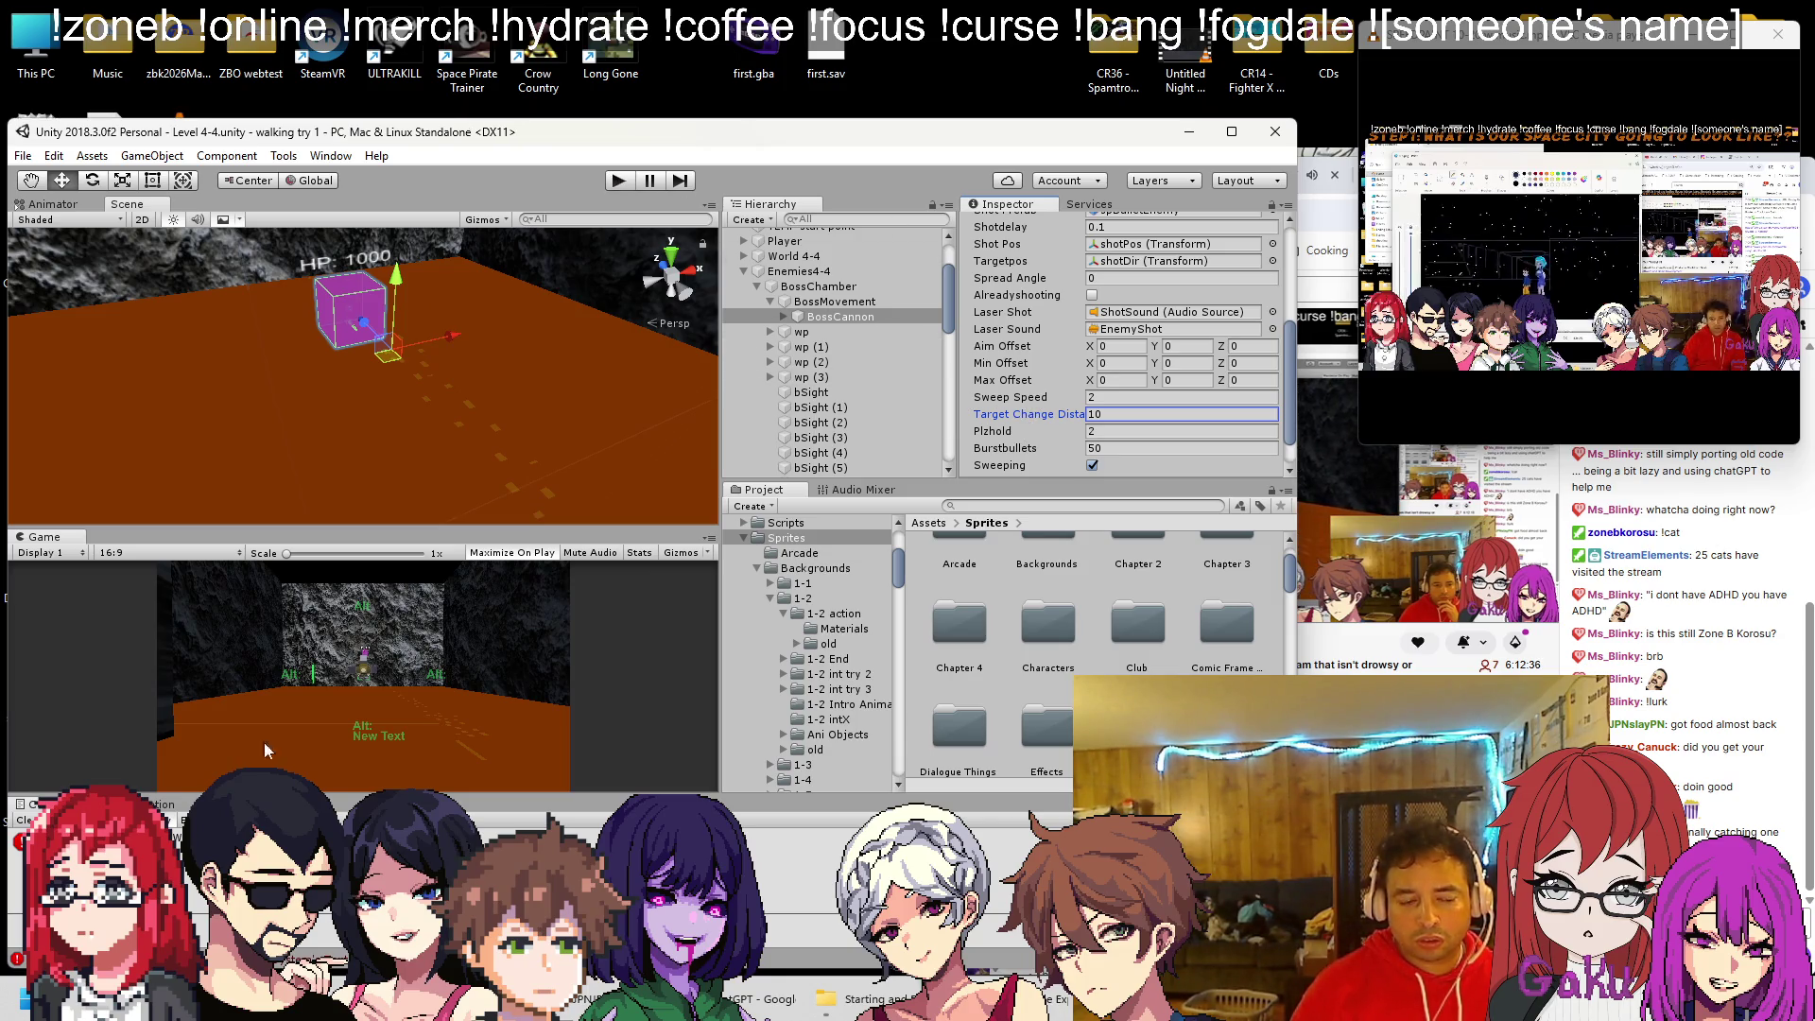
# Search the turret script for where targetChangeDistance is used, then bring up ChatGPT
pyautogui.click(335, 988)
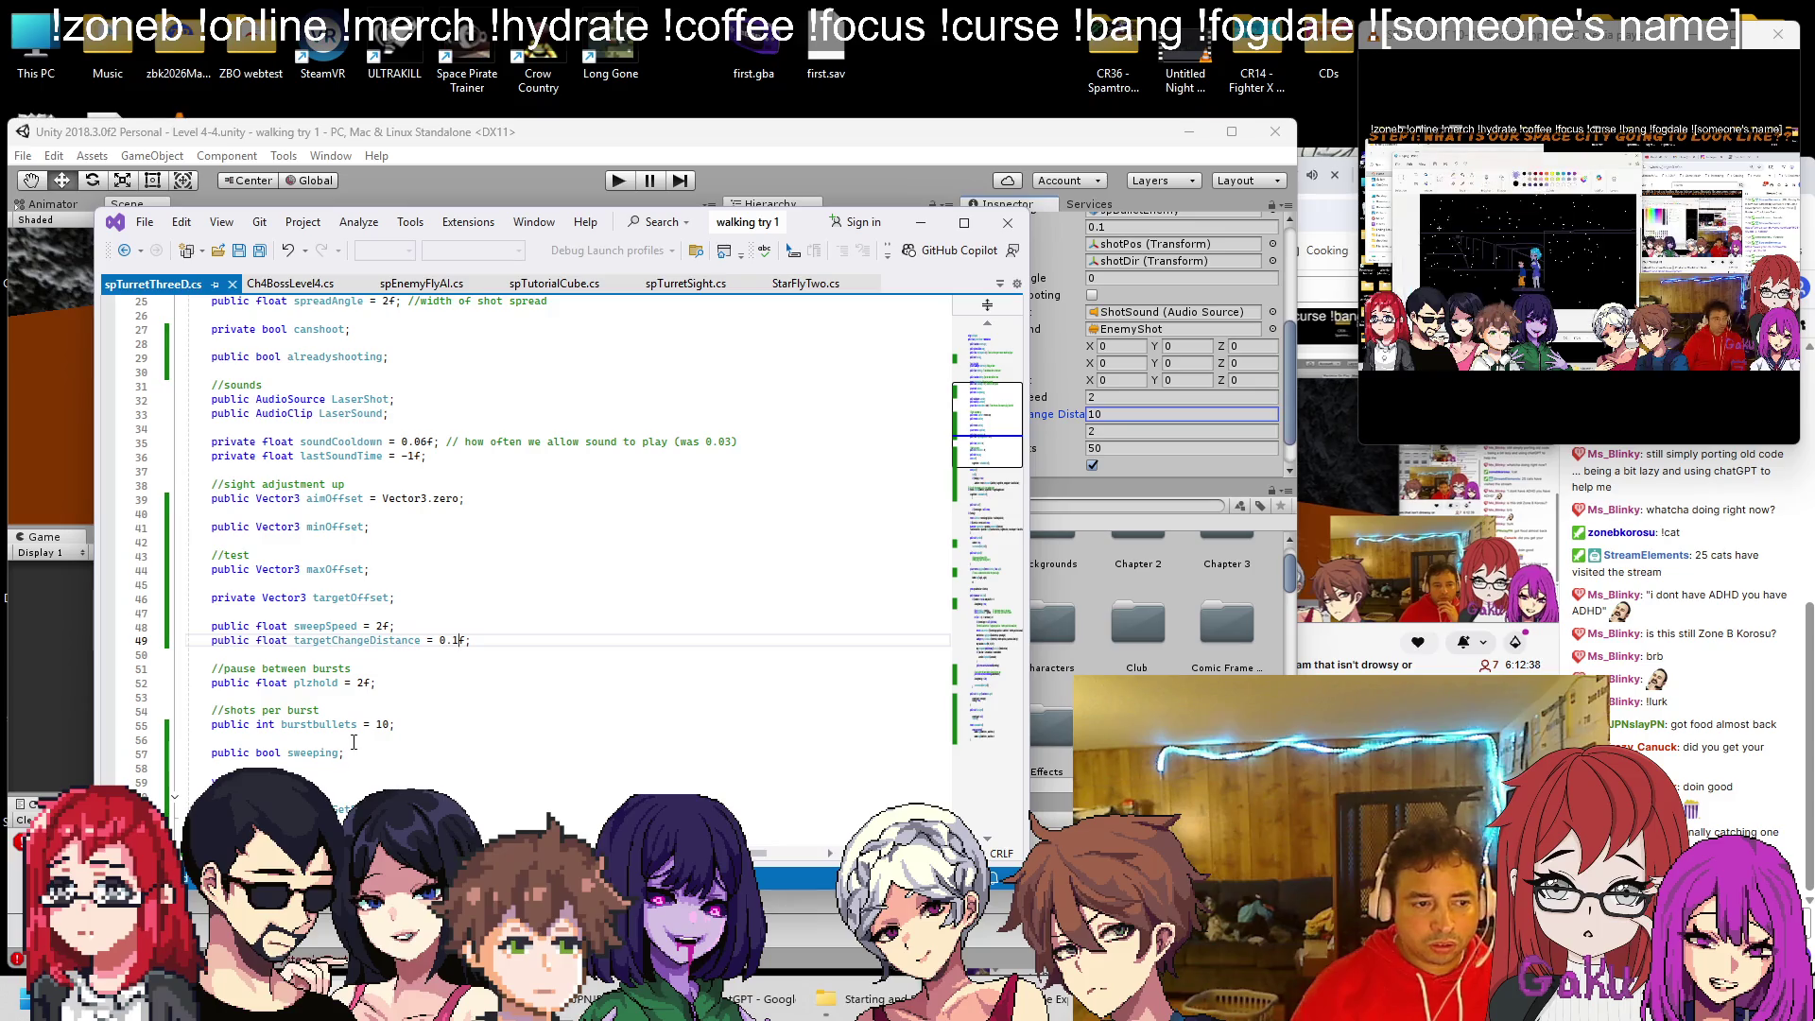
pyautogui.doubleClick(356, 639)
pyautogui.hotkey('ctrl', 'f')
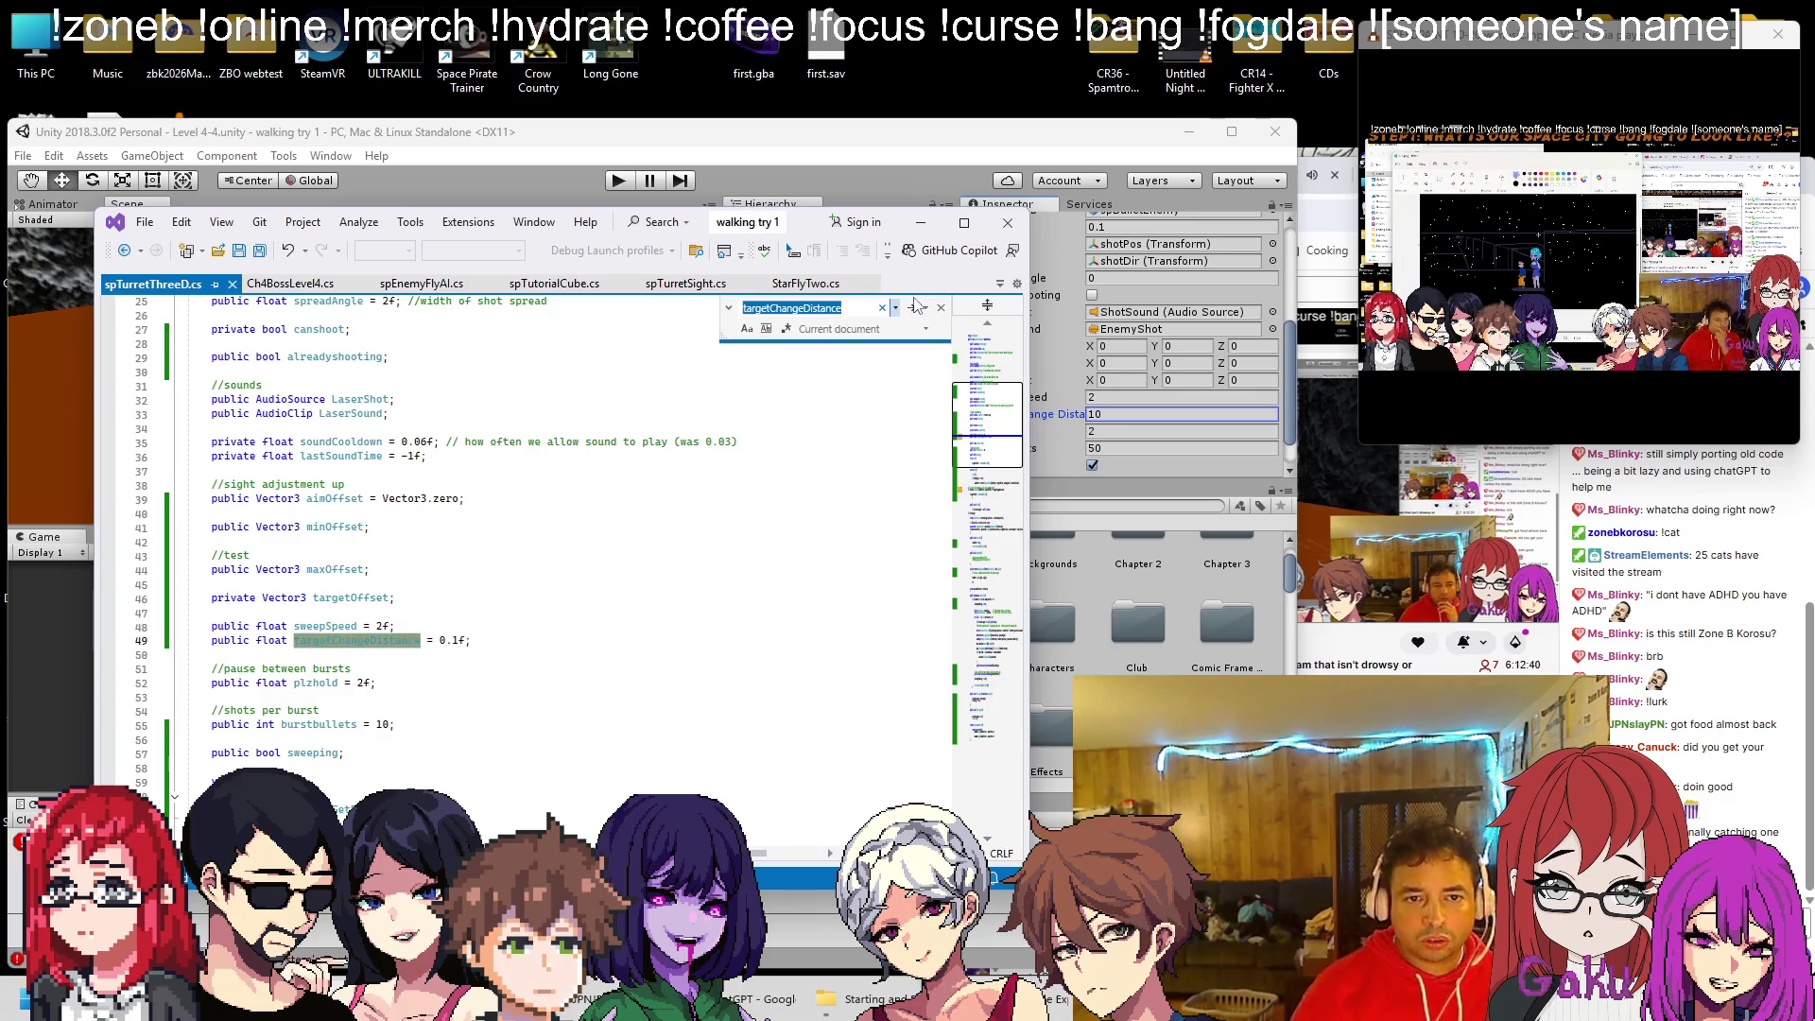
pyautogui.click(912, 307)
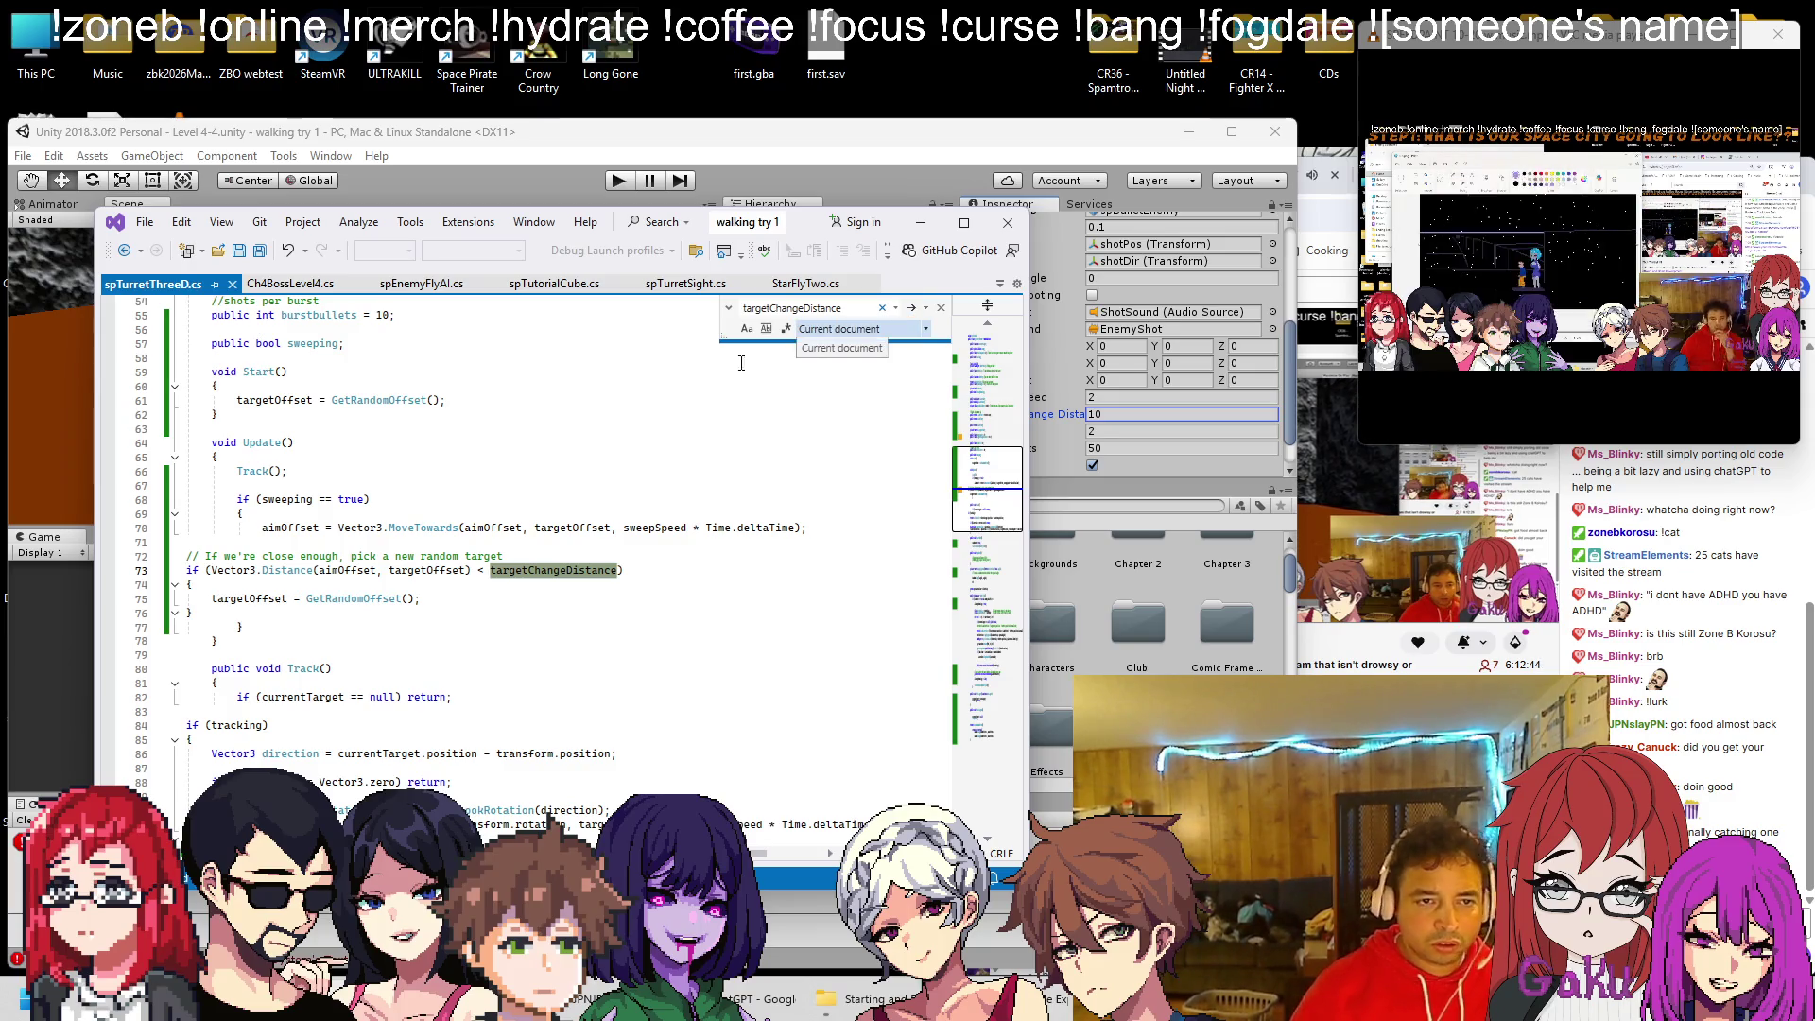
pyautogui.click(847, 120)
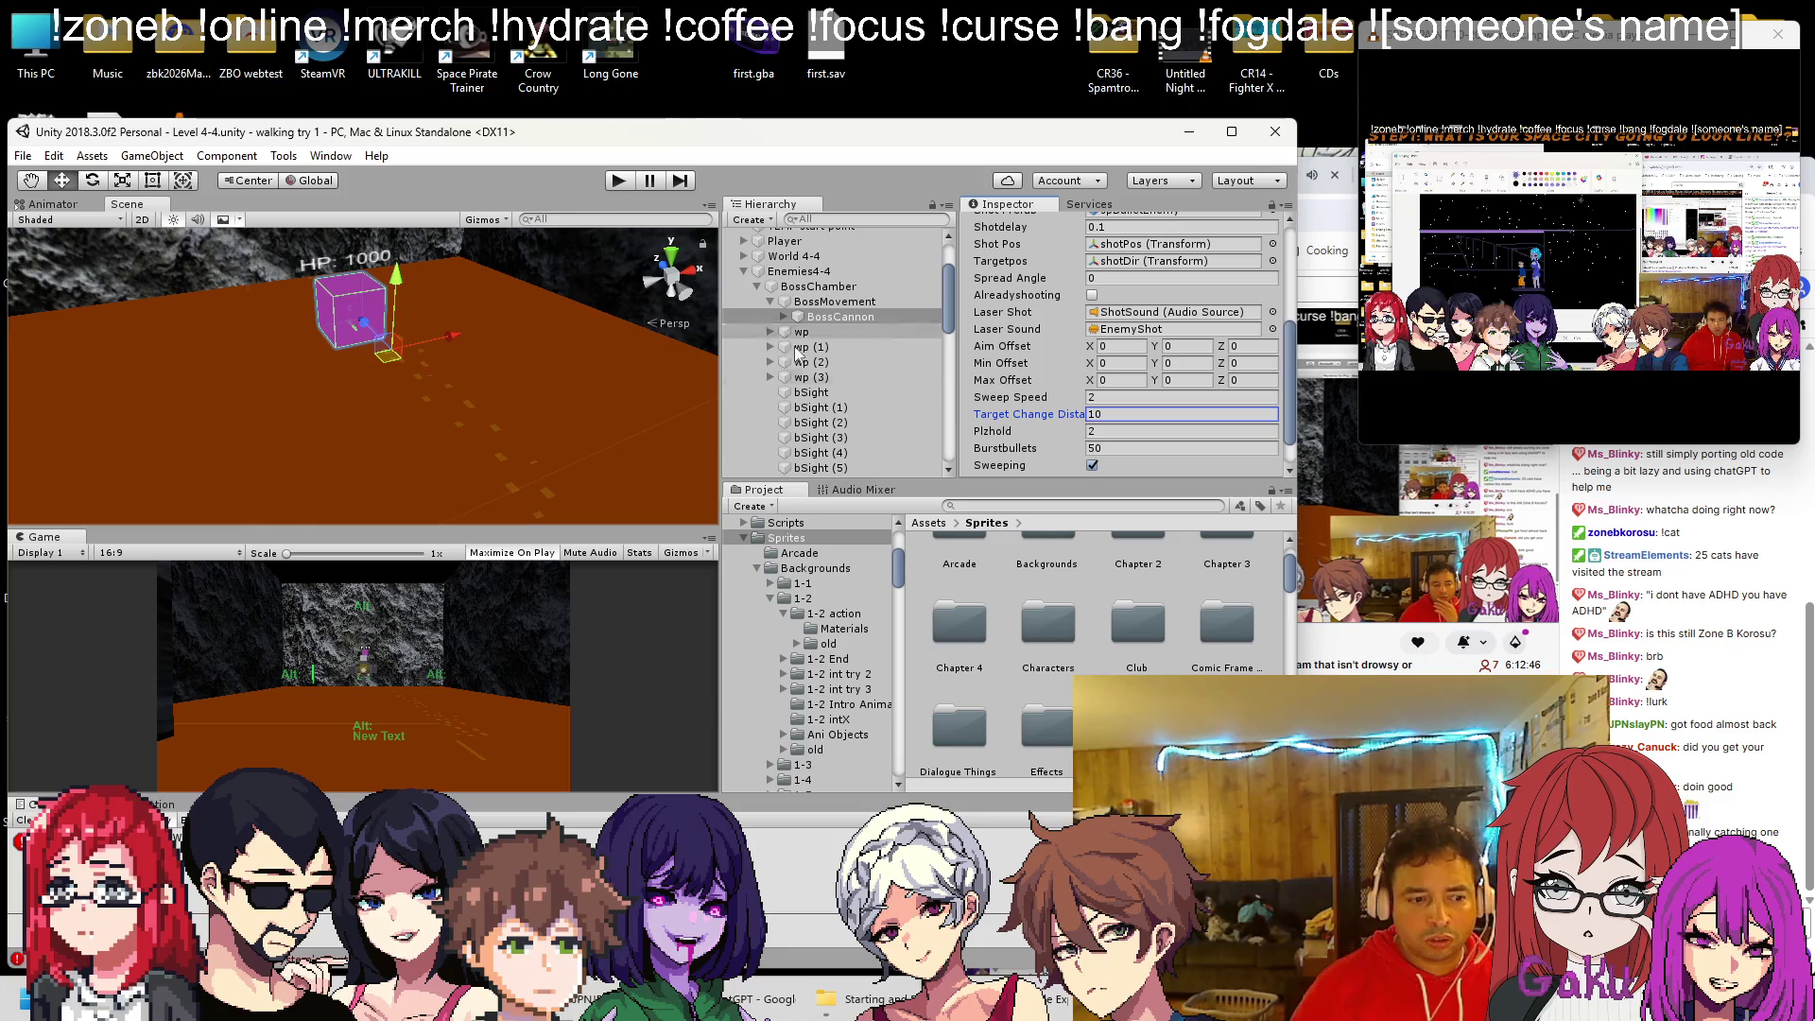
pyautogui.click(767, 999)
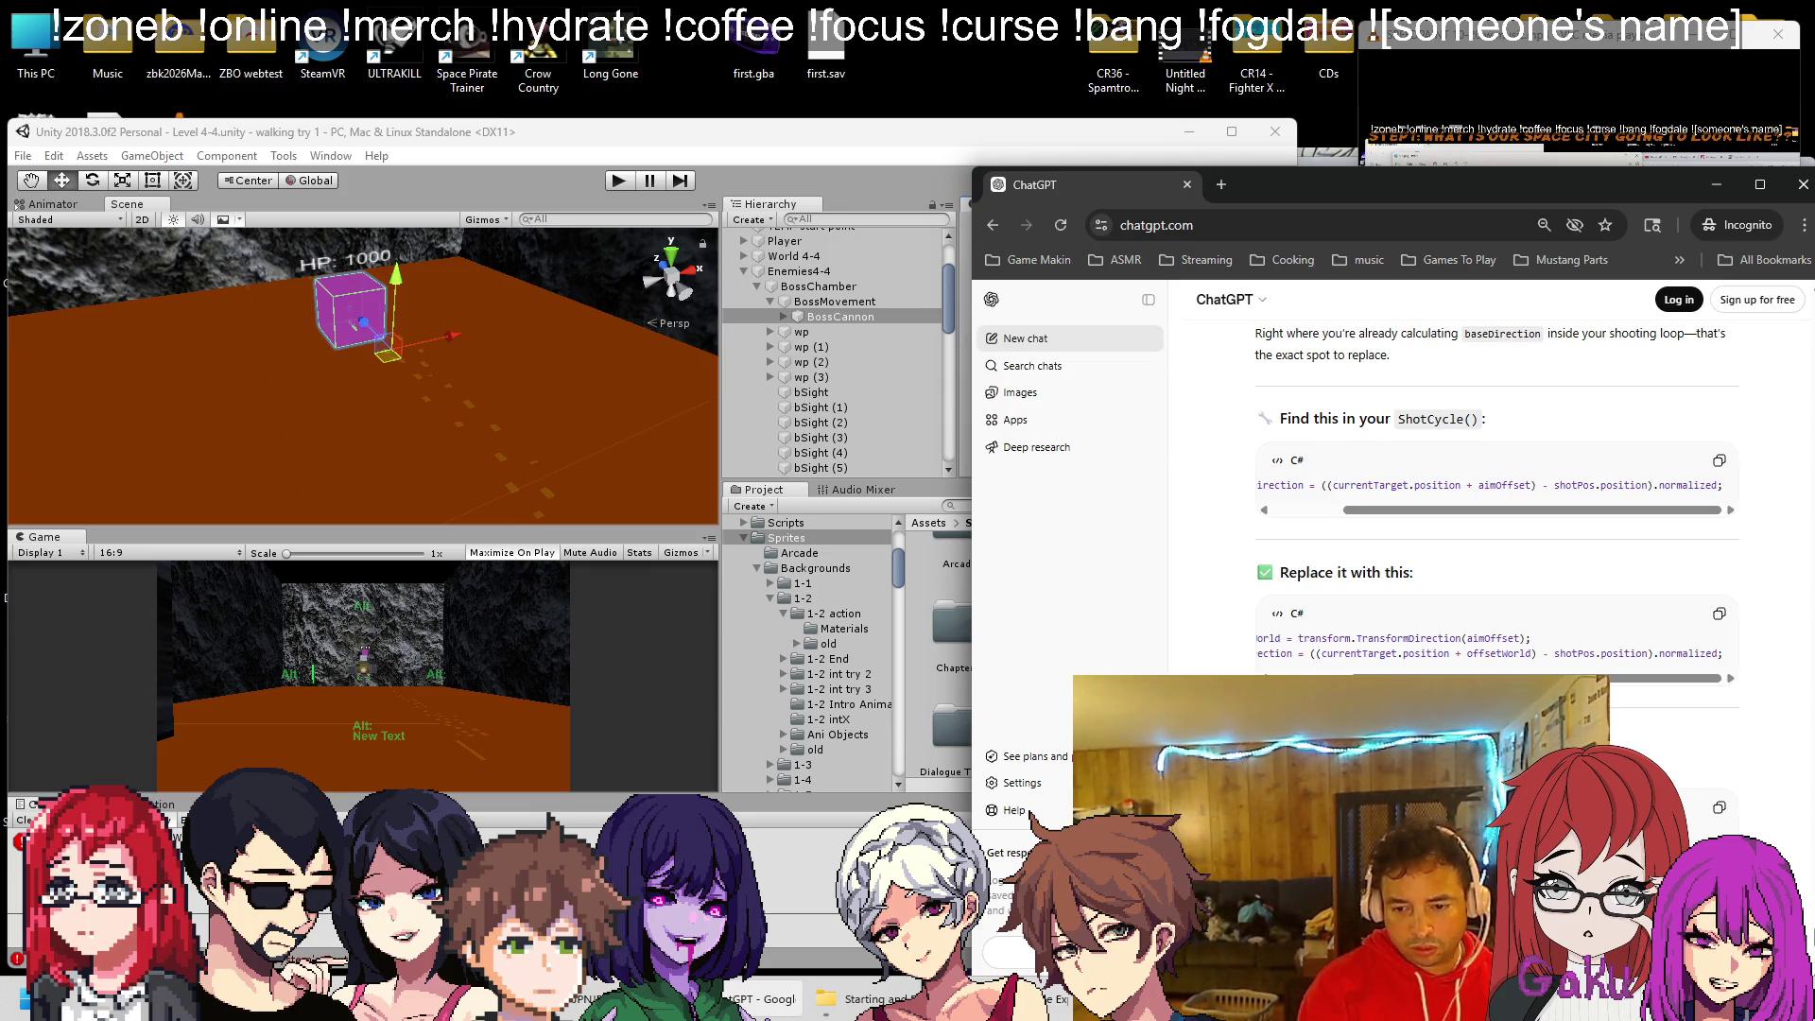
# Ask what targetChangeDistance does and read its tuning tips (0.05 clean sweeps, 0.3–1.0 chaos)
pyautogui.press('Return')
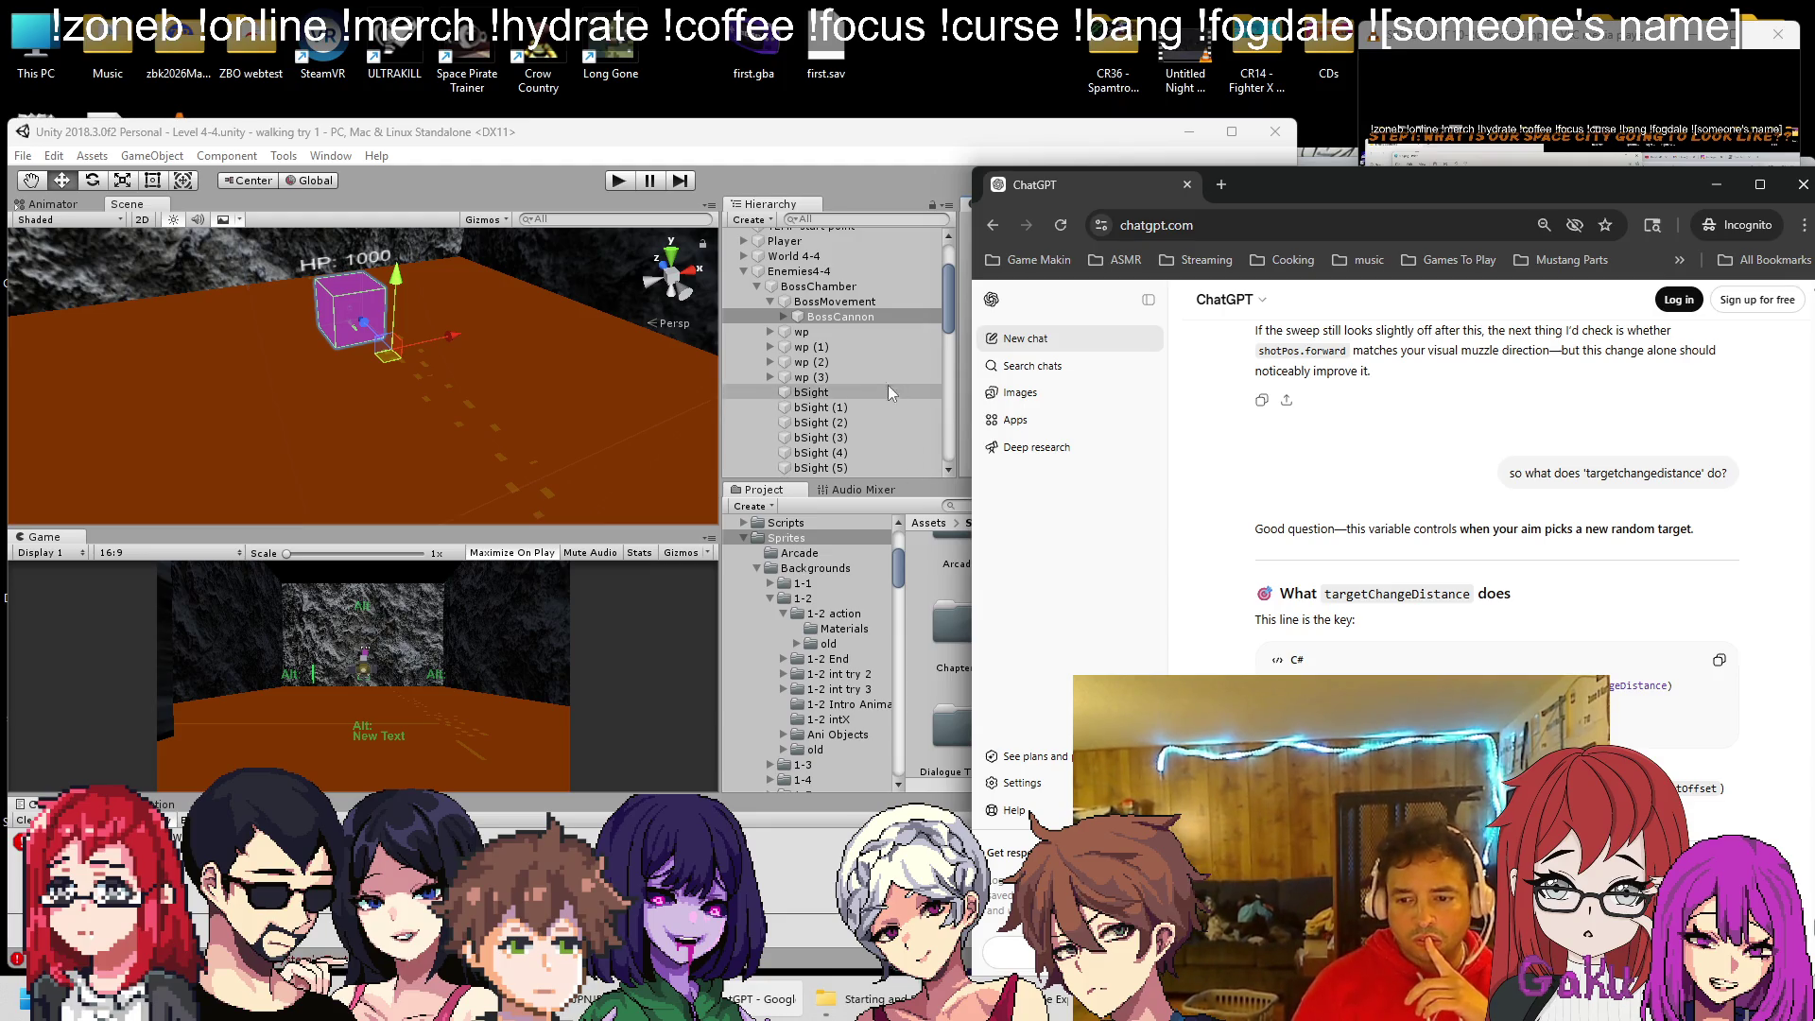
pyautogui.scroll(-2, 1296, 595)
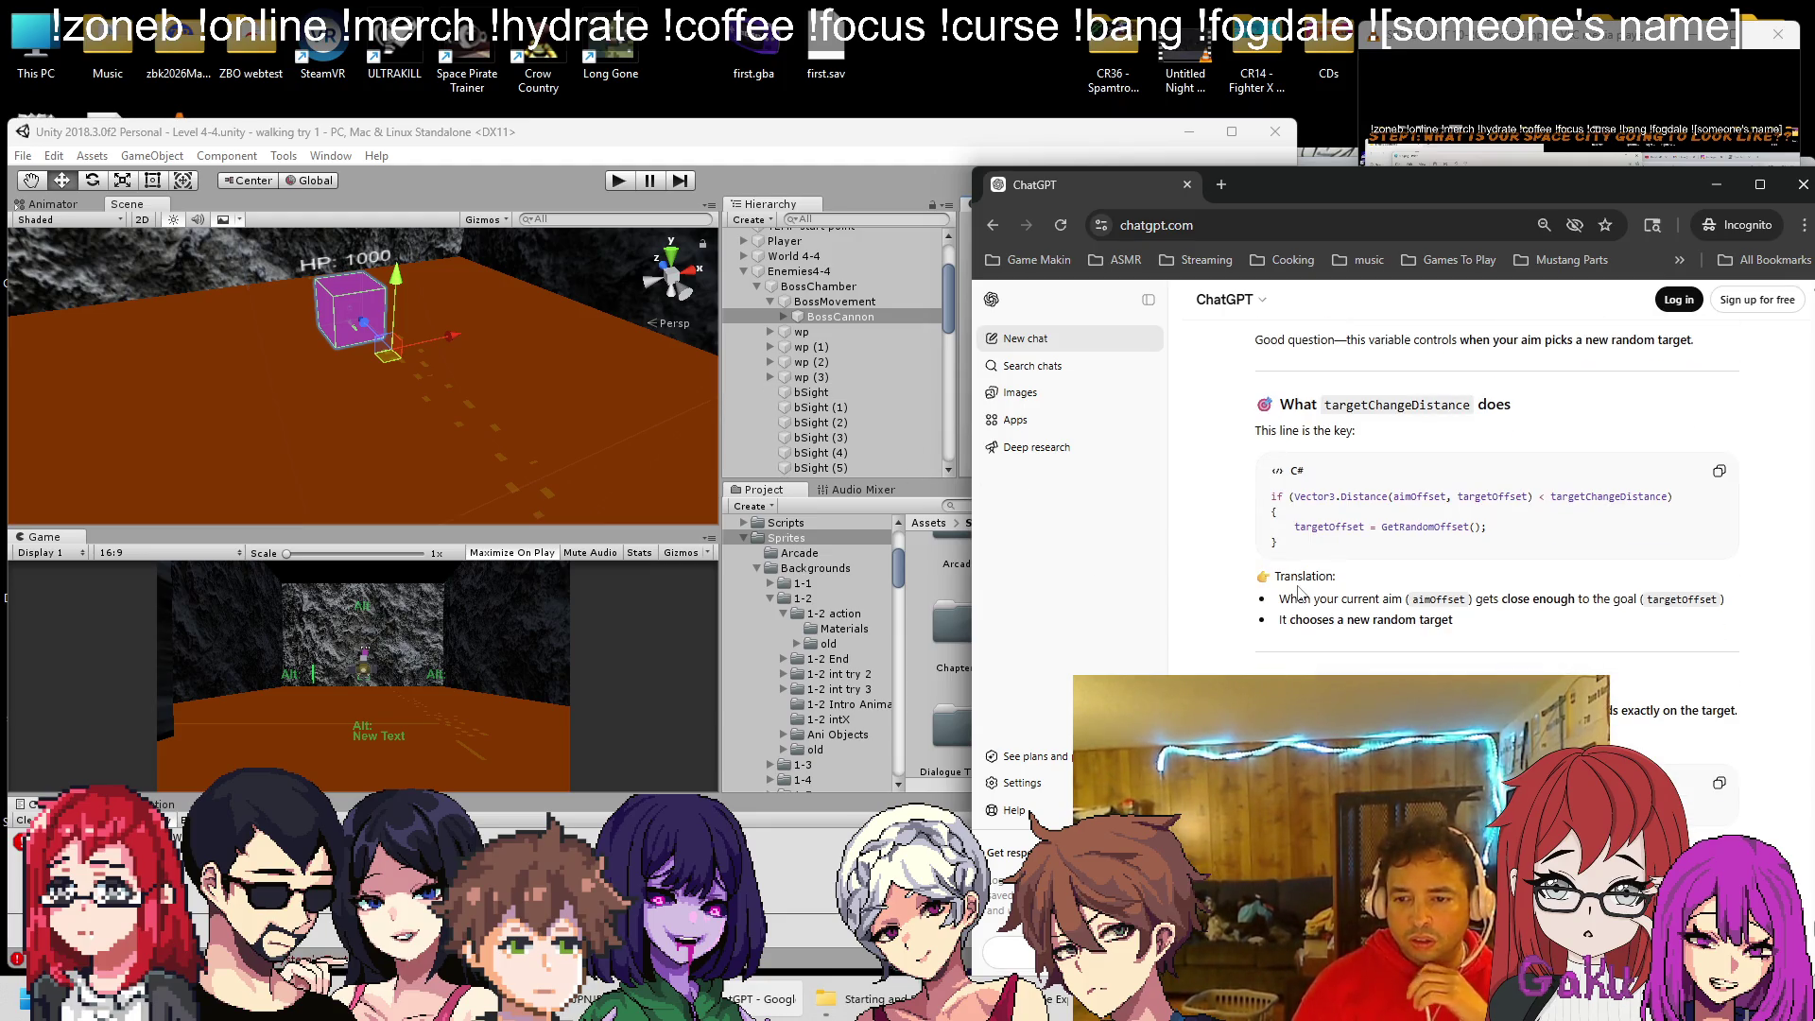
pyautogui.scroll(-1, 1294, 592)
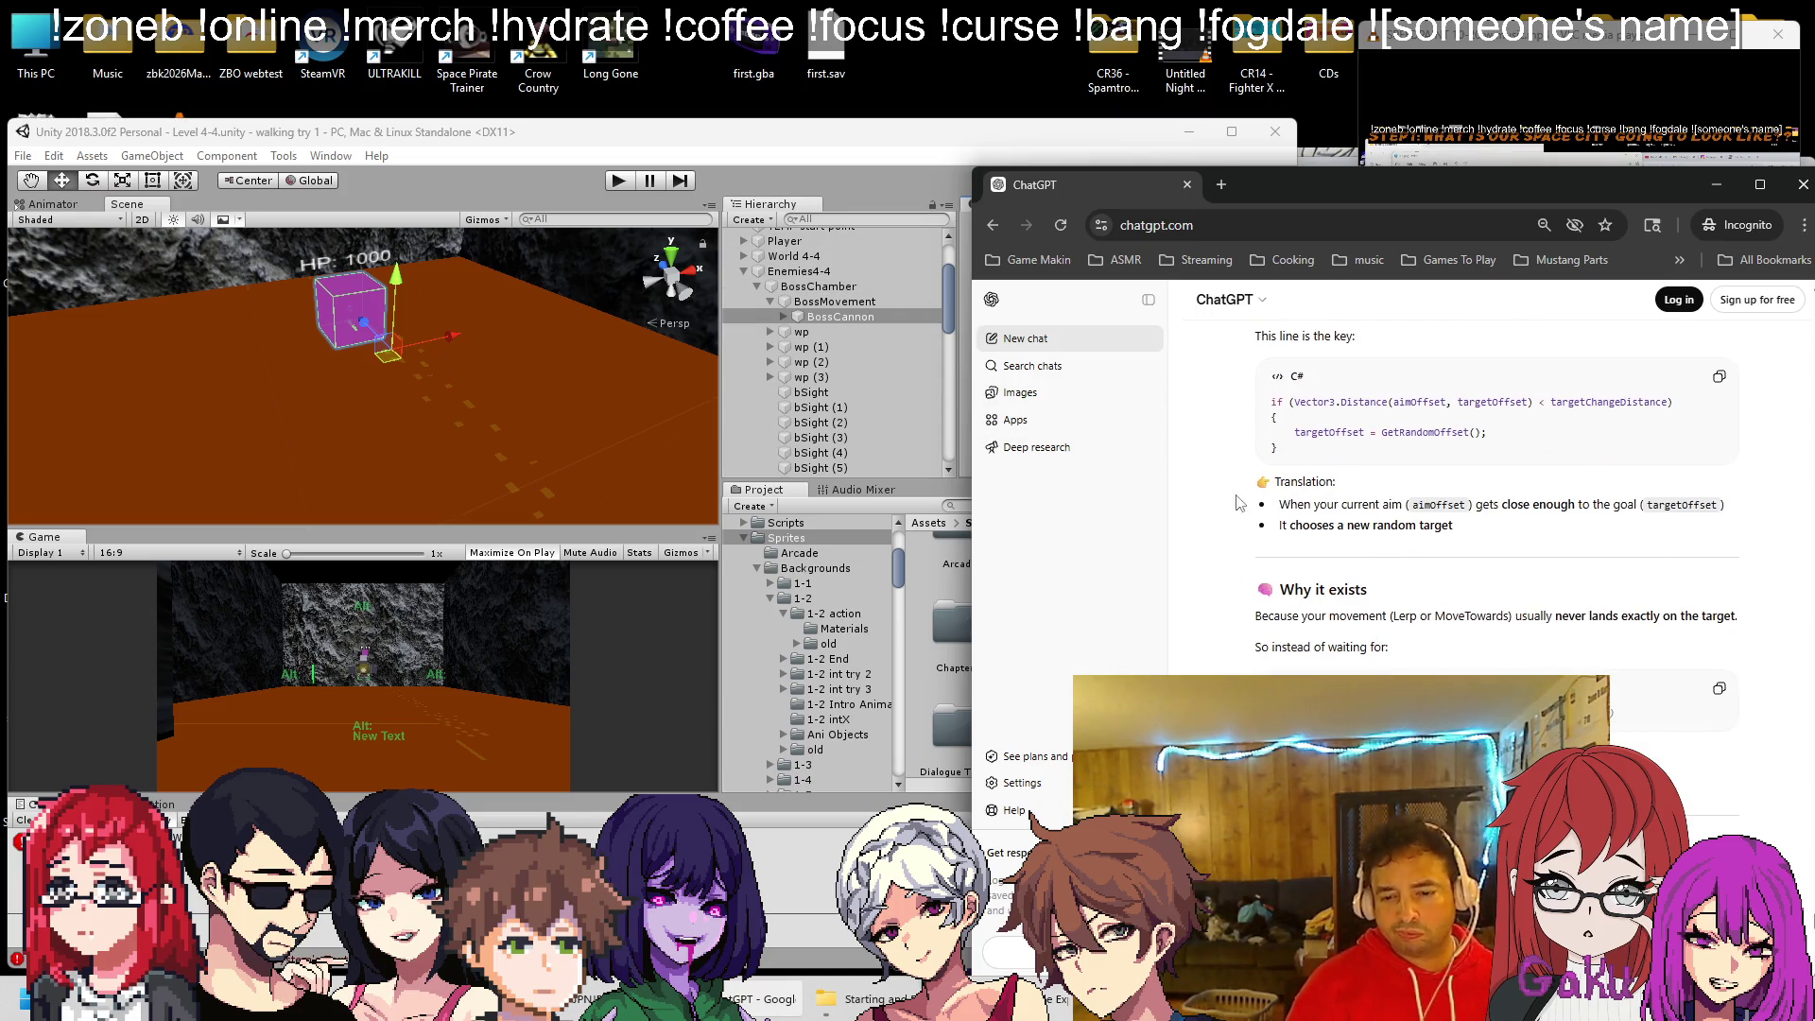
pyautogui.scroll(-2, 1238, 497)
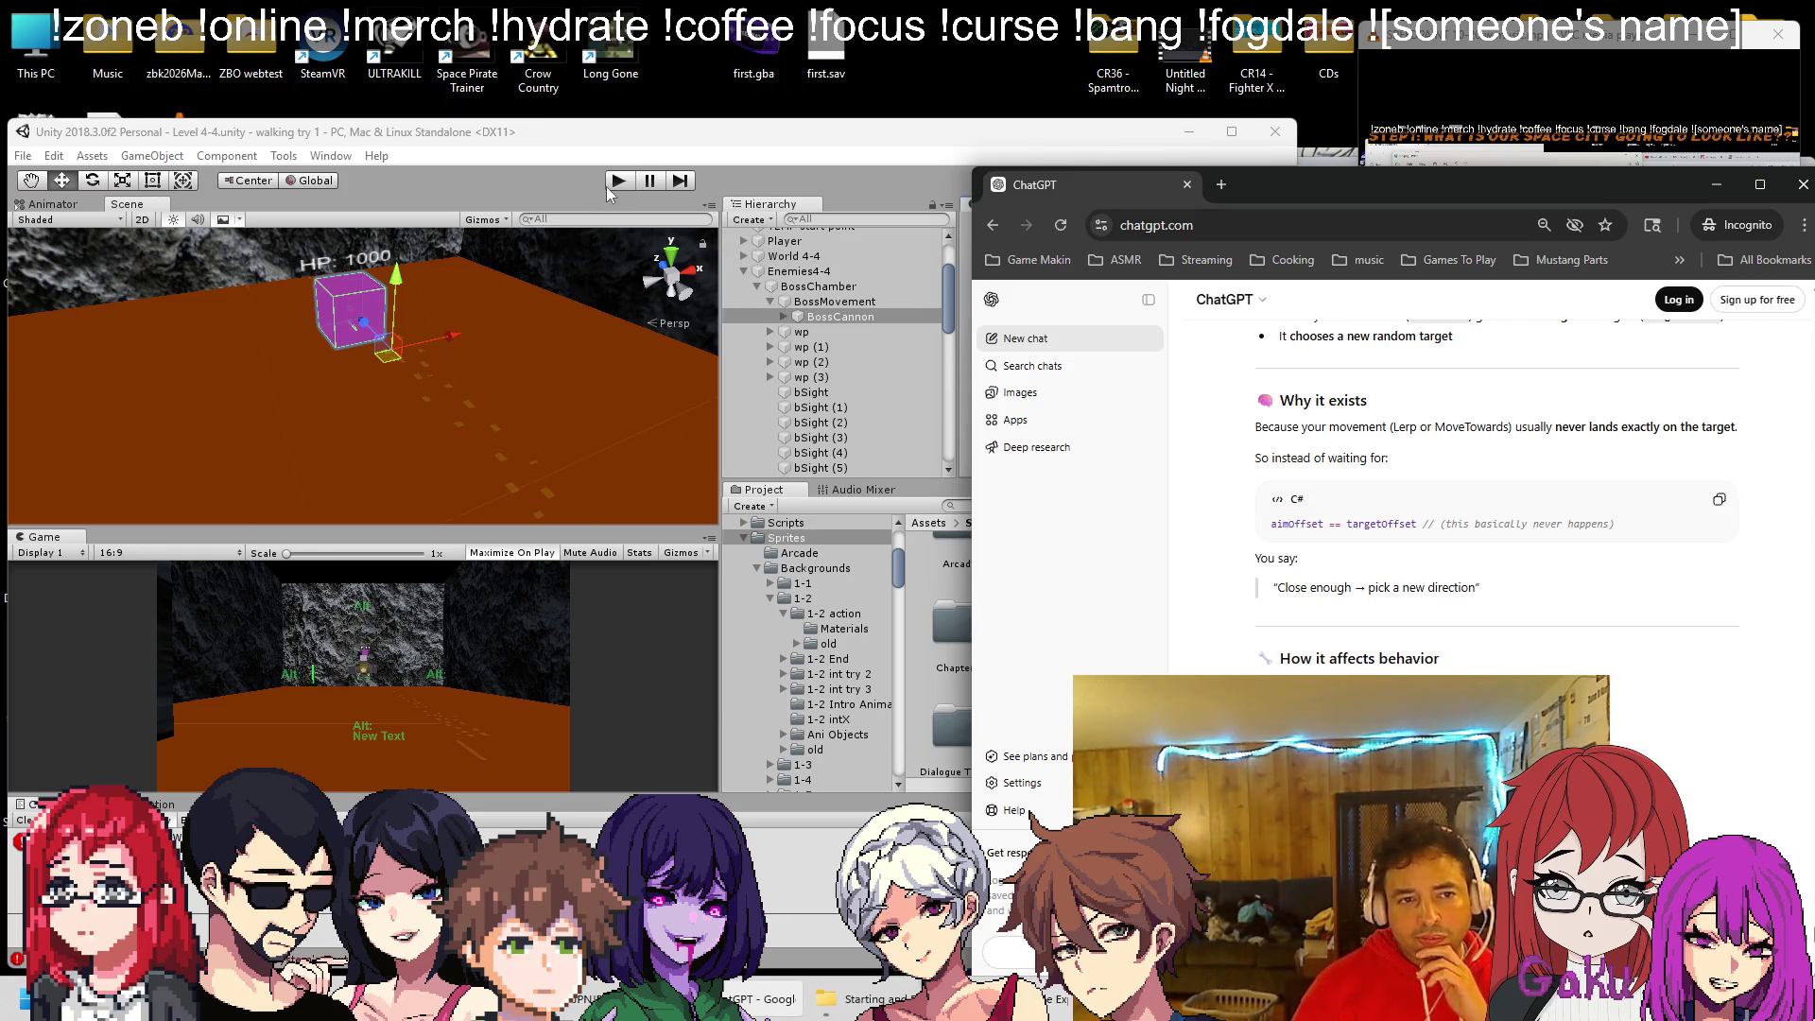
pyautogui.scroll(-2, 1485, 631)
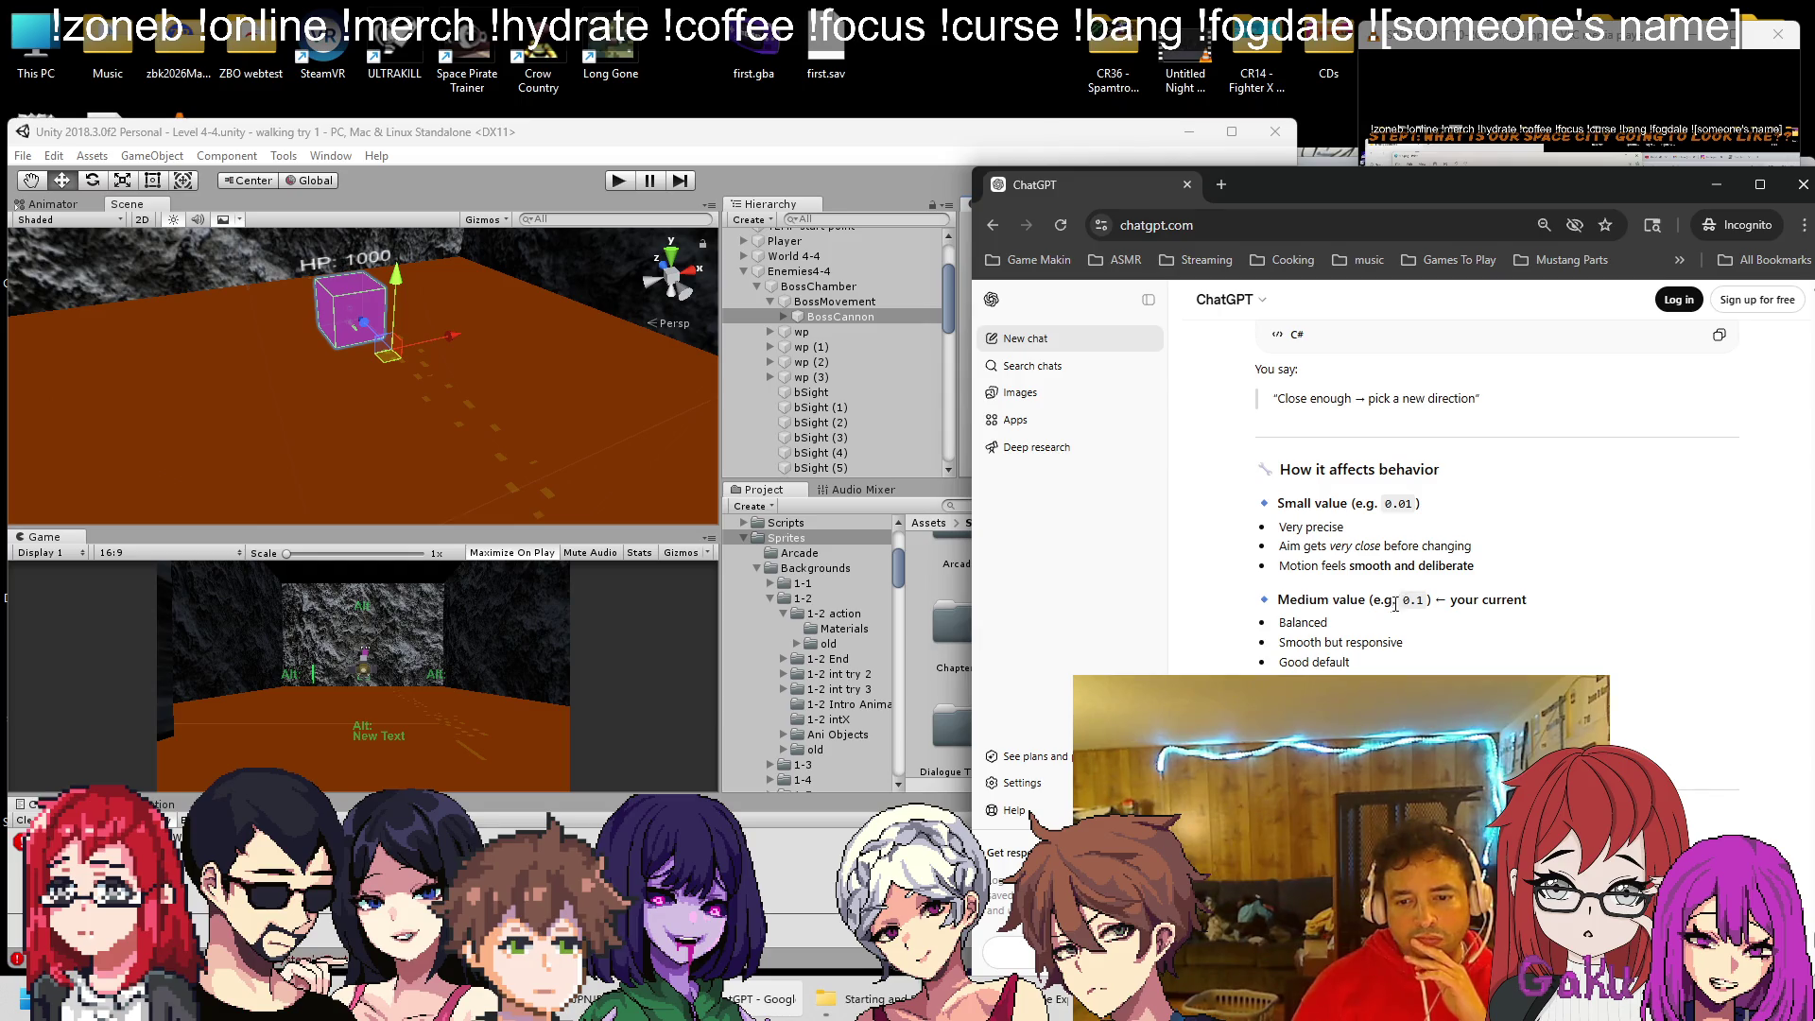
pyautogui.scroll(-3, 1396, 603)
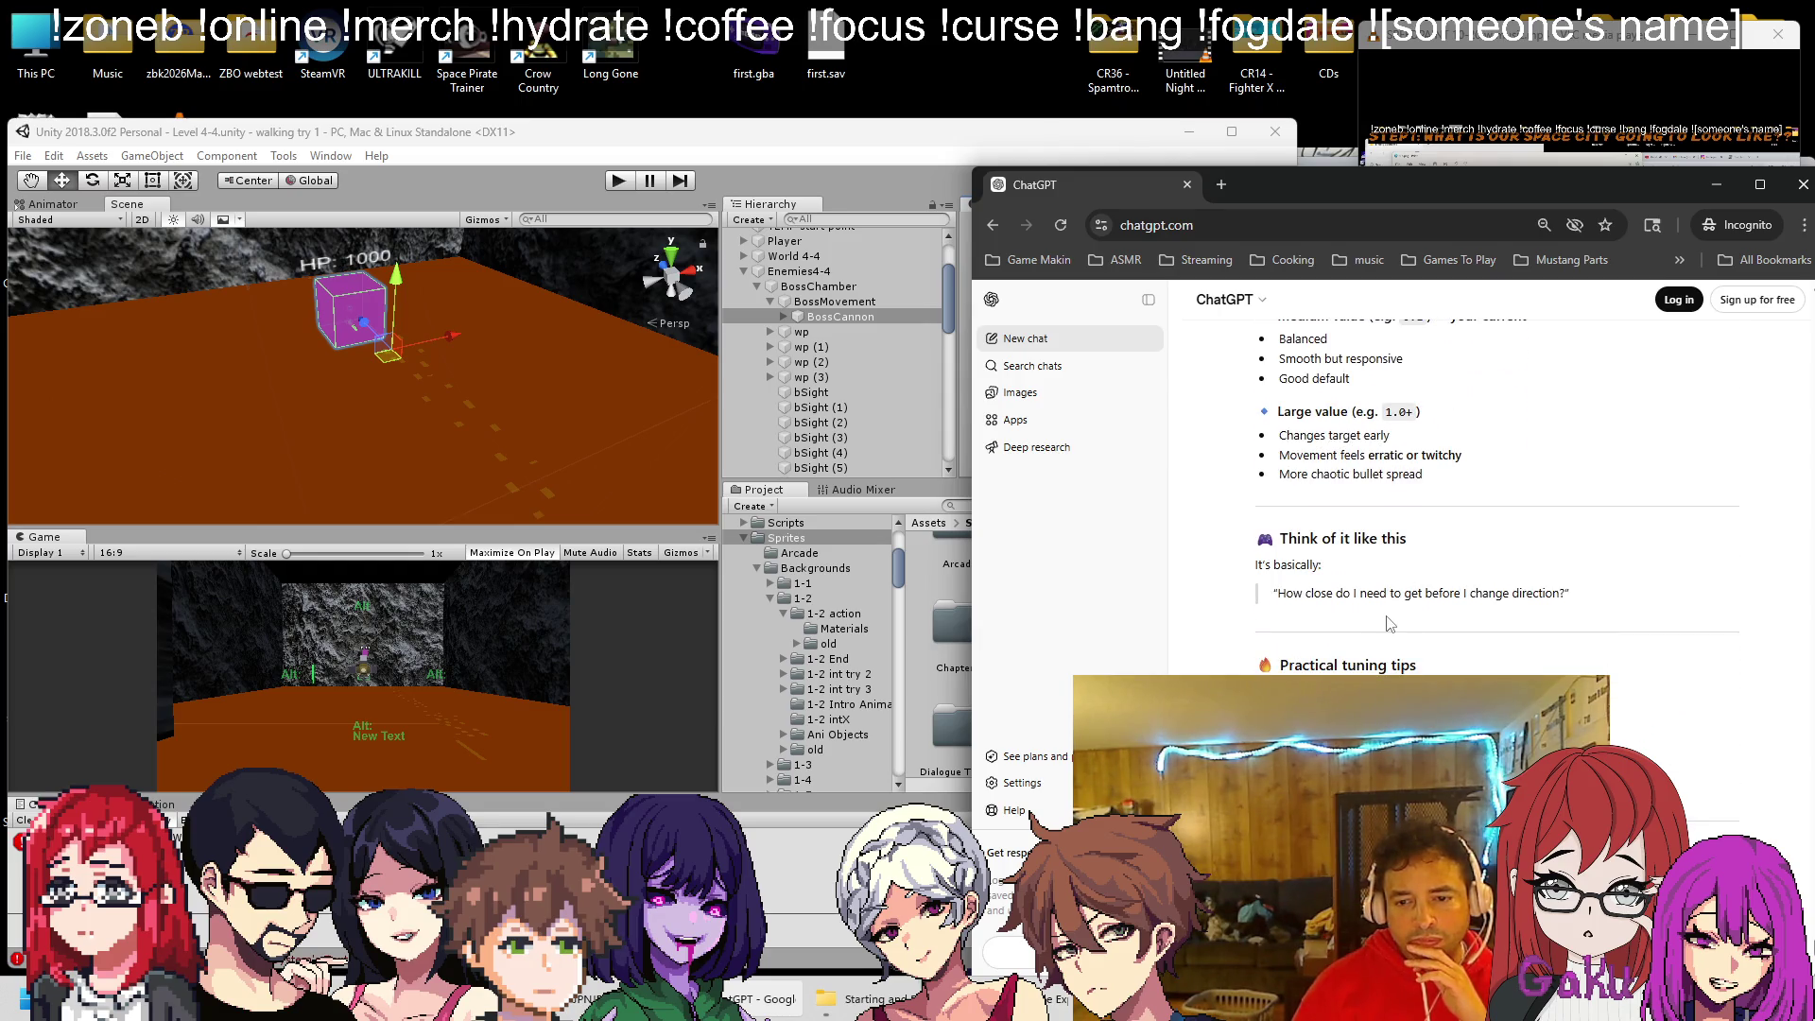
pyautogui.scroll(-1, 1344, 666)
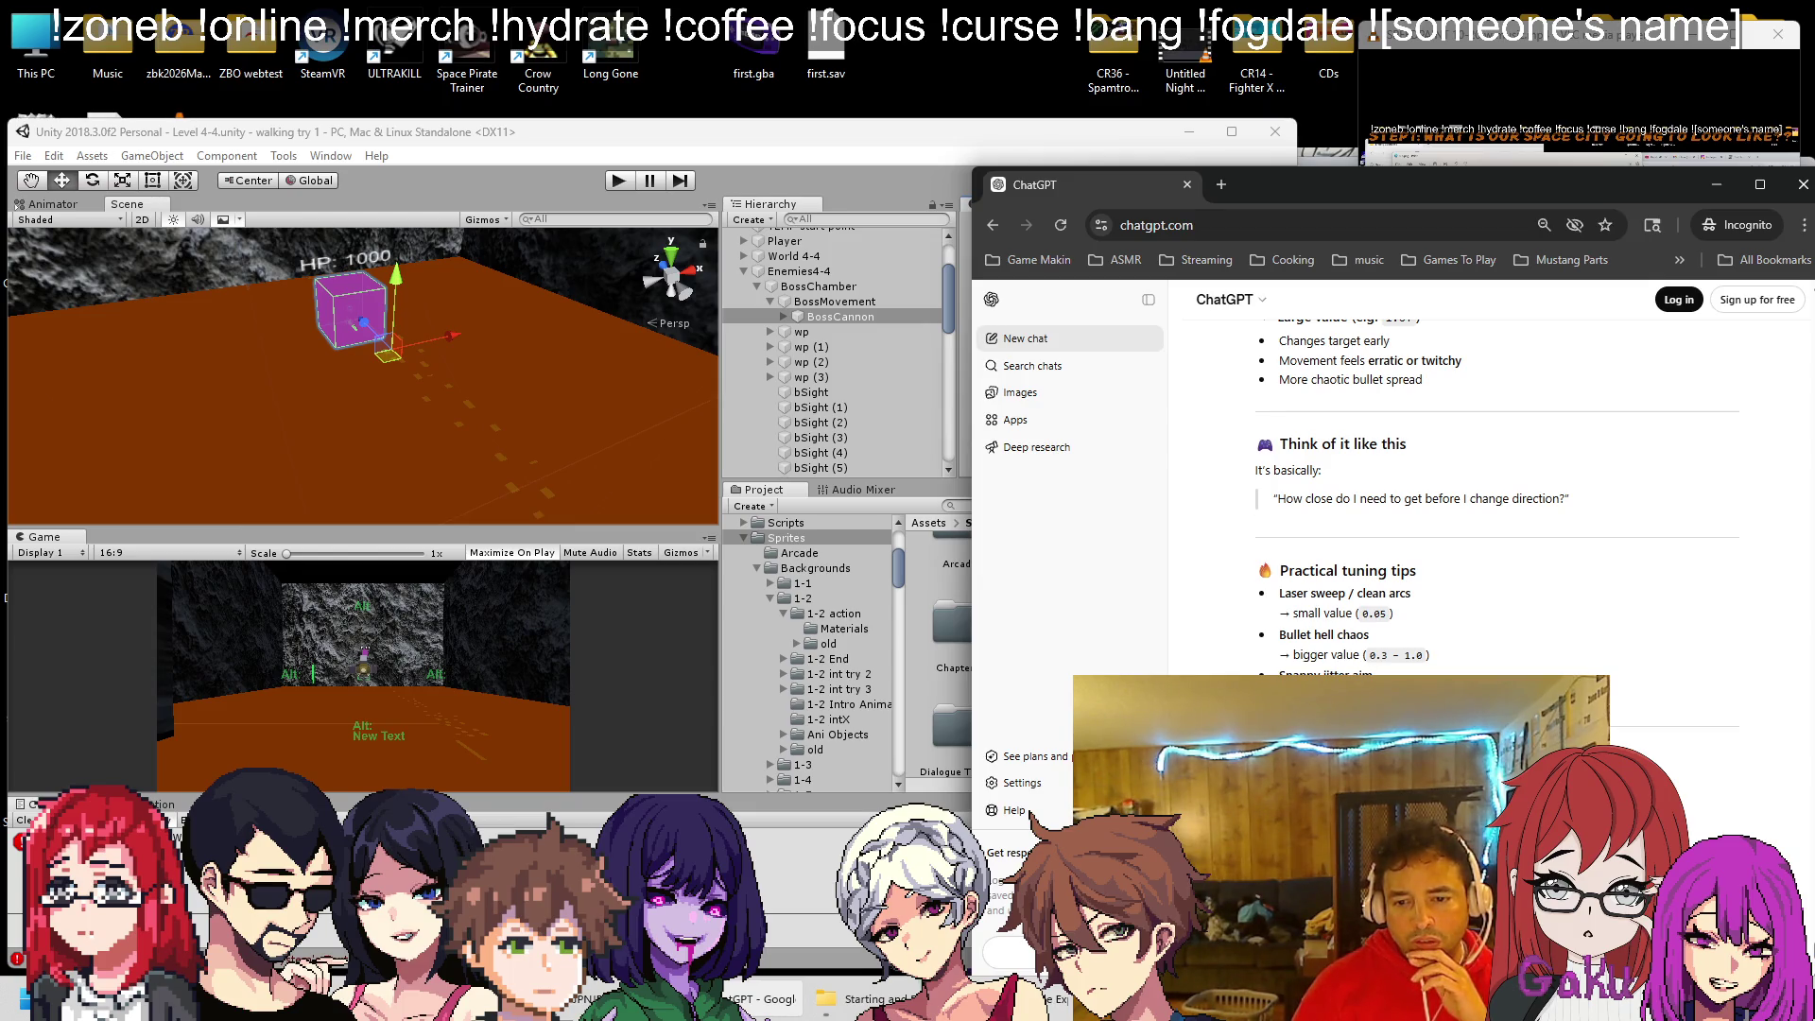
pyautogui.click(701, 217)
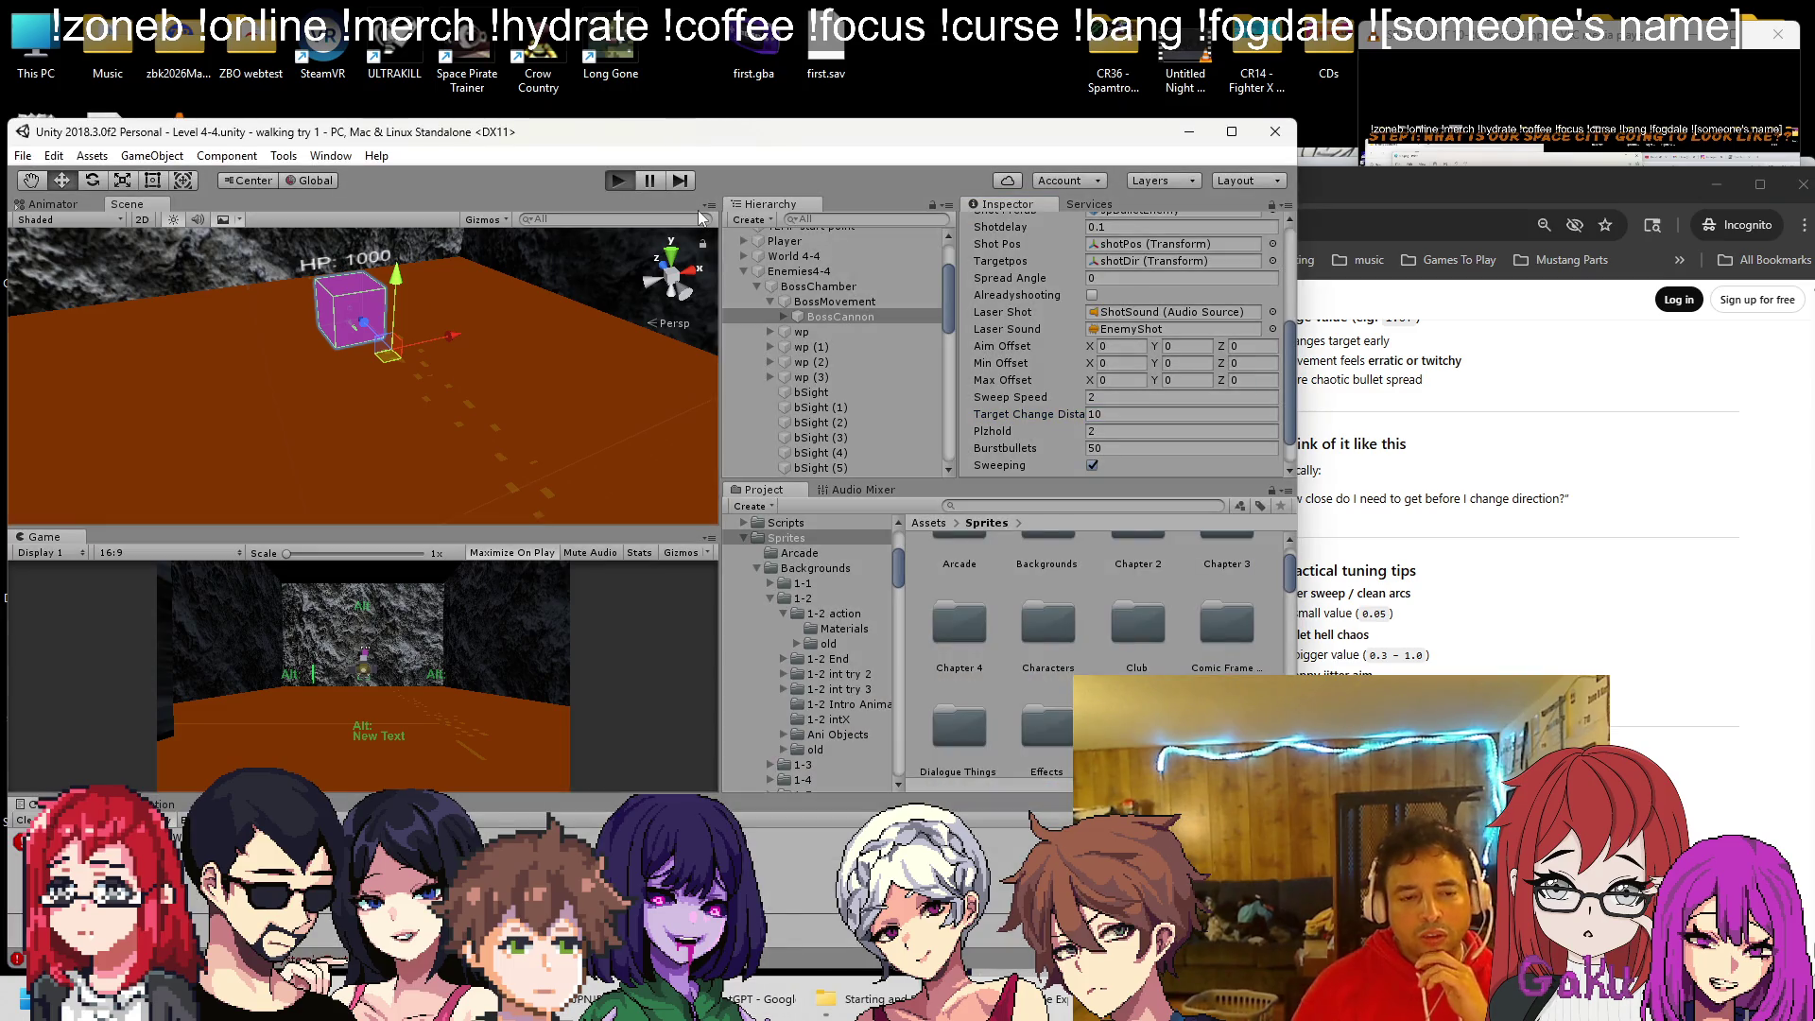
# Play-test the cannon at Target Change Distance 10, then change the value to 0.1
pyautogui.hotkey('ctrl', 'p')
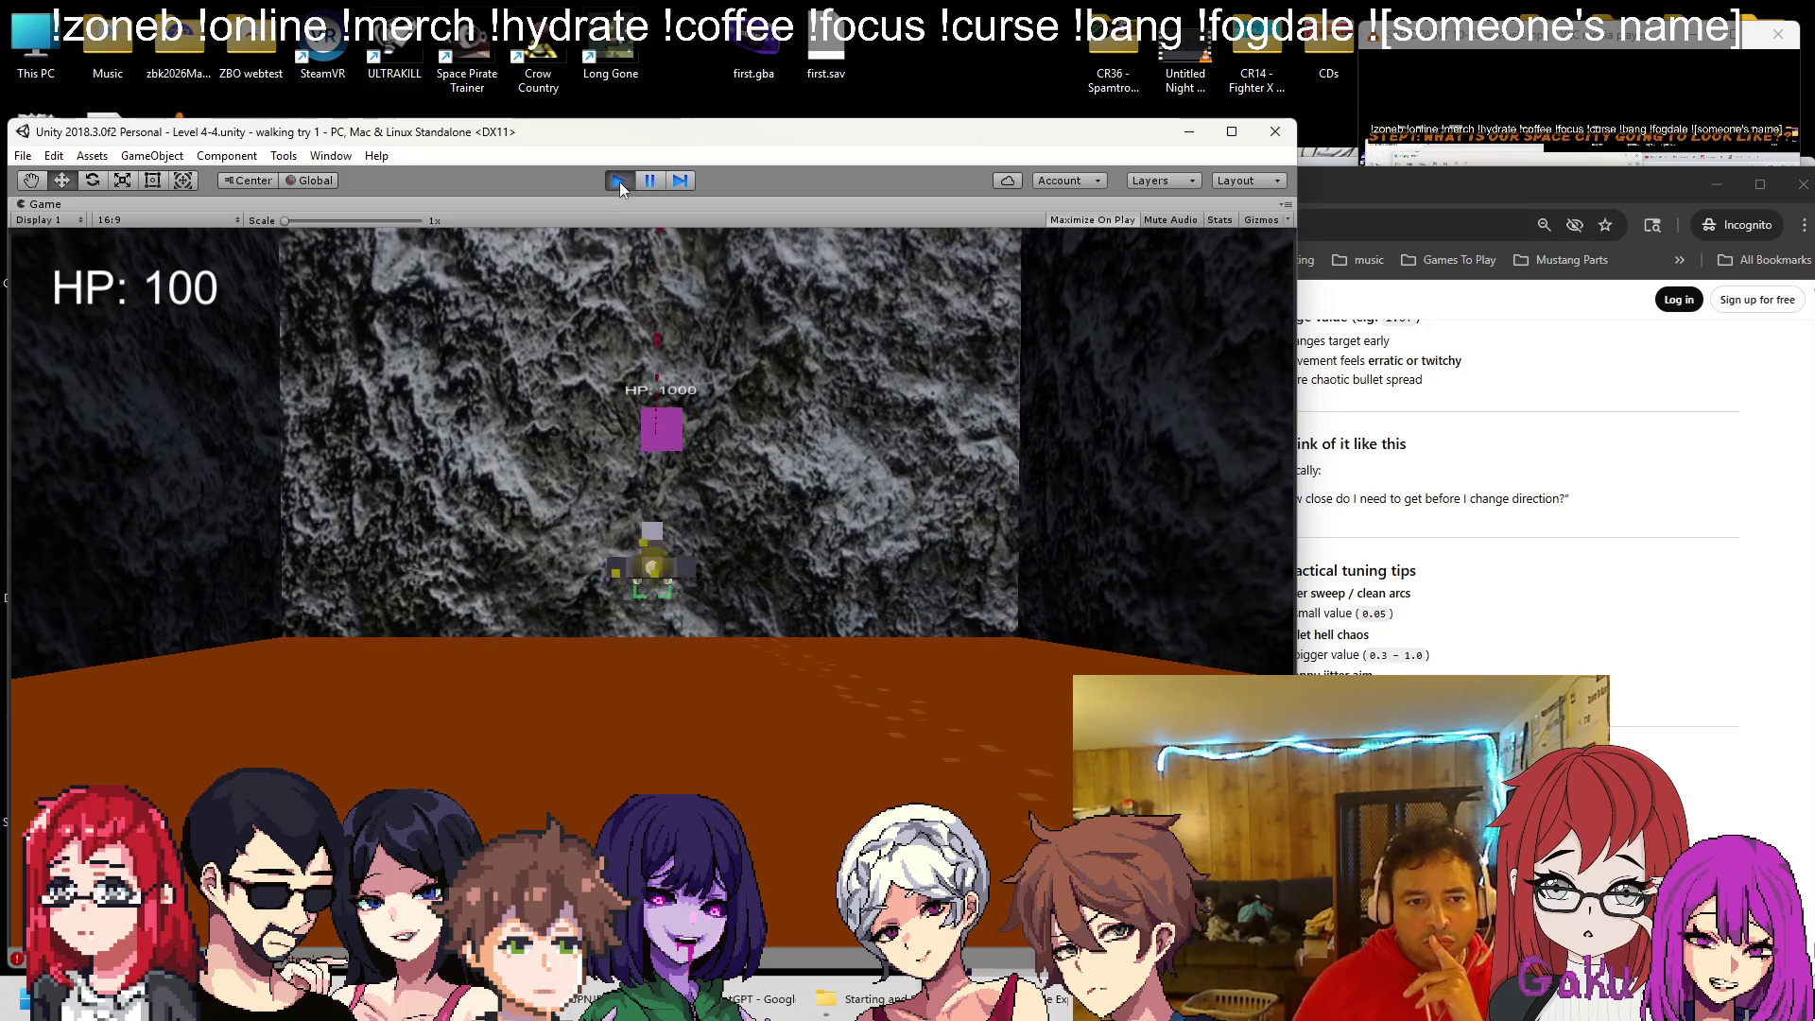
pyautogui.click(620, 182)
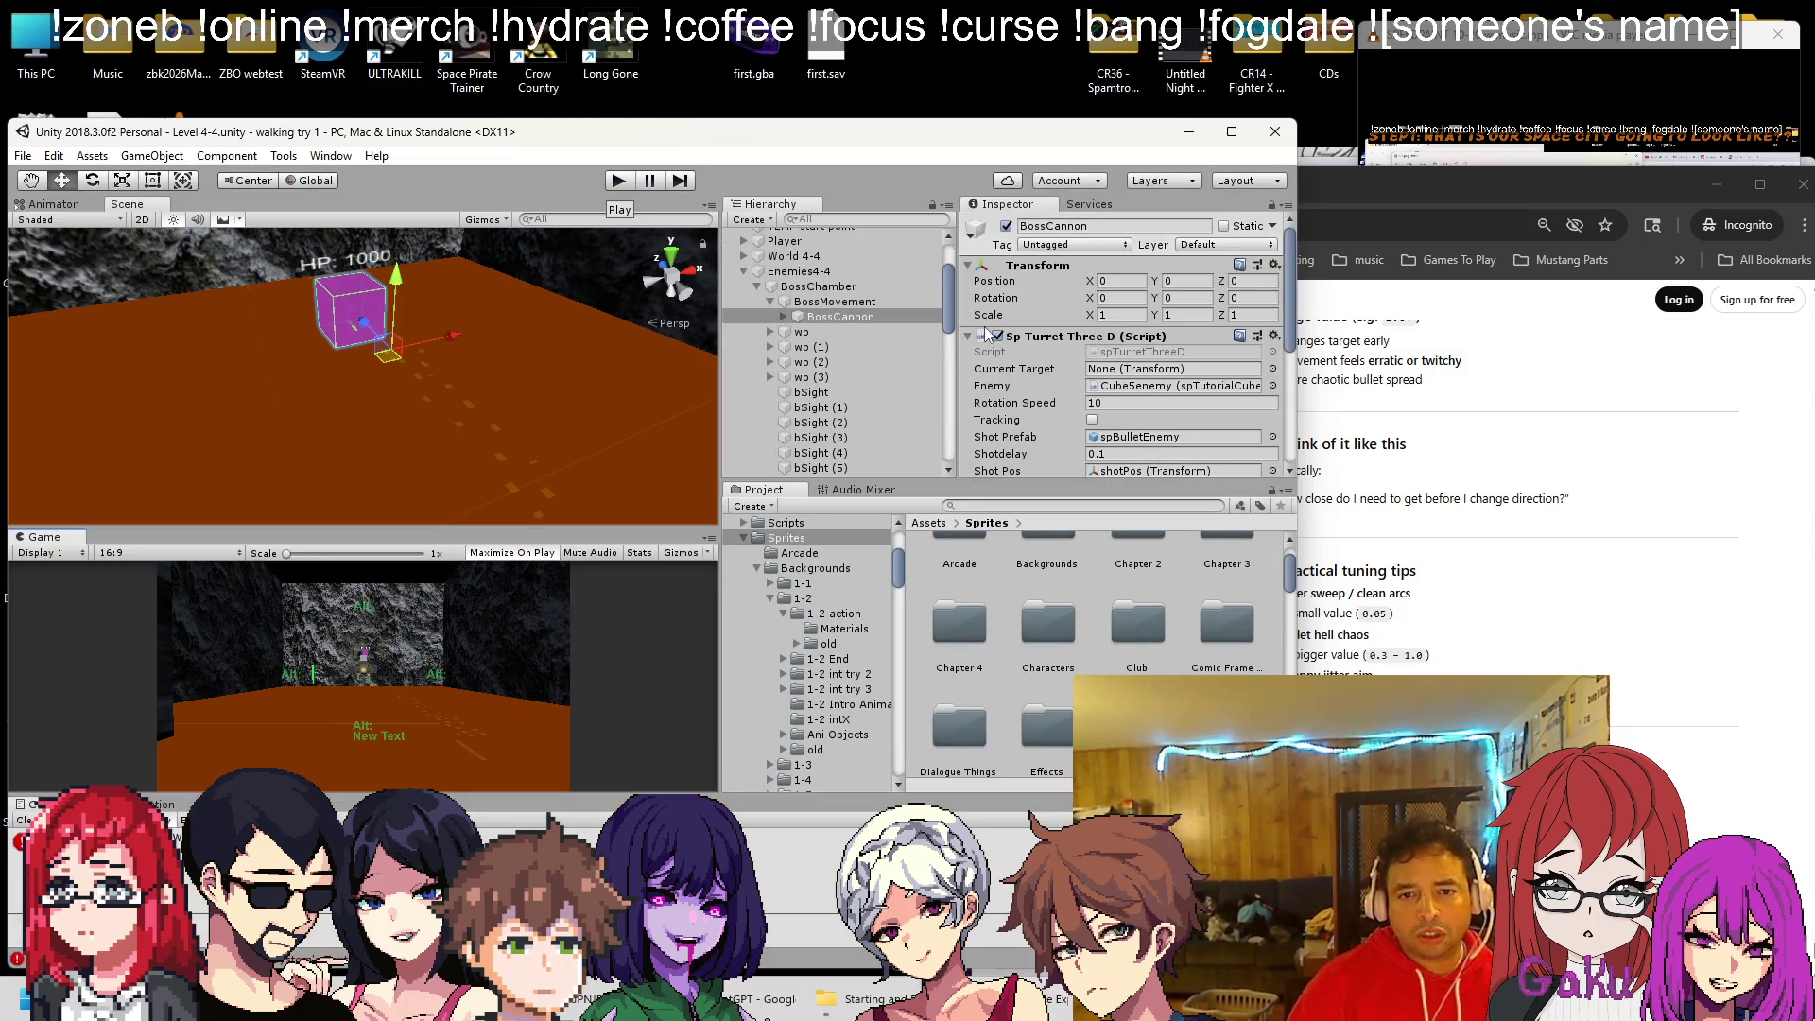
pyautogui.scroll(-5, 1033, 401)
pyautogui.click(1059, 373)
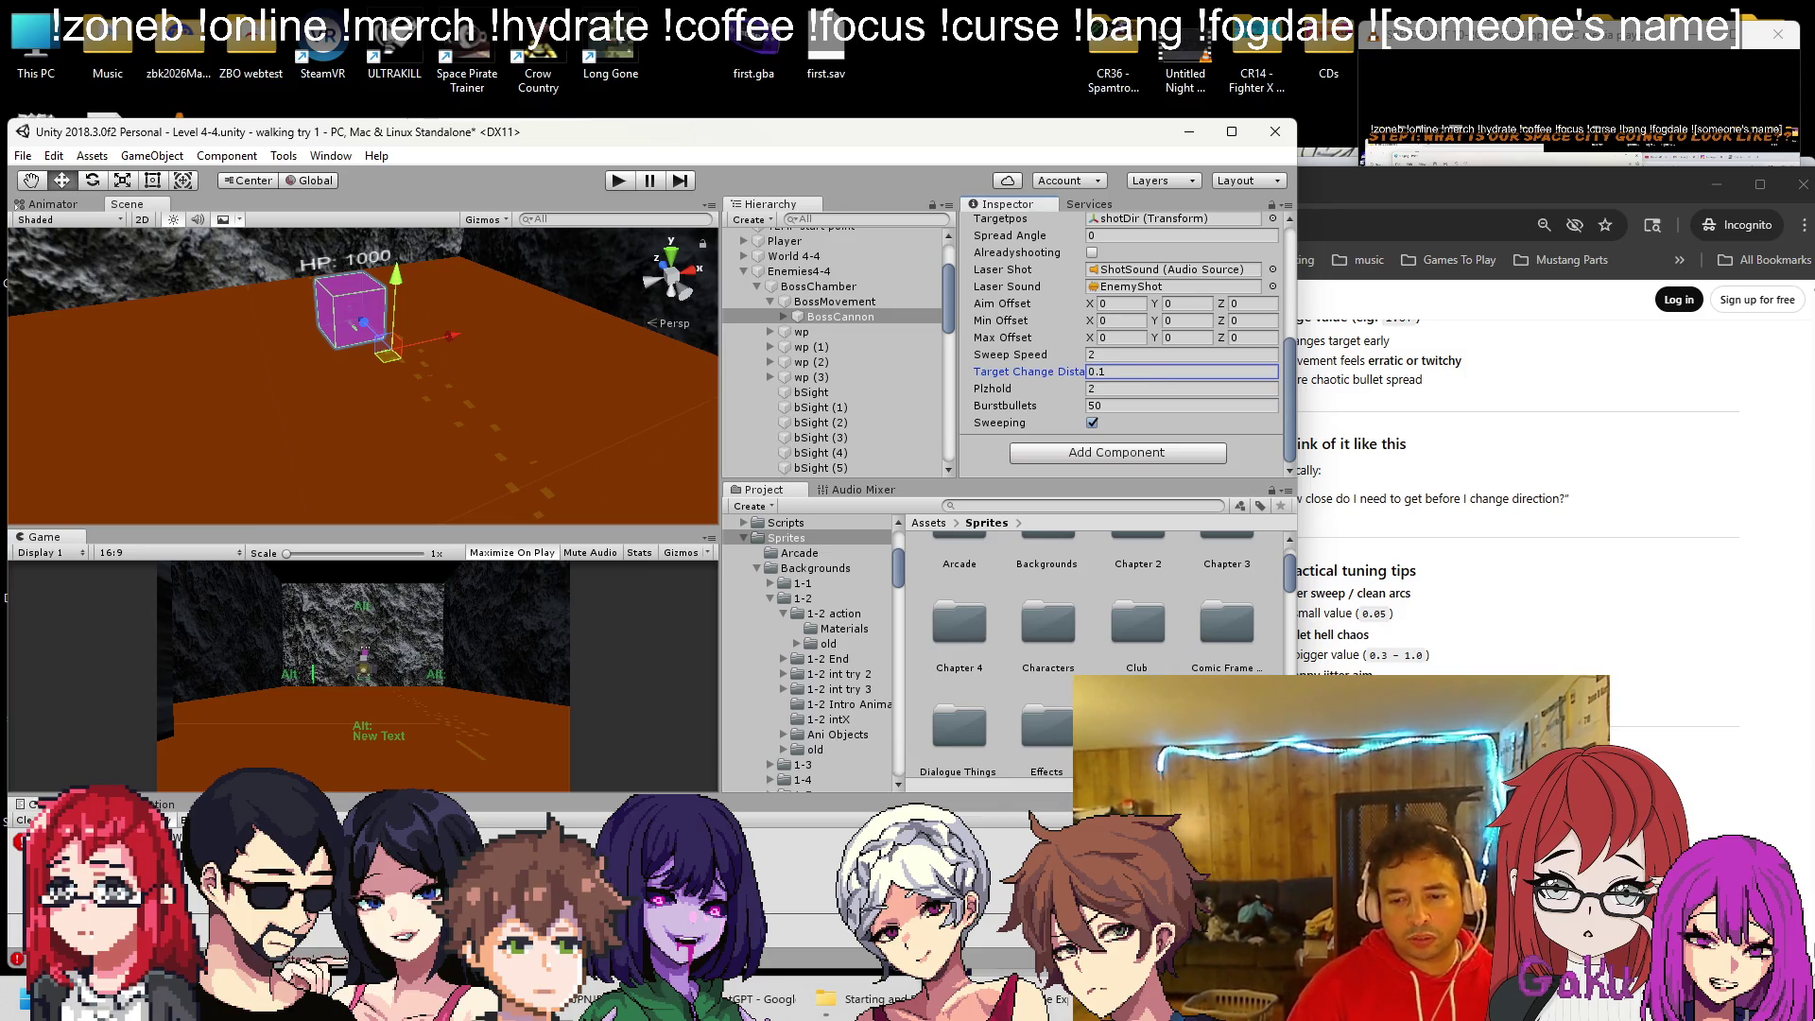
pyautogui.hotkey('alt', 'Tab')
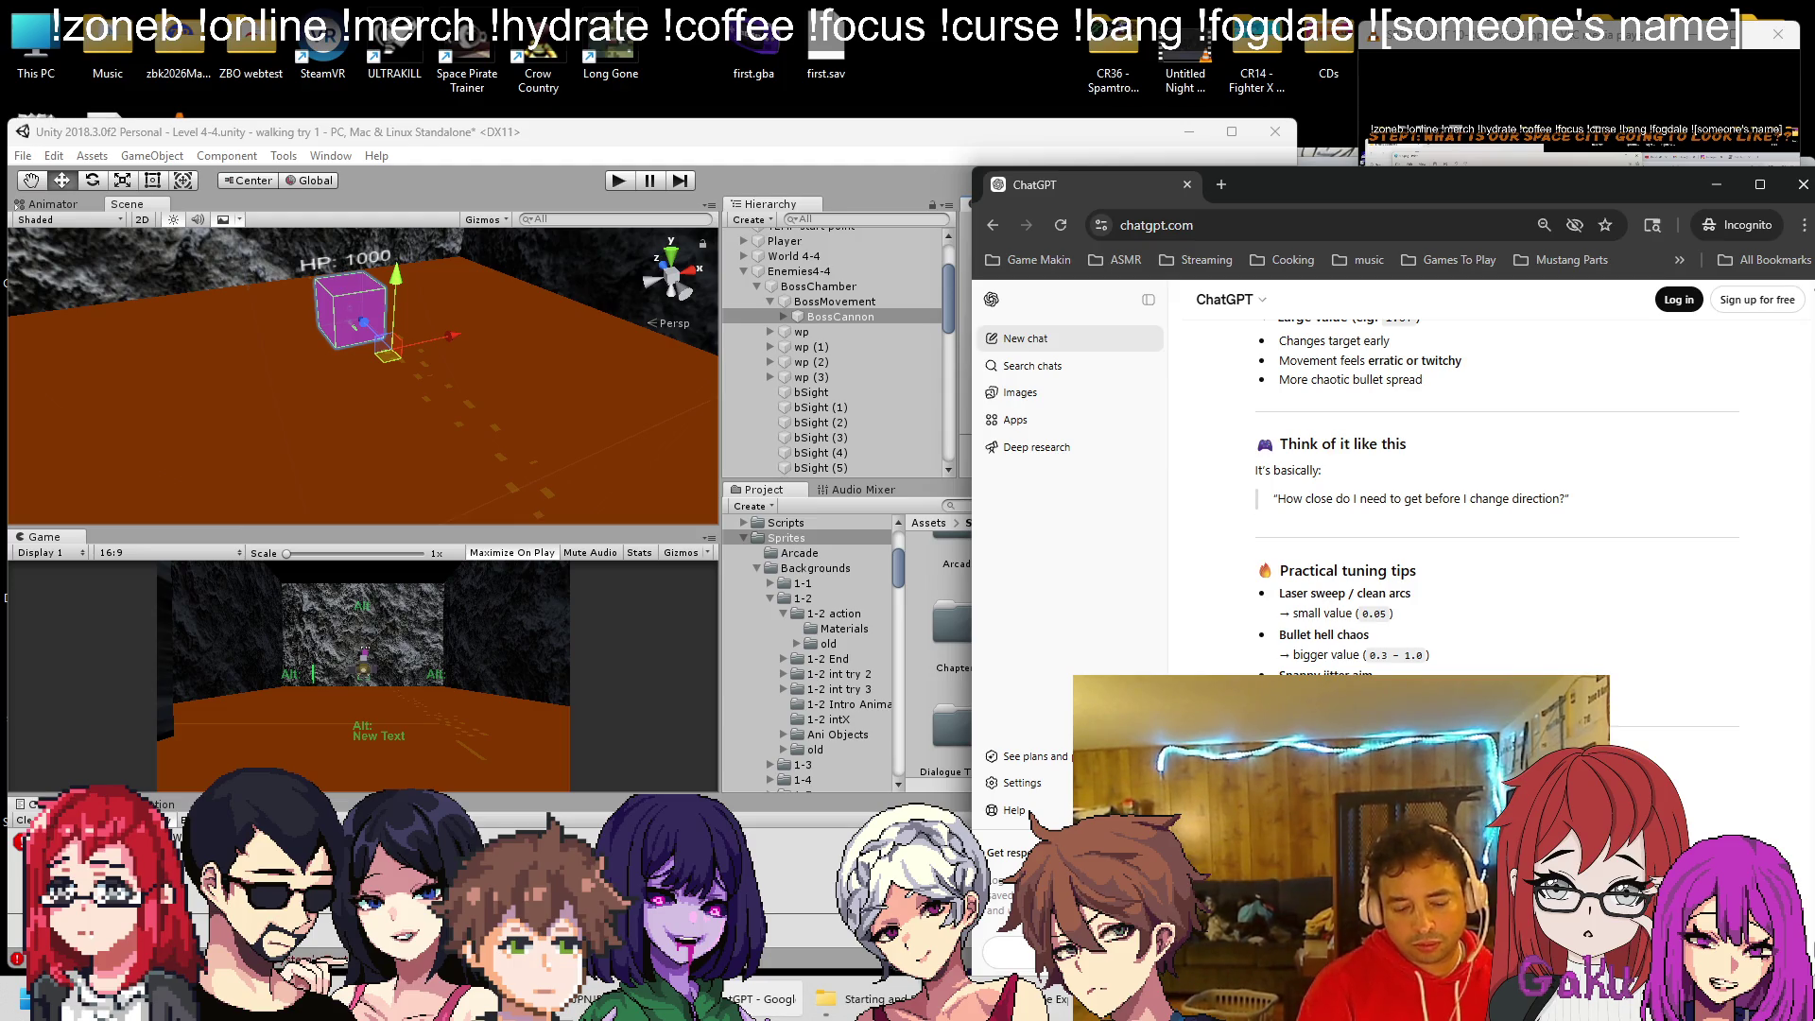
# Request a spray-wave sweep, read ChatGPT's Mathf.Sin aimOffset code, then bring up the turret script
pyautogui.press('Return')
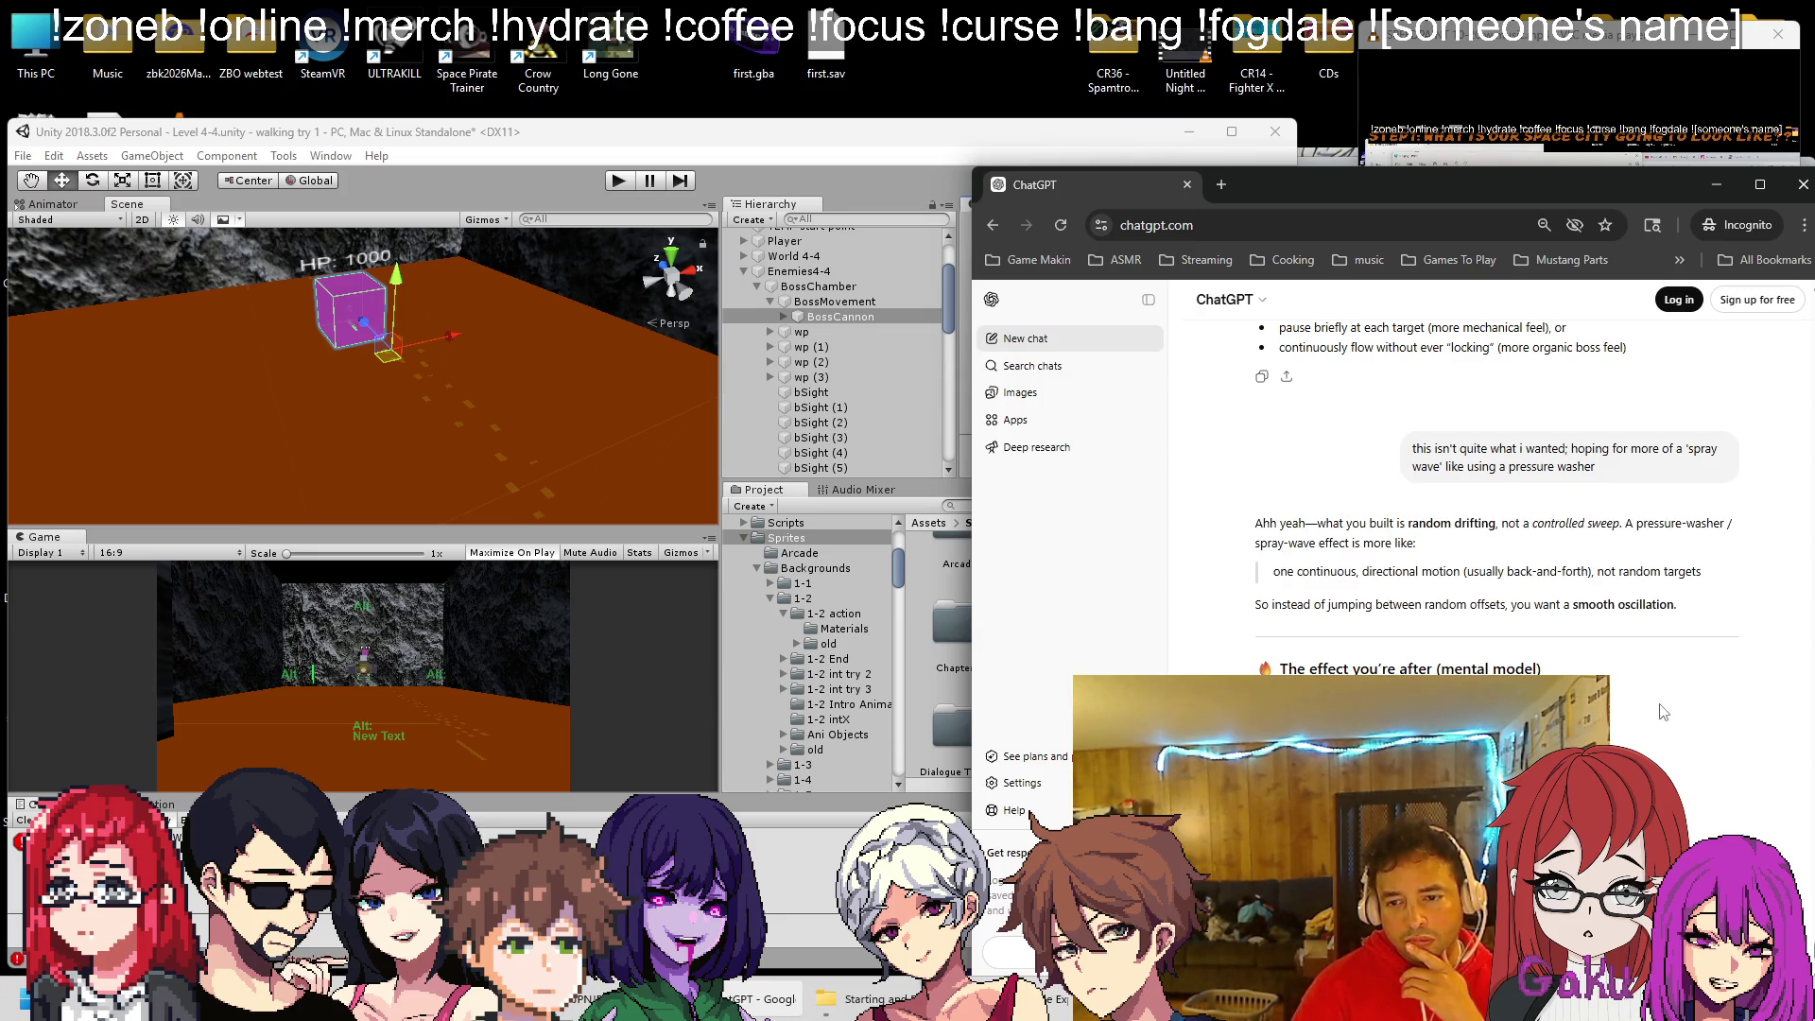
pyautogui.scroll(-4, 1626, 661)
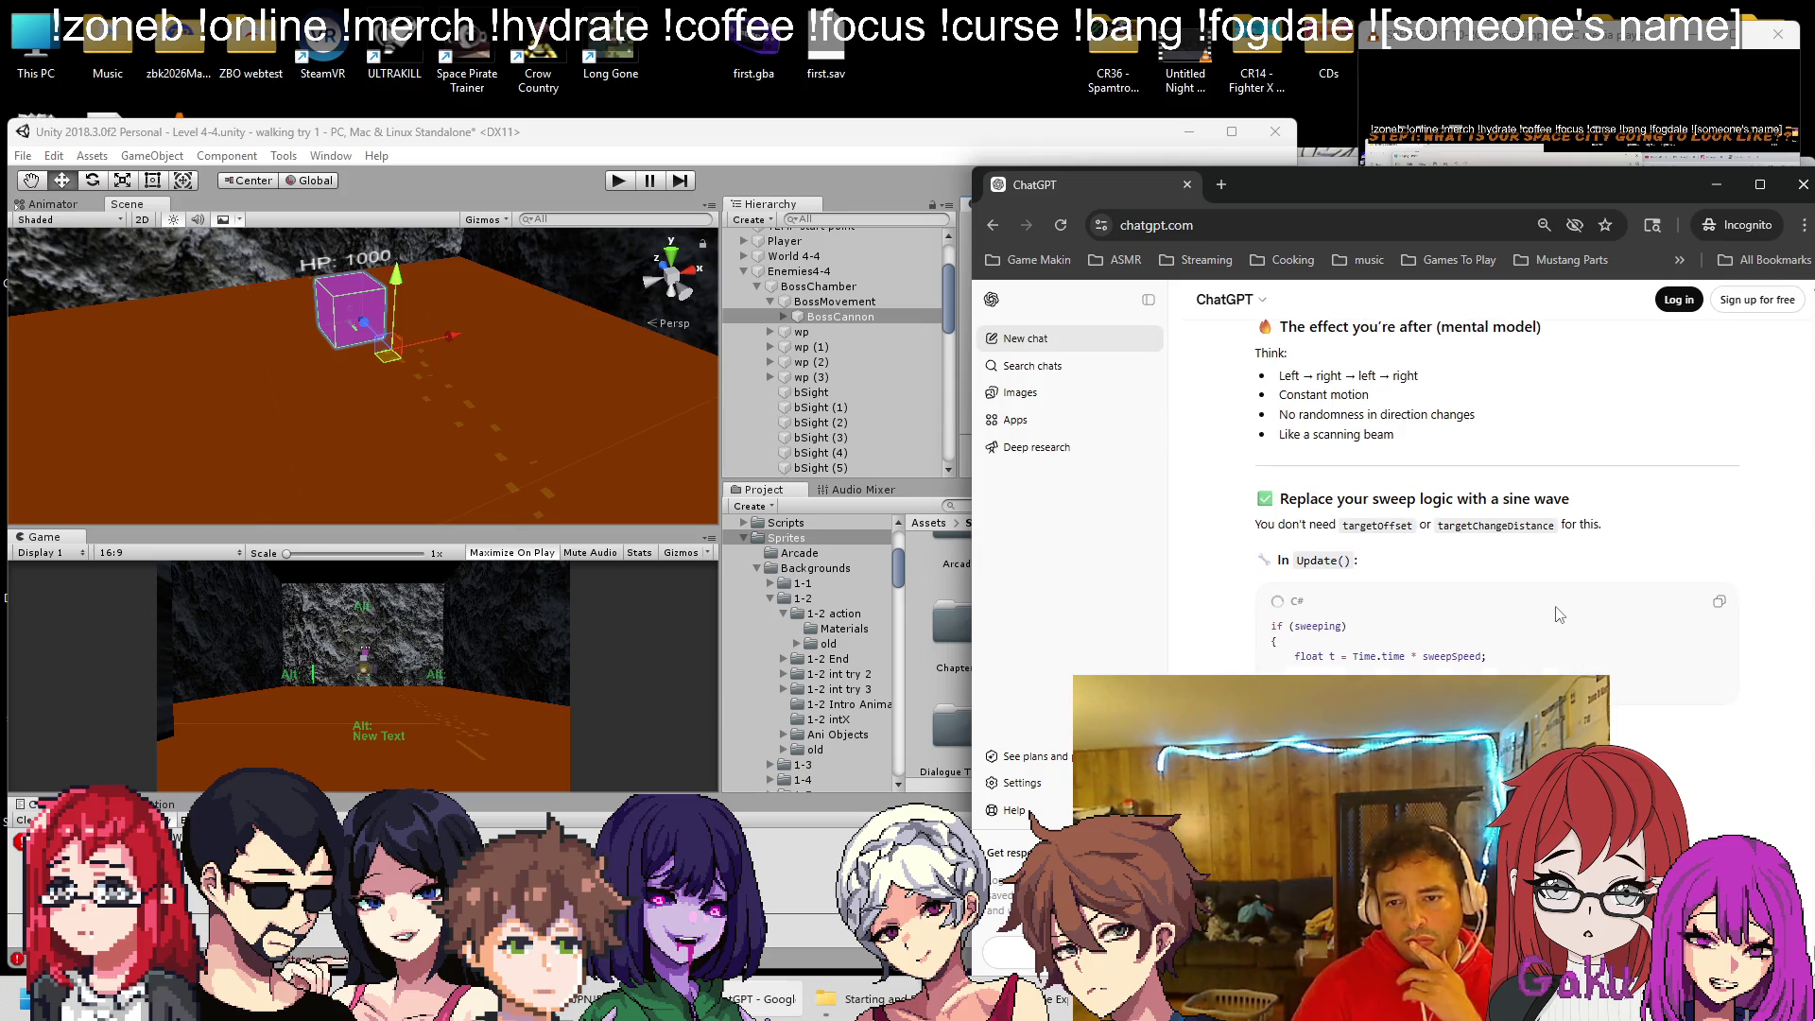
pyautogui.scroll(-2, 1559, 611)
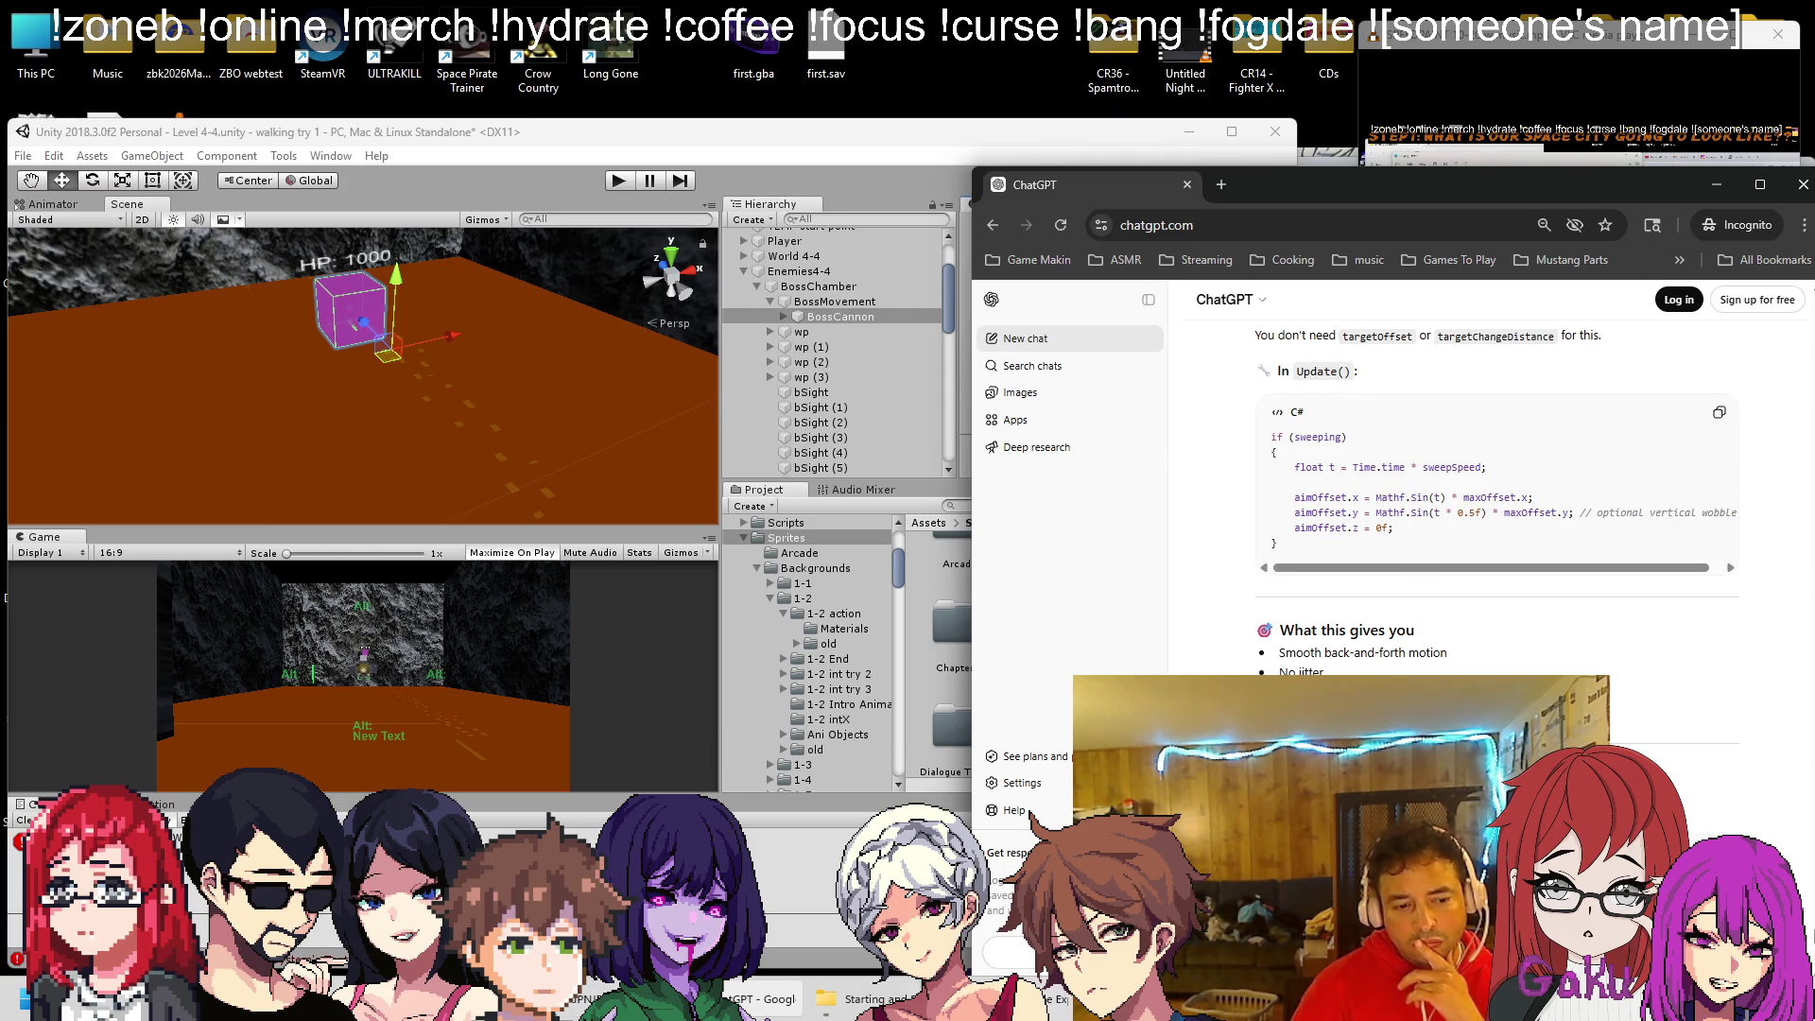
pyautogui.hotkey('alt', 'Tab')
pyautogui.scroll(10, 728, 520)
pyautogui.scroll(-13, 728, 520)
pyautogui.scroll(2, 529, 529)
pyautogui.scroll(-2, 470, 503)
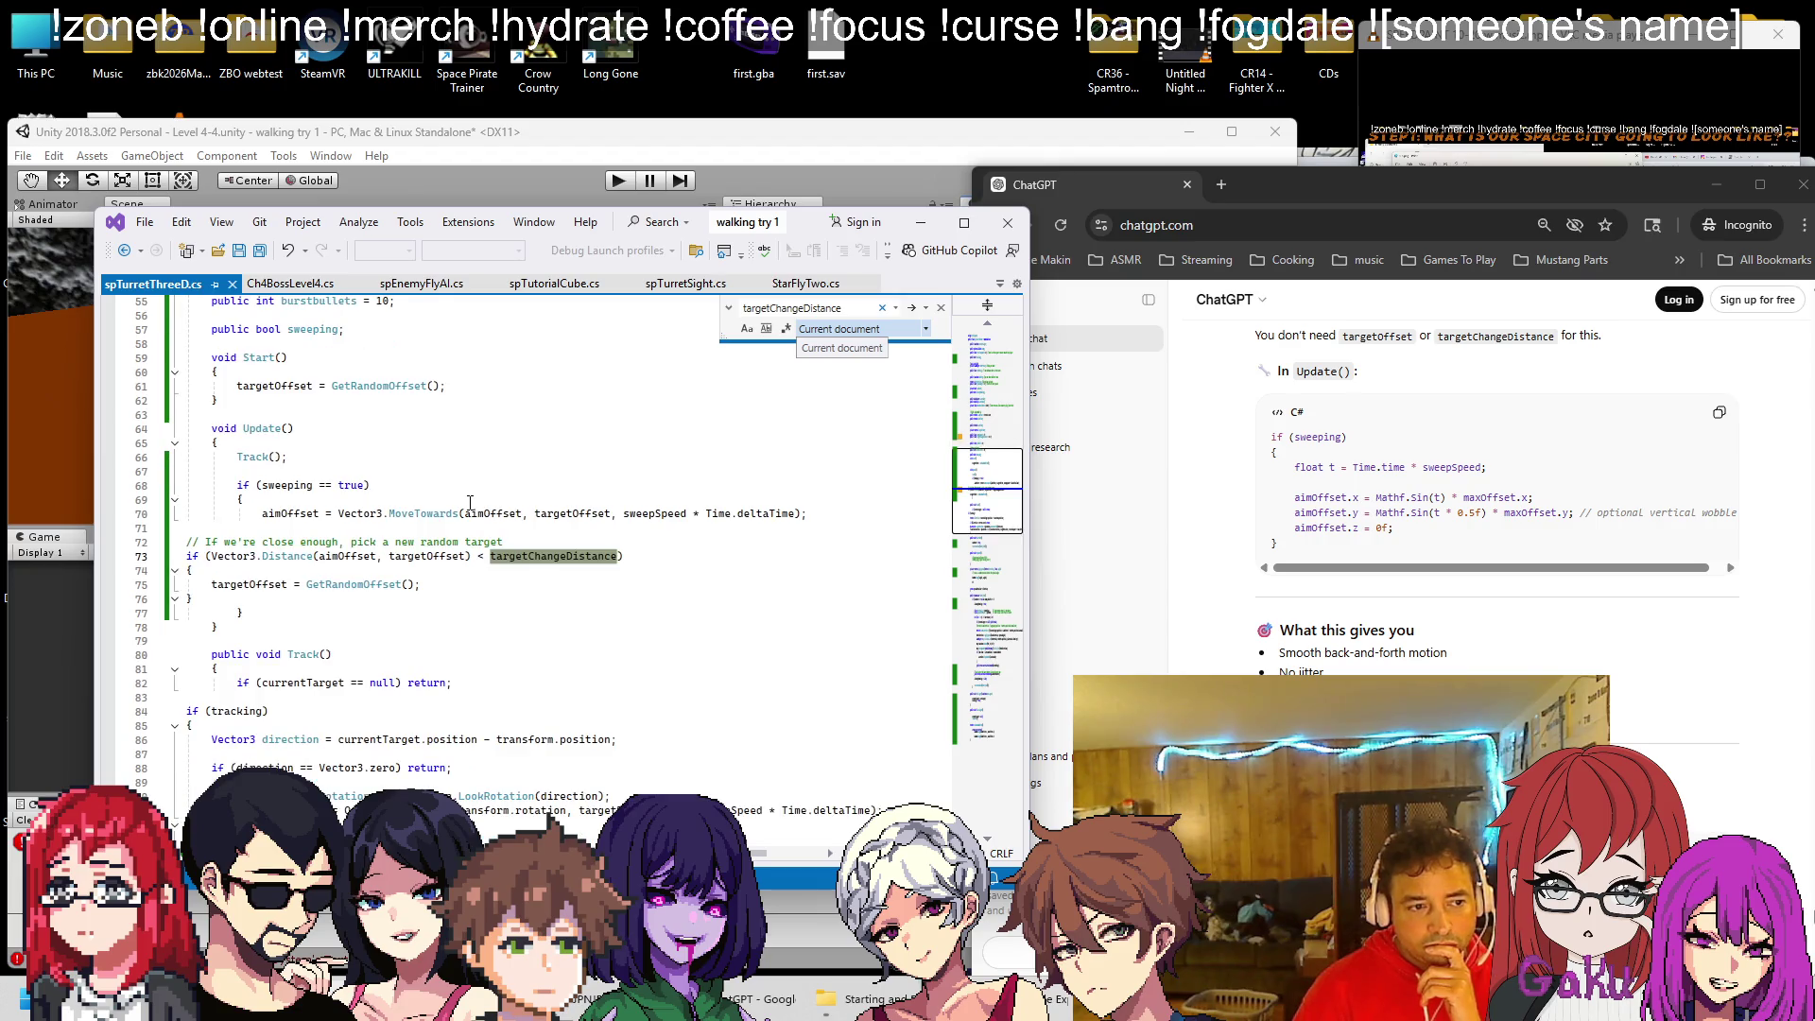
# Indent the distance check and random target assignment inside the sweeping block, then save the script
pyautogui.click(379, 543)
pyautogui.press('Home')
pyautogui.press('Tab')
pyautogui.press('Tab')
pyautogui.press('Tab')
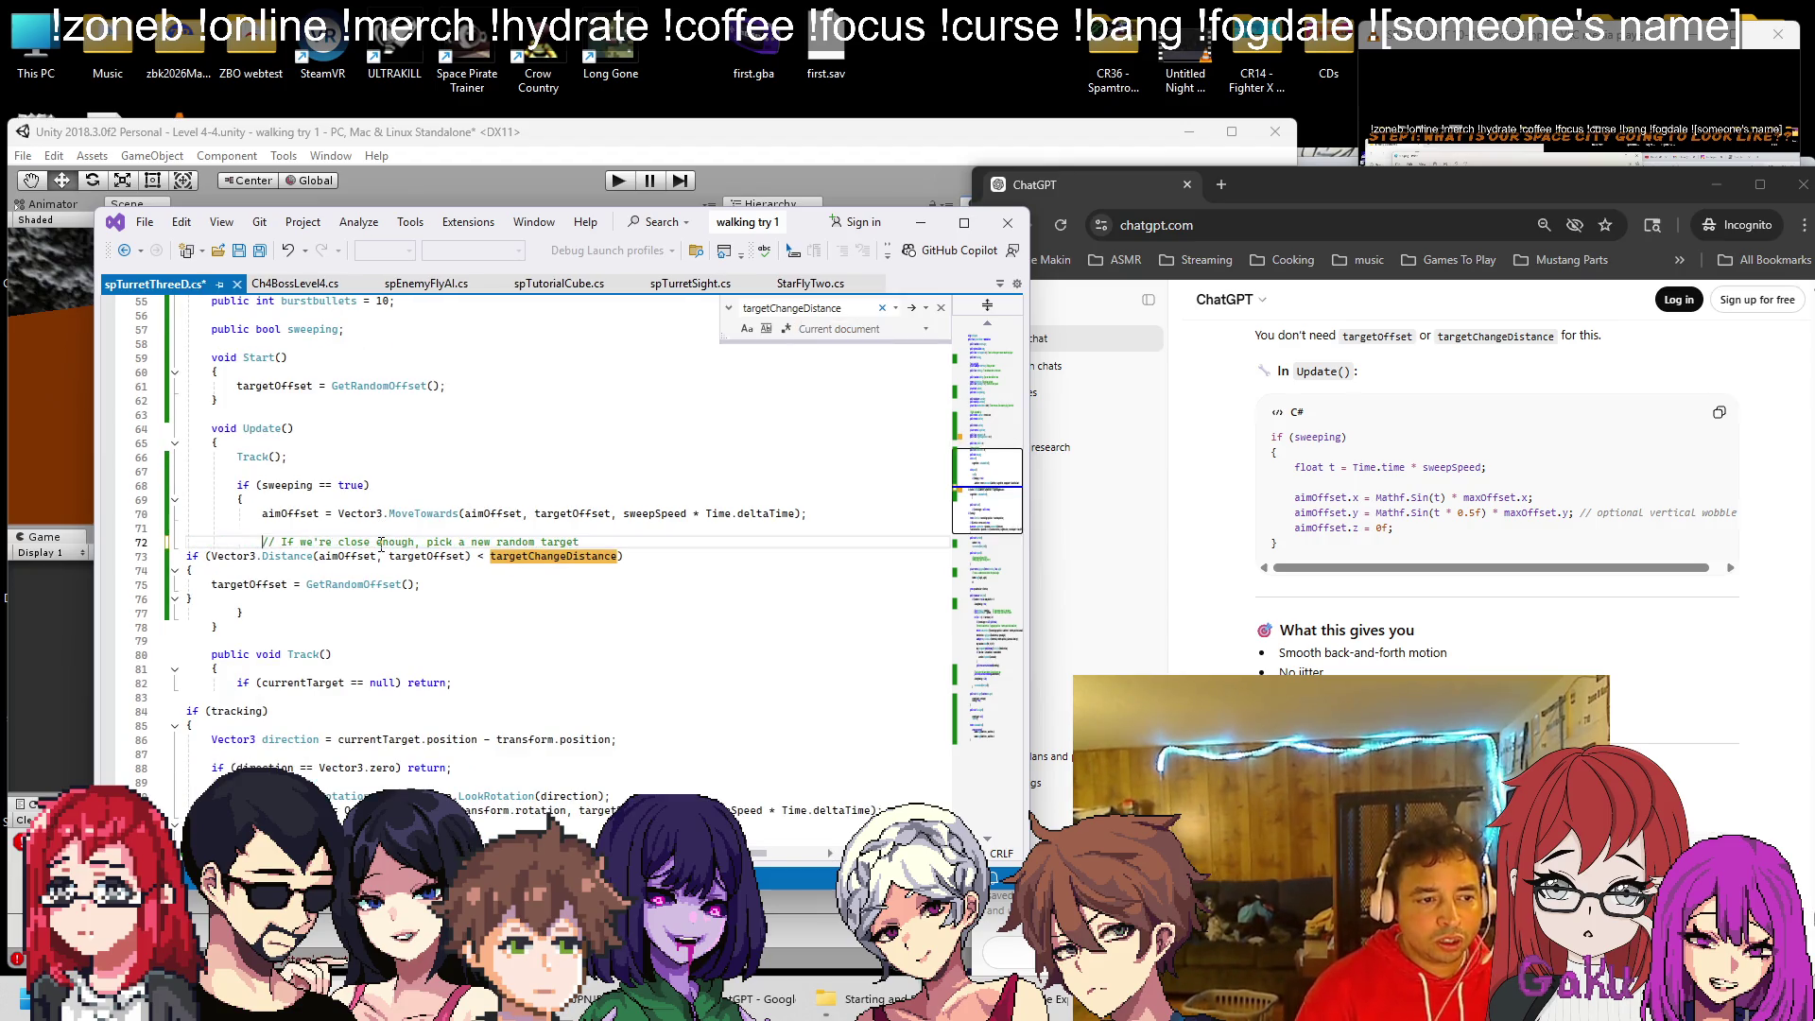
pyautogui.press('Down')
pyautogui.press('Home')
pyautogui.press('Tab')
pyautogui.press('Tab')
pyautogui.press('Tab')
pyautogui.press('Down')
pyautogui.press('Home')
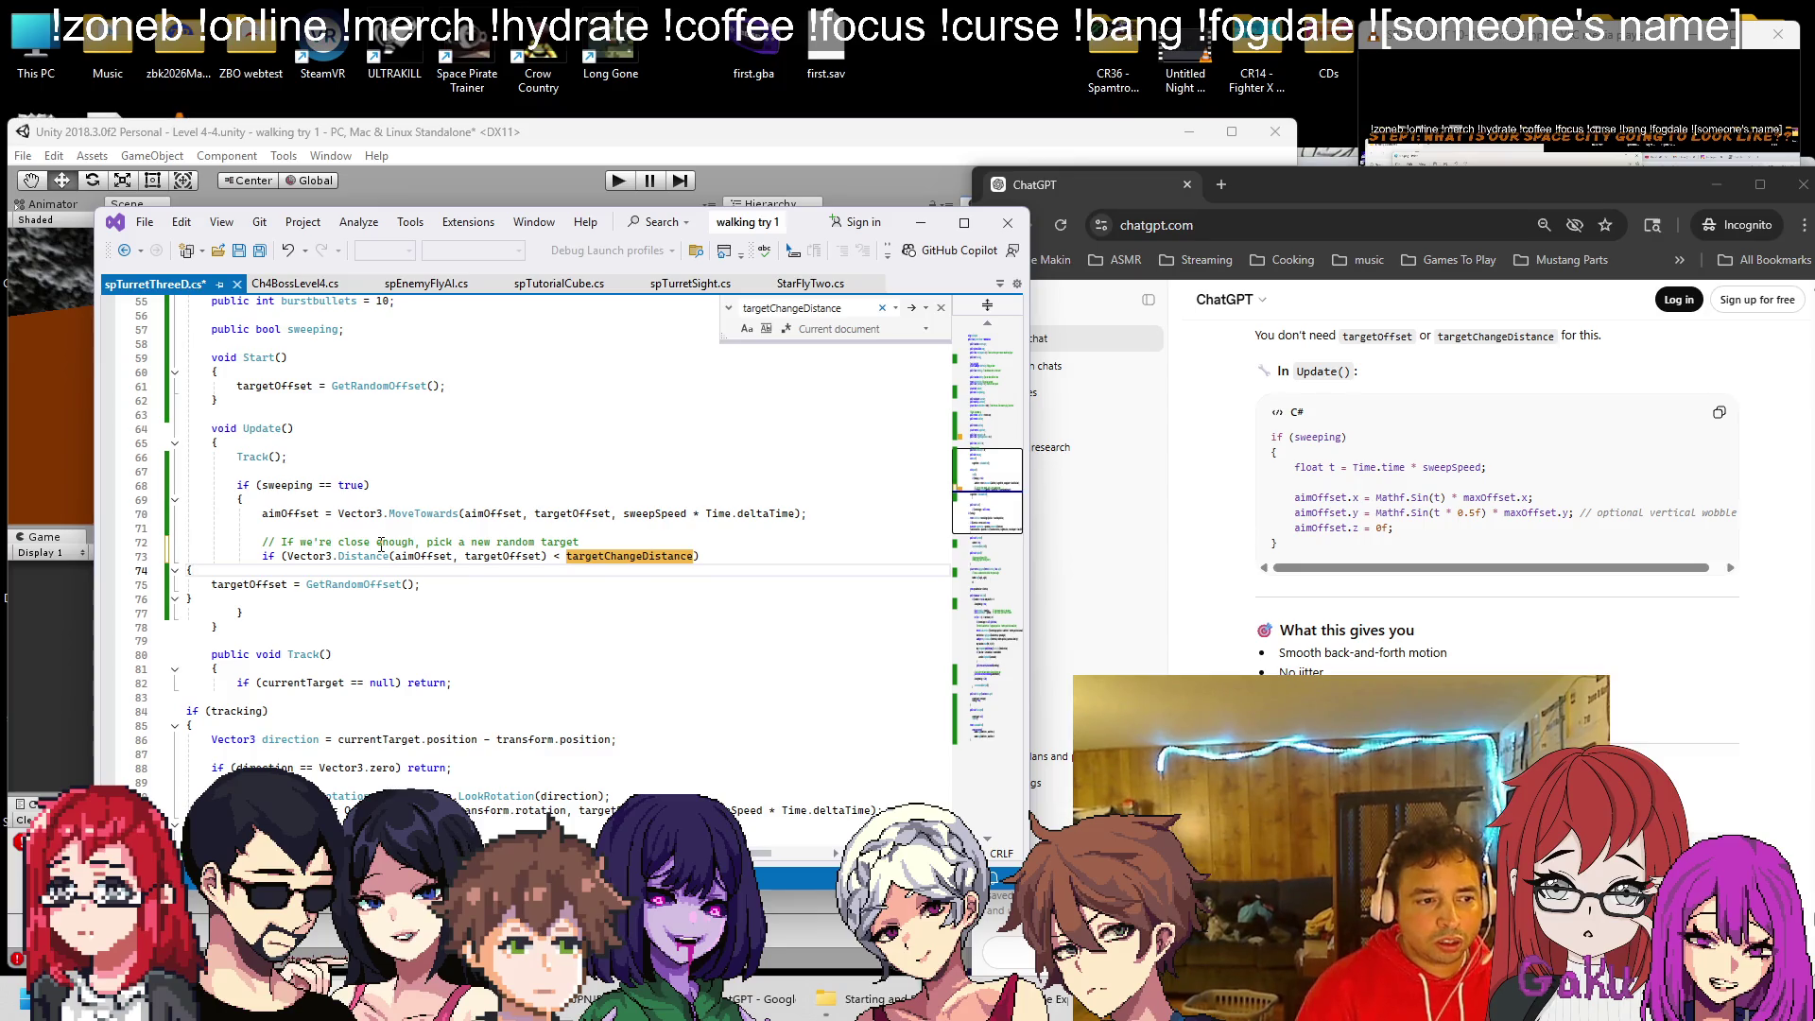
pyautogui.press('Down')
pyautogui.press('Home')
pyautogui.press('Tab')
pyautogui.press('Tab')
pyautogui.press('Tab')
pyautogui.press('Down')
pyautogui.hotkey('ctrl', 's')
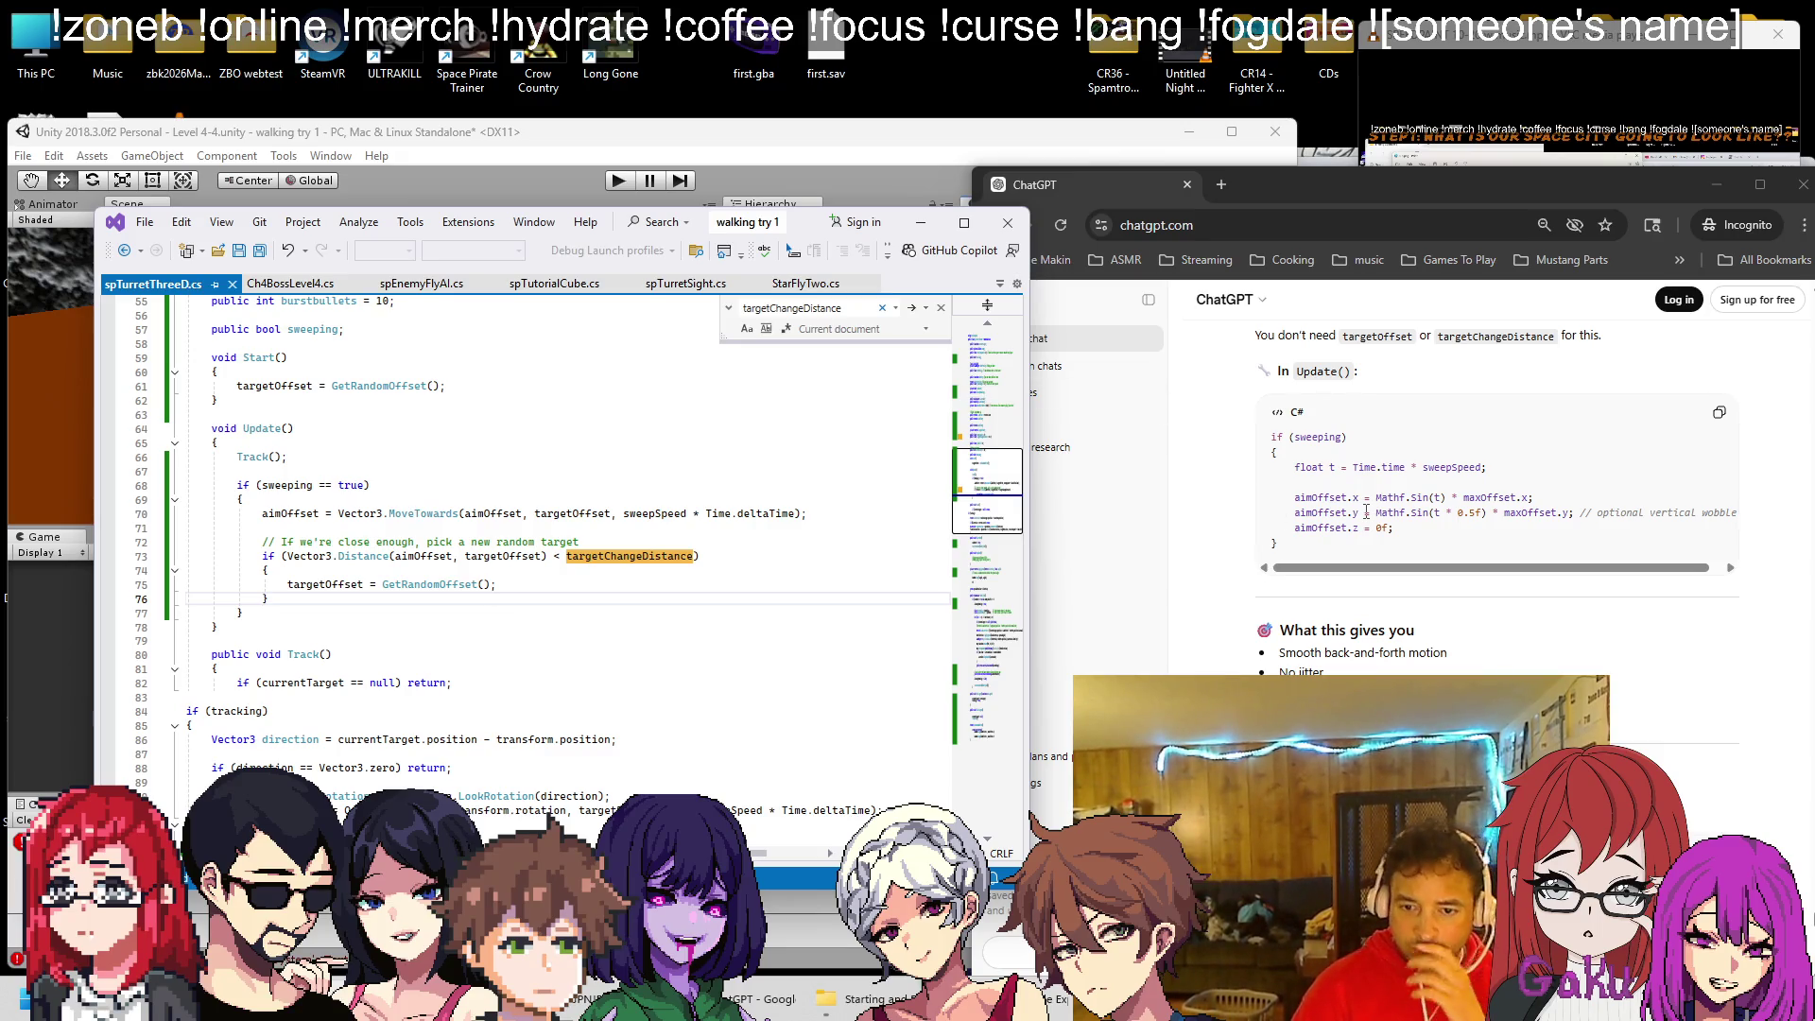
# Replace the old MoveTowards lines in Update with ChatGPT's sine-wave aimOffset code, aligned properly
pyautogui.moveTo(1416, 527)
pyautogui.mouseDown()
pyautogui.moveTo(1297, 499)
pyautogui.moveTo(1292, 467)
pyautogui.mouseUp()
pyautogui.hotkey('ctrl', 'c')
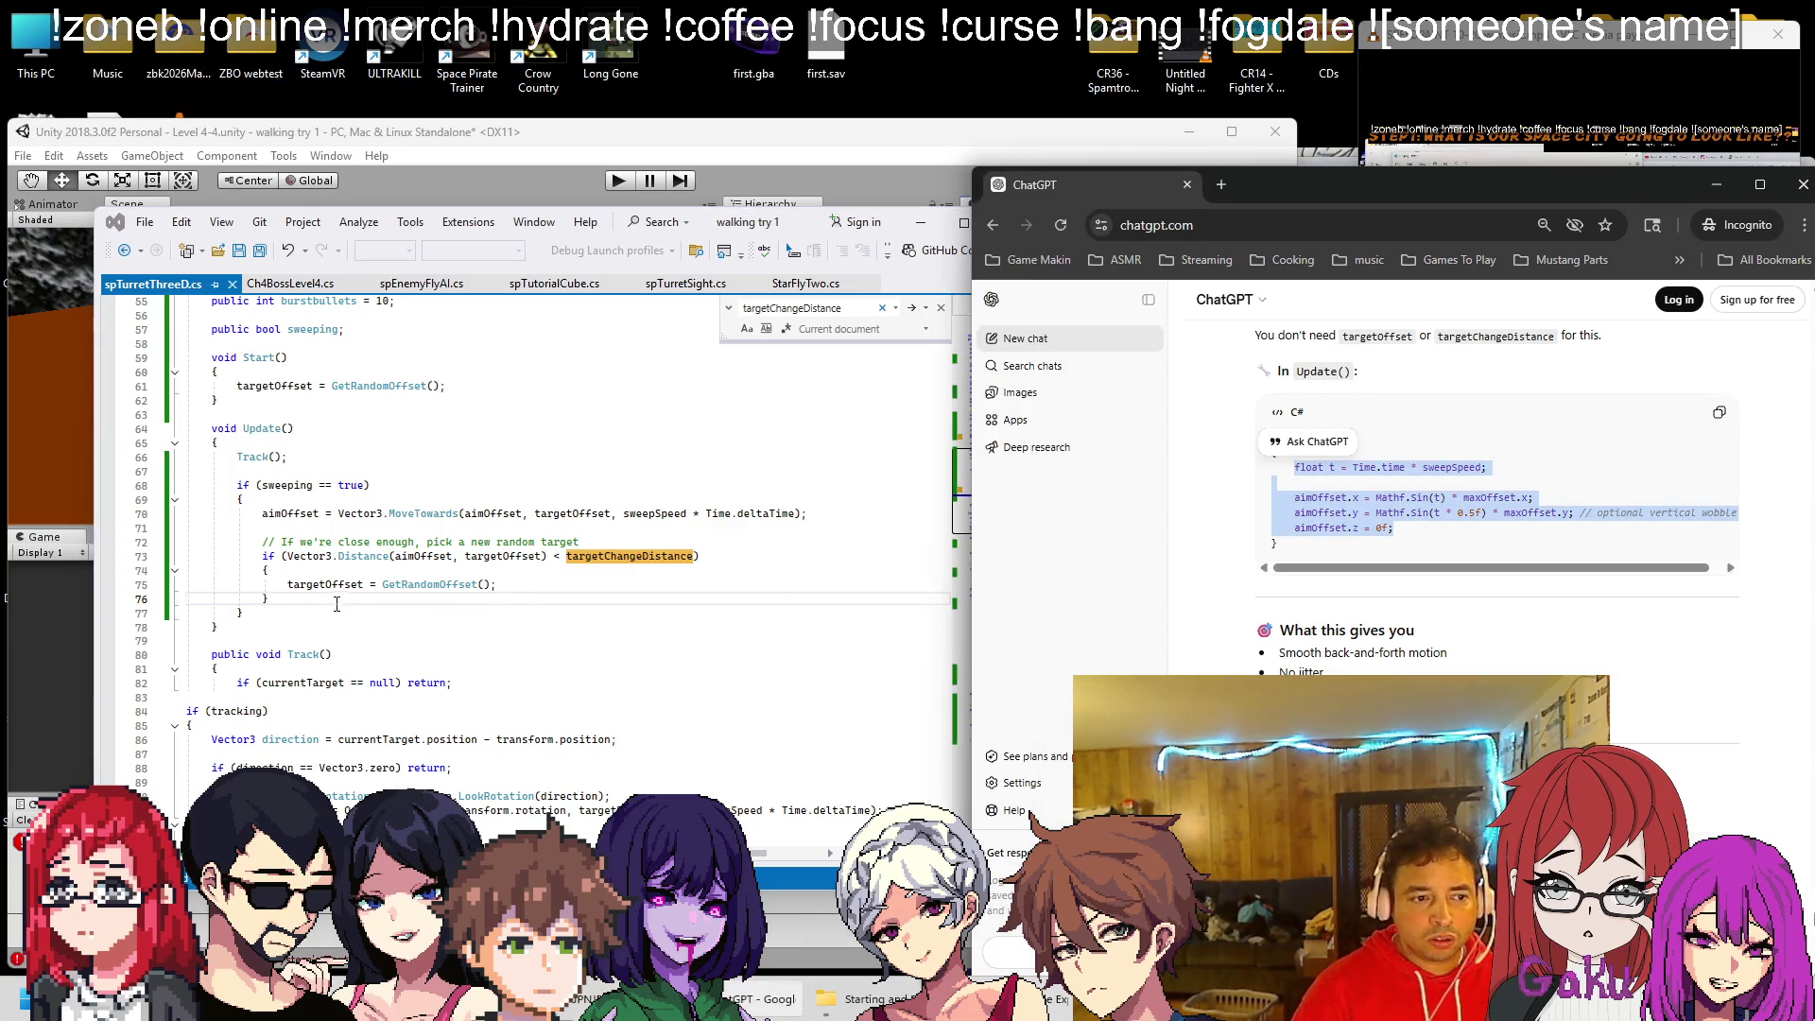
pyautogui.click(1357, 582)
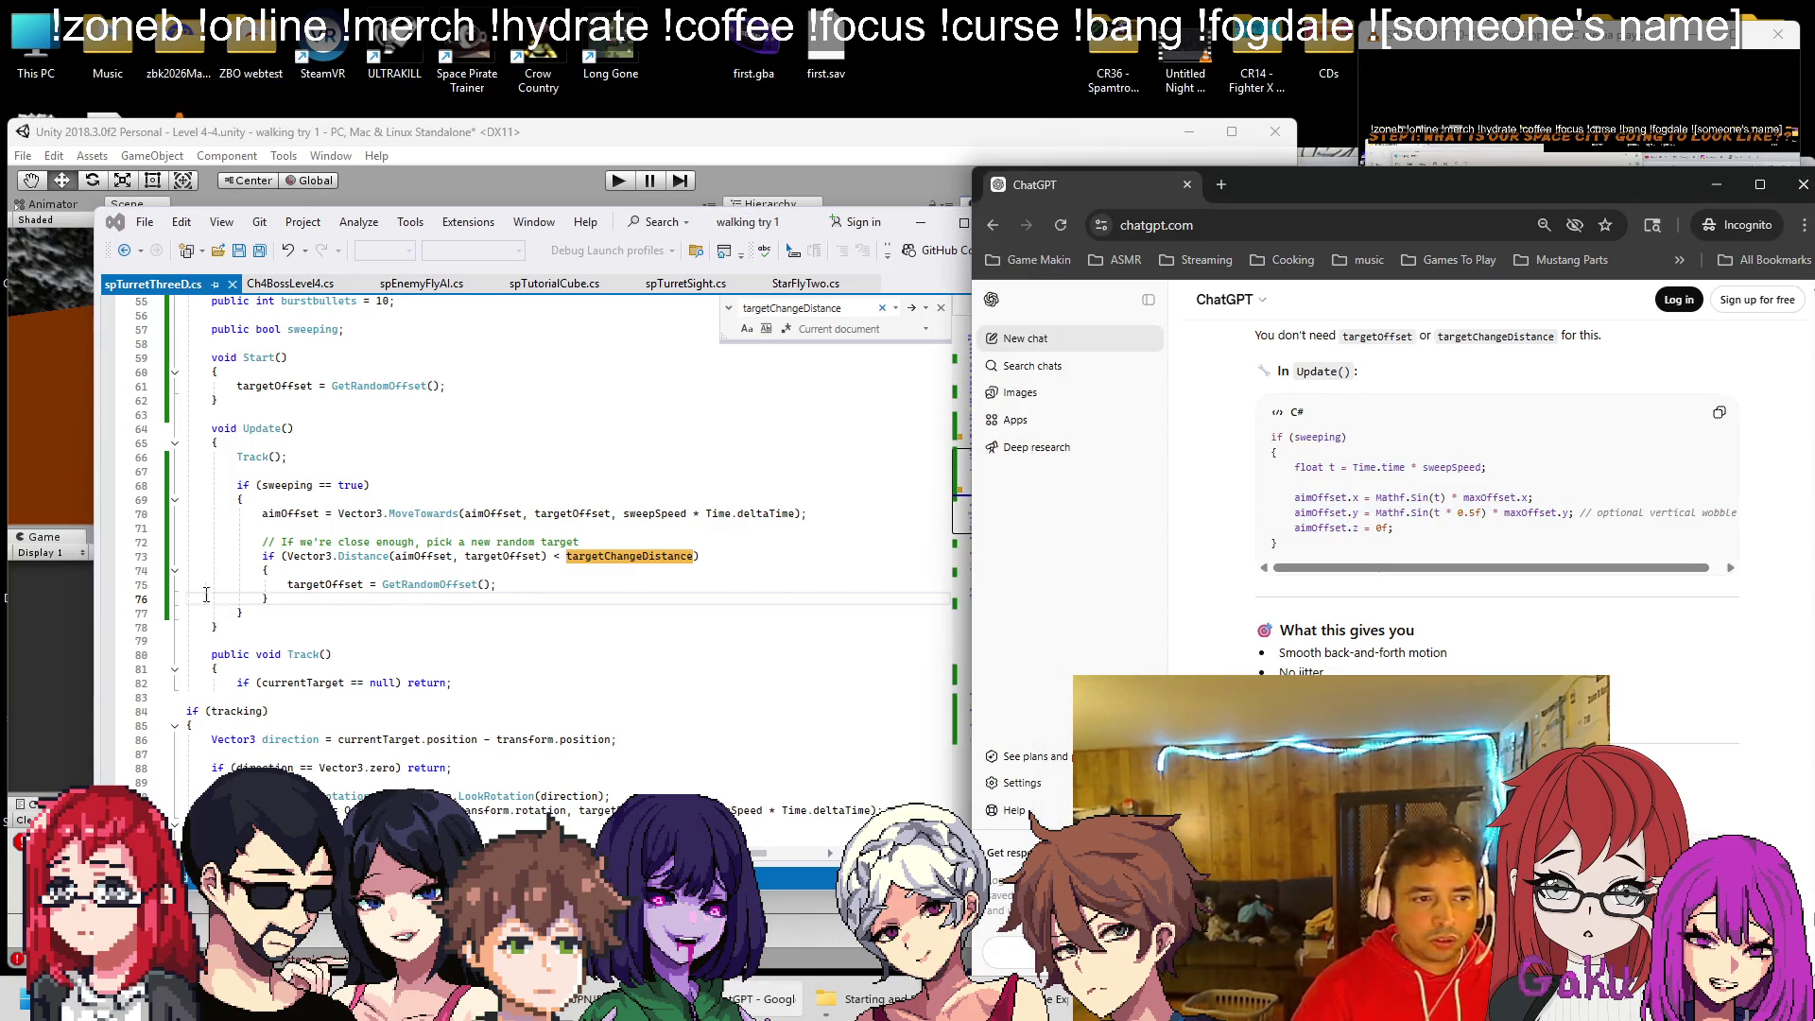
pyautogui.moveTo(296, 602); pyautogui.dragTo(262, 514)
pyautogui.hotkey('ctrl', 'v')
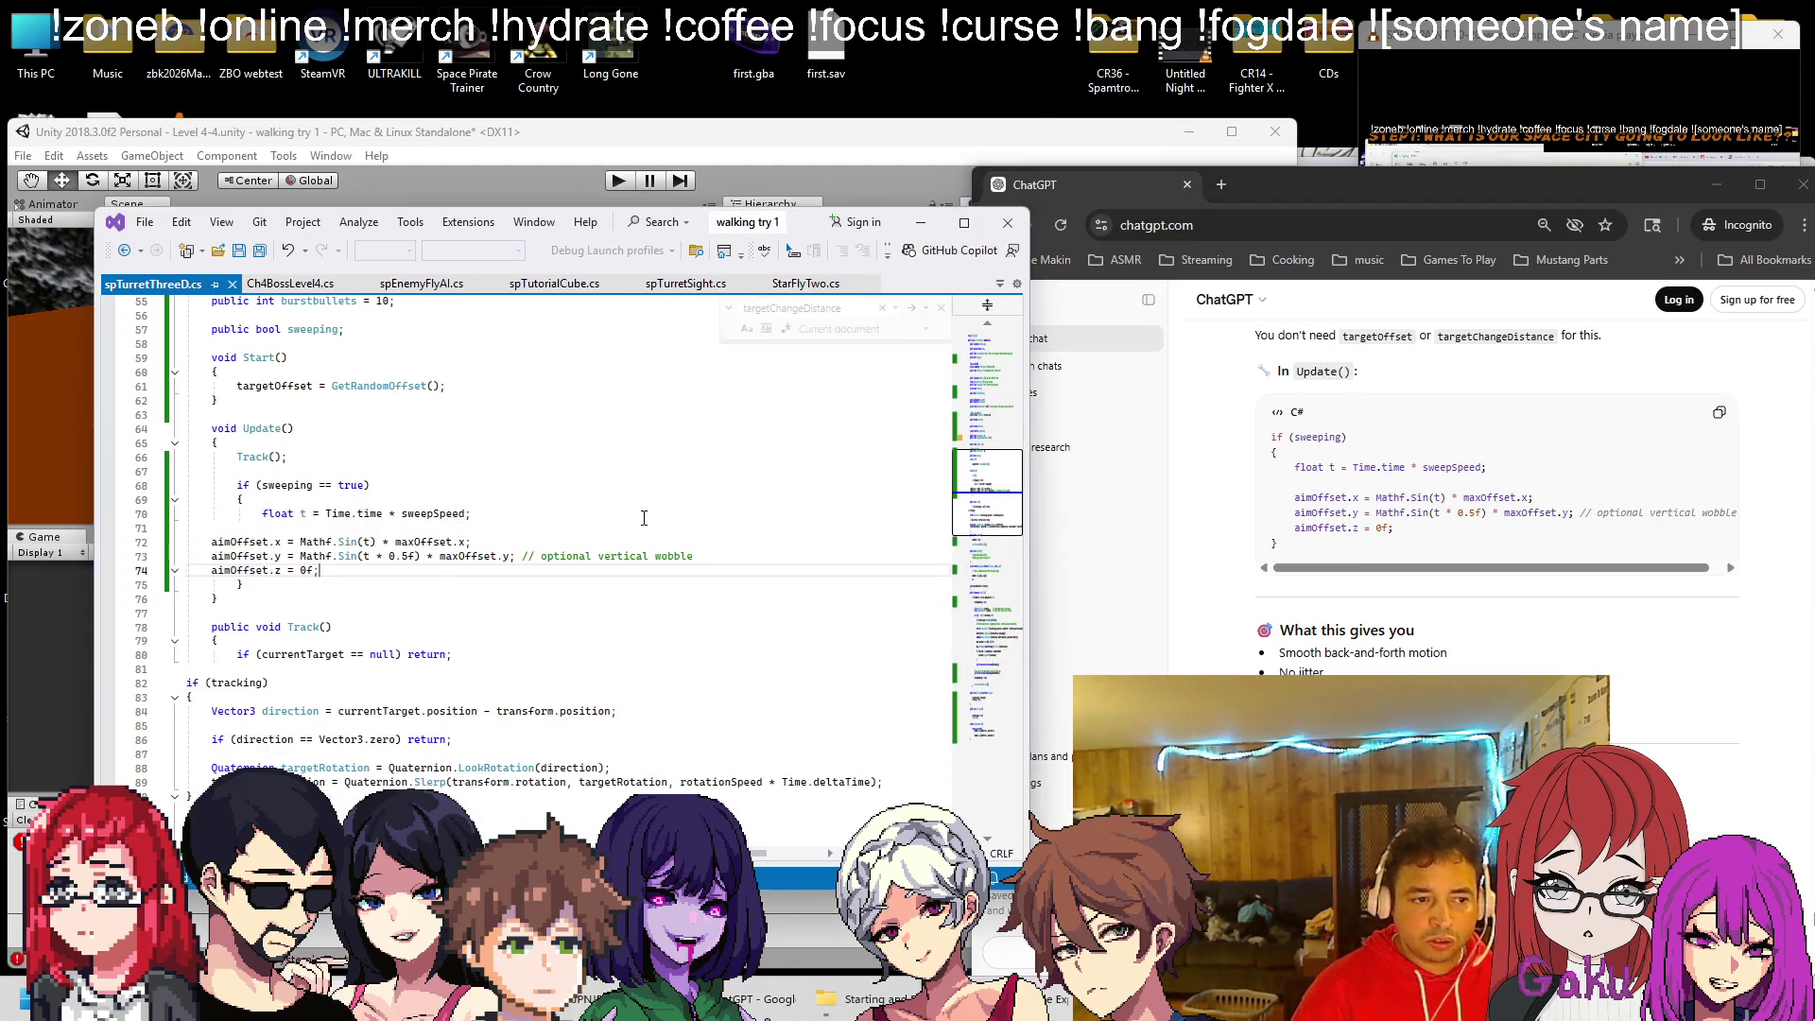
pyautogui.press('Up')
pyautogui.press('Up')
pyautogui.press('Home')
pyautogui.press('Tab')
pyautogui.press('Tab')
pyautogui.press('Down')
pyautogui.press('Home')
pyautogui.press('Tab')
pyautogui.hotkey('ctrl', 'z')
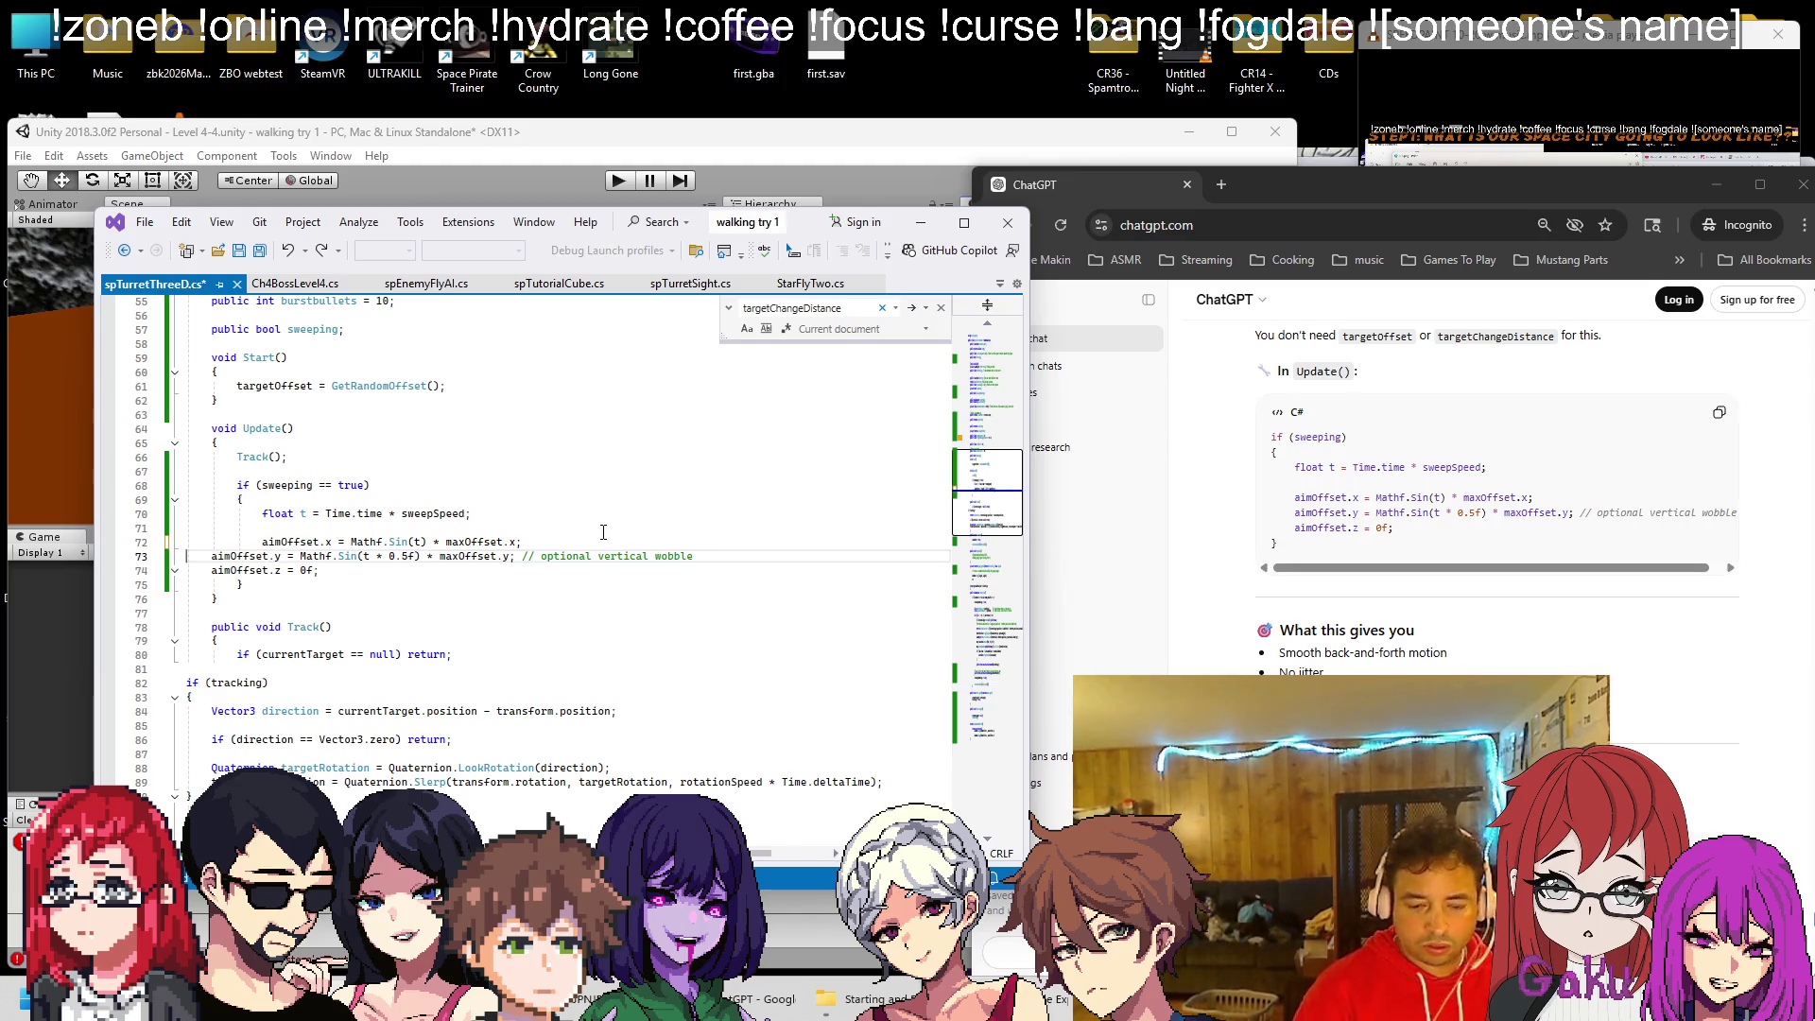
pyautogui.press('Tab')
pyautogui.press('Tab')
pyautogui.press('Down')
pyautogui.press('Tab')
pyautogui.press('Tab')
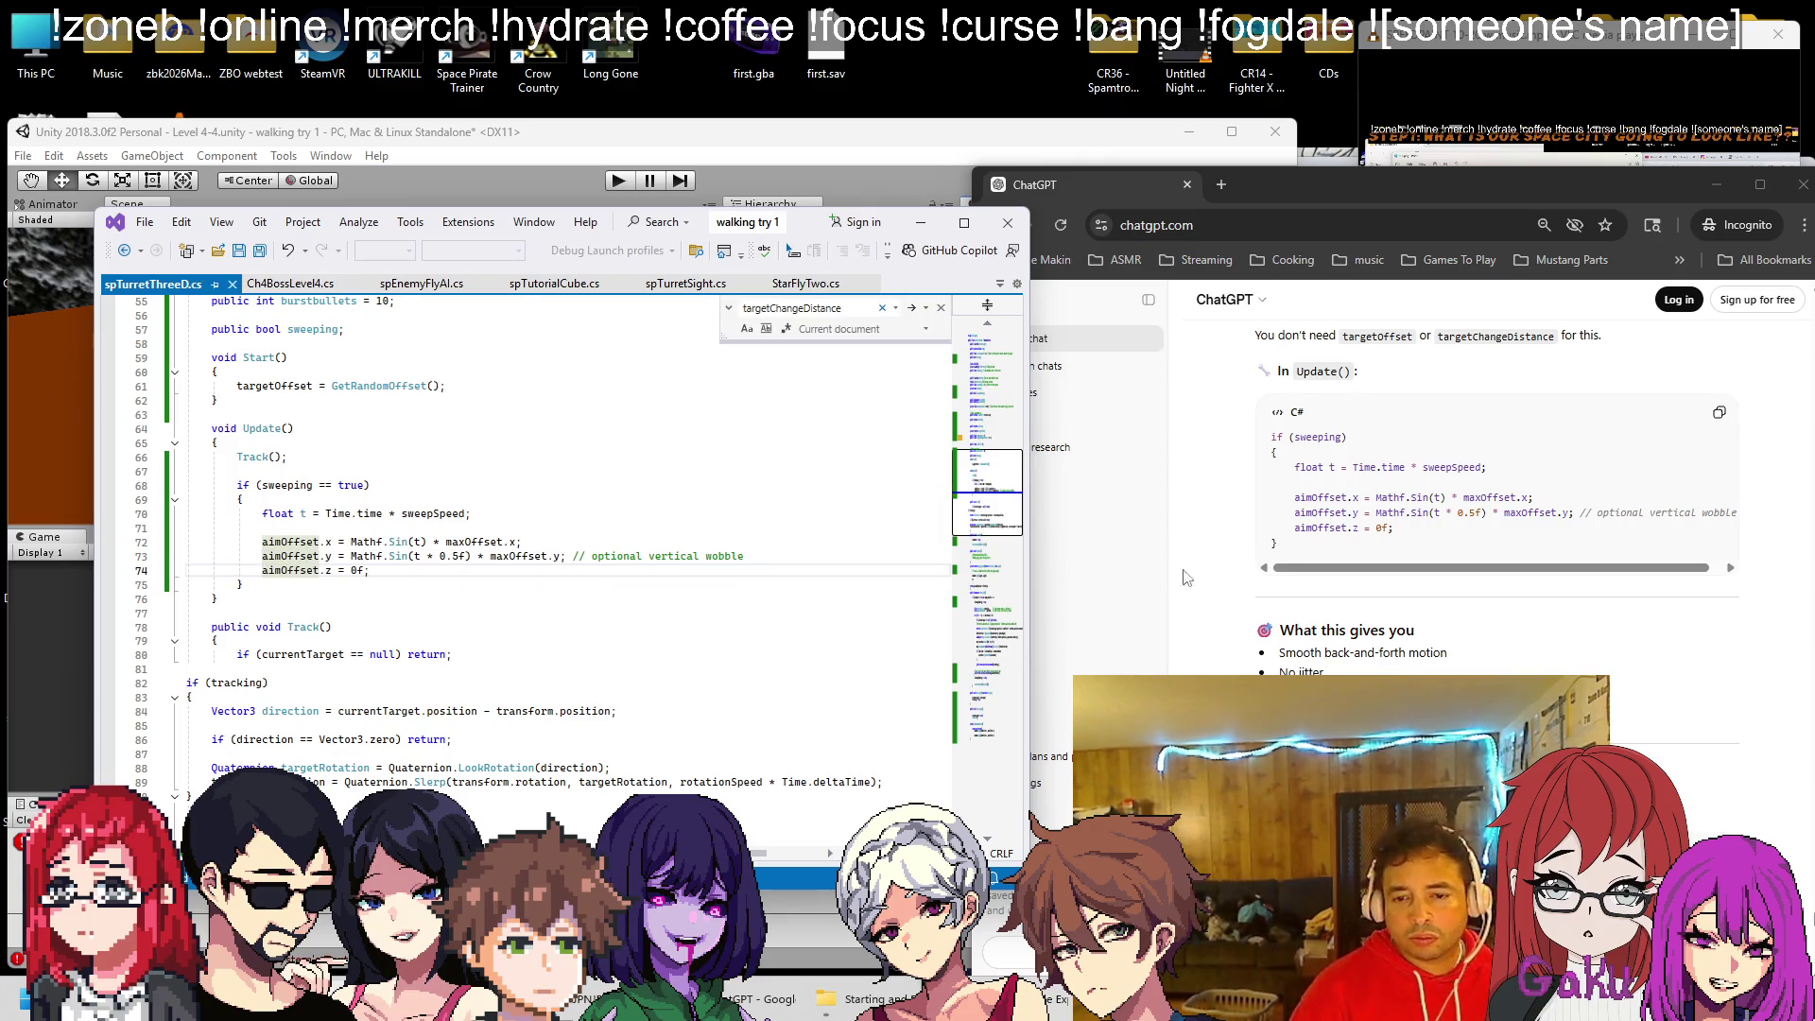
# Review the rest of ChatGPT's answer, then minimize Chrome and return to Unity
pyautogui.click(1496, 605)
pyautogui.scroll(-3, 1476, 596)
pyautogui.scroll(-1, 1484, 615)
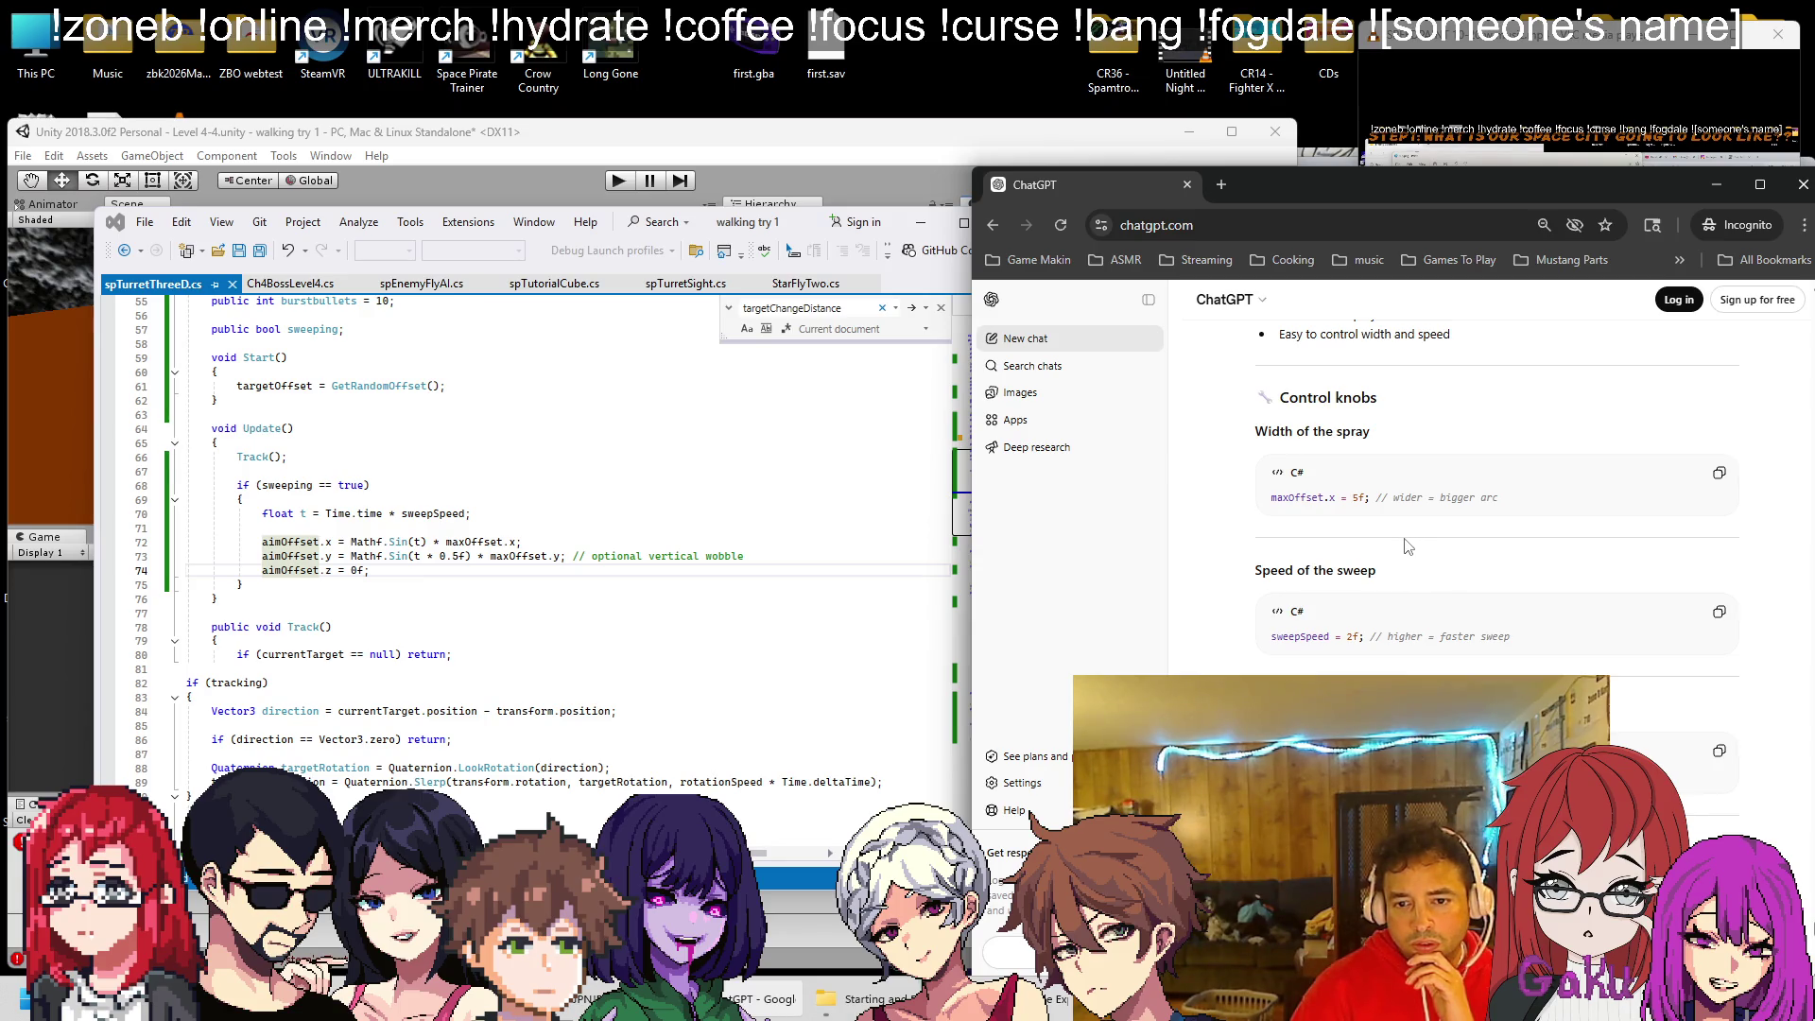
pyautogui.scroll(4, 1427, 553)
pyautogui.scroll(-5, 1438, 568)
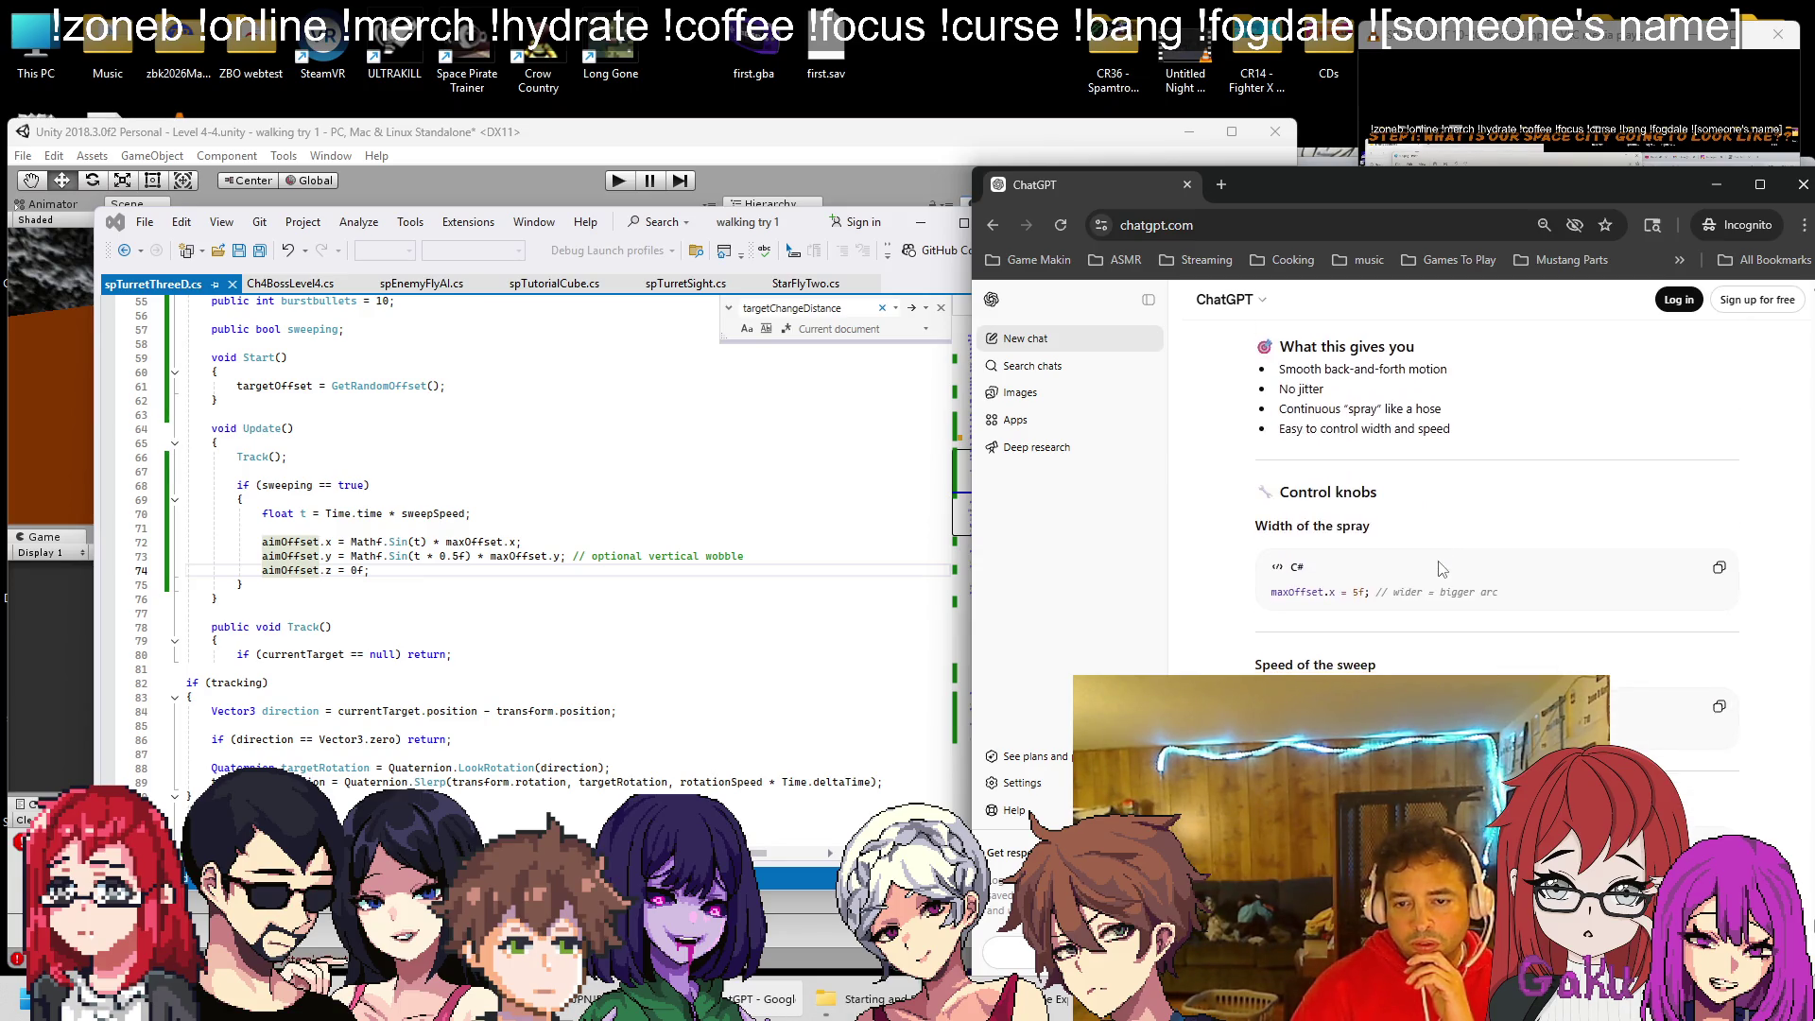
pyautogui.scroll(-1, 1438, 568)
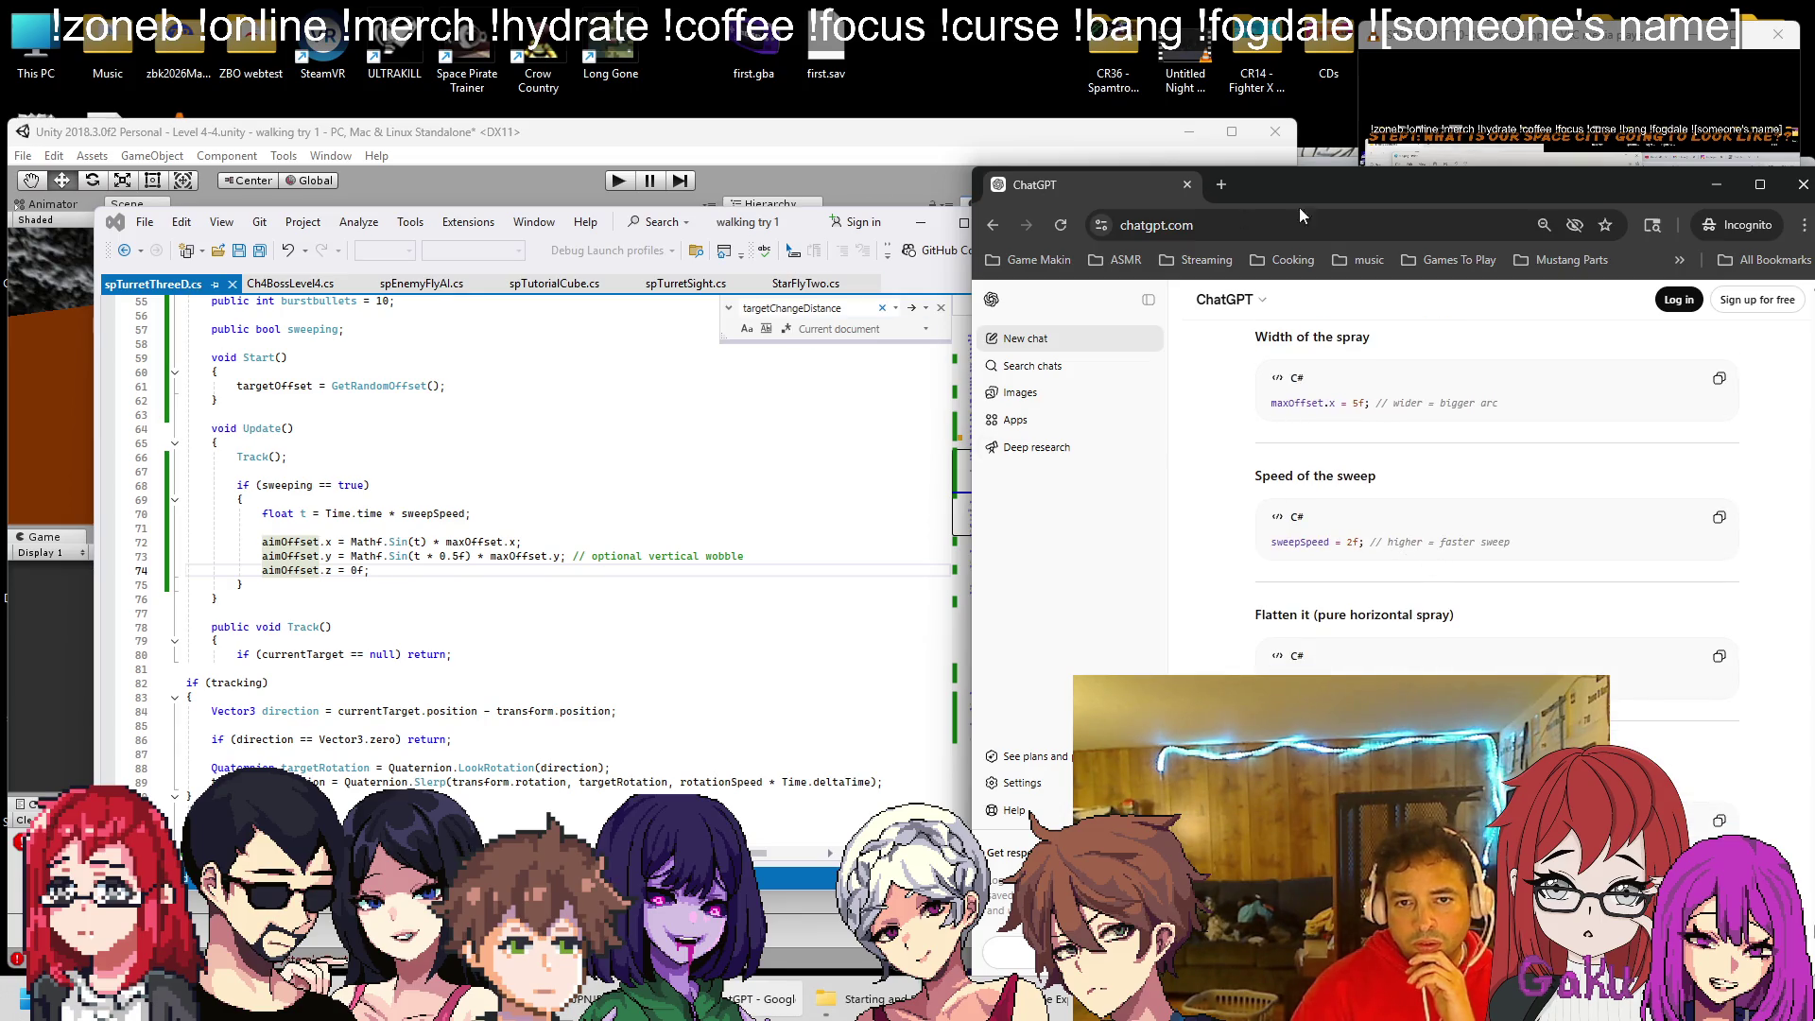
pyautogui.click(1716, 184)
pyautogui.click(787, 149)
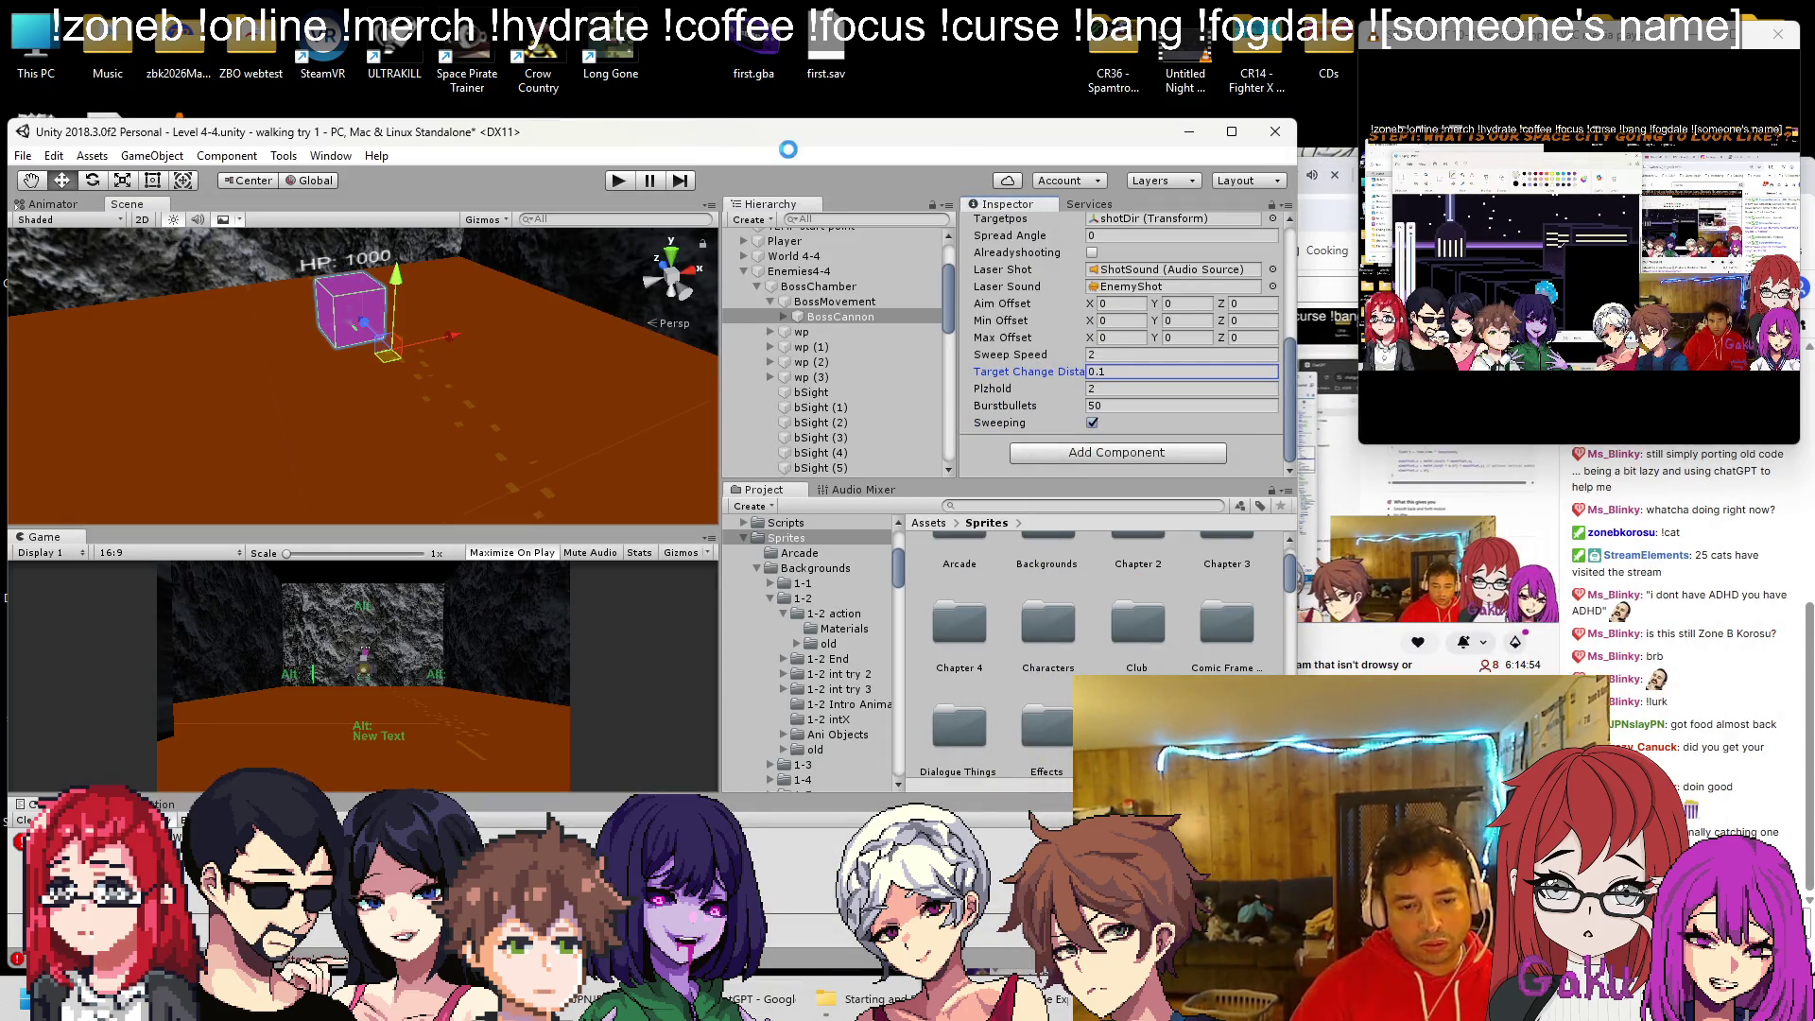
# Start Play mode and watch the boss cannon fire its sine-wave spray in the Game view
pyautogui.click(624, 186)
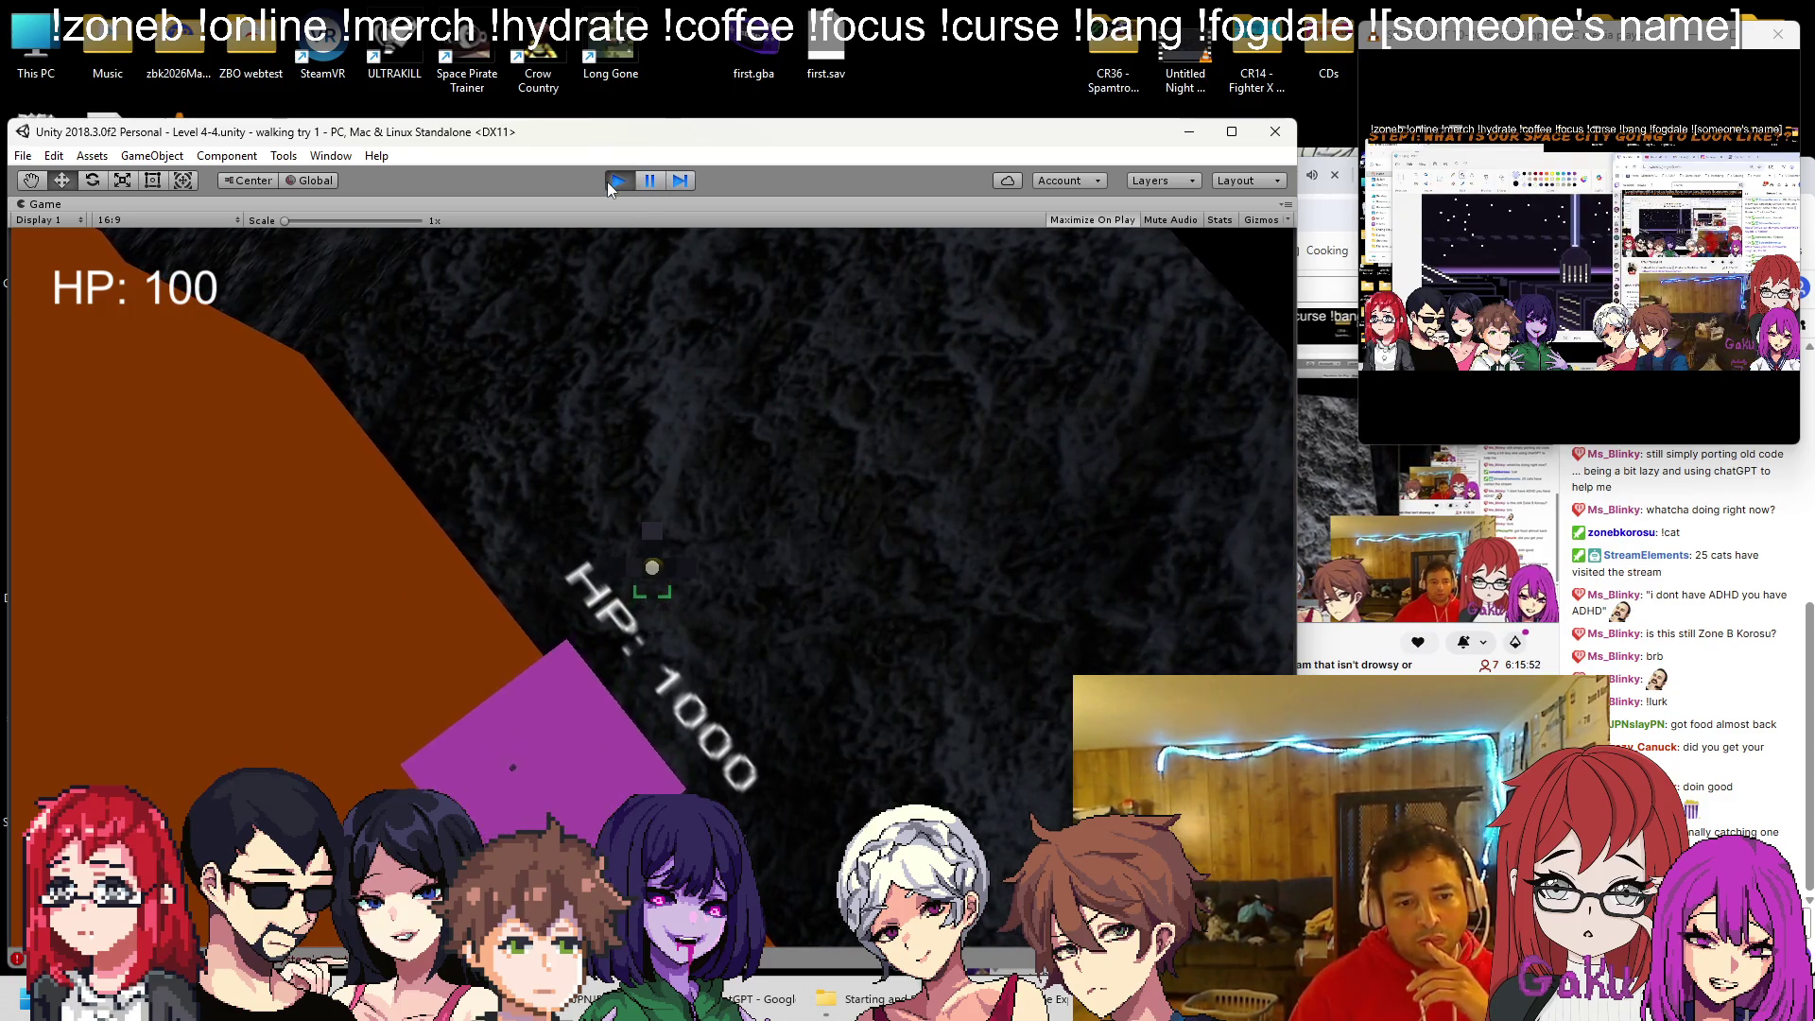
# Stop Play and undo the sweep edits in the turret's Update and Track methods
pyautogui.click(616, 180)
pyautogui.hotkey('alt', 'Tab')
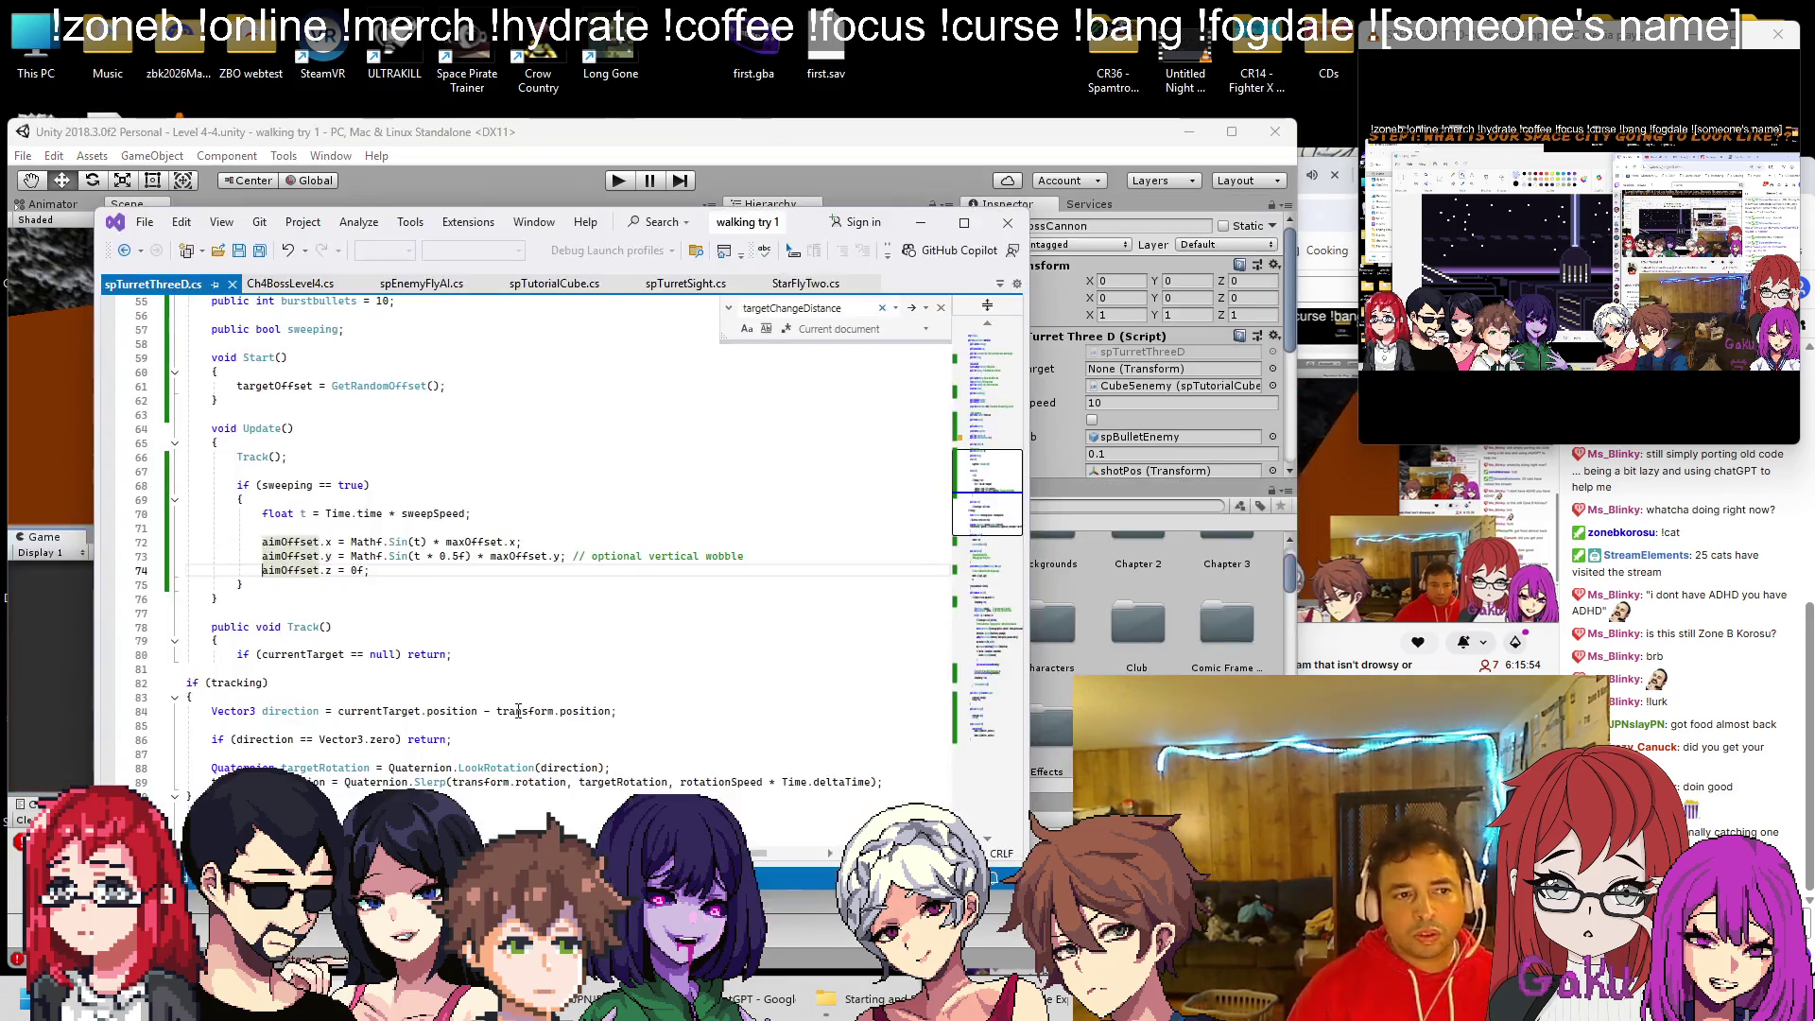
pyautogui.hotkey('ctrl', 'z')
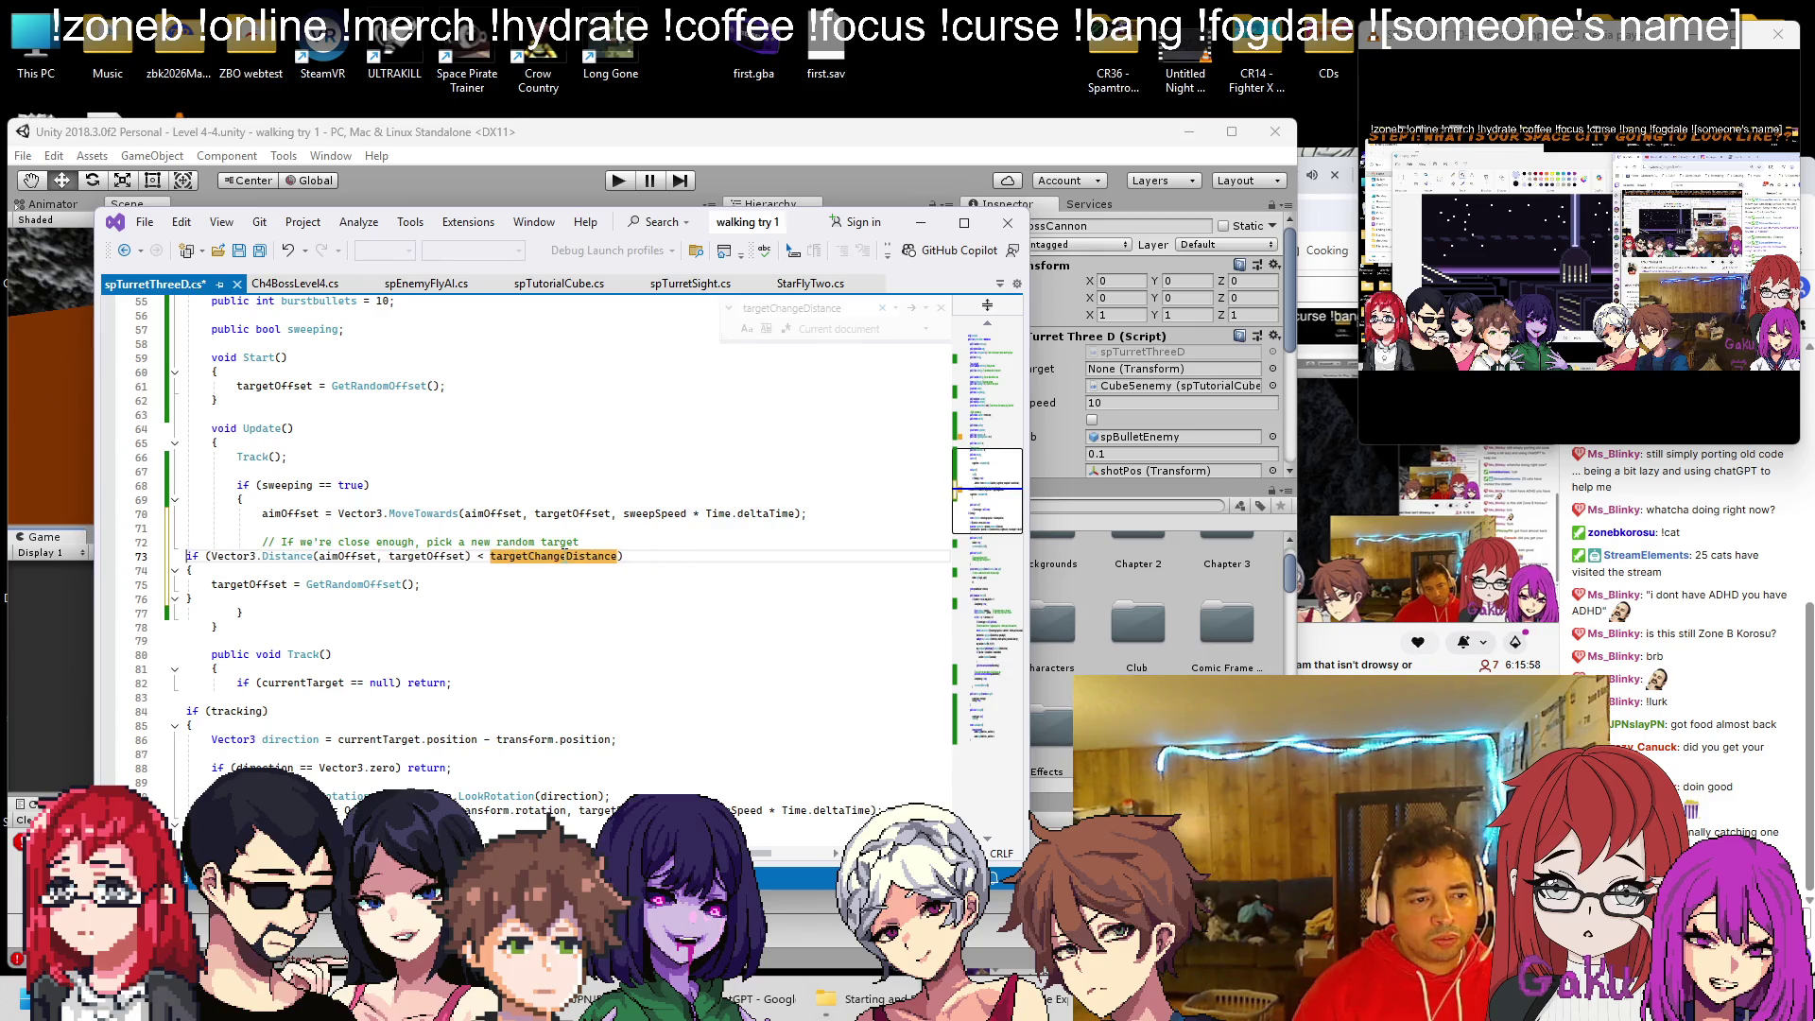
pyautogui.scroll(4, 564, 556)
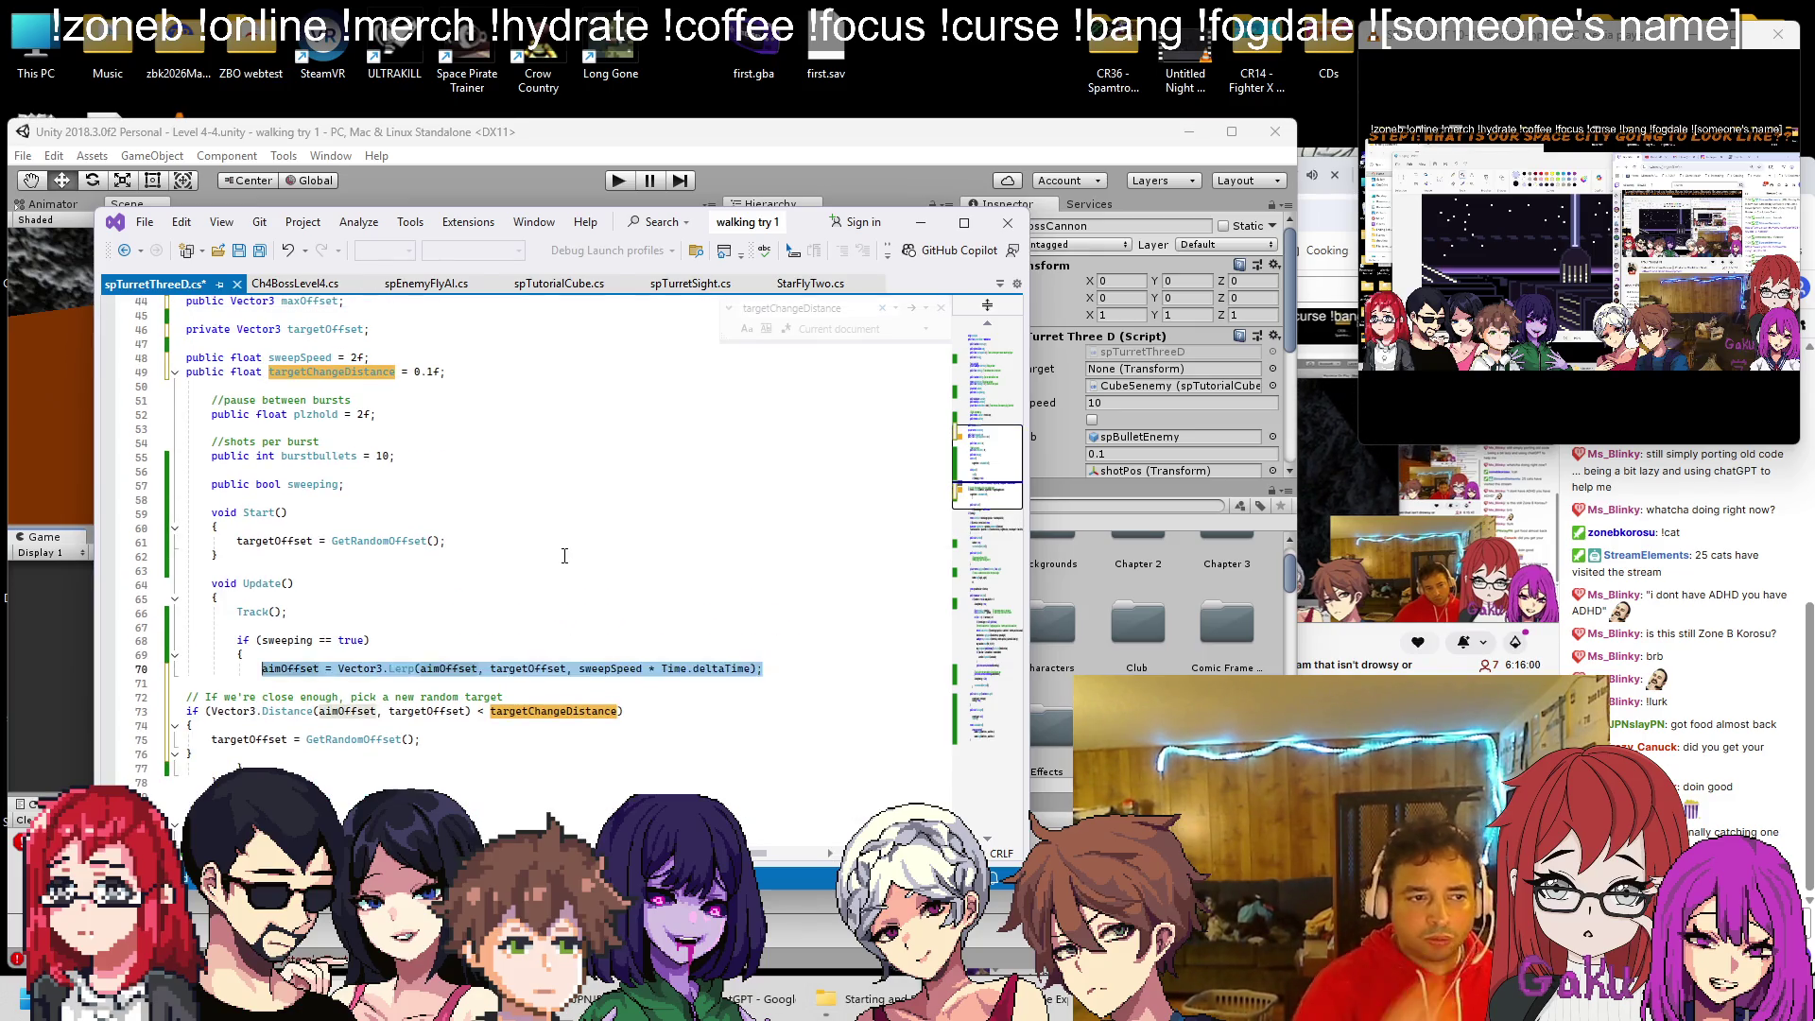
pyautogui.hotkey('ctrl', 'z')
pyautogui.hotkey('ctrl', 'z')
pyautogui.hotkey('ctrl', 'z')
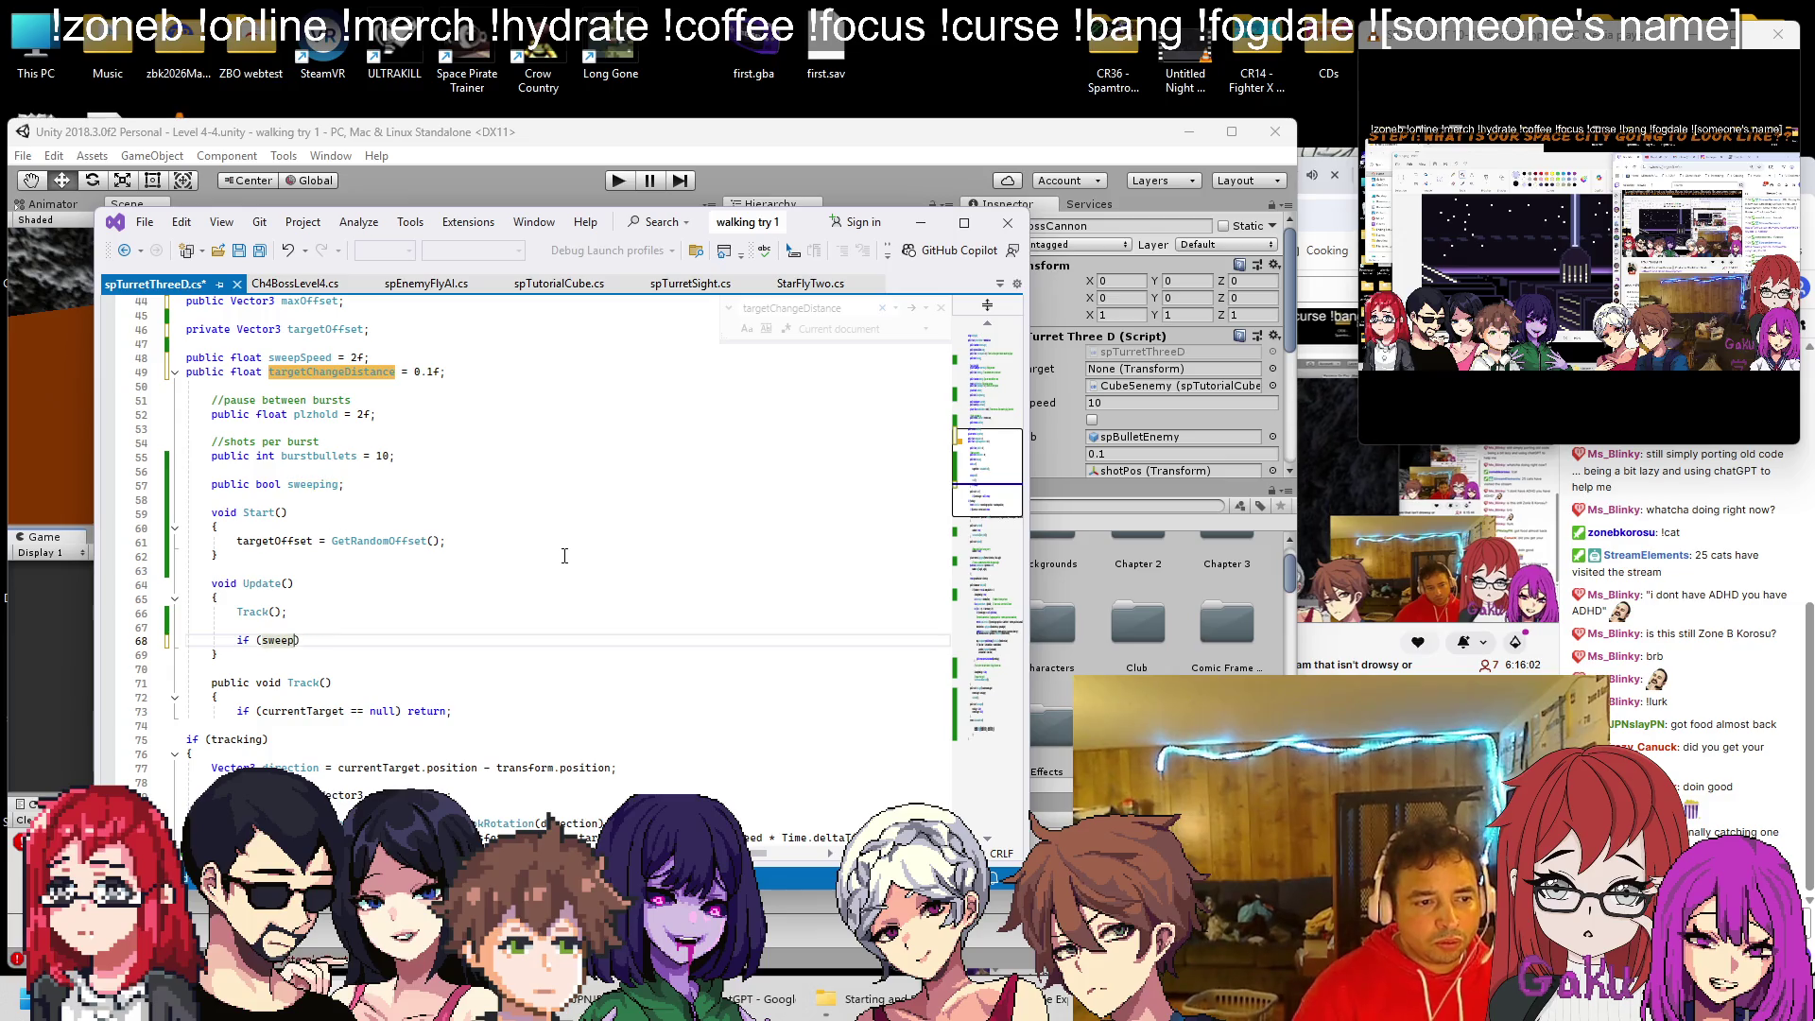
pyautogui.hotkey('ctrl', 'z')
pyautogui.hotkey('ctrl', 'z')
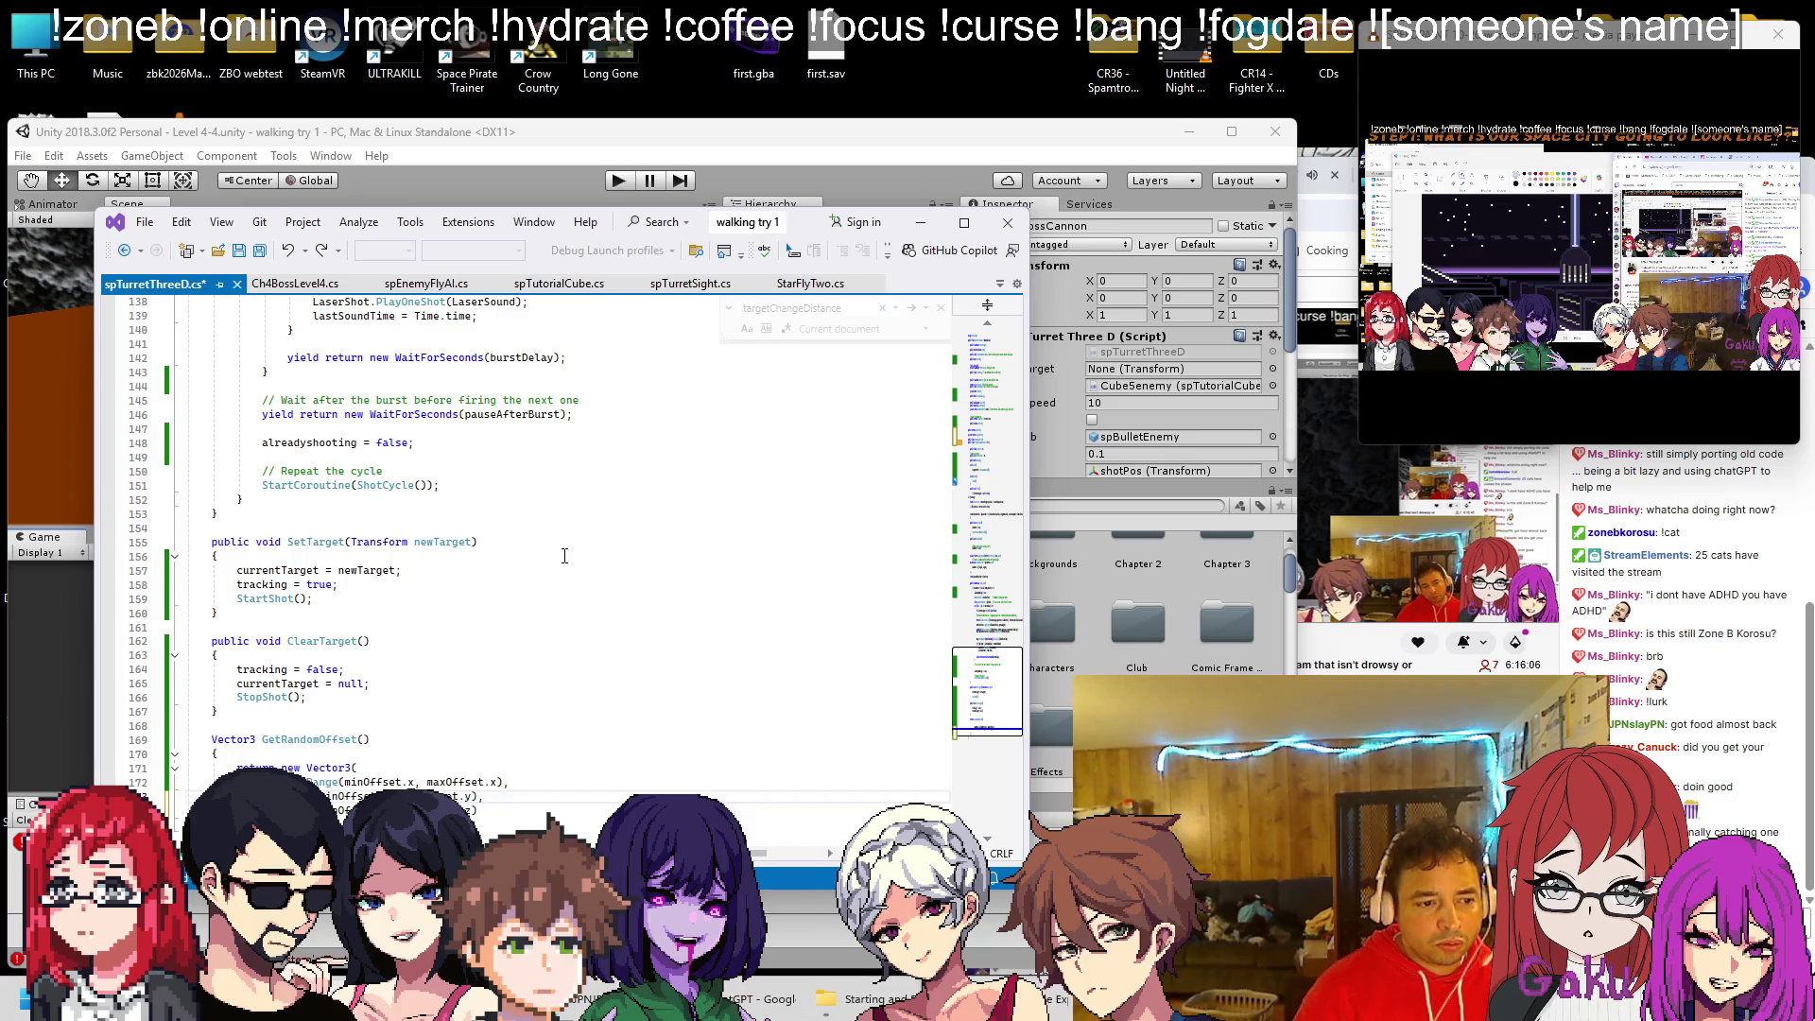
pyautogui.hotkey('ctrl', 'z')
pyautogui.hotkey('ctrl', 'z')
pyautogui.hotkey('ctrl', 'z')
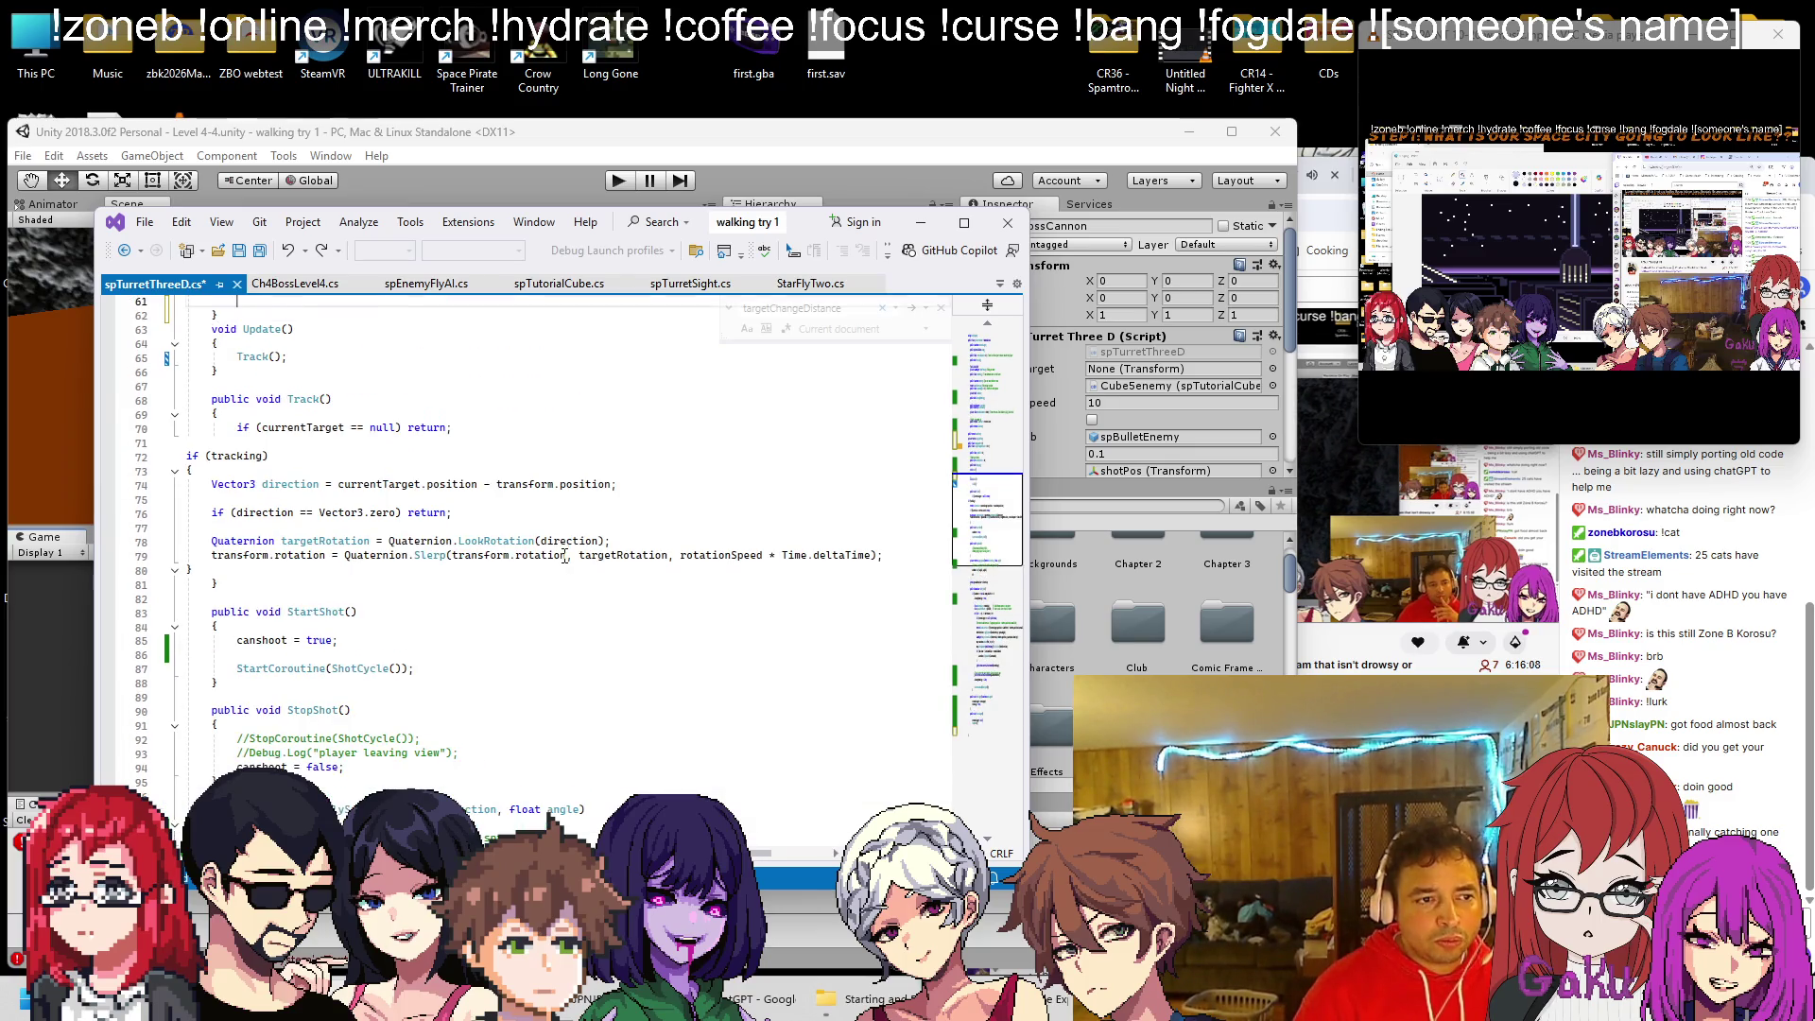
# Undo the added Start() method and offset/sweep variable declarations, then return to Unity and ChatGPT
pyautogui.scroll(4, 564, 556)
pyautogui.scroll(4, 566, 577)
pyautogui.hotkey('ctrl', 'z')
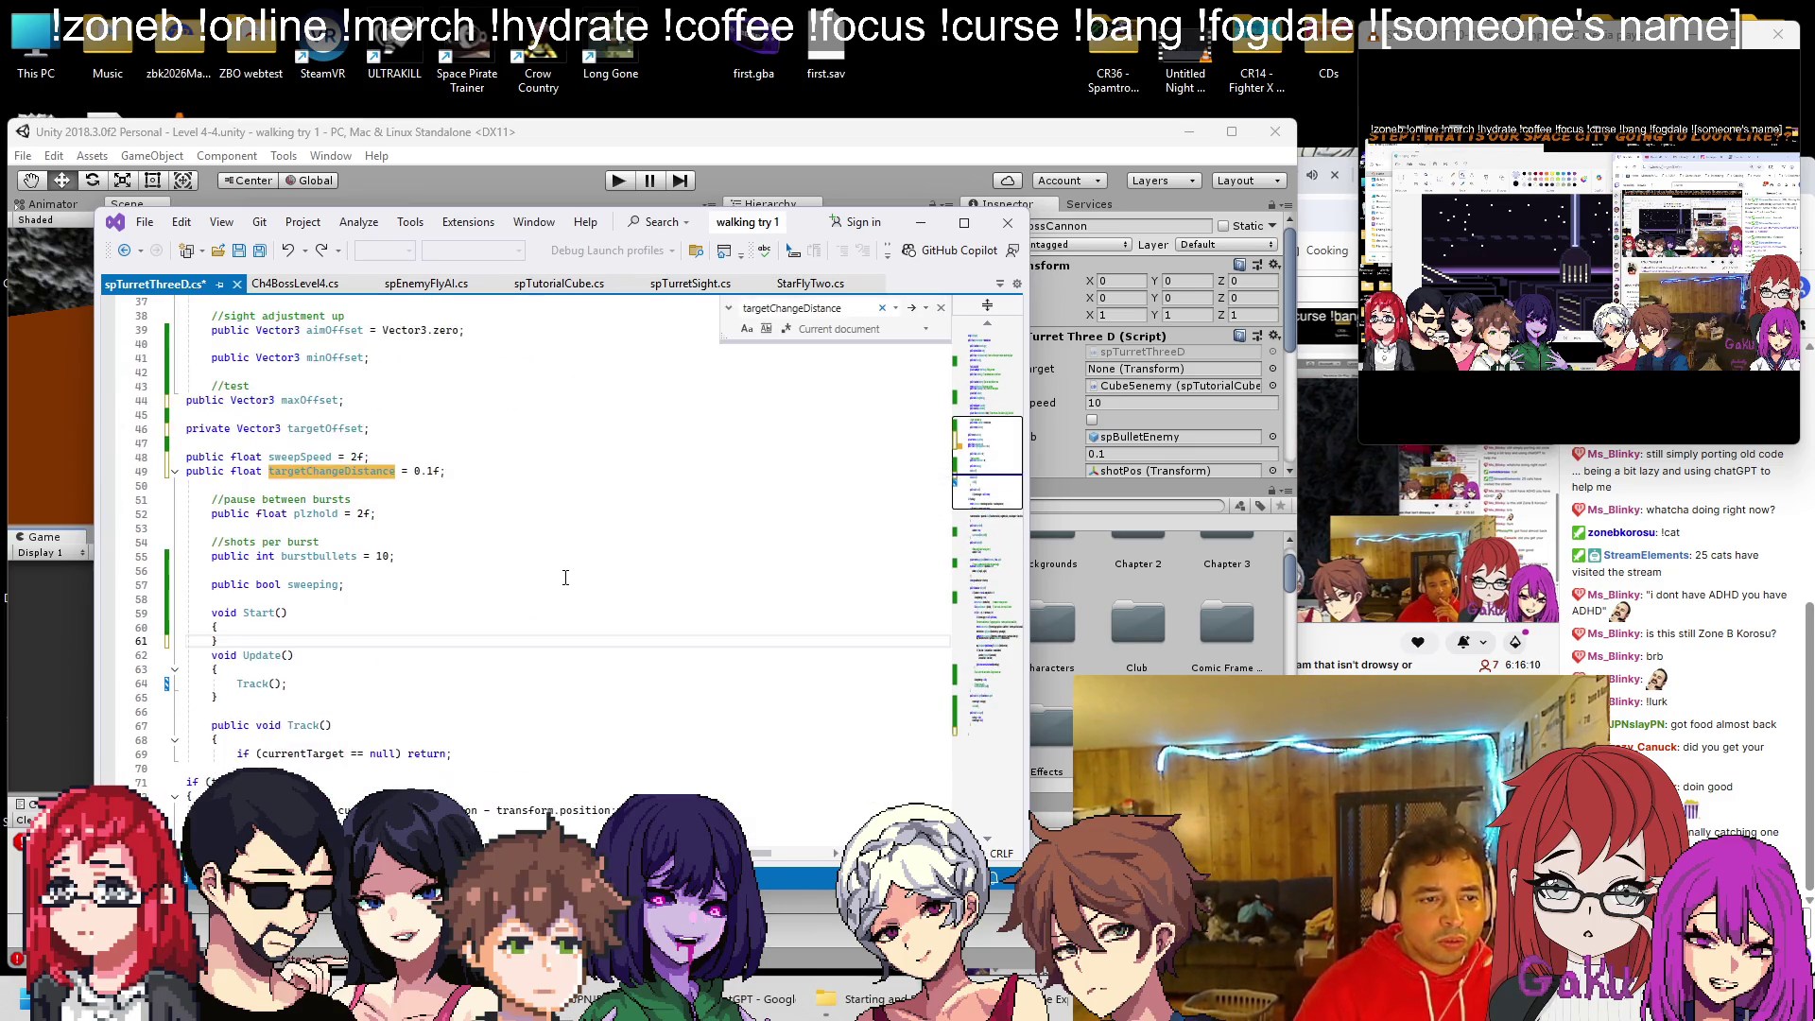
pyautogui.hotkey('ctrl', 'z')
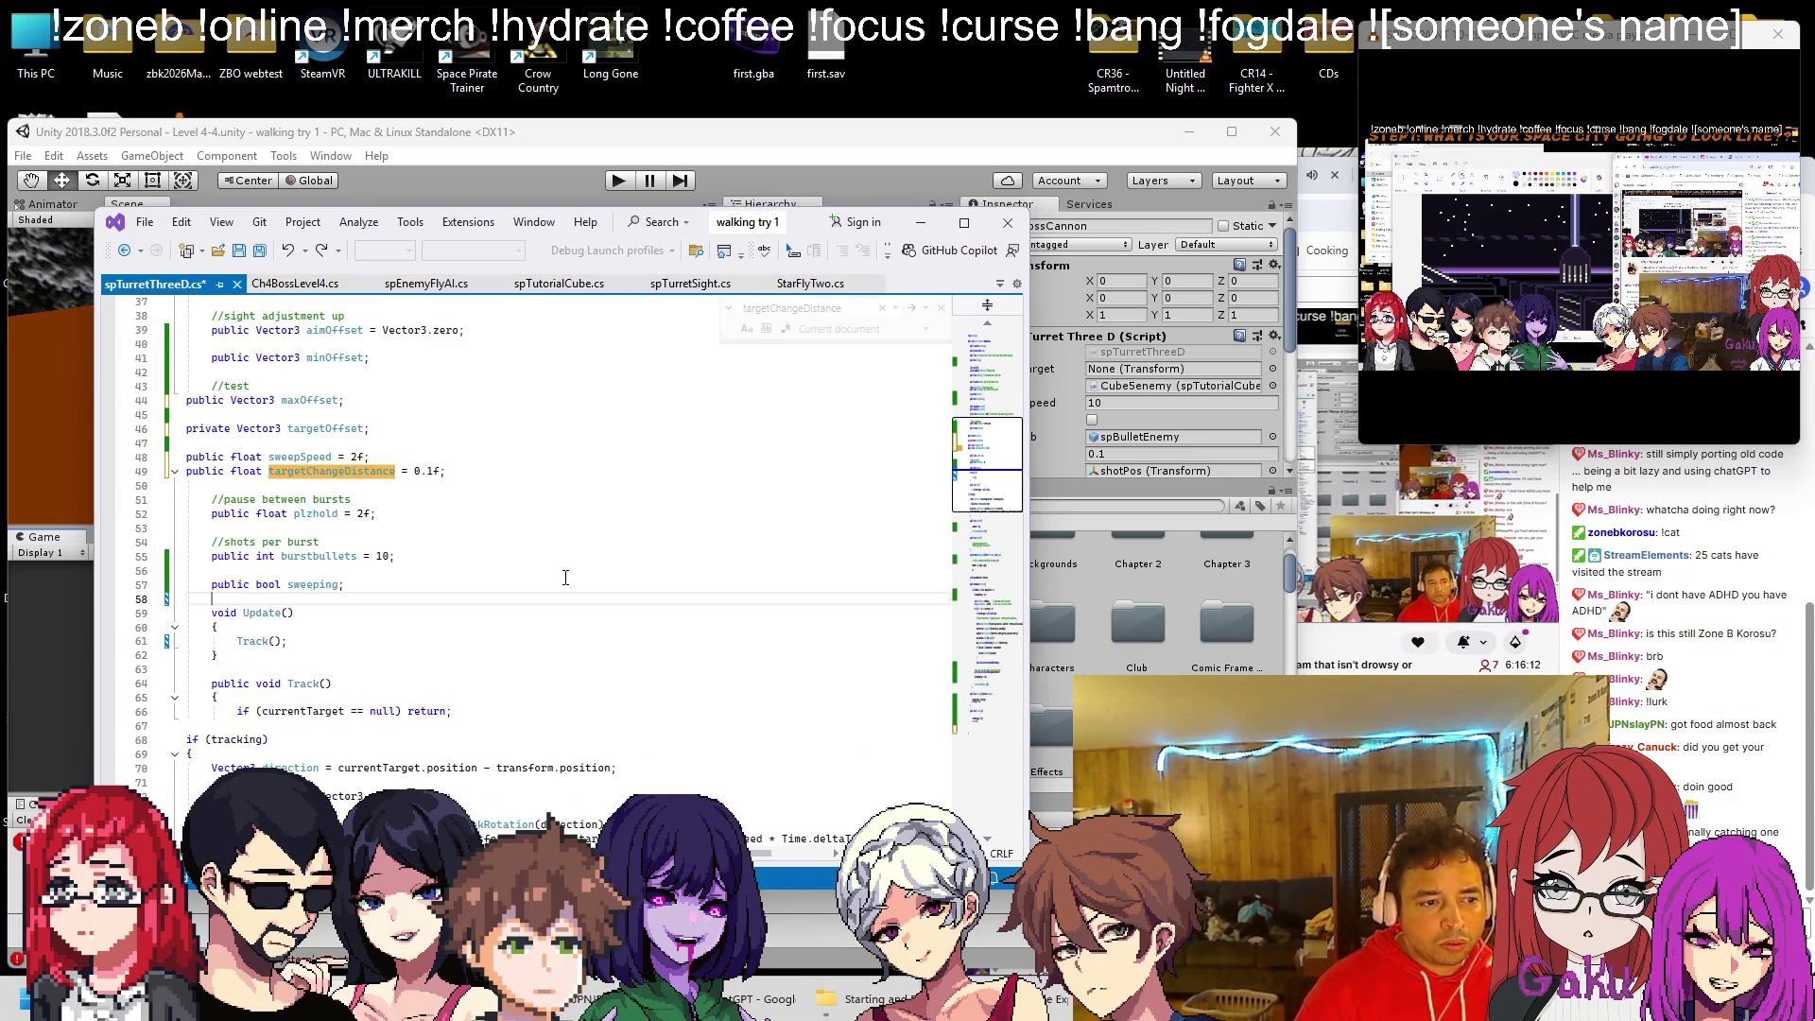
pyautogui.hotkey('ctrl', 'z')
pyautogui.hotkey('ctrl', 'z')
pyautogui.hotkey('ctrl', 'z')
pyautogui.hotkey('ctrl', 'z')
pyautogui.hotkey('ctrl', 'z')
pyautogui.hotkey('ctrl', 'z')
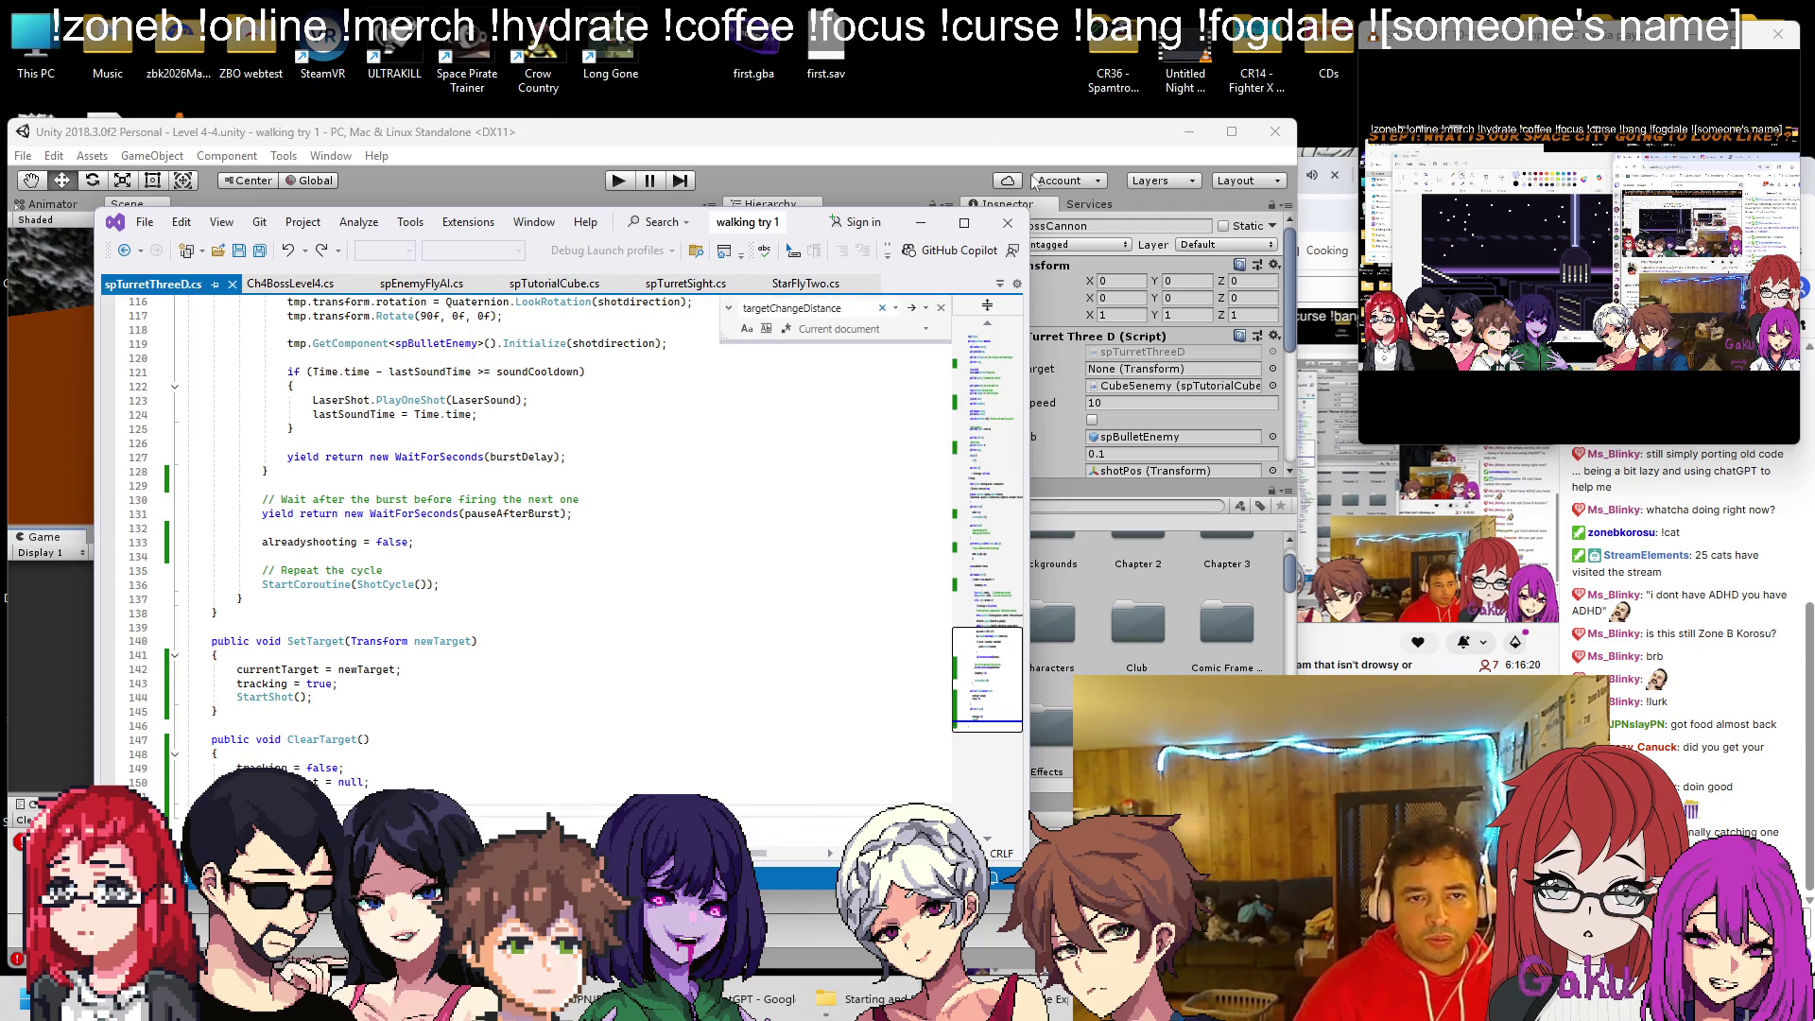
pyautogui.click(891, 139)
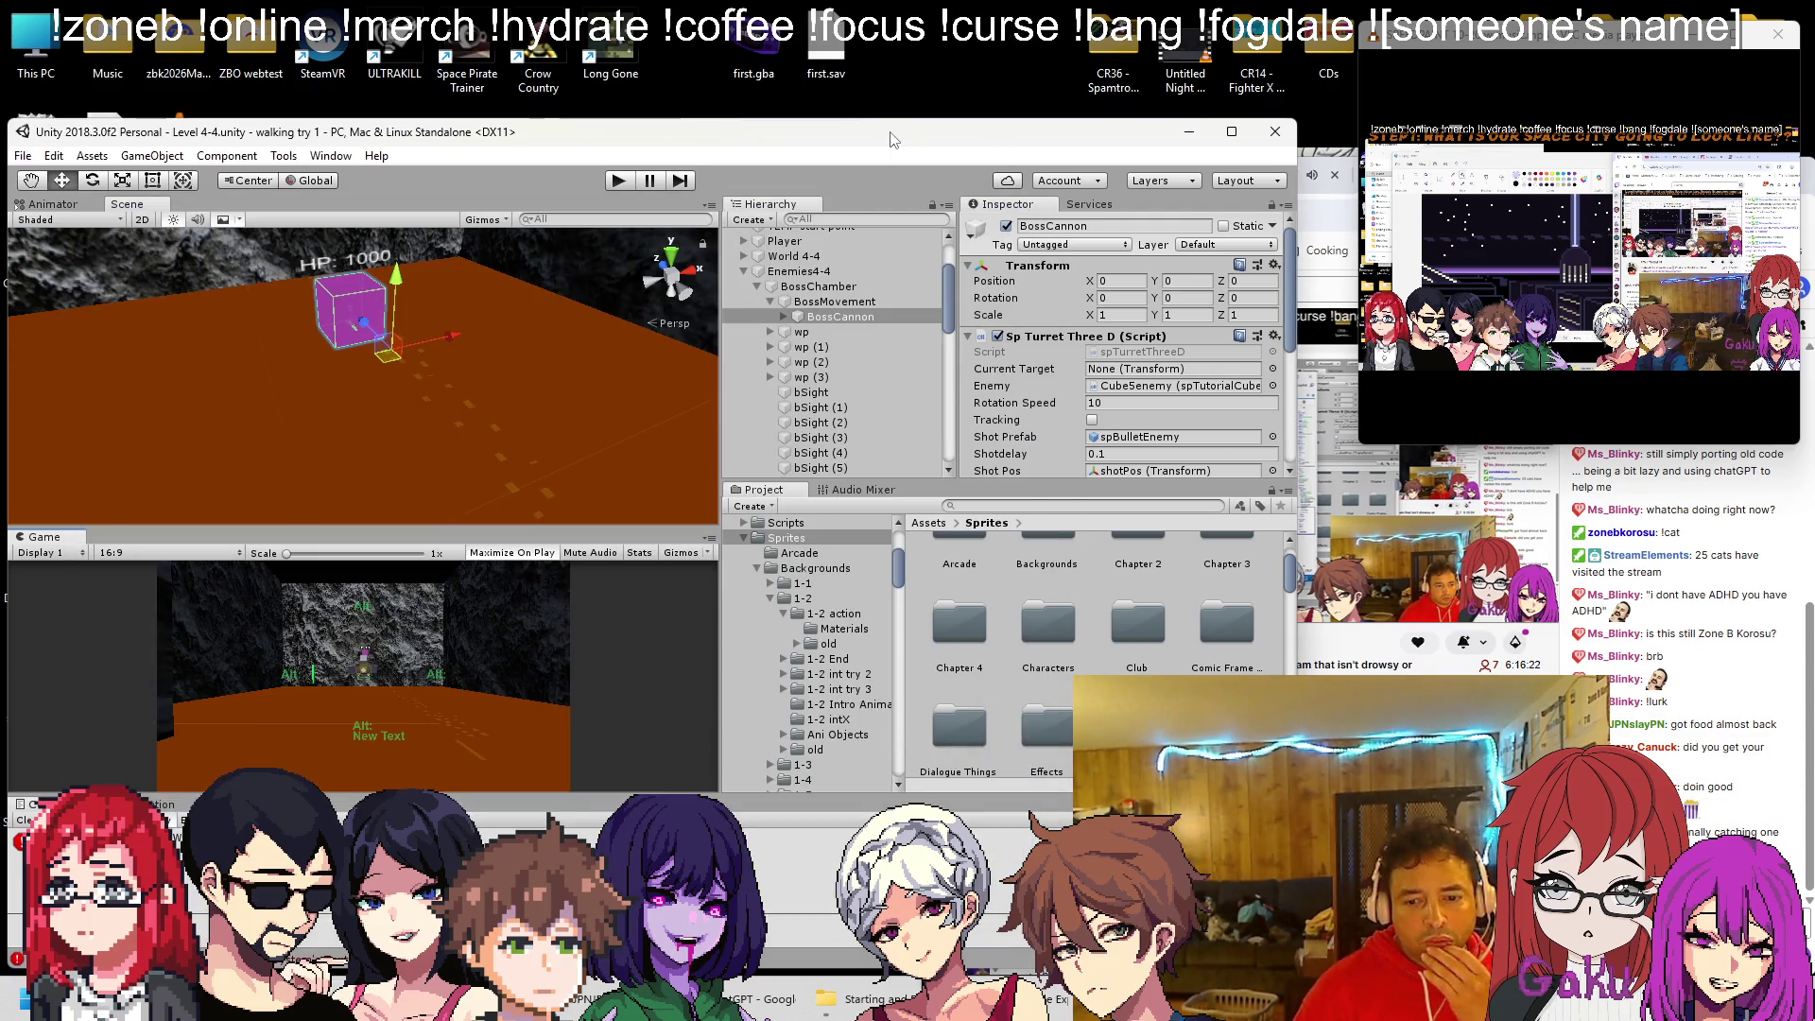
pyautogui.hotkey('alt', 'Tab')
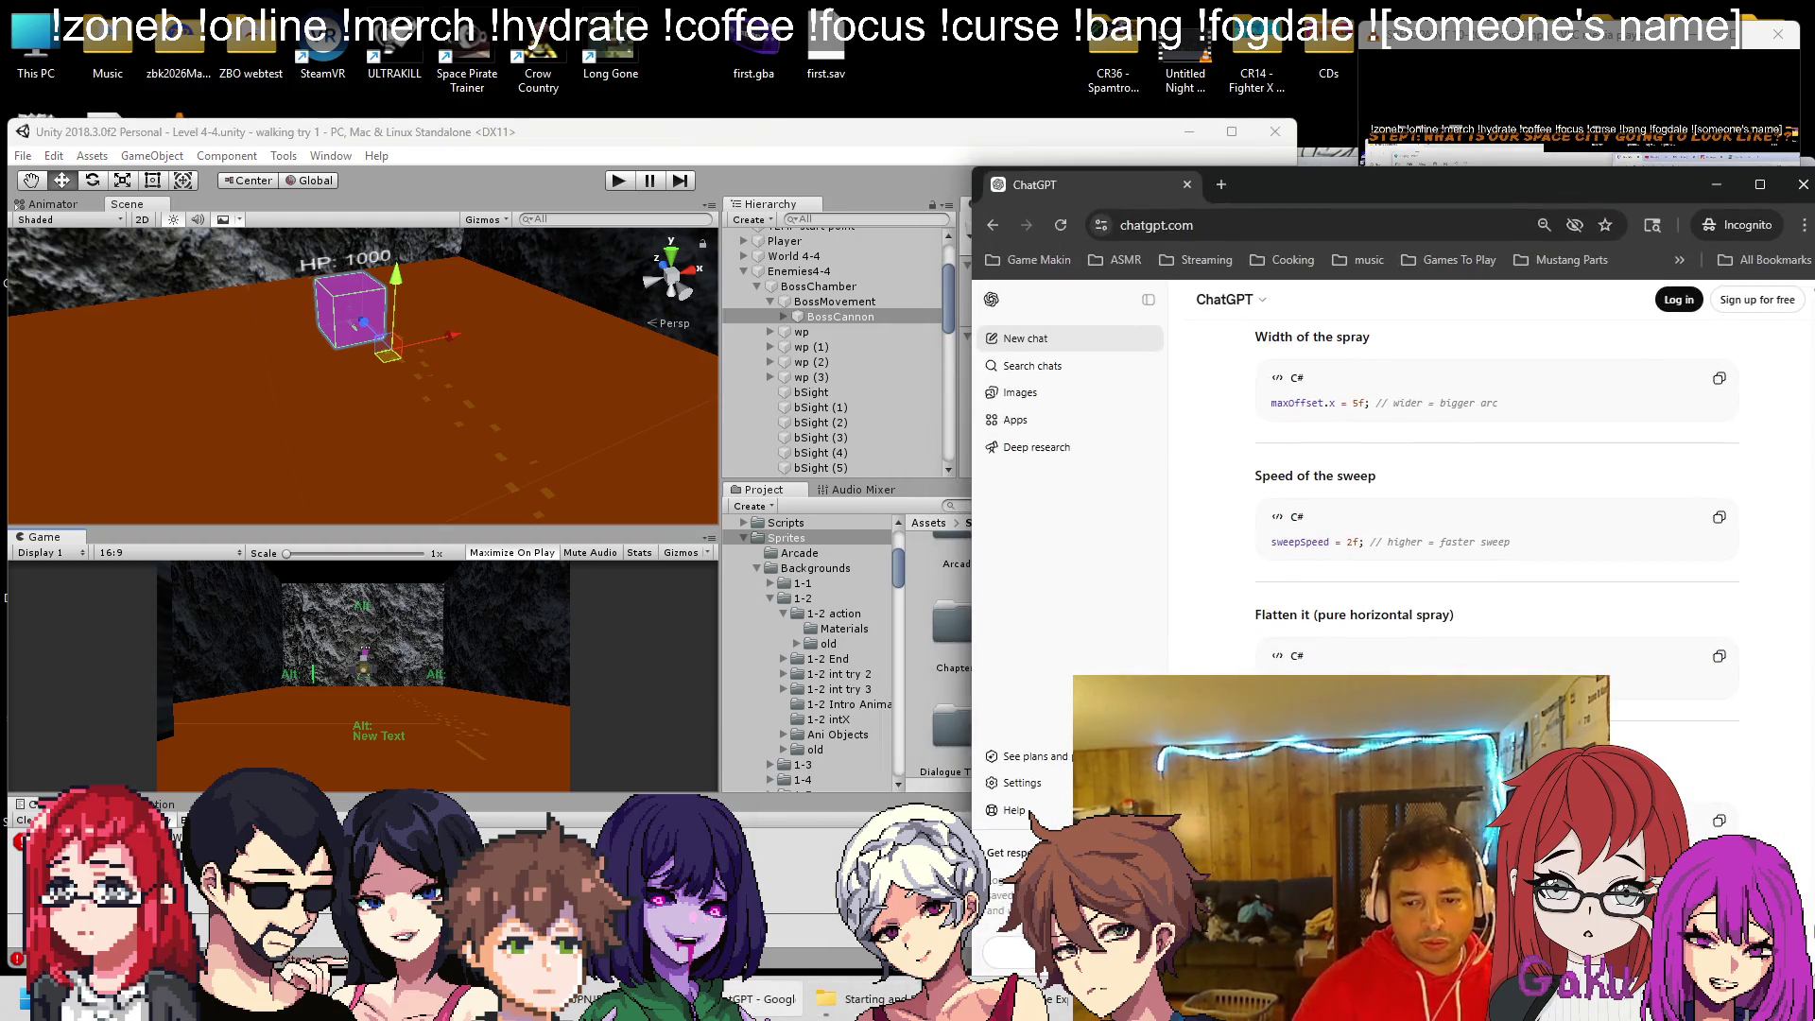